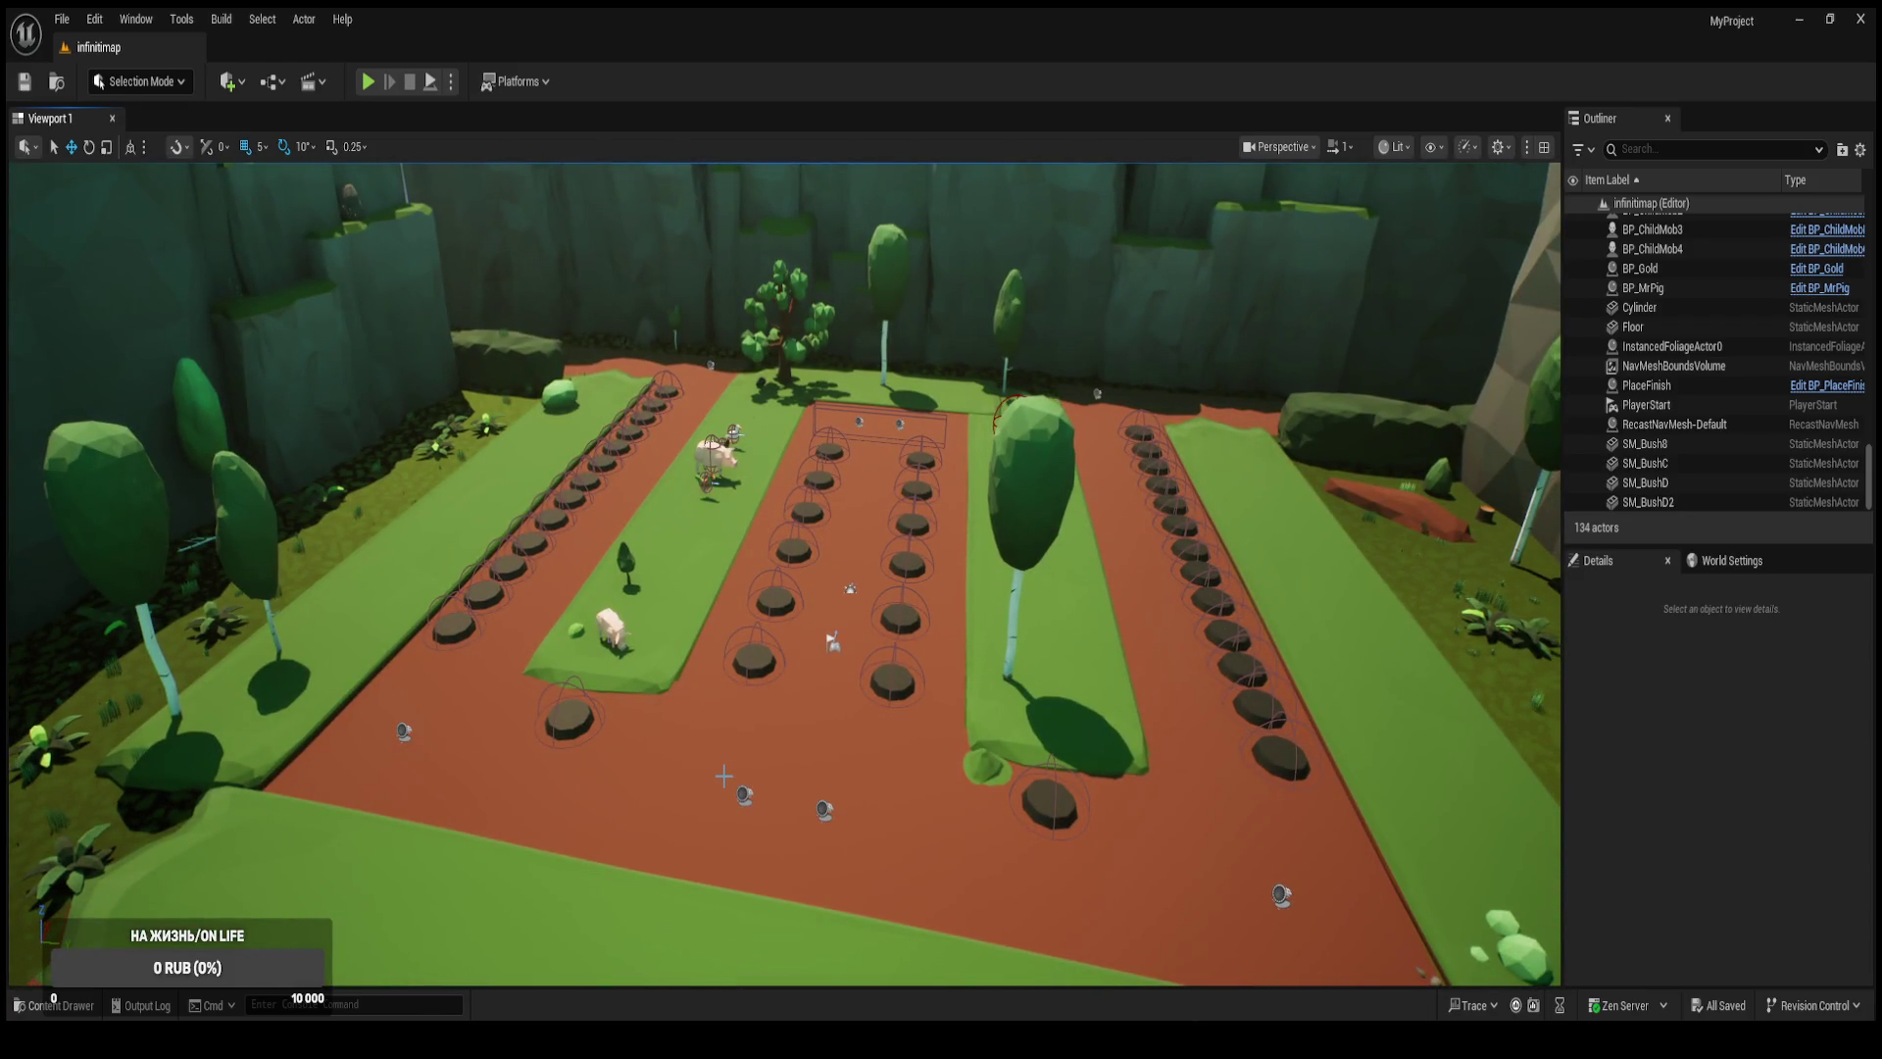
Show the tower, mob and turret blueprints in the MY_CUSTOM_ASSETS BluePrints folder.
key(ctrl+space)
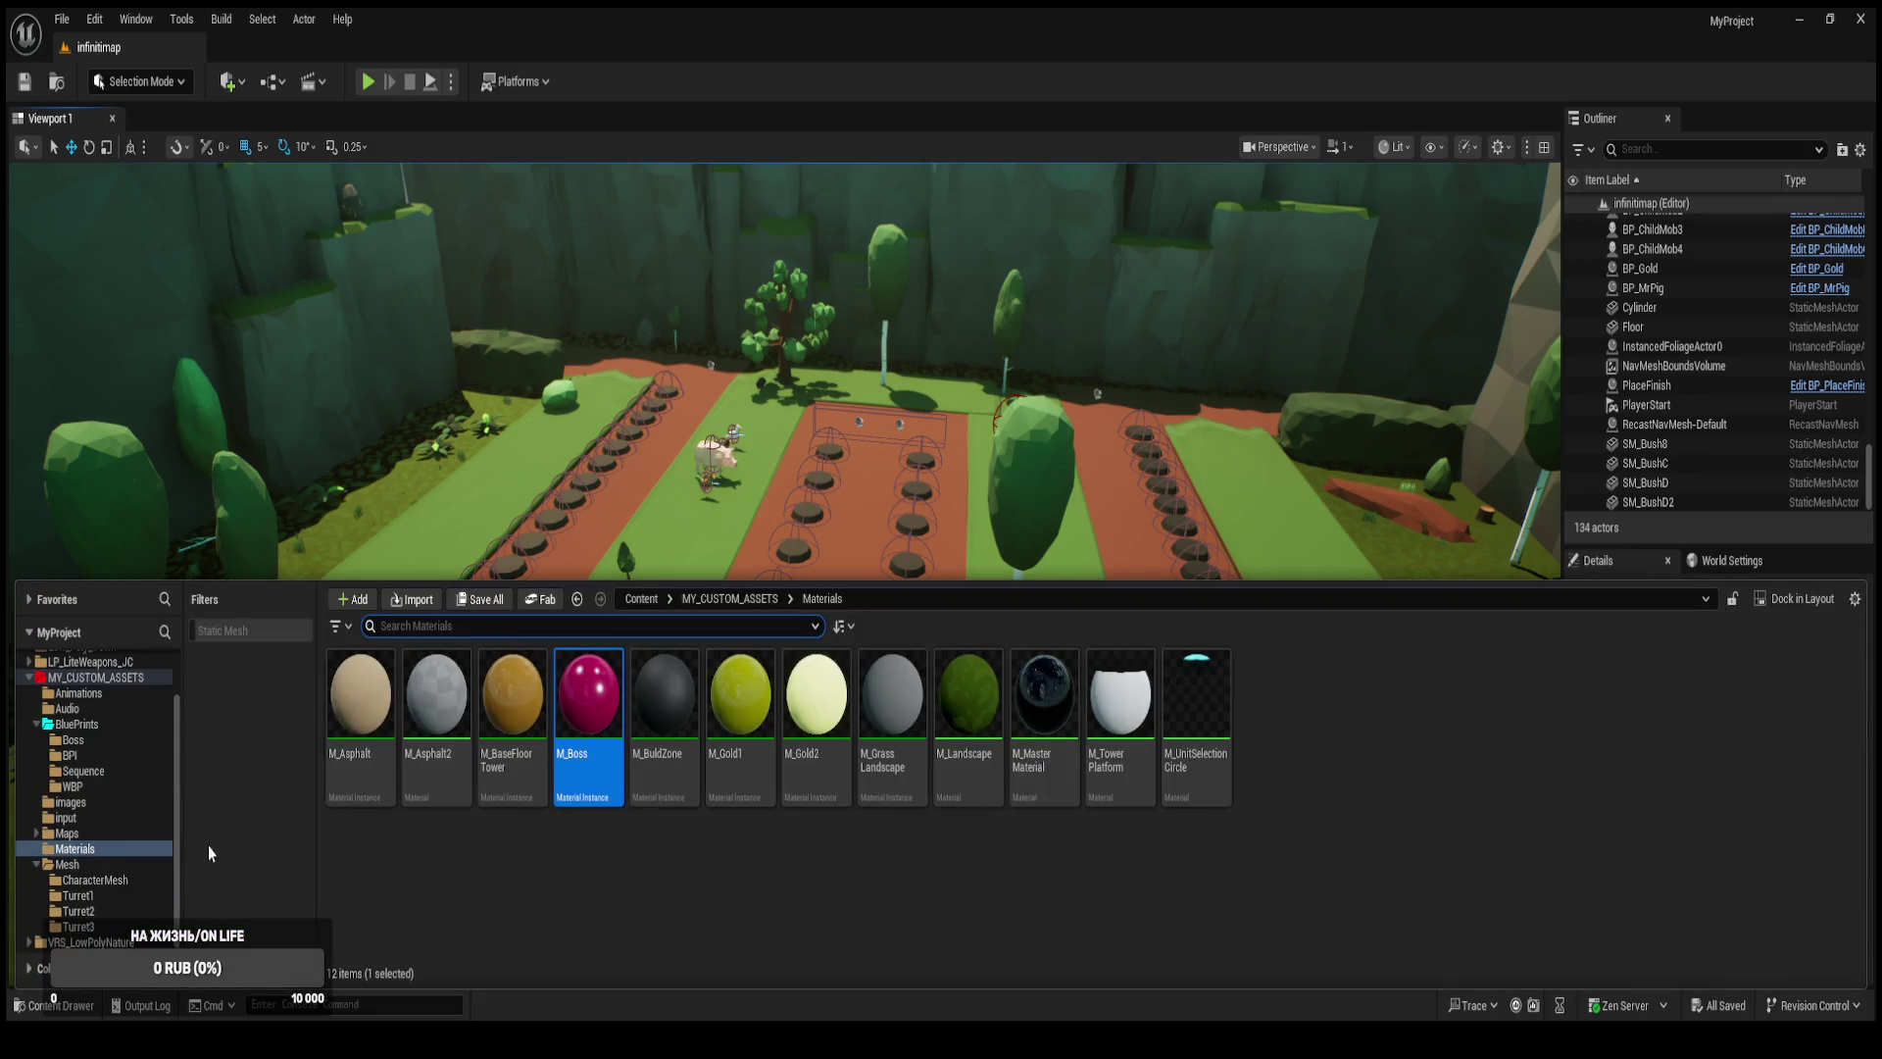
scroll(79, 862, up, 2)
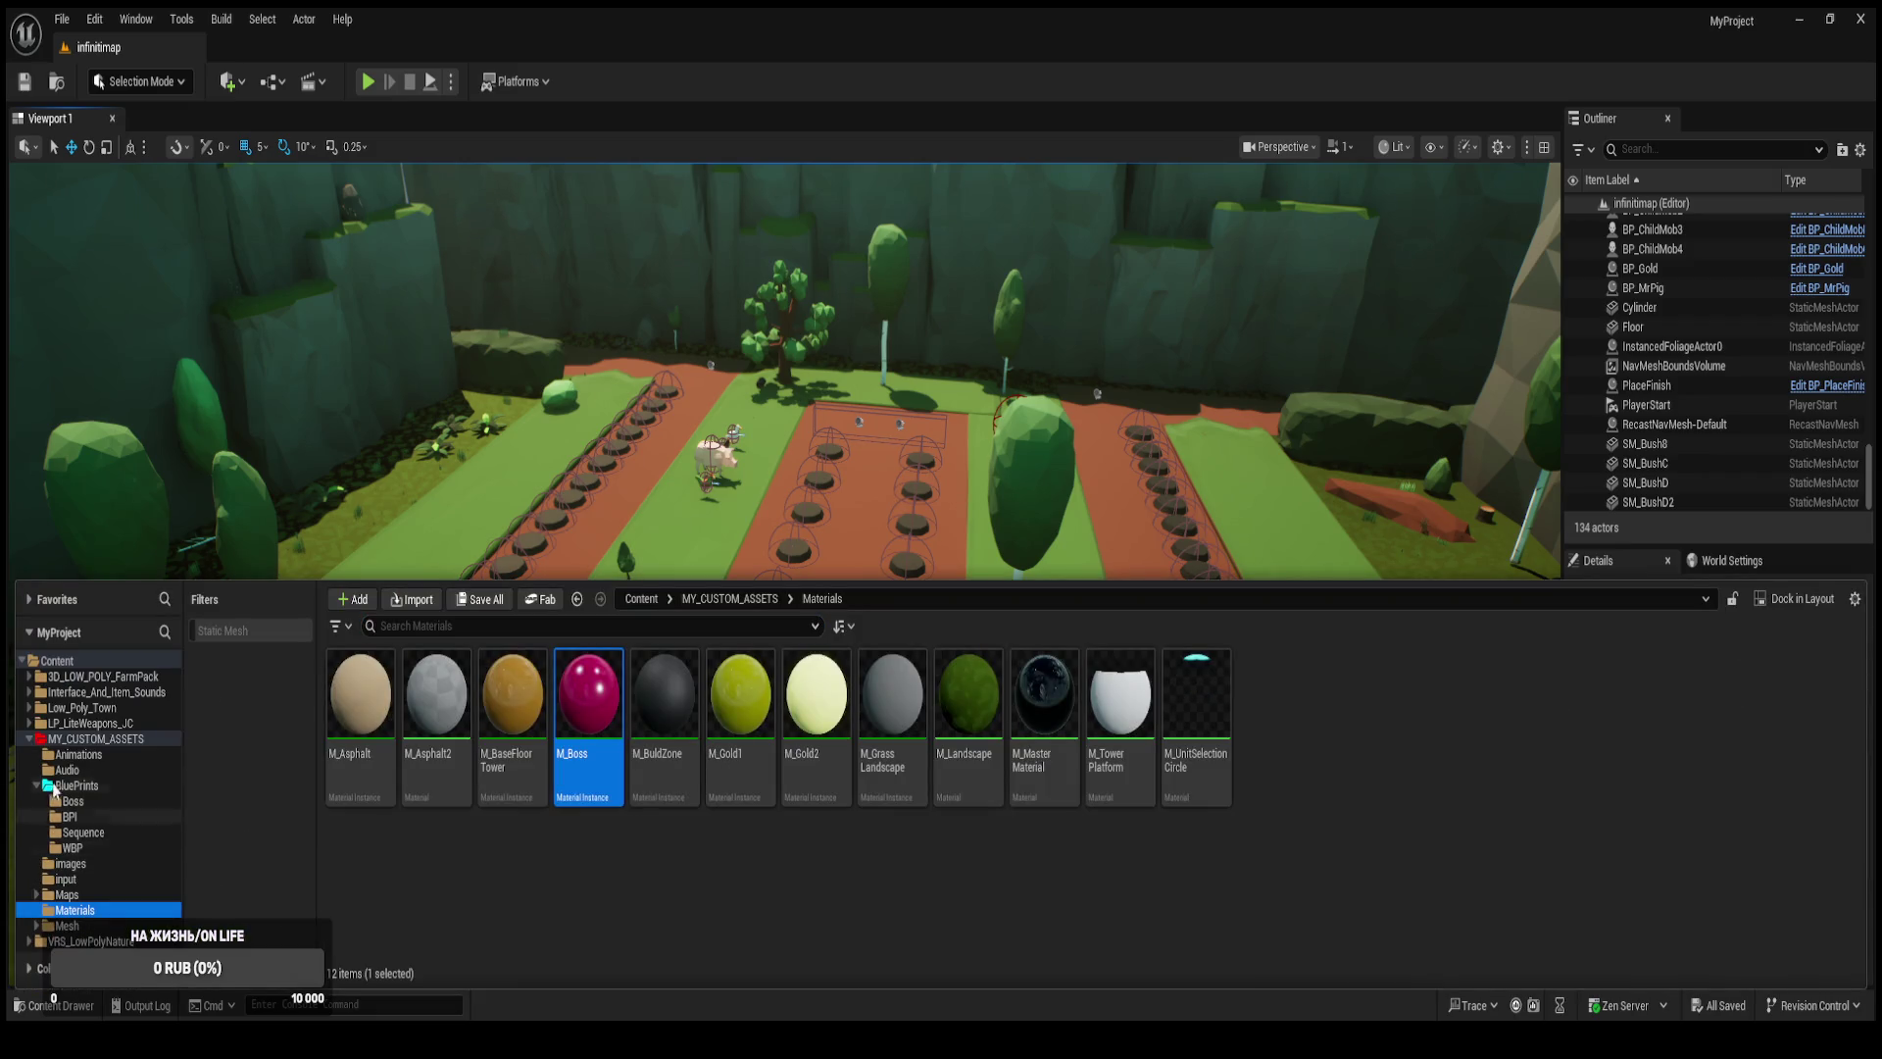
click(77, 785)
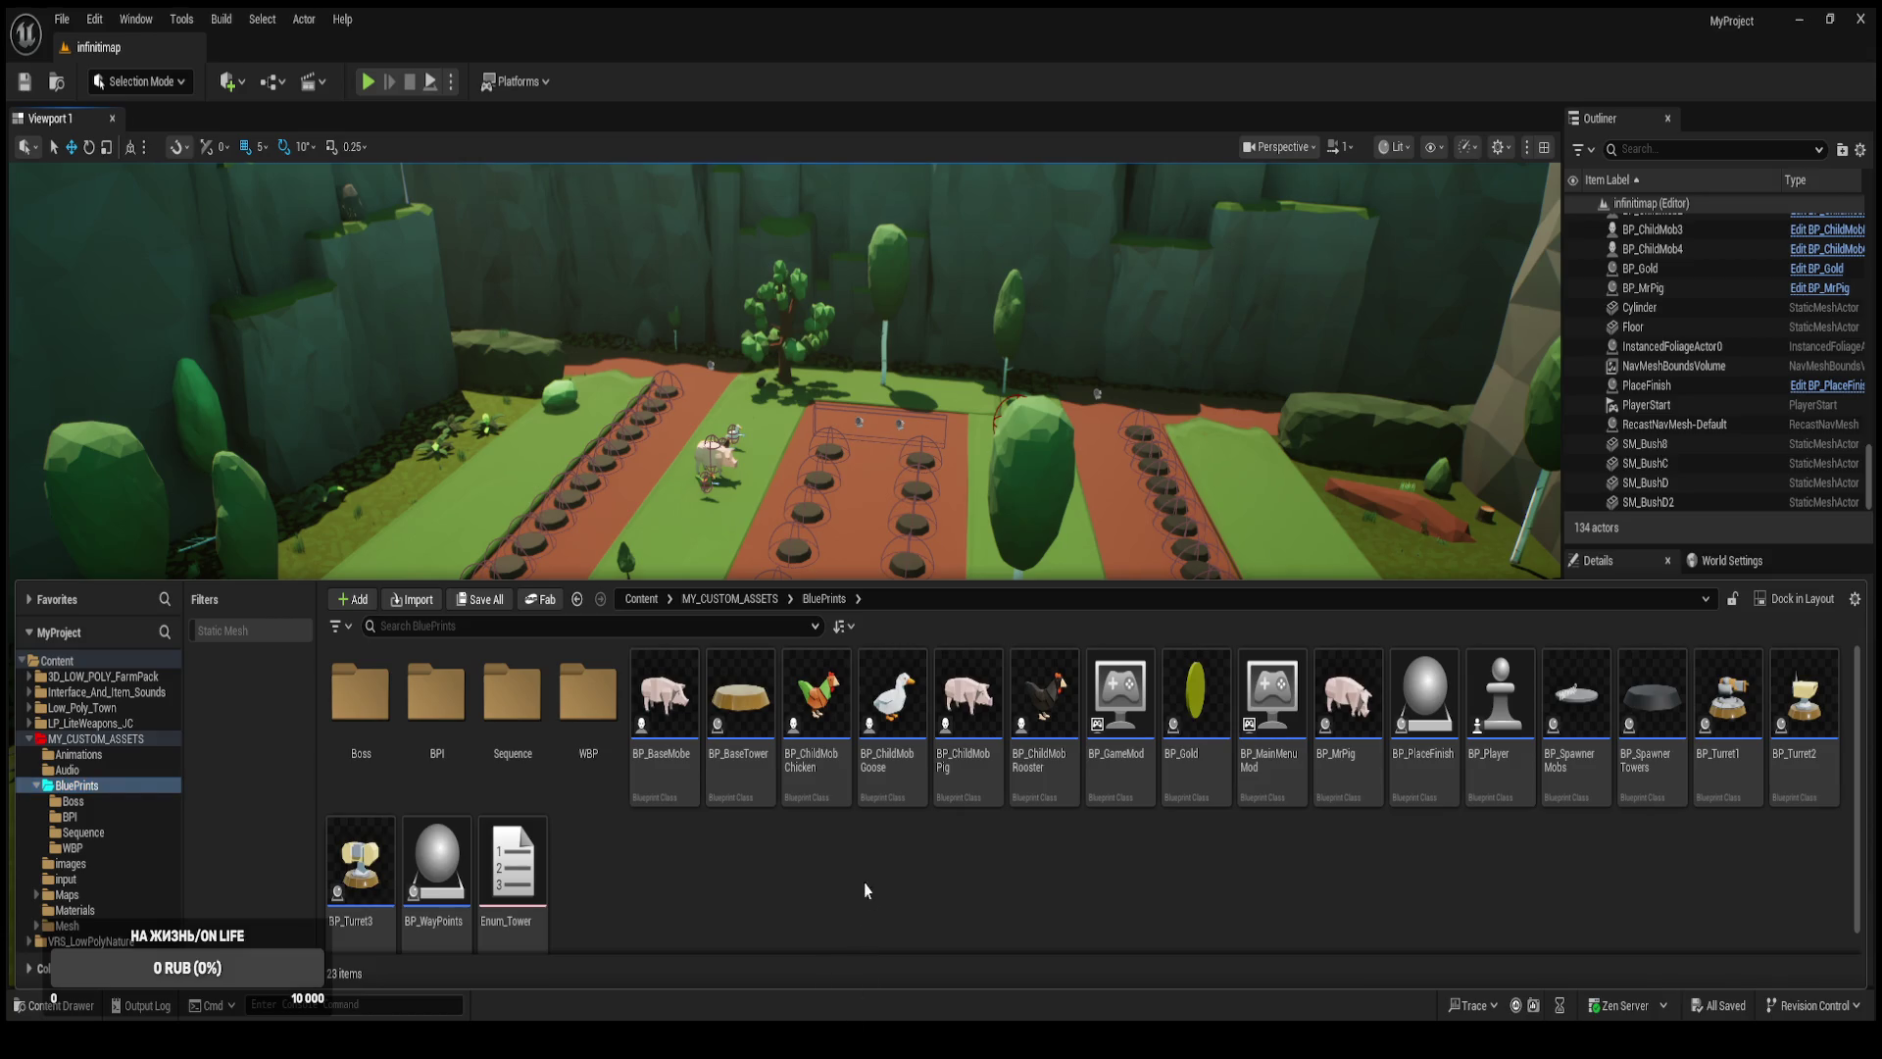
Open BP_SpawnerMobs and look over its event graph.
key(ctrl+space)
drag(878, 877, 866, 892)
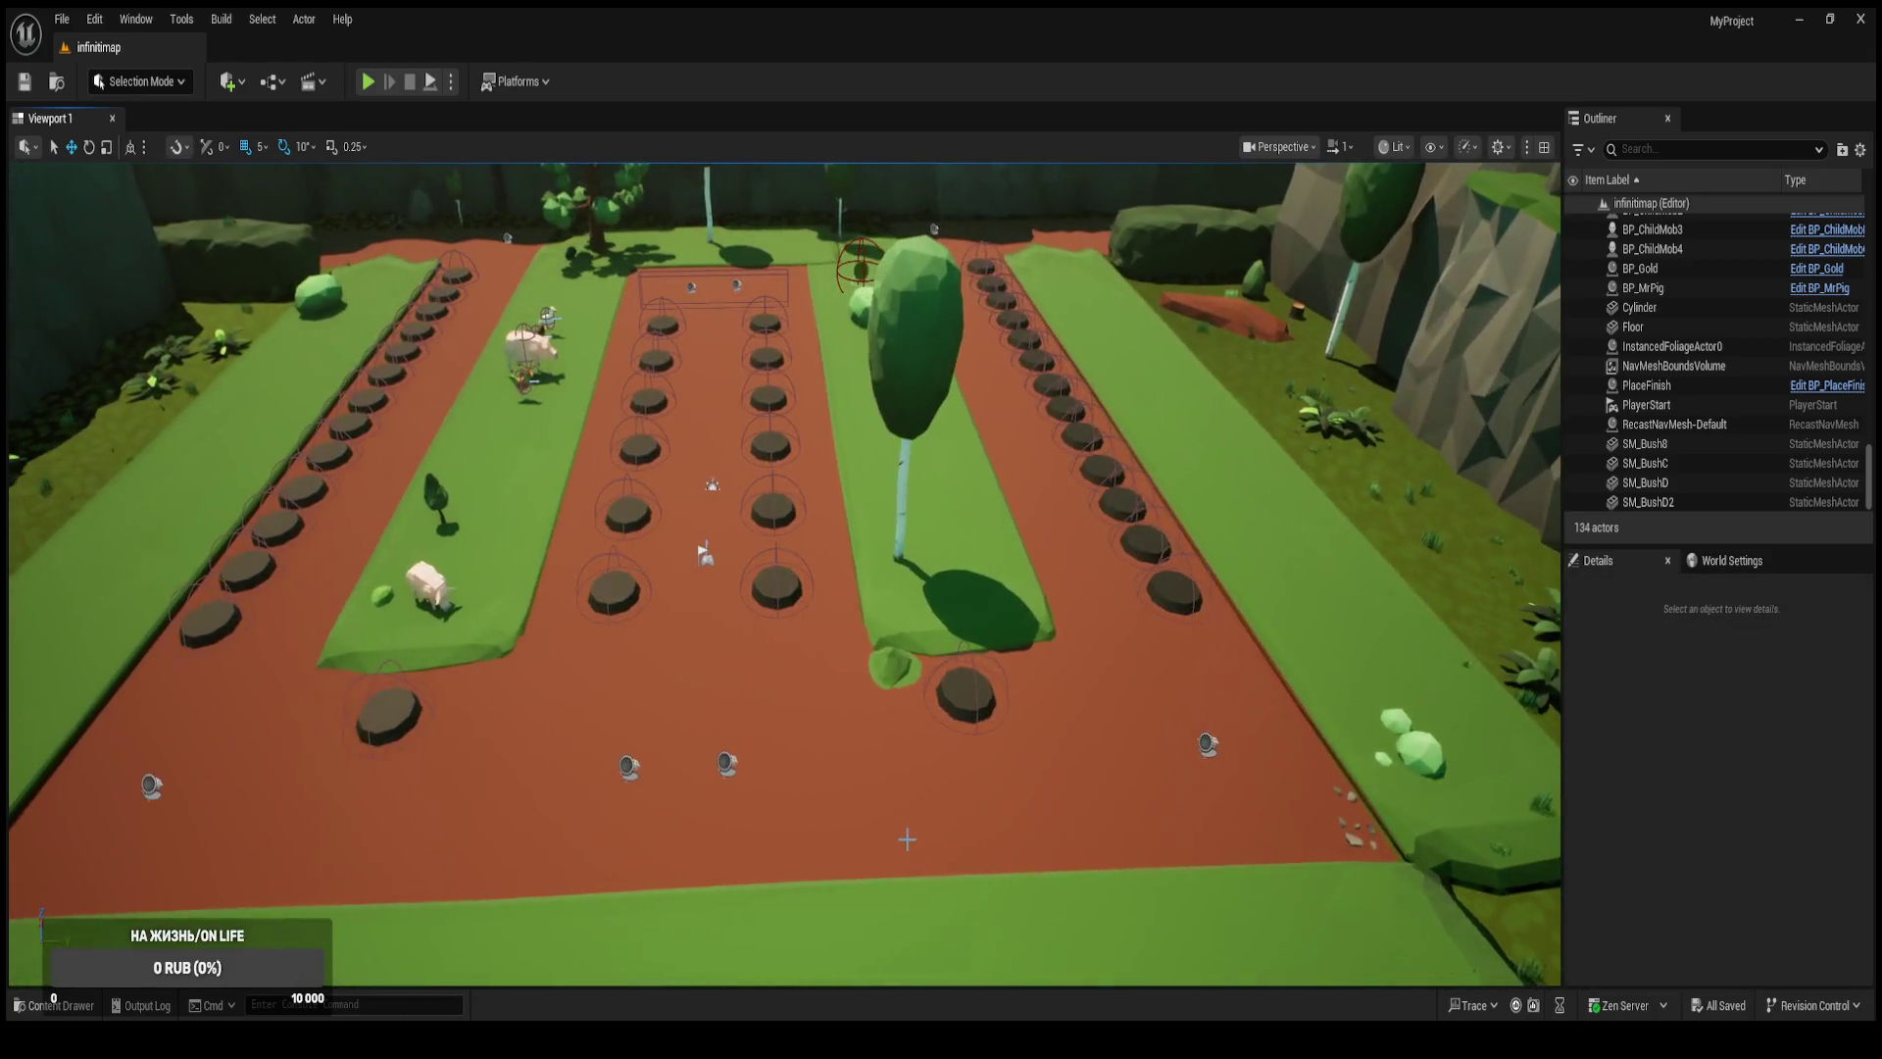
key(ctrl+space)
click(1575, 701)
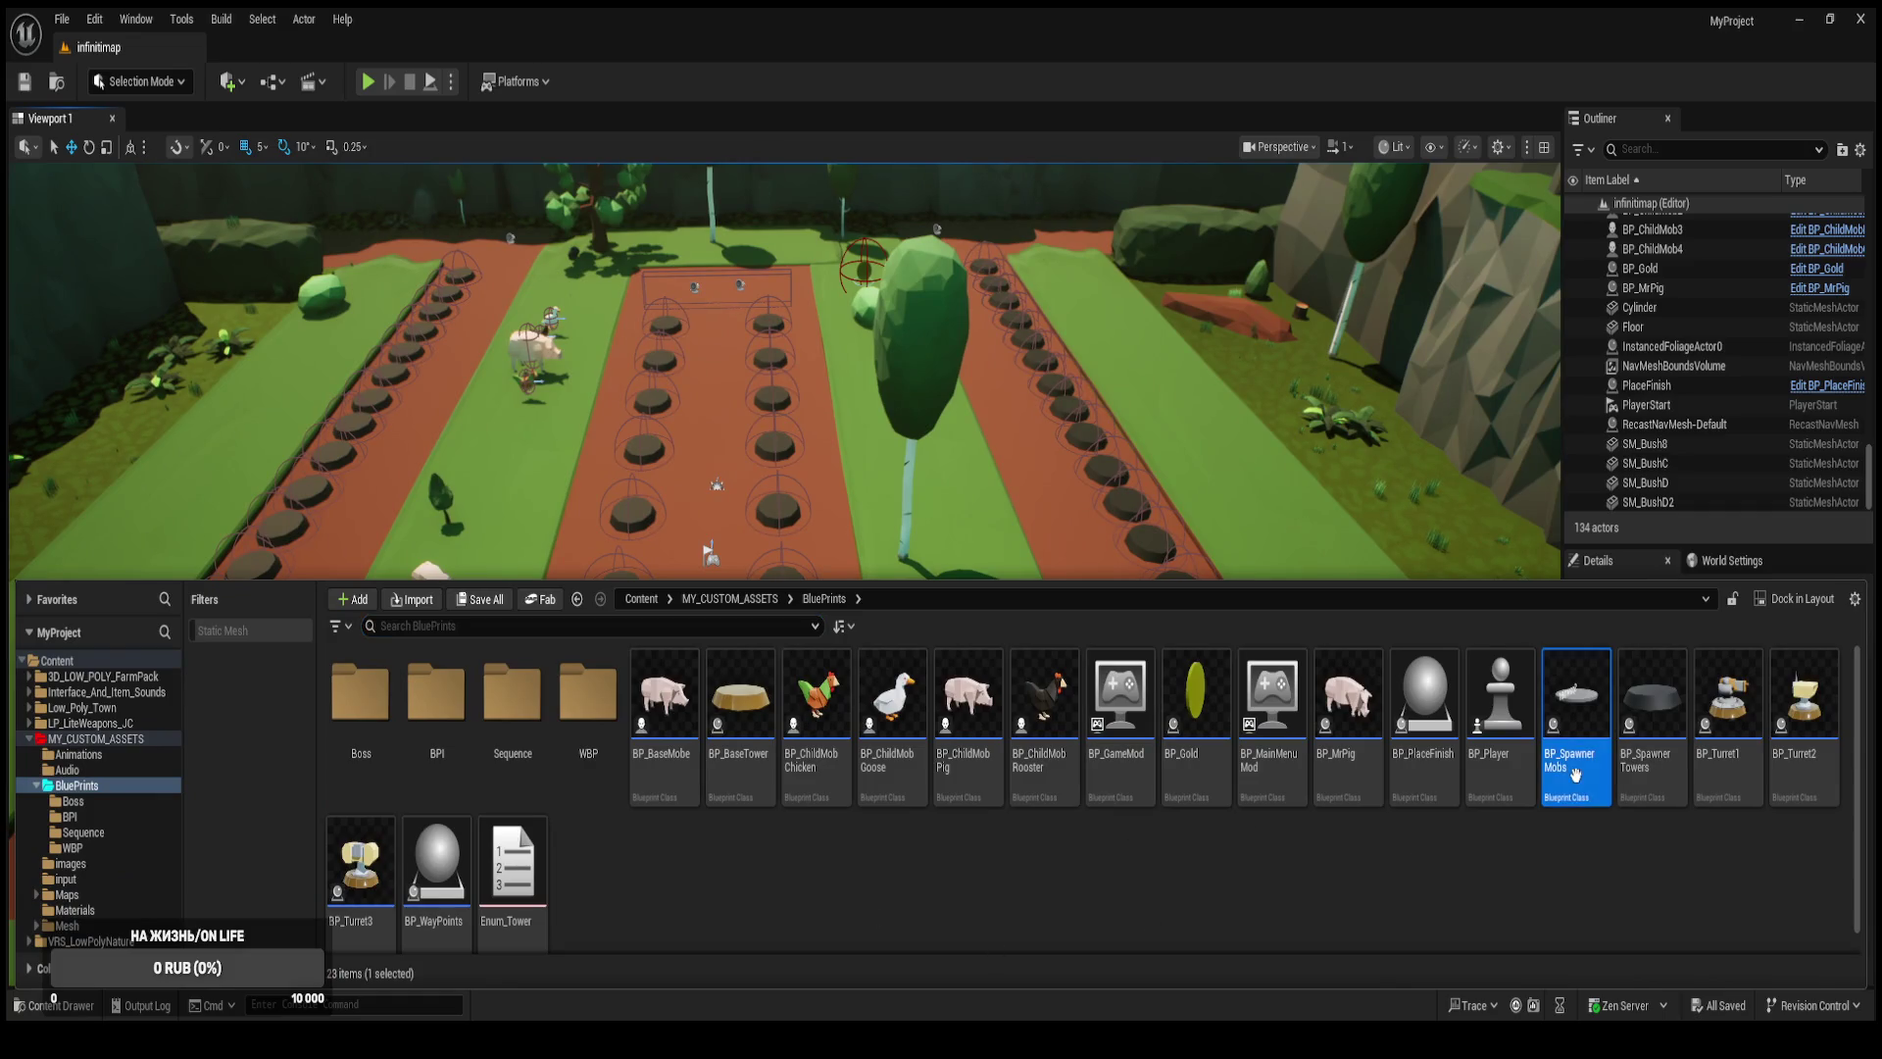
key(Return)
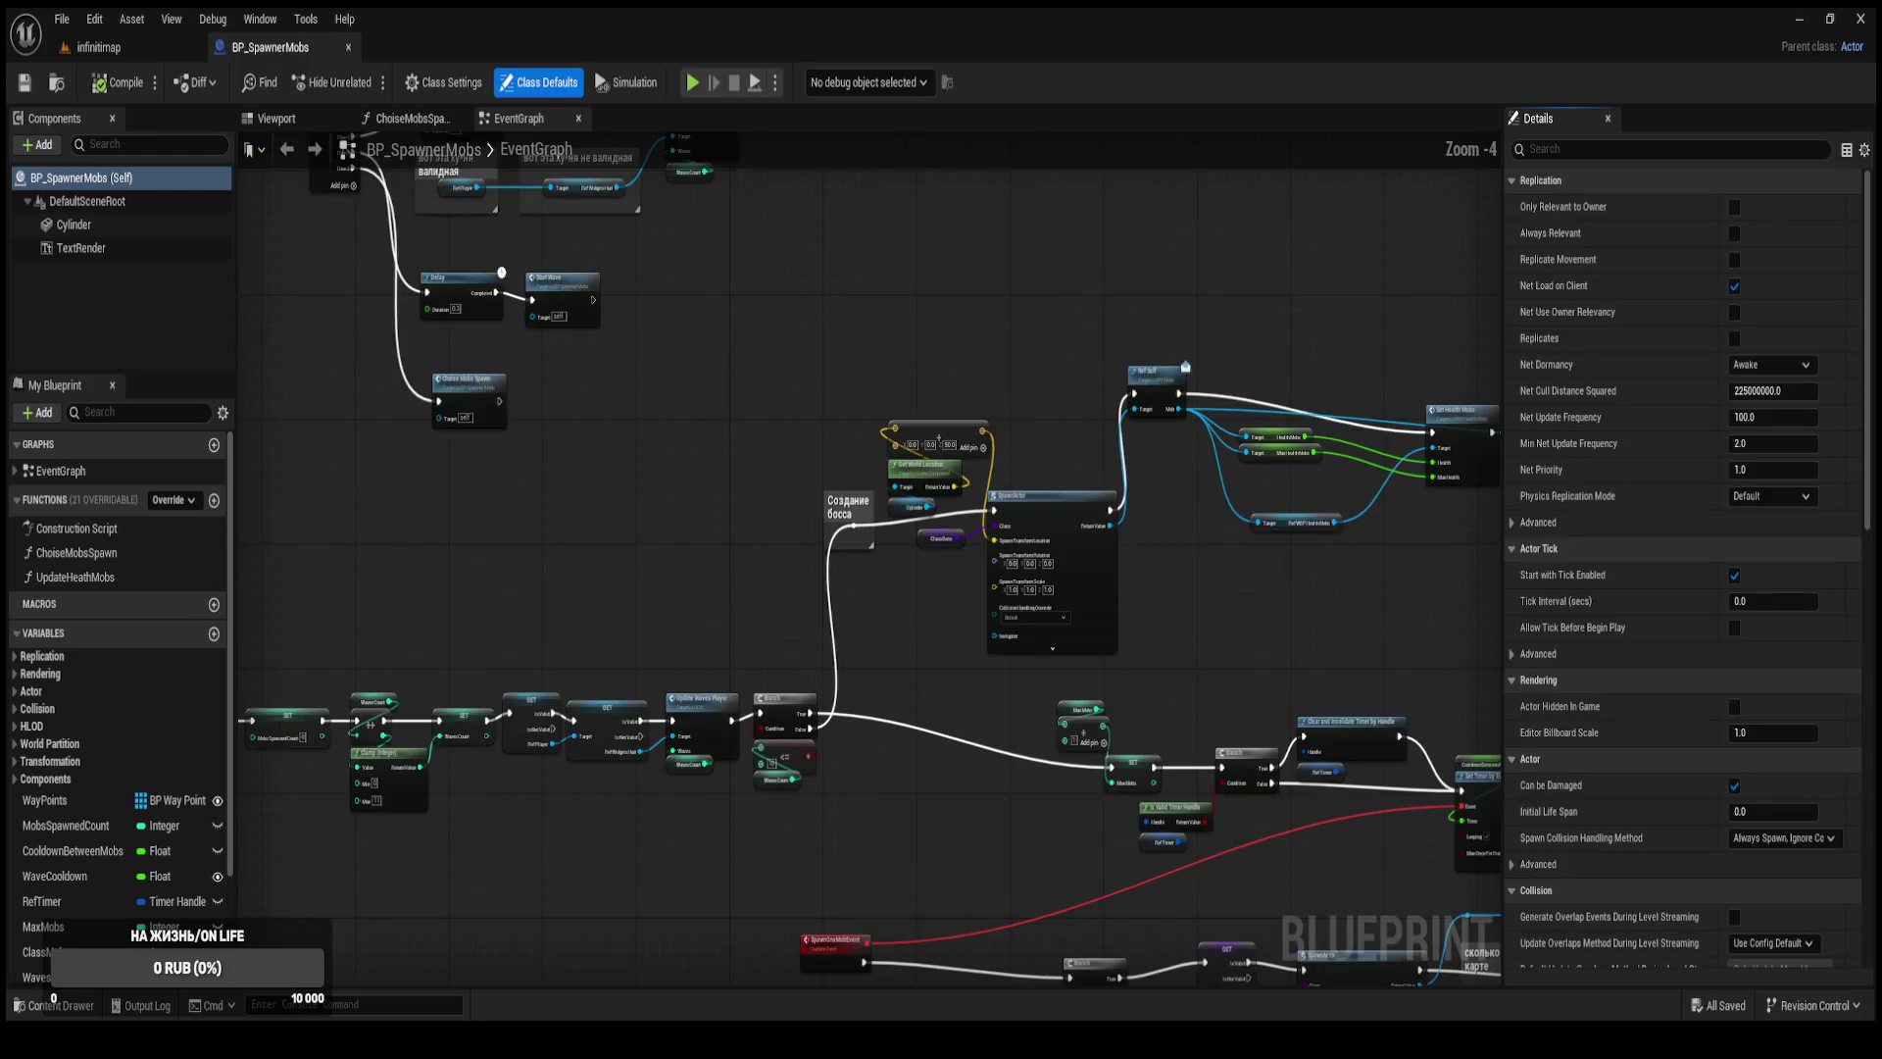
mouse_move(970, 711)
mouse_down()
mouse_move(1037, 645)
mouse_move(696, 603)
mouse_up()
click(120, 47)
Open BP_ChildMobChicken and inspect its HealthMobs and MaxHealthMobs variables.
key(ctrl+space)
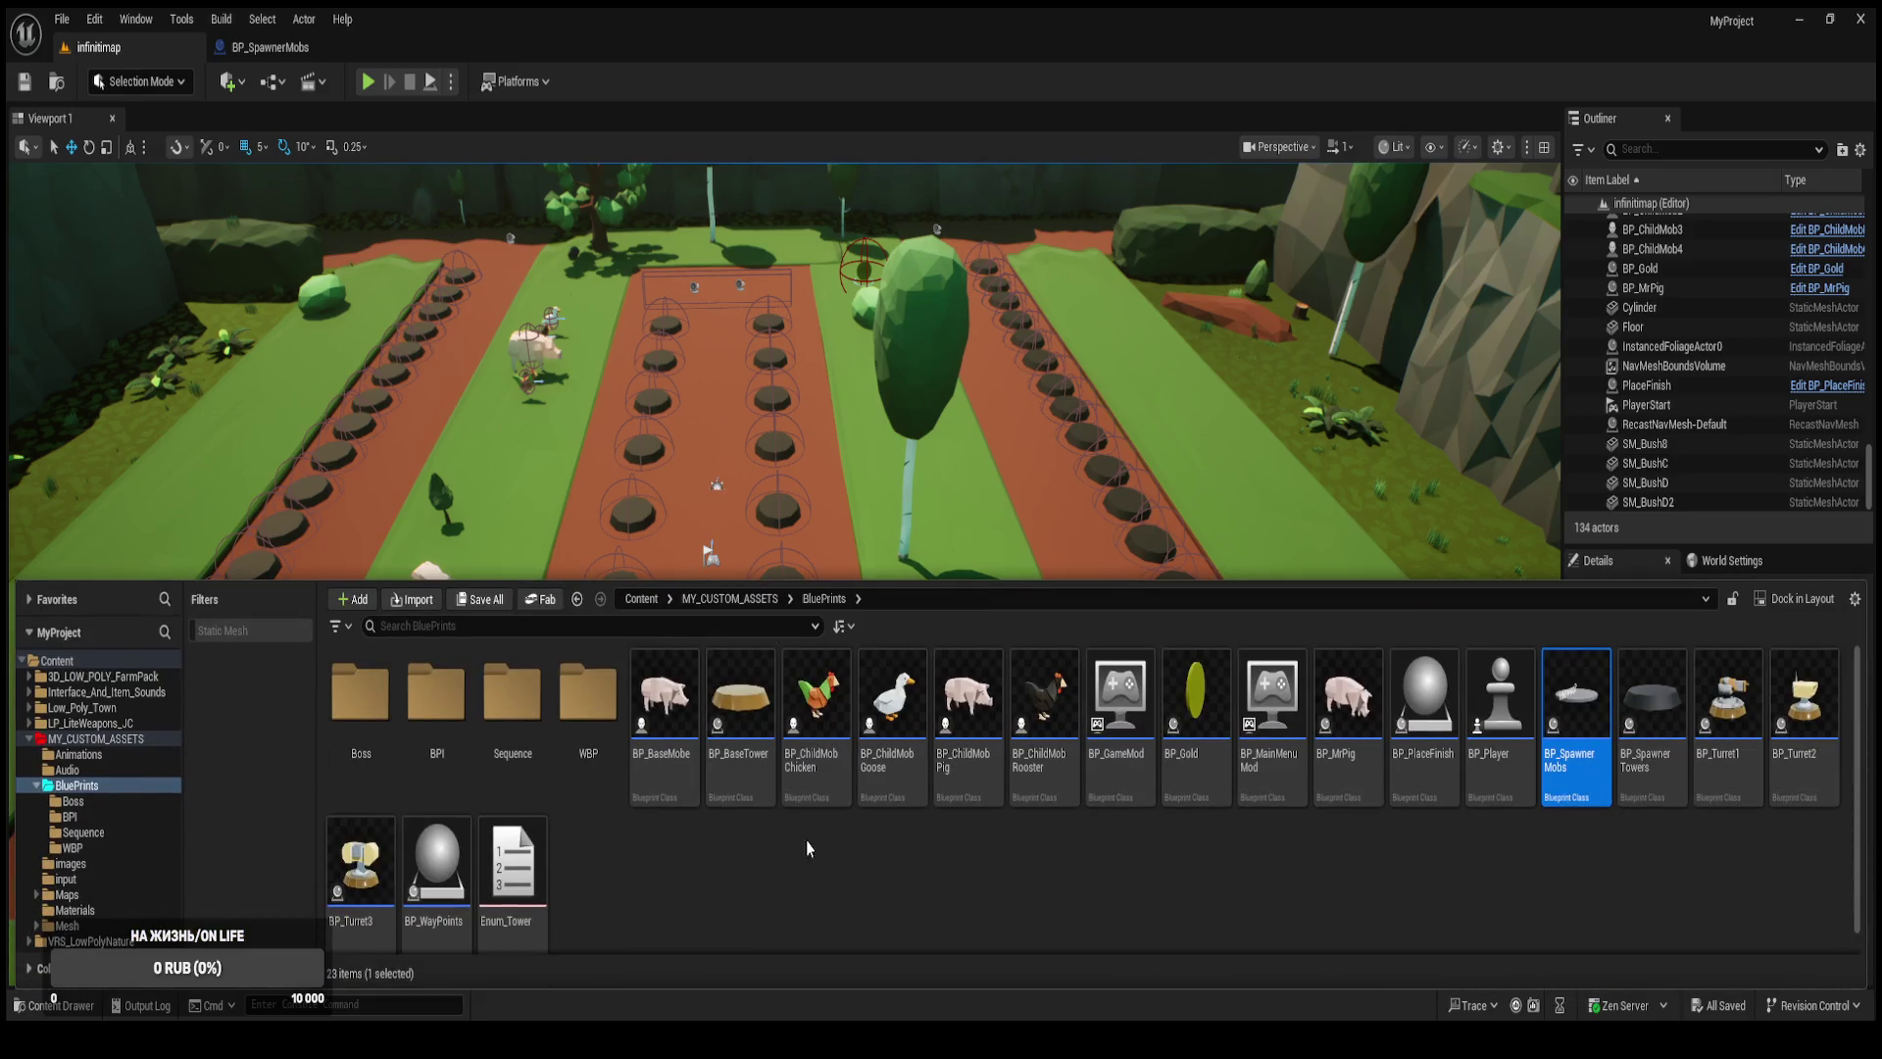
double_click(829, 770)
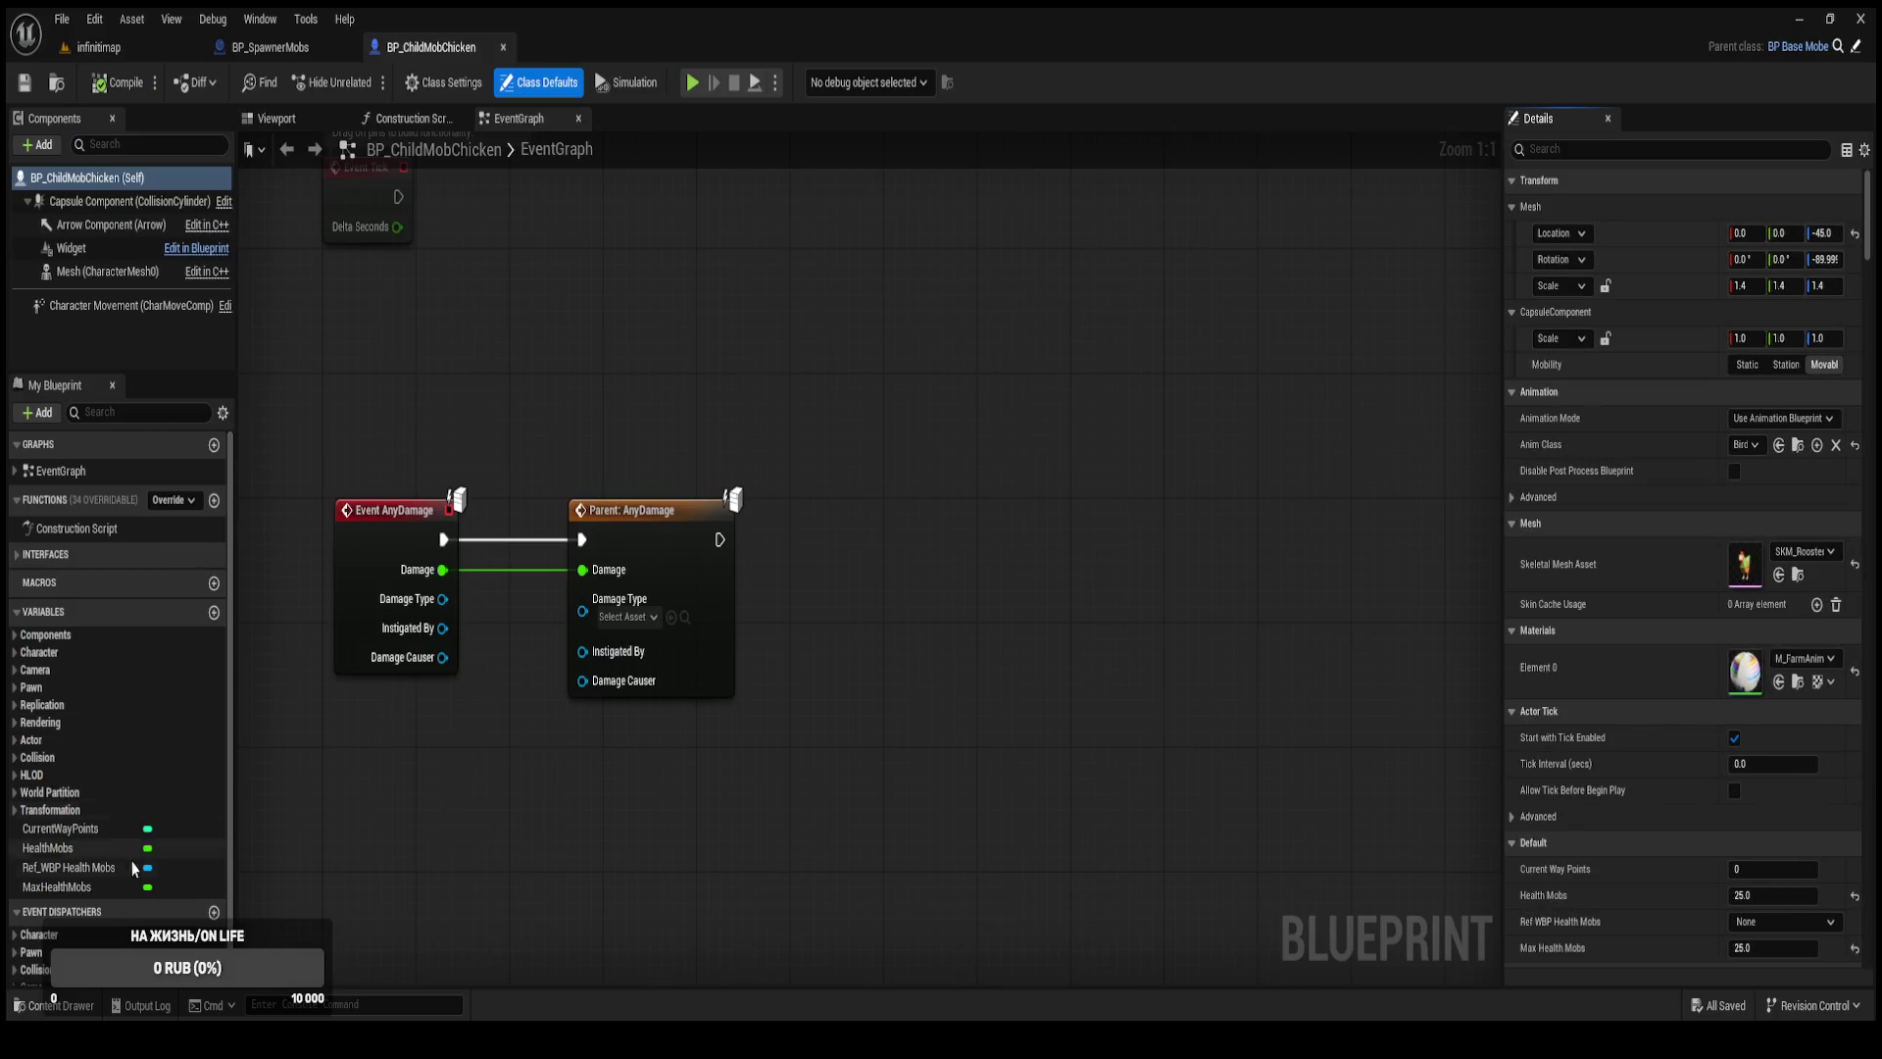
click(87, 849)
click(86, 886)
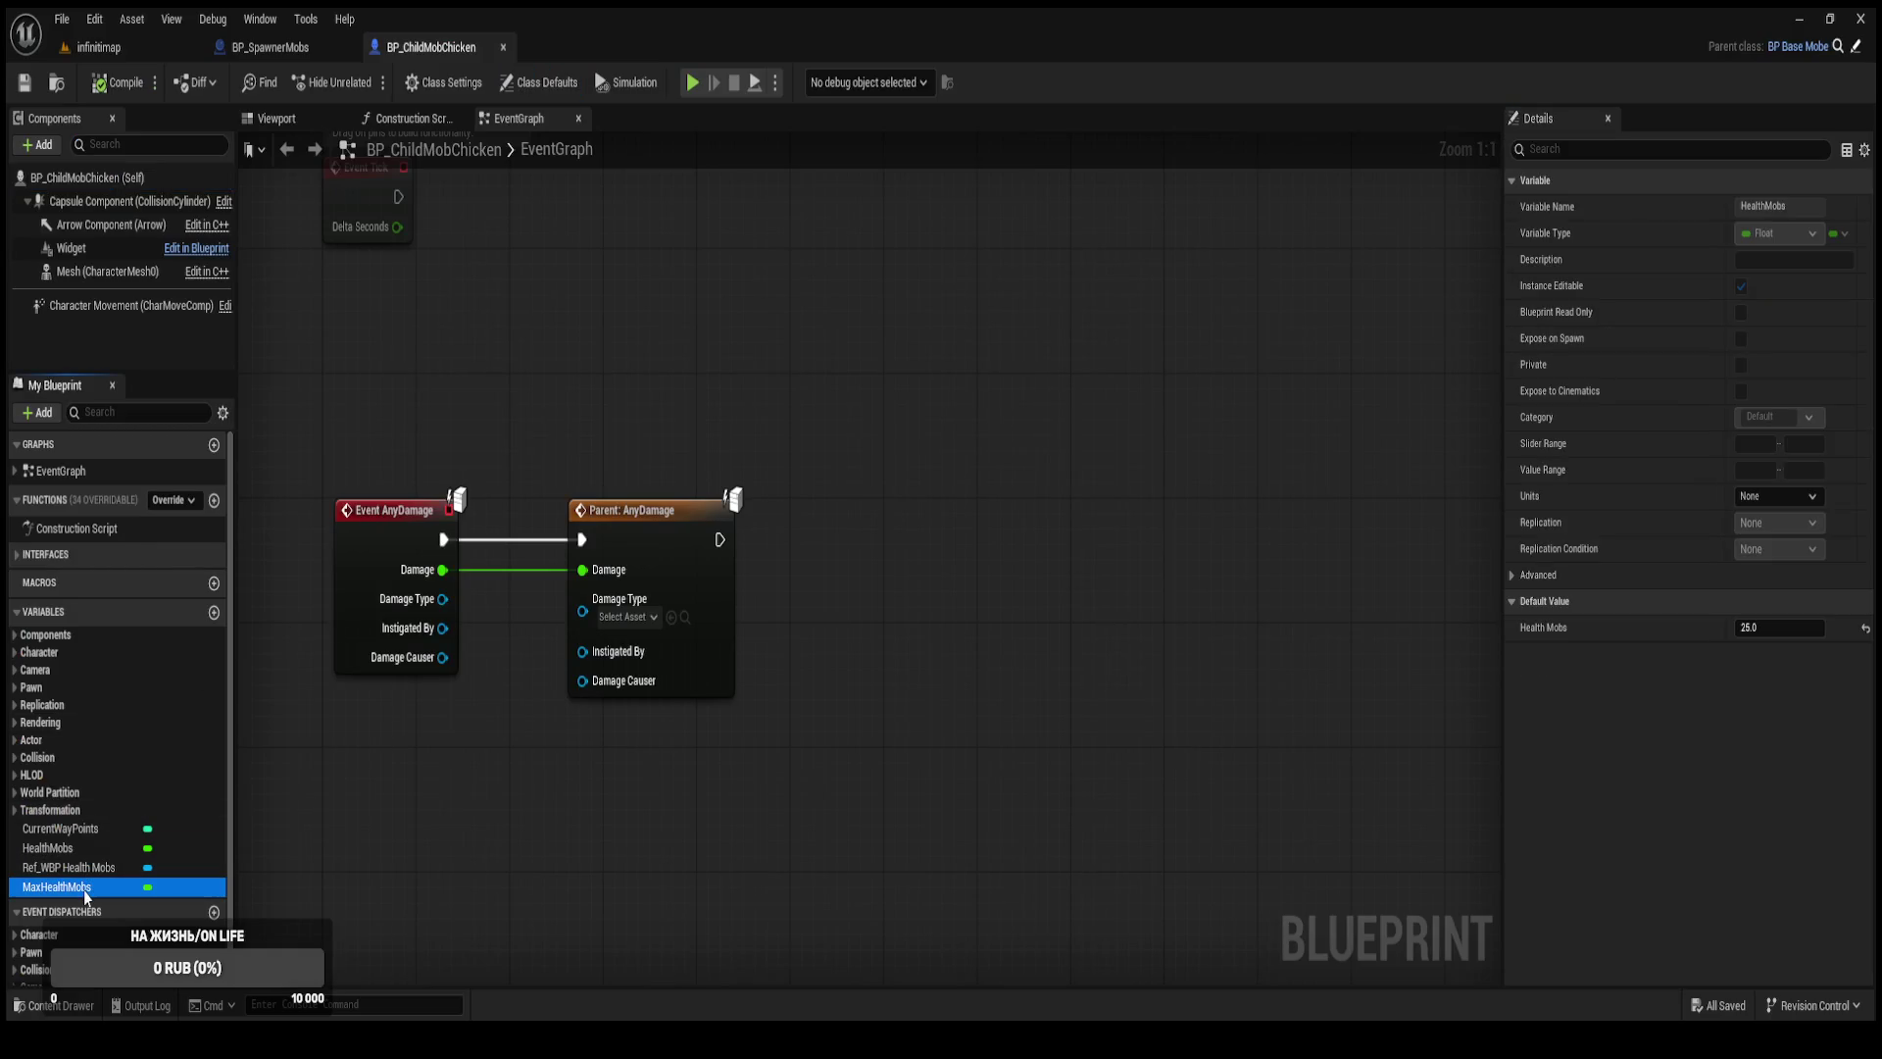
click(98, 47)
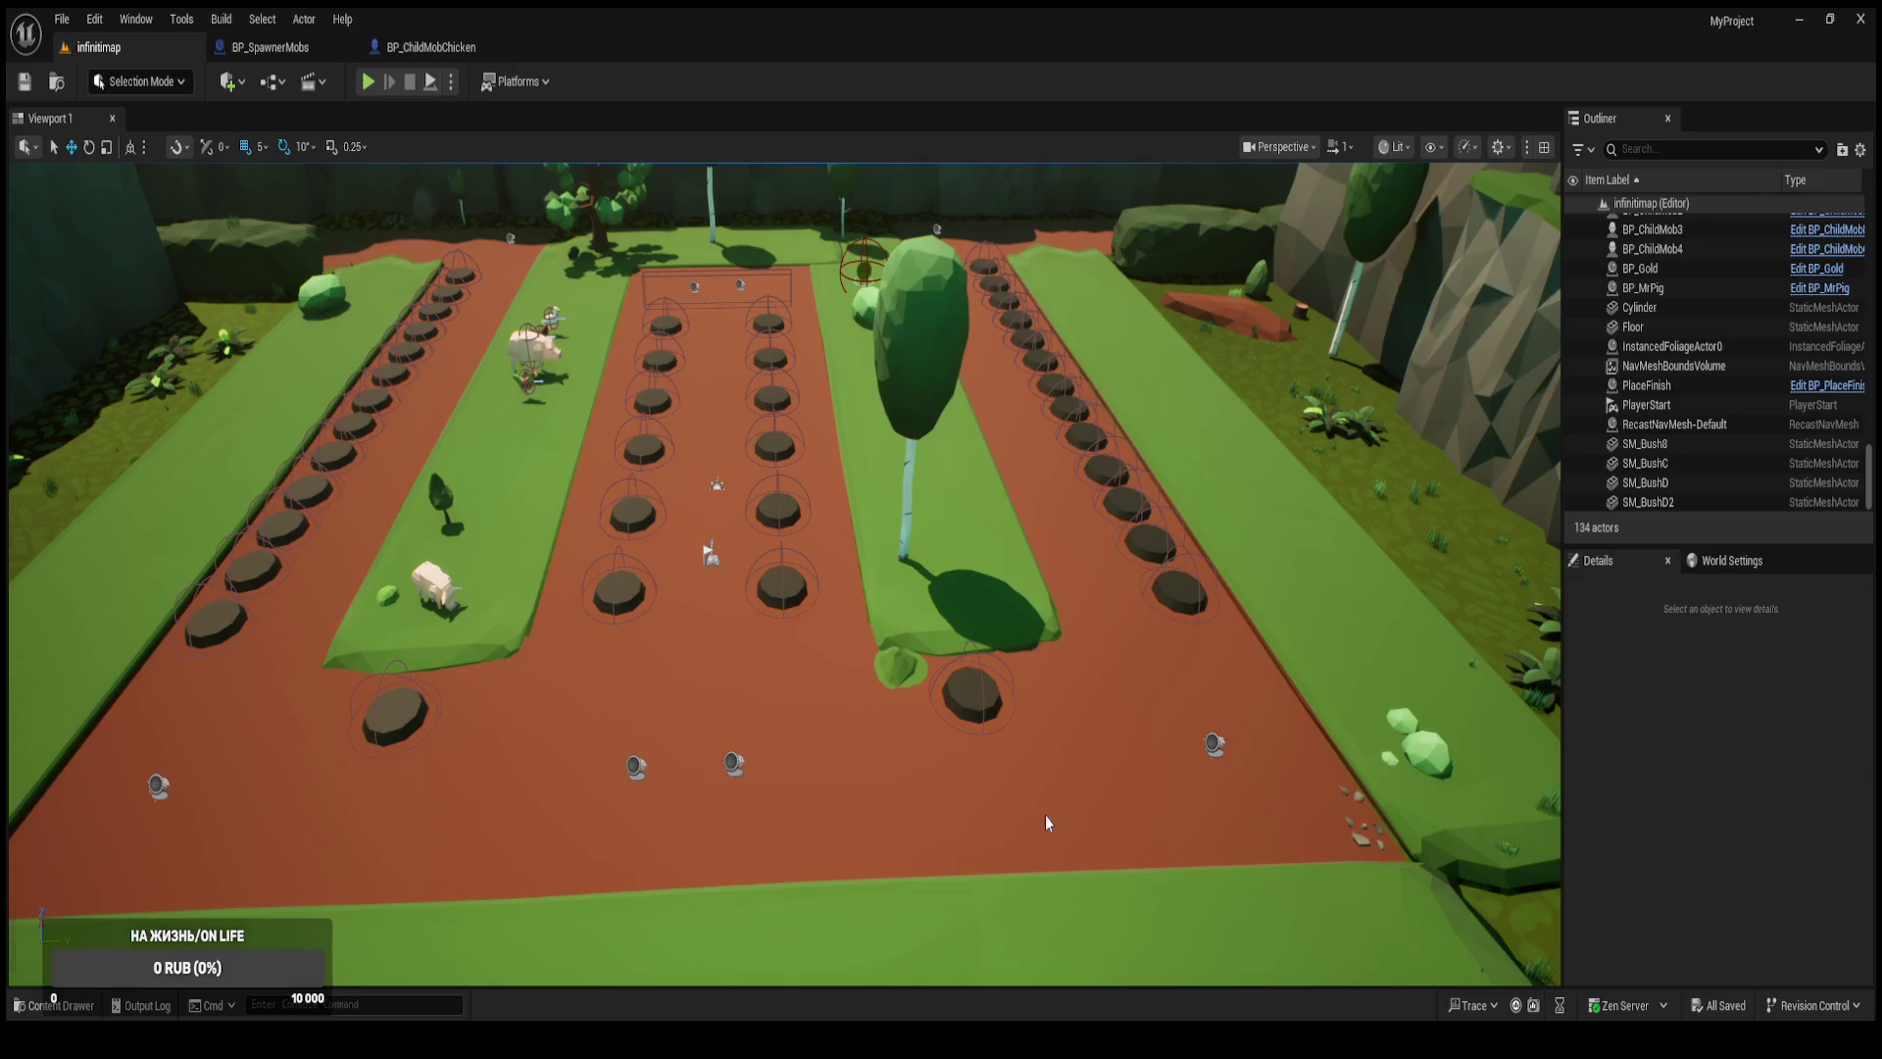
Open BP_ChildMobGoose briefly, then close it.
key(ctrl+space)
double_click(892, 720)
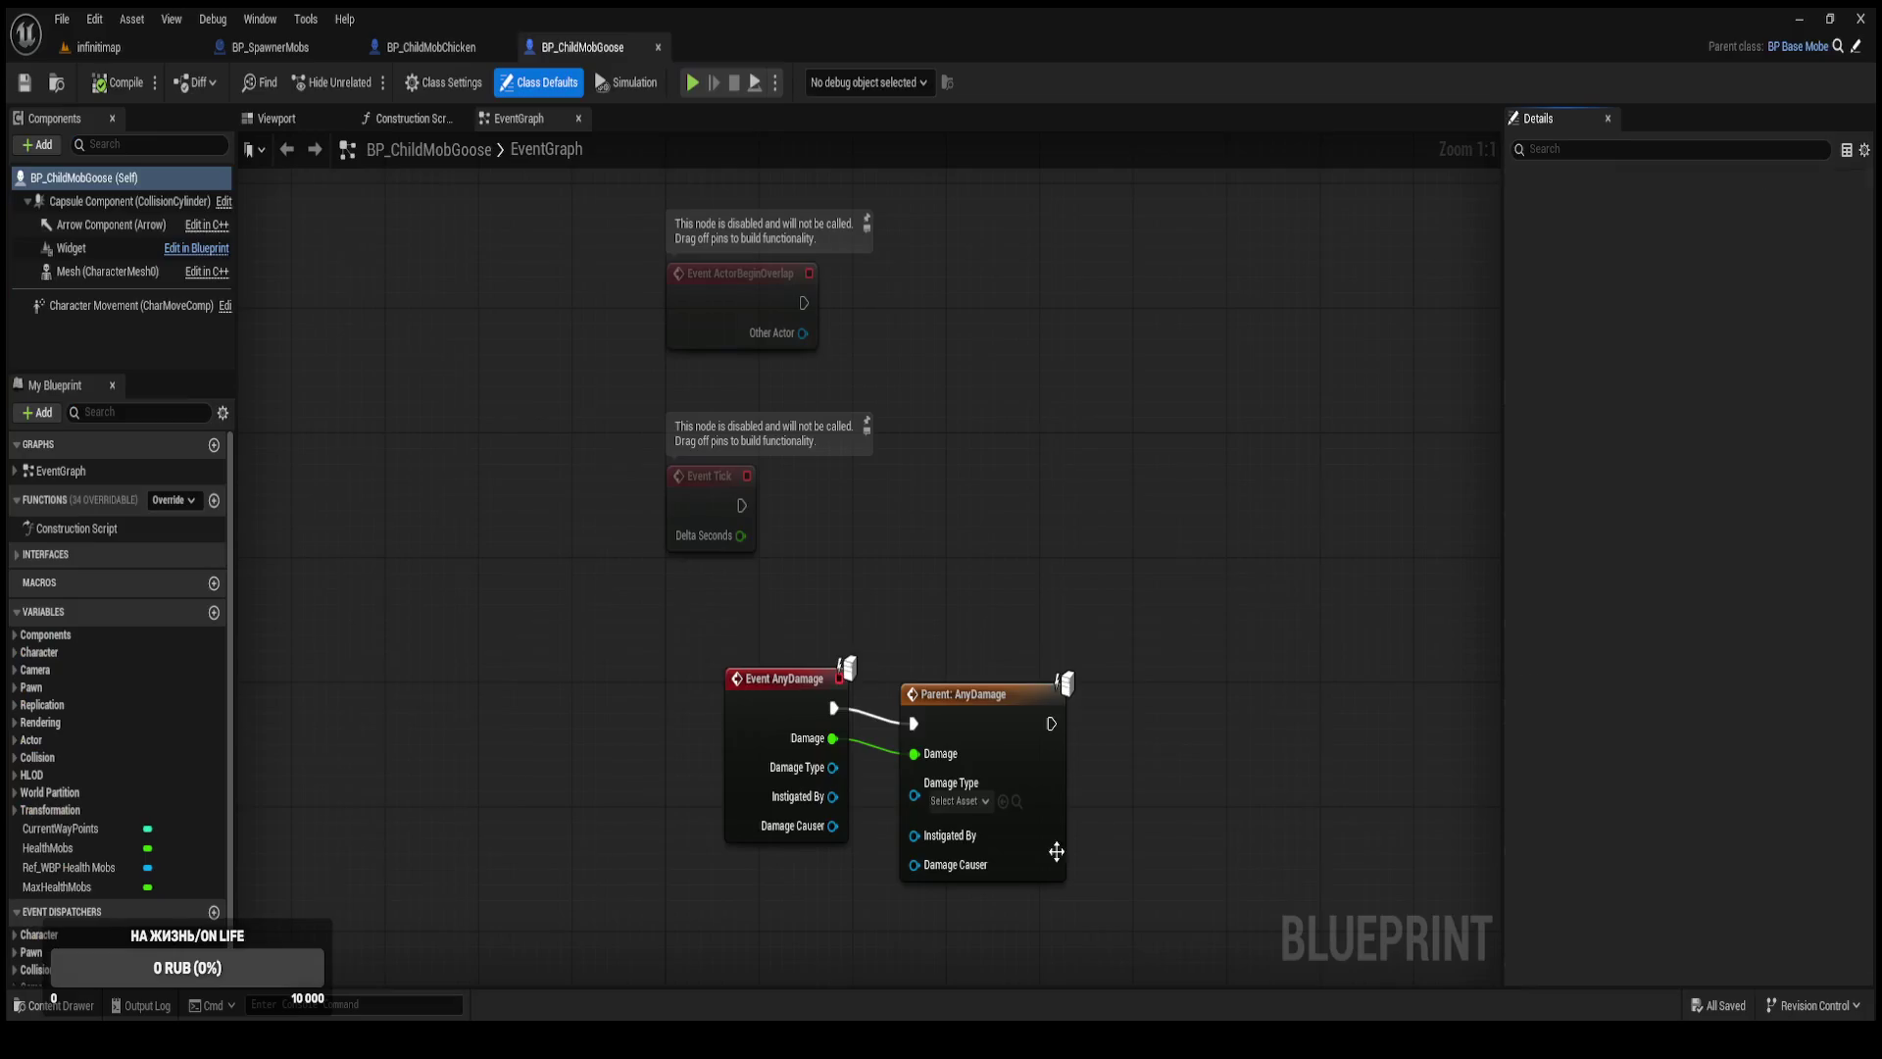
middle_click(569, 55)
click(152, 49)
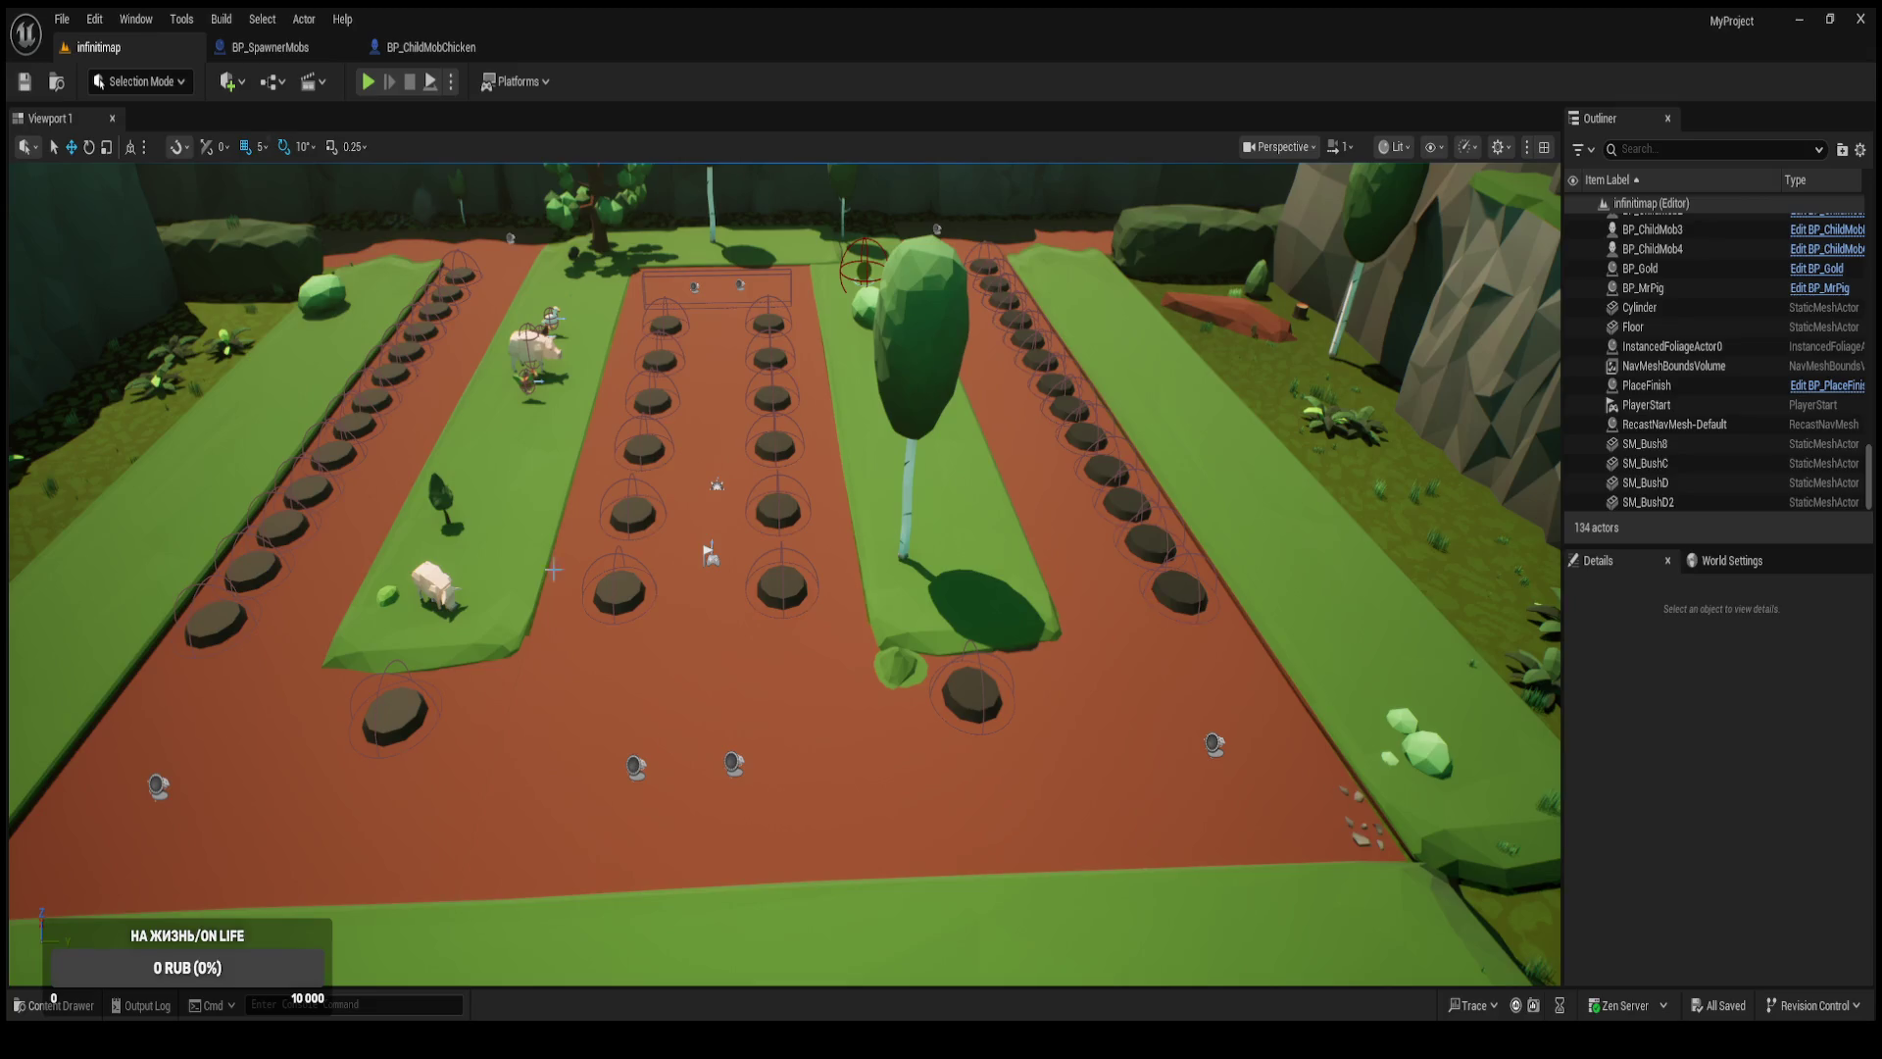
Open BP_ChildMobRooster and check that HealthMobs and MaxHealthMobs are both 100.0.
key(ctrl+space)
click(1012, 789)
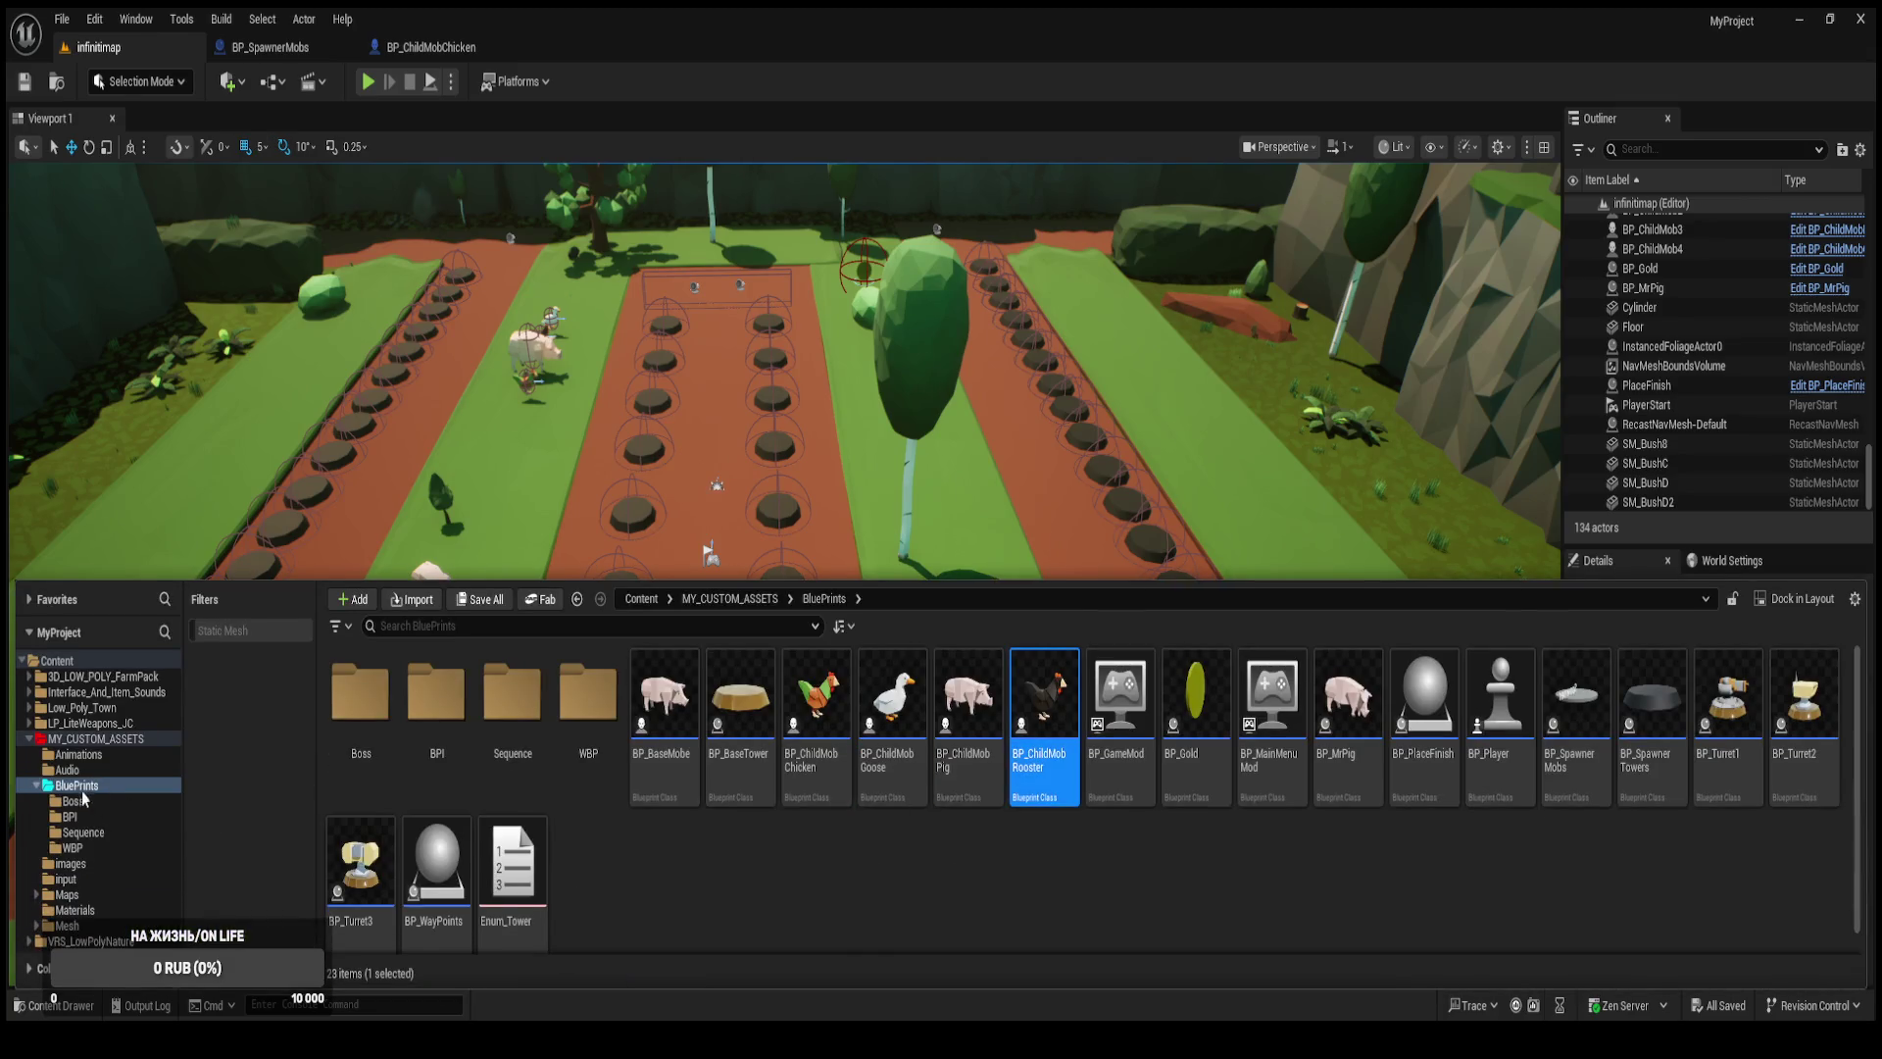
key(Return)
click(108, 847)
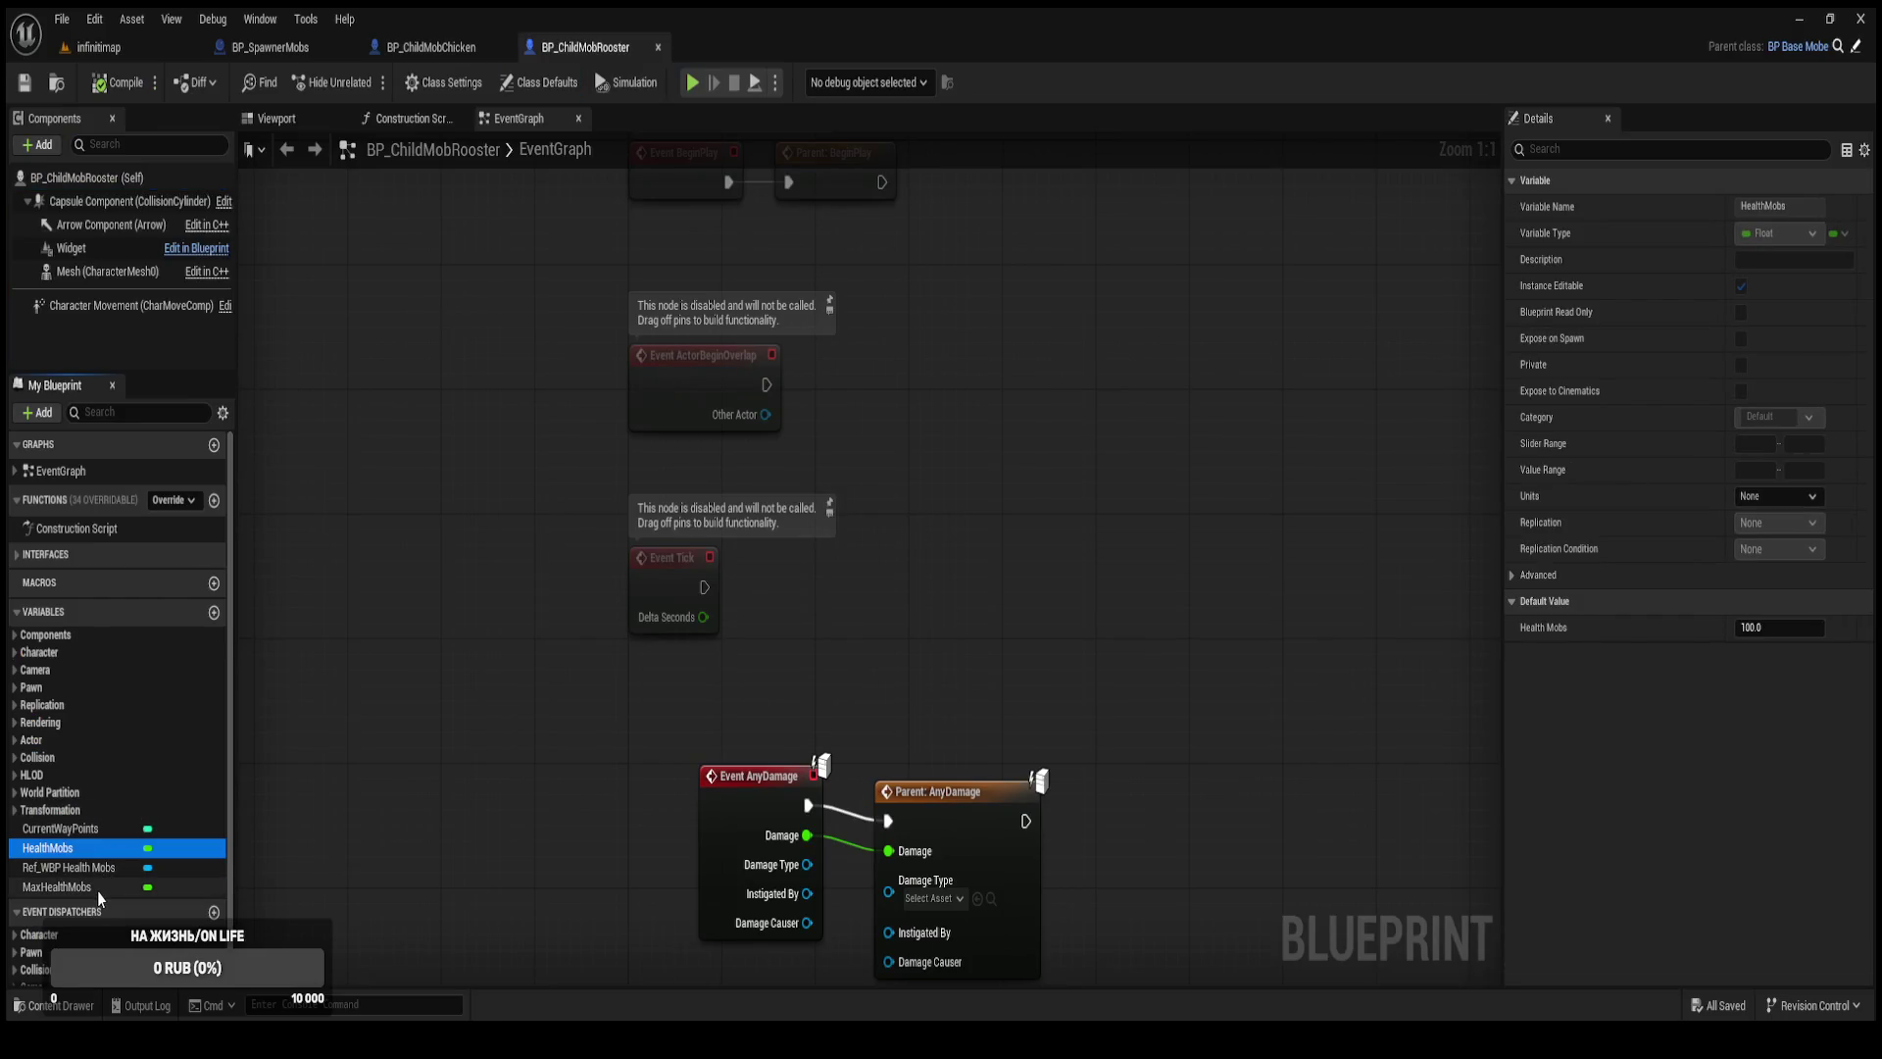
click(97, 891)
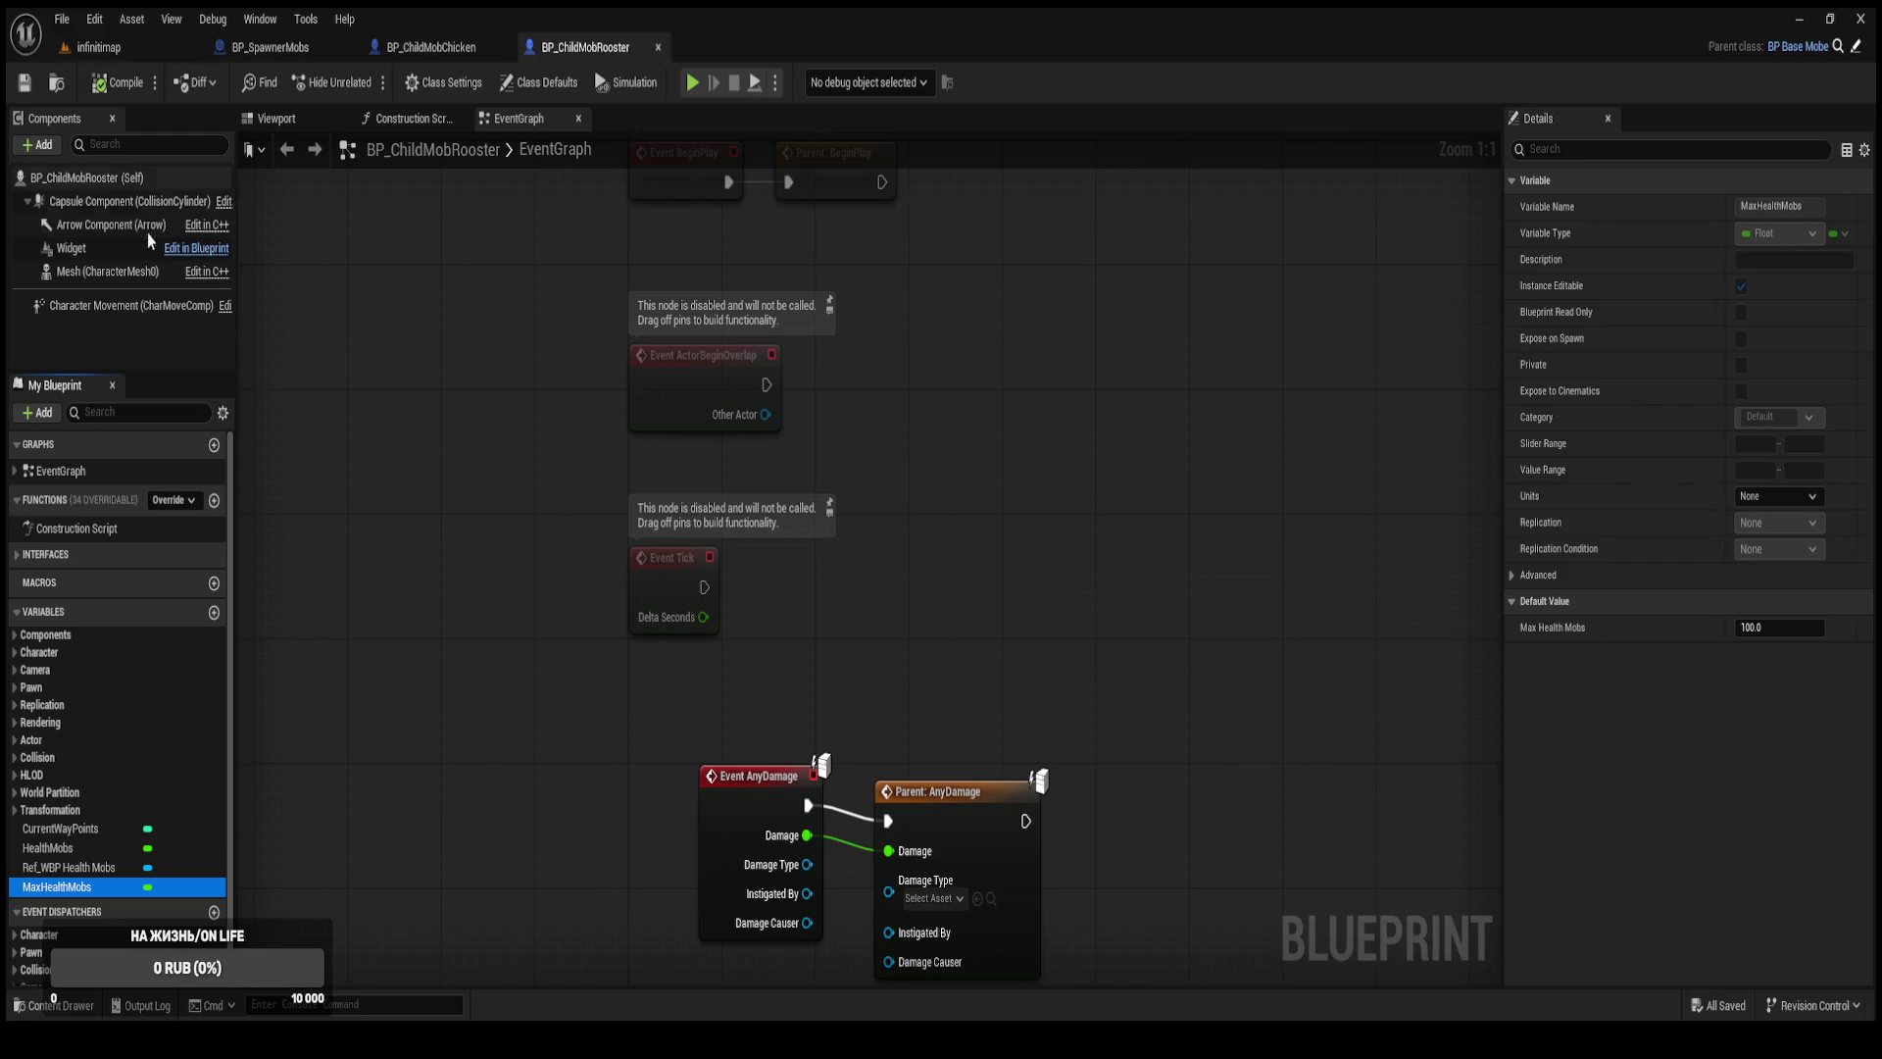
Set the rooster's HealthMobs and MaxHealthMobs defaults to 50 and compile.
click(109, 855)
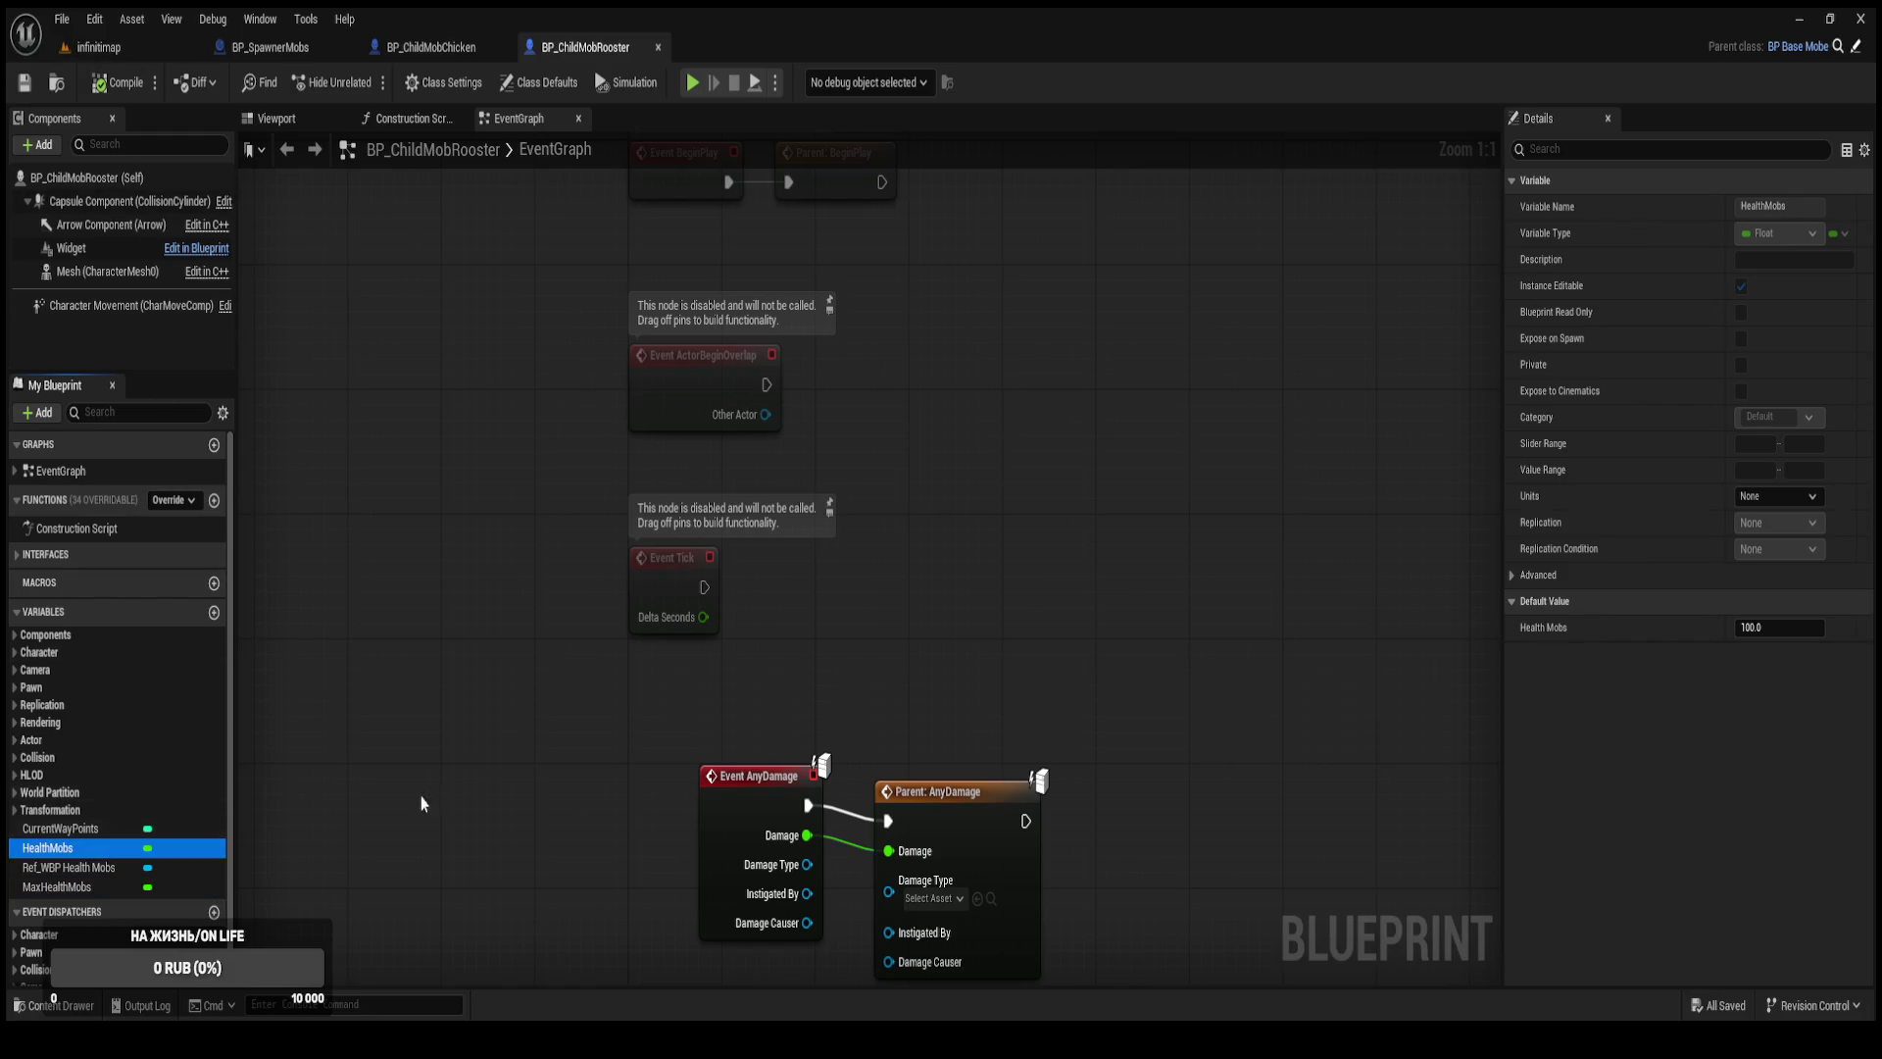
click(1753, 627)
text(50)
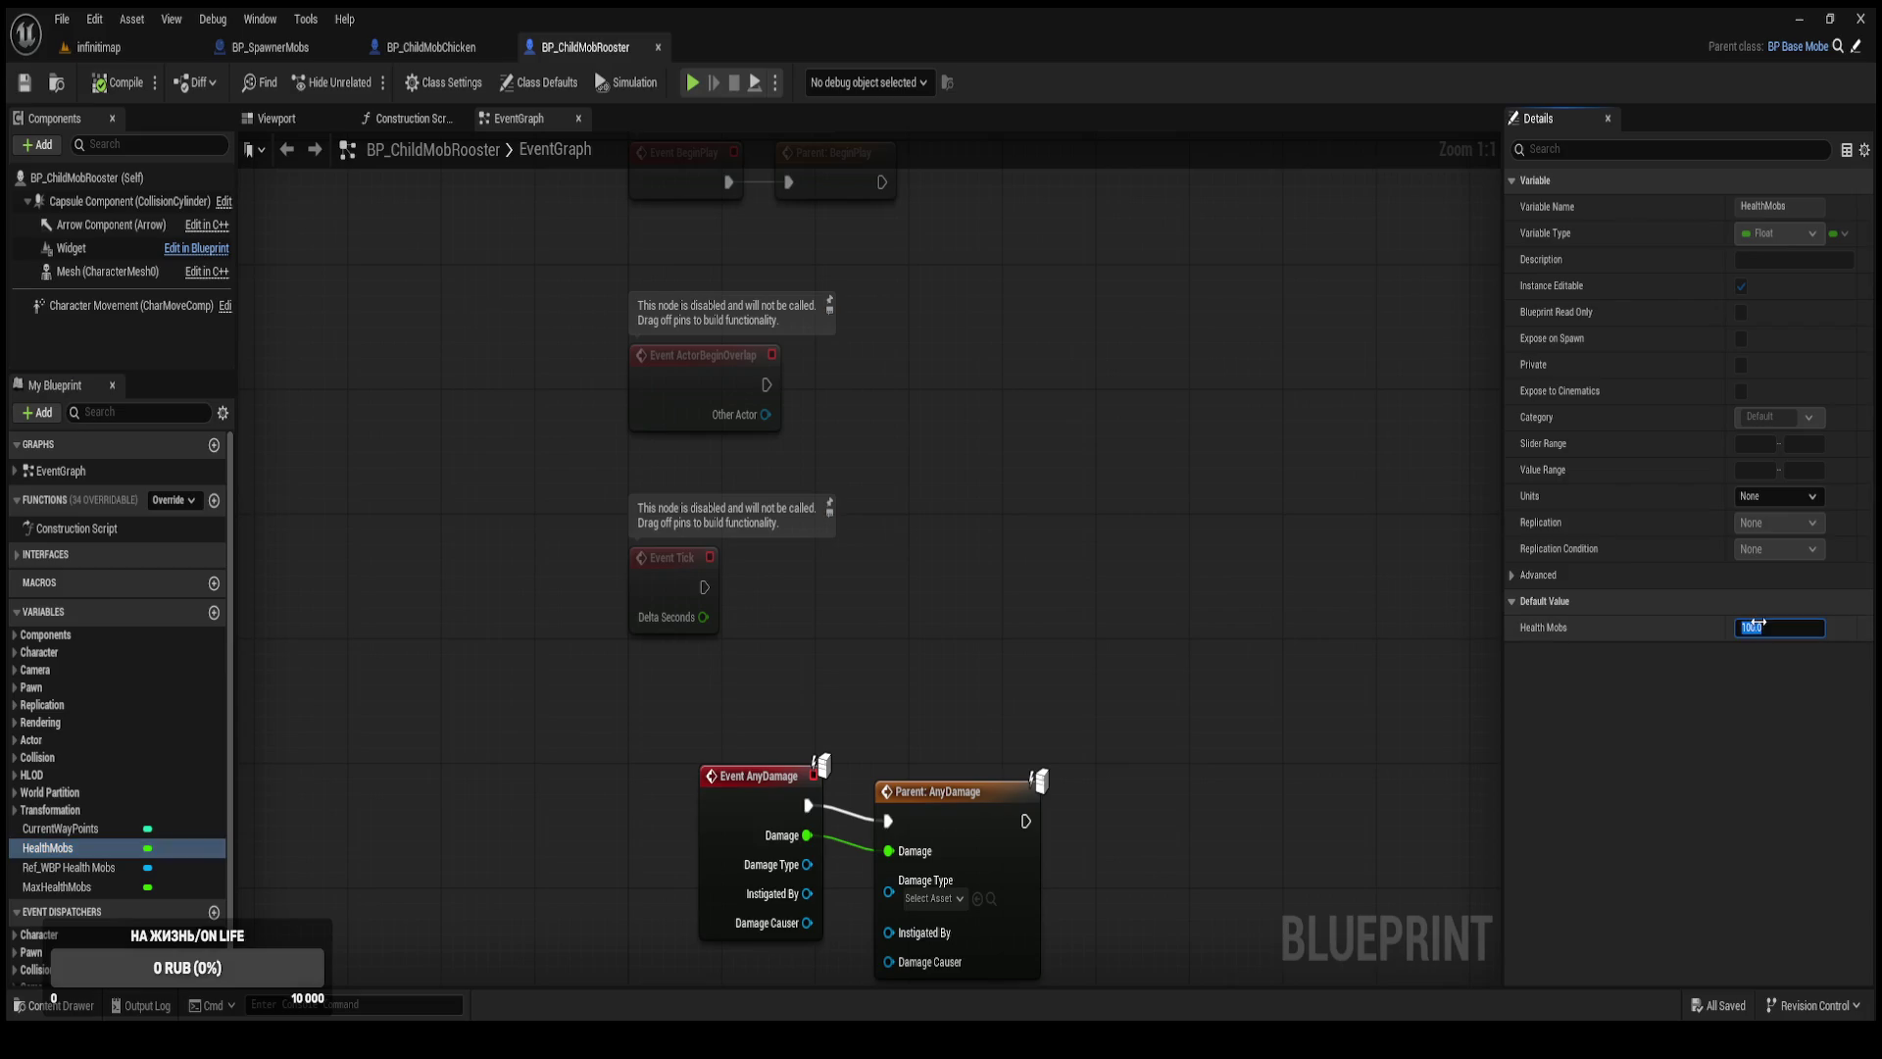
key(Return)
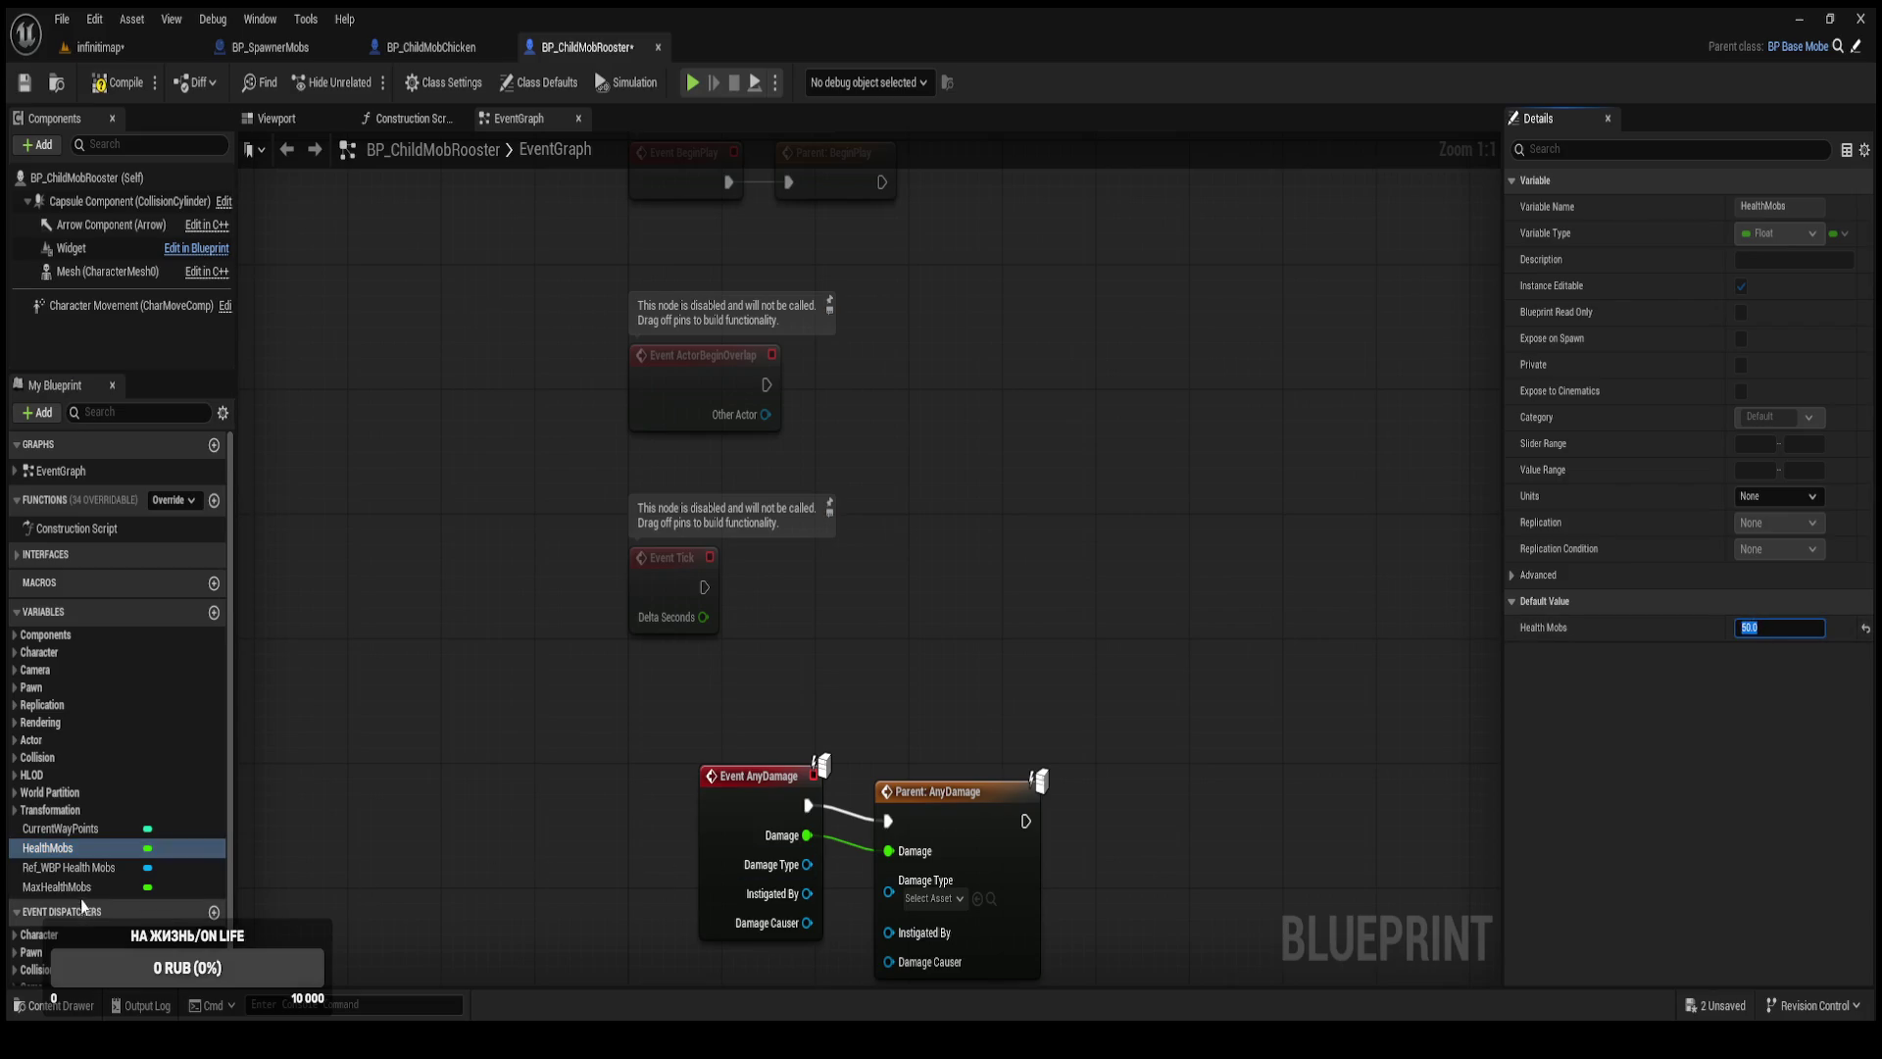
click(79, 887)
click(1793, 624)
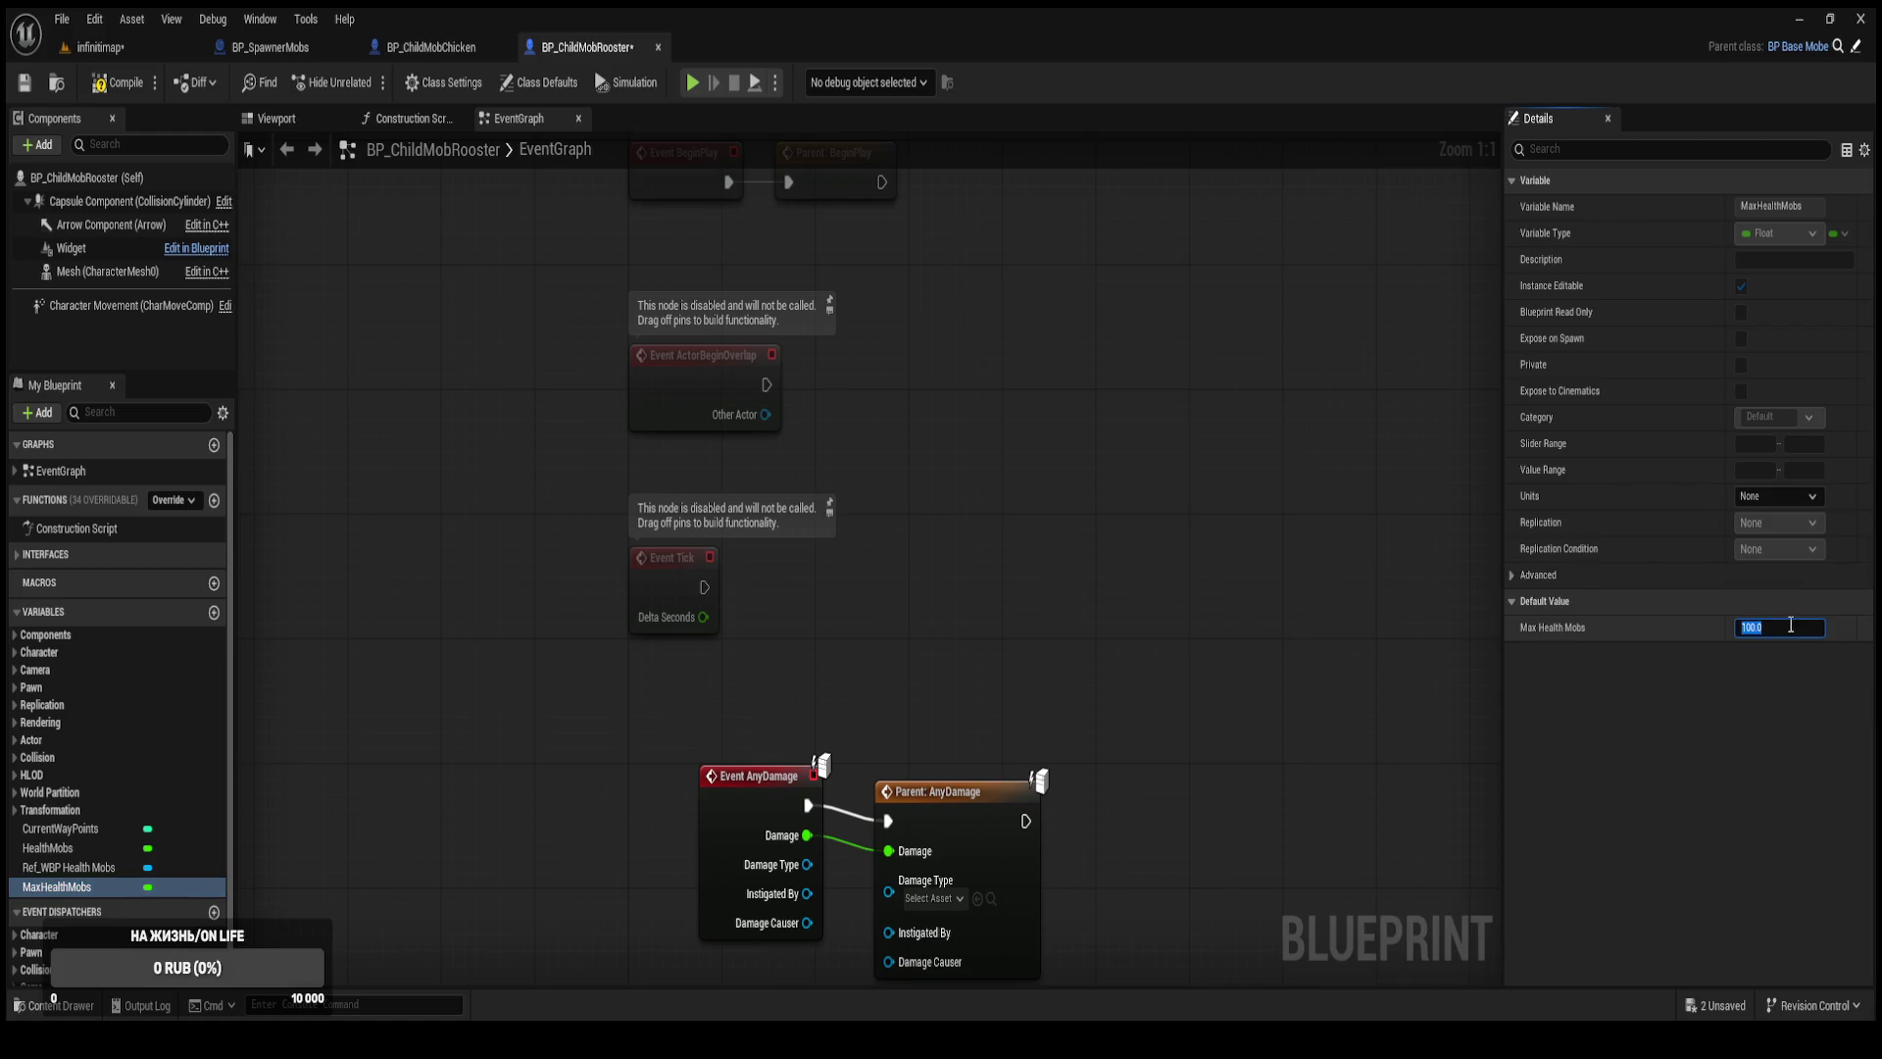
text(50)
click(124, 87)
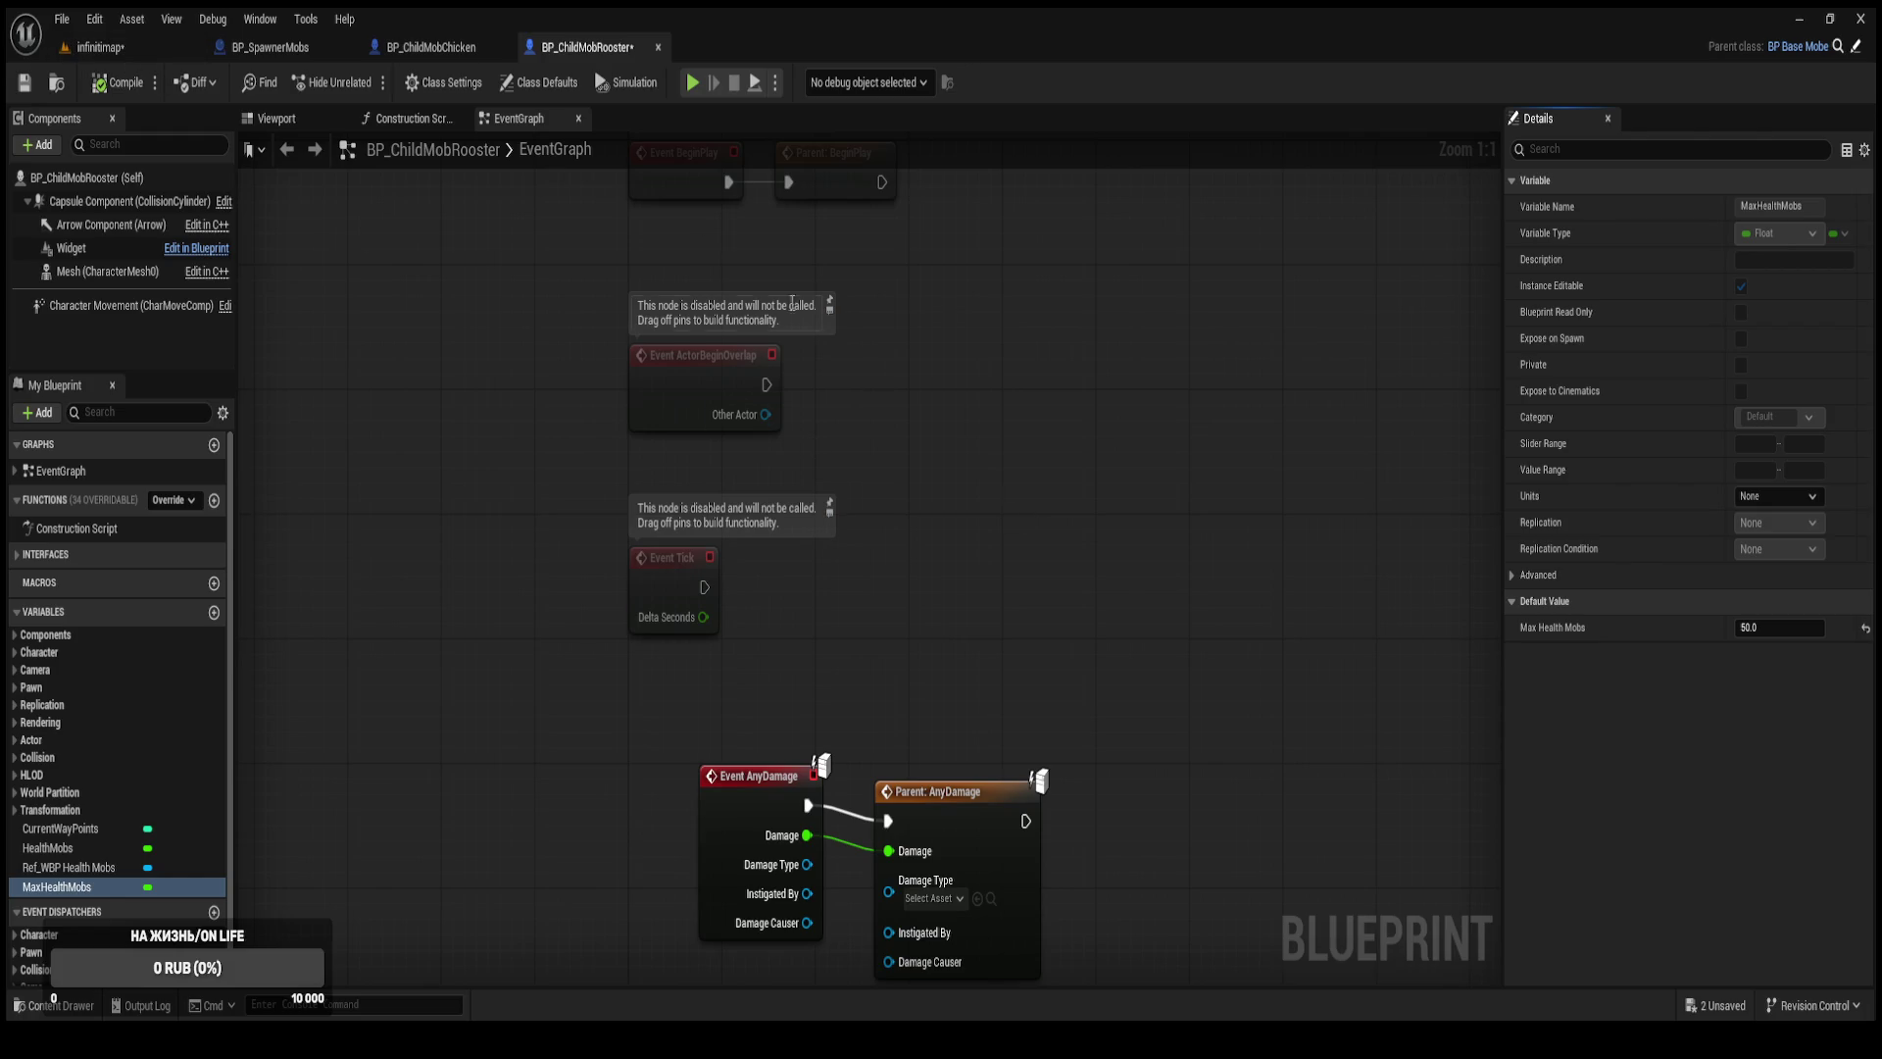
click(183, 56)
In BP_ChildMobGoose, set HealthMobs and MaxHealthMobs defaults to 75, correcting a mistyped 755.
key(ctrl+space)
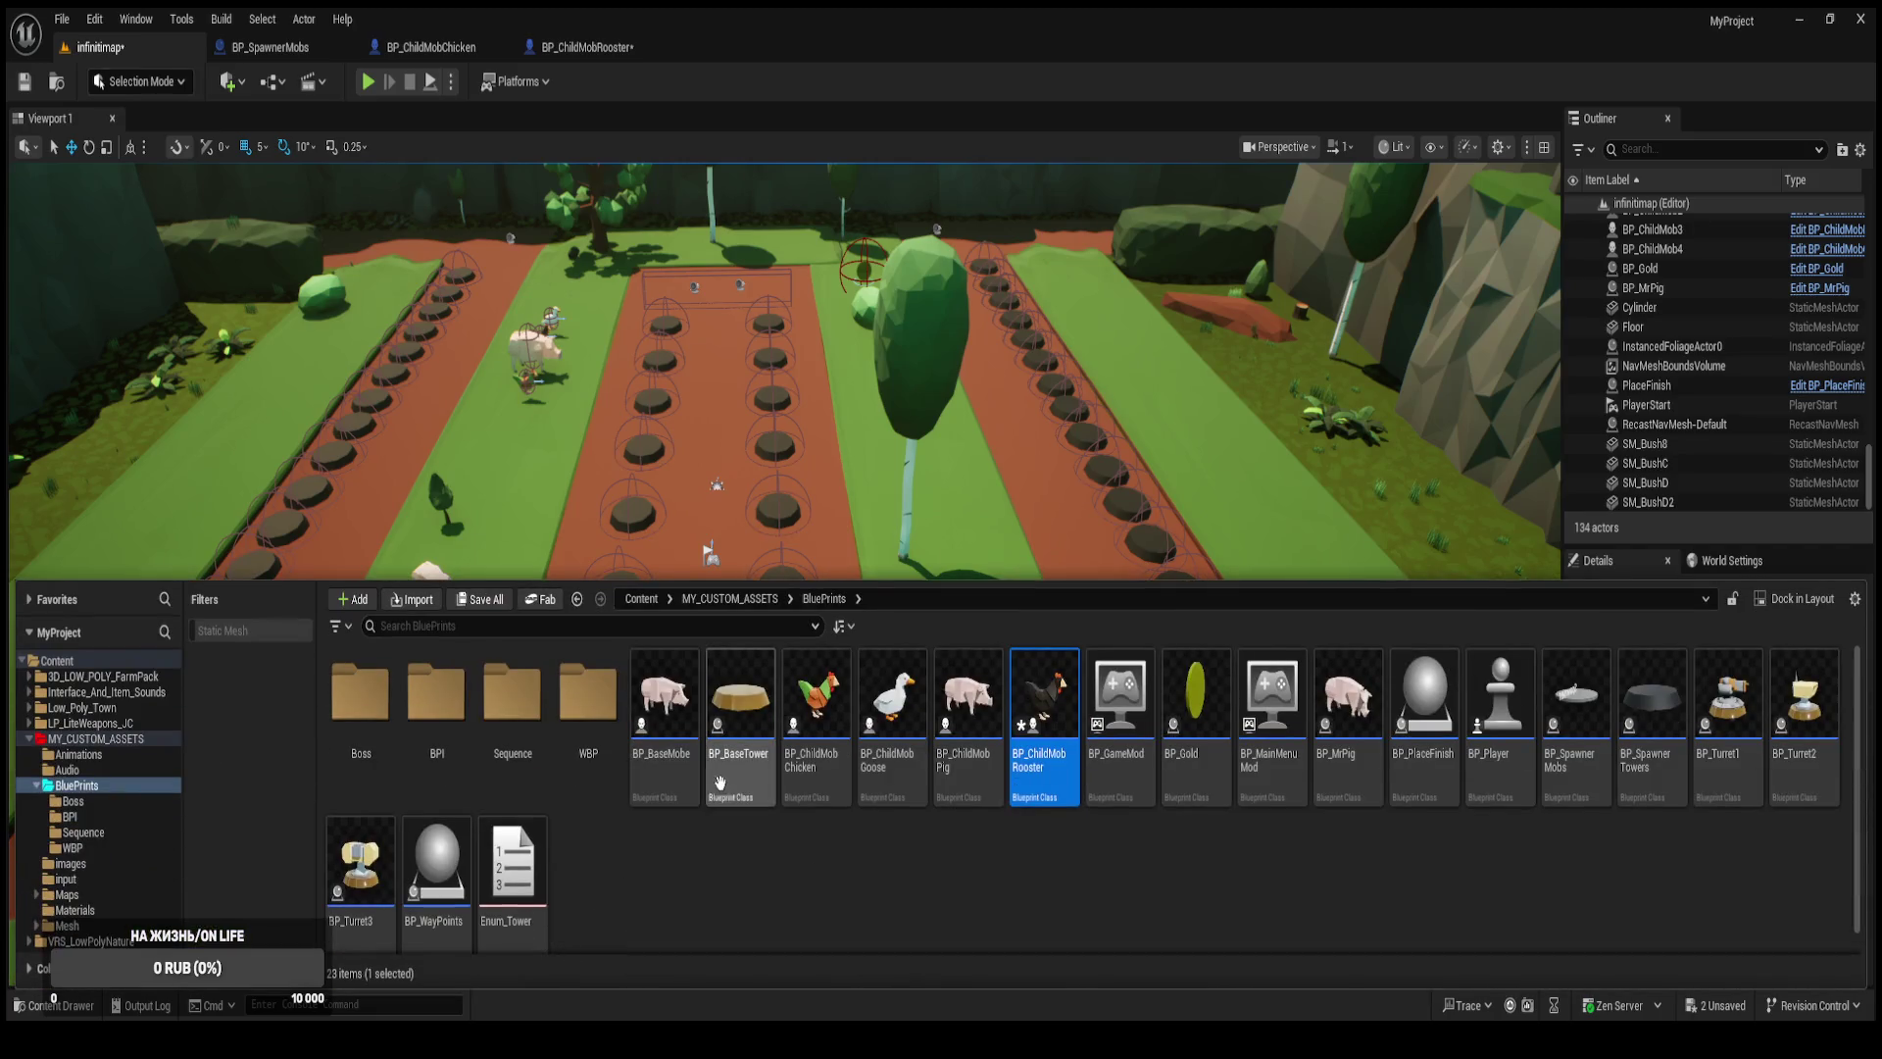
double_click(900, 769)
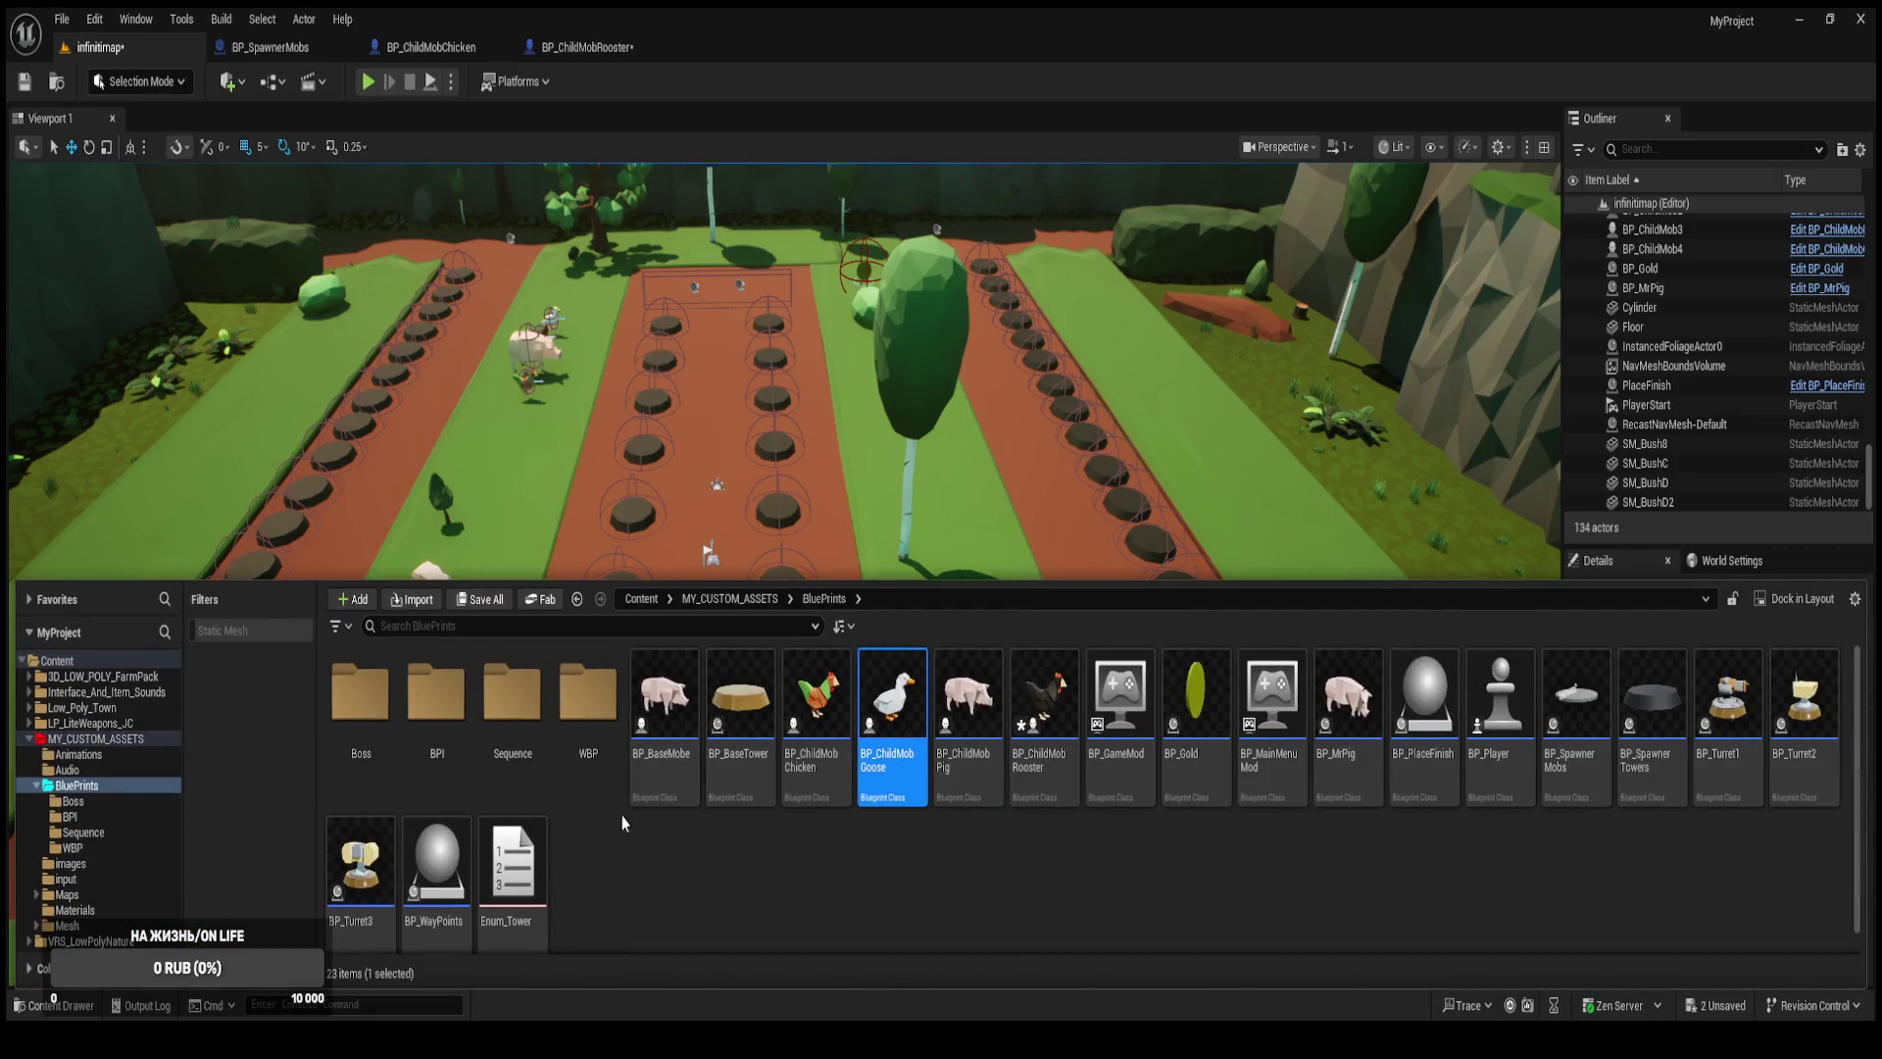
click(91, 847)
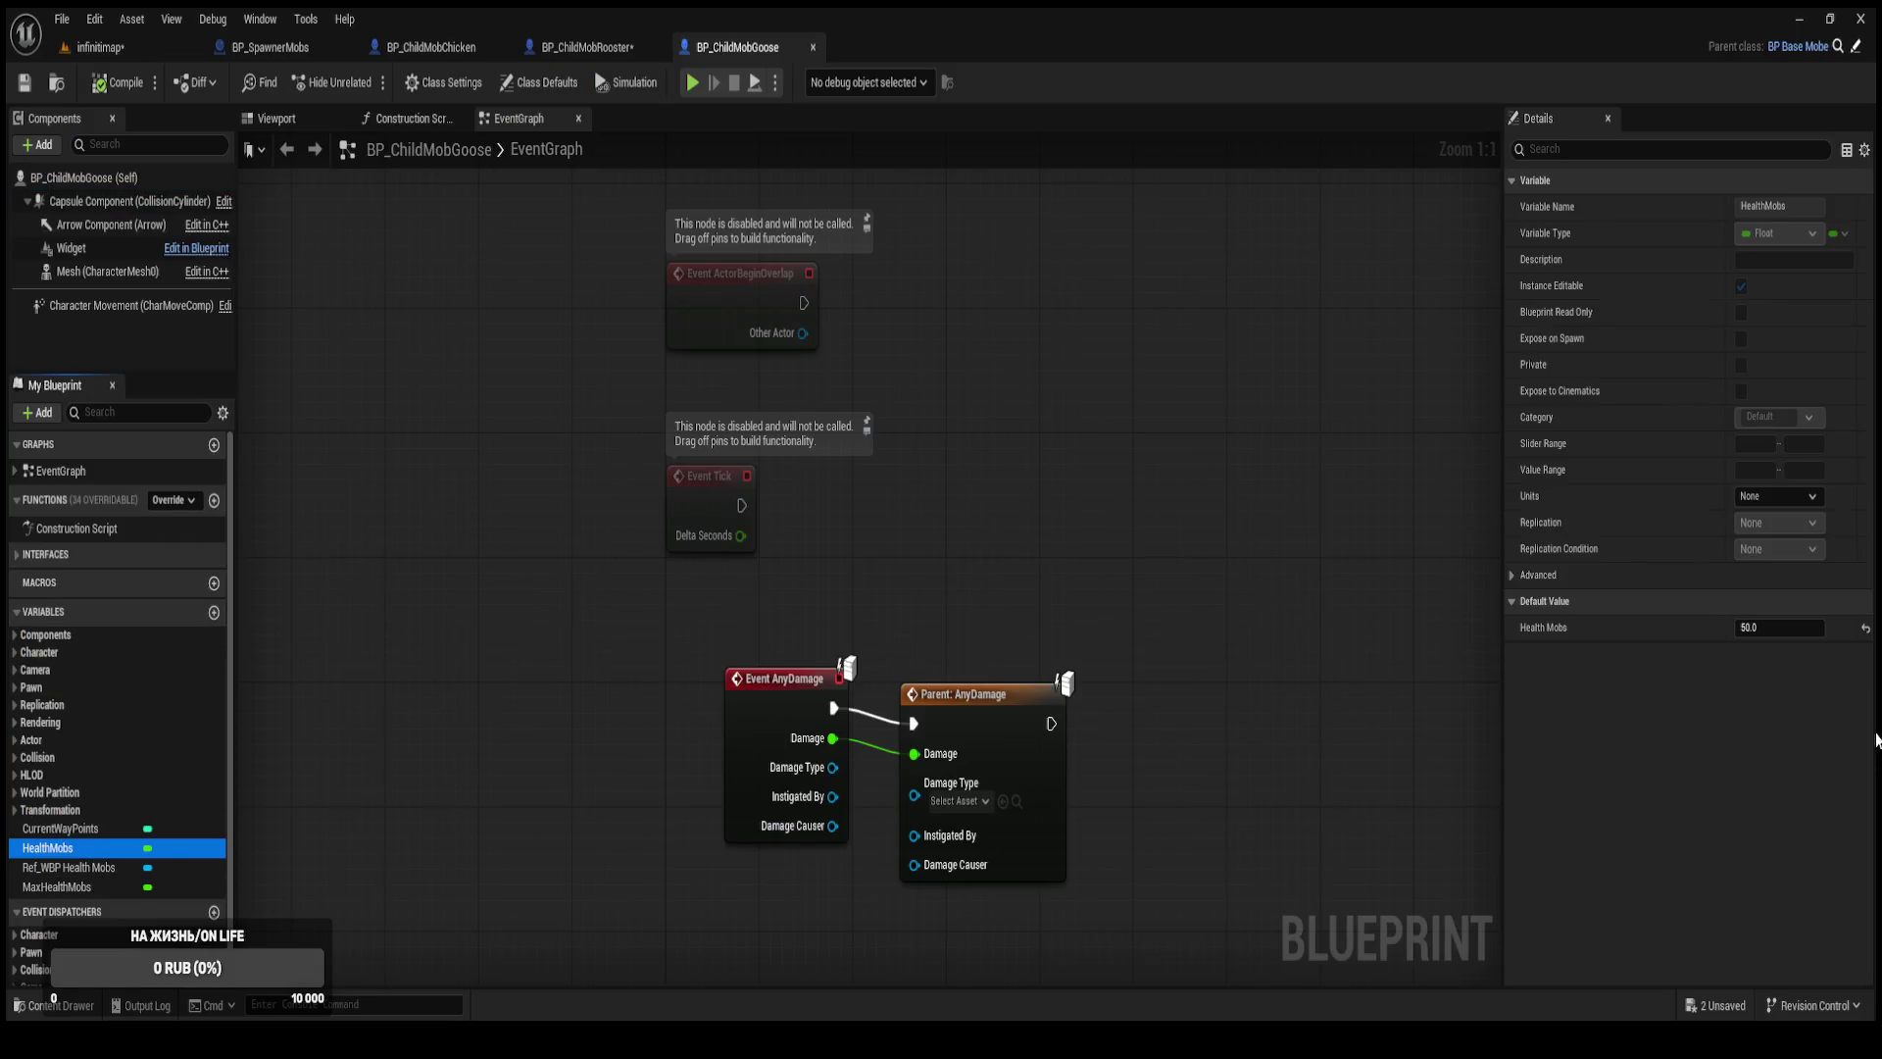
click(1771, 628)
key(Return)
click(70, 887)
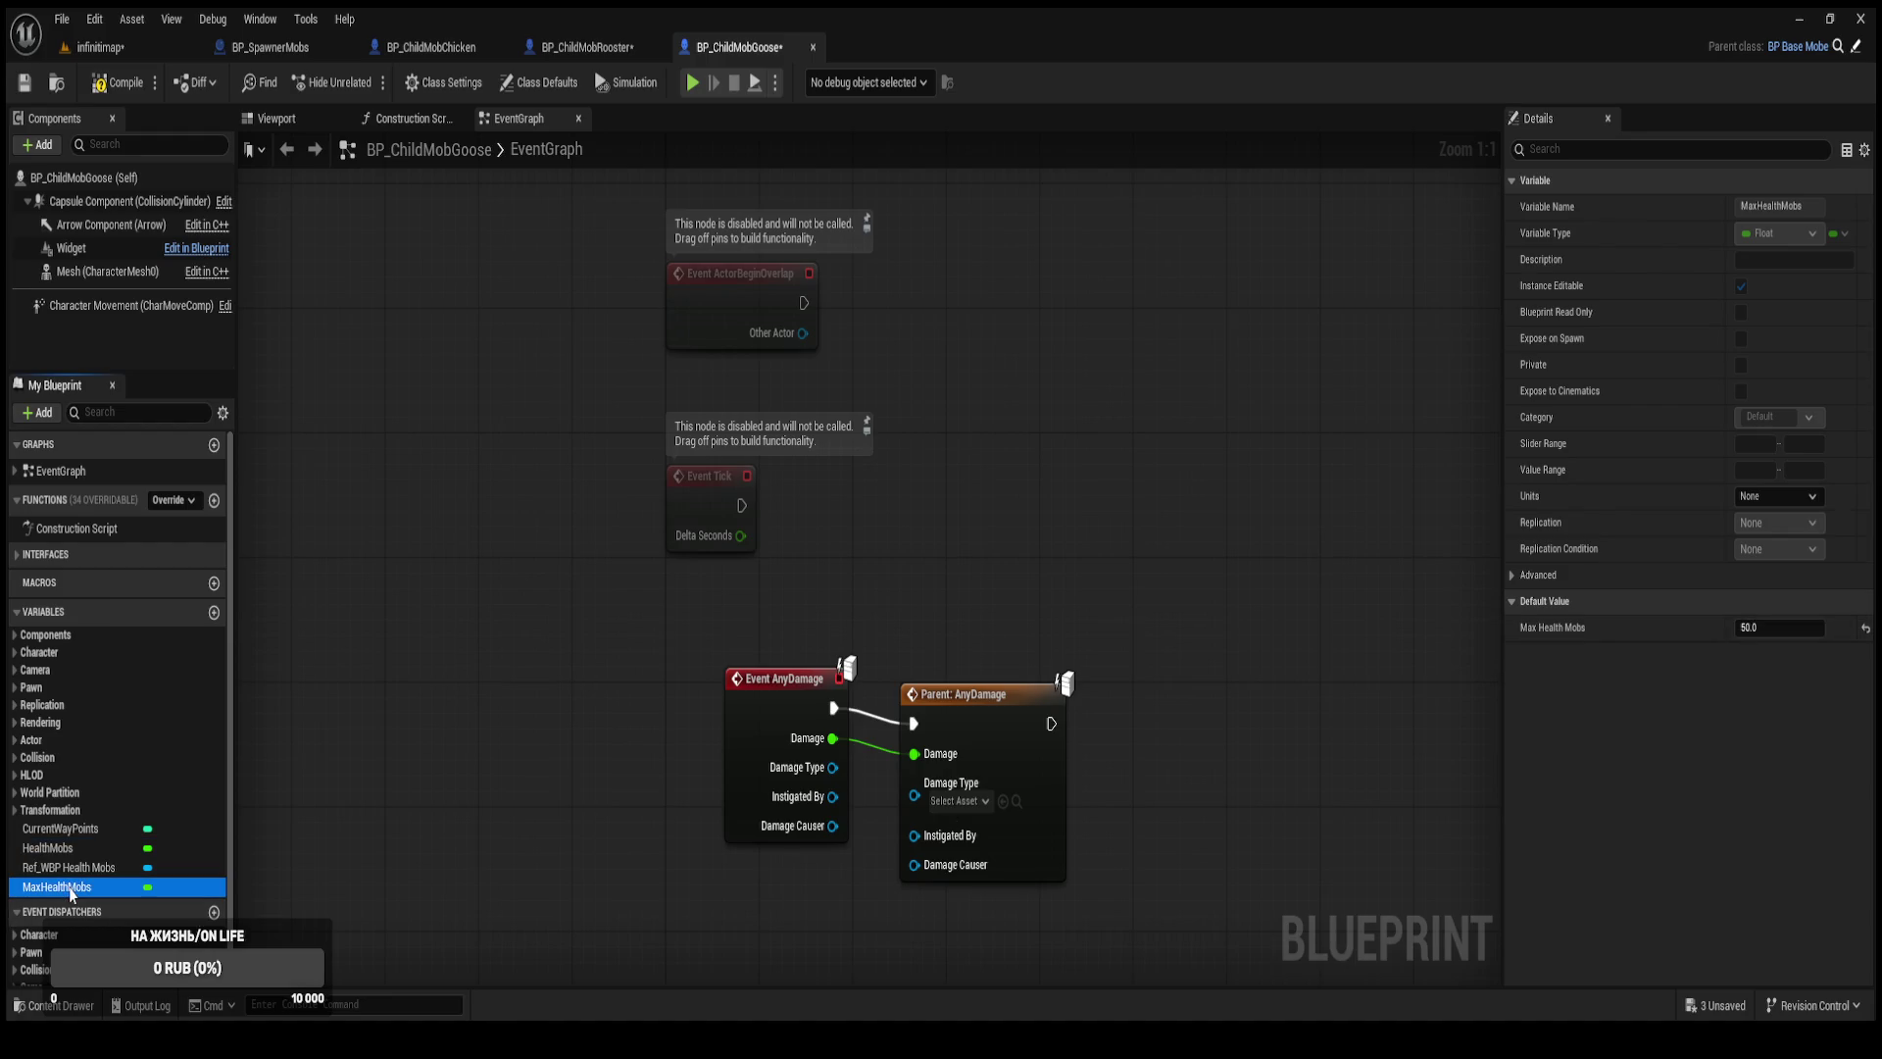
click(1795, 627)
text(755)
key(Return)
text(75)
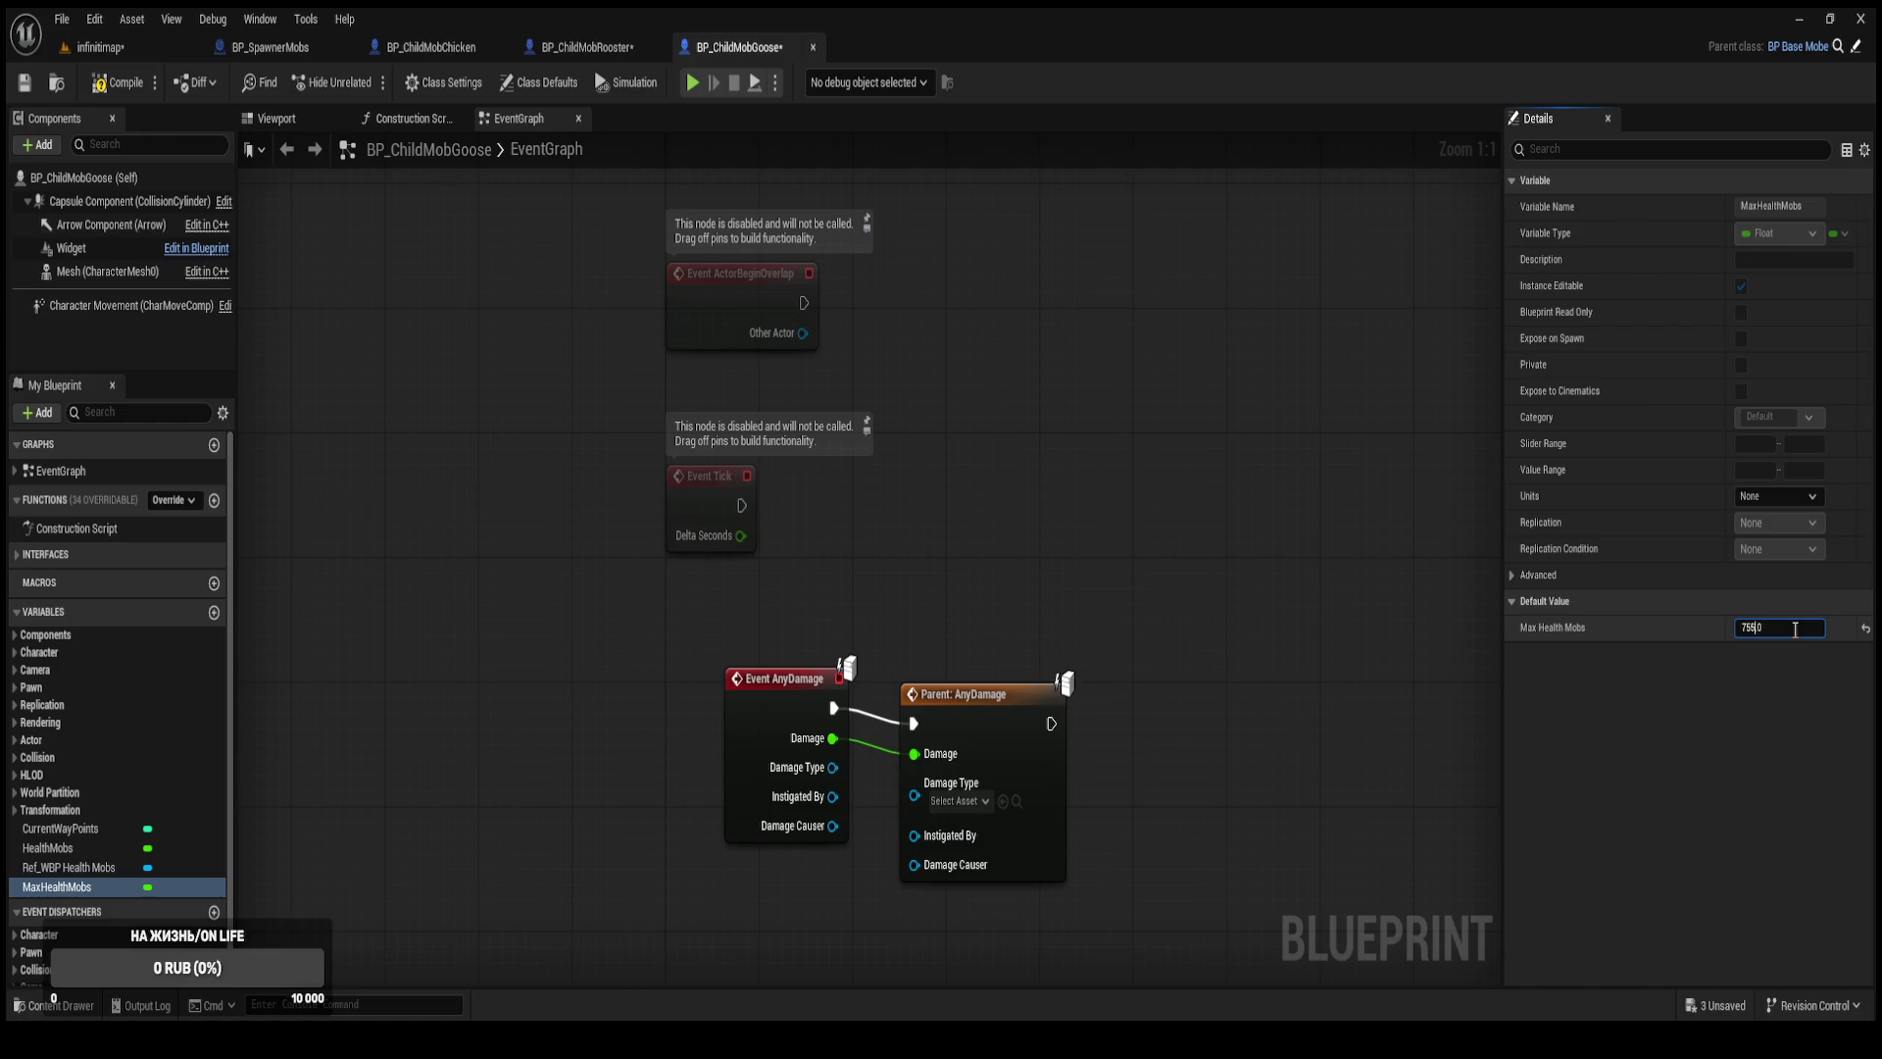
key(Return)
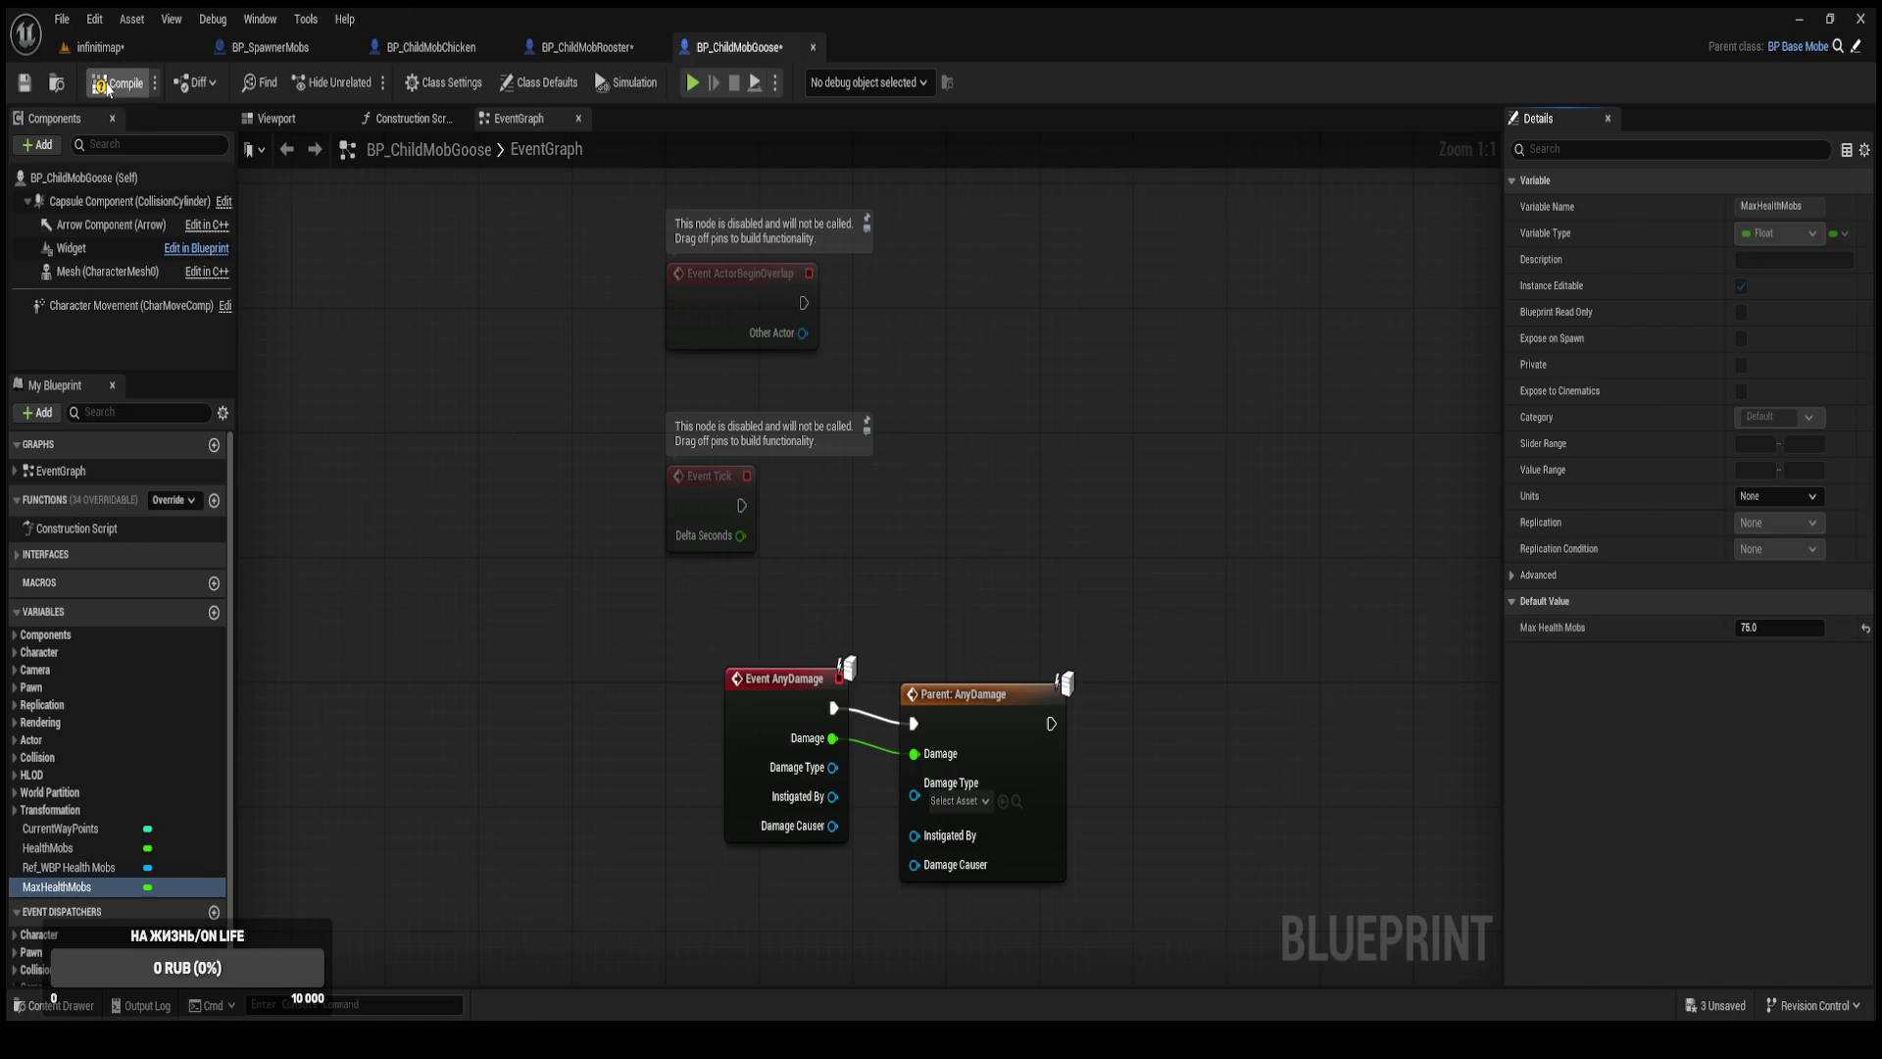
click(98, 47)
key(ctrl+space)
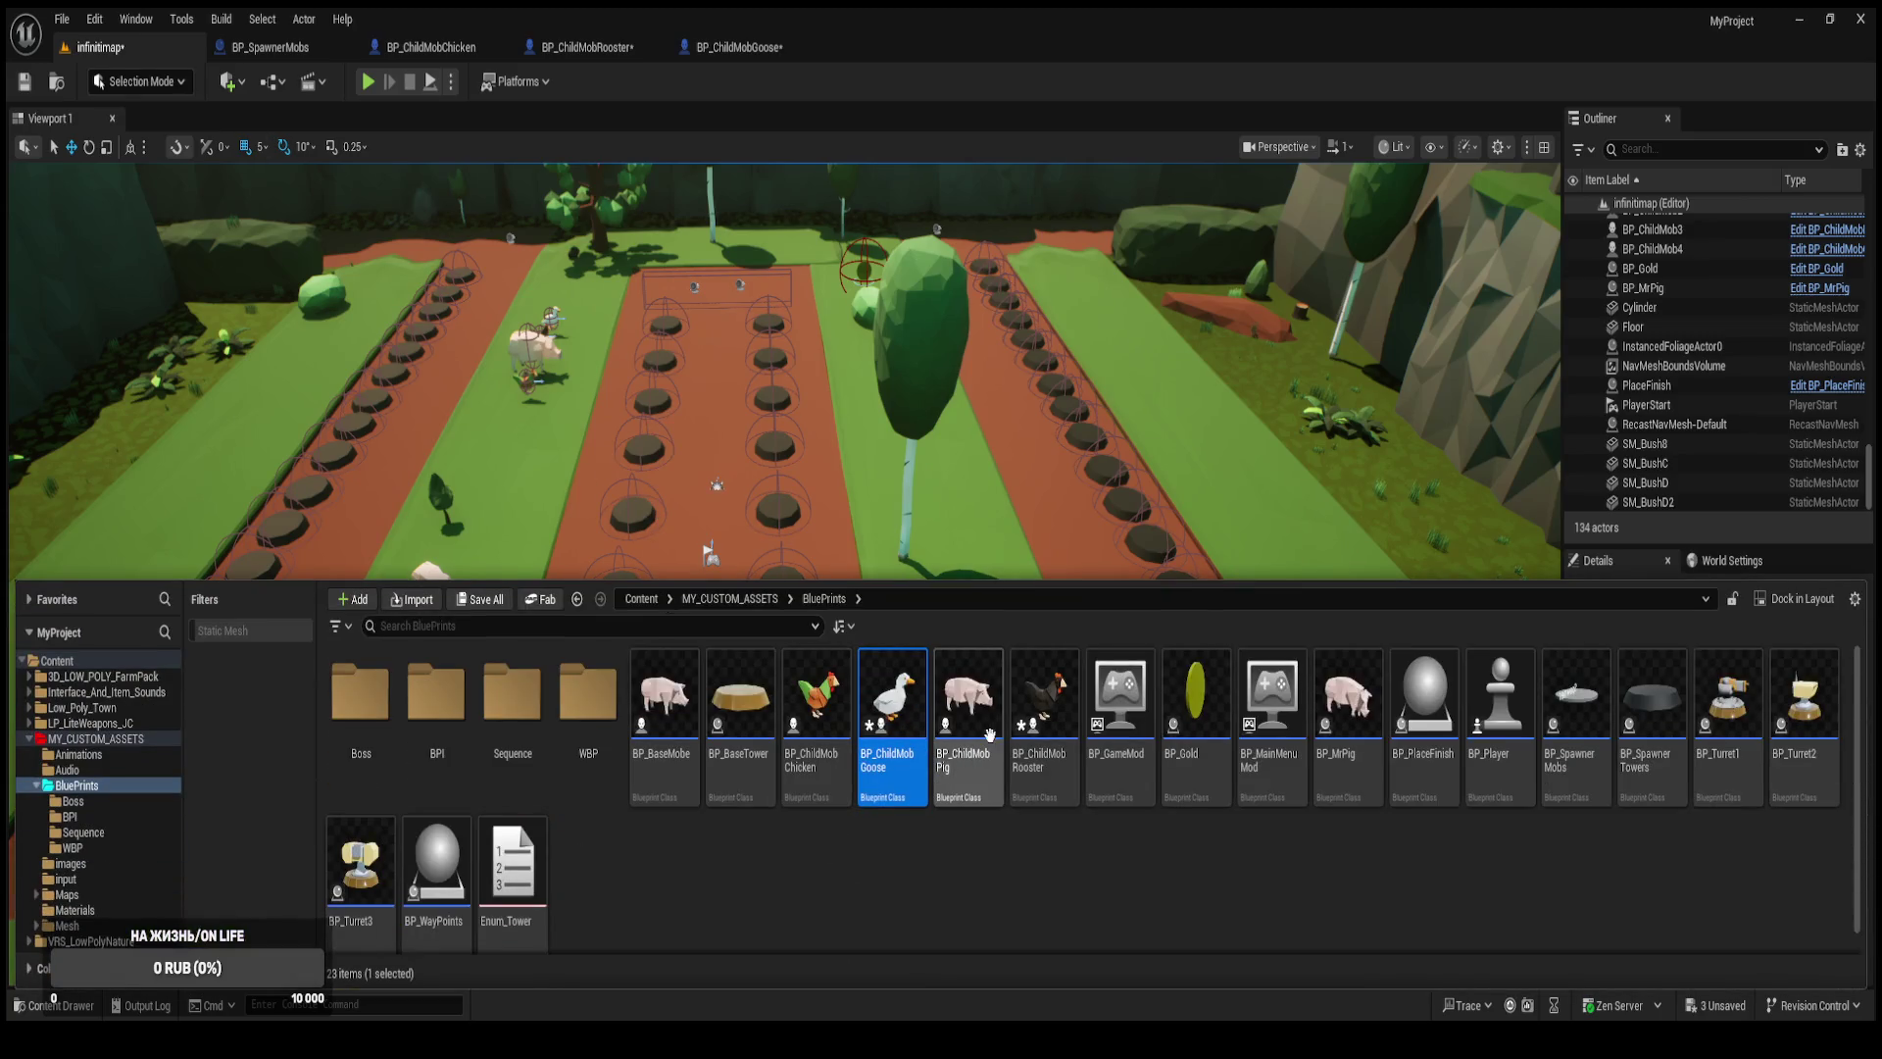
Open BP_ChildMobPig and compare its 100.0 health values with the goose's, then return to infinitmap.
click(969, 725)
key(Return)
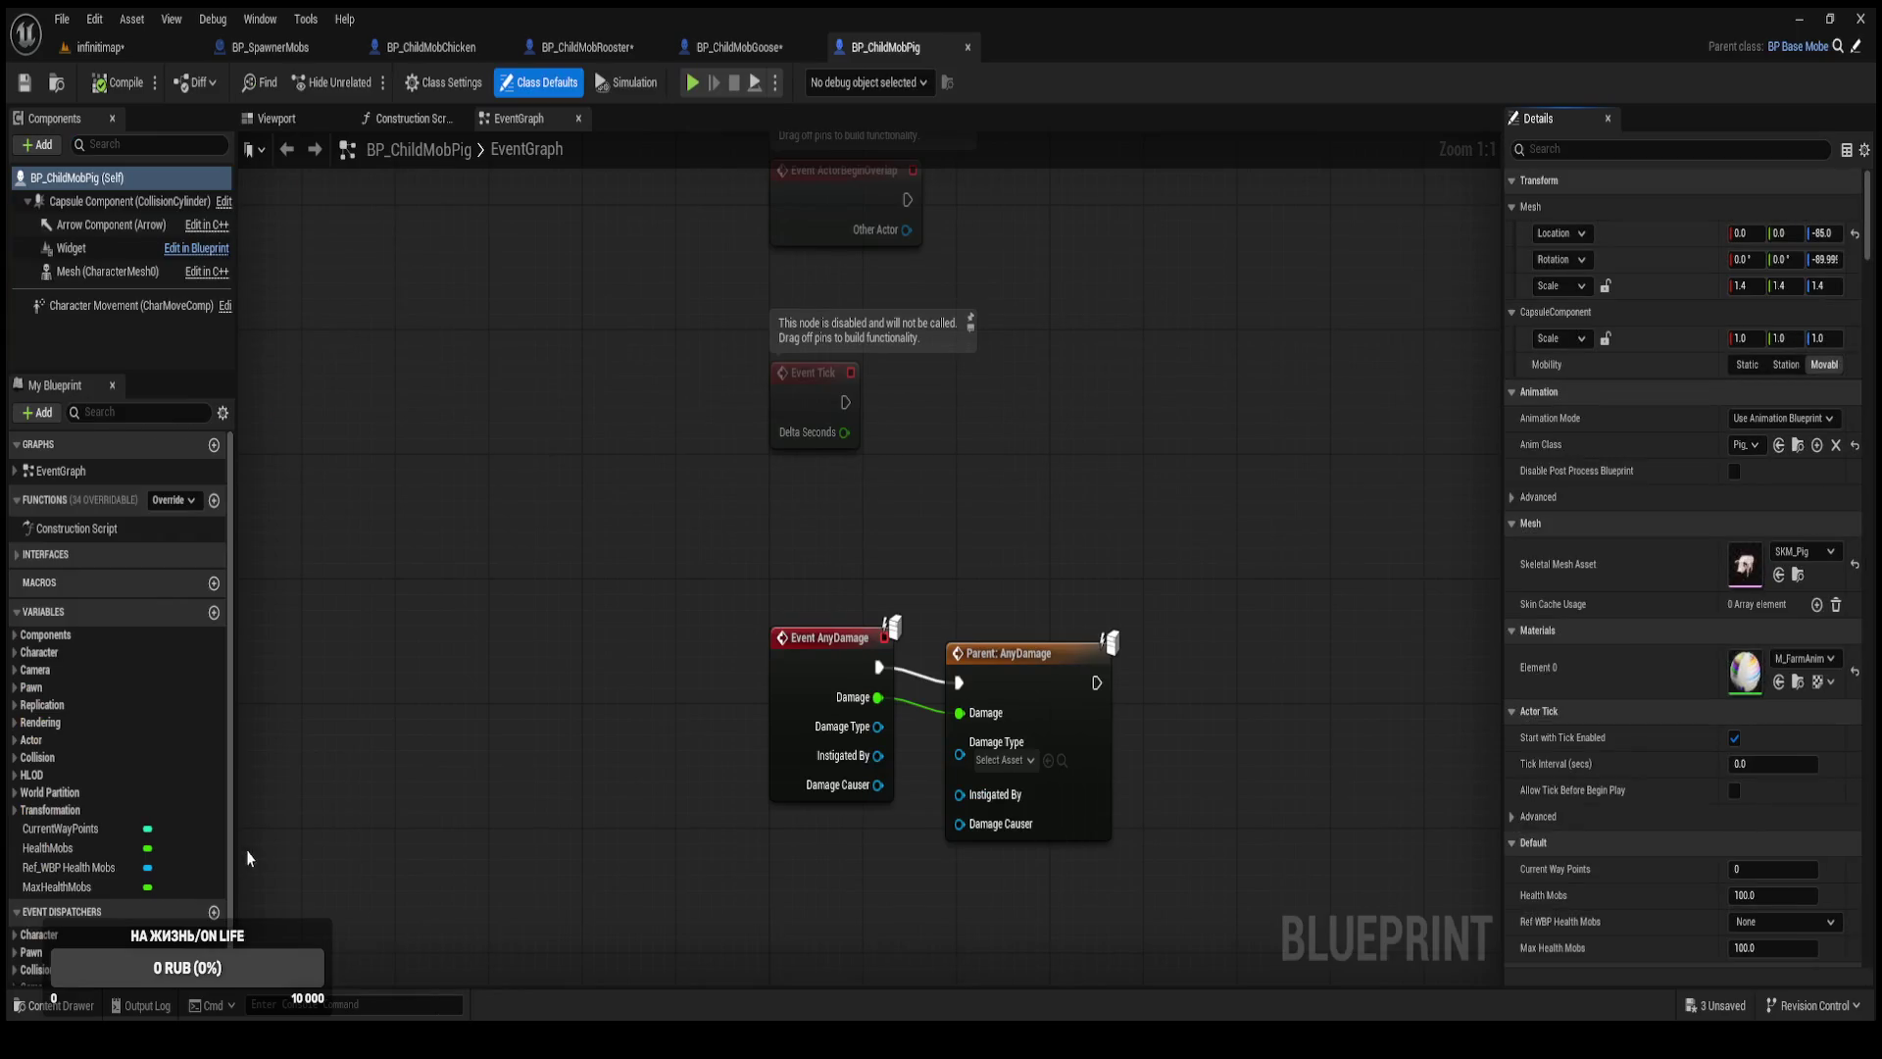
click(113, 849)
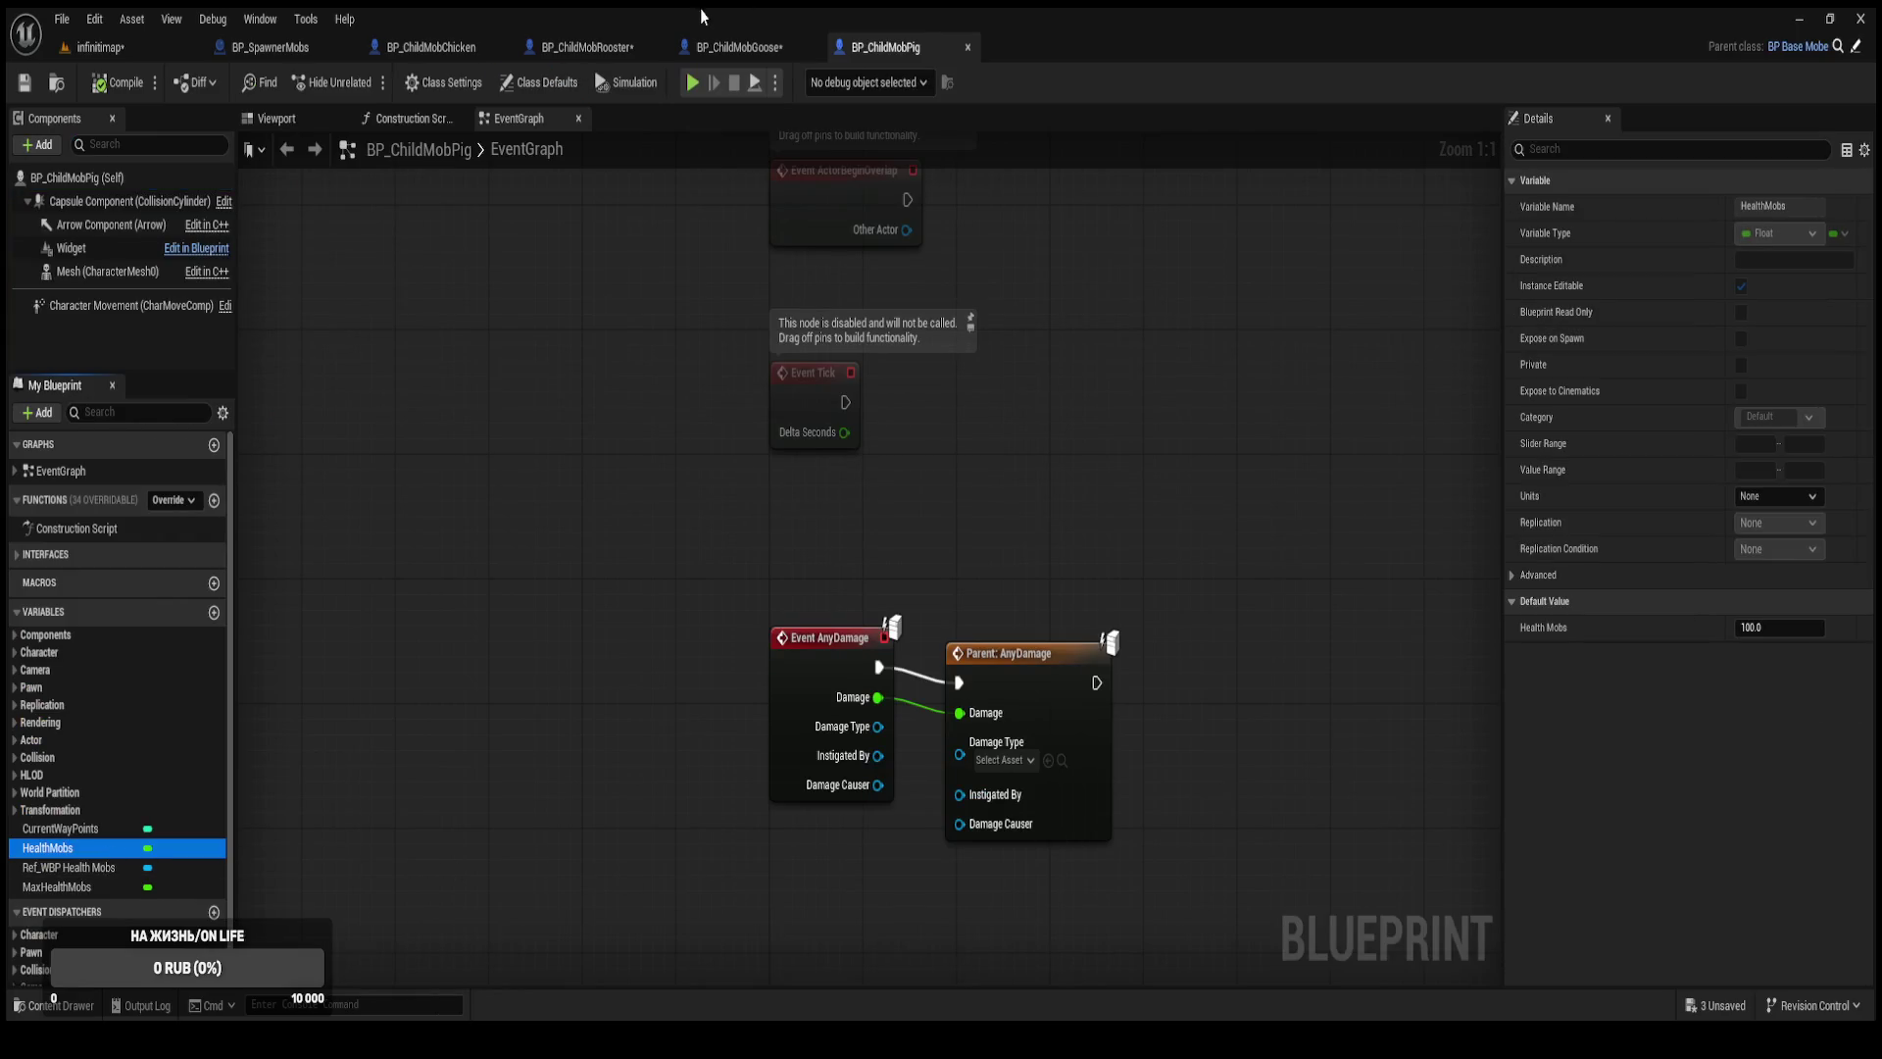
click(740, 47)
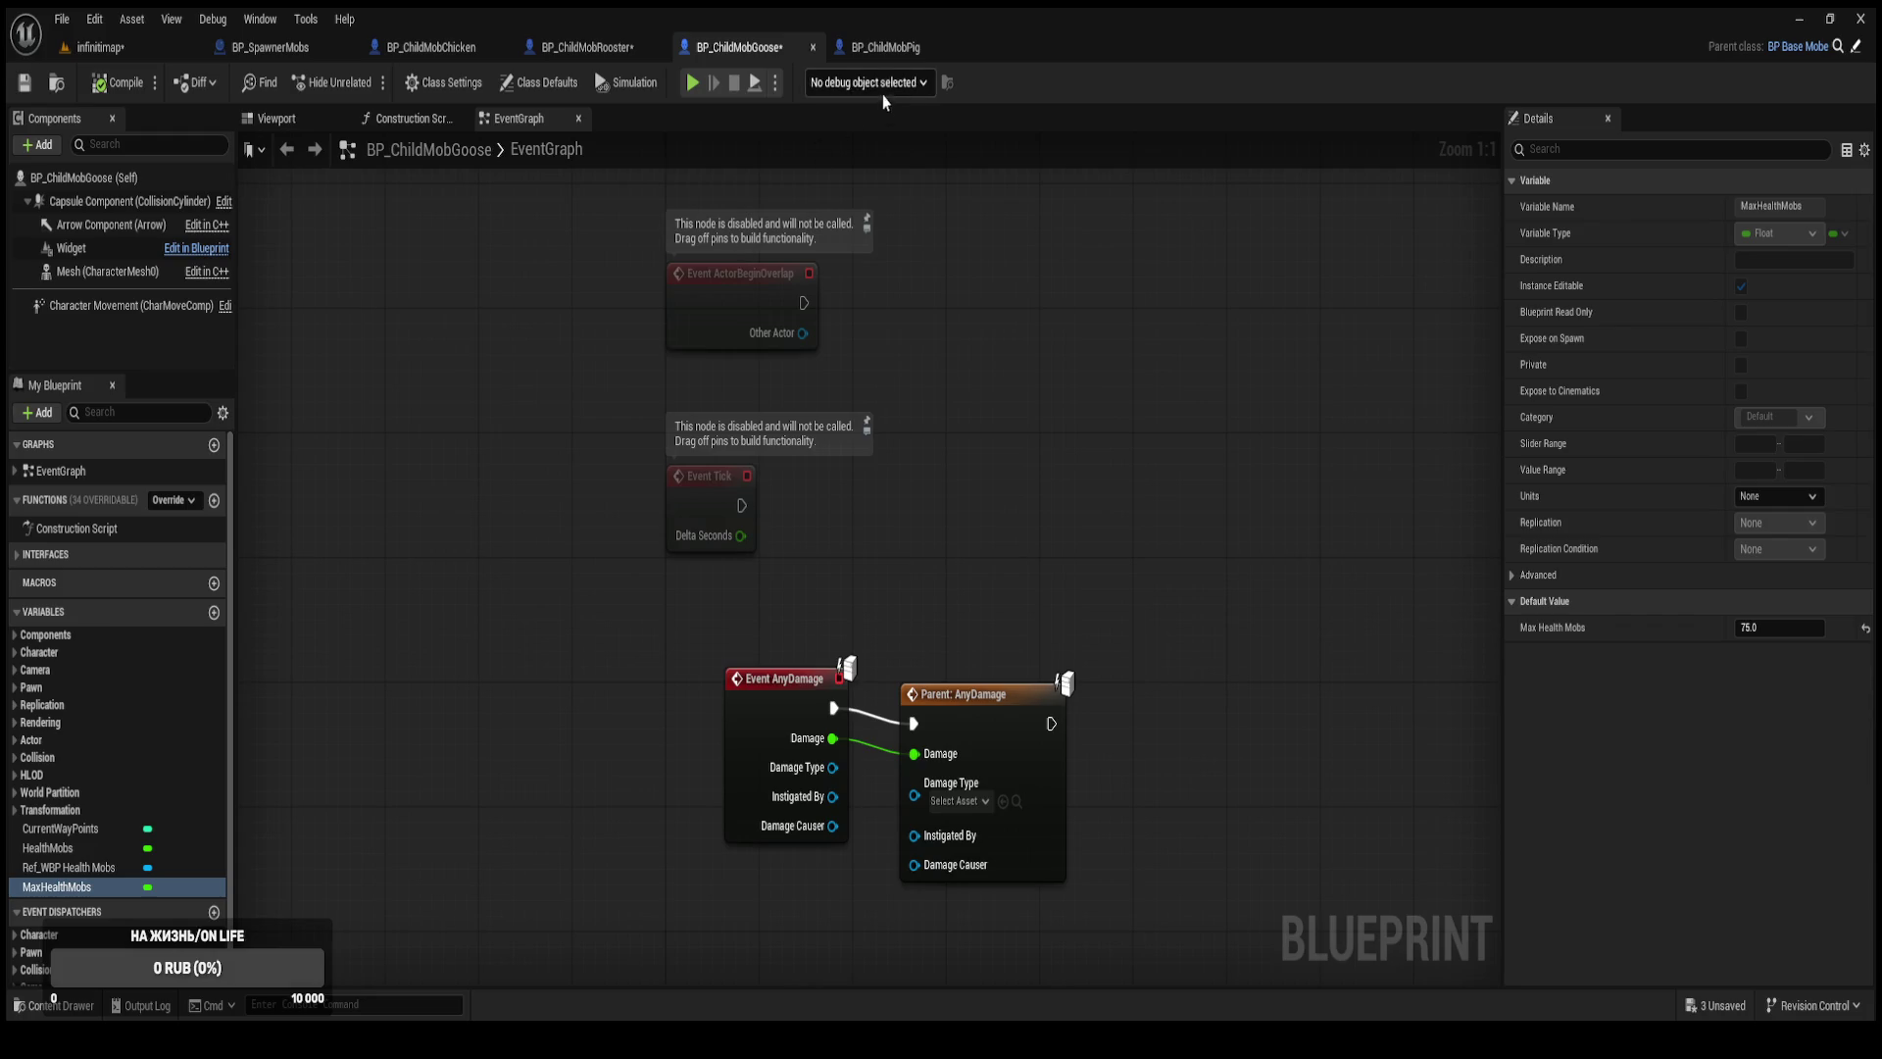
click(884, 46)
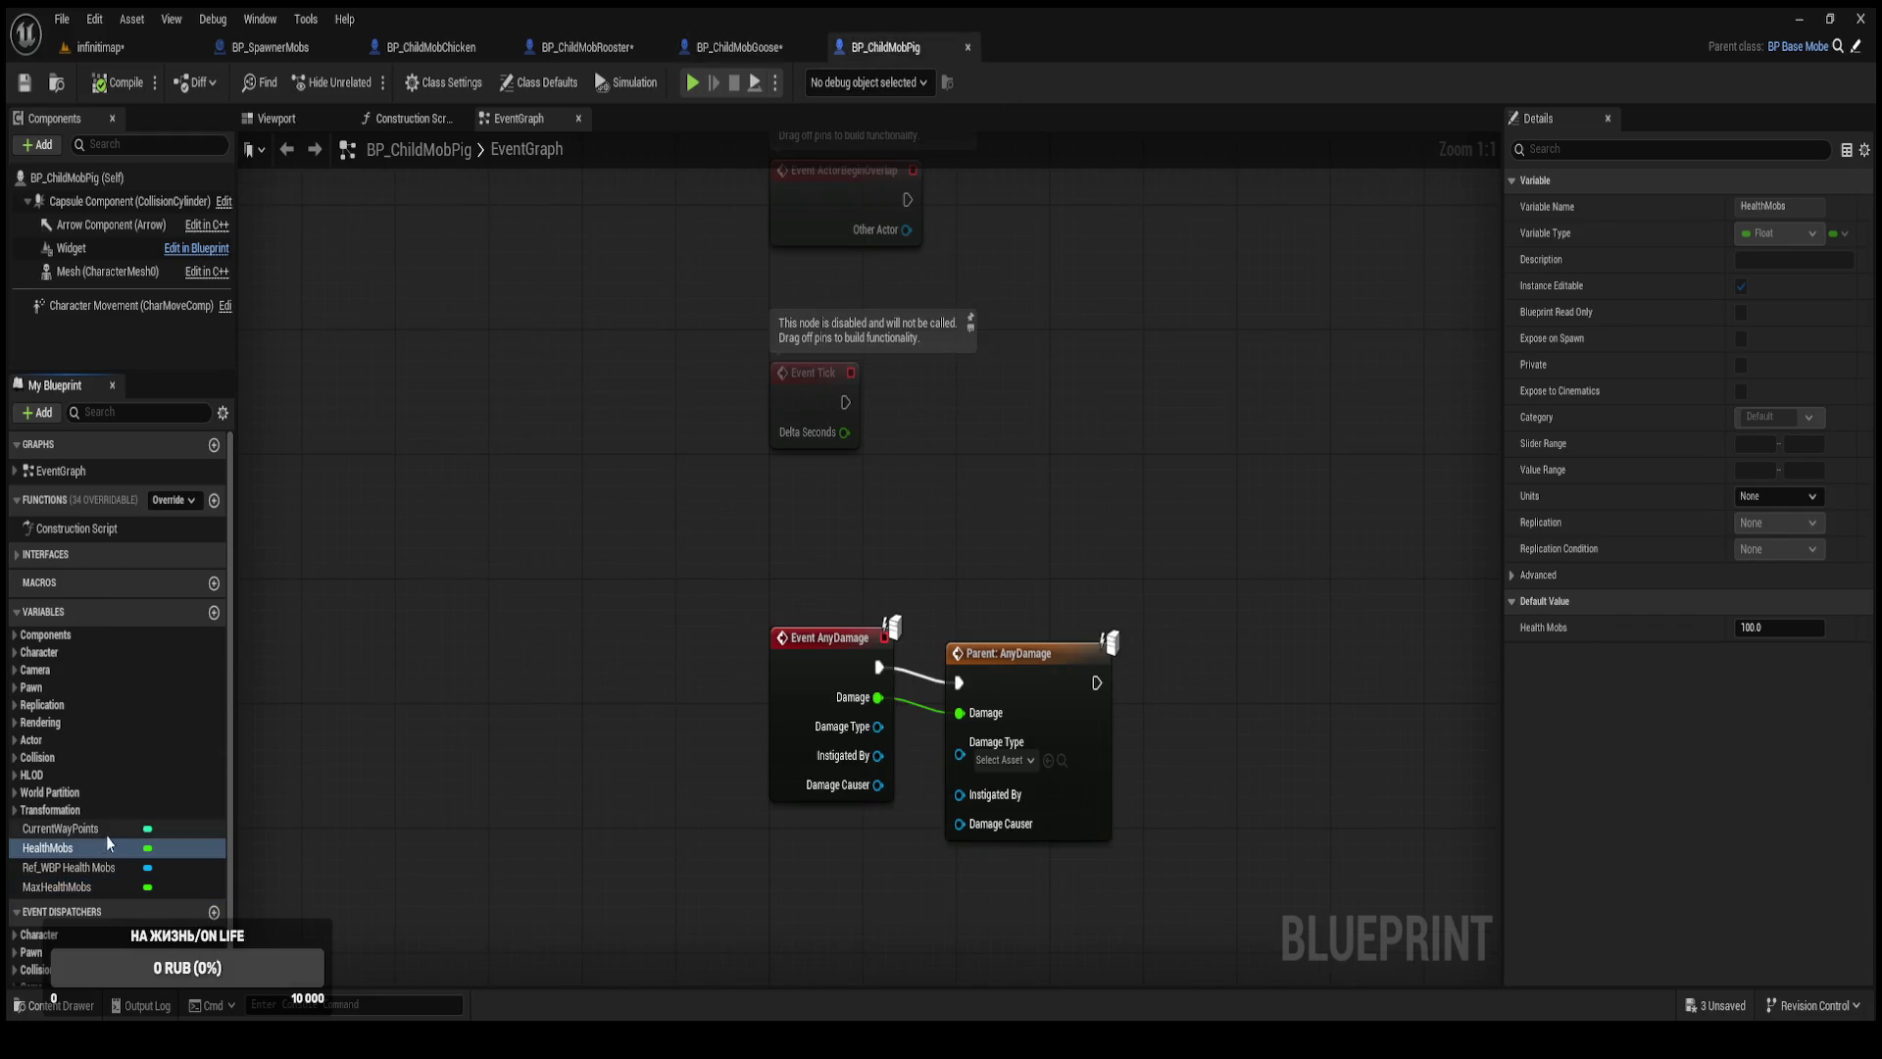
click(116, 887)
click(122, 51)
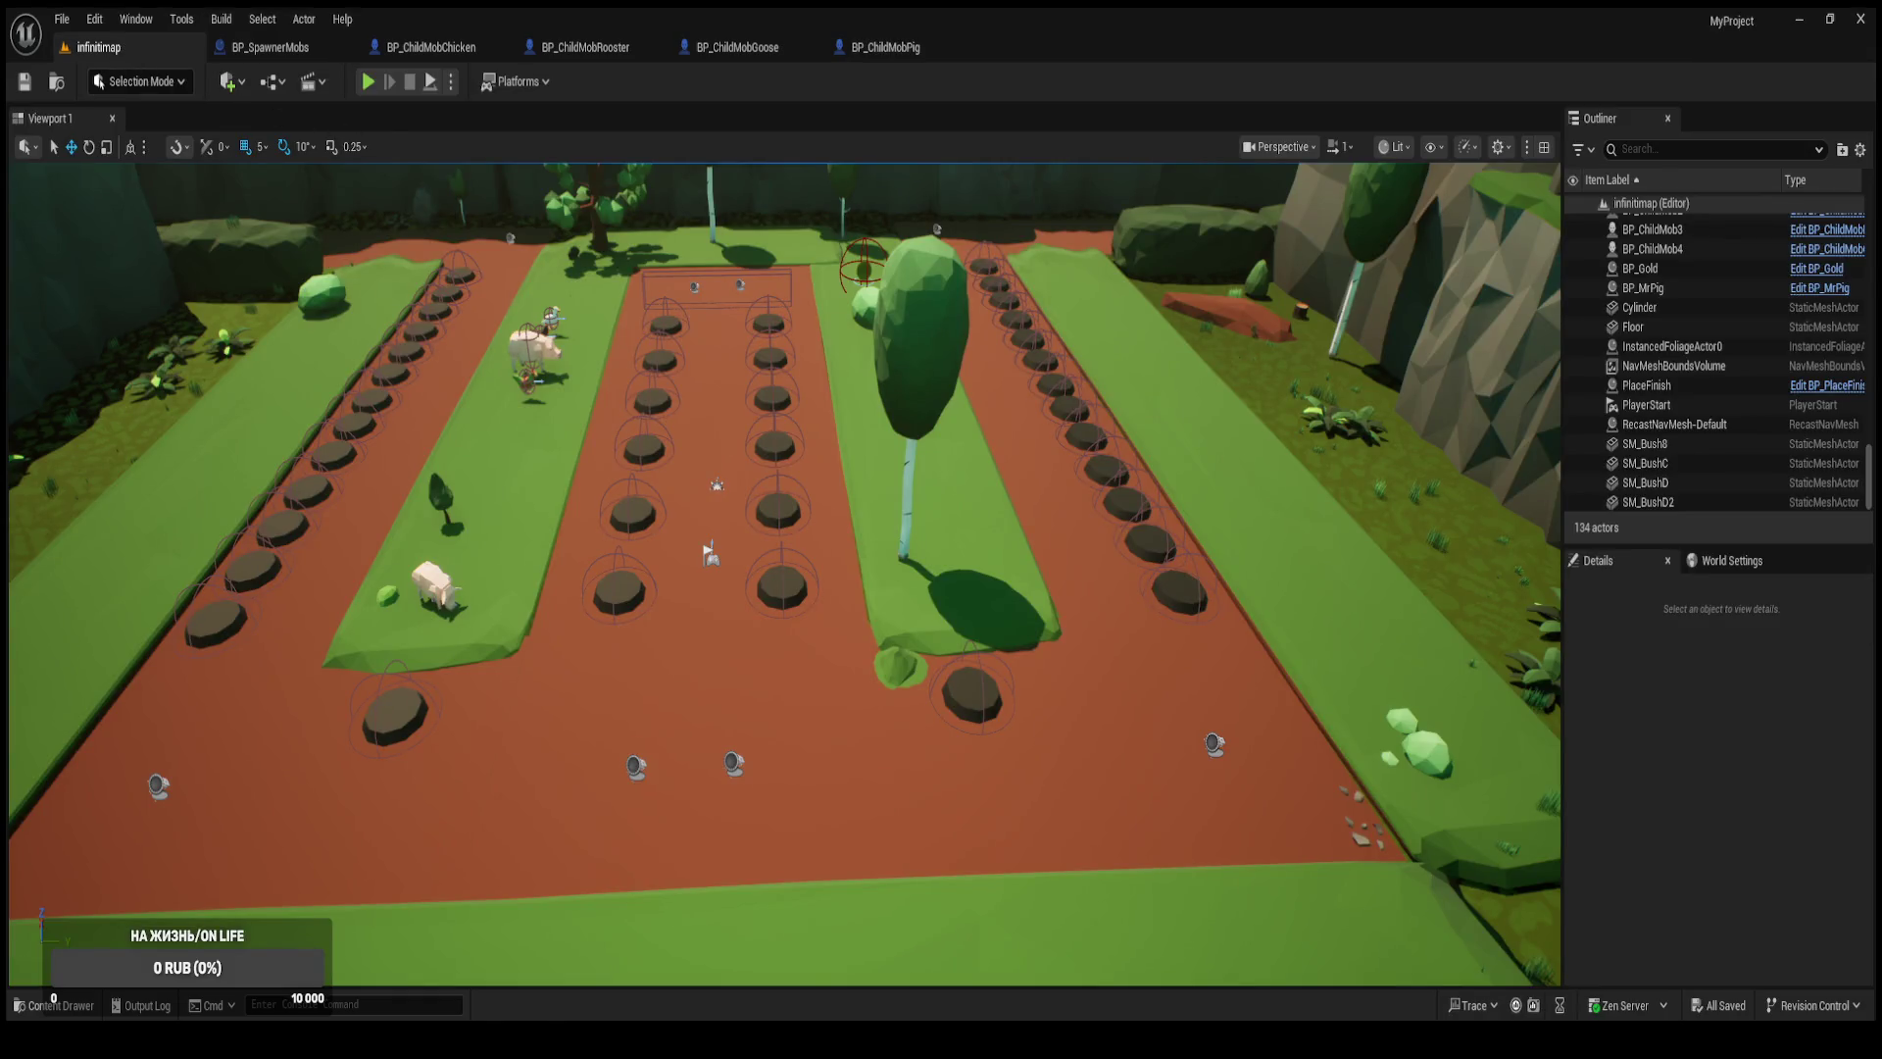
Start a play-test and buy seven Башня №1 towers for 5 coins each.
scroll(784, 575, down, 3)
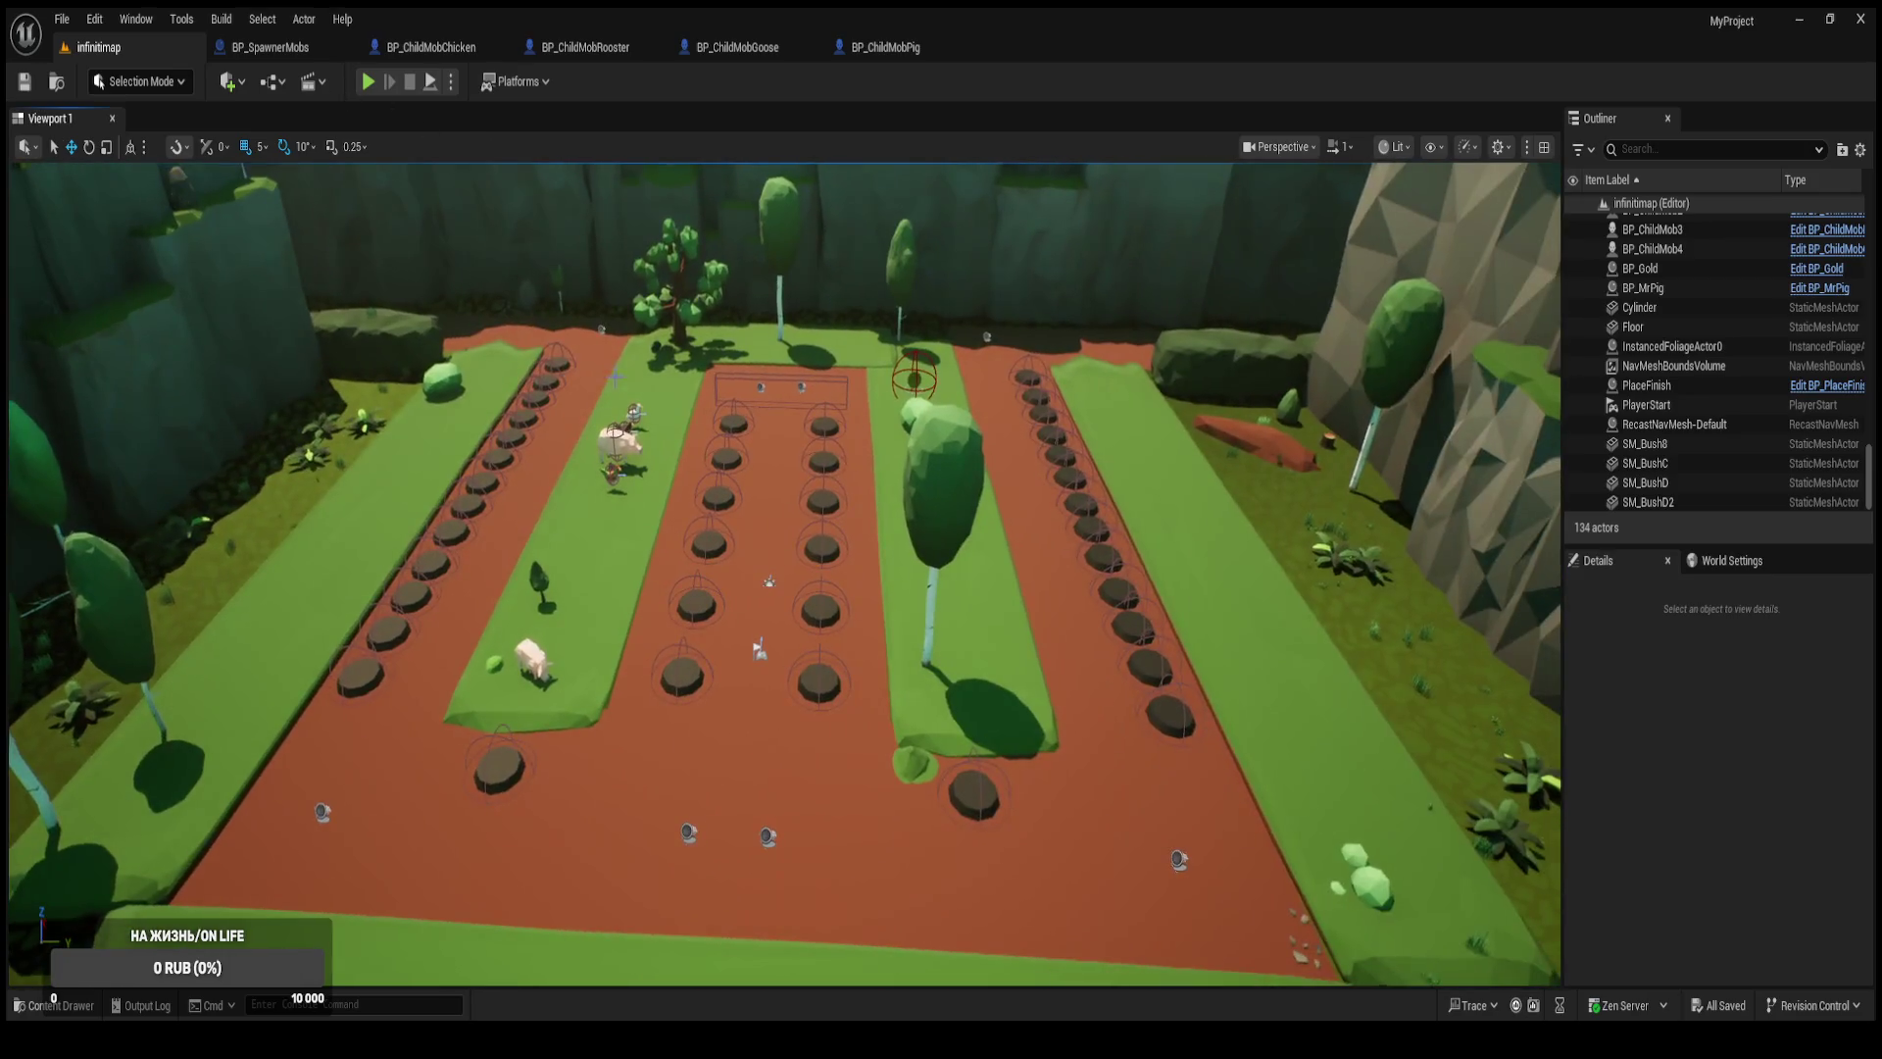
click(368, 84)
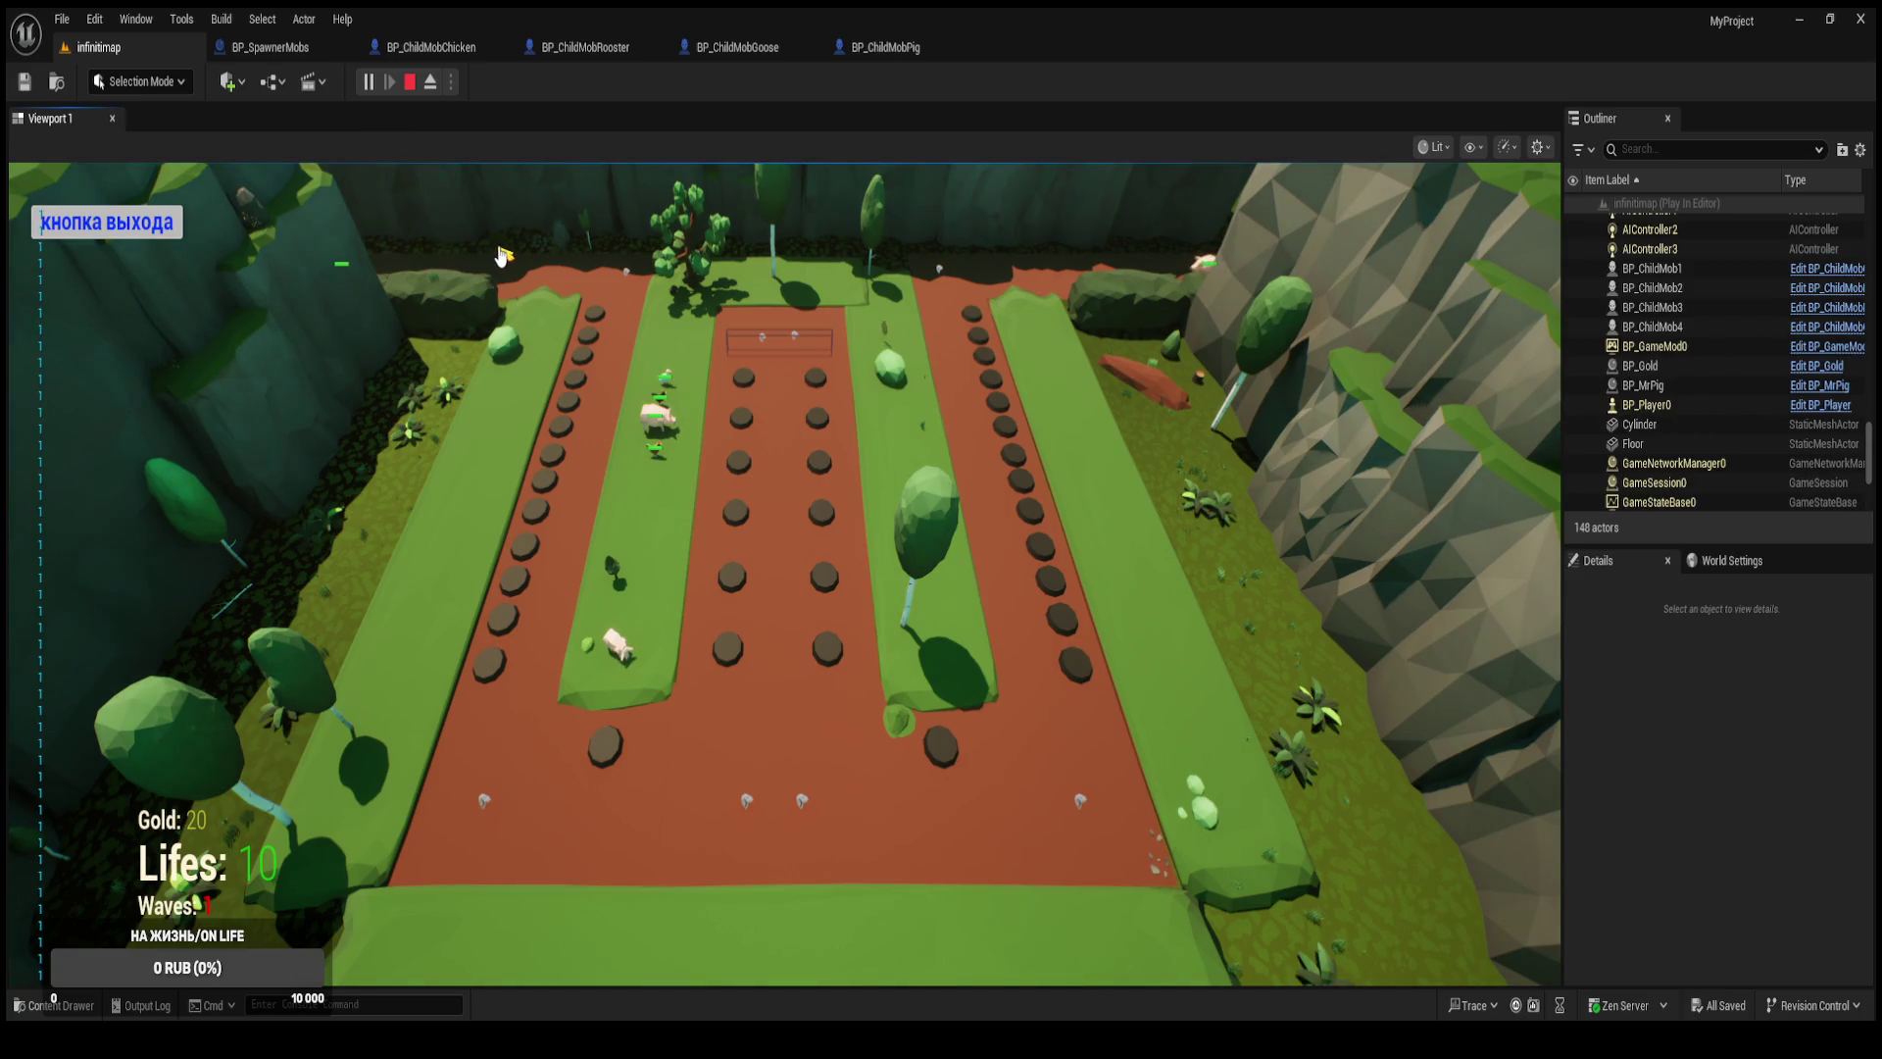
click(973, 319)
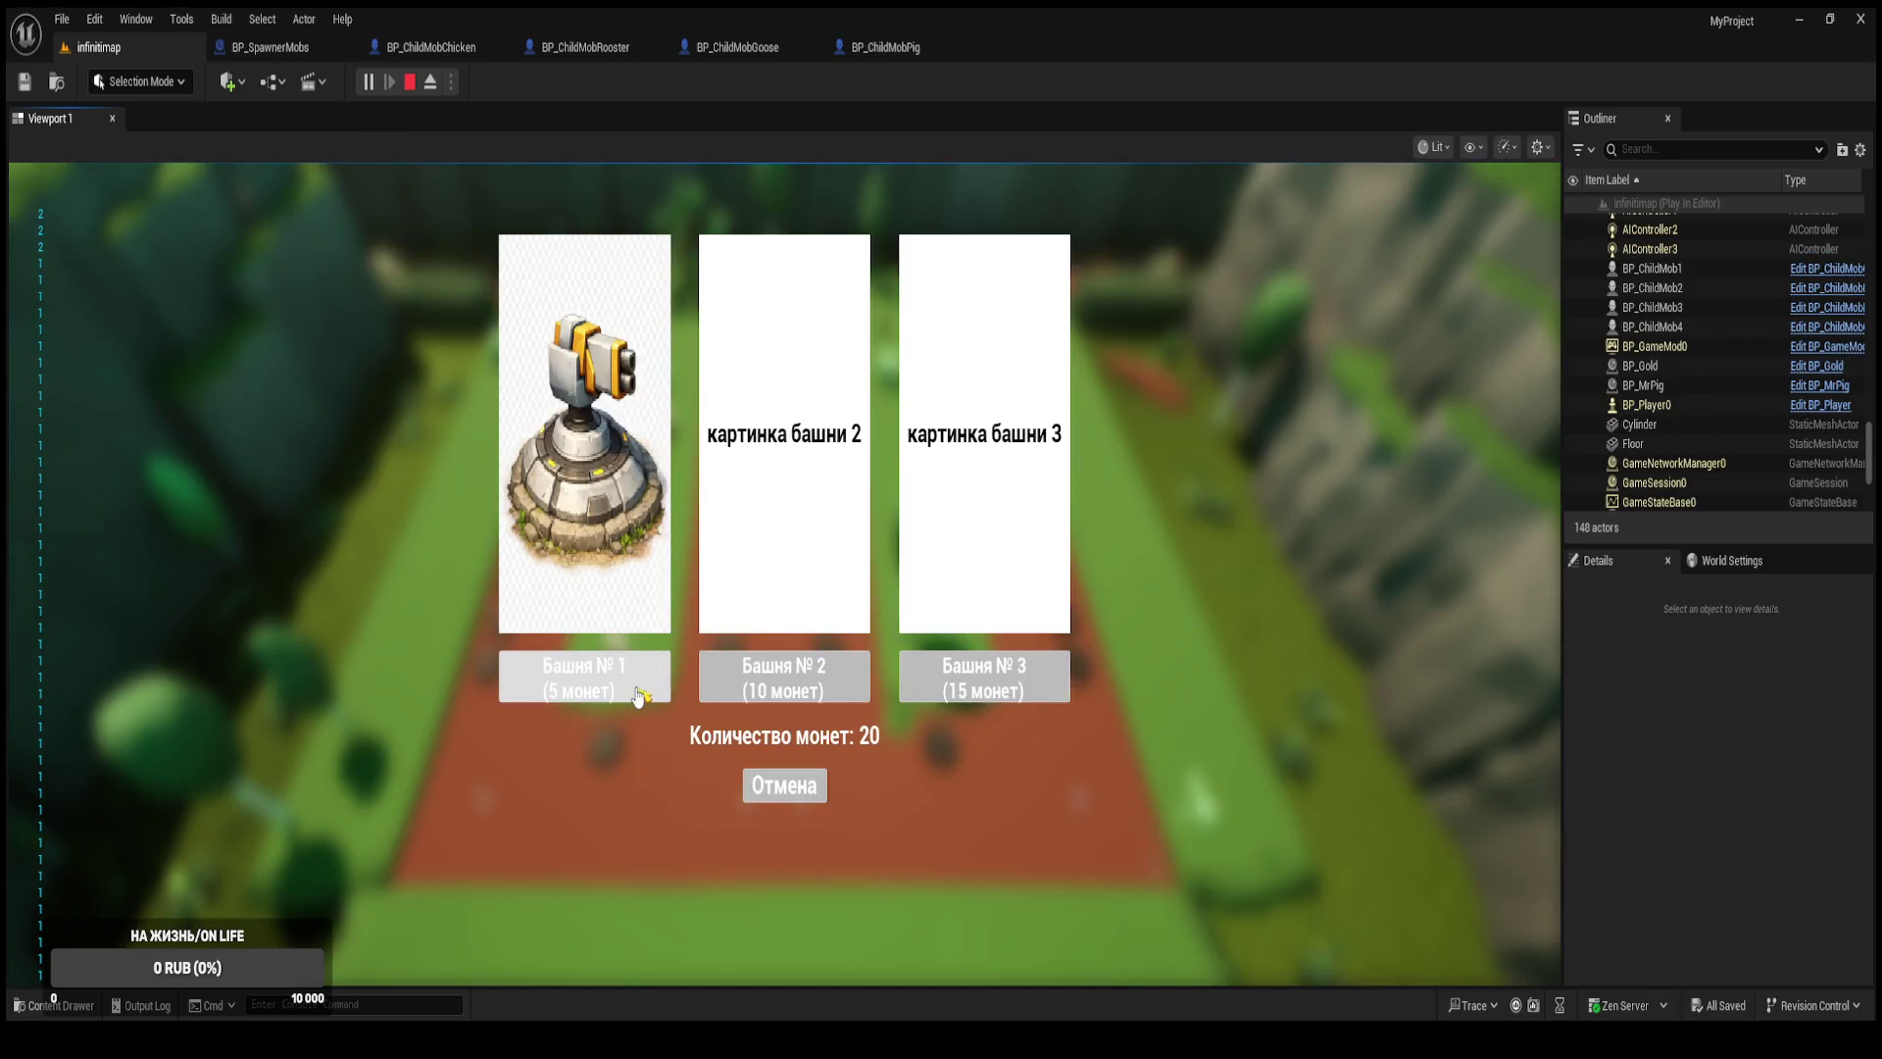
click(639, 694)
click(604, 402)
click(607, 647)
click(596, 343)
click(618, 664)
click(772, 647)
click(585, 677)
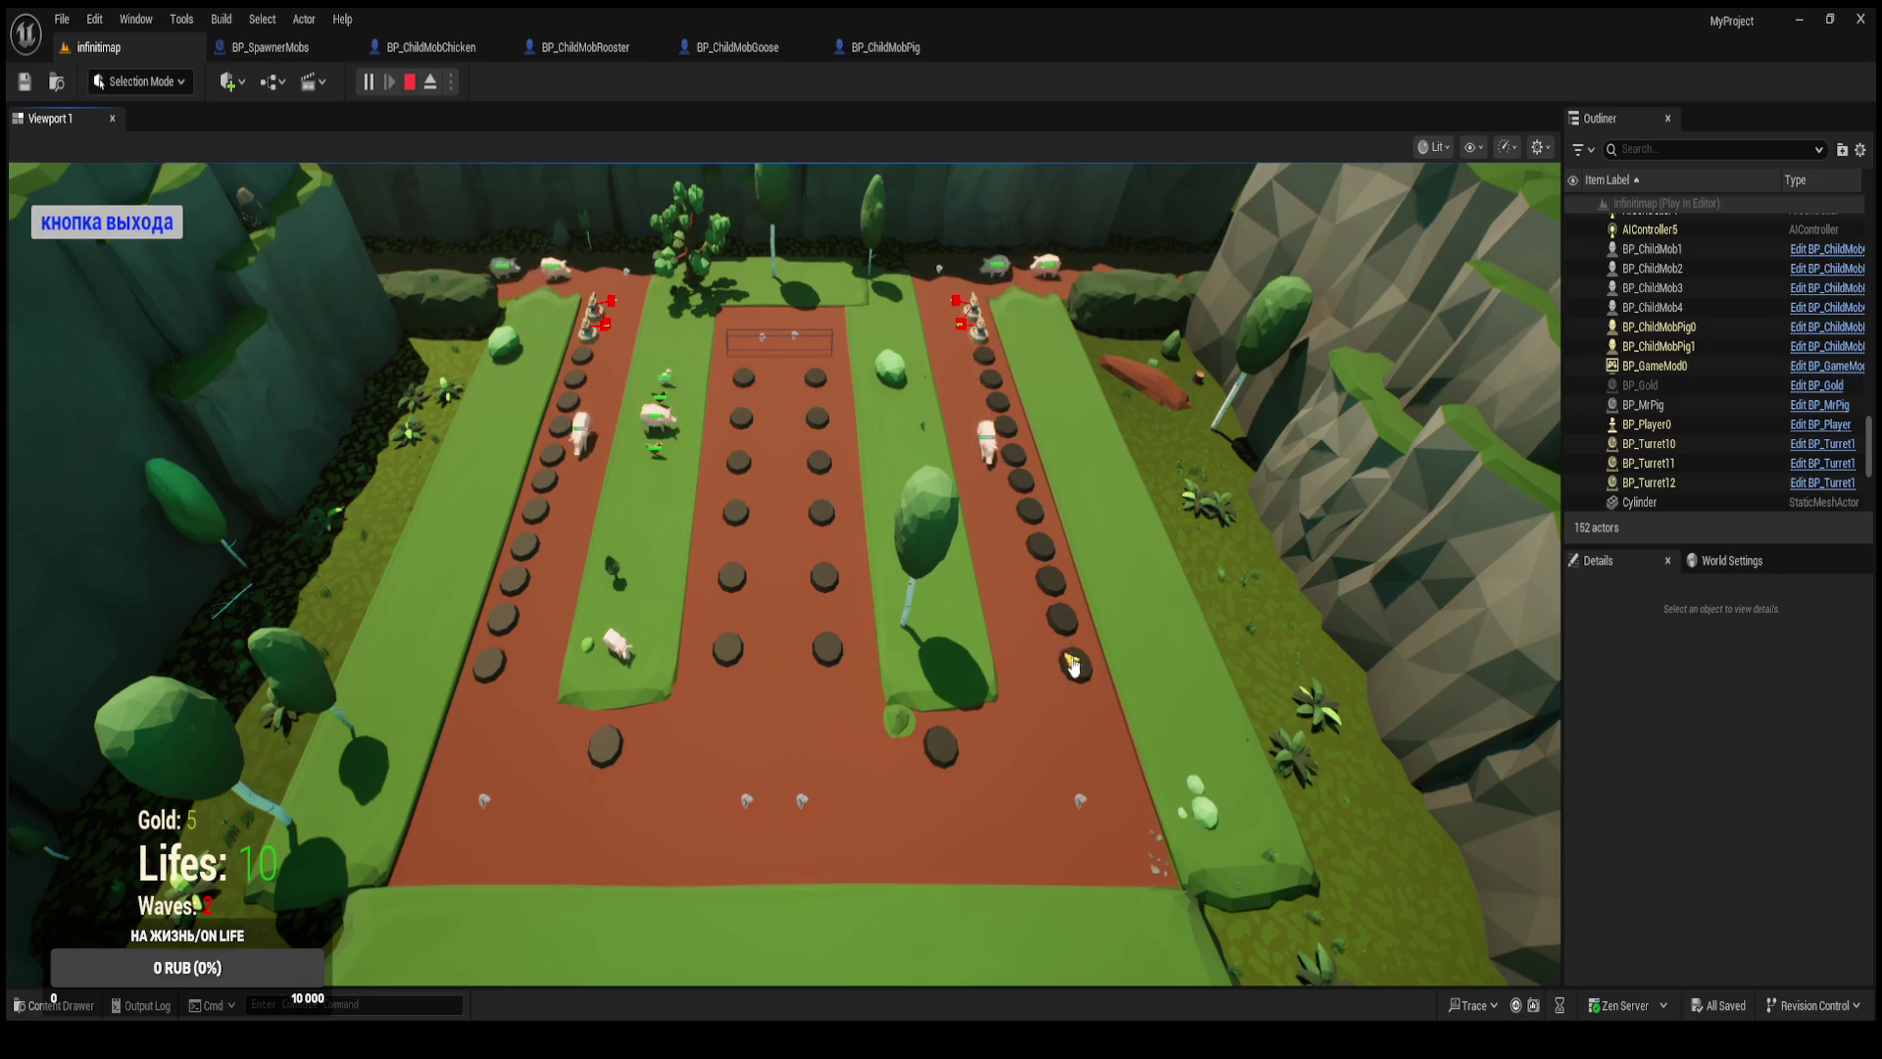
Buy one more Башня №1 tower as the pig wave advances, then stop the play-test.
click(831, 654)
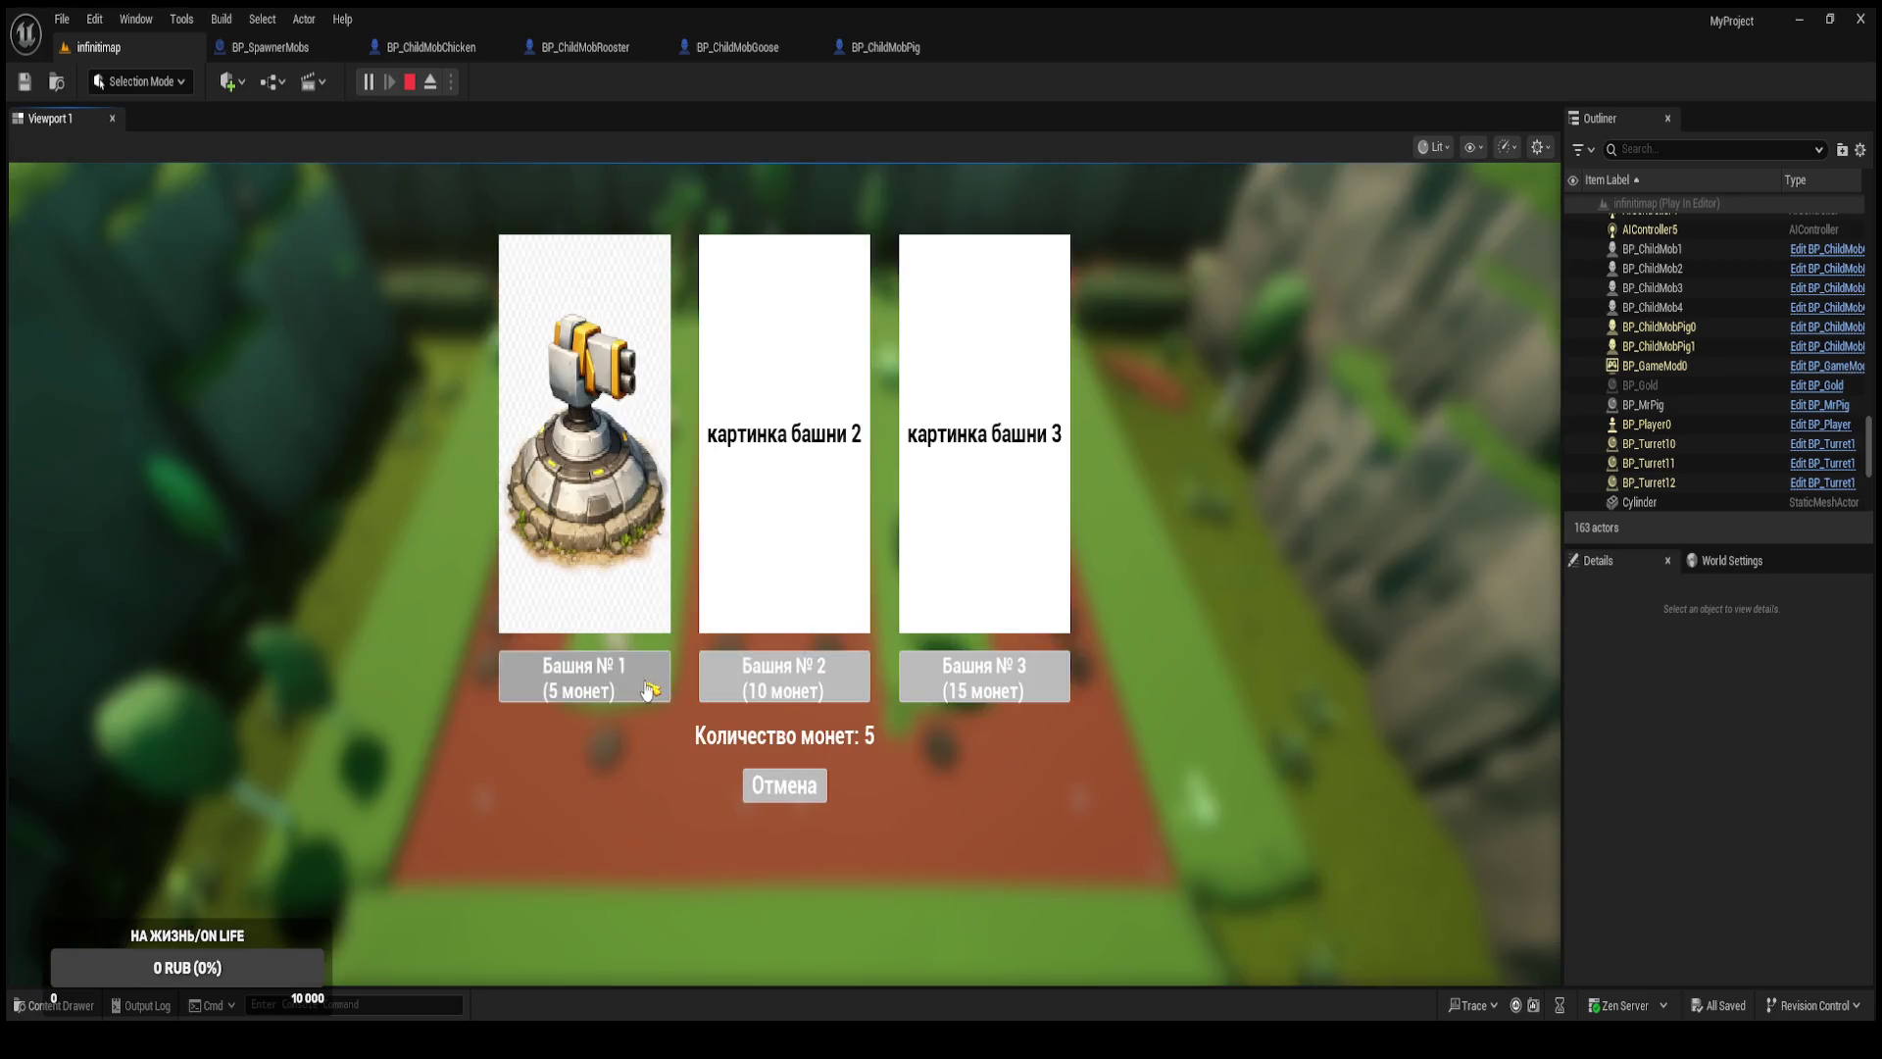
click(649, 691)
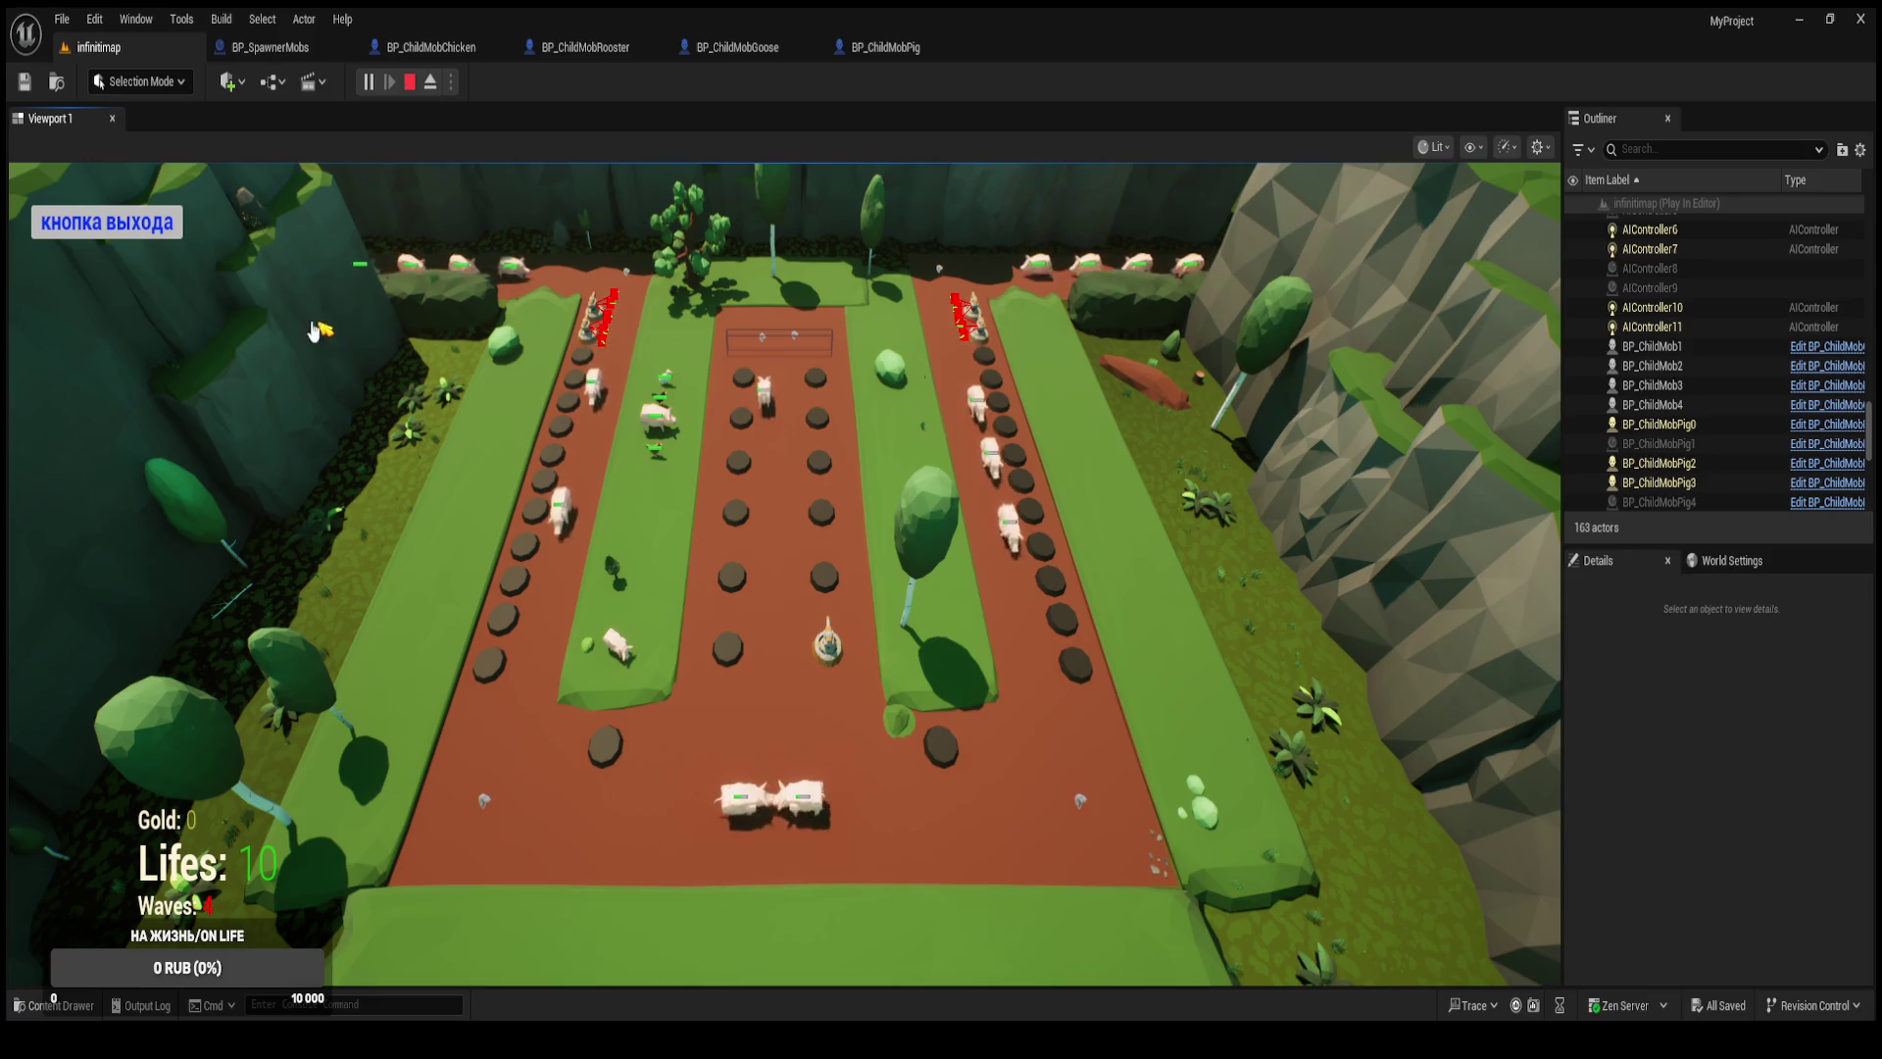
click(107, 223)
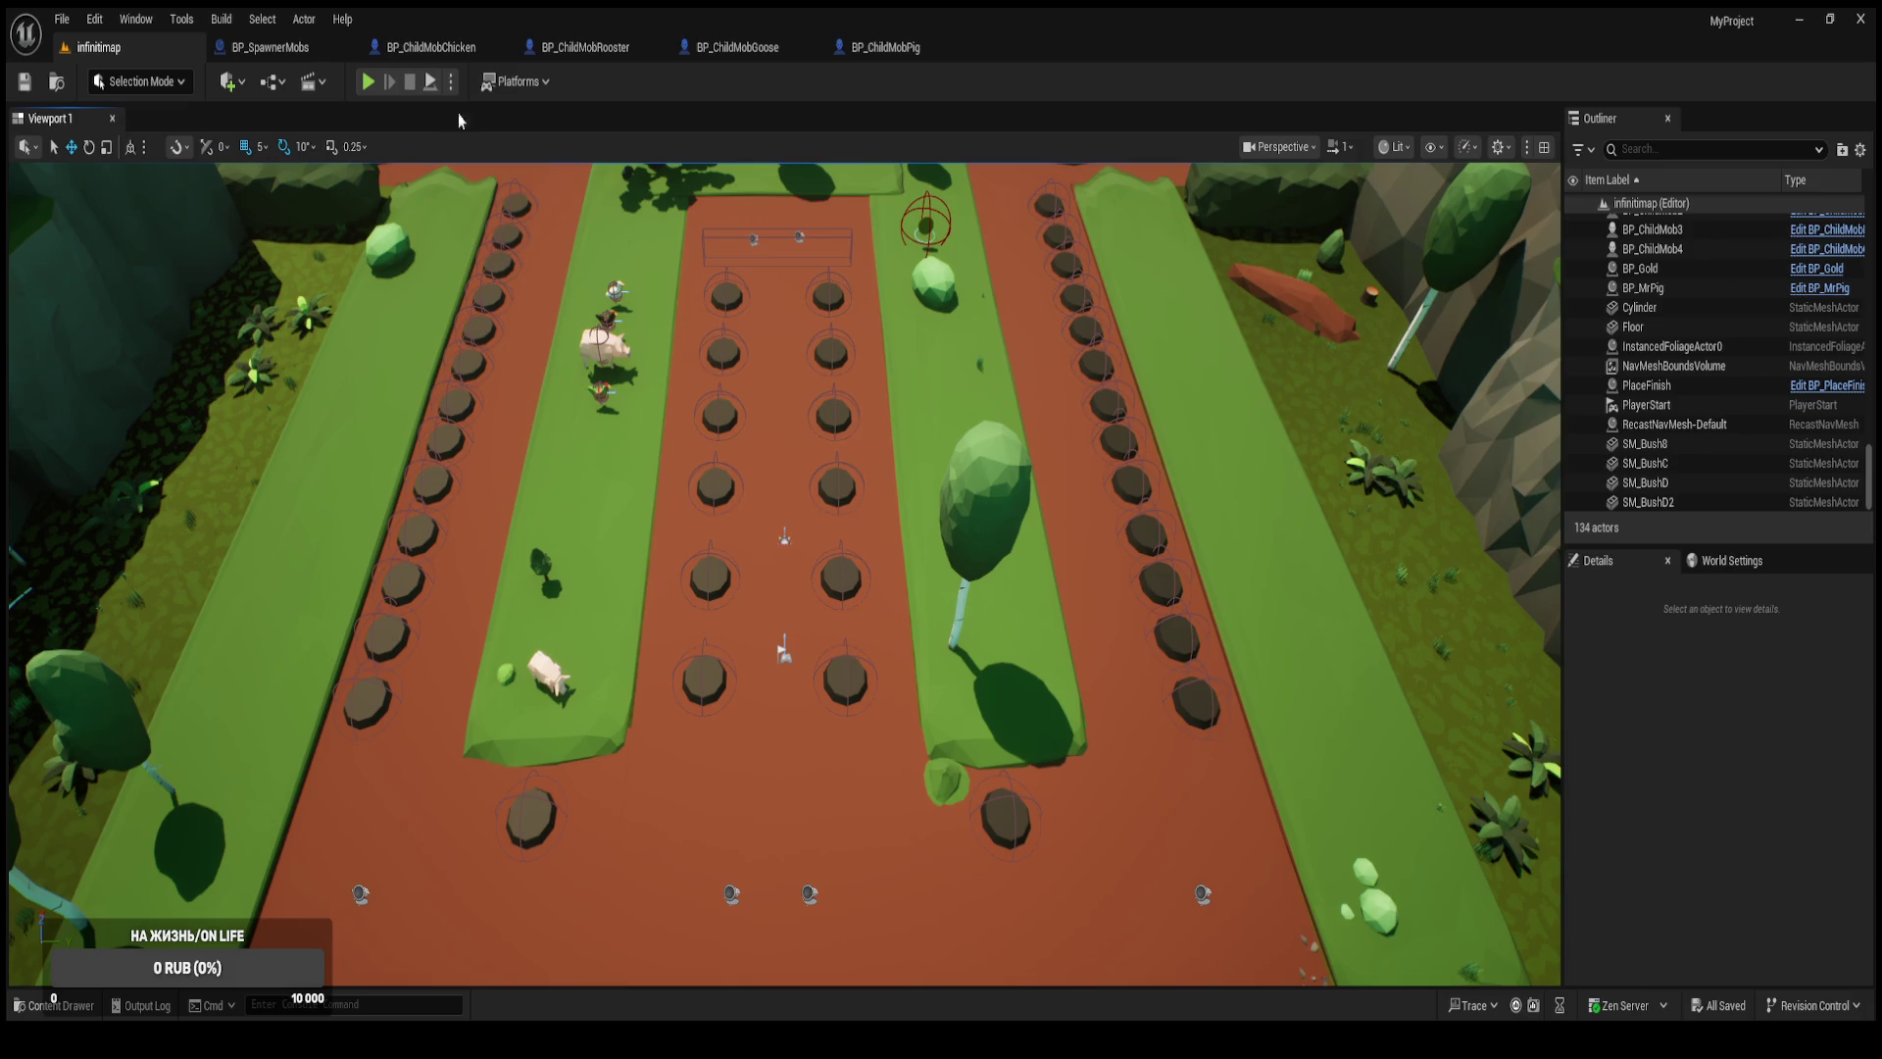
Switch to BP_SpawnerMobs and close the chicken, rooster, pig and goose blueprint tabs.
click(289, 47)
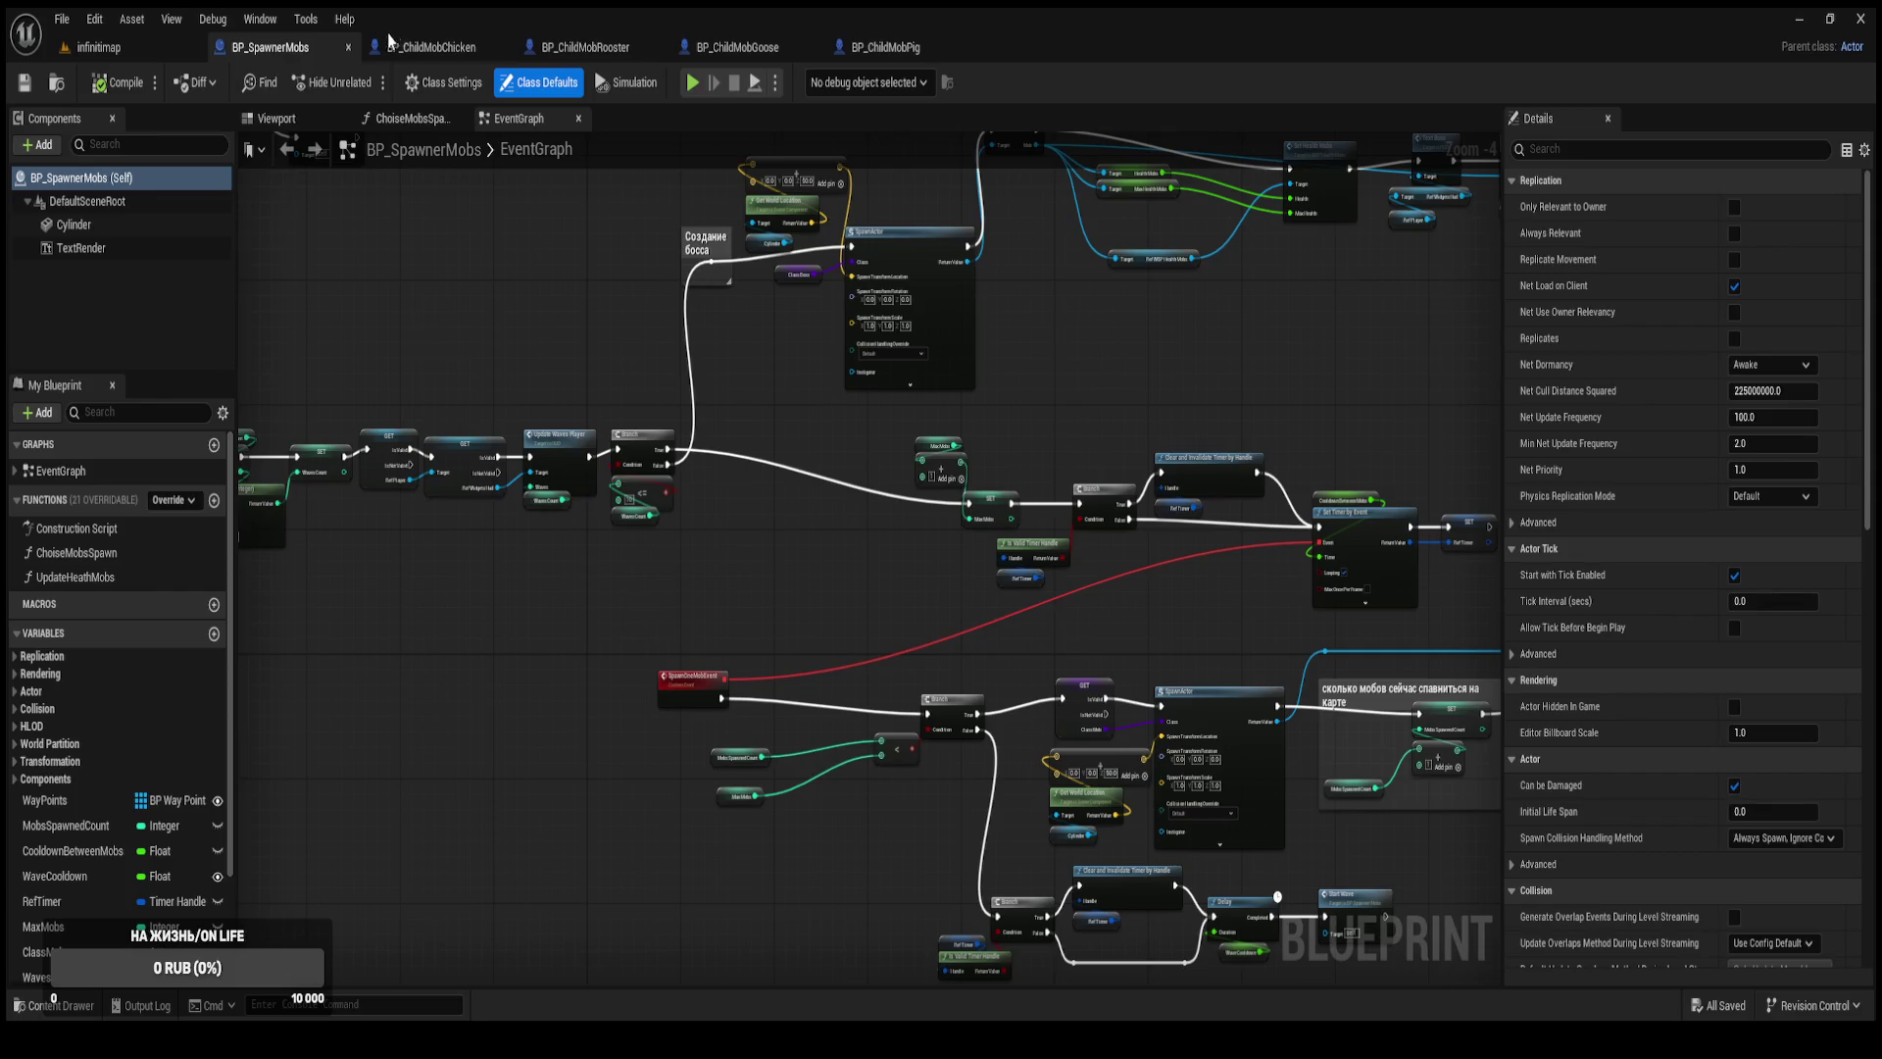
middle_click(431, 49)
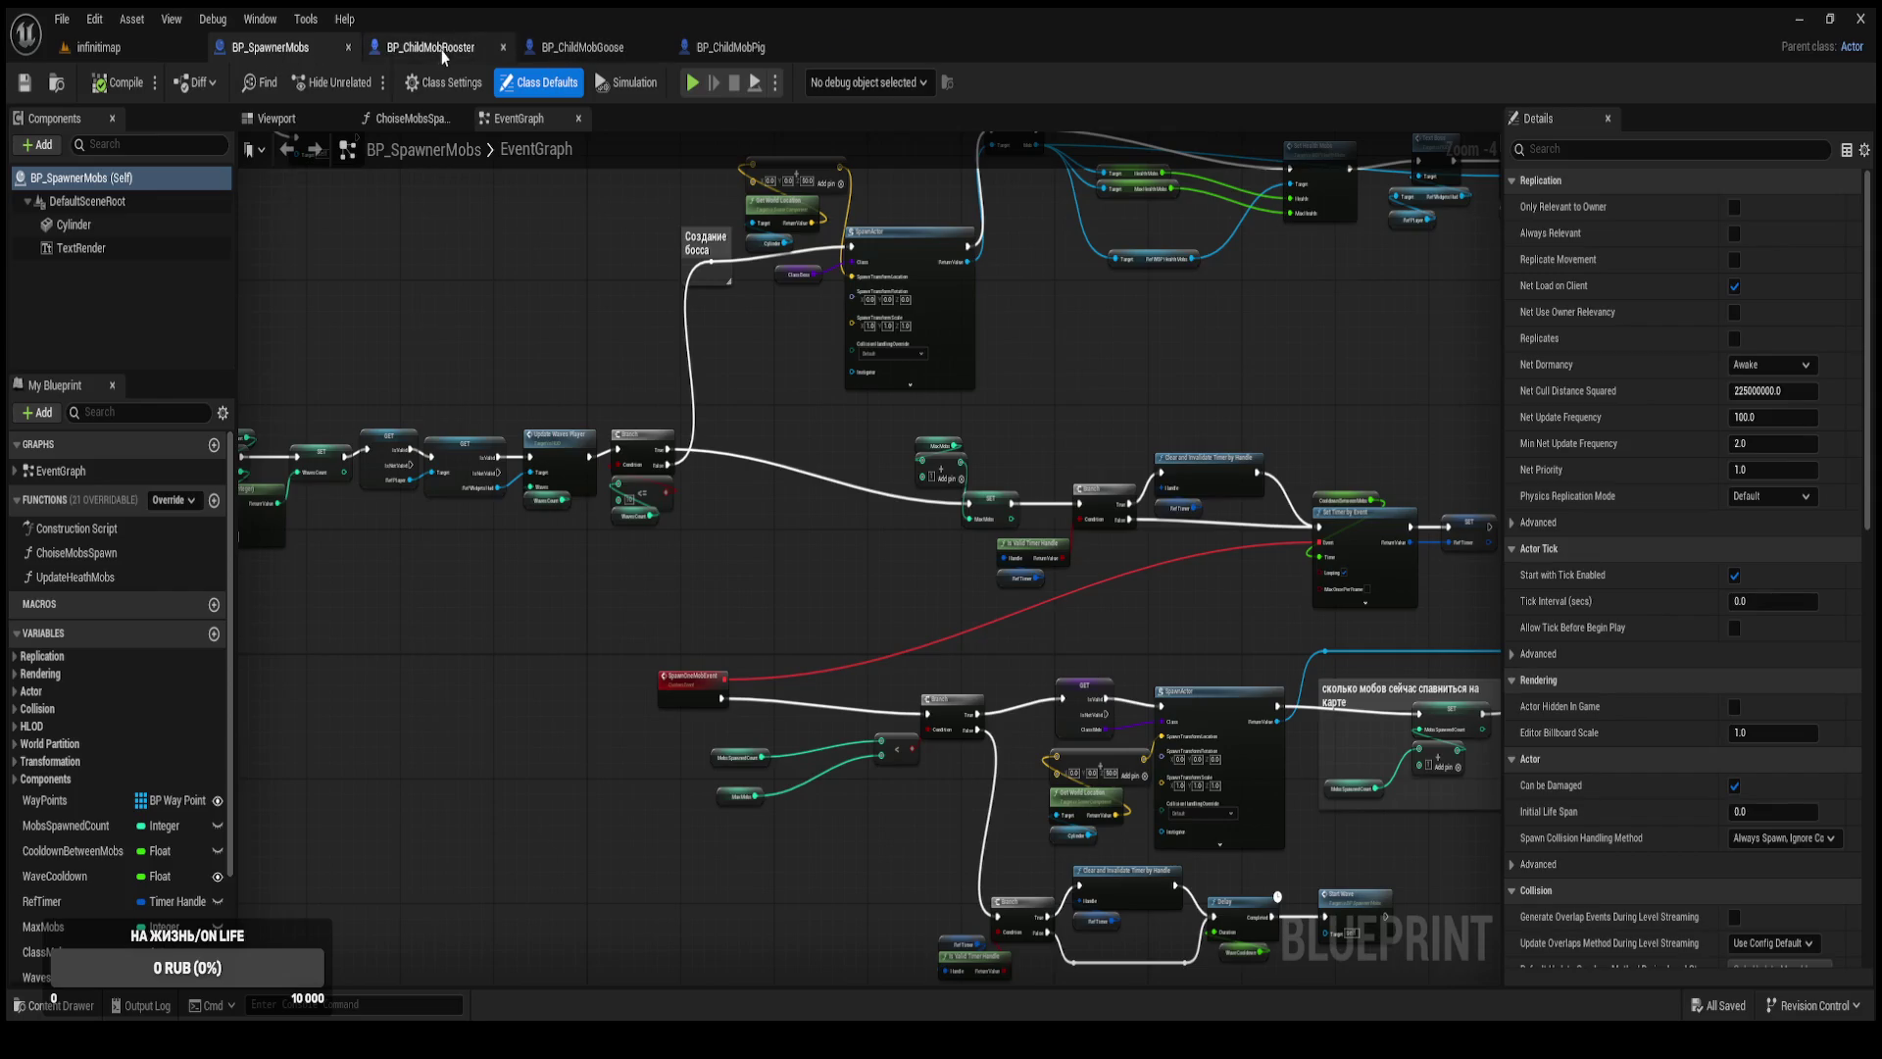
middle_click(443, 50)
middle_click(443, 50)
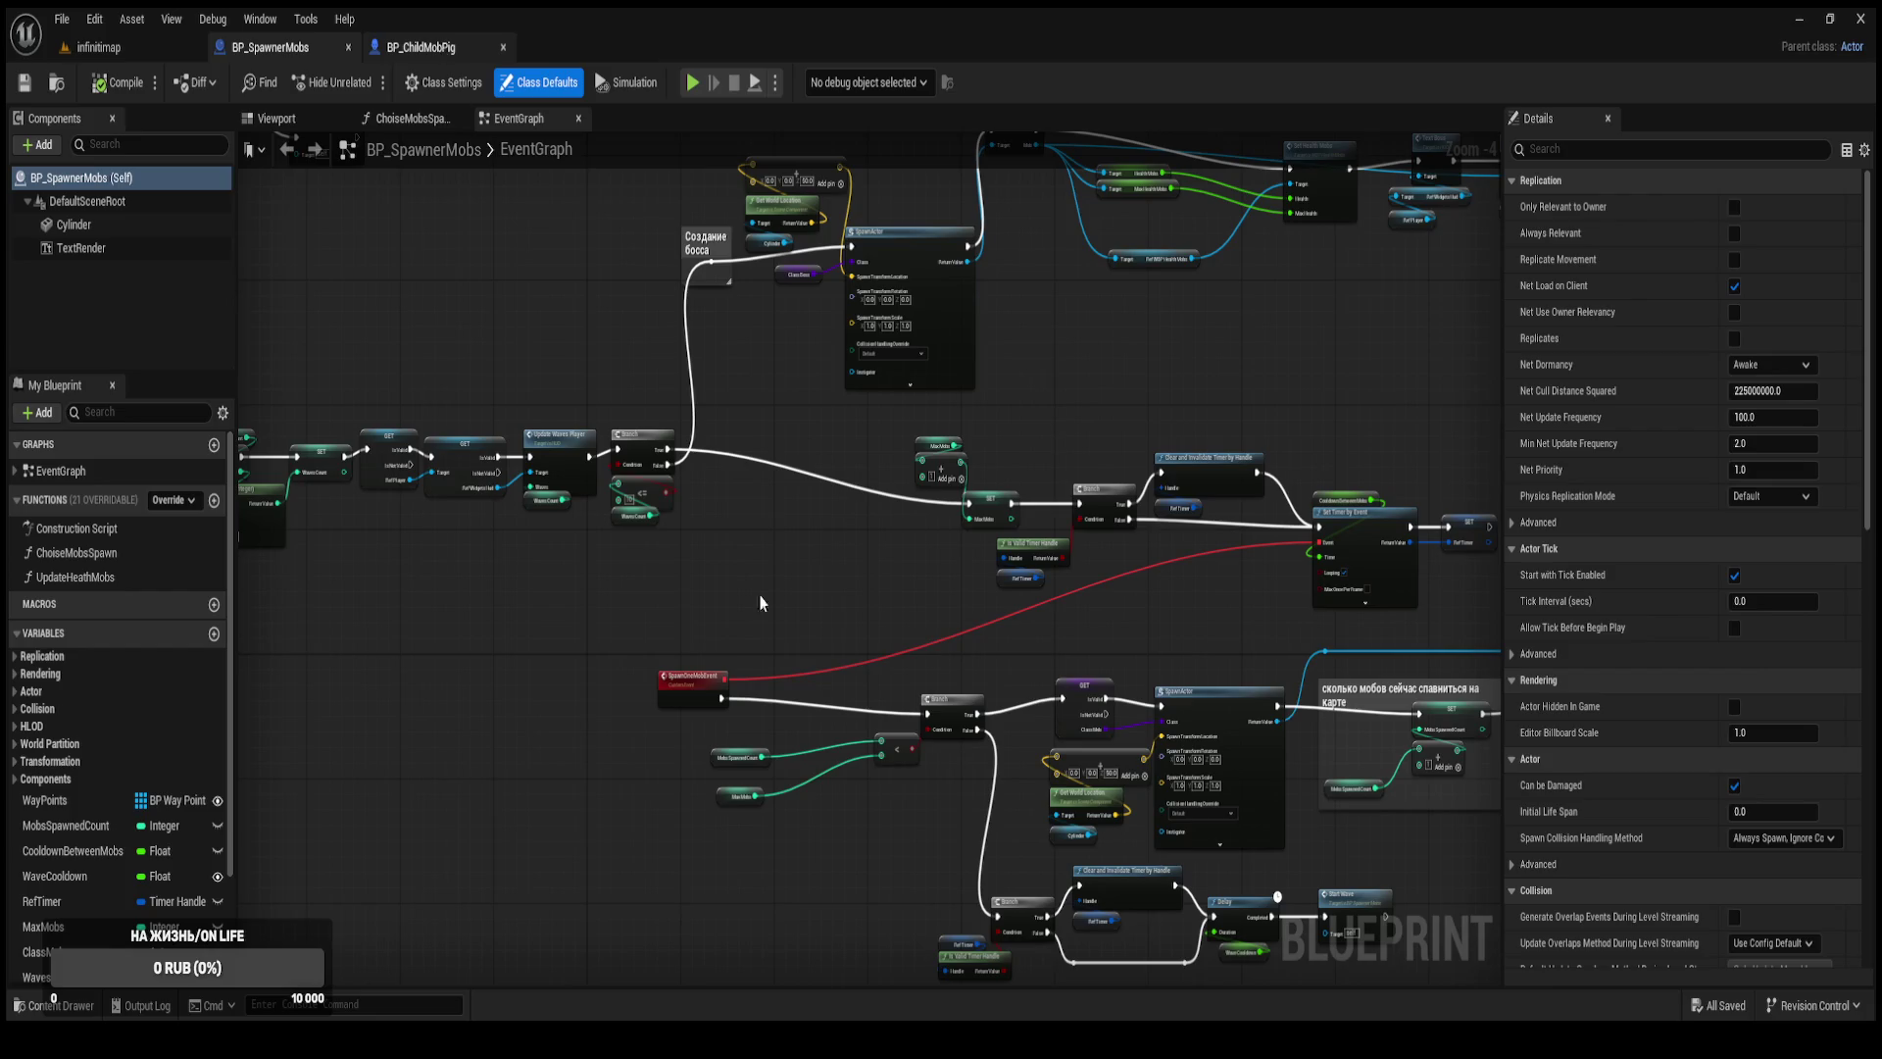
middle_click(444, 50)
Move the Waves Count node up and left in the StartWave chain.
scroll(677, 564, up, 1)
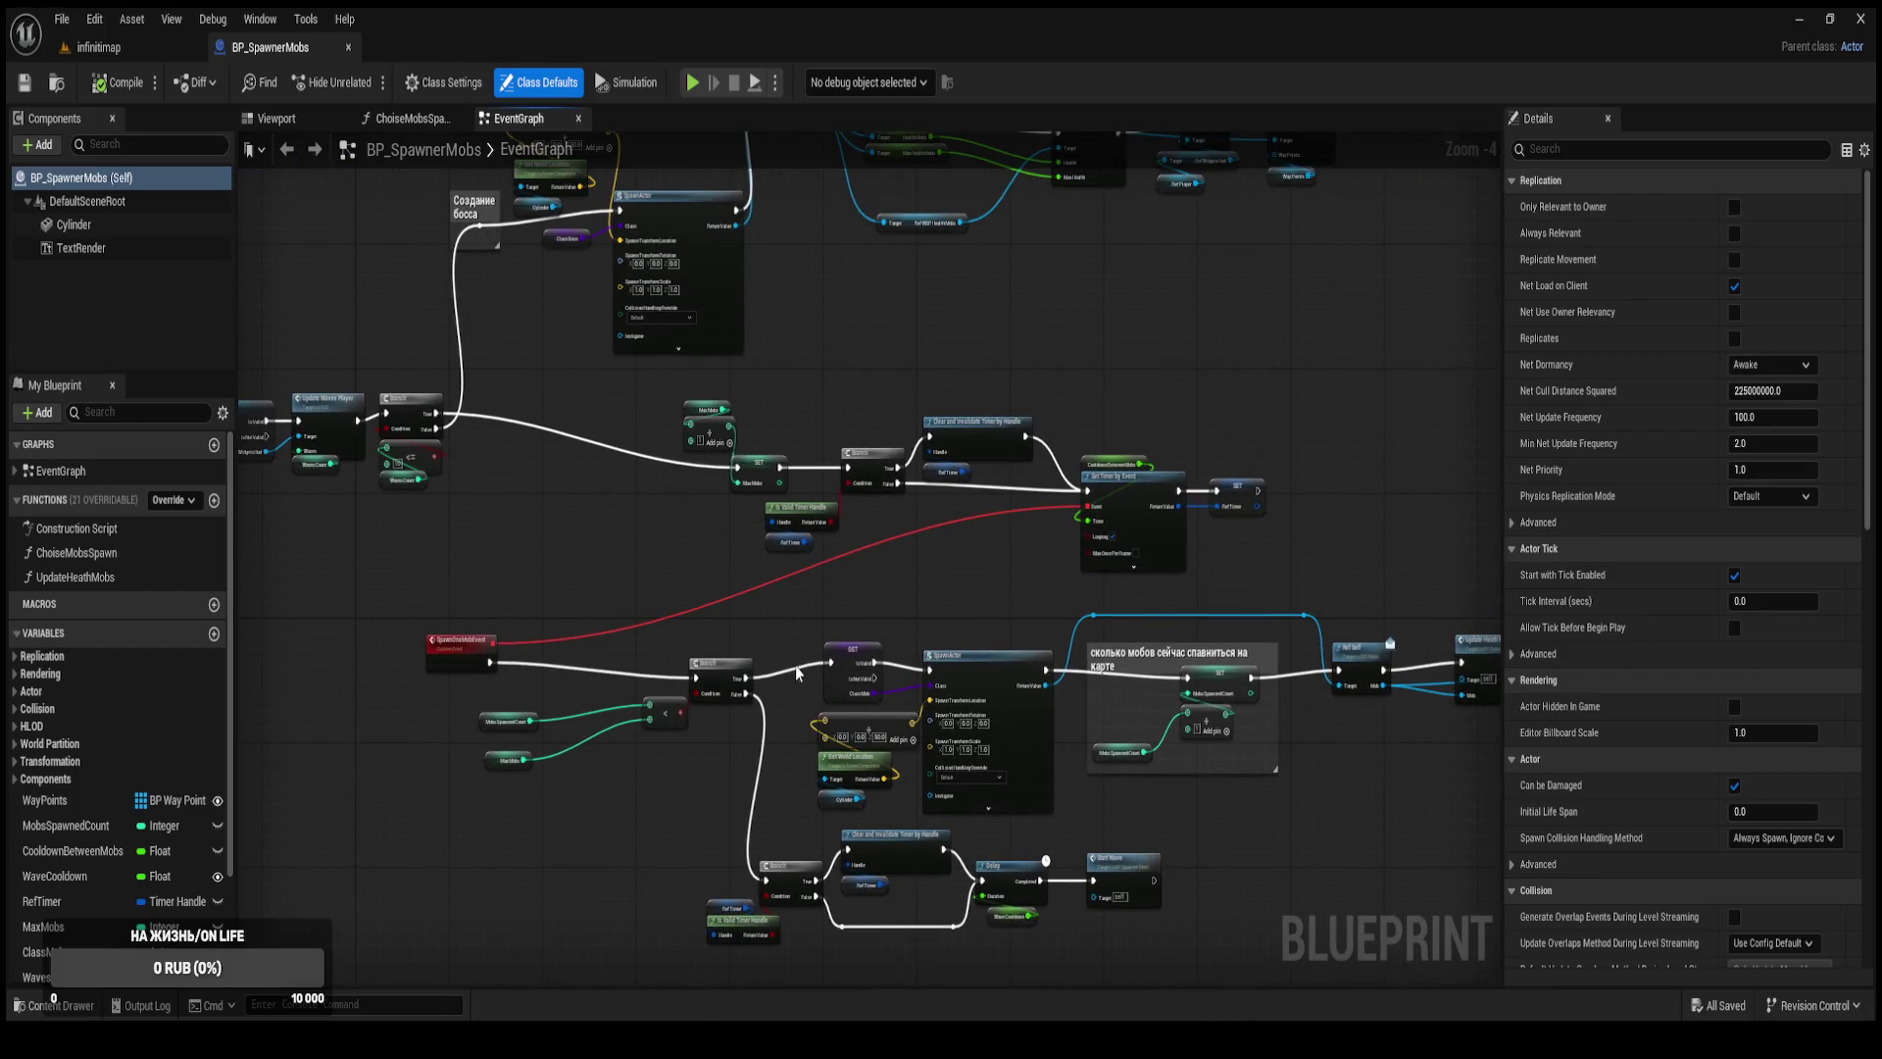
drag(537, 626, 894, 547)
scroll(894, 547, up, 3)
drag(592, 655, 871, 706)
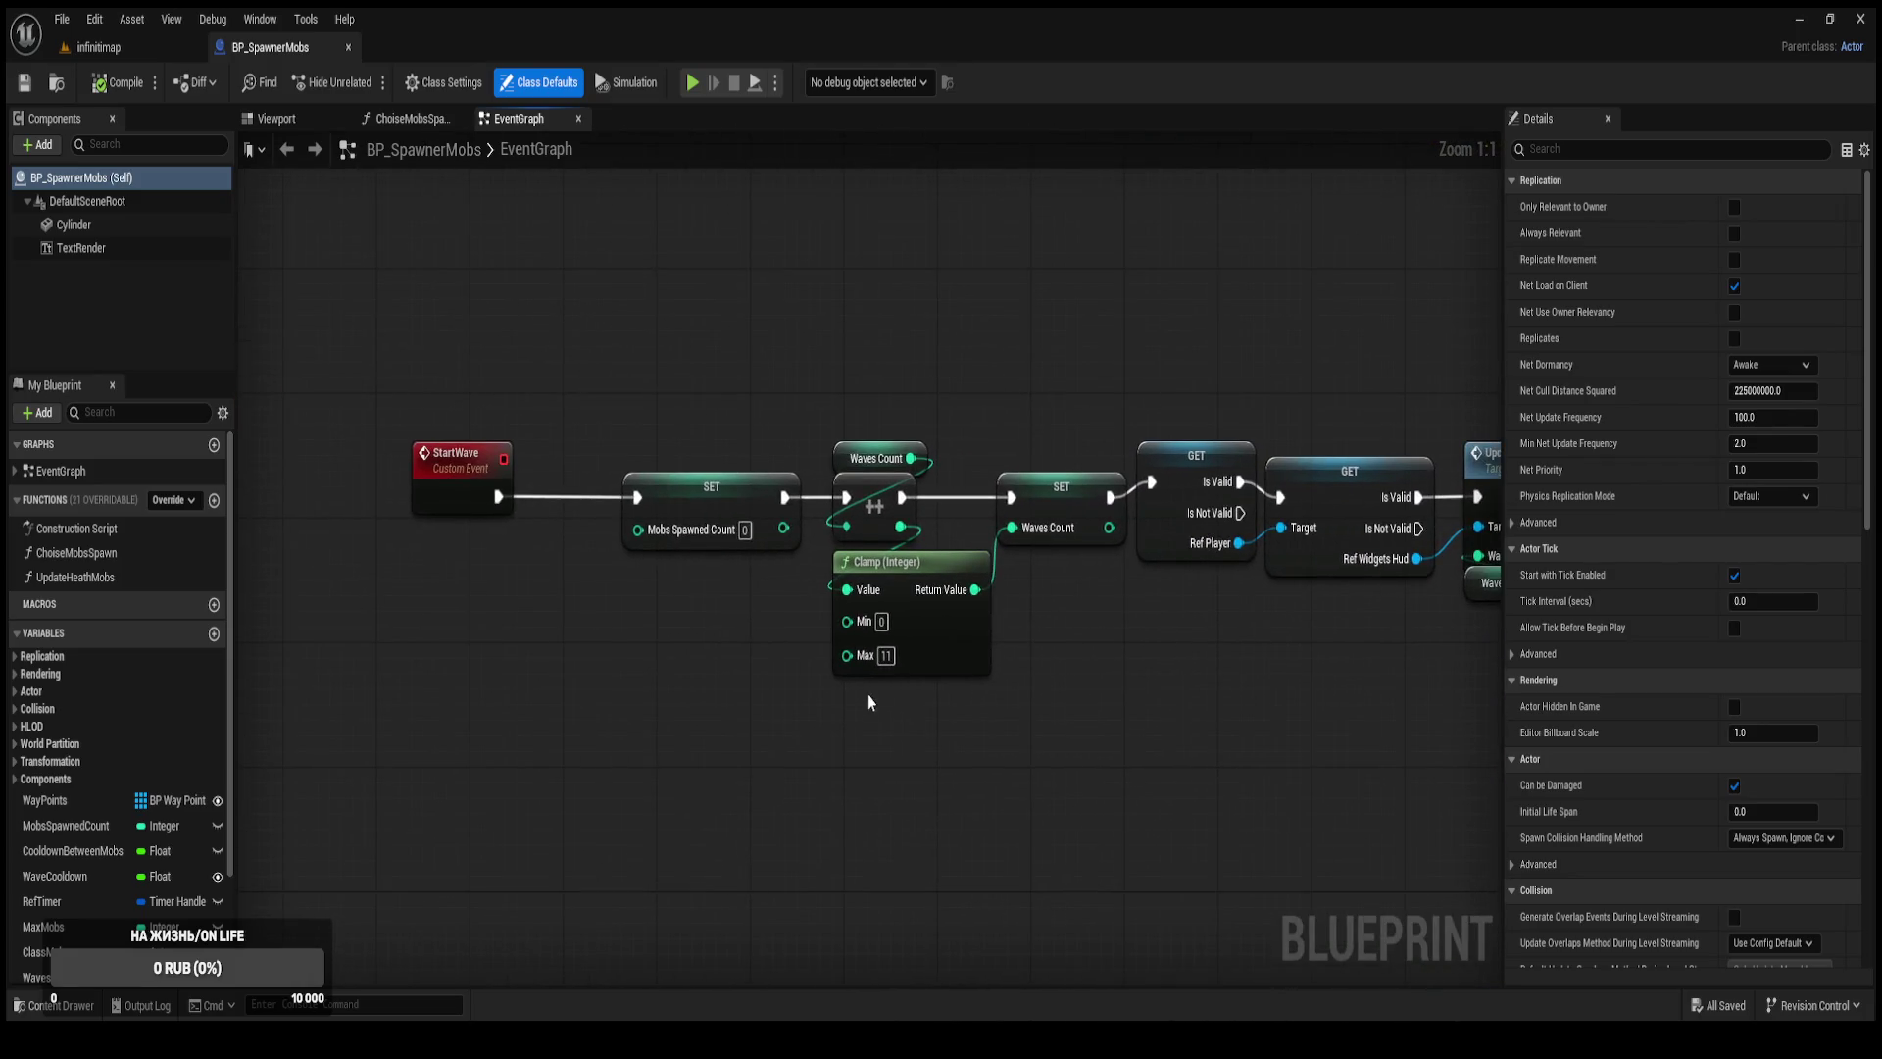
click(818, 448)
drag(818, 448, 713, 433)
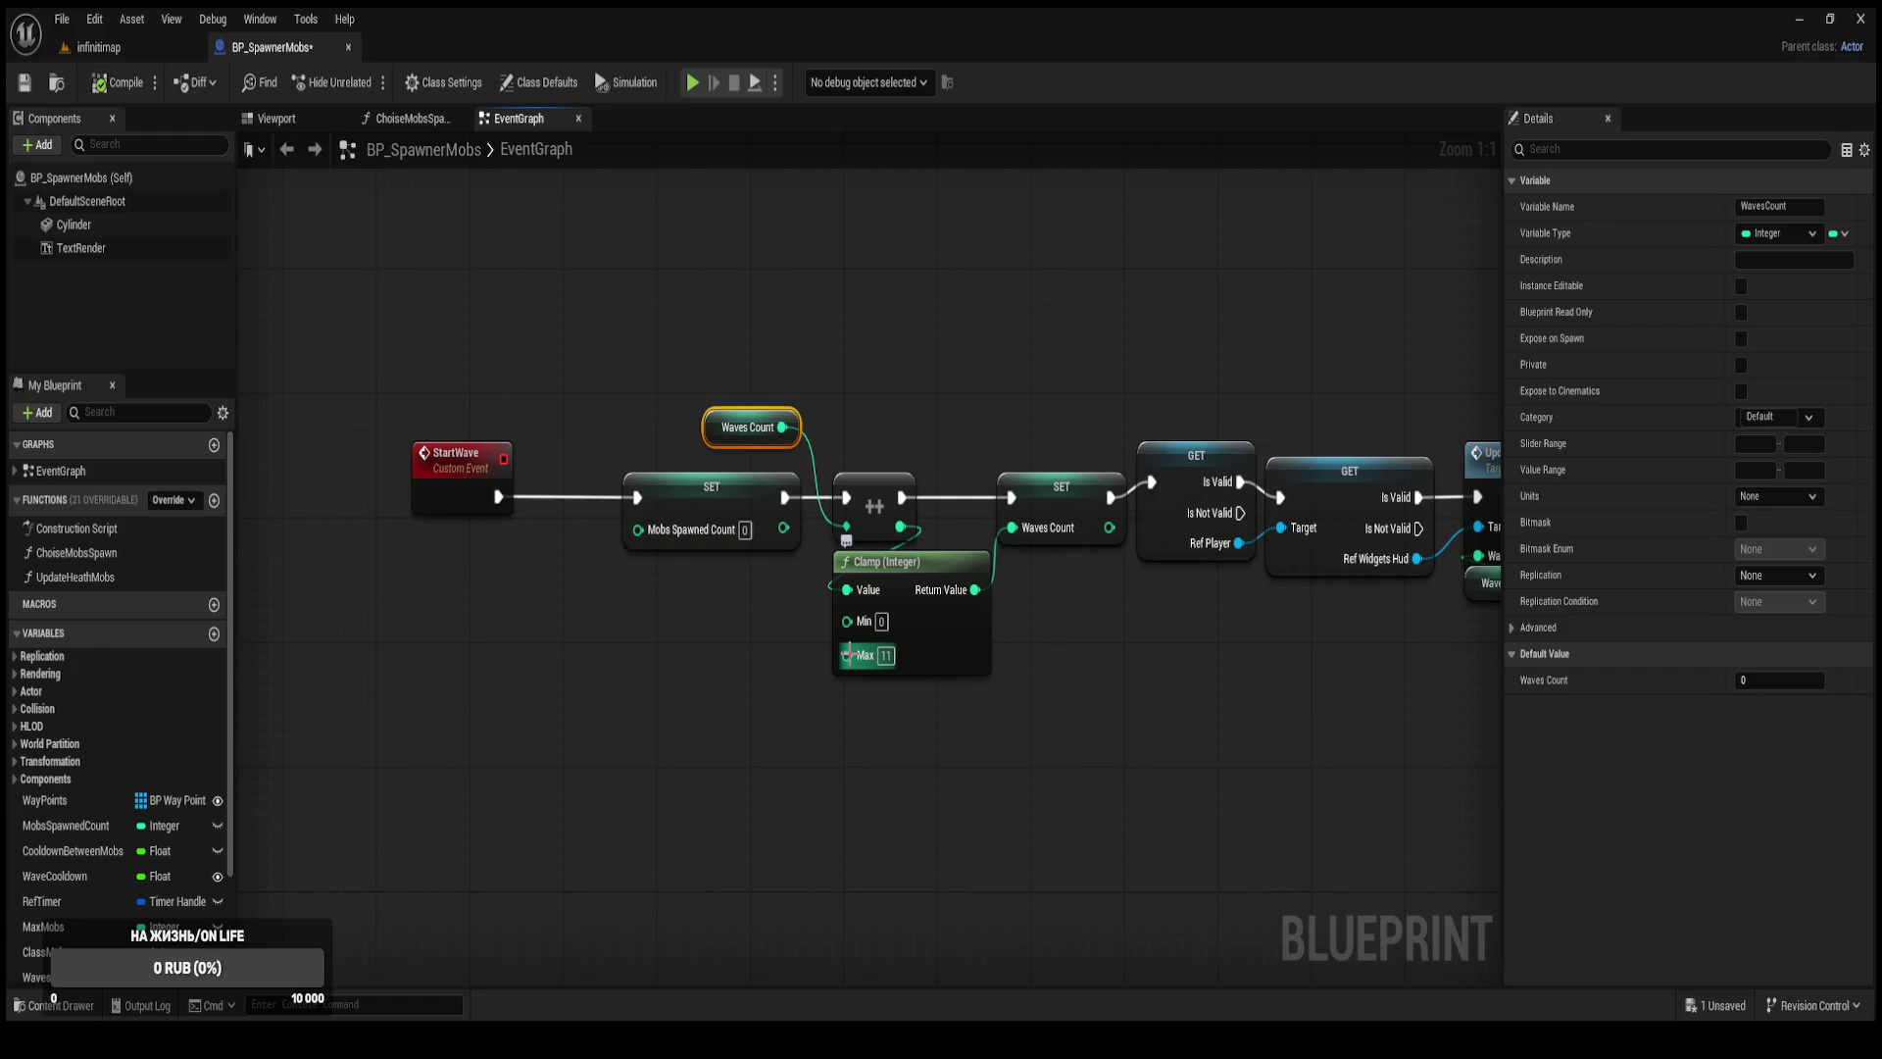
drag(849, 655, 787, 692)
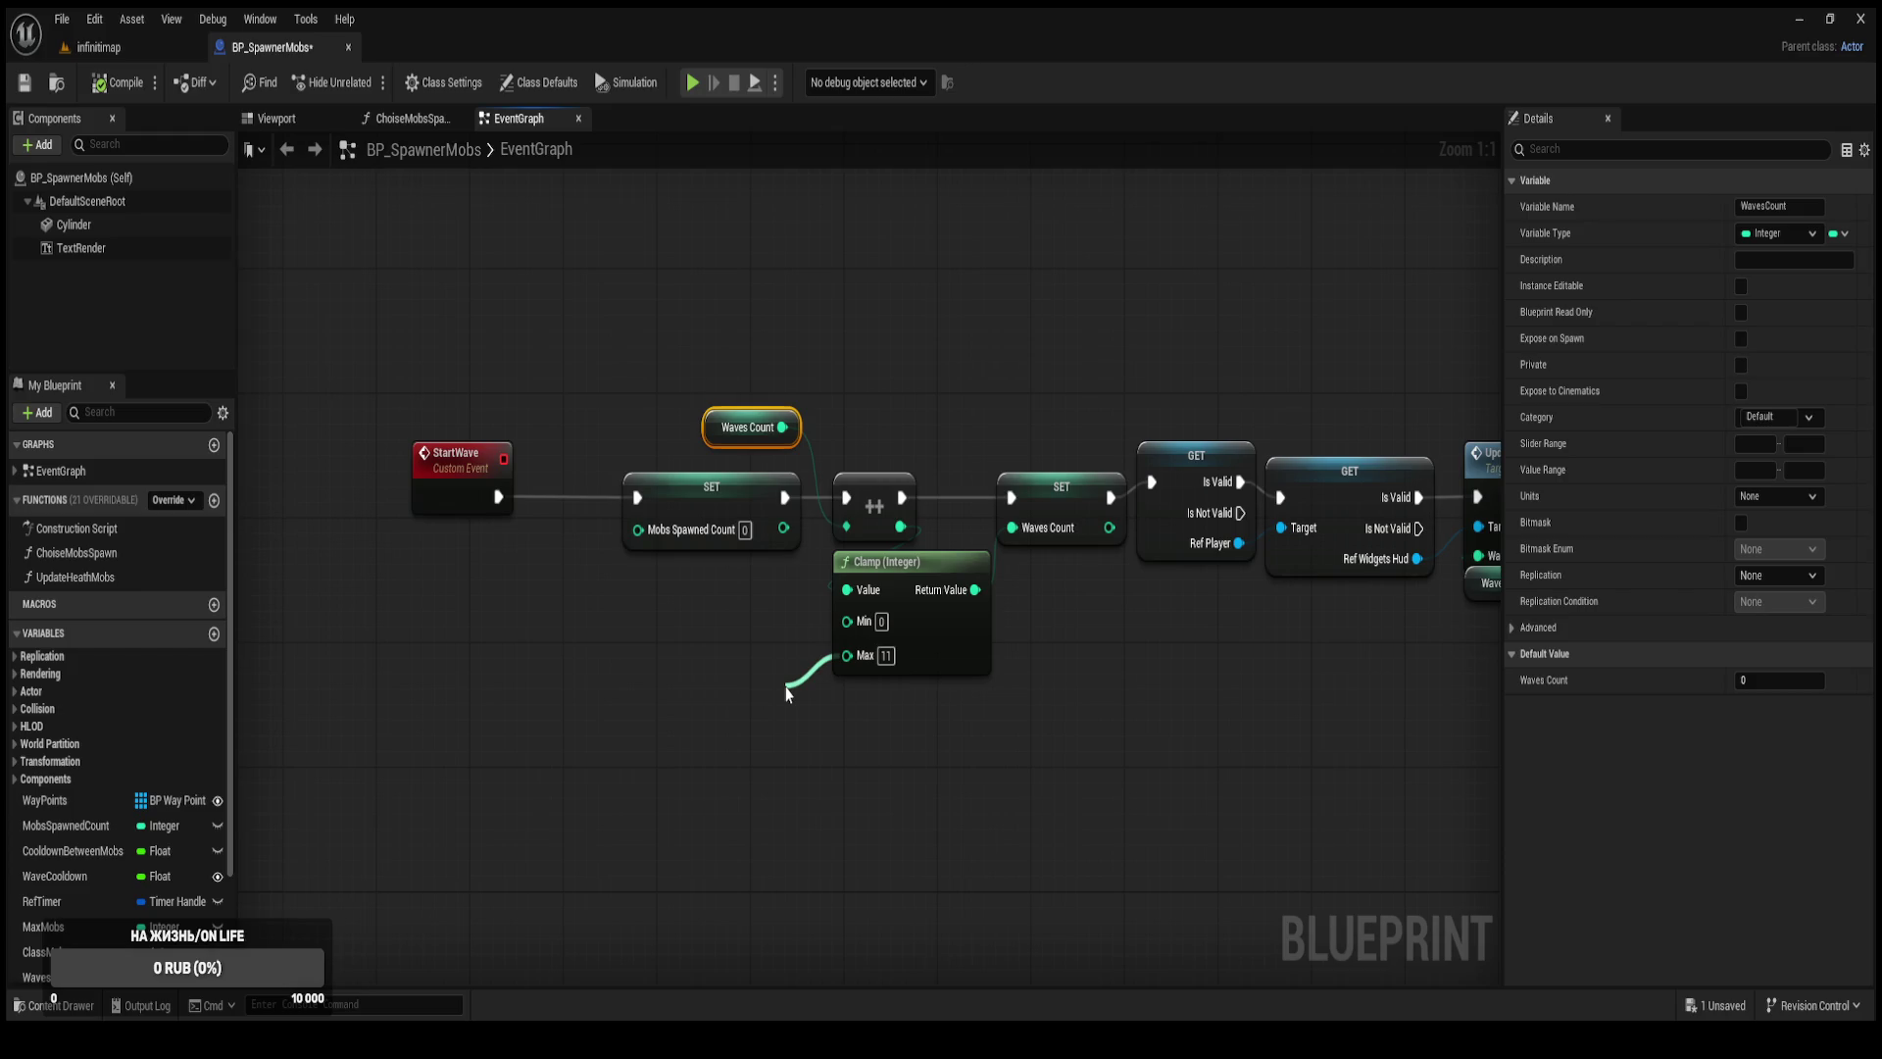
drag(787, 692, 721, 683)
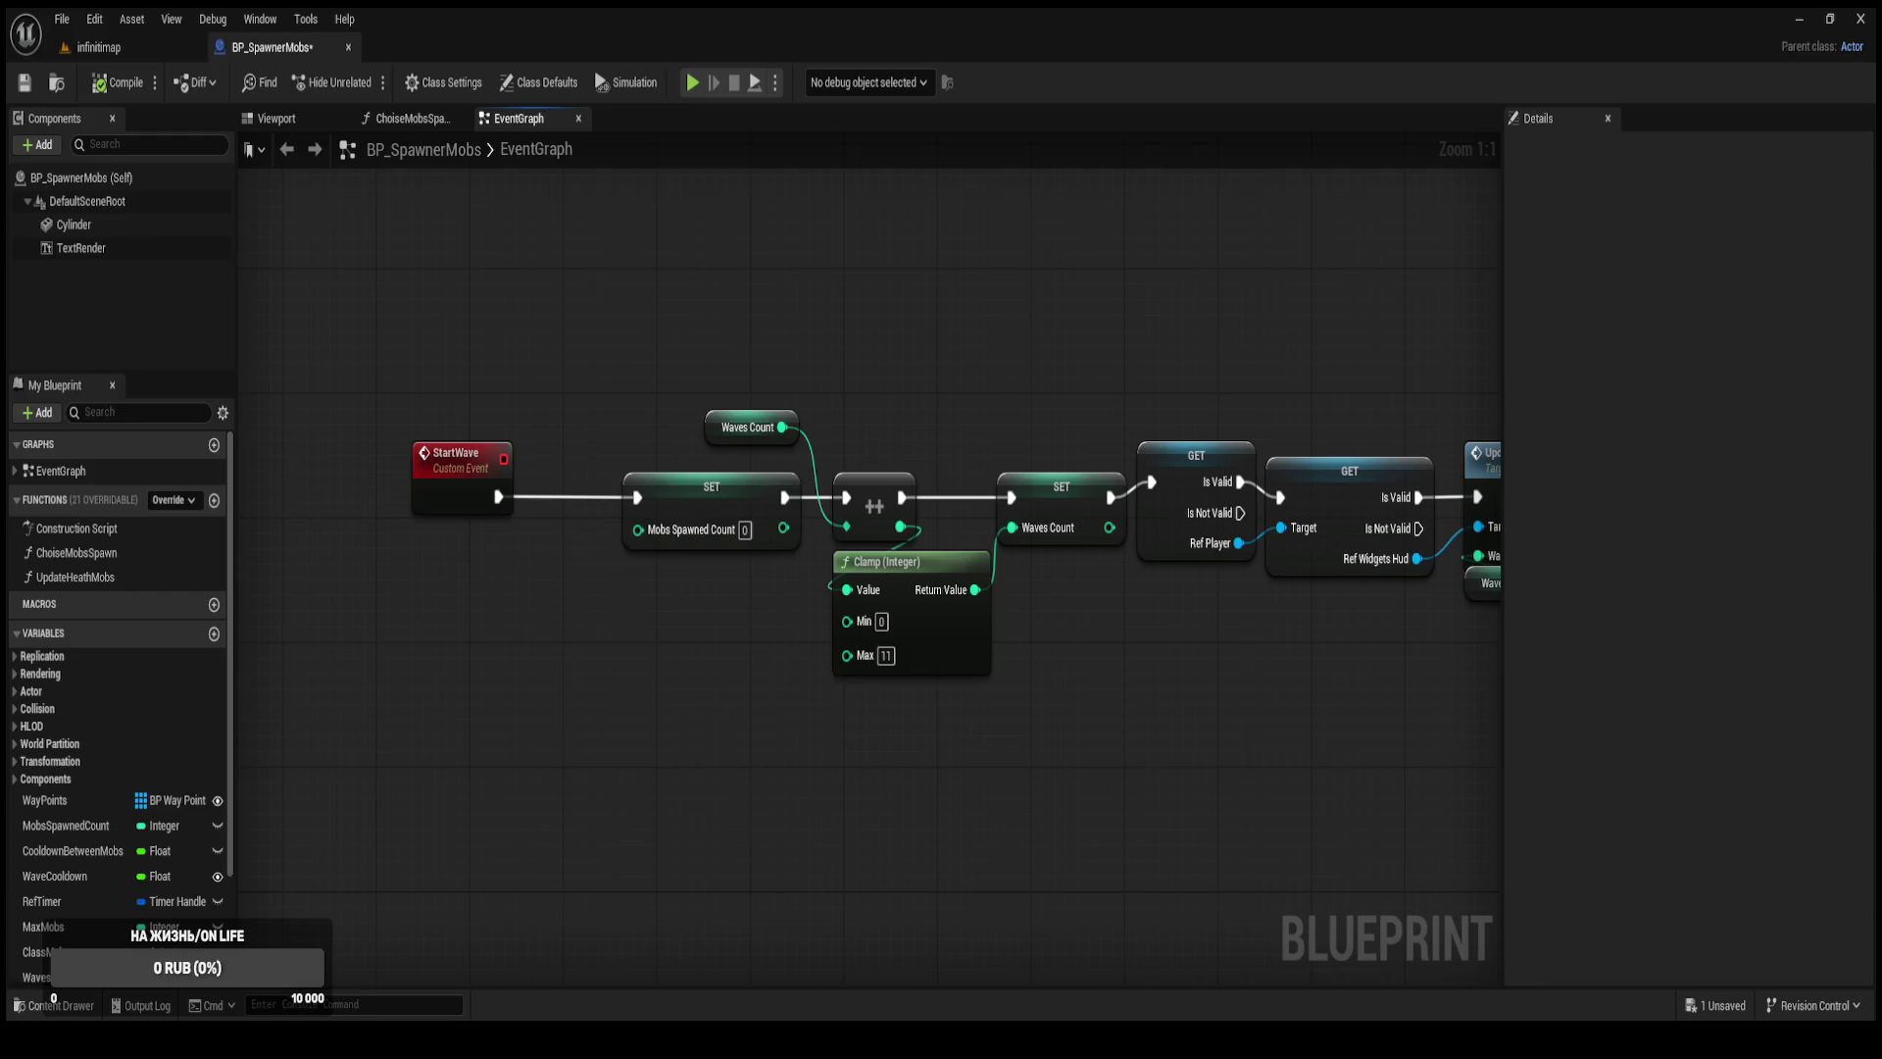
scroll(1122, 739, down, 4)
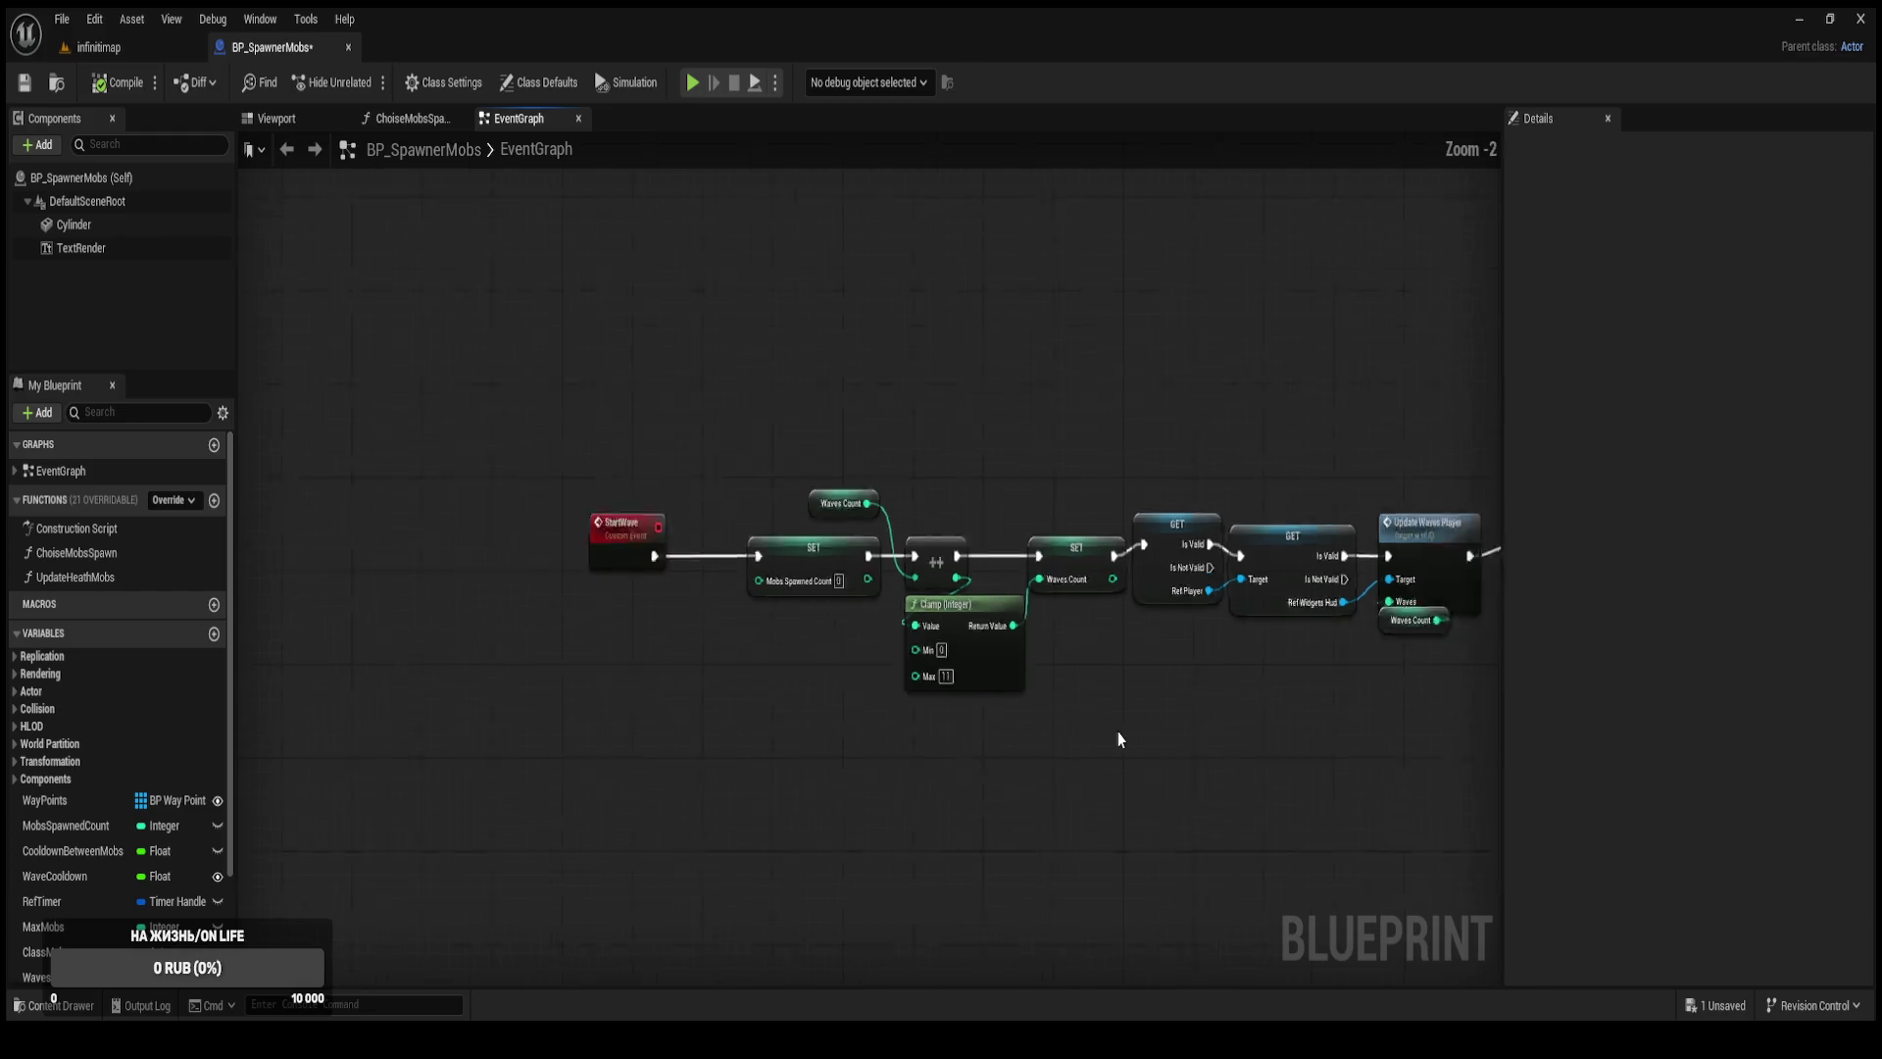
Select both comment boxes and nudge the Delay and Update Waves Player nodes upward.
scroll(916, 774, up, 3)
scroll(907, 727, down, 3)
scroll(850, 689, up, 5)
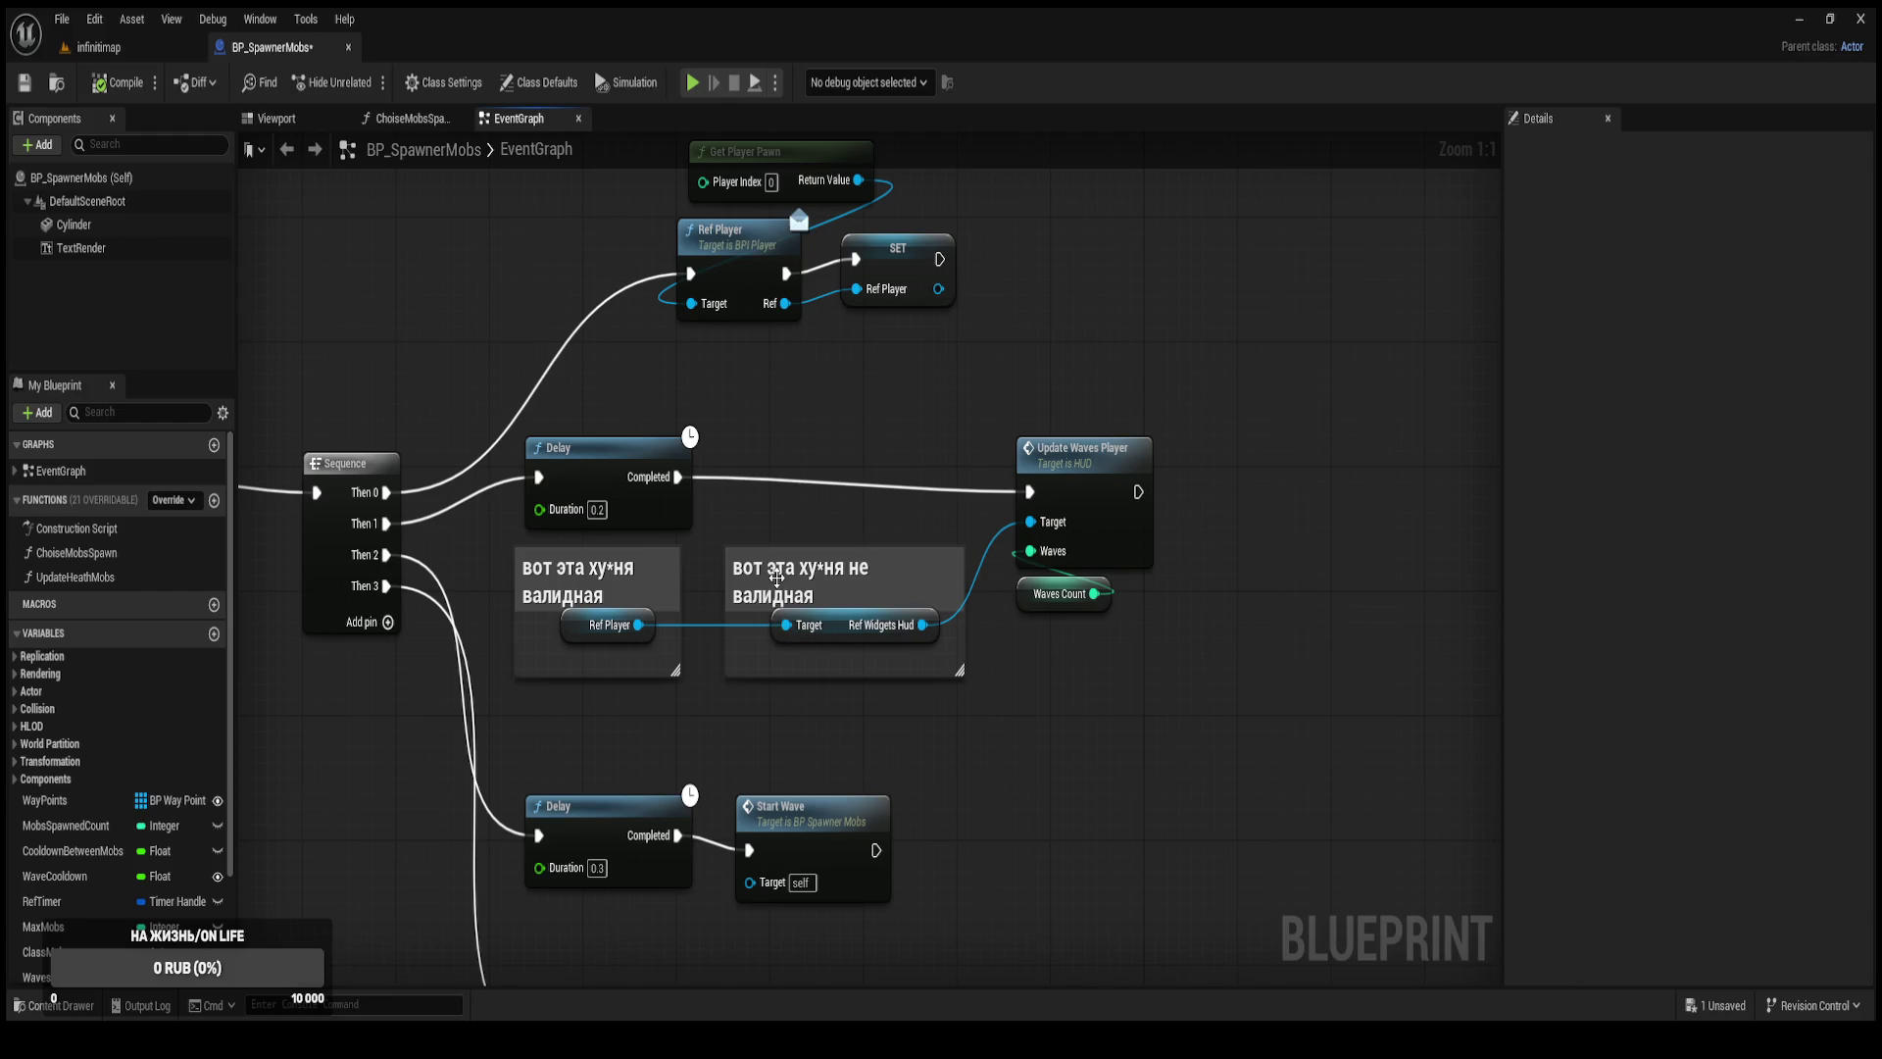
click(777, 579)
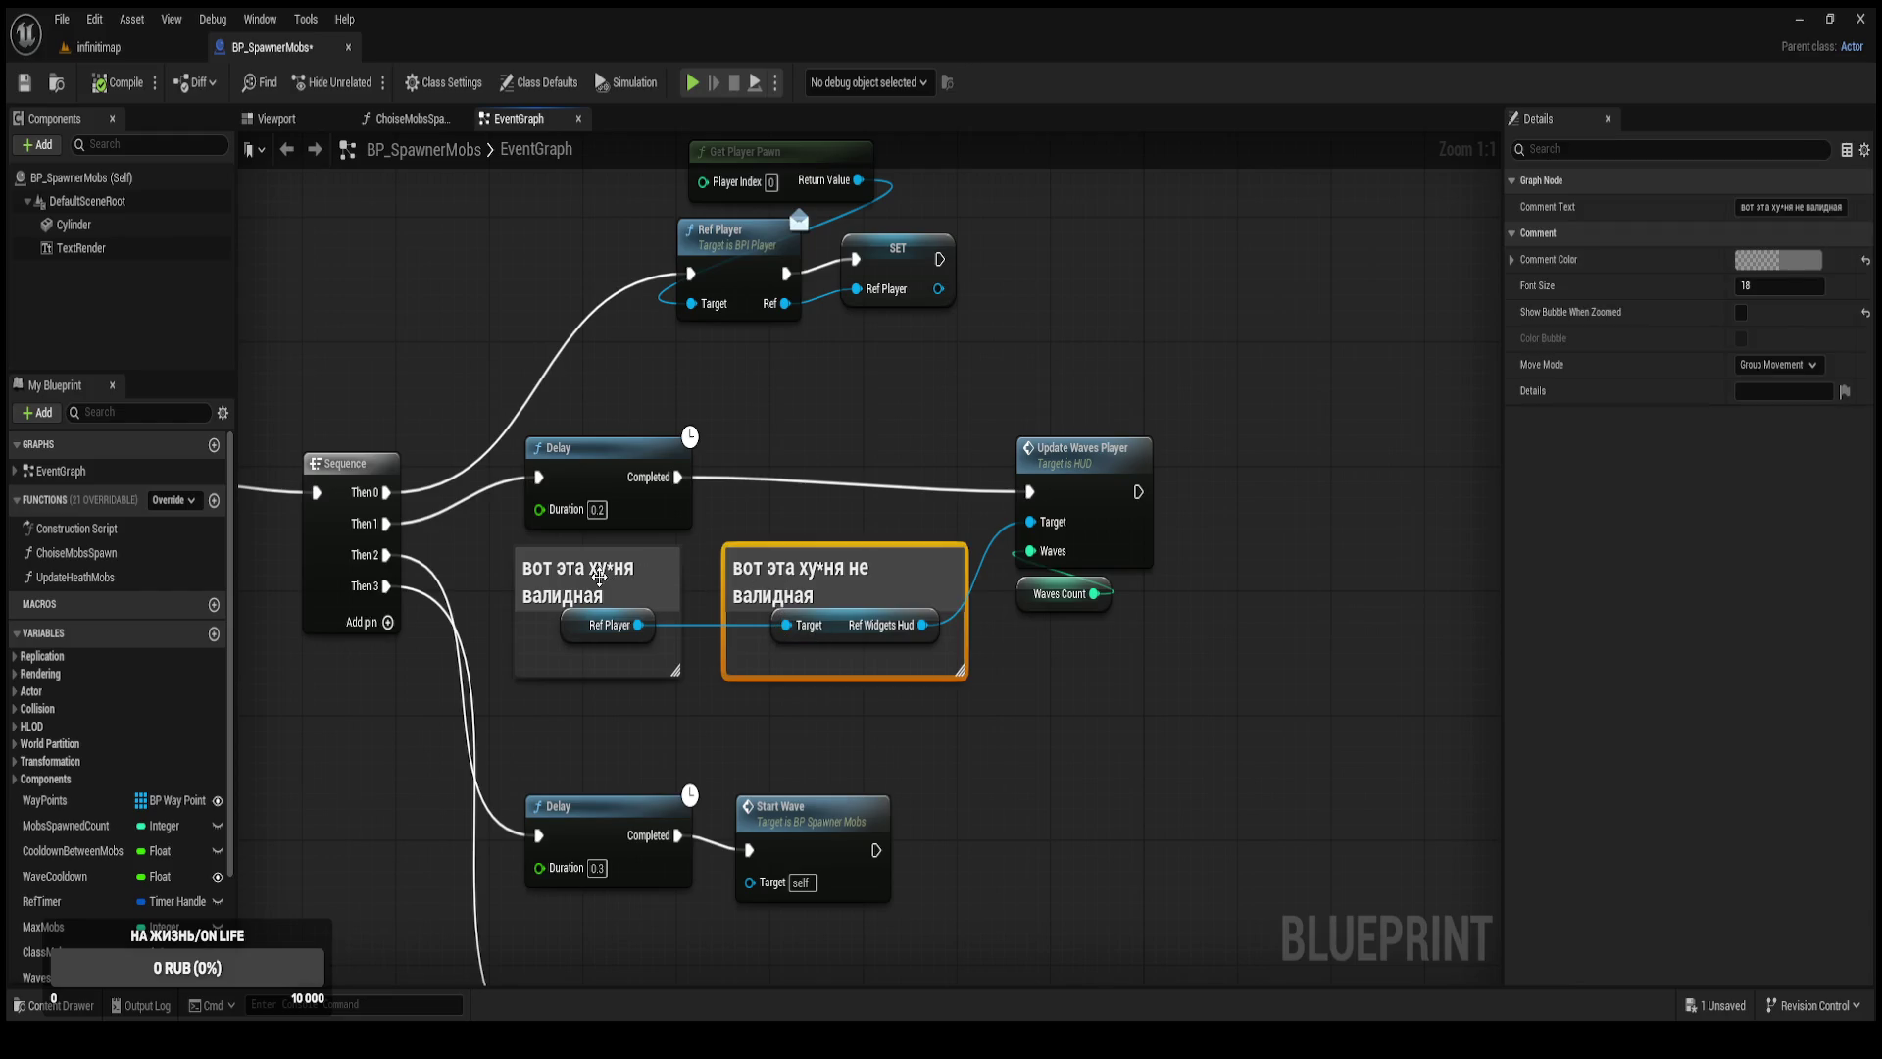
ctrl+click(599, 576)
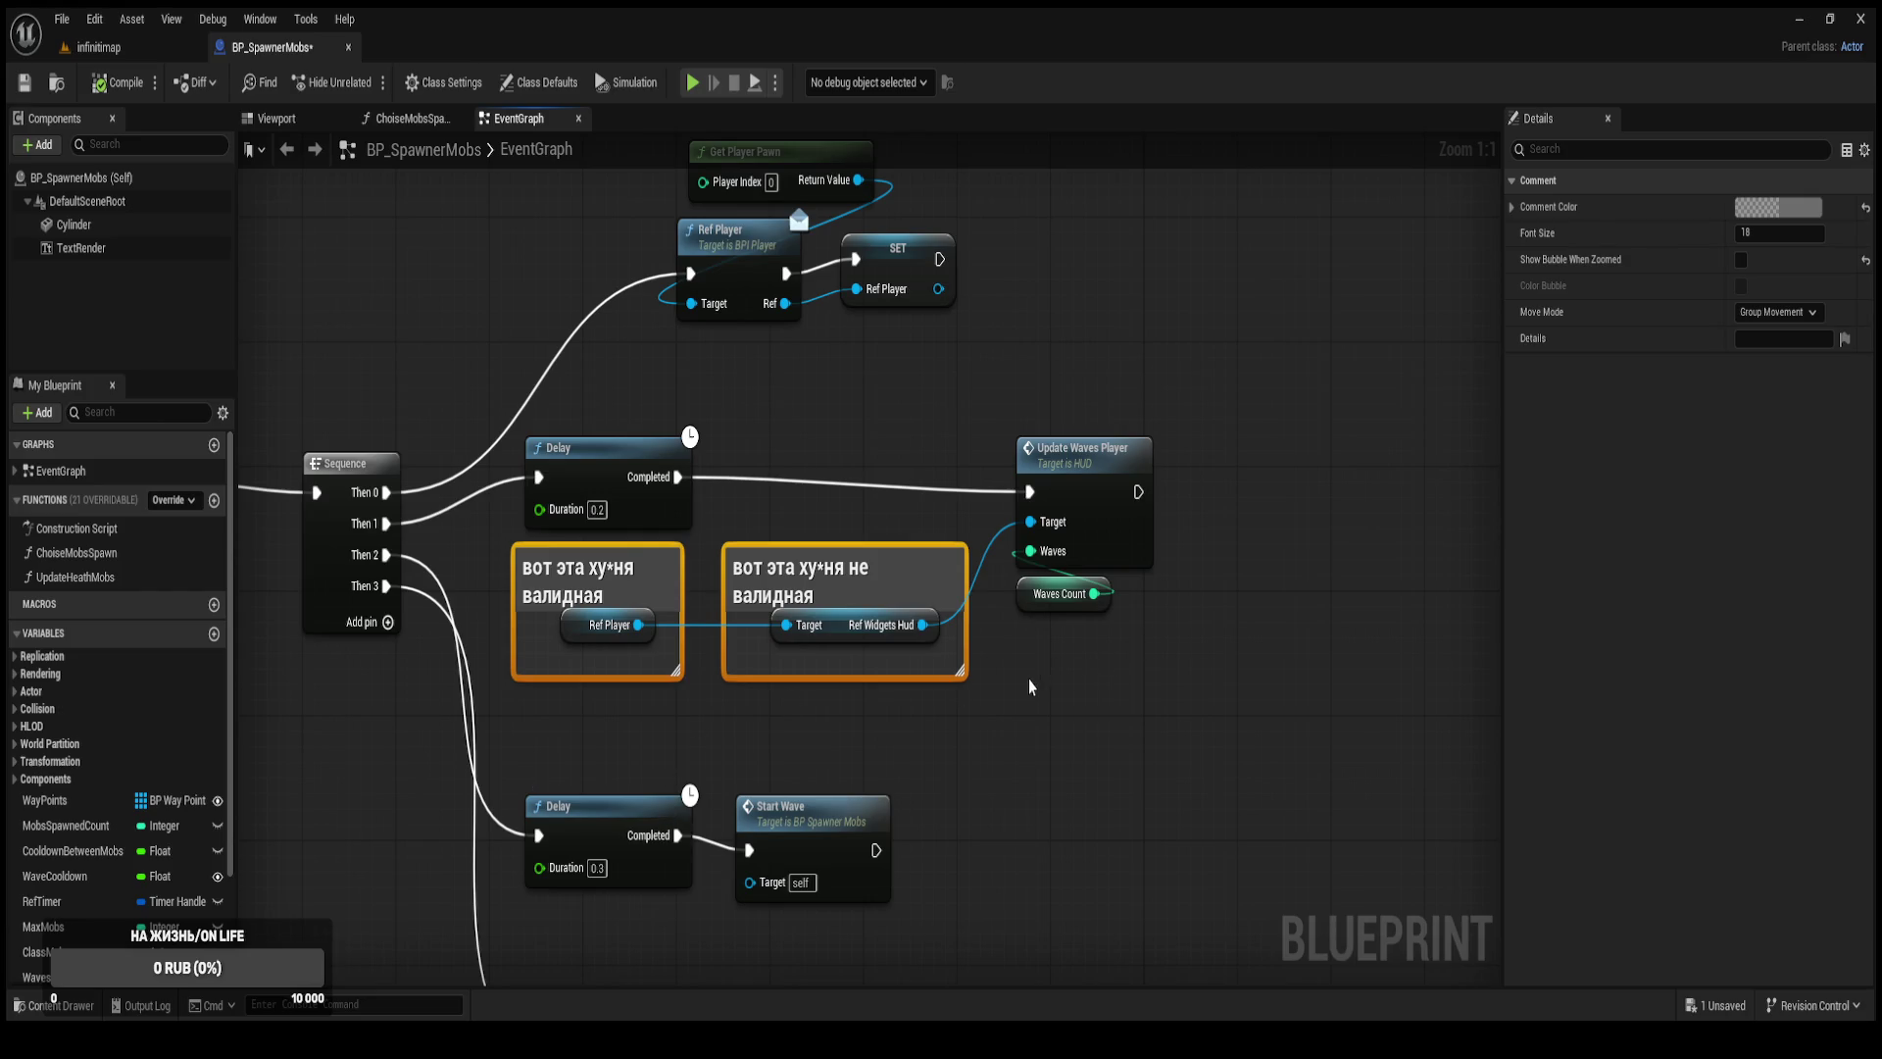
mouse_move(1054, 747)
mouse_down()
mouse_move(999, 650)
mouse_move(1141, 851)
mouse_up()
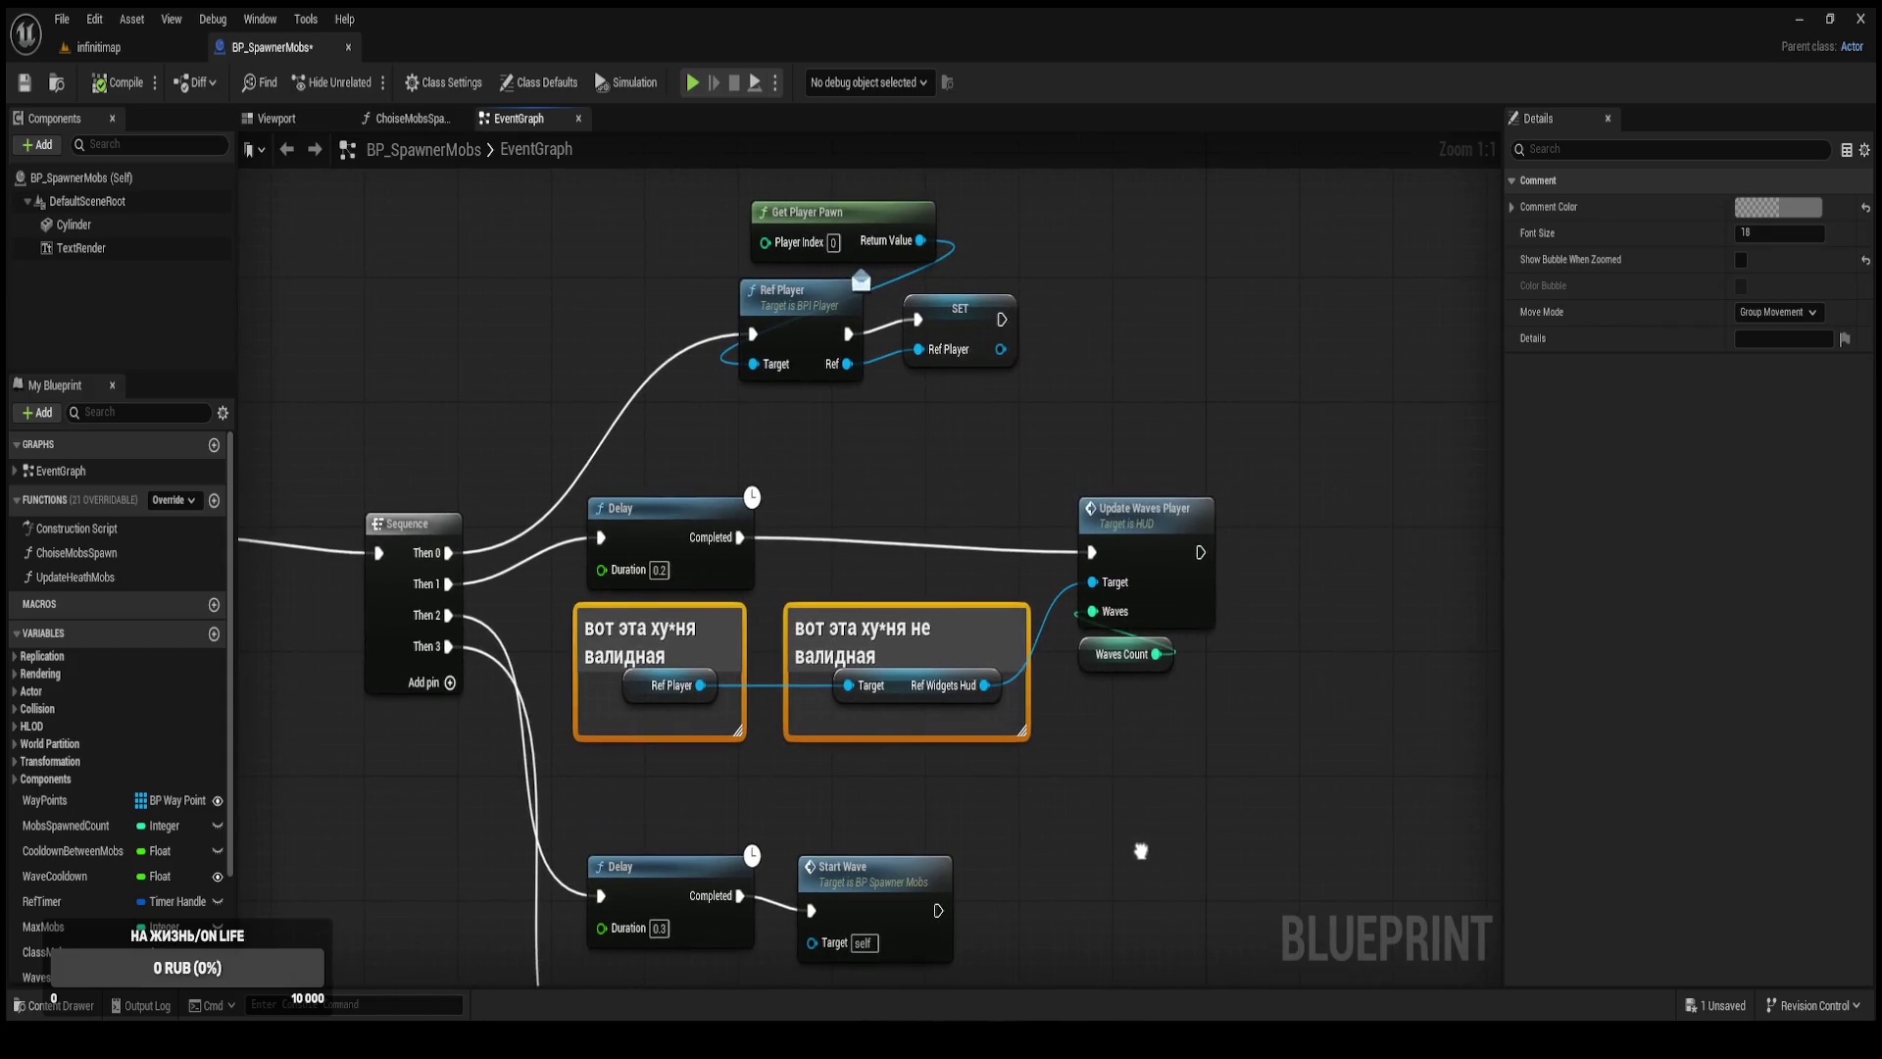
drag(673, 535, 707, 489)
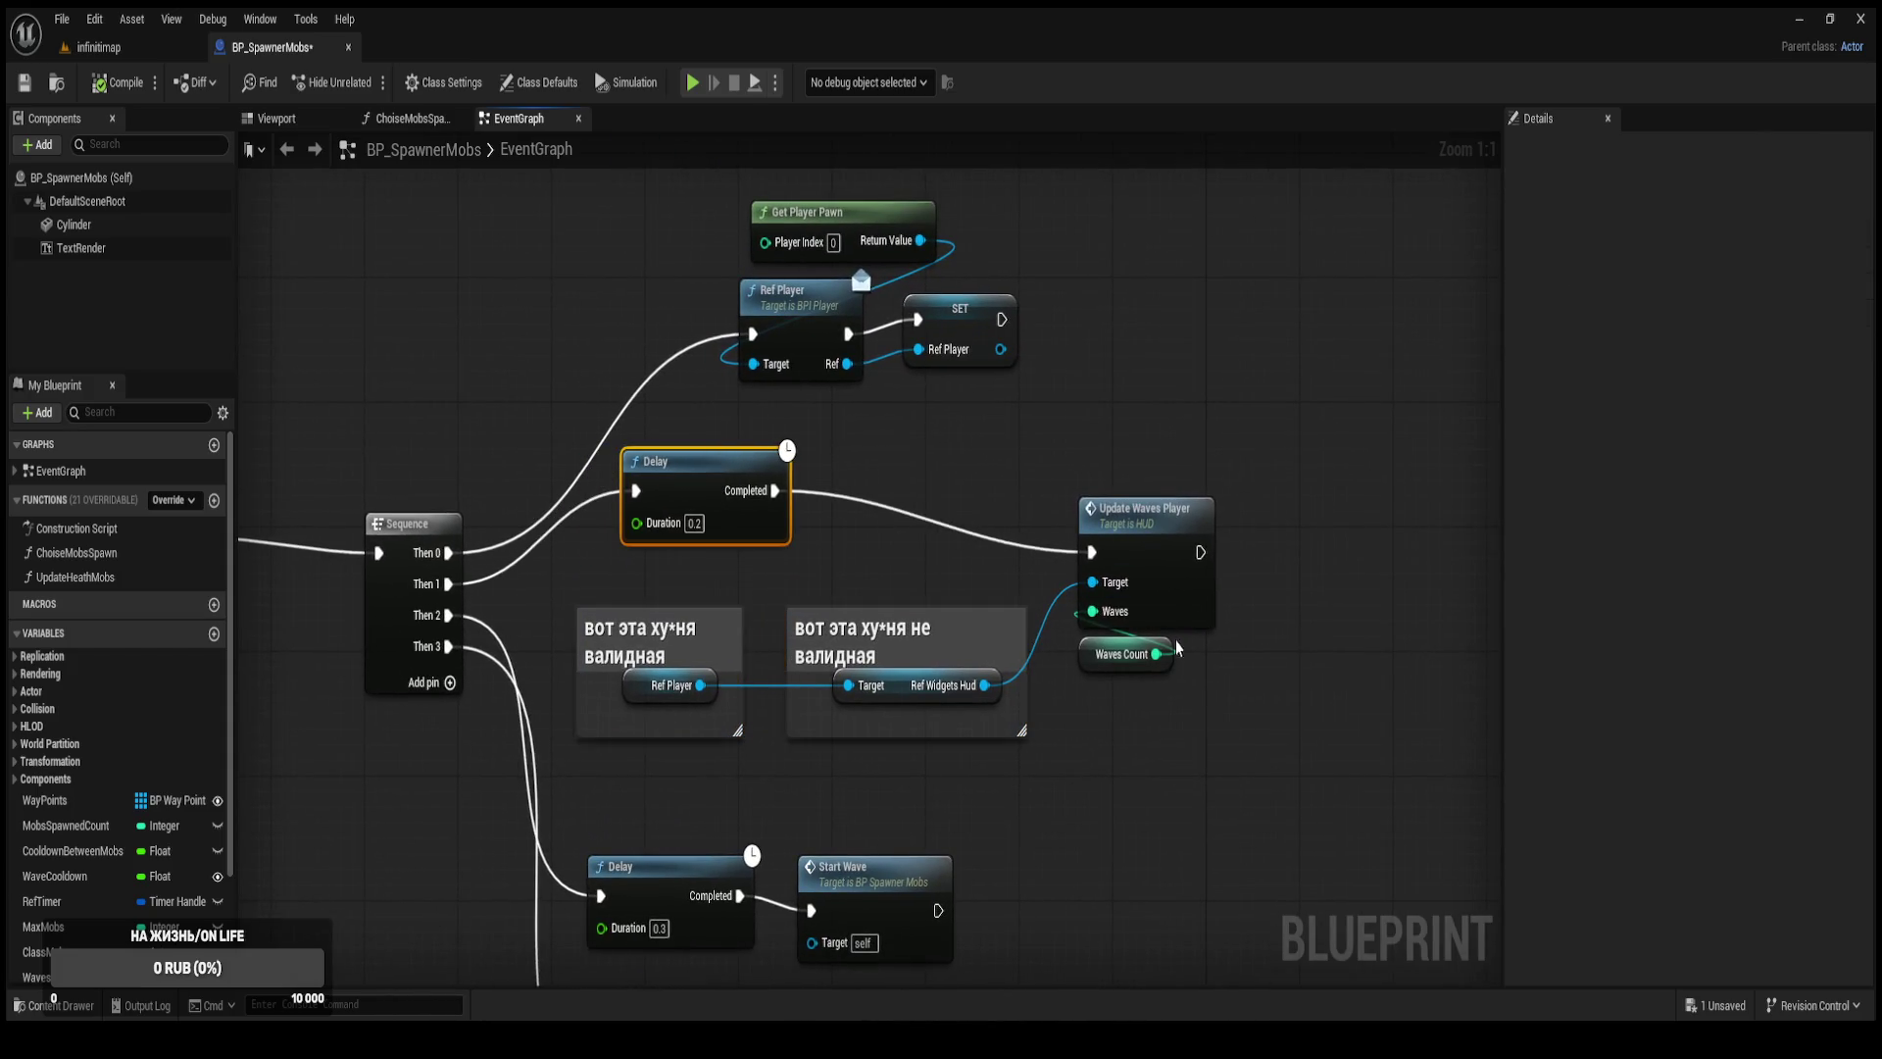
click(1086, 661)
drag(1164, 569, 1154, 525)
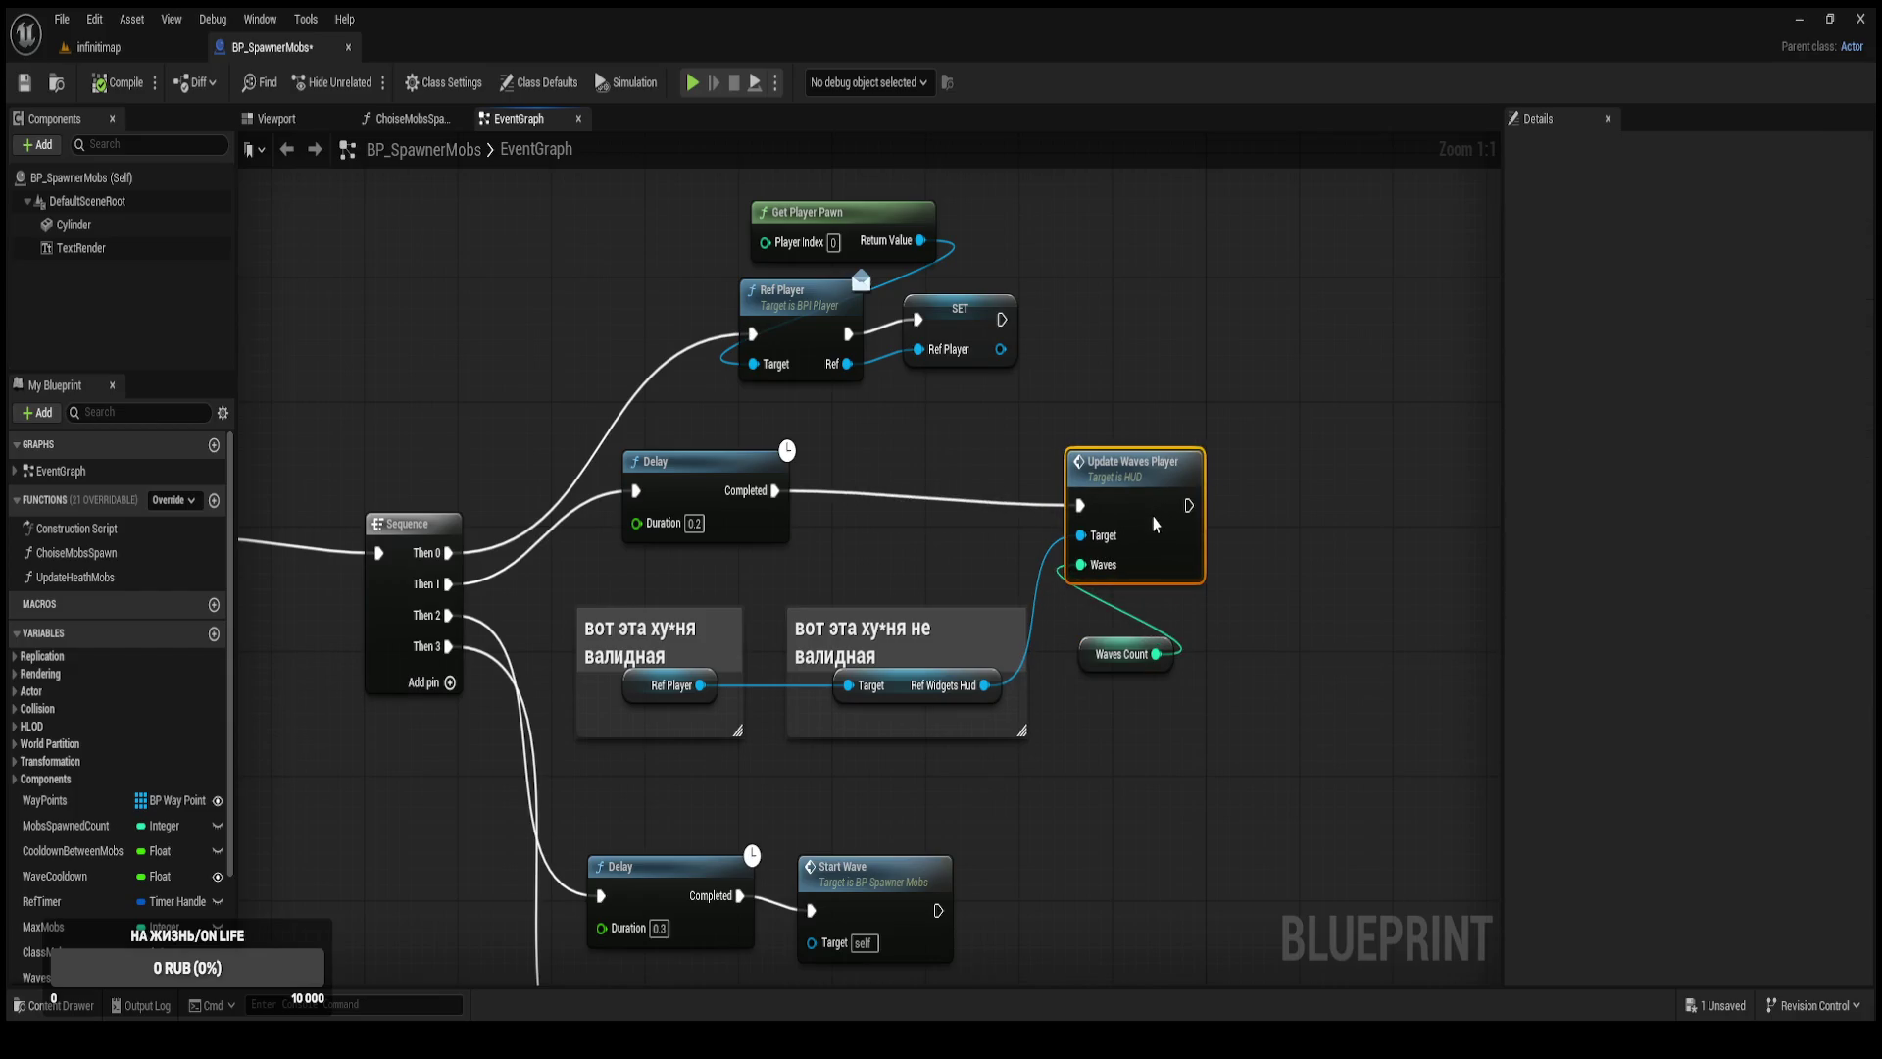
Delete the comment box around the Ref Widgets Hud node.
click(977, 638)
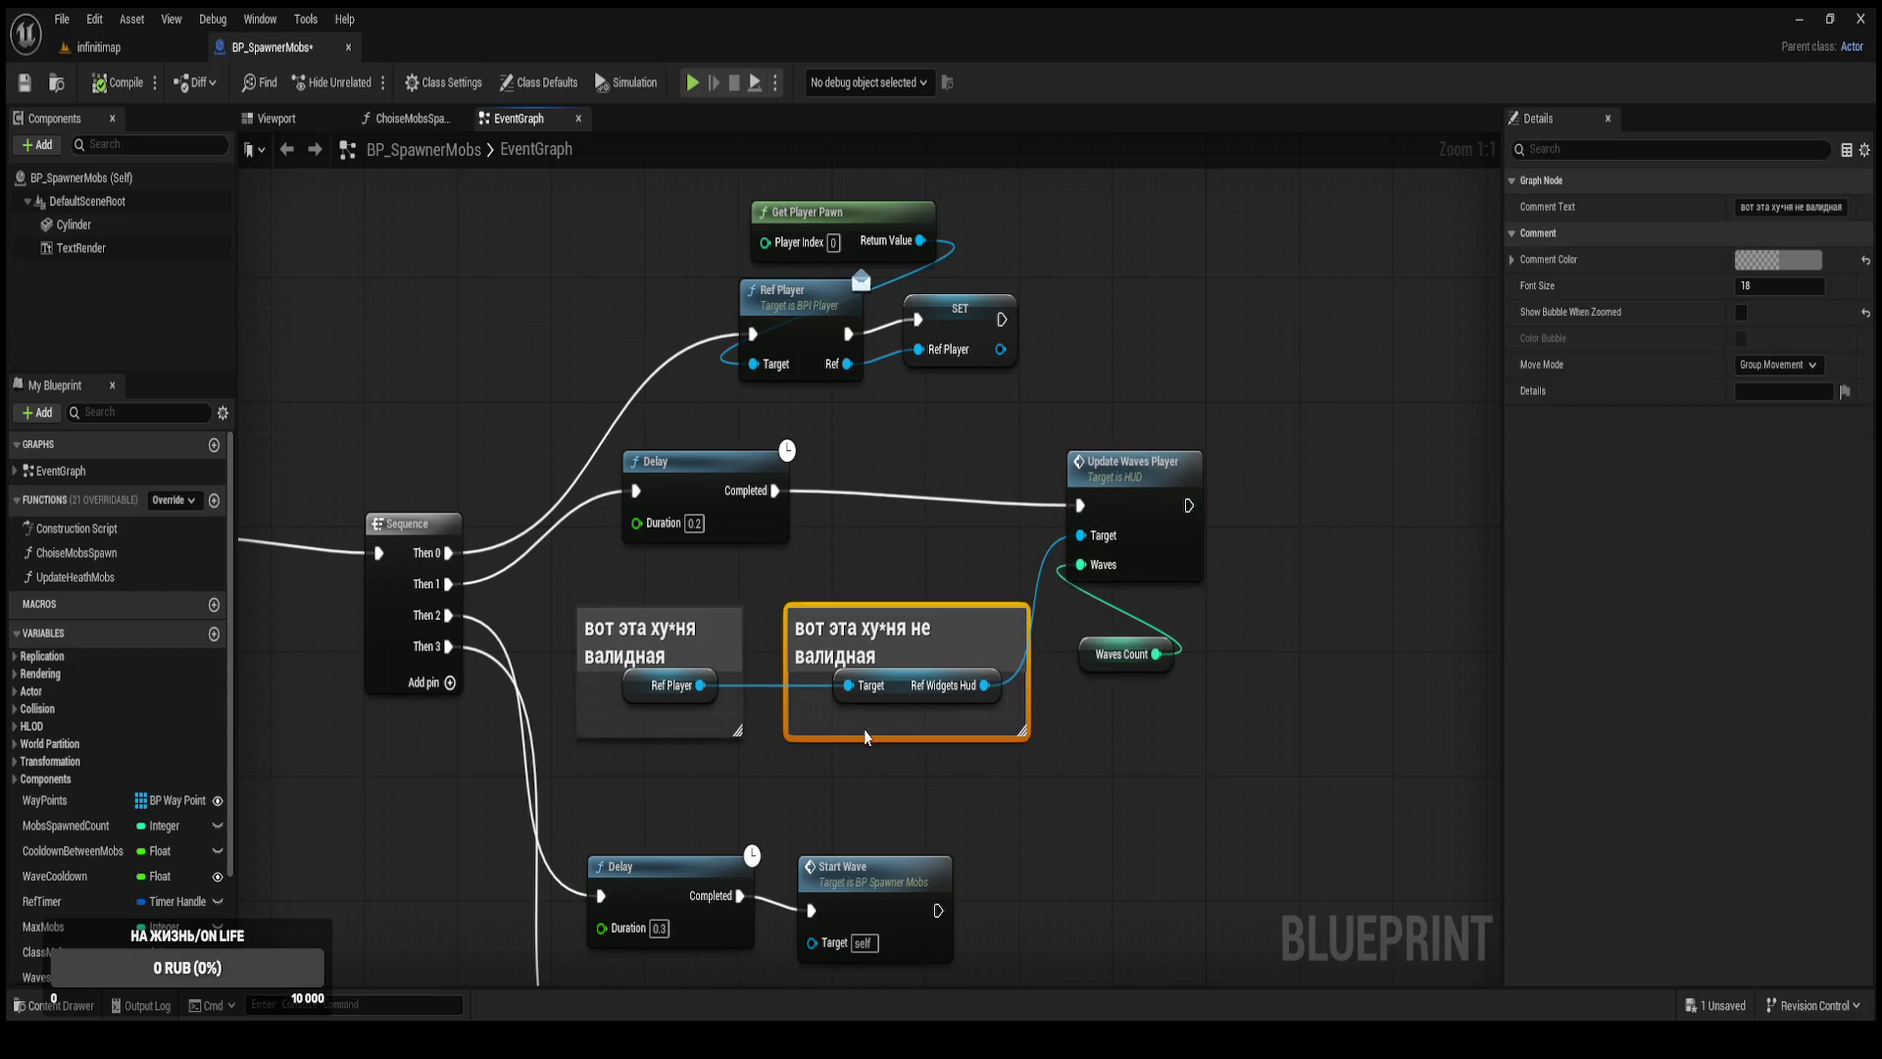
key(Delete)
click(655, 630)
Delete the Ref Player comment box, review the Start Wave nodes, and return to infinitmap.
key(Delete)
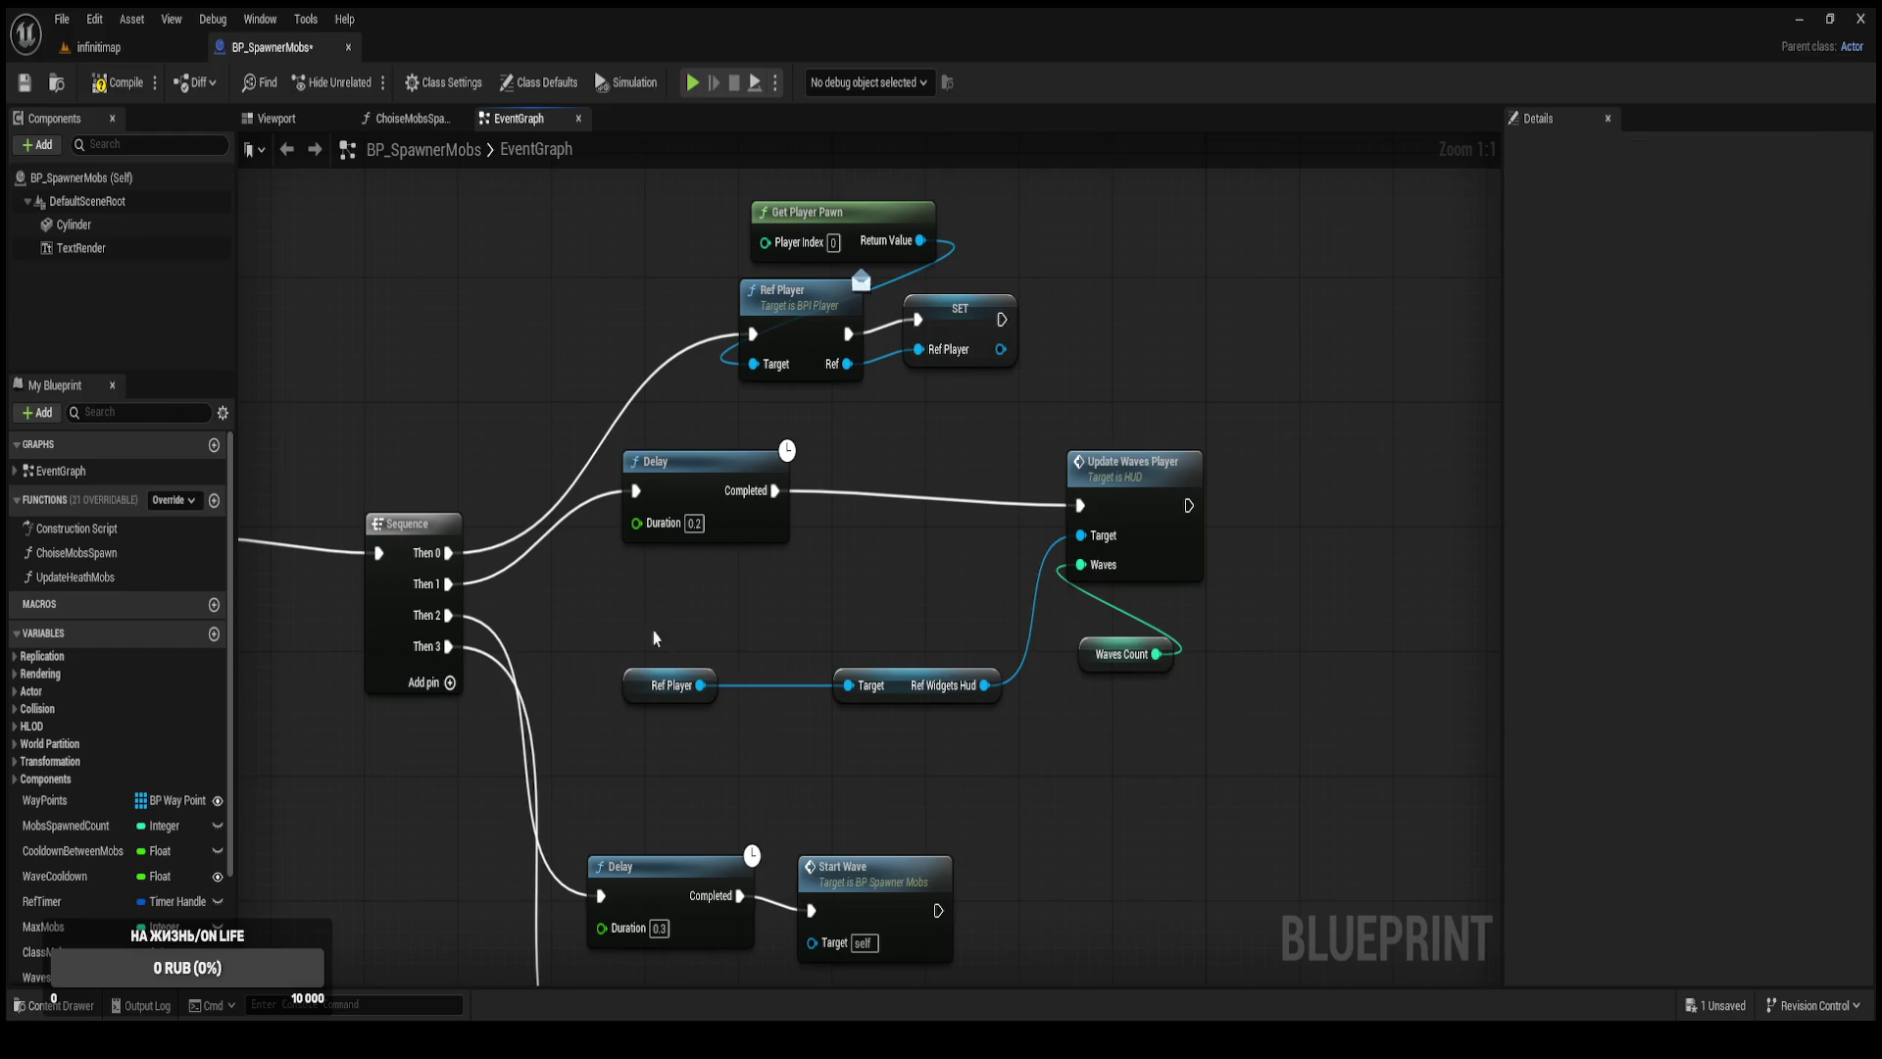
drag(610, 980, 615, 795)
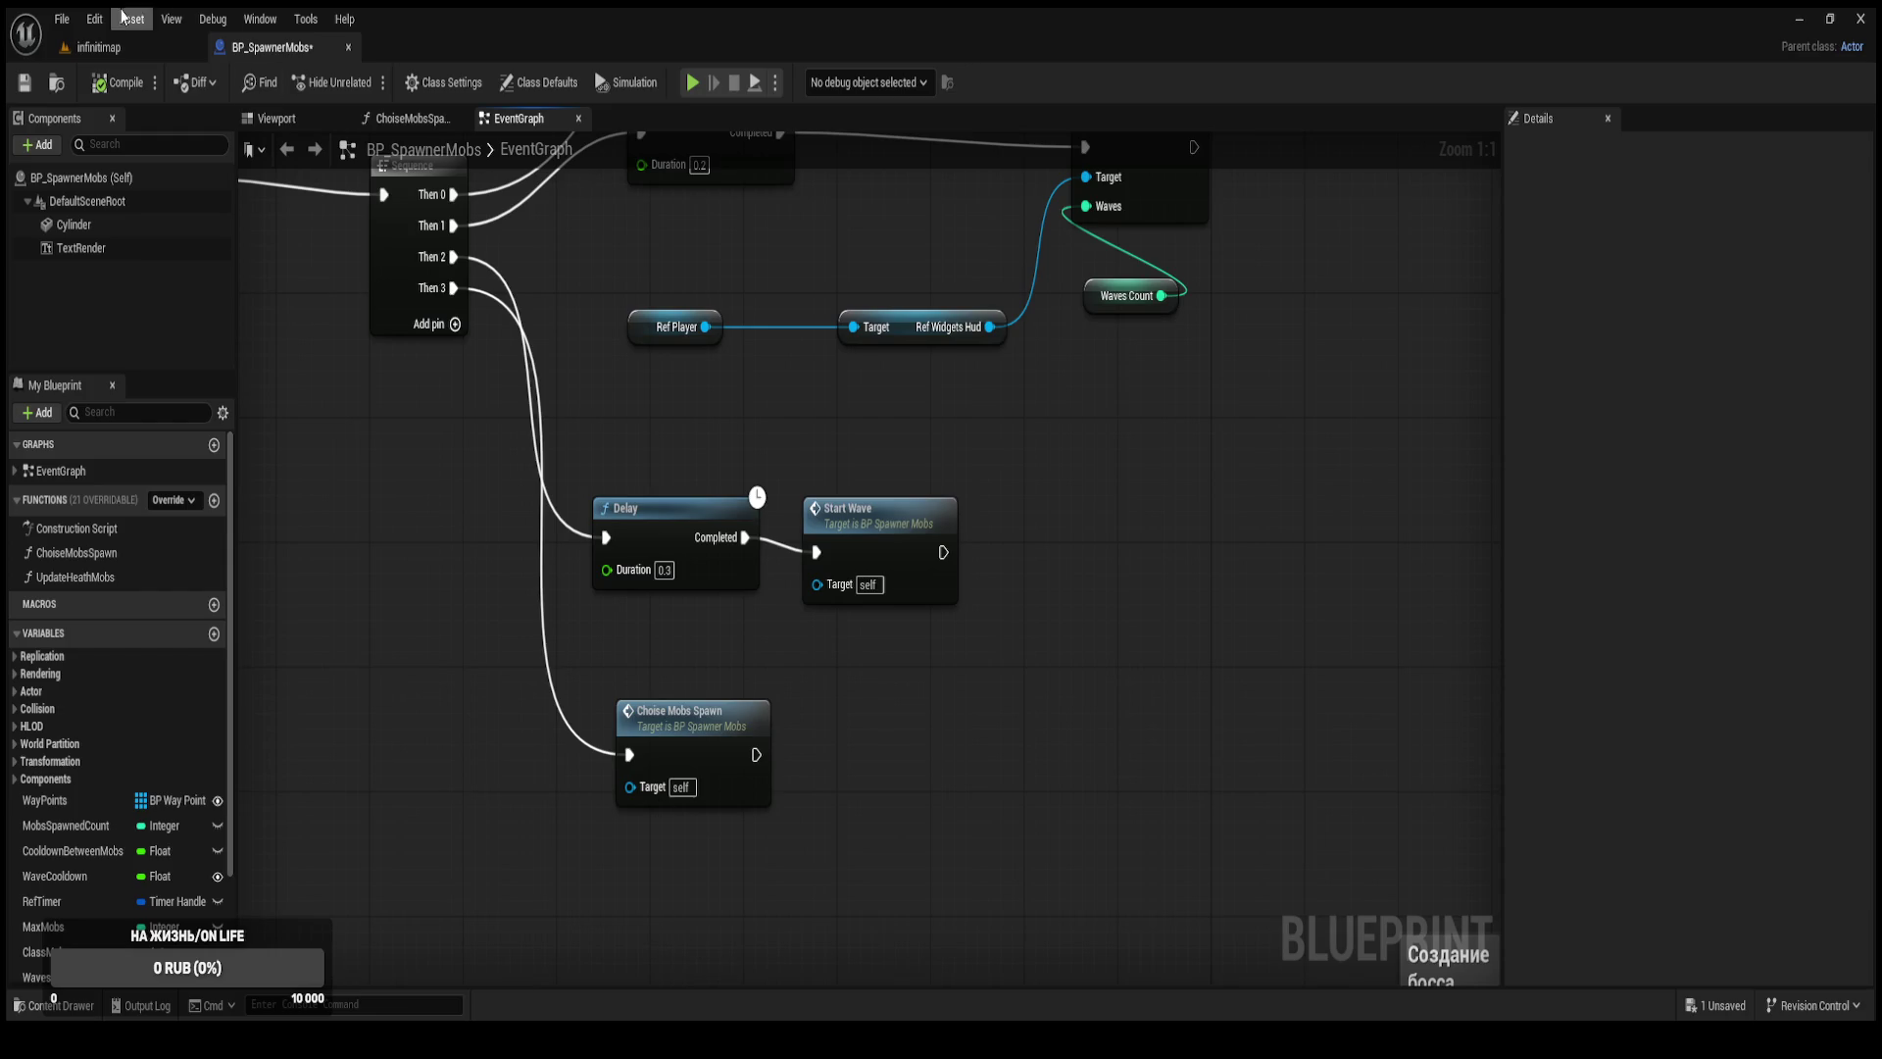
click(99, 47)
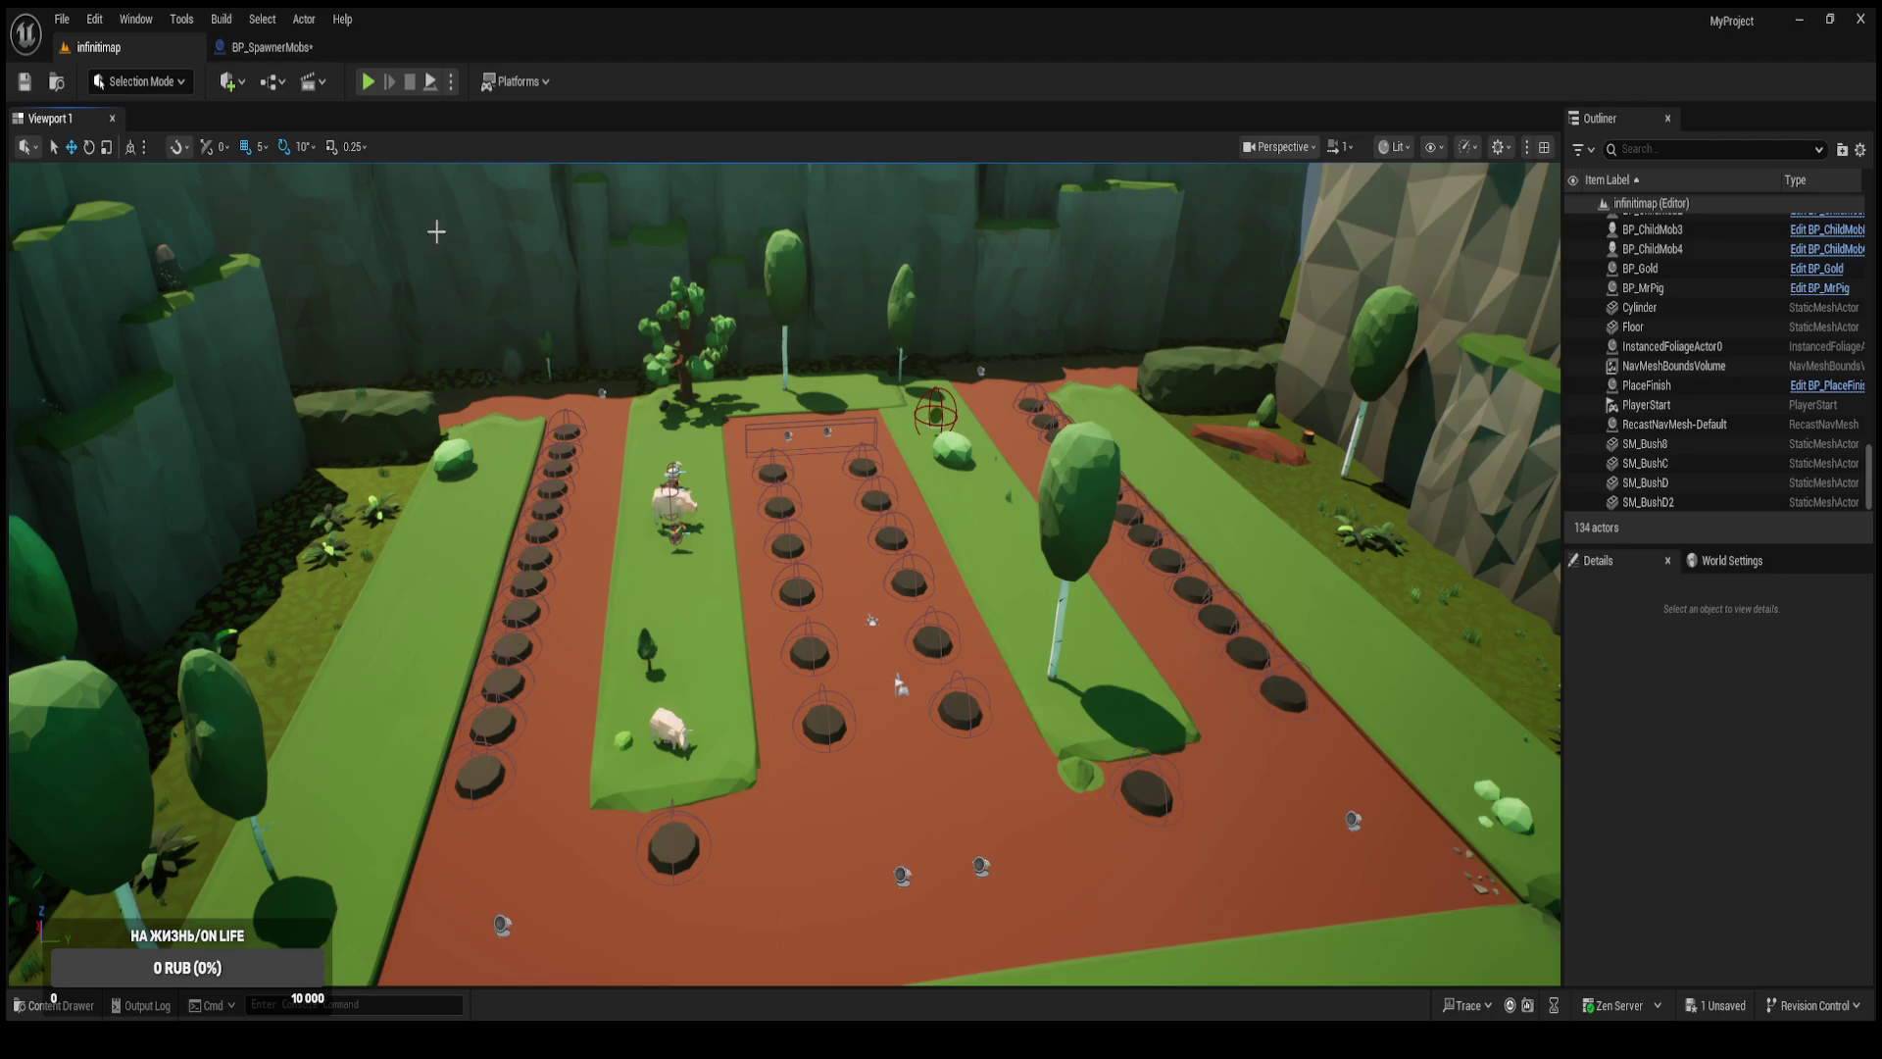
Save all changes and open the BP_PlaceFinish blueprint graph.
key(ctrl+shift+s)
key(ctrl+space)
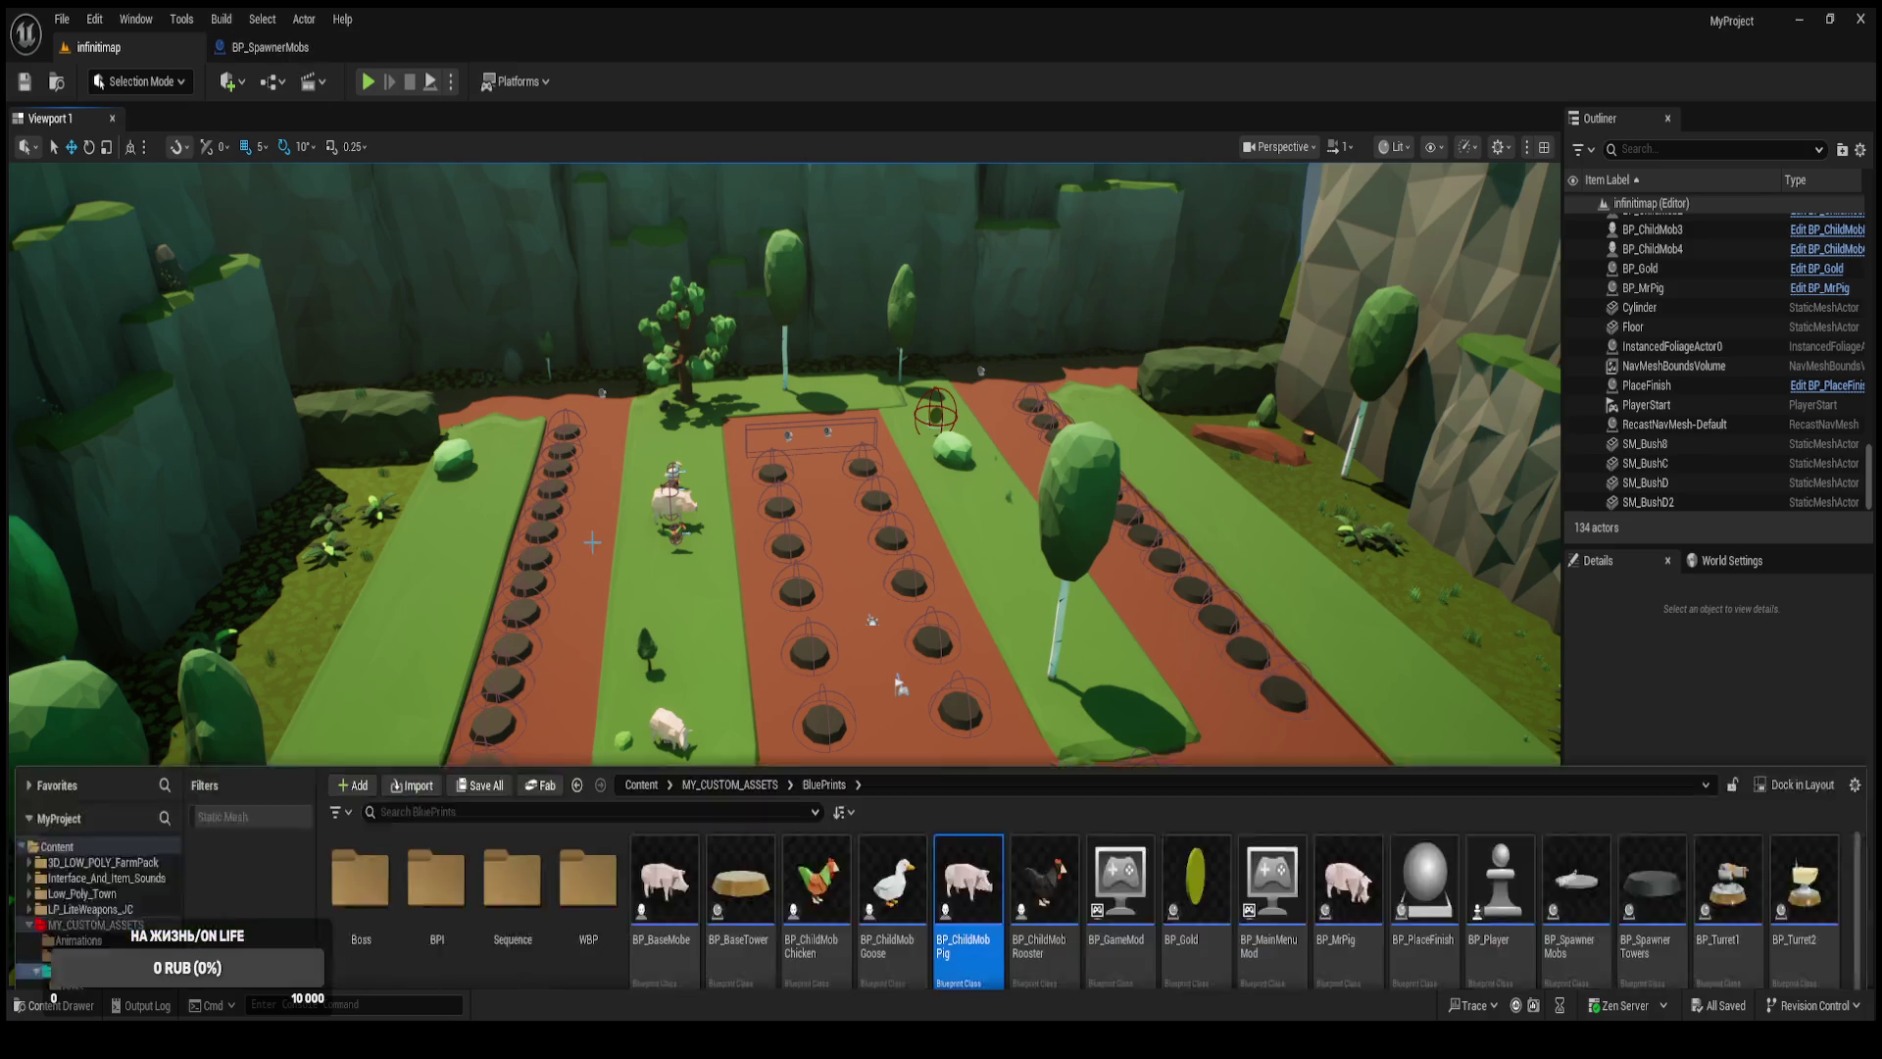
click(1418, 782)
double_click(1418, 782)
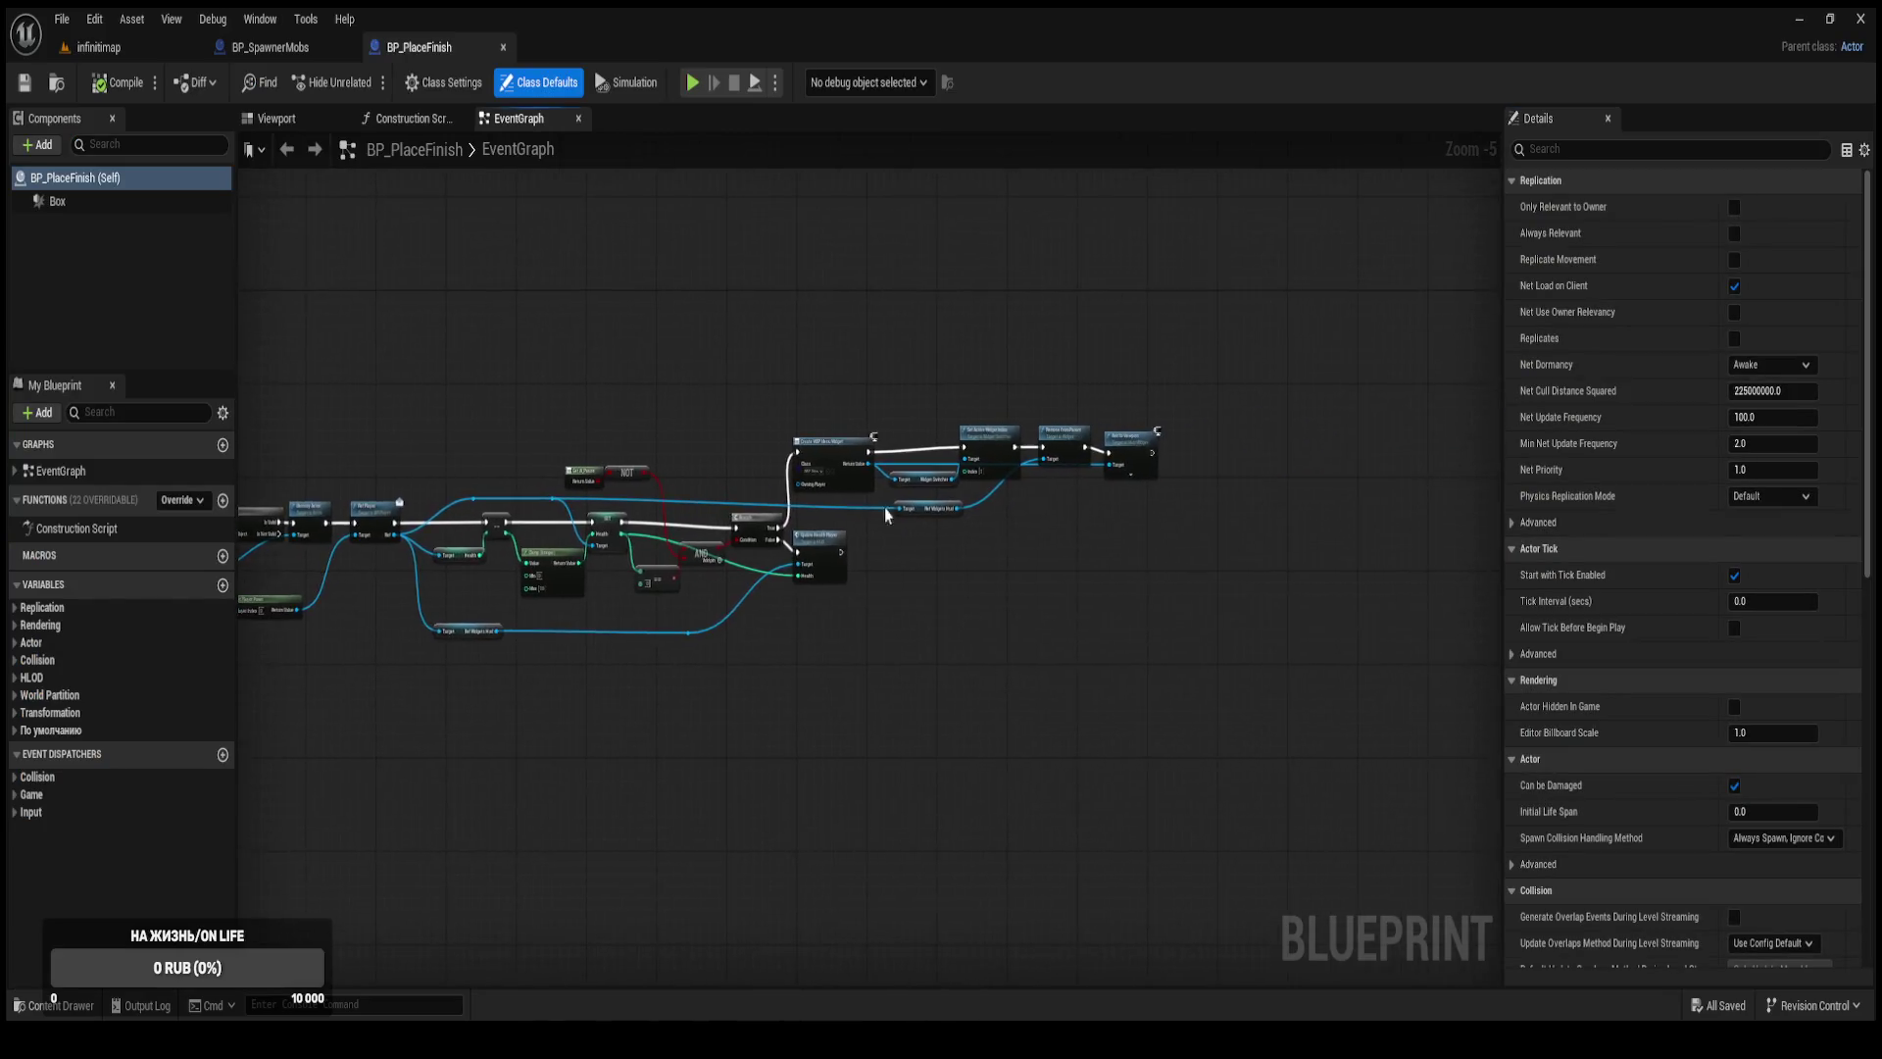
scroll(832, 507, up, 4)
scroll(647, 493, up, 1)
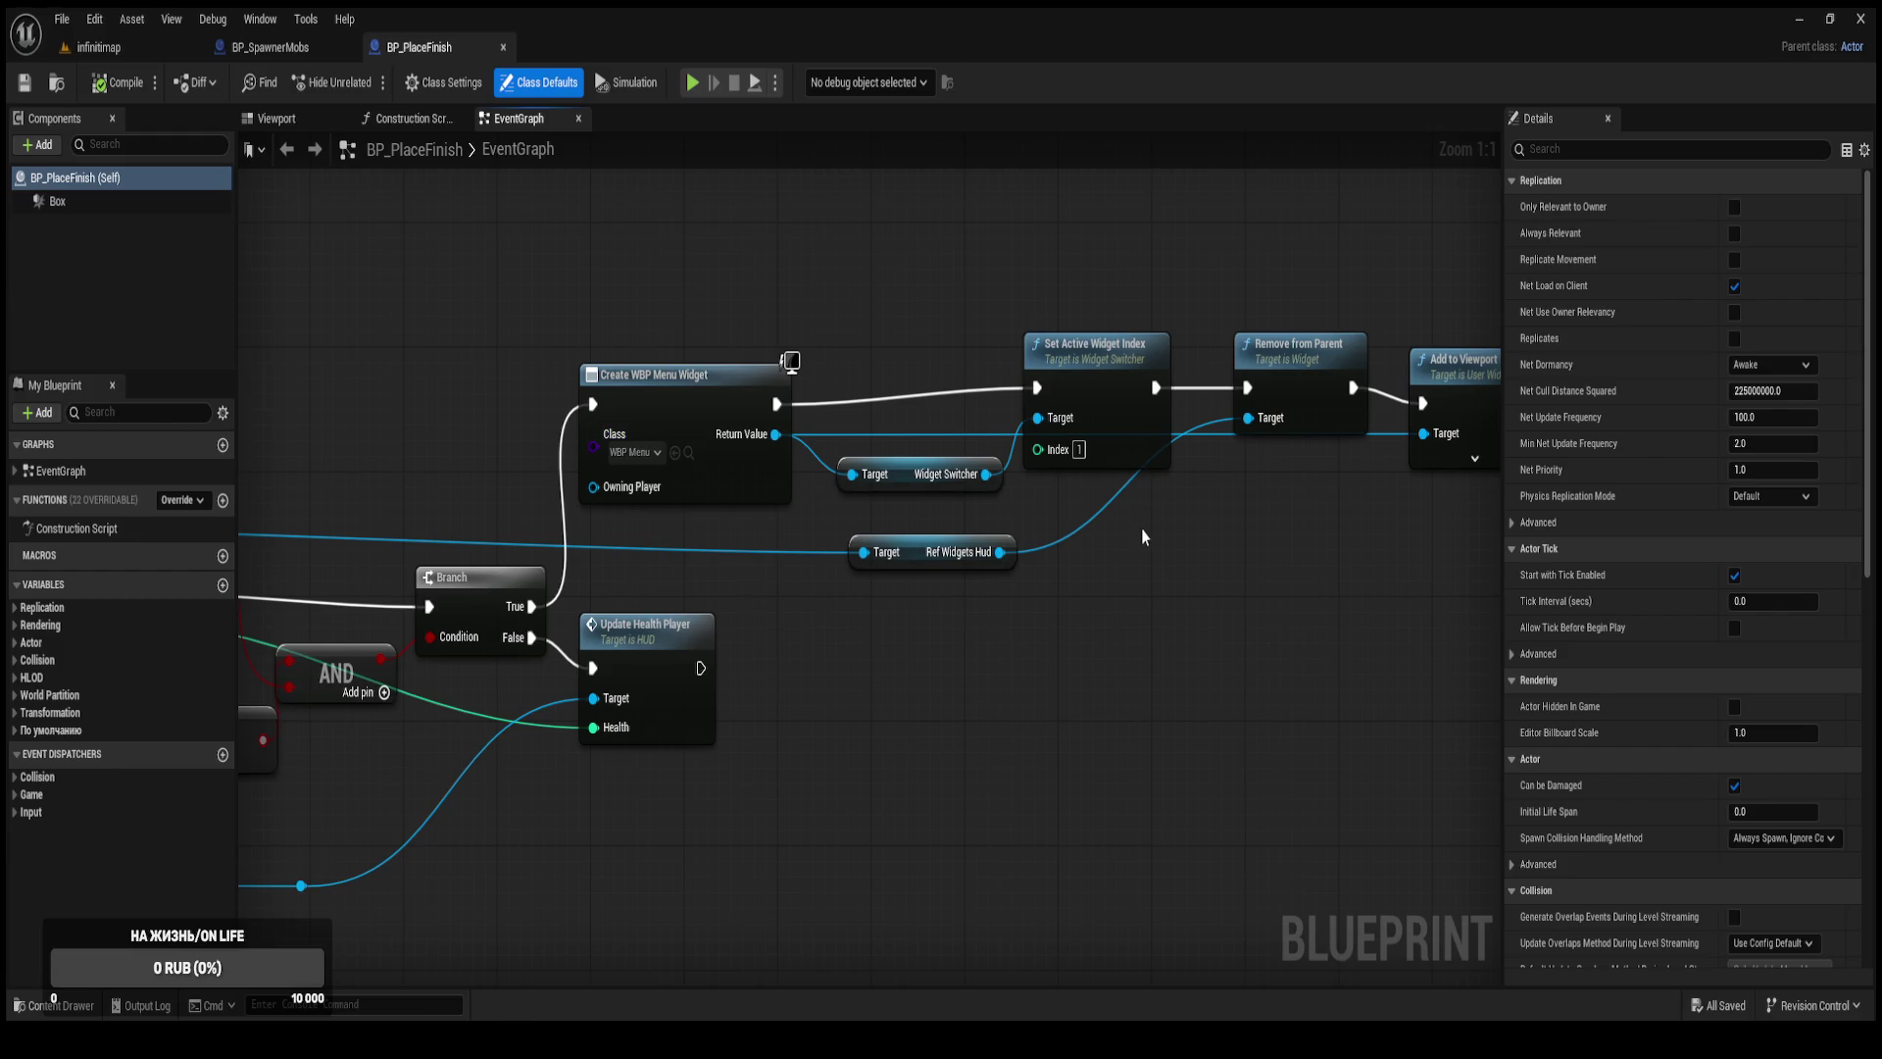
Move BP_PlaceFinish's Ref Widgets Hud node up-right, compile, and review the overlap tag-check nodes.
click(985, 603)
drag(985, 607, 1054, 591)
click(121, 91)
mouse_move(505, 294)
mouse_down()
mouse_move(466, 251)
mouse_move(627, 378)
mouse_move(814, 368)
mouse_move(710, 497)
mouse_move(873, 443)
mouse_move(772, 512)
mouse_up()
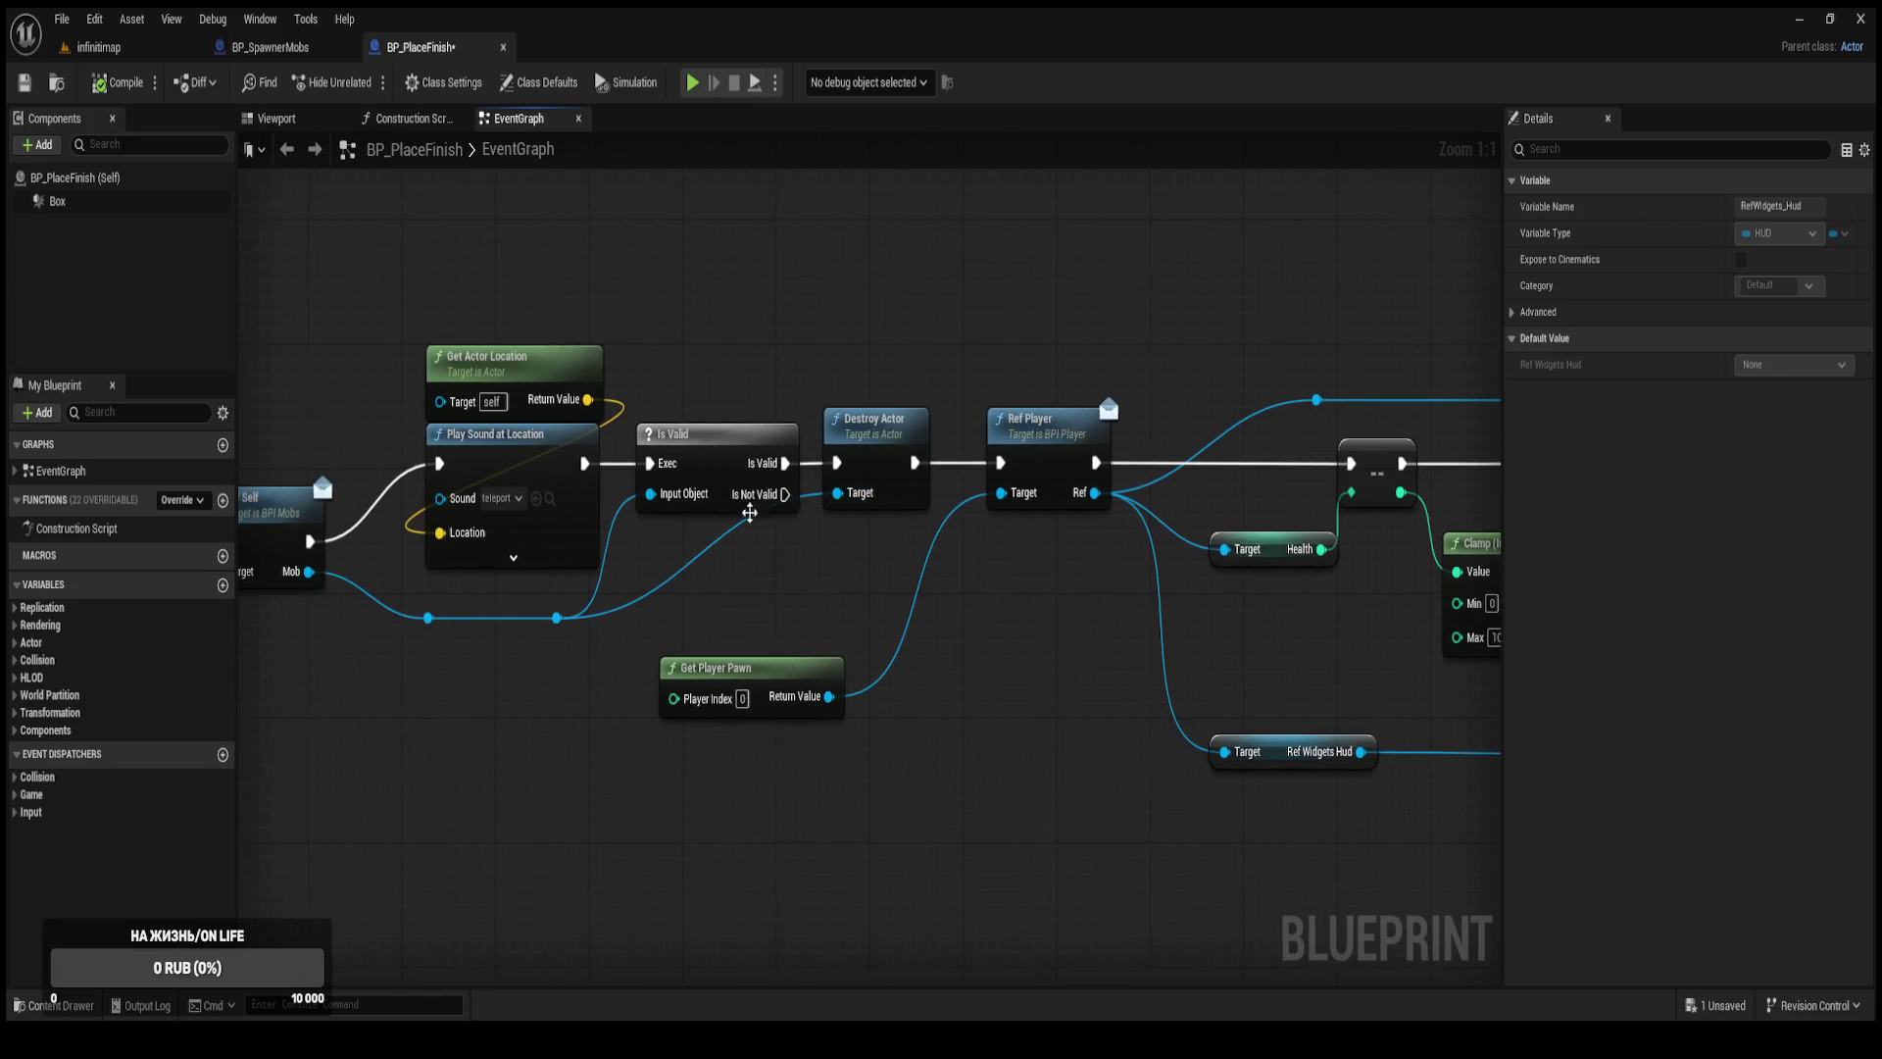
drag(522, 535, 678, 542)
drag(588, 589, 800, 602)
drag(554, 600, 886, 570)
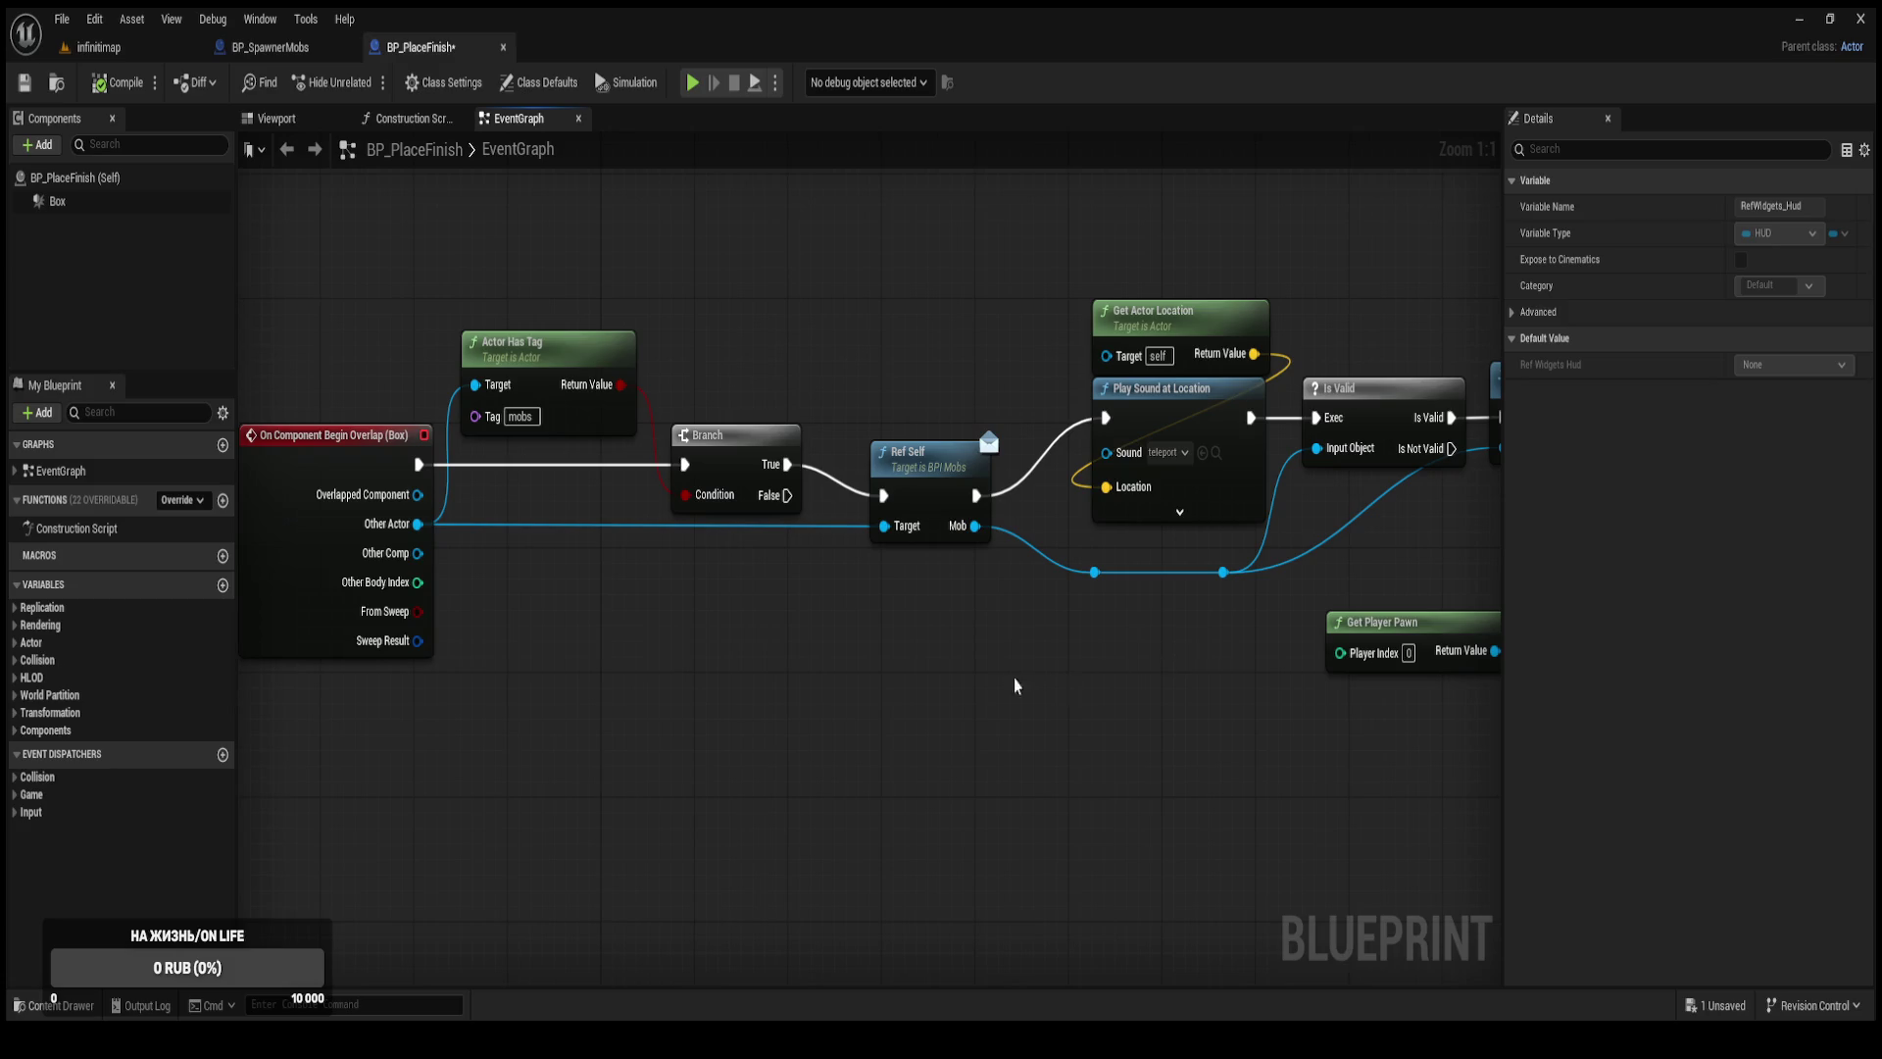
click(140, 48)
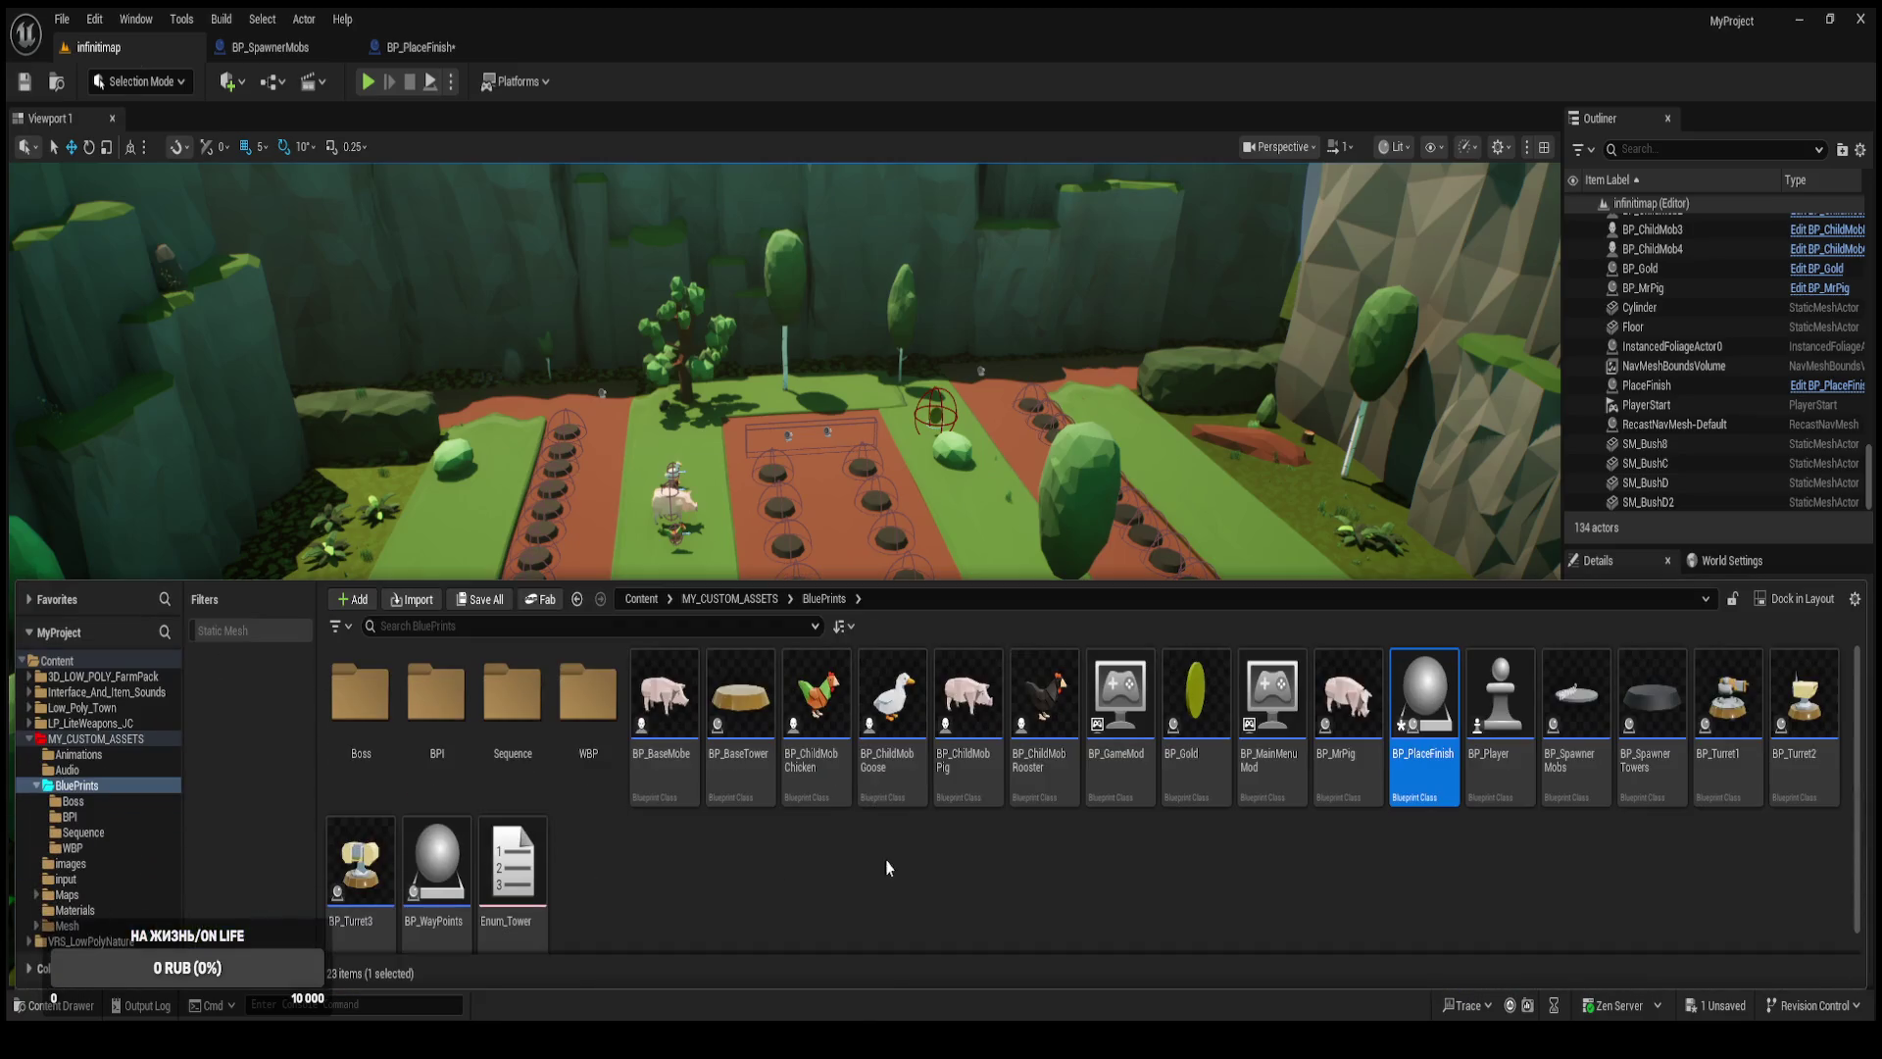
Open BP_BossPig in the full editor and filter Details by 'tag' to confirm mobs and pigs.
double_click(345, 725)
click(508, 771)
double_click(508, 772)
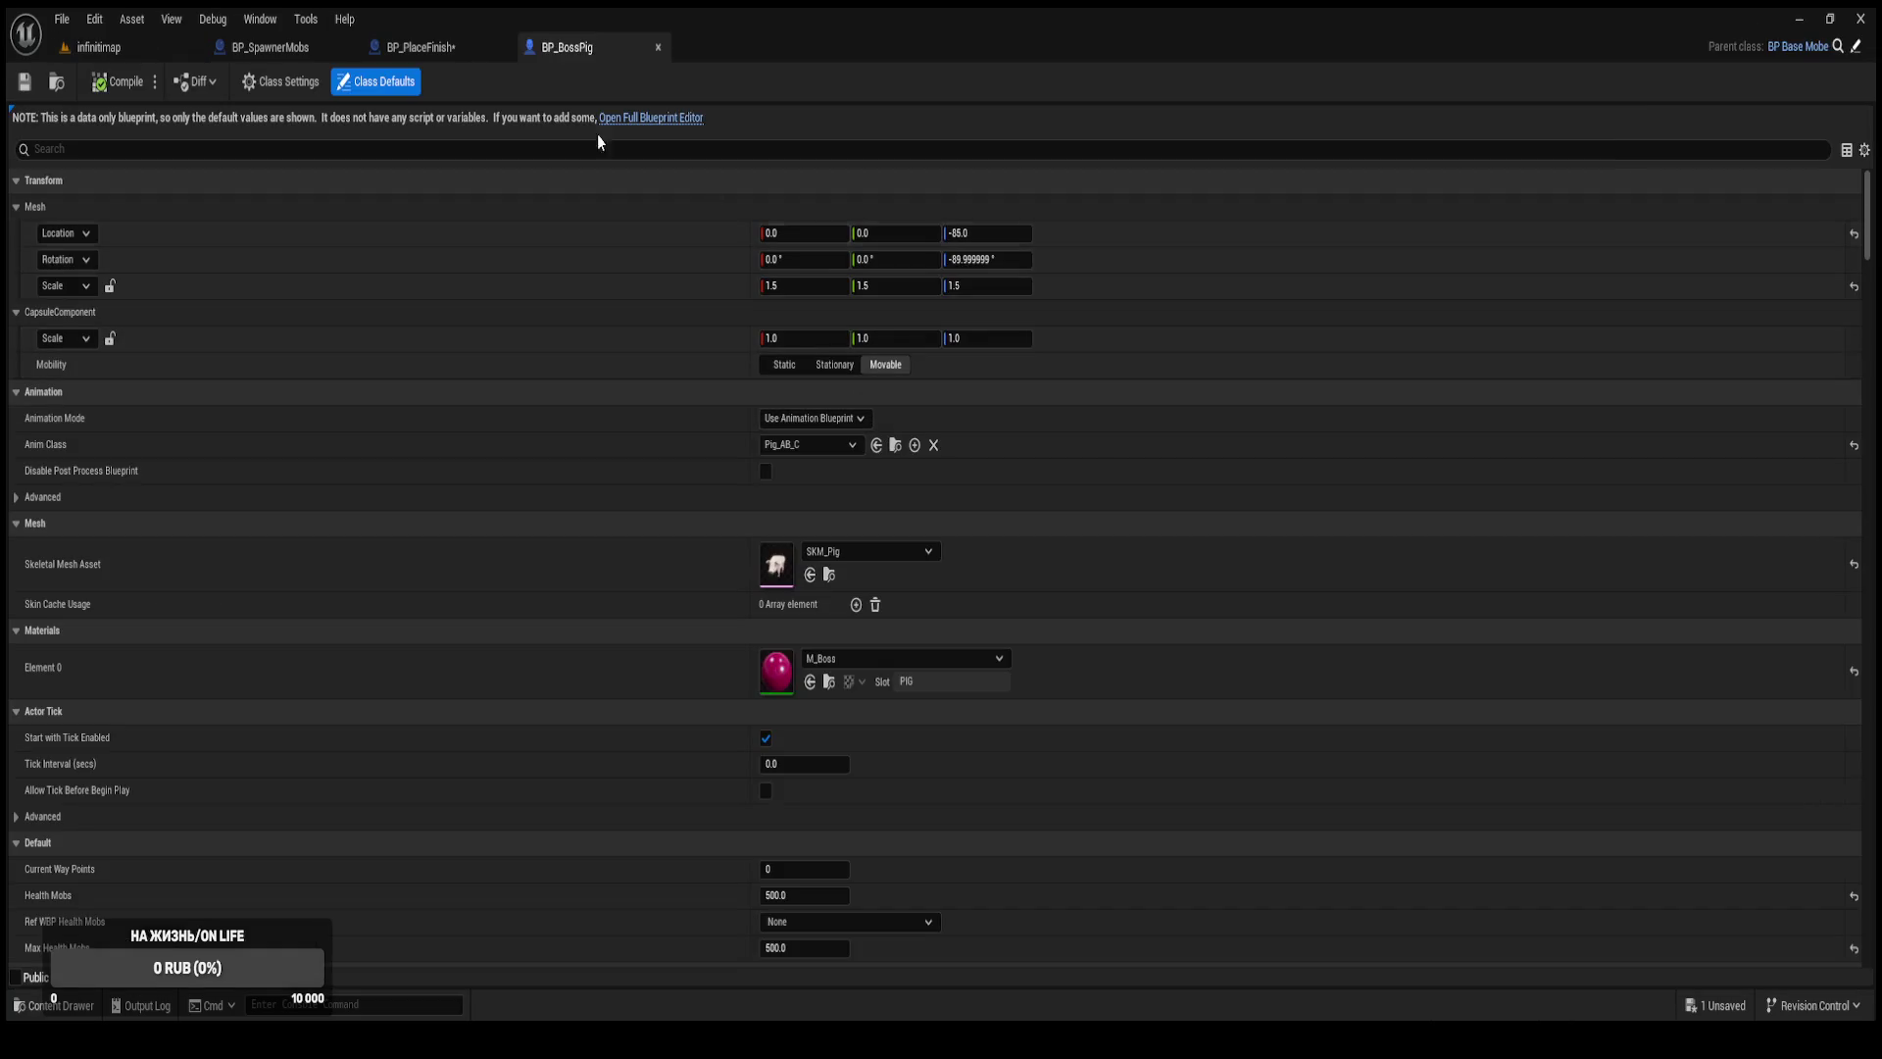
click(630, 119)
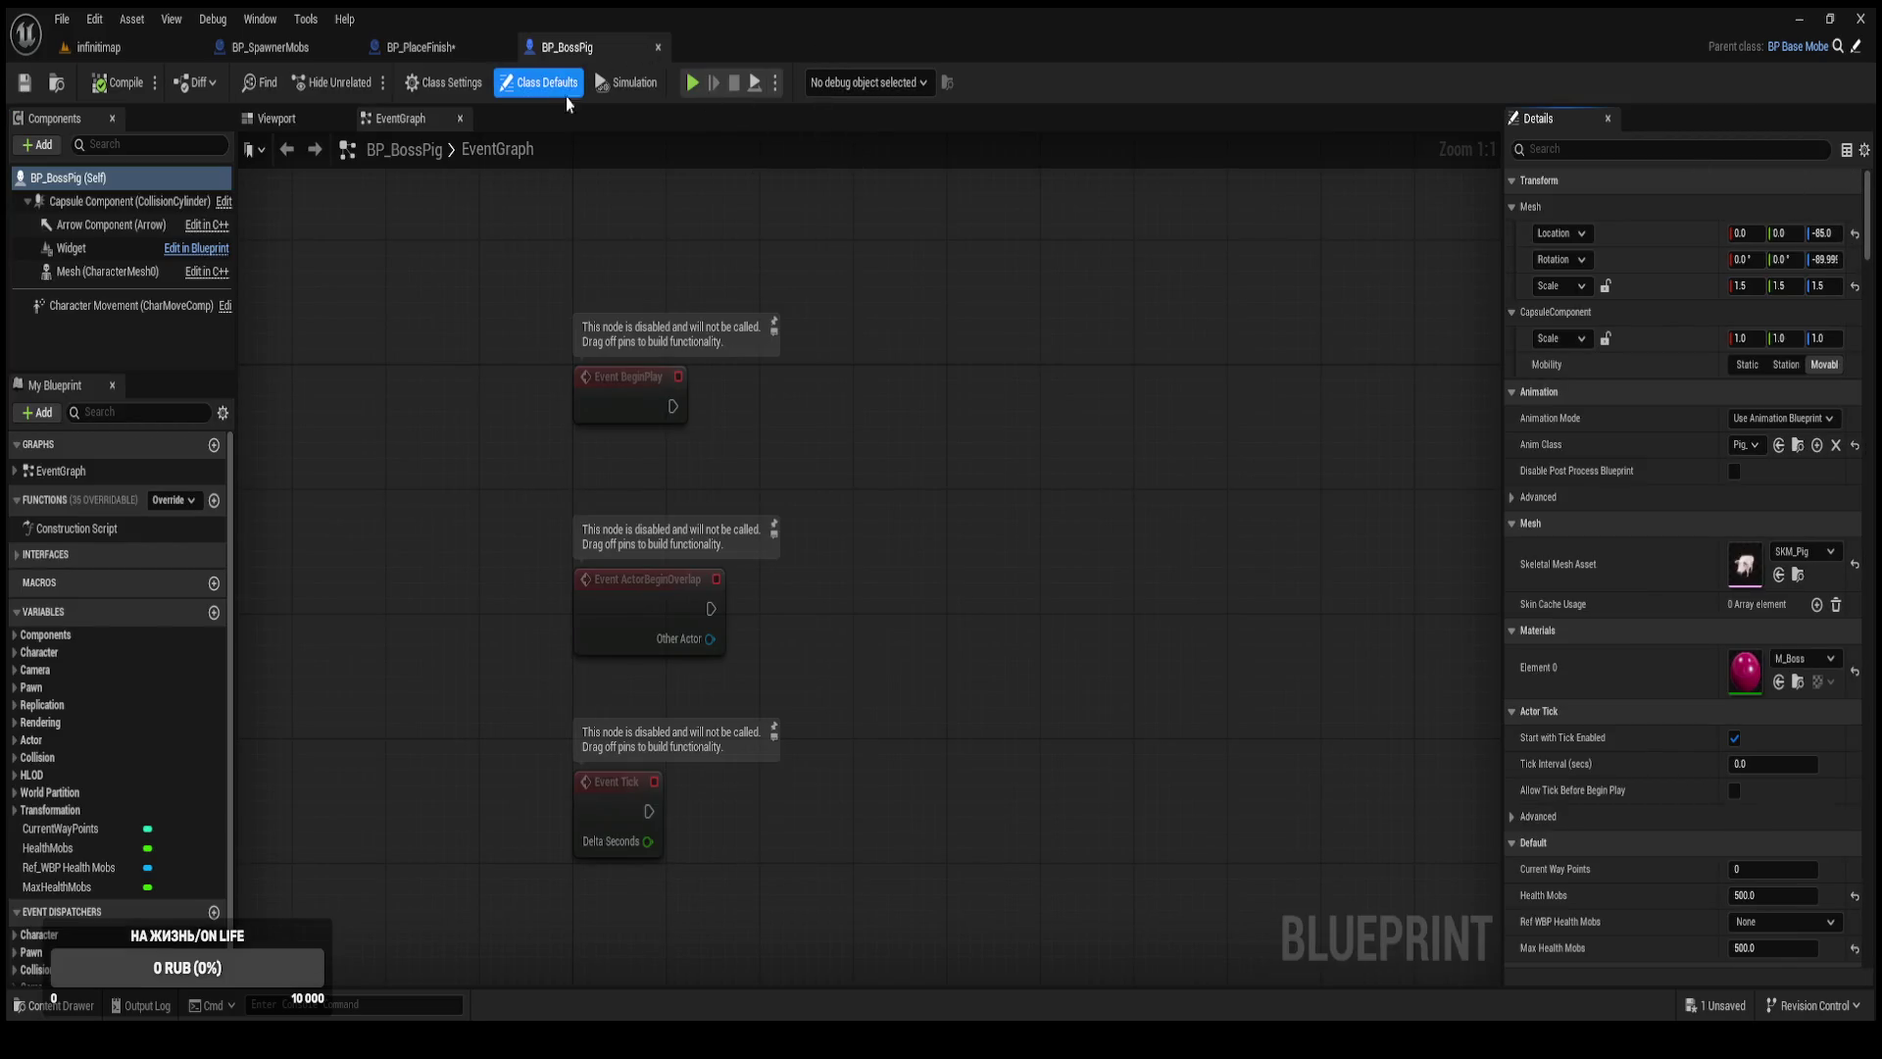
click(1605, 149)
text(tag)
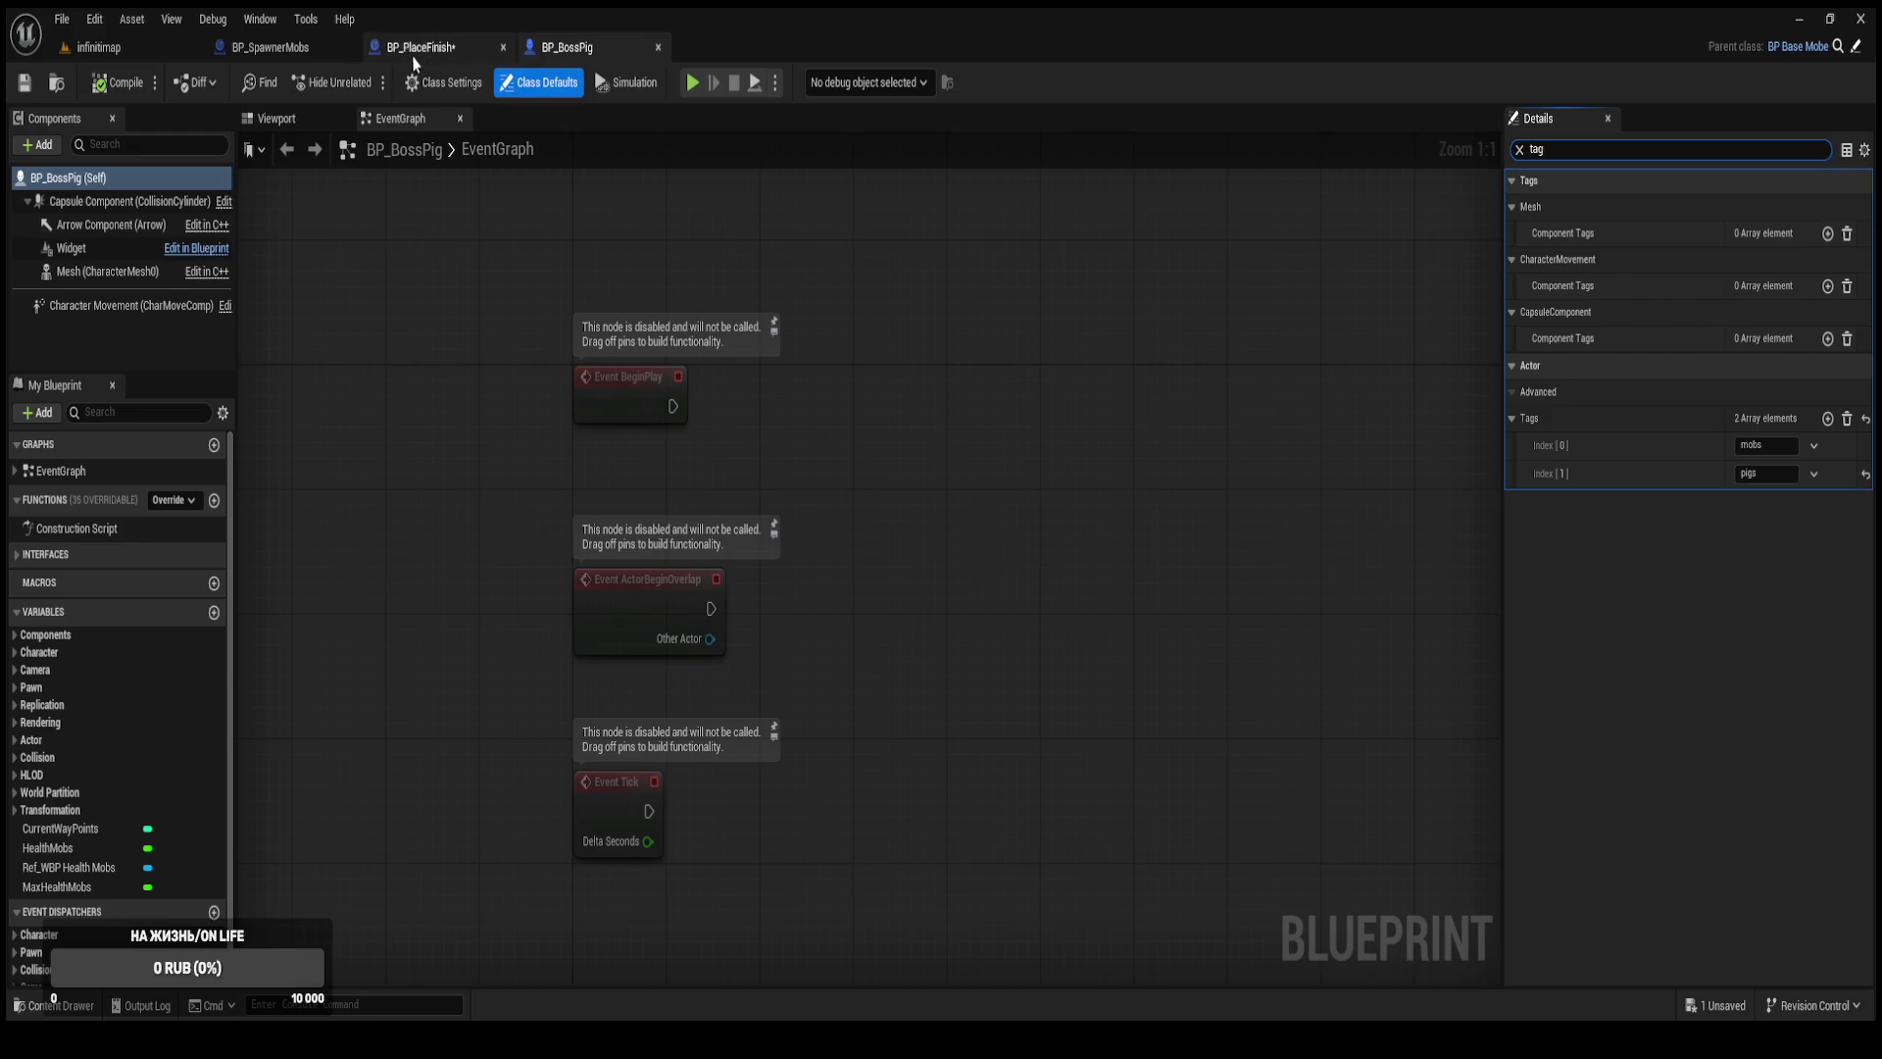
click(103, 47)
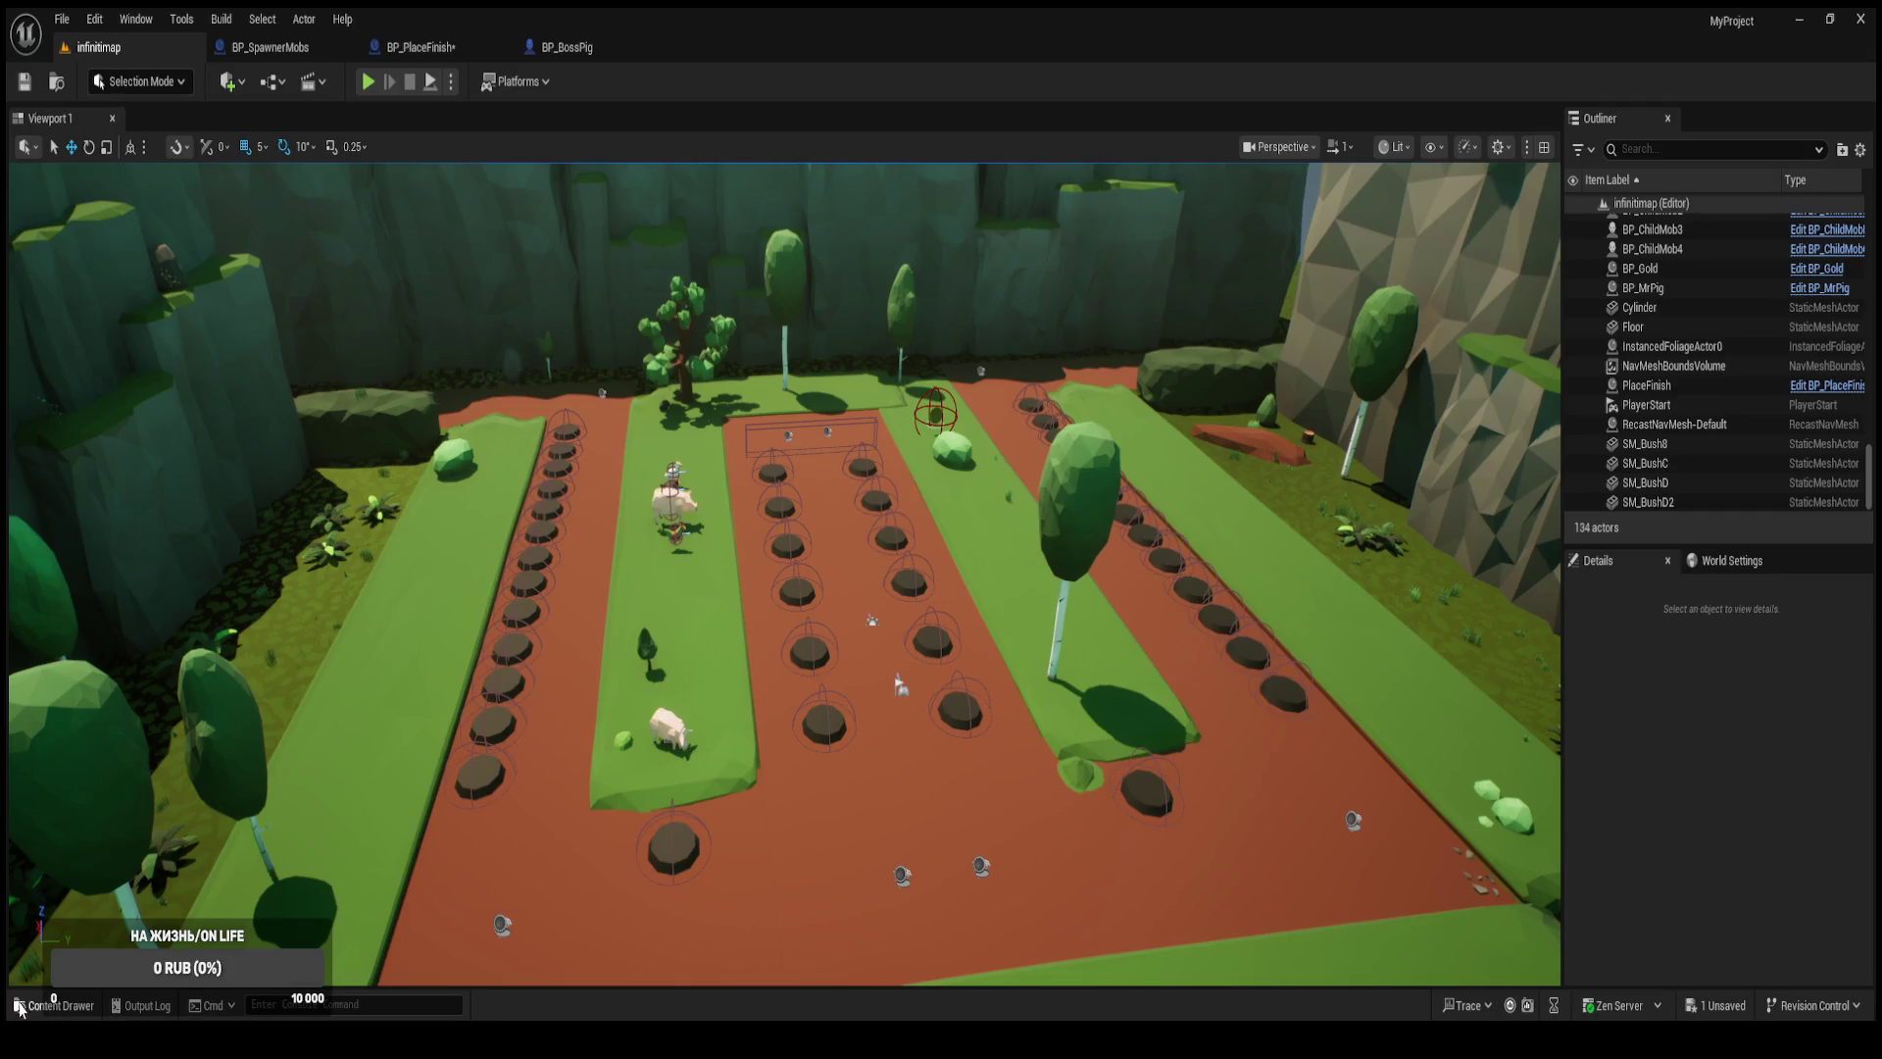
click(23, 1006)
Open BP_ChildMobChicken and filter its Details by 'tag' to confirm it has only the mobs tag.
click(821, 770)
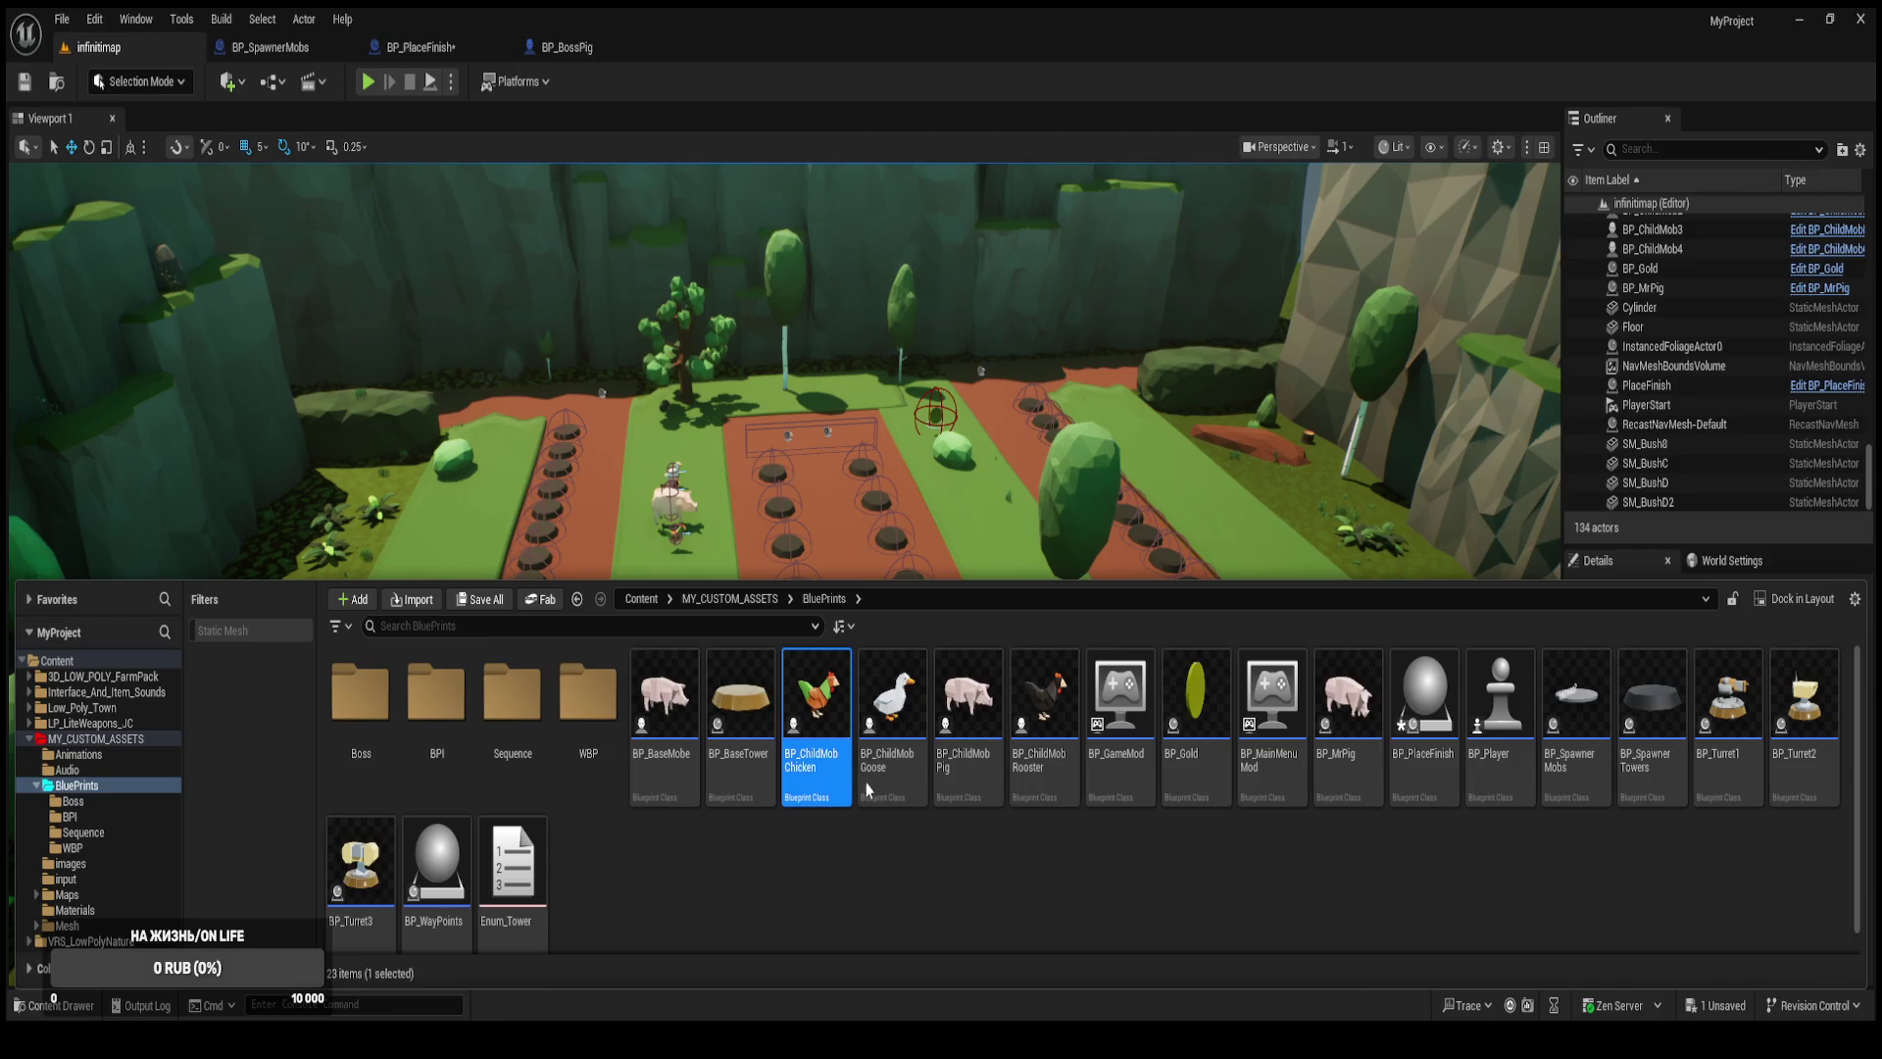
double_click(822, 745)
click(1647, 147)
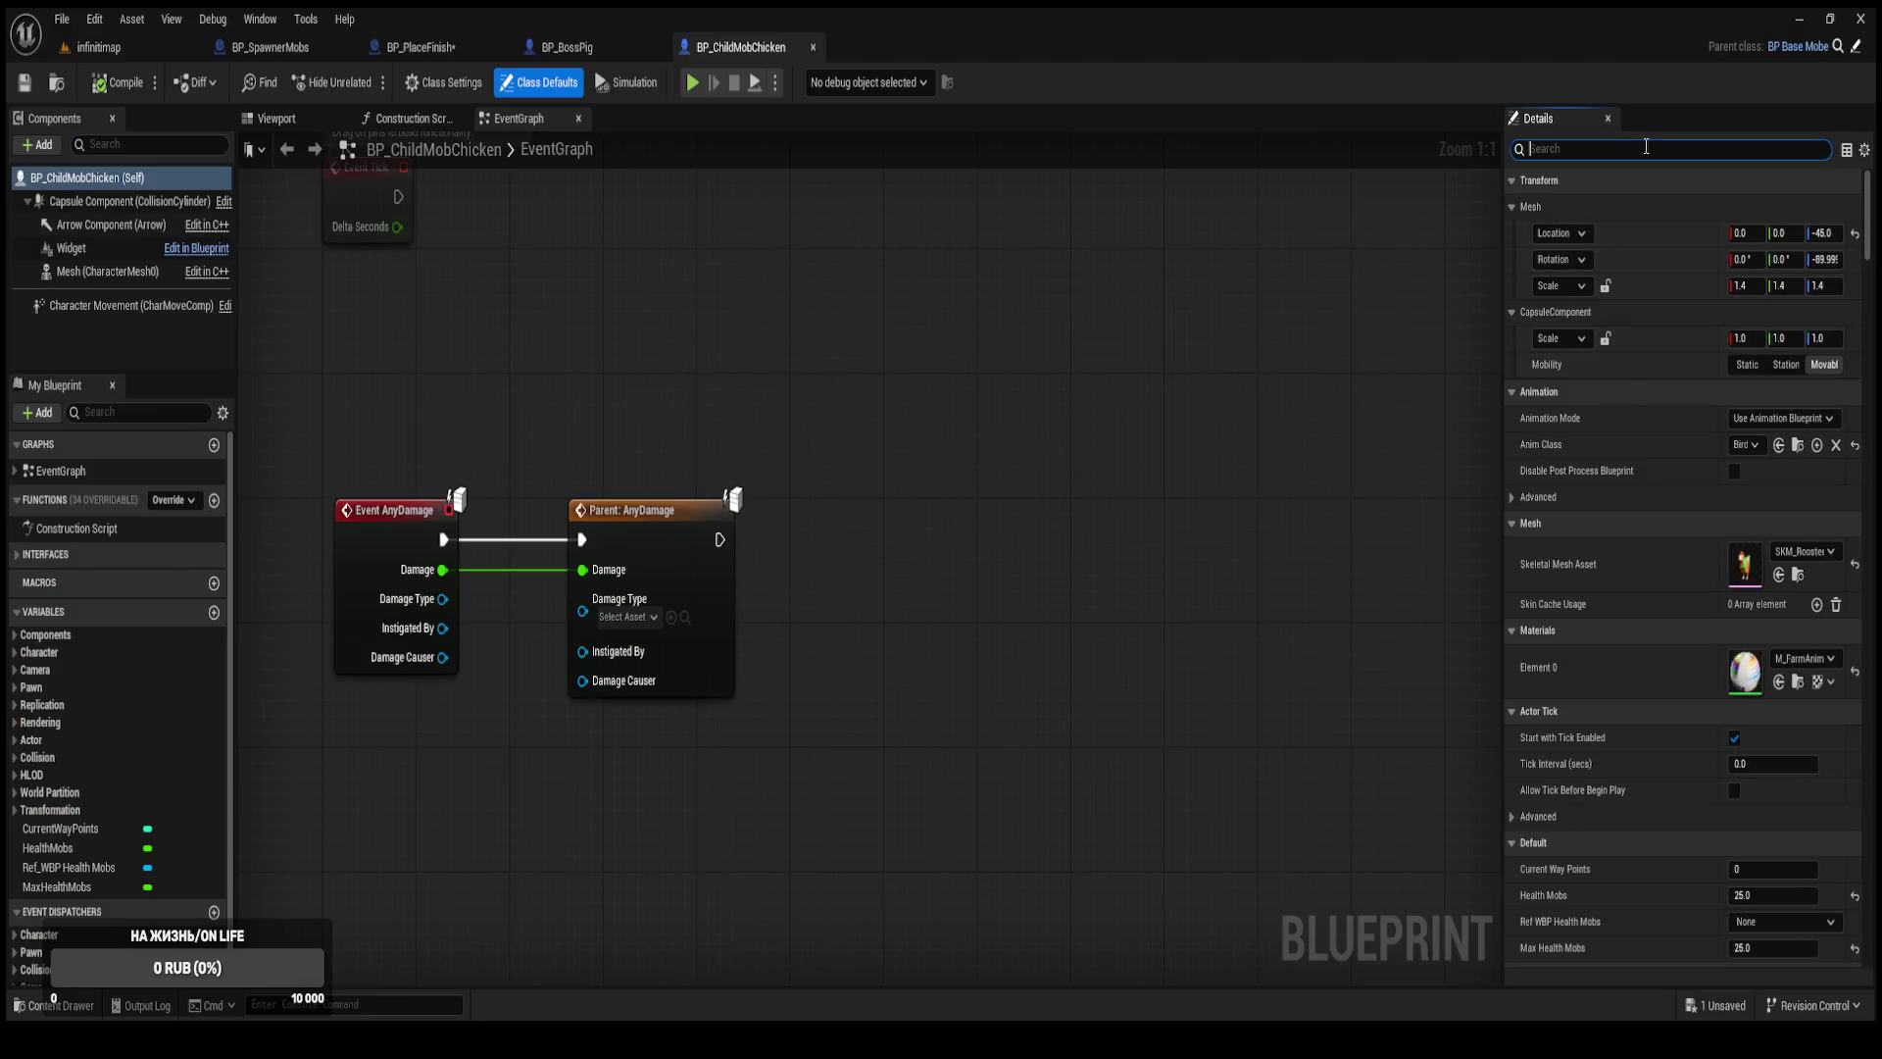
text(tag)
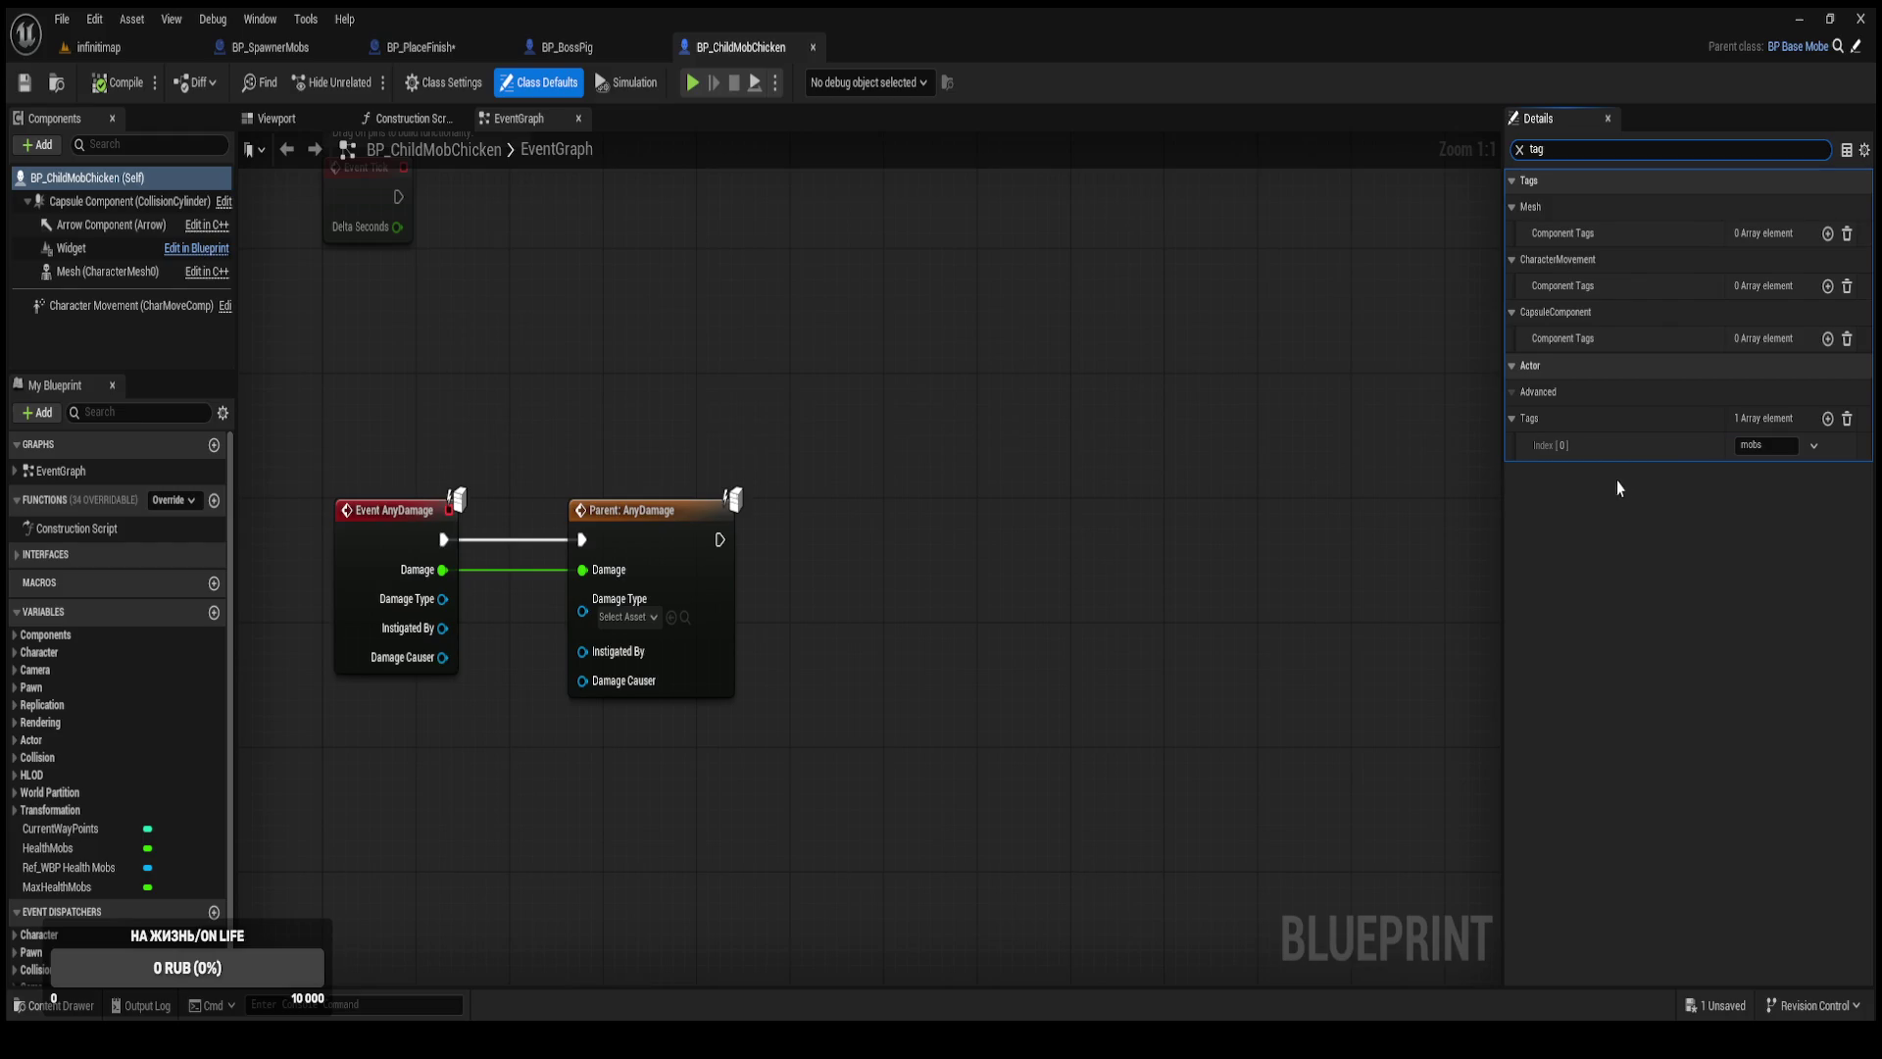
click(574, 58)
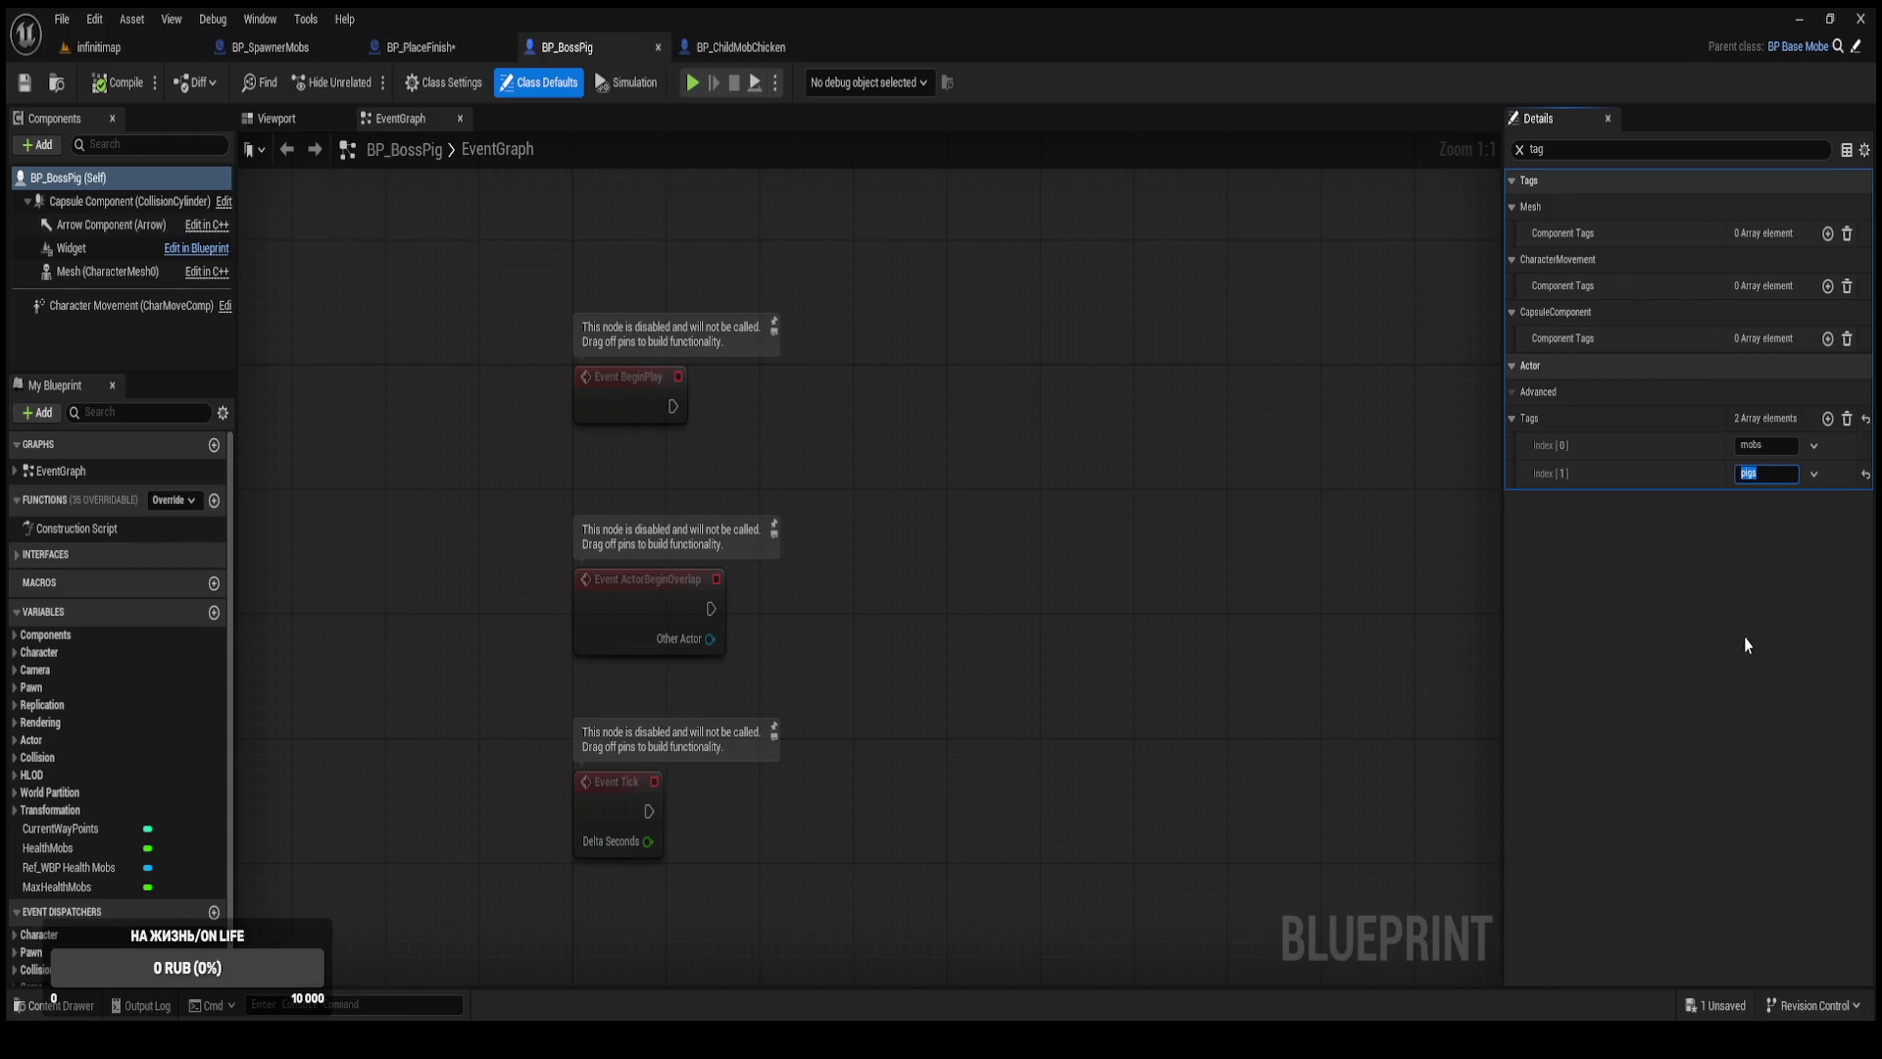
Set BP_BossPig's second actor tag (index 1) to 'boss'.
text(oss)
key(Return)
click(1776, 624)
Open BP_BossChicken from the Boss folder and add a second actor tag 'boss'.
click(173, 51)
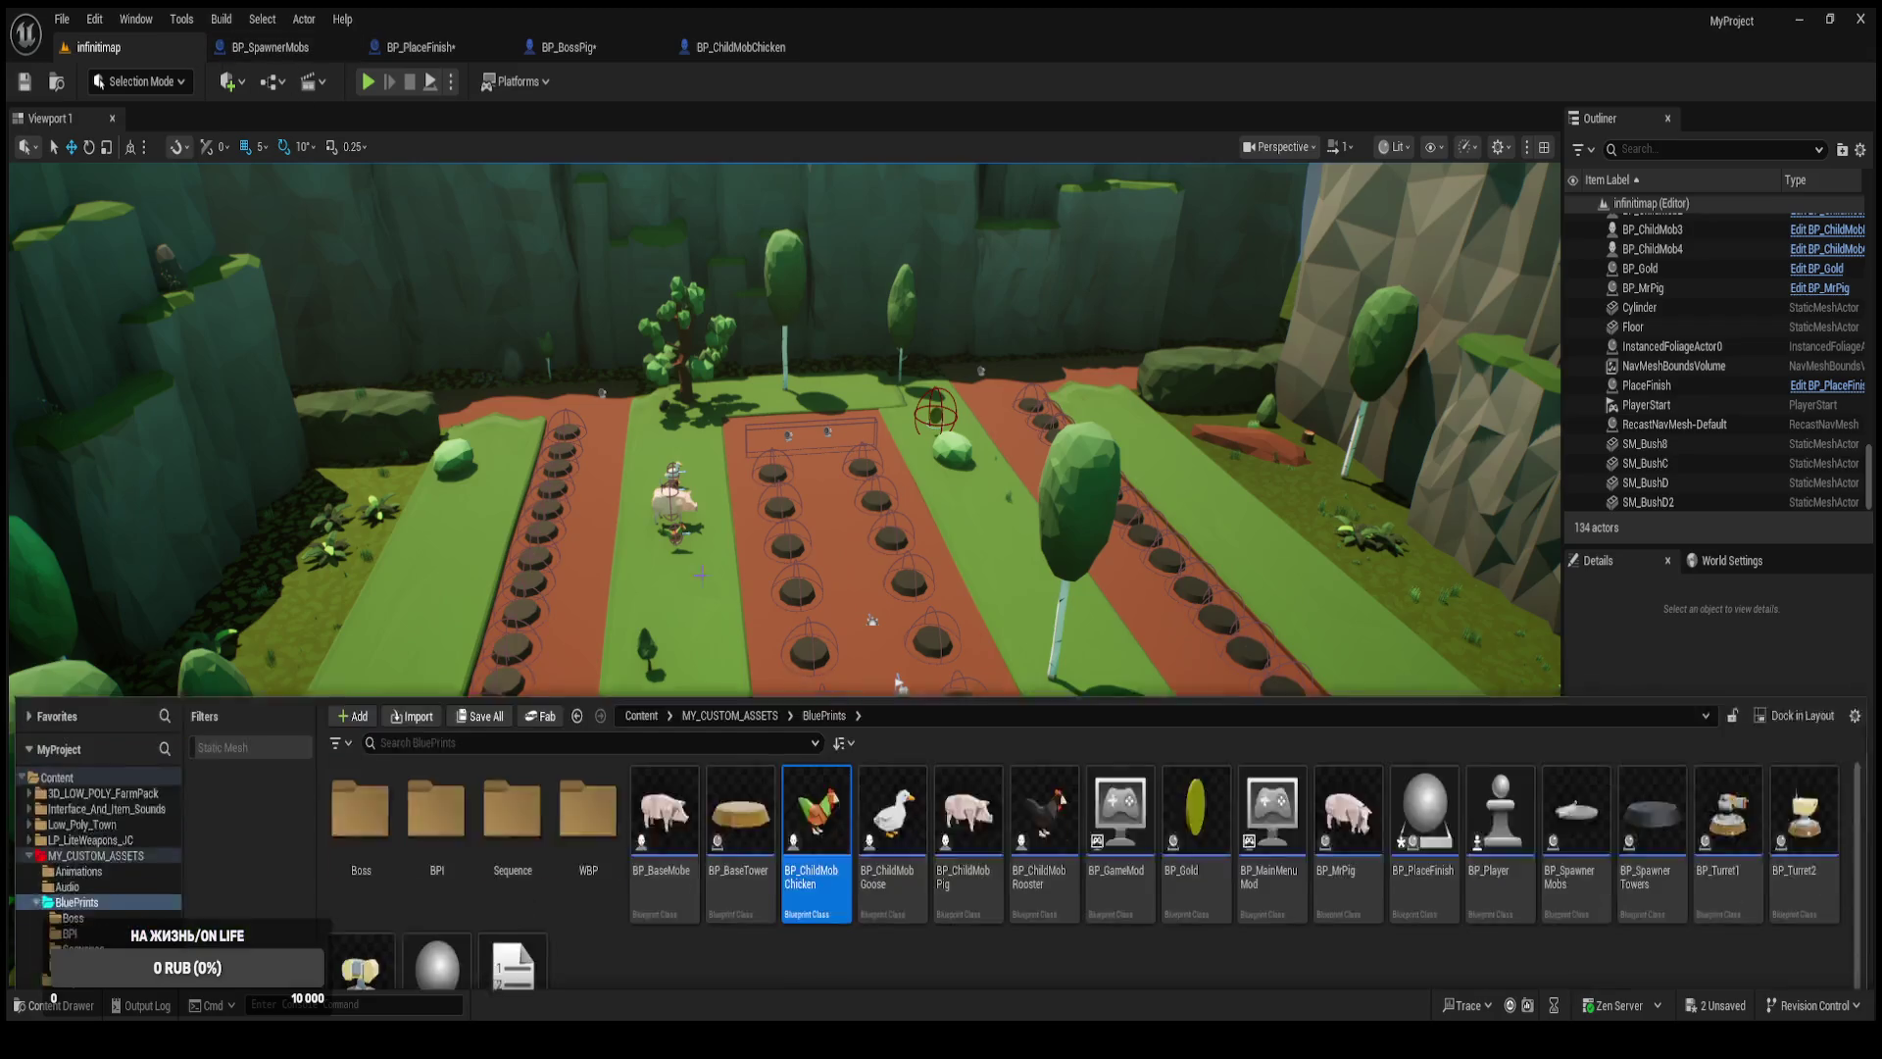
double_click(360, 686)
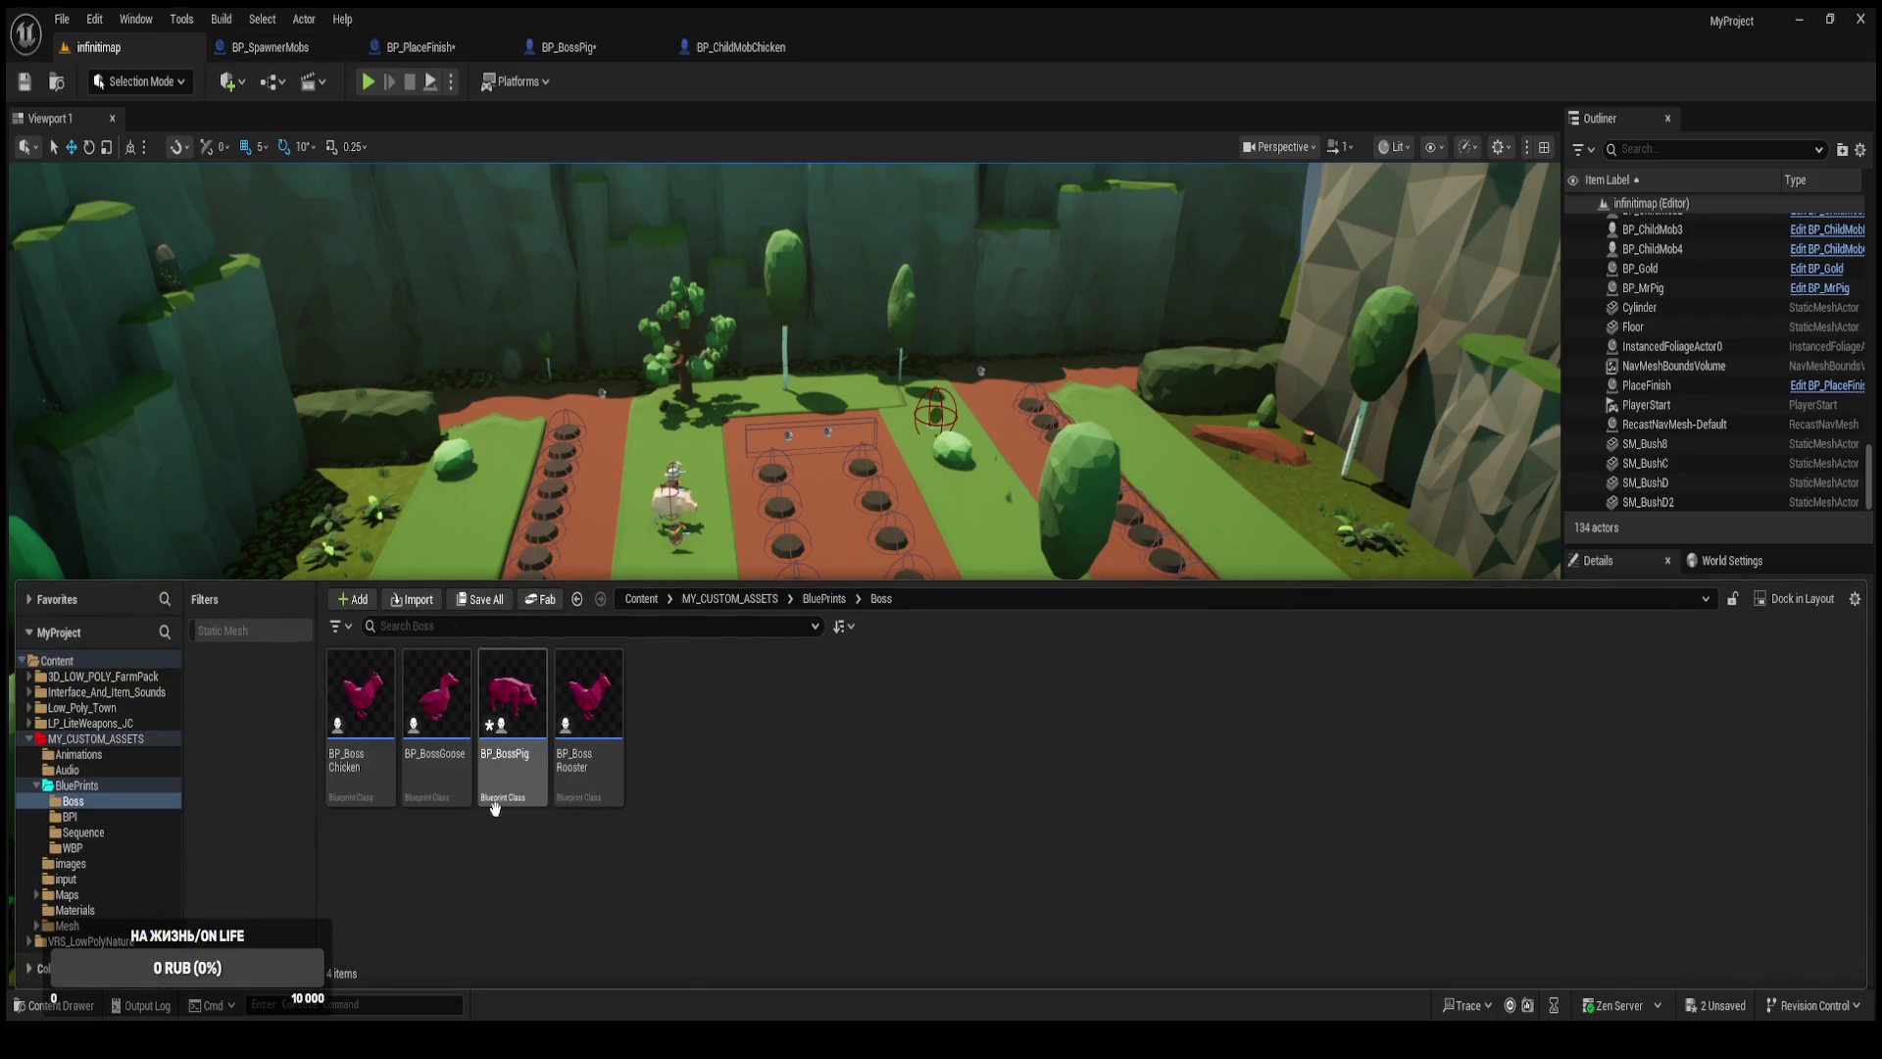
click(374, 796)
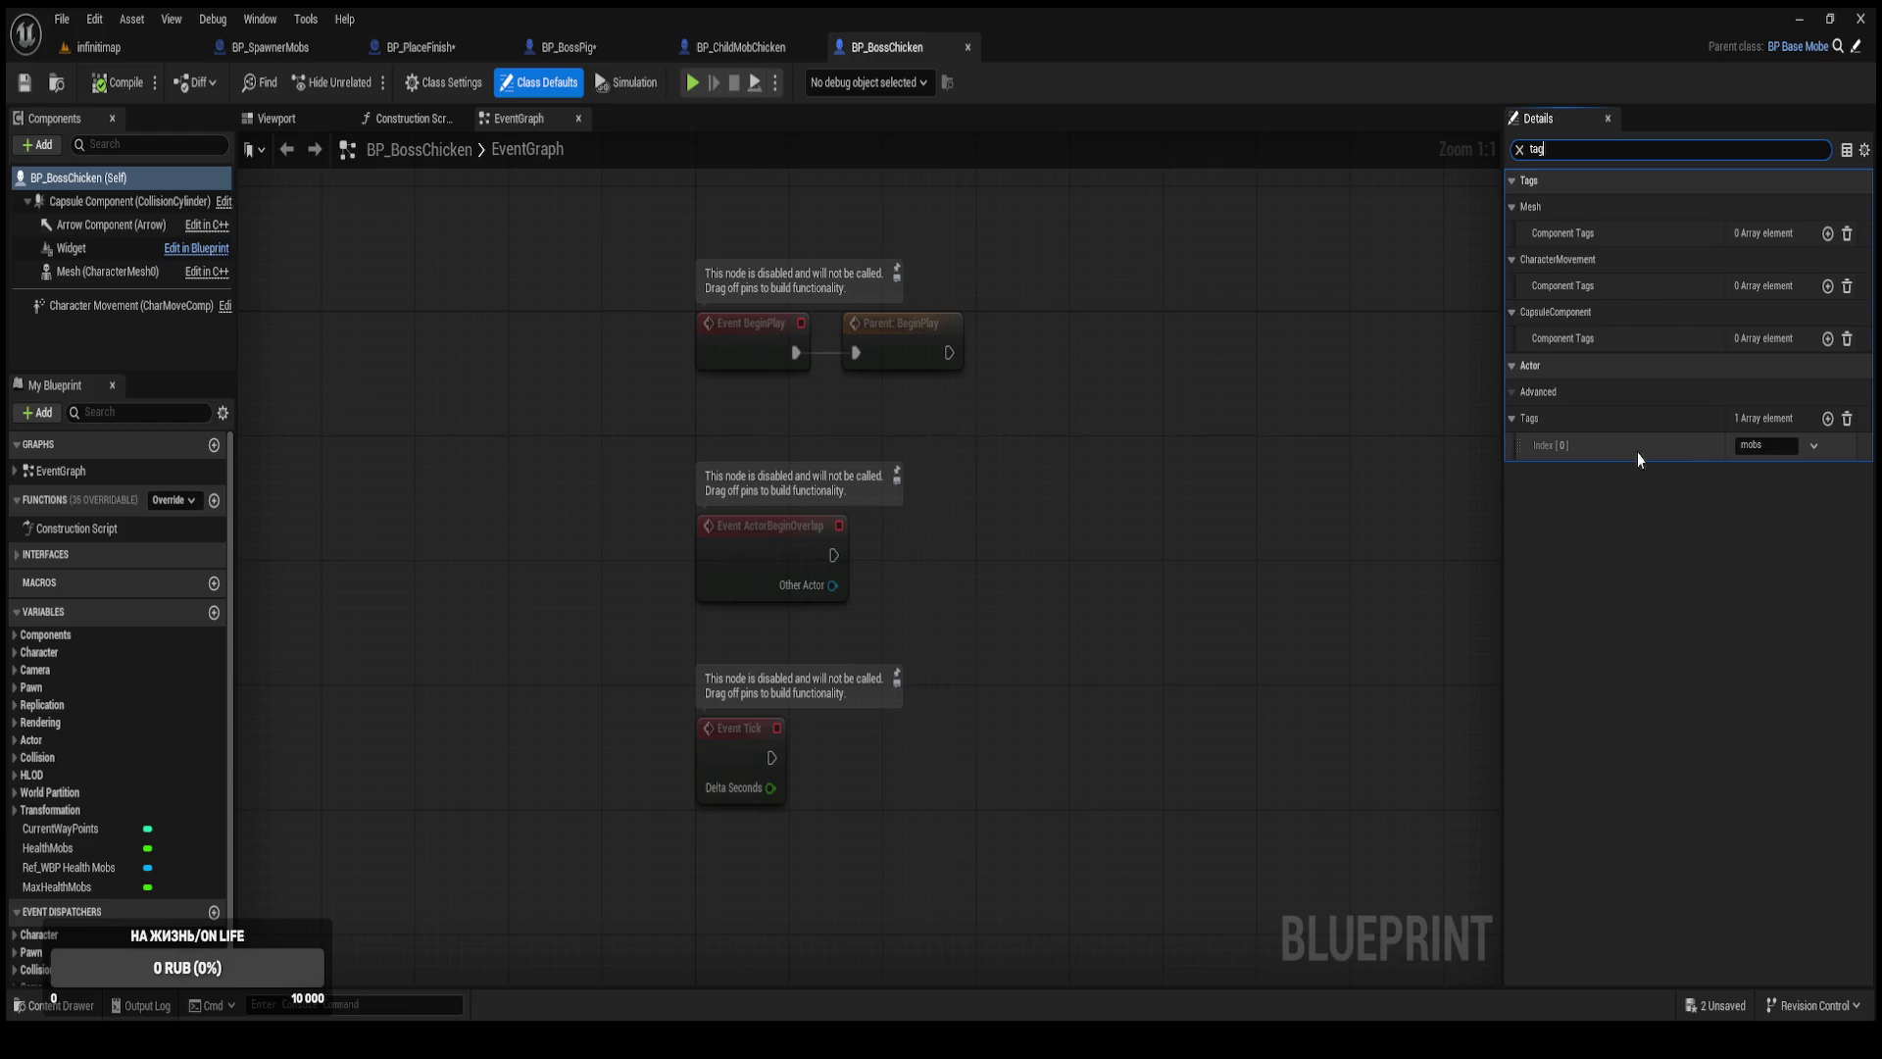
click(1829, 424)
click(1829, 422)
text(boss)
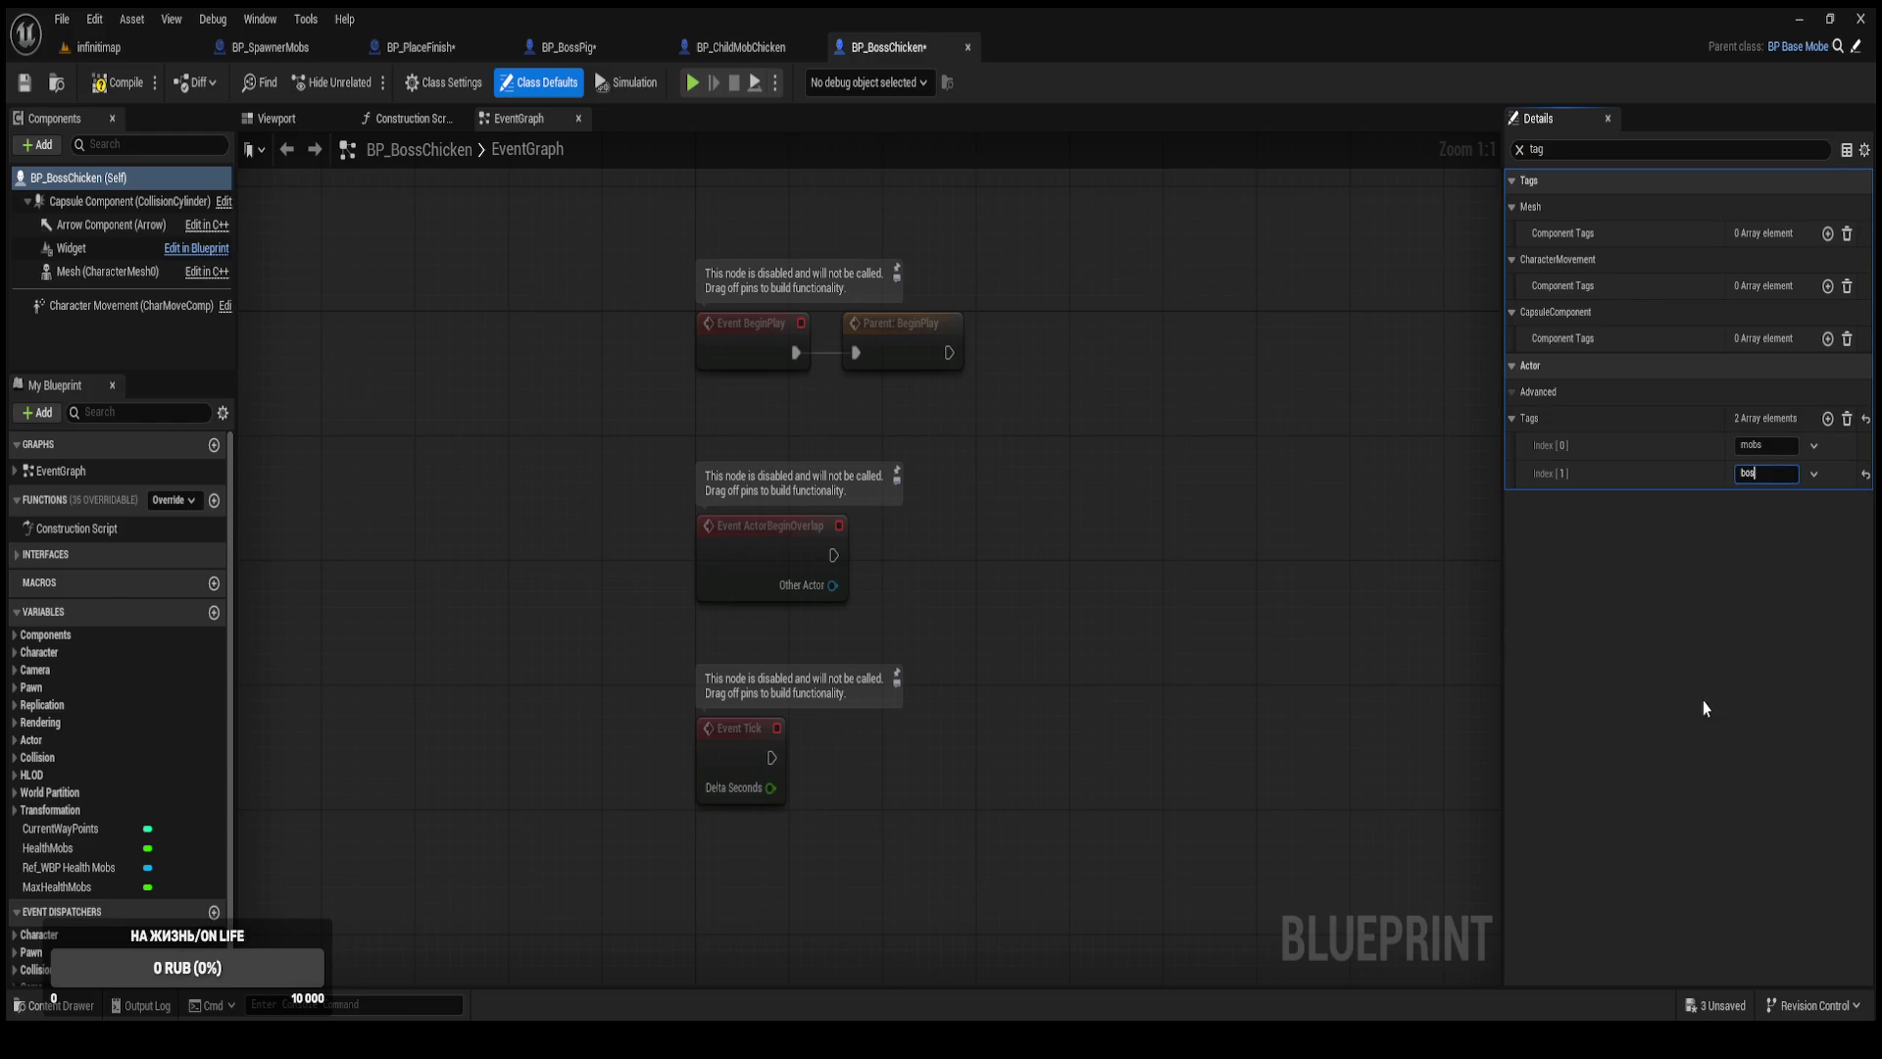
Save all blueprints and close the BP_ChildMobChicken tab.
key(ctrl+shift+s)
middle_click(726, 51)
click(602, 50)
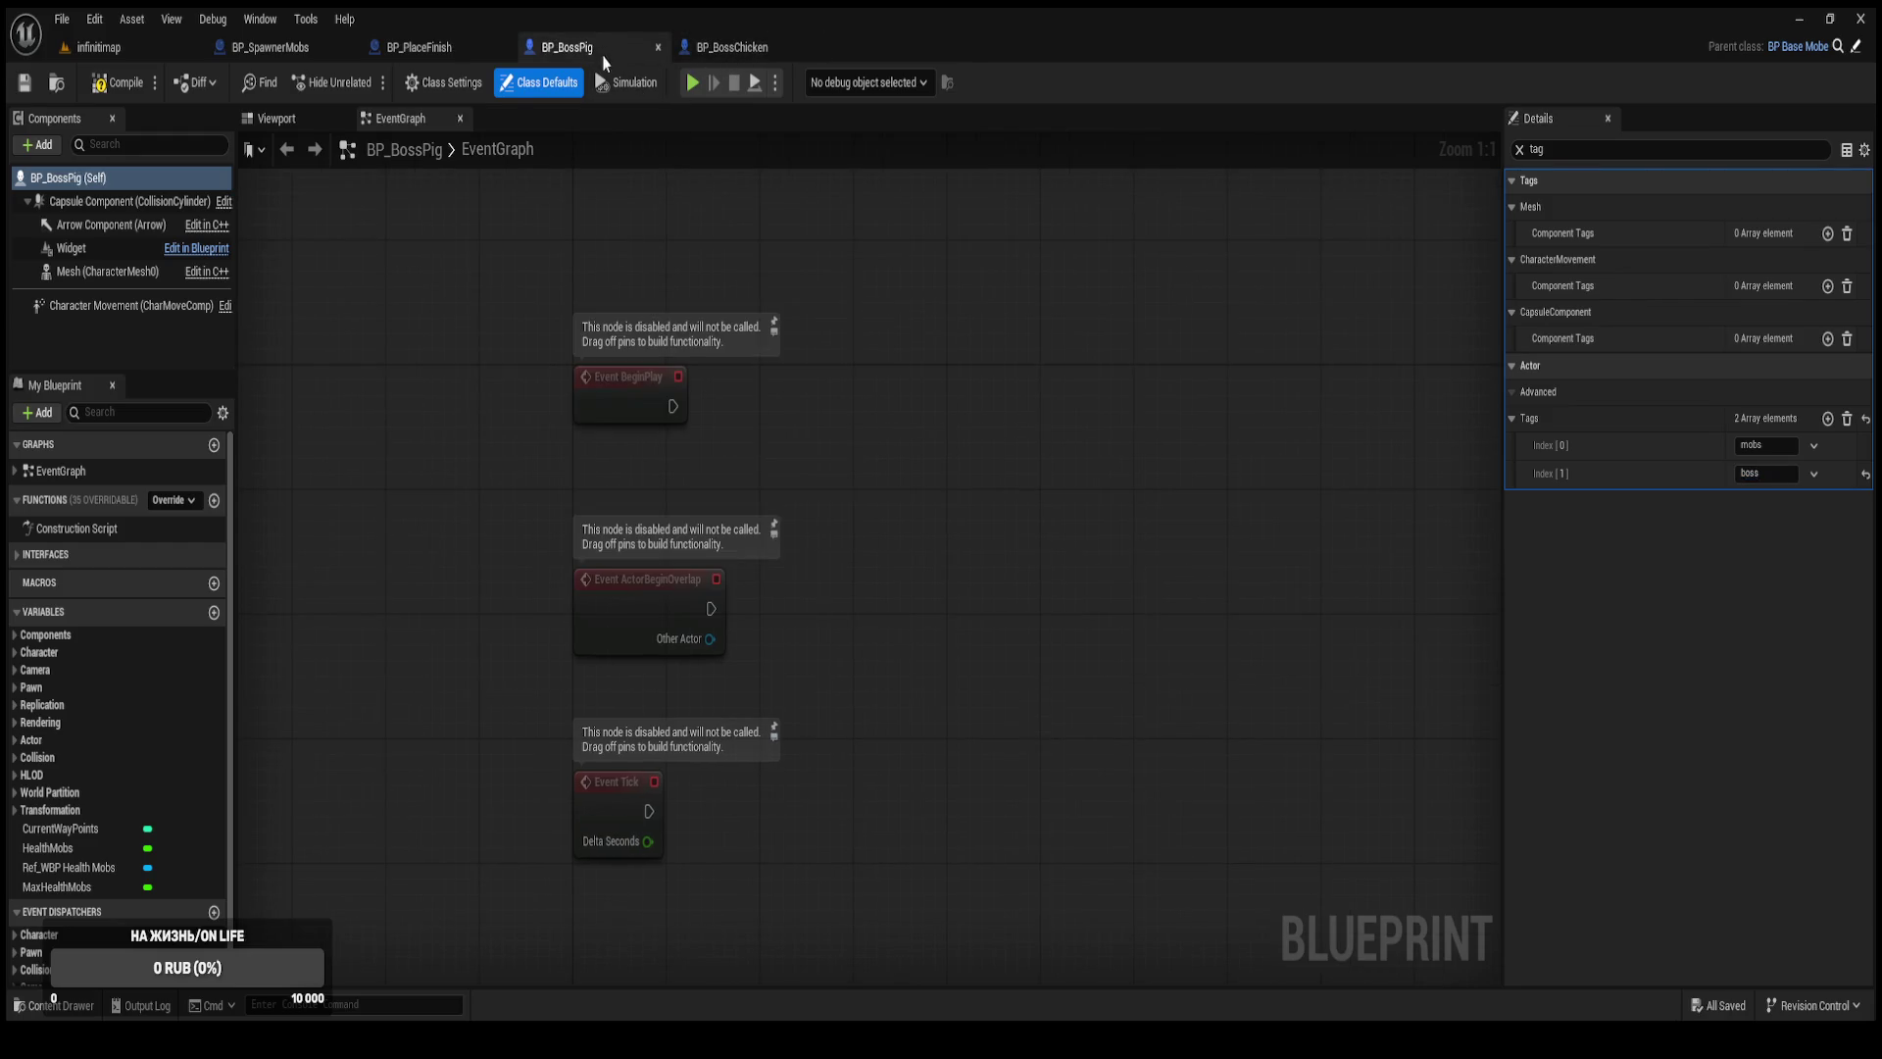
click(144, 51)
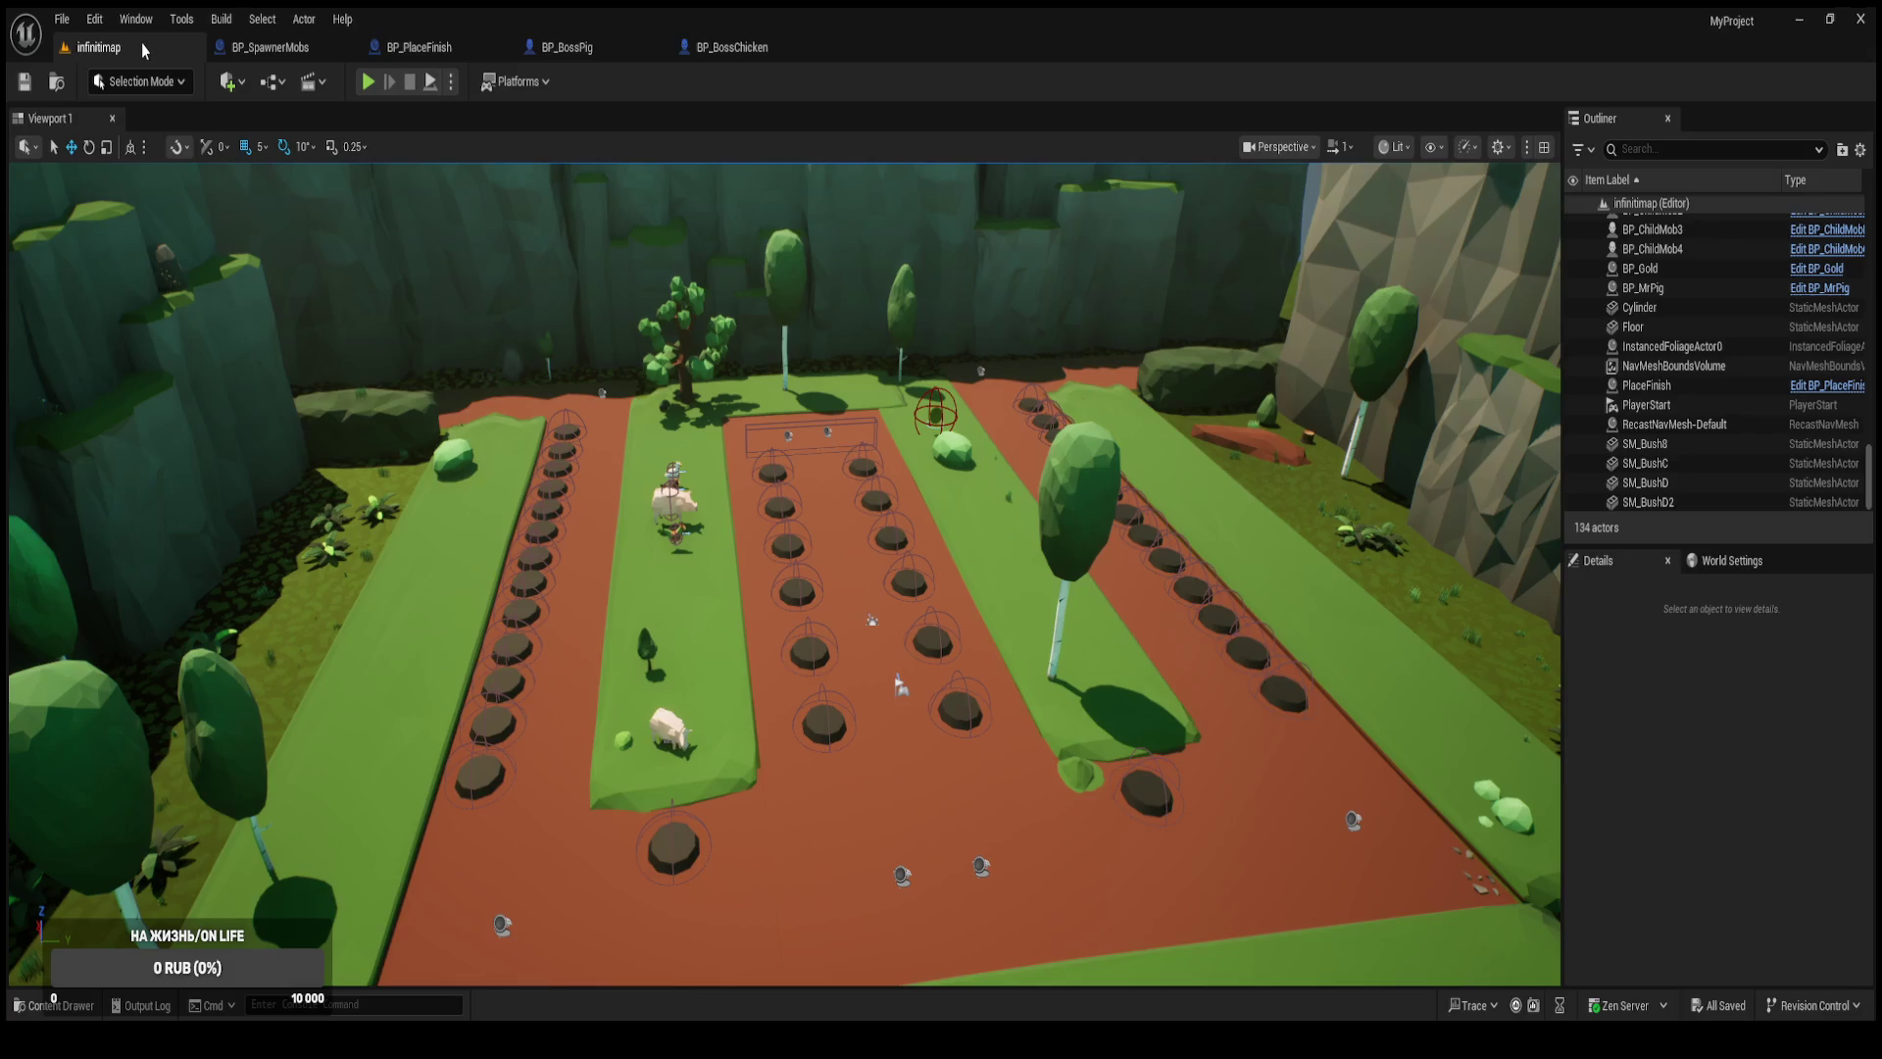
Set BP_SpawnerMobs' Waves Count default value to 11.
click(284, 49)
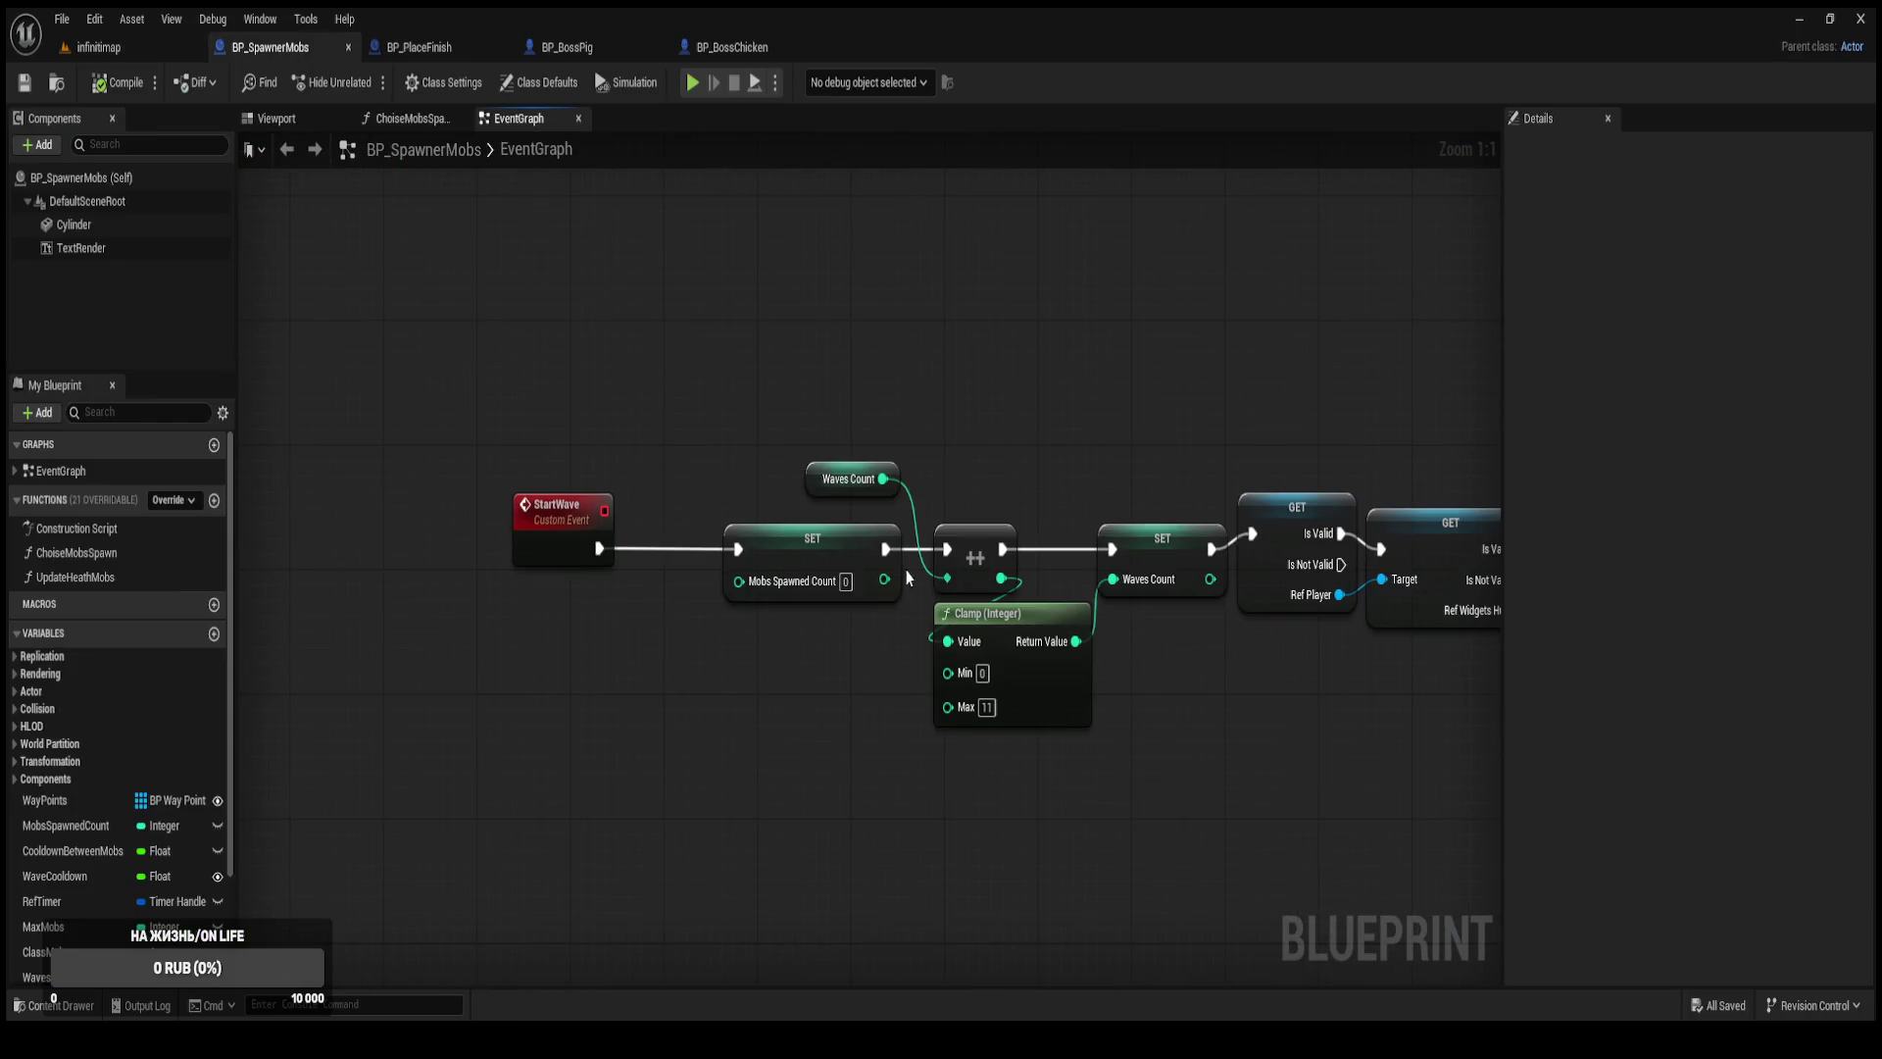
click(813, 483)
click(1751, 680)
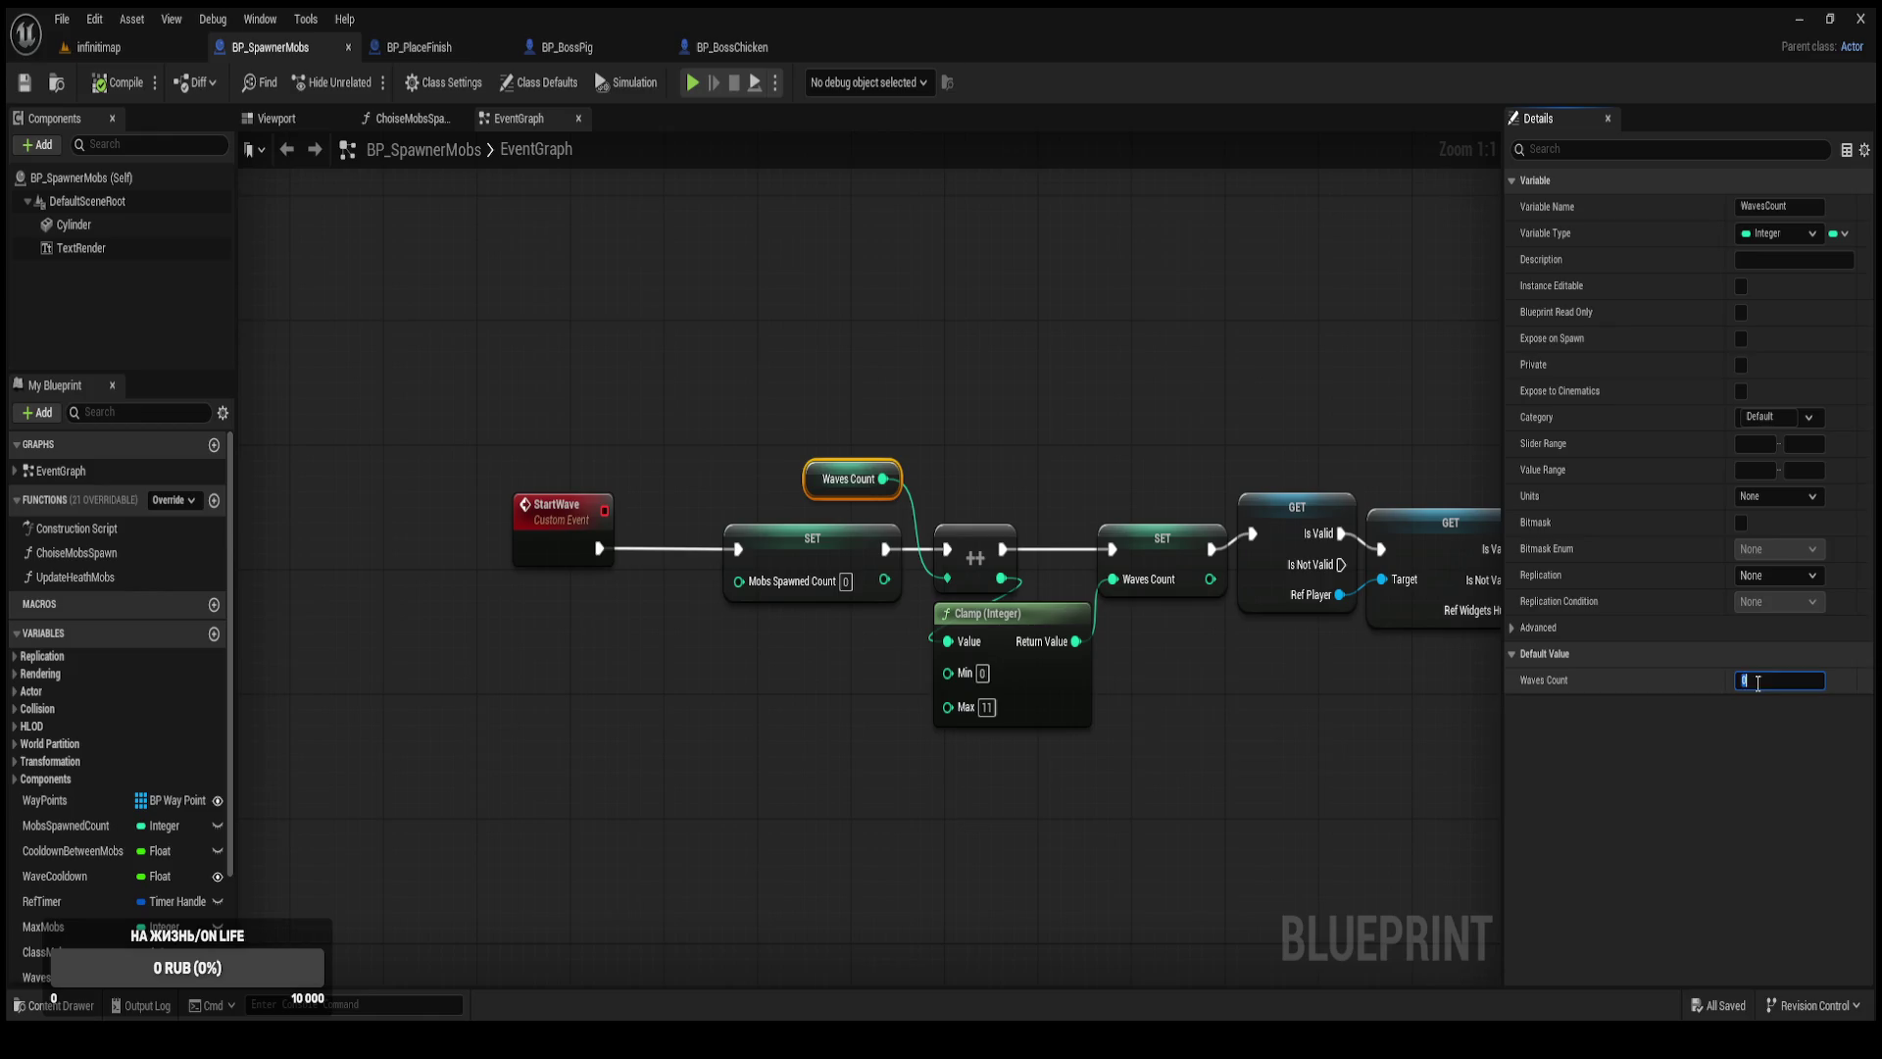
Play-test the level through boss wave 11, where two bosses cut lives to 8.
click(117, 82)
click(103, 47)
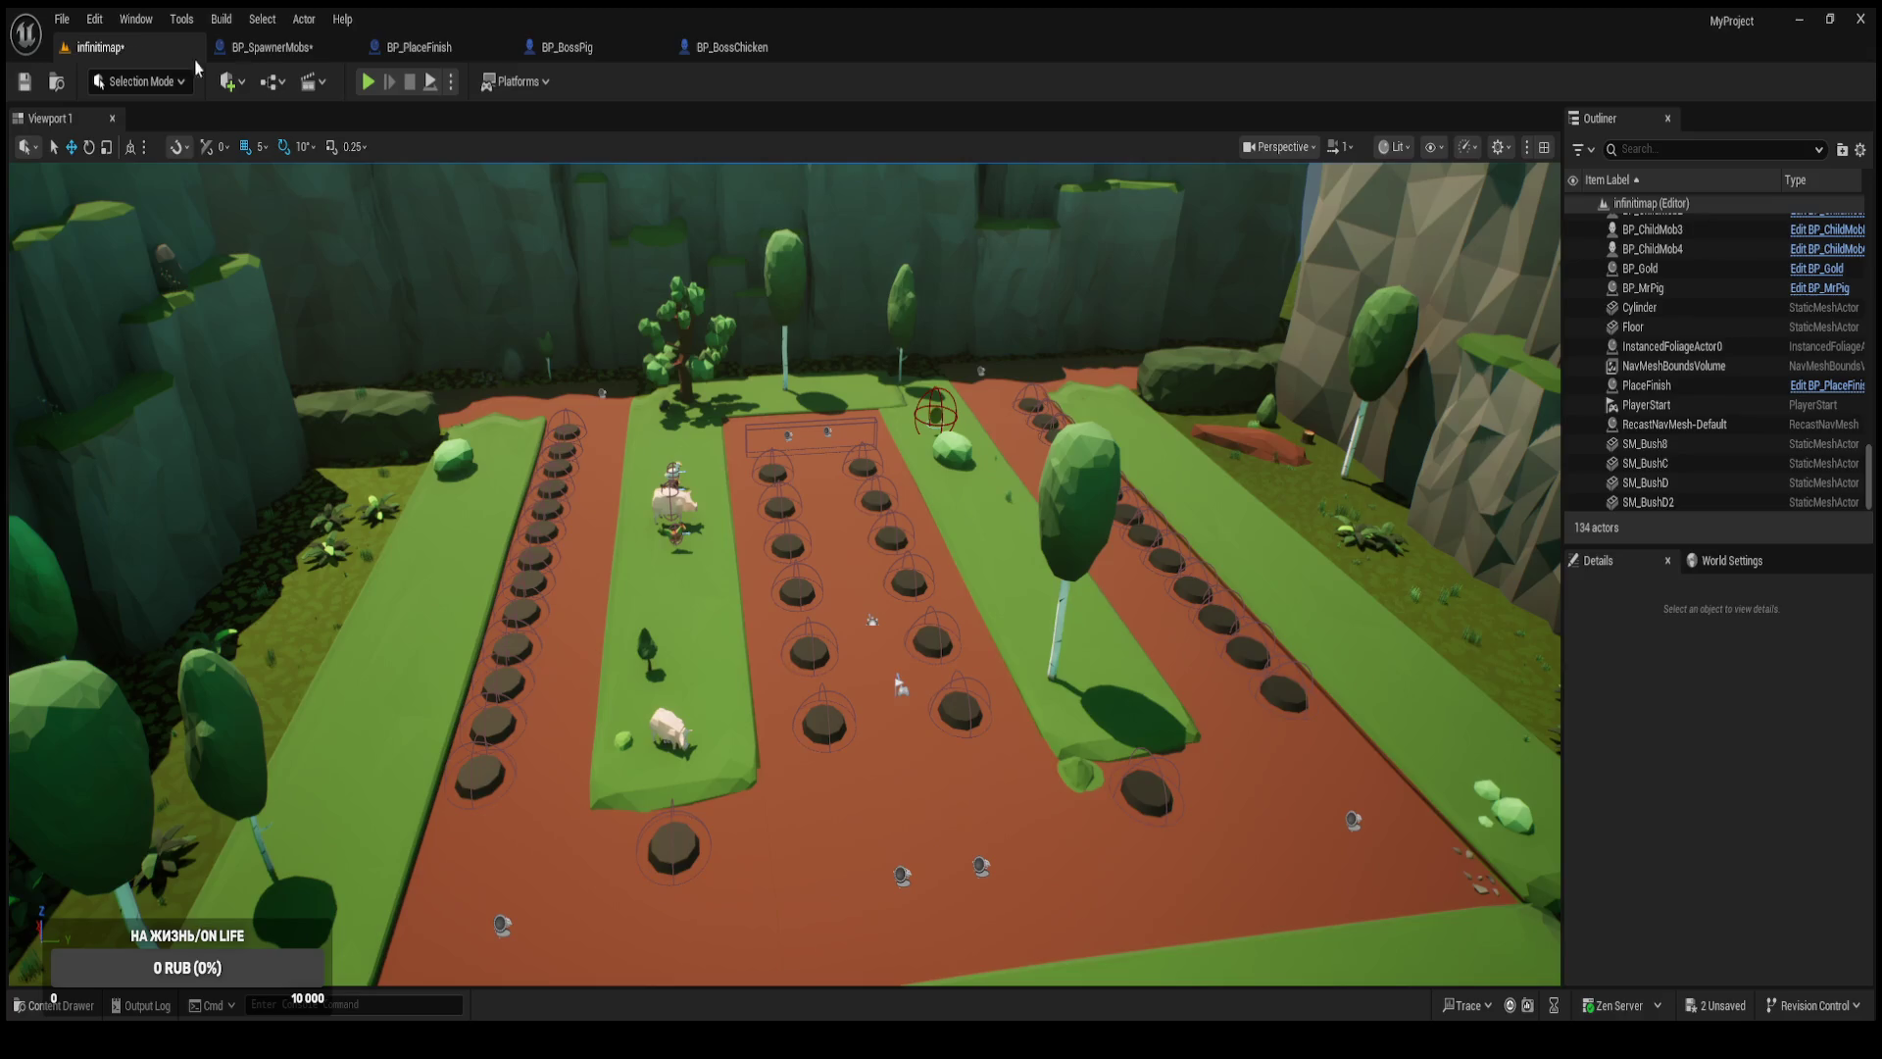
click(369, 83)
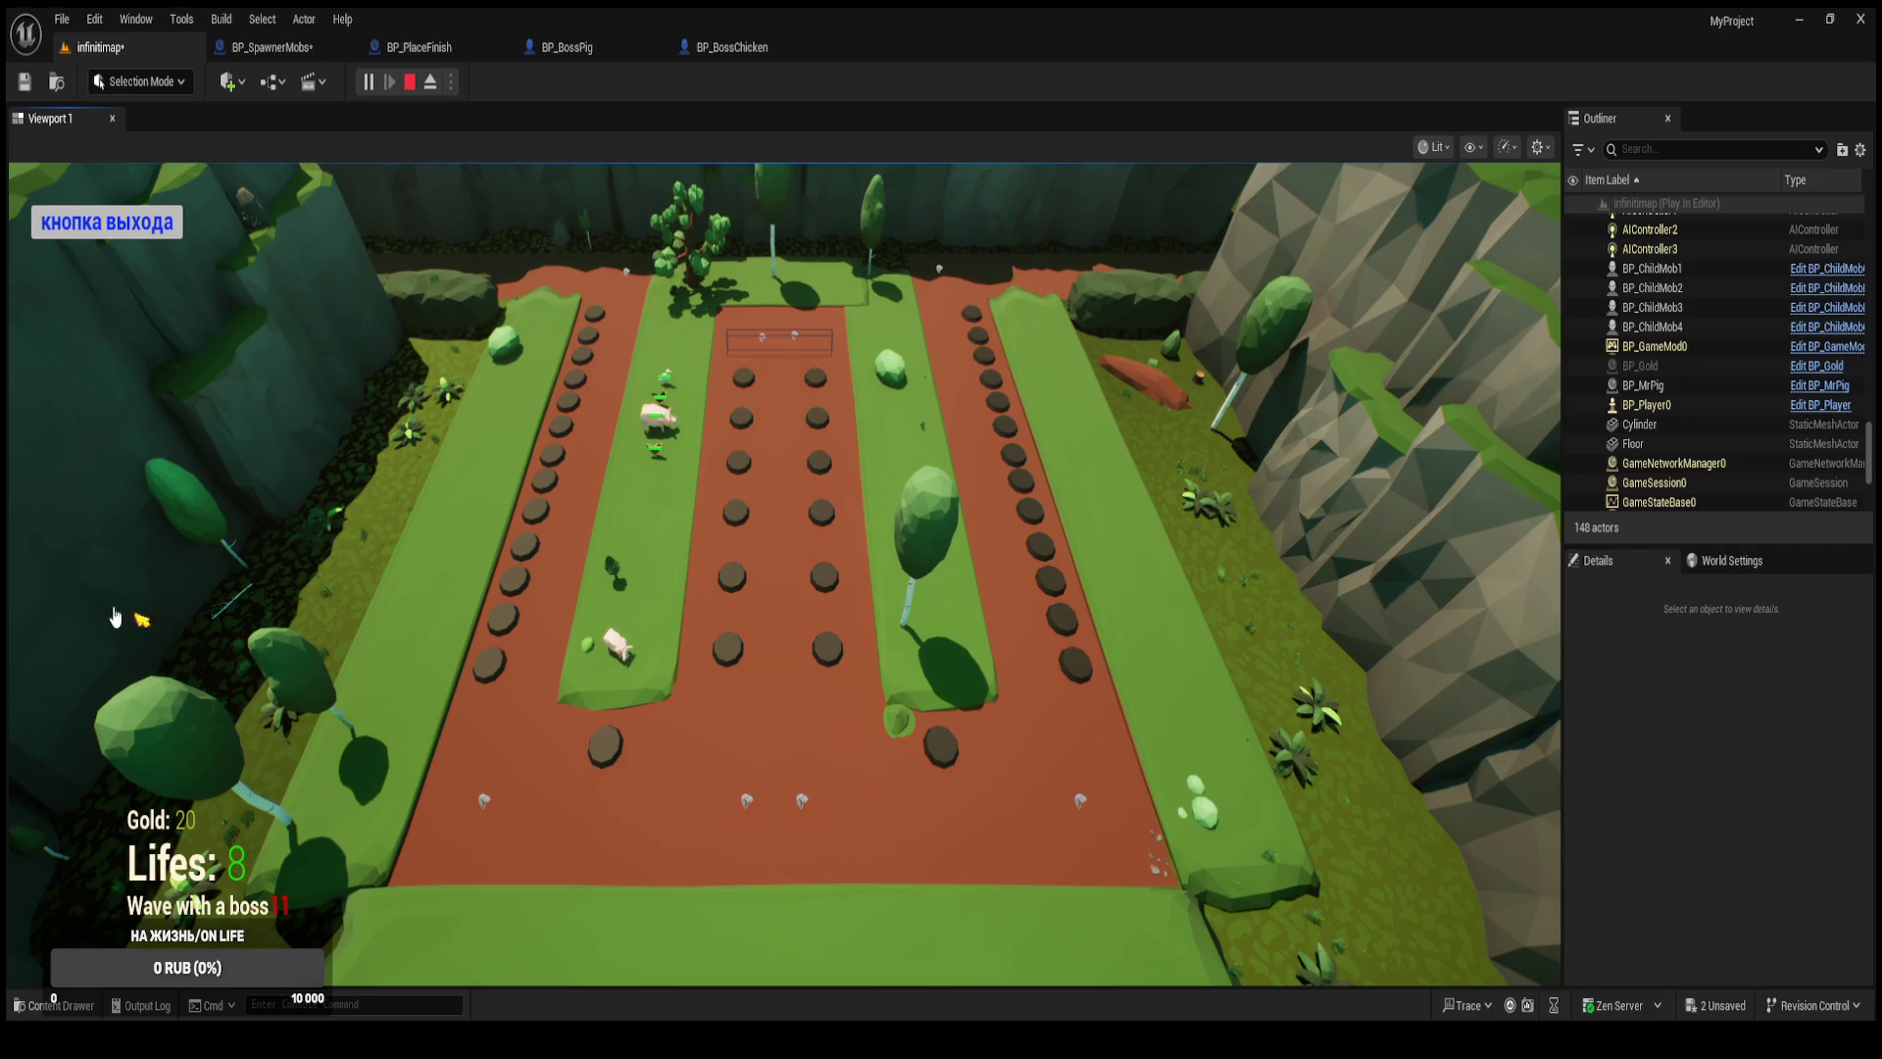
click(147, 245)
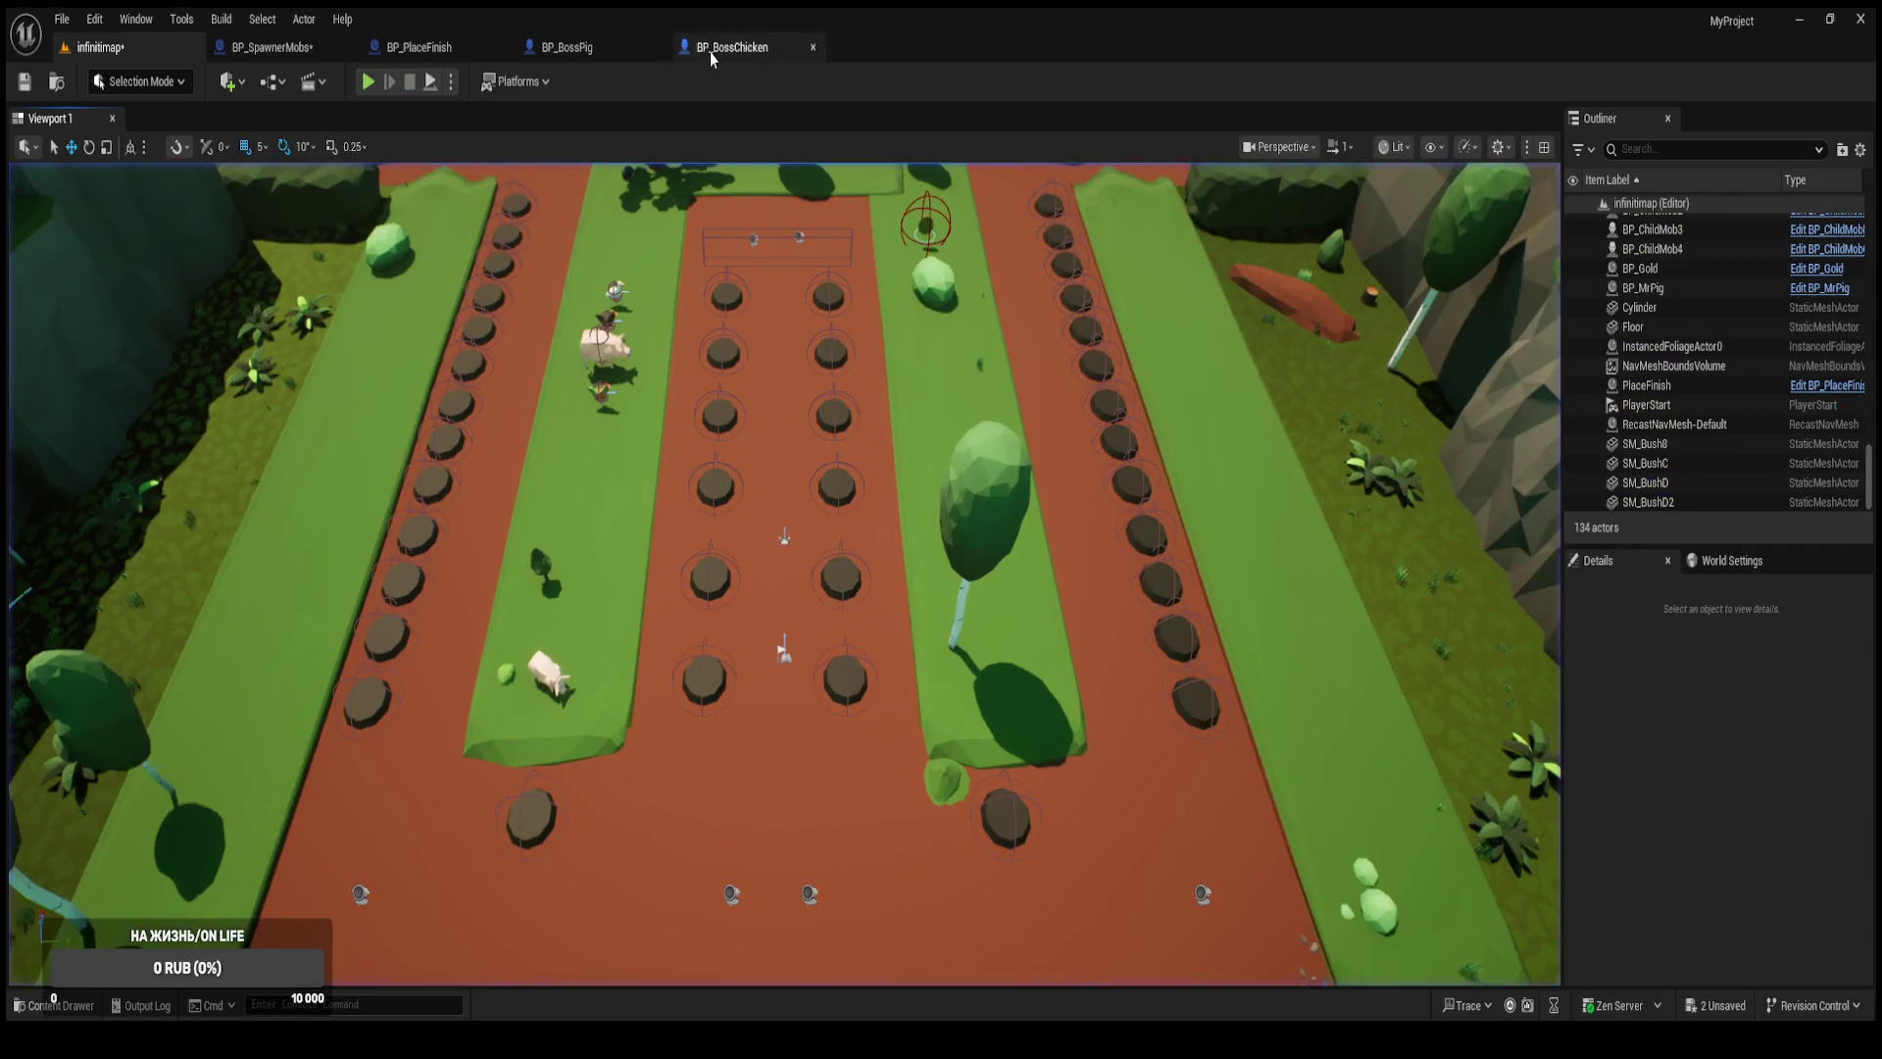
click(326, 52)
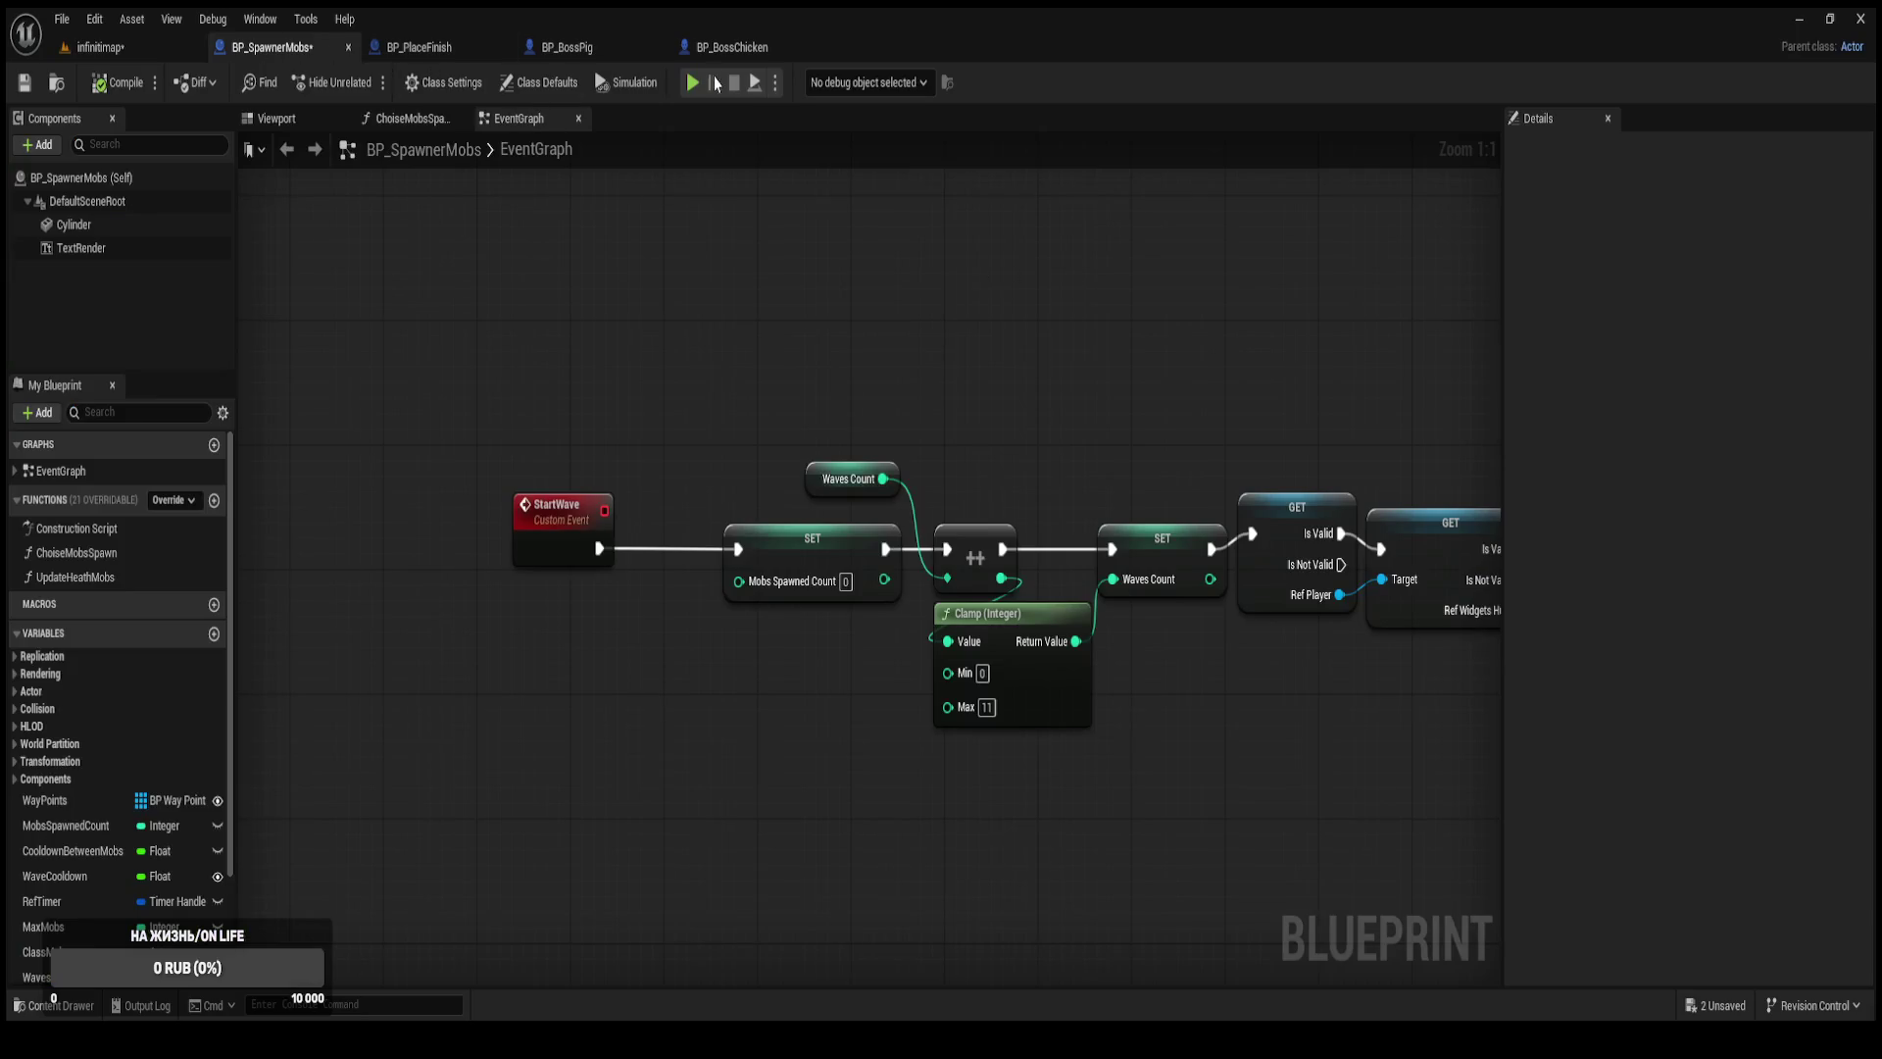
click(441, 49)
mouse_move(643, 564)
mouse_down()
mouse_move(558, 540)
mouse_move(817, 562)
mouse_up()
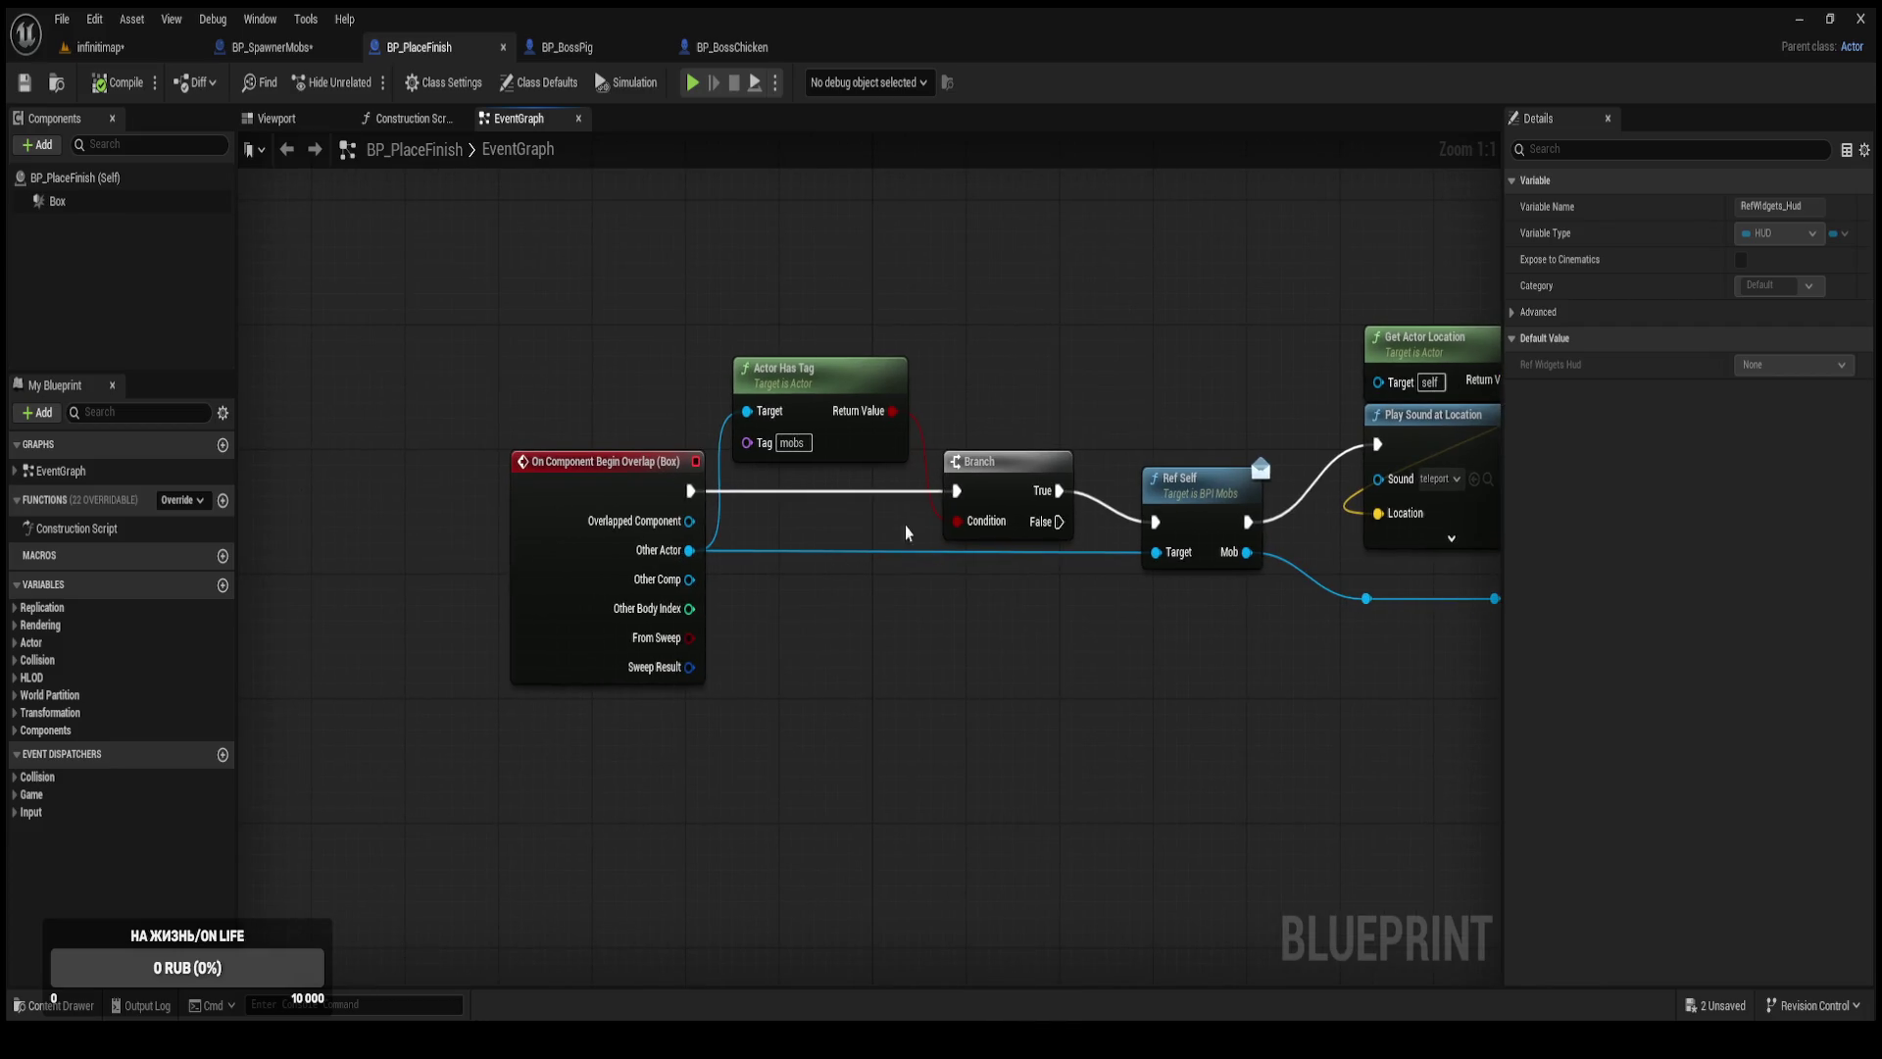
mouse_move(547, 331)
mouse_down()
mouse_move(832, 493)
mouse_move(1002, 568)
mouse_move(1007, 545)
mouse_move(914, 495)
mouse_move(844, 497)
mouse_move(792, 502)
mouse_move(798, 577)
mouse_move(631, 555)
mouse_move(612, 575)
mouse_up()
drag(957, 638, 1104, 617)
scroll(1104, 618, down, 1)
drag(530, 510, 808, 497)
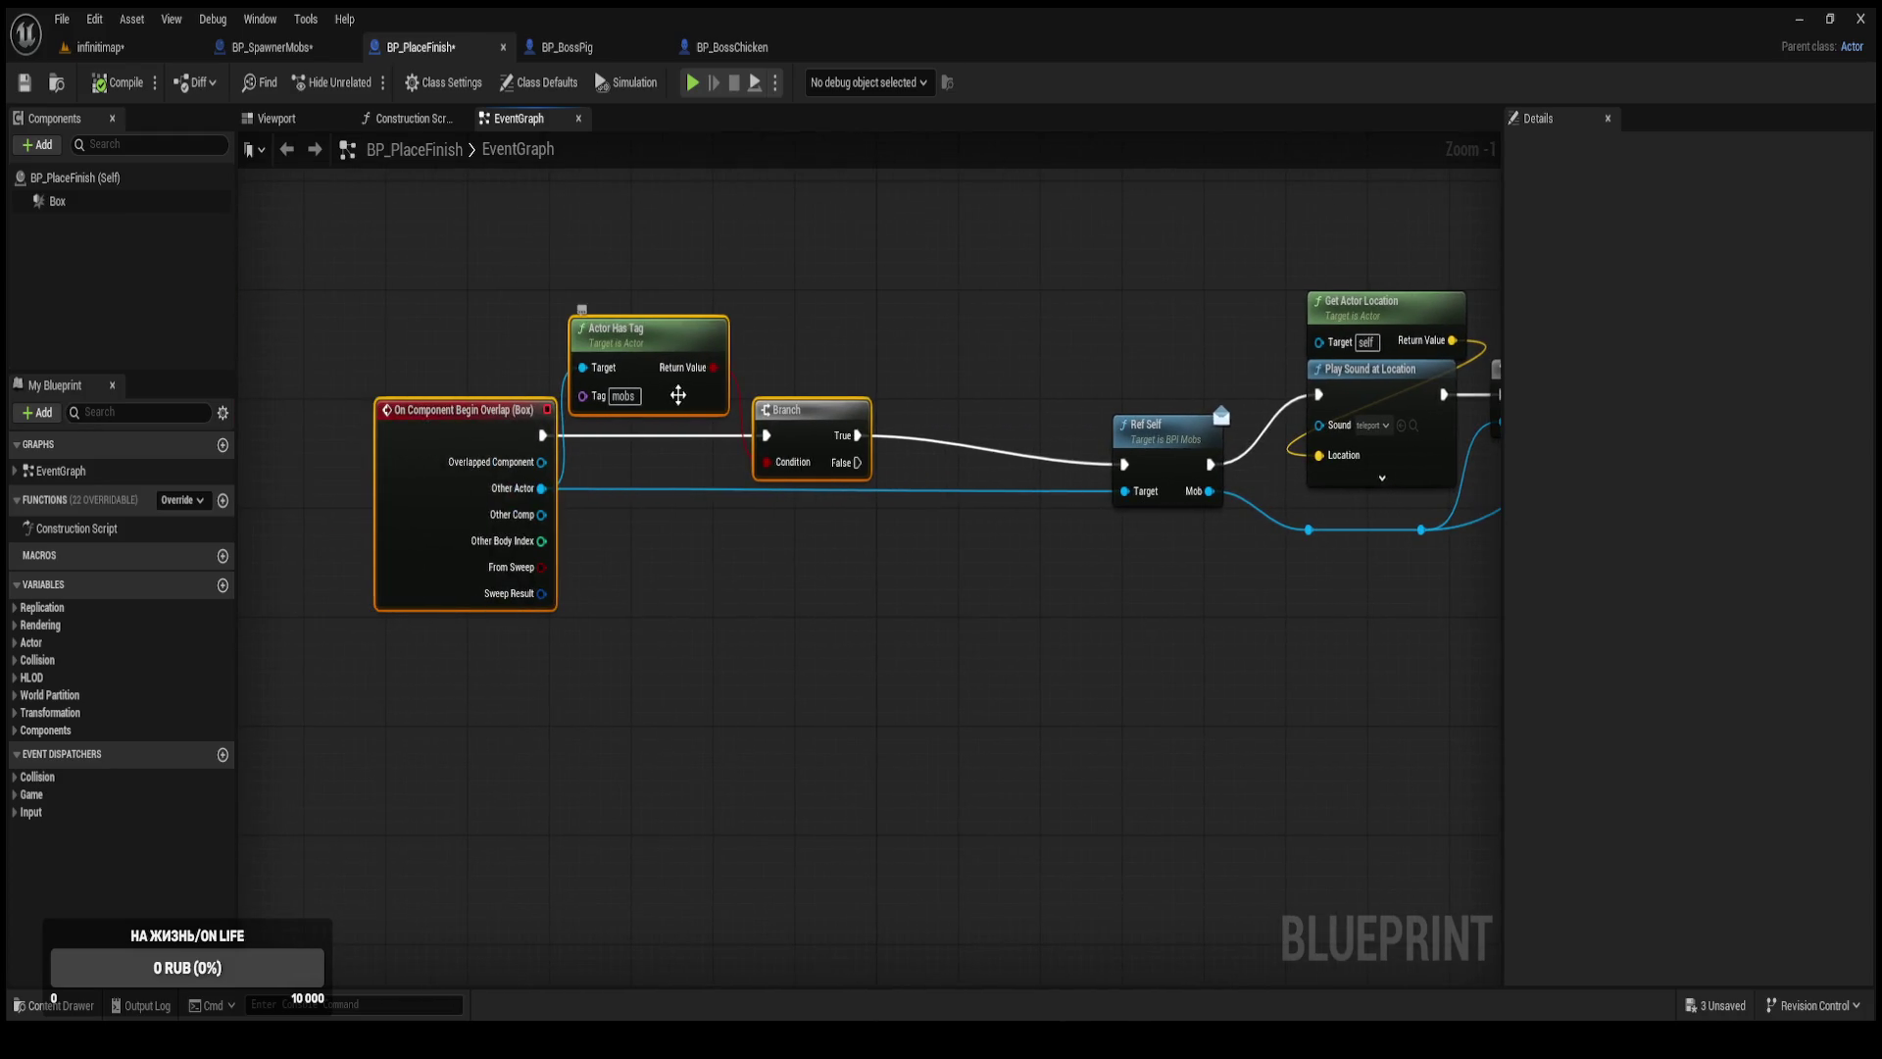
click(753, 521)
drag(1145, 571, 779, 548)
mouse_move(1208, 569)
mouse_down()
mouse_move(1558, 566)
mouse_move(1216, 603)
mouse_move(931, 588)
mouse_move(839, 525)
mouse_up()
scroll(839, 524, down, 3)
drag(628, 500, 875, 504)
scroll(876, 505, up, 4)
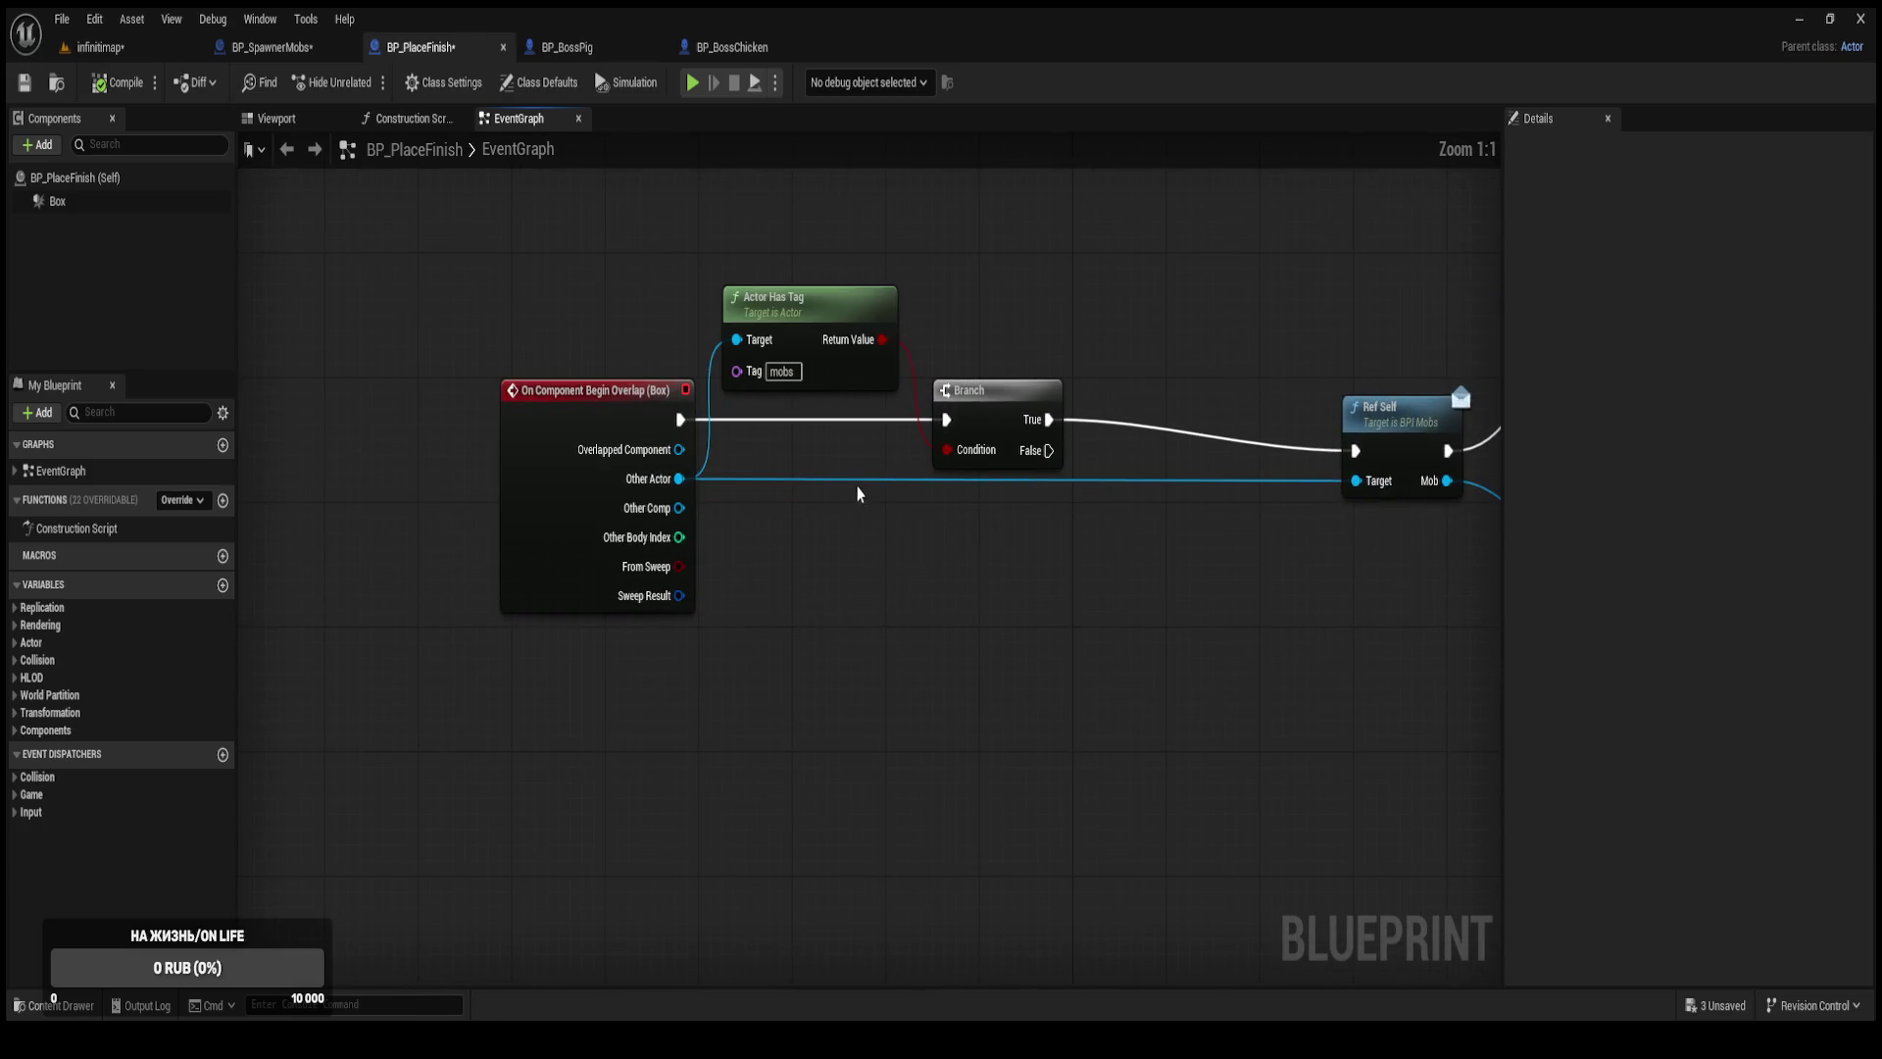
drag(1013, 433, 948, 441)
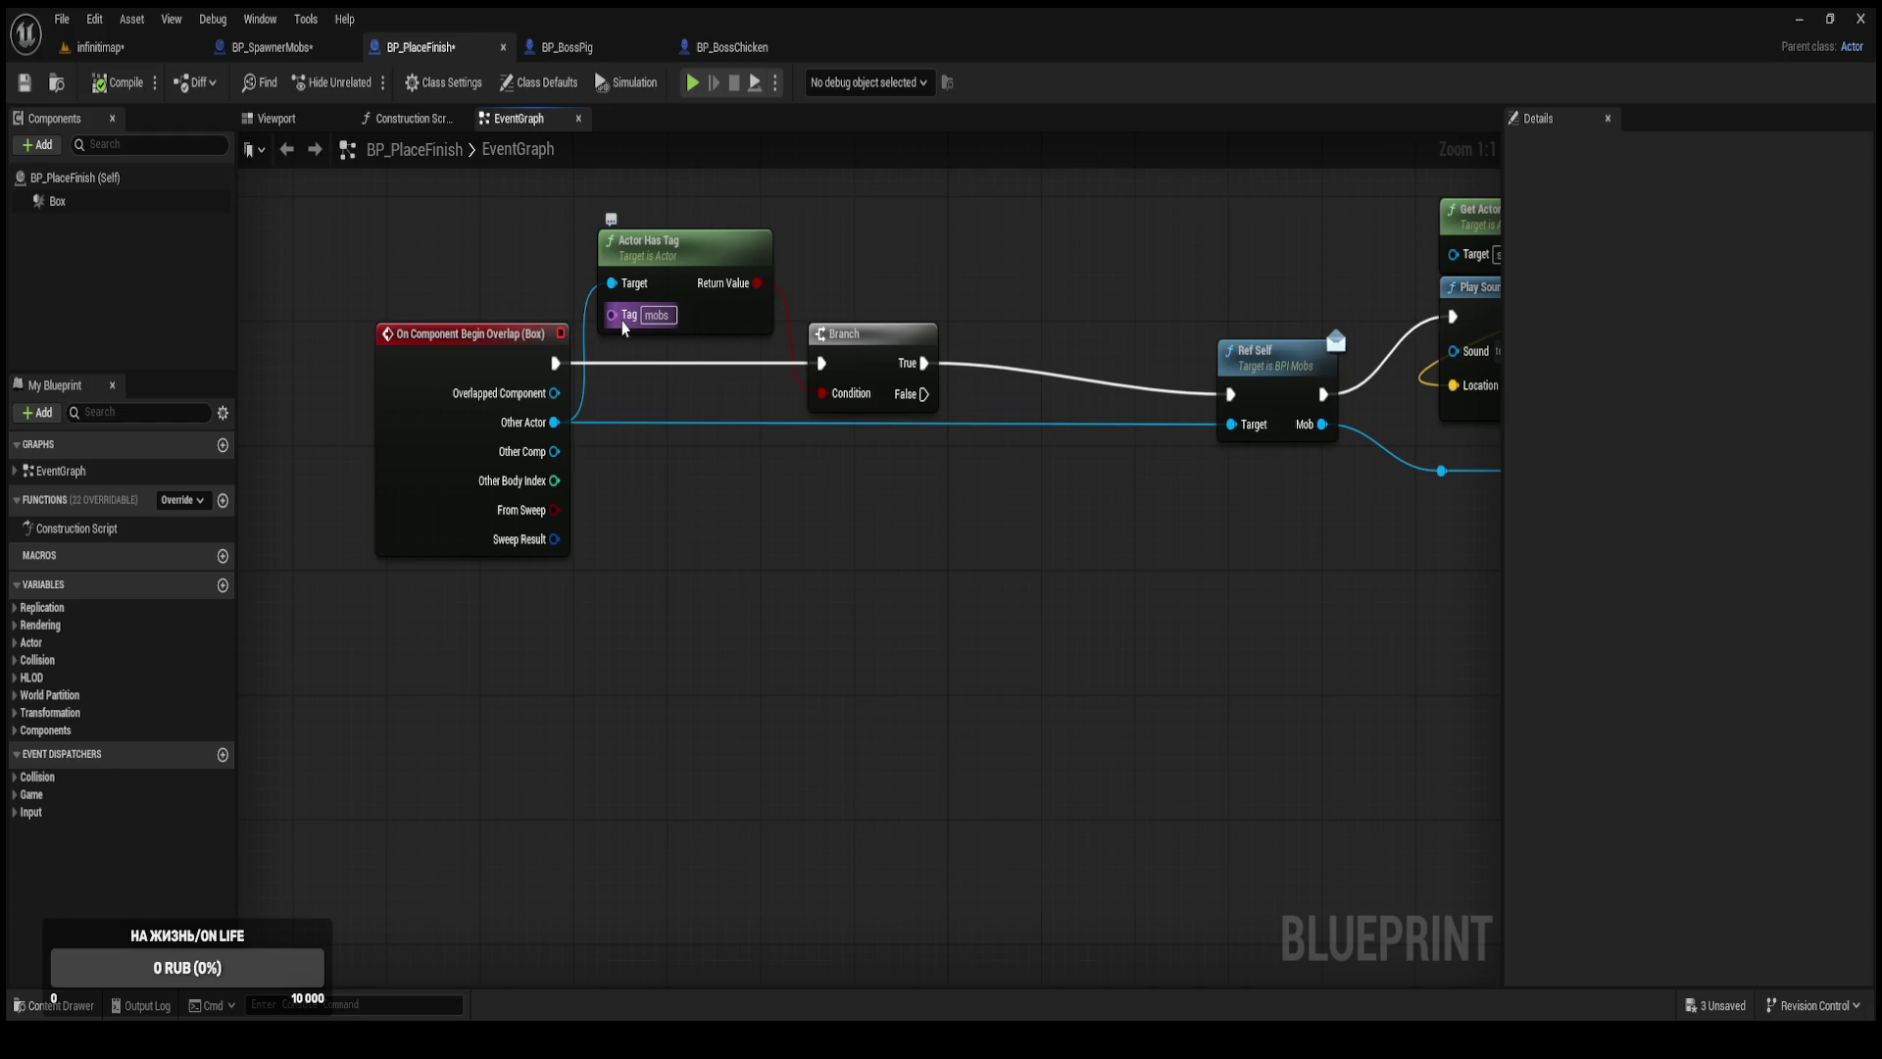
Duplicate the Branch node and chain it after the first Branch's True output.
click(864, 372)
key(ctrl+c)
key(ctrl+v)
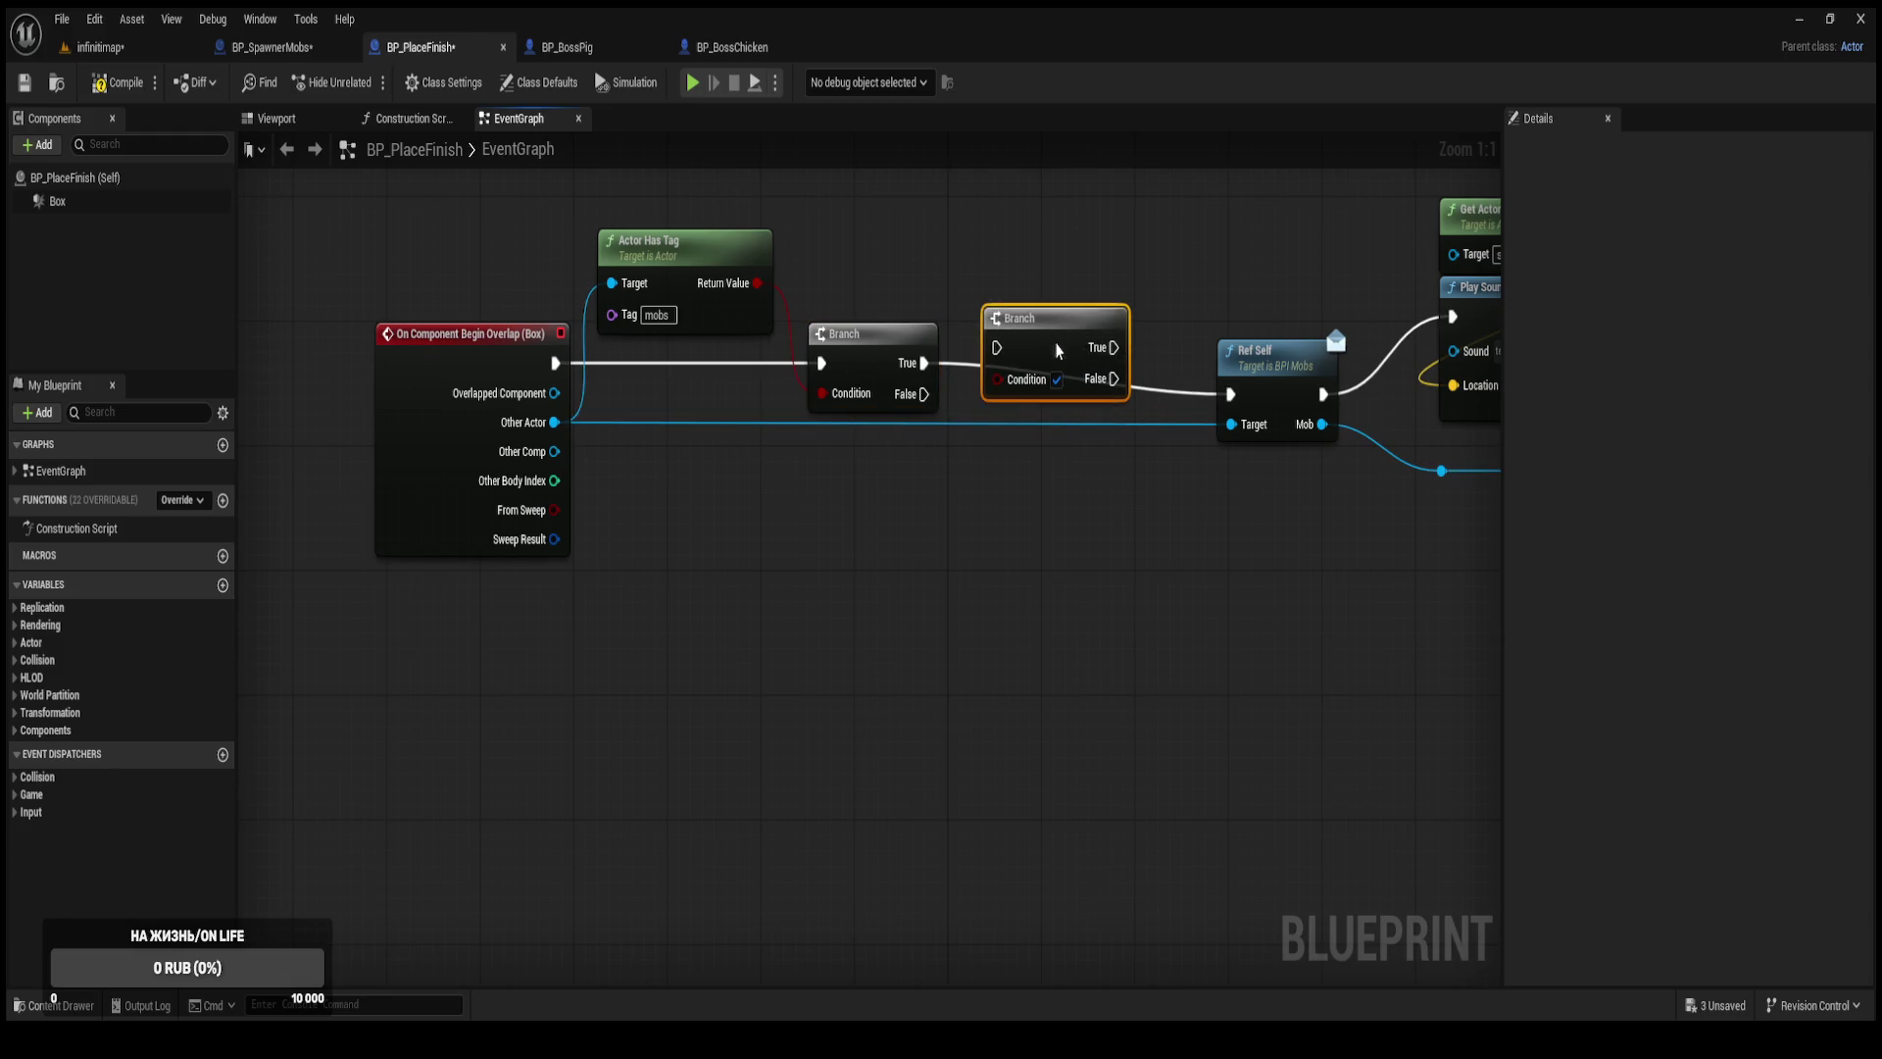
drag(997, 347, 924, 363)
drag(1115, 347, 1230, 394)
drag(1071, 335, 1074, 351)
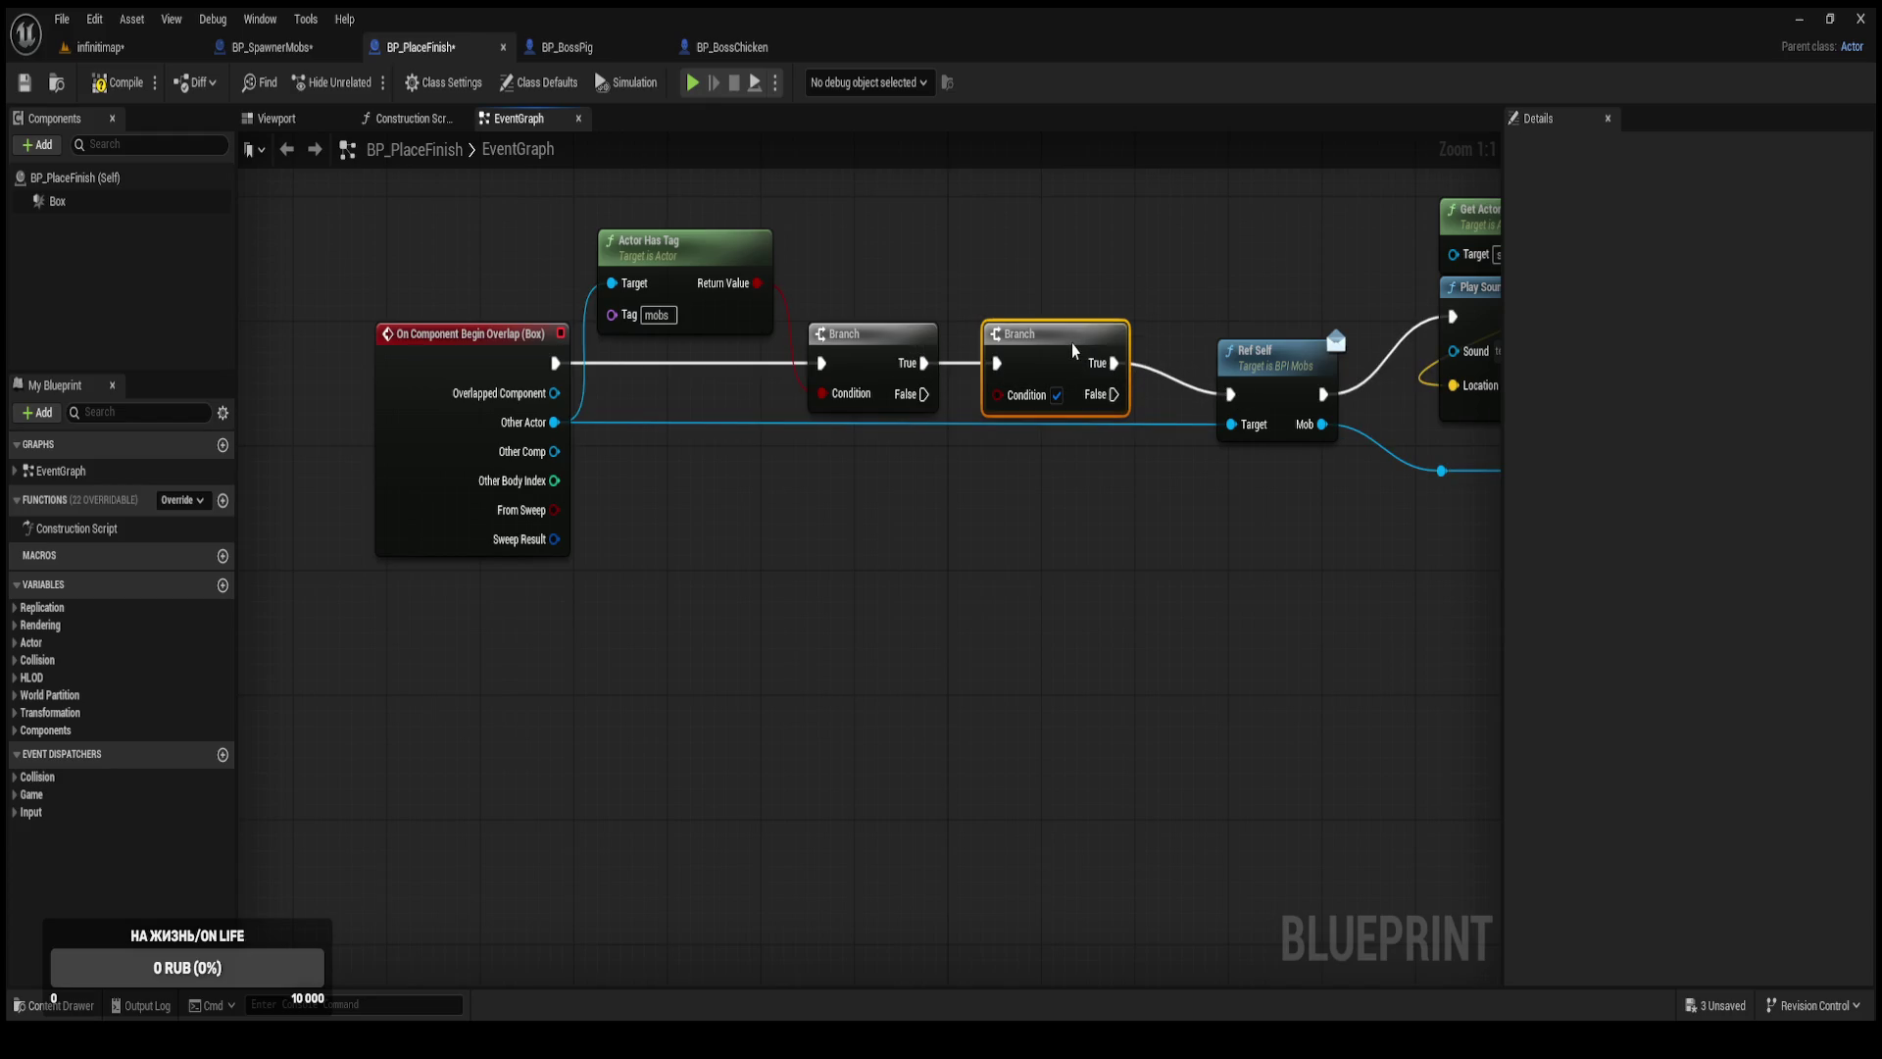
Duplicate Actor Has Tag with tag 'boss', targeting Other Actor and feeding the new Branch's Condition.
click(669, 277)
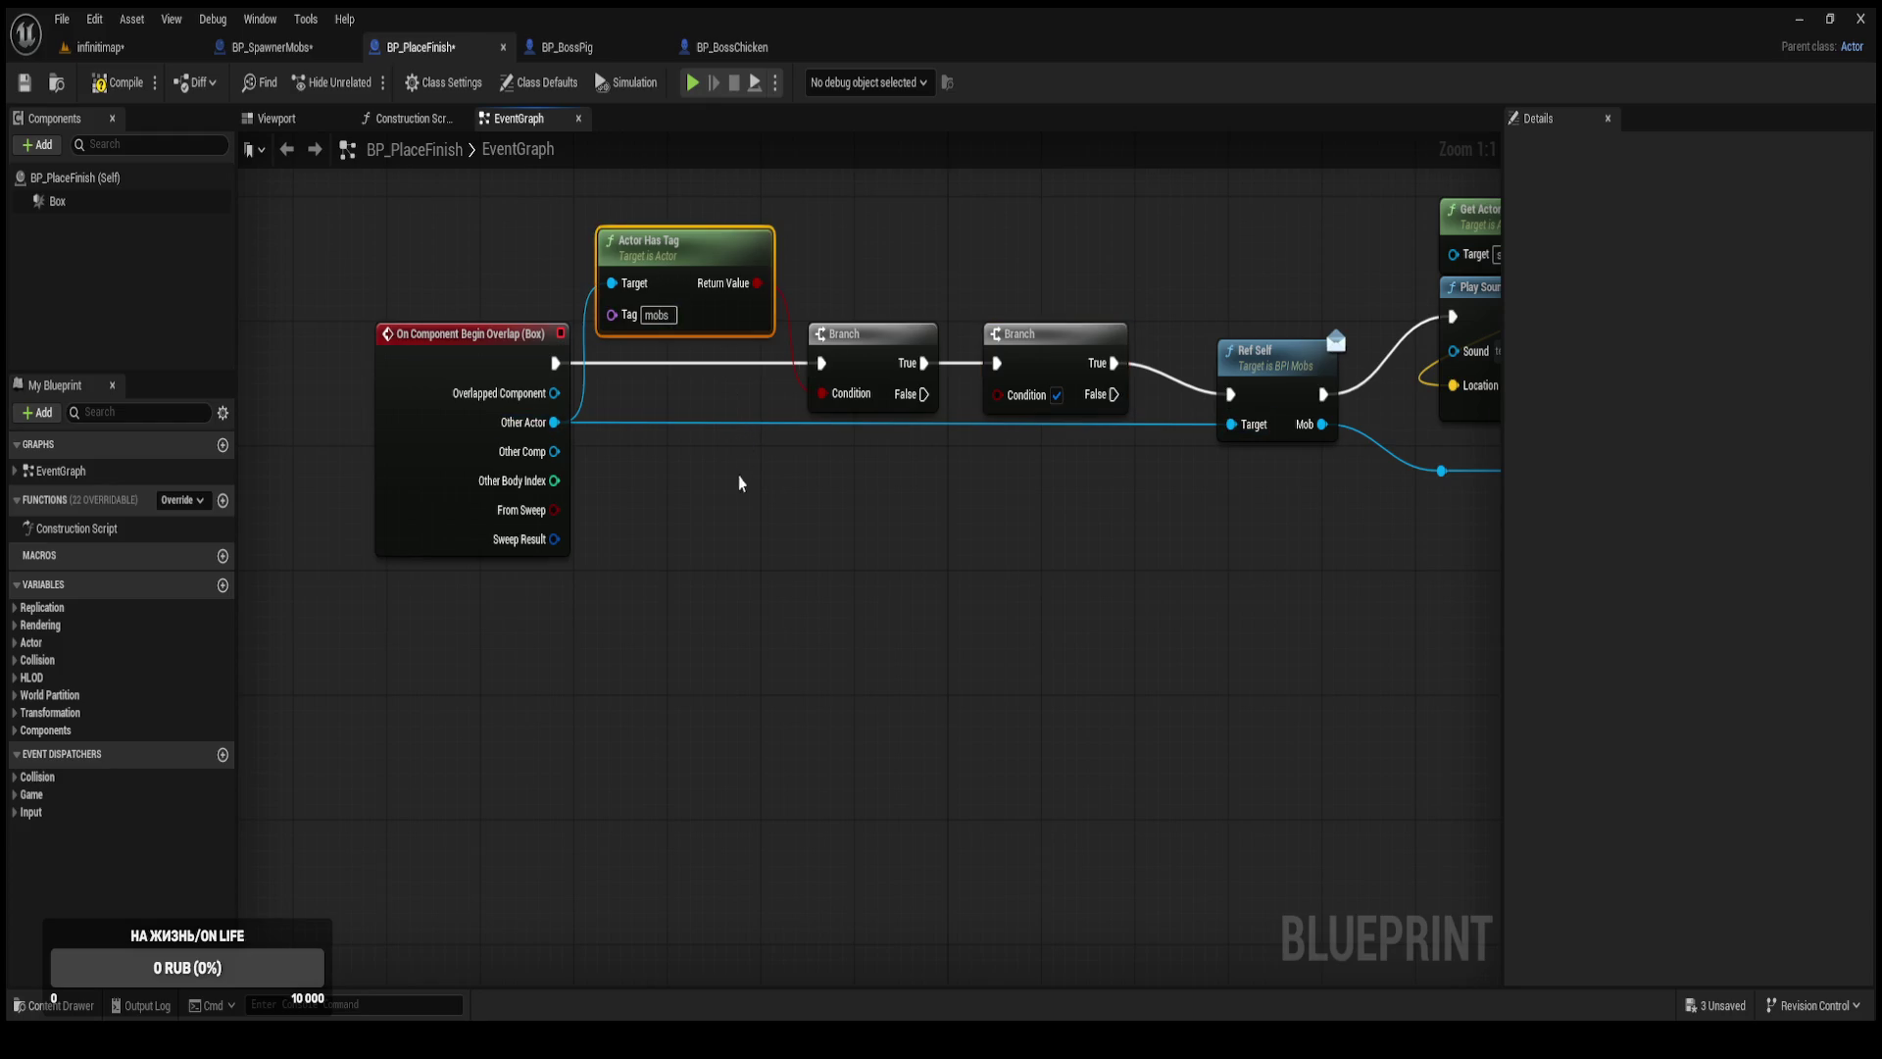
key(ctrl+d)
mouse_move(799, 534)
mouse_down()
mouse_move(649, 437)
mouse_move(558, 432)
mouse_up()
mouse_move(946, 532)
mouse_down()
mouse_move(1031, 439)
mouse_move(1027, 411)
mouse_up()
click(845, 564)
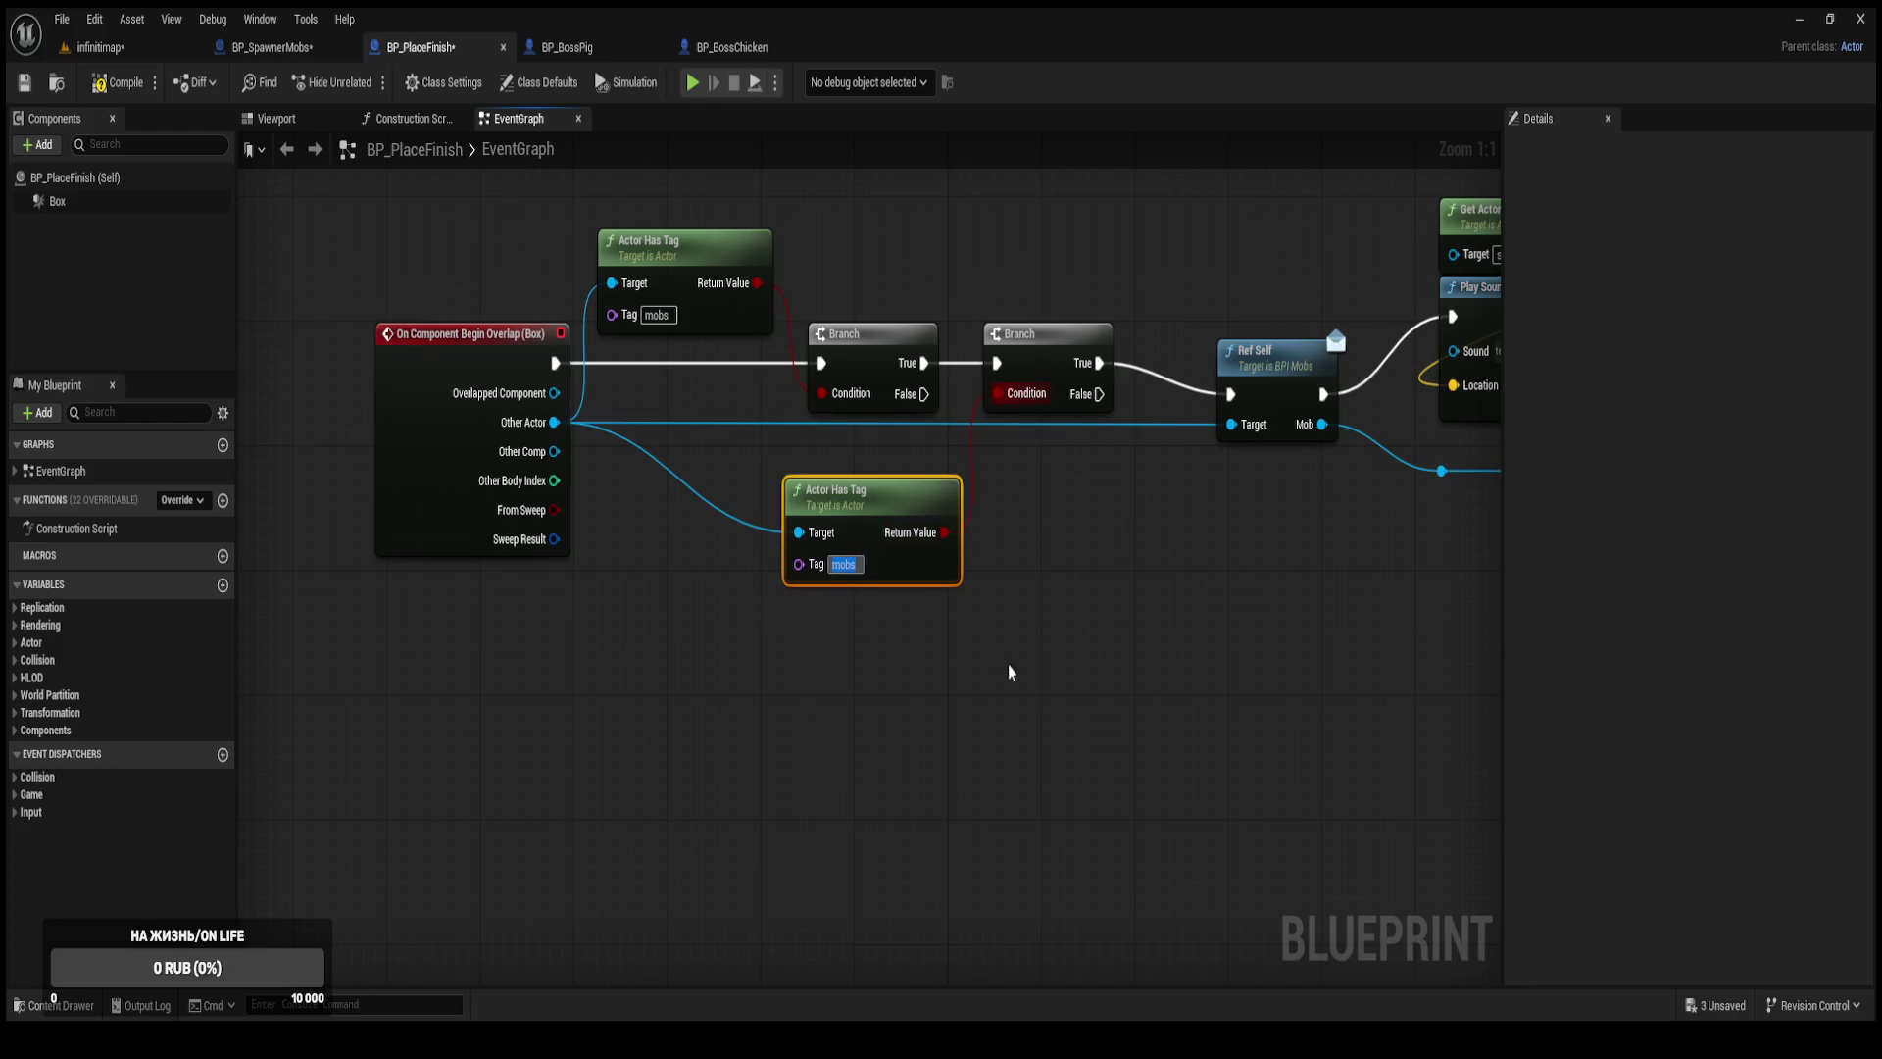
text(bas)
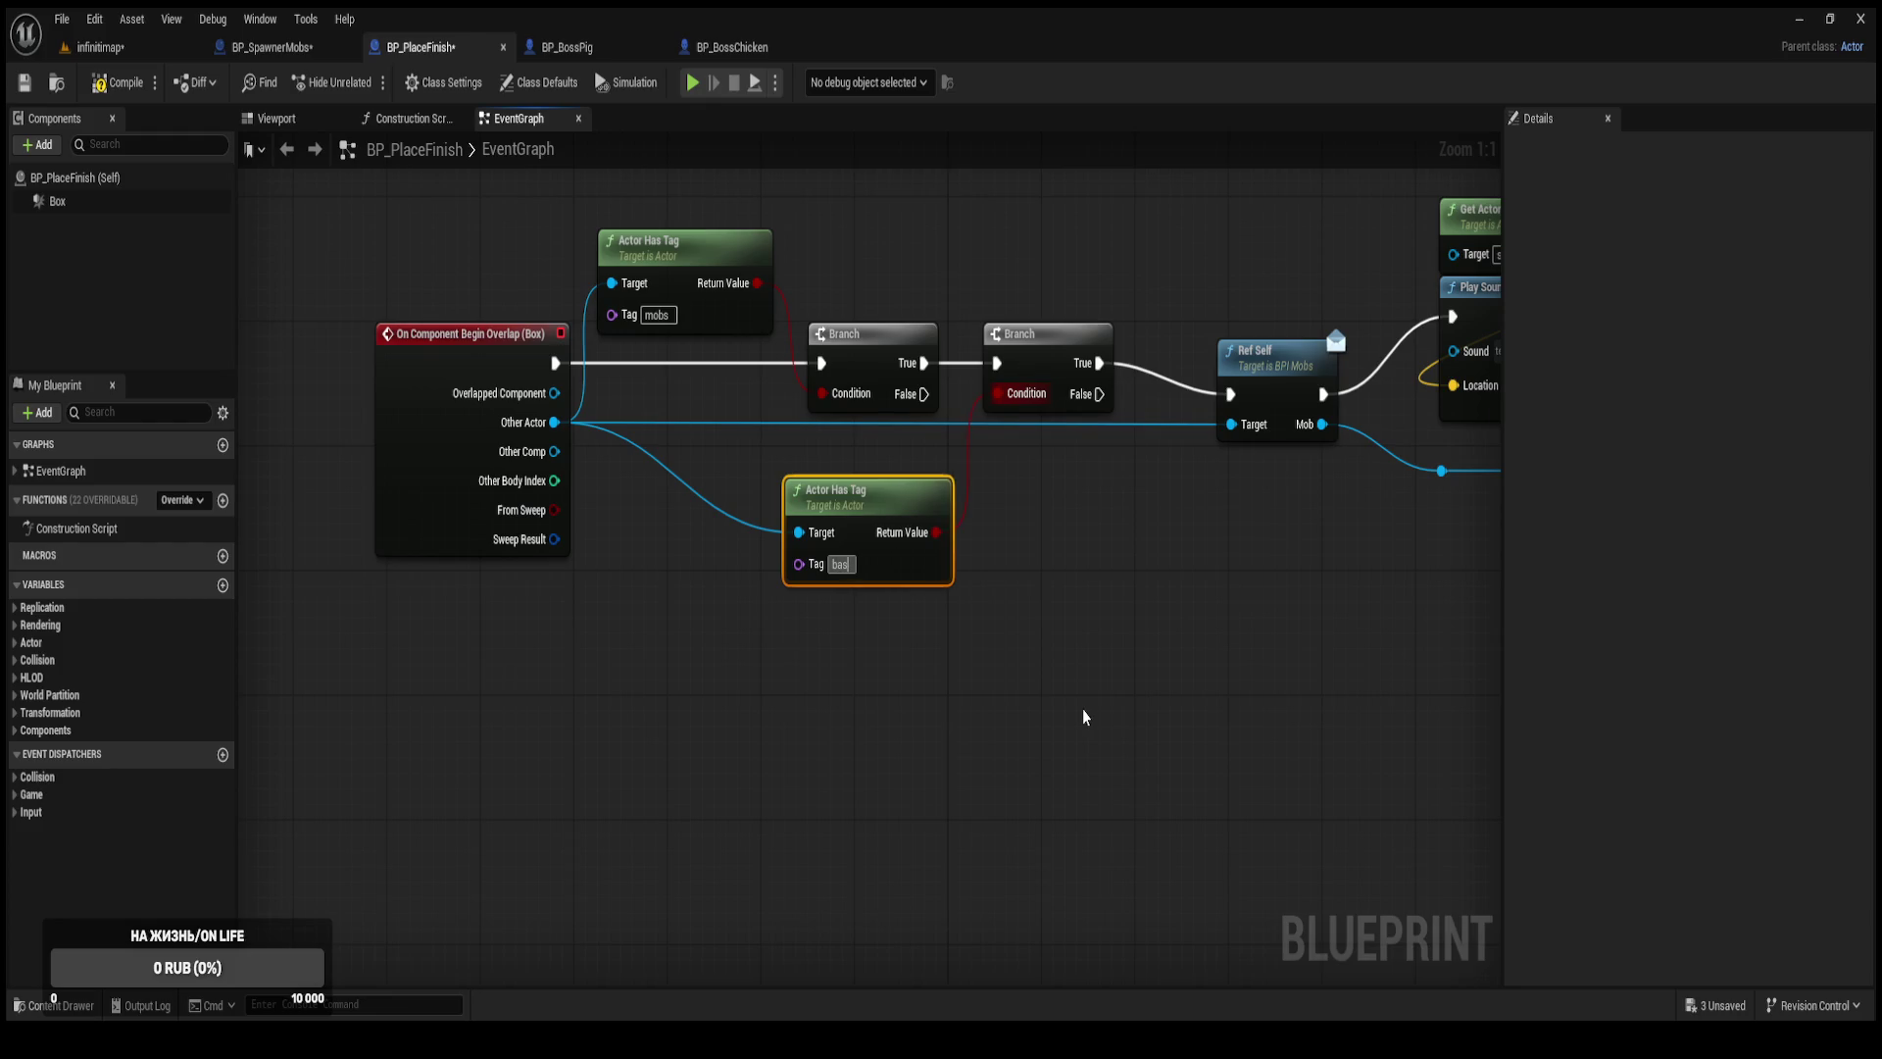
key(BackSpace)
key(BackSpace)
text(oss)
key(Return)
Wire the boss Branch's False to Ref Self and its True to a Hello Print String.
drag(1099, 393, 1215, 395)
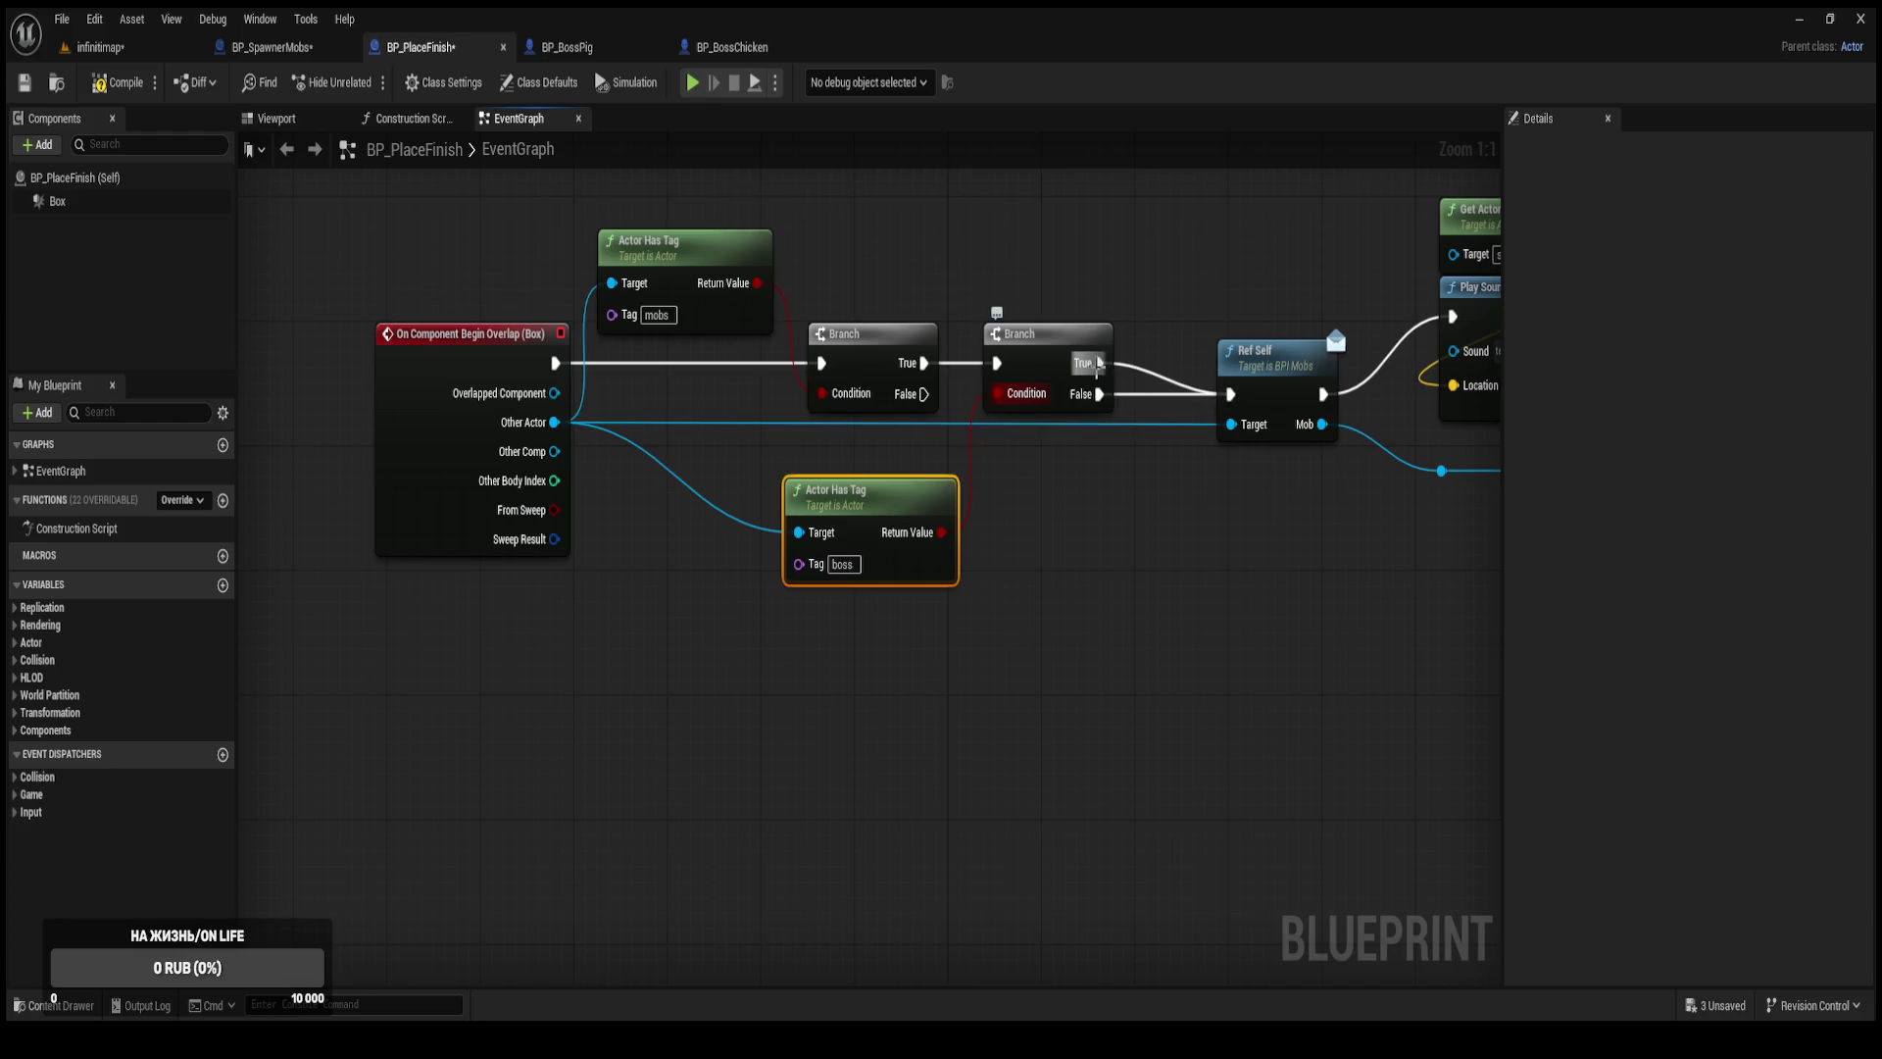
drag(1172, 311, 1029, 435)
mouse_move(943, 498)
mouse_down()
mouse_move(1262, 398)
mouse_move(990, 340)
mouse_move(1039, 235)
mouse_up()
Compile BP_PlaceFinish, save all assets, and return to the infinitimap level.
click(105, 84)
click(401, 230)
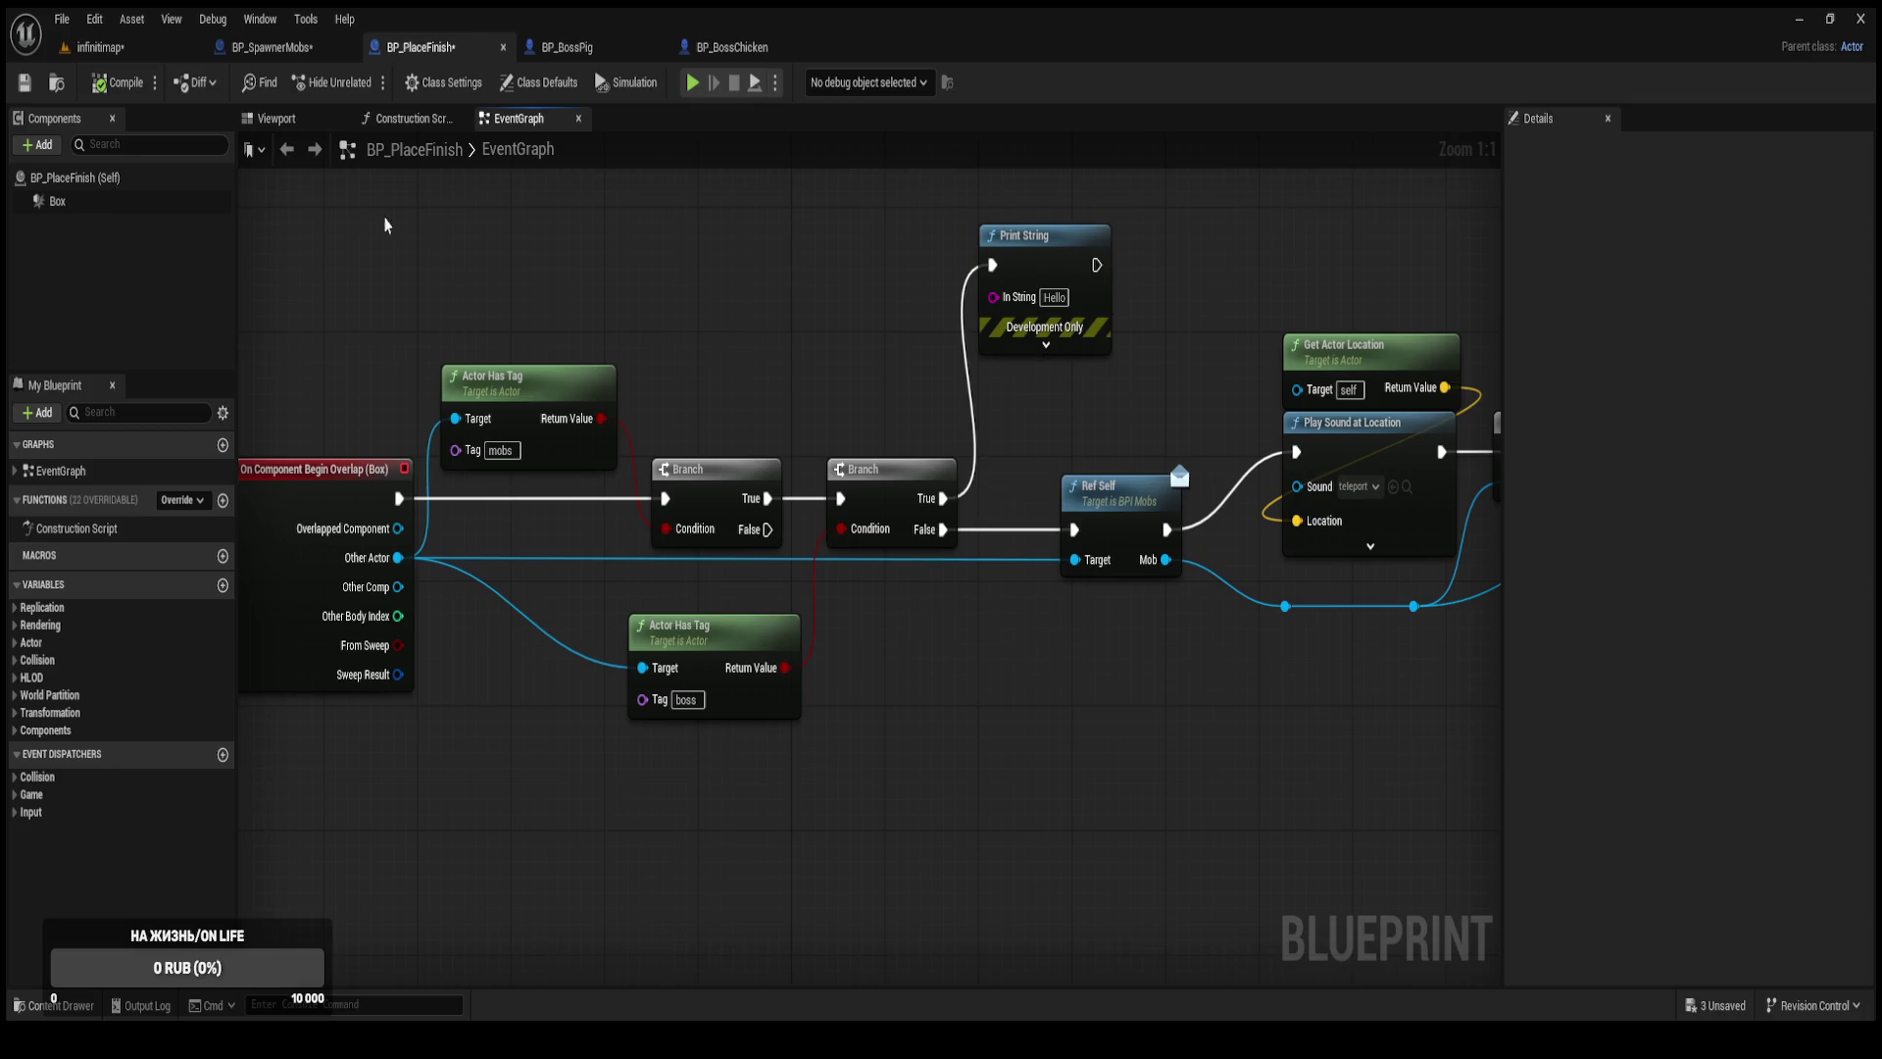
key(ctrl+shift+s)
click(187, 49)
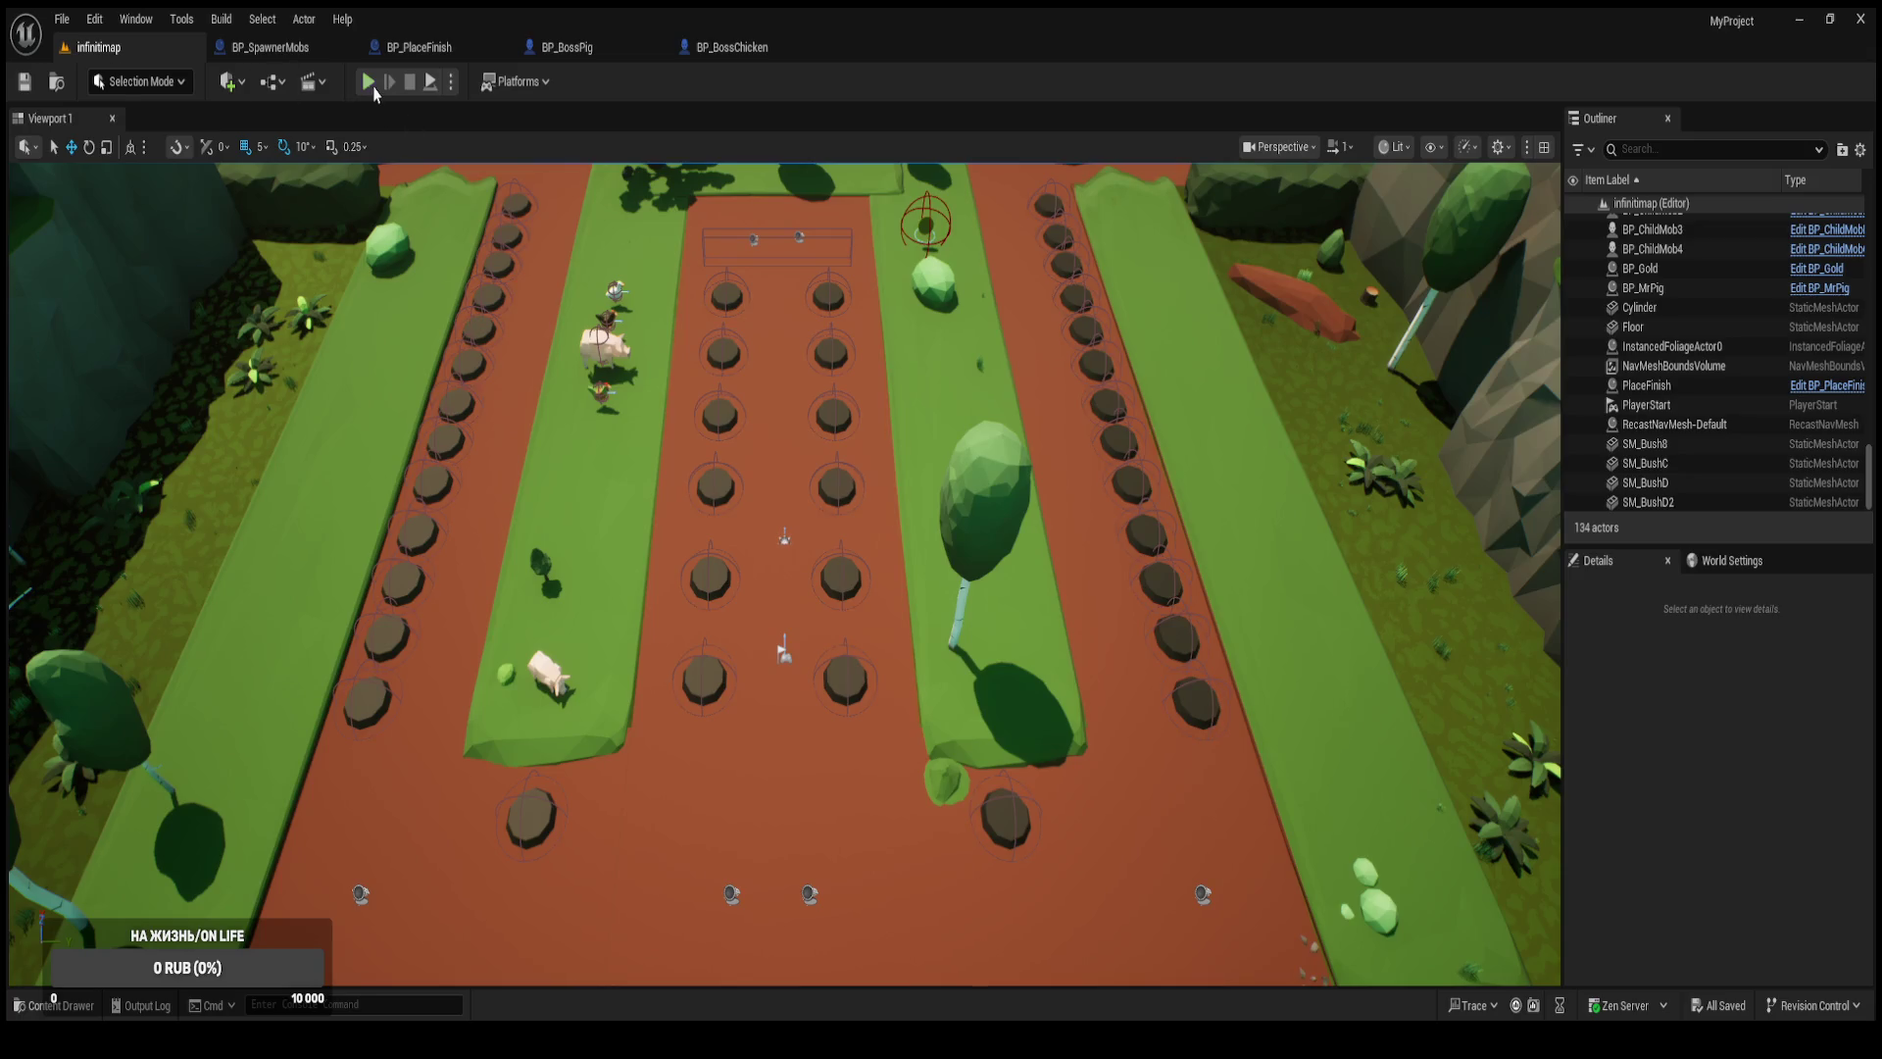
click(367, 86)
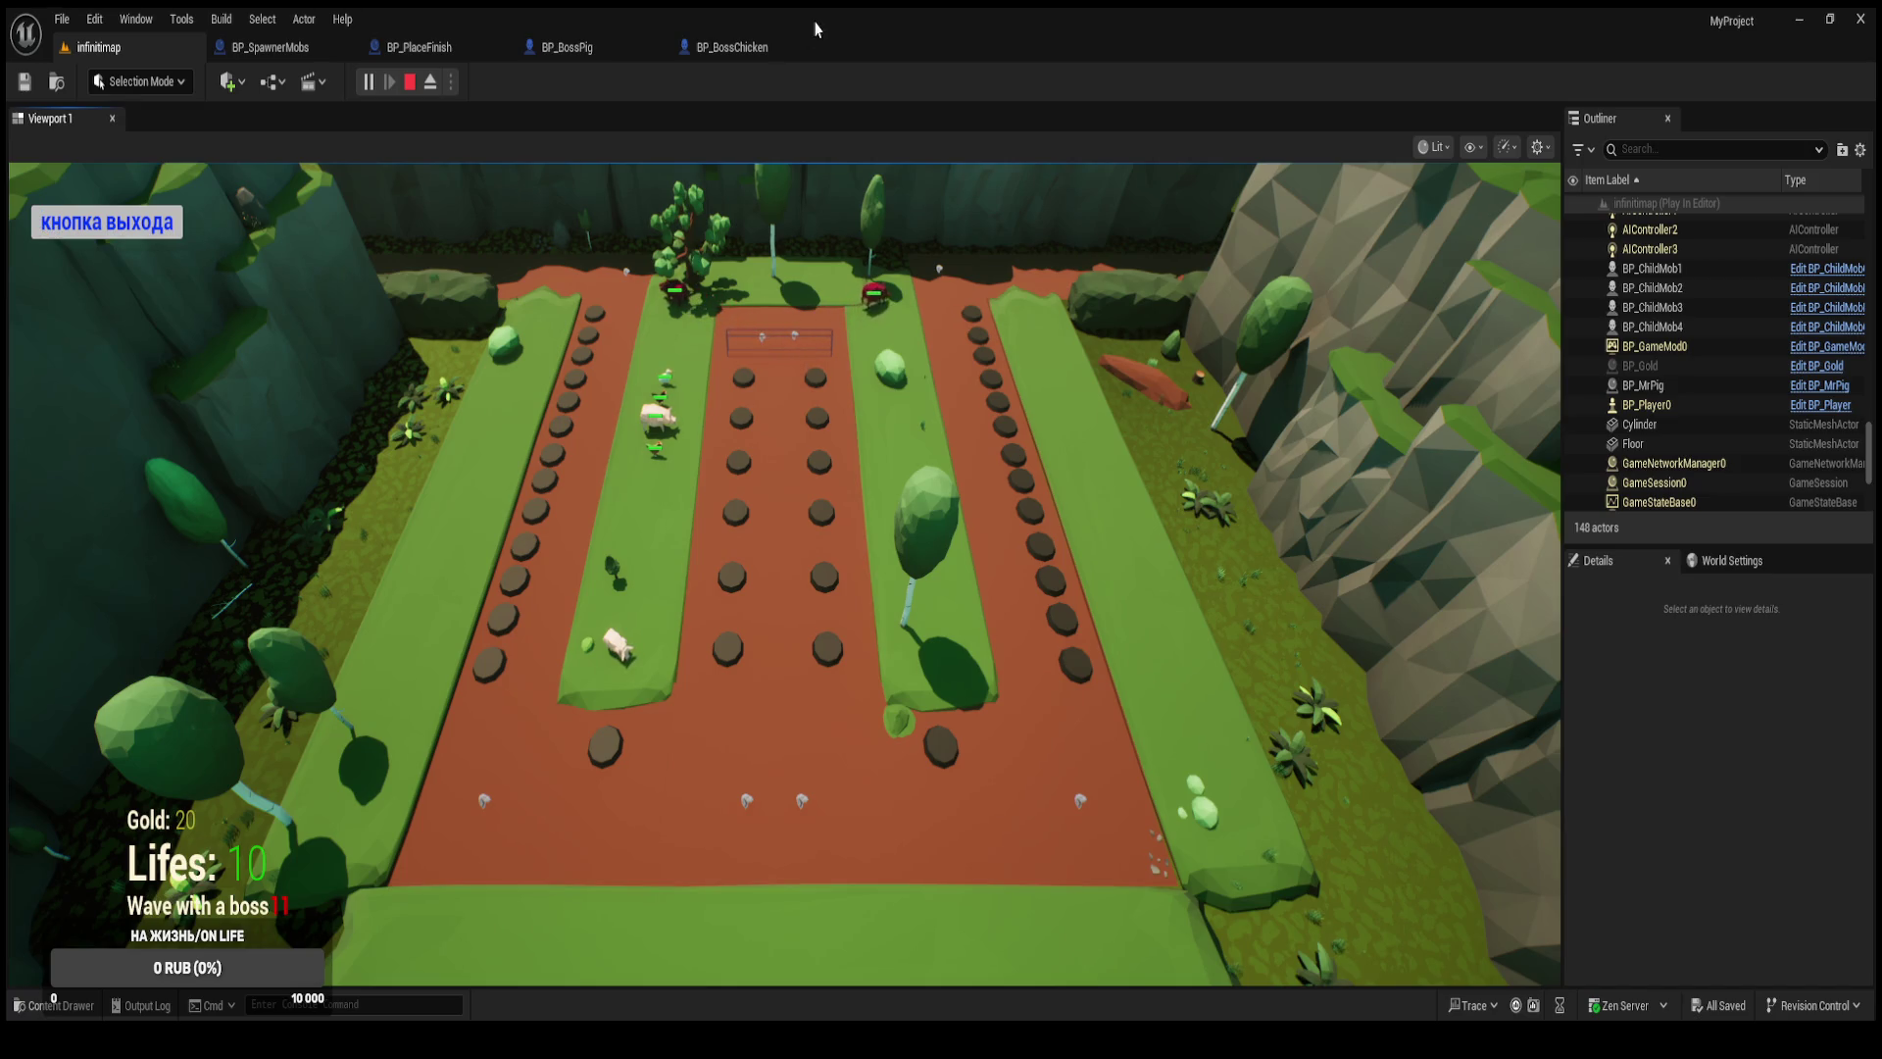
click(147, 227)
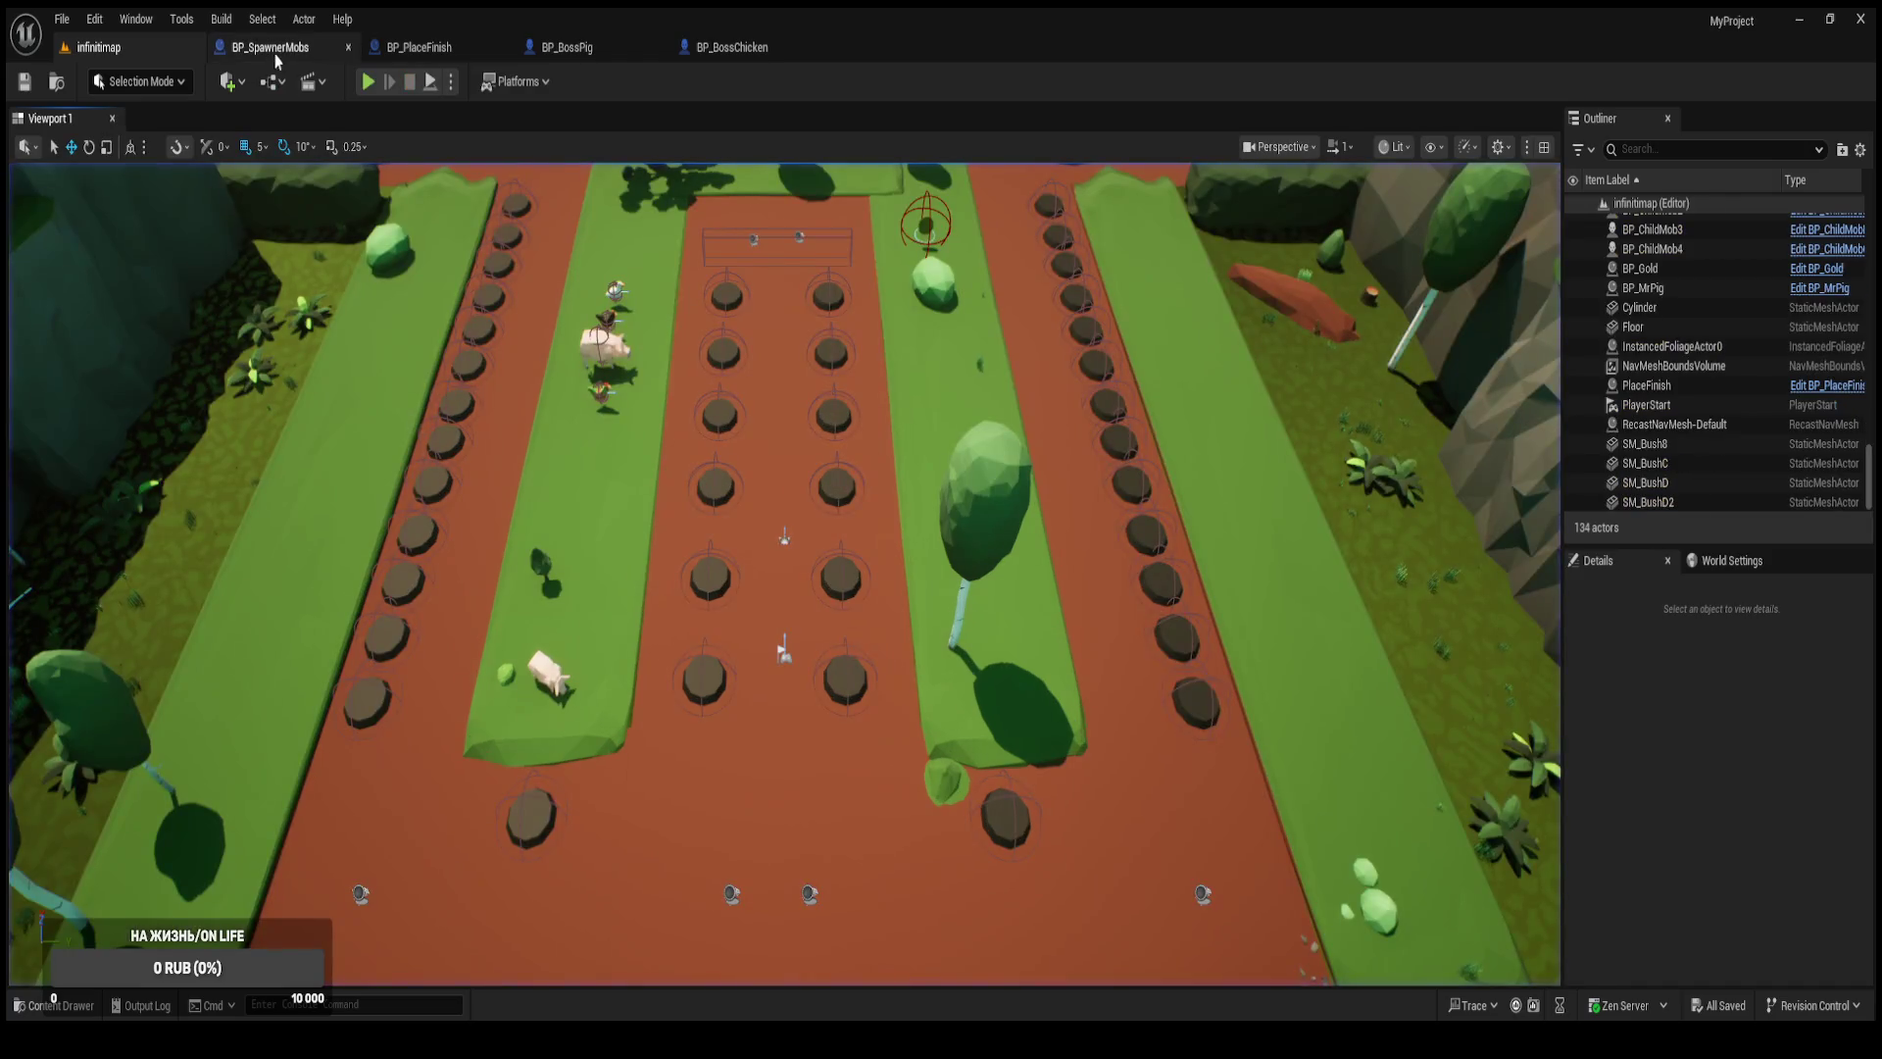
Lower BP_SpawnerMobs' Waves Count default from 11 to 1.
click(284, 46)
click(135, 45)
click(314, 49)
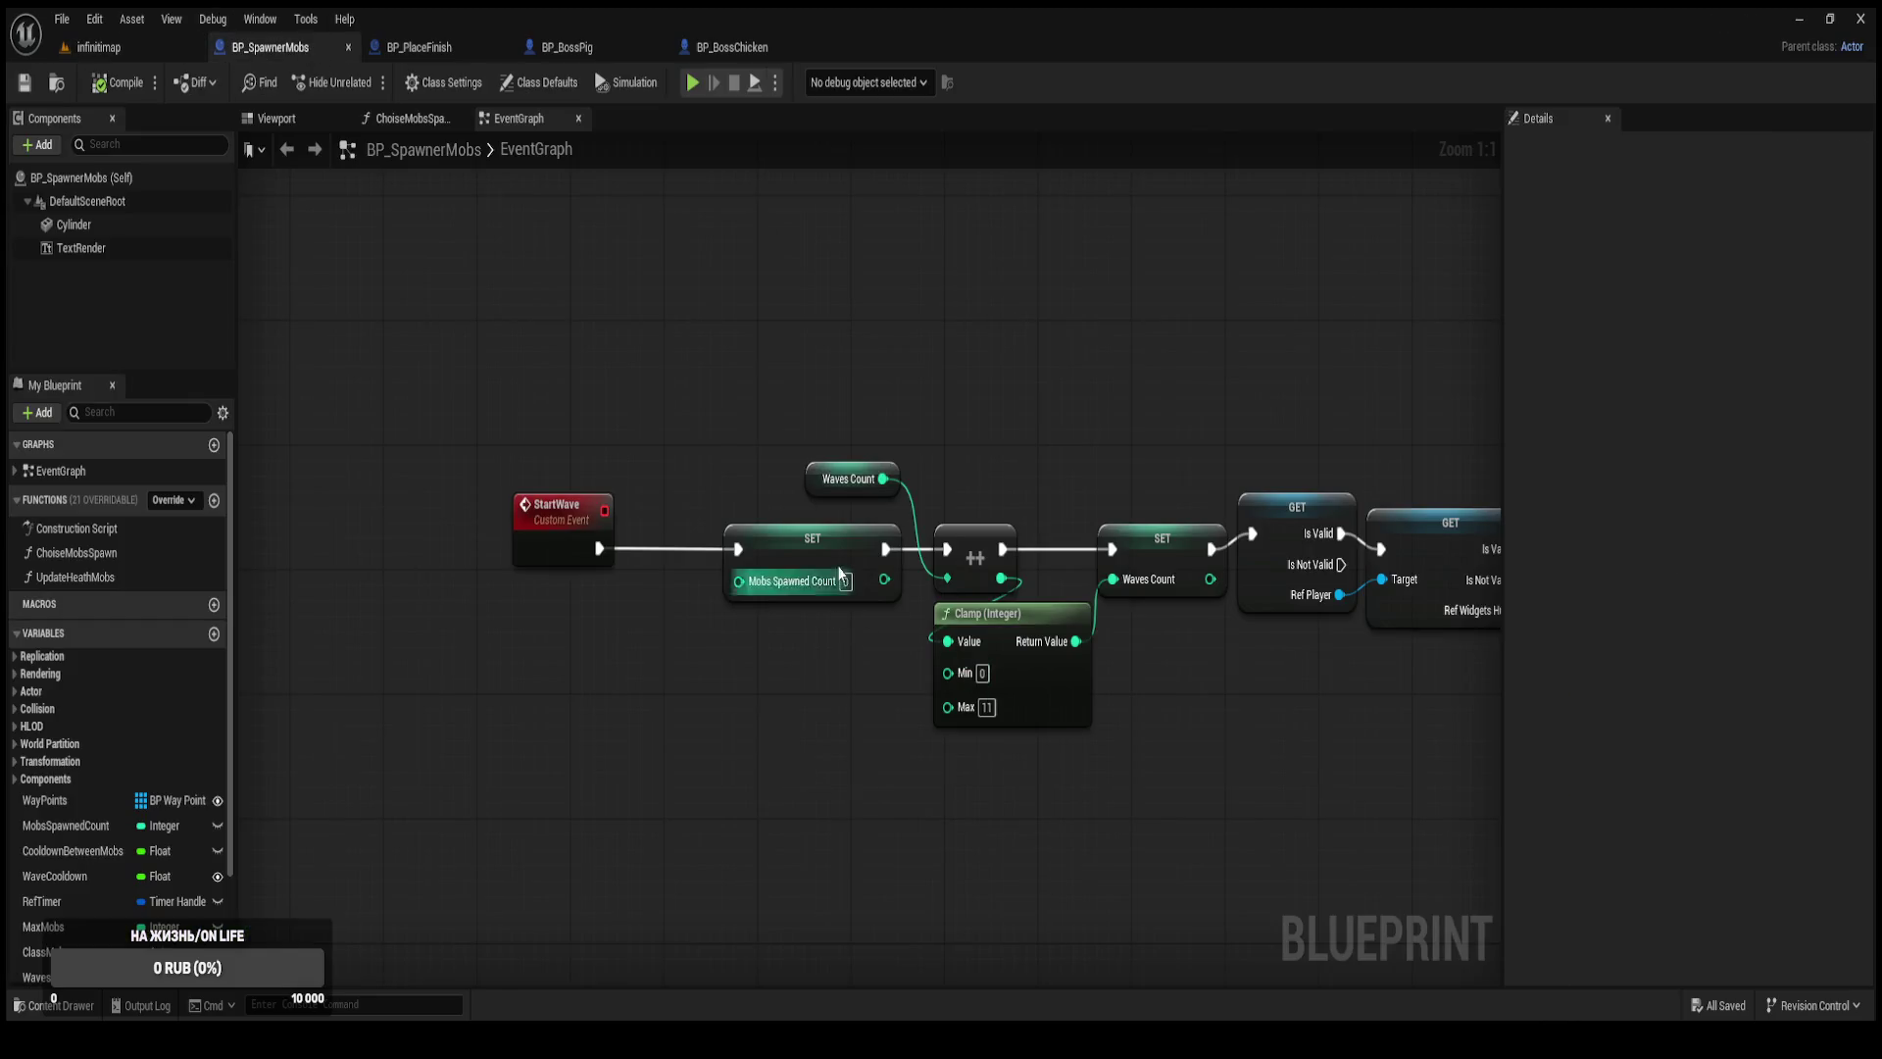
click(811, 487)
click(1754, 680)
text(1)
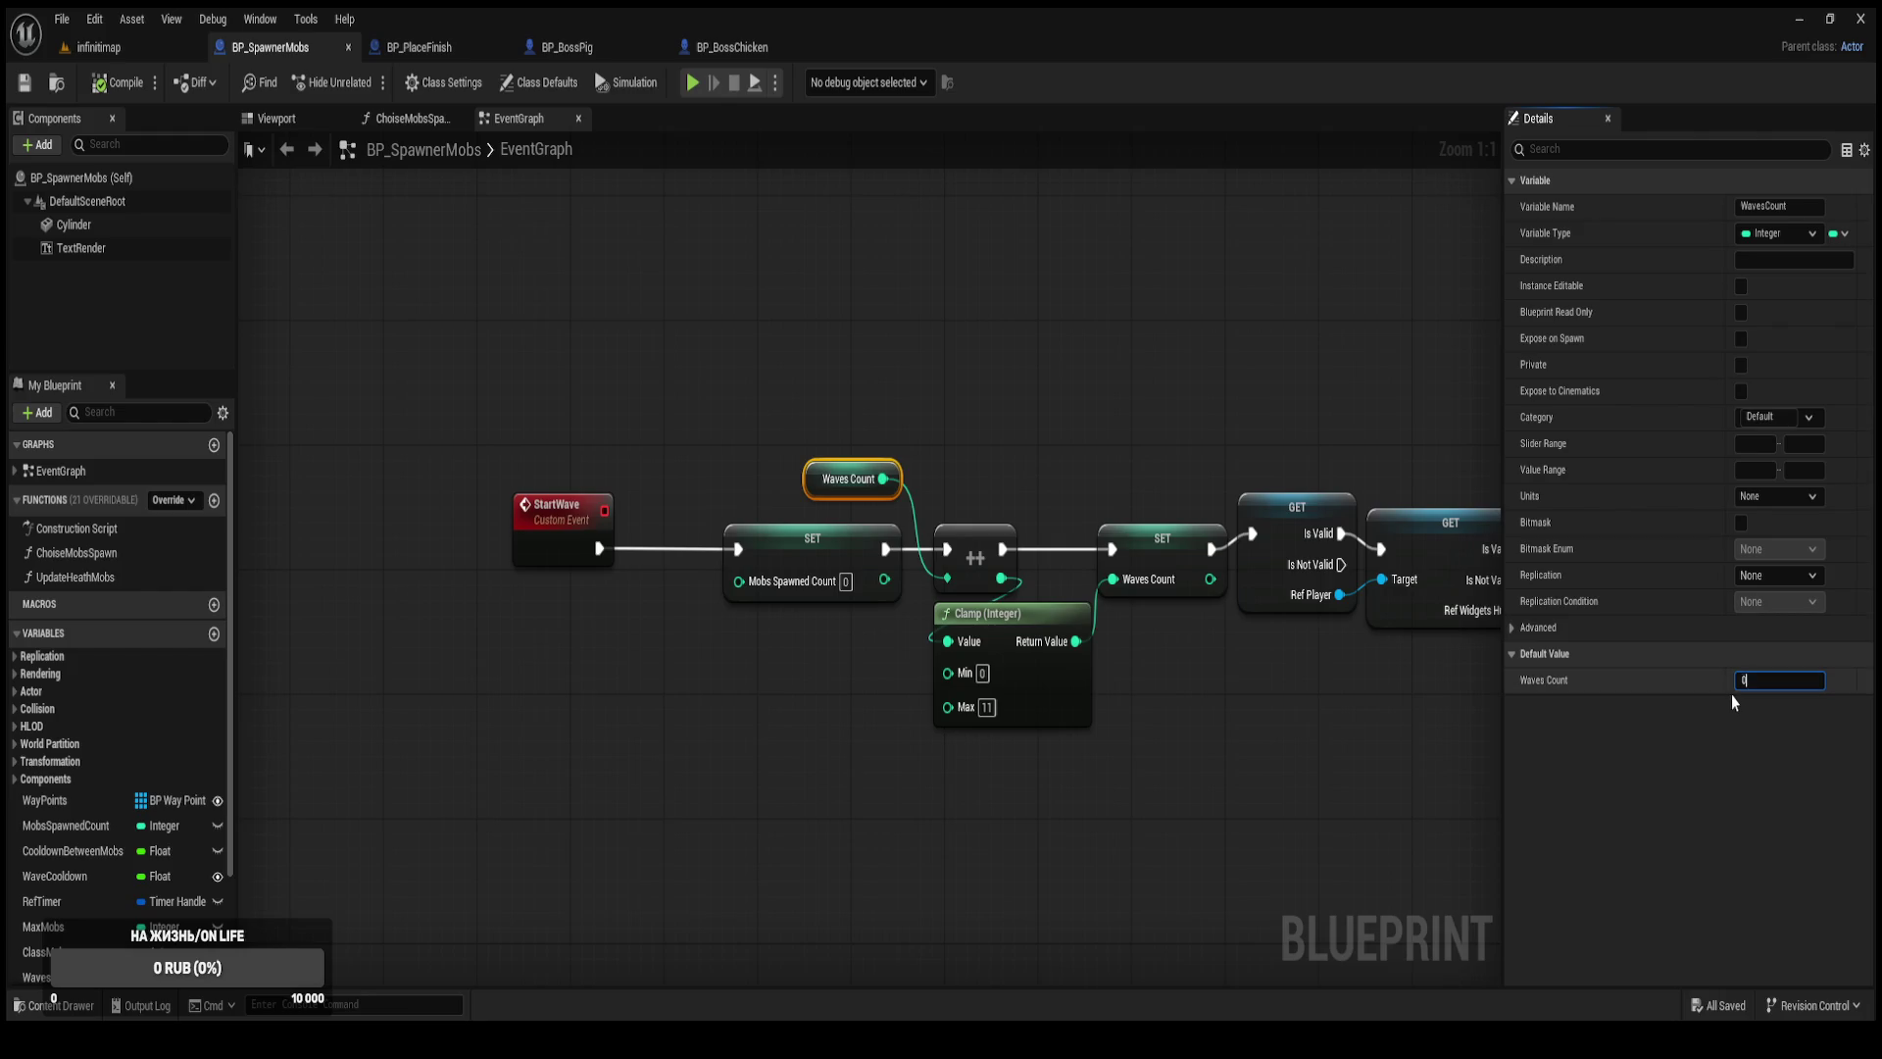
Play-test the regular waves; mobs reach the finish and lives drop to 8.
click(122, 51)
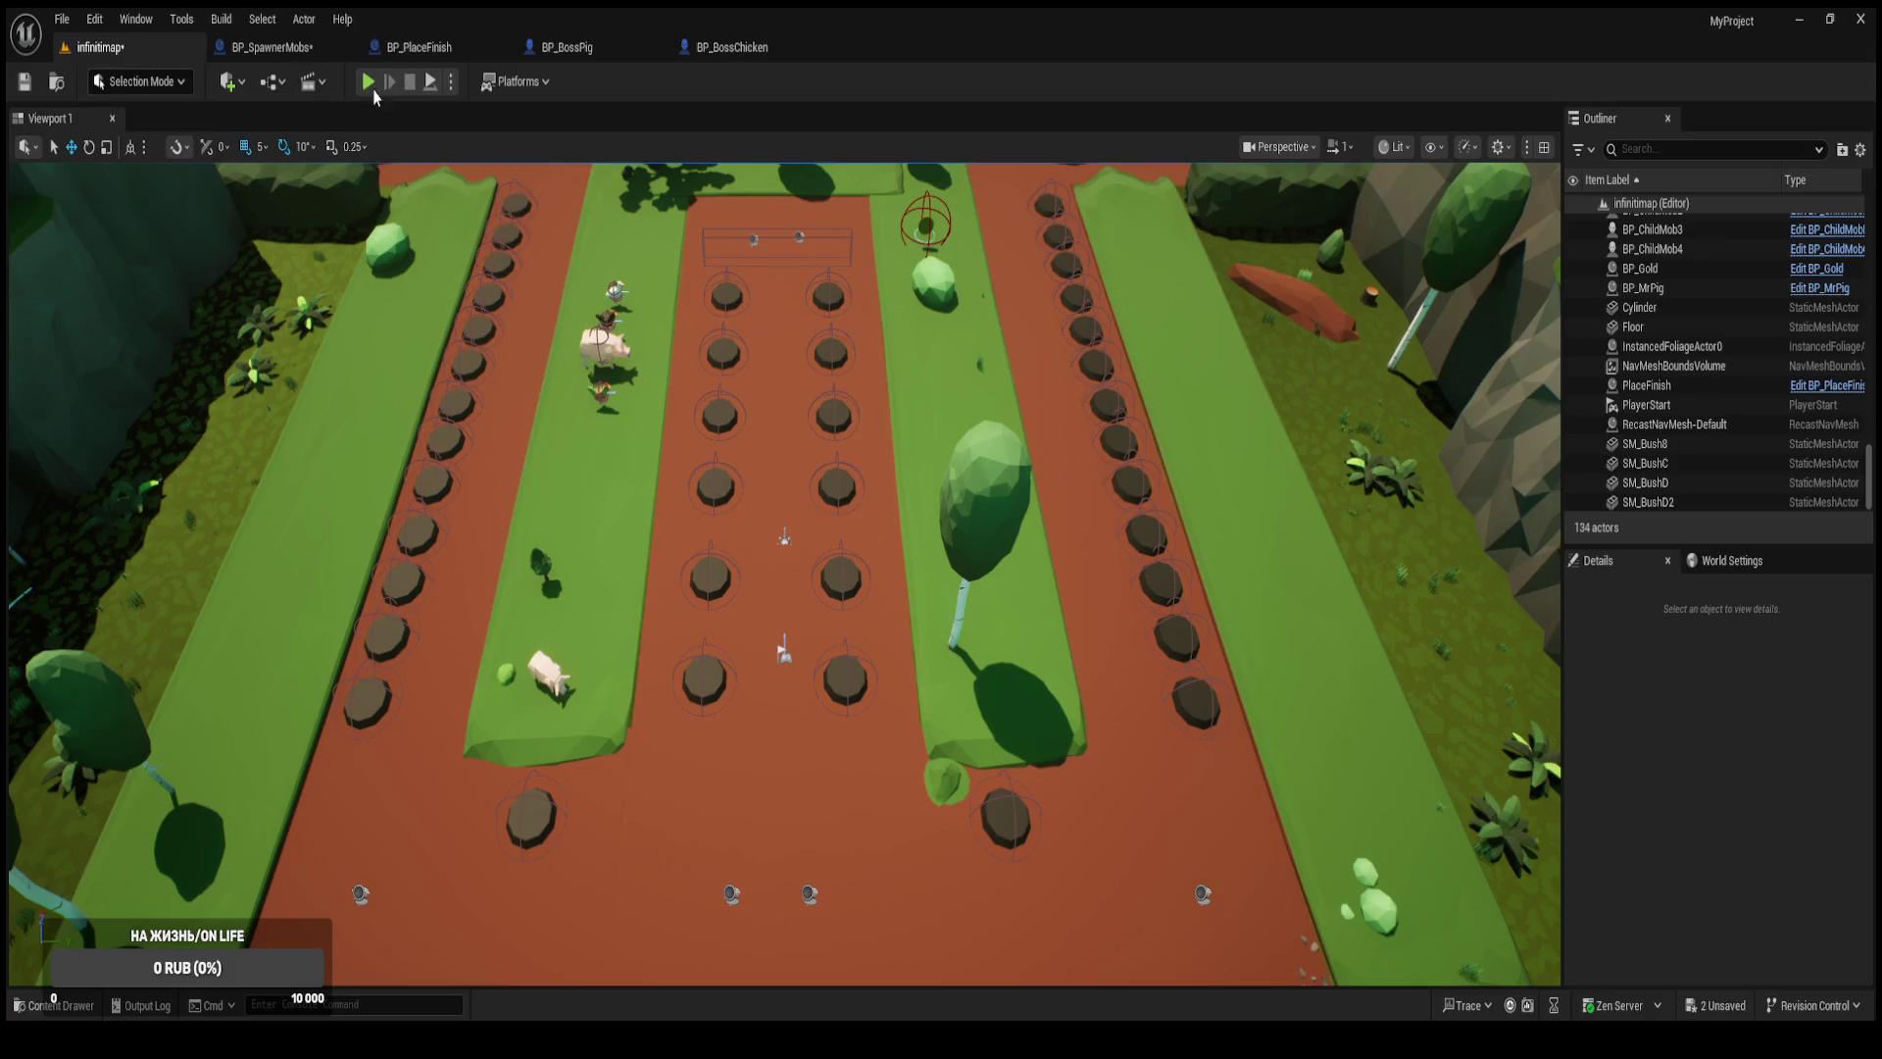
click(371, 86)
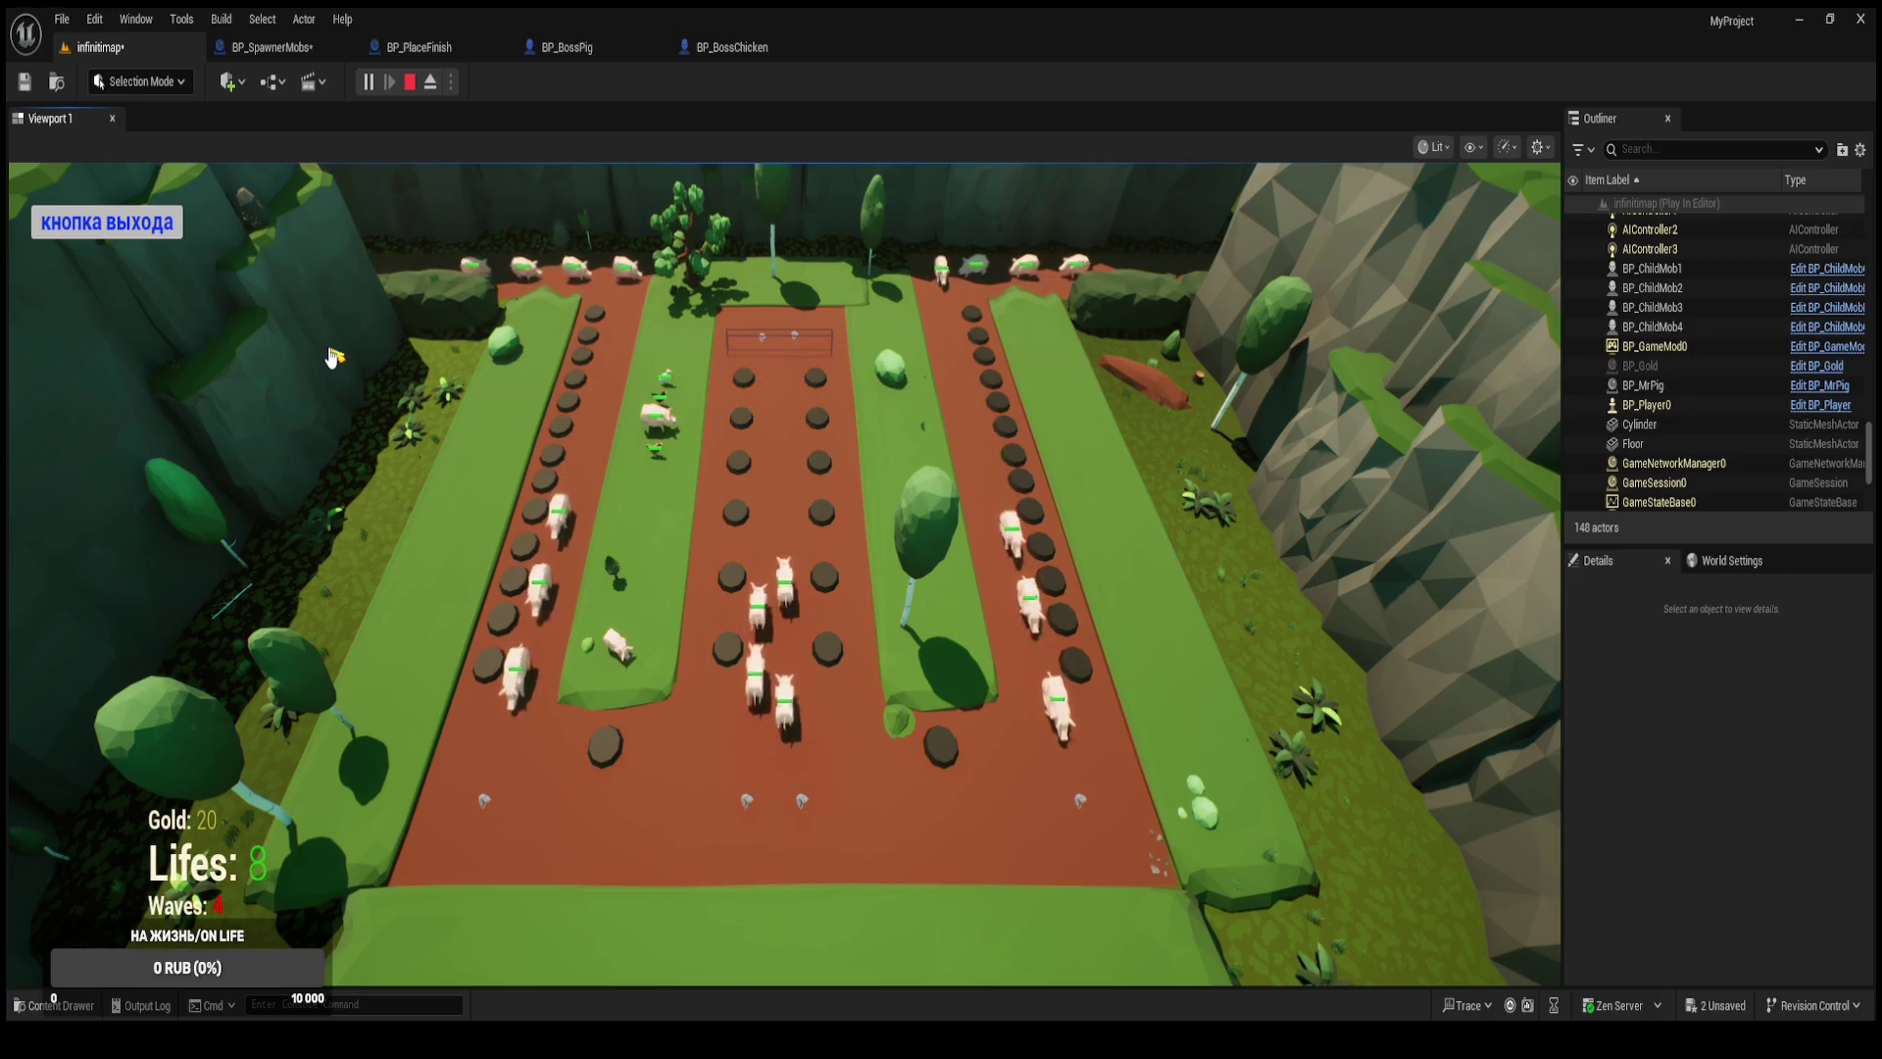
click(105, 225)
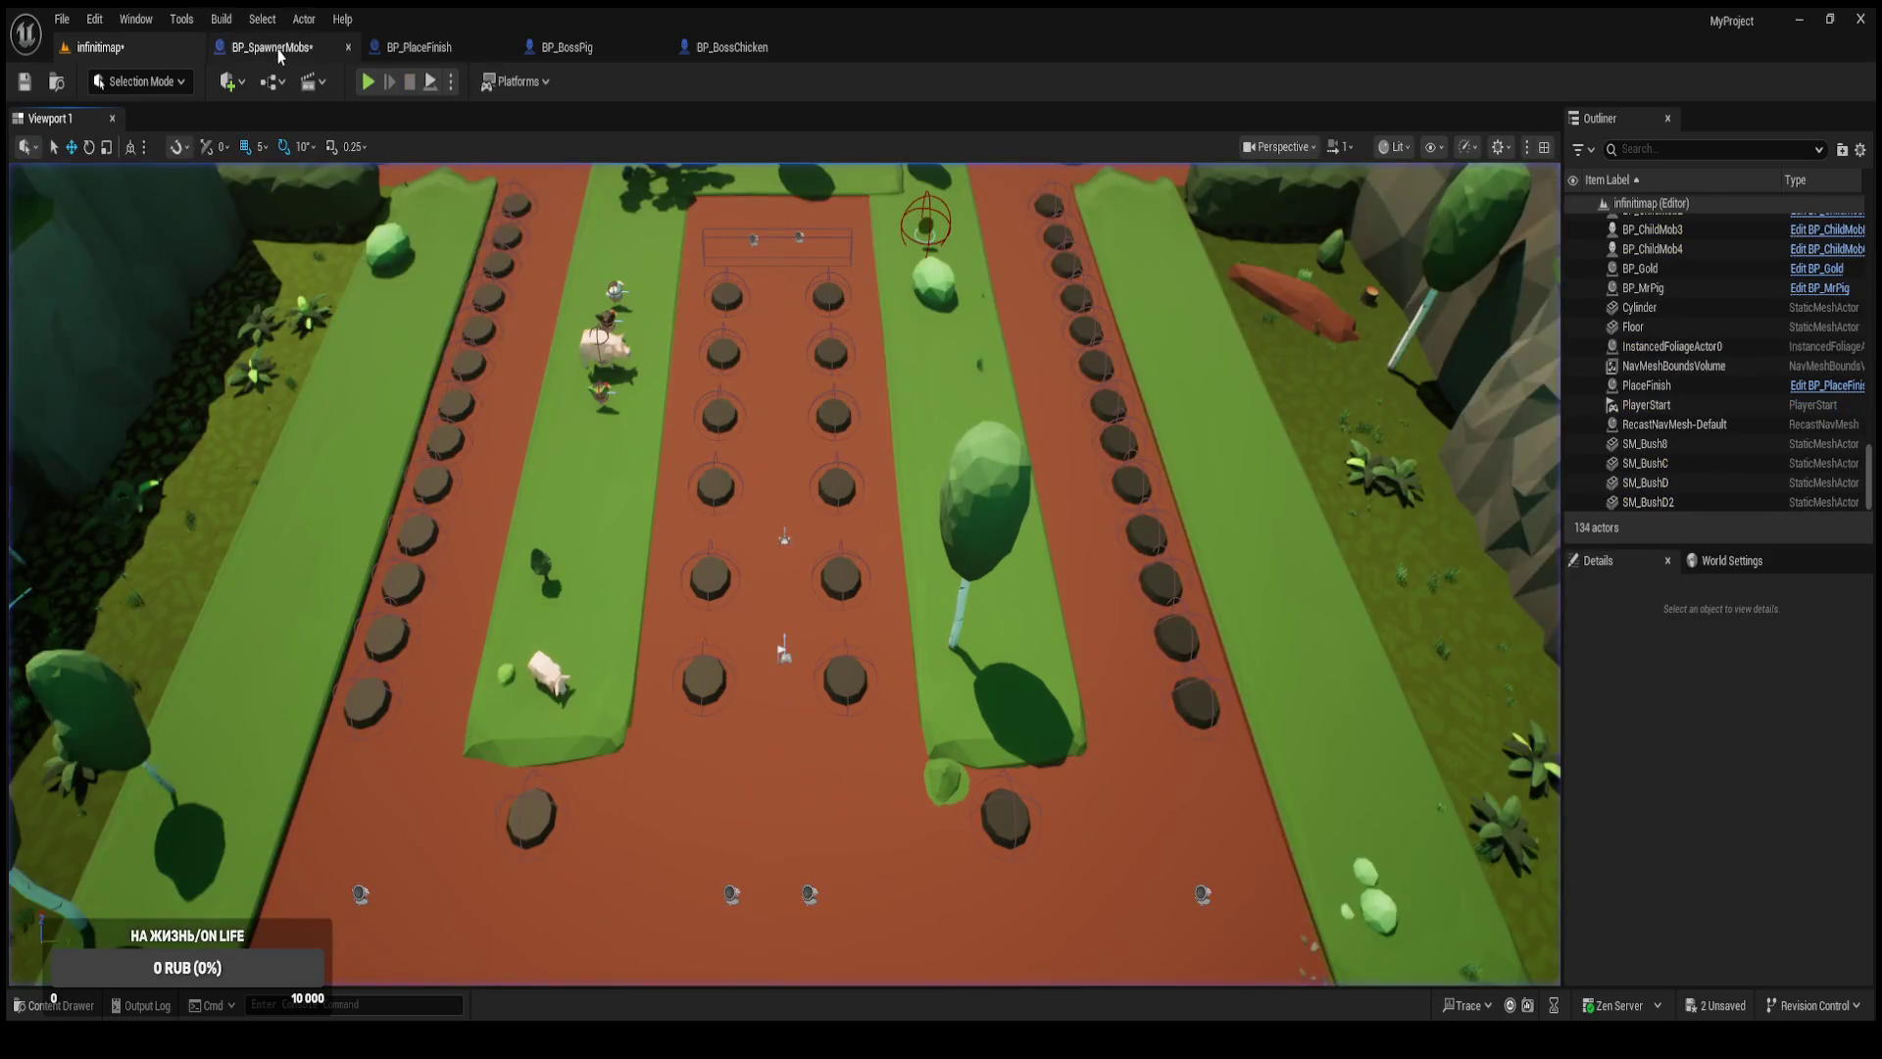
Review the wave-update and spawn nodes in BP_SpawnerMobs' graph.
click(271, 47)
scroll(719, 462, down, 2)
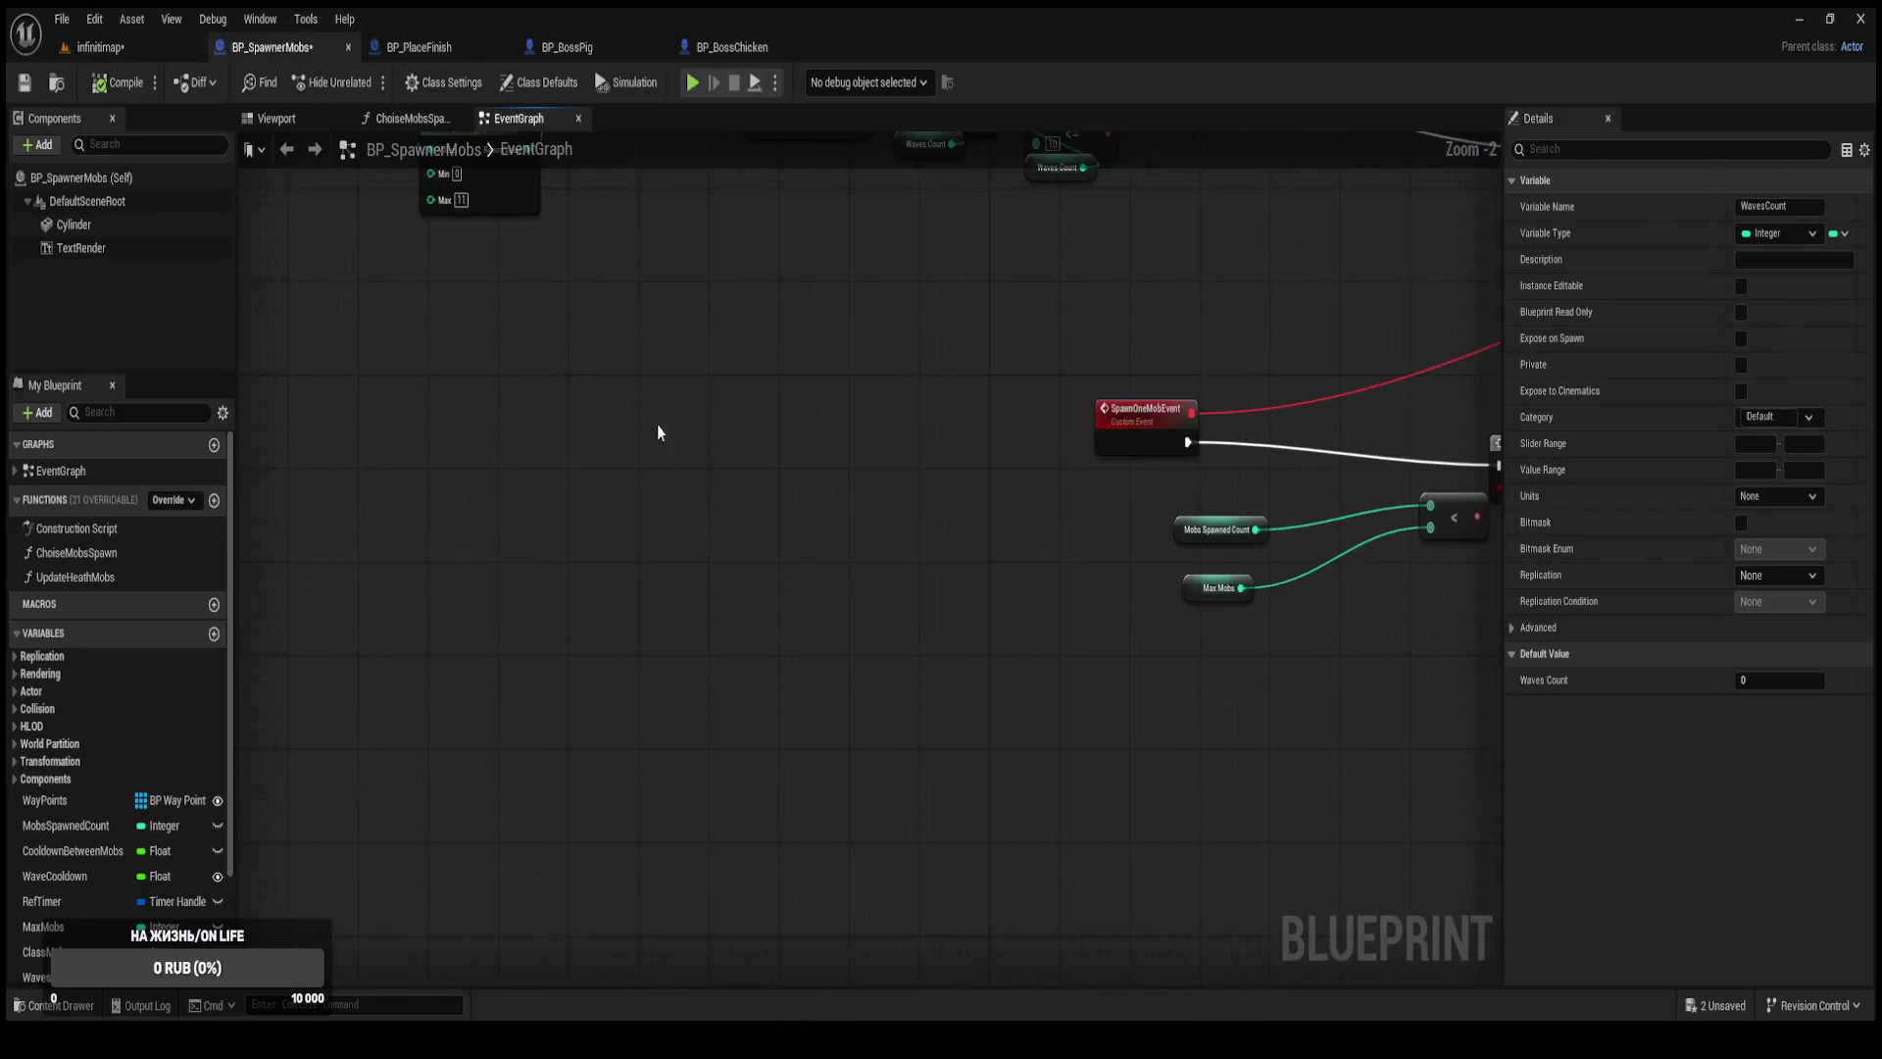
scroll(783, 514, down, 2)
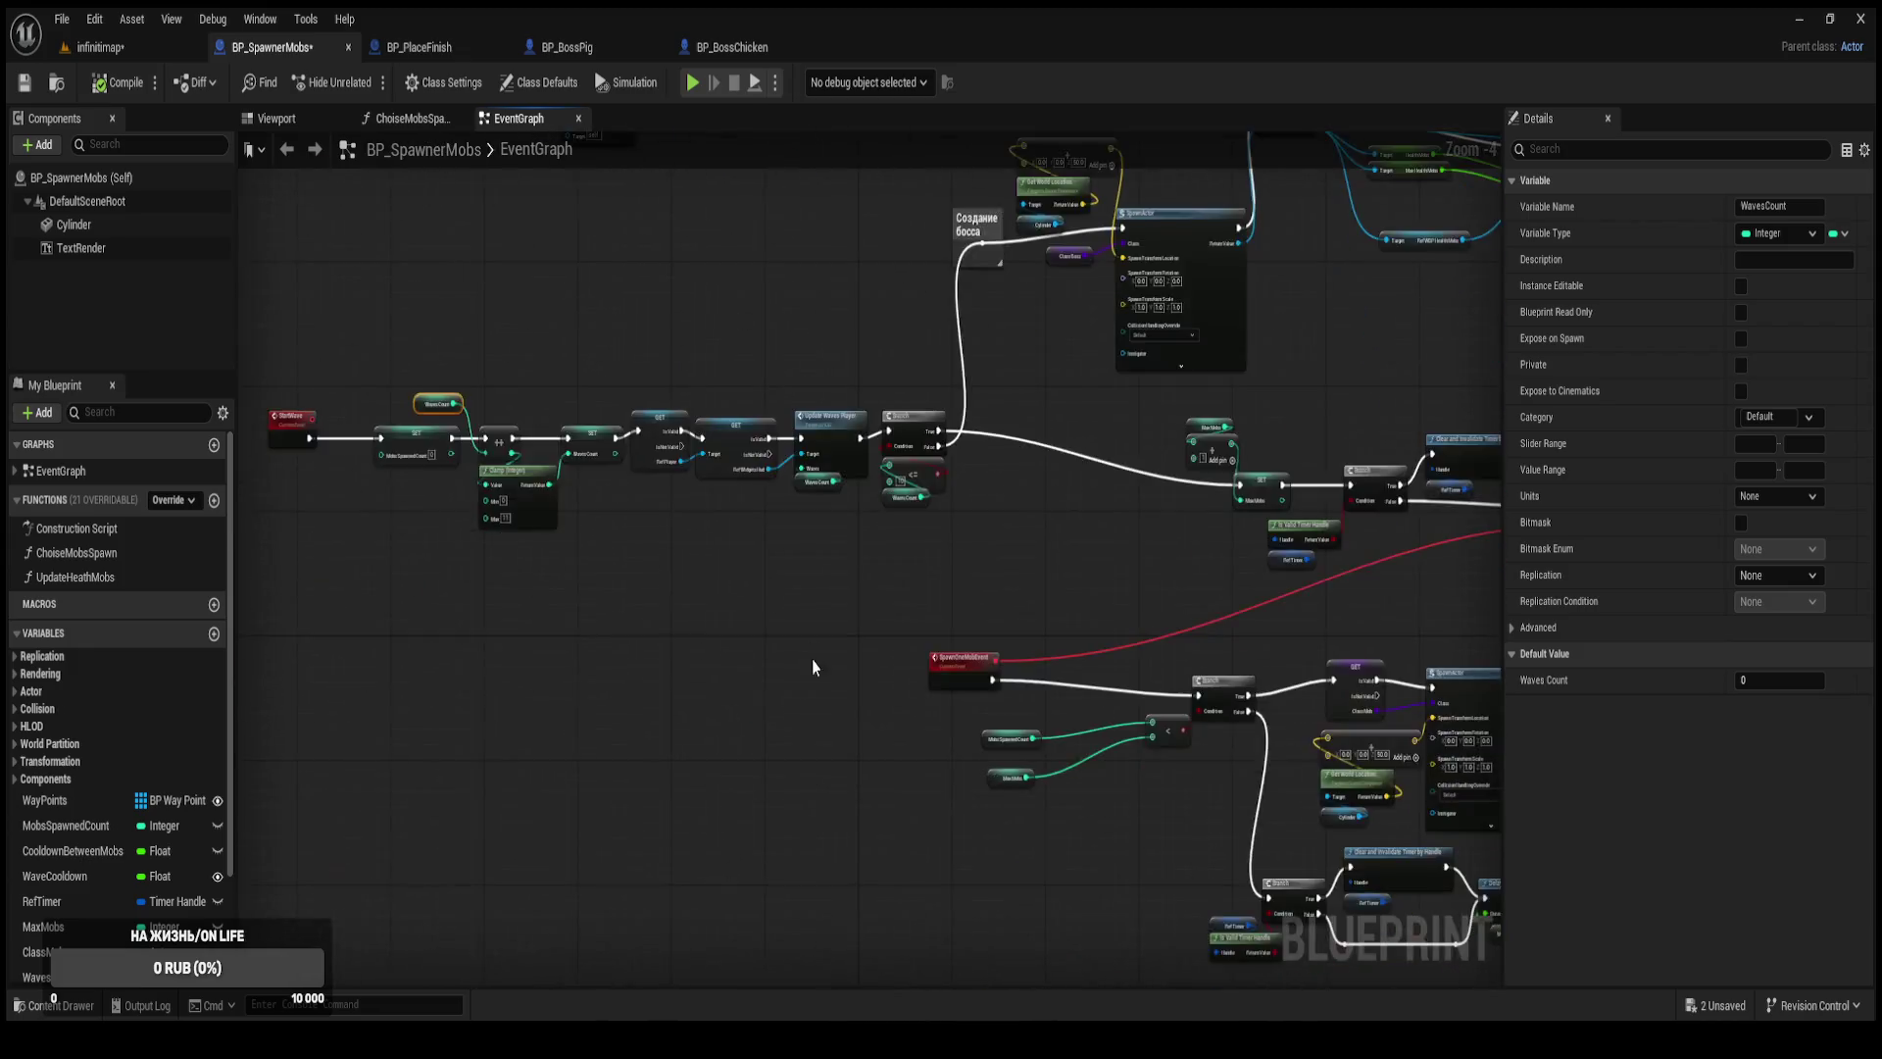
scroll(733, 730, up, 2)
scroll(672, 667, down, 7)
scroll(903, 622, up, 2)
scroll(891, 579, up, 4)
mouse_move(750, 626)
mouse_down()
mouse_move(722, 622)
mouse_move(915, 673)
mouse_move(844, 512)
mouse_move(863, 498)
mouse_up()
Check BP_BossPig's tags, then delete the Hello Print String in BP_PlaceFinish.
click(579, 48)
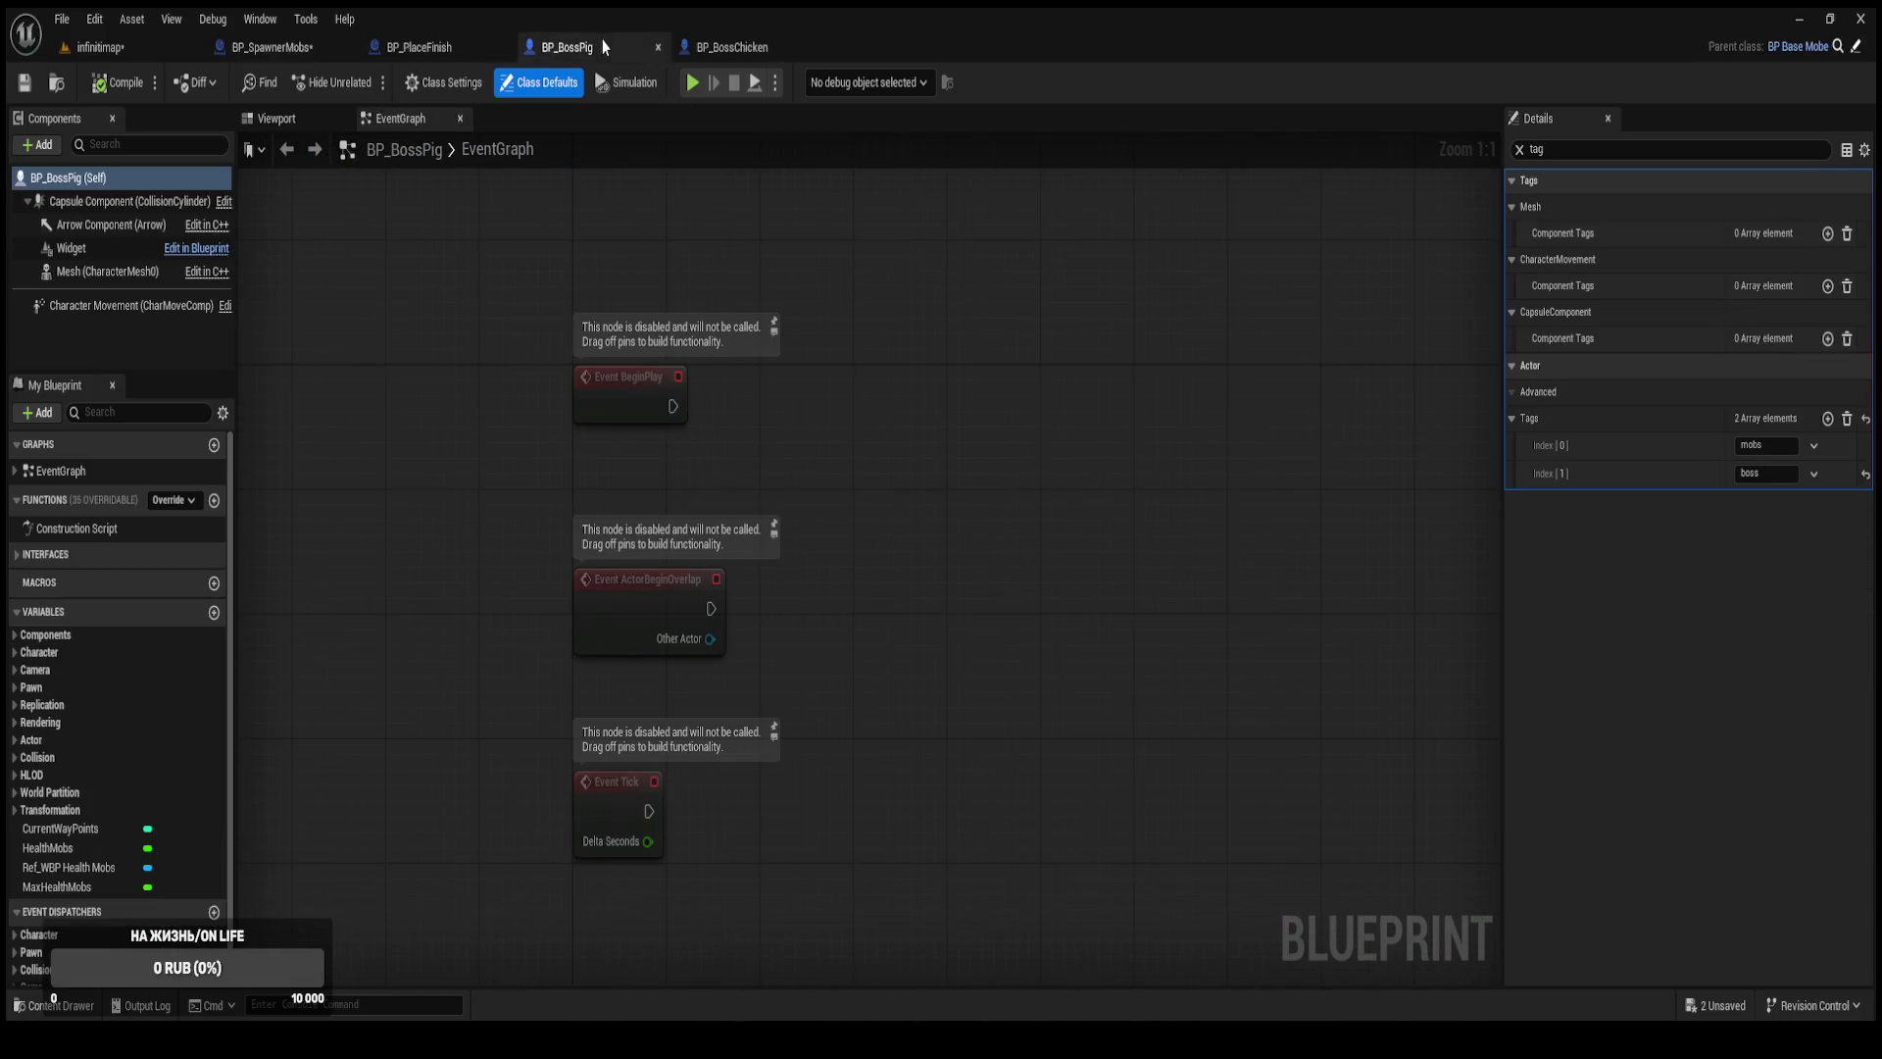
click(431, 47)
scroll(819, 479, down, 1)
mouse_move(933, 403)
mouse_down()
mouse_move(873, 454)
mouse_move(609, 422)
mouse_up()
click(609, 423)
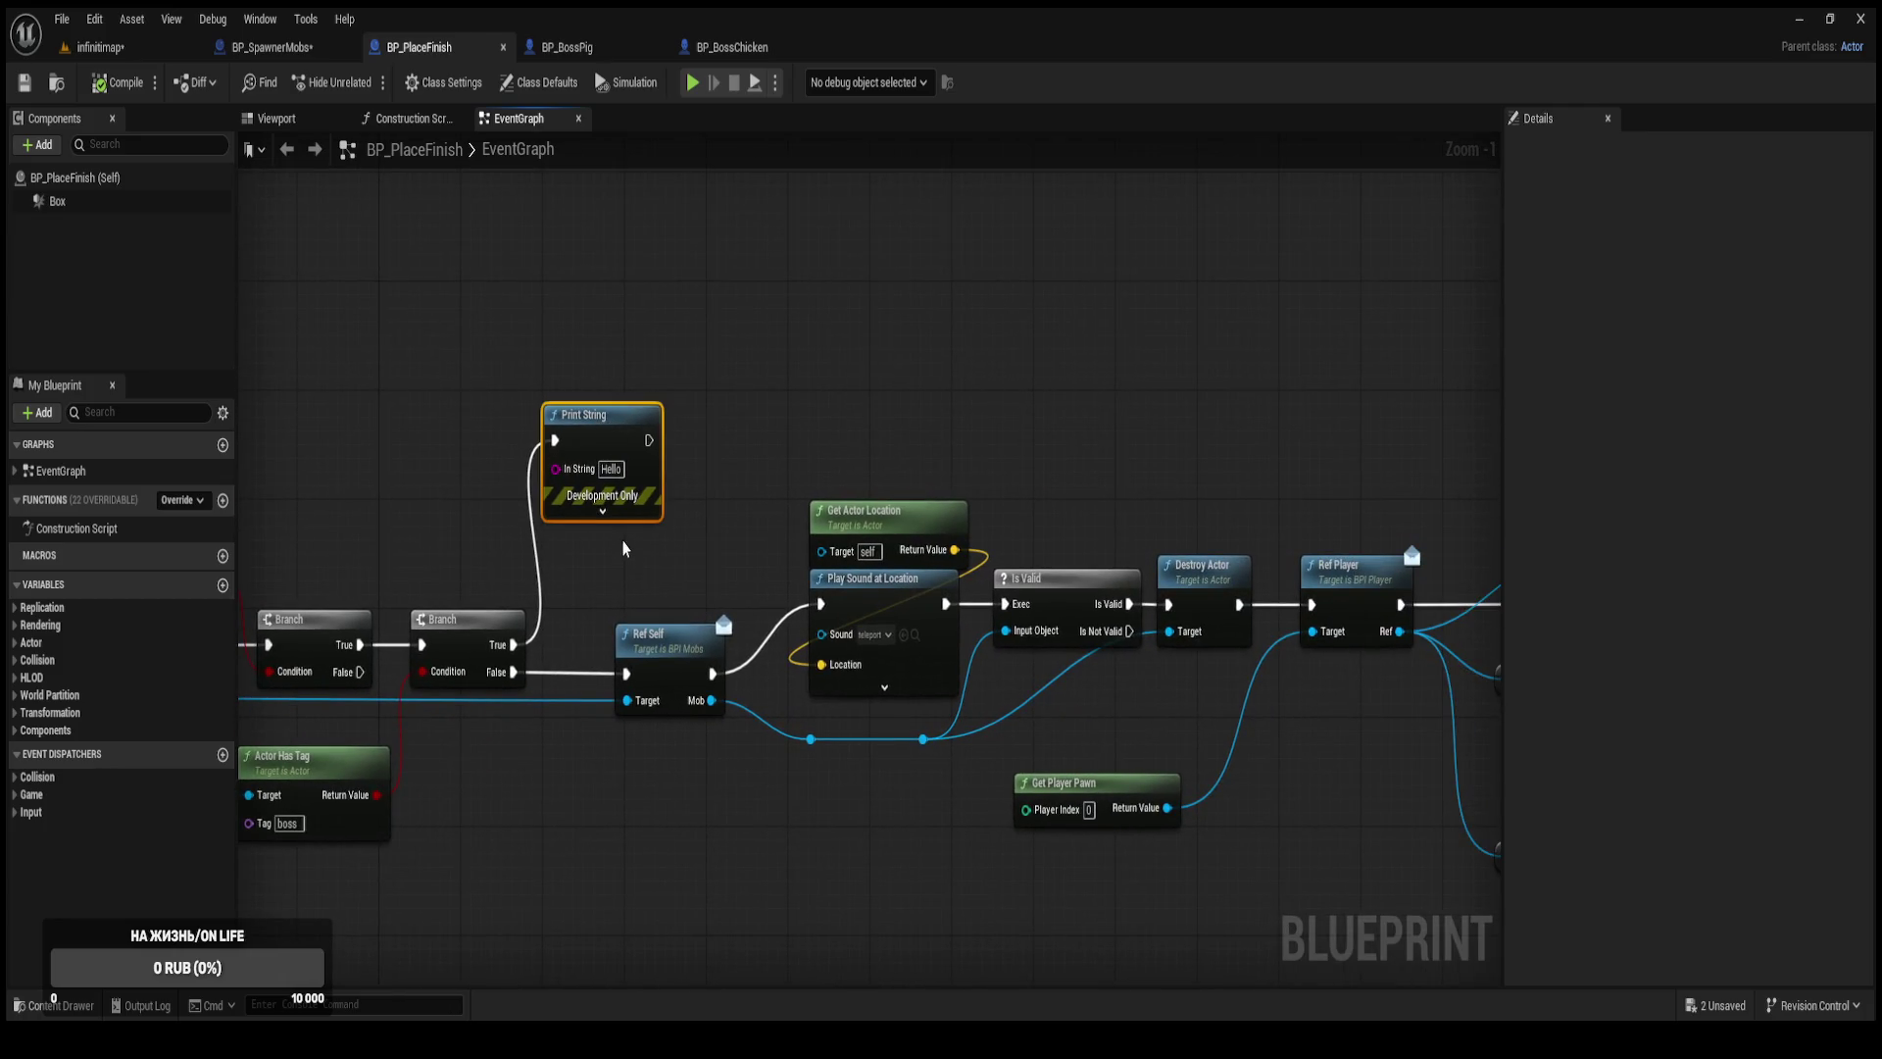
key(Delete)
Pan through BP_PlaceFinish's damage, health and WBP Menu widget logic back to the overlap event.
drag(676, 537, 571, 502)
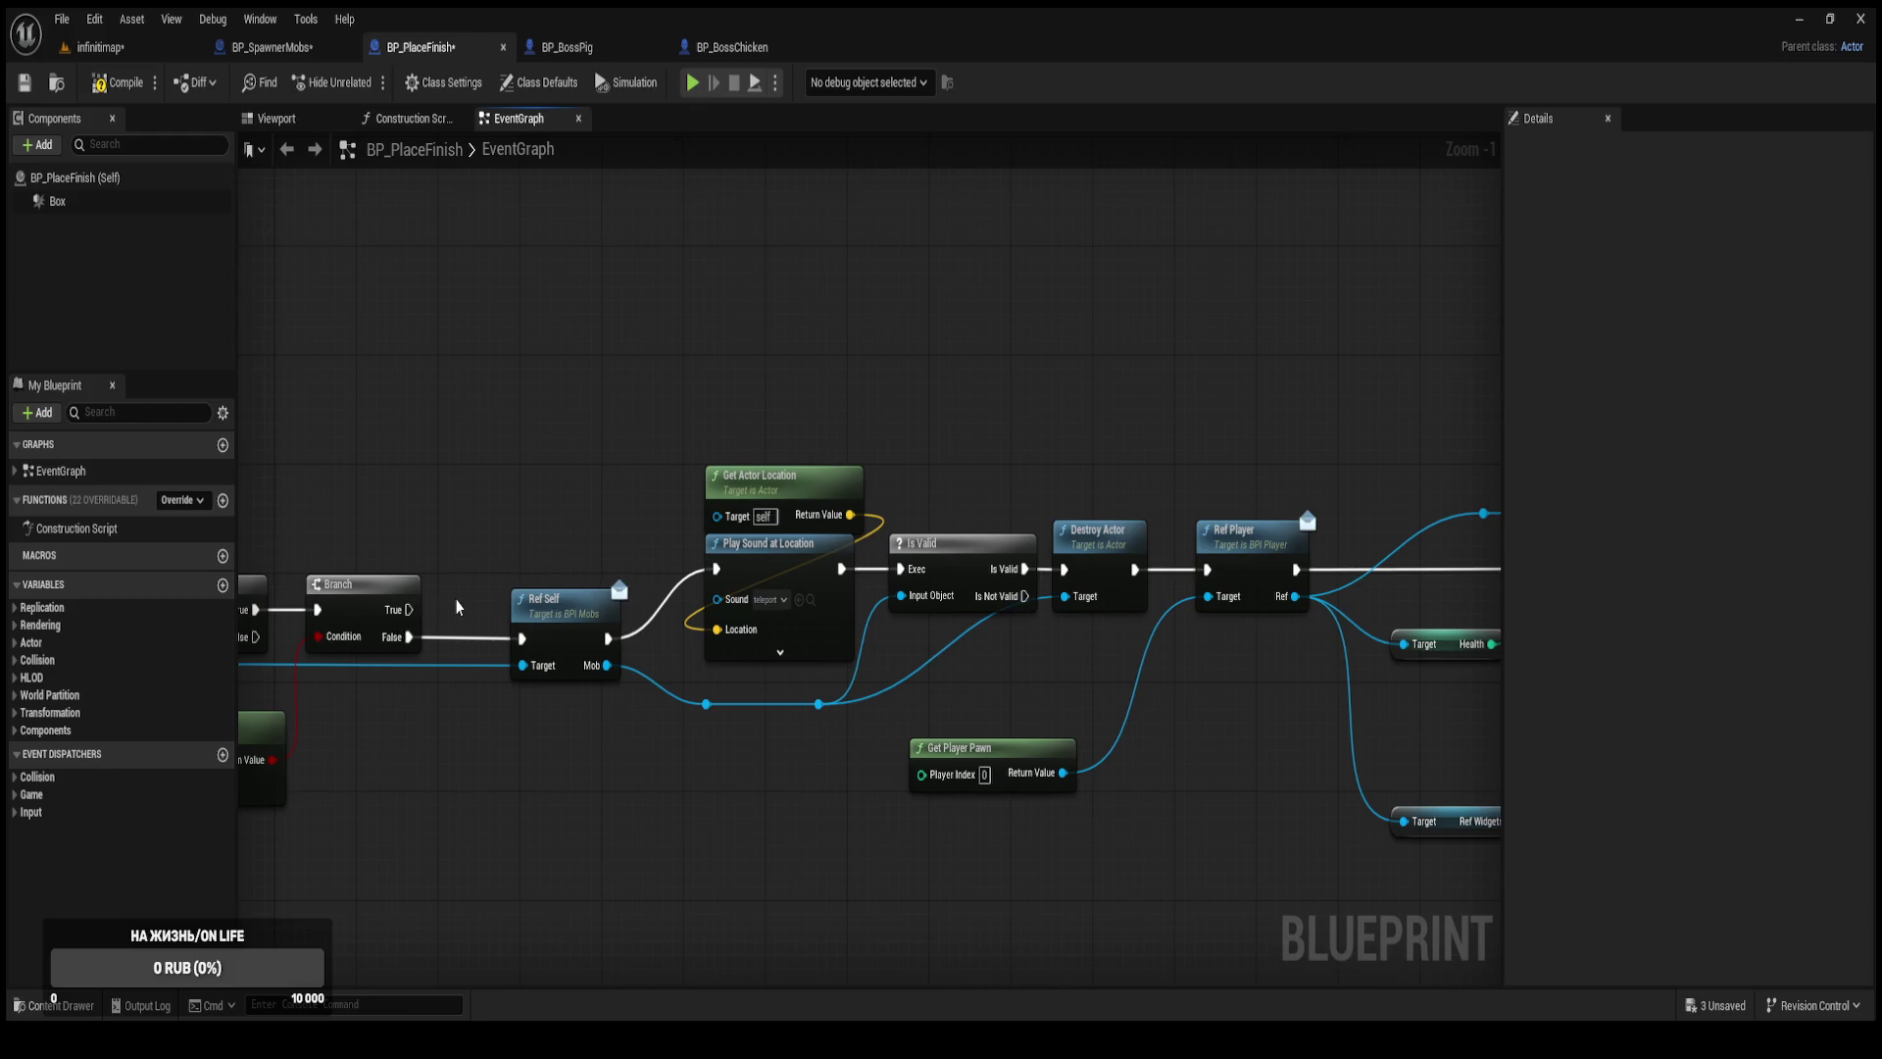
drag(644, 604, 995, 475)
mouse_move(1108, 619)
mouse_down()
mouse_move(886, 567)
mouse_move(991, 542)
mouse_move(440, 518)
mouse_up()
drag(1021, 519, 653, 520)
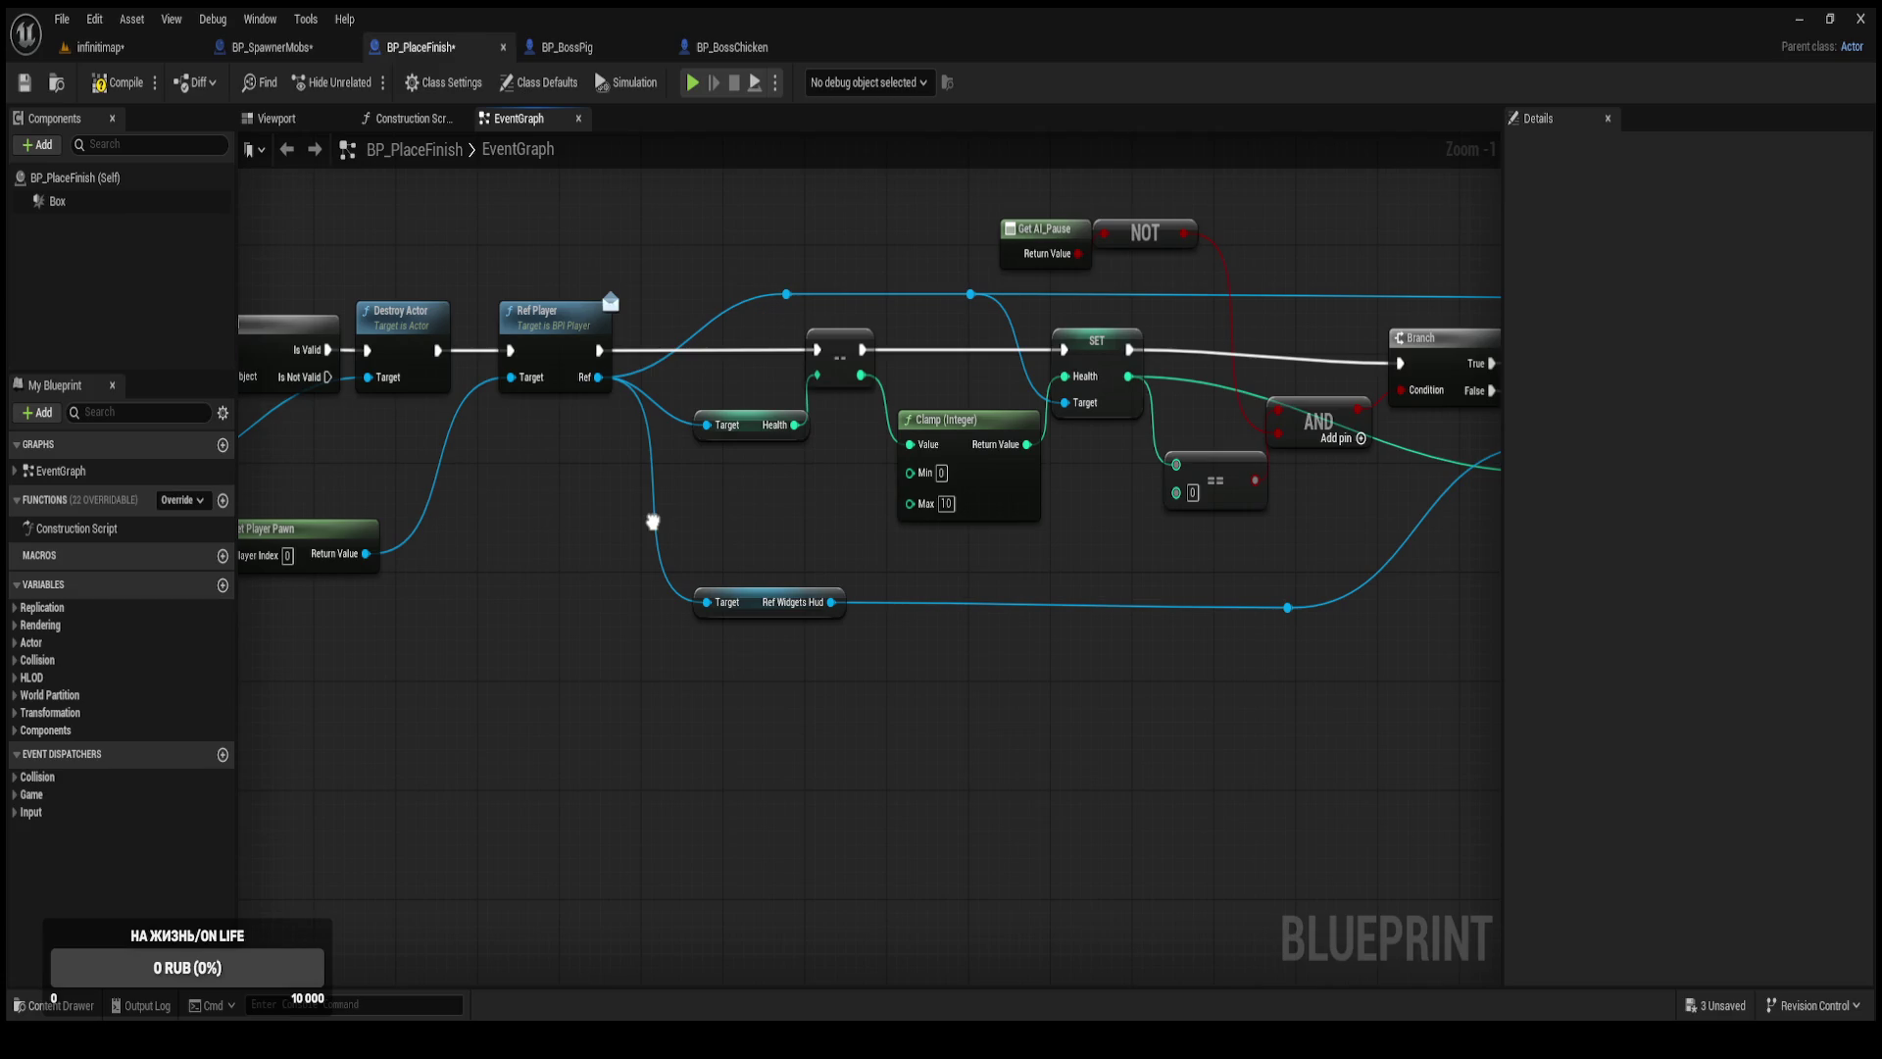
mouse_move(653, 521)
mouse_down()
mouse_move(581, 520)
mouse_move(436, 677)
mouse_move(123, 606)
mouse_up()
mouse_move(1186, 233)
mouse_down()
mouse_move(1261, 220)
mouse_move(486, 594)
mouse_move(795, 566)
mouse_up()
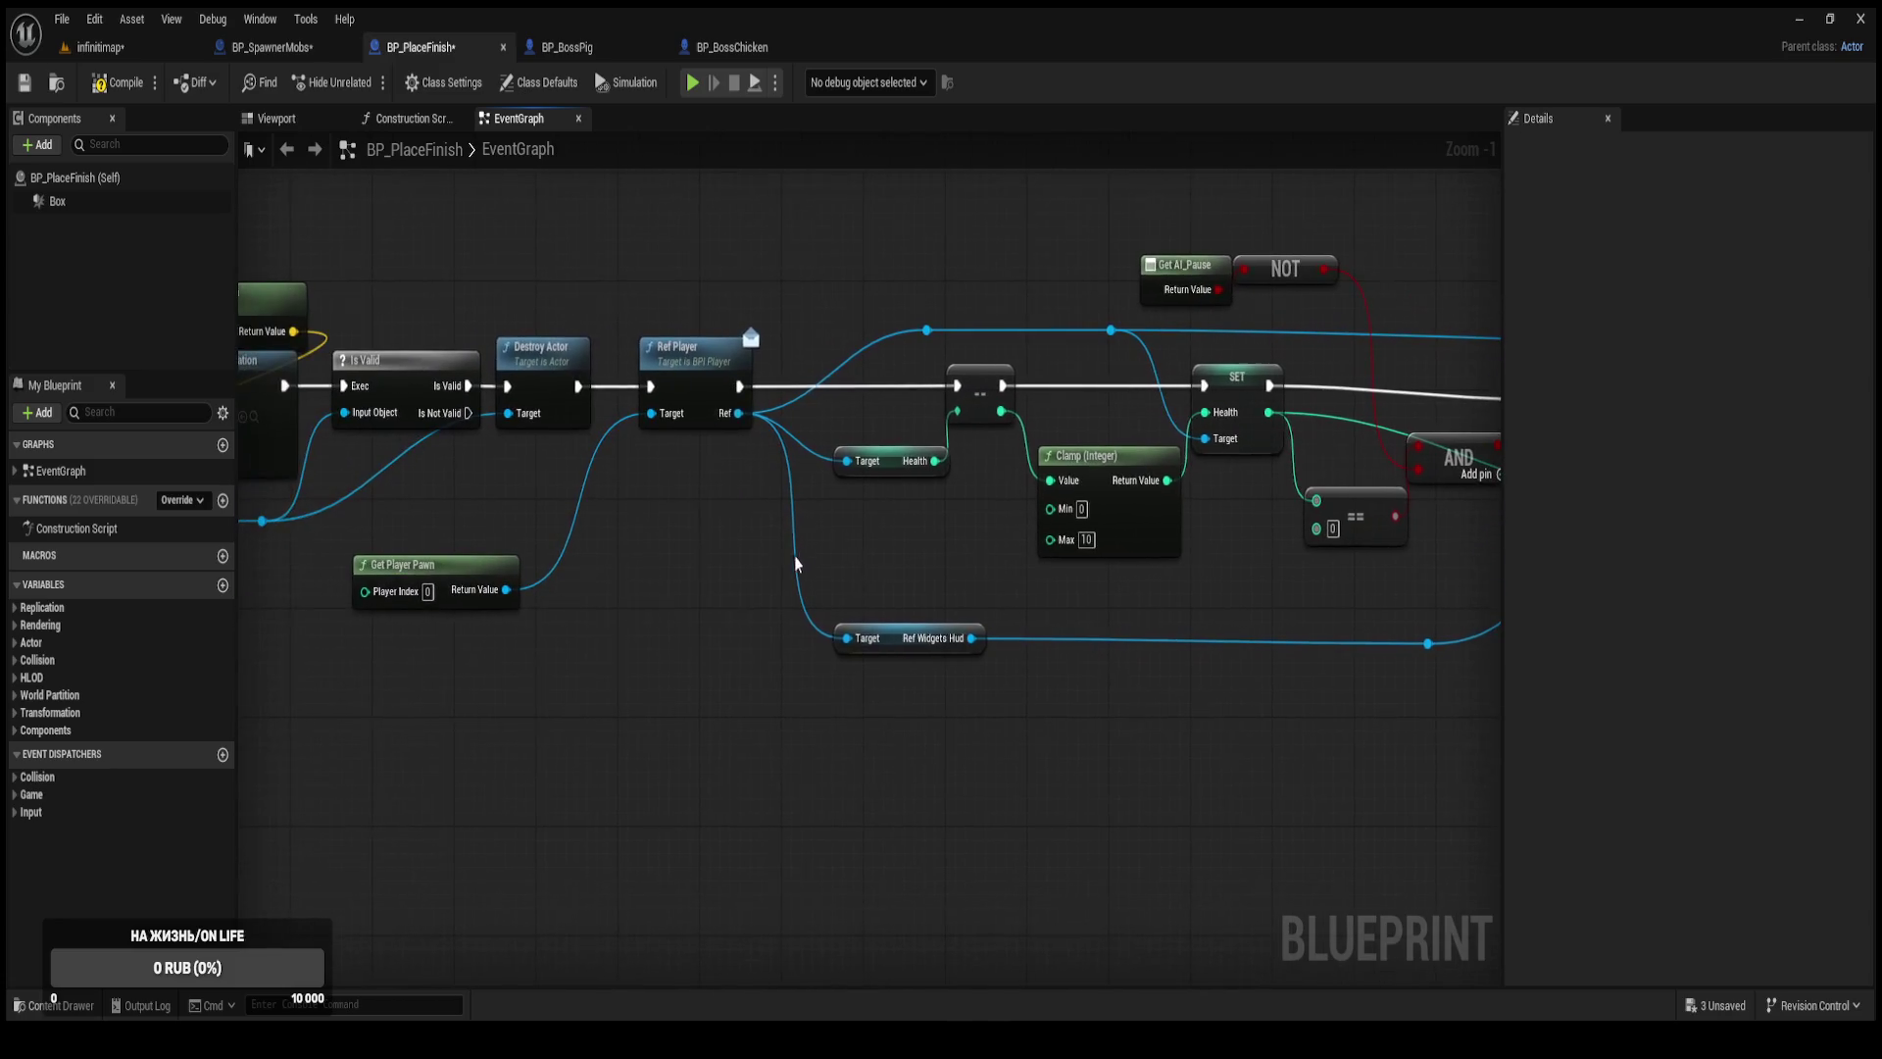
drag(509, 397, 917, 433)
drag(1071, 532, 932, 557)
drag(1102, 327, 871, 375)
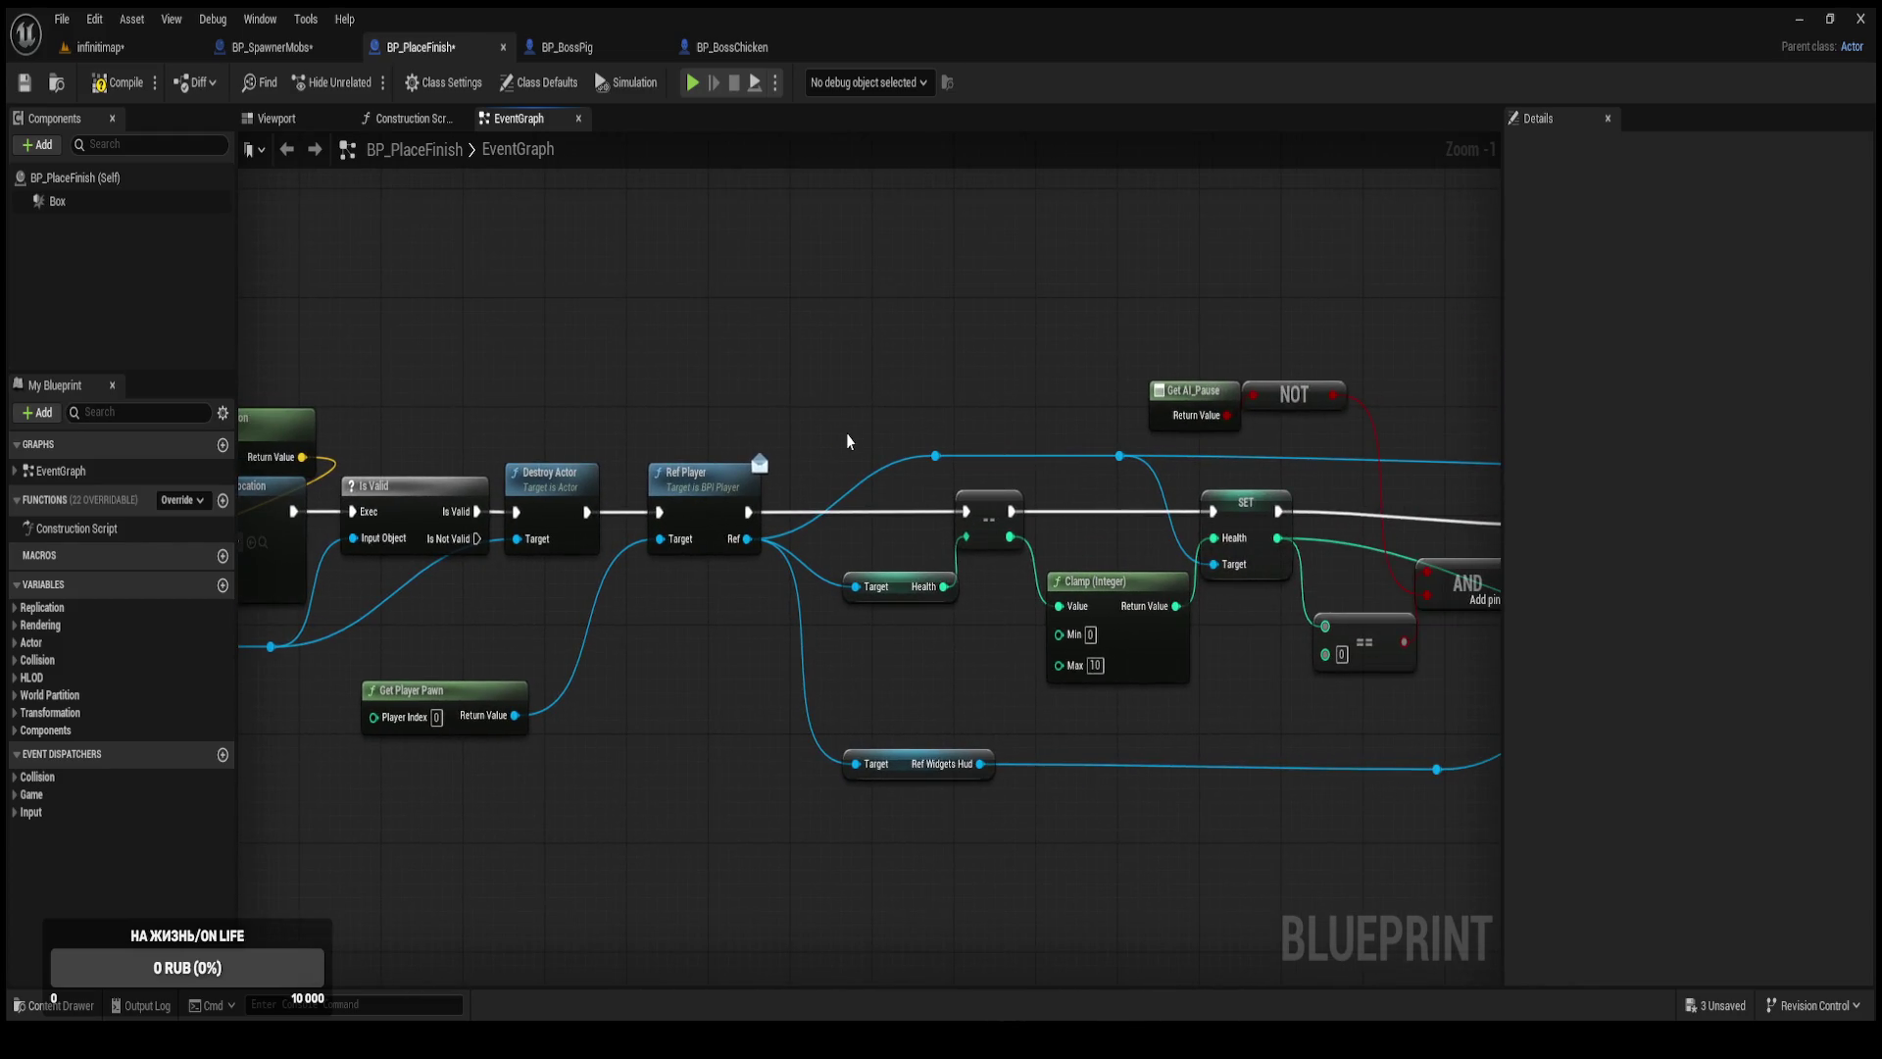
mouse_move(896, 444)
mouse_down()
mouse_move(436, 426)
mouse_move(628, 480)
mouse_up()
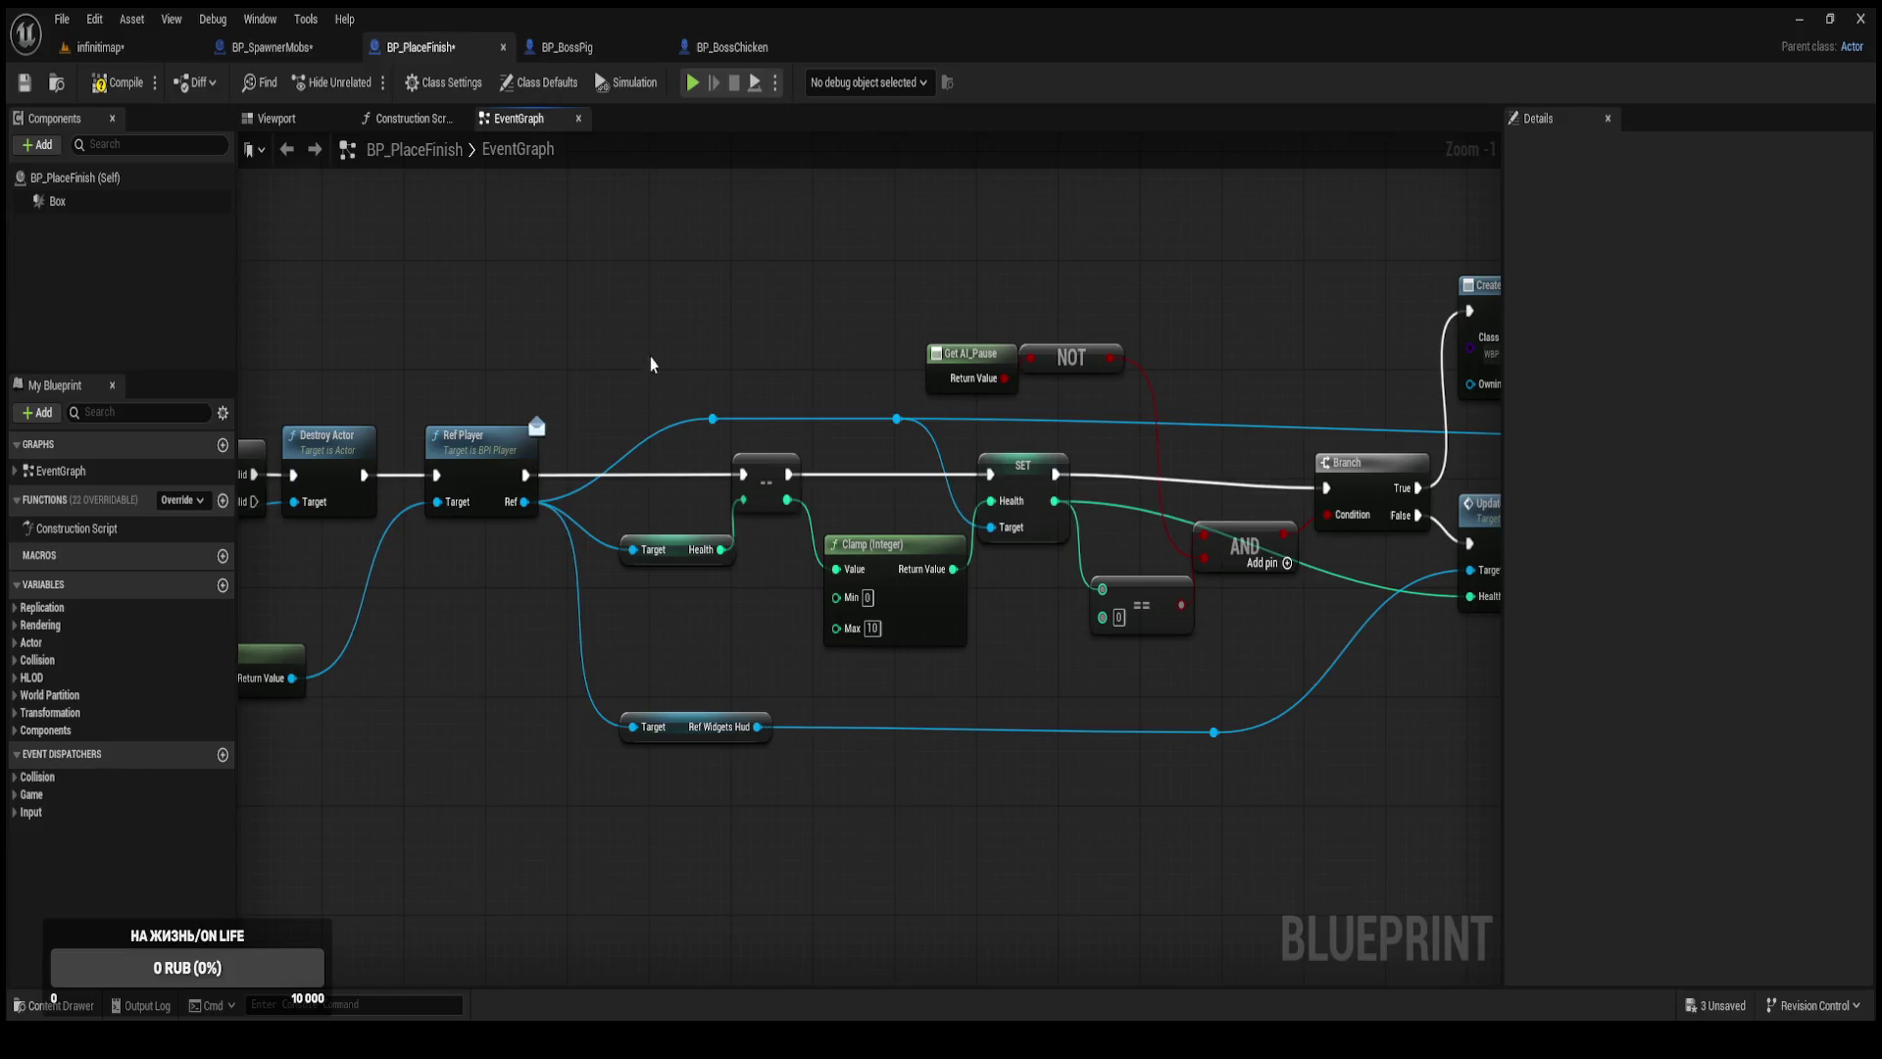
drag(997, 261, 878, 264)
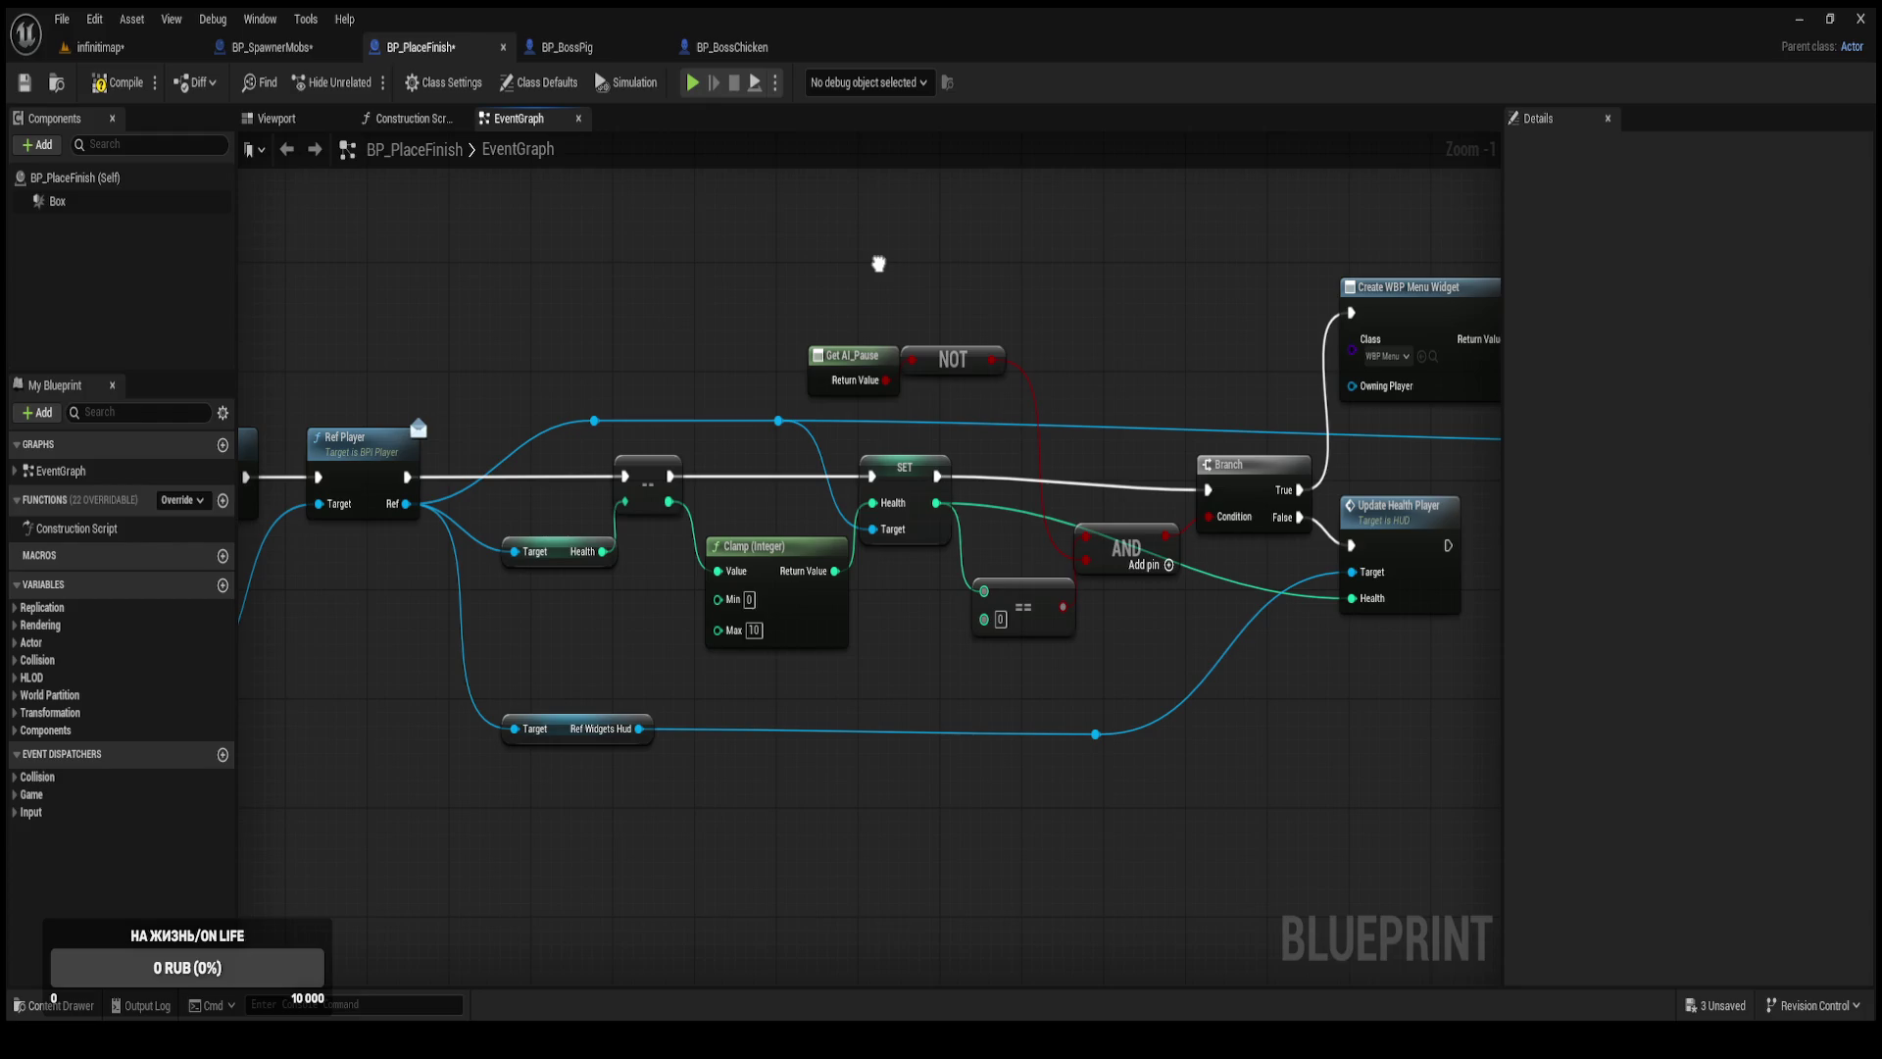
scroll(877, 279, down, 2)
drag(690, 421, 1223, 458)
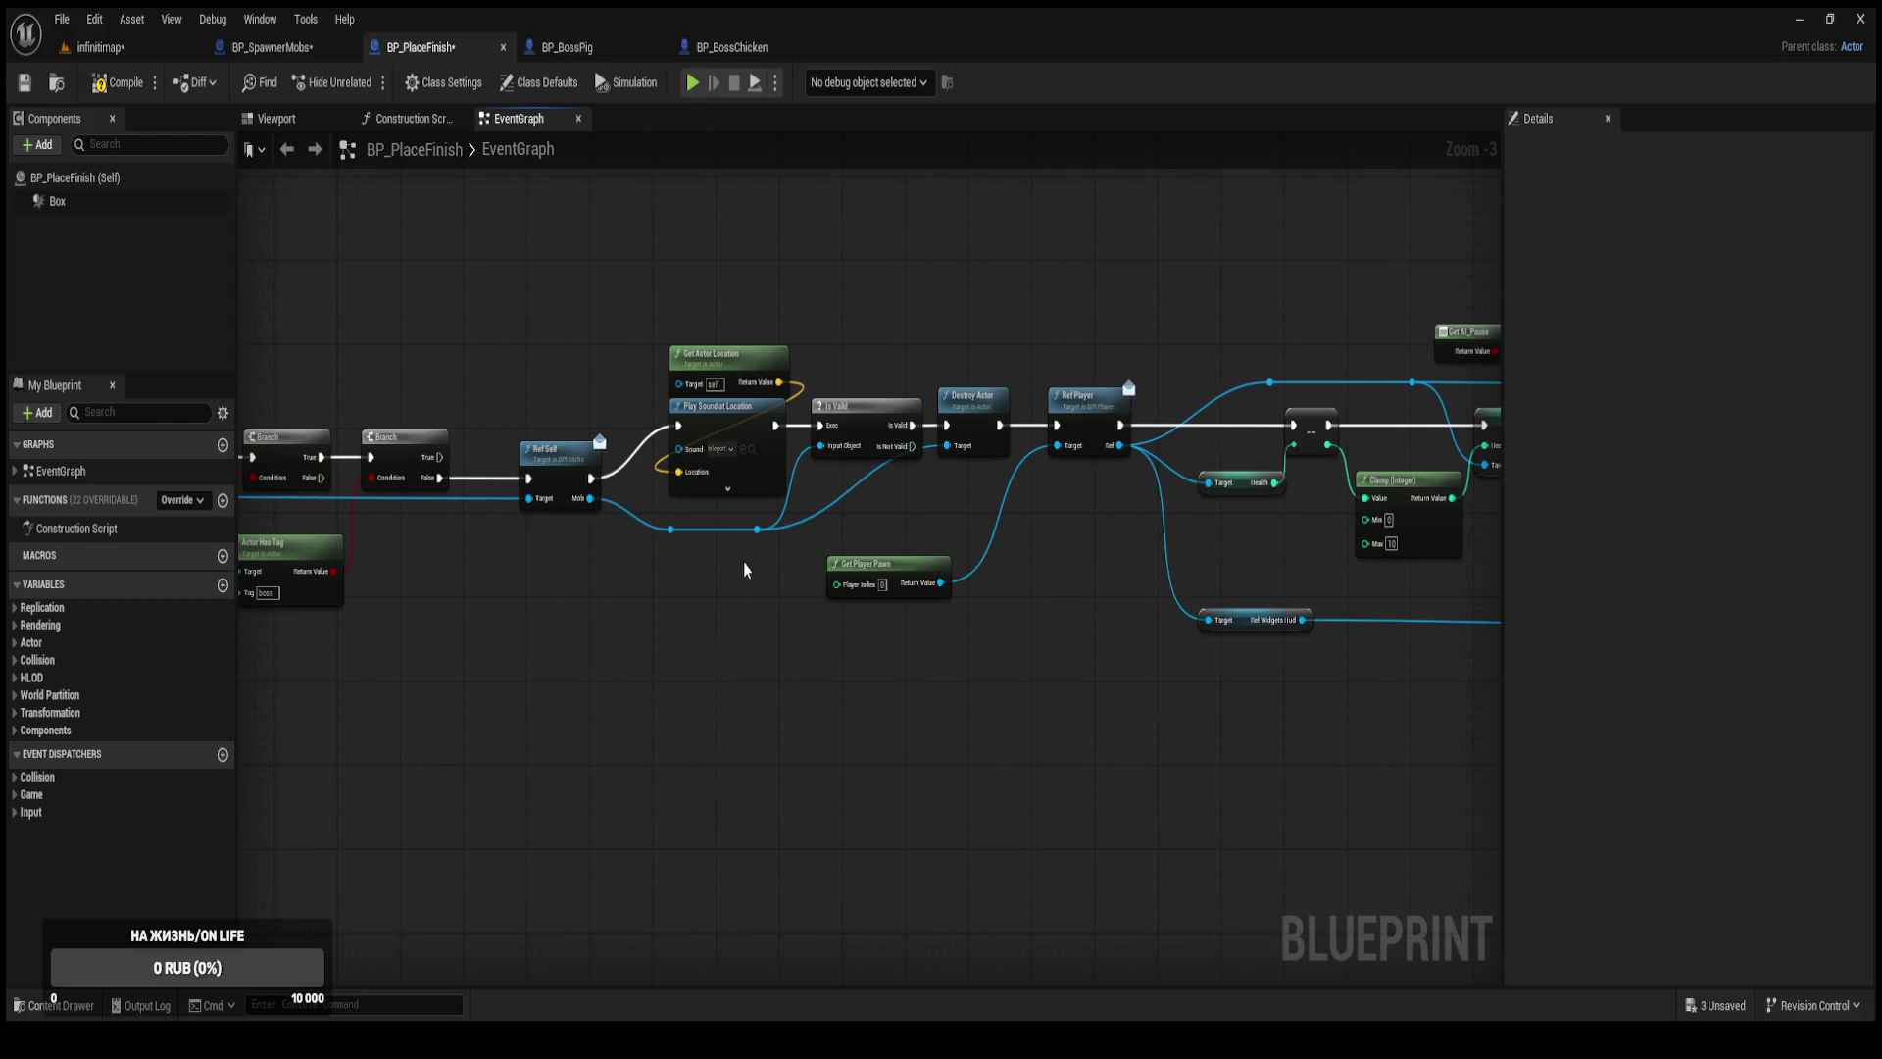
drag(805, 555, 781, 601)
scroll(694, 533, up, 2)
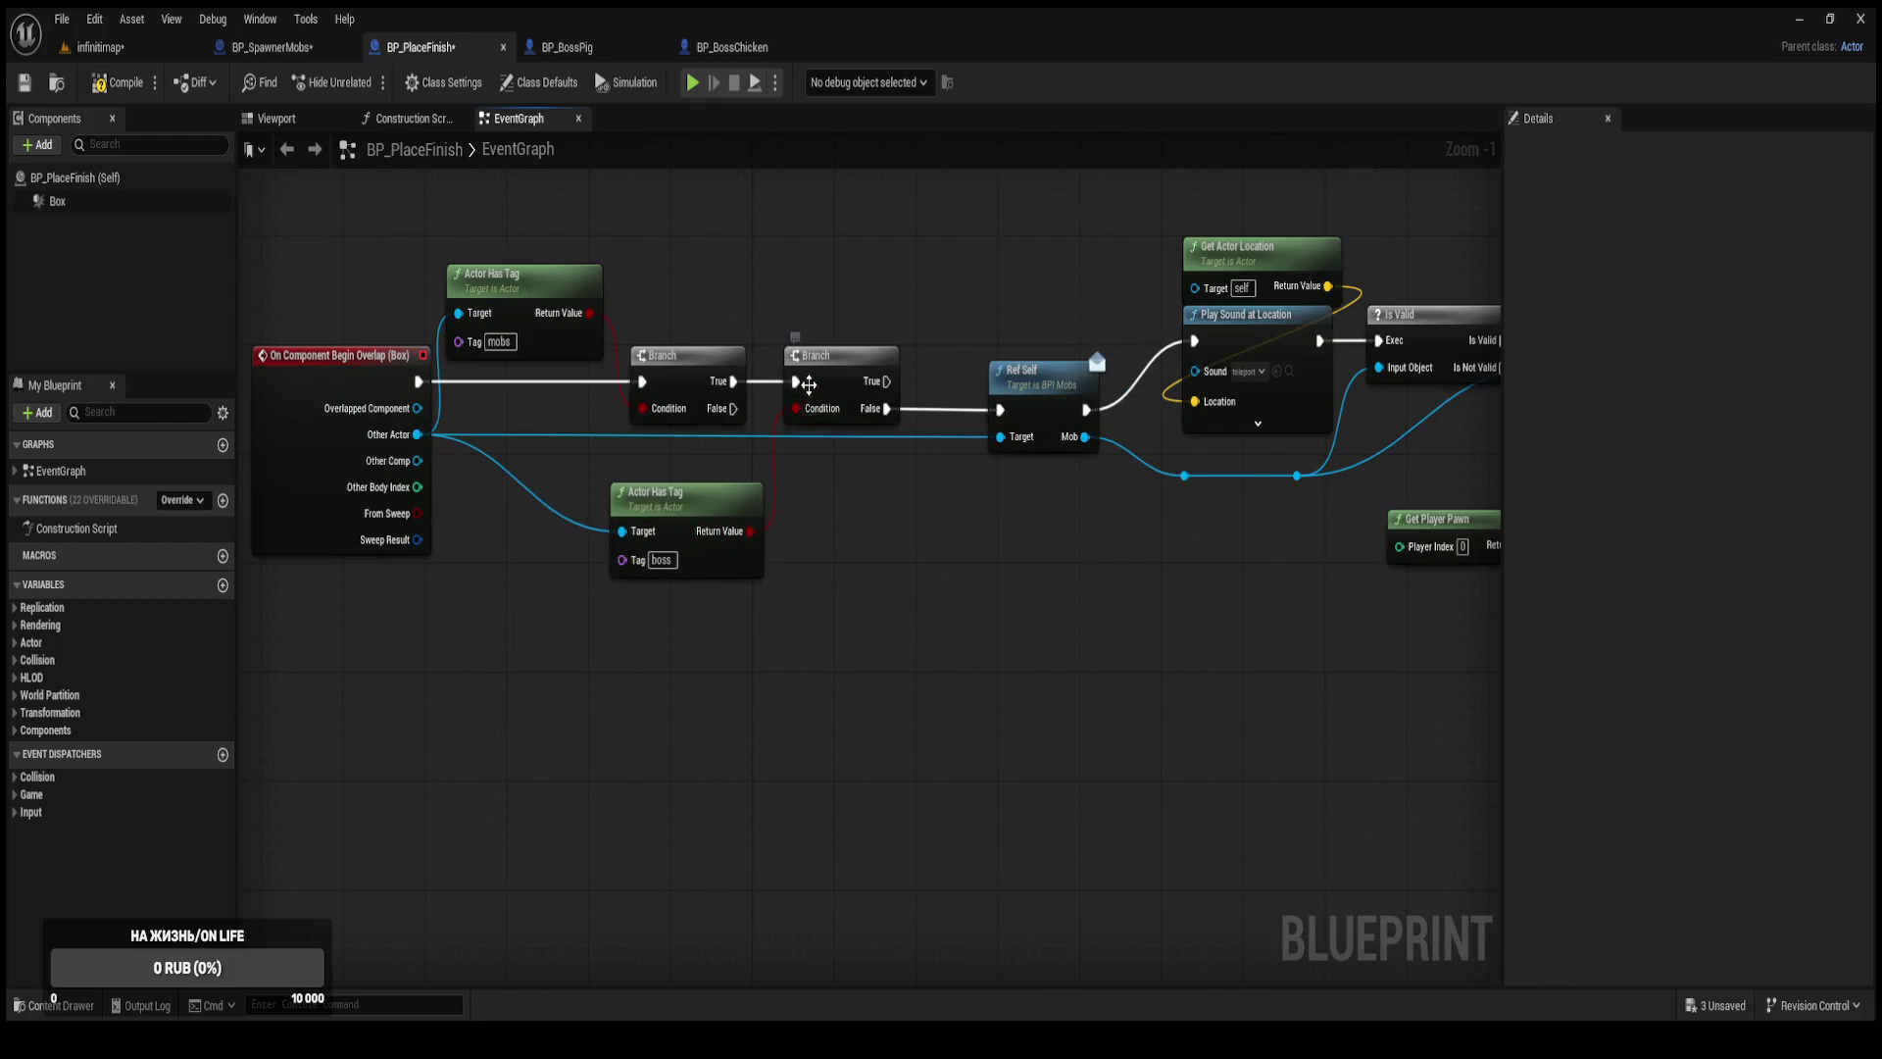
Replace the boss Branch's Ref Self link so the mobs Branch's True feeds Ref Self directly.
alt+click(886, 409)
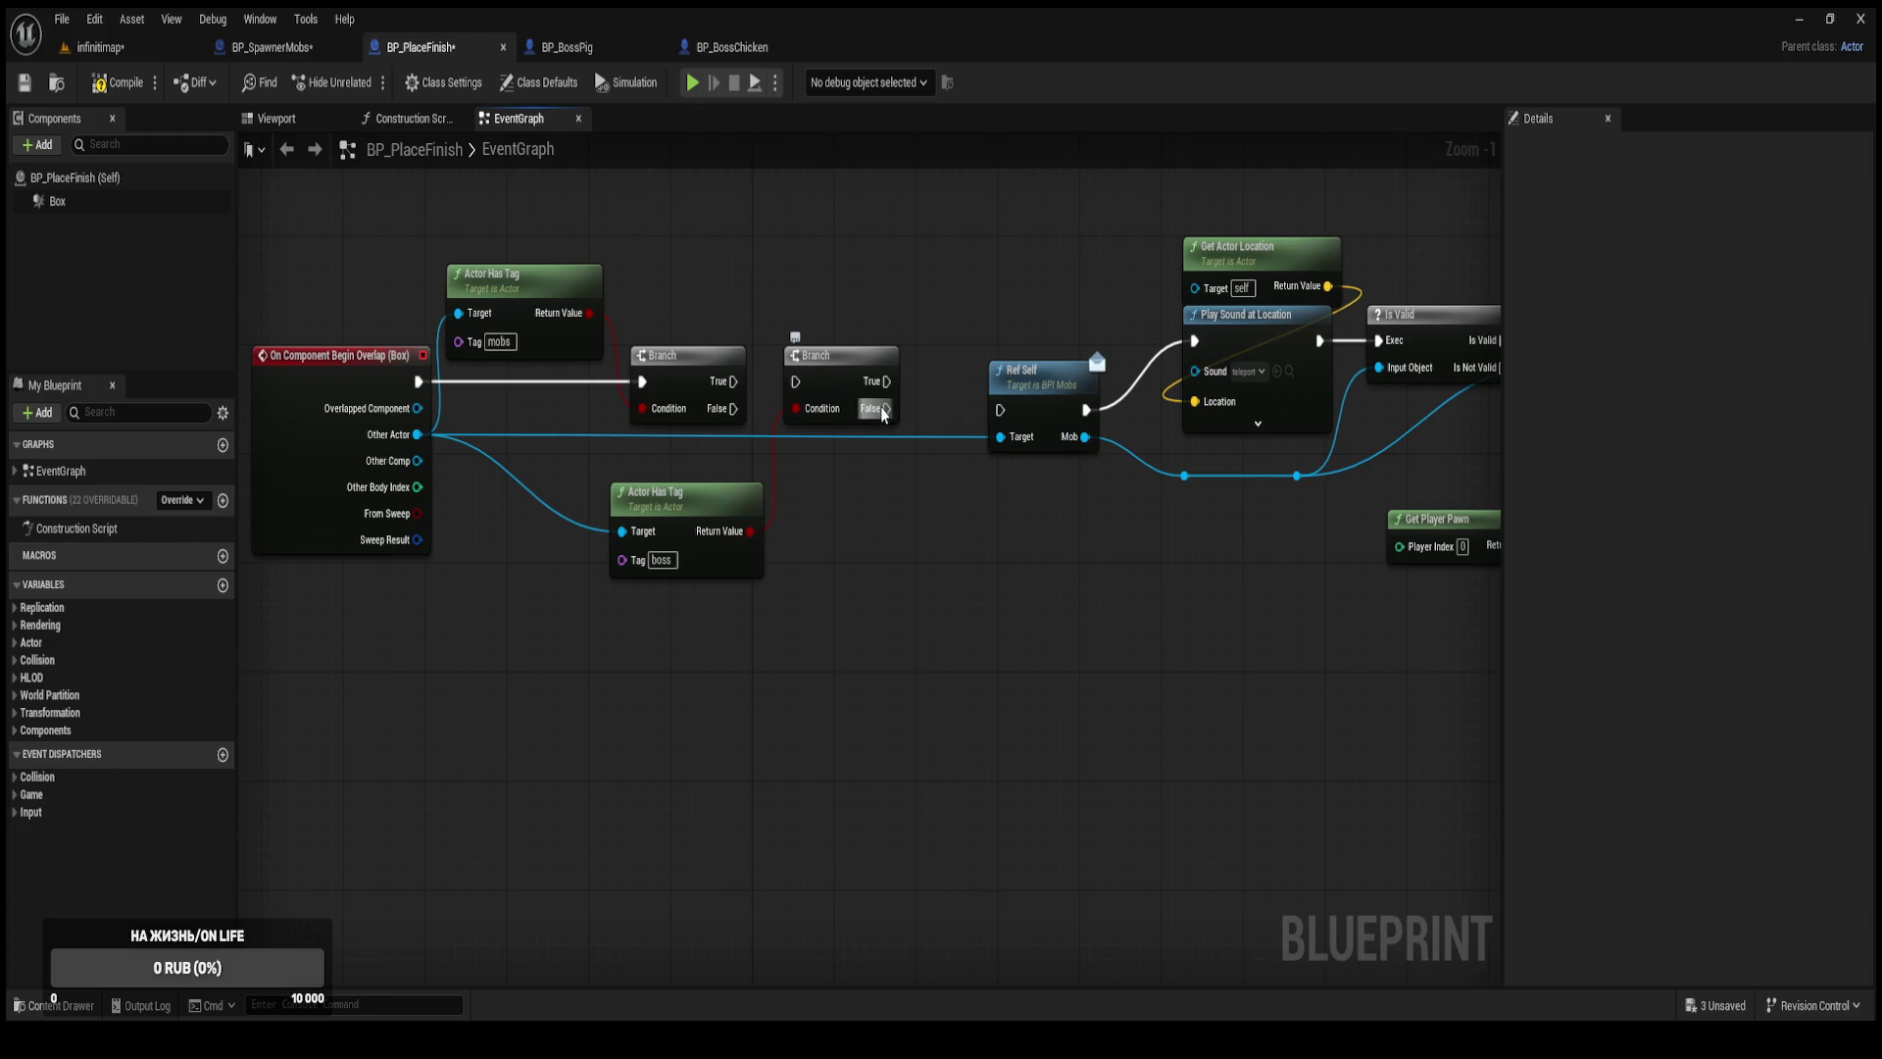
drag(839, 391, 854, 528)
drag(733, 381, 1001, 414)
Move the boss Actor Has Tag and Branch nodes up near Ref Player.
mouse_move(912, 635)
mouse_down()
mouse_move(764, 471)
mouse_move(598, 470)
mouse_up()
mouse_move(792, 532)
mouse_down()
mouse_move(1220, 638)
mouse_move(723, 665)
mouse_move(1277, 715)
mouse_move(790, 762)
mouse_move(1268, 766)
mouse_move(999, 782)
mouse_move(794, 343)
mouse_move(622, 257)
mouse_move(578, 199)
mouse_up()
click(600, 245)
mouse_move(491, 478)
mouse_down()
mouse_move(804, 484)
mouse_move(635, 535)
mouse_up()
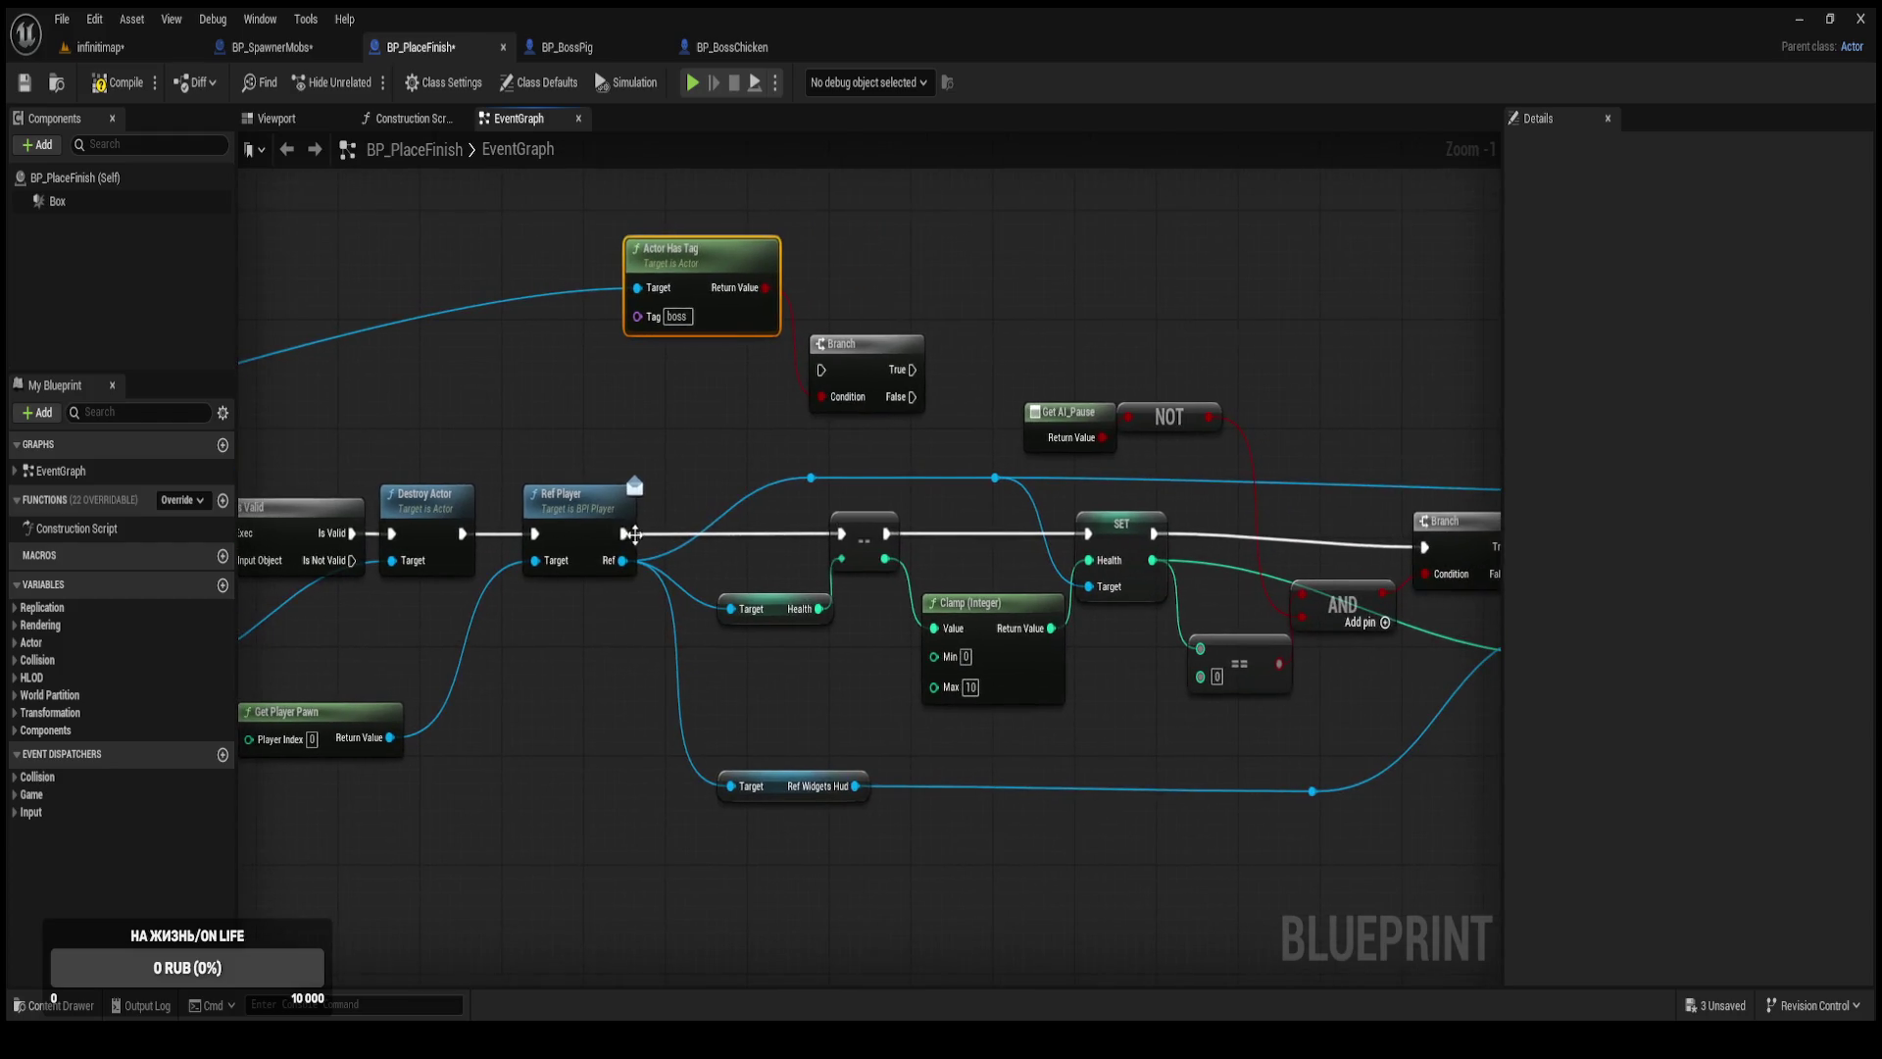
Wire Ref Player into the boss Branch, True to Create WBP Menu Widget, False to health decrement.
mouse_move(535, 476)
mouse_down()
mouse_move(526, 436)
mouse_move(344, 422)
mouse_up()
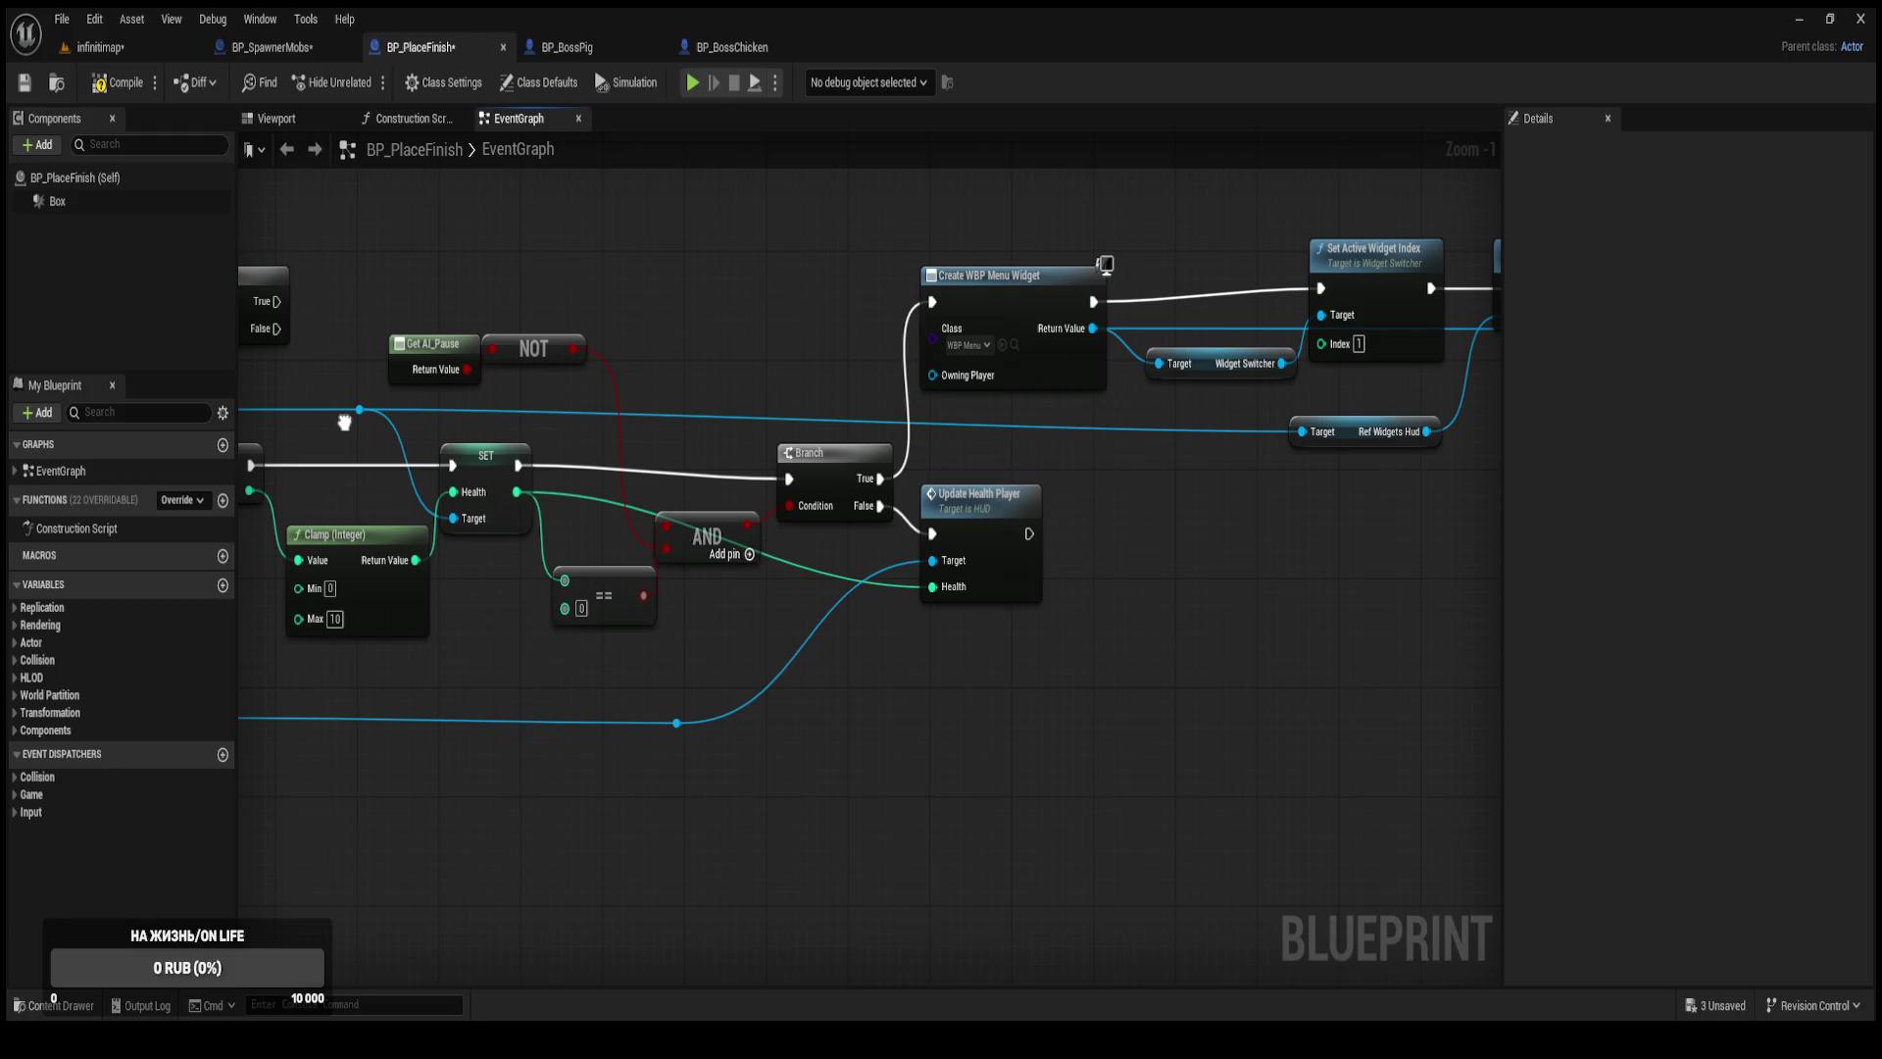
drag(344, 422, 748, 419)
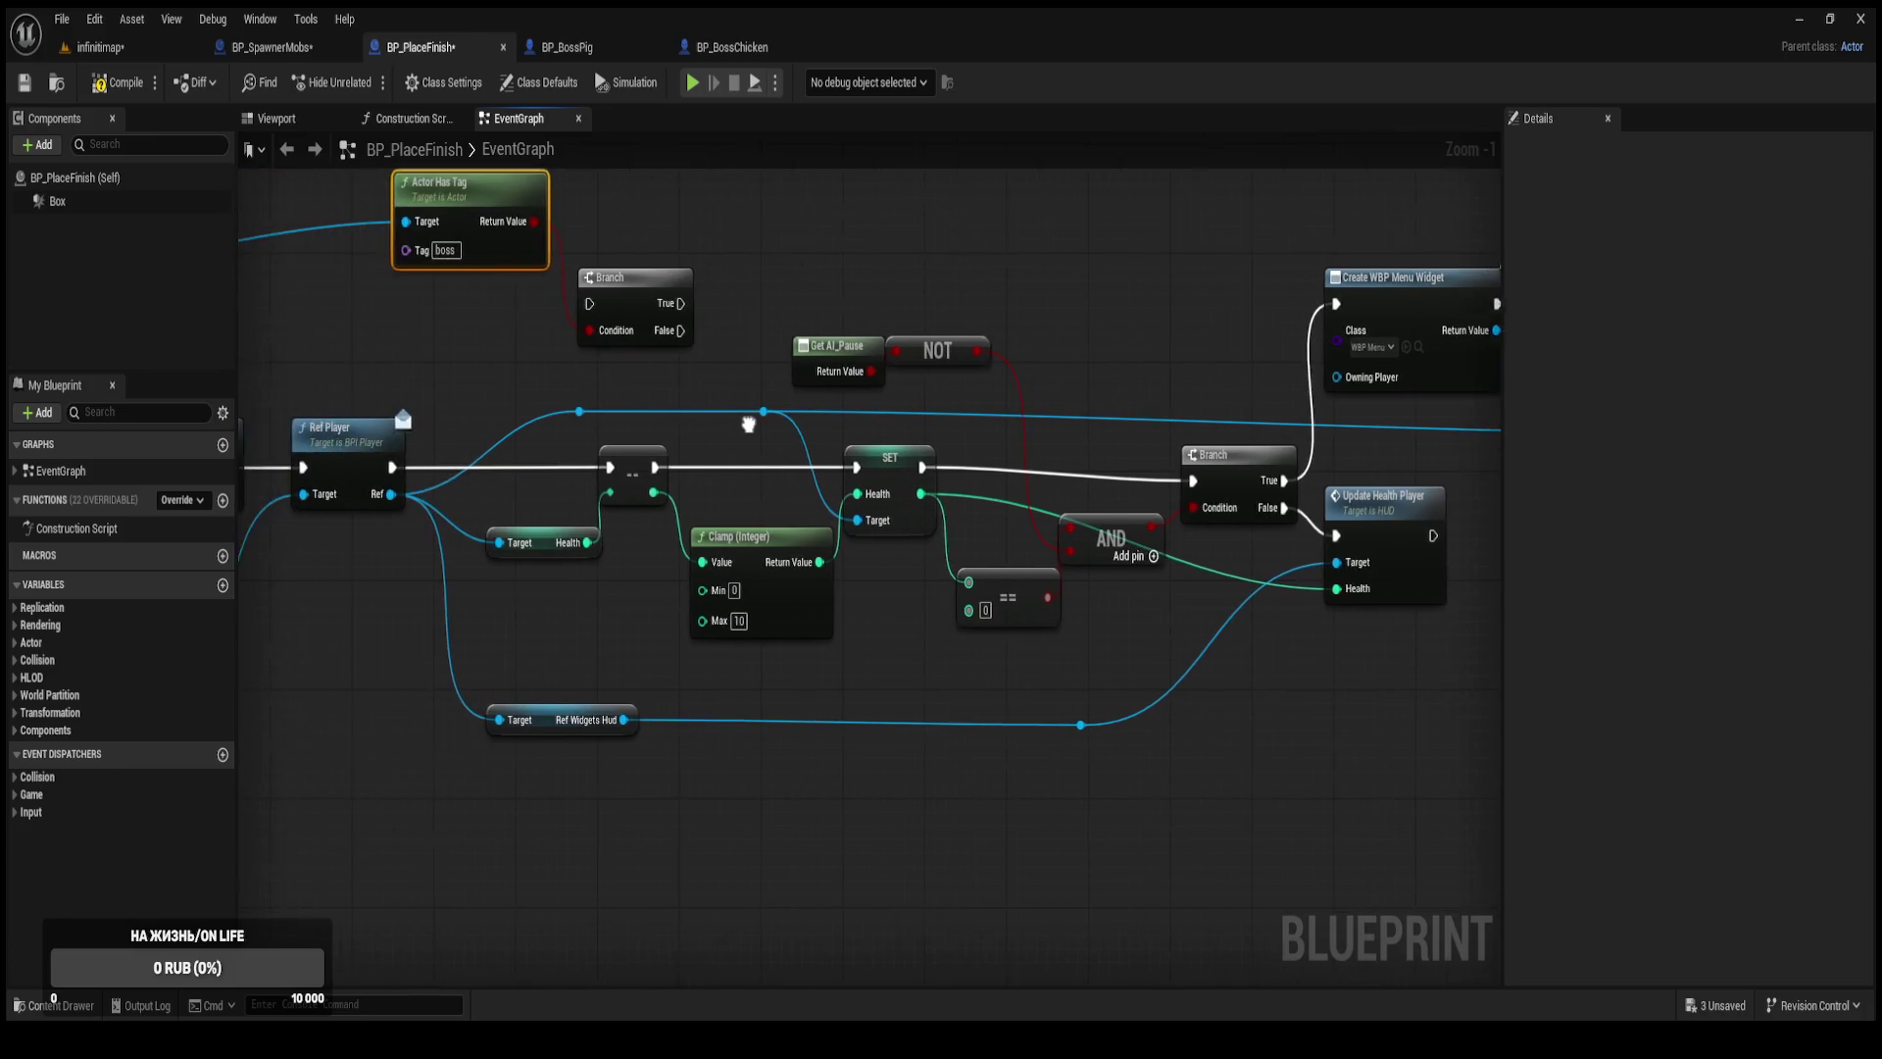
scroll(765, 397, down, 1)
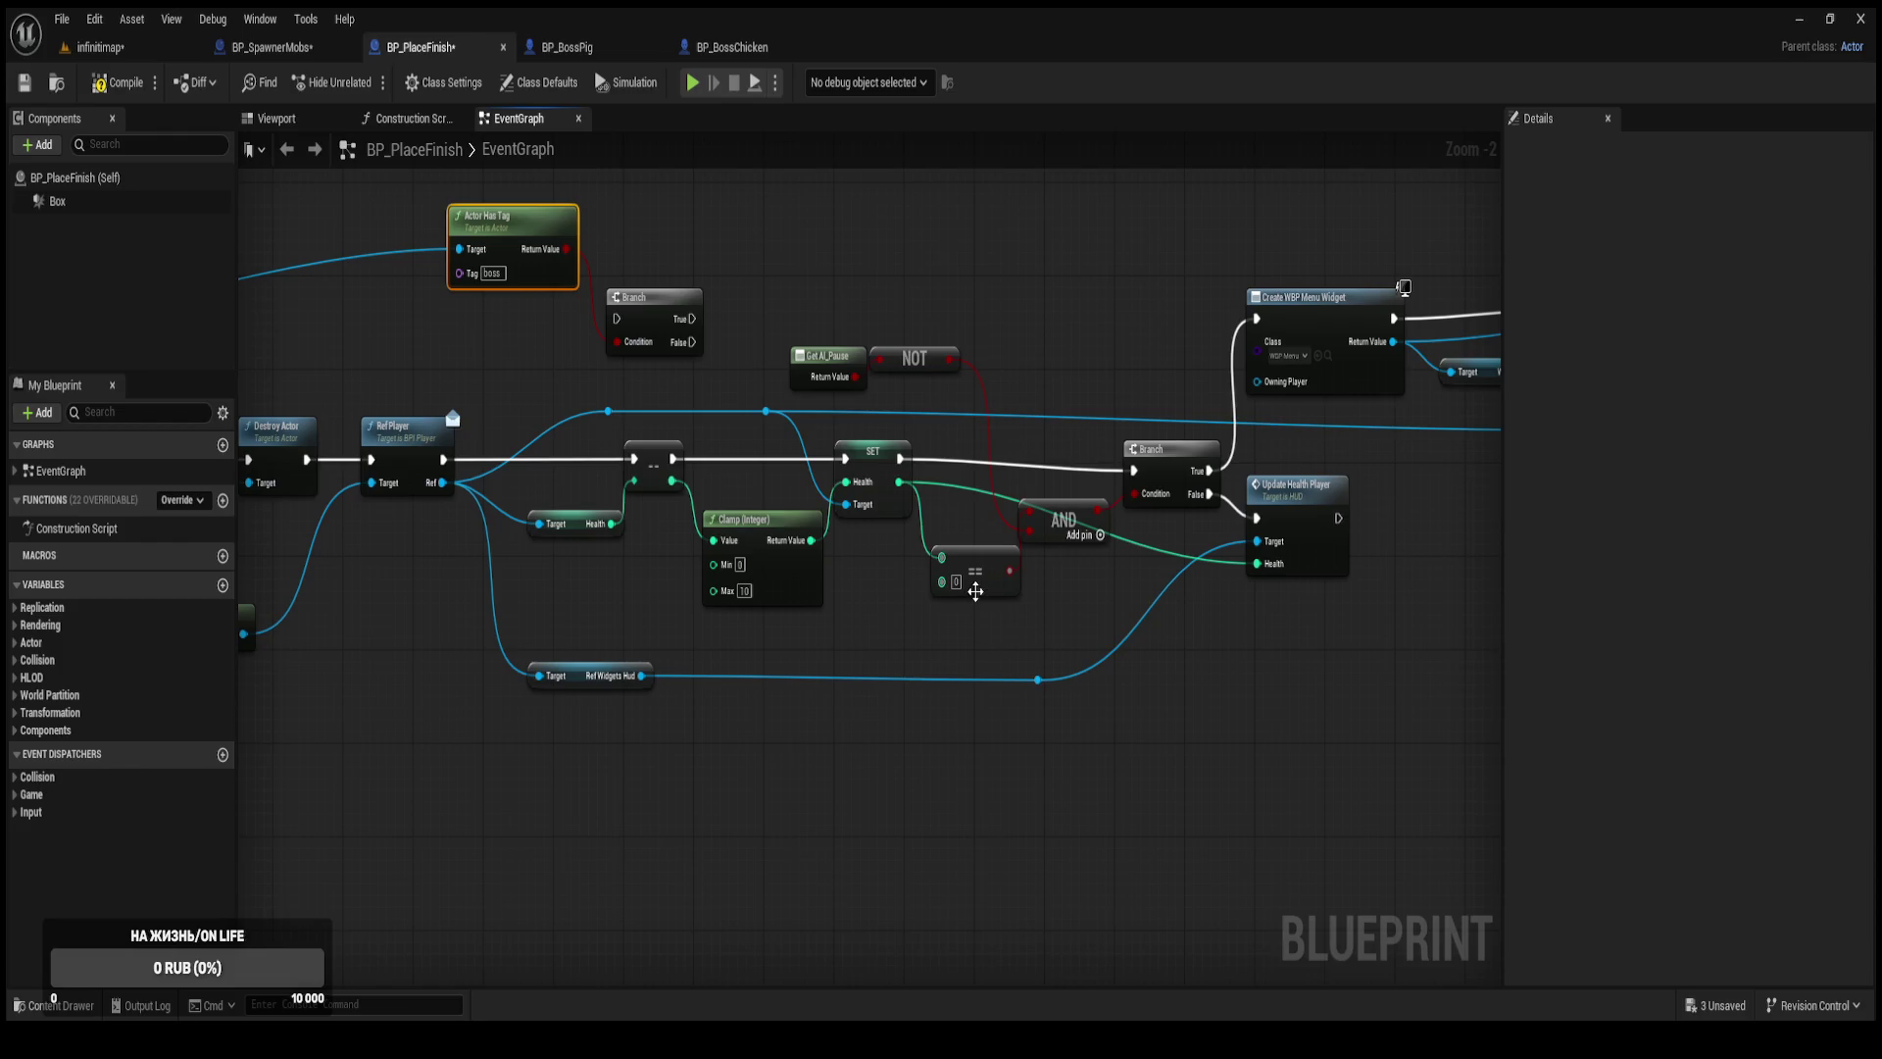
drag(617, 318, 450, 460)
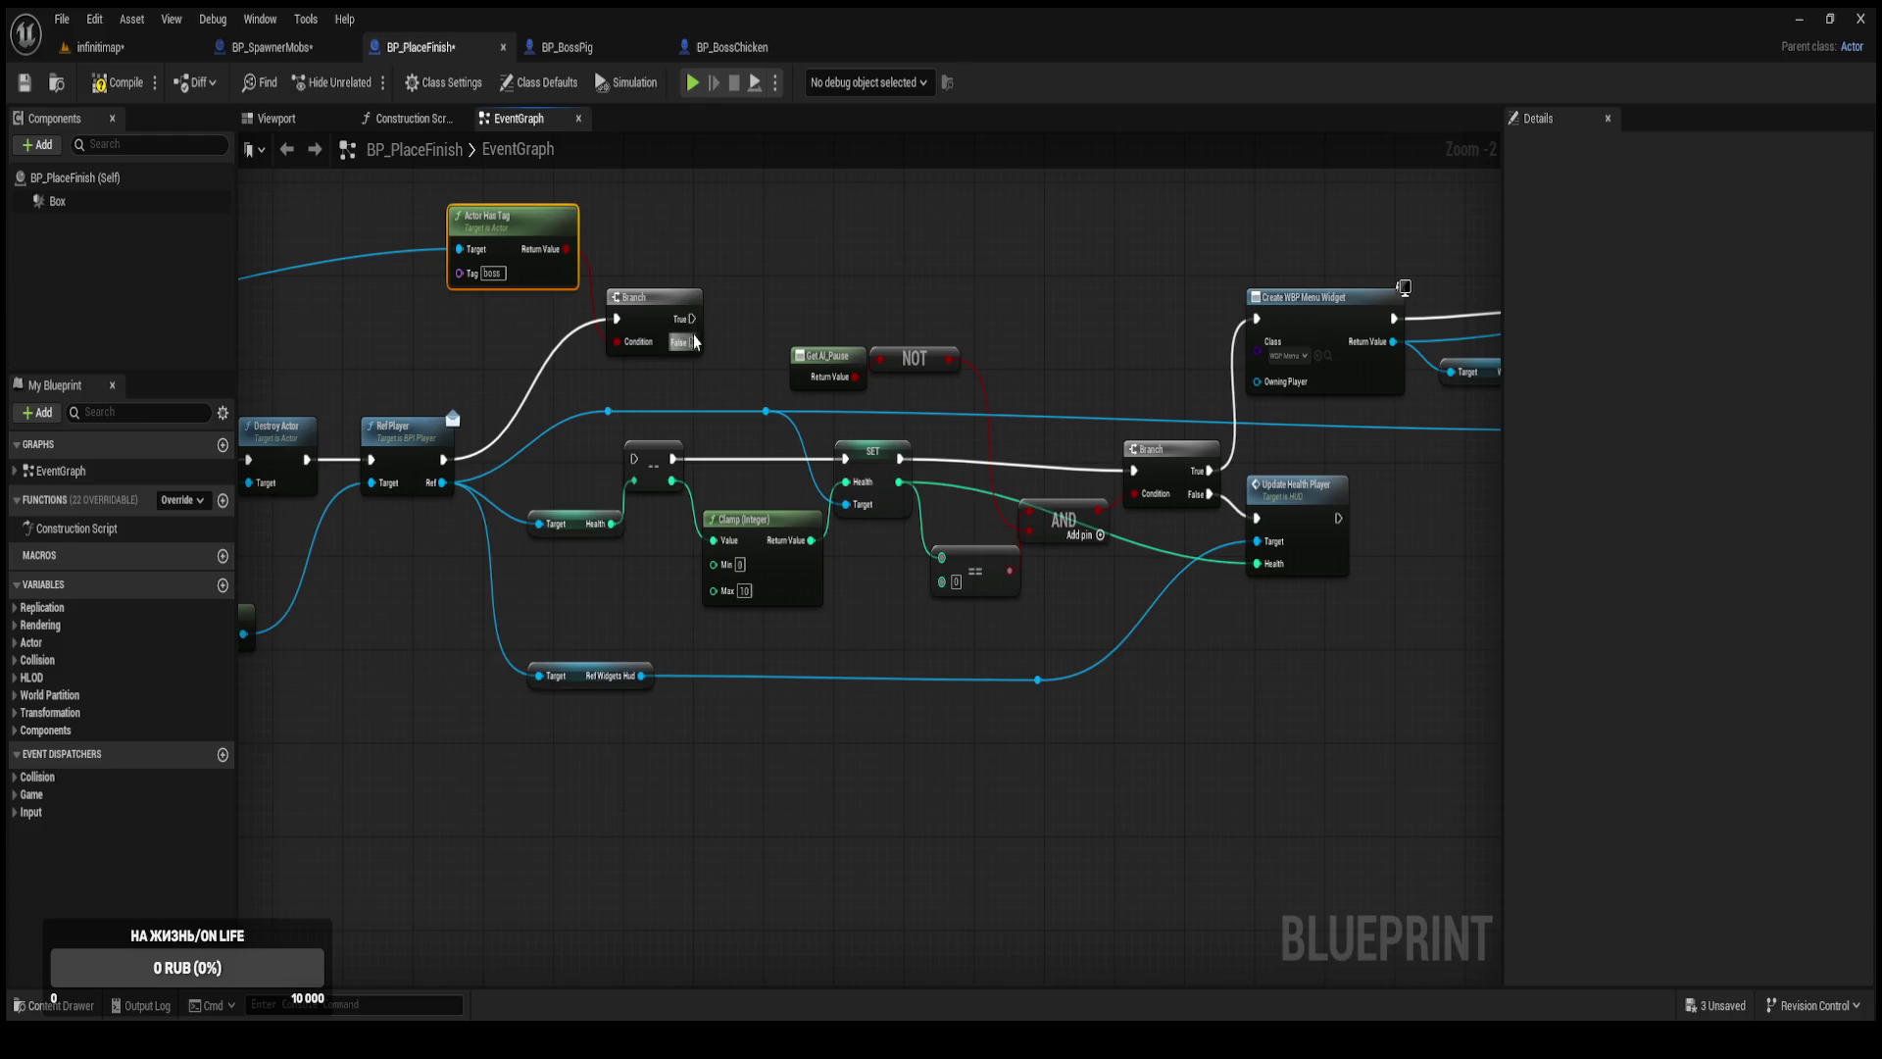
drag(691, 319, 636, 467)
mouse_move(680, 322)
mouse_down()
mouse_move(588, 371)
mouse_move(1165, 368)
mouse_up()
Arrange the boss Branch beside its Actor Has Tag node and compile the blueprint.
drag(567, 379, 574, 307)
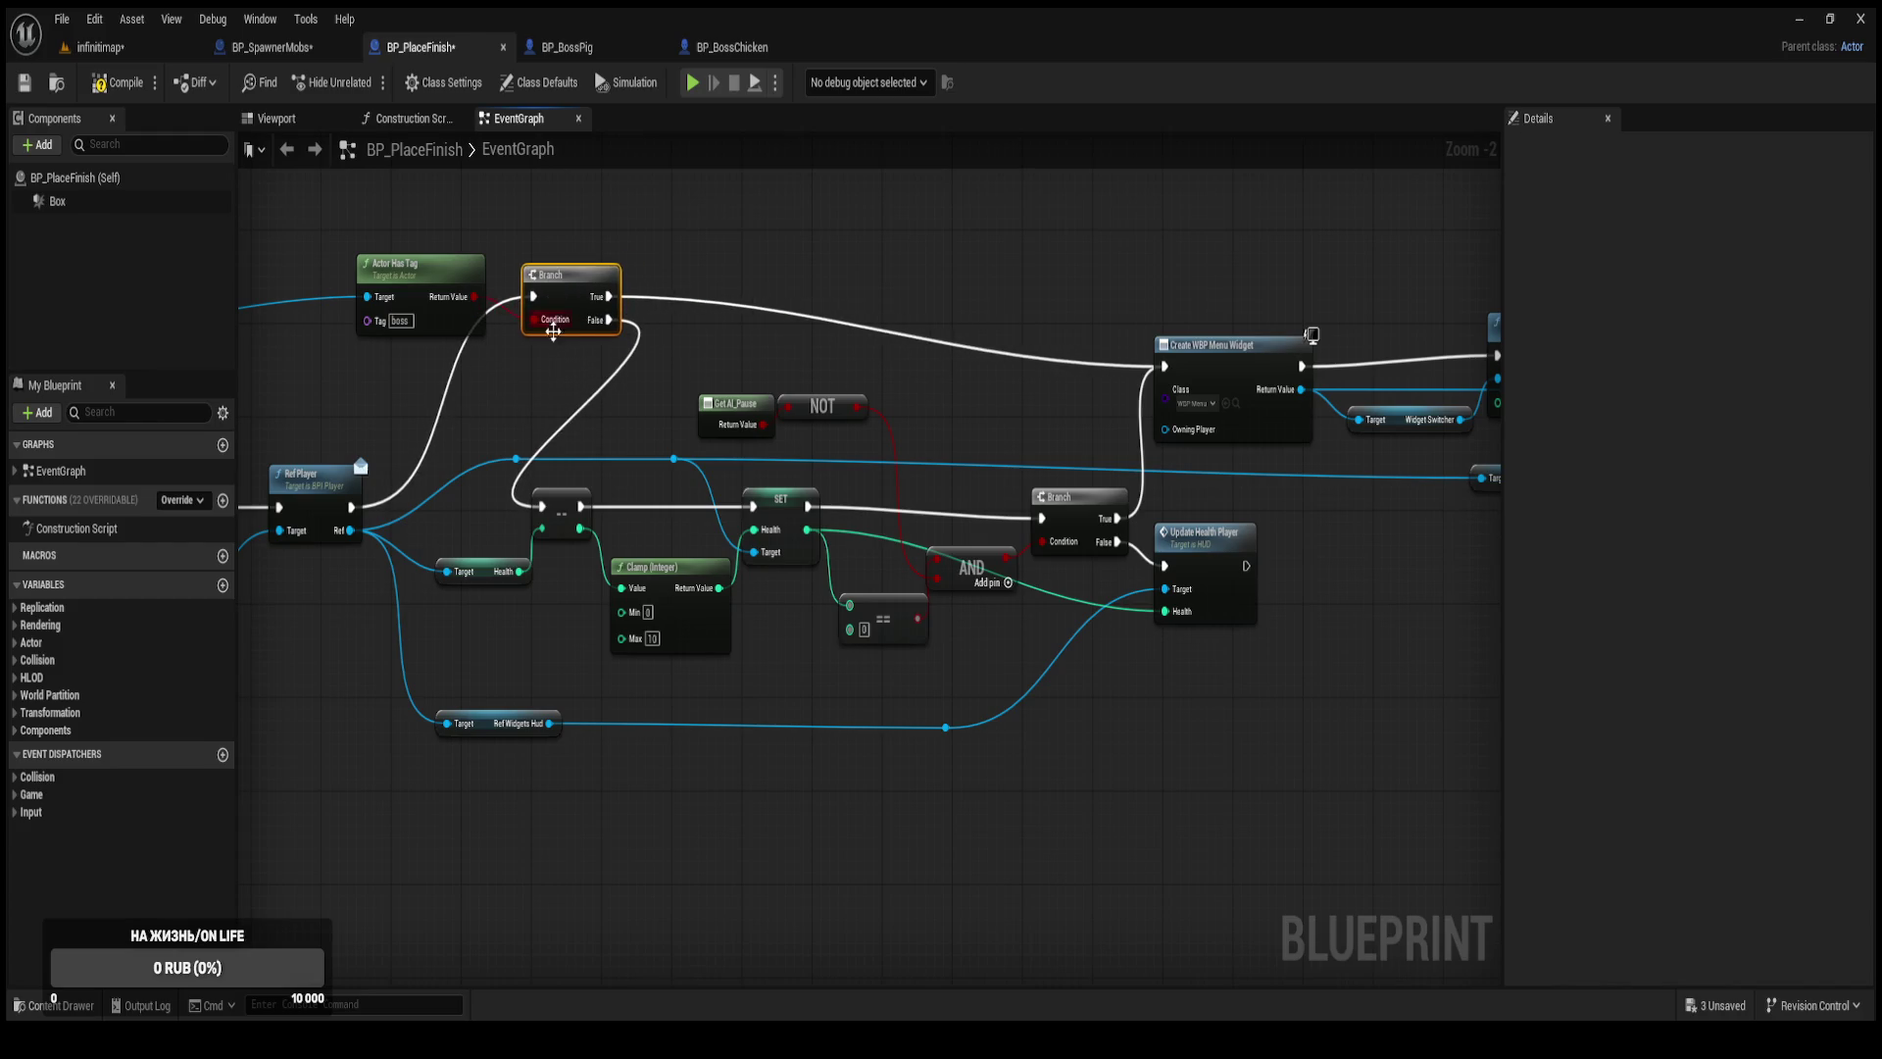
drag(421, 262, 351, 239)
mouse_move(563, 309)
mouse_down()
mouse_move(449, 466)
mouse_move(578, 457)
mouse_move(554, 410)
mouse_up()
click(616, 374)
click(118, 82)
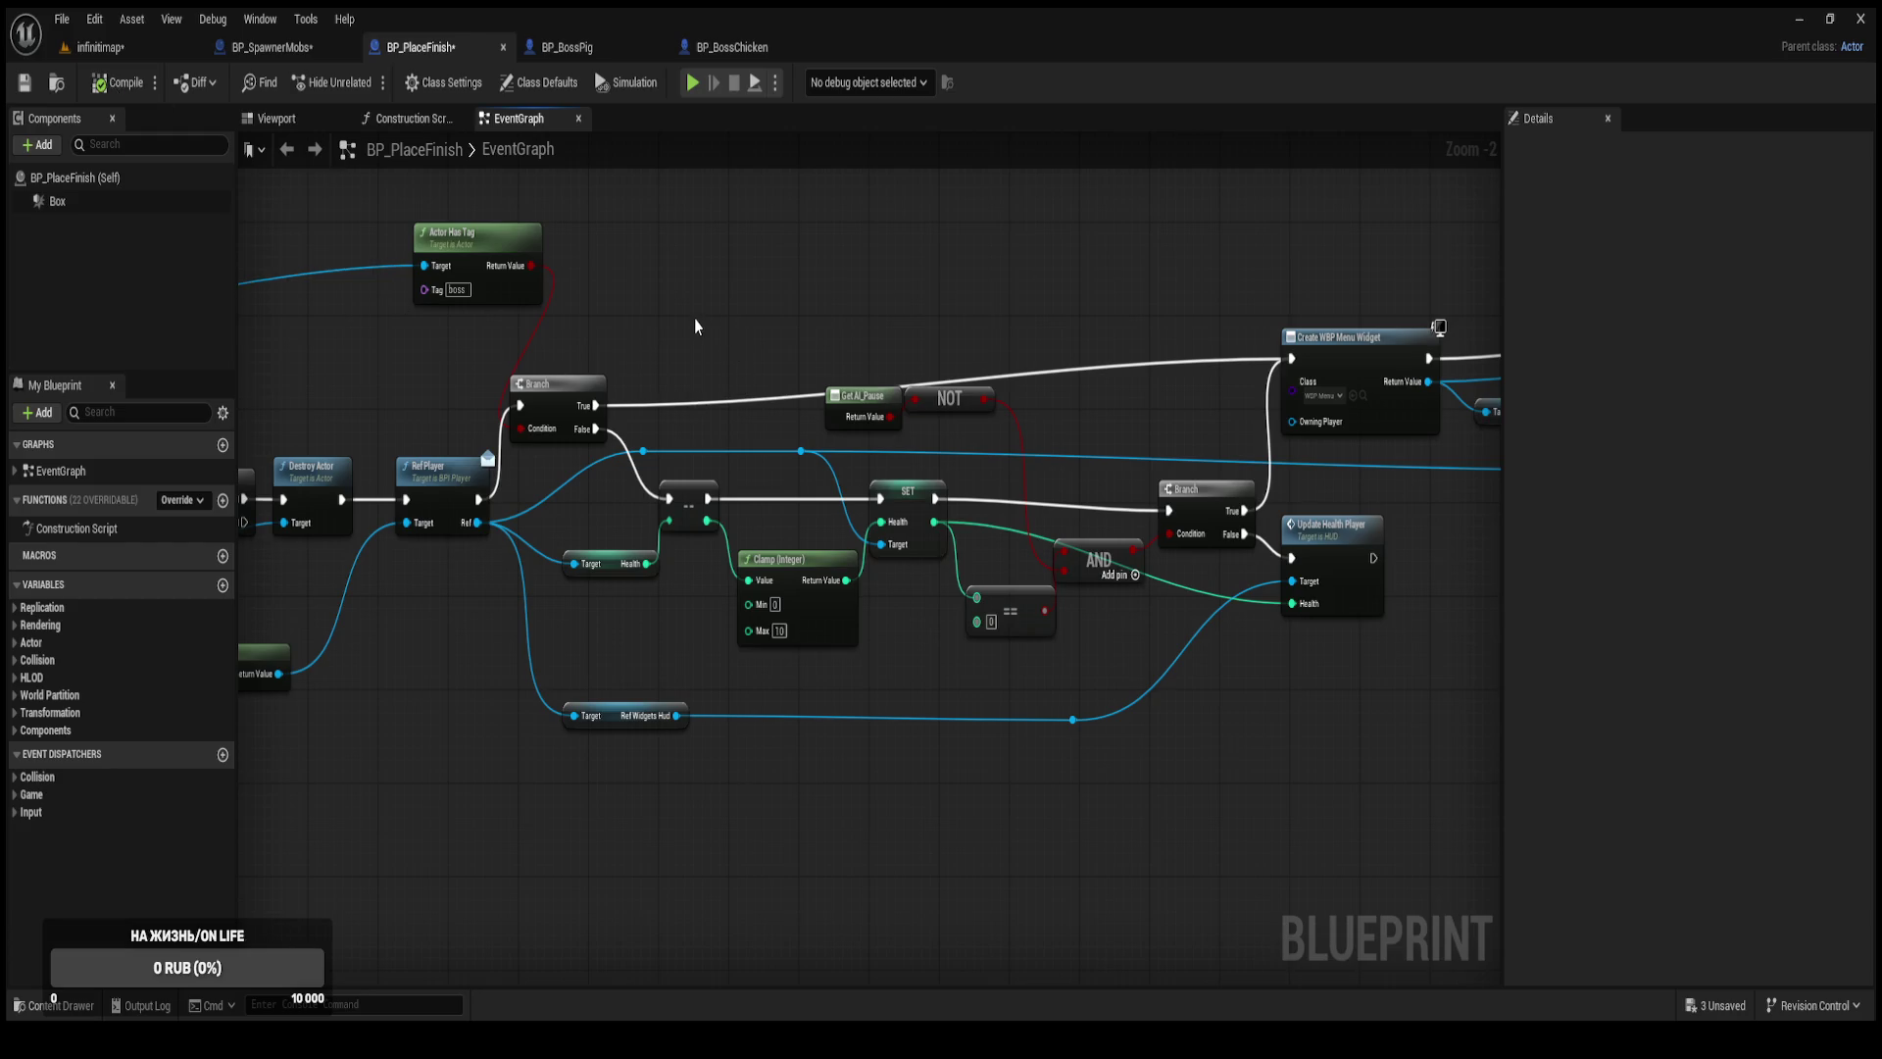
drag(1107, 364, 1042, 344)
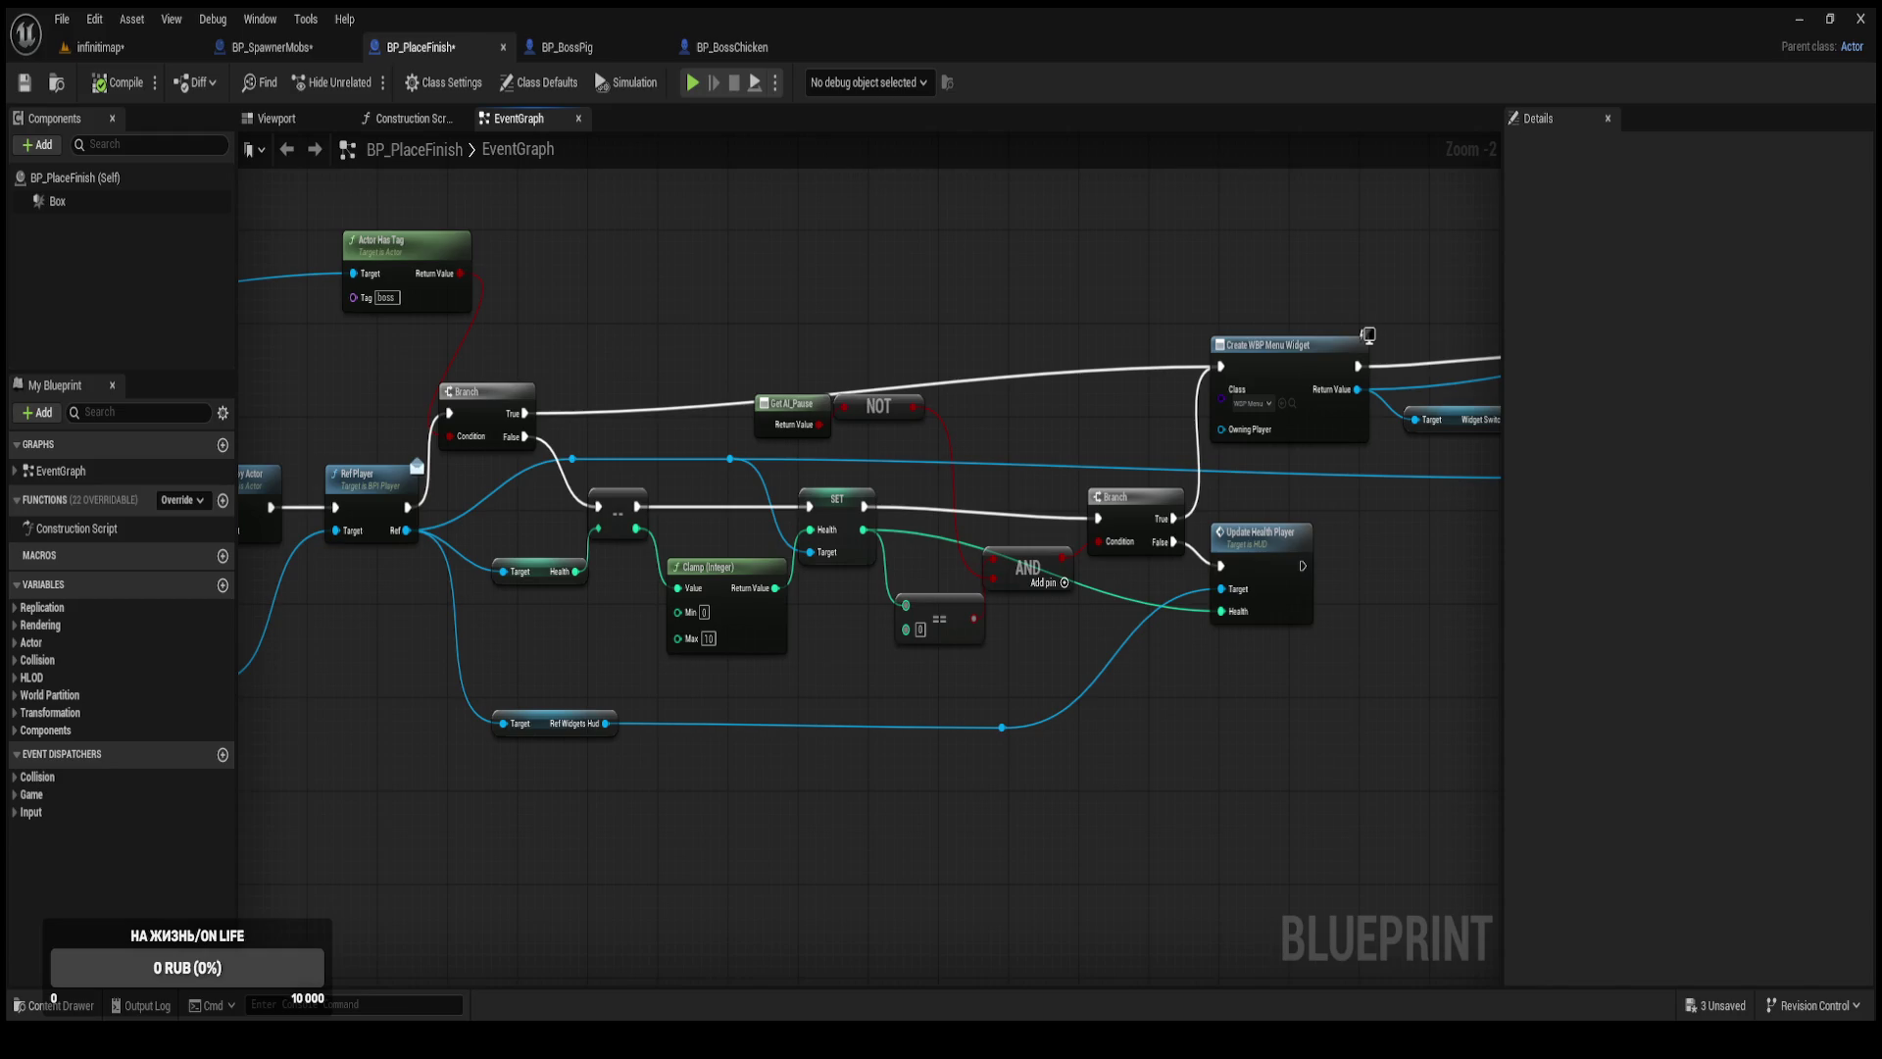
Pan across the overlap, Ref Self, health and AND/== nodes, then switch to the infinitimap level.
mouse_move(612, 487)
mouse_down()
mouse_move(953, 525)
mouse_move(985, 558)
mouse_move(1042, 491)
mouse_move(931, 495)
mouse_move(945, 509)
mouse_up()
mouse_move(465, 639)
mouse_down()
mouse_move(744, 619)
mouse_move(920, 586)
mouse_move(971, 550)
mouse_move(1197, 533)
mouse_move(1272, 575)
mouse_move(990, 580)
mouse_up()
scroll(1343, 551, up, 1)
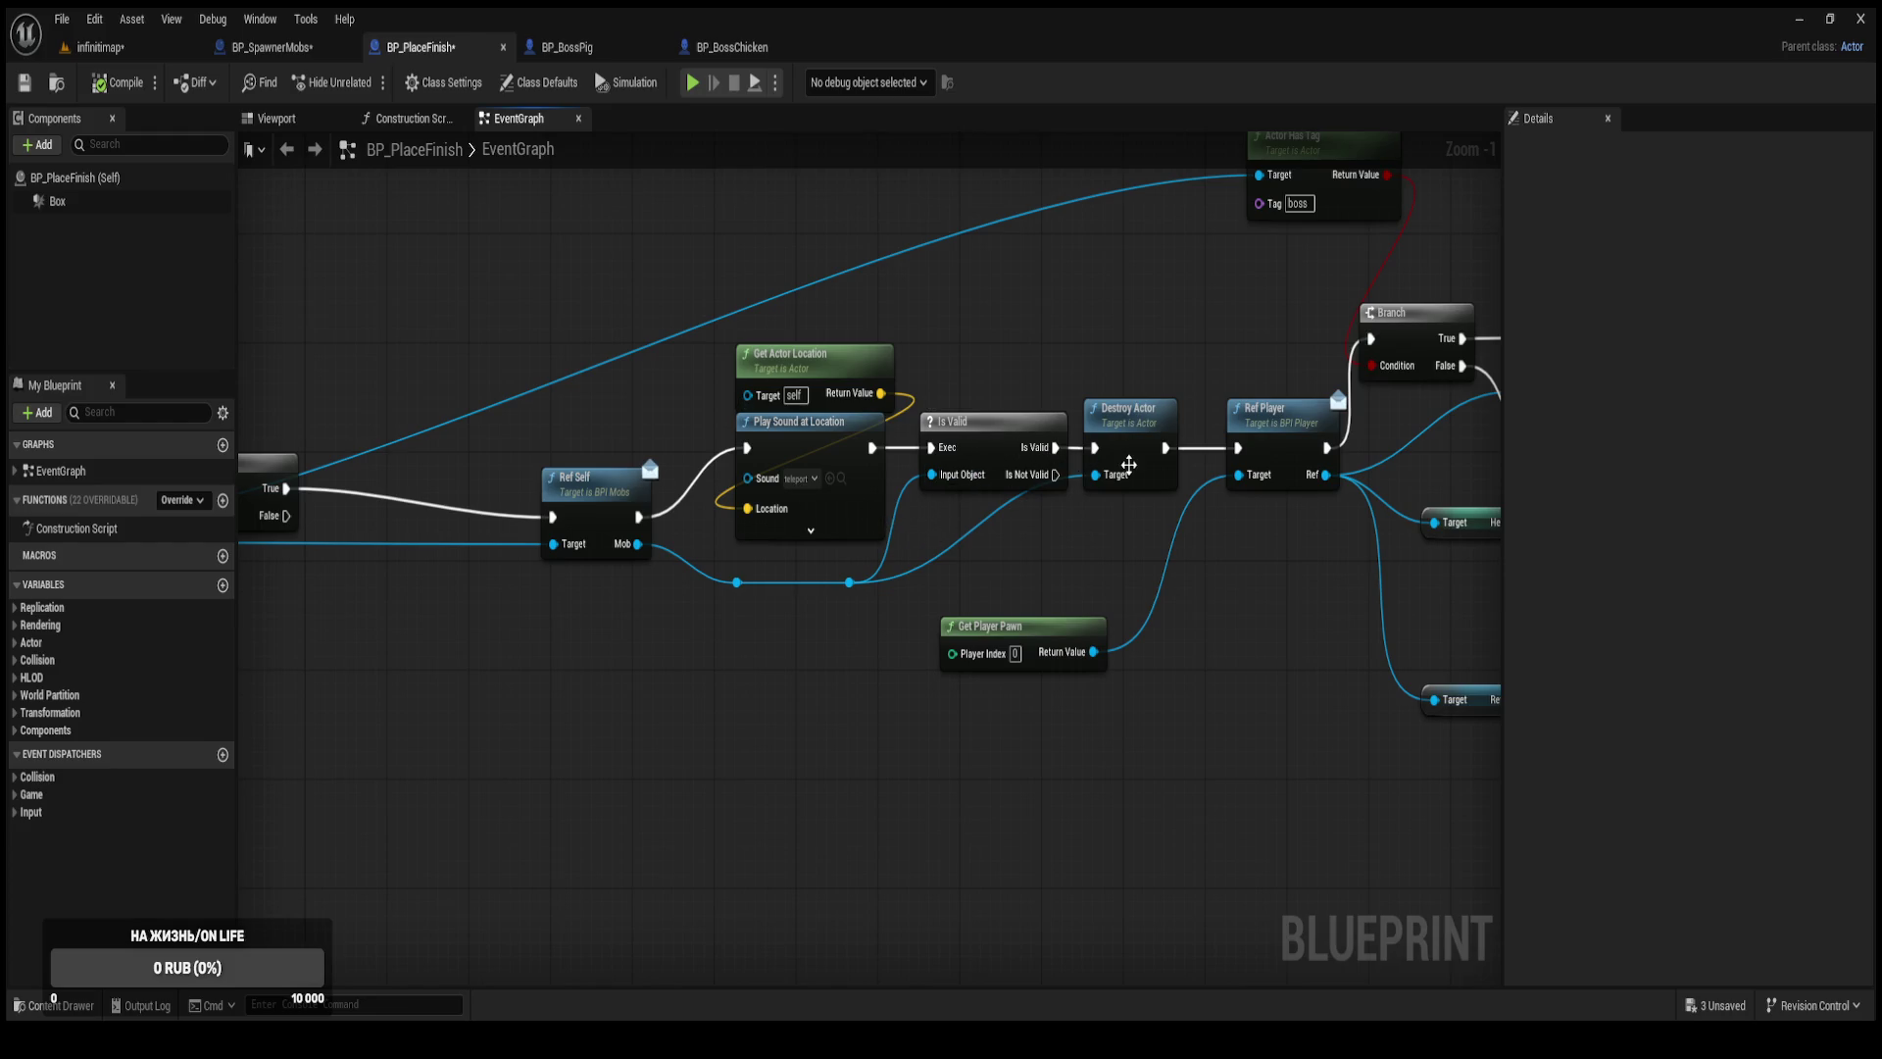
mouse_move(1119, 528)
mouse_down()
mouse_move(1086, 521)
mouse_move(899, 616)
mouse_up()
mouse_move(906, 532)
mouse_down()
mouse_move(697, 591)
mouse_move(775, 547)
mouse_move(671, 589)
mouse_move(970, 631)
mouse_move(686, 686)
mouse_move(726, 588)
mouse_move(694, 582)
mouse_move(861, 564)
mouse_up()
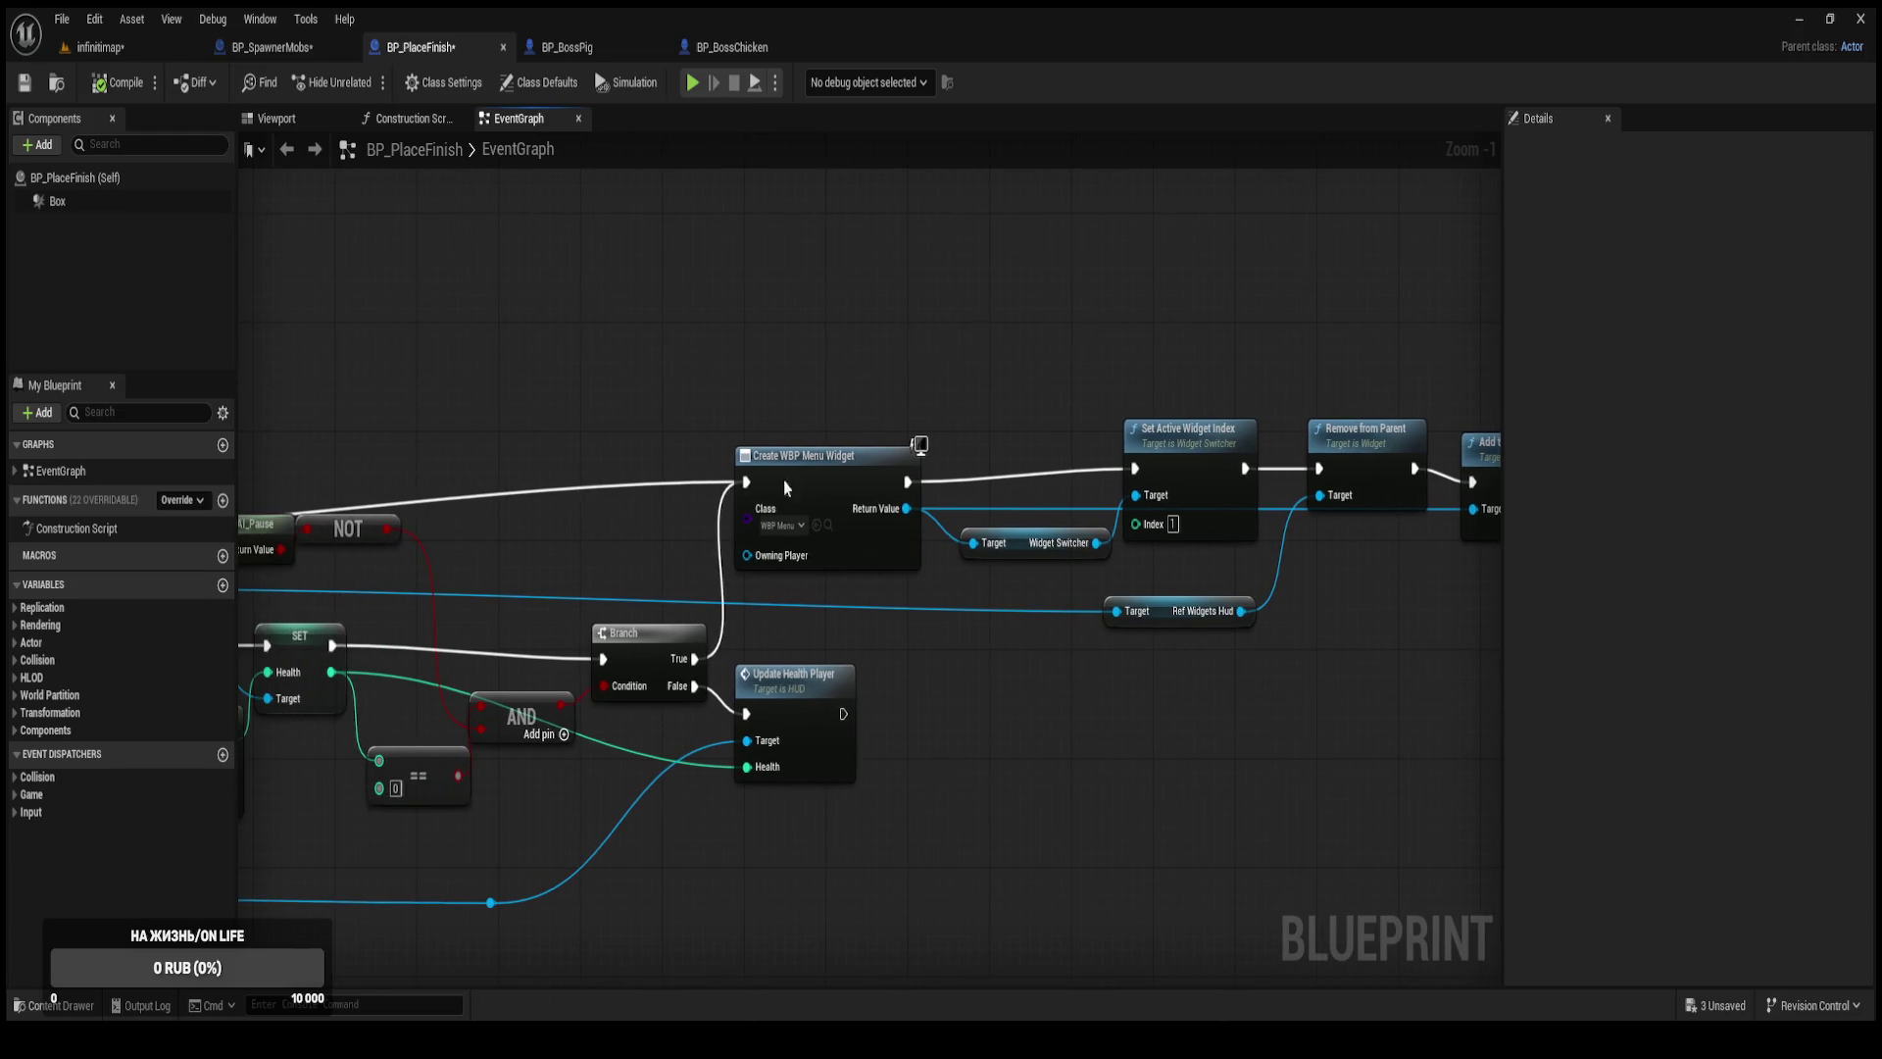
click(127, 45)
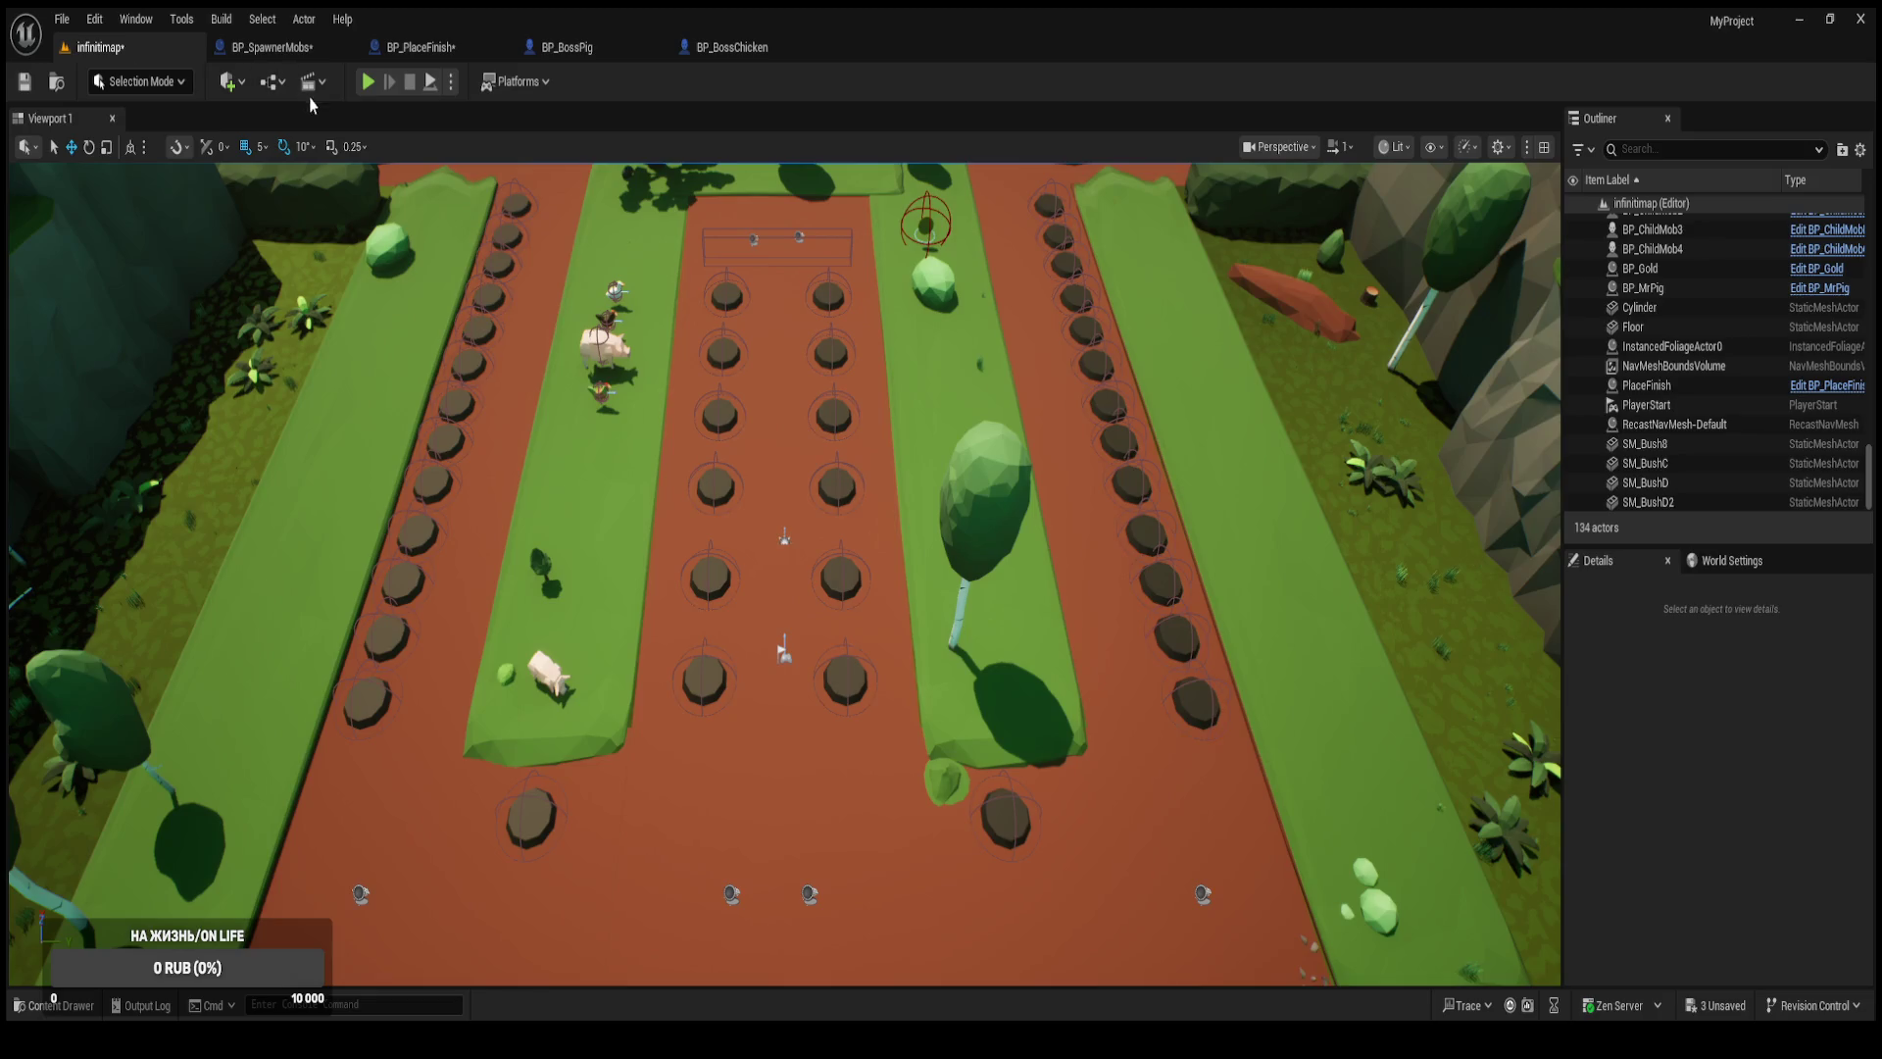
Run and stop a brief play test, then switch to BP_SpawnerMobs' event graph.
click(368, 84)
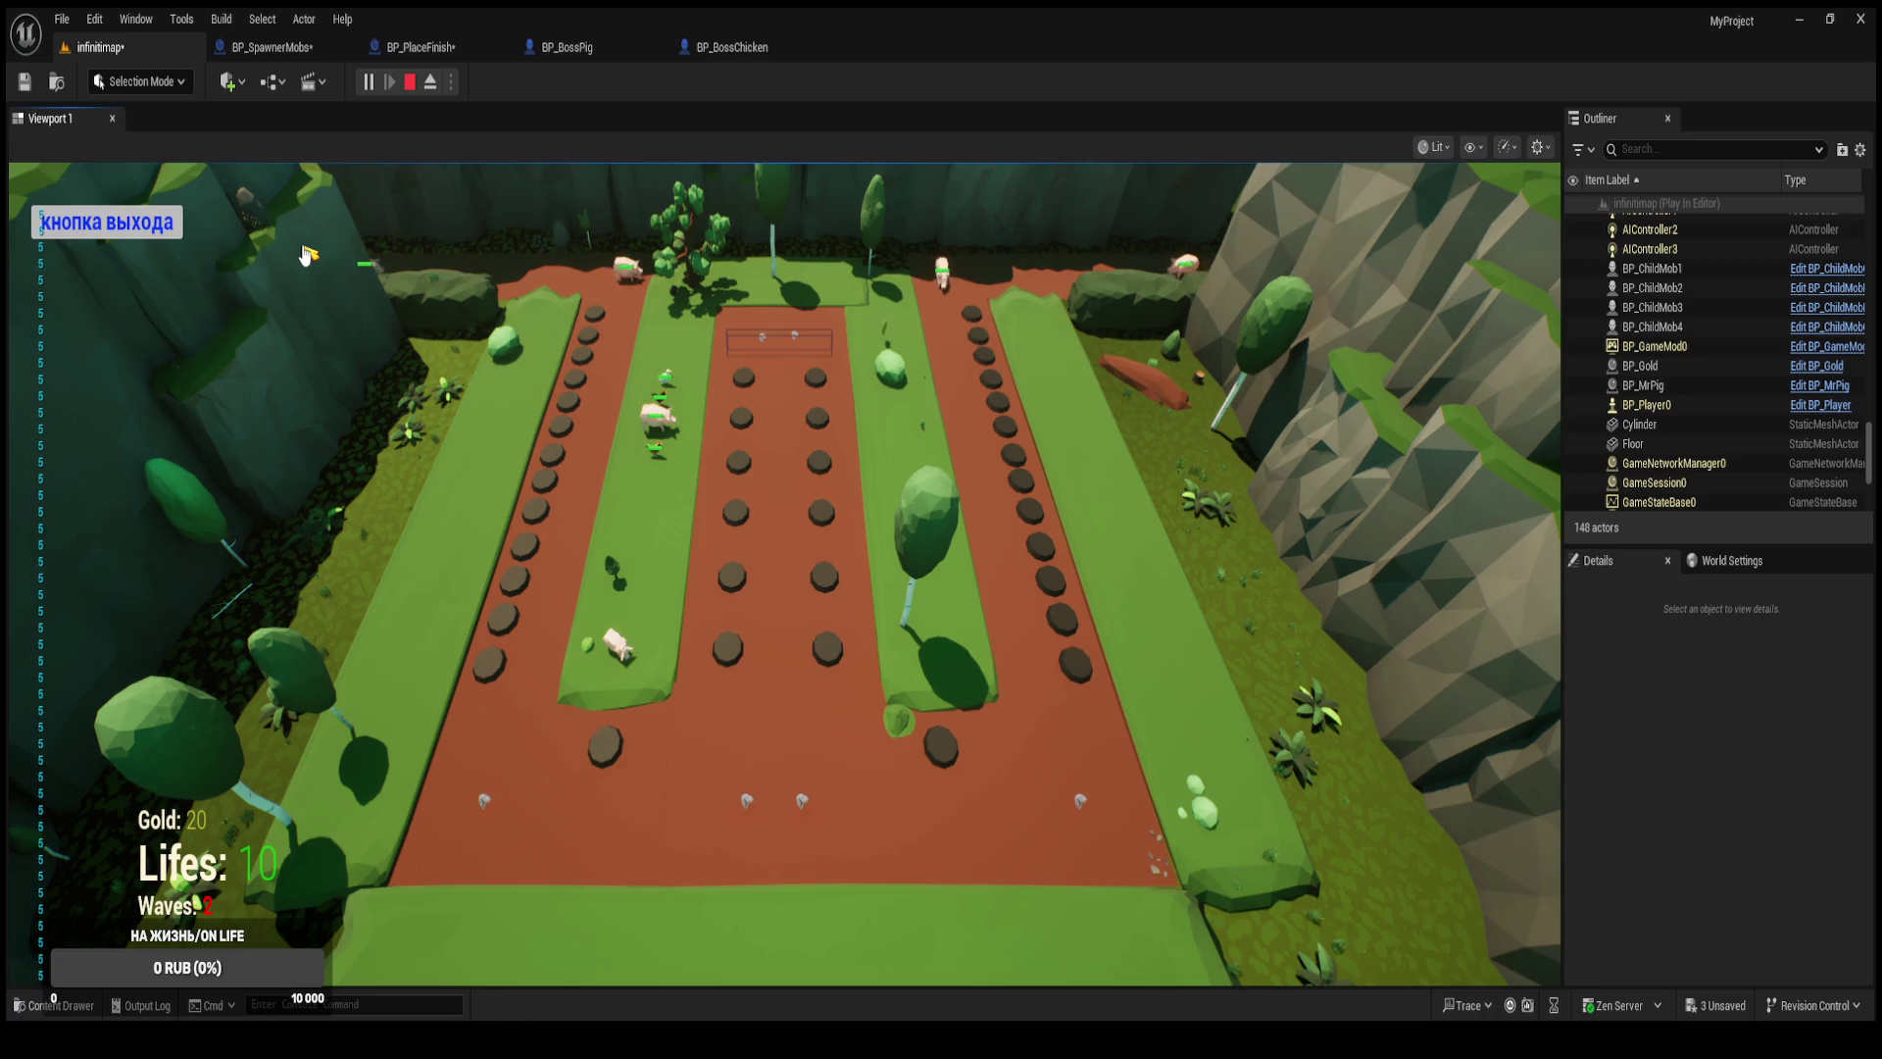
click(149, 225)
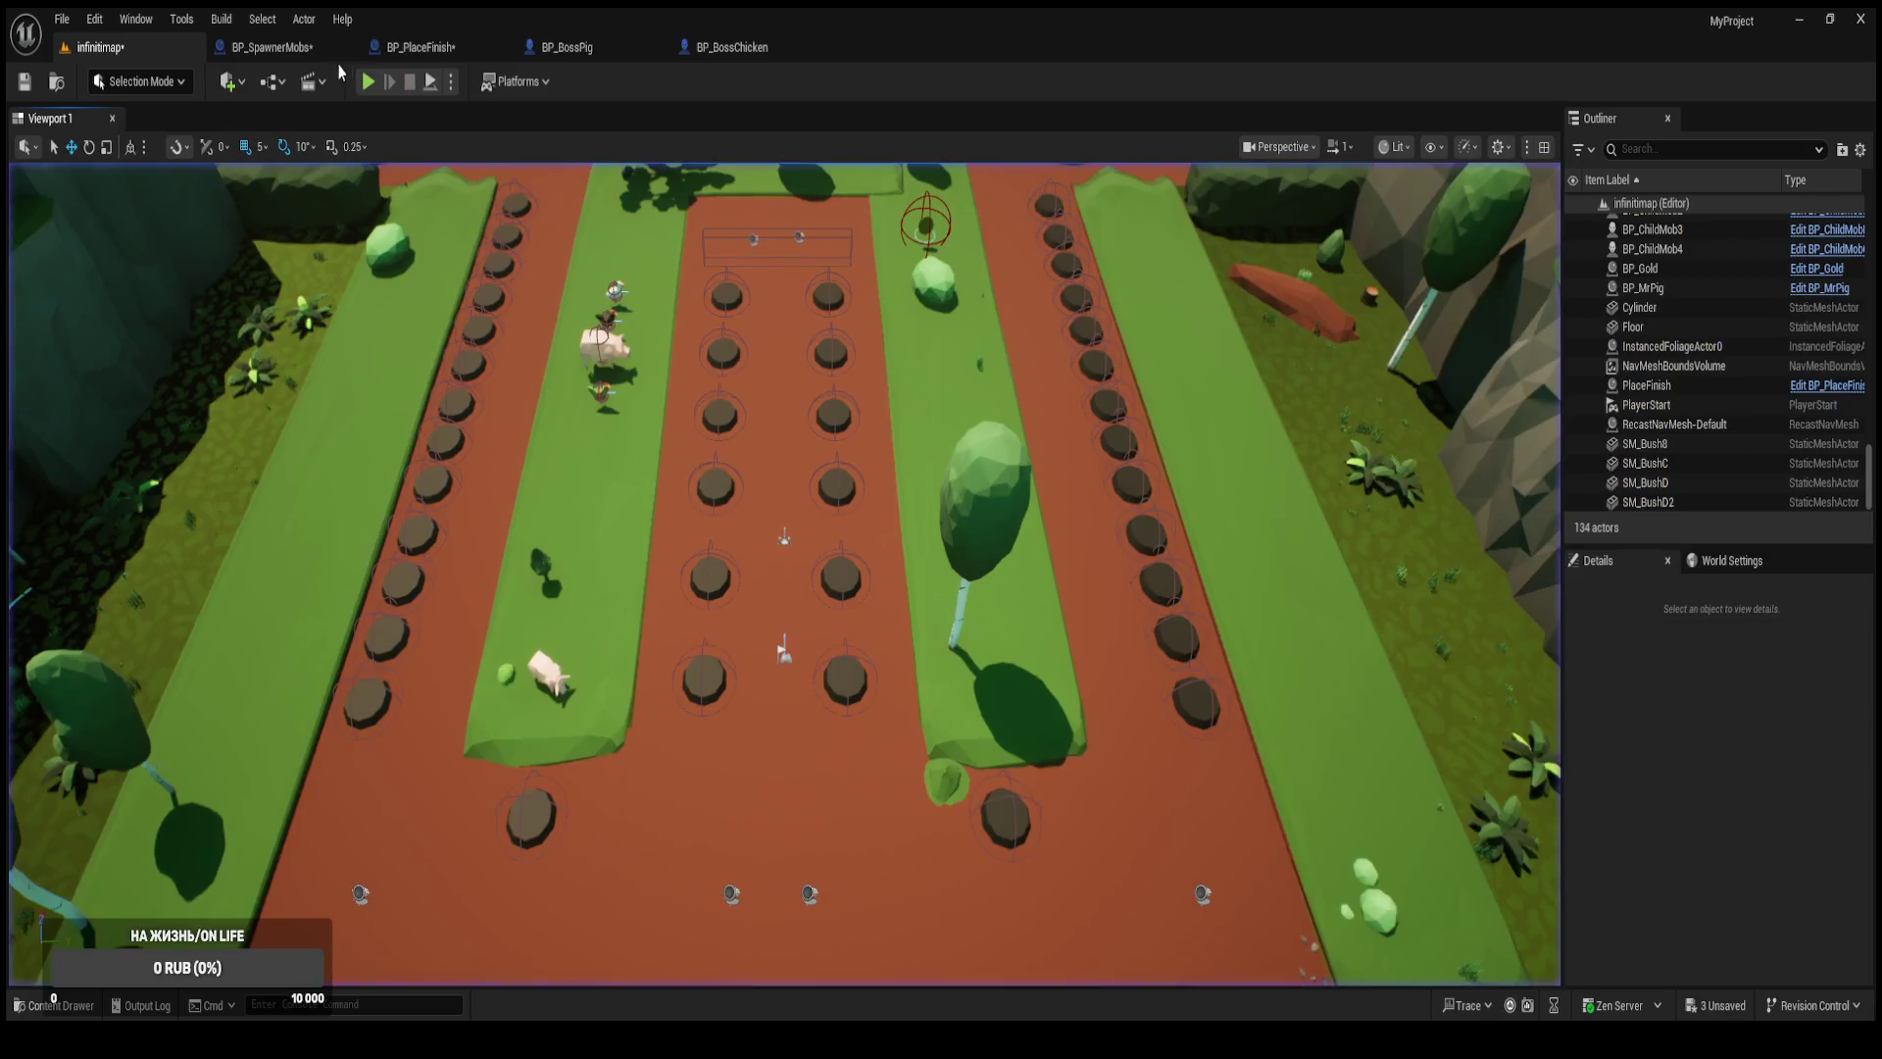
click(270, 47)
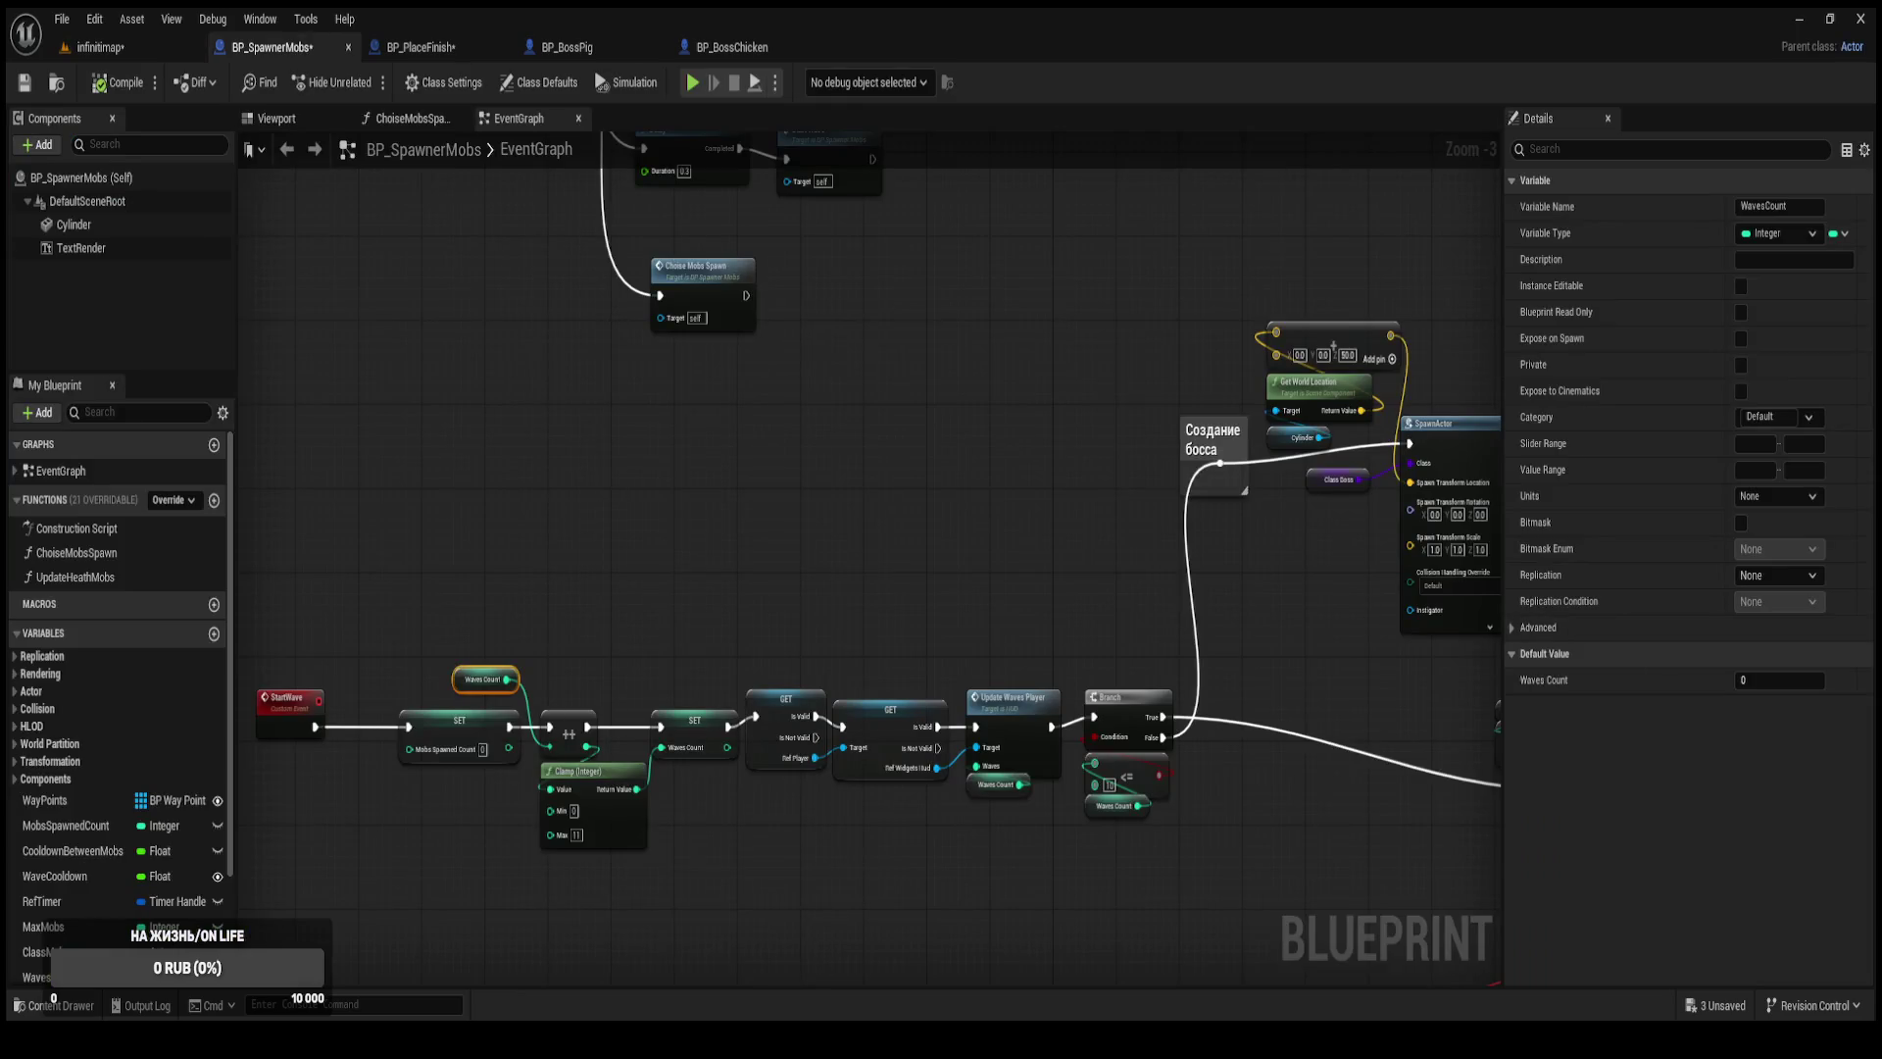
Set the WavesCount variable's default value to 10, then start a play test of the infinitimap level.
scroll(98, 784, down, 2)
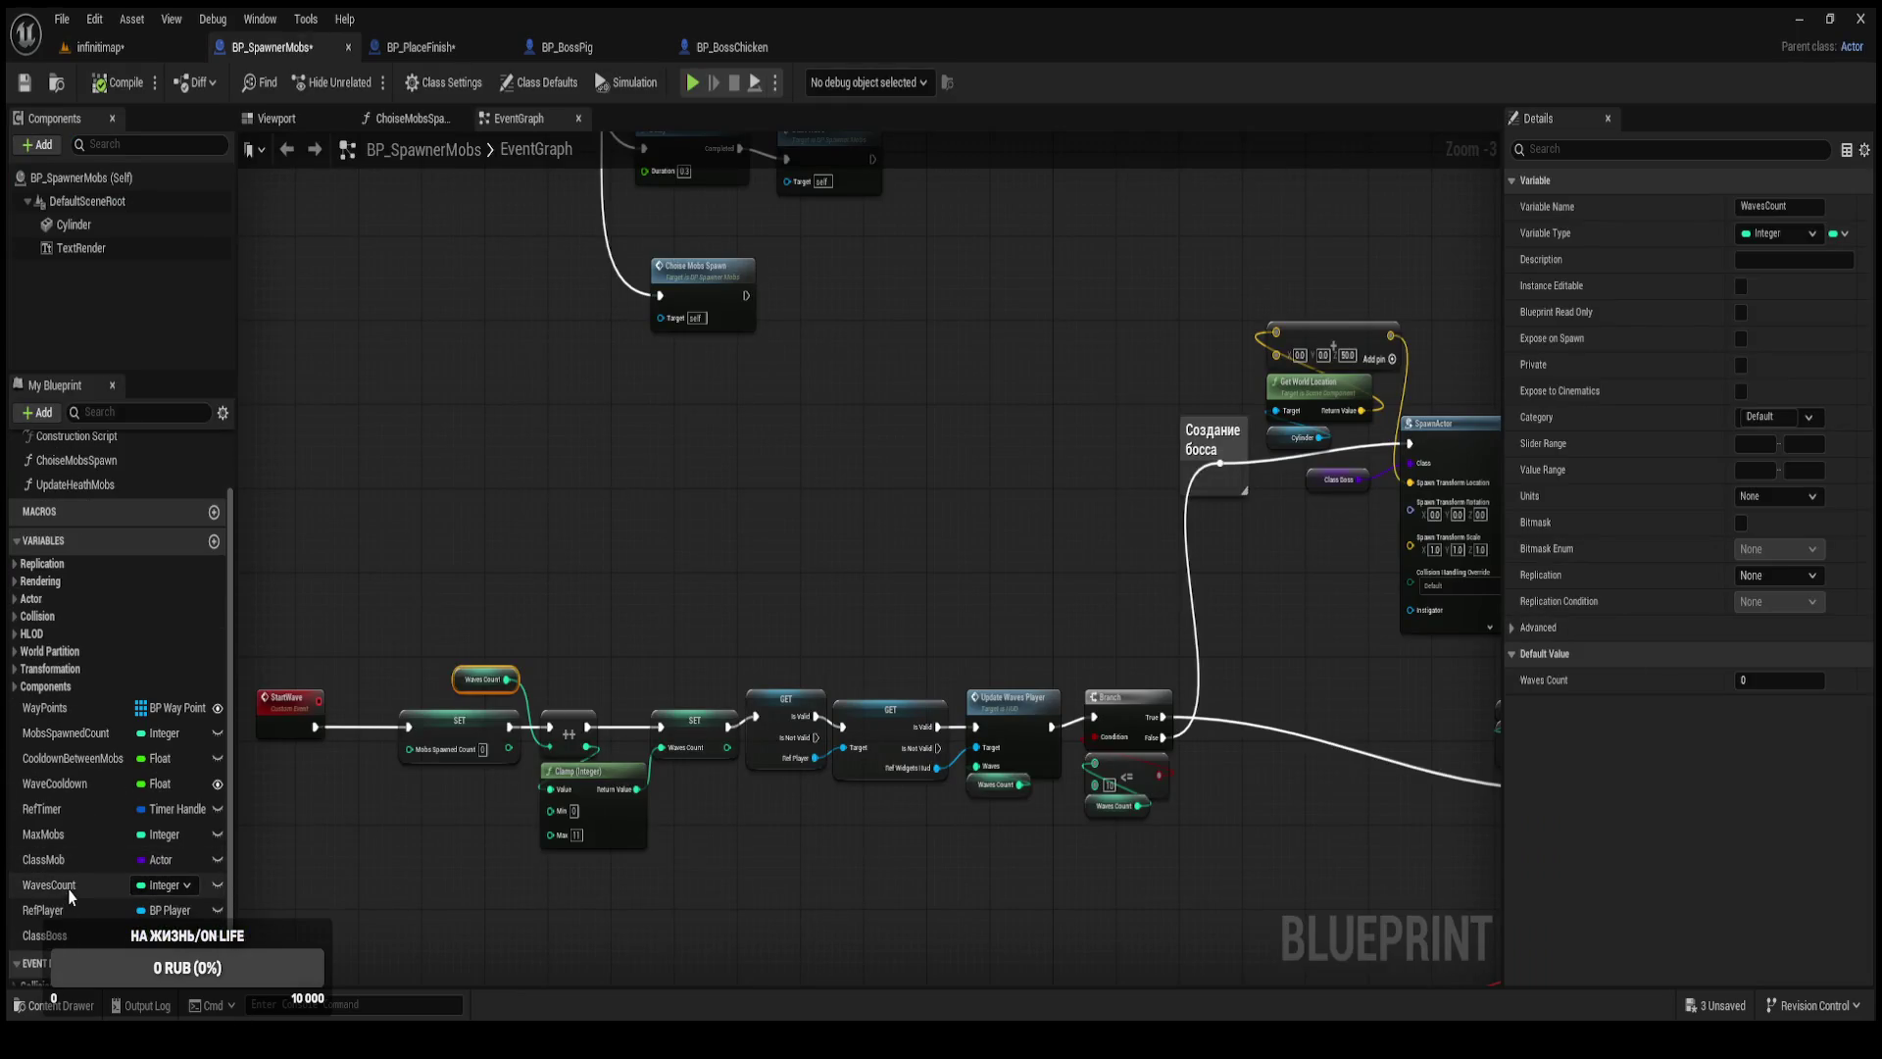
click(71, 887)
click(1779, 679)
text(10)
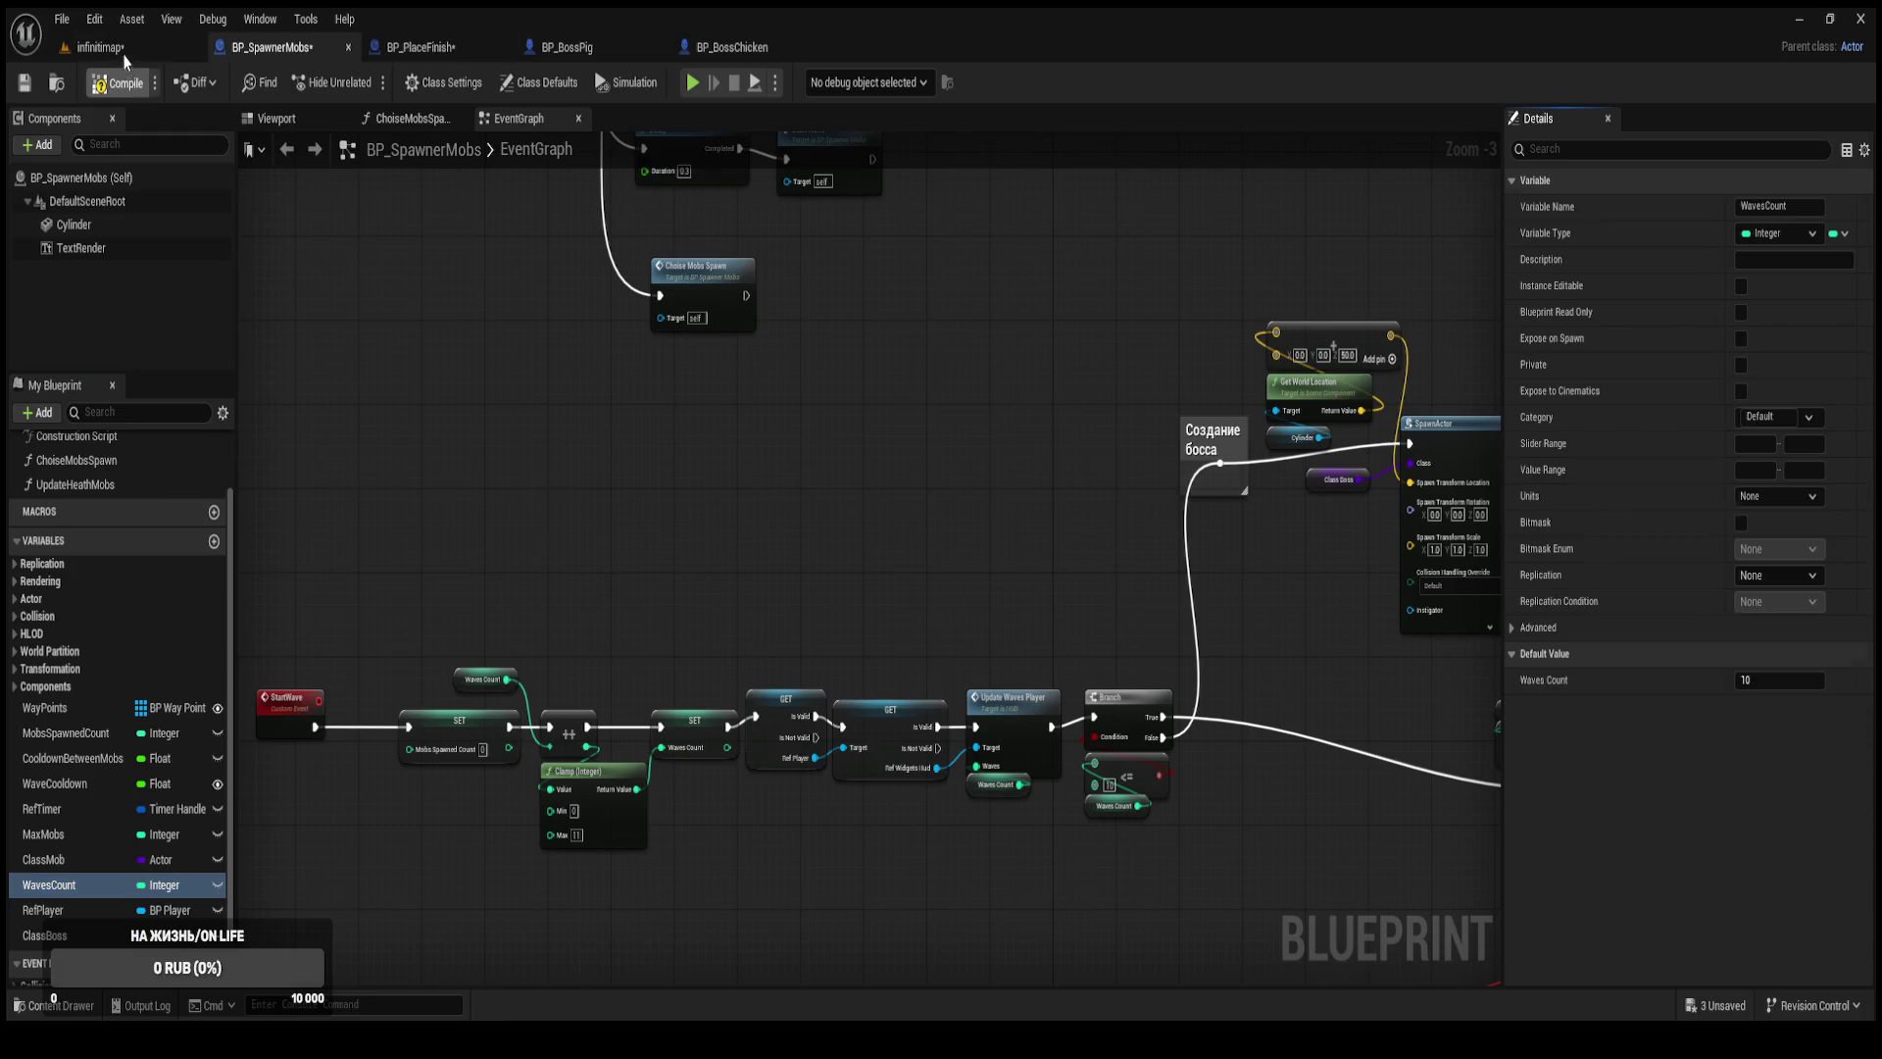
click(98, 47)
click(367, 82)
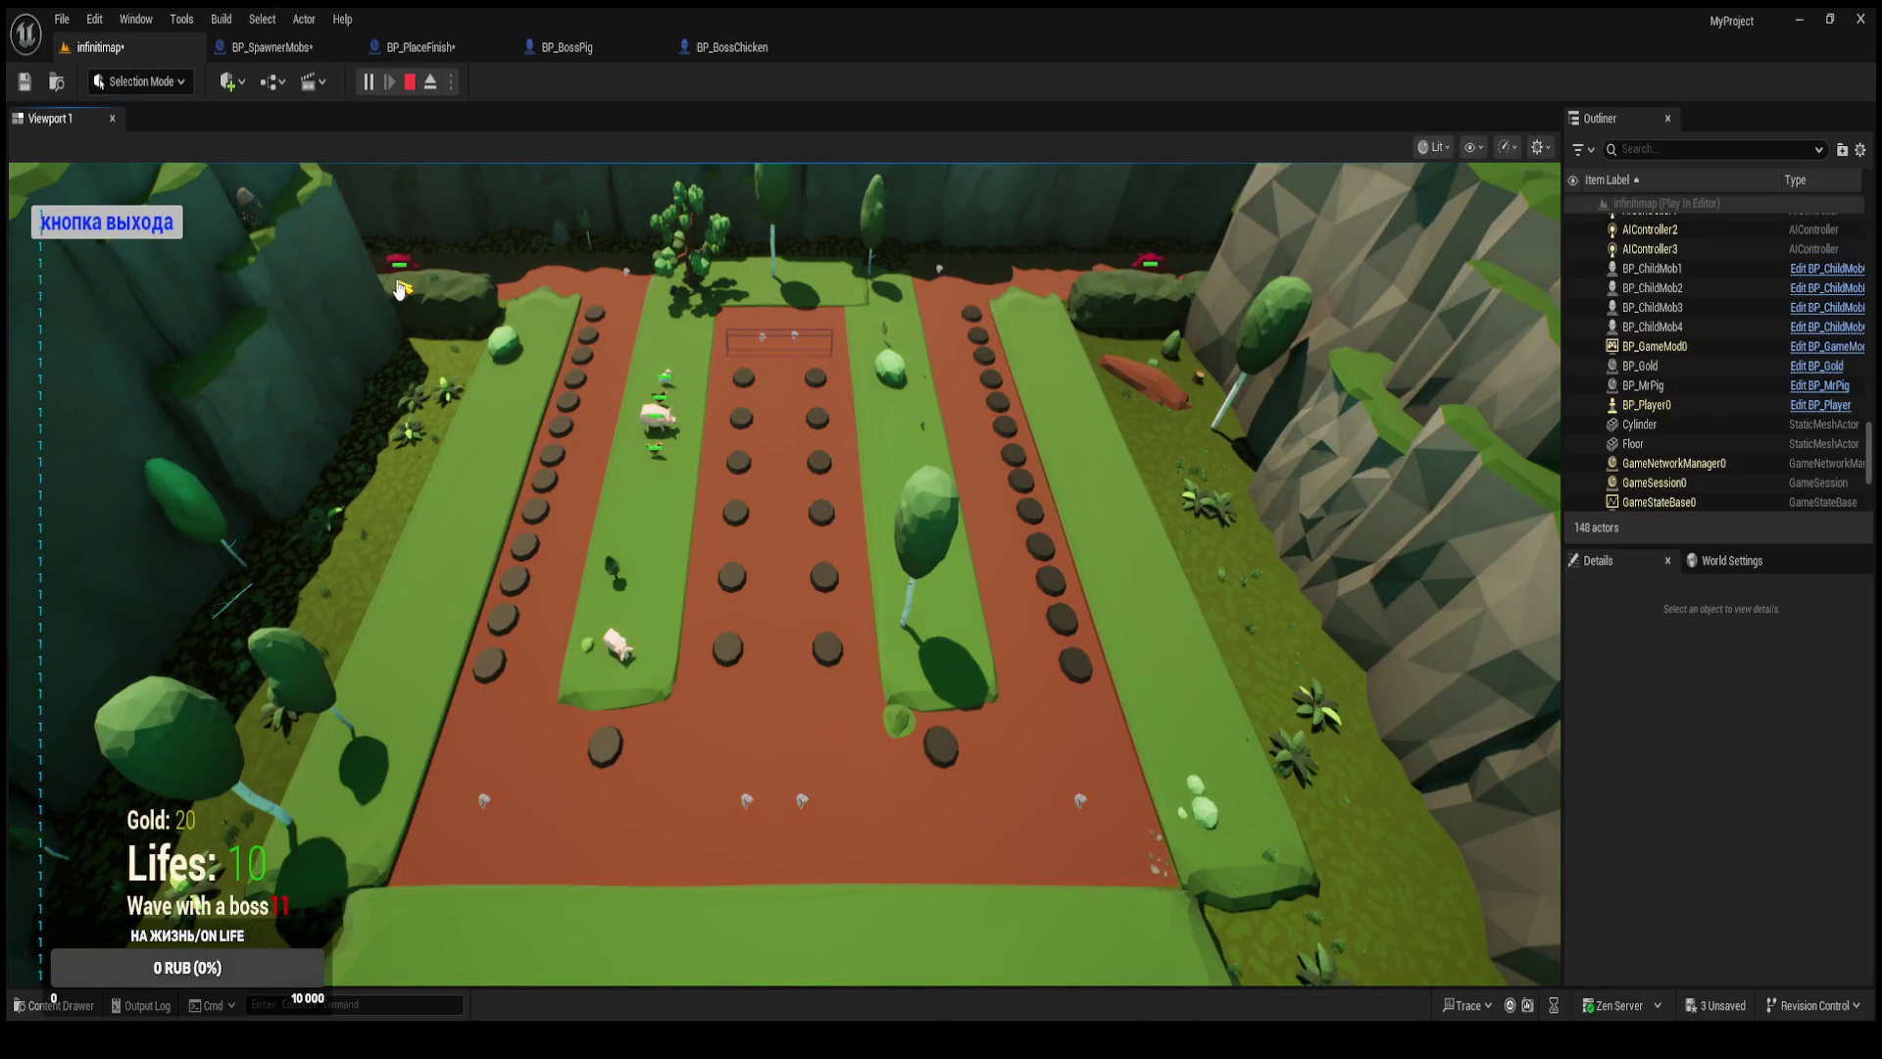
Try the HUD exit button while two boss pigs reach the finish and lives drop to 8, then stop play.
click(157, 233)
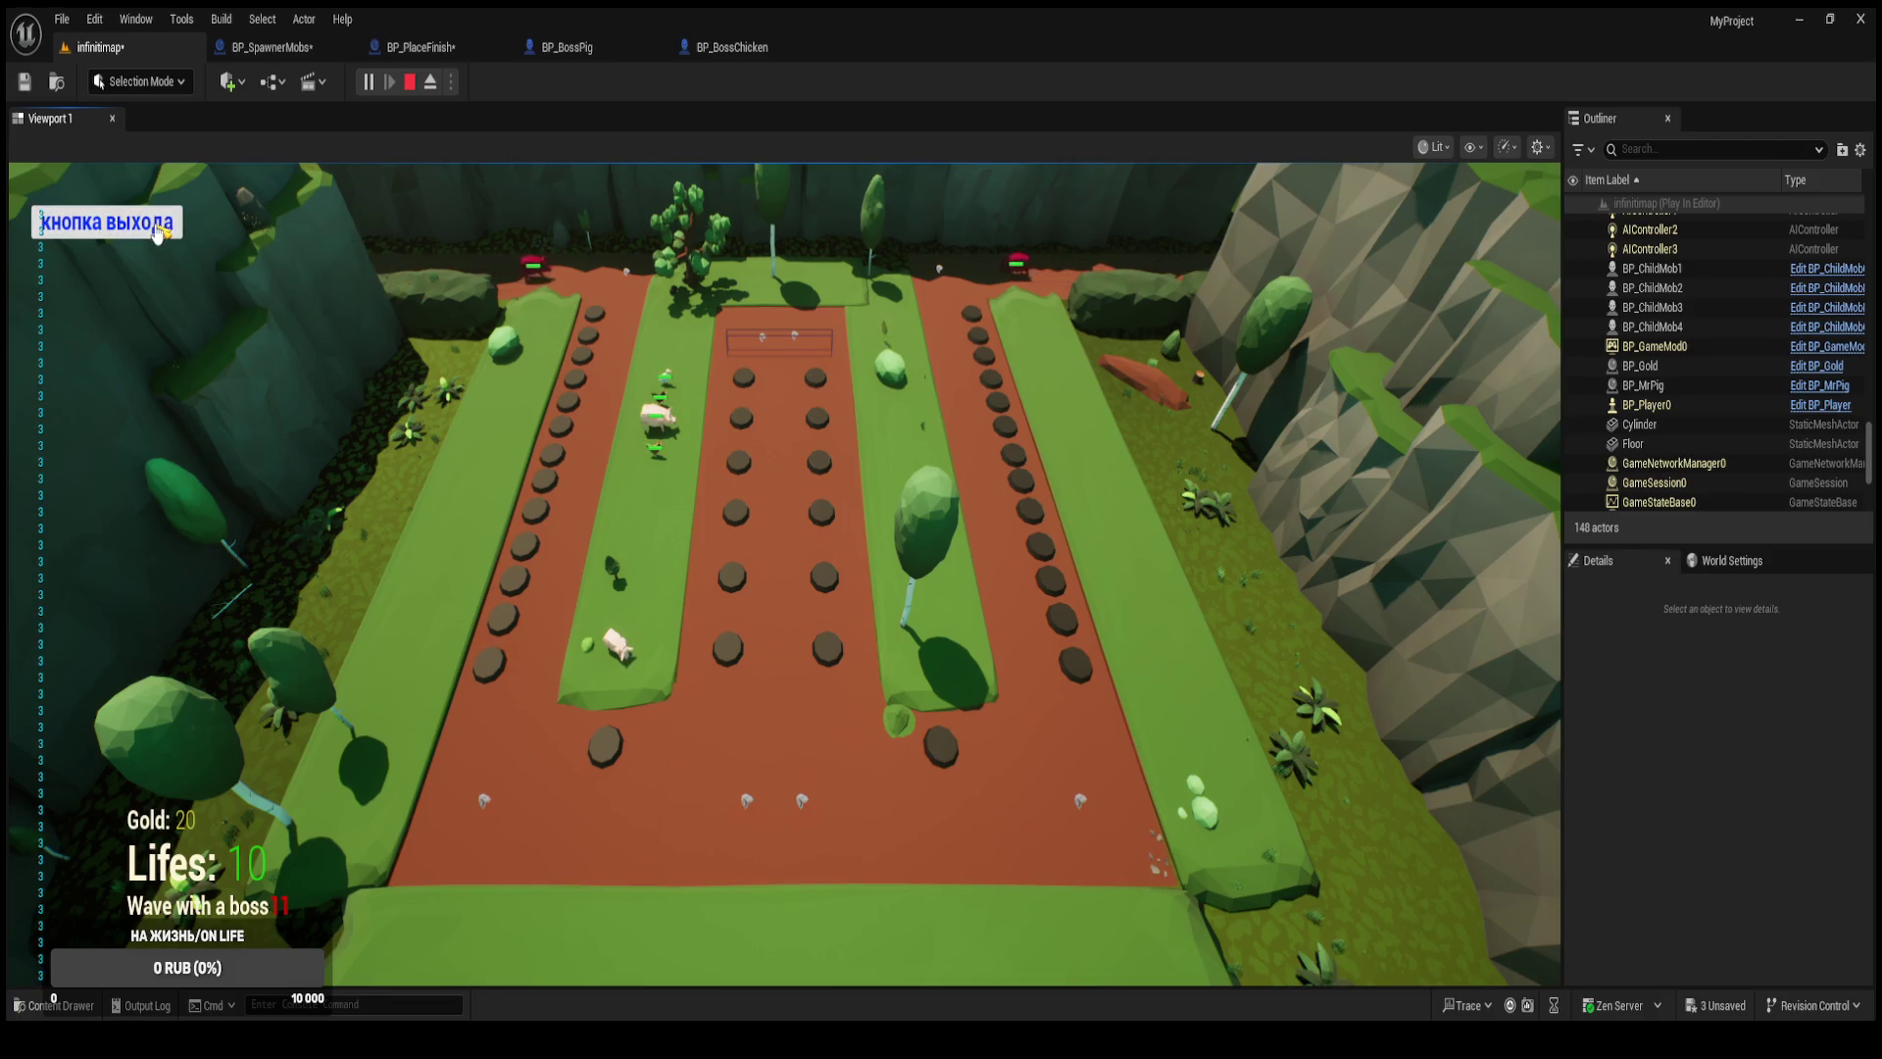
click(157, 234)
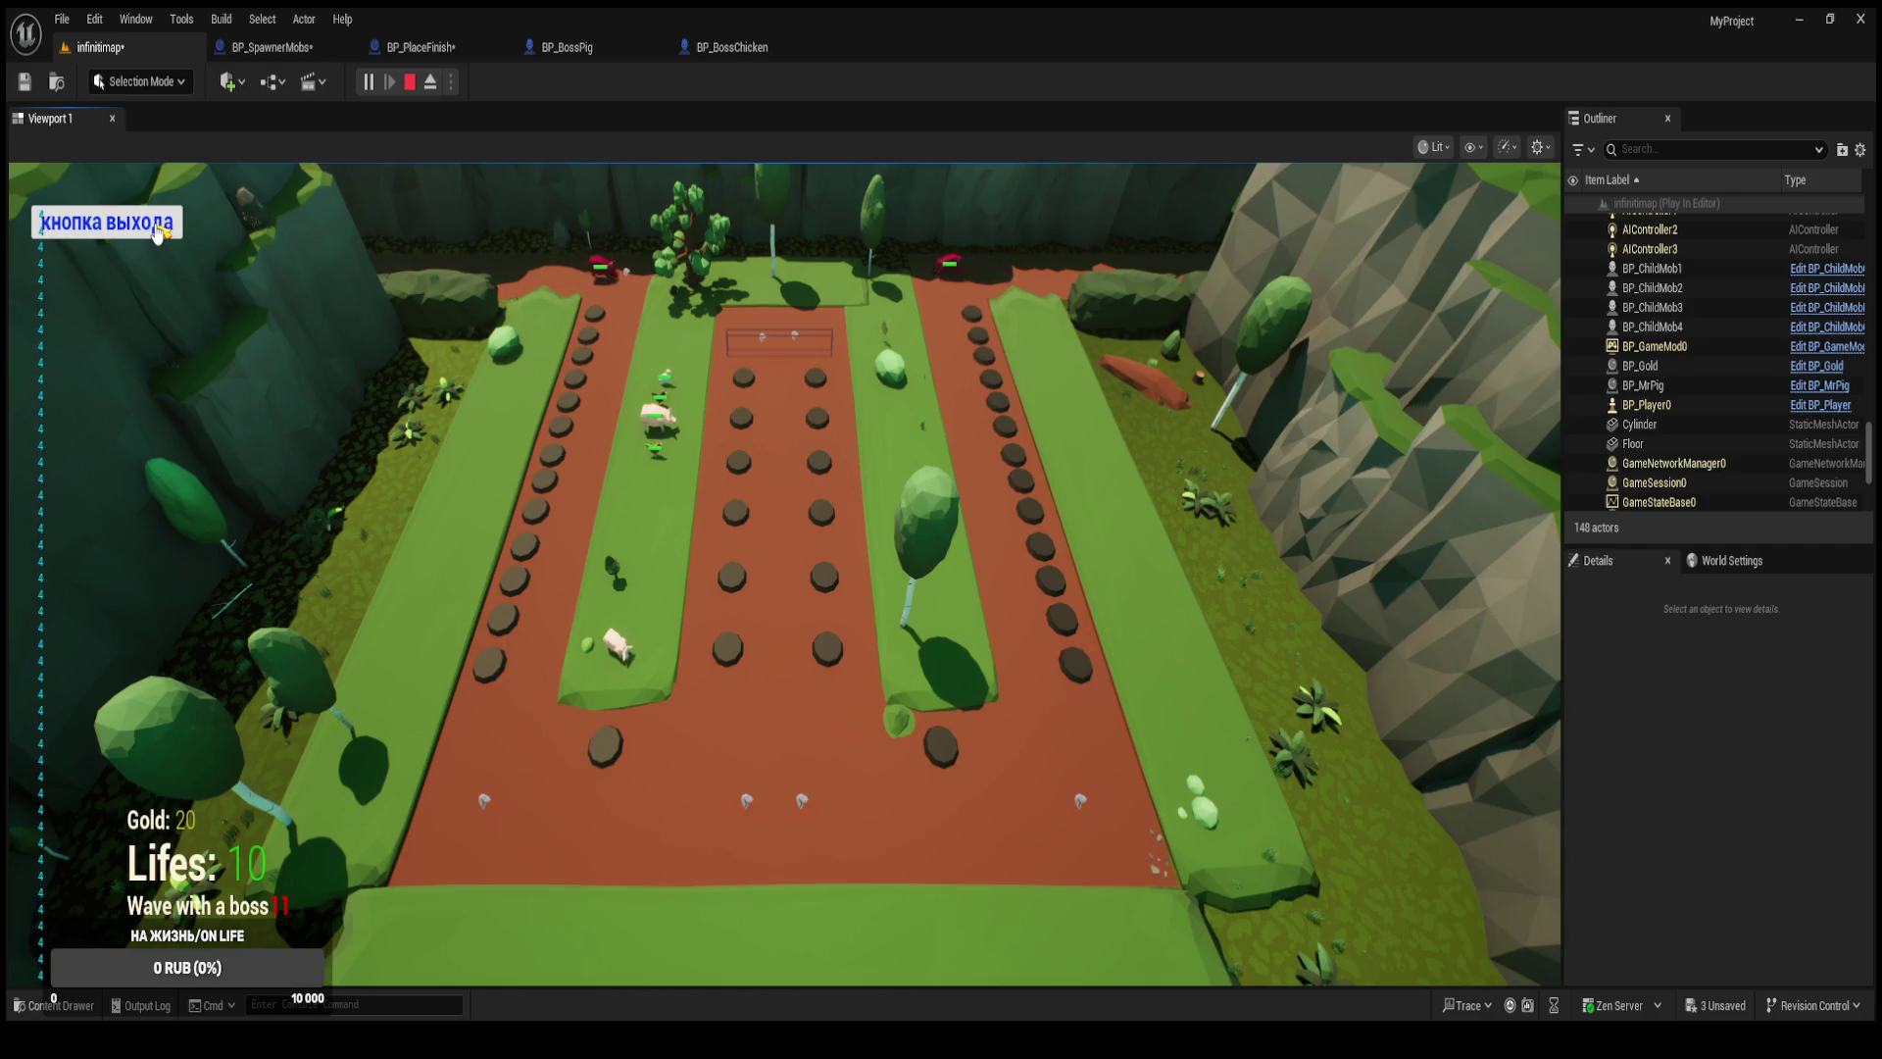
click(157, 233)
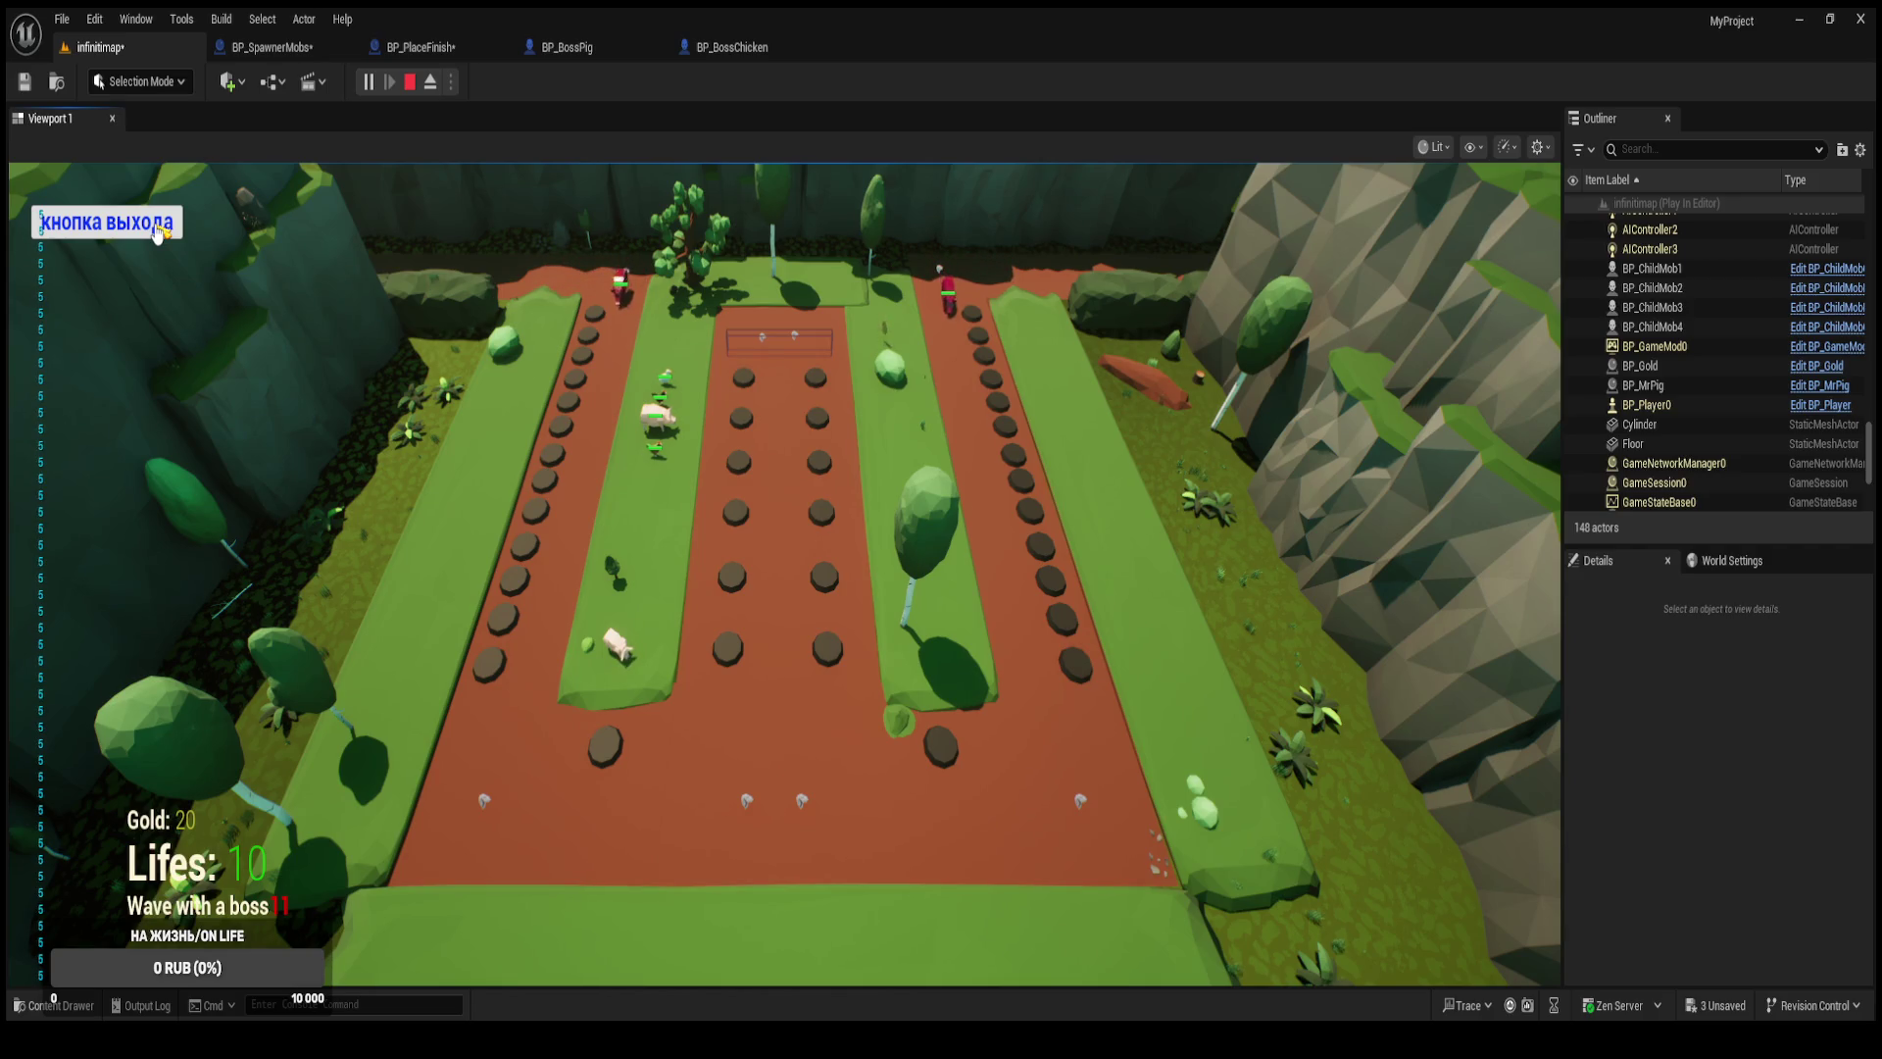
click(157, 233)
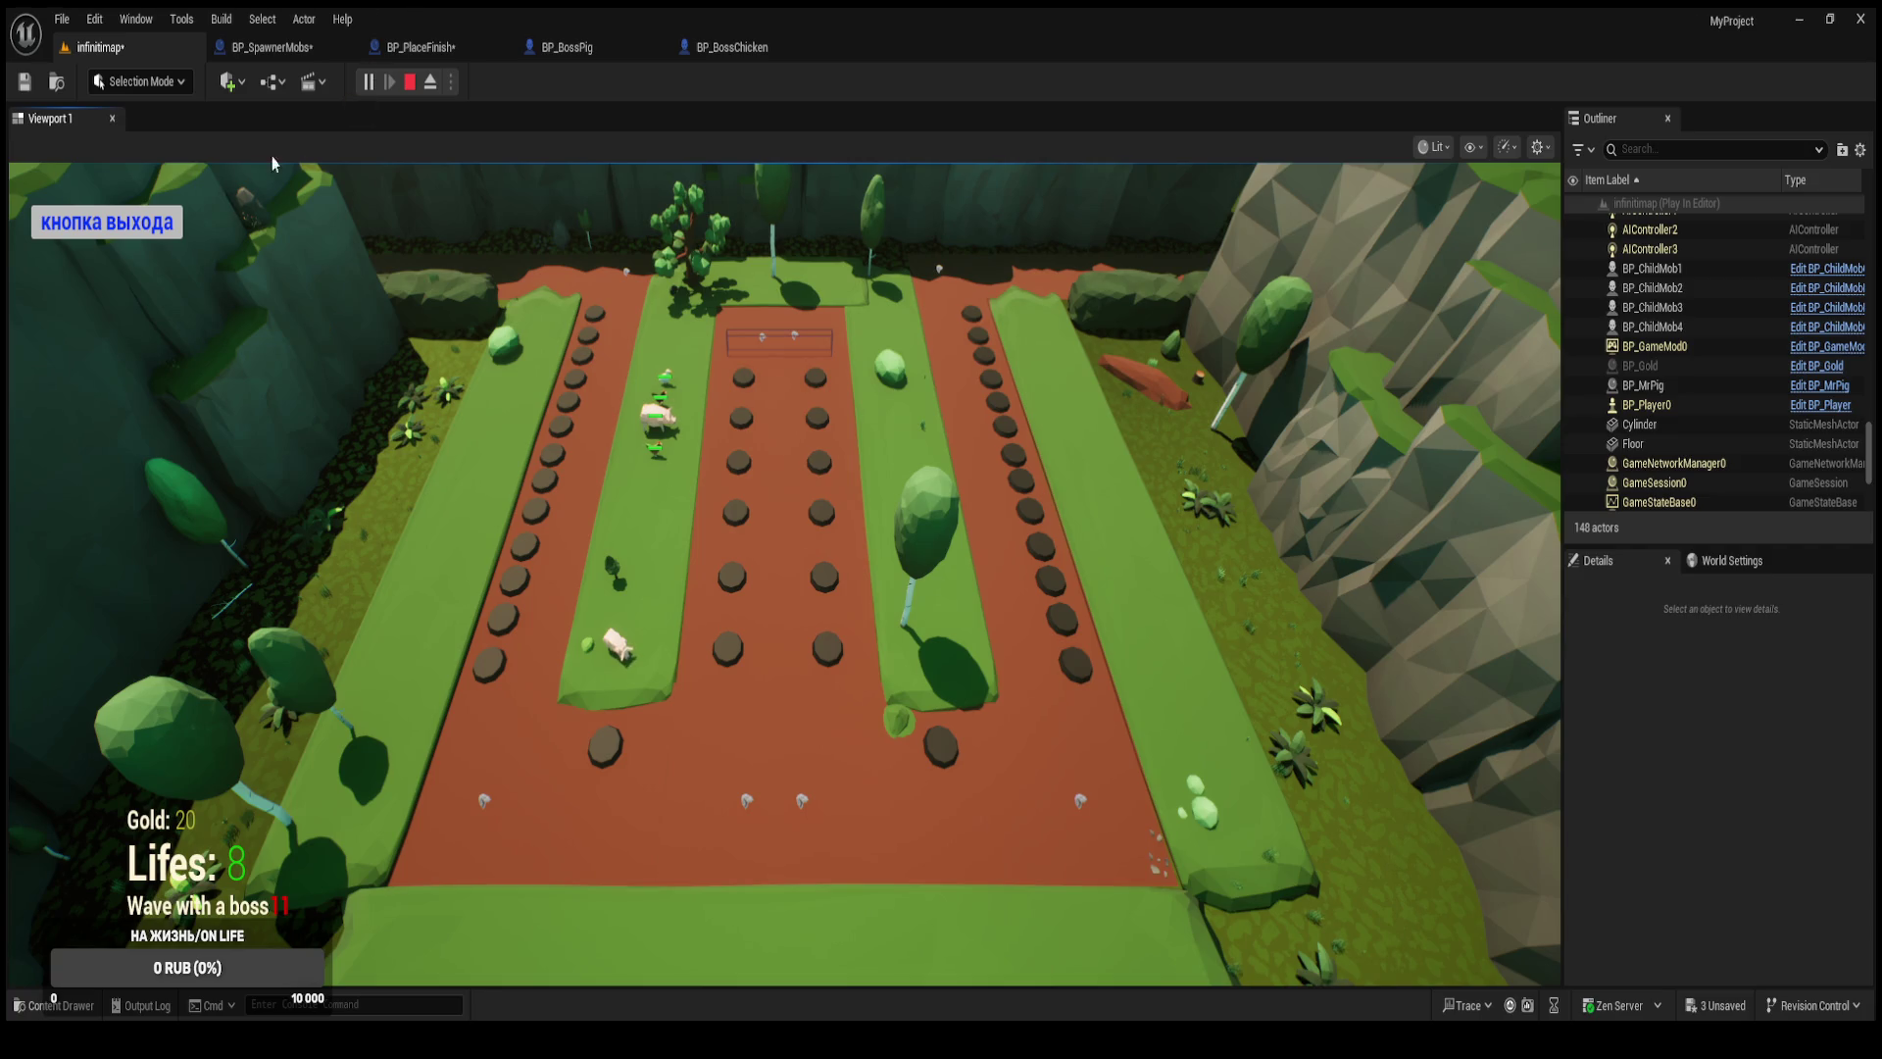
click(107, 222)
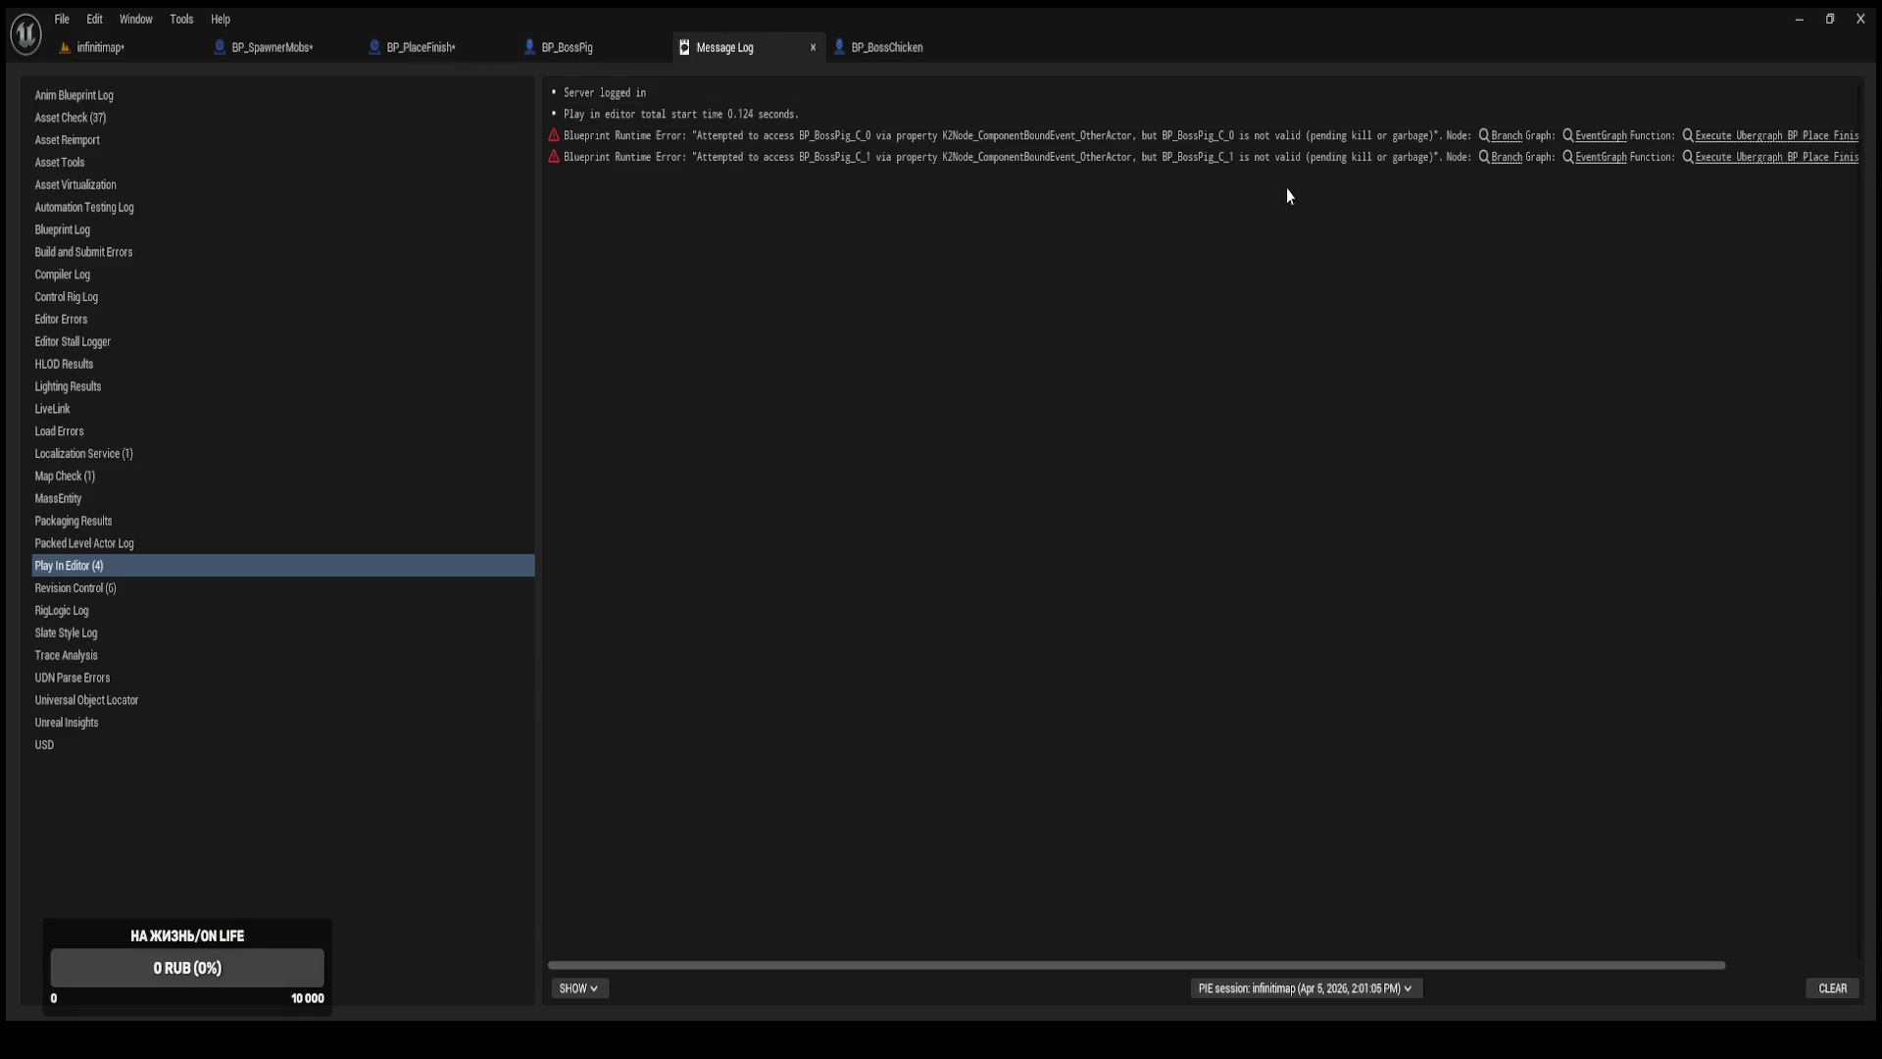
Follow the BP_BossPig runtime error link to the boss-tag Branch node in BP_PlaceFinish's event graph.
click(1509, 137)
click(1509, 137)
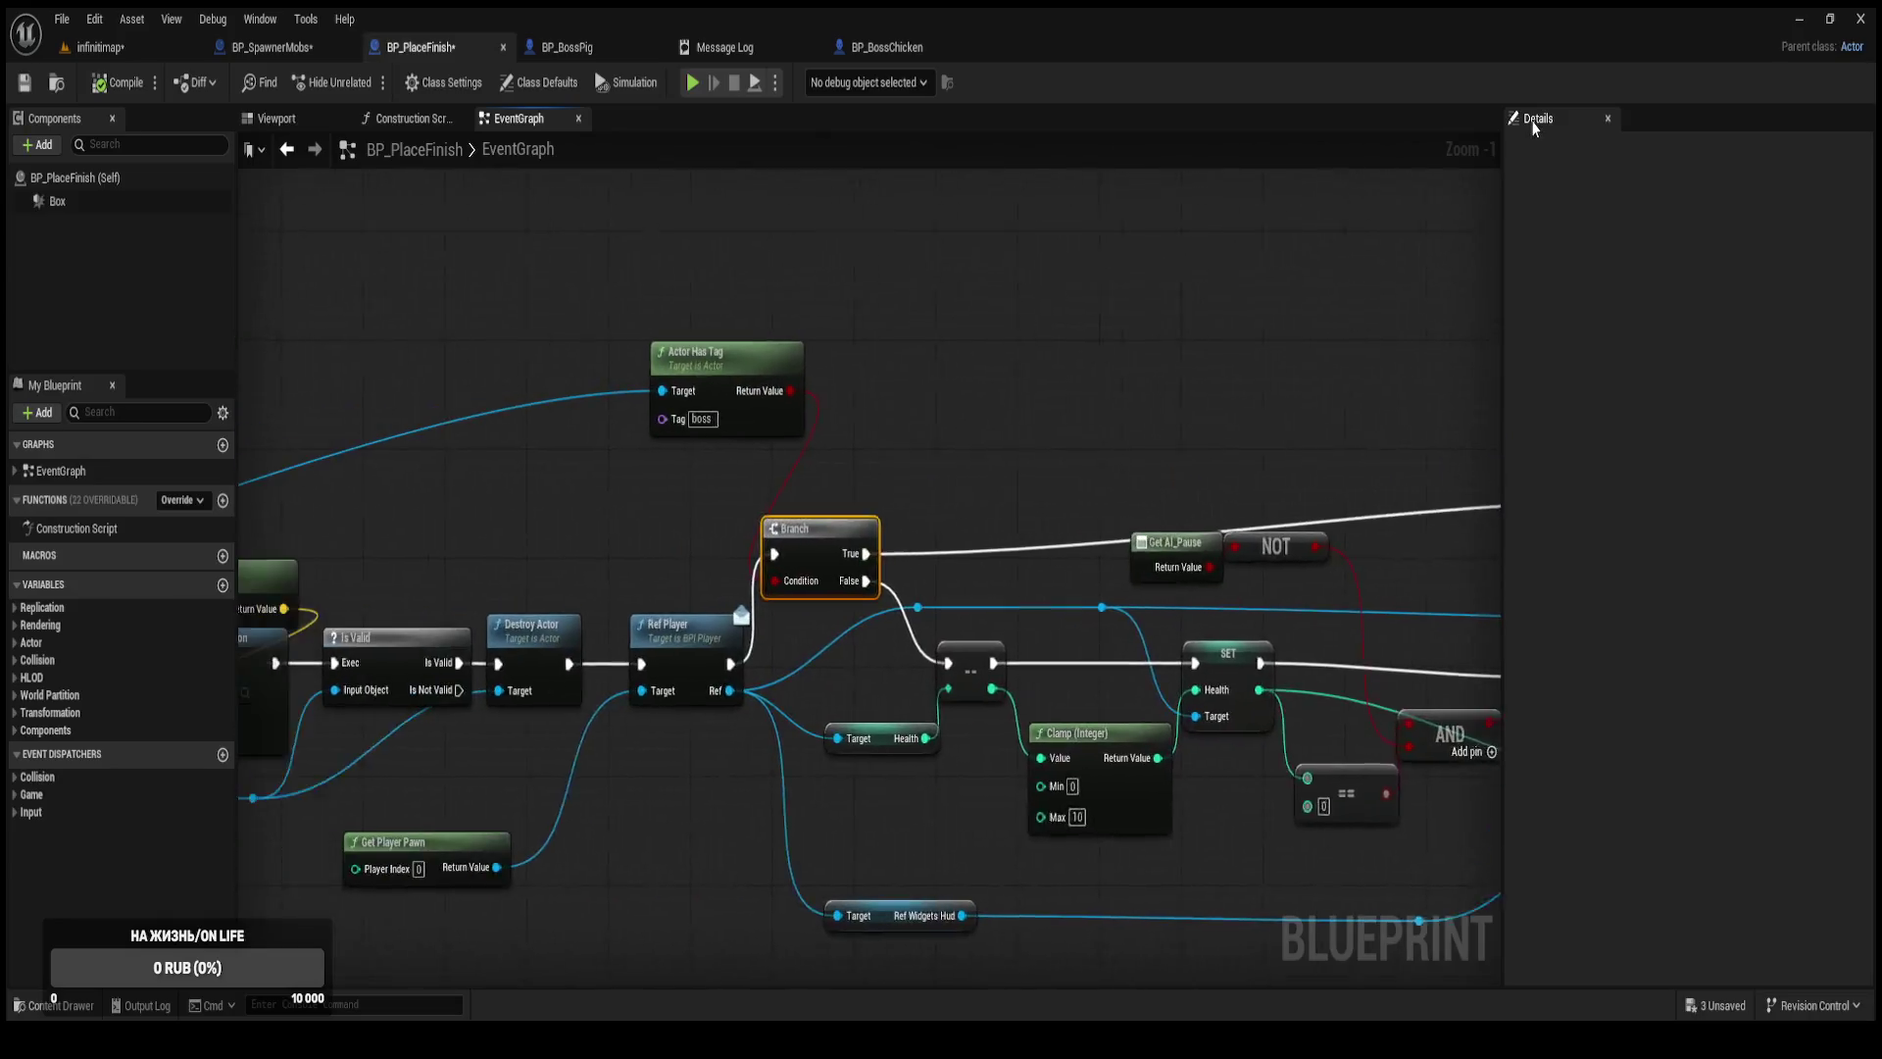
drag(859, 312, 660, 310)
scroll(1164, 510, down, 1)
click(702, 43)
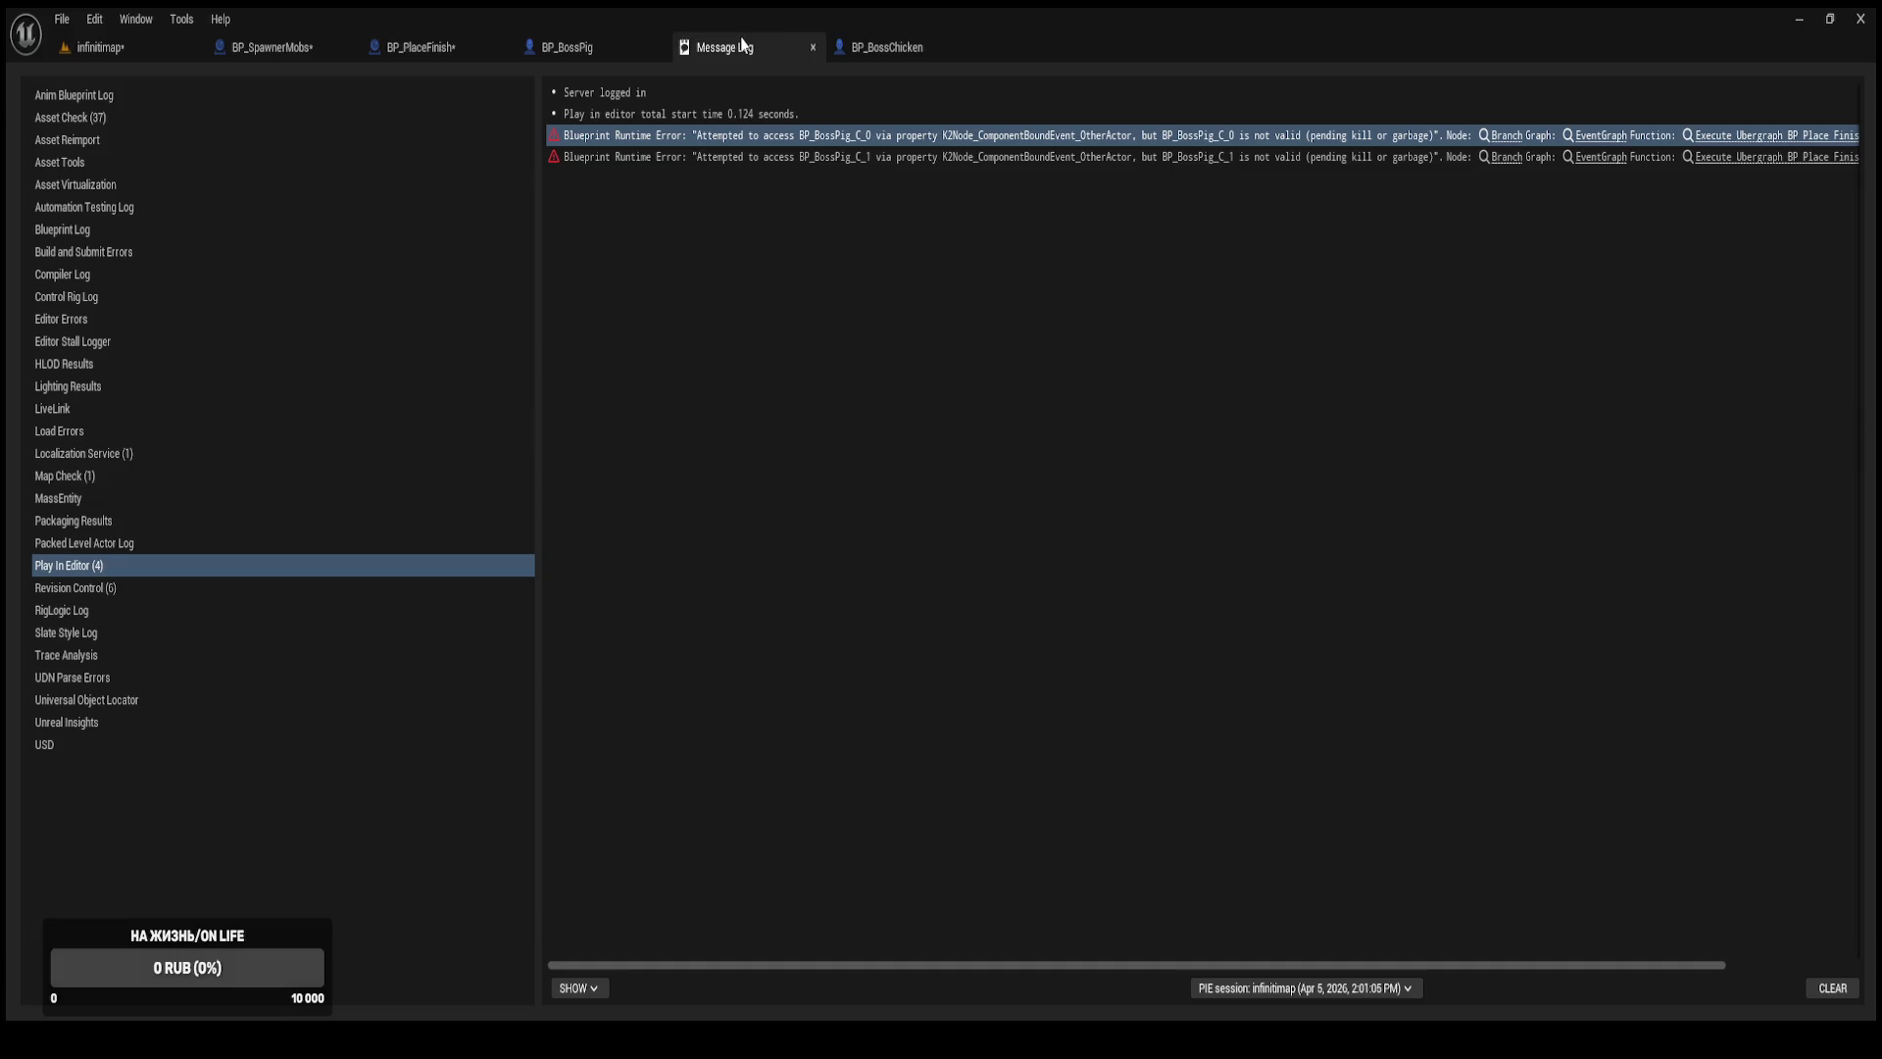
click(1507, 137)
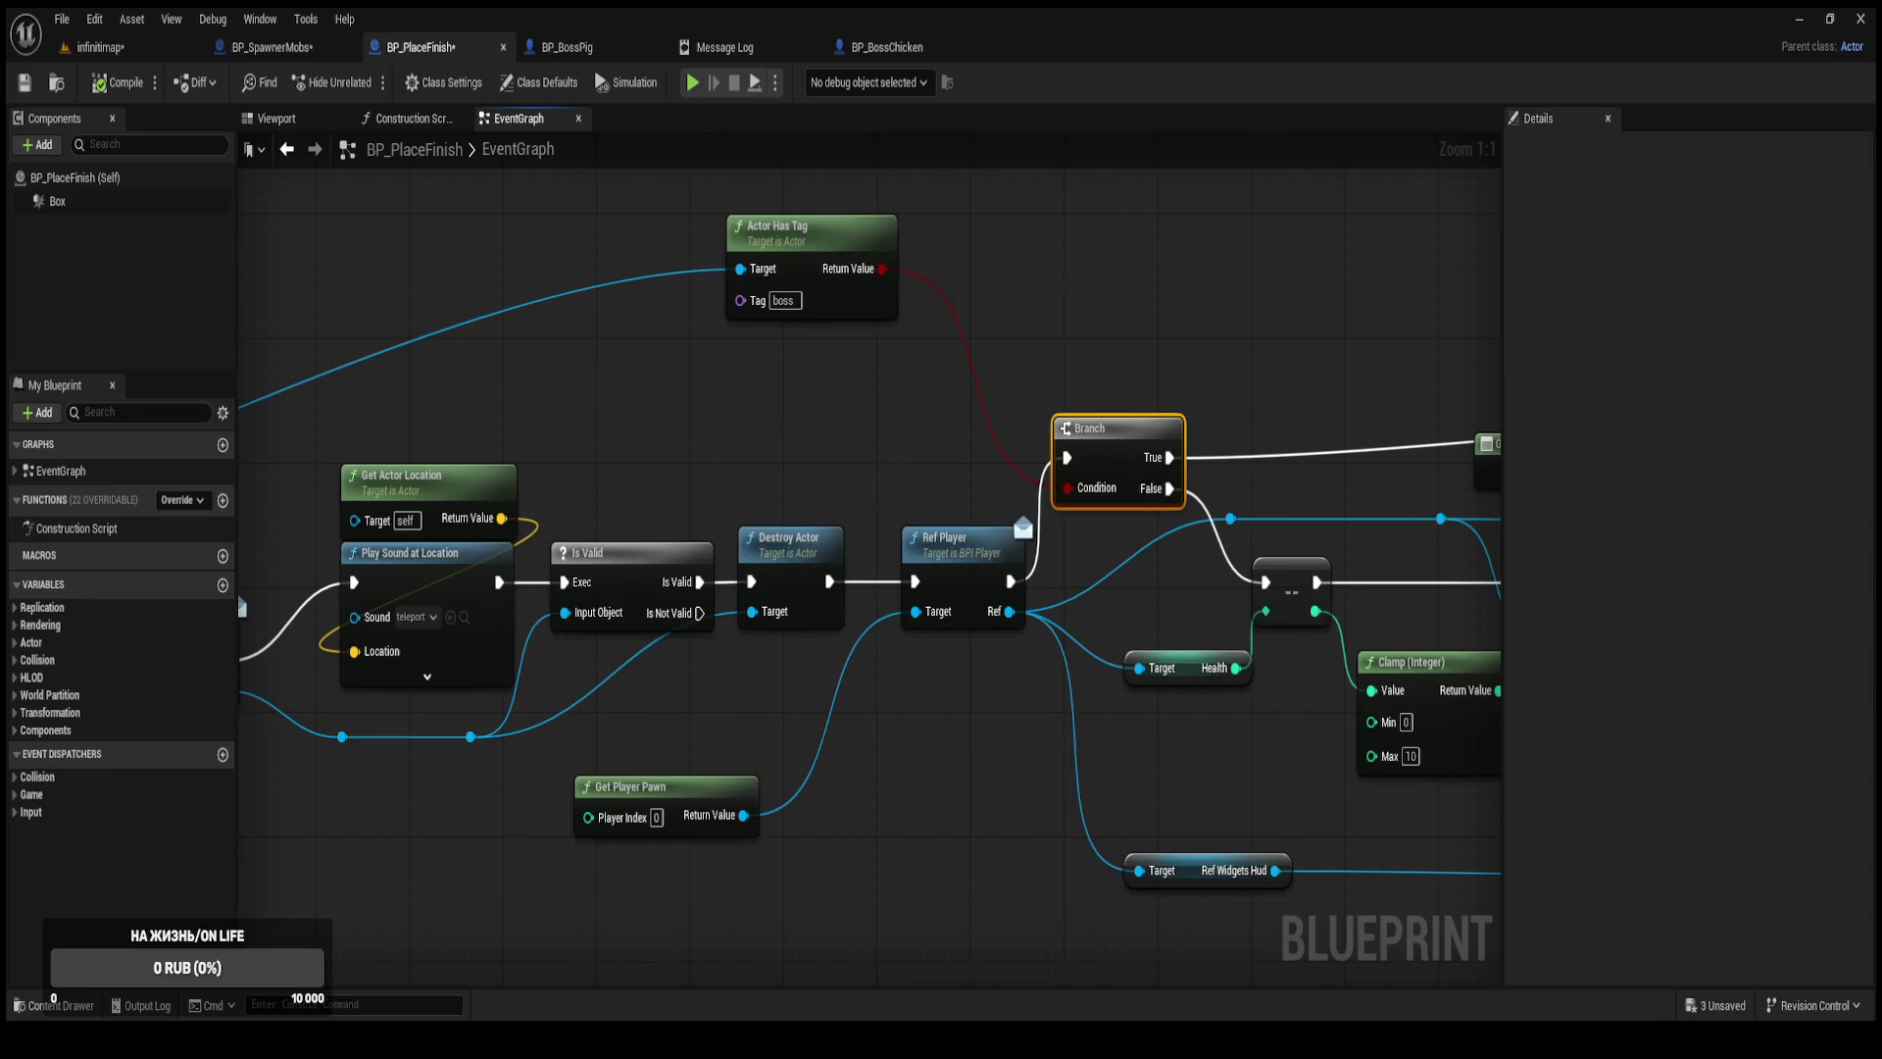
Break the boss Branch's links and wire Ref Player directly to the health decrement.
mouse_move(1072, 478)
mouse_down()
mouse_move(949, 642)
mouse_move(927, 639)
mouse_up()
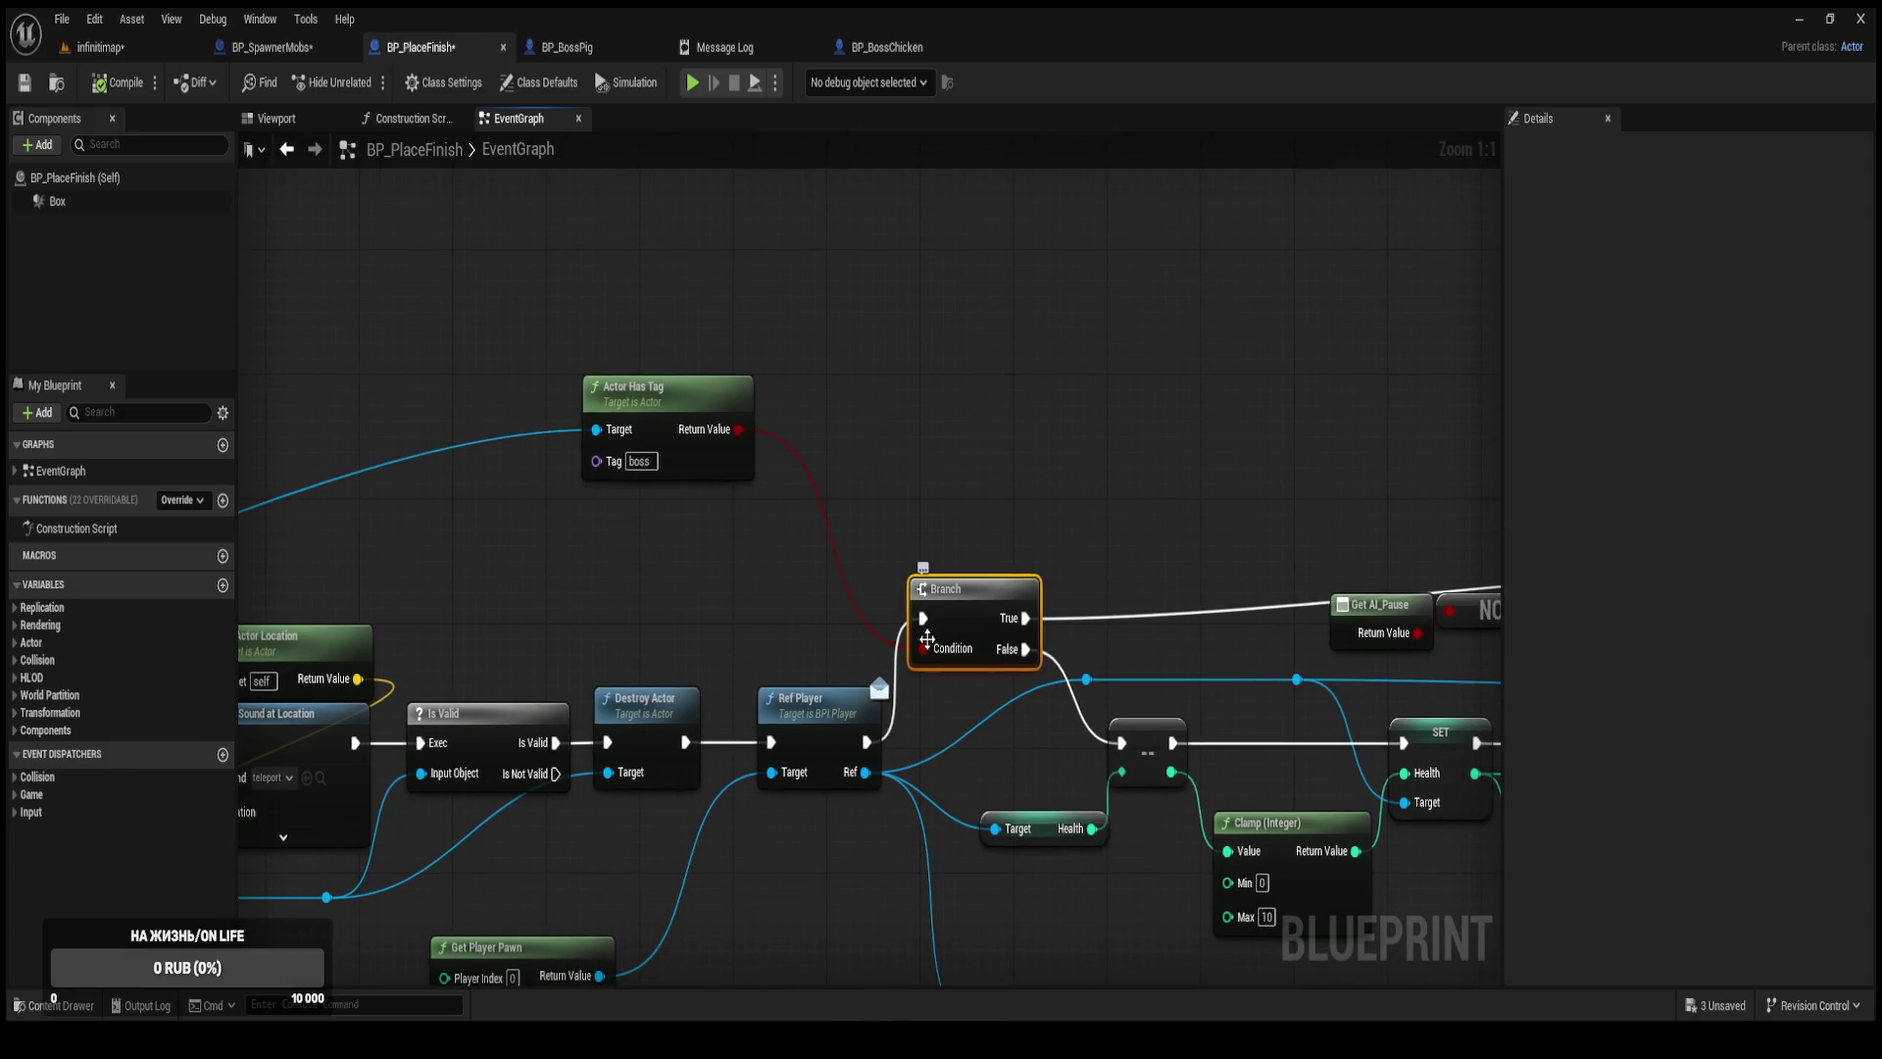
alt+click(923, 617)
alt+click(1024, 618)
alt+click(1025, 649)
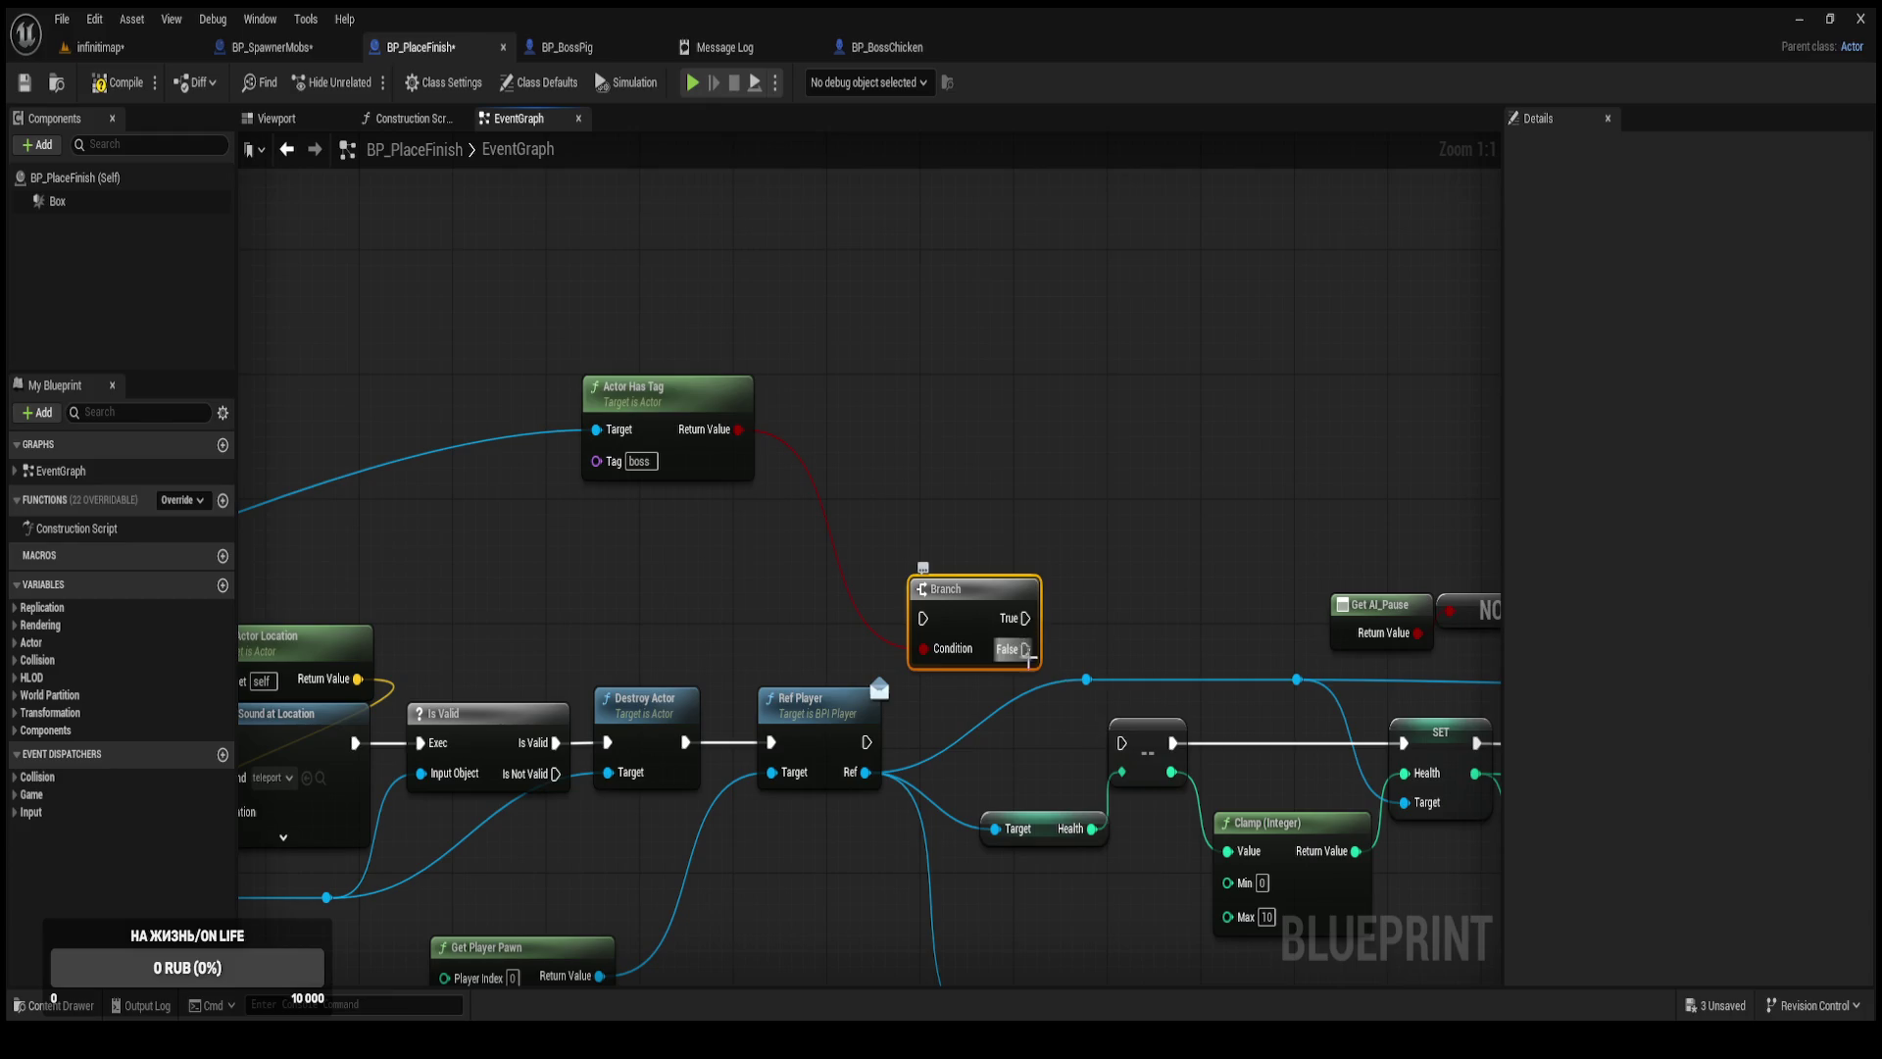
drag(1120, 743, 867, 742)
scroll(784, 624, down, 5)
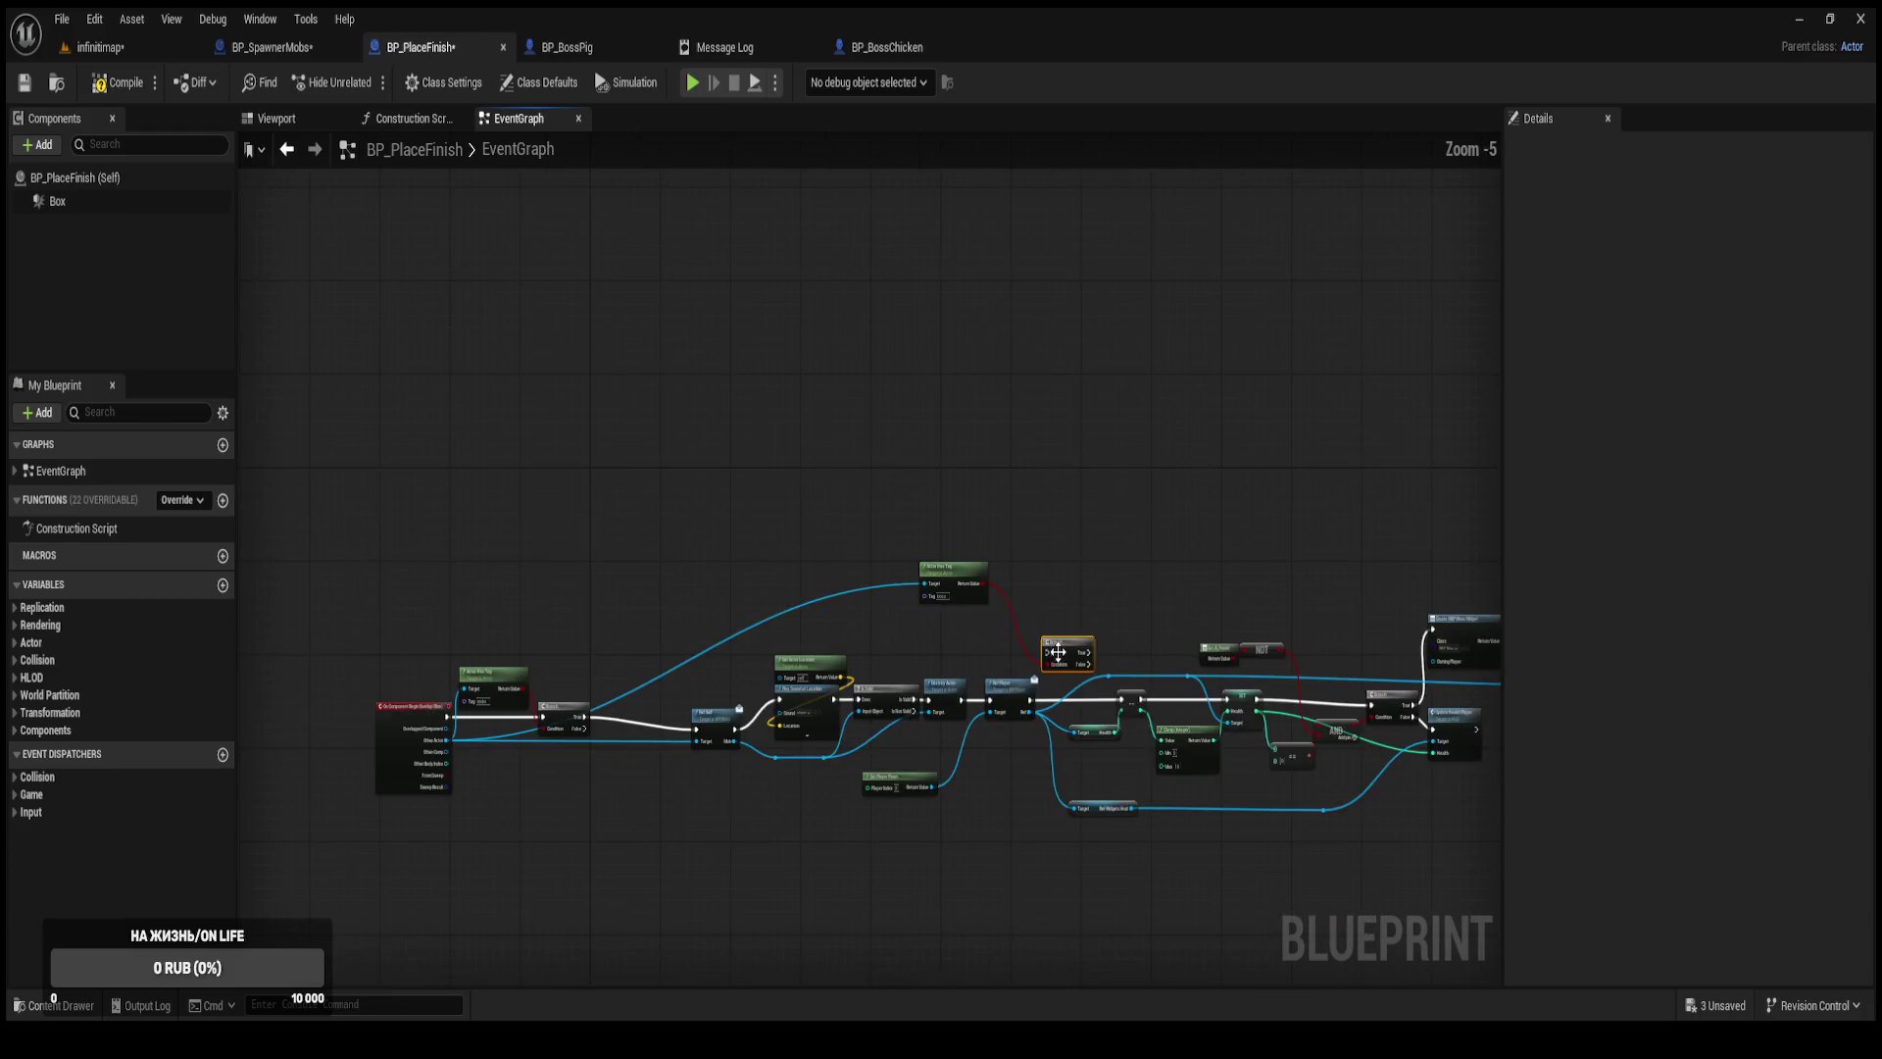
scroll(861, 622, up, 3)
Straighten the boss Actor Has Tag and Branch pair and move it toward the graph's start.
drag(911, 370, 1160, 546)
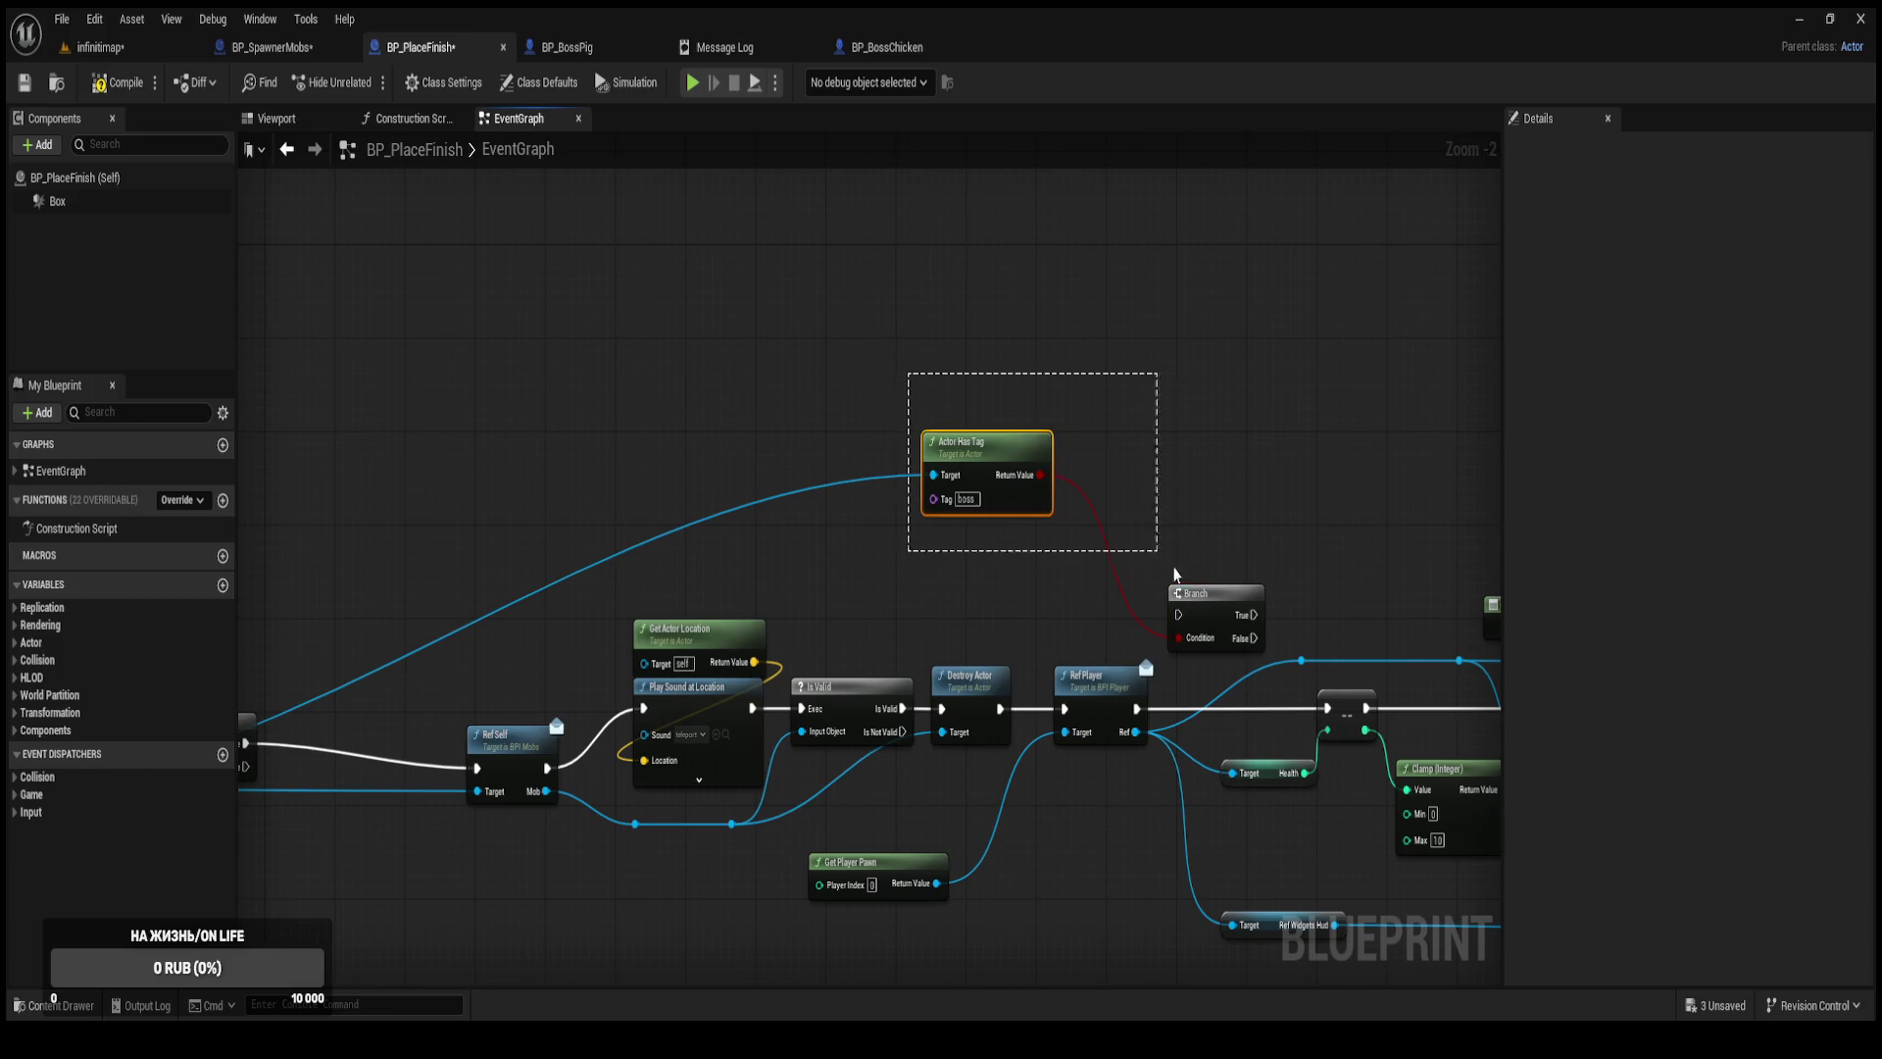
ctrl+click(1216, 603)
key(q)
drag(1193, 448, 648, 448)
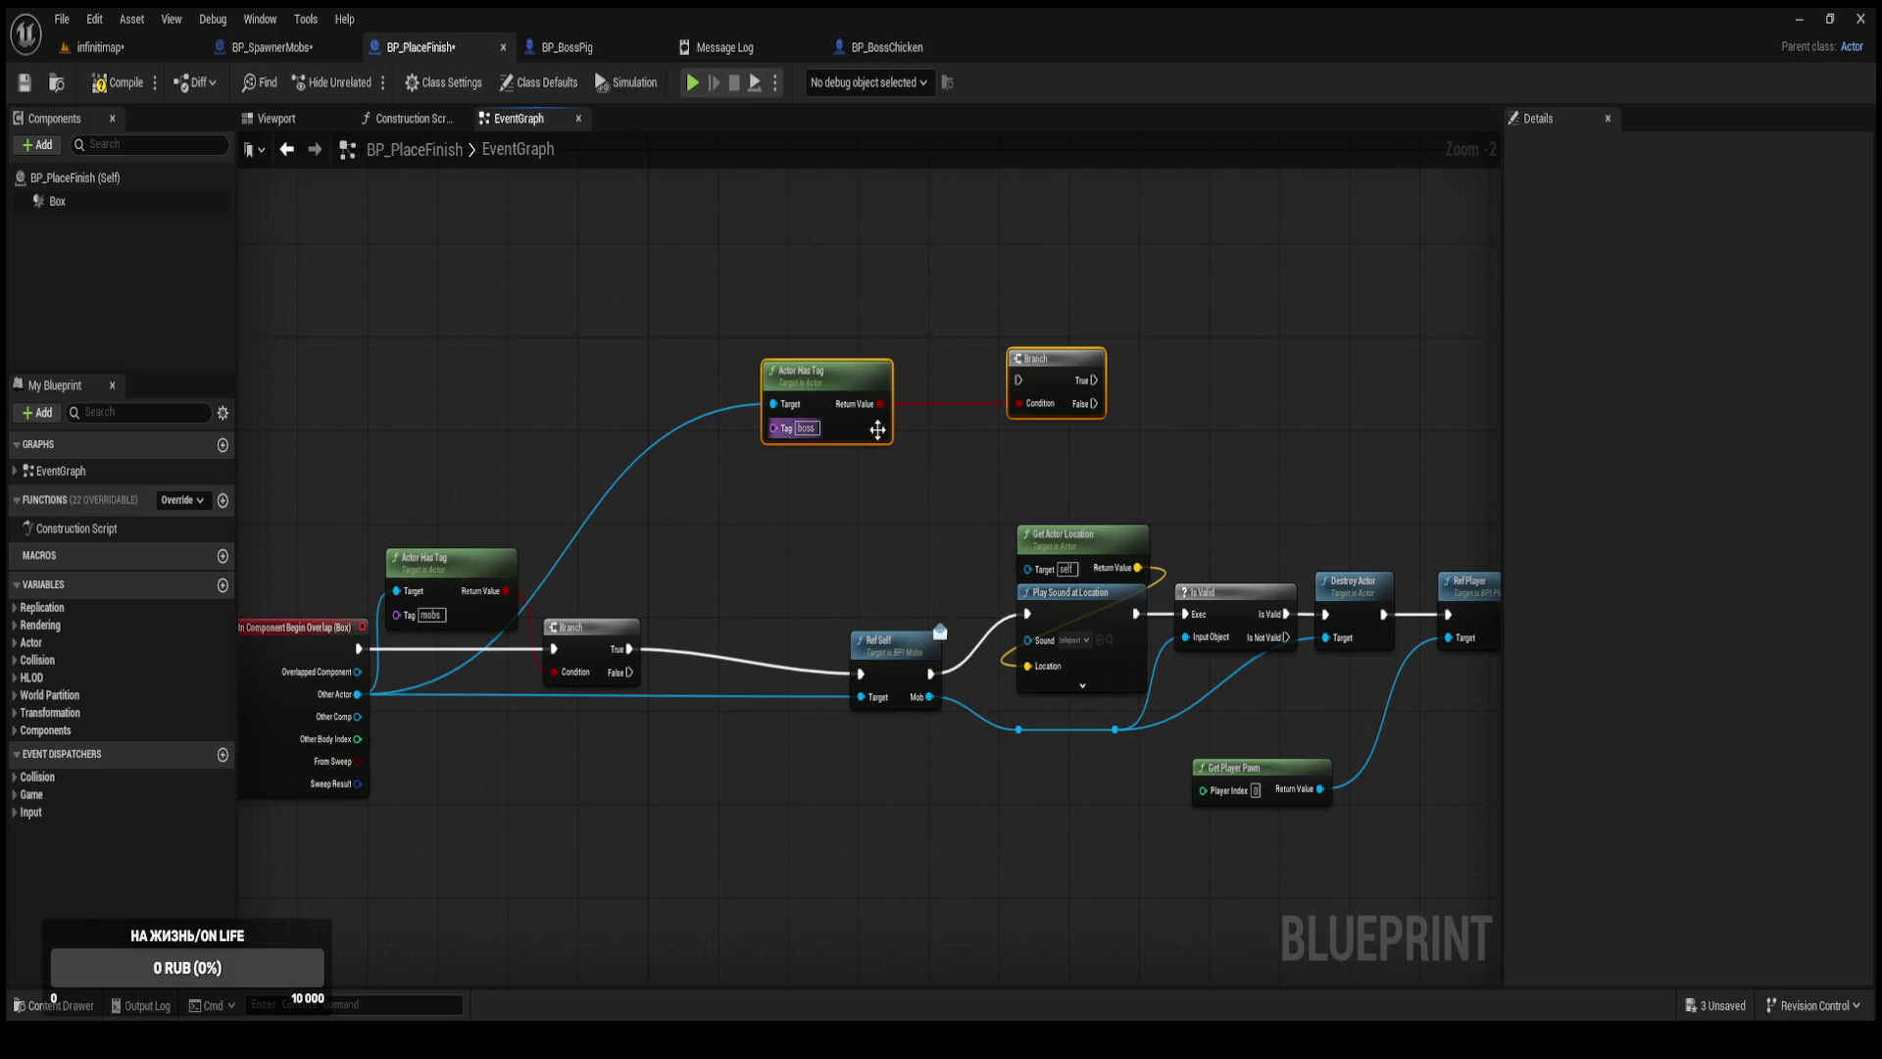
click(747, 552)
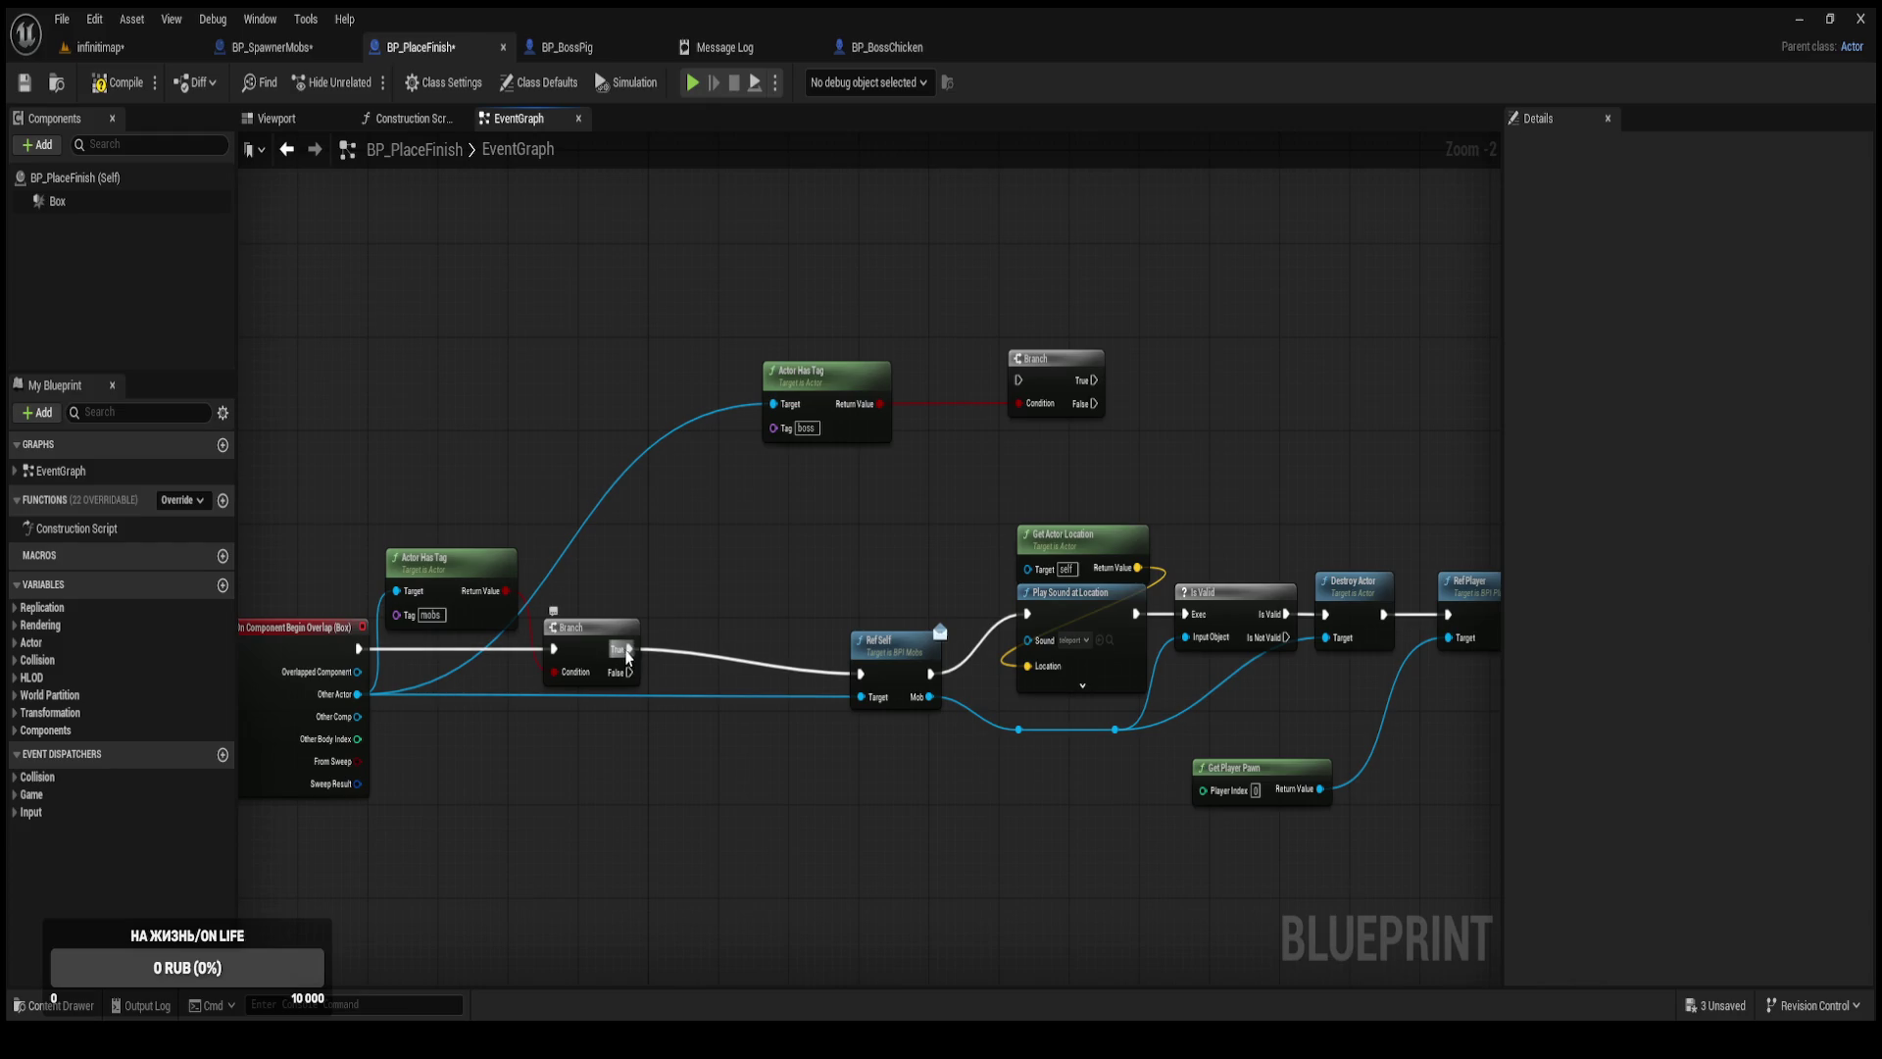
Chain the boss Branch after the mobs Branch's True output, with its False output feeding Ref Self.
mouse_move(628, 648)
mouse_down()
mouse_move(790, 487)
mouse_move(1018, 387)
mouse_up()
drag(845, 386, 931, 467)
drag(1066, 367, 889, 390)
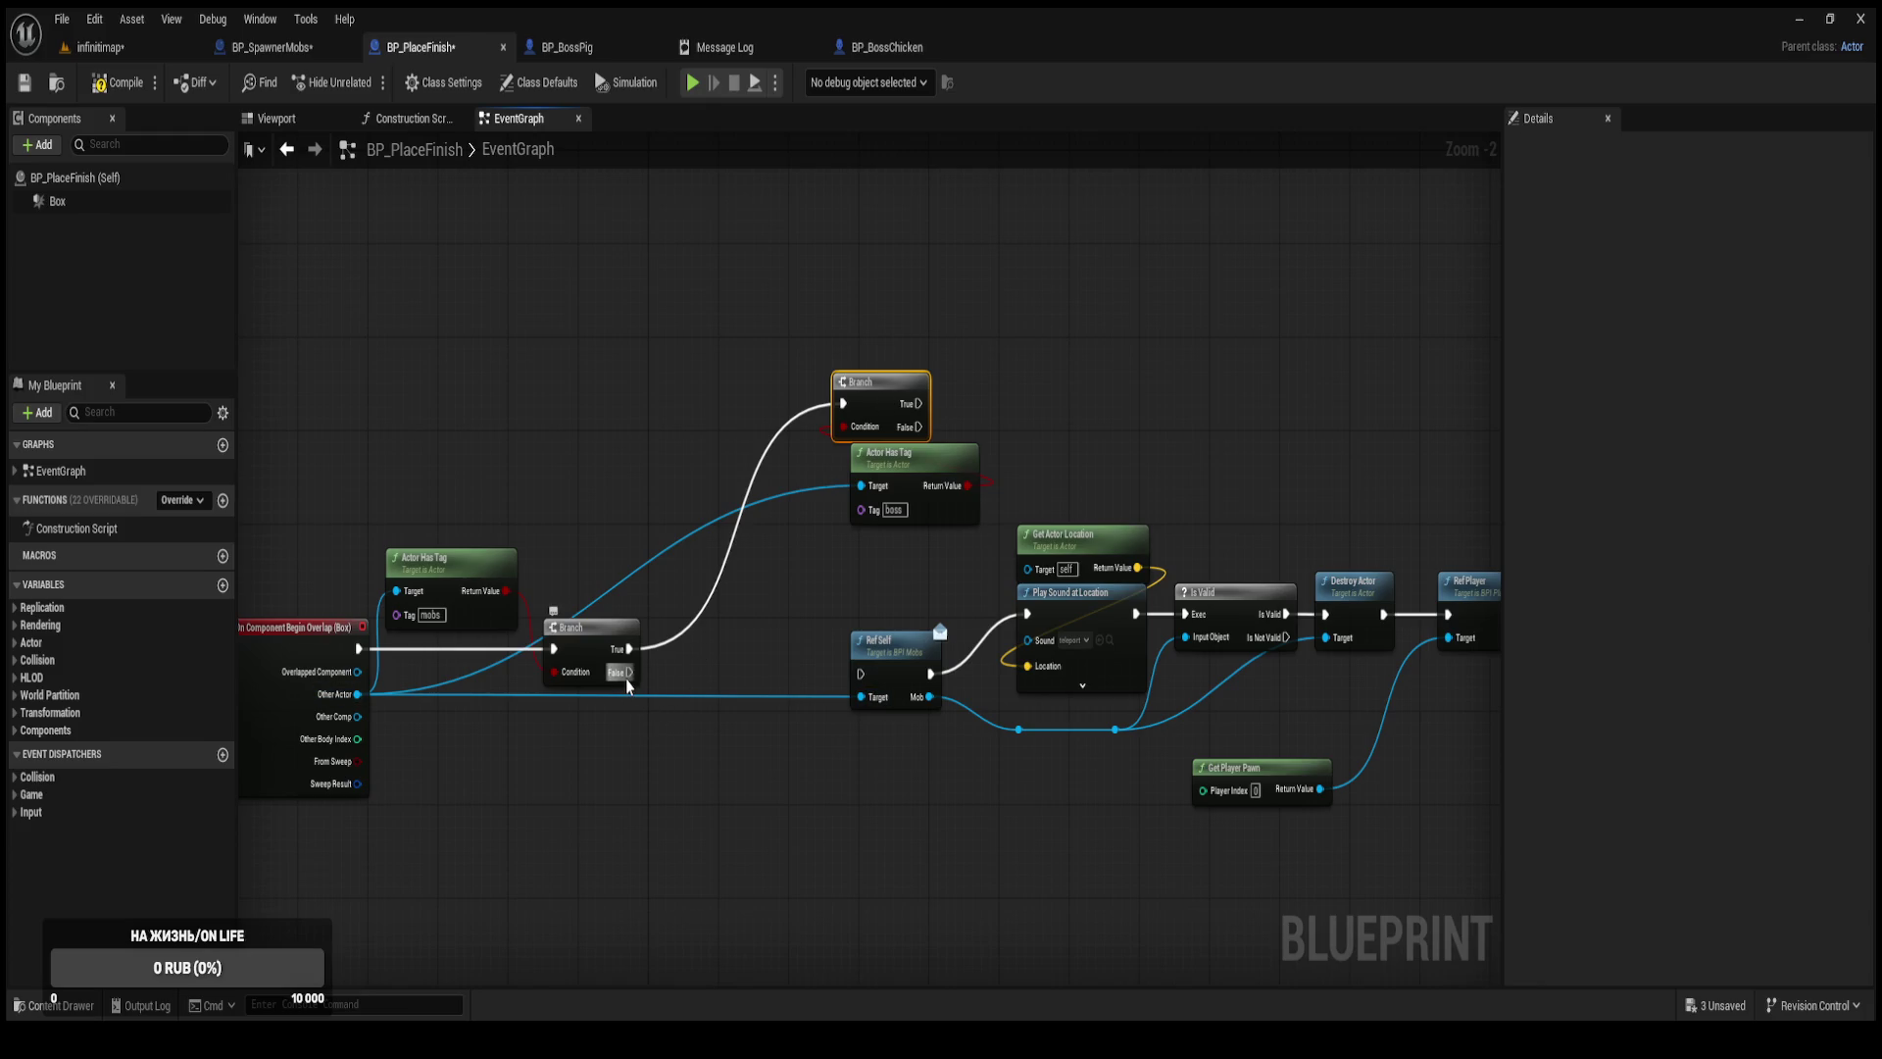
mouse_move(918, 427)
mouse_down()
mouse_move(1042, 571)
mouse_move(1039, 632)
mouse_move(862, 652)
mouse_move(861, 674)
mouse_move(666, 461)
mouse_move(601, 462)
mouse_up()
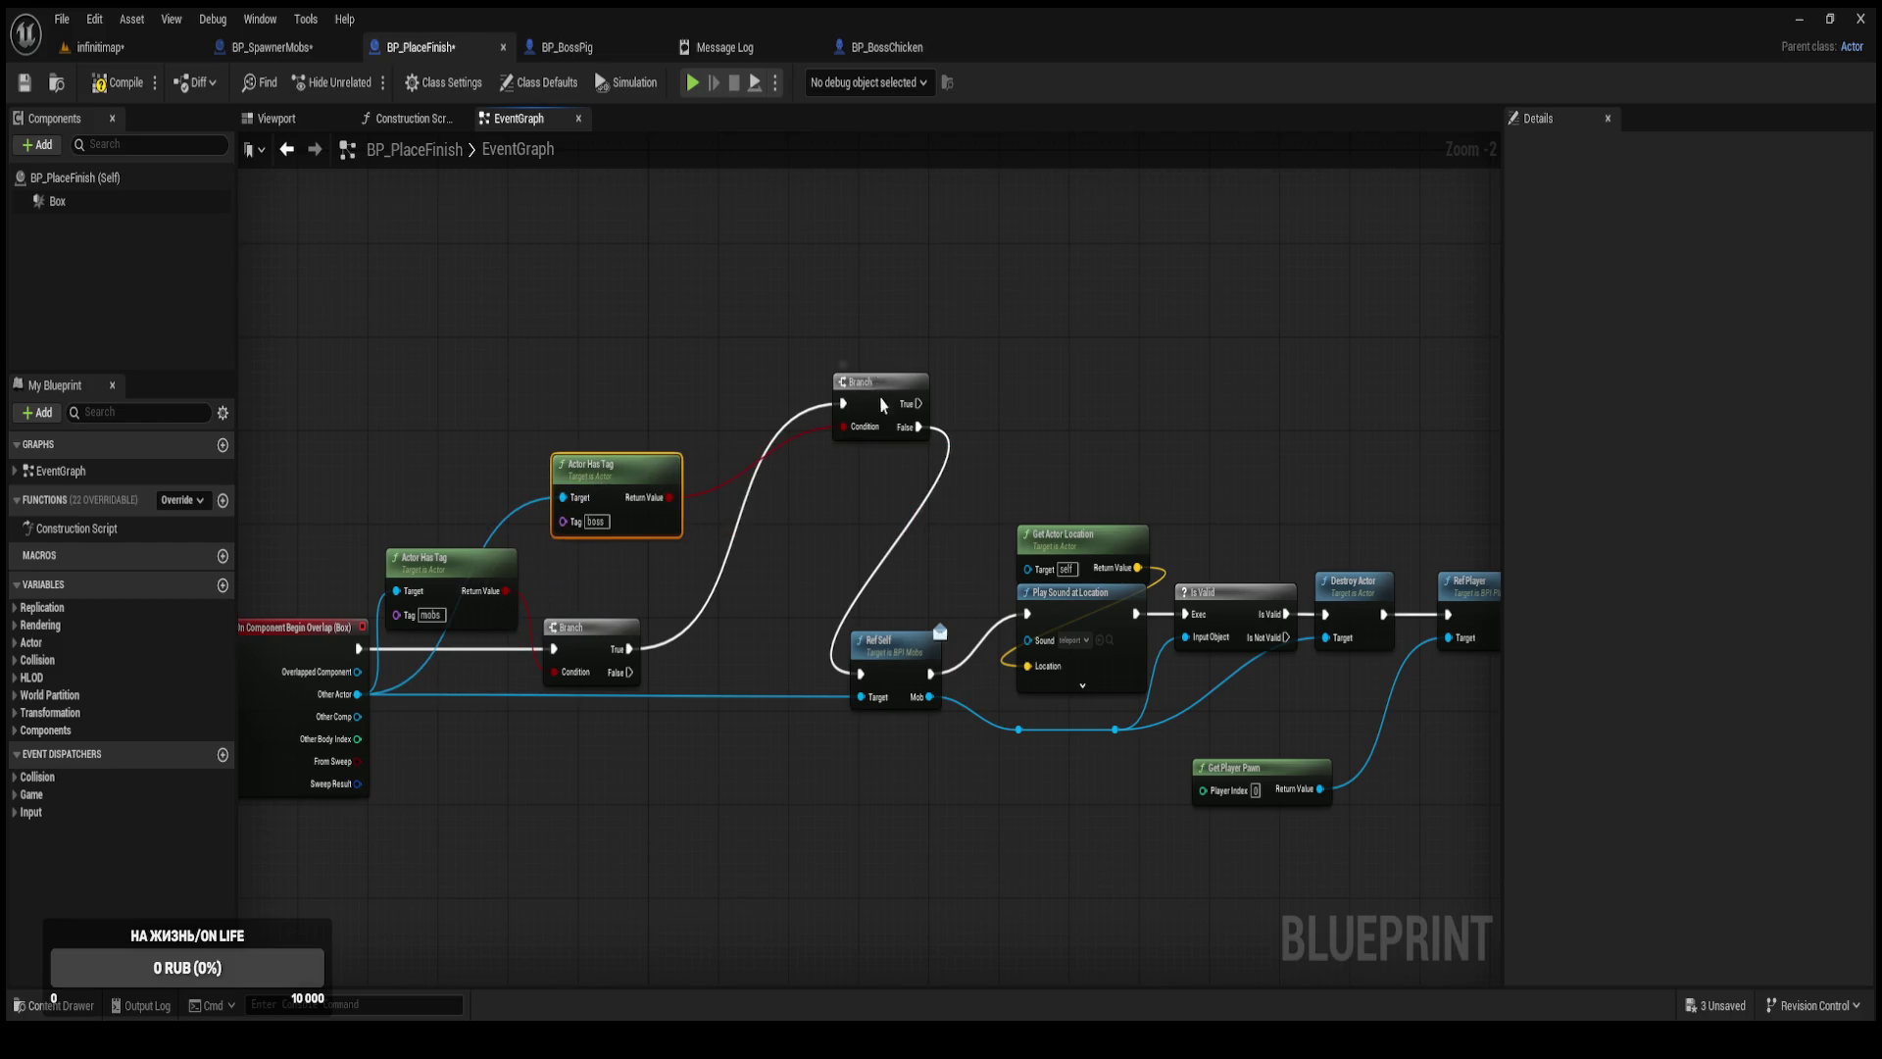
drag(881, 393, 735, 637)
scroll(770, 546, up, 2)
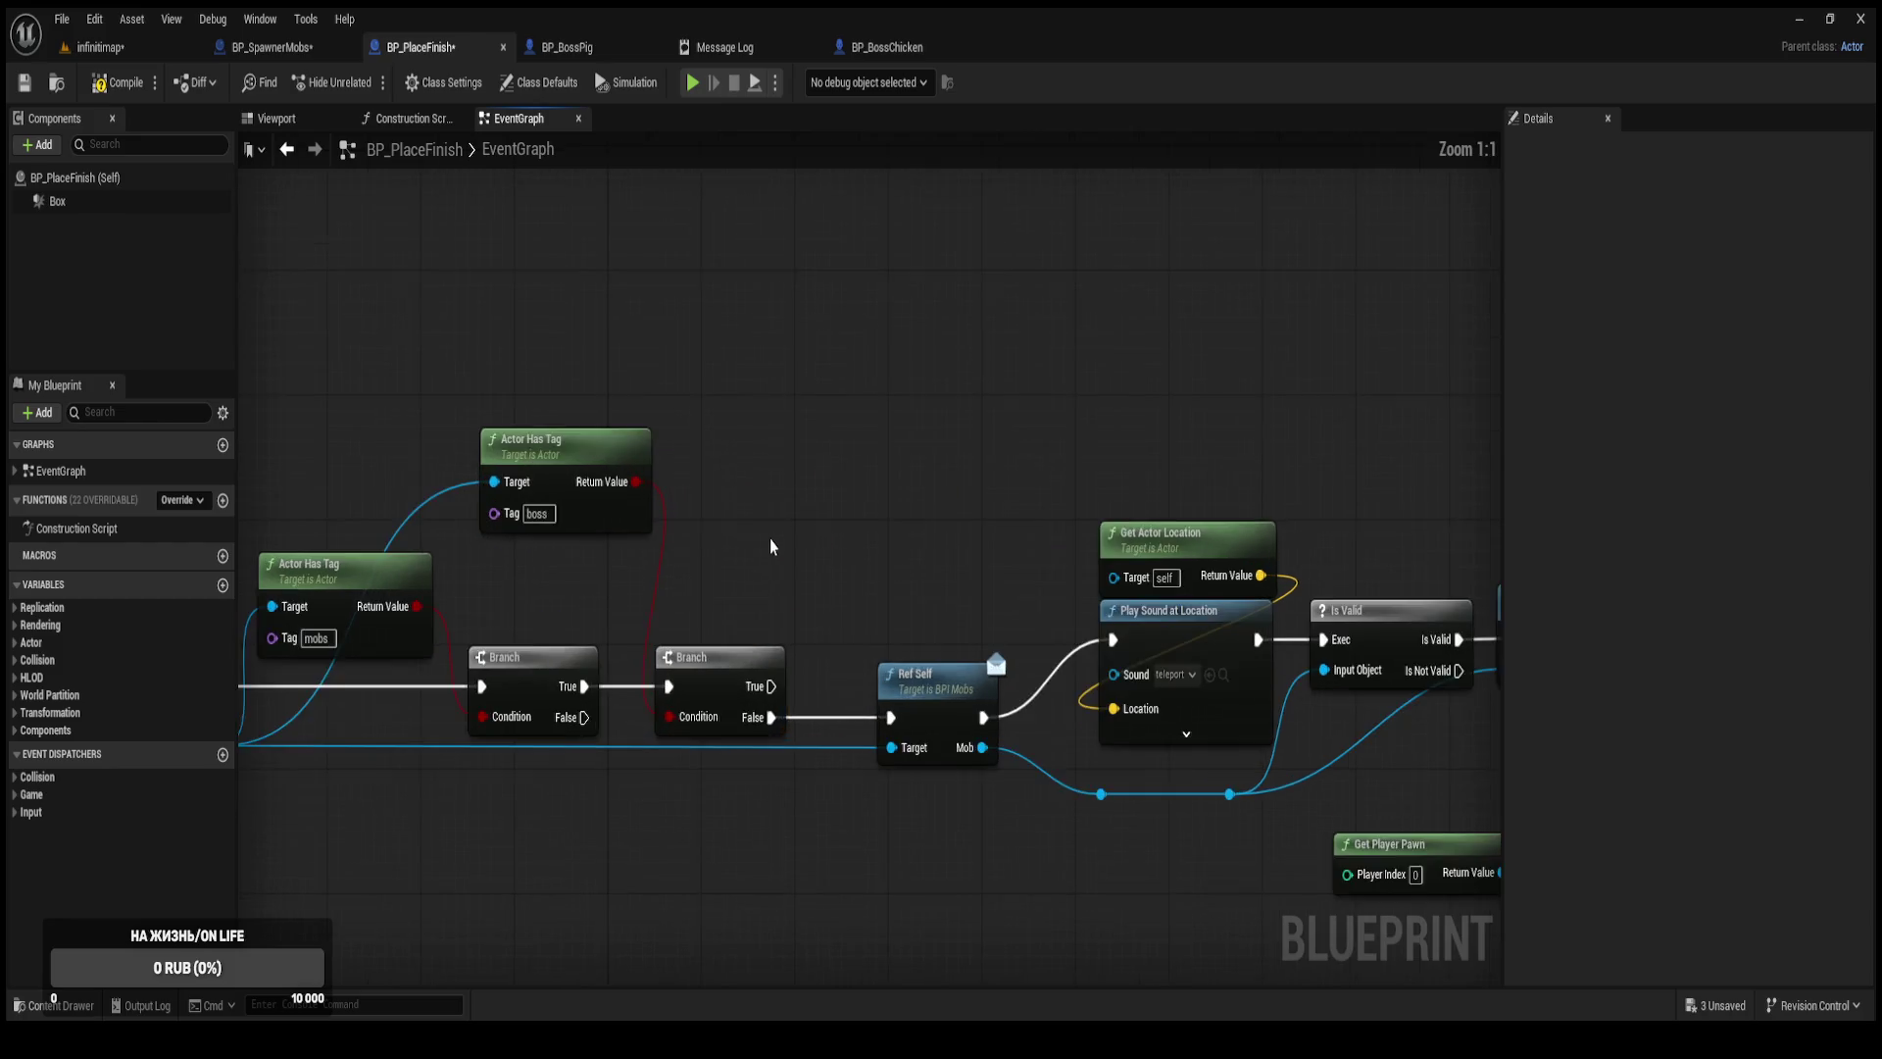
Drag a wire from the boss Branch's True output with a reroute node, then remove that connection.
drag(770, 546, 807, 437)
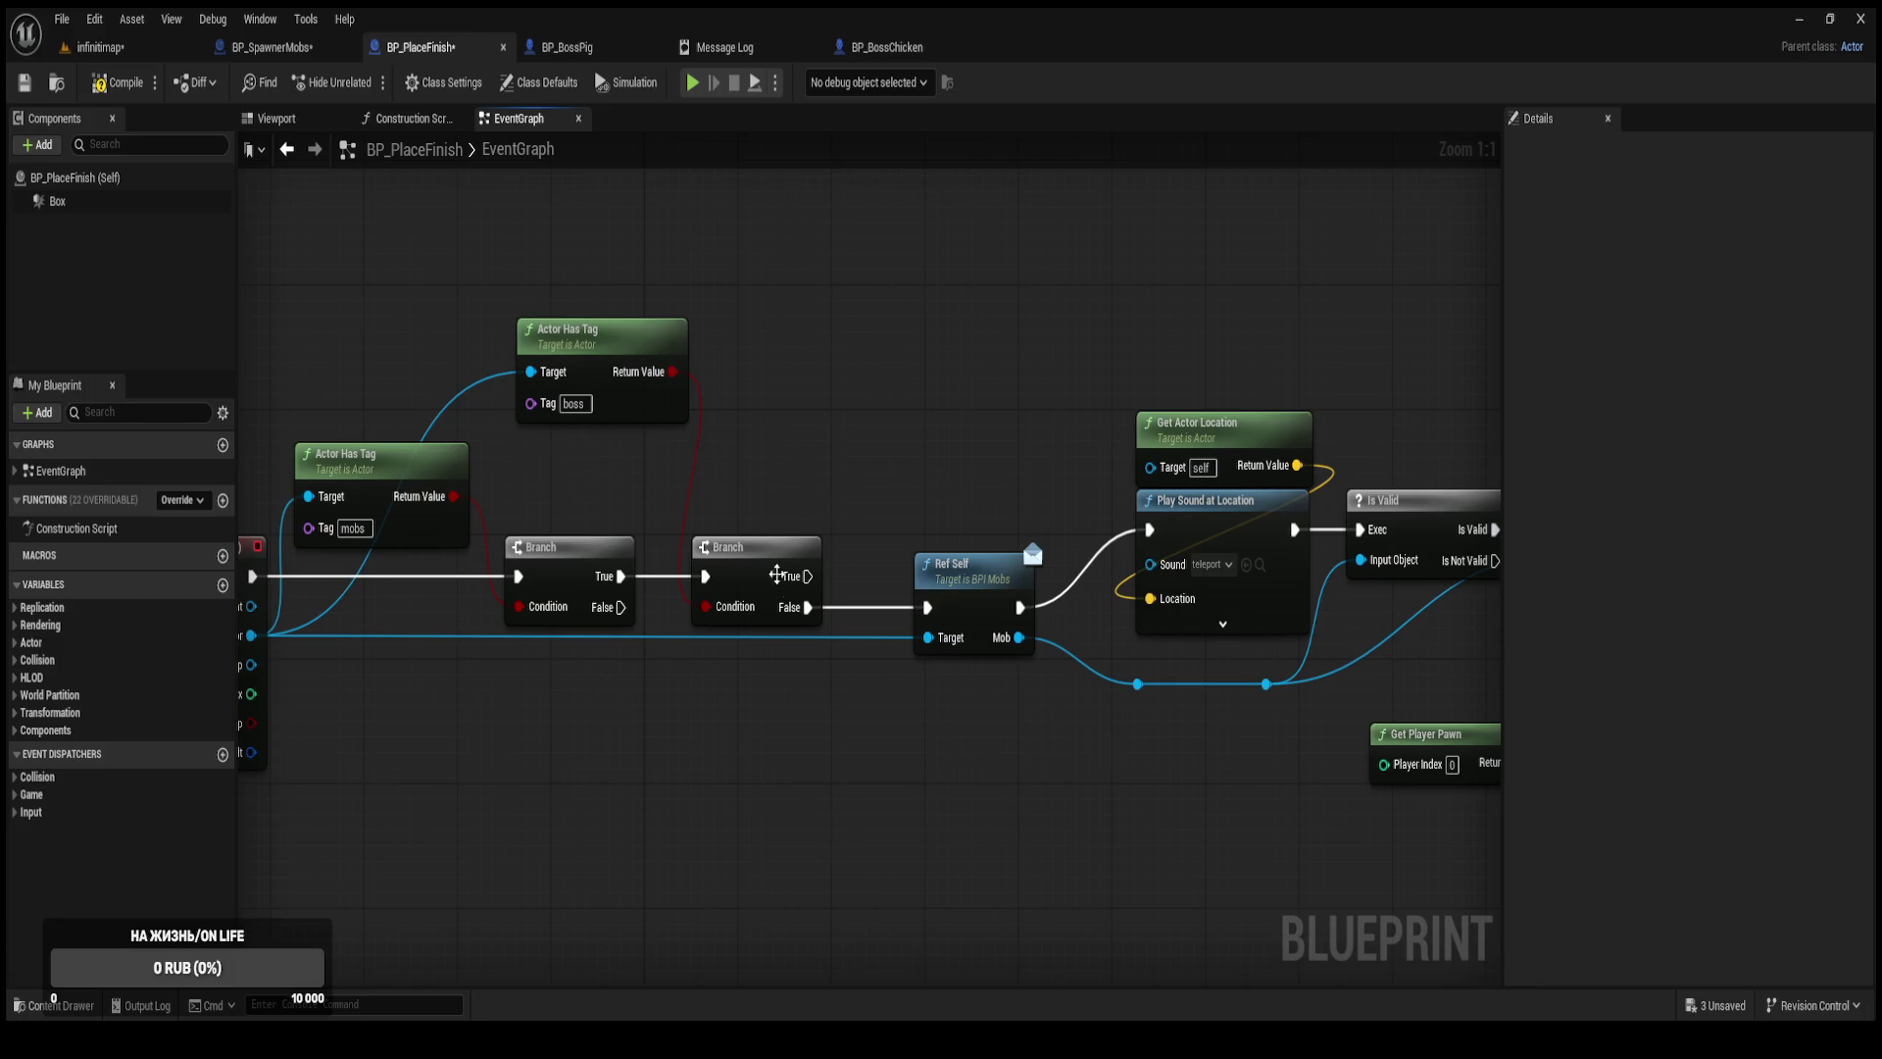
drag(1036, 376, 792, 432)
mouse_move(539, 632)
mouse_down()
mouse_move(990, 319)
mouse_move(1025, 346)
mouse_move(845, 311)
mouse_up()
click(1088, 716)
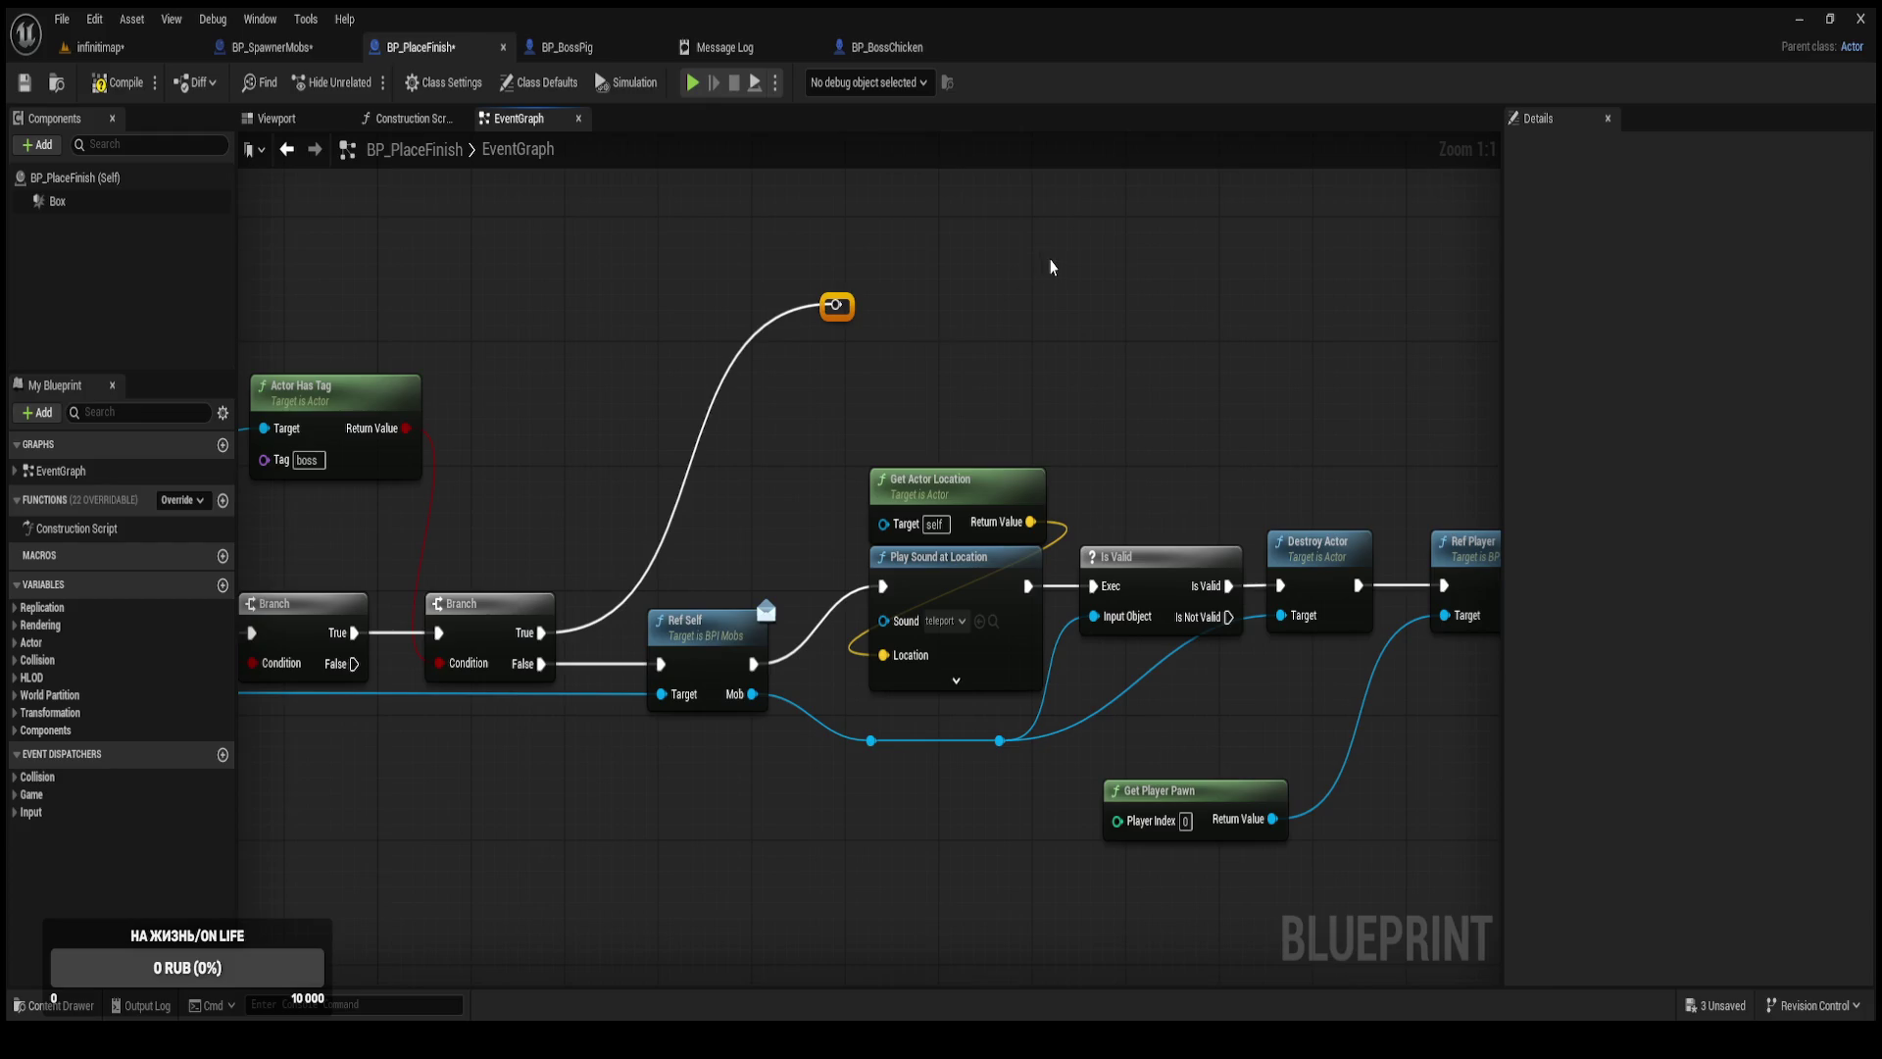
drag(1013, 283, 909, 298)
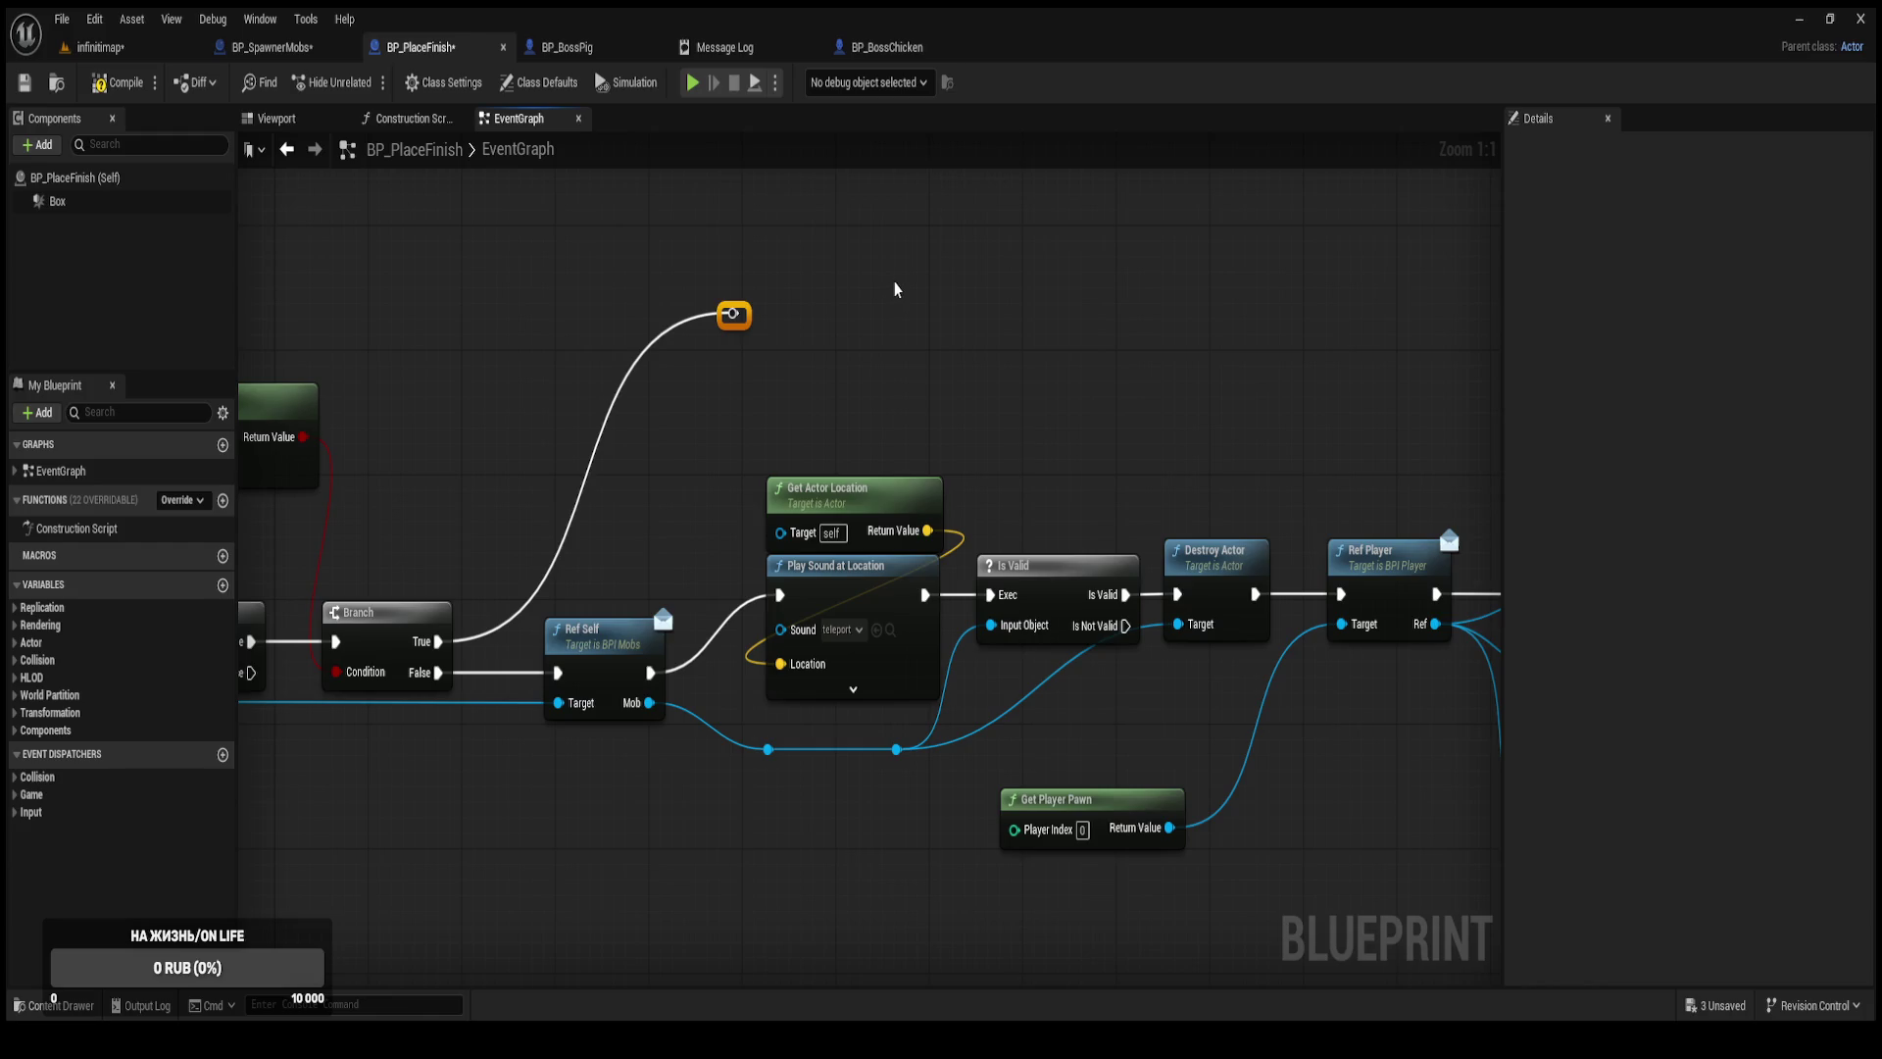
drag(983, 412, 901, 385)
mouse_move(1075, 454)
mouse_down()
mouse_move(977, 442)
mouse_move(1066, 418)
mouse_up()
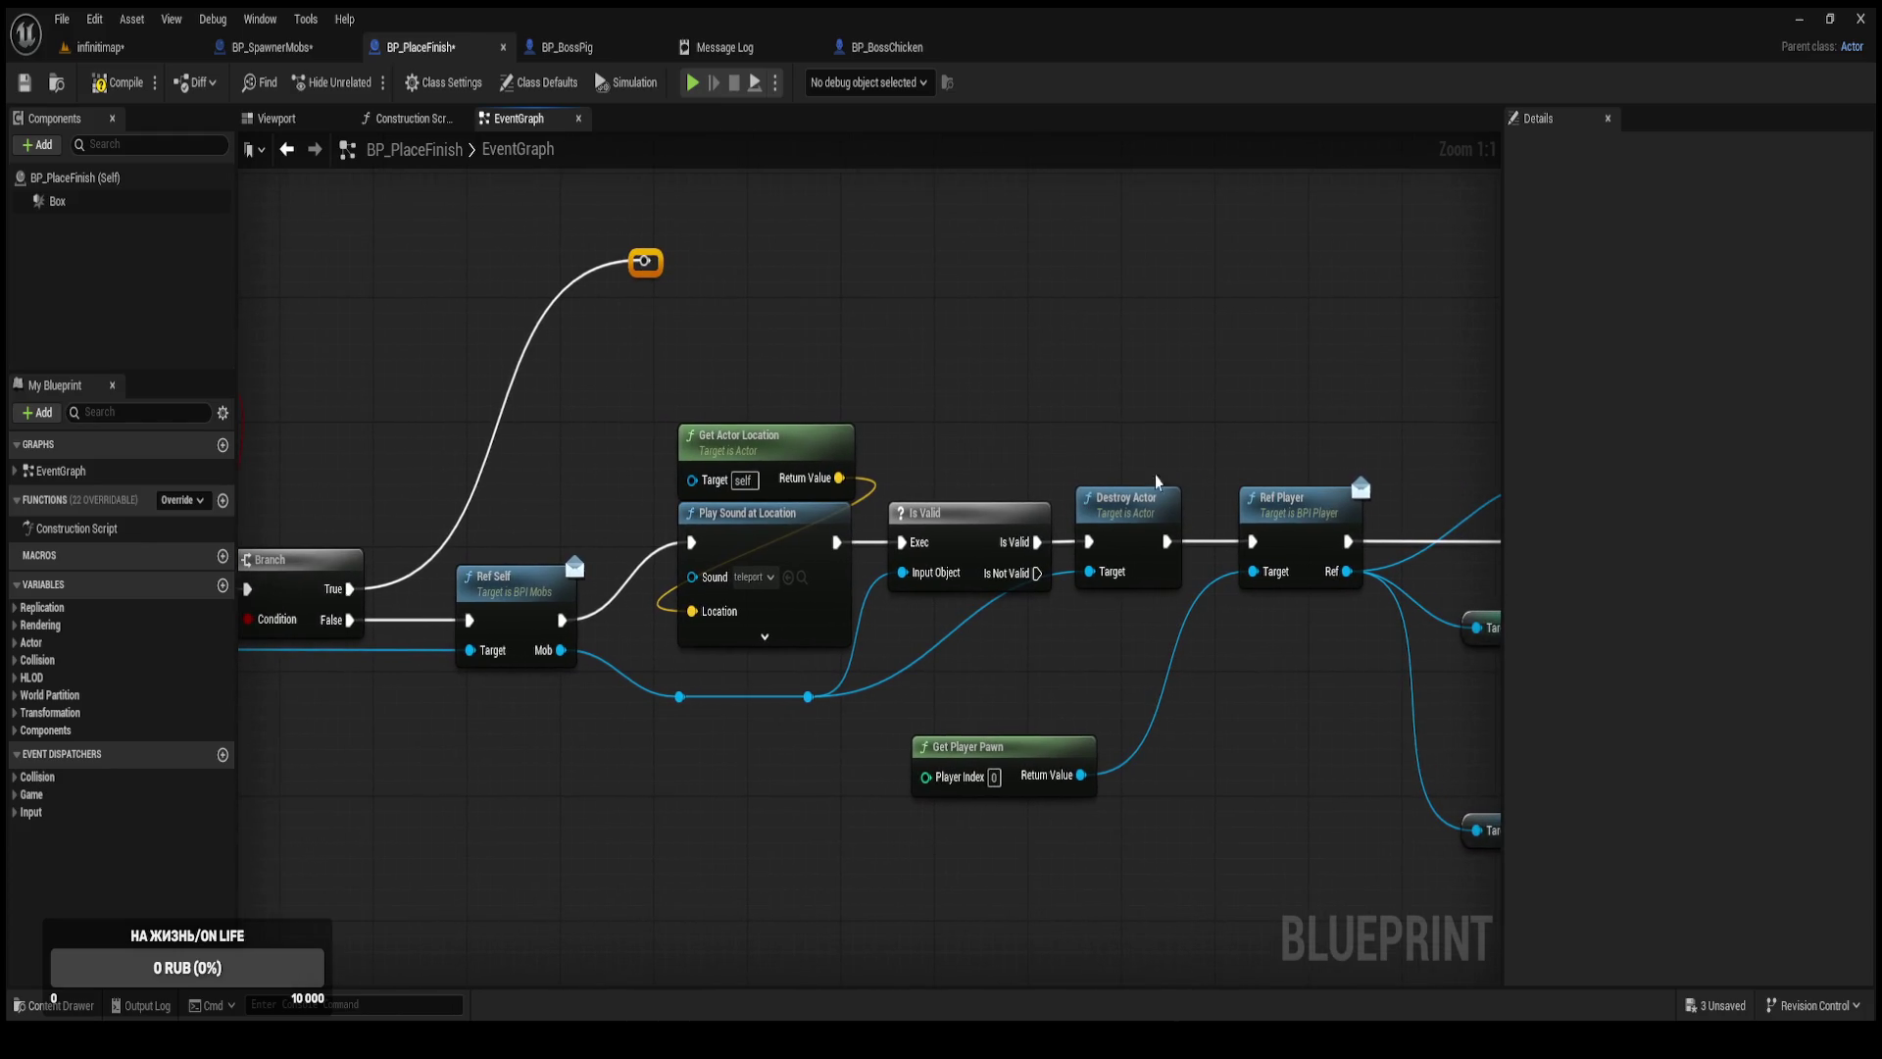
mouse_move(1211, 537)
mouse_down()
mouse_move(1269, 505)
mouse_move(1416, 521)
mouse_up()
alt+click(550, 570)
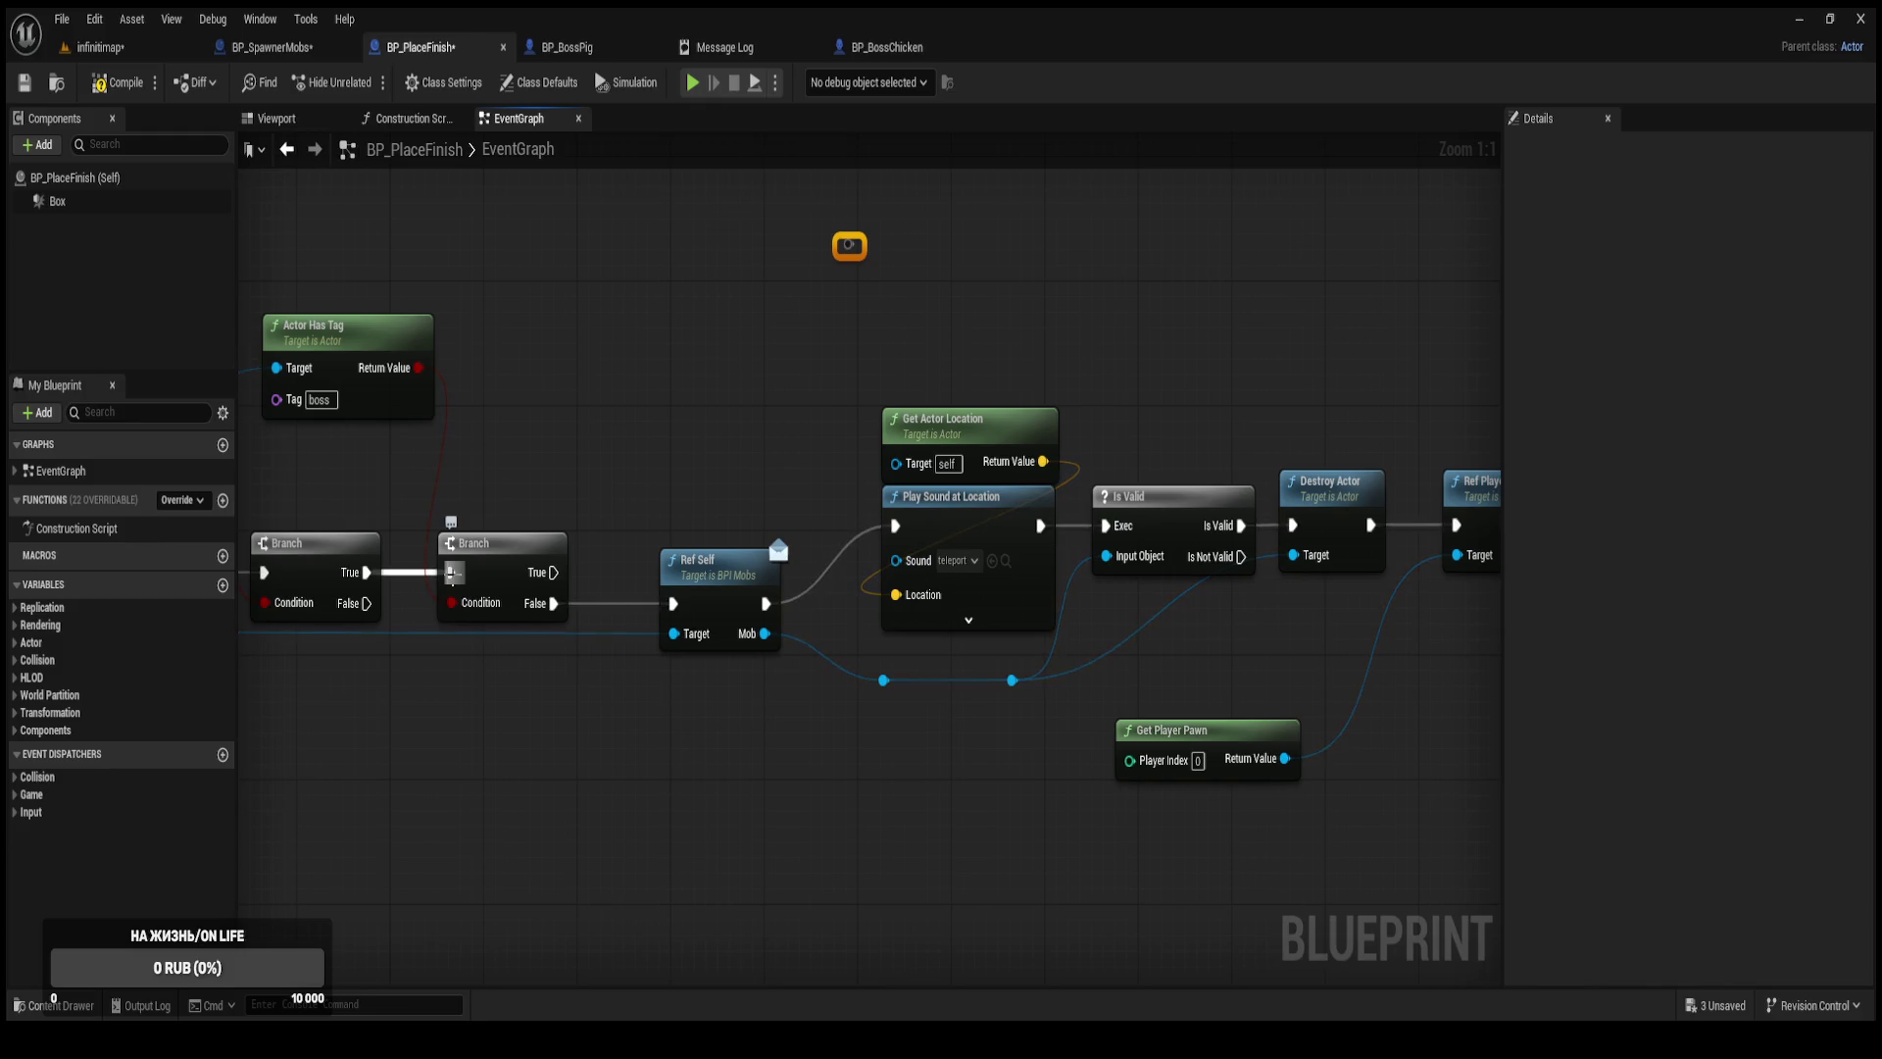
Wire the mobs Branch's True output straight to Ref Self and move the boss check aside.
mouse_move(431, 562)
mouse_down()
mouse_move(672, 539)
mouse_move(914, 580)
mouse_up()
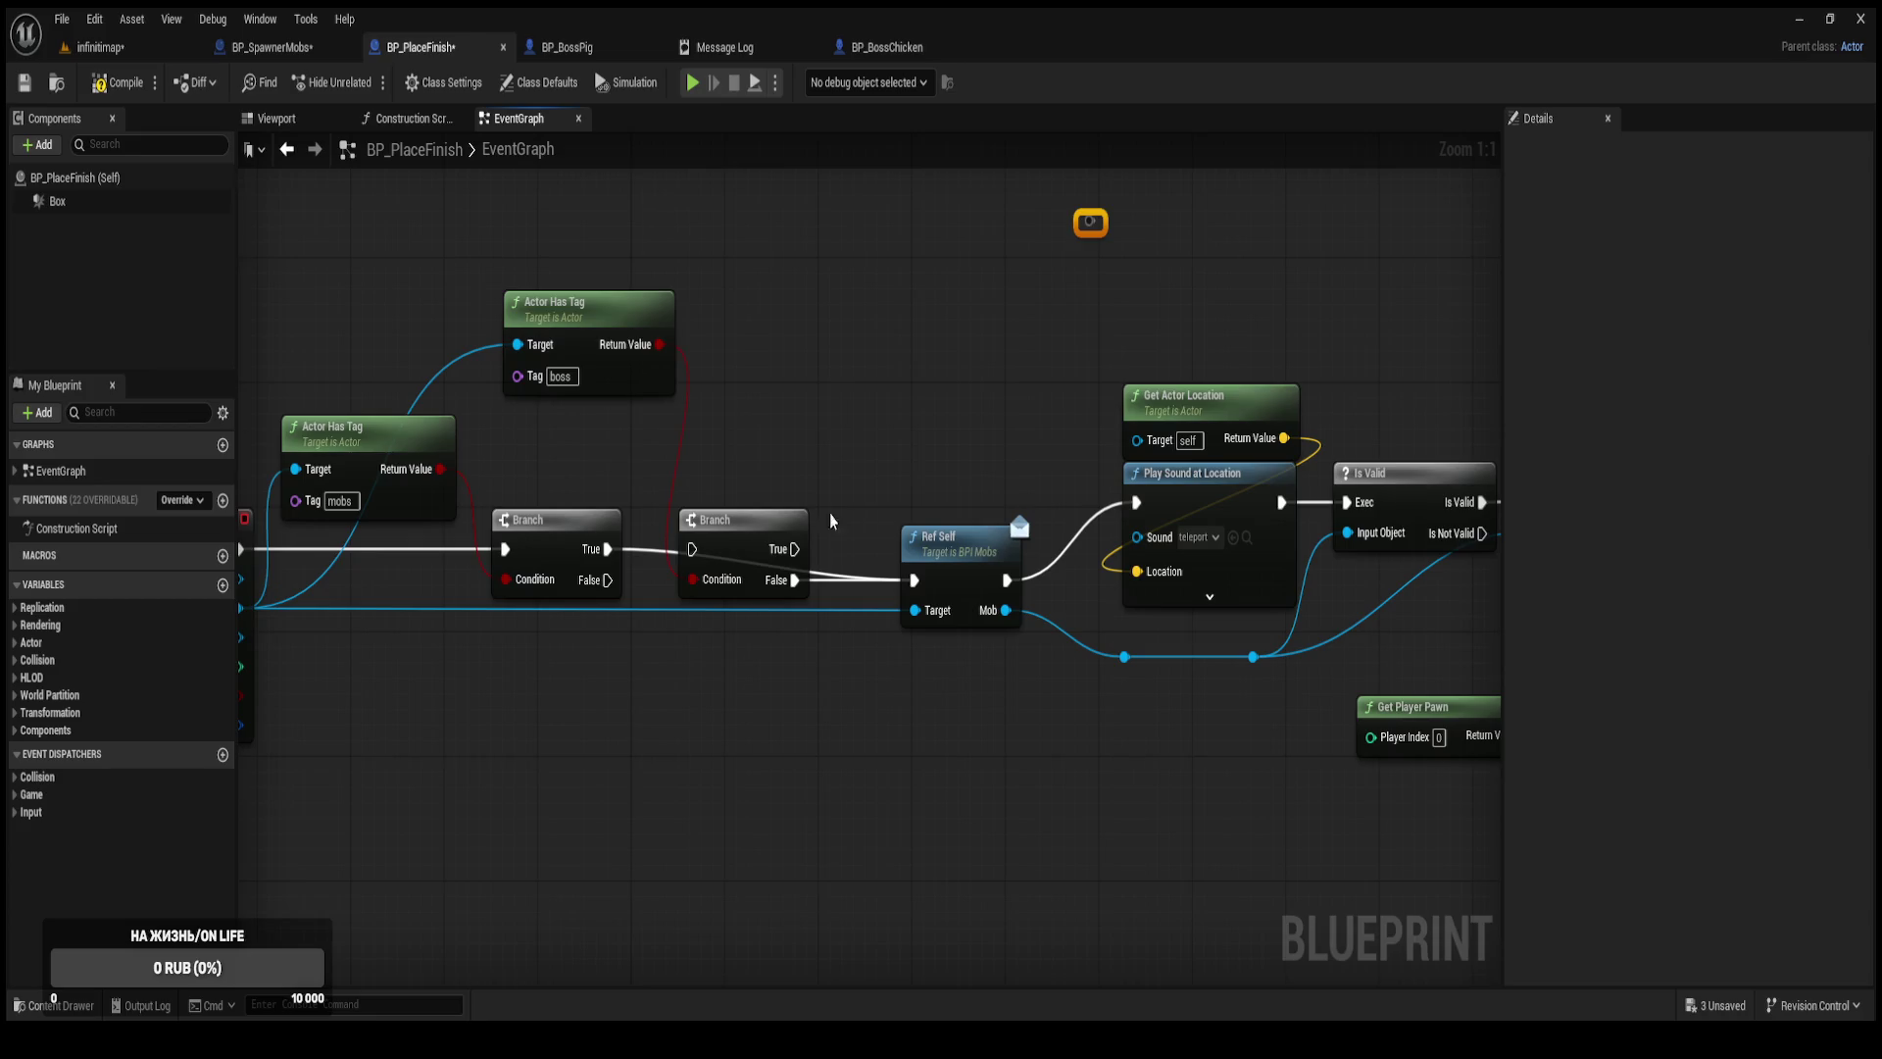
drag(1030, 209, 945, 337)
mouse_move(645, 649)
mouse_down()
mouse_move(995, 343)
mouse_move(786, 399)
mouse_up()
alt+click(850, 458)
mouse_move(483, 326)
mouse_down()
mouse_move(735, 421)
mouse_move(811, 427)
mouse_move(1283, 324)
mouse_up()
mouse_move(871, 673)
mouse_down()
mouse_move(776, 674)
mouse_move(1001, 605)
mouse_move(835, 565)
mouse_move(776, 620)
mouse_up()
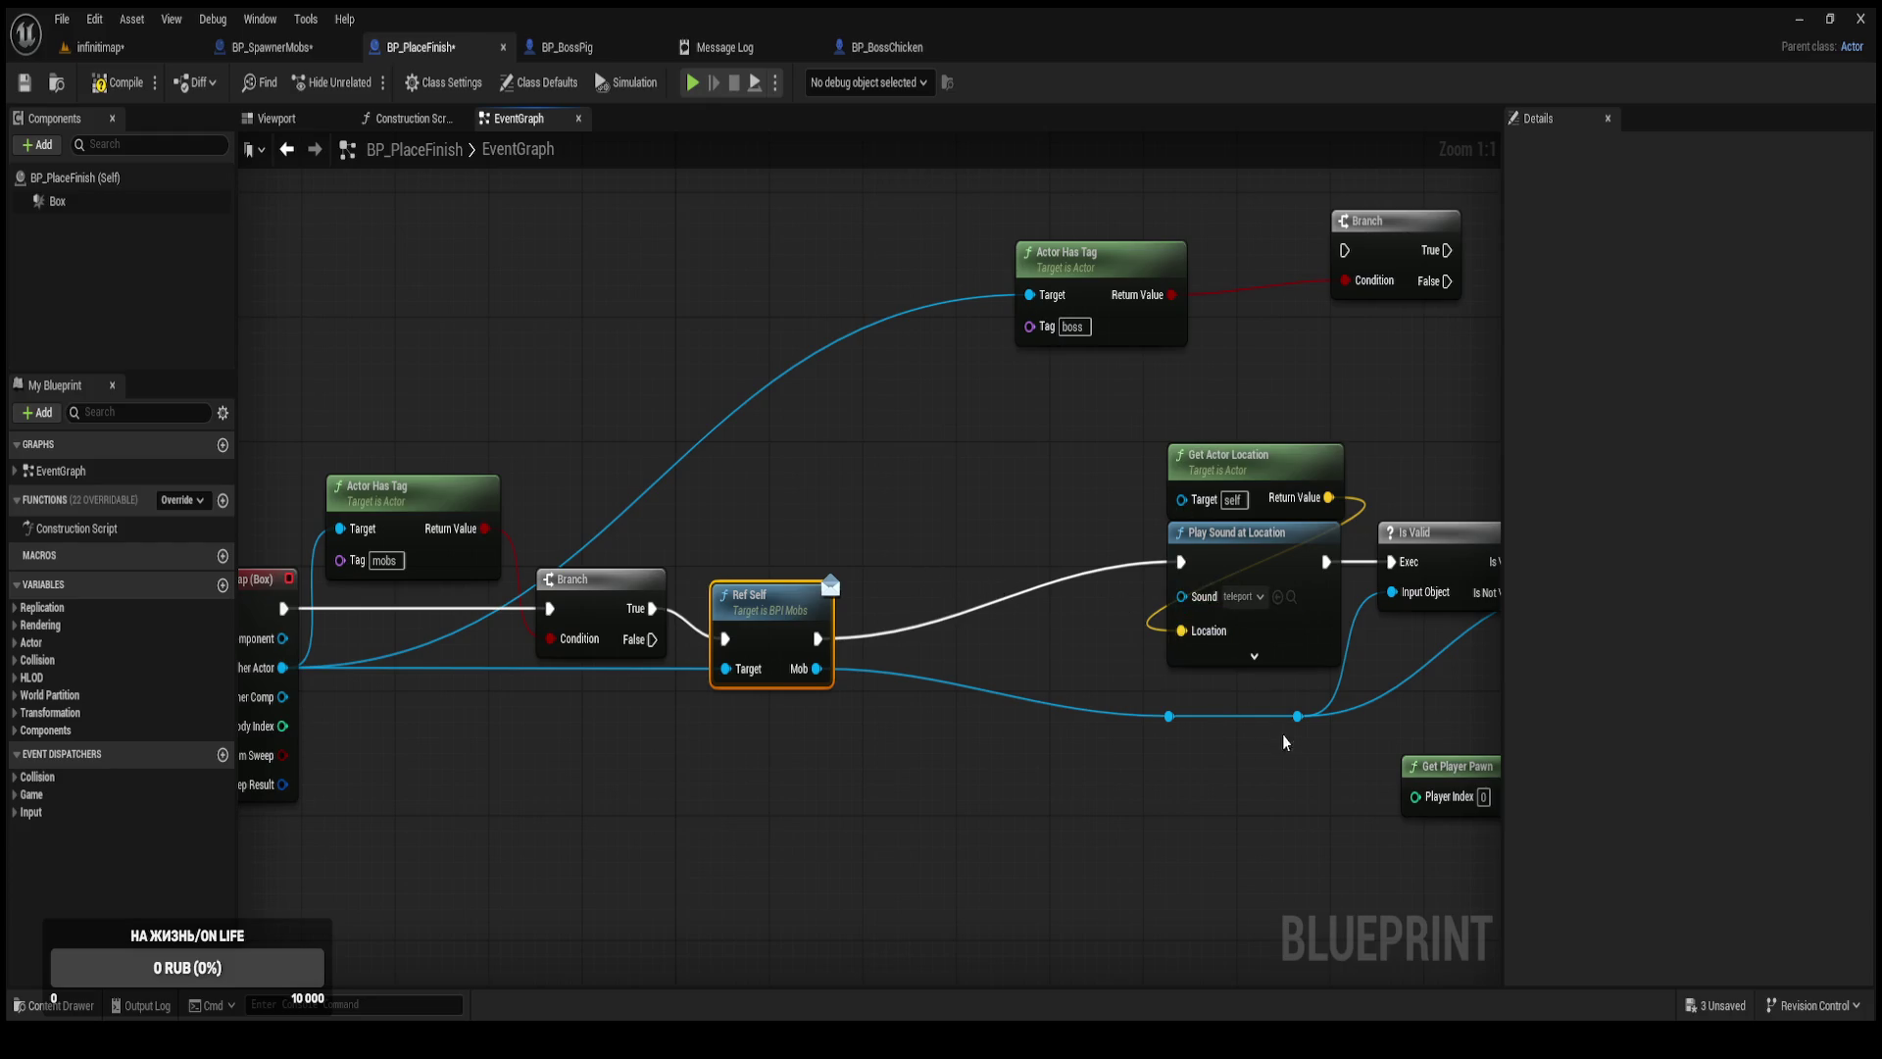
Shift the sound, Is Valid and Destroy Actor nodes left as a group.
scroll(1281, 741, down, 2)
mouse_move(1219, 631)
mouse_down()
mouse_move(798, 420)
mouse_move(813, 447)
mouse_up()
drag(931, 459, 738, 482)
click(1113, 437)
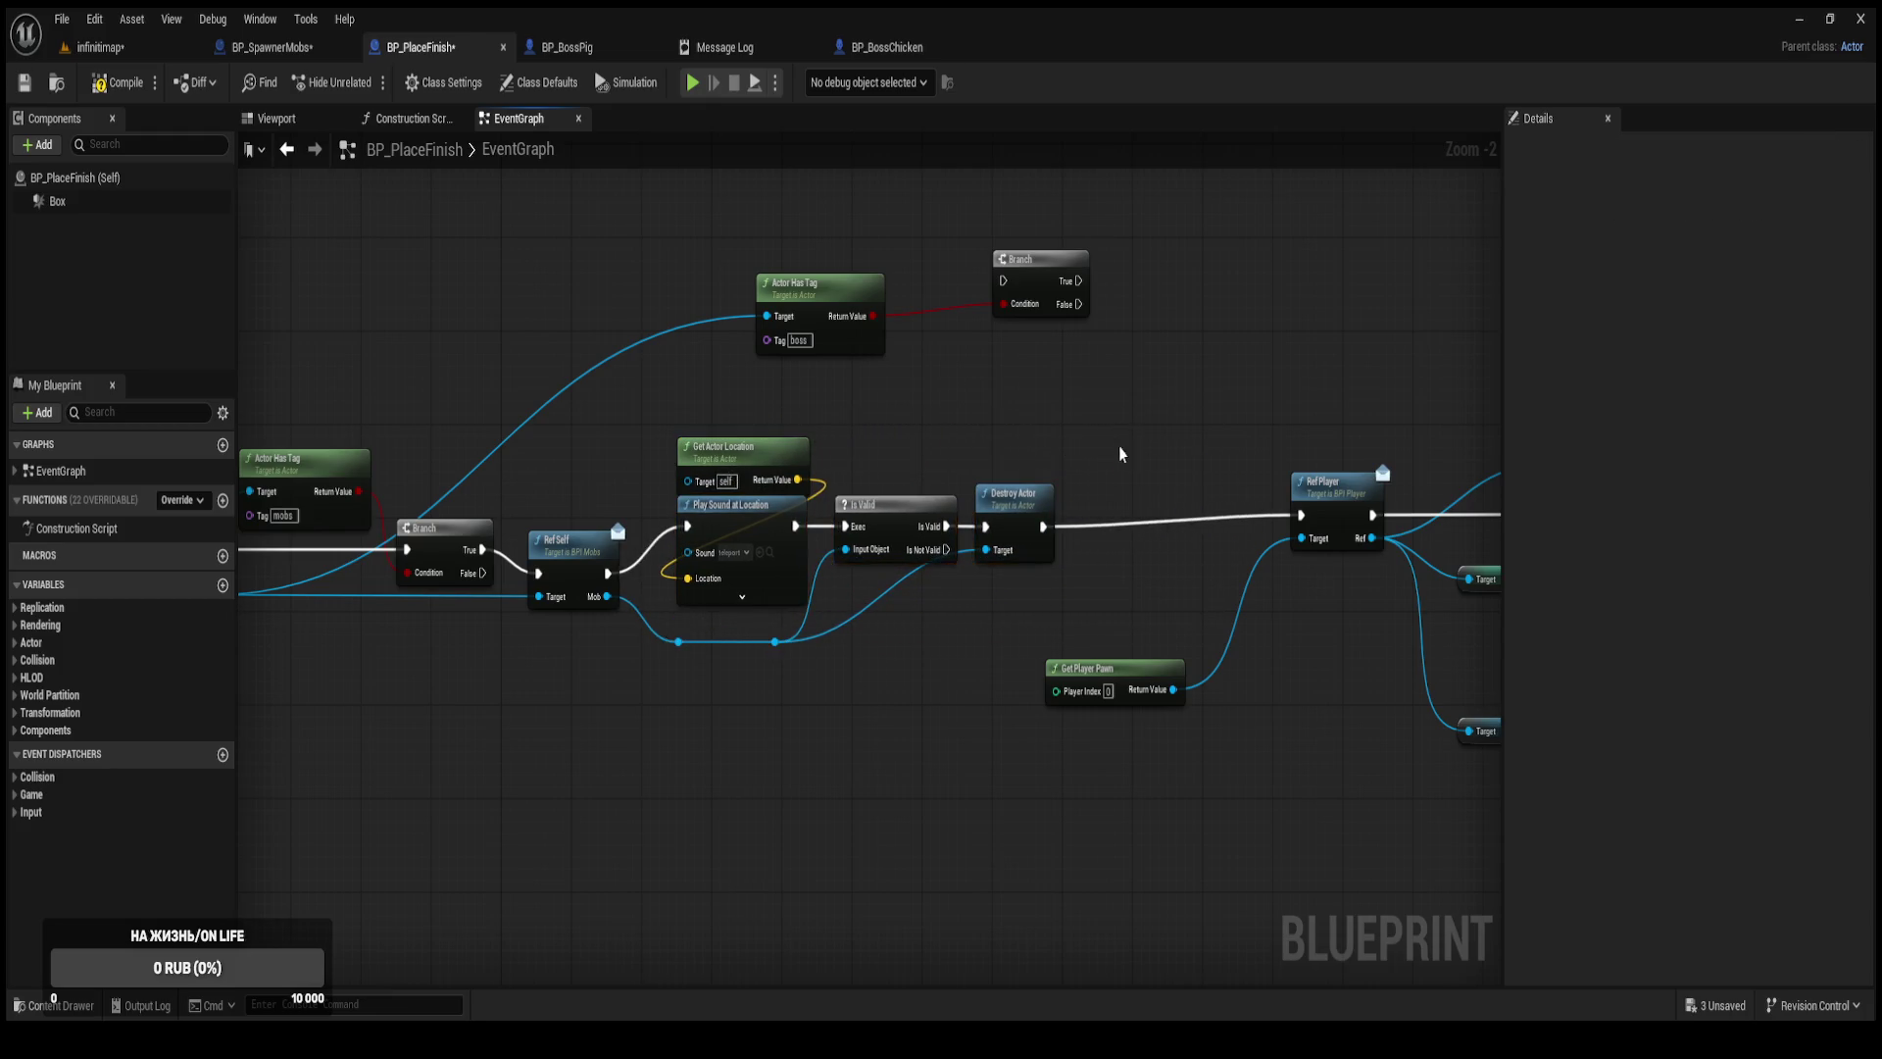
drag(1114, 437, 873, 441)
Run Destroy Actor into the boss Branch, whose False output continues into Ref Player.
mouse_move(857, 317)
mouse_down()
mouse_move(963, 550)
mouse_move(859, 550)
mouse_up()
drag(632, 306, 814, 313)
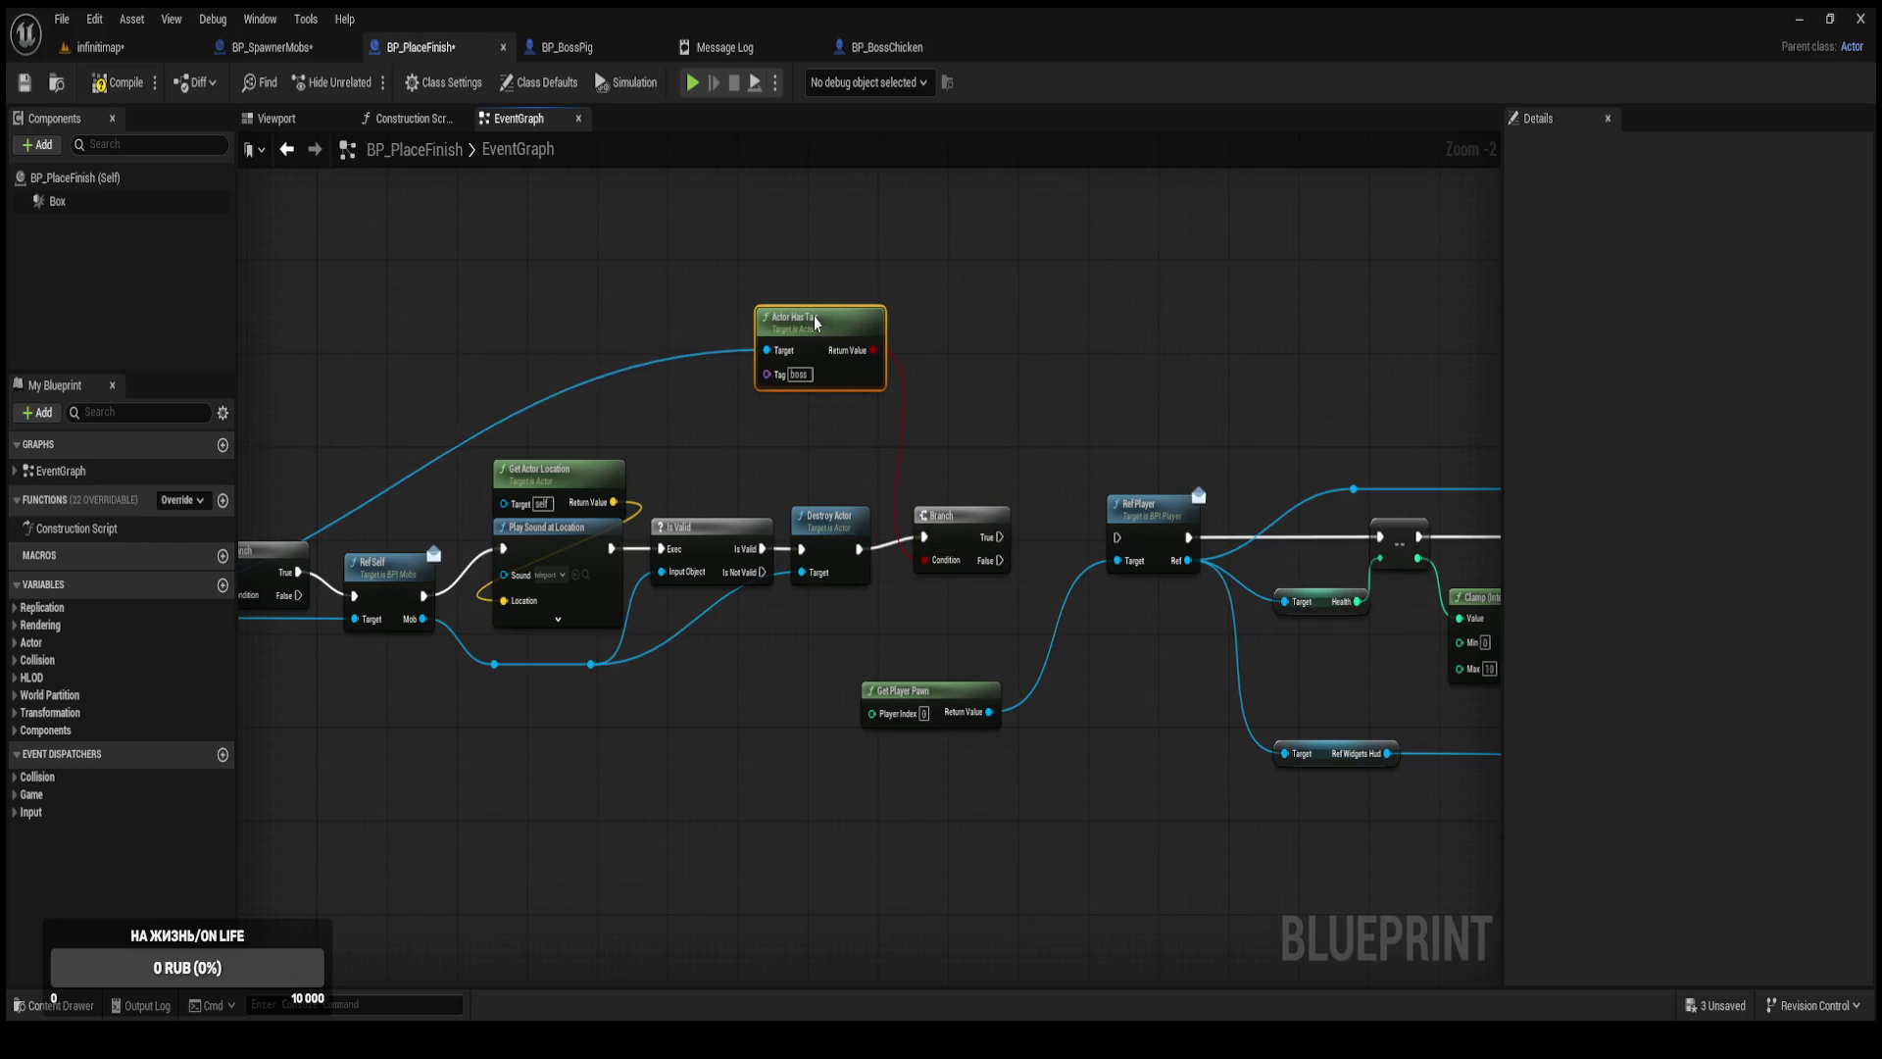
scroll(960, 456, up, 2)
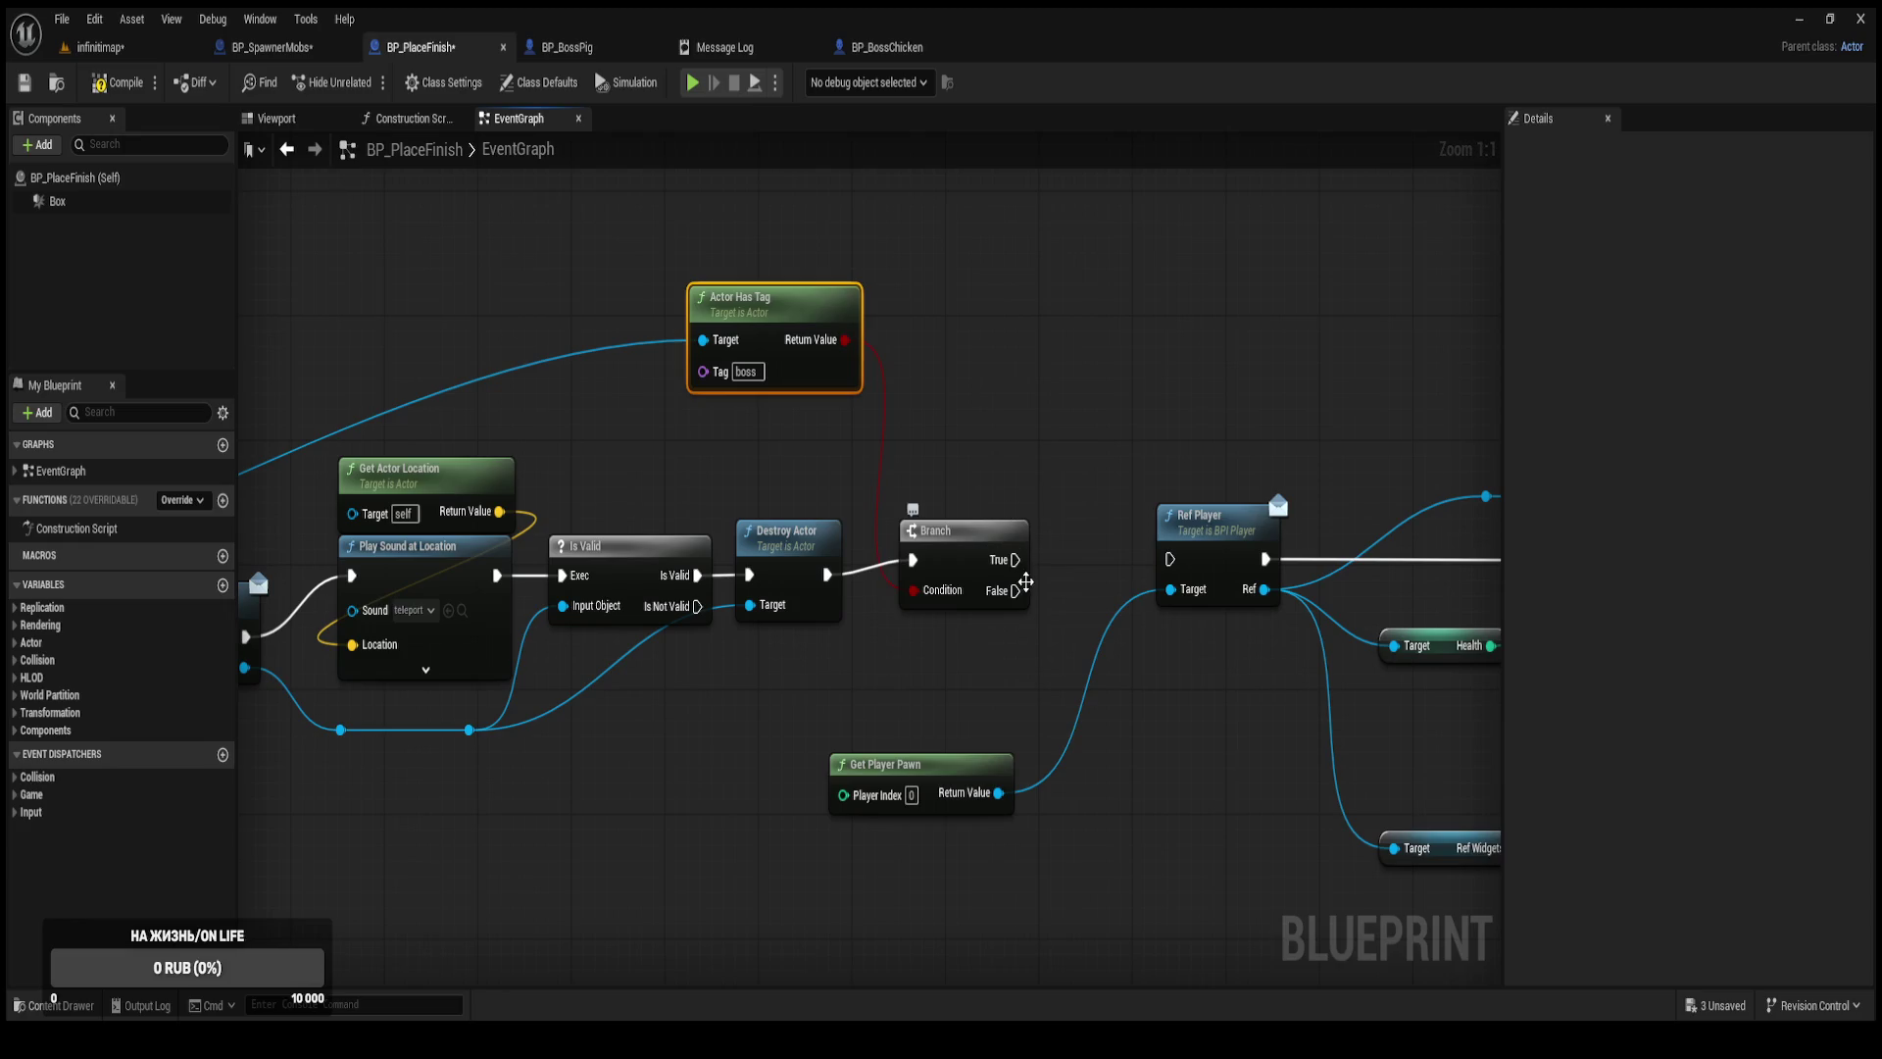
drag(1015, 591, 1169, 573)
mouse_move(959, 766)
mouse_down()
mouse_move(1262, 630)
mouse_move(1020, 651)
mouse_move(862, 638)
mouse_up()
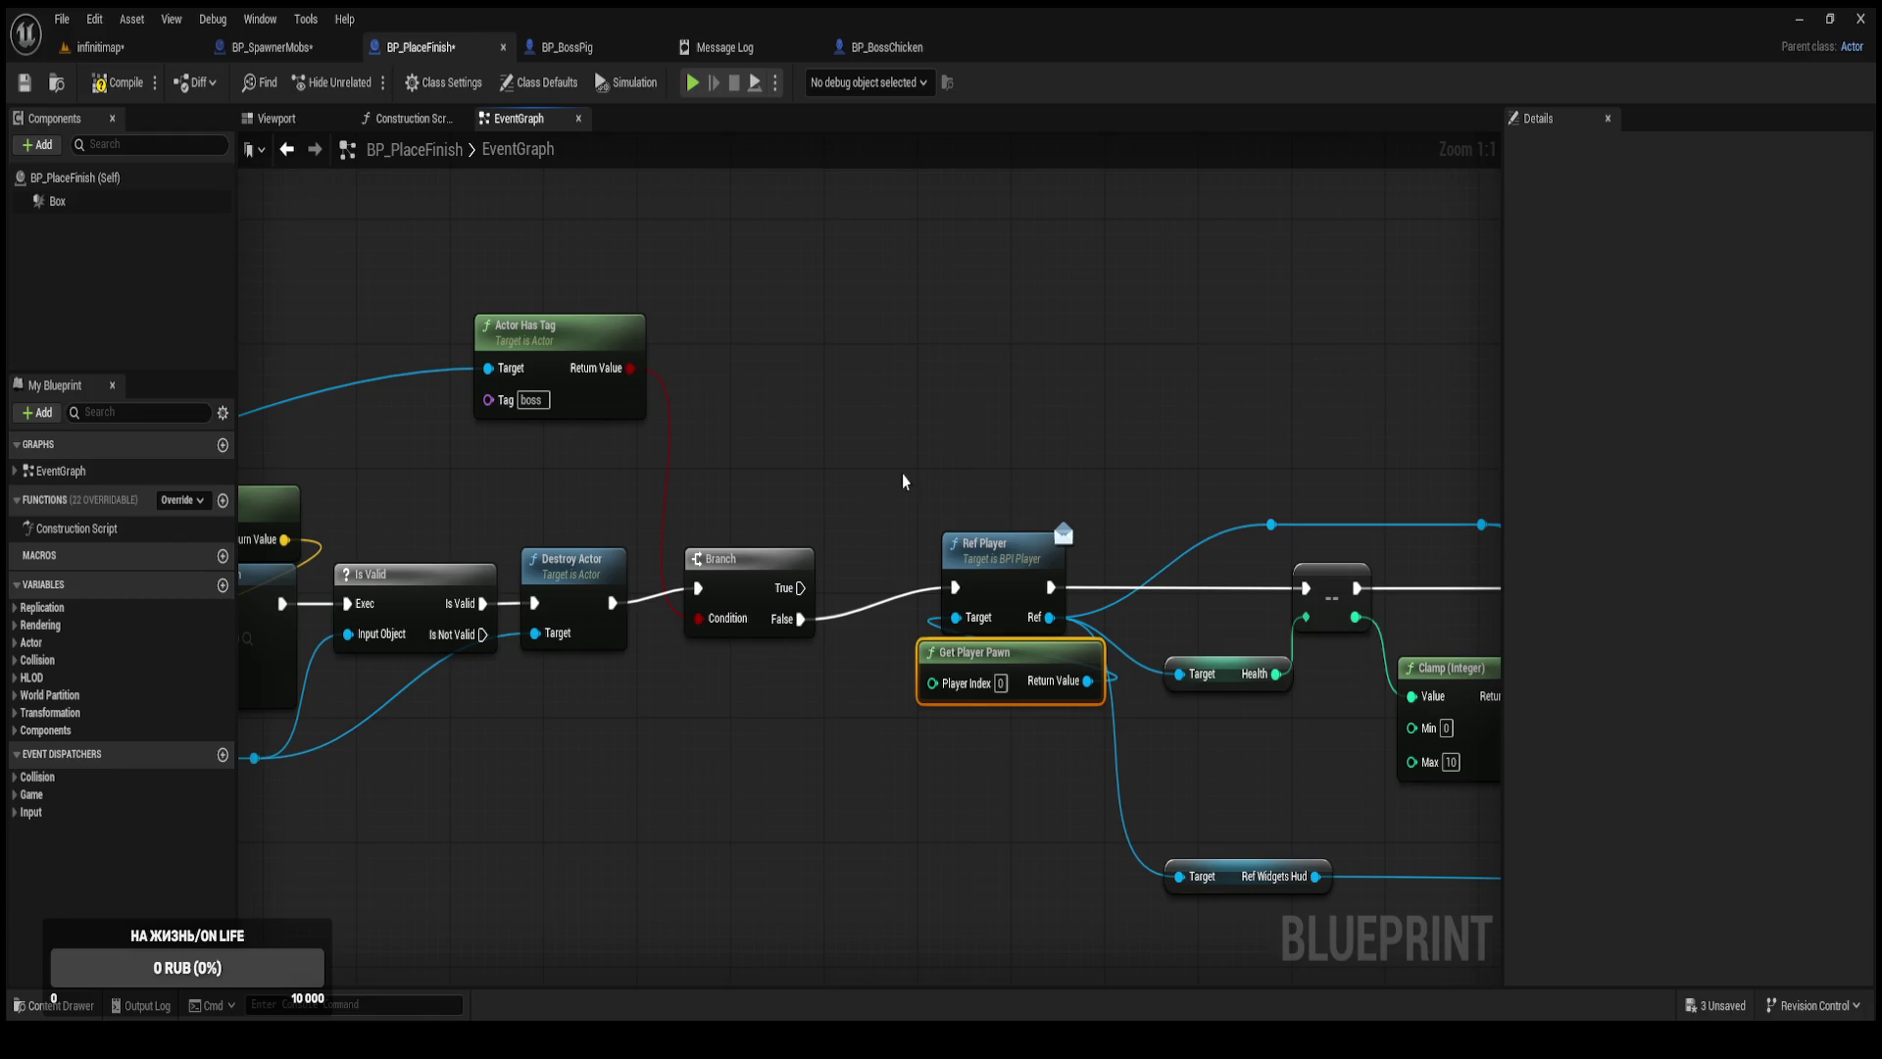
Pan across the health and Create WBP Menu Widget logic and back to Ref Player.
scroll(1009, 471, down, 2)
mouse_move(1009, 471)
mouse_down()
mouse_move(783, 513)
mouse_move(705, 551)
mouse_move(671, 482)
mouse_up()
drag(809, 503, 748, 476)
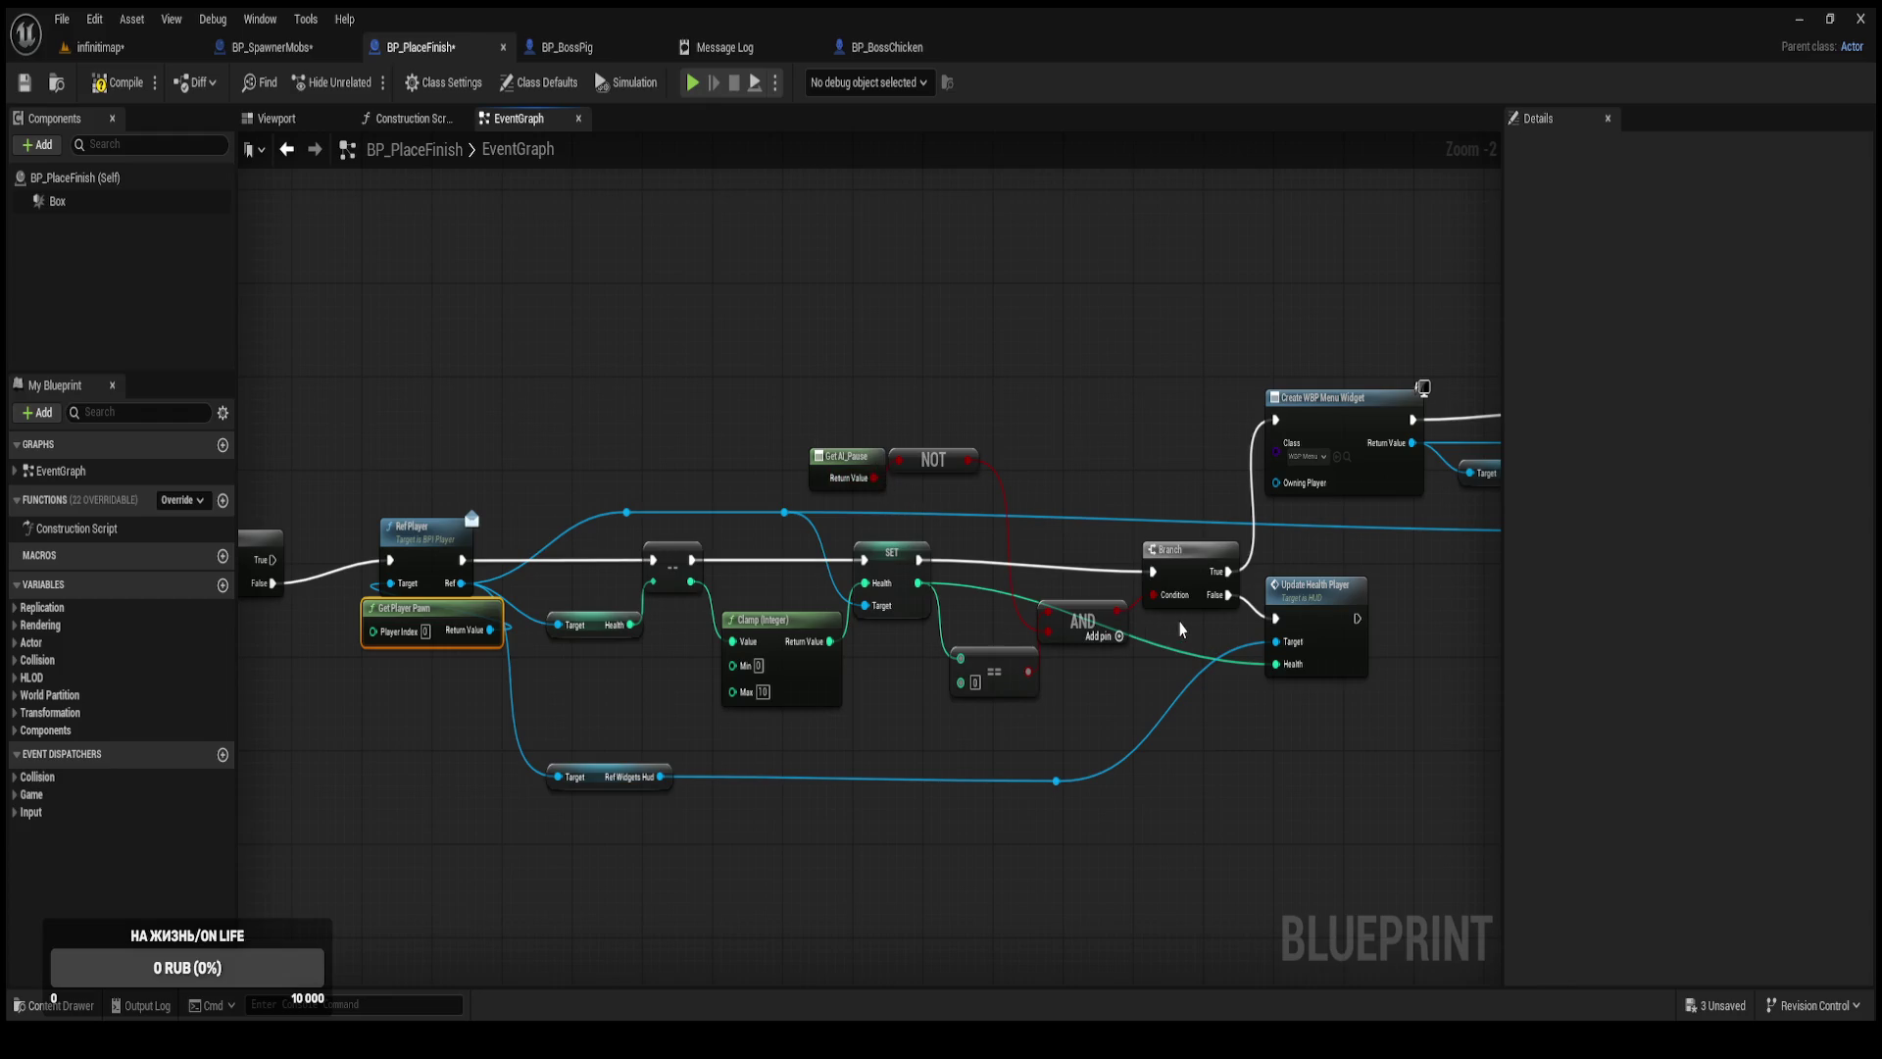
drag(578, 387, 622, 391)
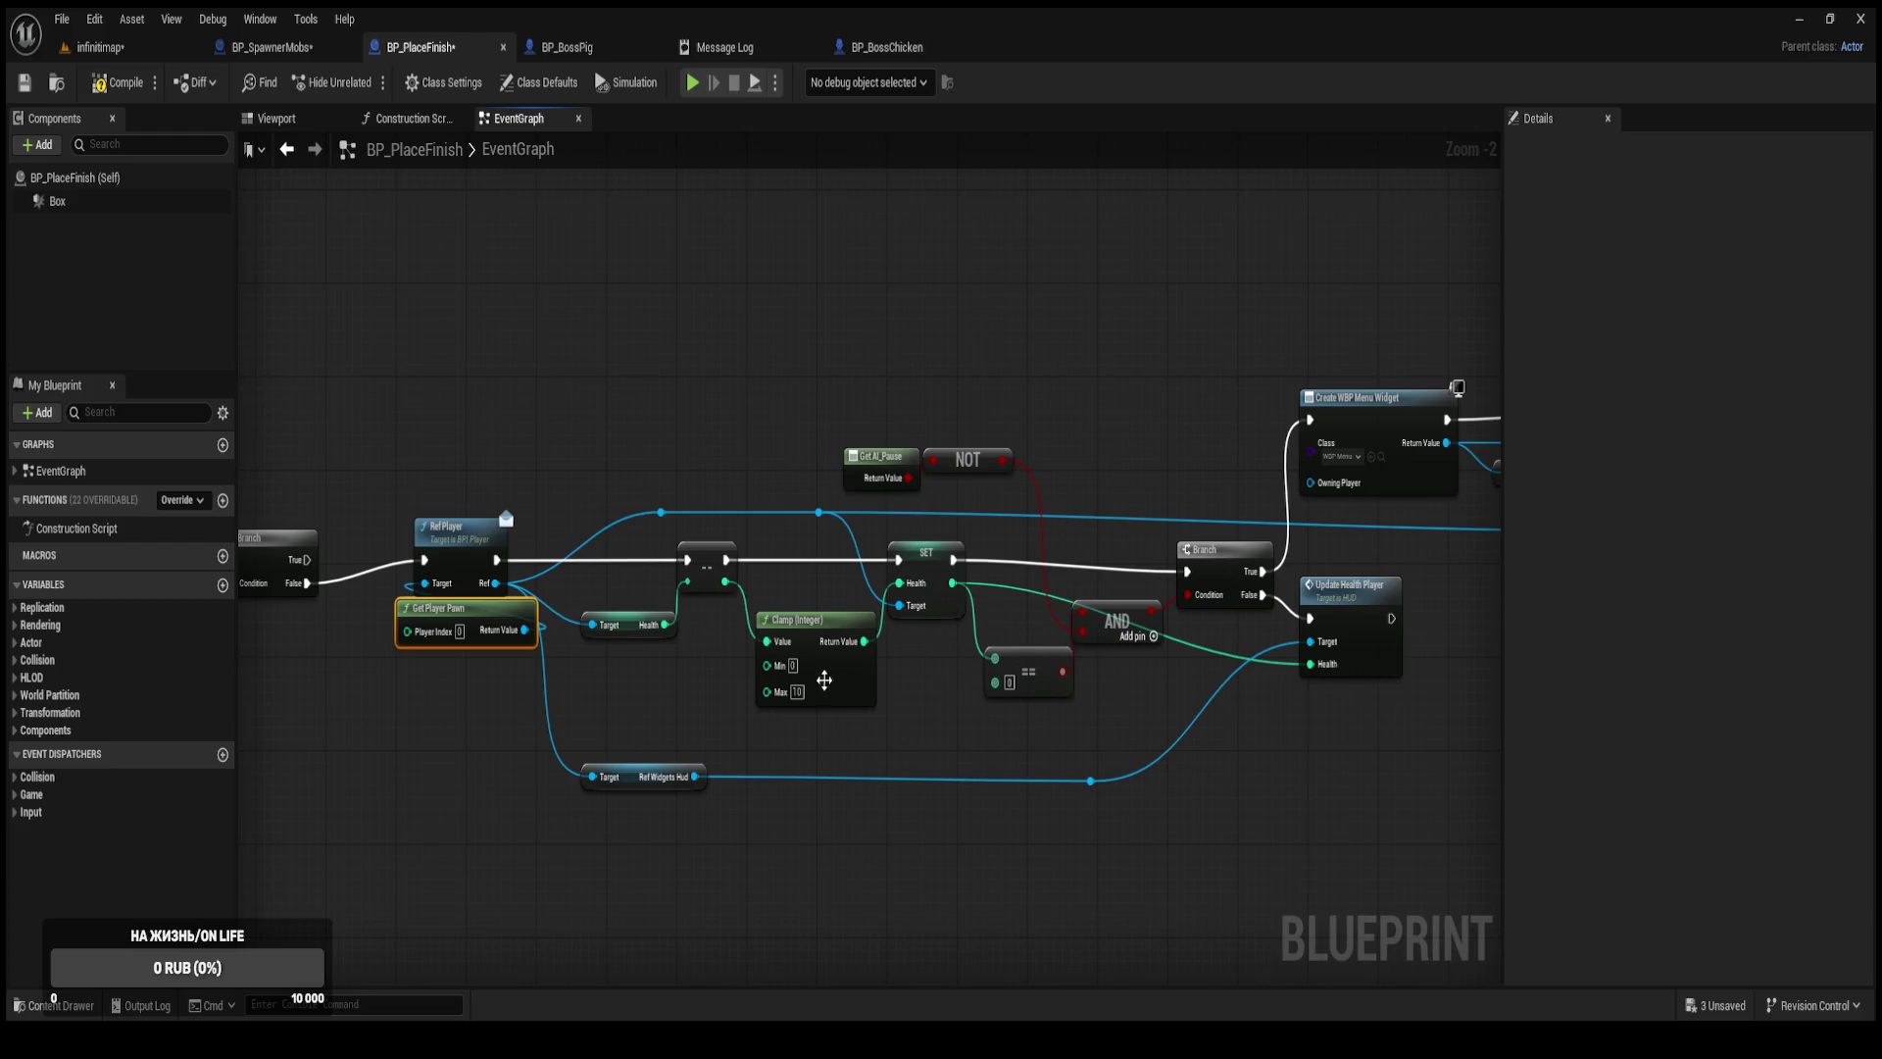
scroll(824, 677, left, 3)
scroll(686, 628, left, 3)
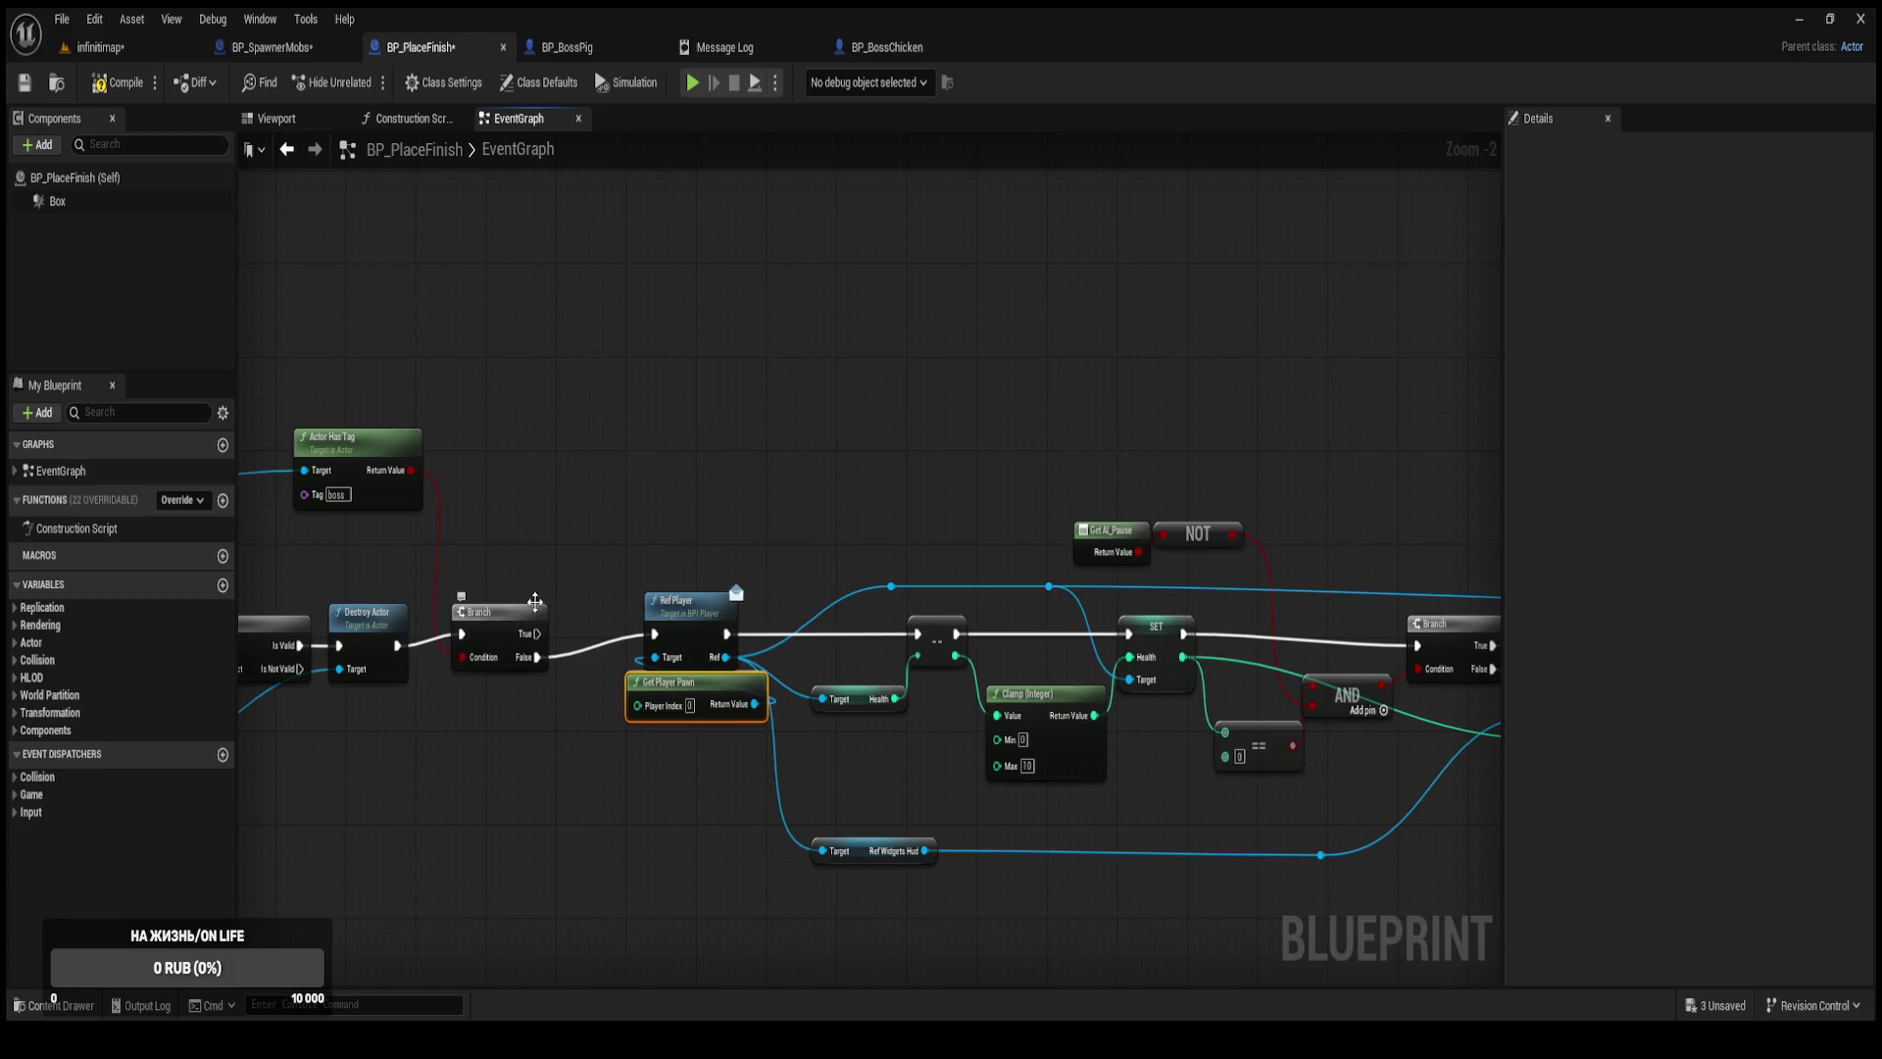
drag(710, 498, 635, 487)
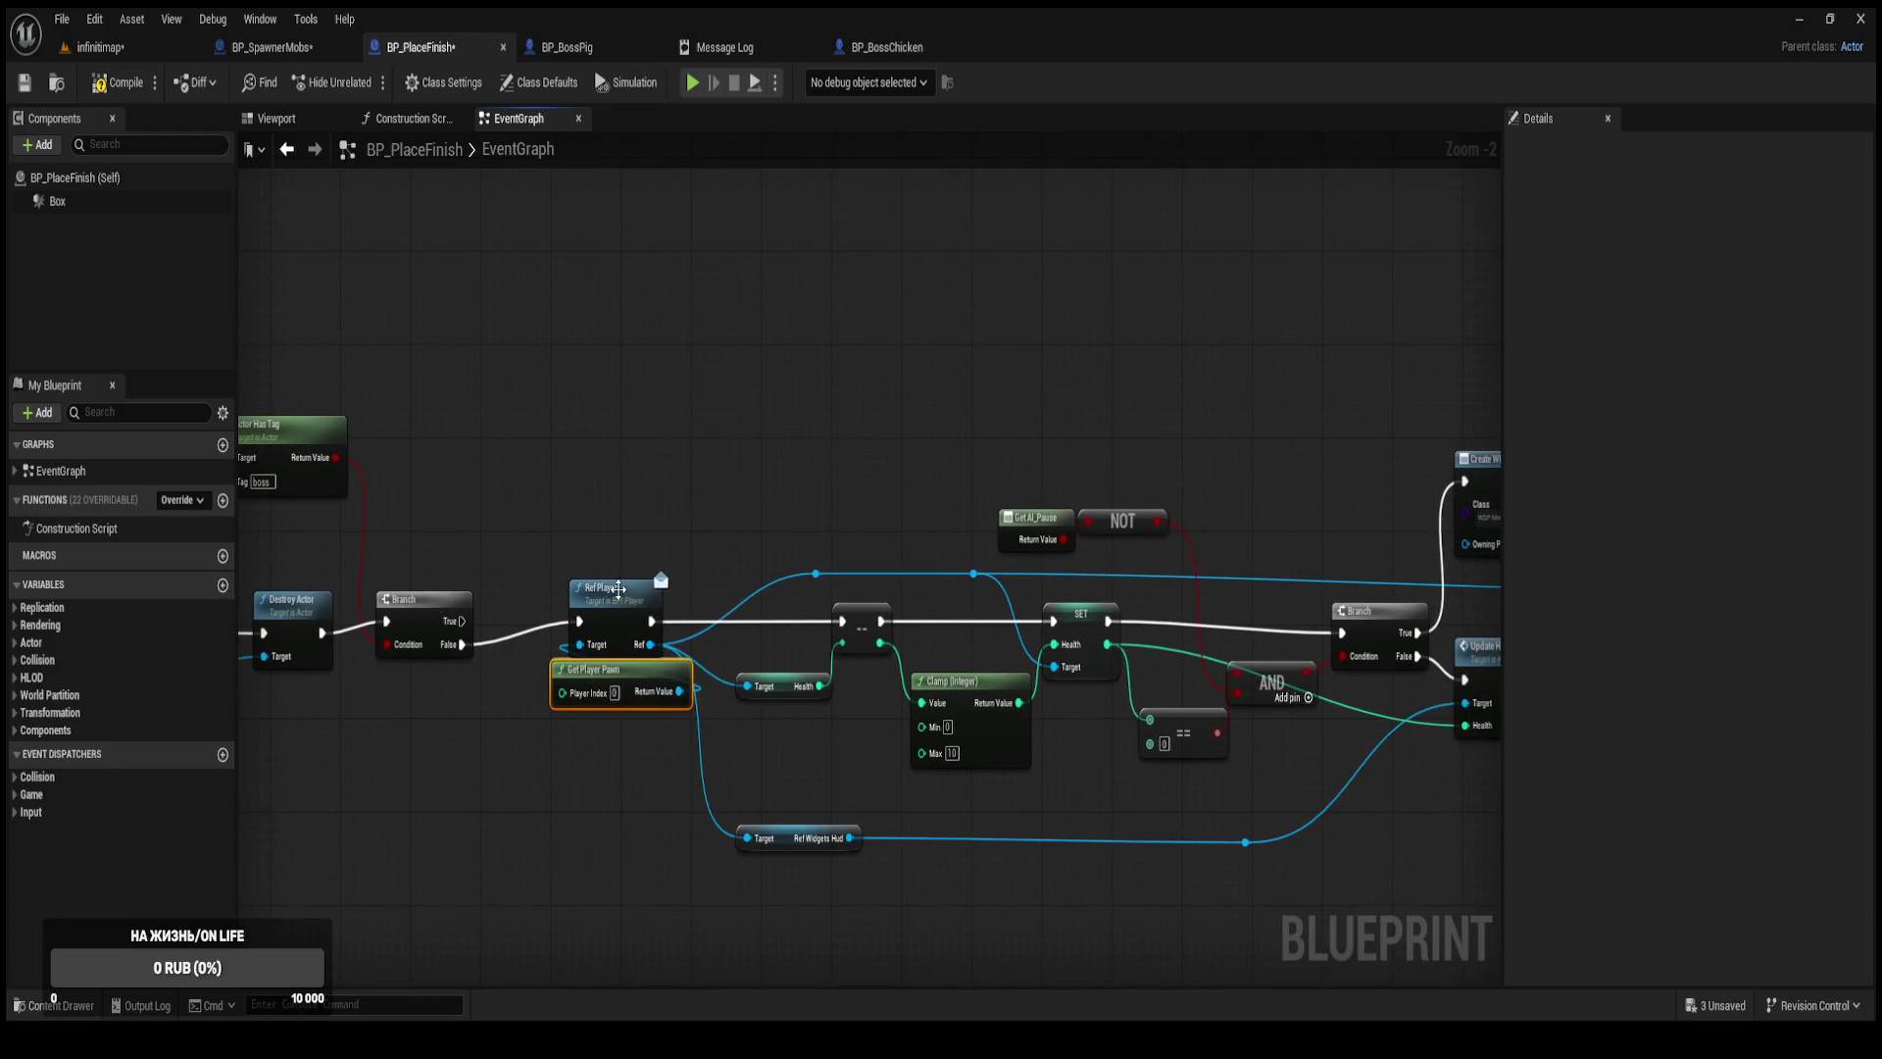
Break the boss Branch's exec links and move Ref Player and Get Player Pawn beside Destroy Actor.
ctrl+click(616, 627)
drag(616, 628, 557, 657)
alt+click(460, 644)
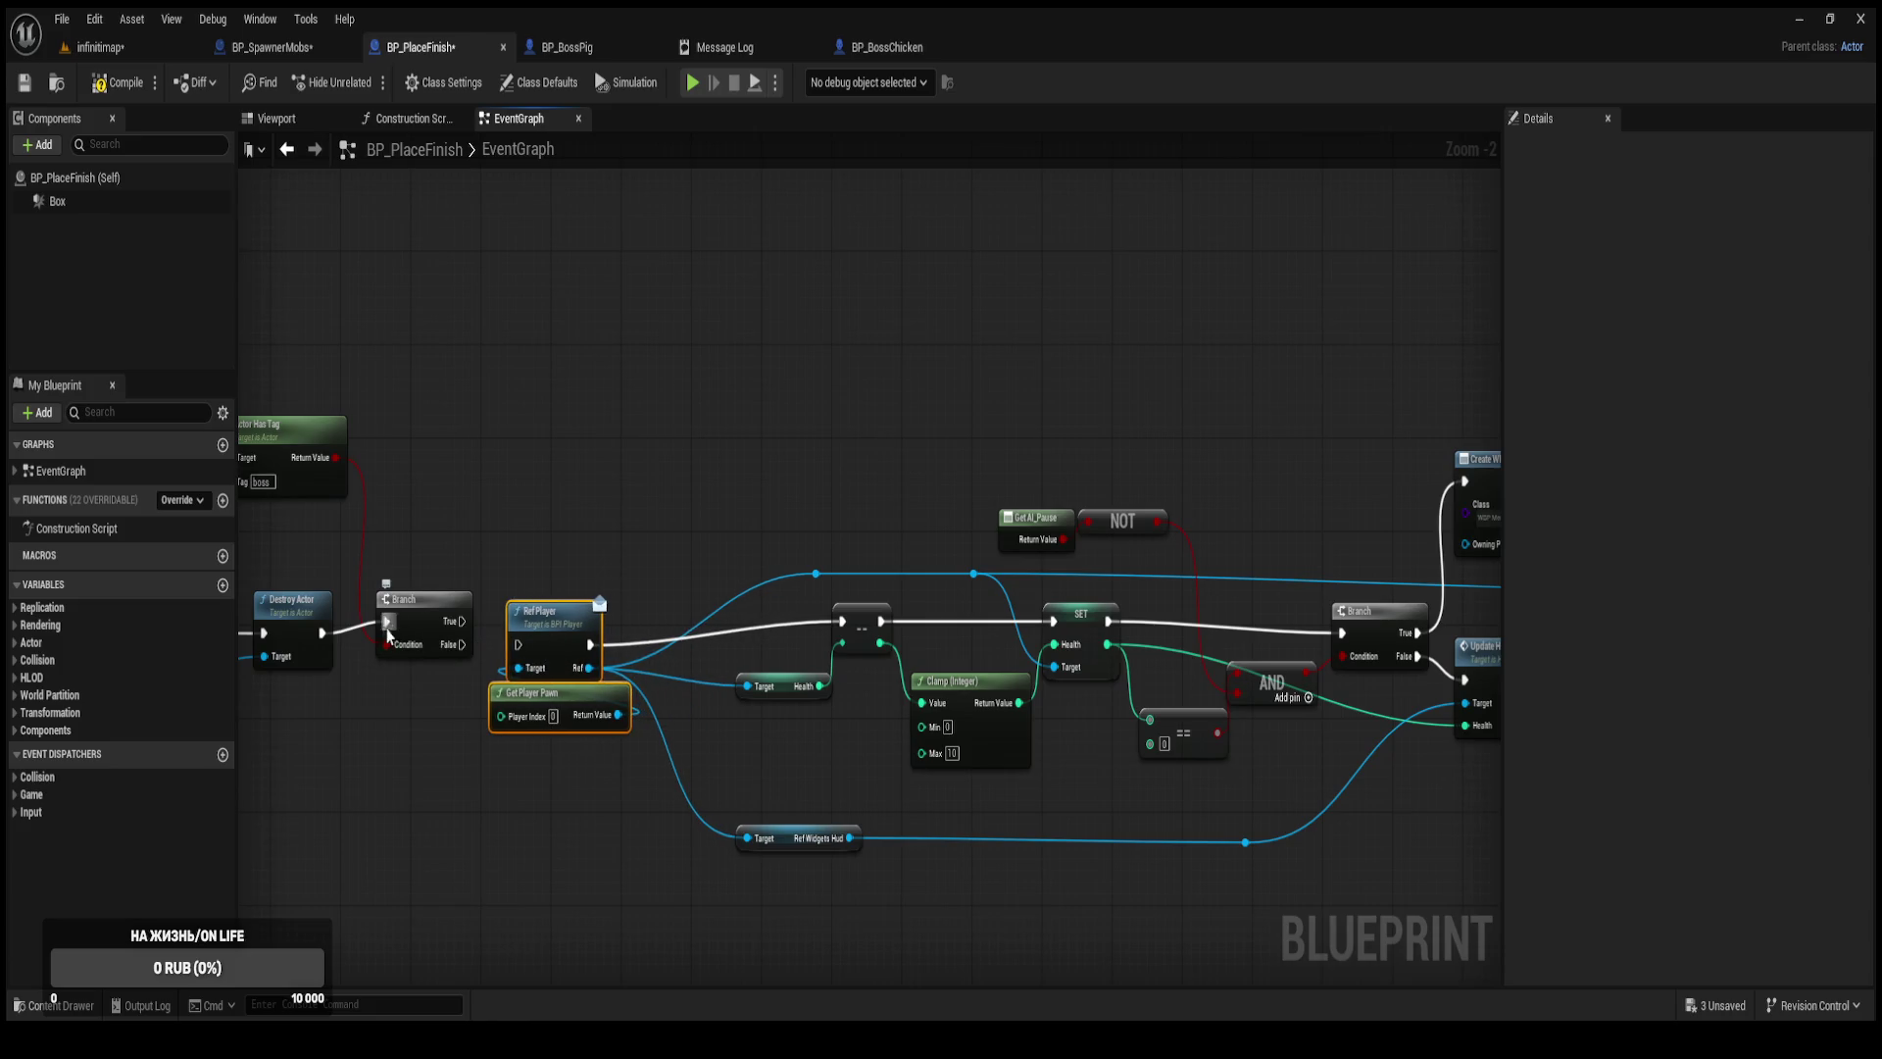
alt+click(386, 620)
drag(438, 616, 682, 606)
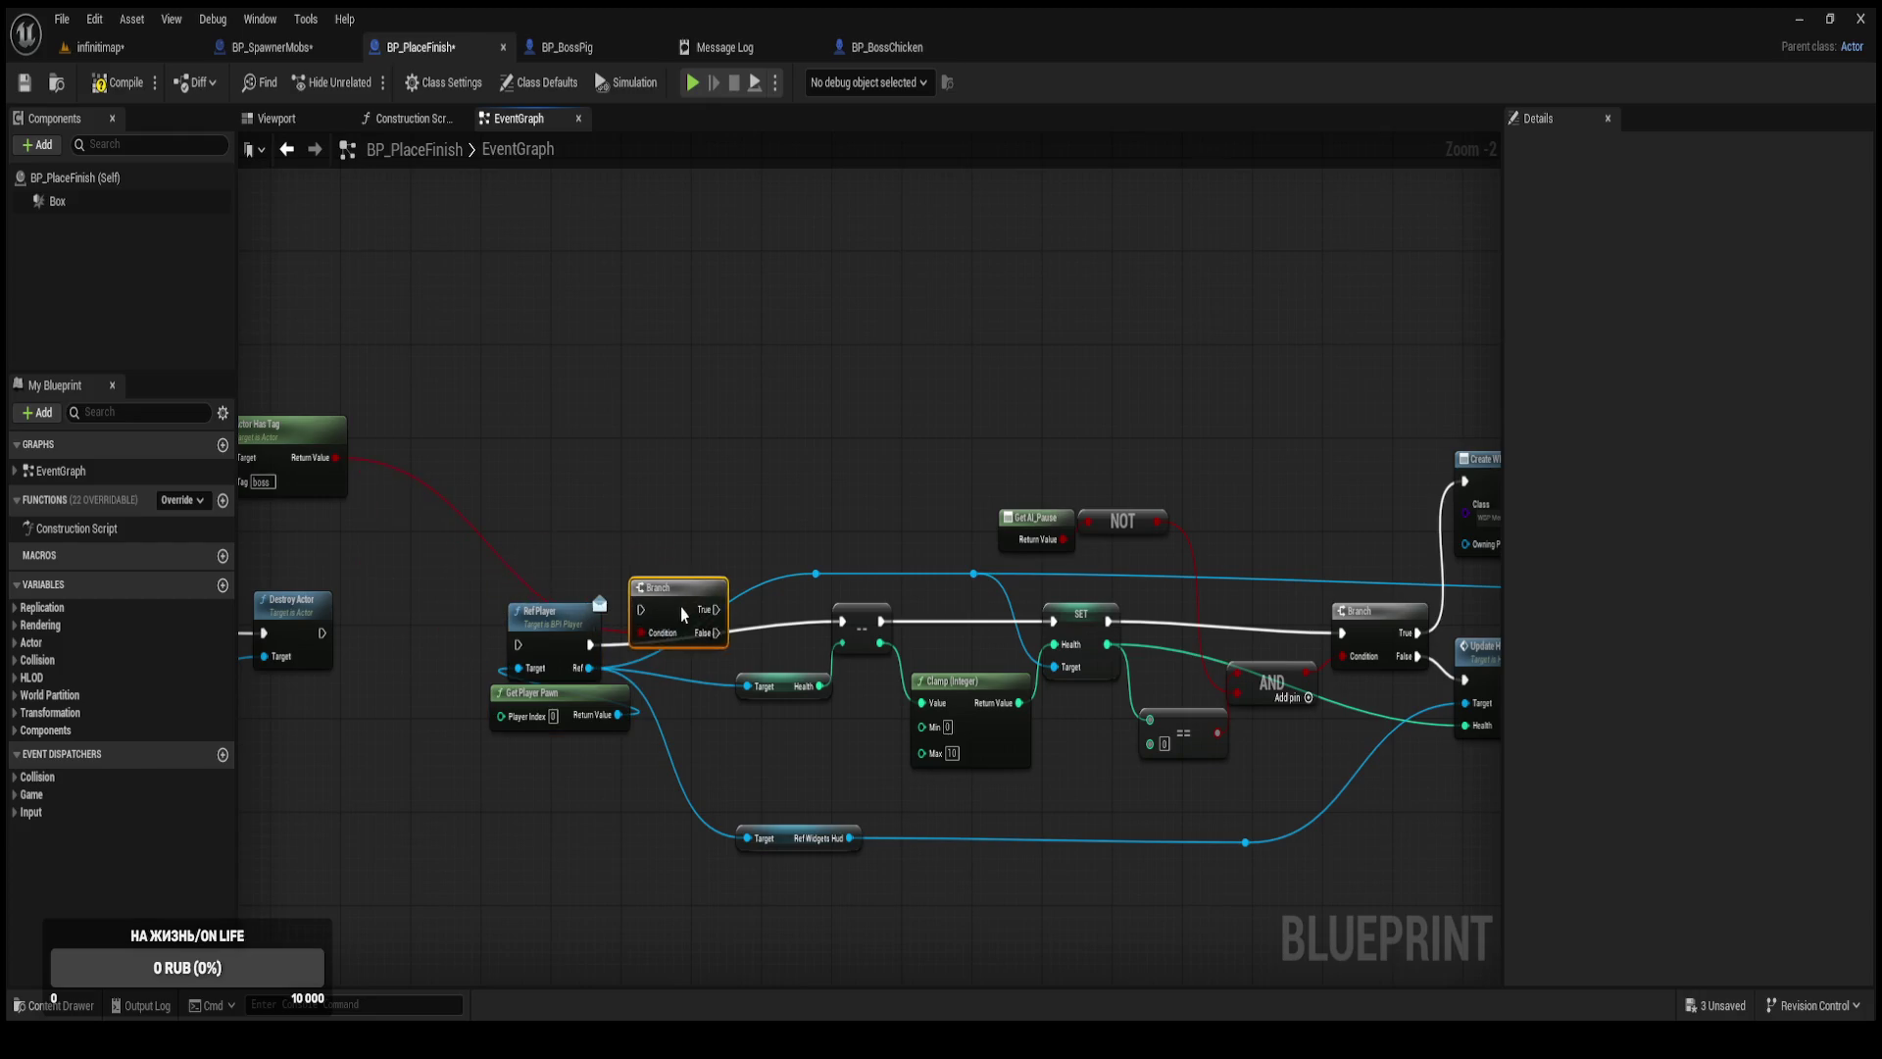
mouse_move(612, 780)
mouse_down()
mouse_move(529, 627)
mouse_move(322, 632)
mouse_up()
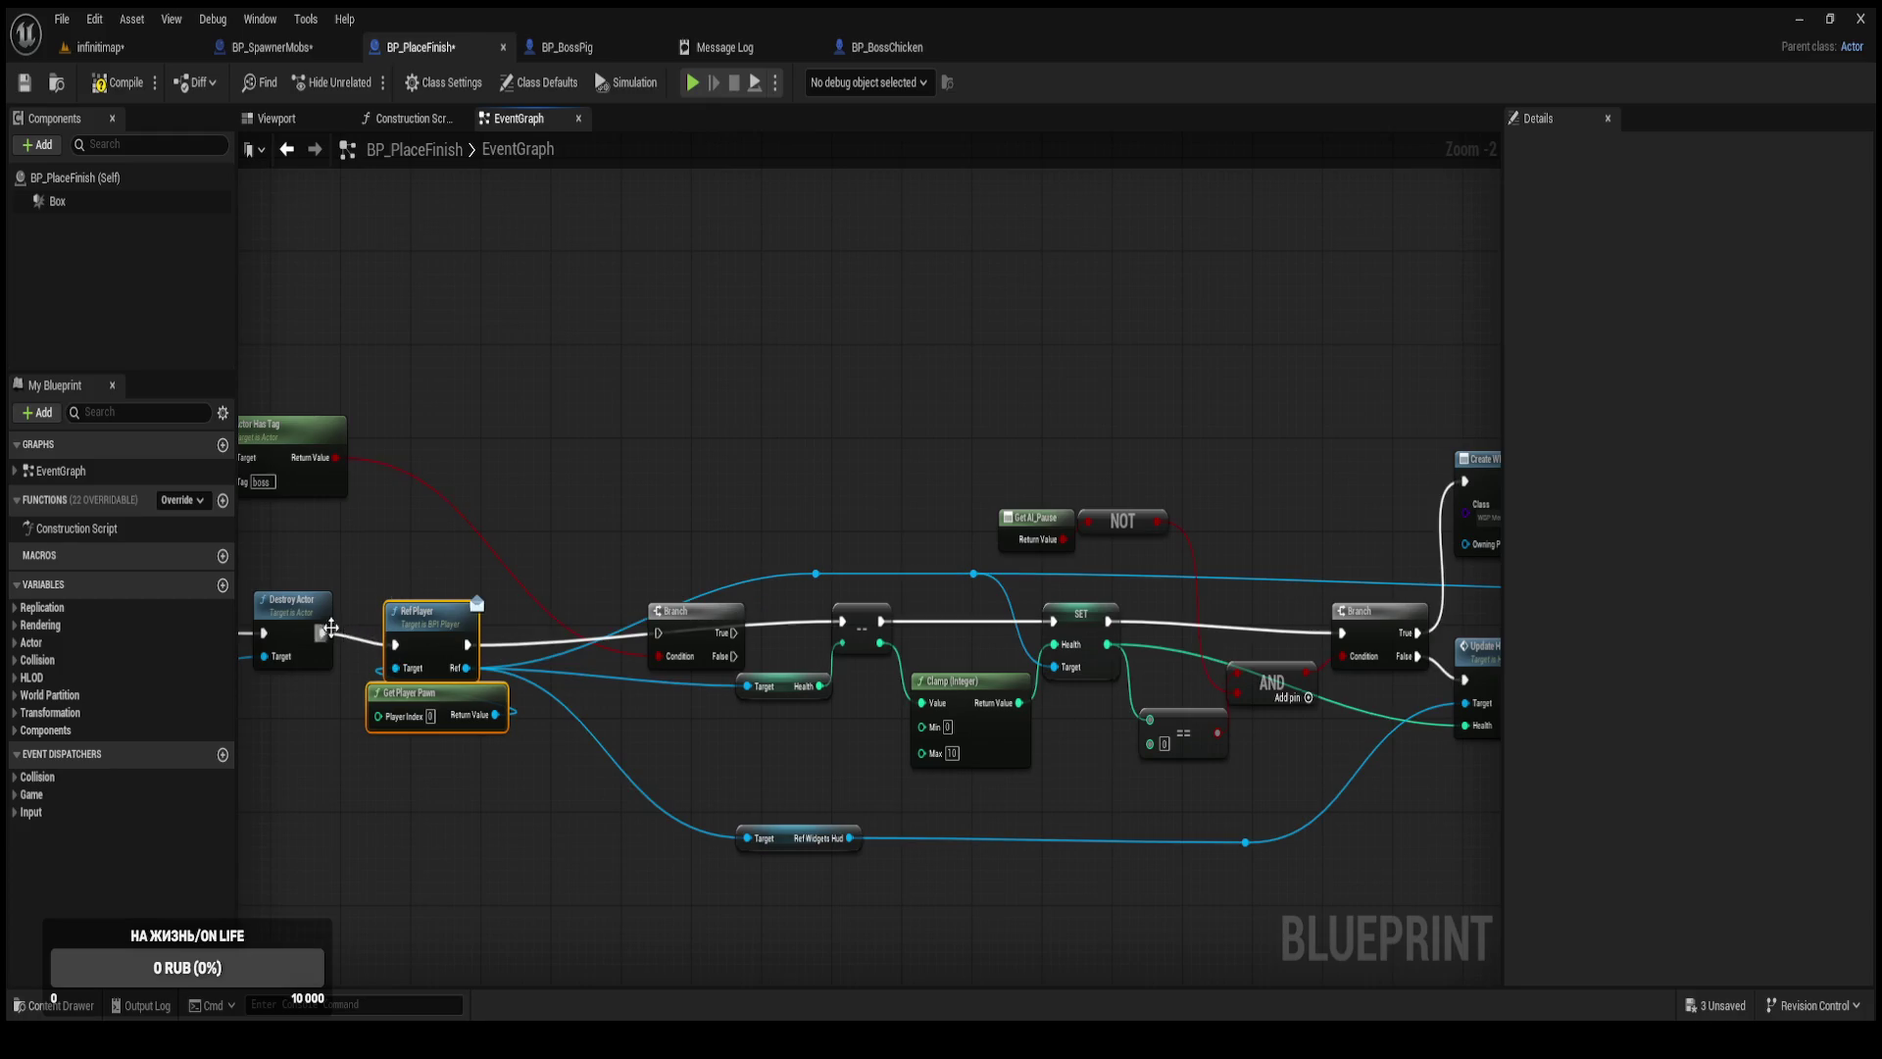
Run Ref Player into the boss Branch, drop its True link to the decrement, and reposition the tag check.
mouse_move(602, 630)
mouse_down()
mouse_move(658, 632)
mouse_move(599, 609)
mouse_move(574, 551)
mouse_move(784, 631)
mouse_move(841, 622)
mouse_up()
alt+click(734, 632)
drag(729, 477, 781, 429)
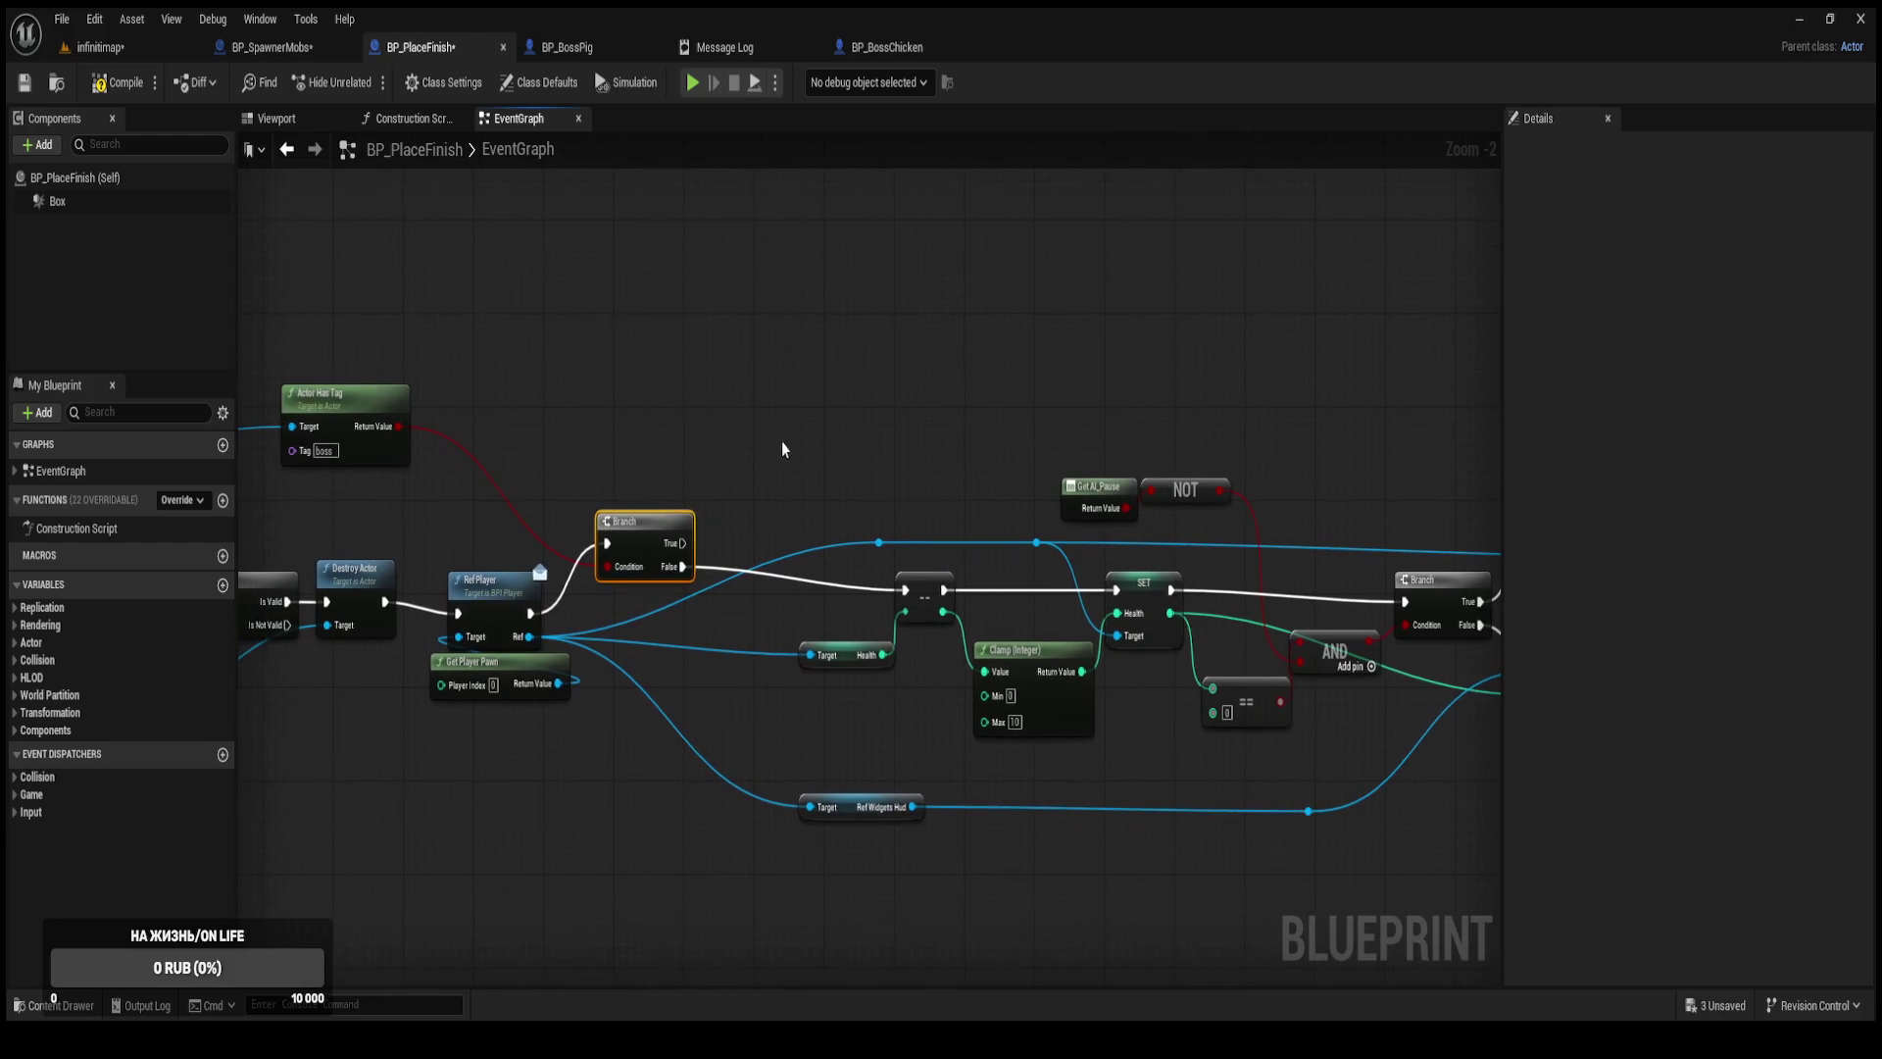
drag(323, 406, 426, 414)
drag(630, 417, 579, 409)
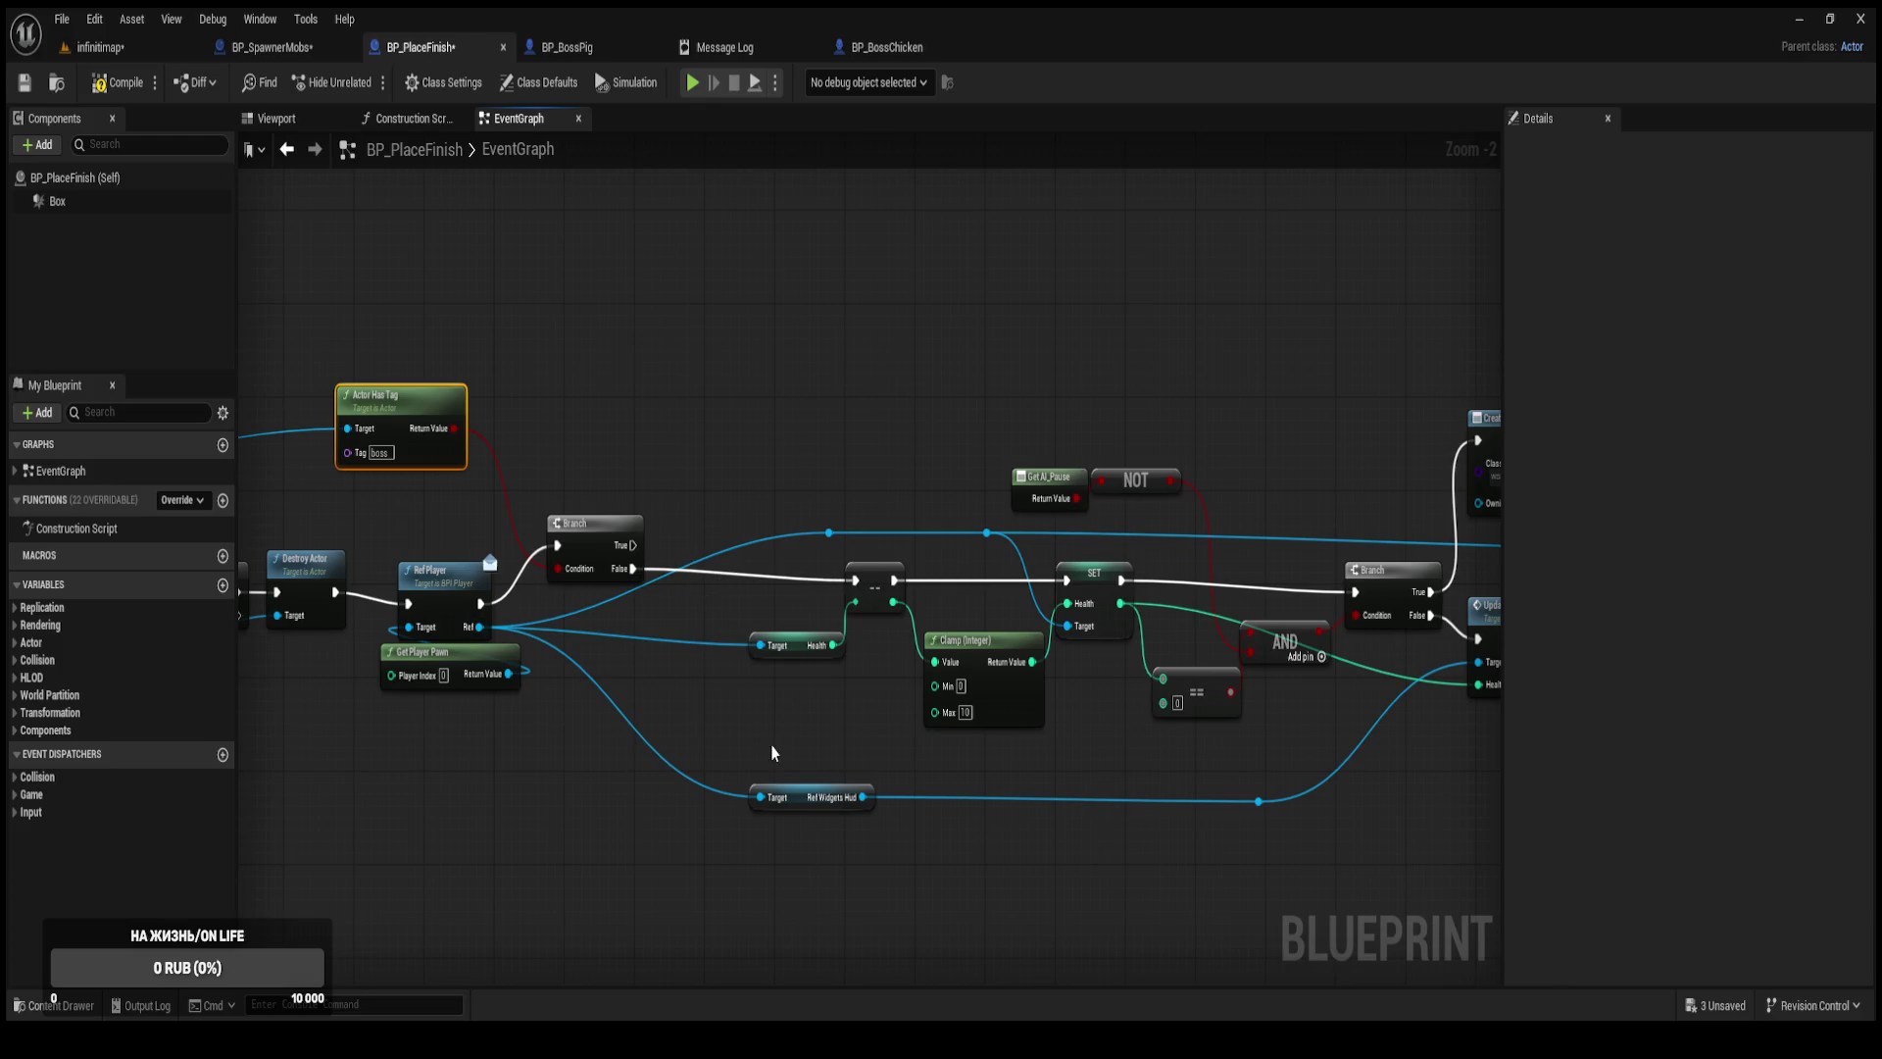
Add a reroute knot on the Ref Player wire feeding both Health and Ref Widgets Hud, then compile.
double_click(698, 639)
drag(698, 639, 760, 799)
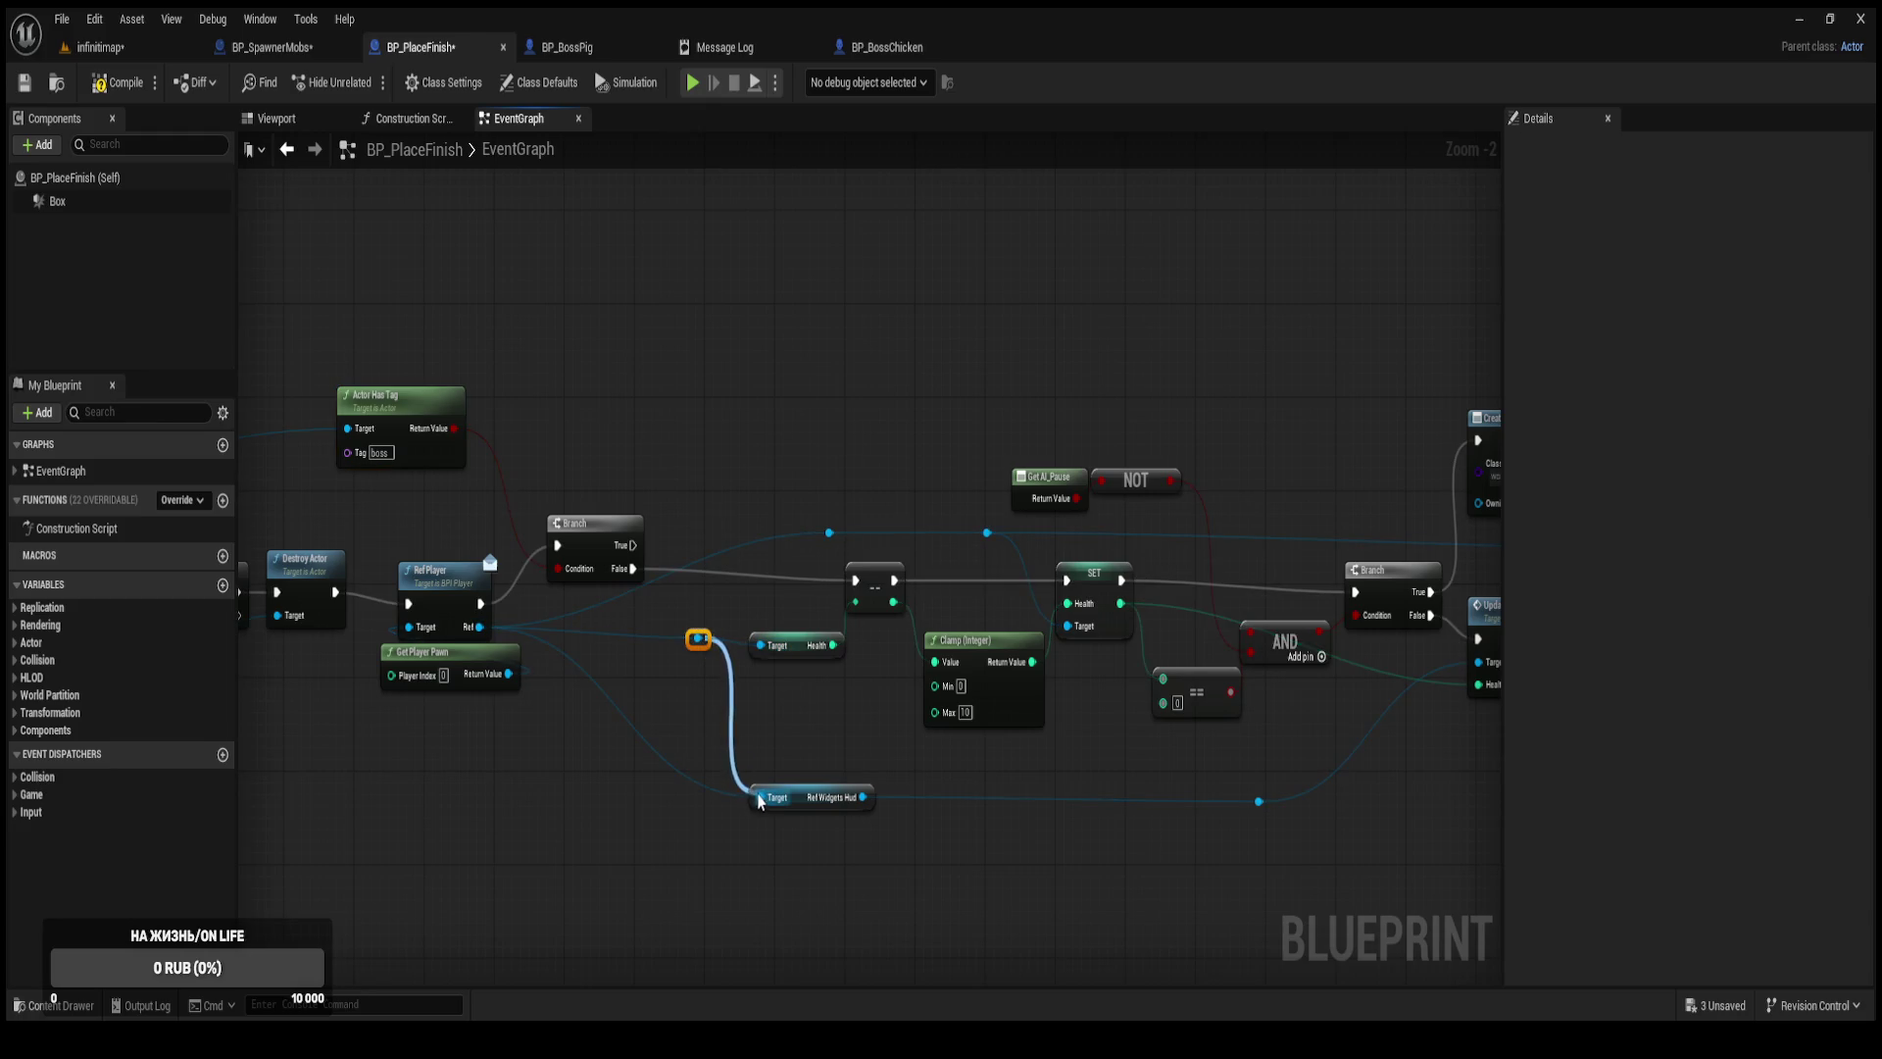
mouse_move(698, 639)
mouse_down()
mouse_move(840, 539)
mouse_move(680, 639)
mouse_move(829, 533)
mouse_up()
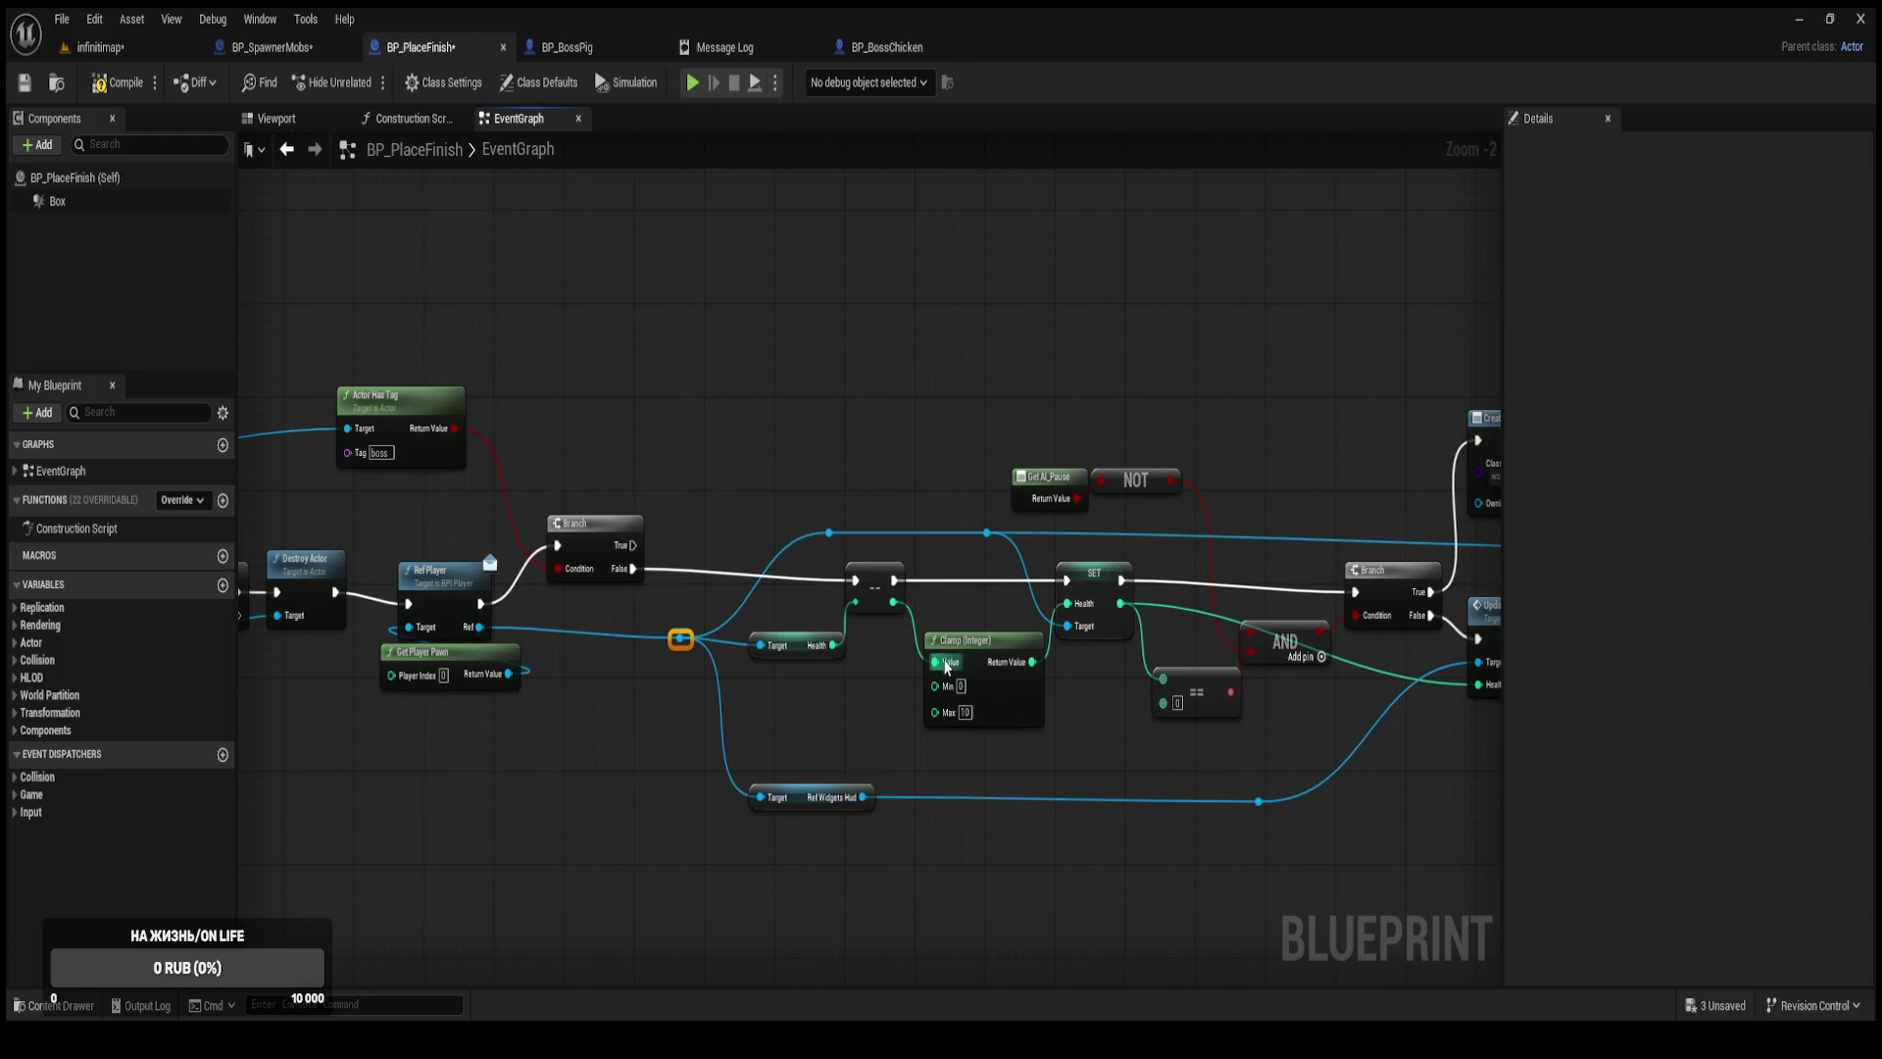
click(110, 83)
drag(716, 513, 666, 591)
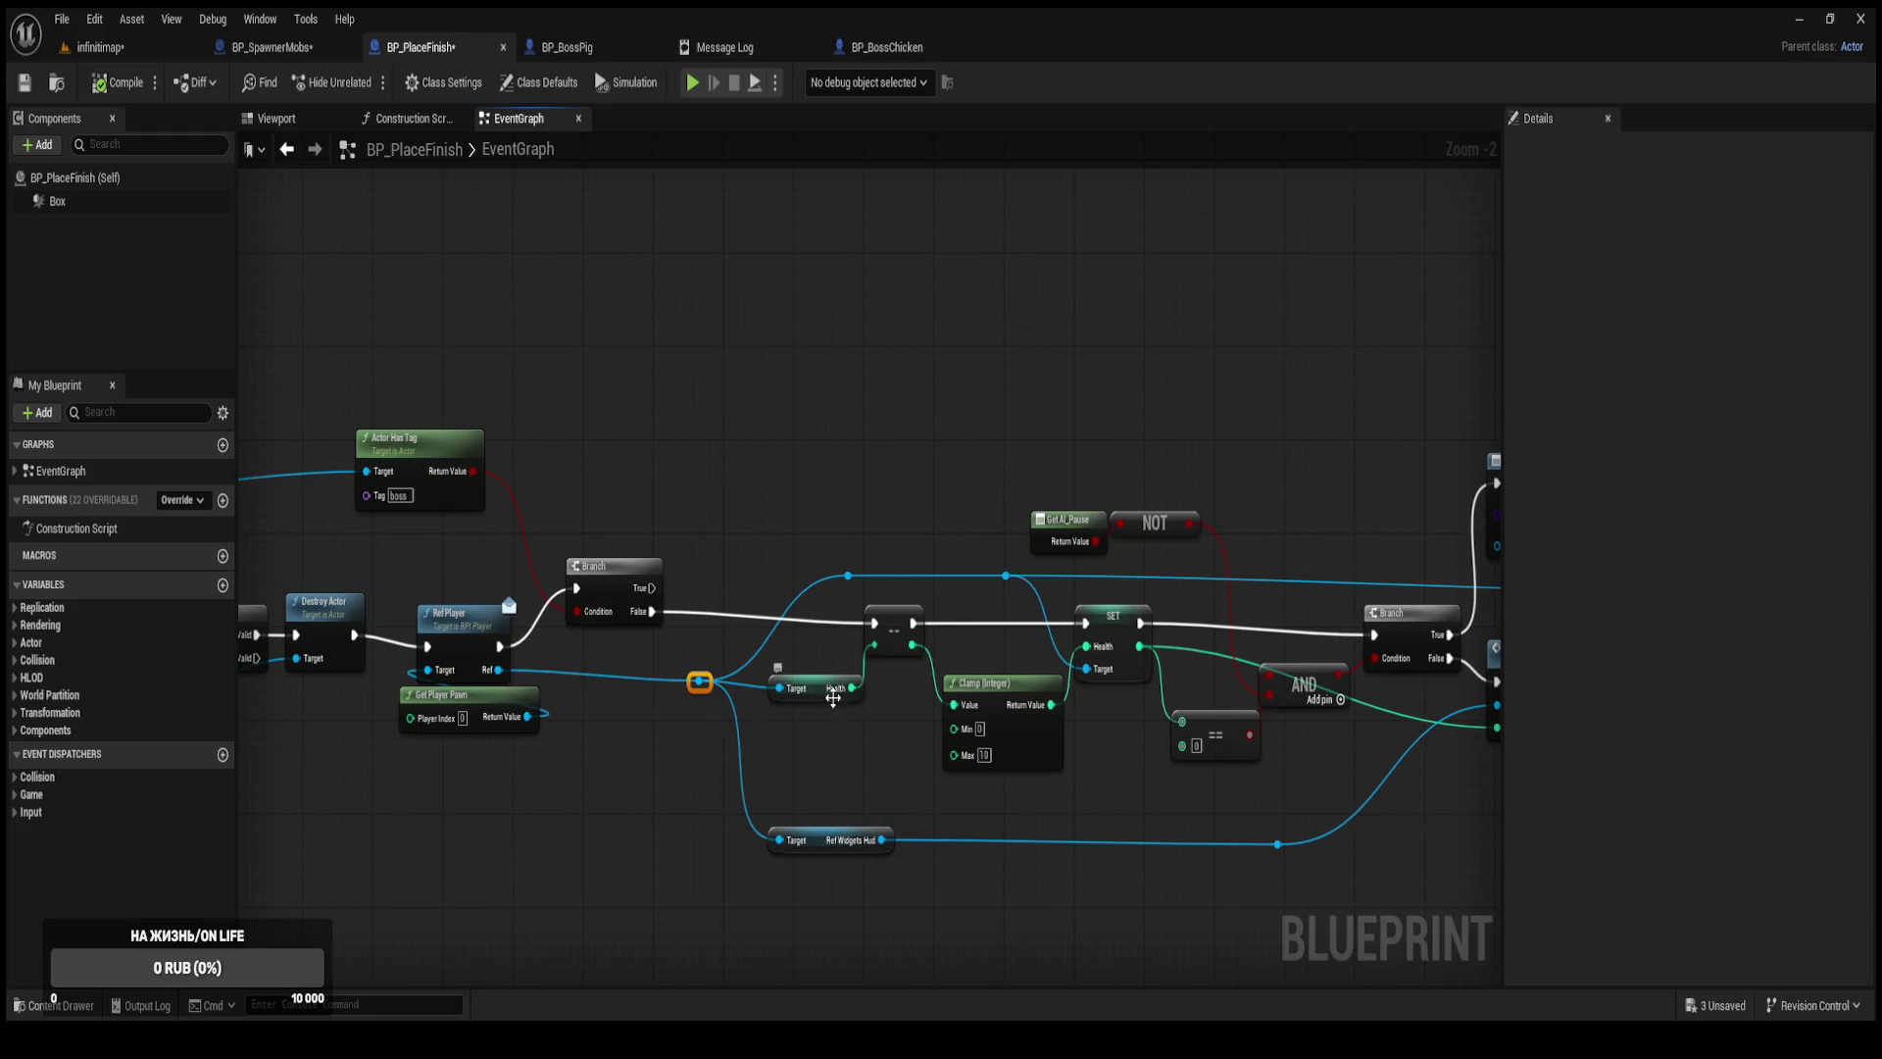
Create a SET Health node on the player reference and drive it from the boss Branch's True output.
mouse_move(663, 664)
mouse_down()
mouse_move(833, 704)
mouse_move(739, 695)
mouse_up()
click(810, 713)
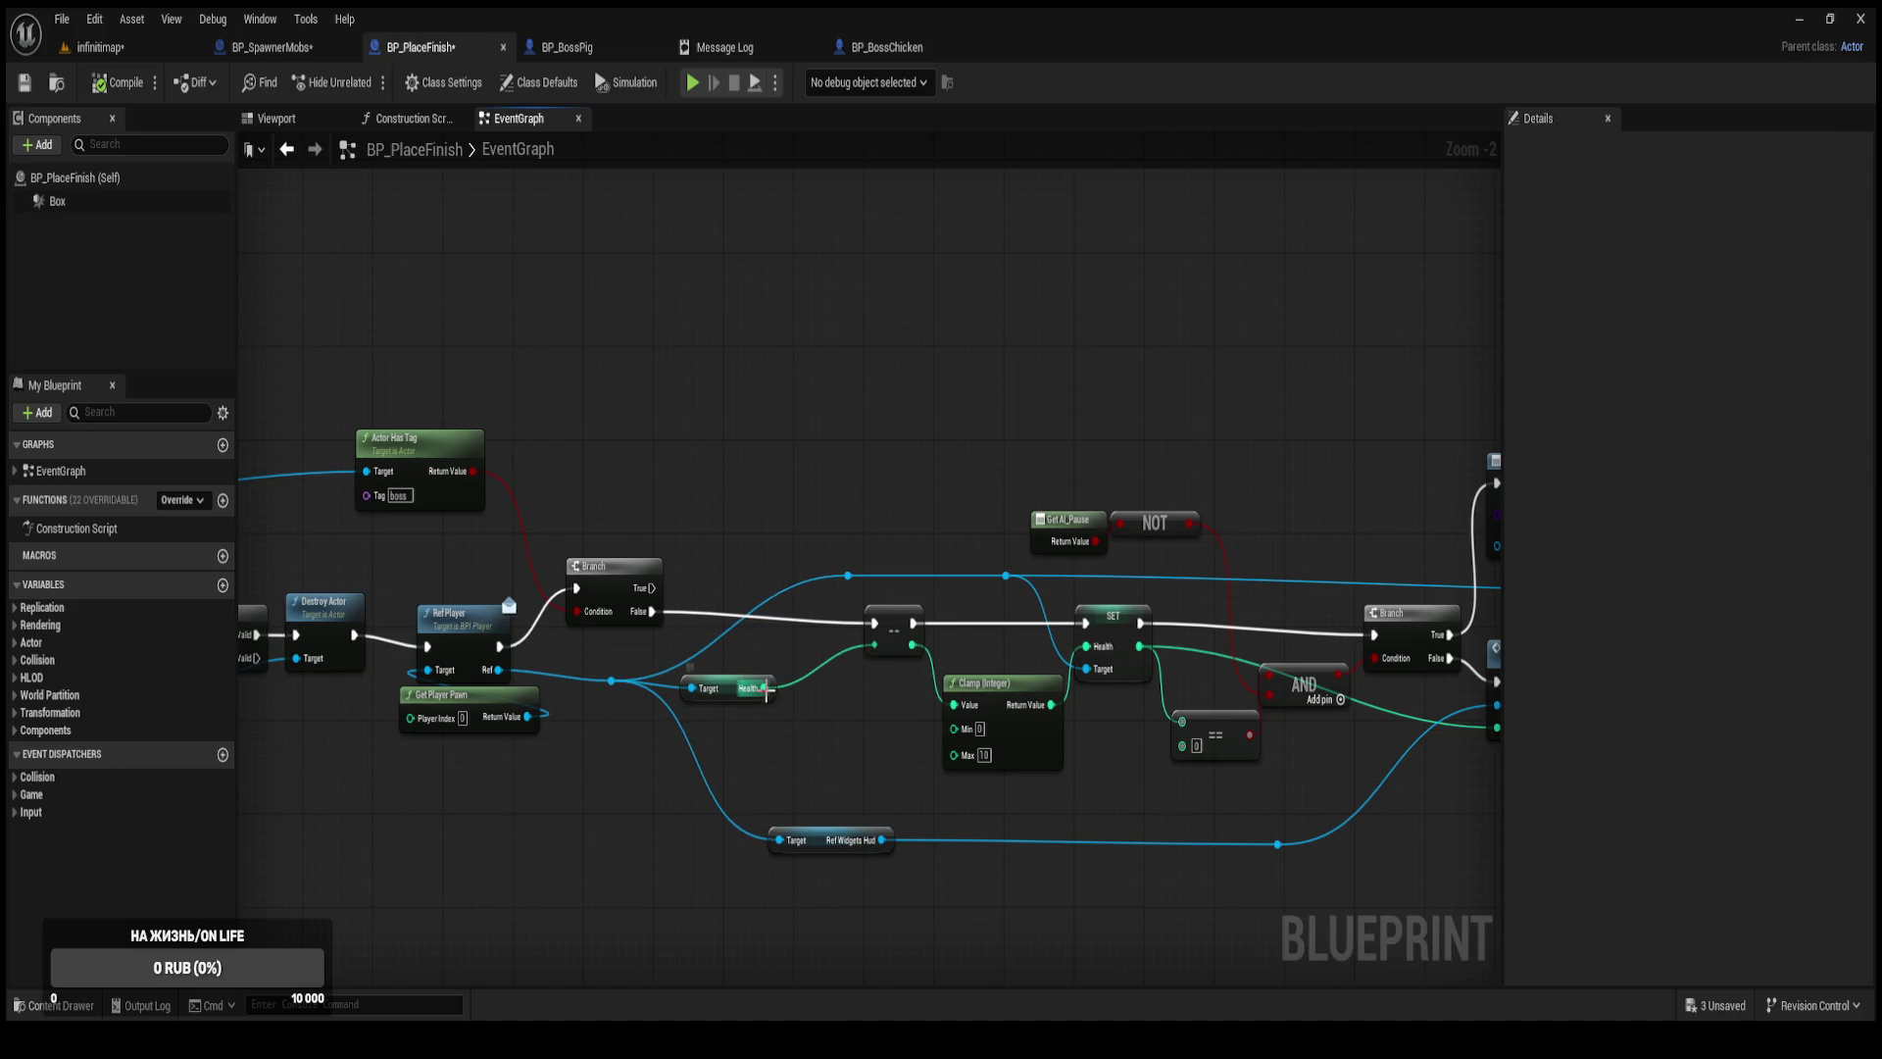
mouse_move(762, 688)
mouse_down()
mouse_move(797, 525)
mouse_move(861, 489)
mouse_move(762, 688)
mouse_up()
mouse_move(498, 670)
mouse_down()
mouse_move(736, 453)
mouse_move(764, 458)
mouse_up()
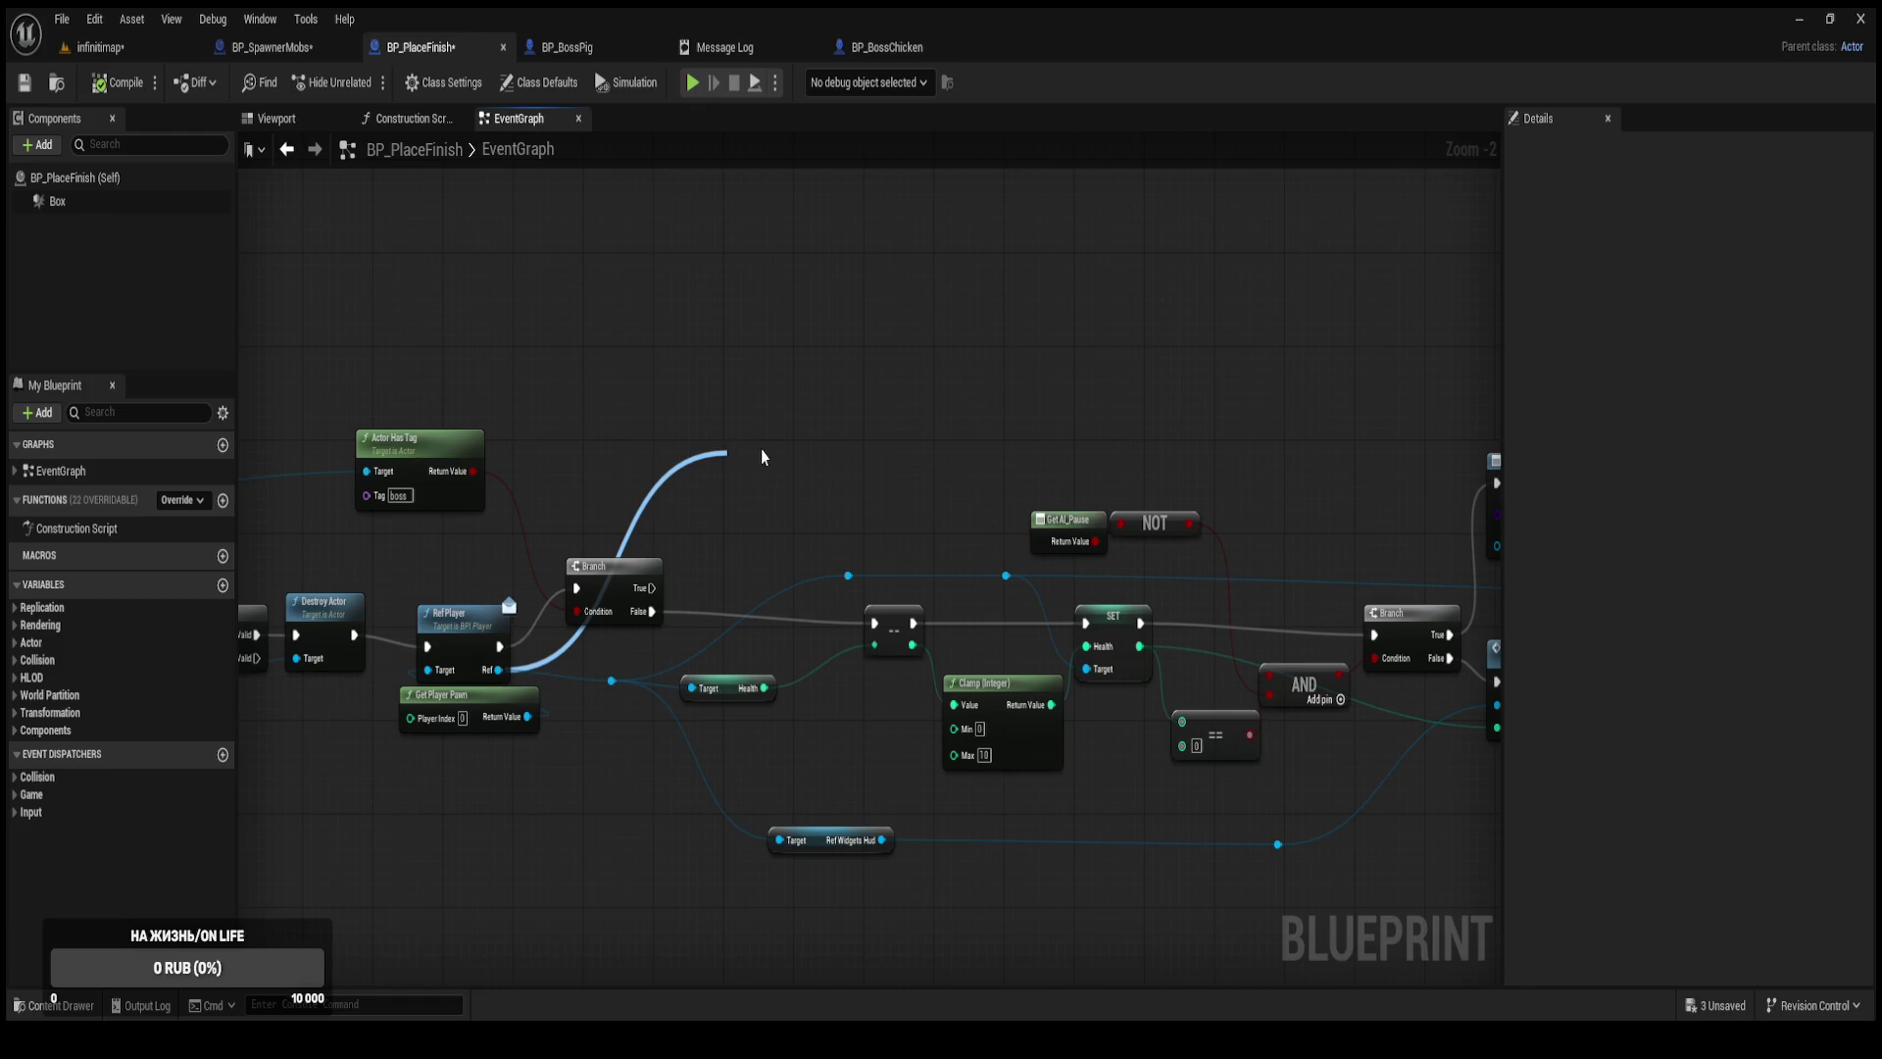
mouse_move(764, 458)
mouse_down()
mouse_move(766, 478)
mouse_move(778, 447)
mouse_move(854, 408)
mouse_up()
drag(651, 587, 823, 402)
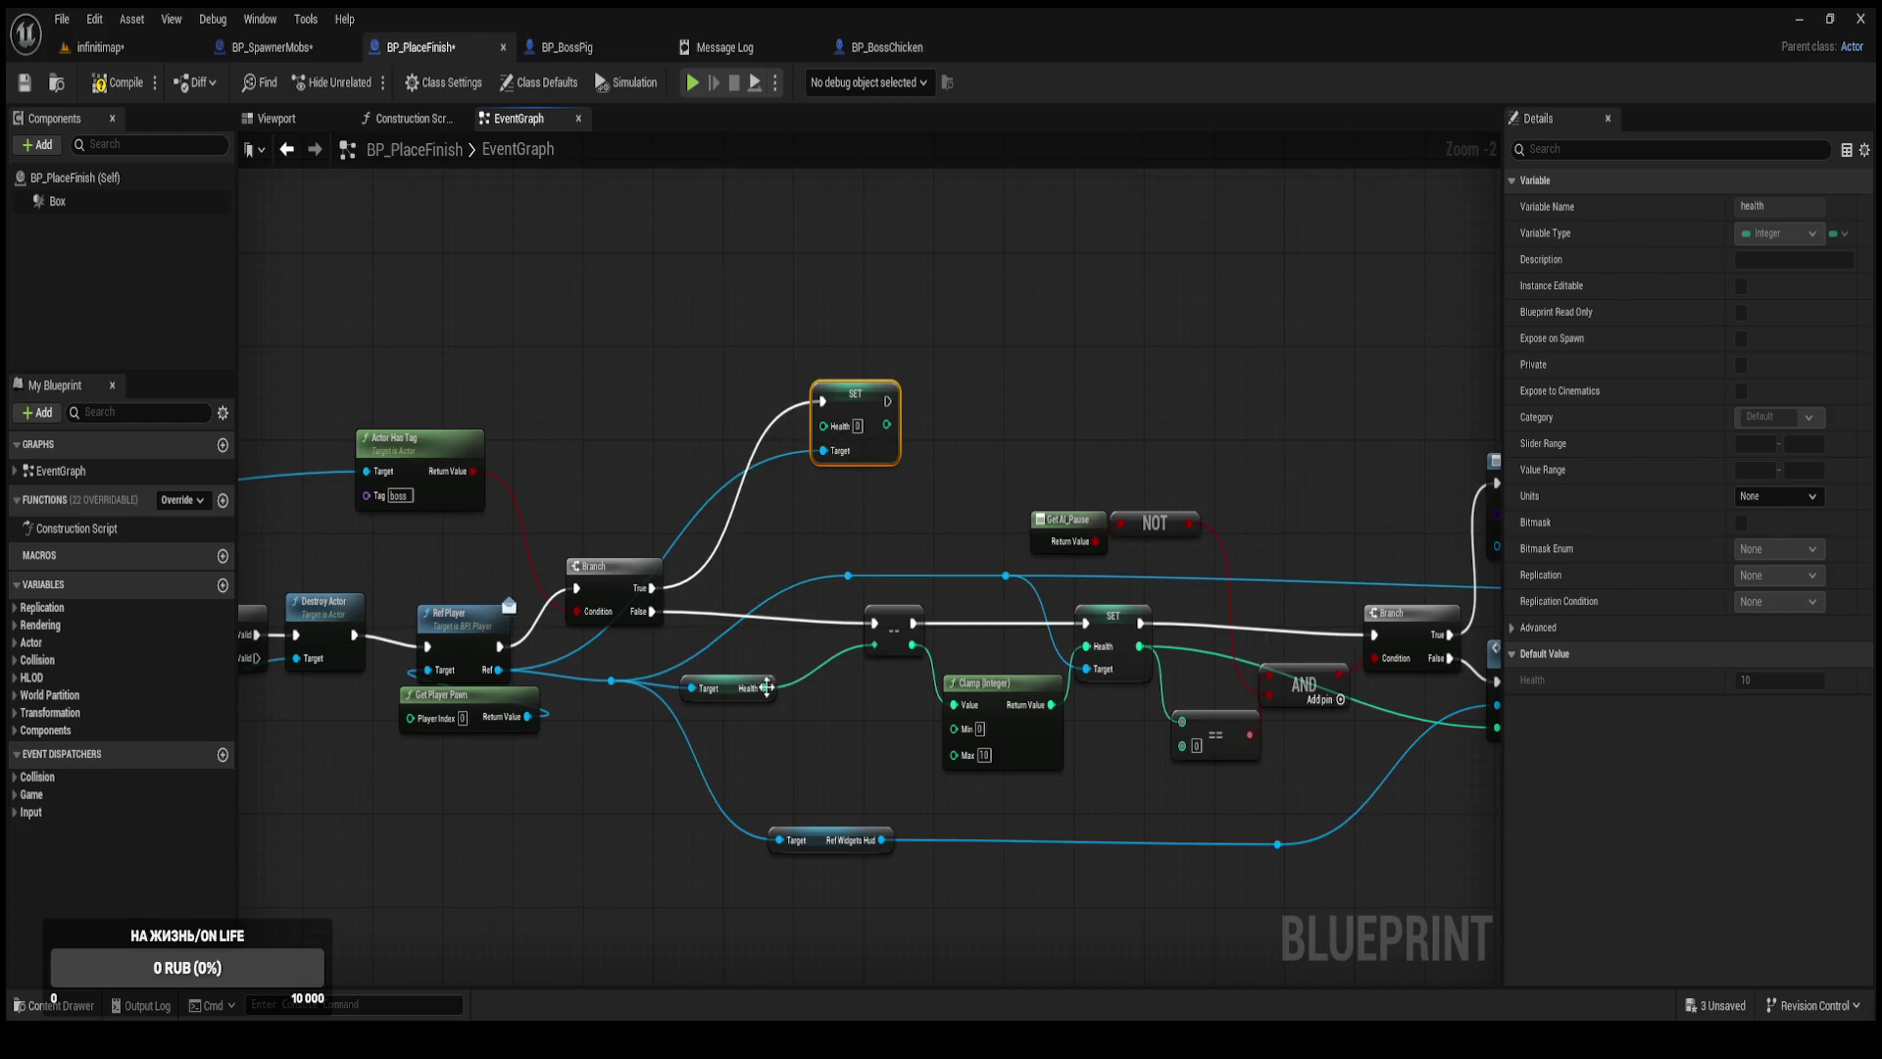
drag(848, 561, 757, 584)
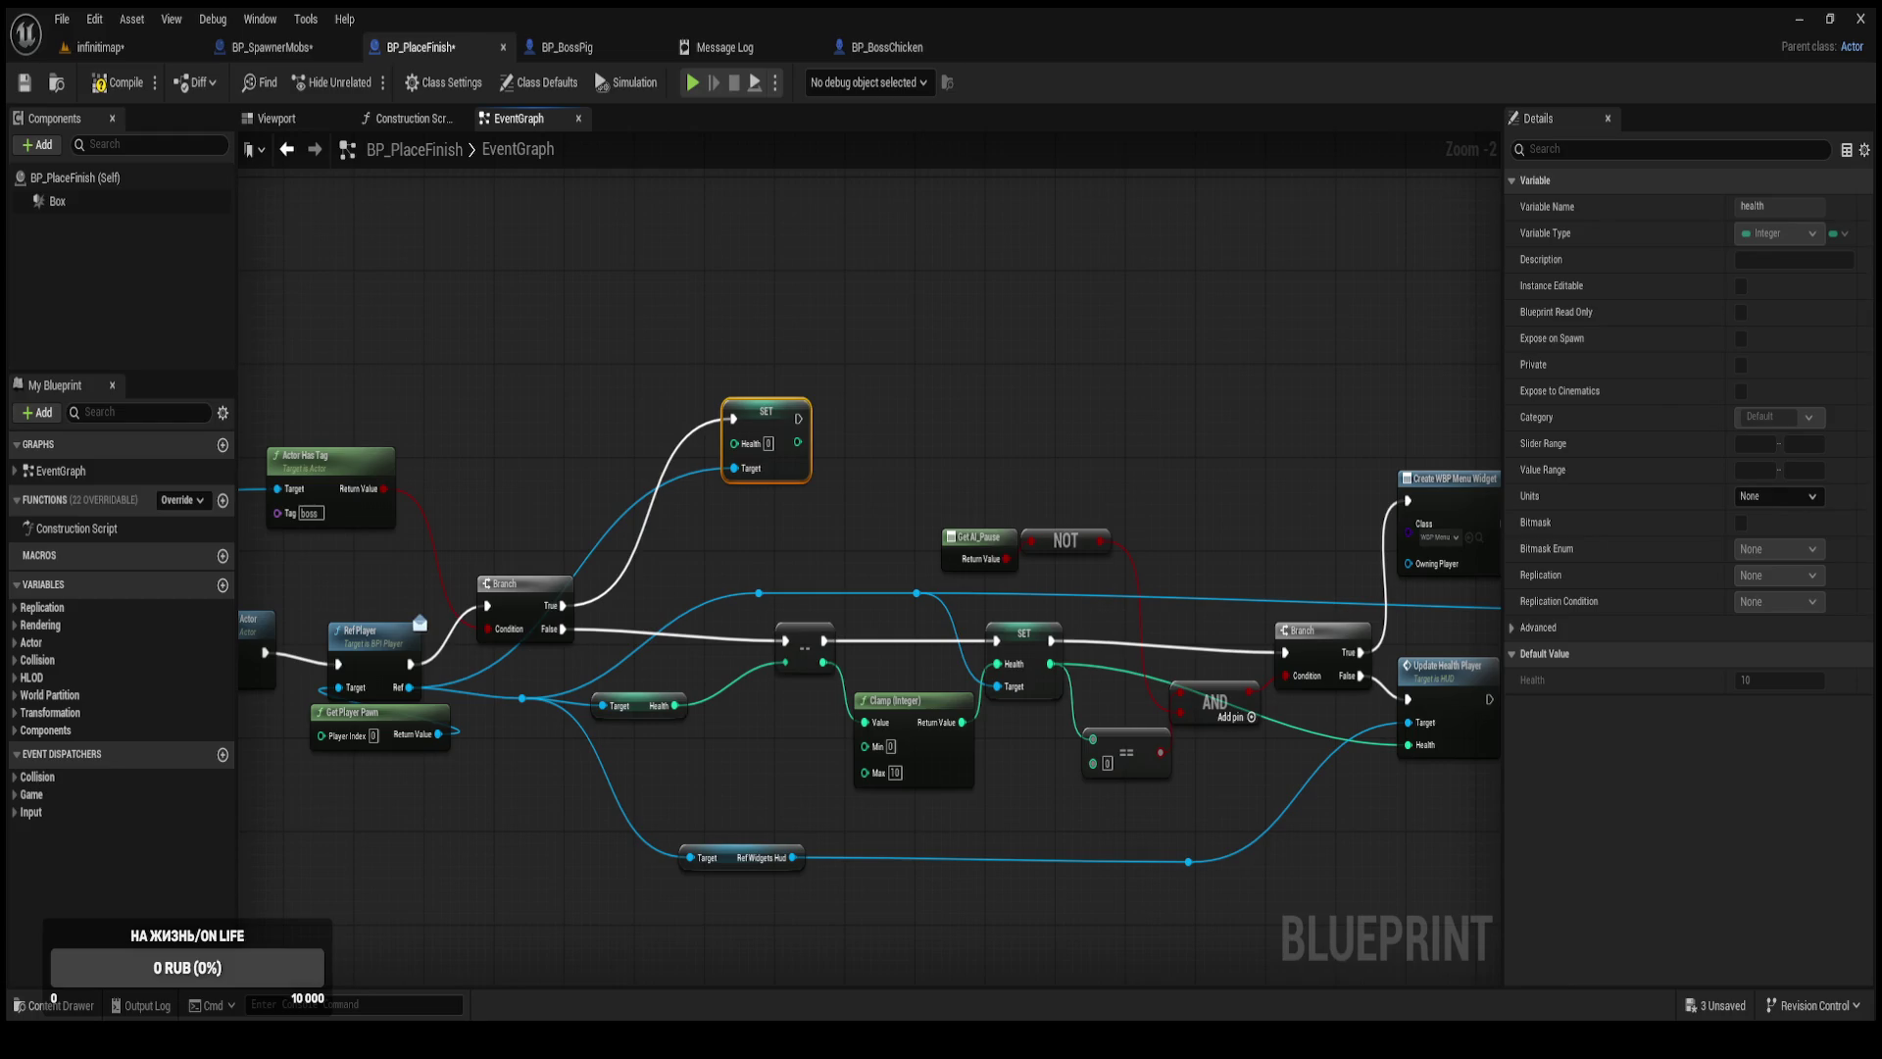
Copy-paste Update Health Player with Ref Widgets Hud, targeting the pasted getter from the reroute knot.
drag(980, 449, 863, 443)
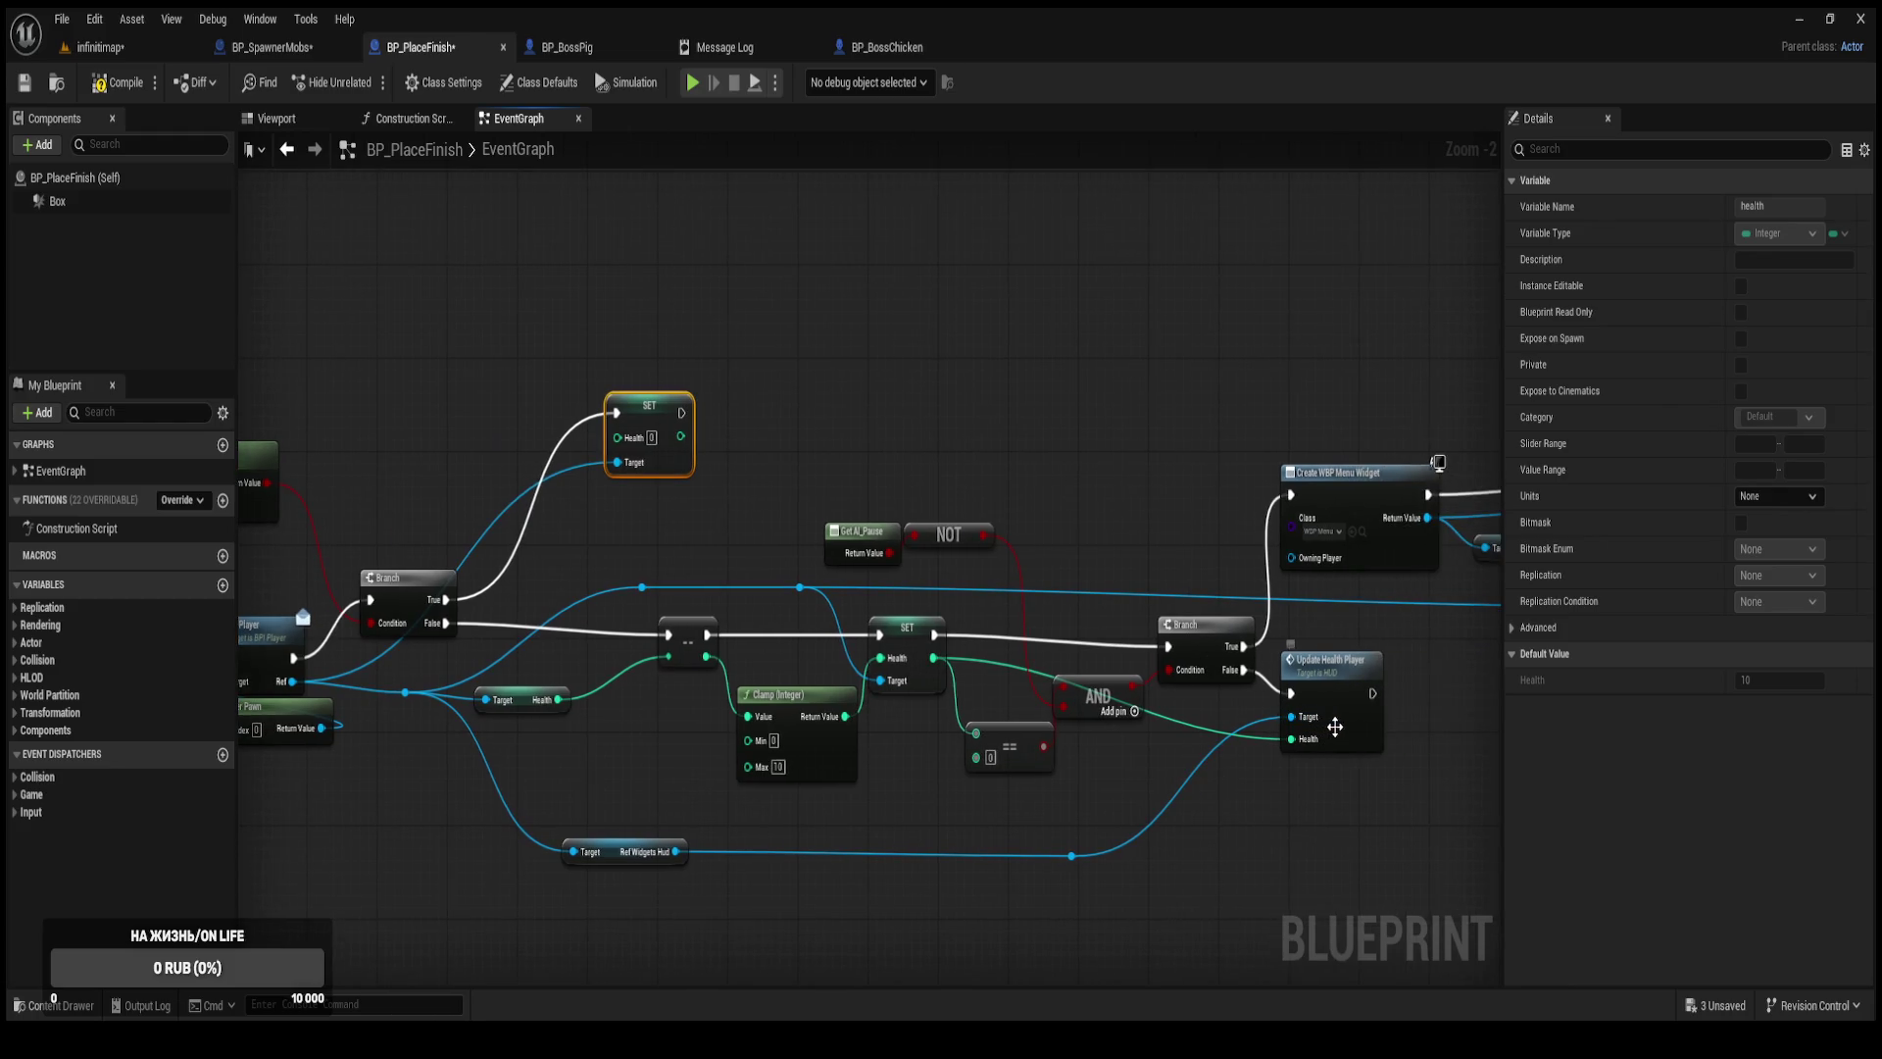
click(1339, 708)
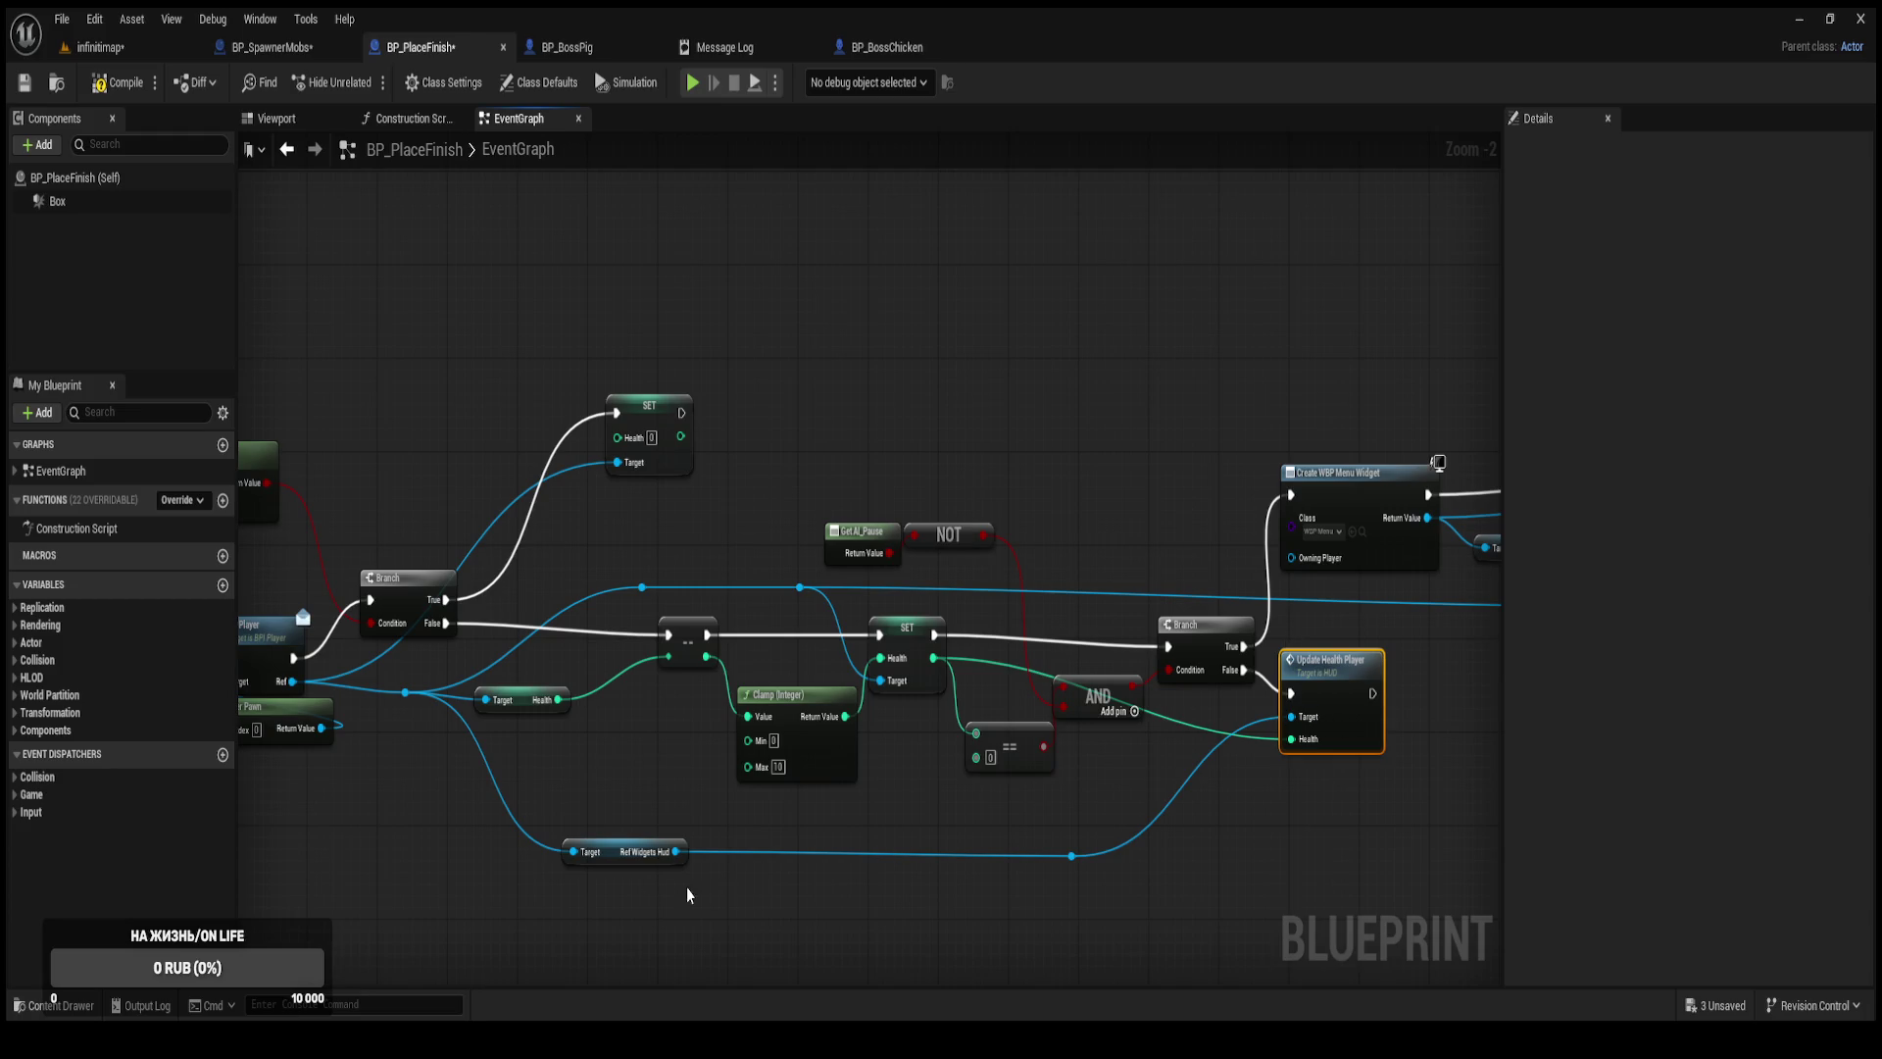
ctrl+click(620, 853)
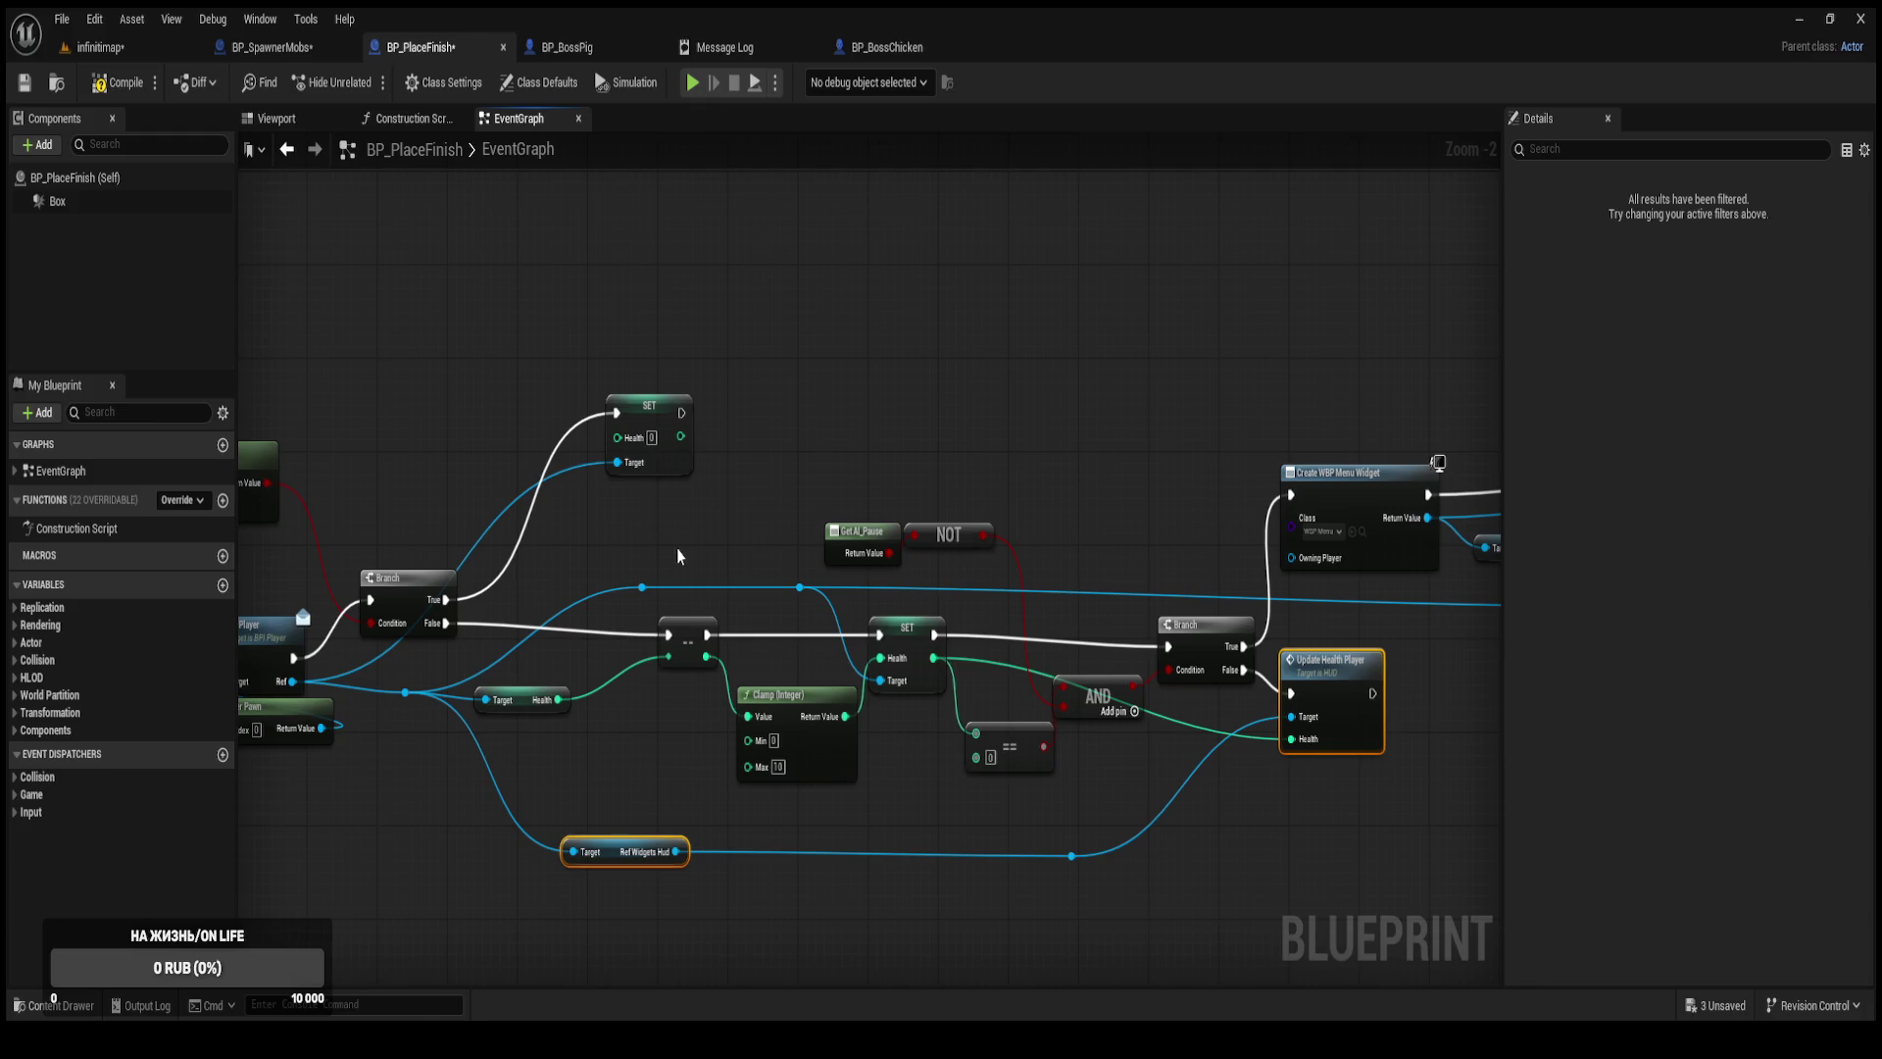
key(ctrl+c)
key(ctrl+v)
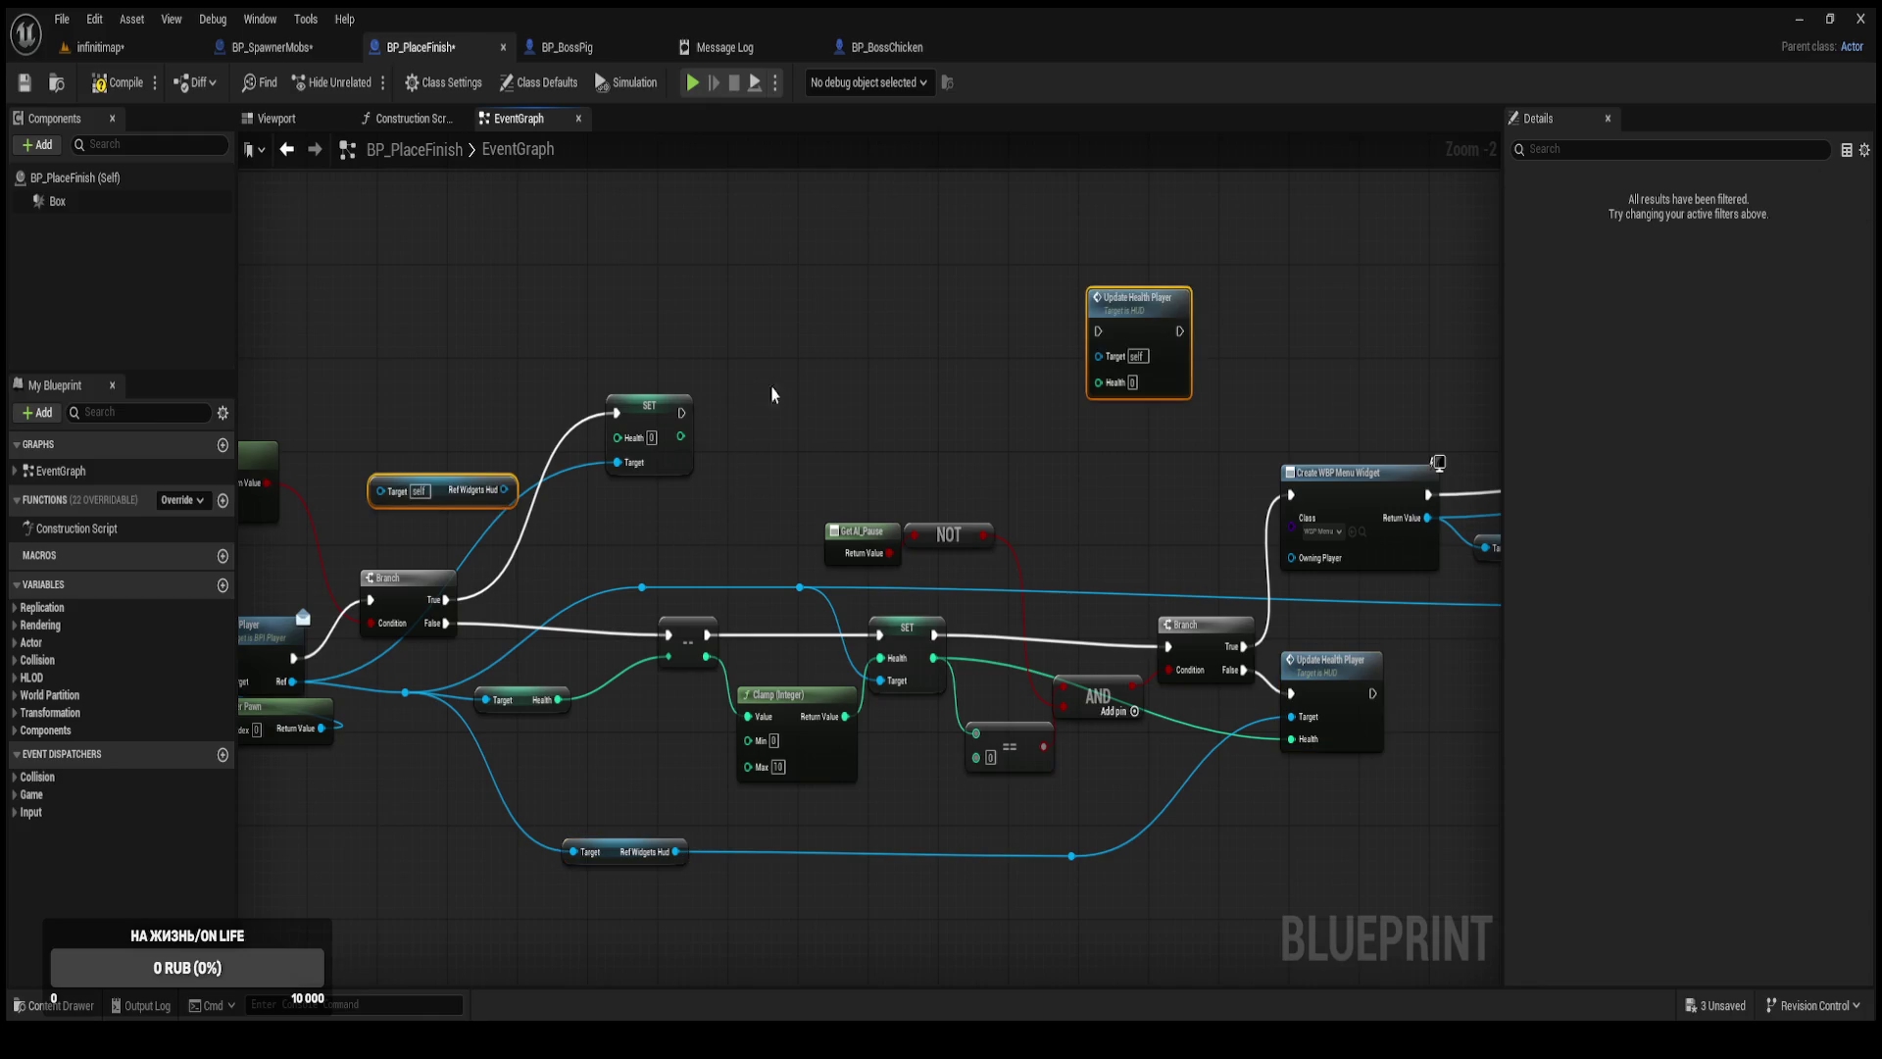
drag(380, 491, 292, 682)
alt+click(380, 490)
mouse_move(642, 587)
mouse_down()
mouse_move(352, 508)
mouse_move(1109, 499)
mouse_move(1112, 380)
mouse_move(1100, 357)
mouse_move(713, 449)
mouse_move(683, 437)
mouse_up()
Feed SET's Health value into Update Health Player and run it right after SET Health.
drag(1166, 358, 814, 468)
drag(574, 324, 879, 323)
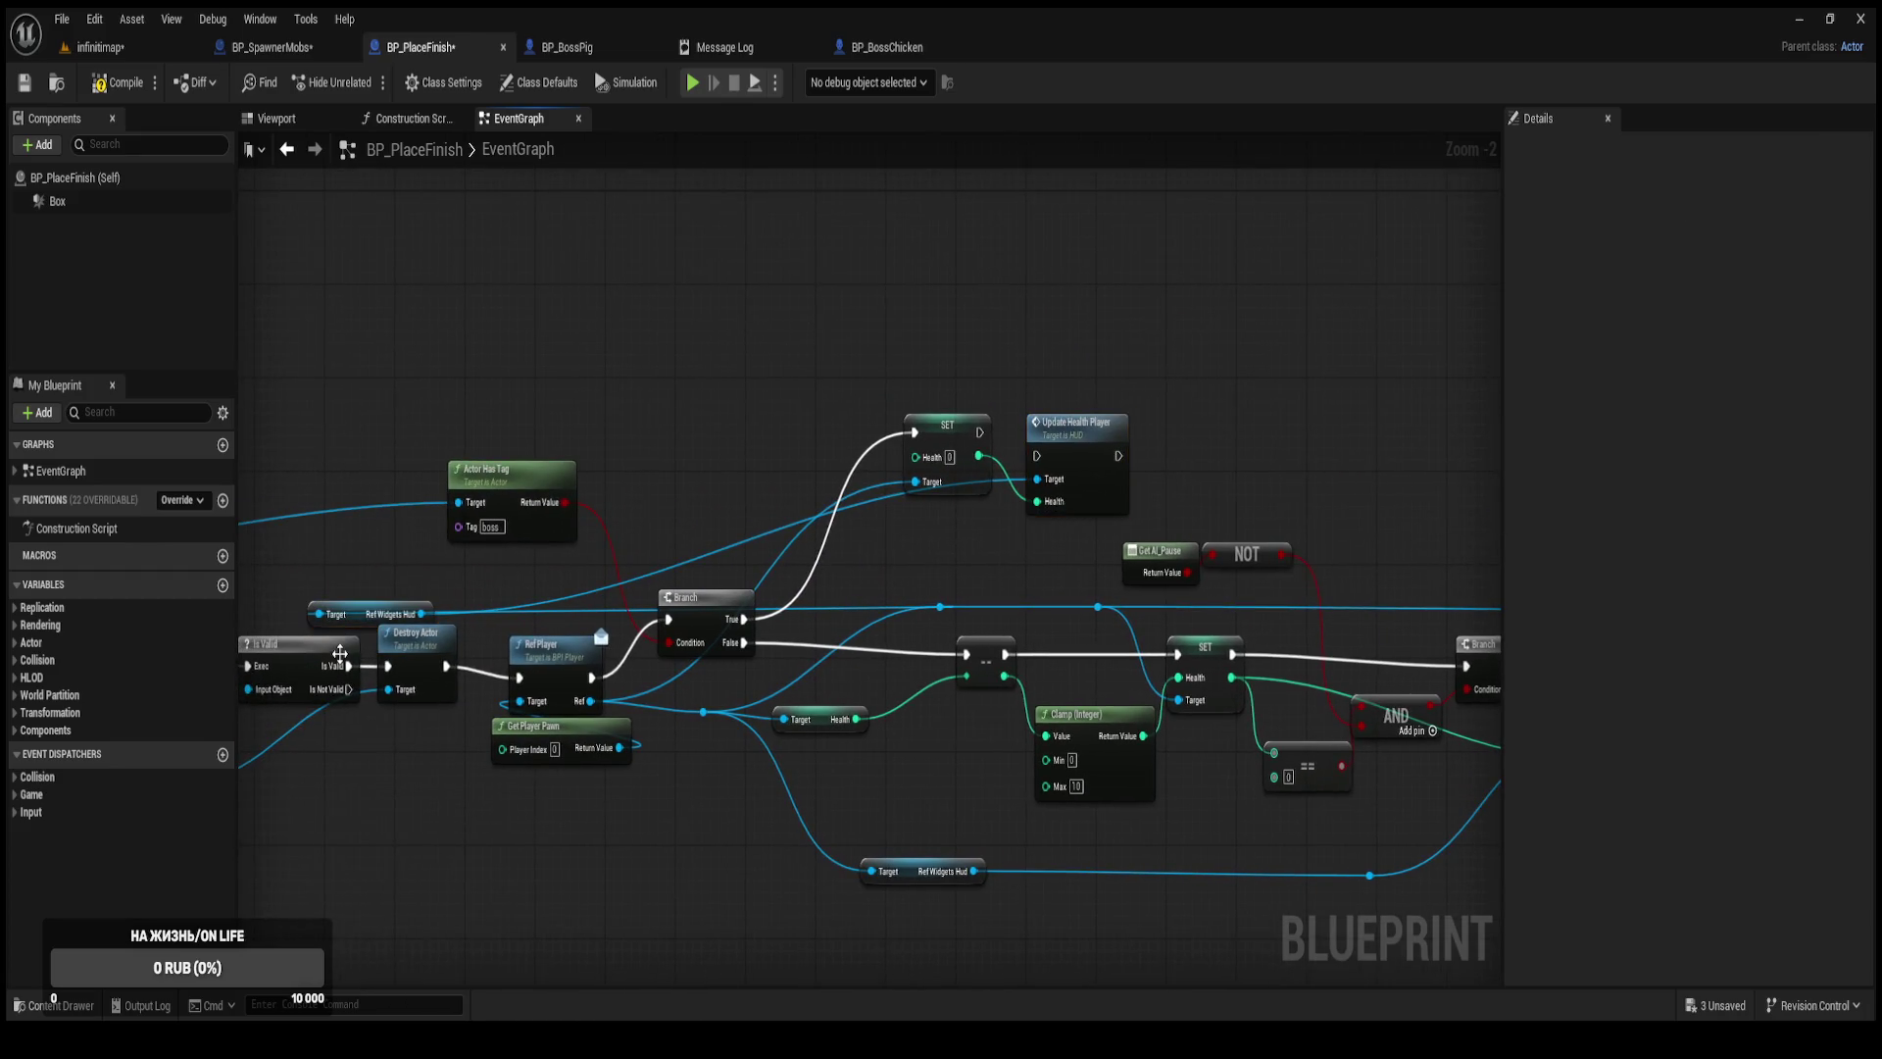
mouse_move(354, 617)
mouse_down()
mouse_move(1007, 573)
mouse_move(872, 618)
mouse_up()
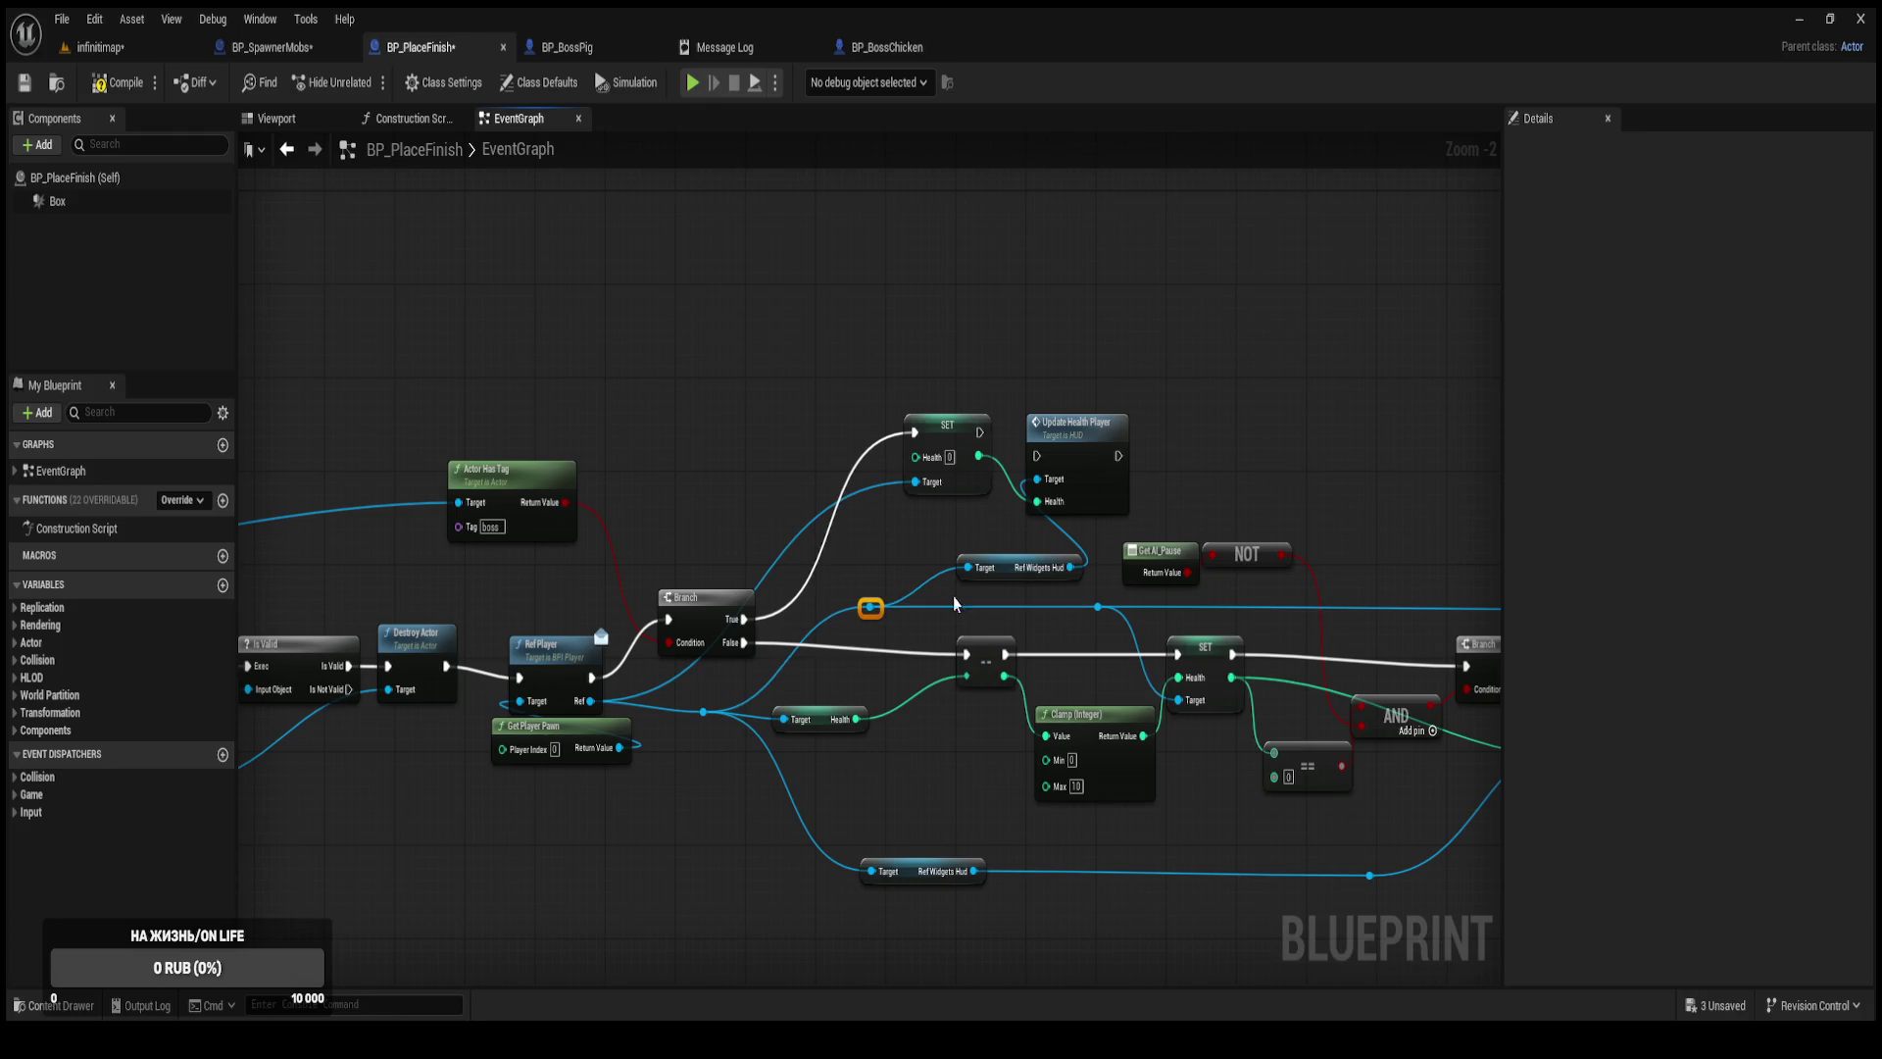
drag(1008, 569, 945, 568)
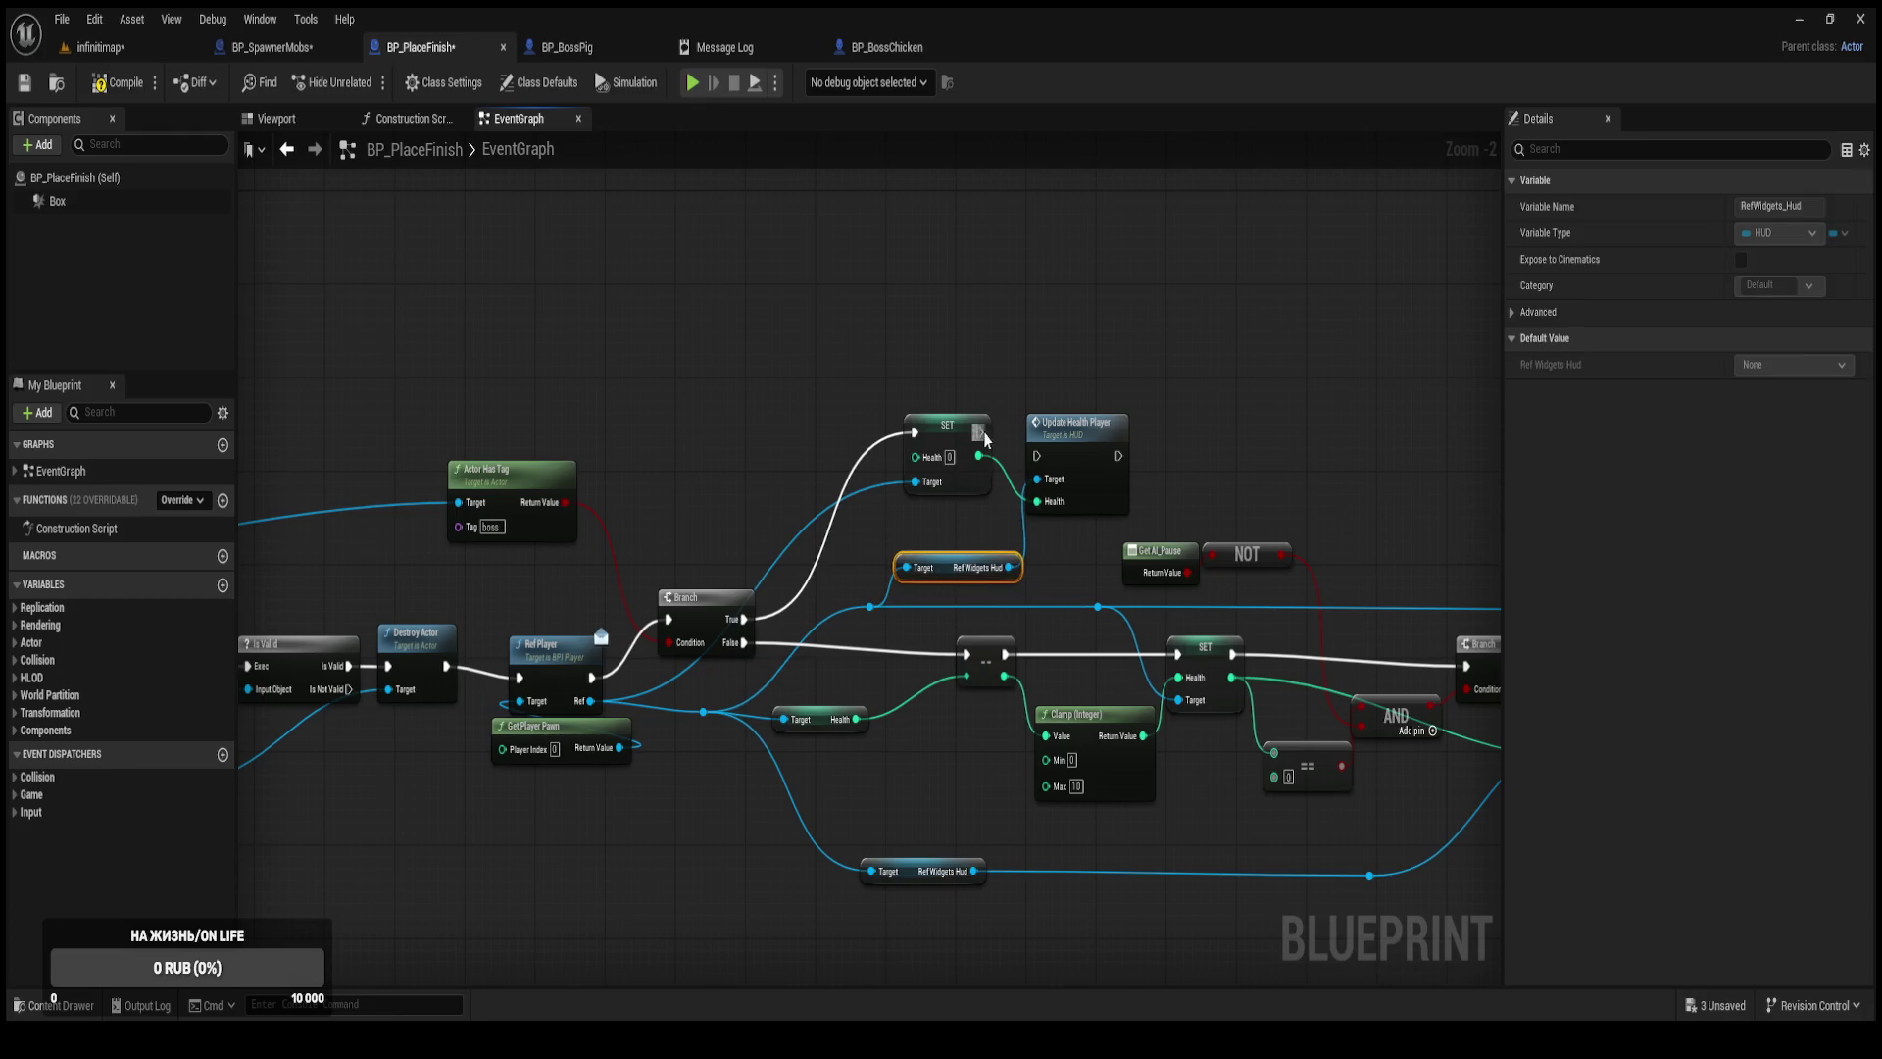
click(1074, 432)
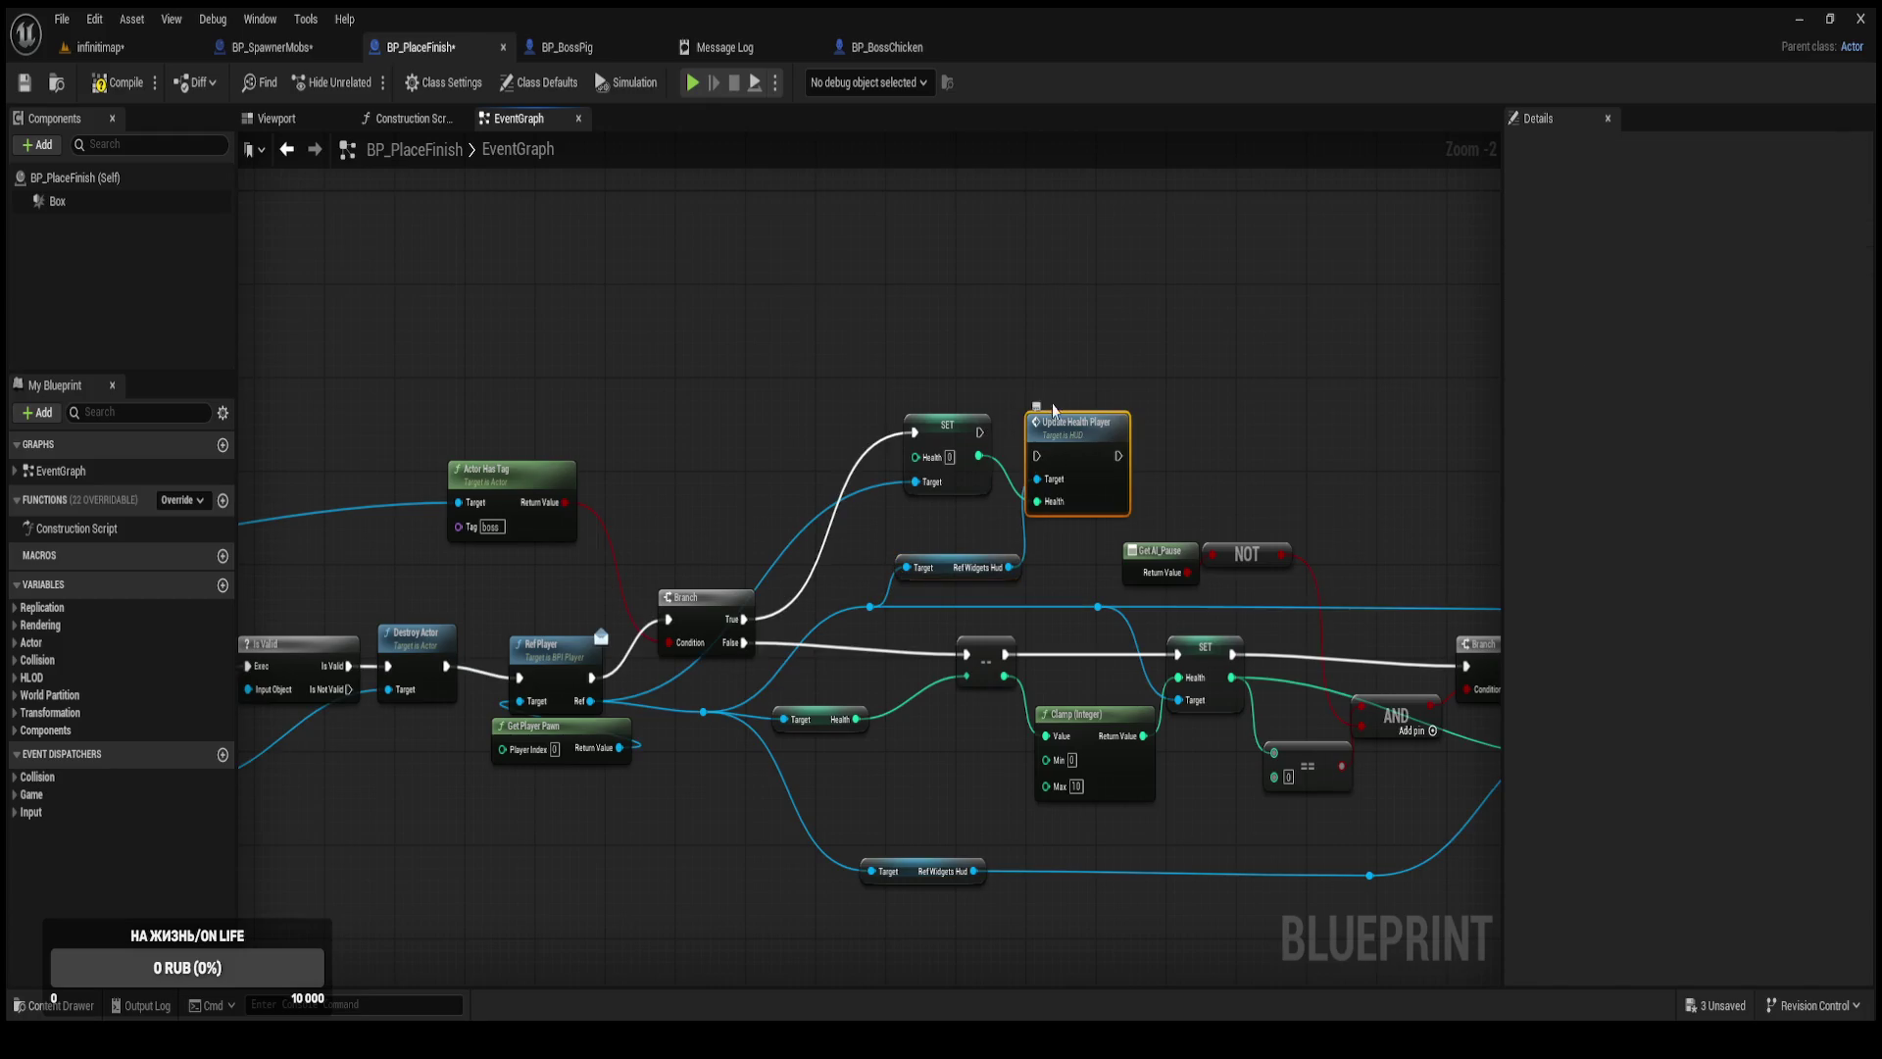
mouse_move(978, 429)
mouse_down()
mouse_move(1037, 456)
mouse_move(1082, 434)
mouse_up()
mouse_move(931, 359)
mouse_down()
mouse_move(1025, 447)
mouse_move(966, 405)
mouse_up()
click(1102, 547)
mouse_move(1102, 547)
mouse_down()
mouse_move(896, 589)
mouse_move(903, 548)
mouse_up()
Duplicate the Create WBP Menu Widget through Add to Viewport chain and place the copy to the right.
drag(1078, 567, 808, 491)
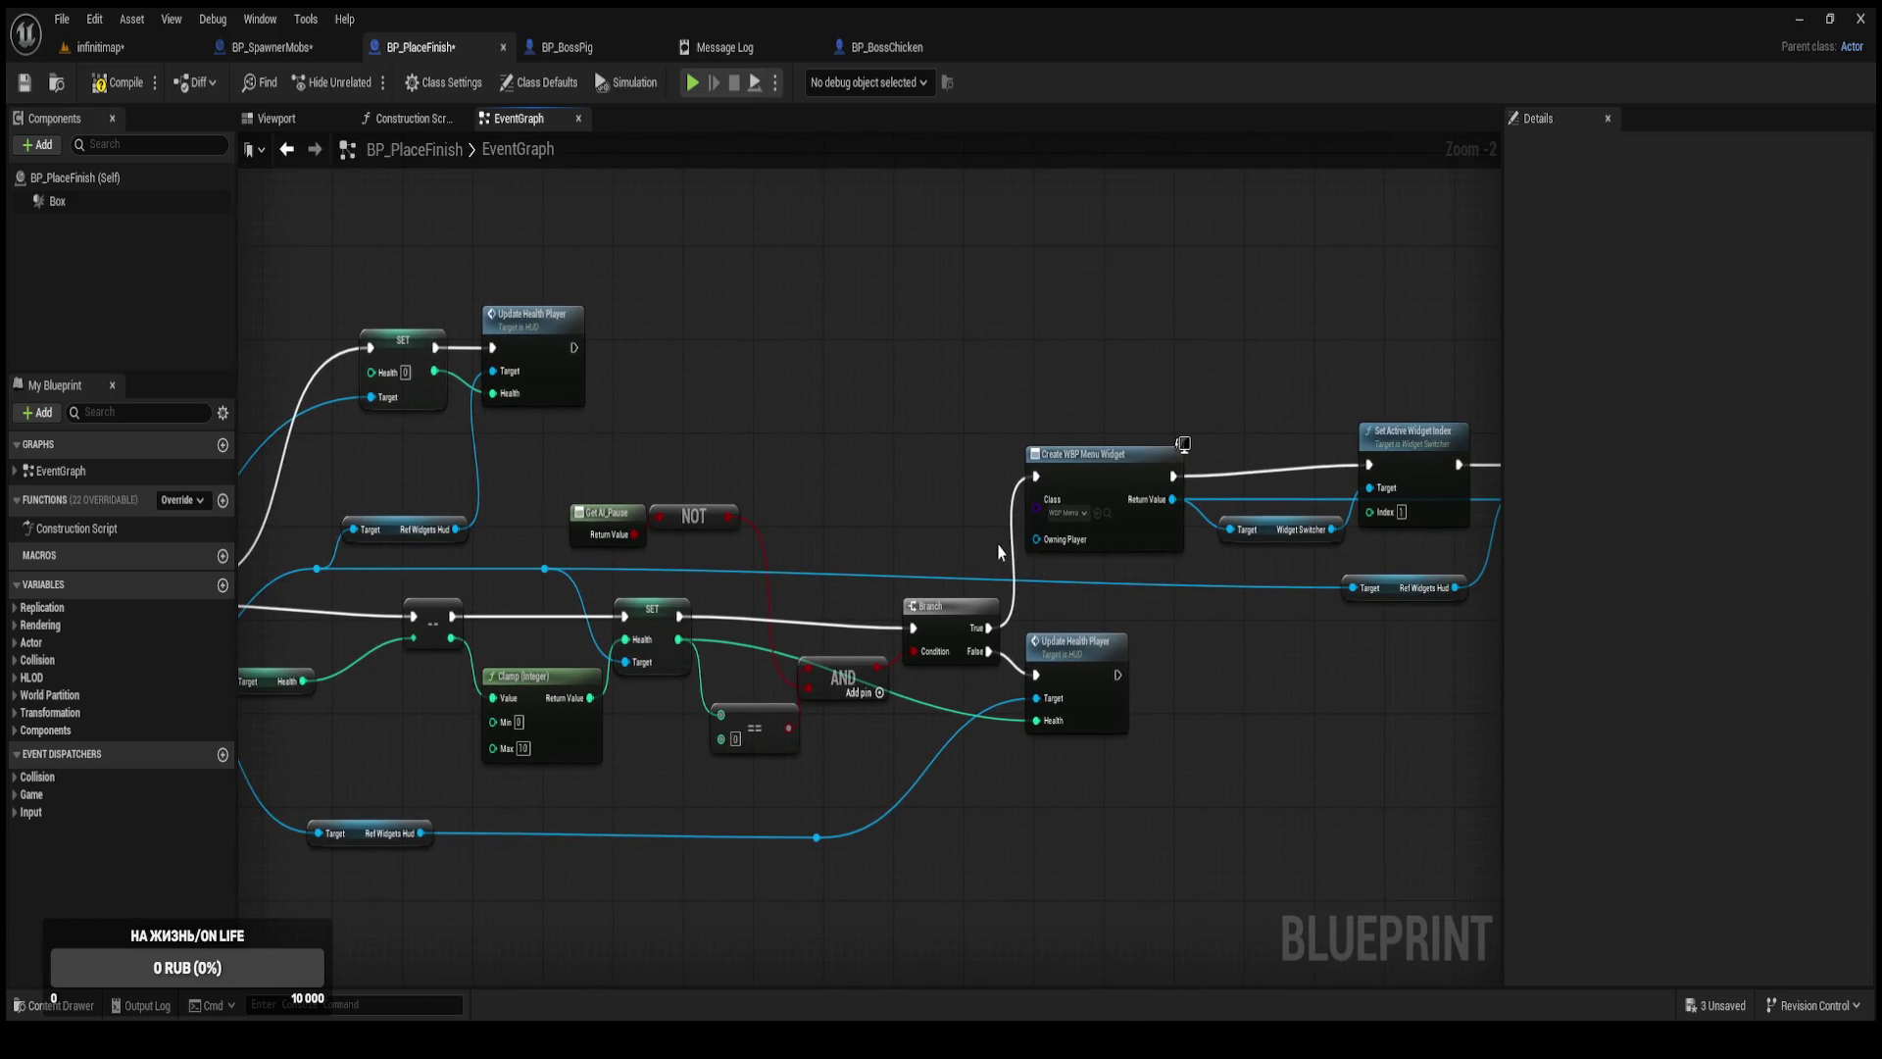
drag(1266, 670, 1172, 663)
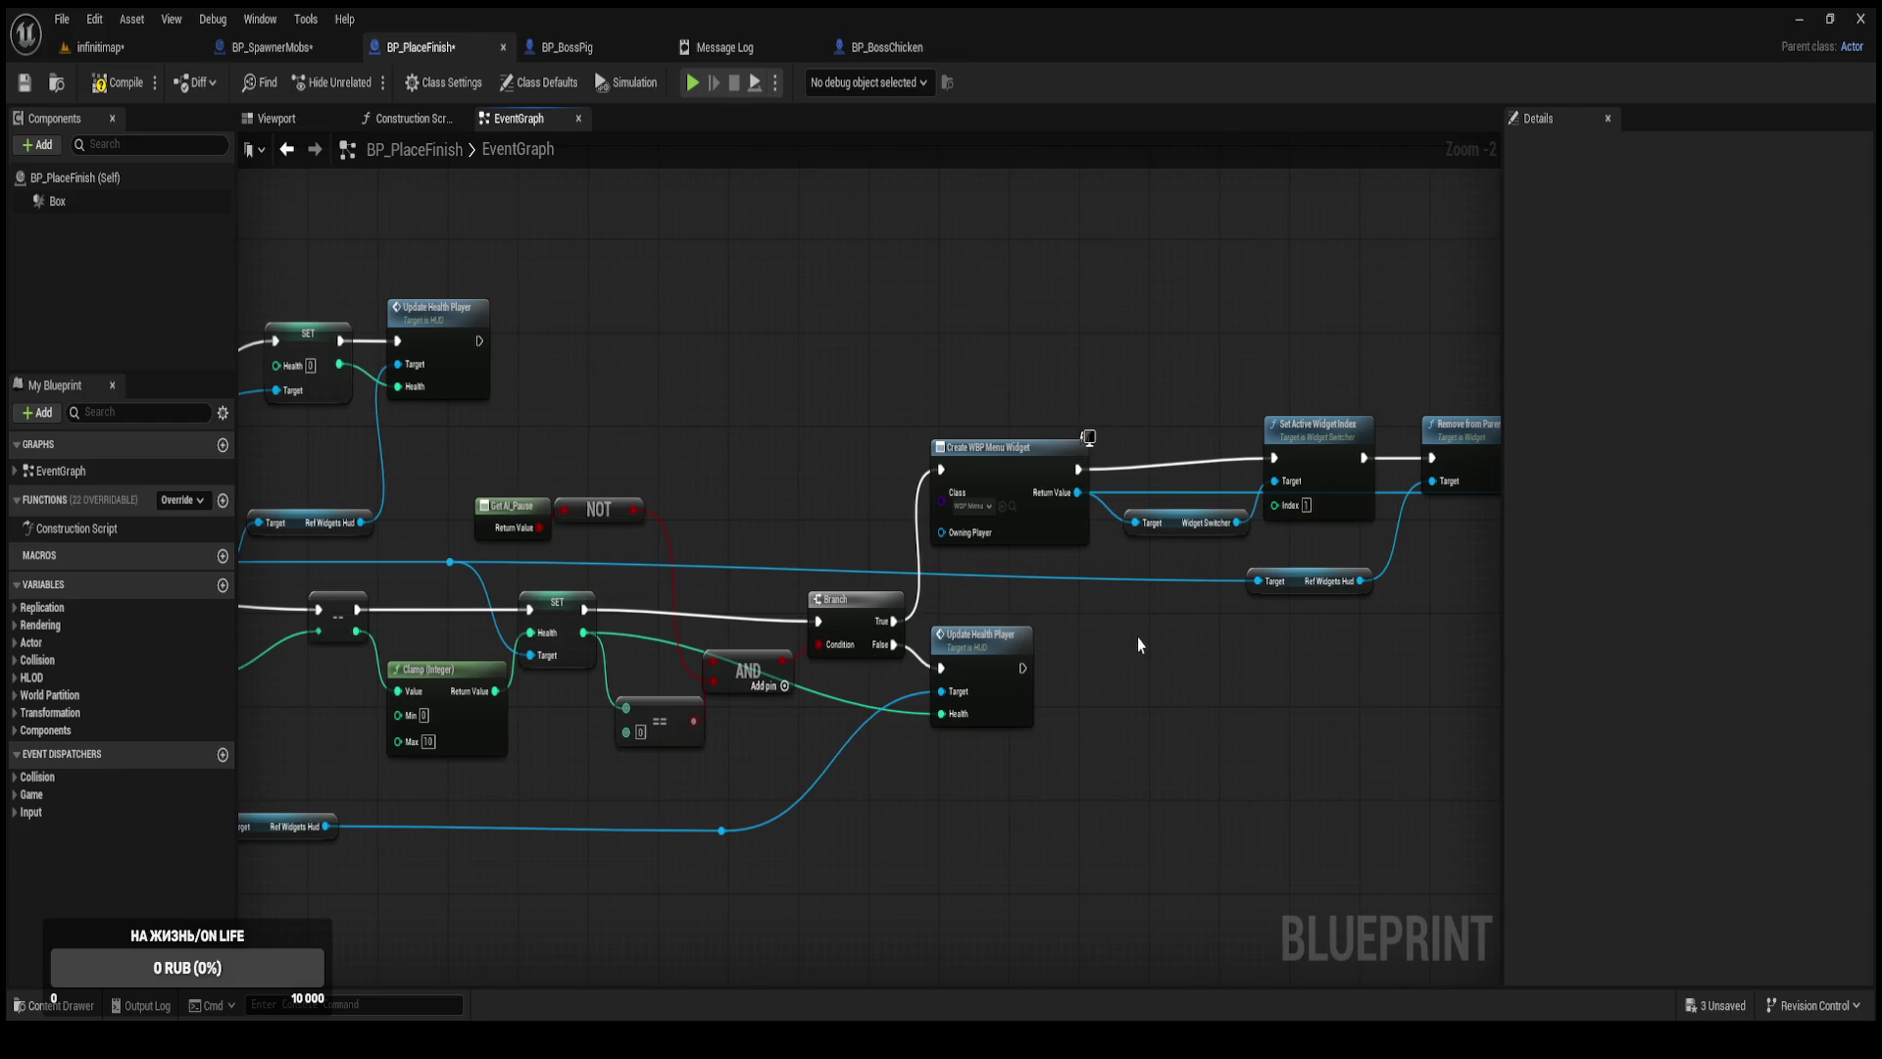
mouse_move(1066, 555)
mouse_down()
mouse_move(1078, 544)
mouse_move(1037, 543)
mouse_move(1080, 524)
mouse_up()
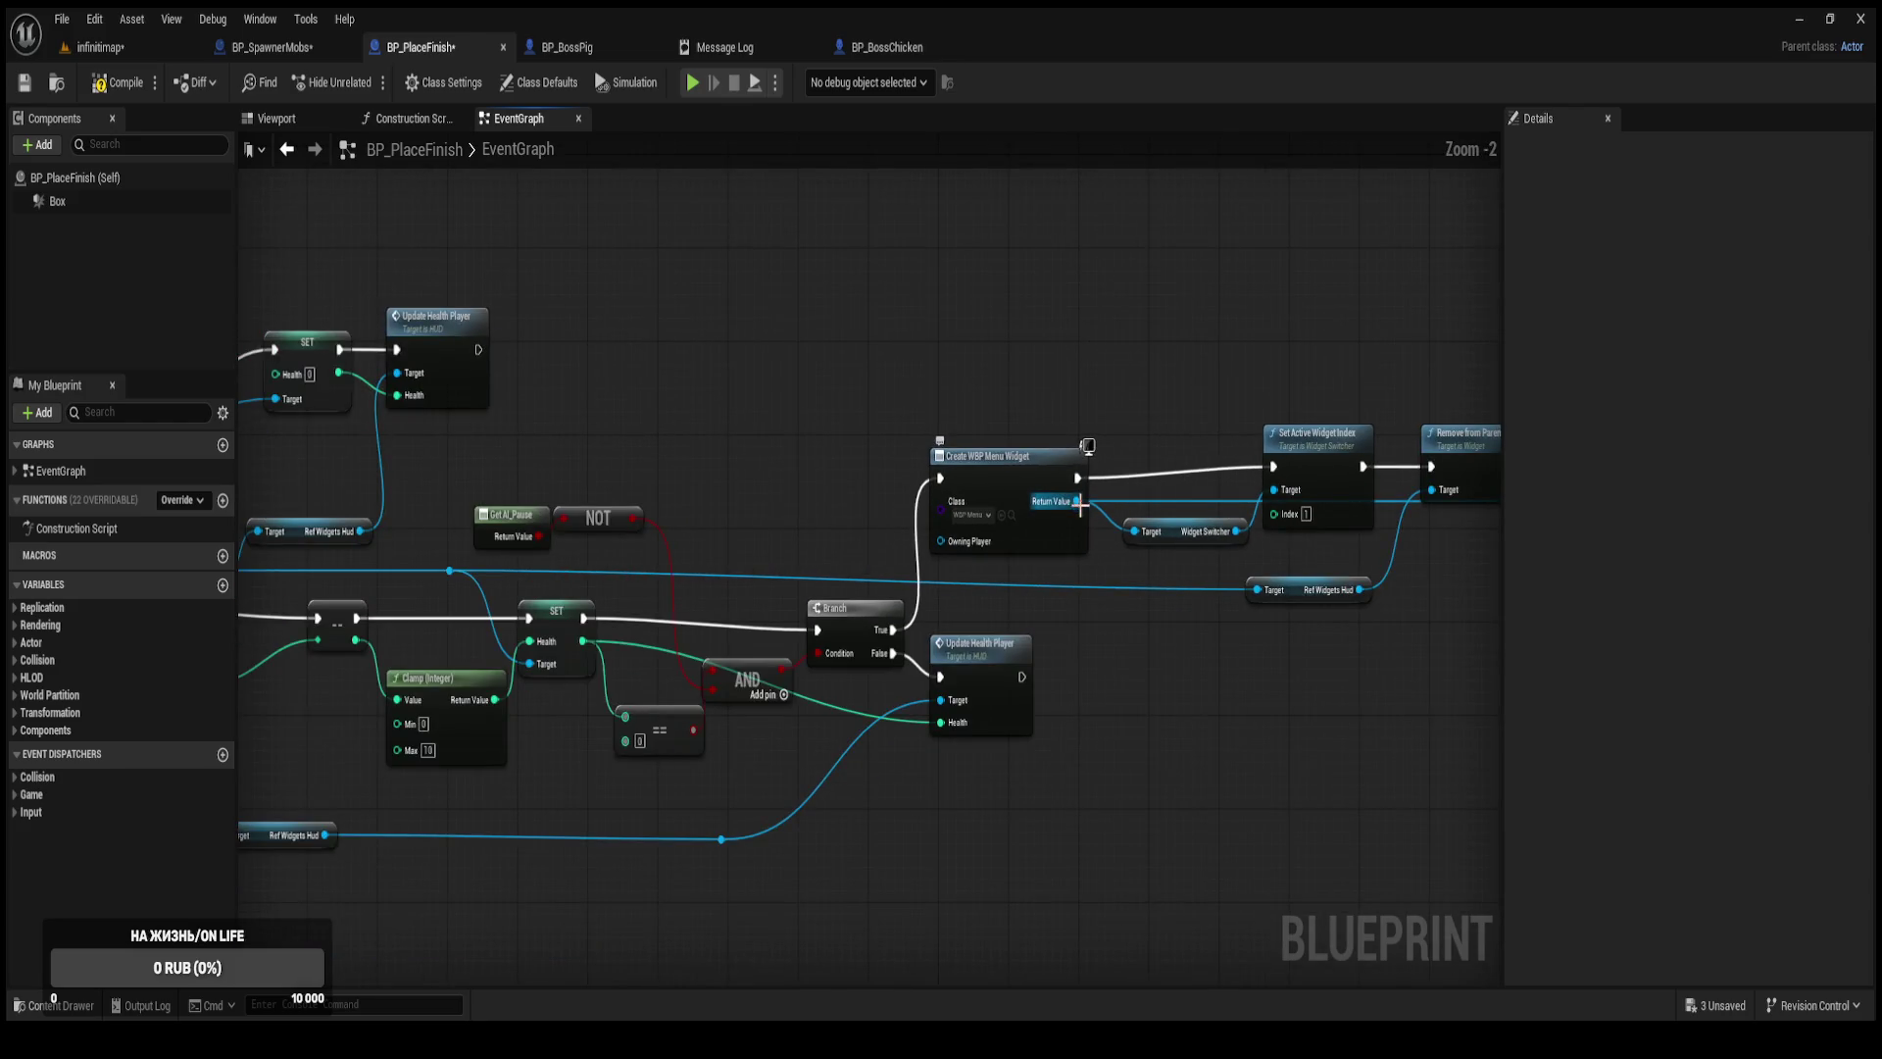
drag(1118, 655, 939, 672)
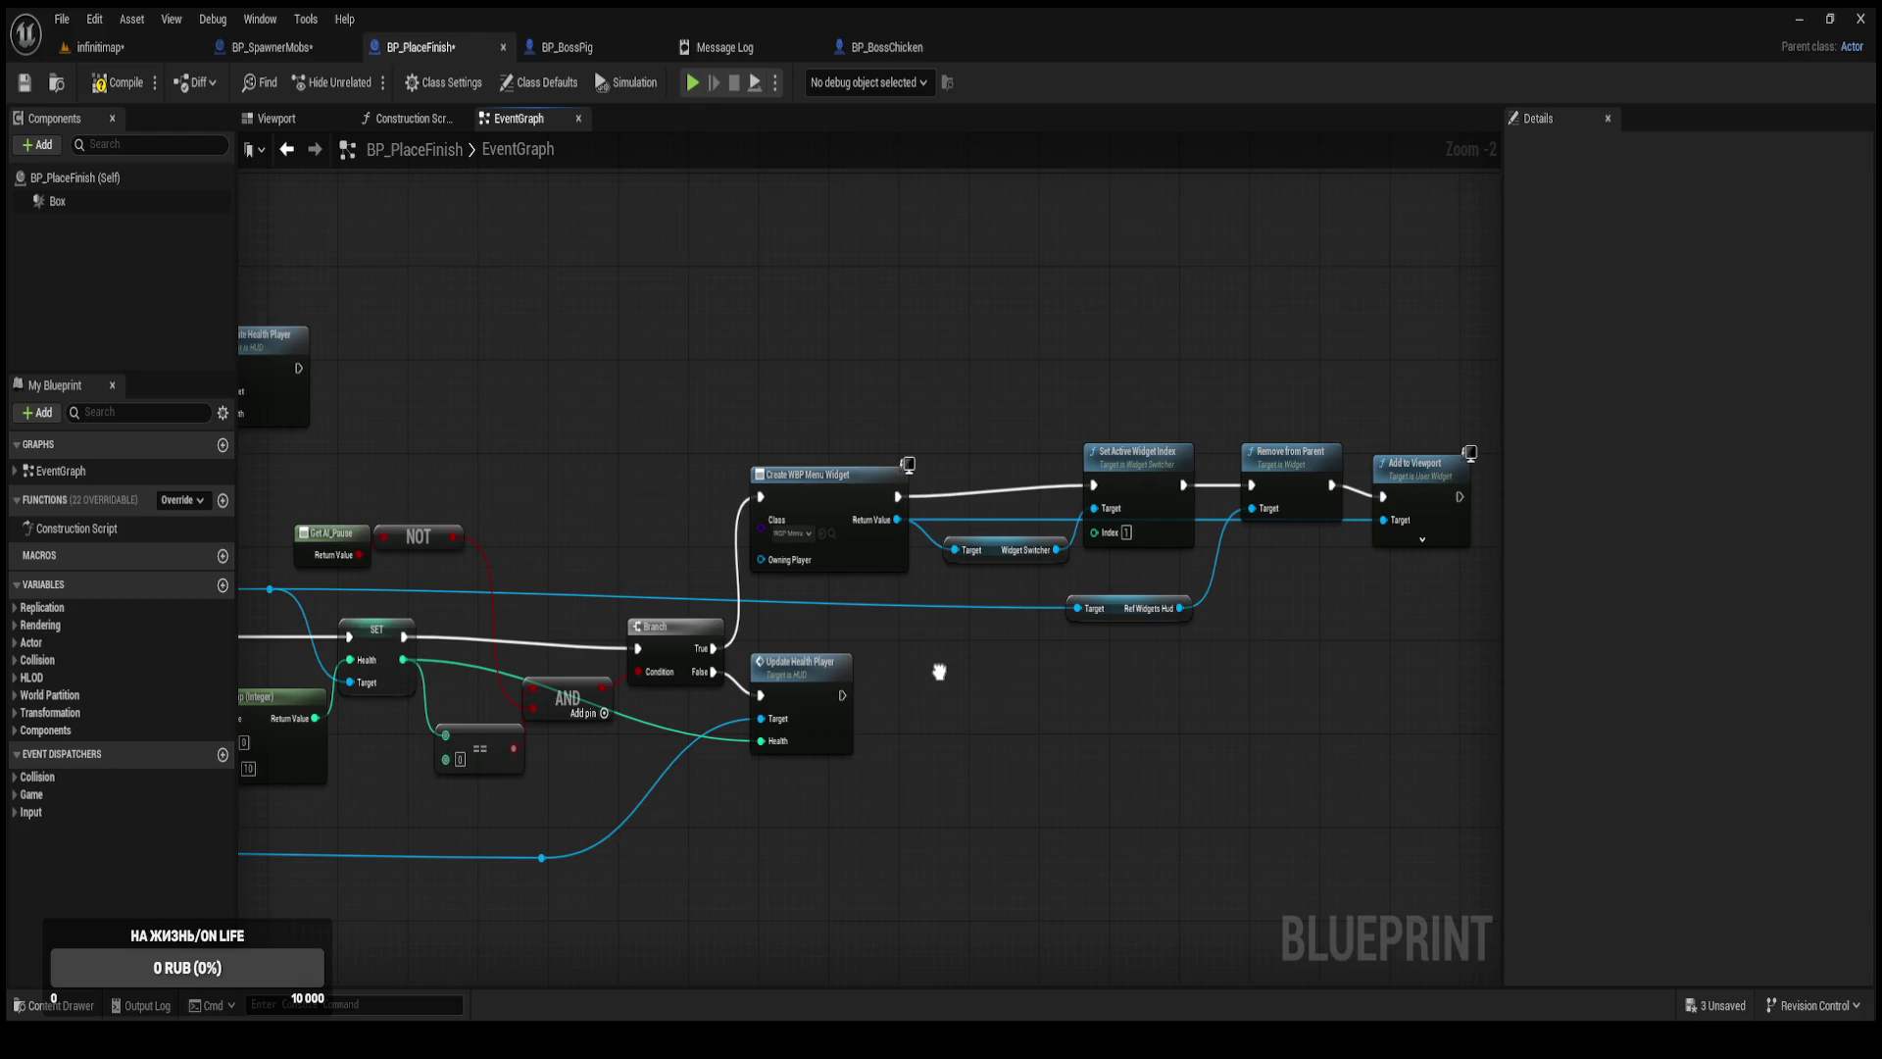
mouse_move(747, 357)
mouse_down()
mouse_move(975, 450)
mouse_move(1439, 551)
mouse_up()
key(ctrl+c)
key(ctrl+v)
mouse_move(555, 344)
mouse_down()
mouse_move(800, 345)
mouse_move(782, 345)
mouse_up()
Run the copied widget chain from Update Health Player's execution output and compile.
drag(456, 308, 762, 343)
drag(603, 402, 732, 403)
click(729, 316)
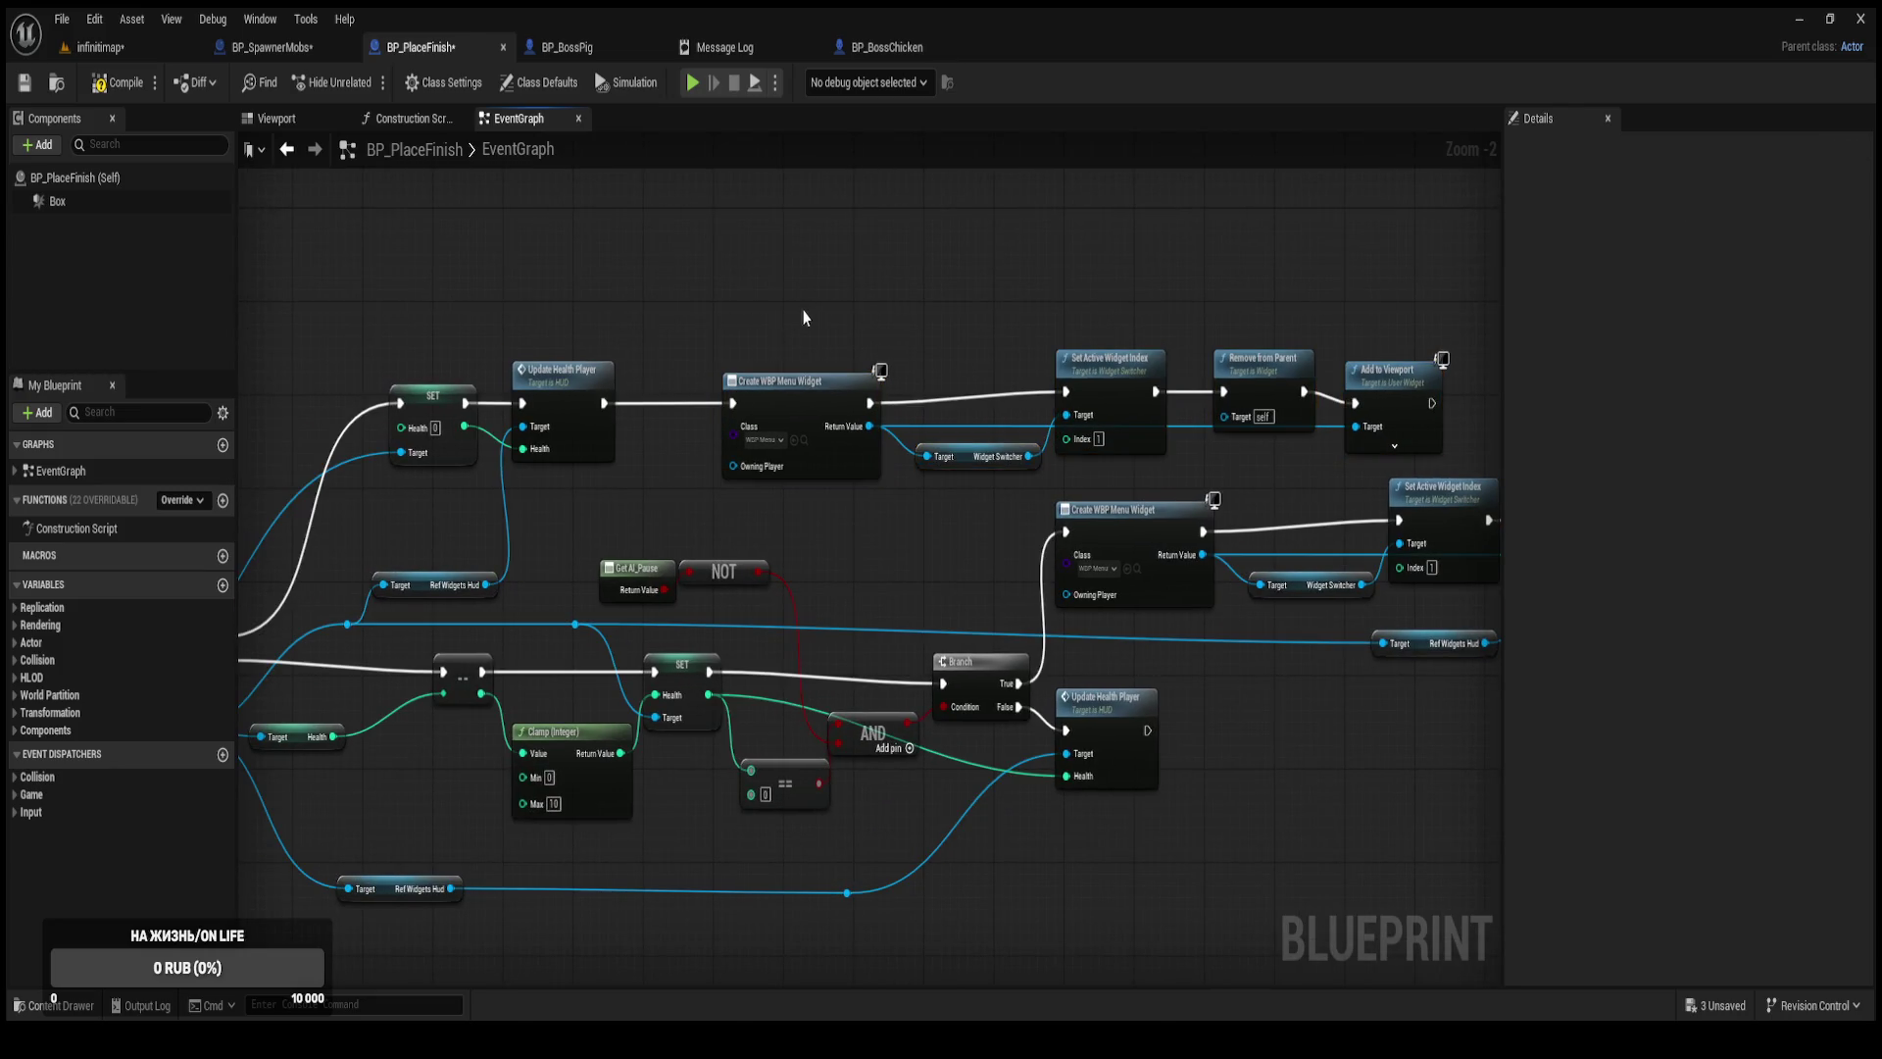
click(119, 86)
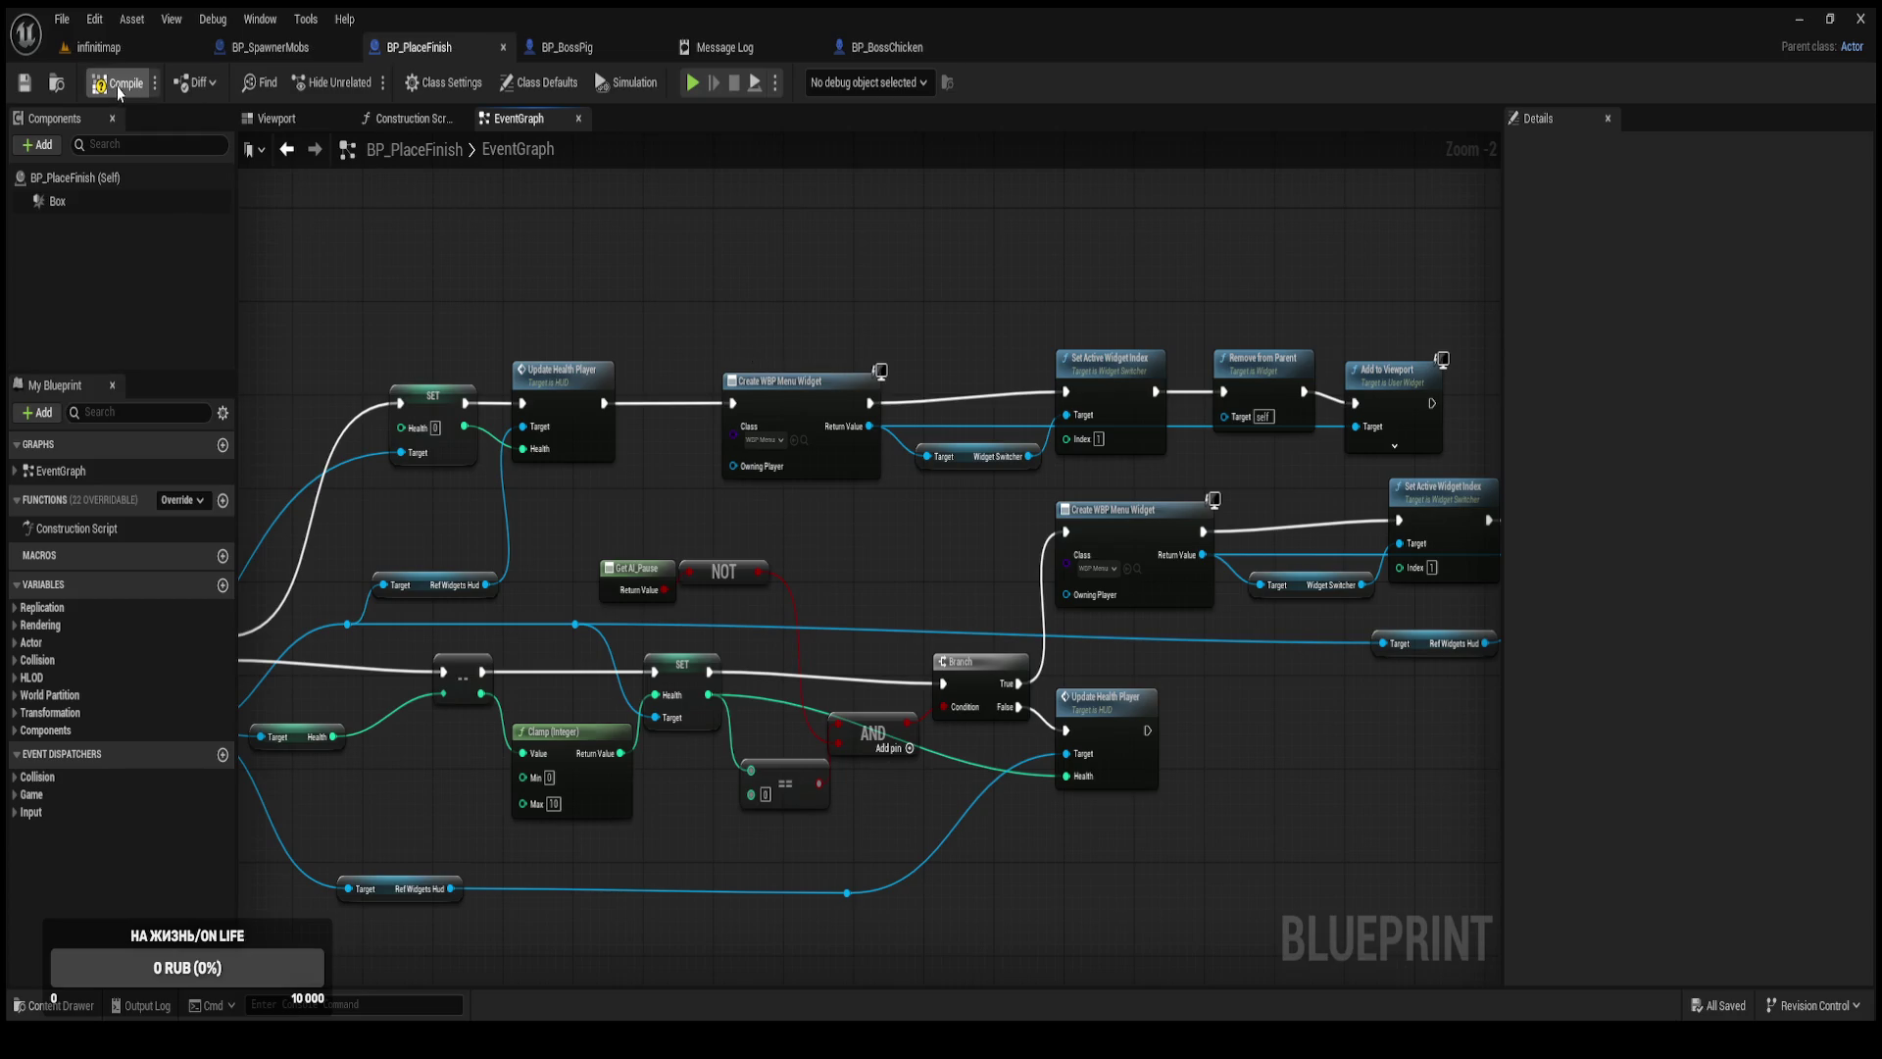
Paste a new Ref Widgets Hud getter and feed it into the copied Remove from Parent's Target.
click(118, 86)
mouse_move(756, 328)
mouse_down()
mouse_move(702, 281)
mouse_move(449, 242)
mouse_up()
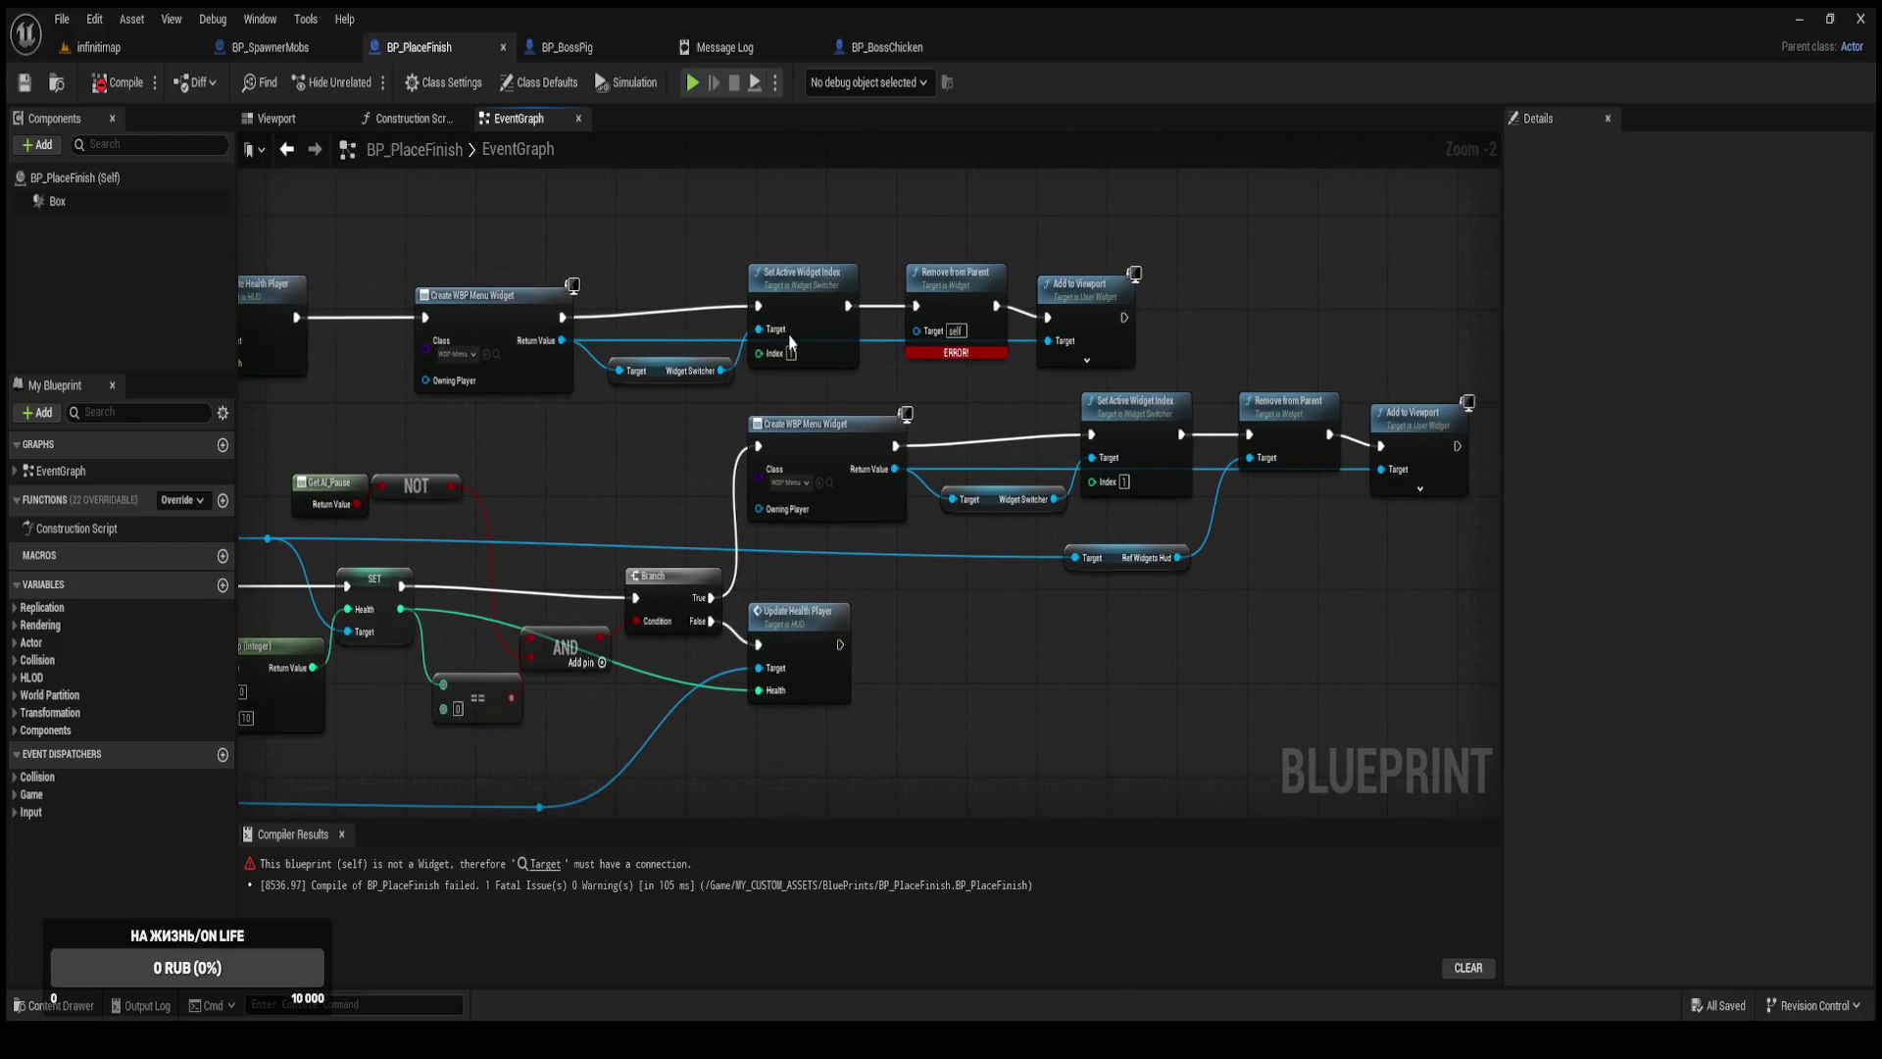
mouse_move(818, 422)
mouse_down()
mouse_move(1313, 439)
mouse_move(1124, 448)
mouse_move(1300, 443)
mouse_move(1226, 454)
mouse_up()
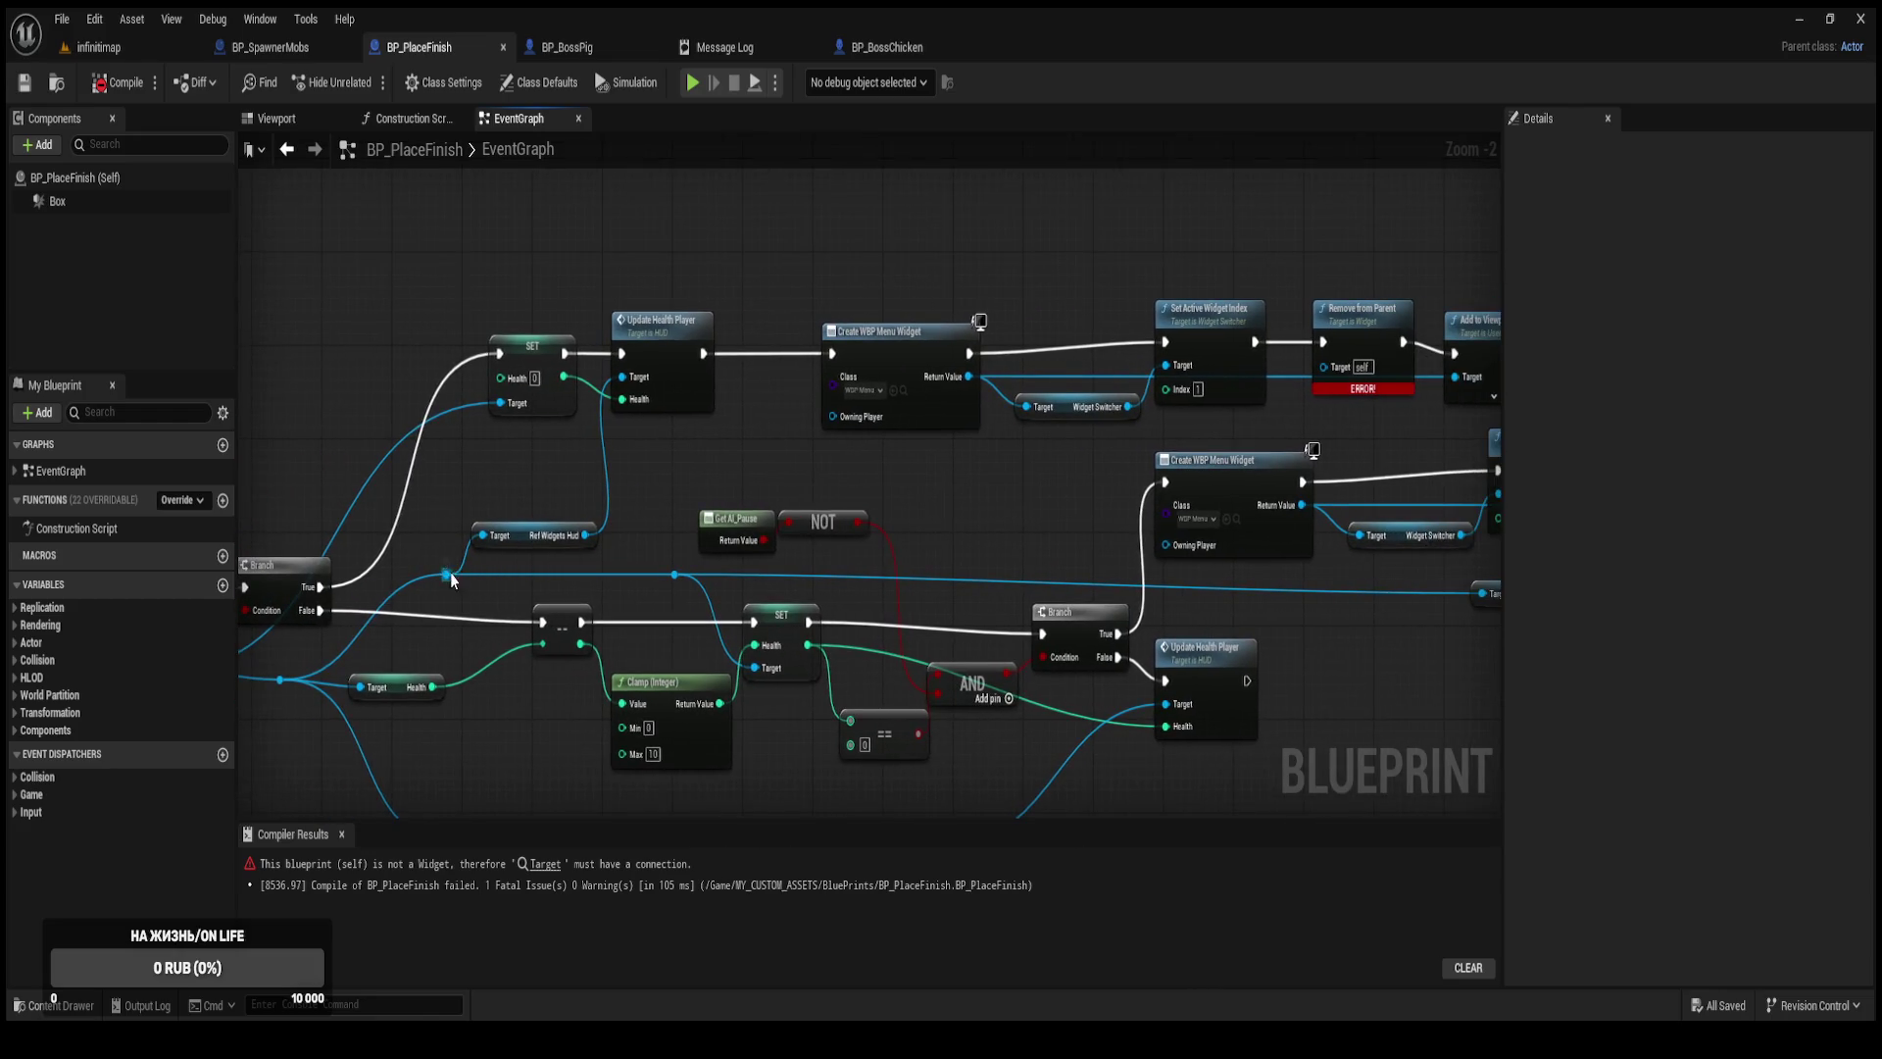
drag(448, 574, 486, 484)
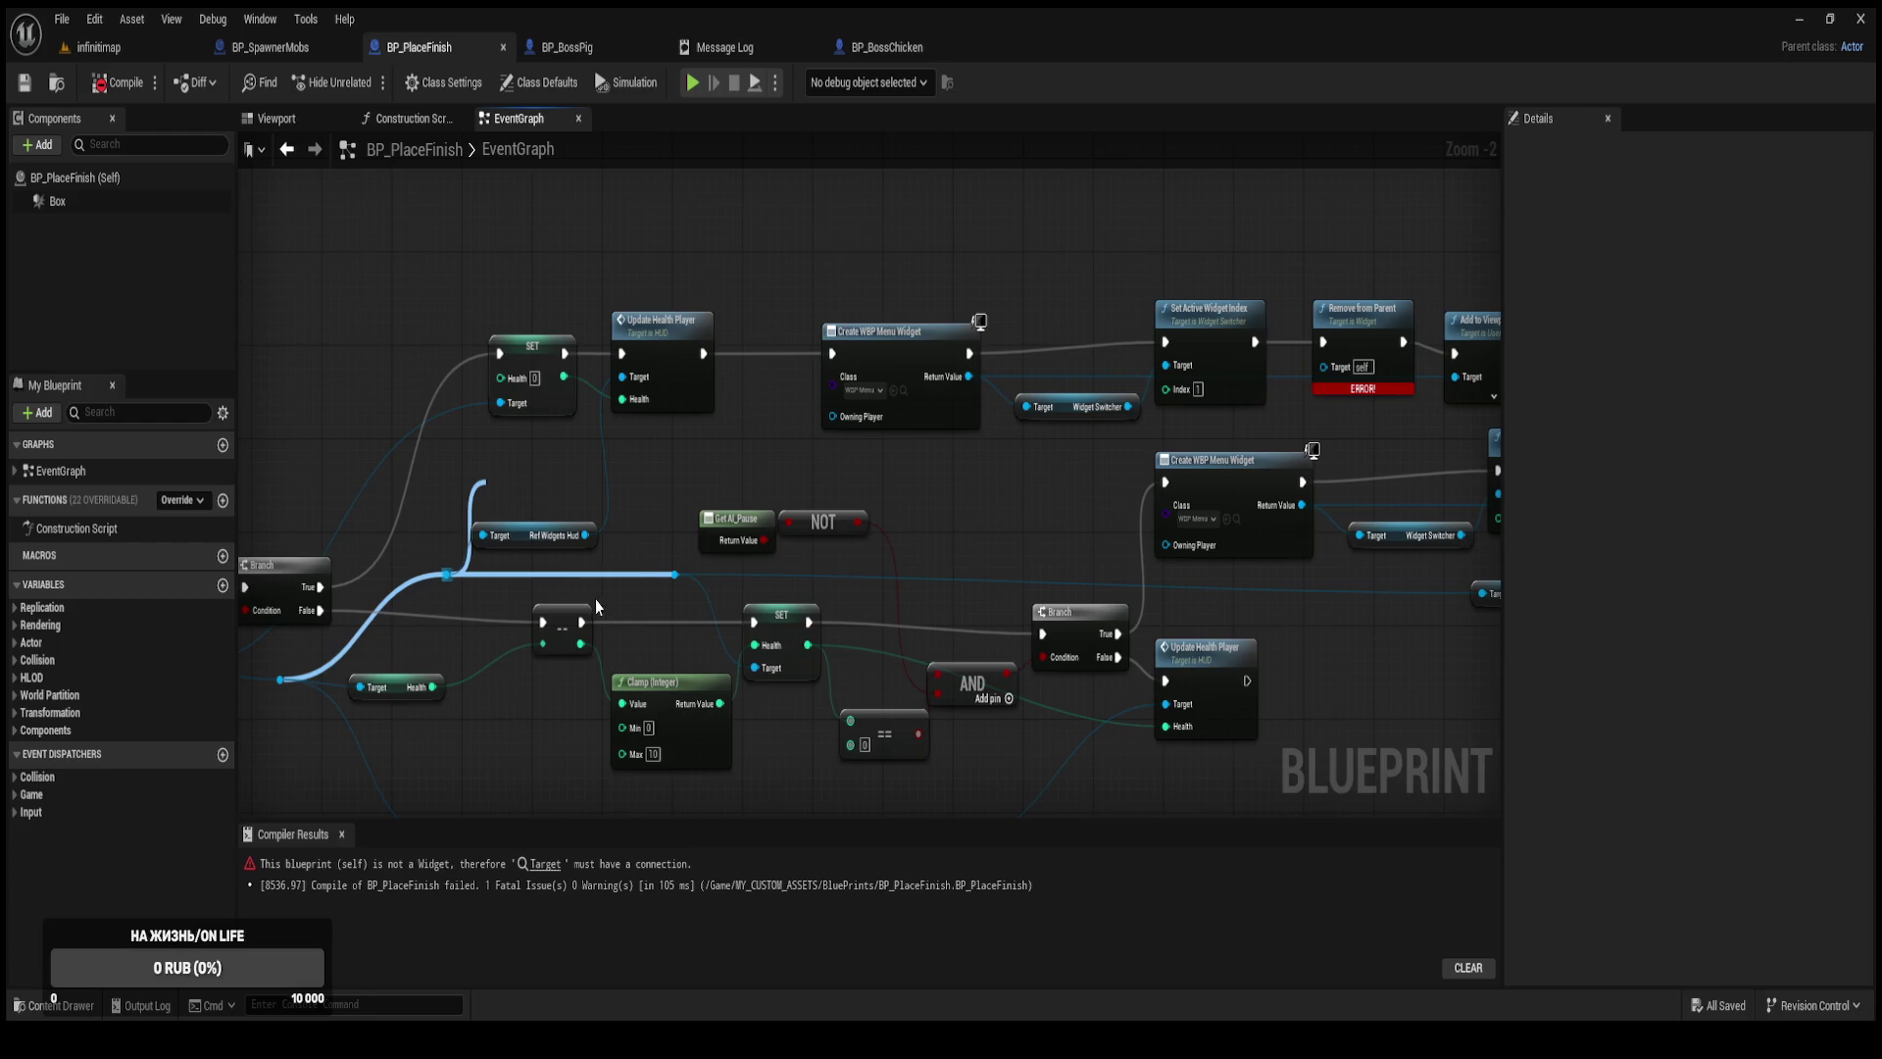
key(ctrl+v)
drag(538, 493, 721, 470)
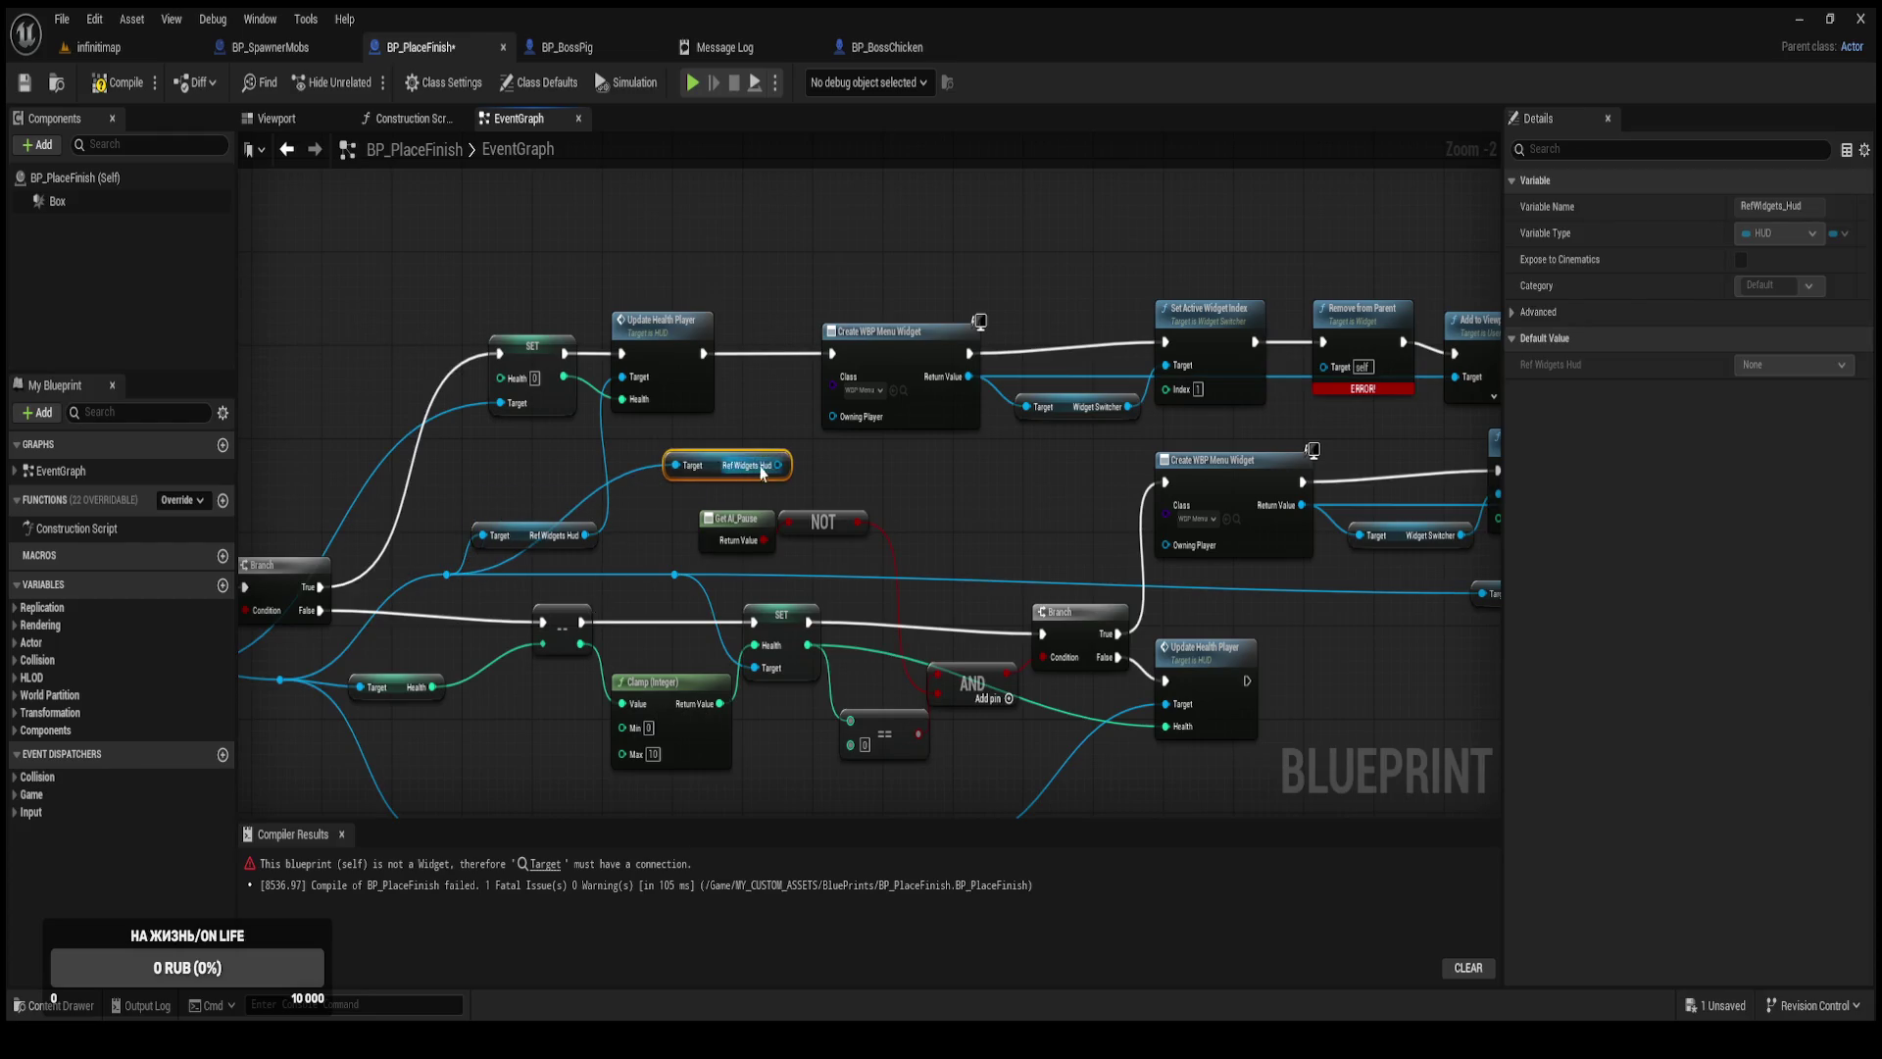
drag(891, 484, 644, 532)
mouse_move(530, 515)
mouse_down()
mouse_move(1054, 485)
mouse_move(1075, 416)
mouse_up()
Add a reroute point on the Ref Widgets Hud wire and recompile.
double_click(747, 477)
drag(747, 476, 1017, 485)
click(786, 578)
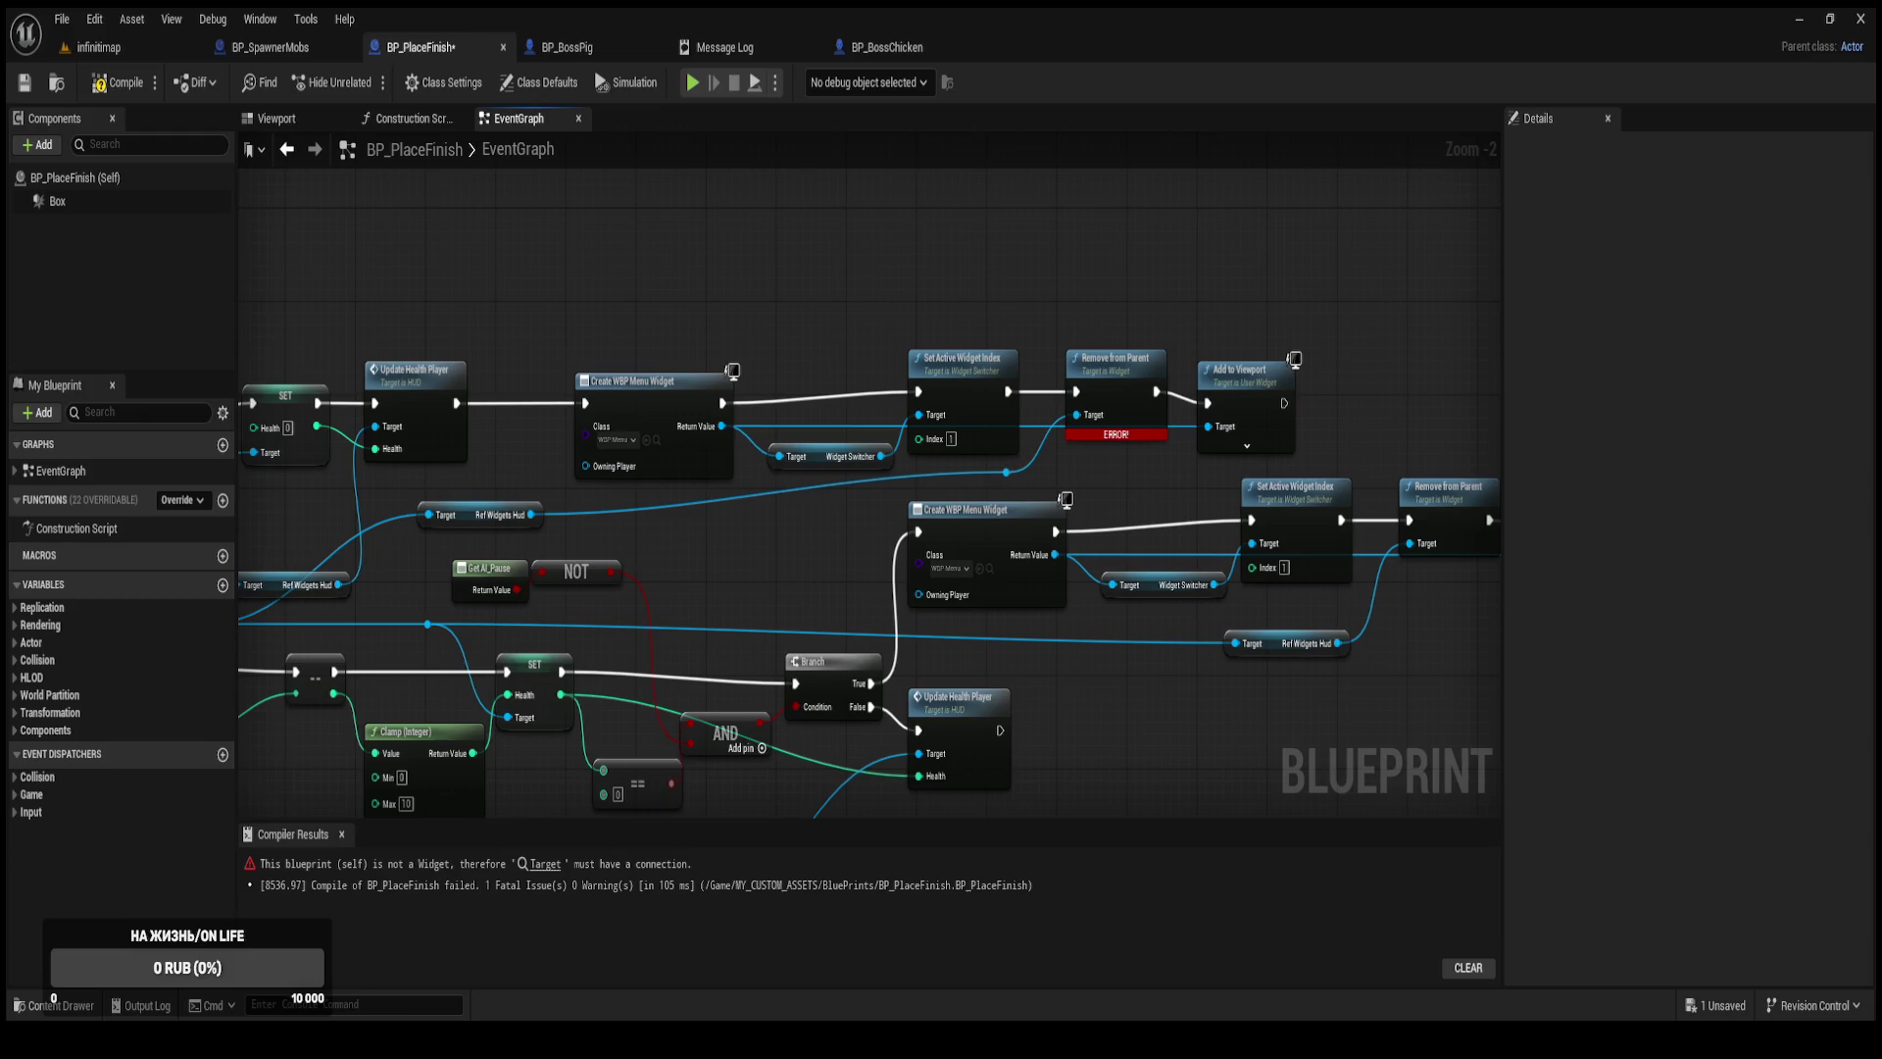
click(122, 84)
Tidy the upper widget chain nodes, then compile and save the blueprint.
drag(401, 230, 733, 257)
mouse_move(991, 416)
mouse_down()
mouse_move(910, 413)
mouse_move(891, 347)
mouse_up()
mouse_move(1013, 271)
mouse_down()
mouse_move(1097, 355)
mouse_move(1450, 429)
mouse_move(1231, 467)
mouse_up()
mouse_move(776, 251)
mouse_down()
mouse_move(1314, 463)
mouse_move(1157, 416)
mouse_up()
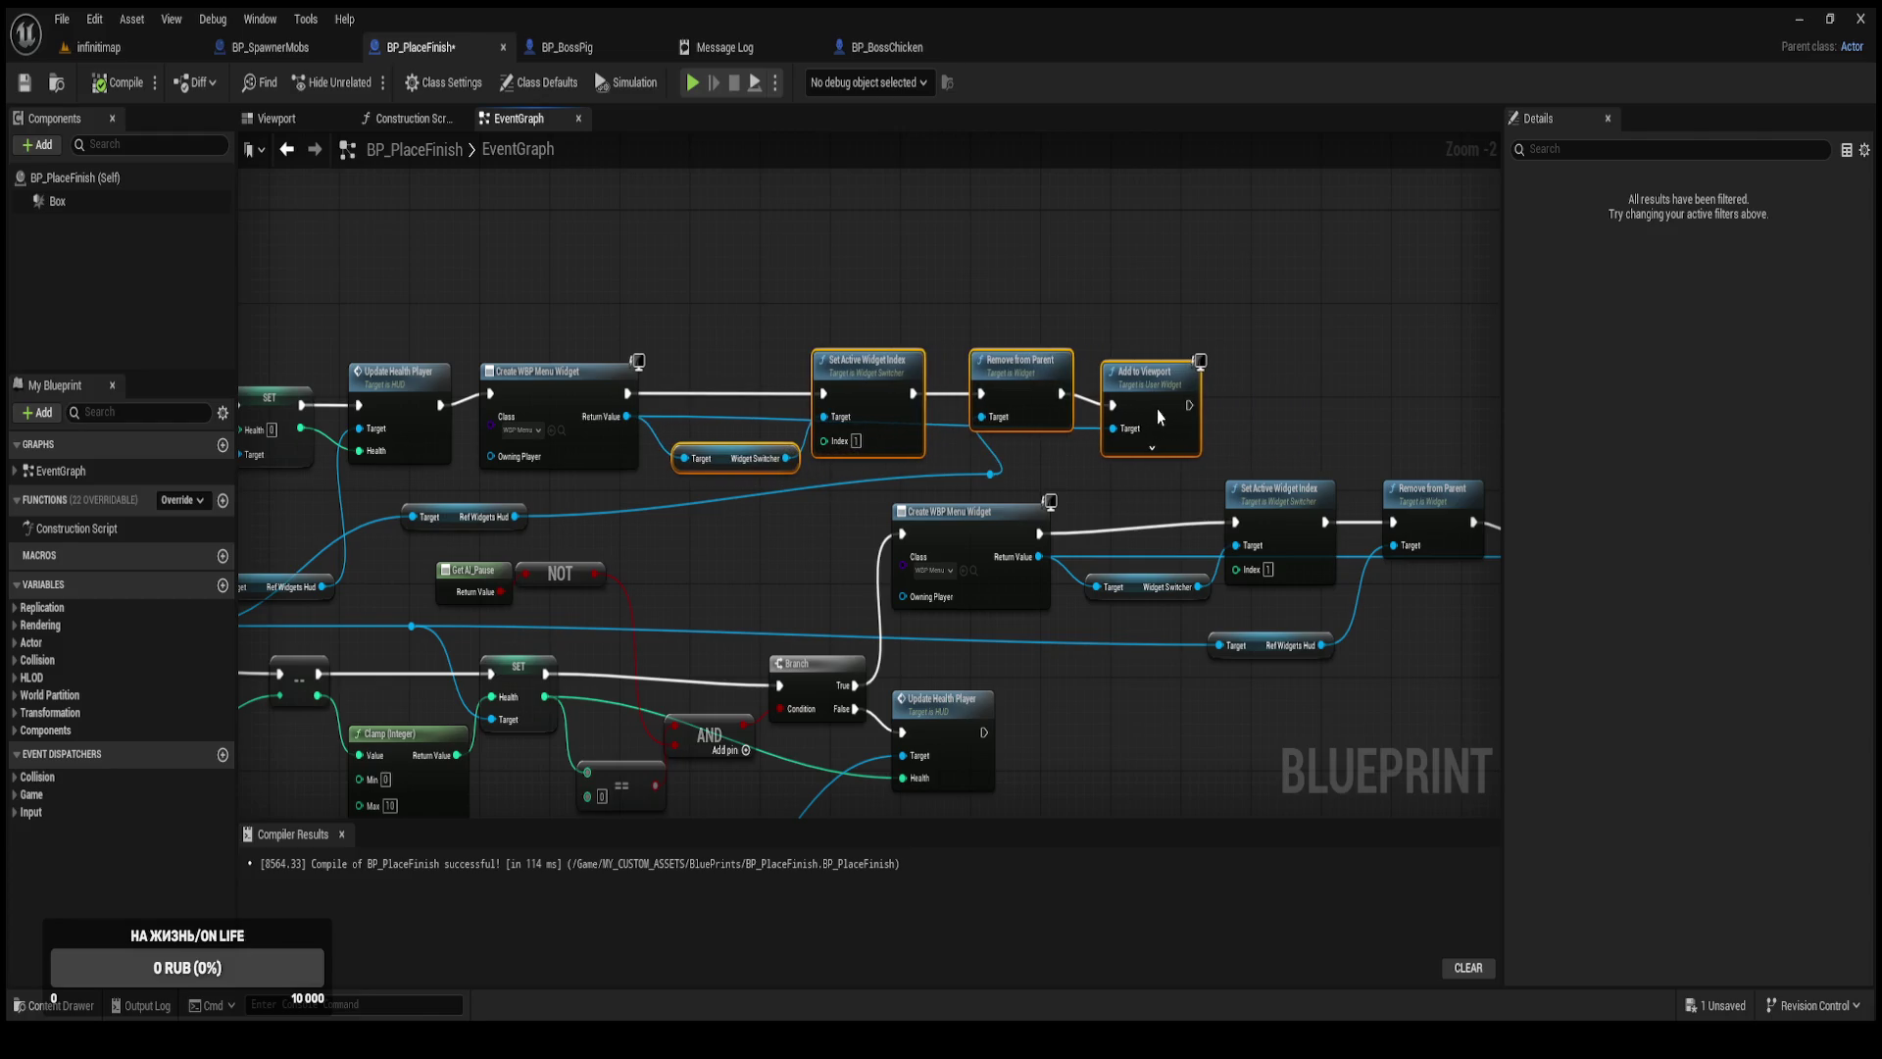
click(859, 261)
click(118, 82)
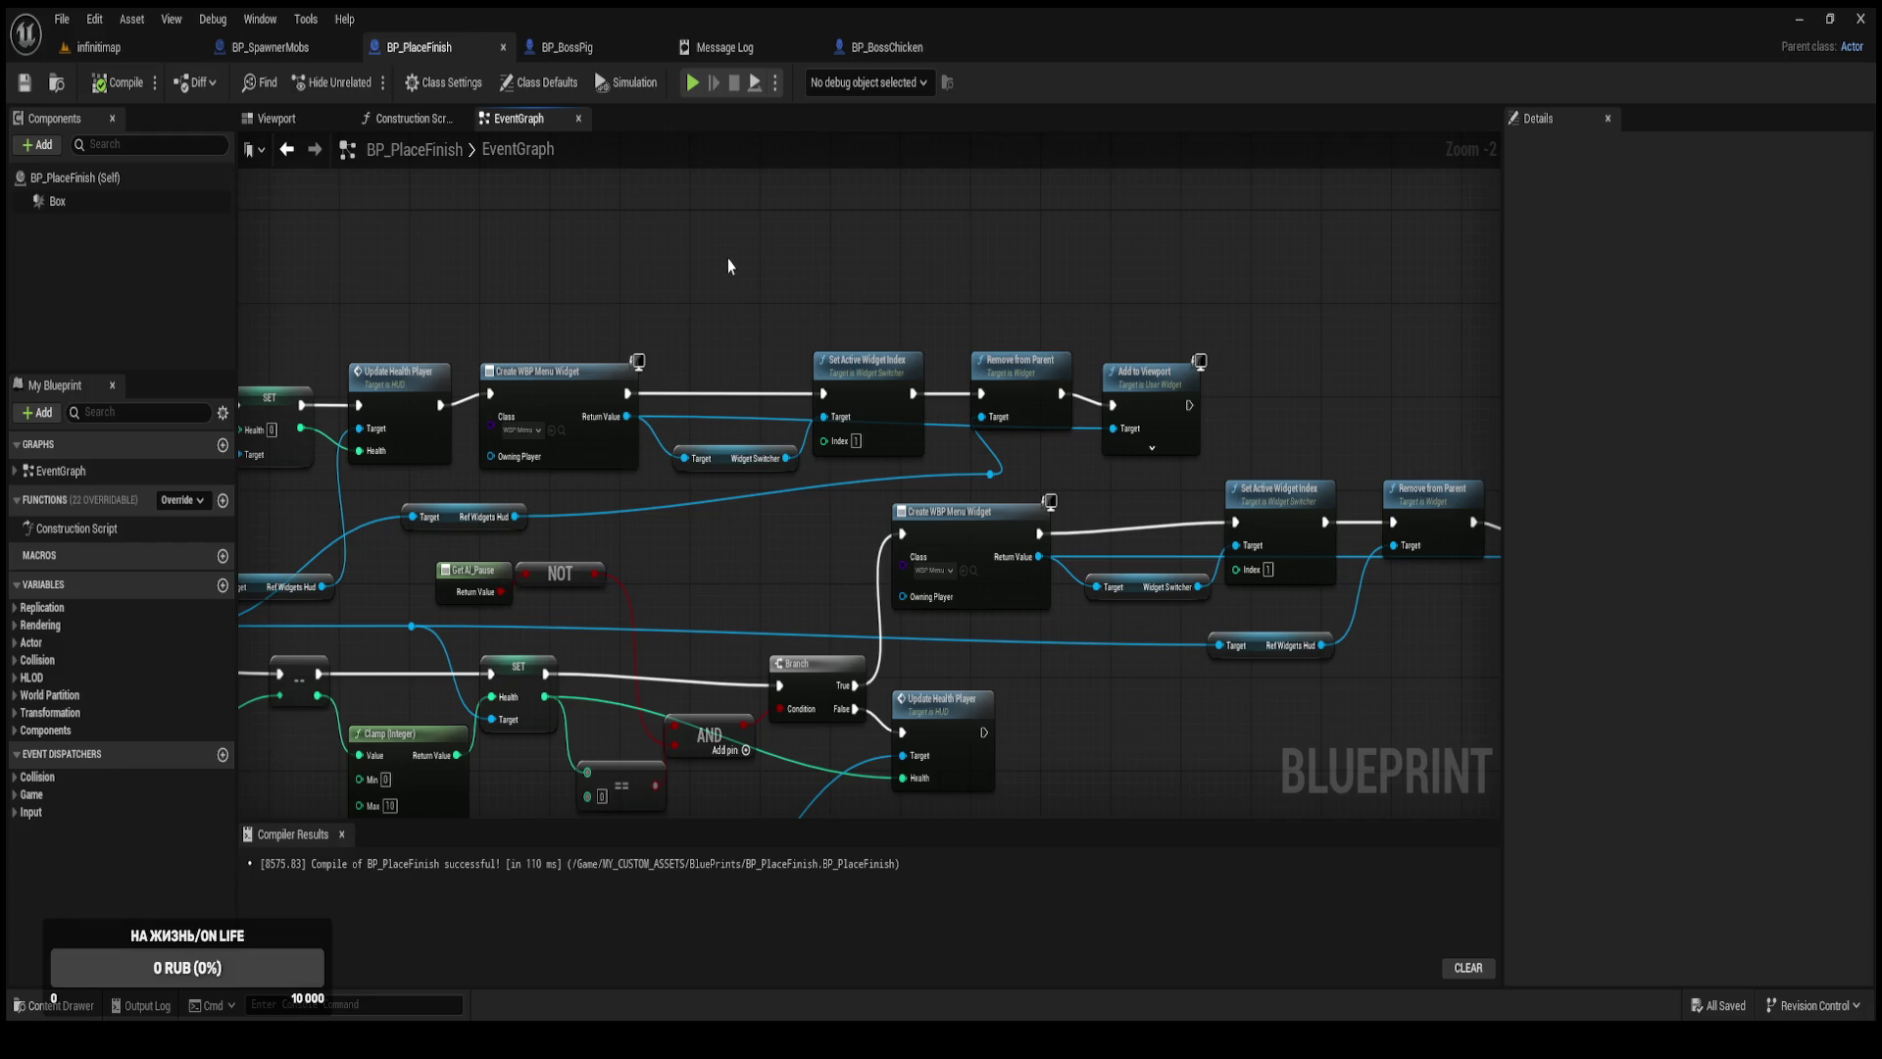
Delete the SET Health, Update Health Player and Ref Widgets Hud nodes.
drag(980, 461, 864, 417)
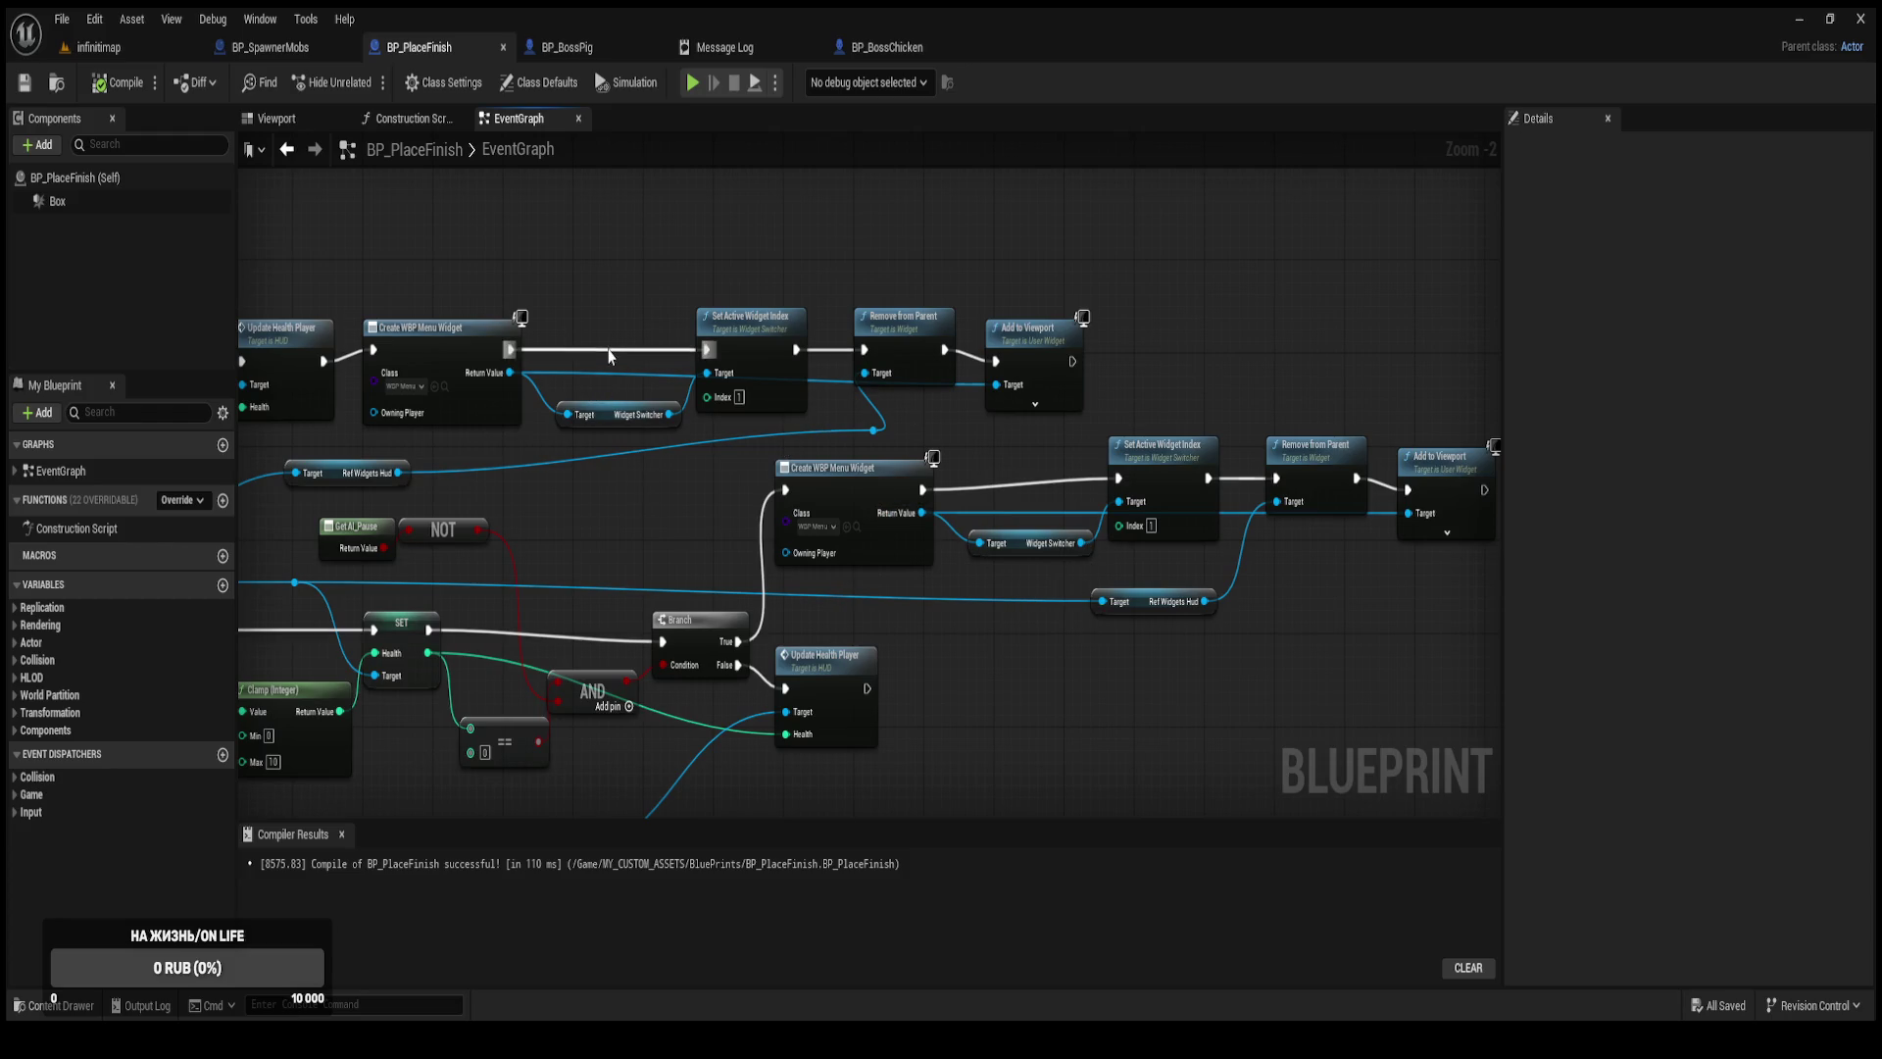
mouse_move(667, 508)
mouse_down()
mouse_move(608, 503)
mouse_move(622, 471)
mouse_up()
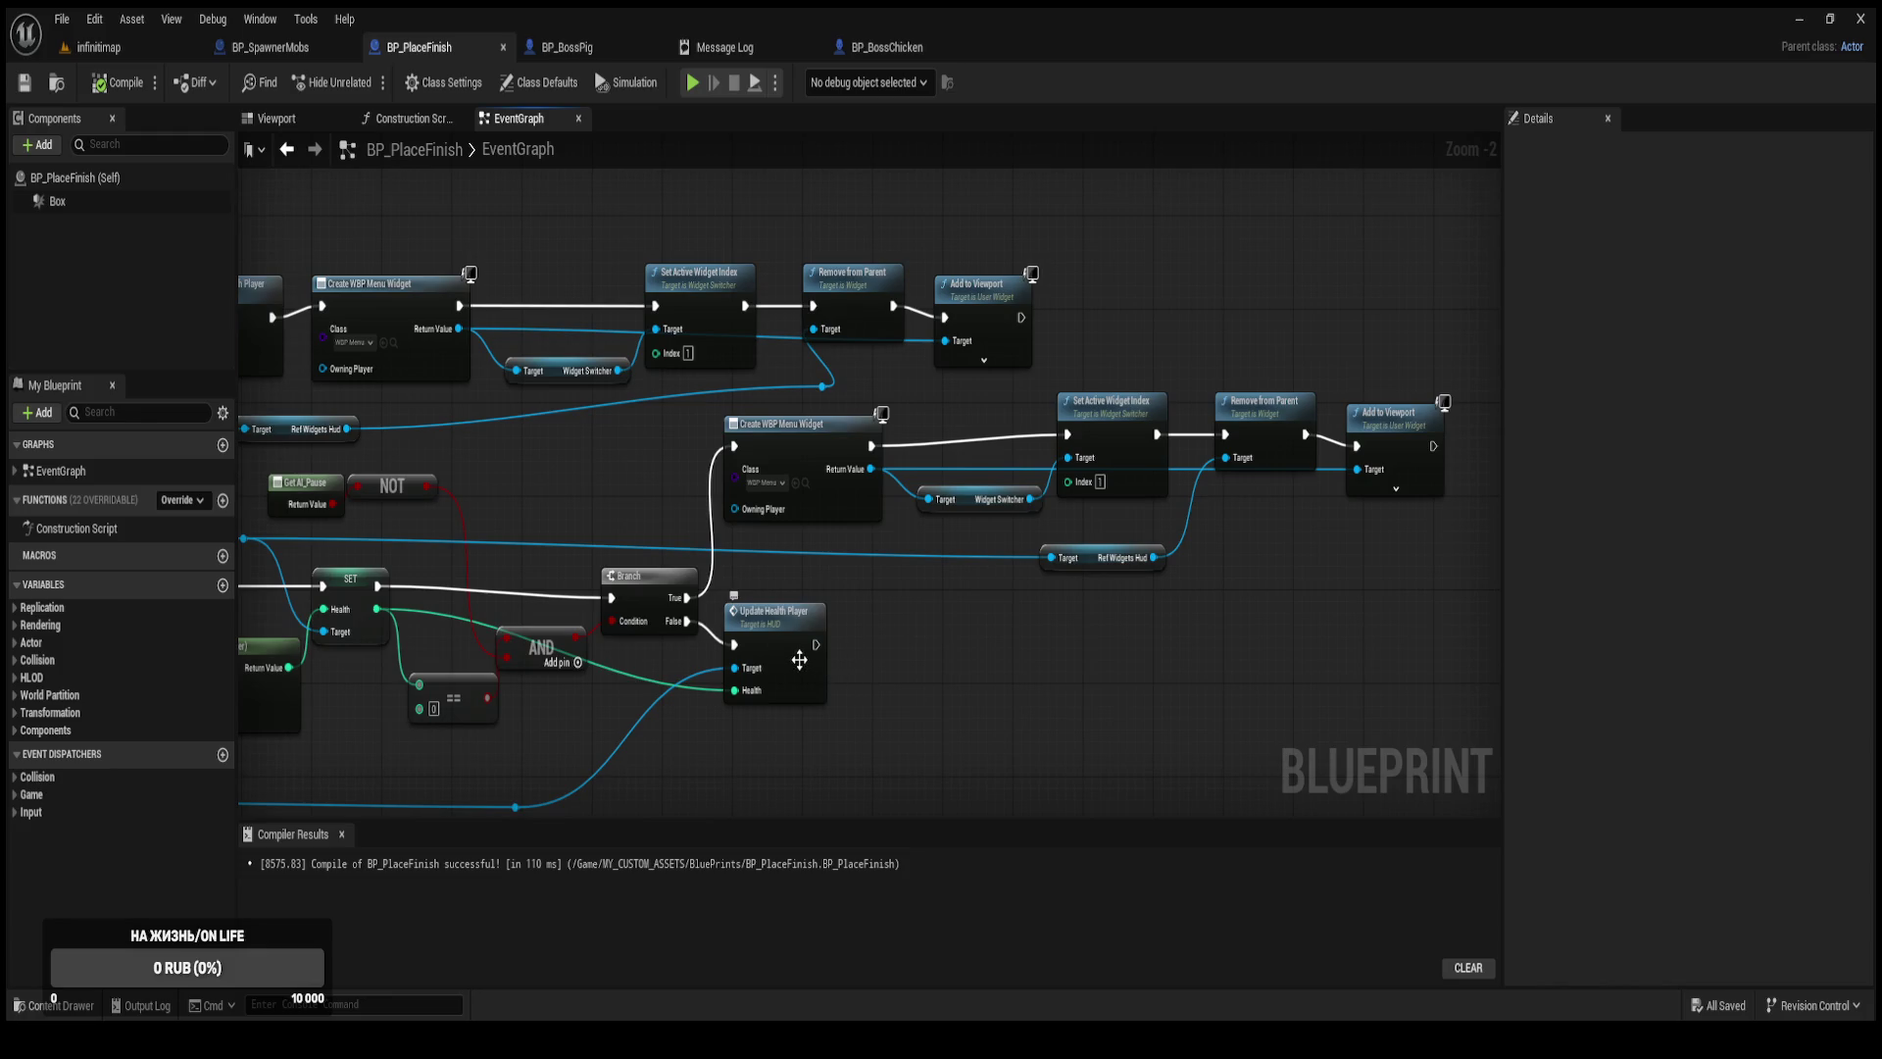
drag(667, 527, 1243, 513)
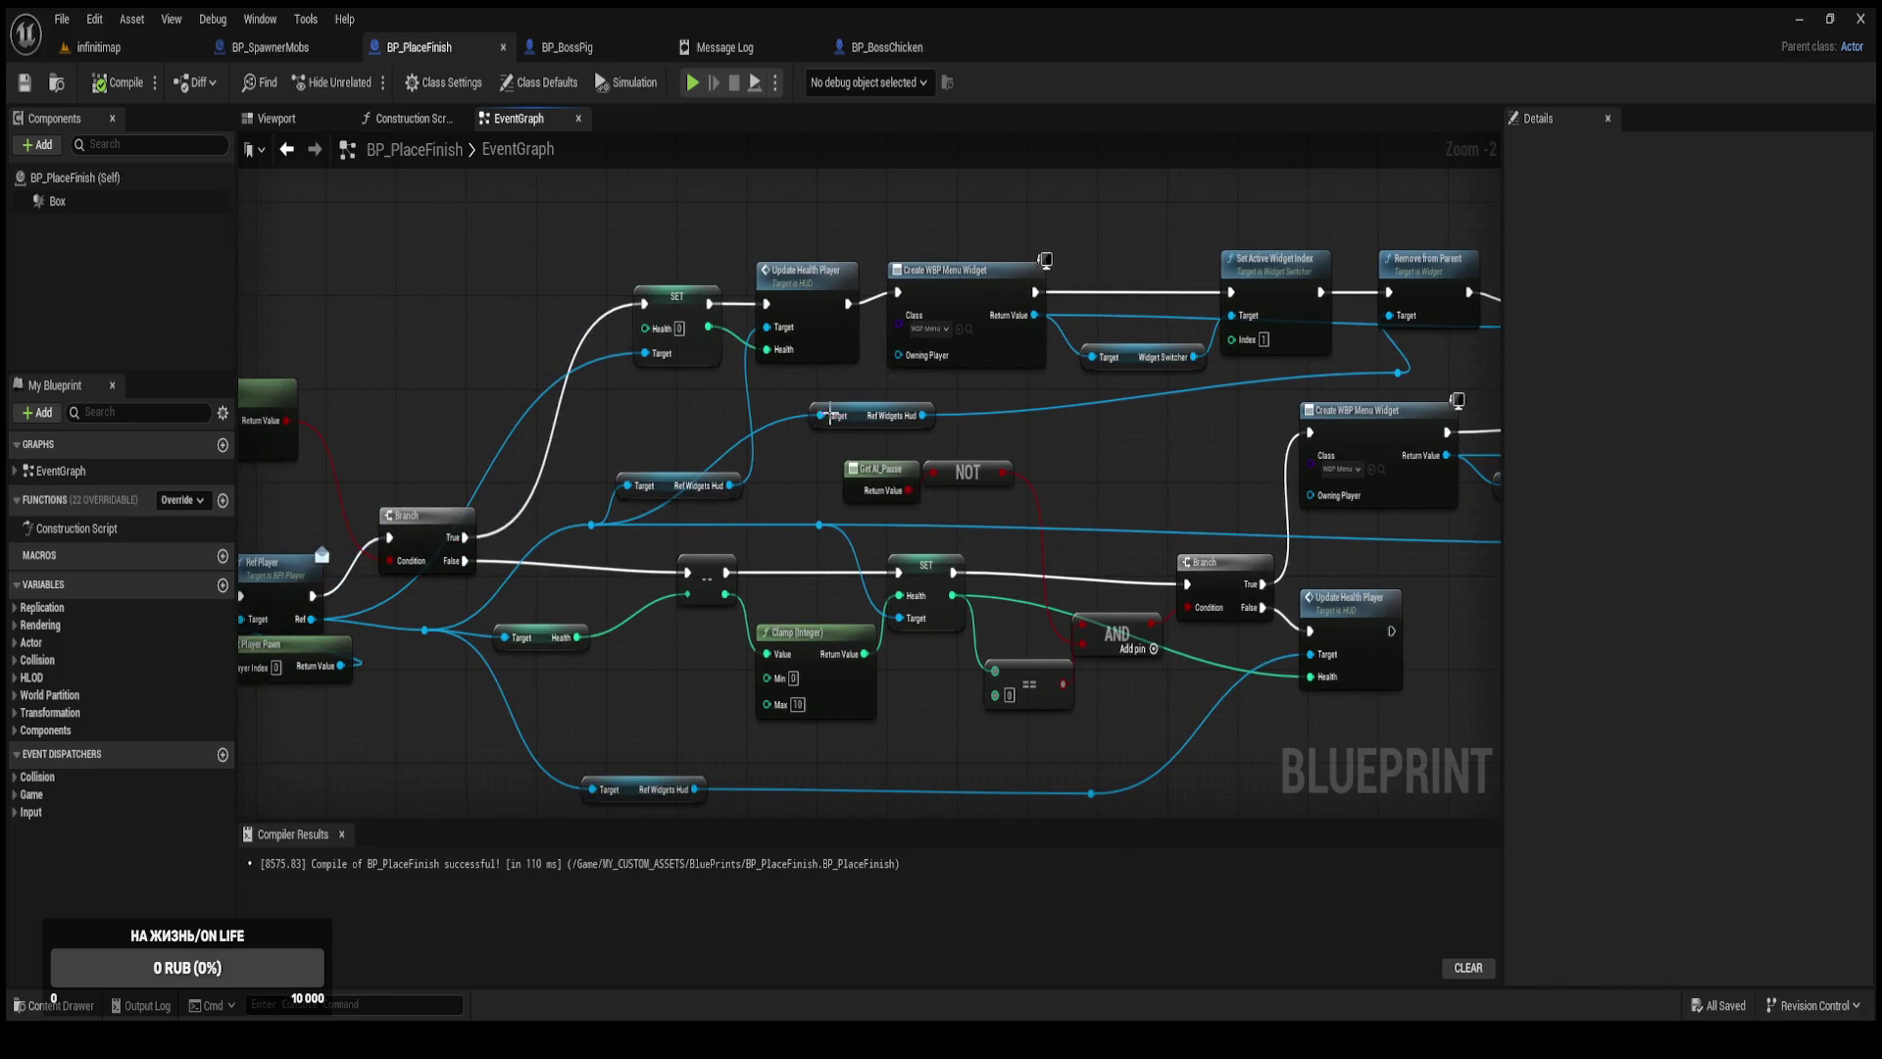
click(698, 355)
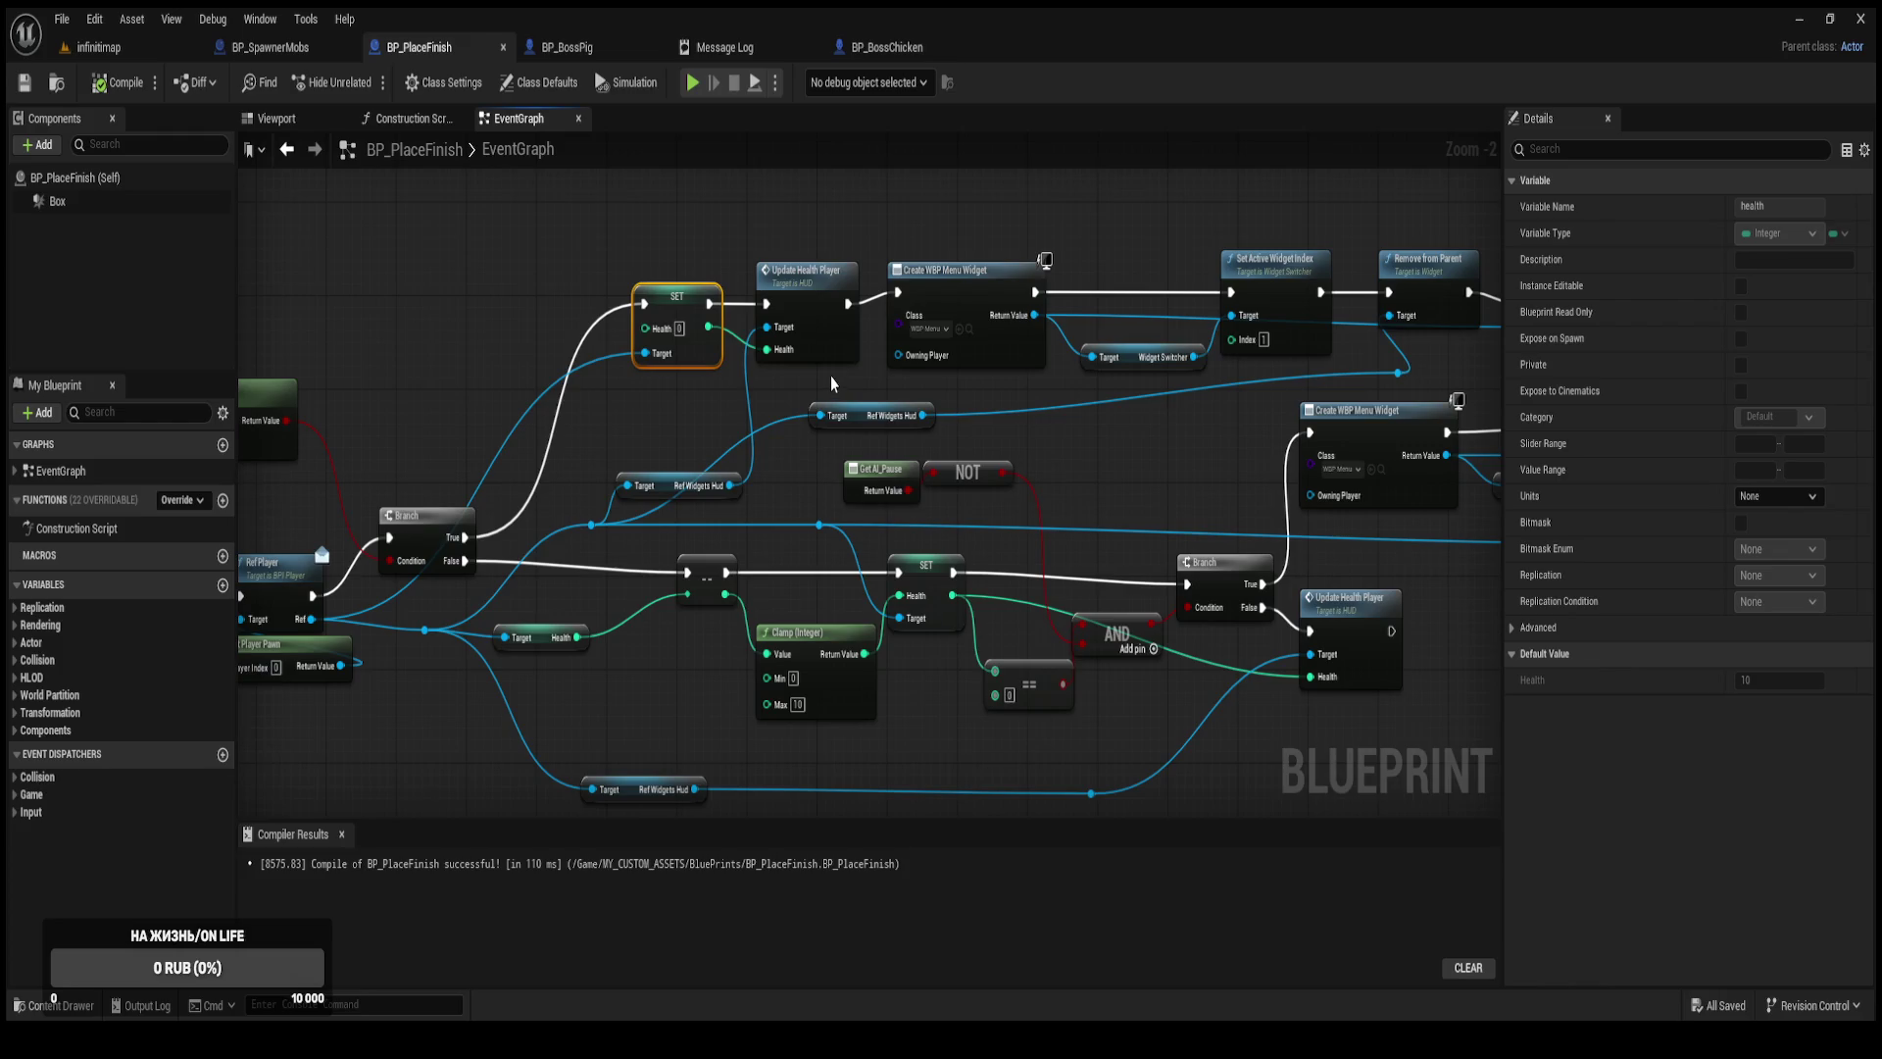
mouse_move(831, 383)
mouse_down()
mouse_move(647, 251)
mouse_move(586, 248)
mouse_up()
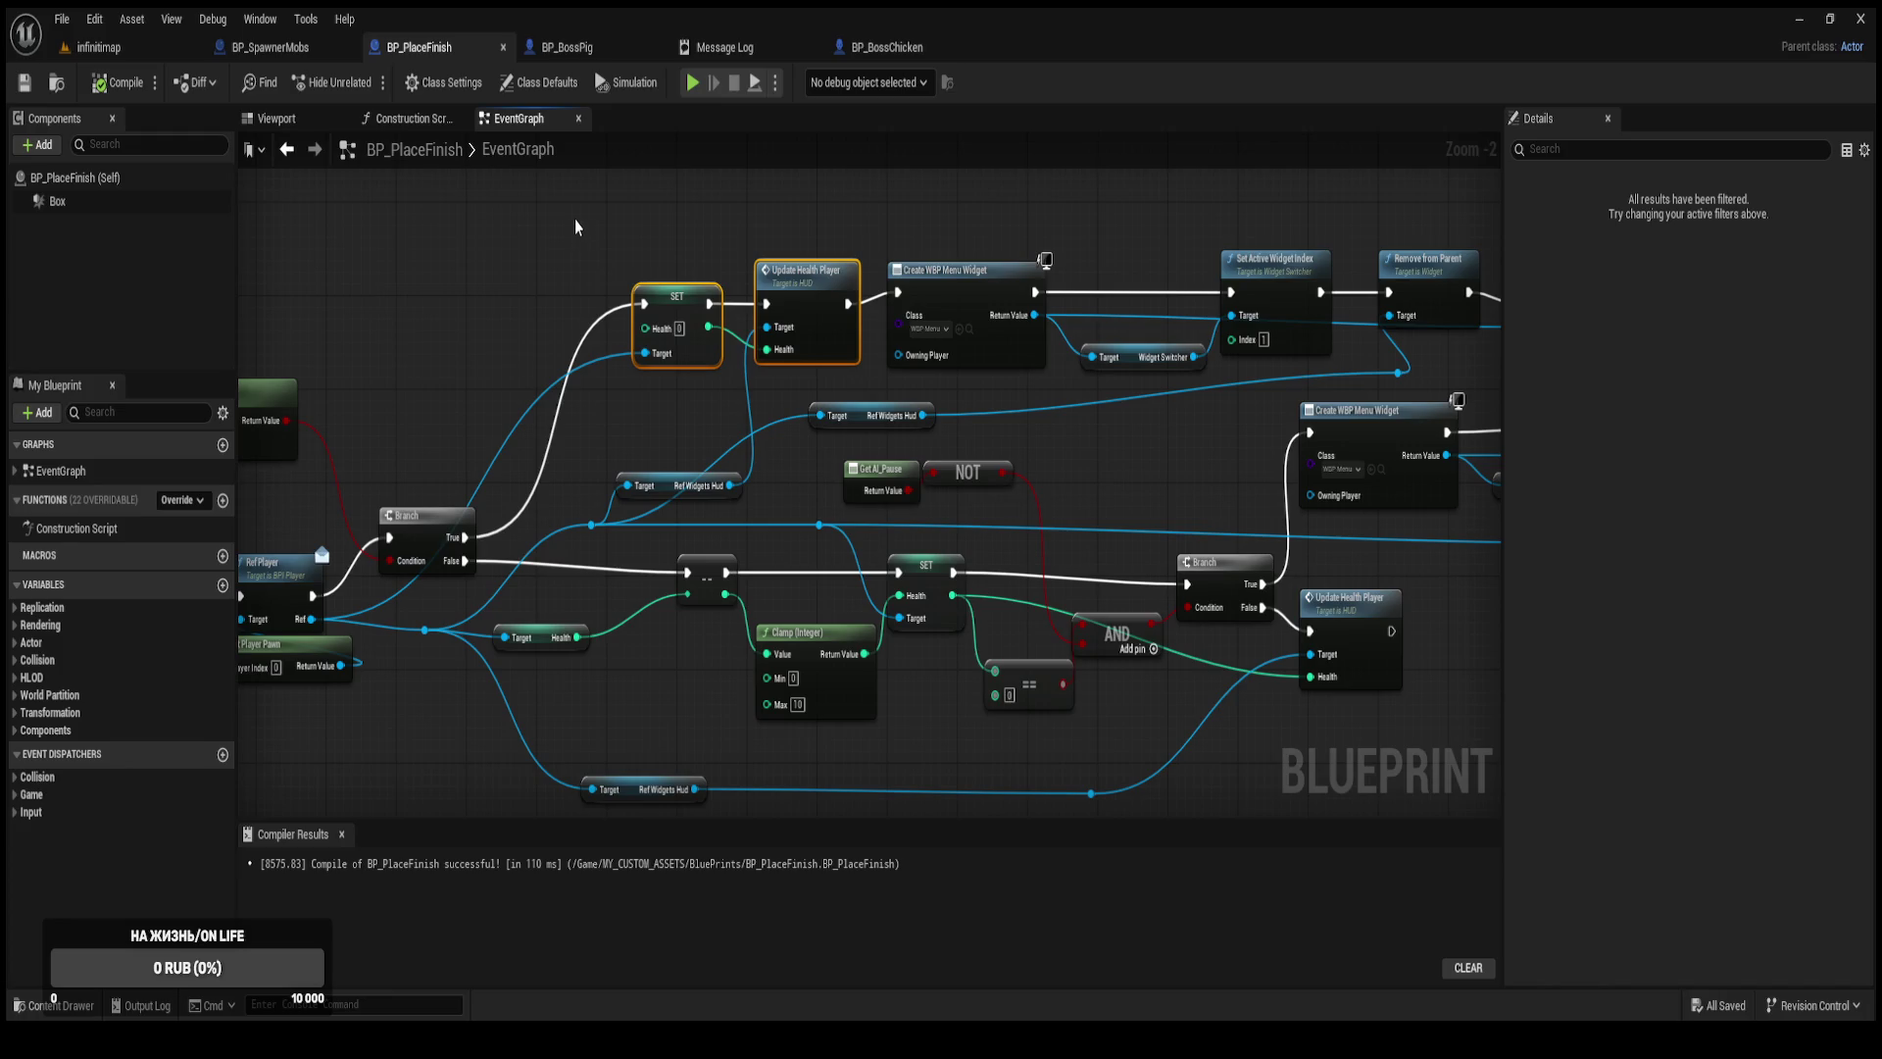
drag(574, 206, 784, 511)
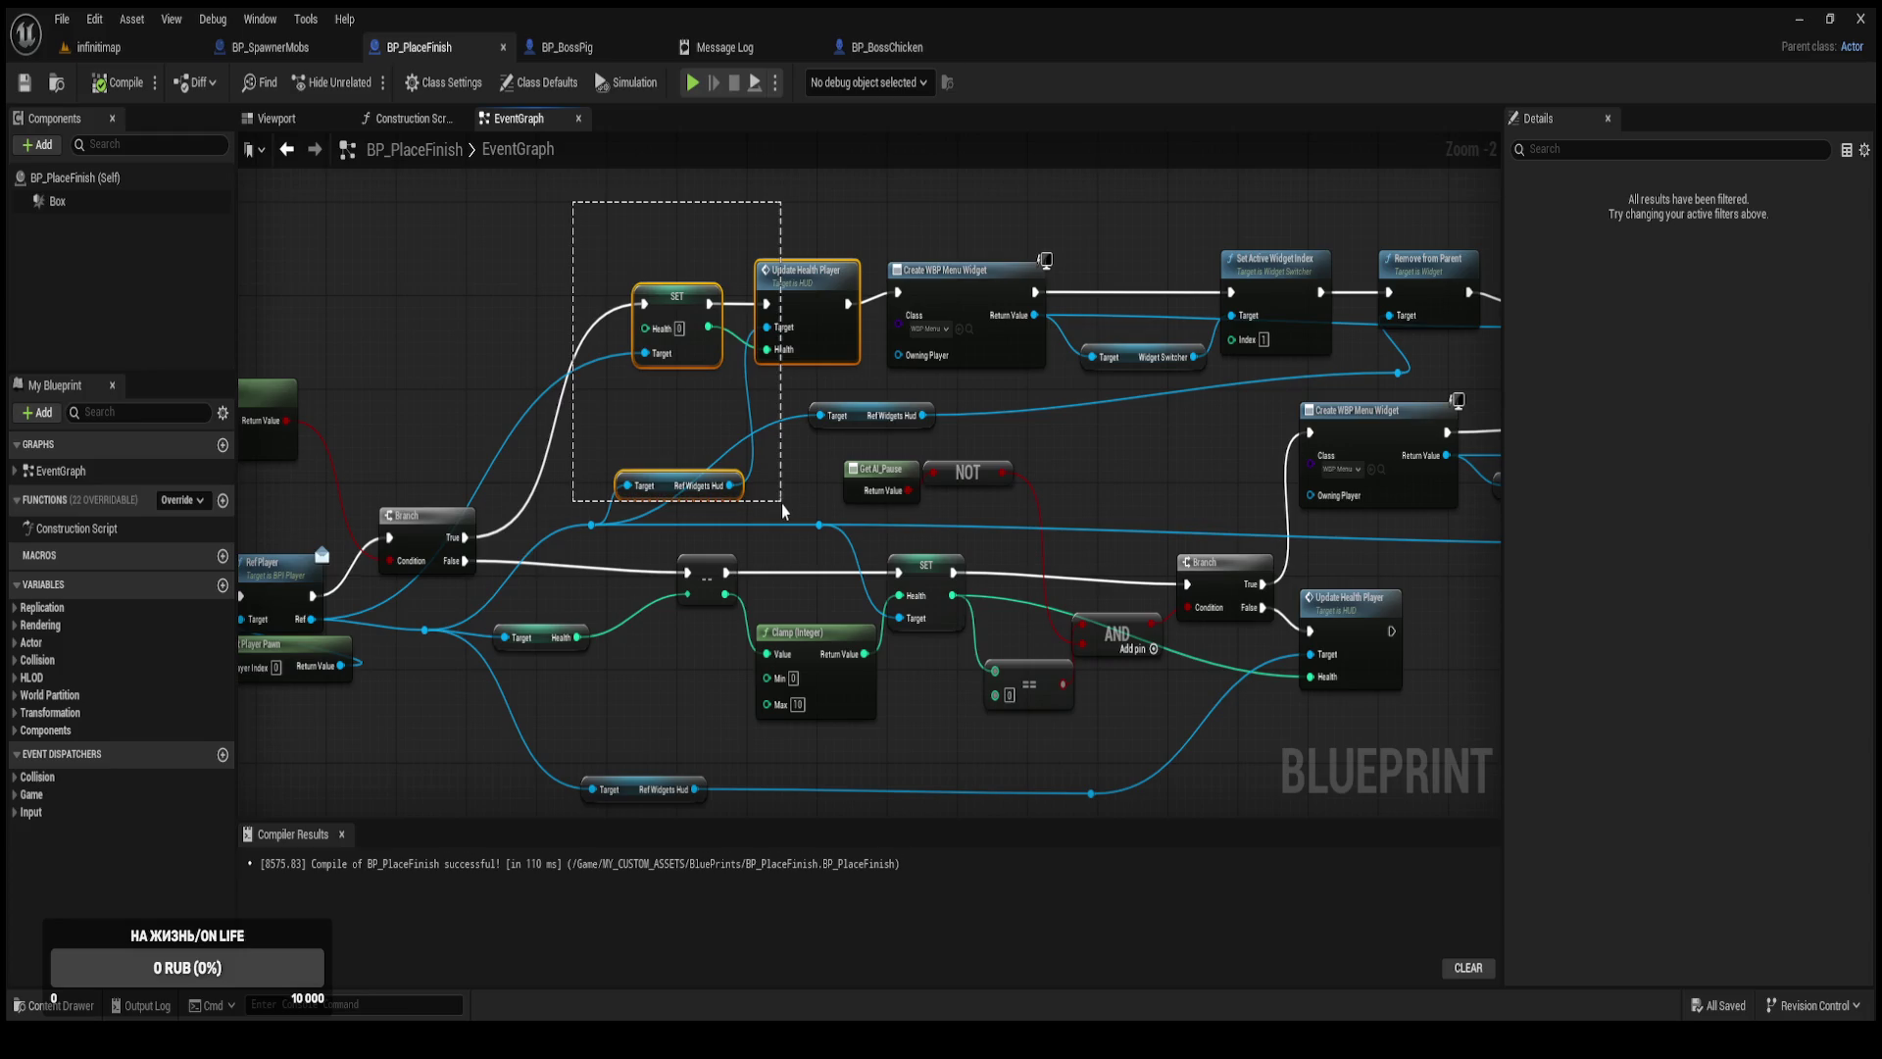
drag(783, 510, 783, 510)
key(Delete)
Wire the boss Branch's True output to Create WBP Menu Widget and adjust the reroute point.
drag(463, 544, 898, 291)
mouse_move(565, 201)
mouse_down()
mouse_move(857, 320)
mouse_move(1140, 392)
mouse_up()
mouse_move(1057, 450)
mouse_down()
mouse_move(904, 478)
mouse_move(938, 466)
mouse_up()
mouse_move(425, 178)
mouse_down()
mouse_move(701, 331)
mouse_move(644, 326)
mouse_up()
Shift the menu-widget nodes, reroute point and Ref Widgets Hud getter to the left.
mouse_move(397, 226)
mouse_down()
mouse_move(1167, 490)
mouse_move(1314, 490)
mouse_move(1294, 460)
mouse_up()
ctrl+click(514, 487)
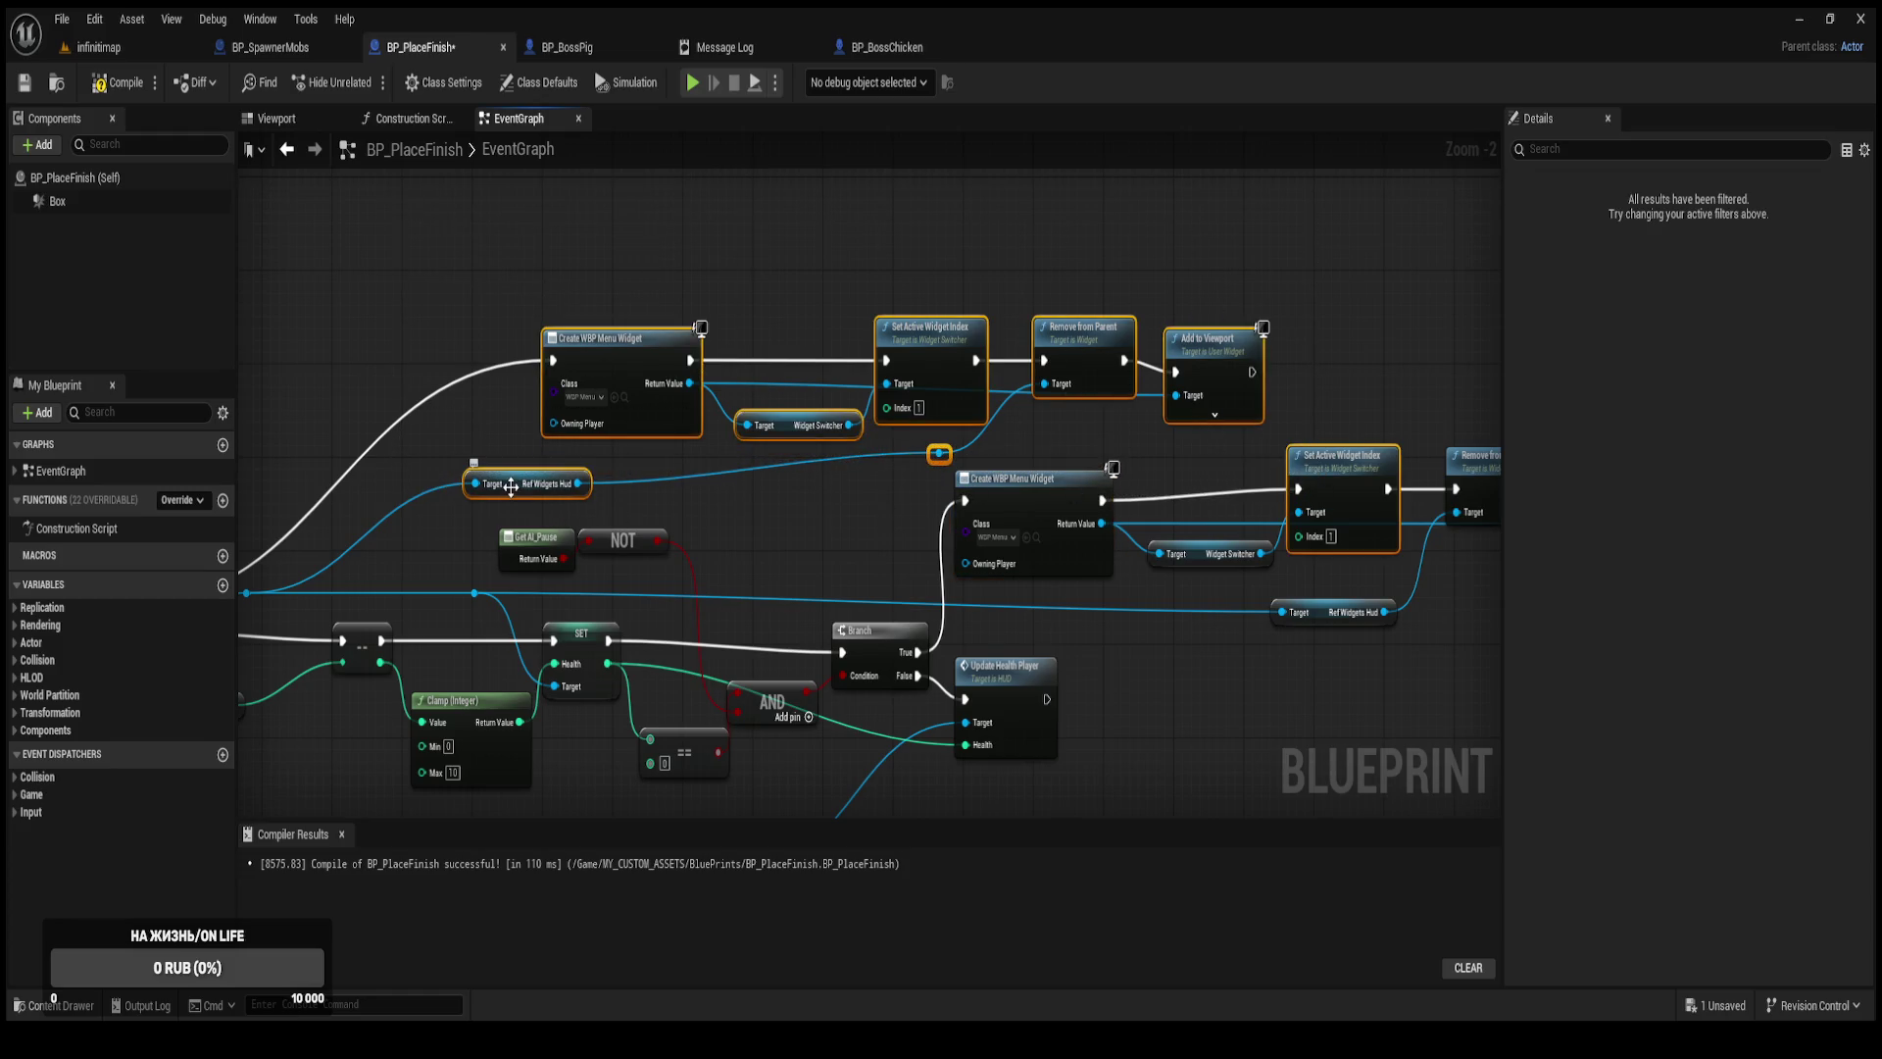
ctrl+click(1353, 490)
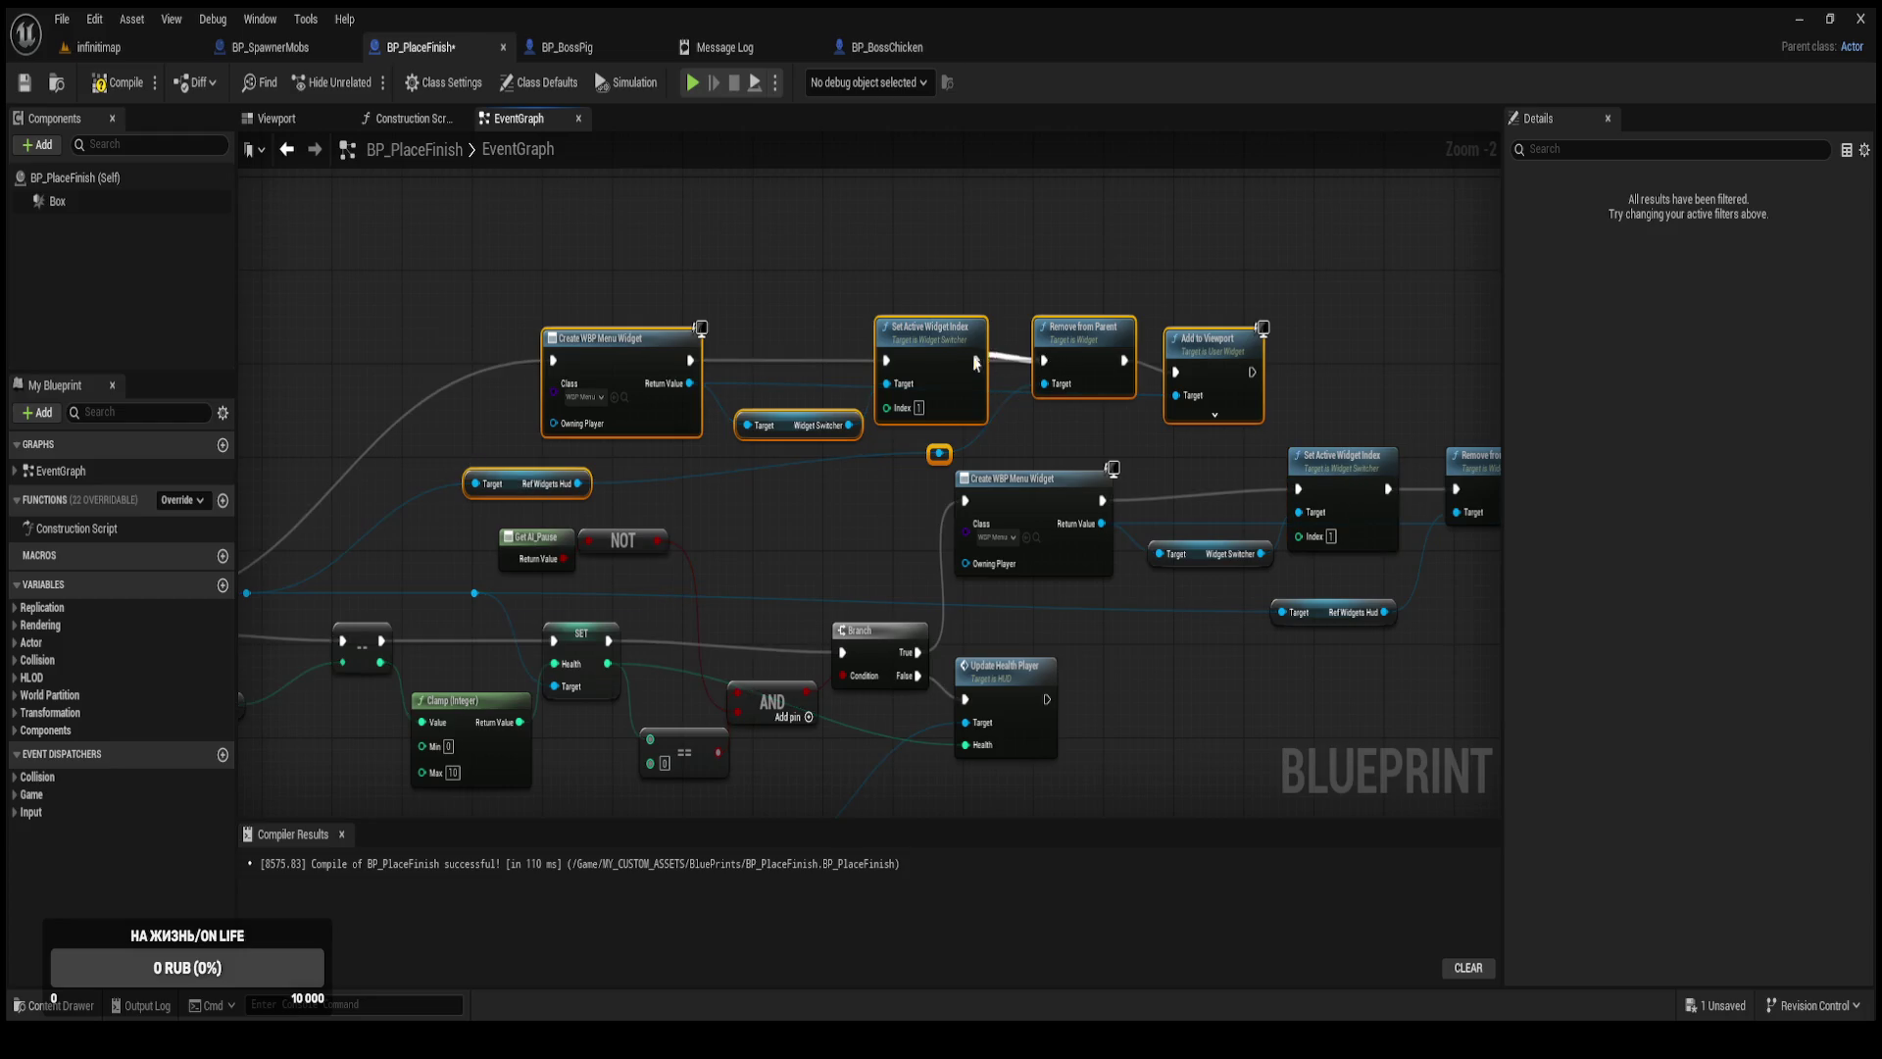
drag(1084, 343, 925, 343)
click(806, 498)
drag(805, 498, 1051, 580)
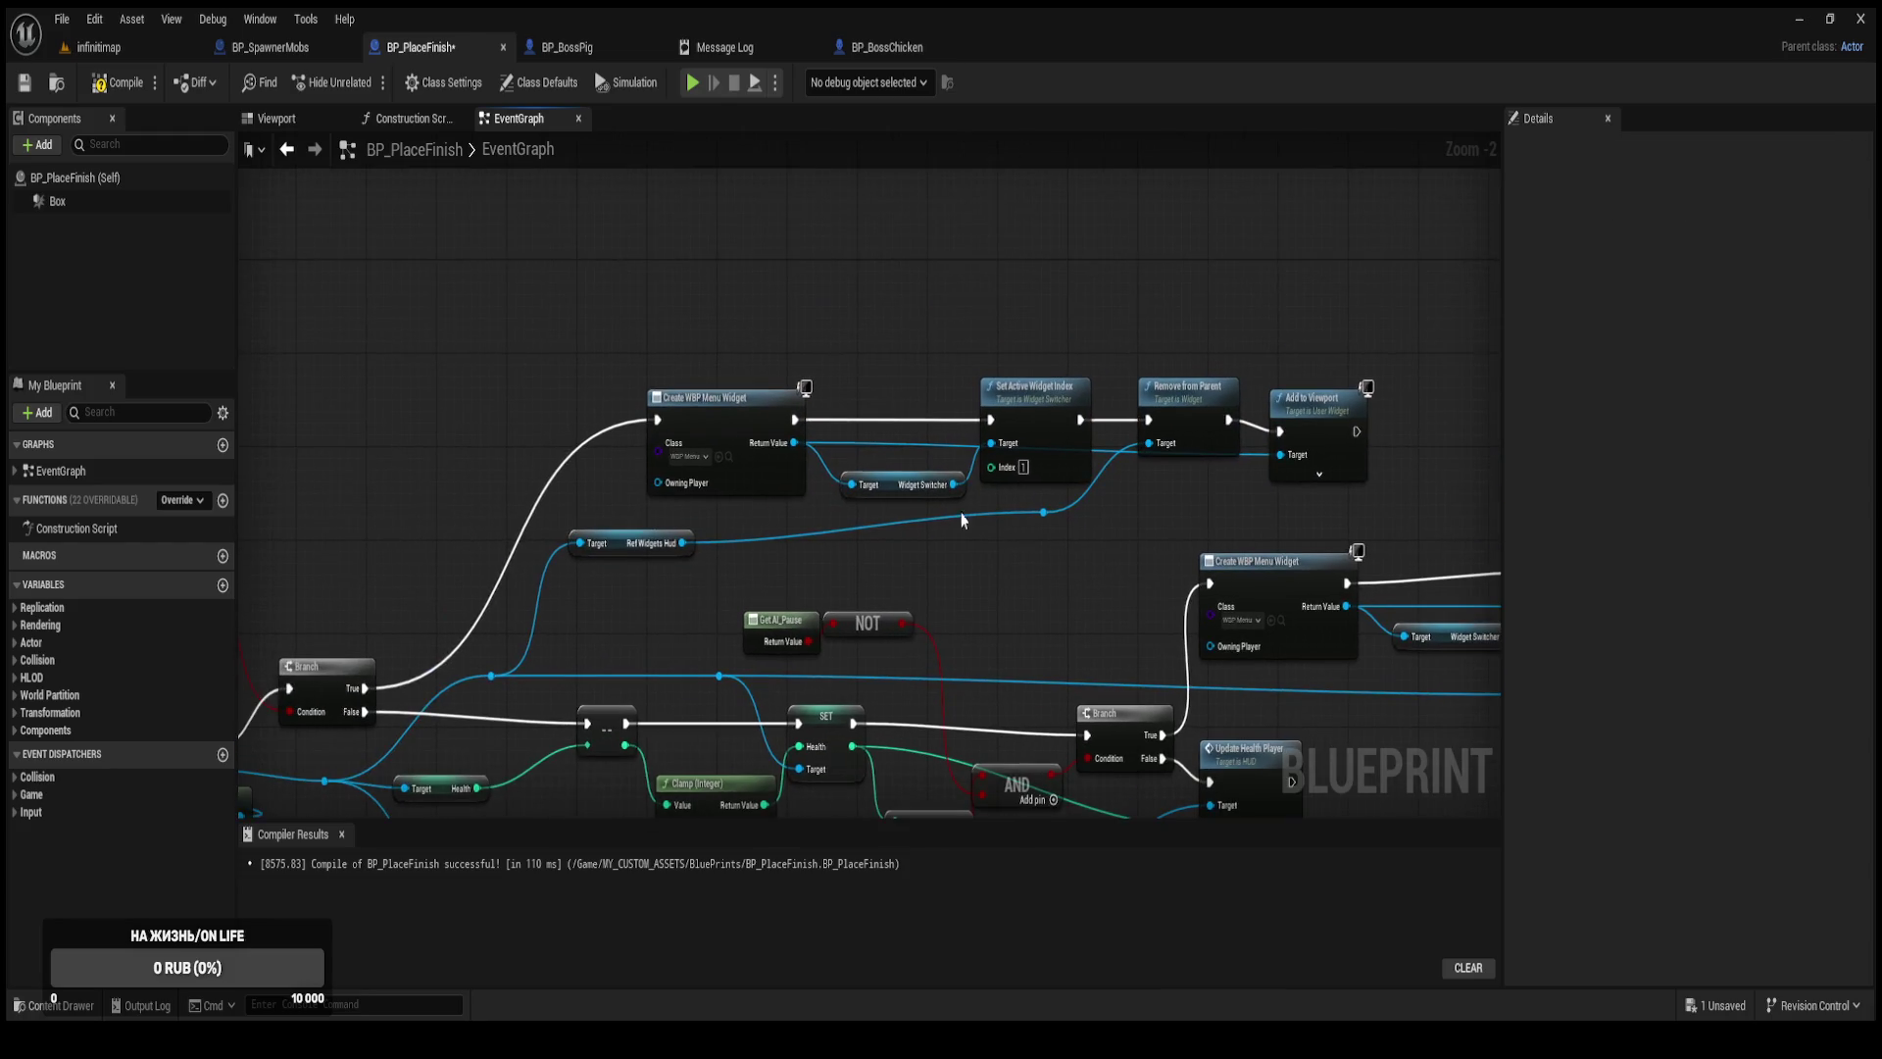
drag(794, 442, 867, 315)
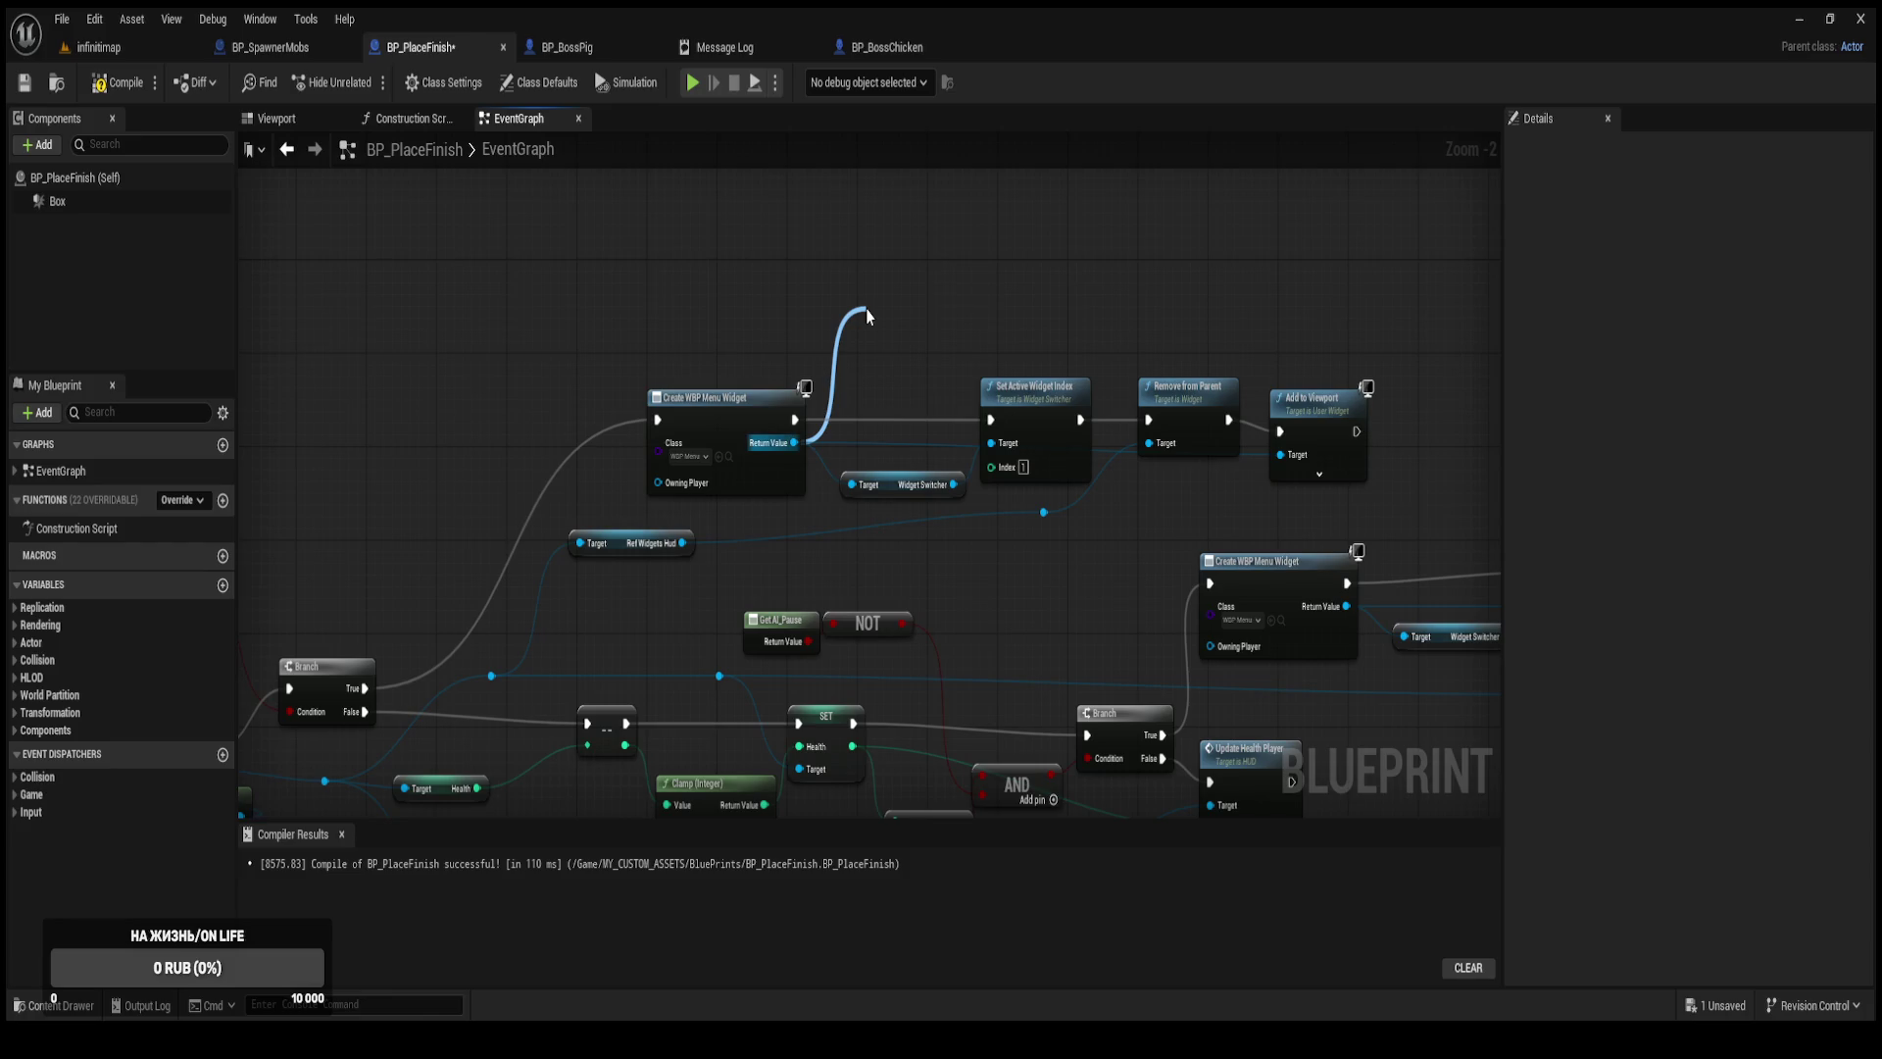
Add an Is Valid check after the upper Create WBP Menu Widget, with Is Not Valid feeding Set Active Widget Index.
click(914, 437)
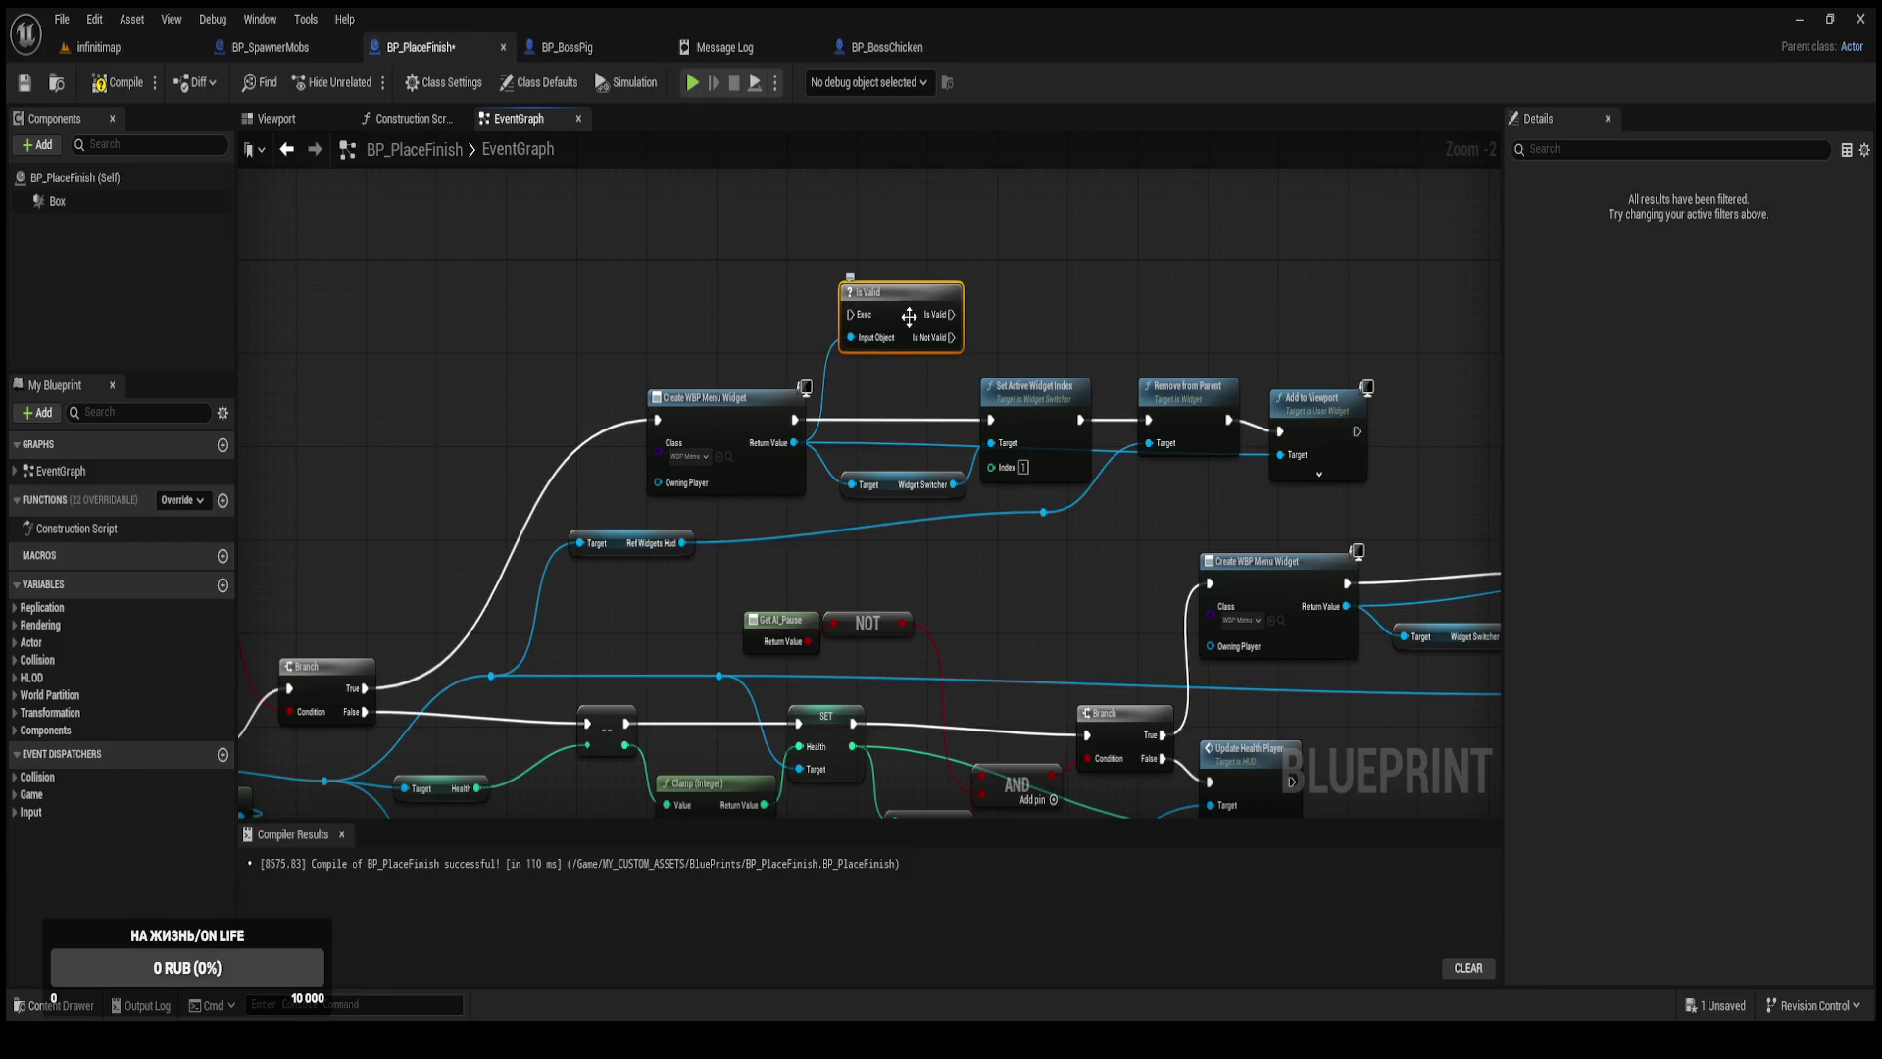
mouse_move(795, 419)
mouse_down()
mouse_move(849, 315)
mouse_move(993, 422)
mouse_up()
drag(907, 313, 900, 360)
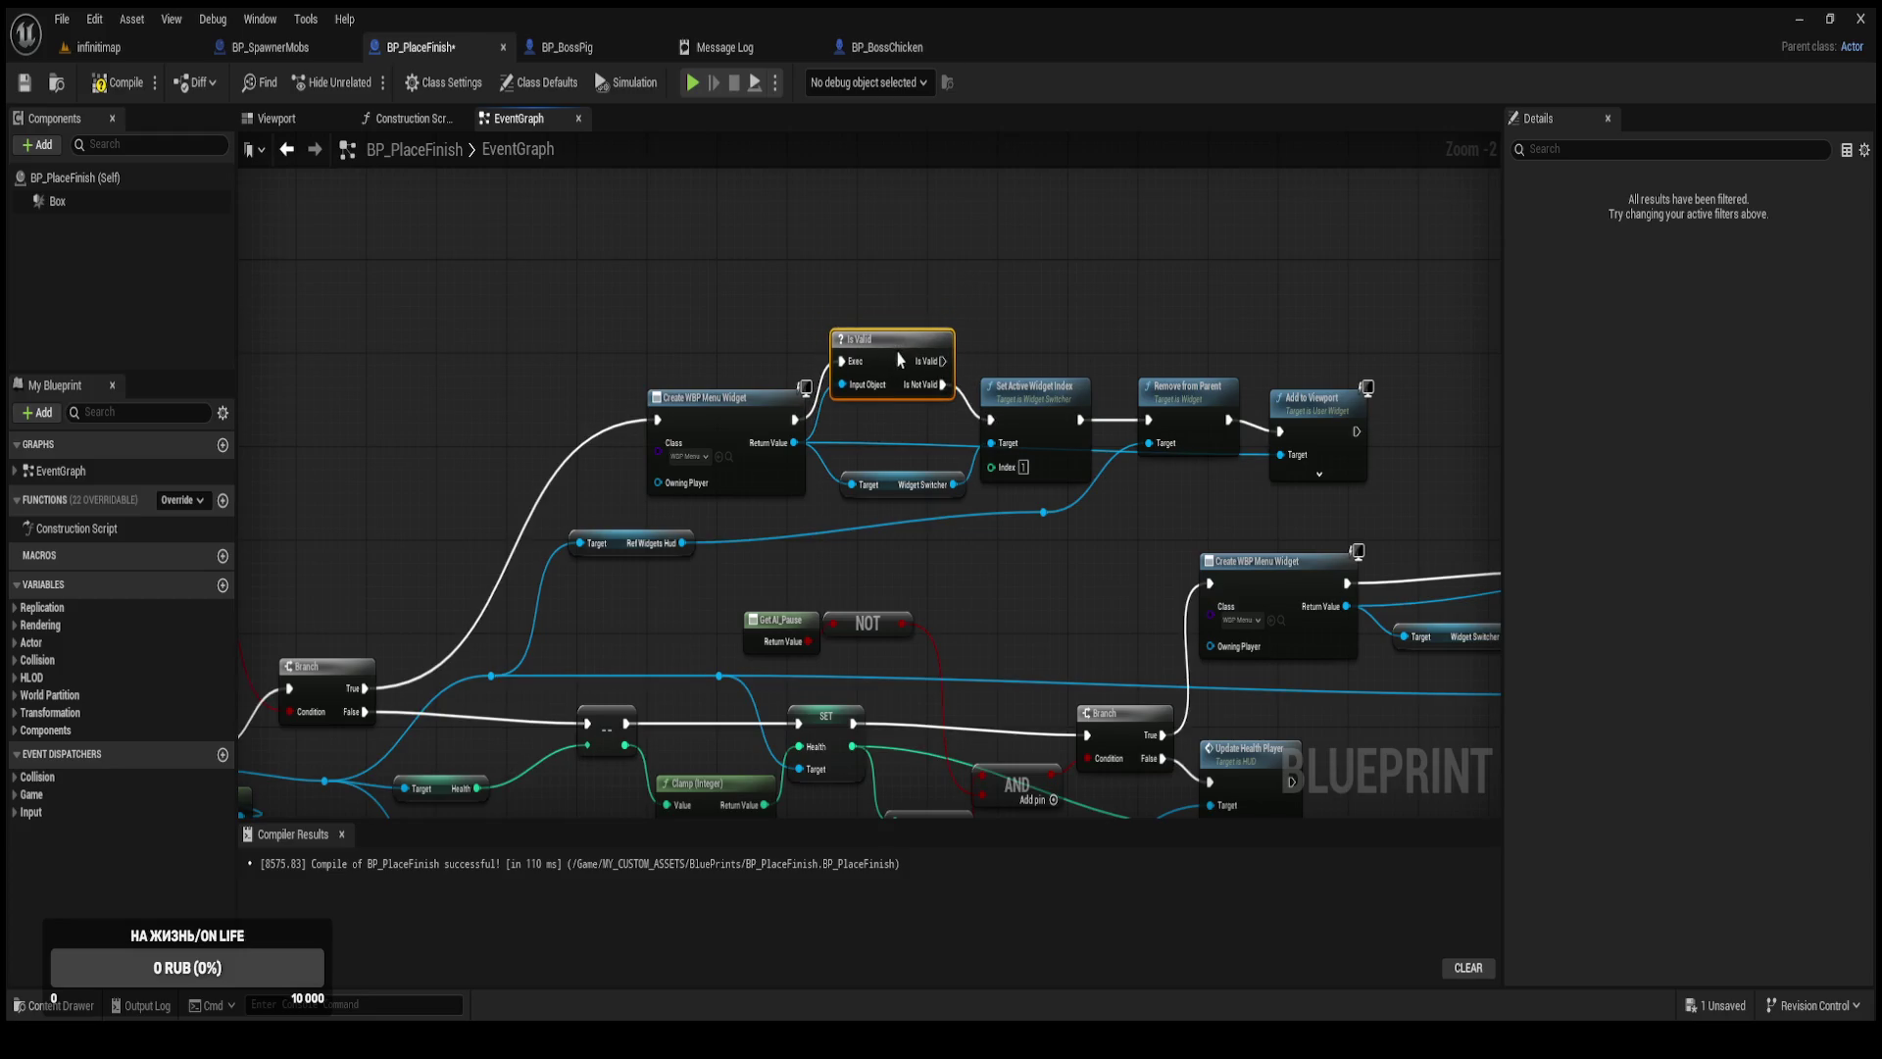
Paste an Is Valid copy after the lower Create WBP Menu Widget and wire Is Not Valid to its Set Active Widget Index.
drag(1107, 283, 819, 217)
drag(997, 493, 970, 495)
drag(582, 286, 594, 298)
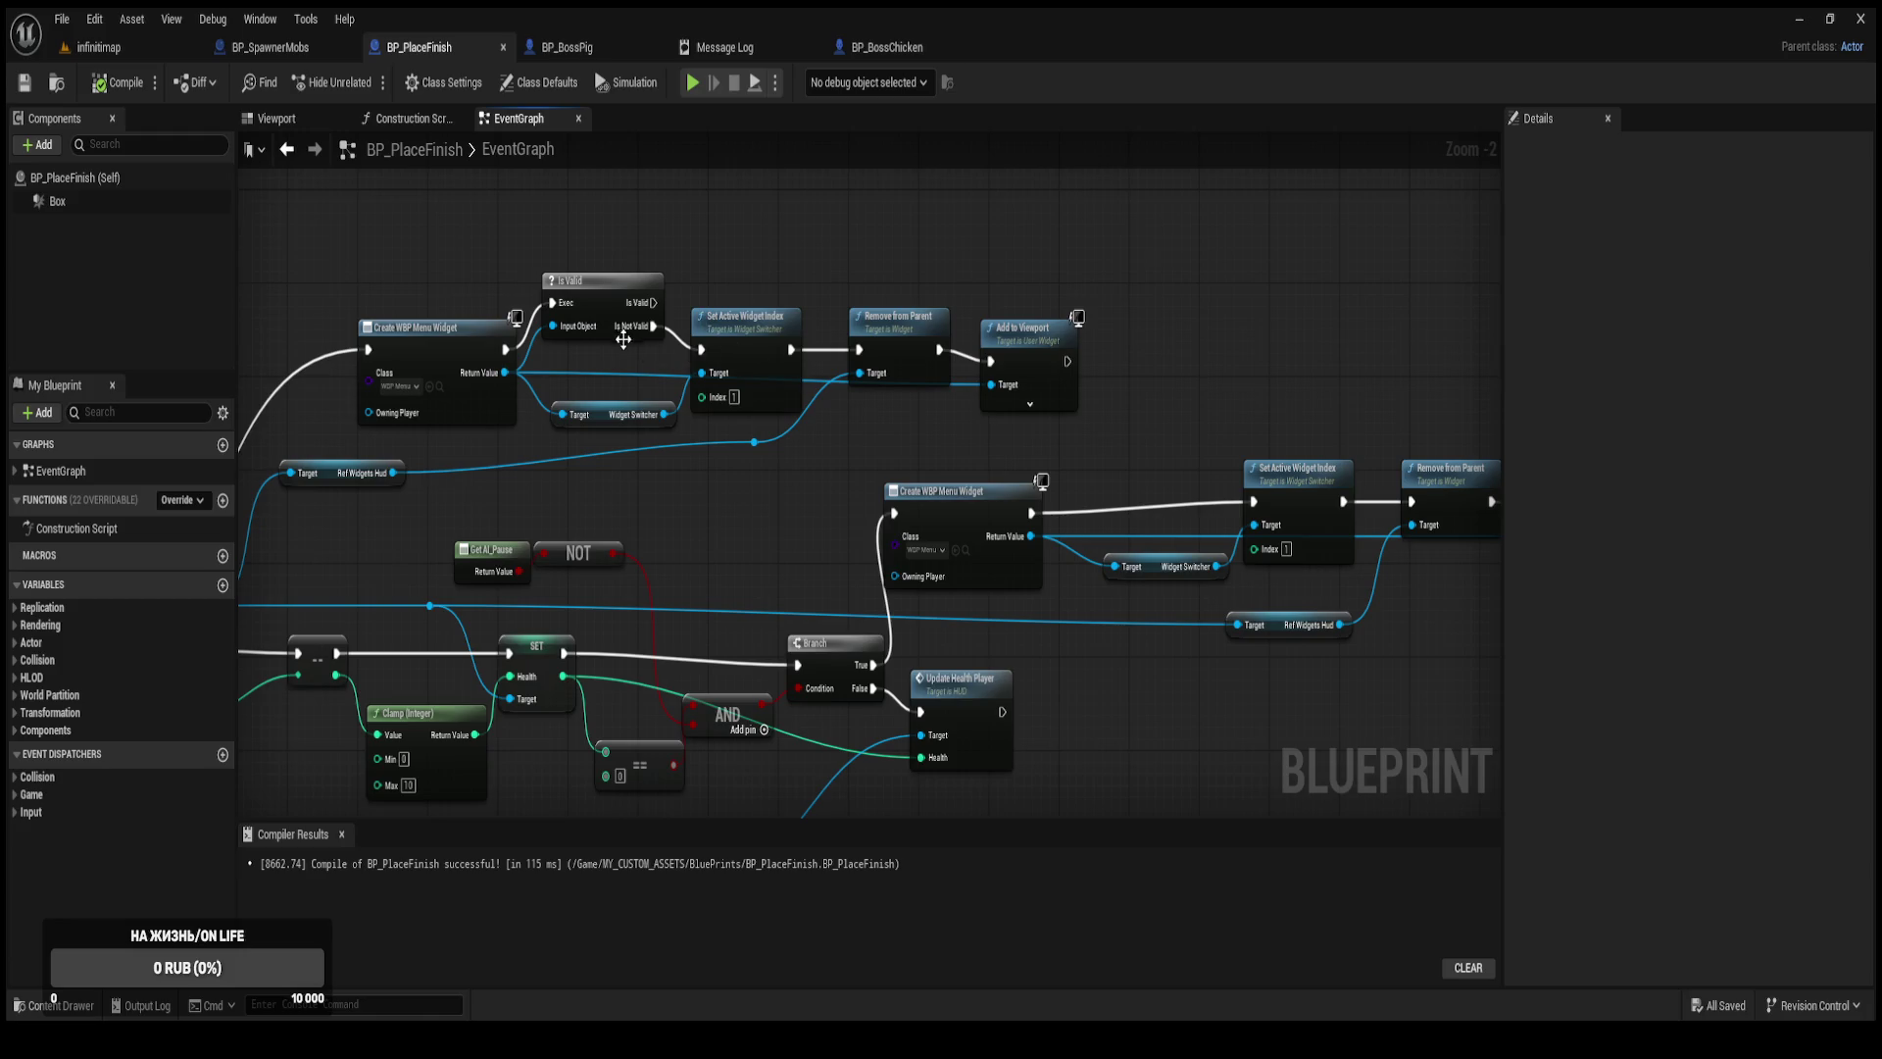
click(593, 314)
key(ctrl+v)
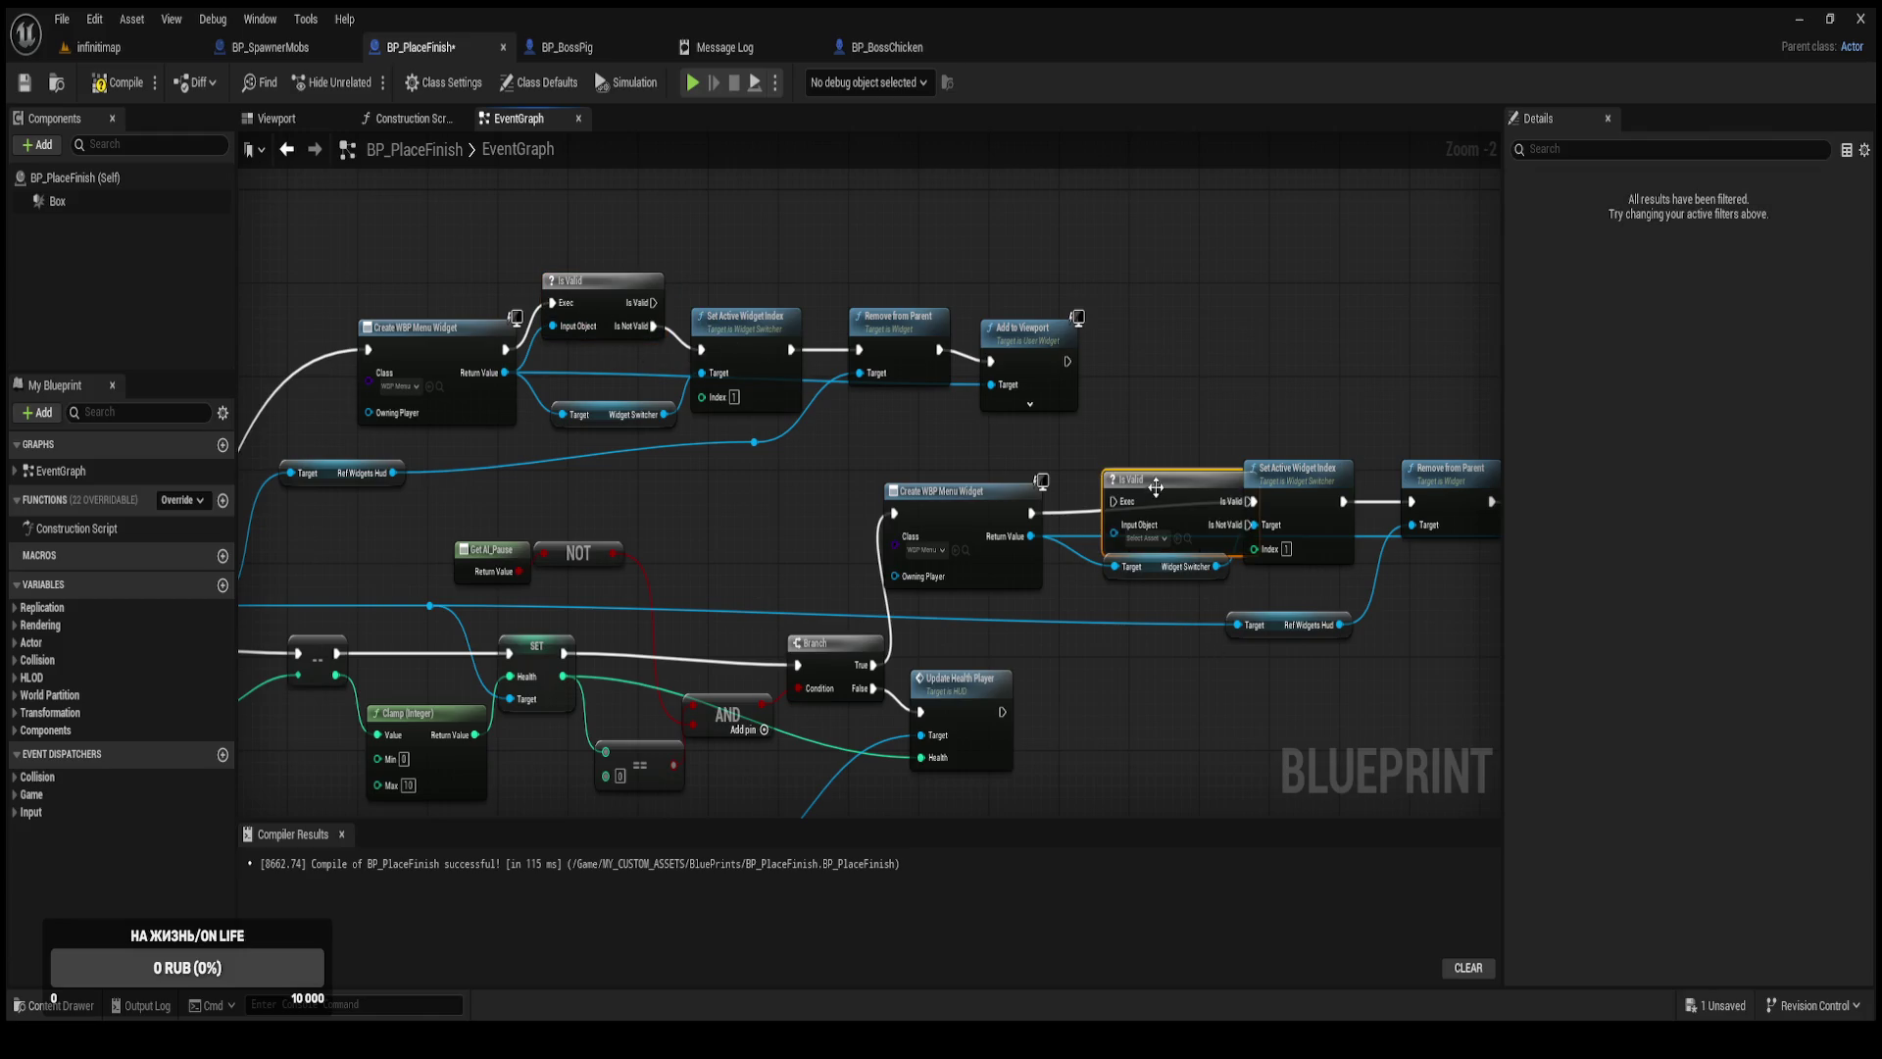
drag(1154, 483, 1110, 444)
mouse_move(1030, 512)
mouse_down()
mouse_move(1069, 455)
mouse_move(1049, 539)
mouse_move(1032, 537)
mouse_up()
drag(1170, 478, 1255, 505)
drag(1137, 446, 1165, 481)
click(1180, 435)
Compile BP_PlaceFinish, recenter the event graph, and save the blueprint.
click(117, 82)
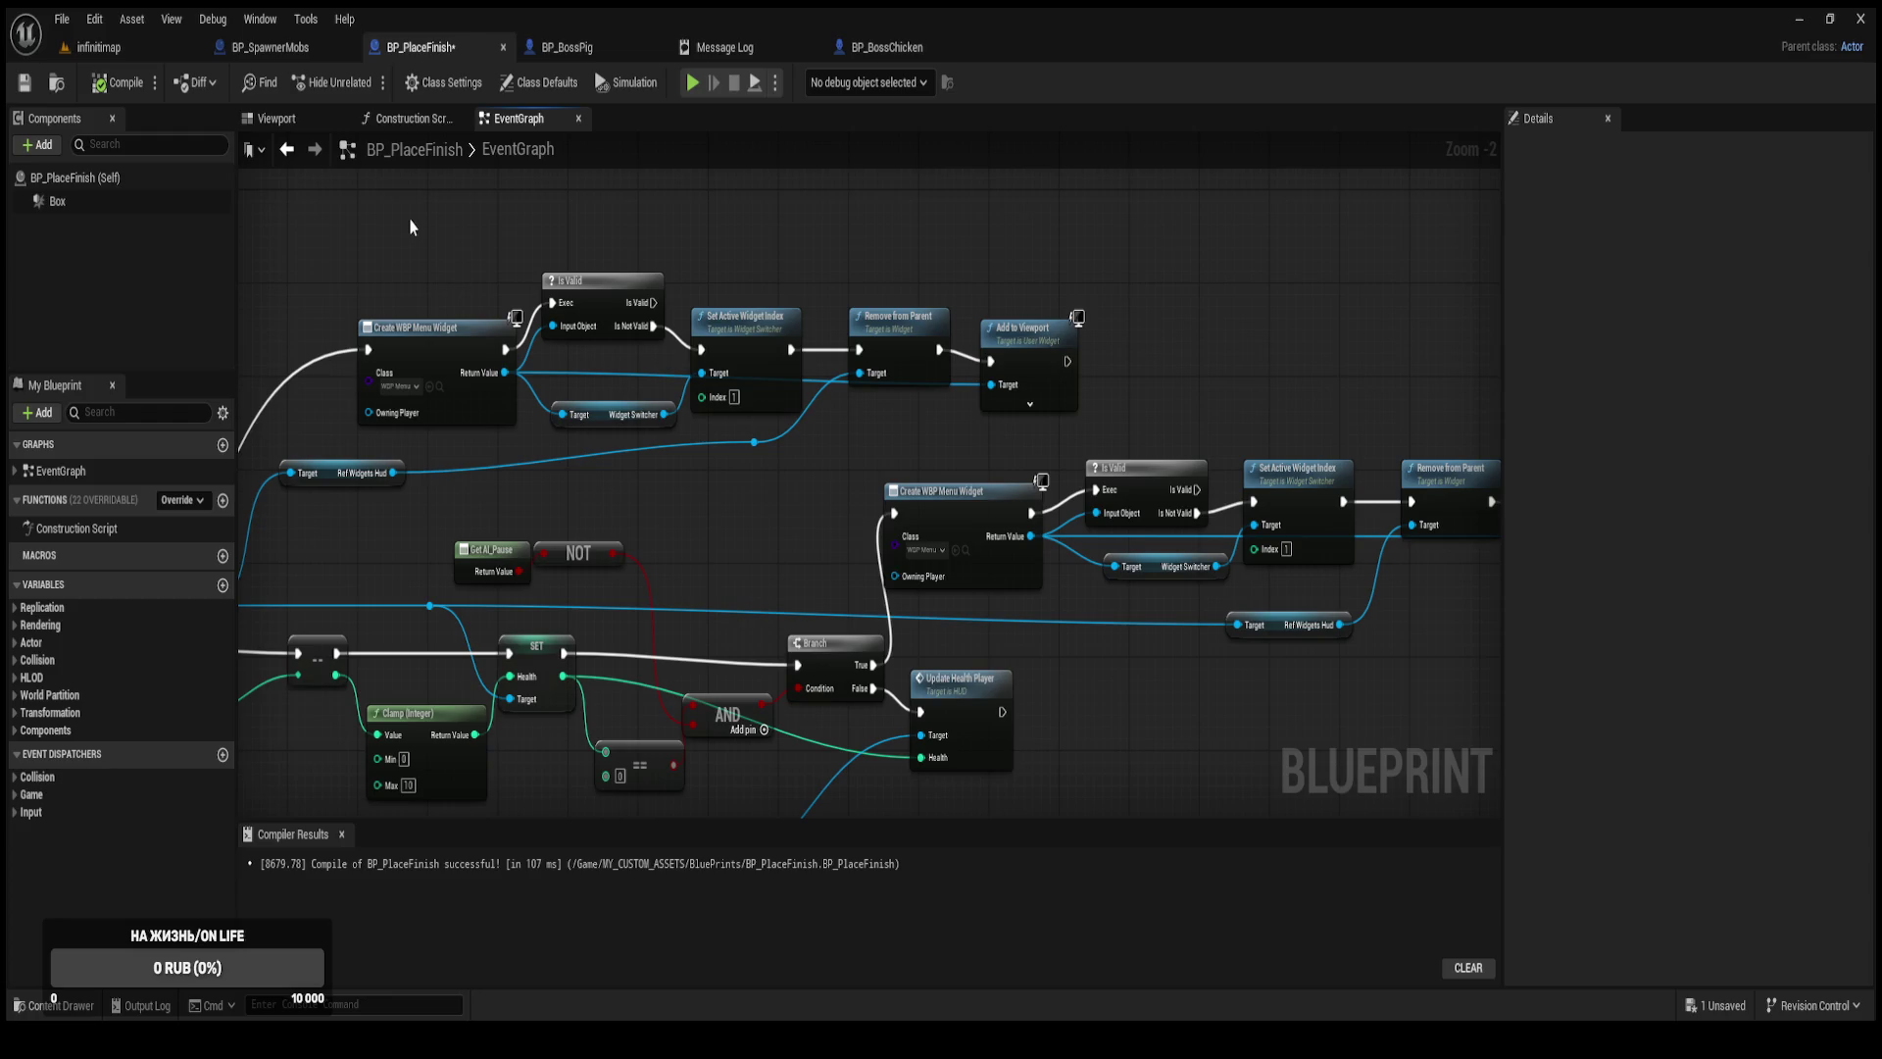
mouse_move(382, 258)
mouse_down()
mouse_move(333, 235)
mouse_move(38, 215)
mouse_up()
mouse_move(504, 507)
mouse_down()
mouse_move(514, 522)
mouse_move(683, 466)
mouse_move(525, 389)
mouse_move(567, 389)
mouse_up()
scroll(566, 389, down, 5)
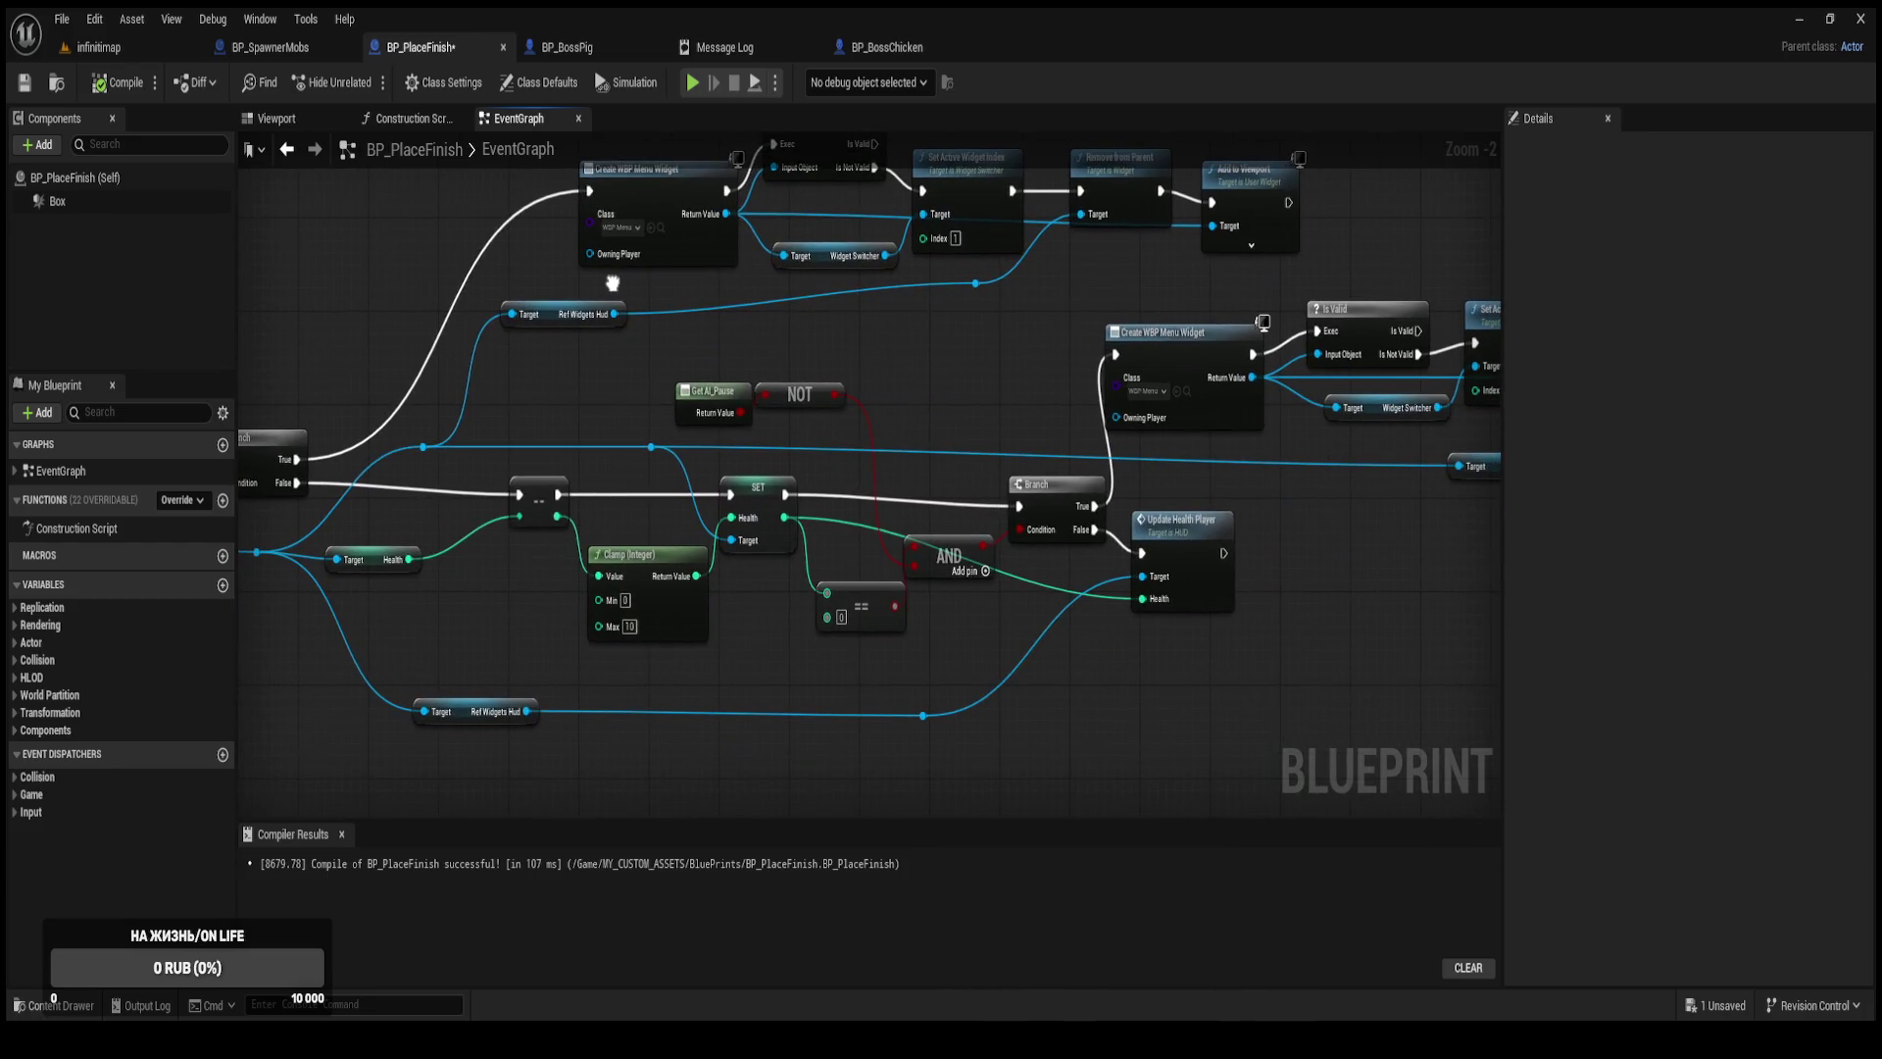
mouse_move(642, 340)
mouse_down()
mouse_move(1012, 488)
mouse_move(954, 456)
mouse_move(879, 464)
mouse_up()
scroll(866, 461, up, 2)
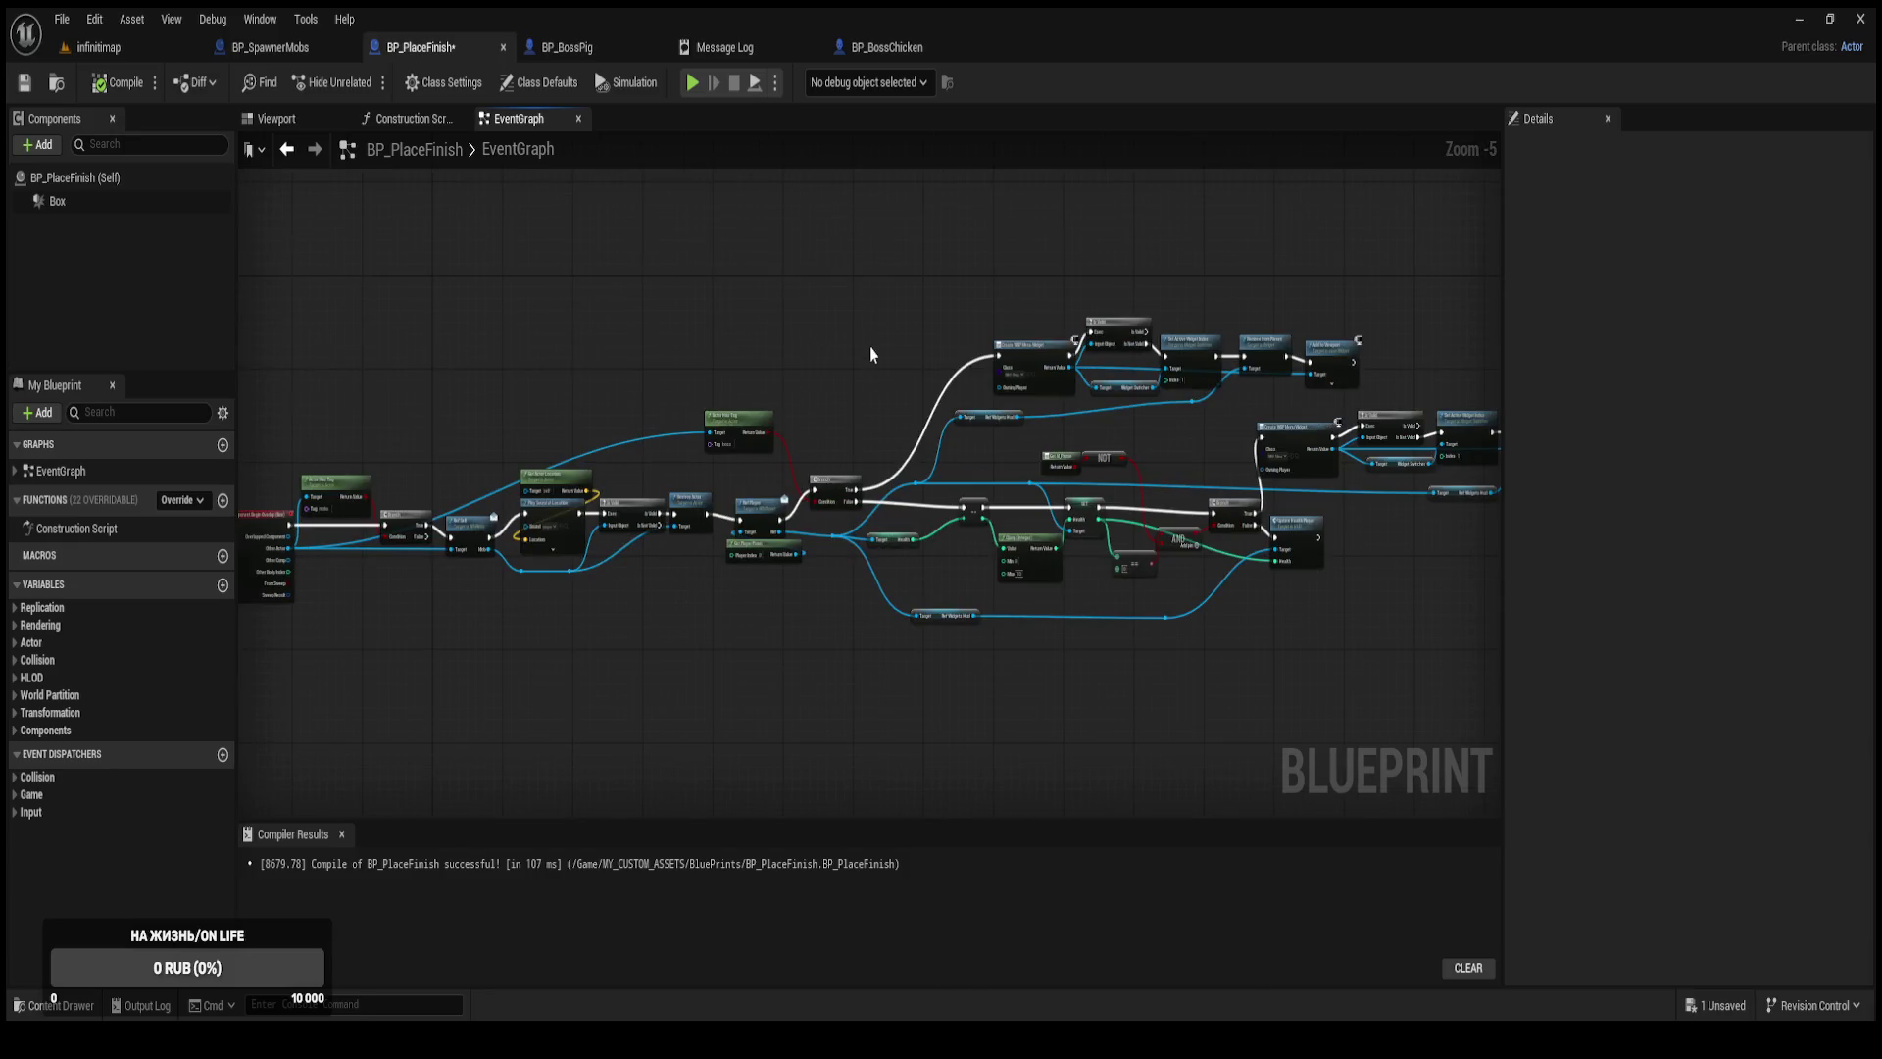
key(ctrl+s)
Play-test infinitimap in the editor, pausing with P and resuming five times, then quit the session.
click(98, 47)
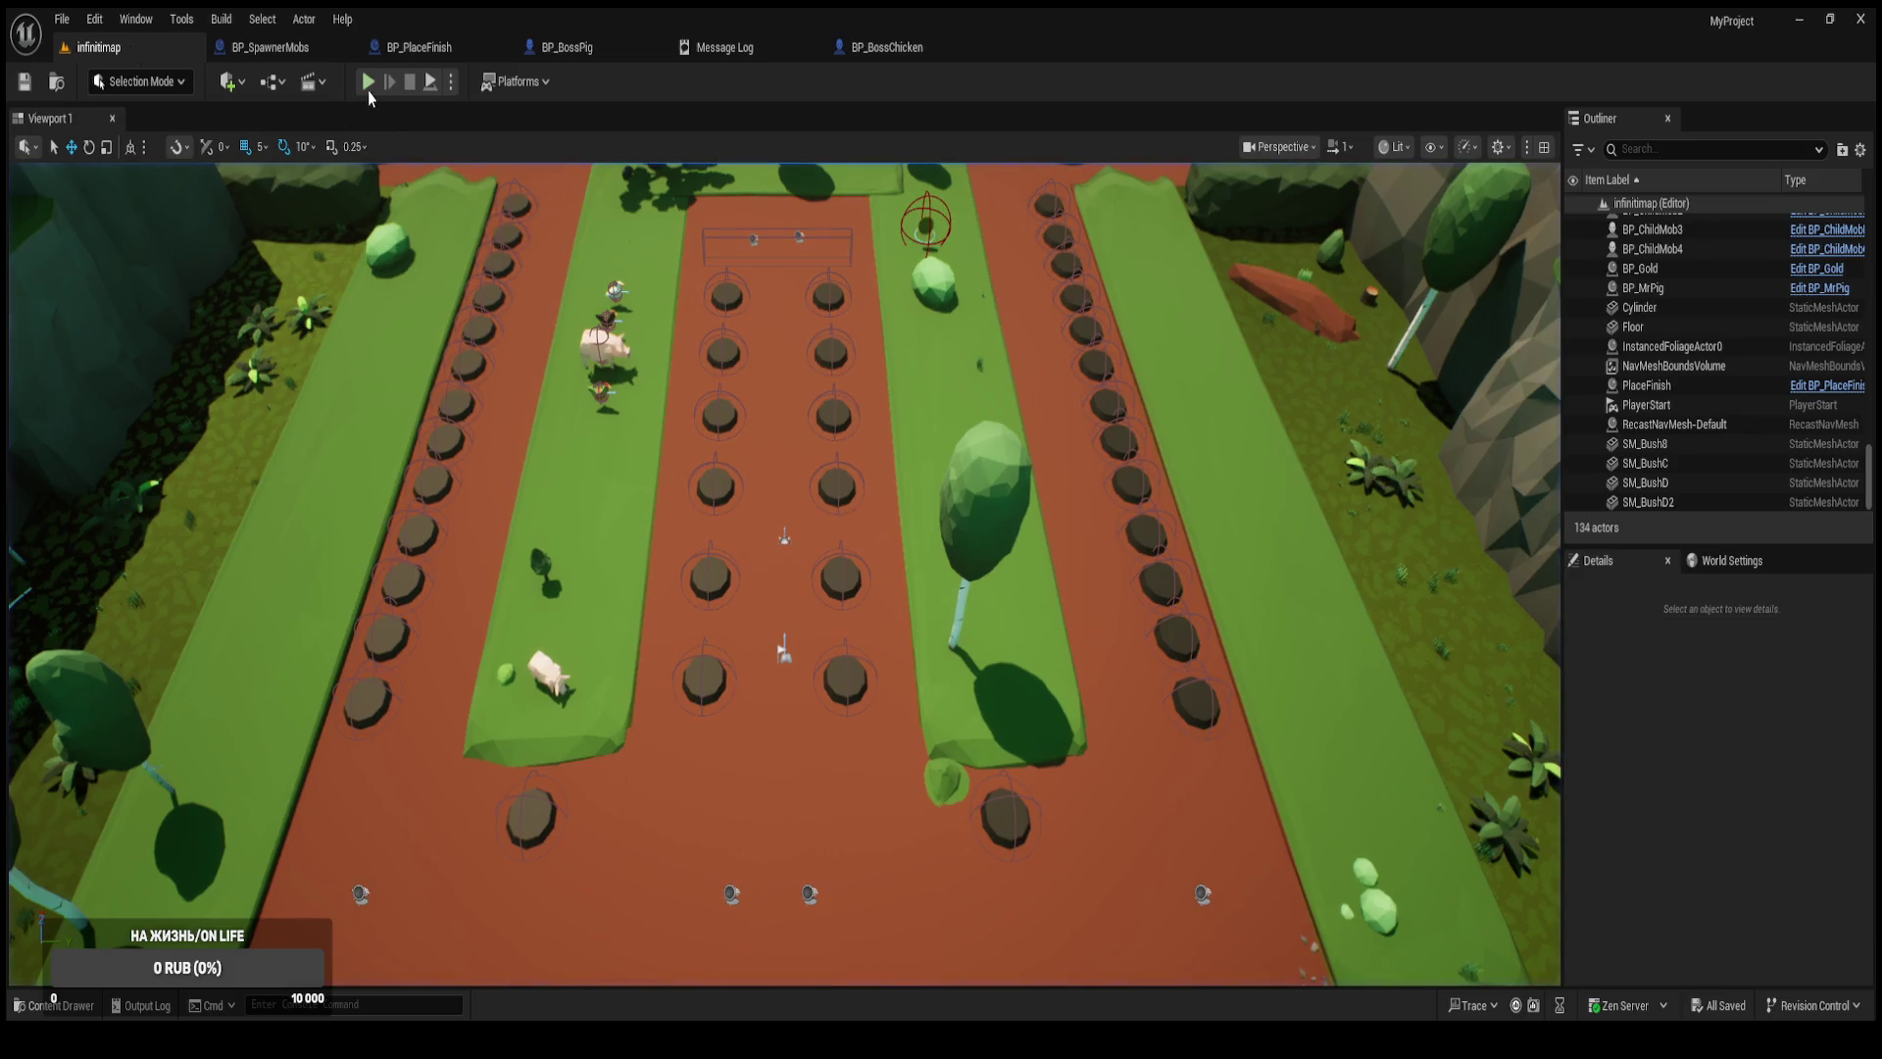
click(368, 83)
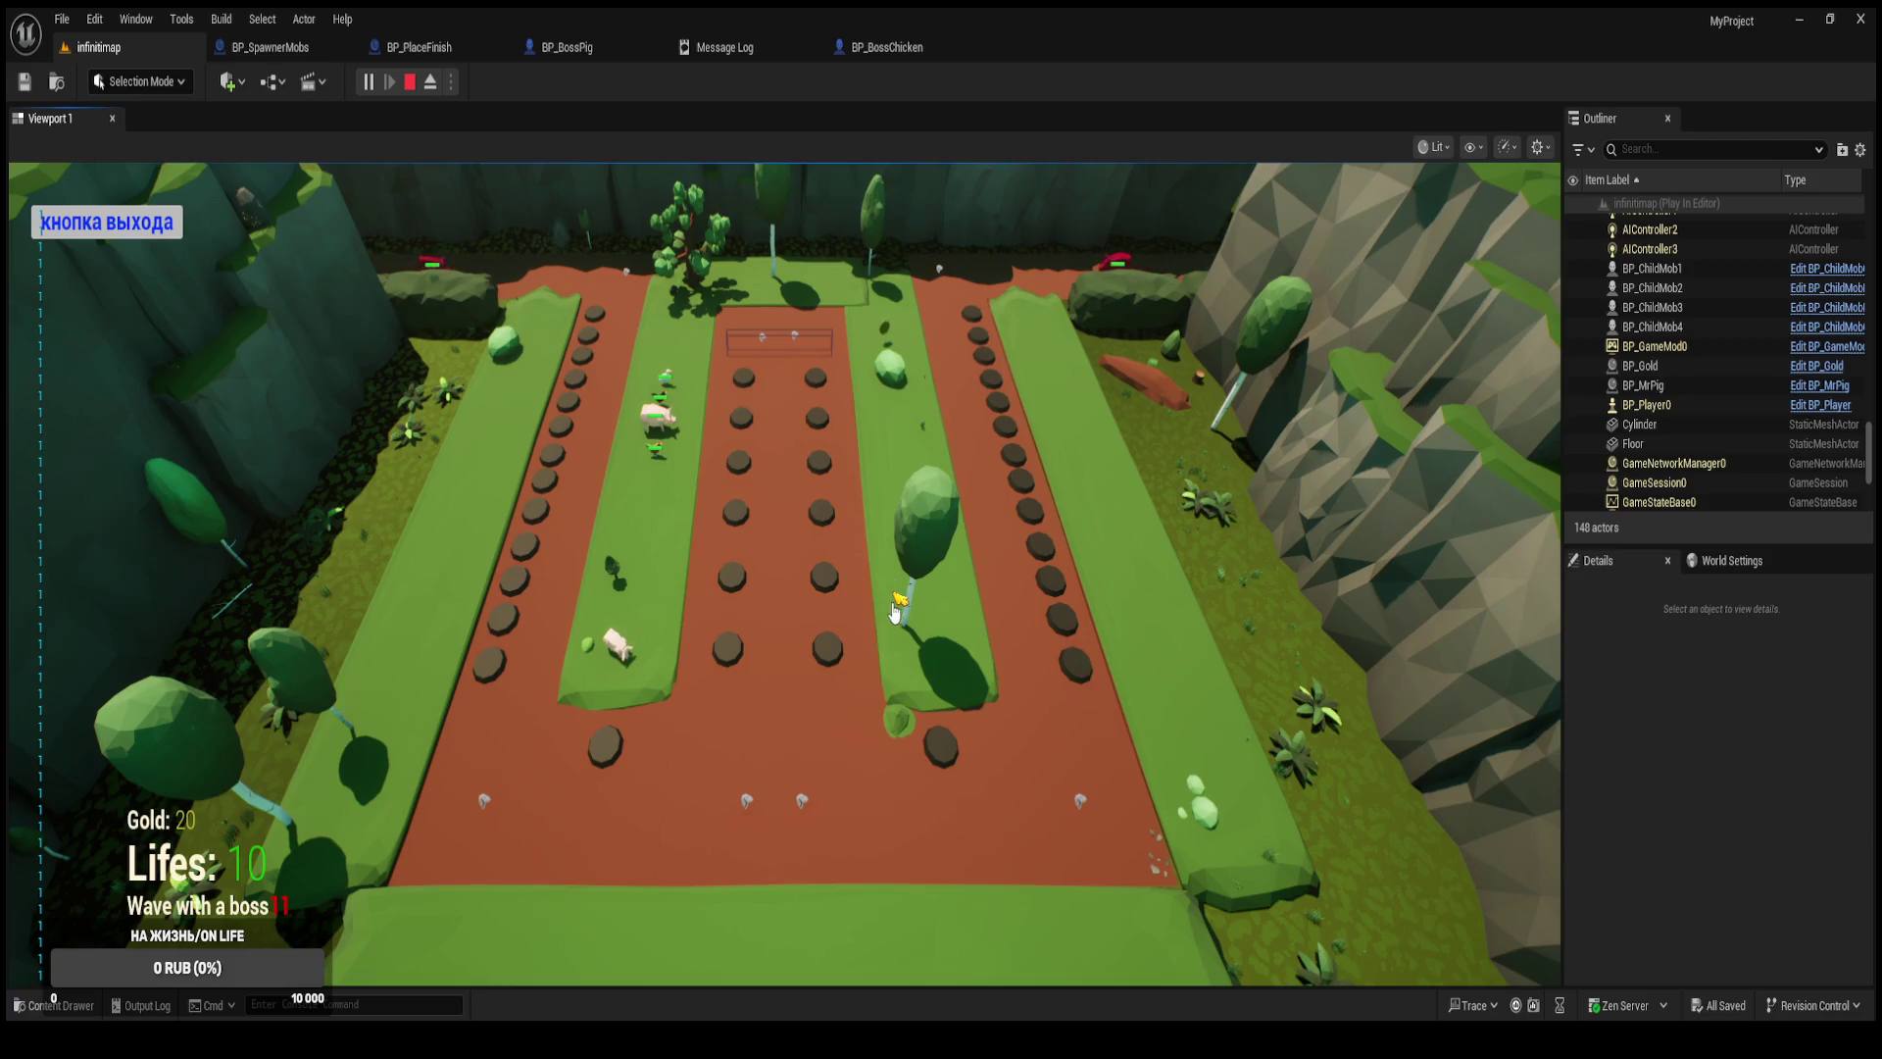
key(p)
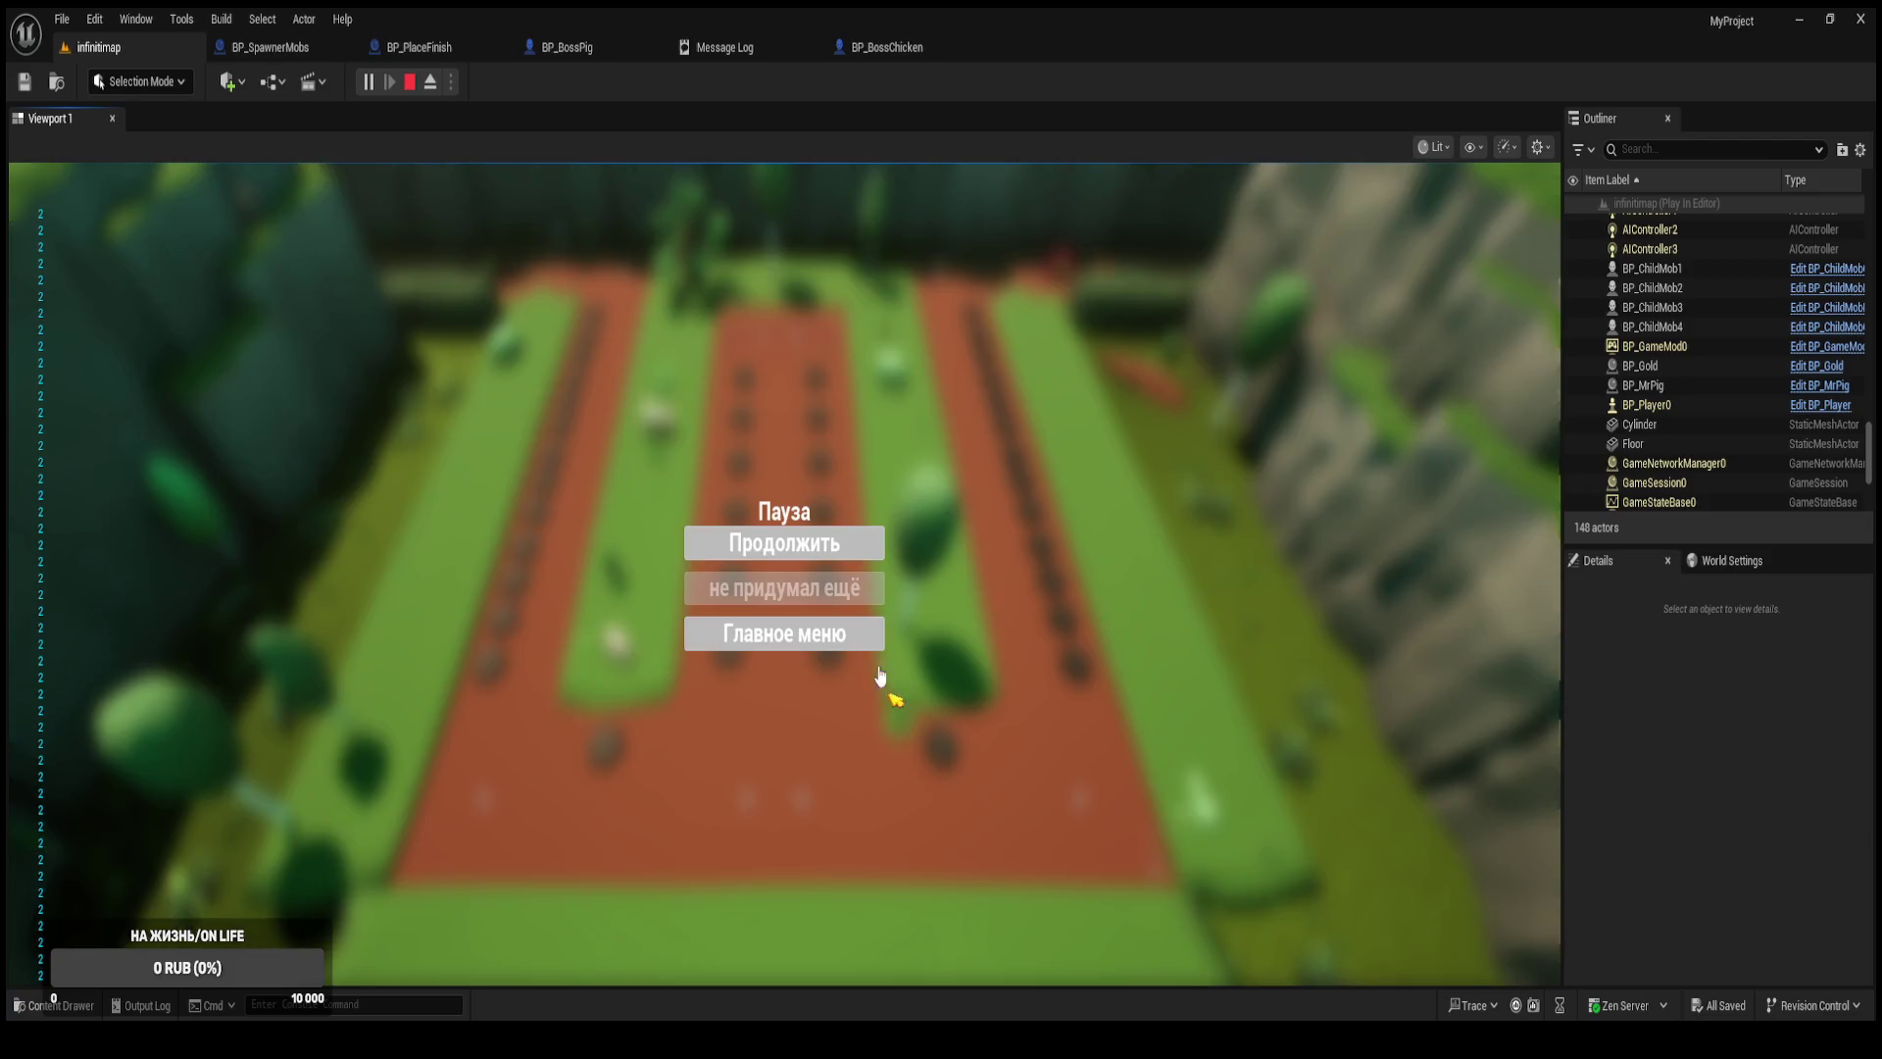
click(791, 553)
key(p)
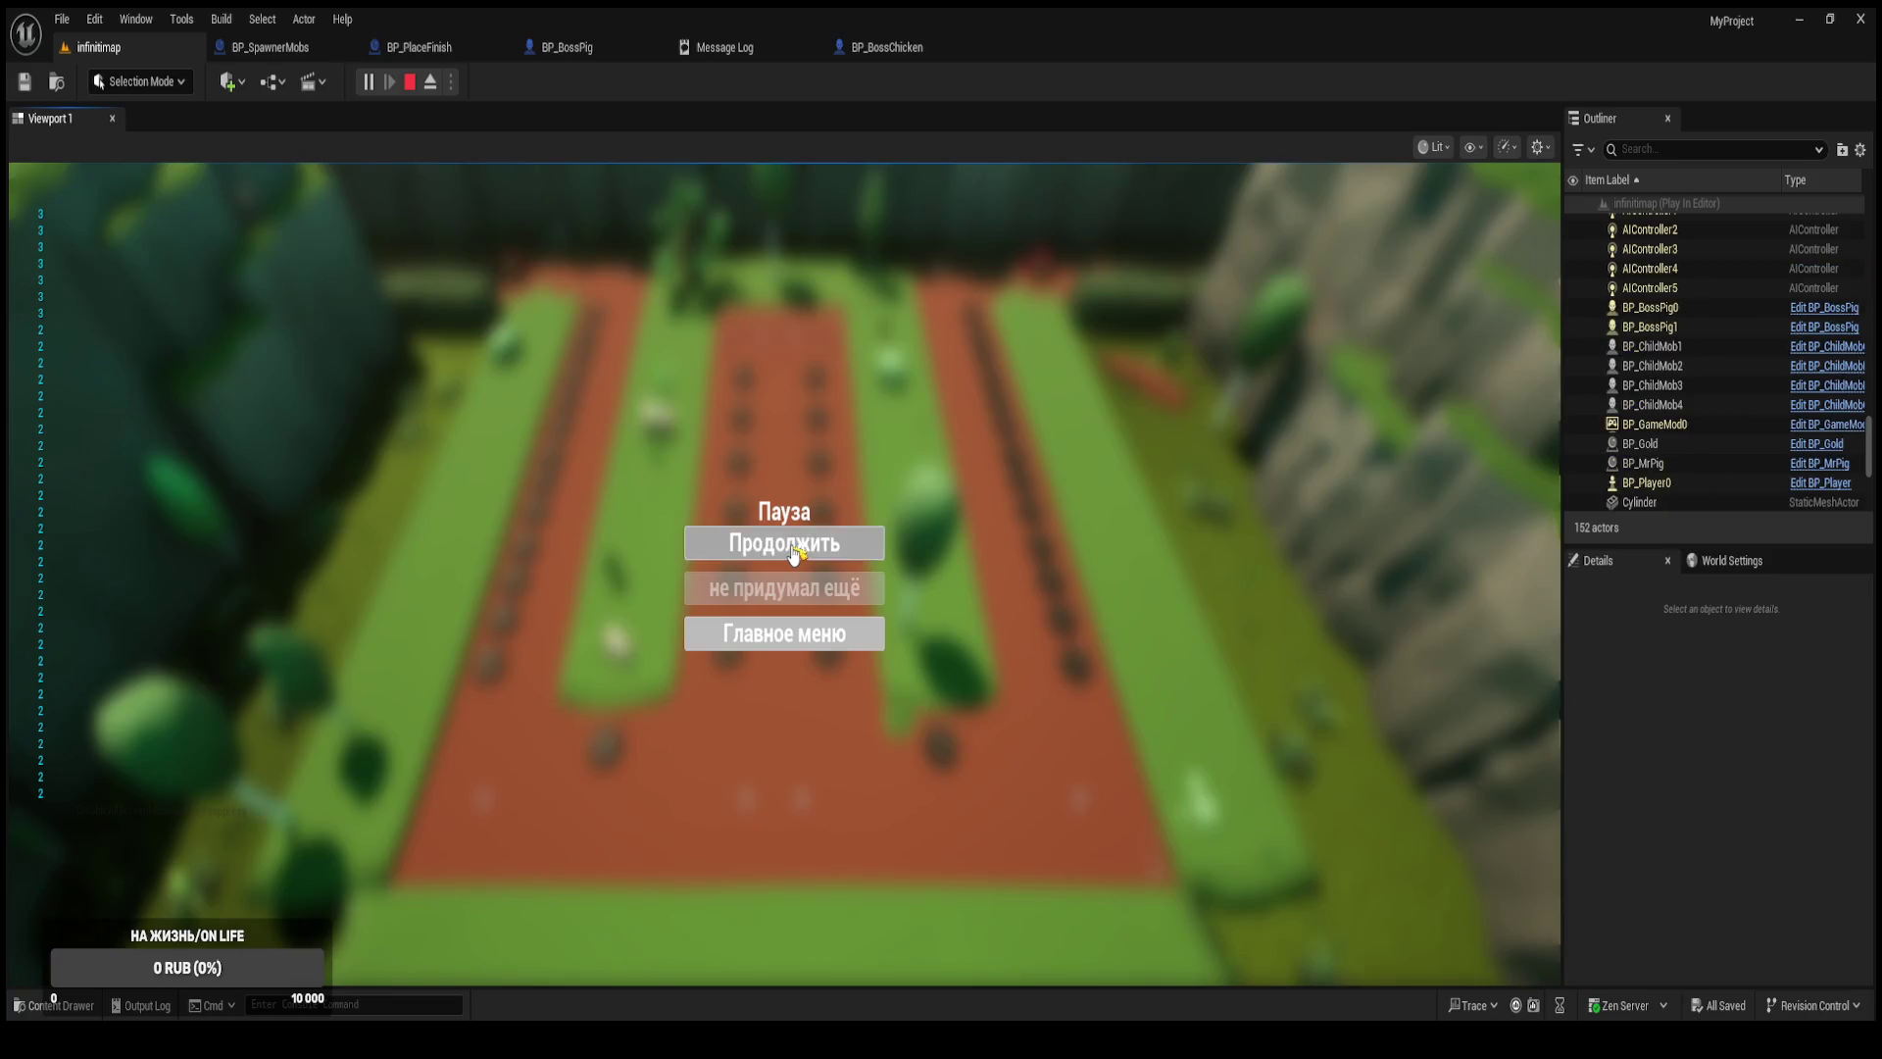
click(792, 549)
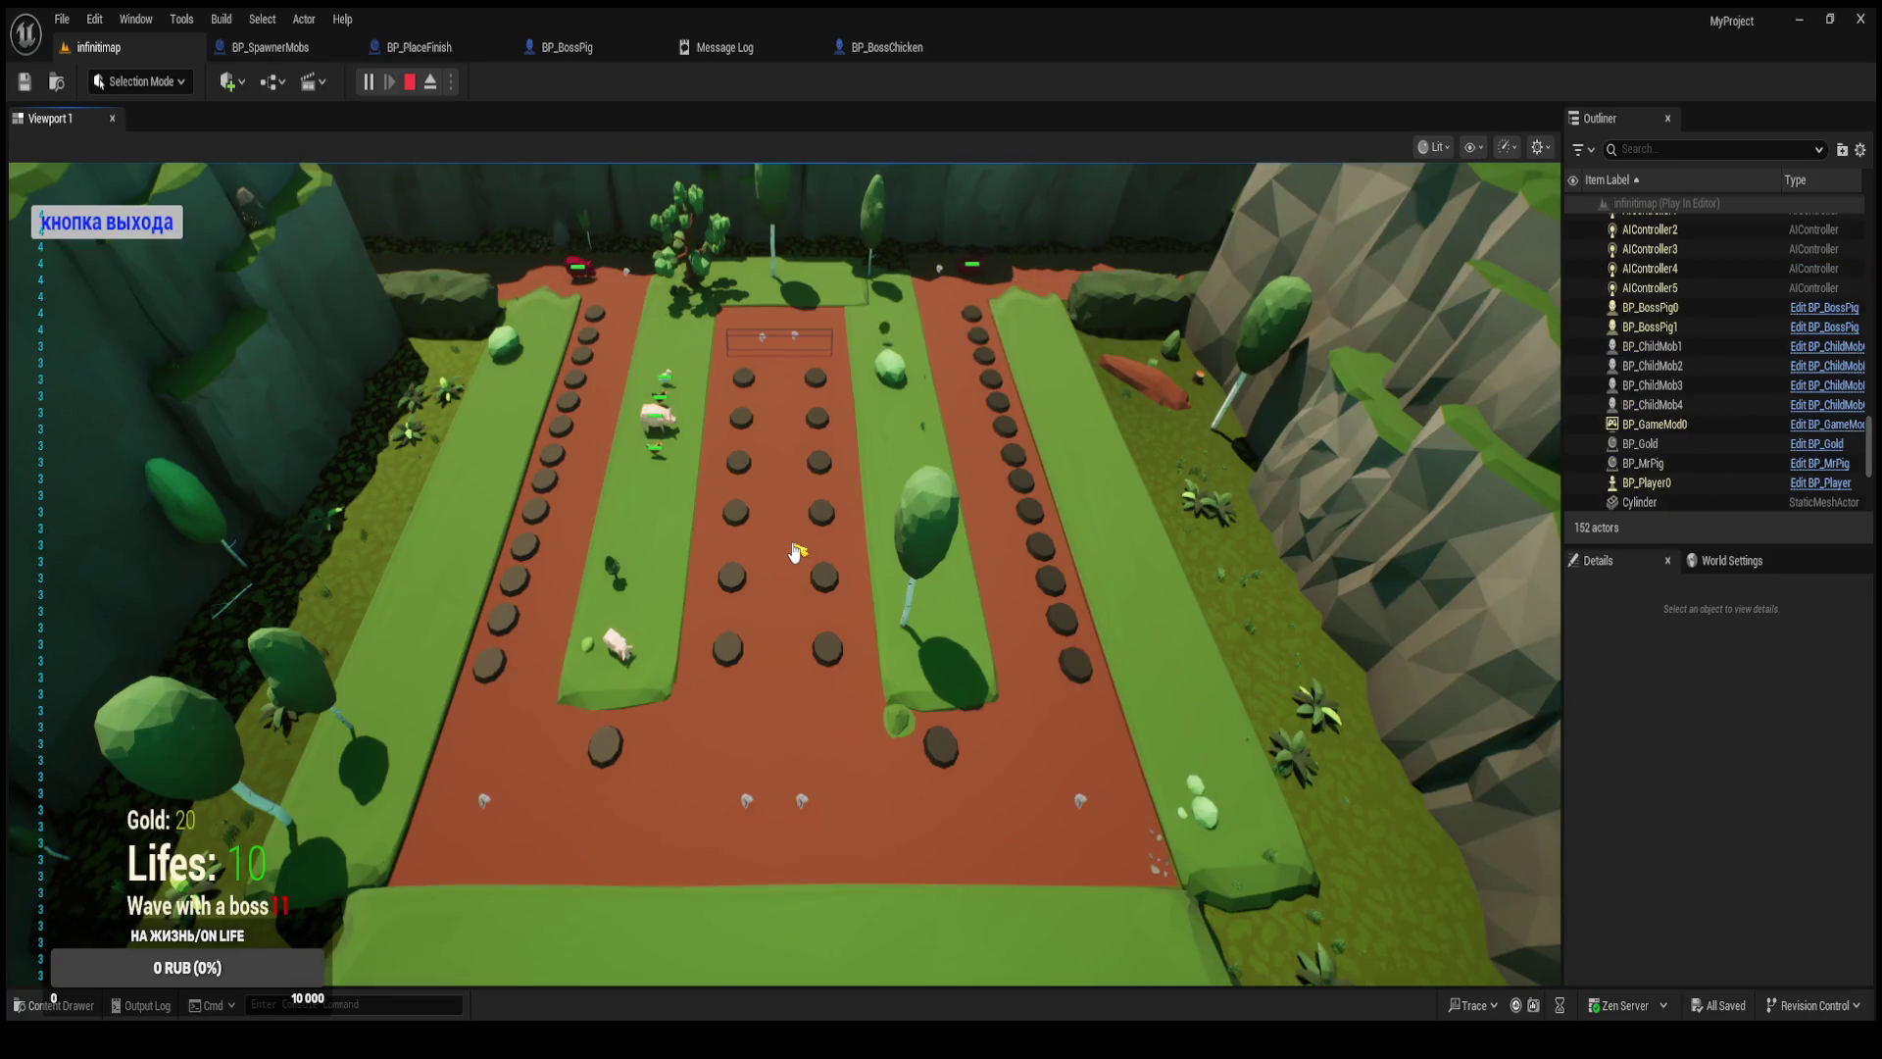
key(p)
click(794, 546)
key(p)
click(795, 547)
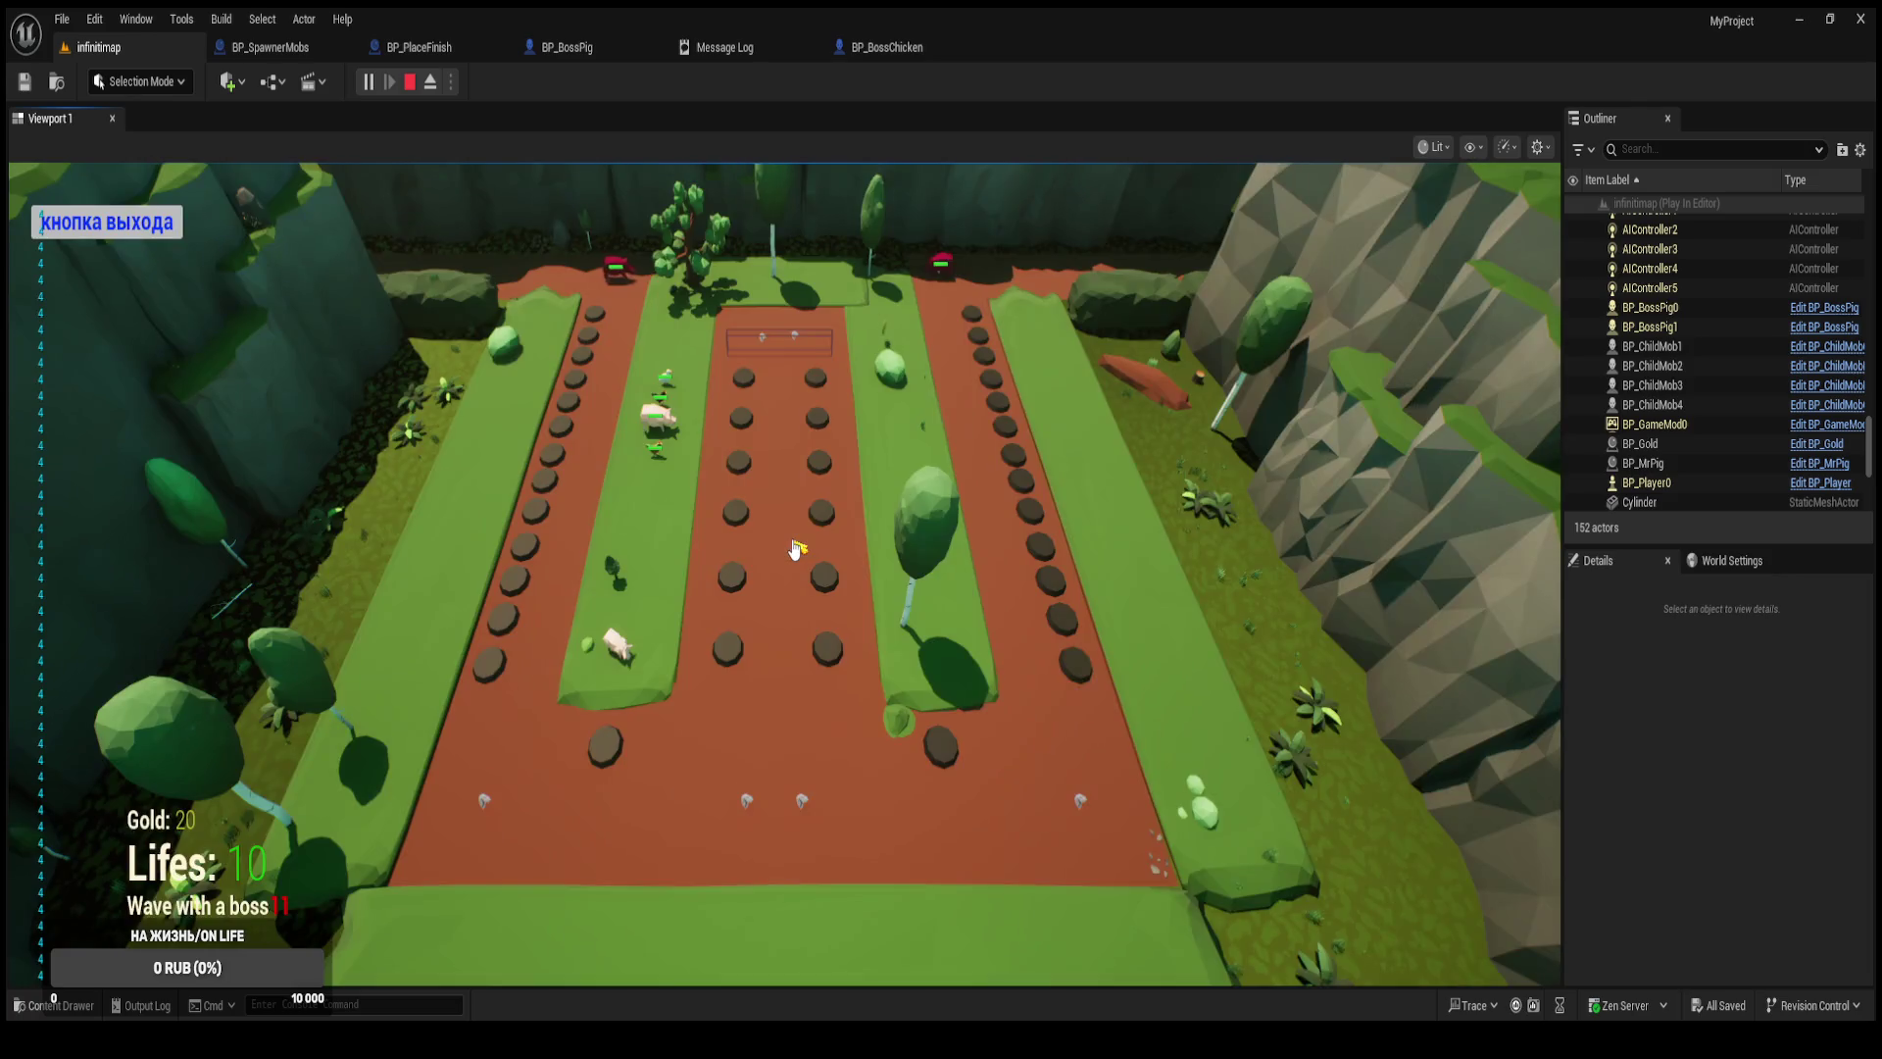
key(p)
click(795, 547)
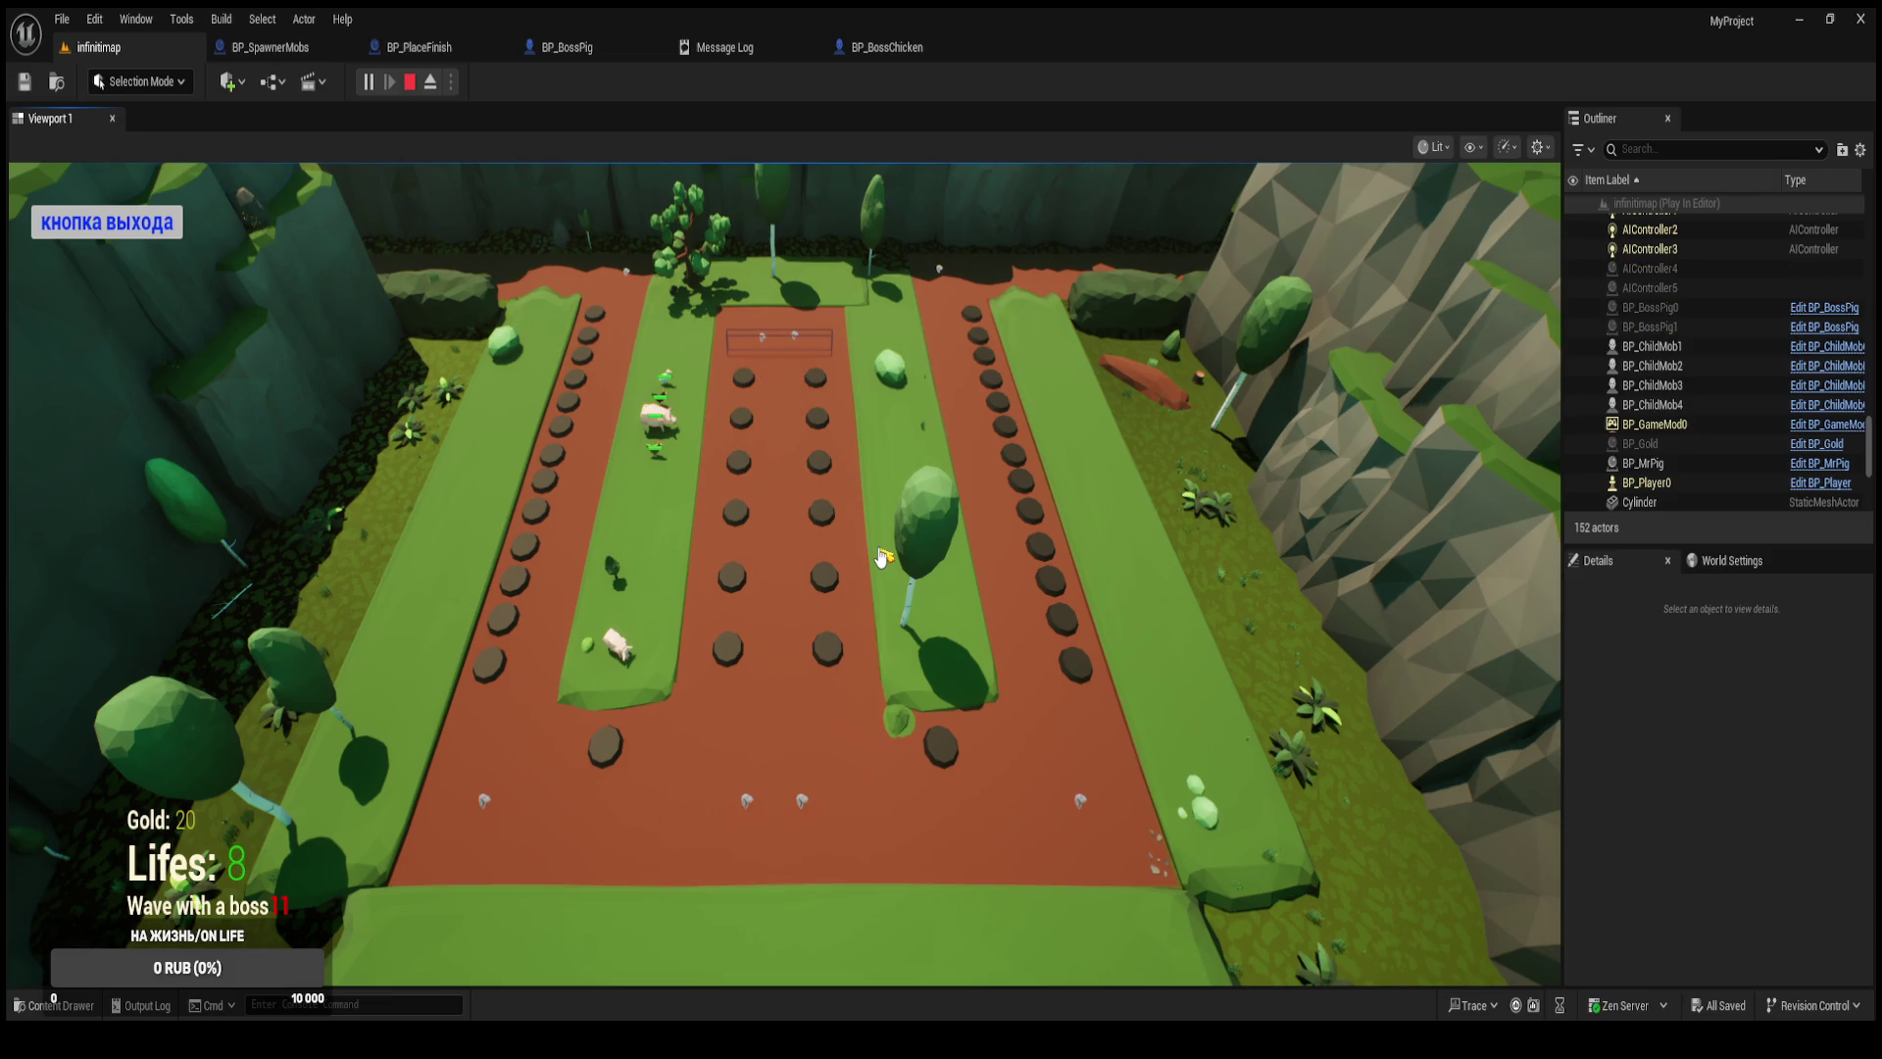
click(159, 233)
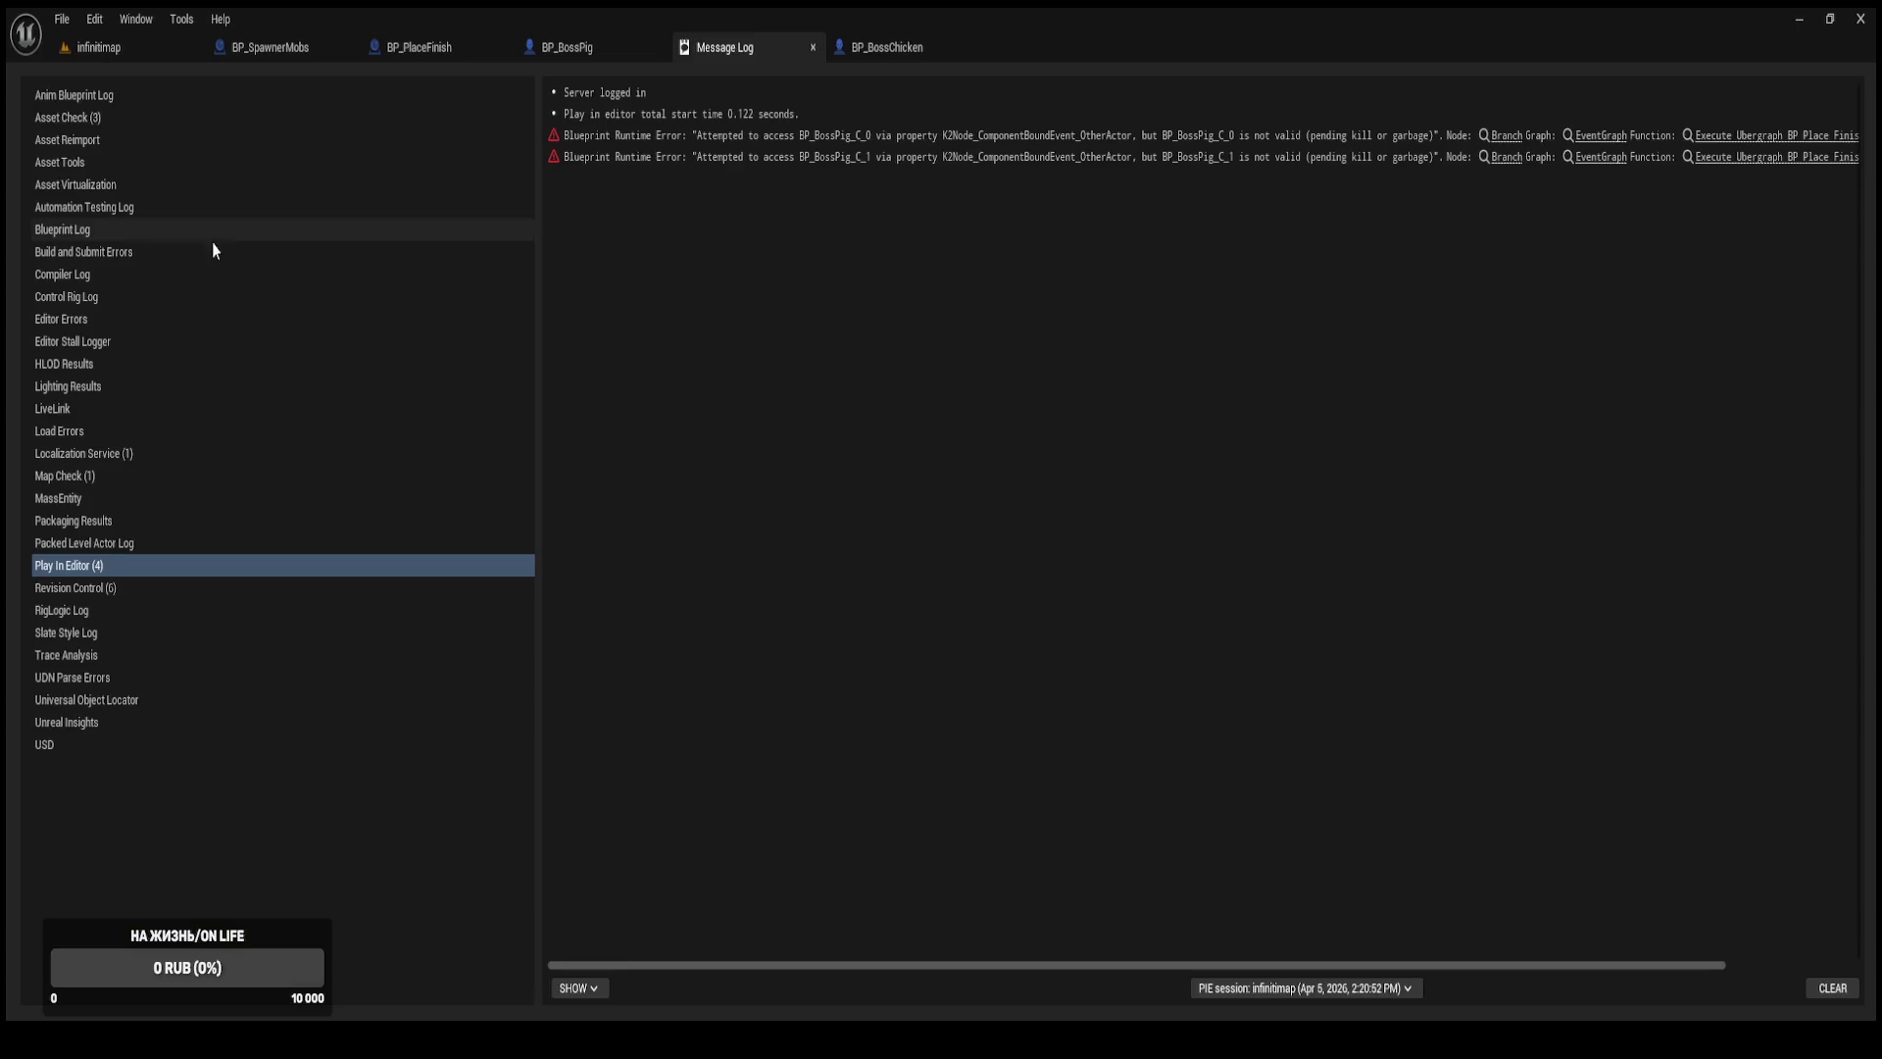
click(831, 145)
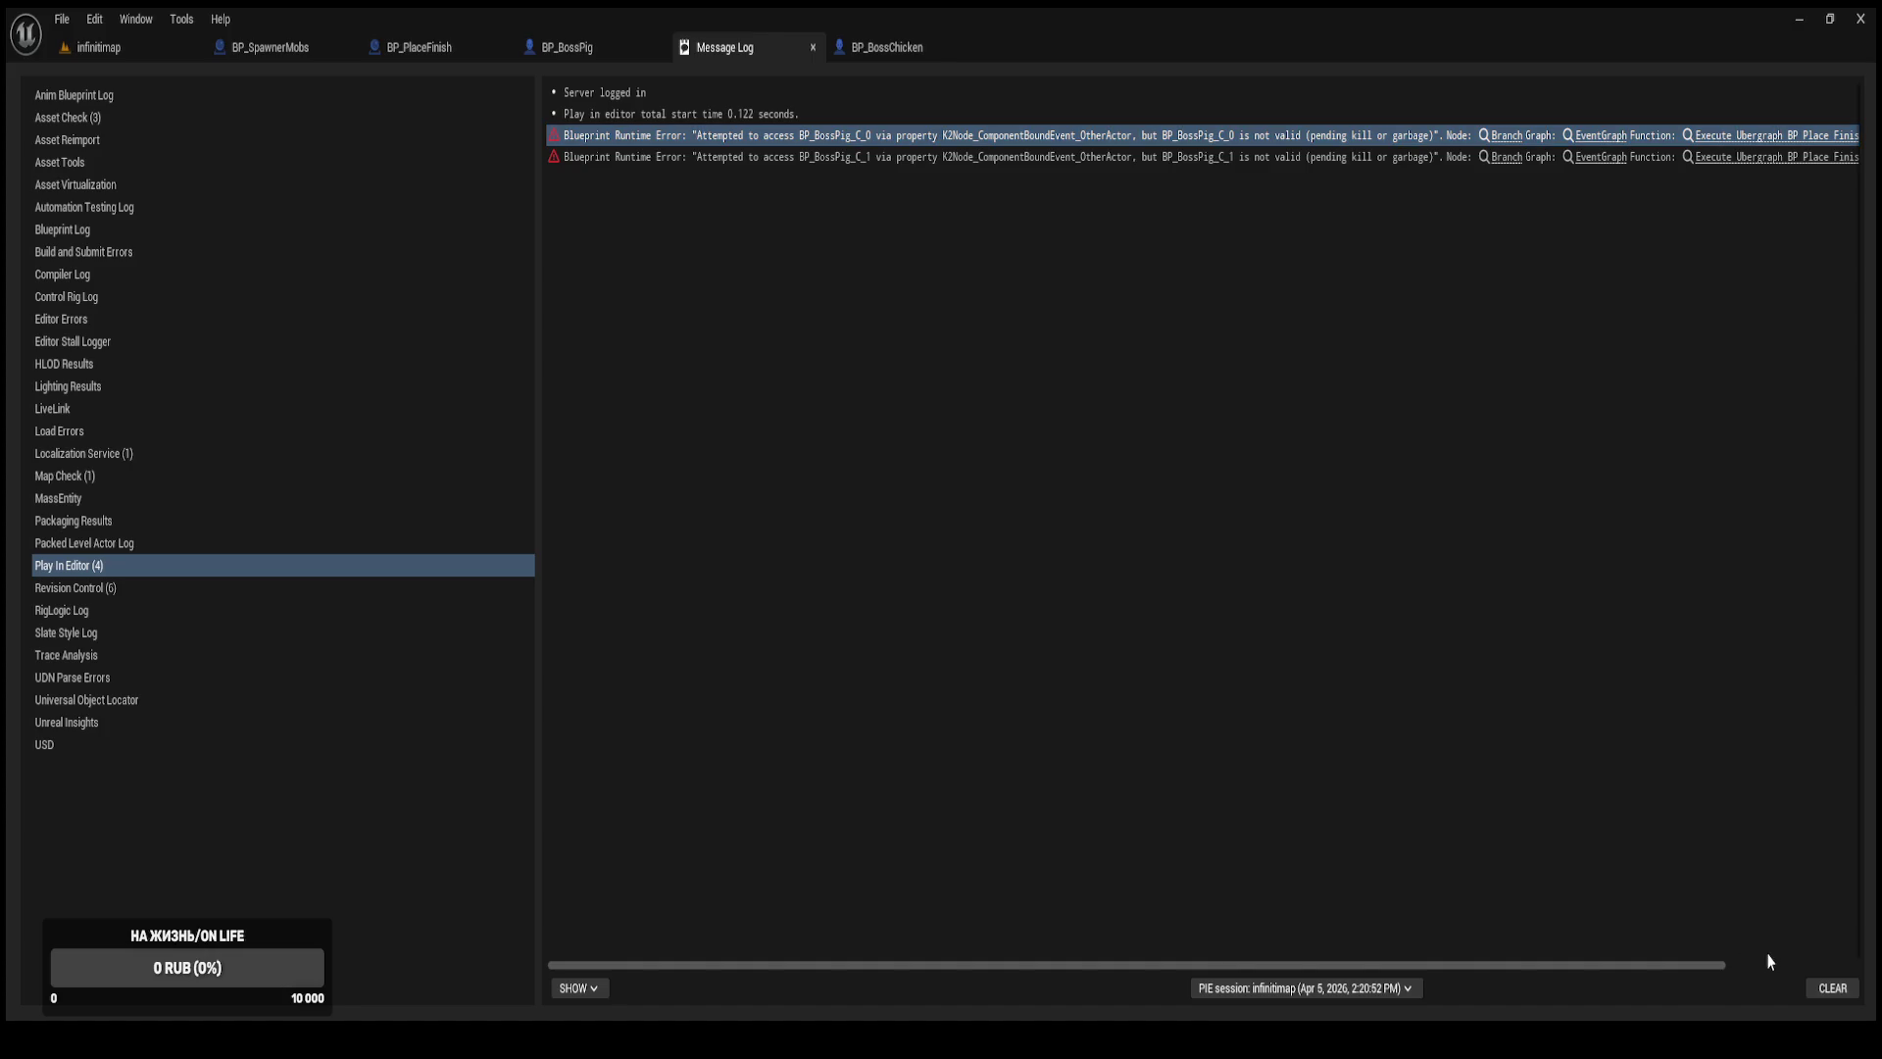
drag(1667, 966, 1789, 970)
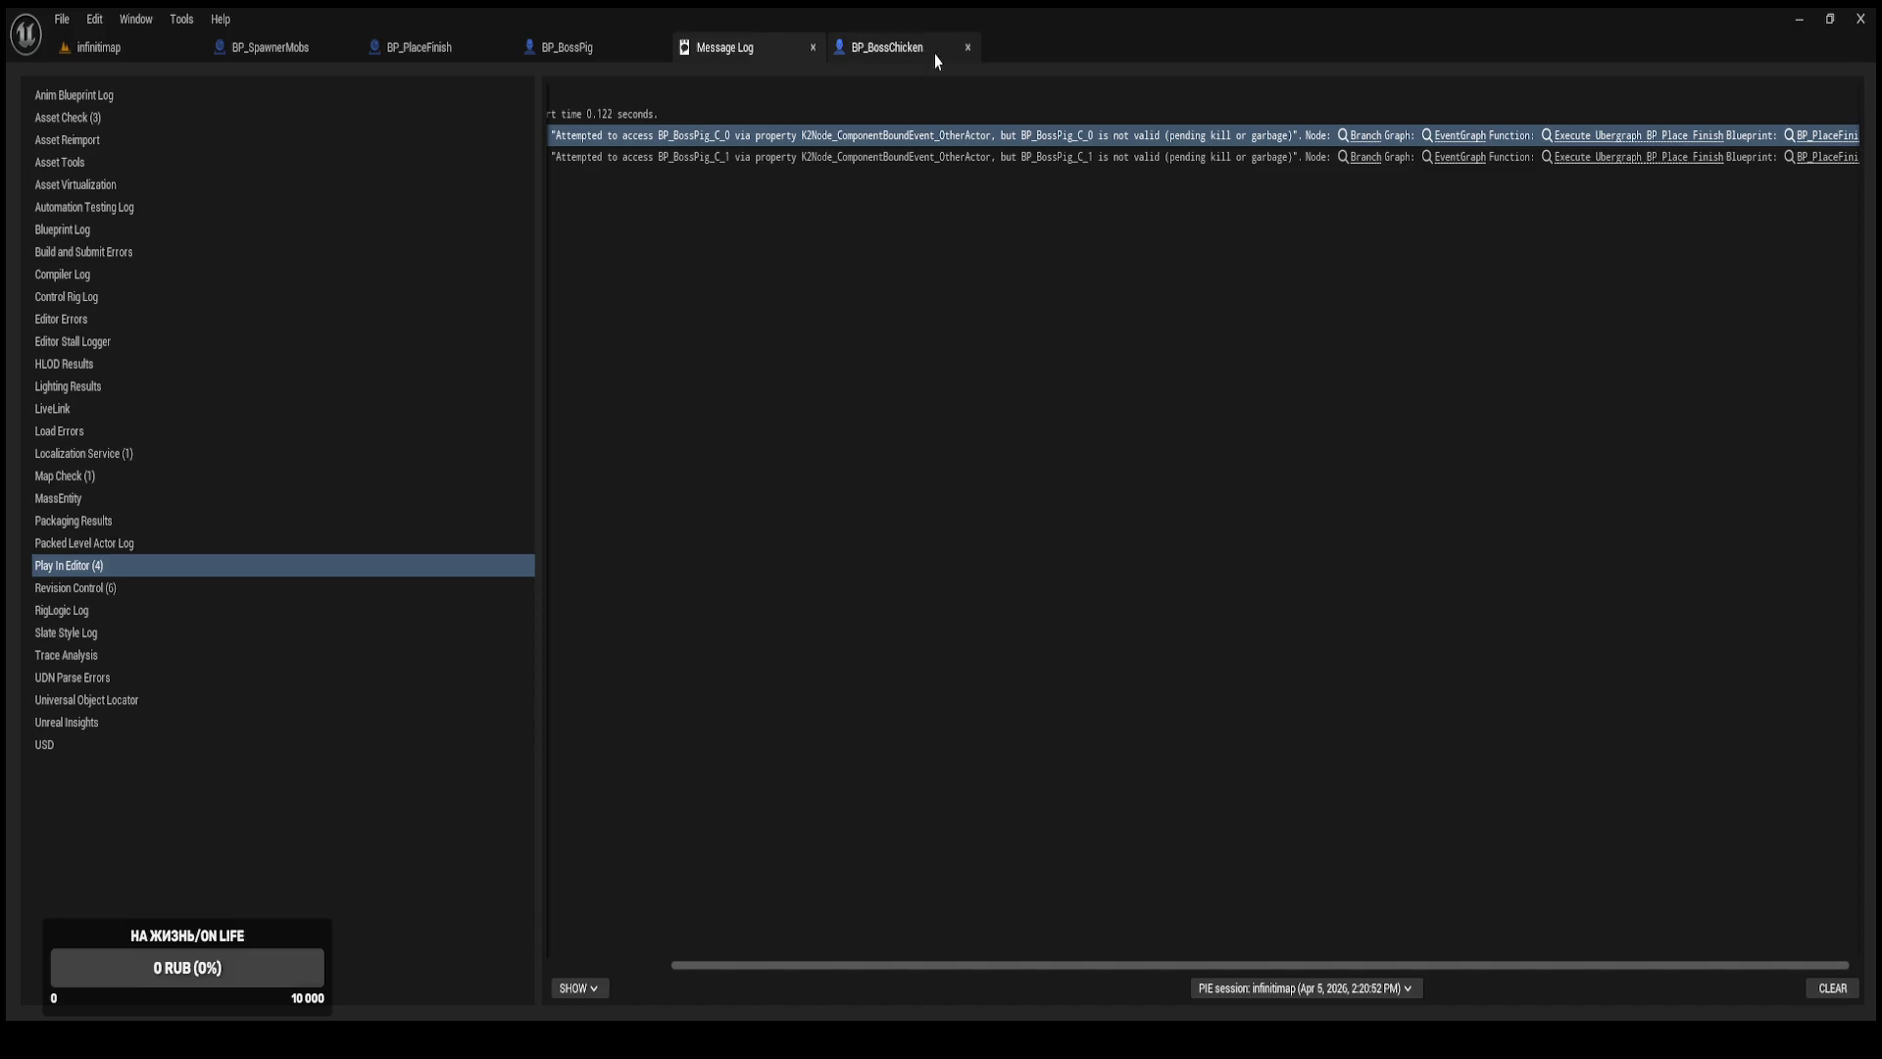
click(967, 47)
Close the BP_BossPig editor and return to BP_PlaceFinish, repositioning Get Player Pawn near the Branch.
click(657, 47)
click(431, 47)
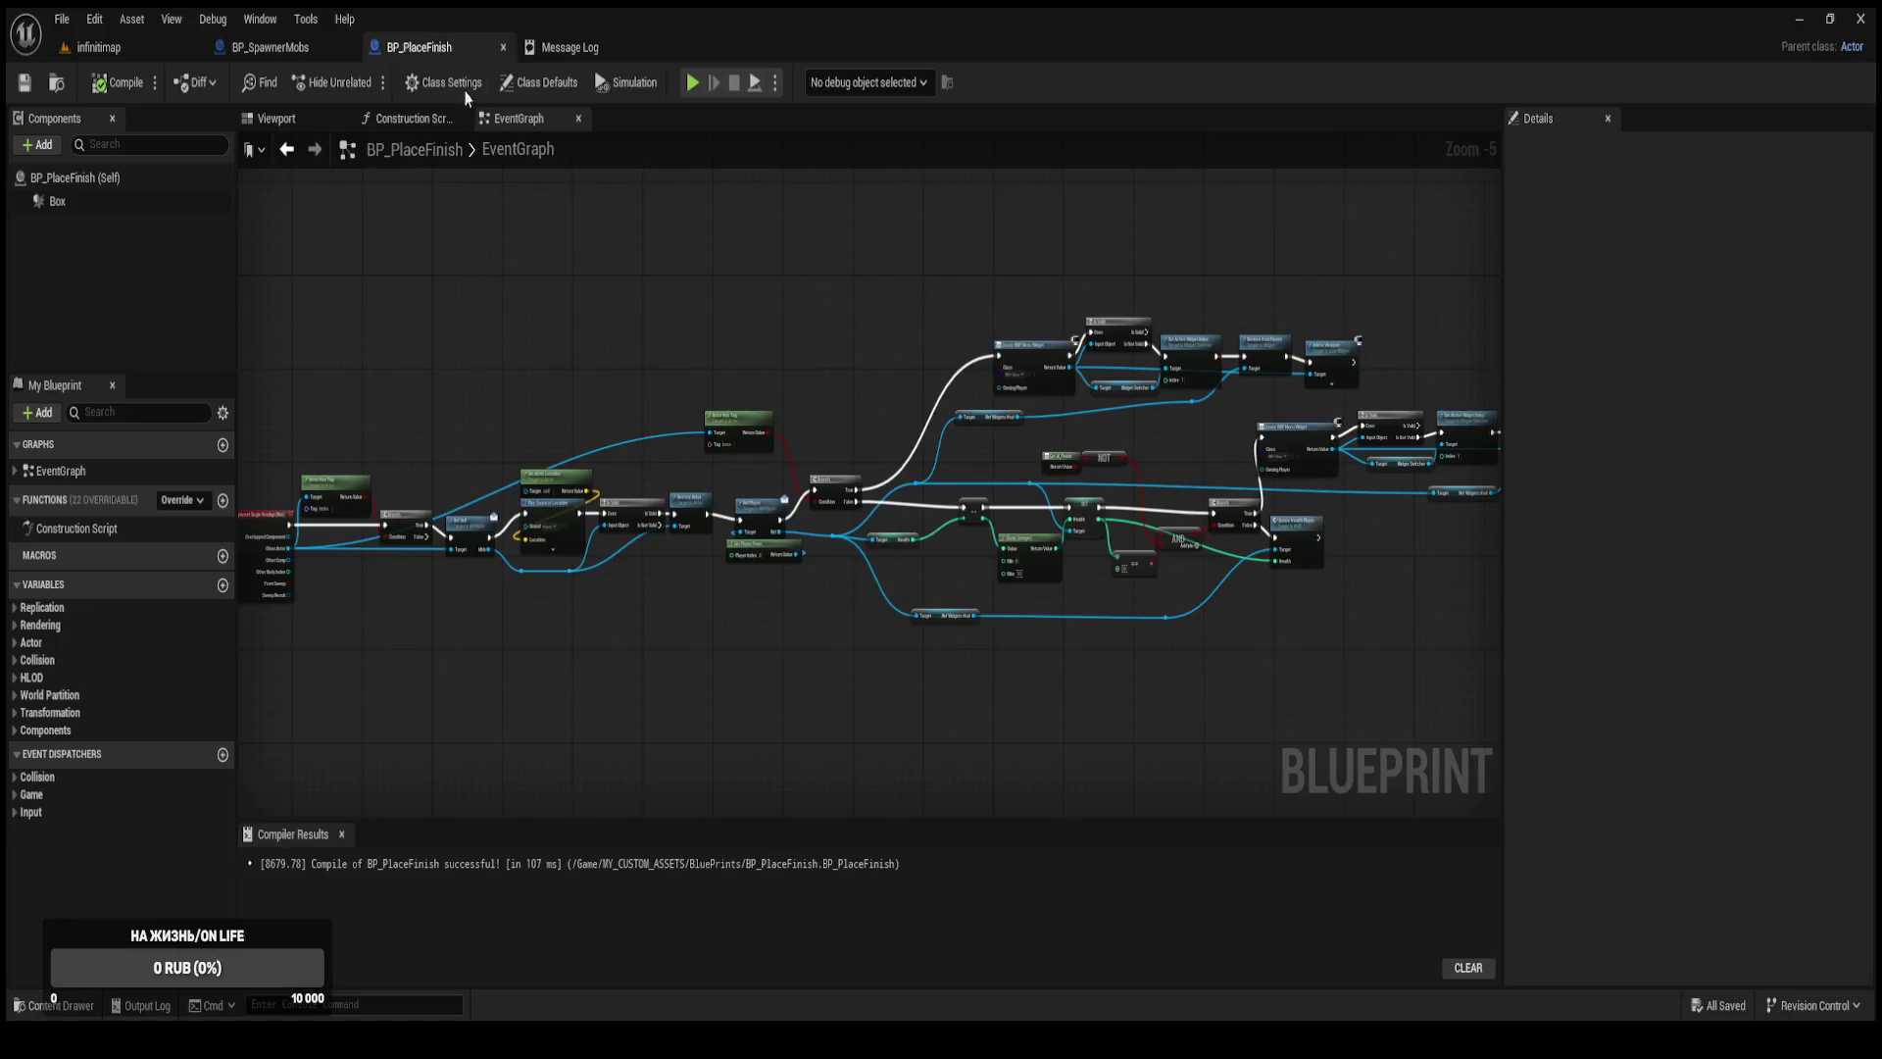
scroll(875, 348, up, 4)
mouse_move(962, 420)
mouse_down()
mouse_move(537, 569)
mouse_move(770, 478)
mouse_up()
mouse_move(709, 595)
mouse_down()
mouse_move(640, 606)
mouse_move(731, 602)
mouse_up()
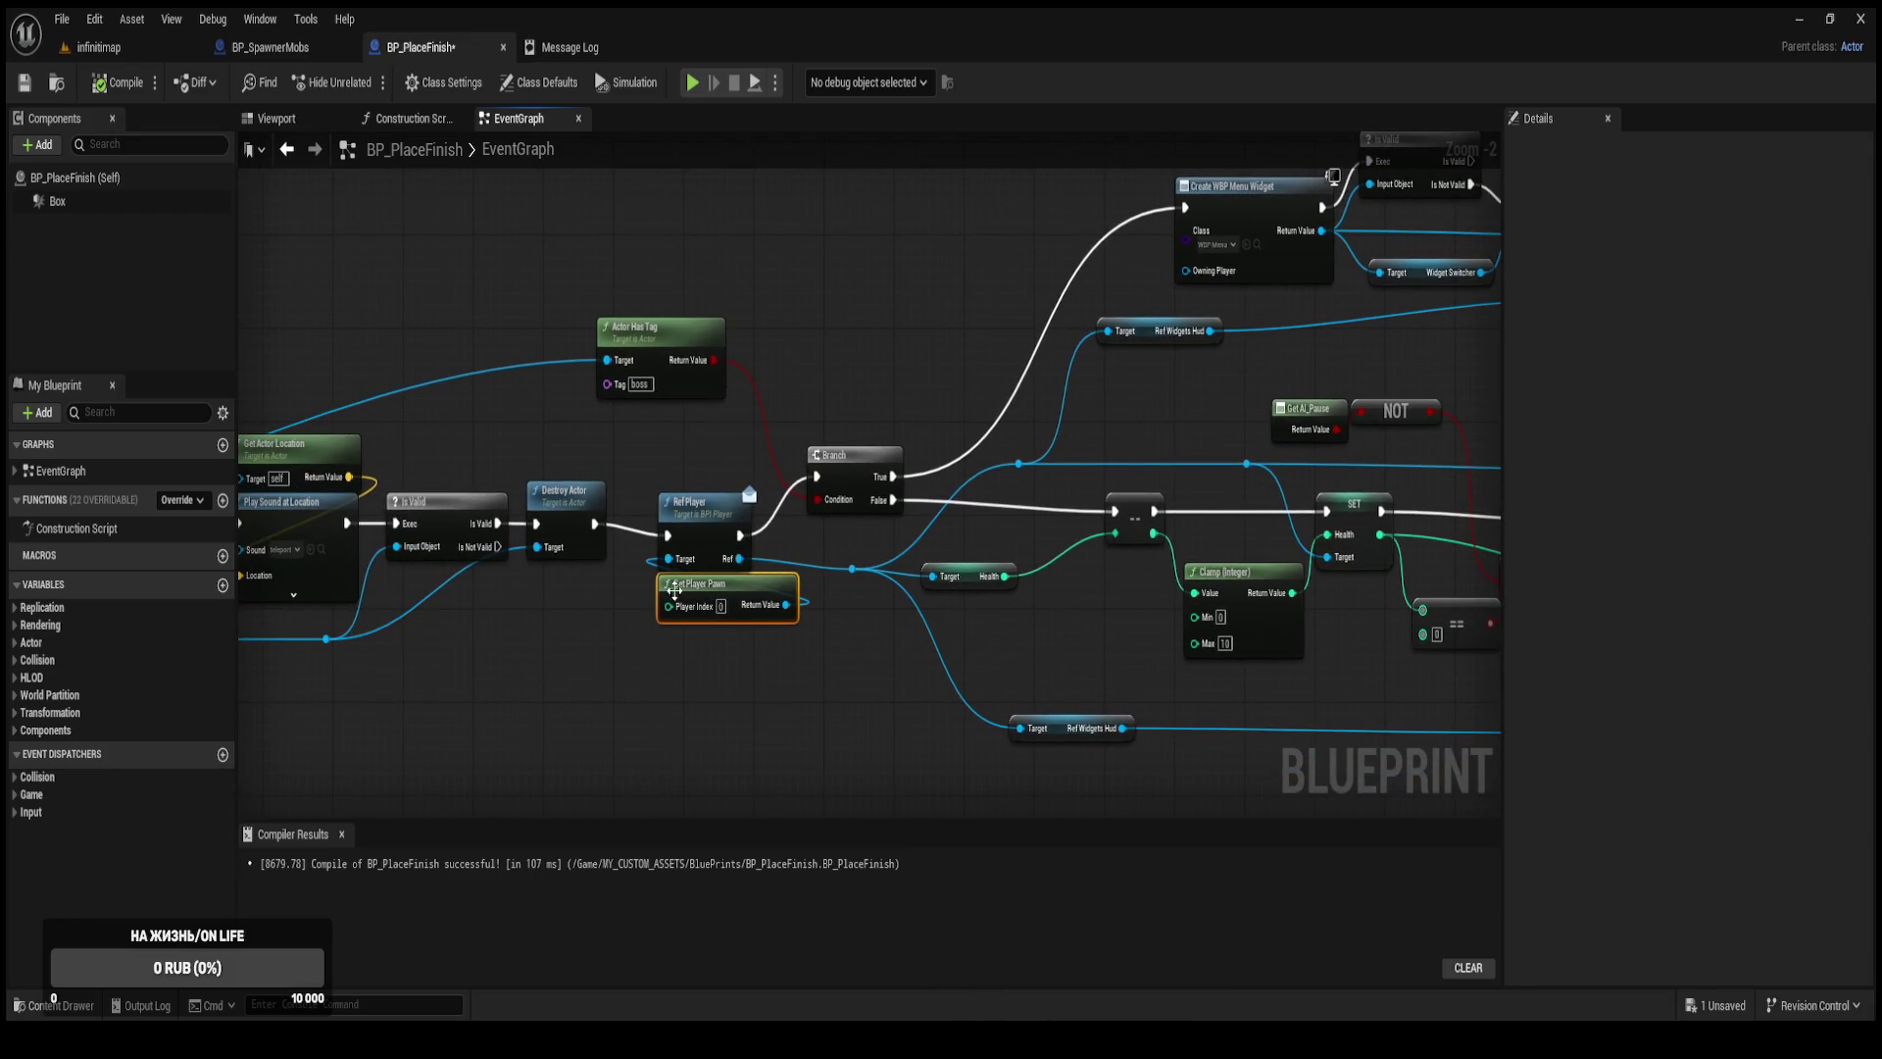
mouse_move(843, 321)
mouse_down()
mouse_move(680, 441)
mouse_move(445, 462)
mouse_up()
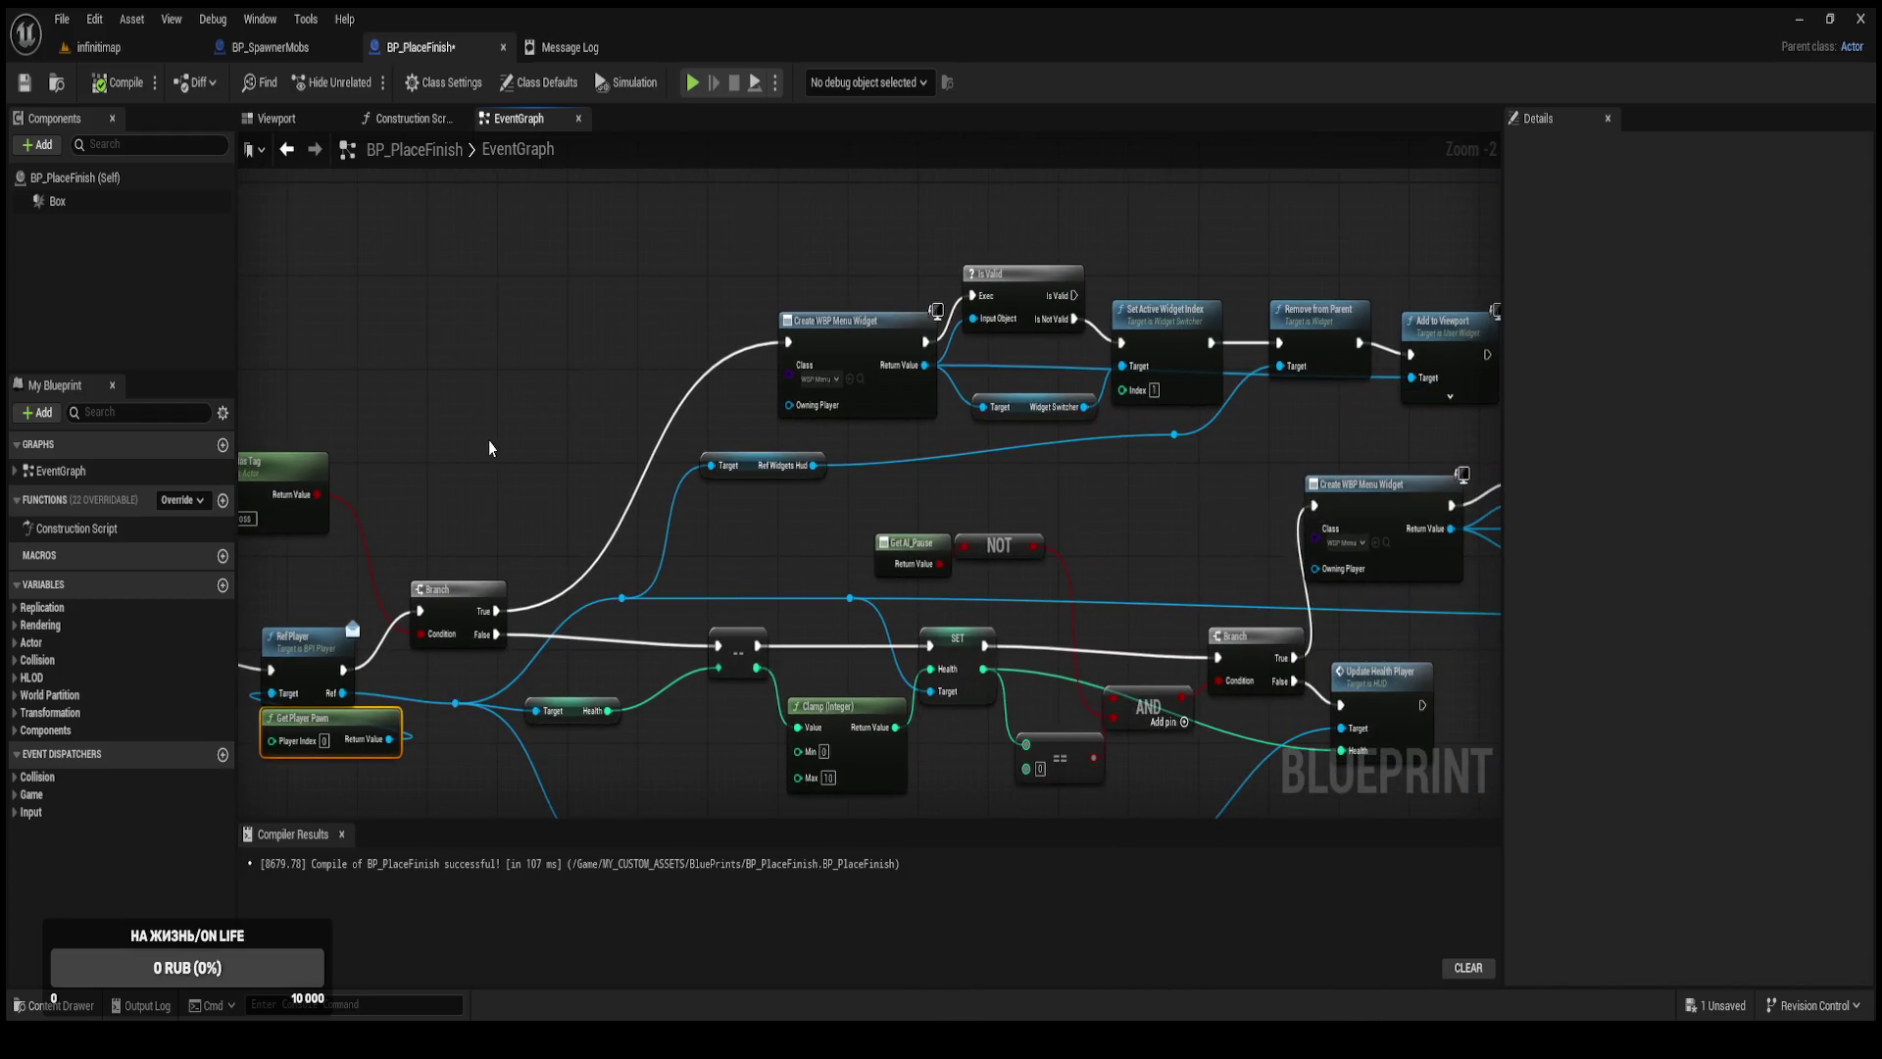
scroll(490, 442, down, 2)
scroll(507, 398, up, 1)
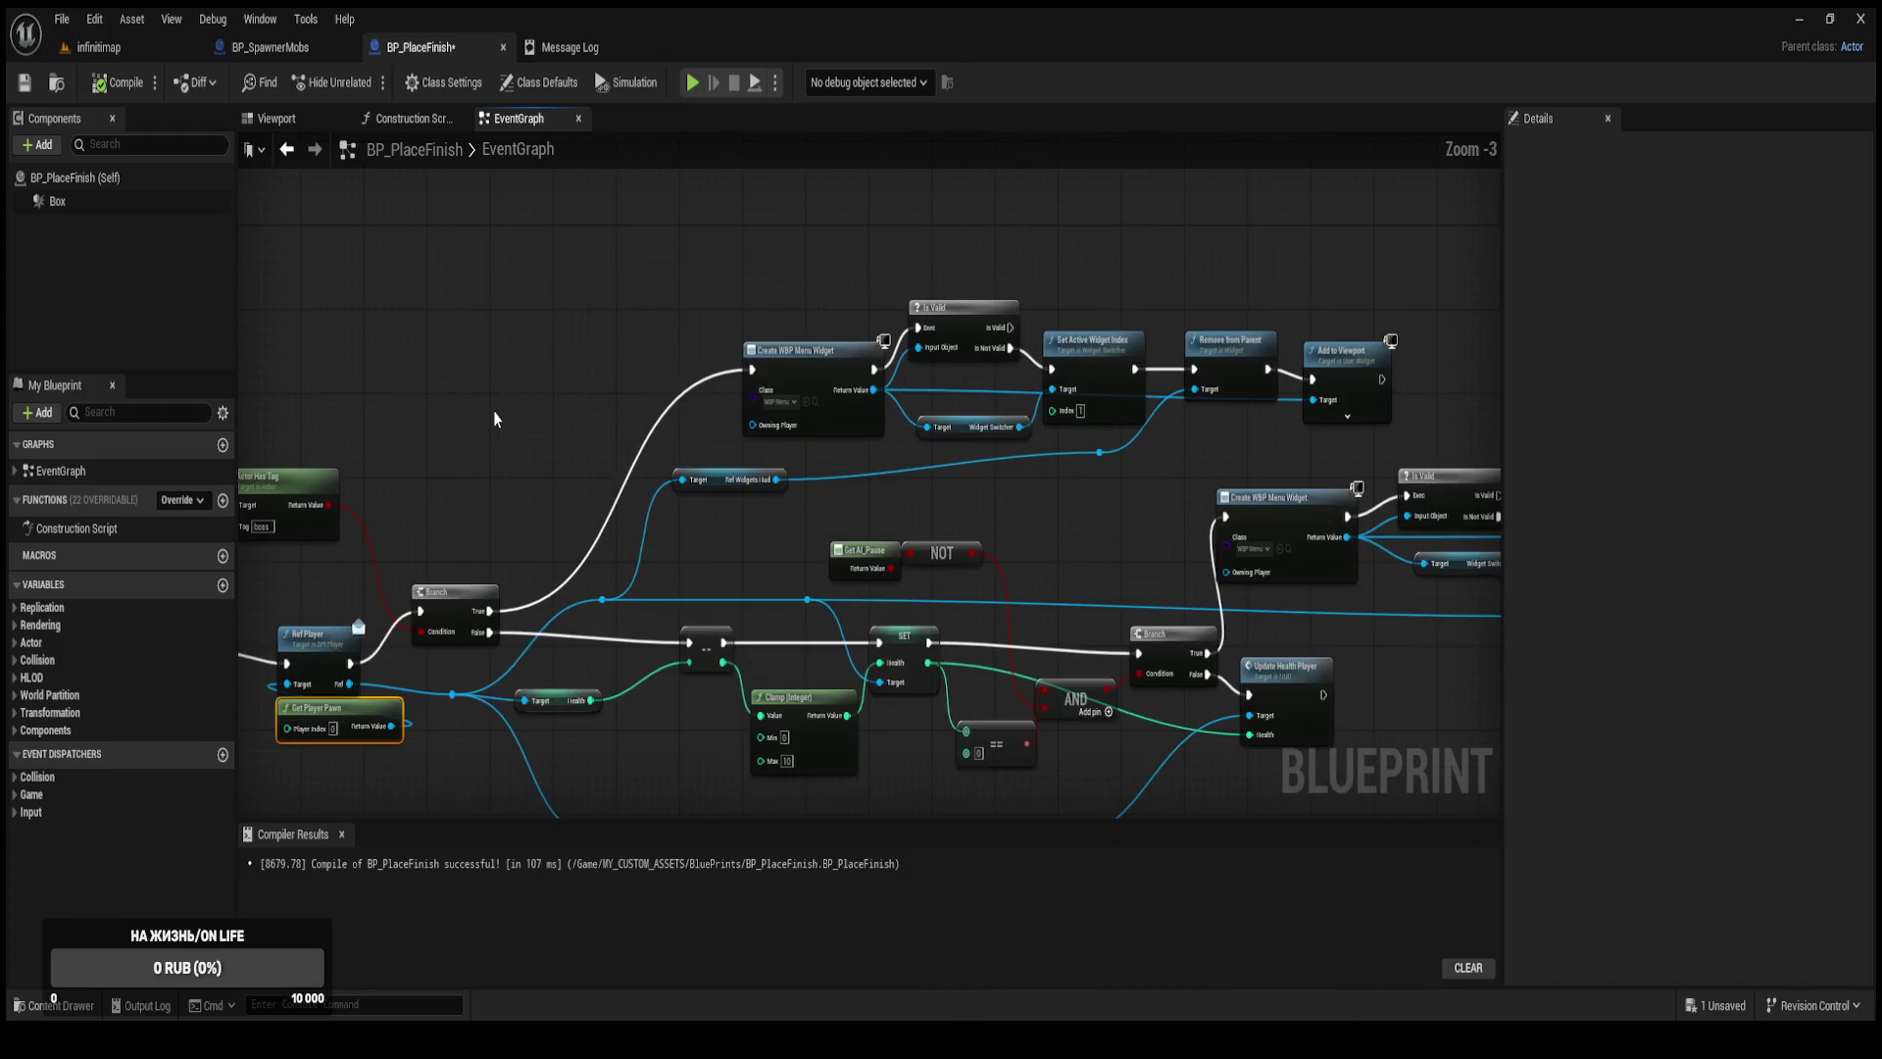
drag(392, 461, 617, 458)
Insert a Do Once between Branch True and Create WBP Menu Widget, then compile.
drag(799, 377, 626, 458)
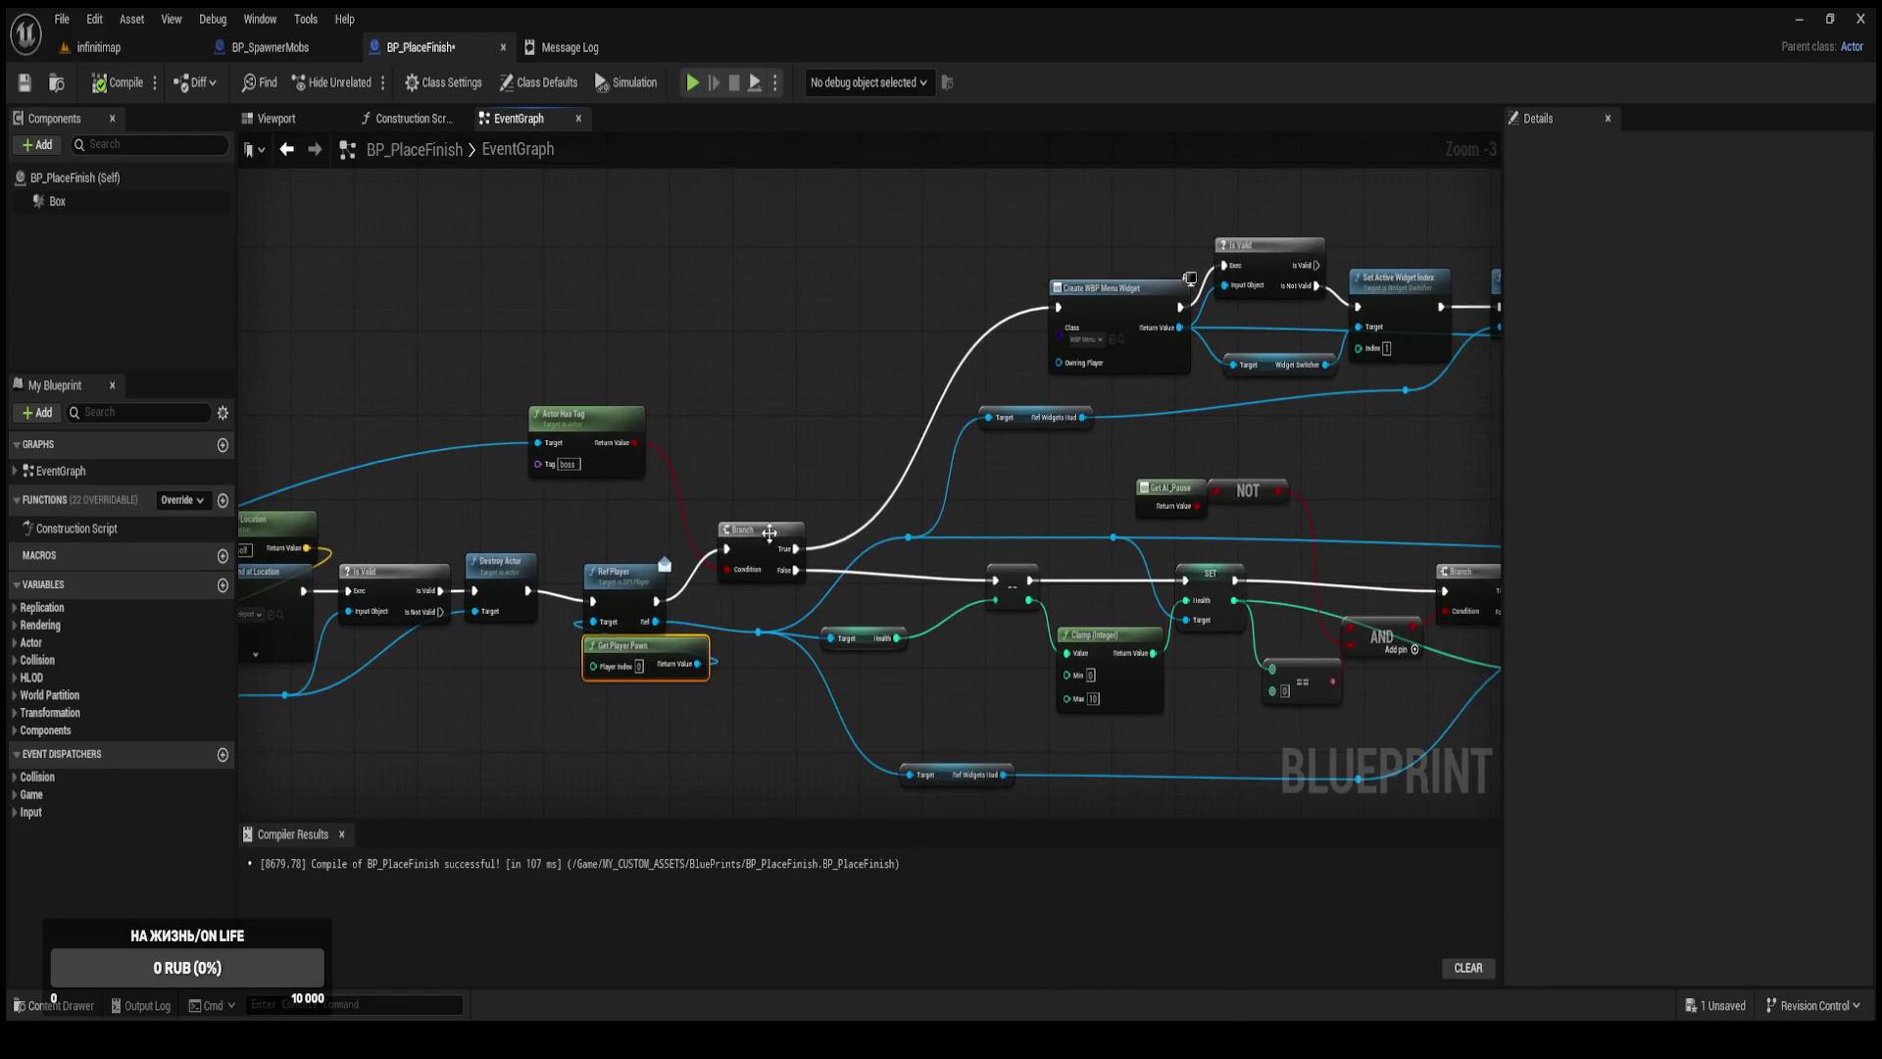
drag(794, 549, 821, 374)
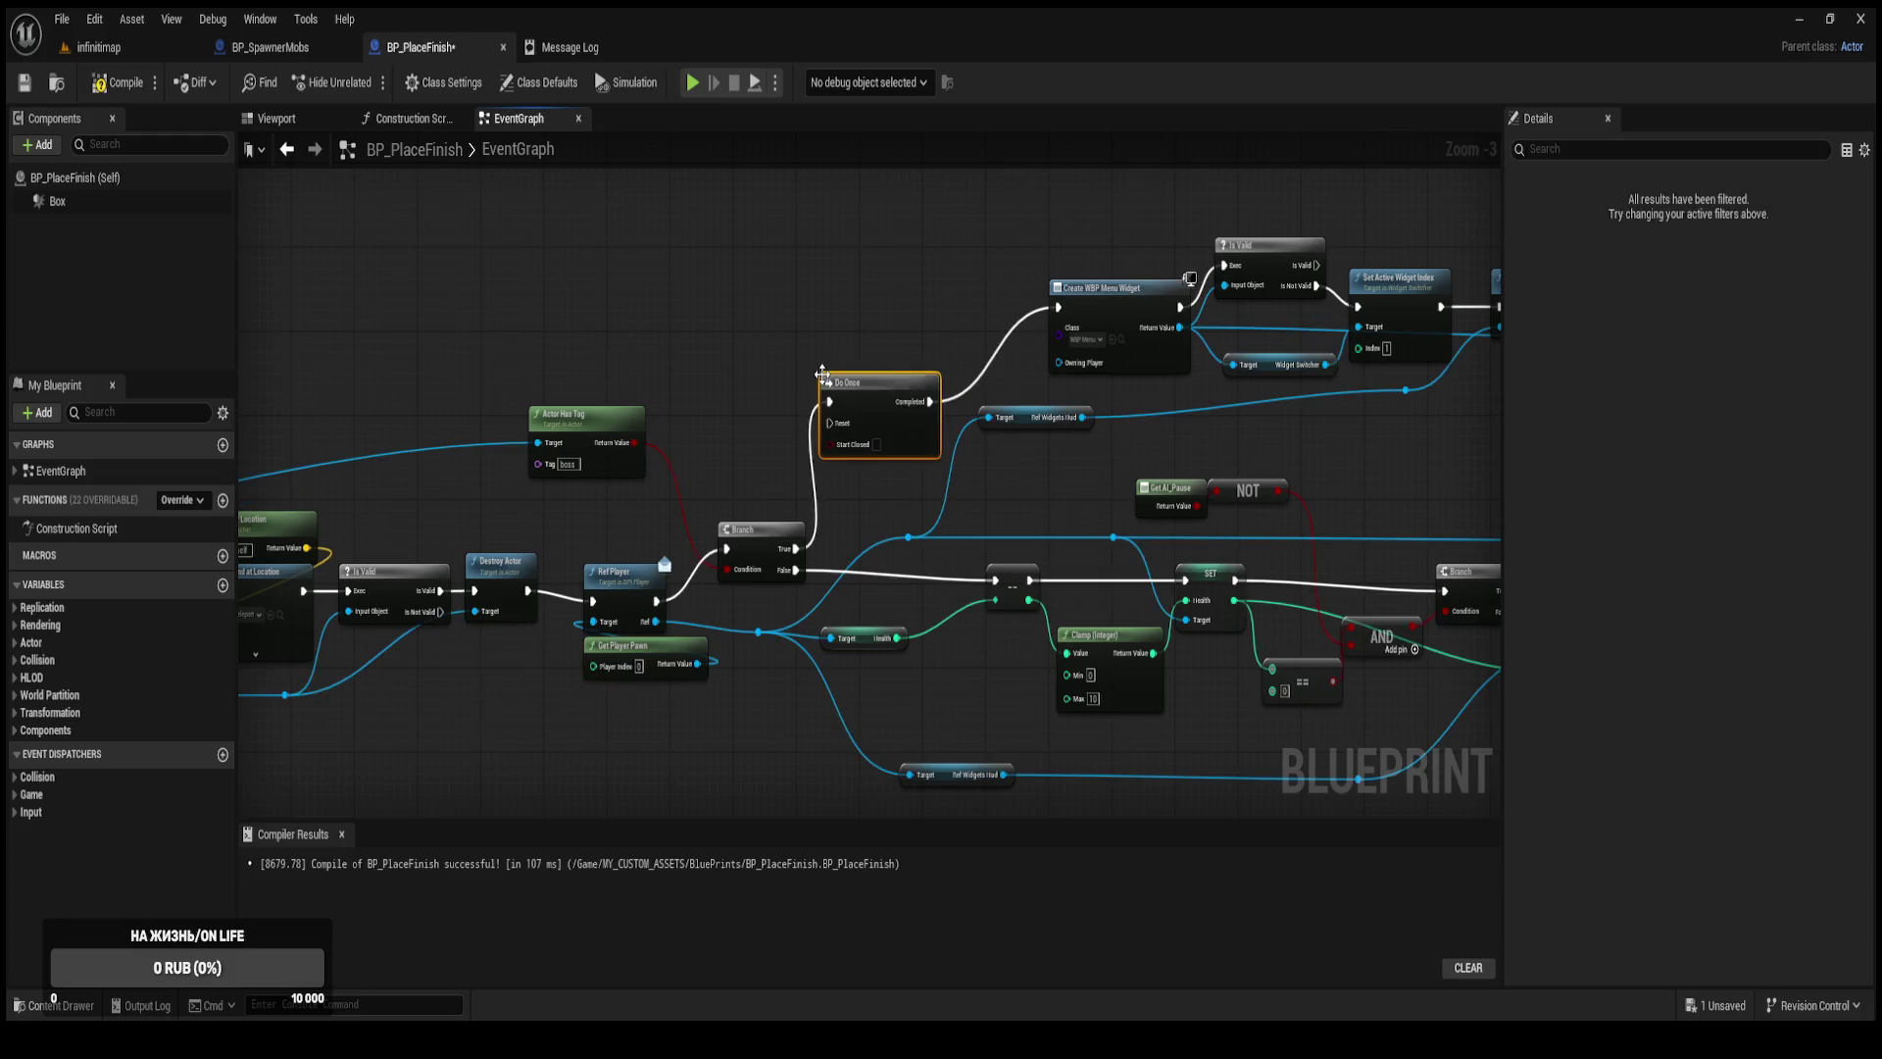
drag(946, 360, 1058, 307)
click(118, 83)
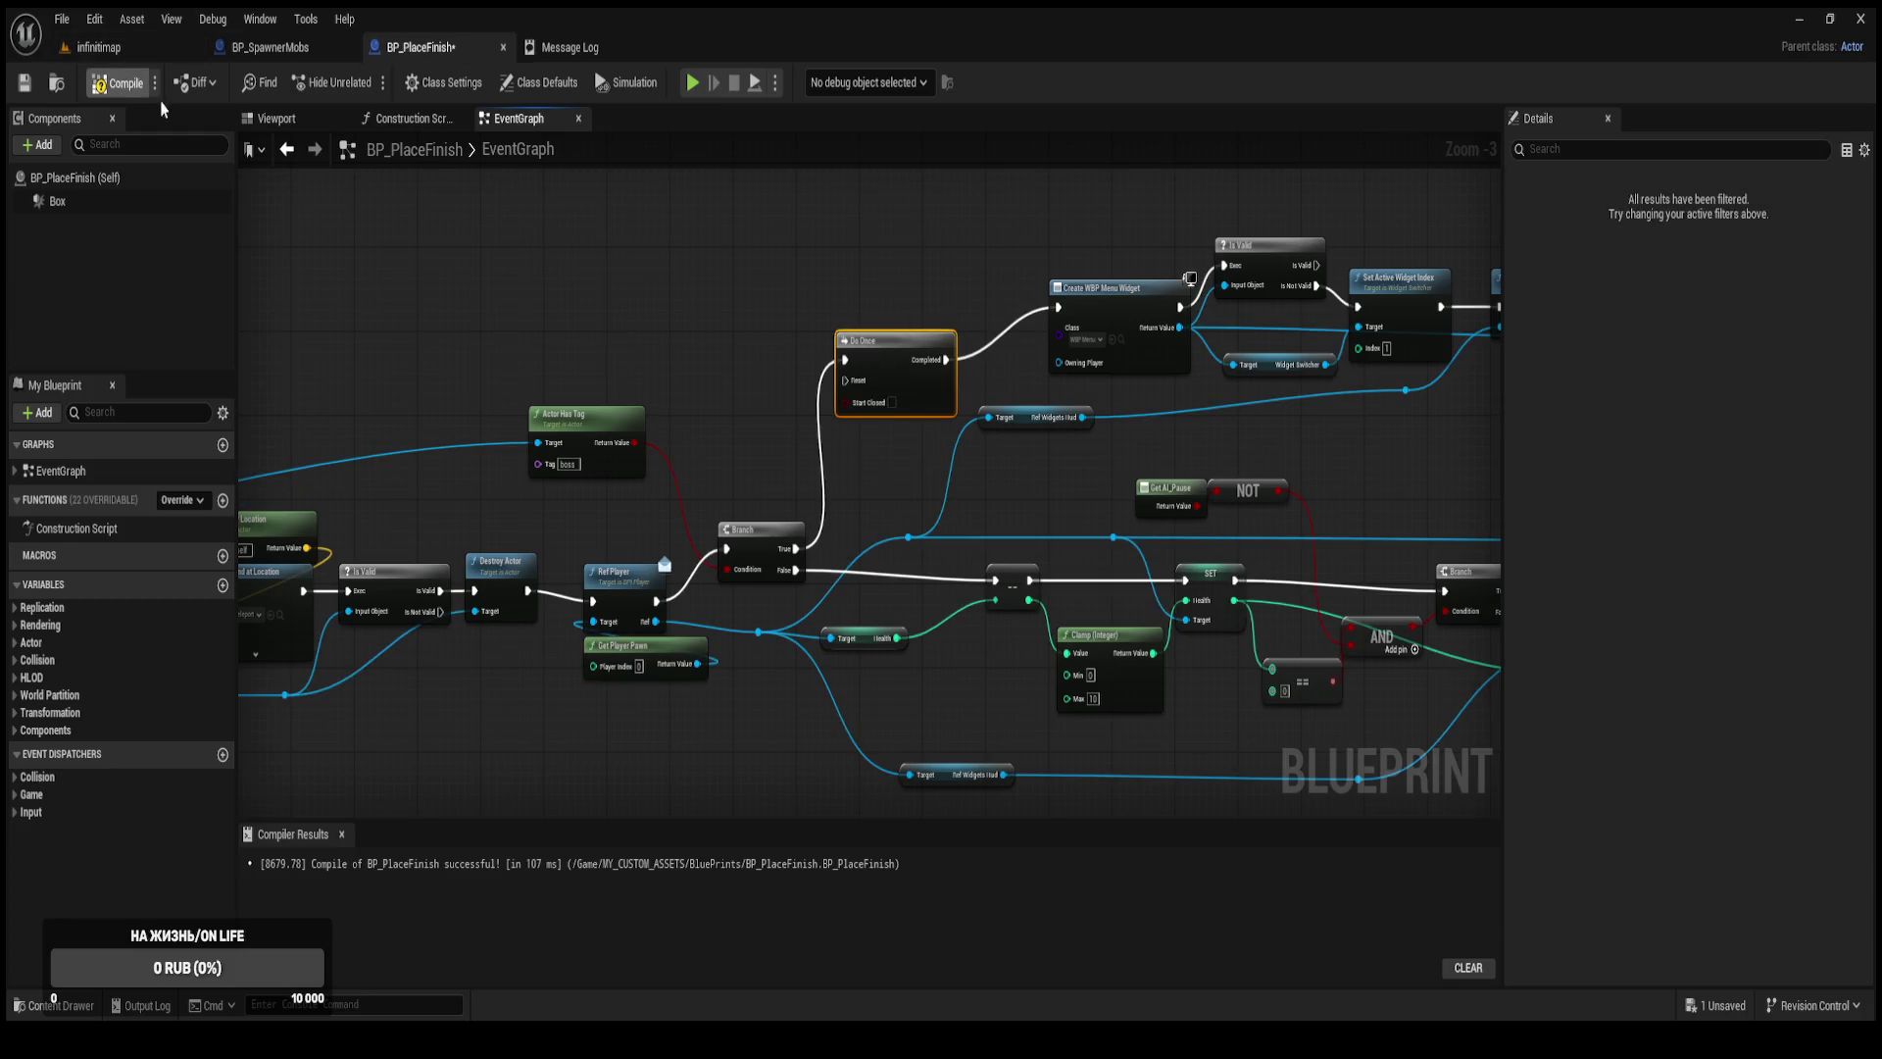
click(779, 273)
drag(780, 273, 914, 228)
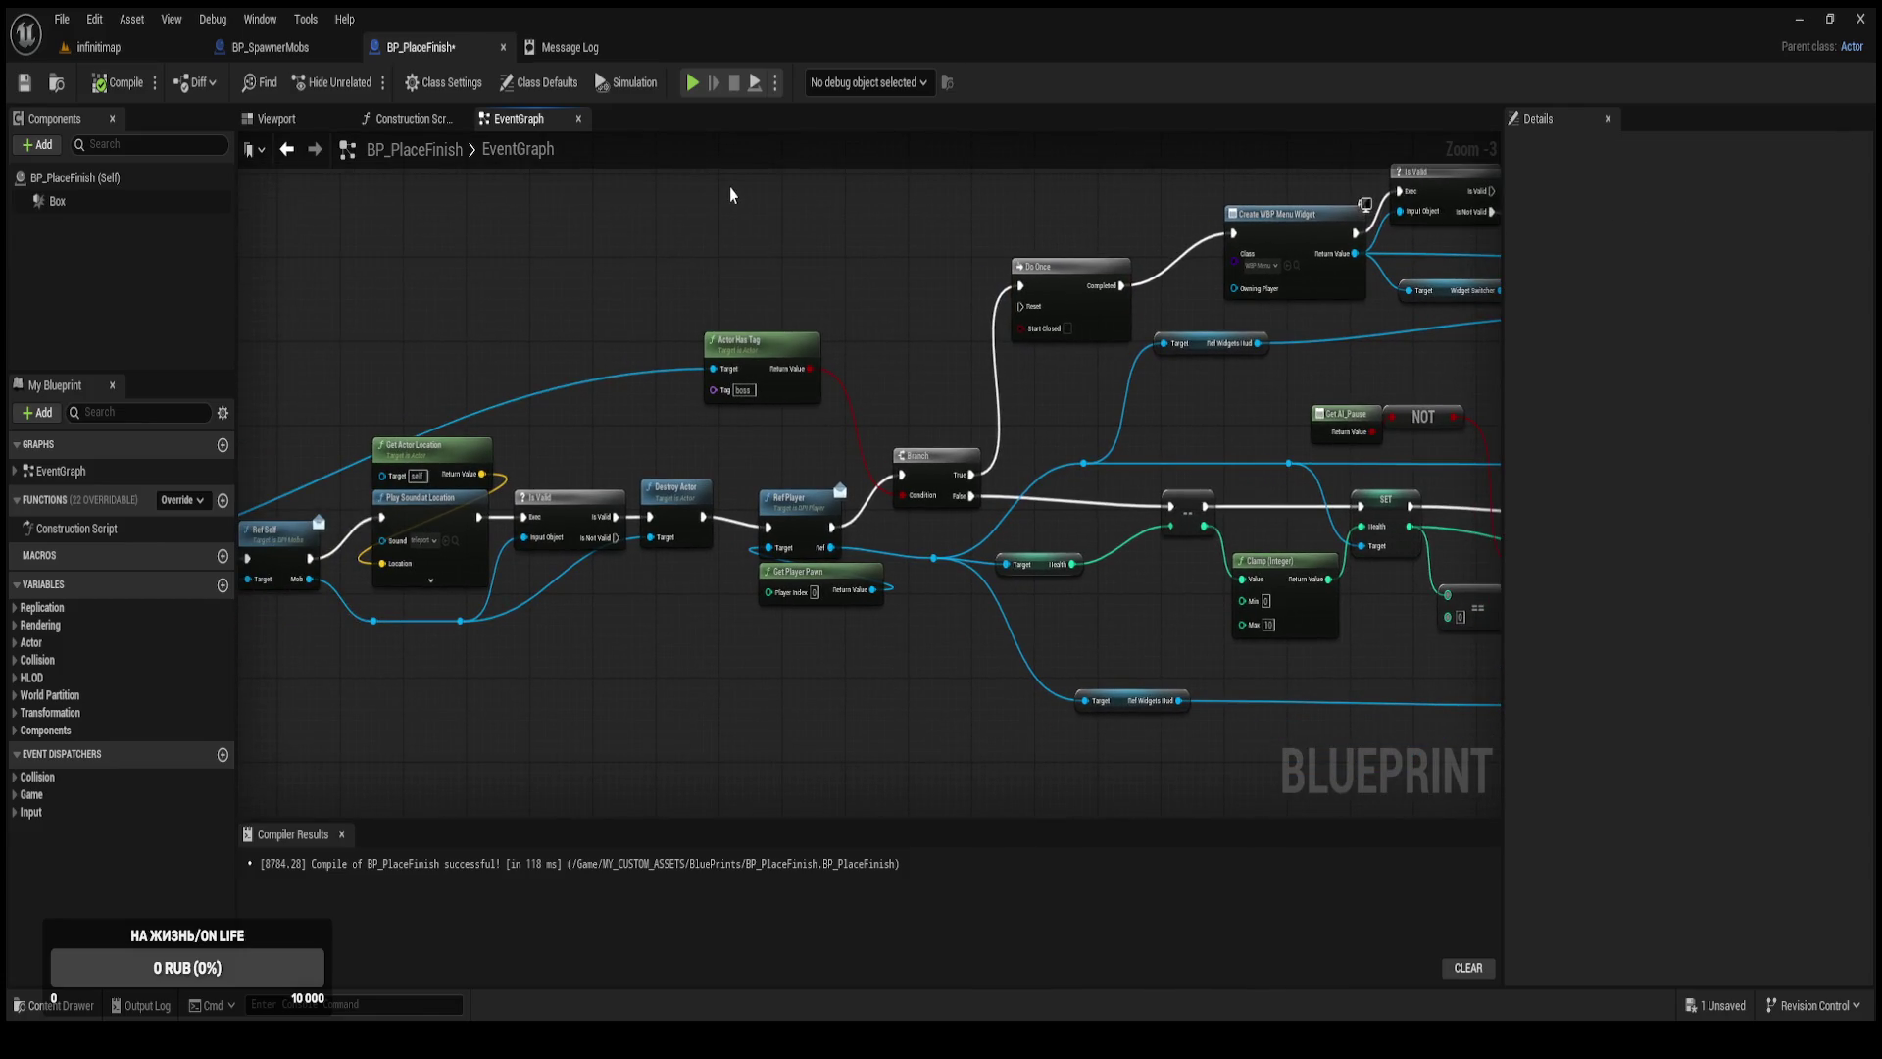
mouse_move(604, 298)
mouse_down()
mouse_move(681, 277)
mouse_move(688, 346)
mouse_move(732, 346)
mouse_up()
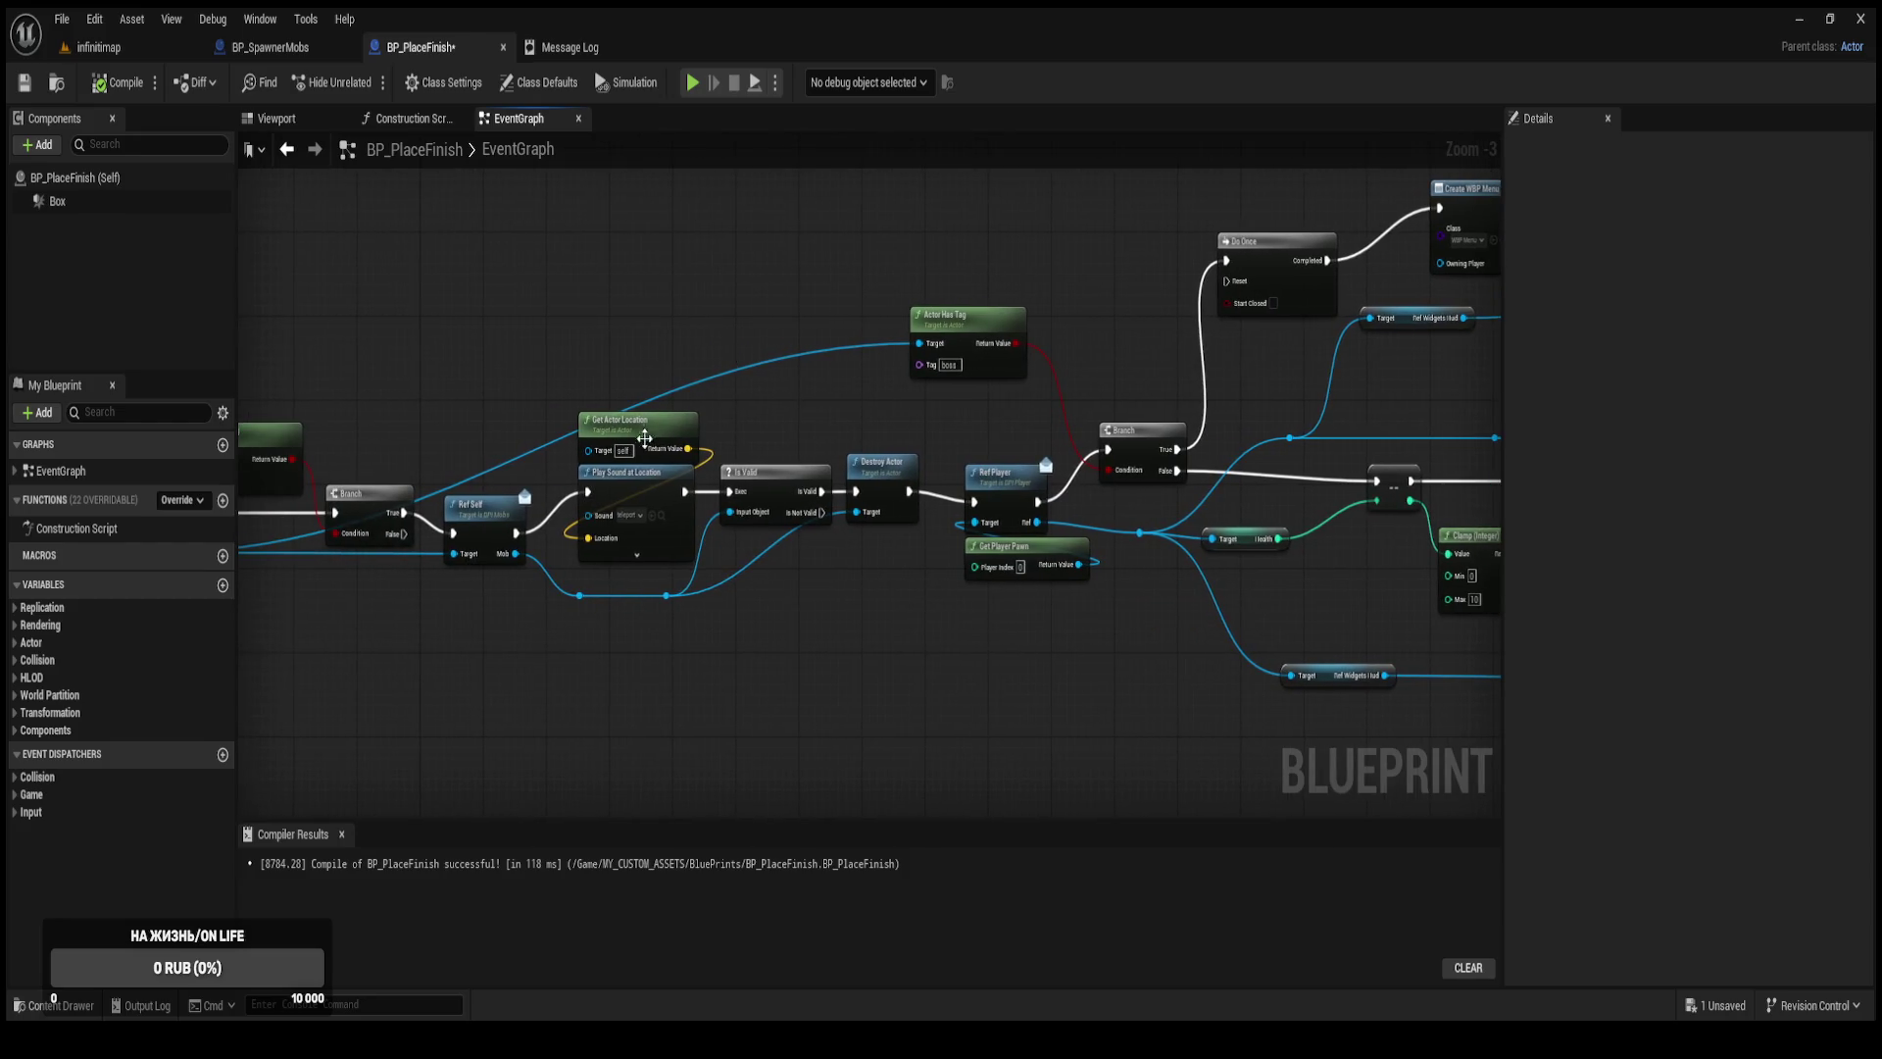
scroll(843, 553, up, 3)
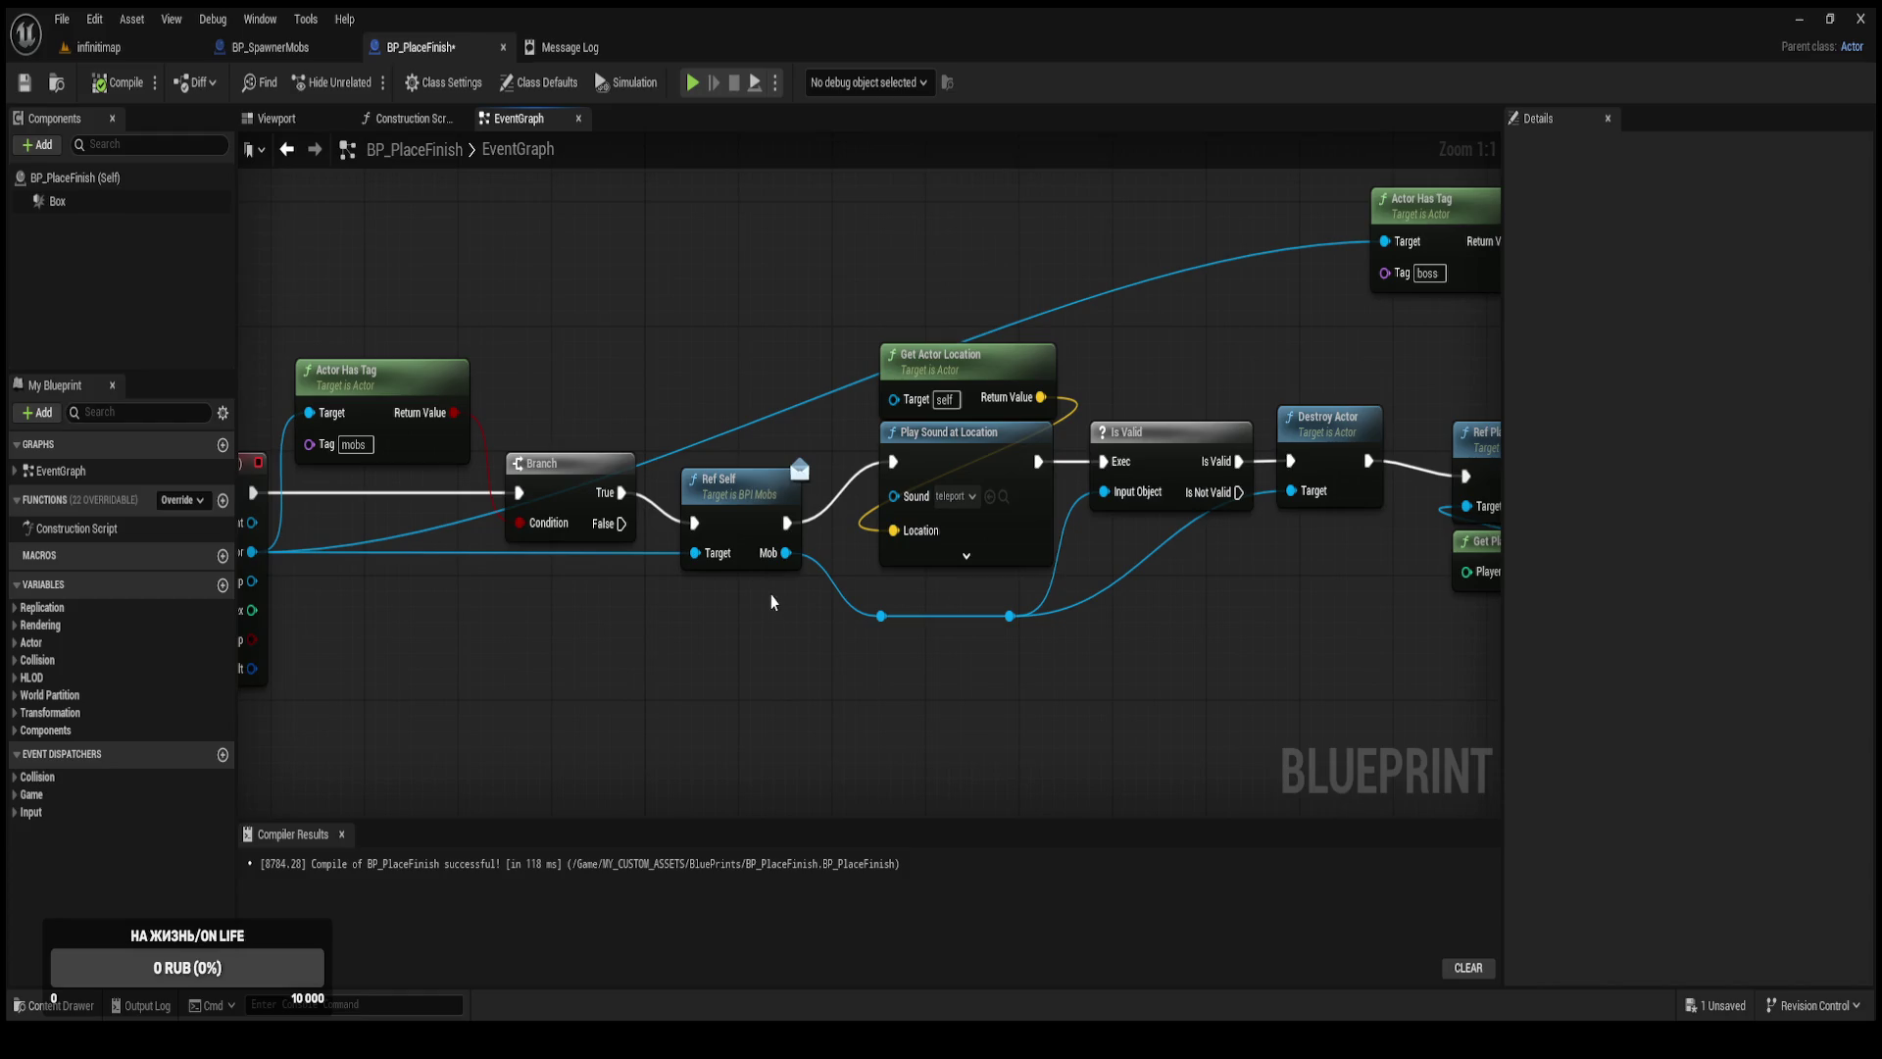
mouse_move(768, 593)
mouse_down()
mouse_move(1012, 693)
mouse_move(890, 698)
mouse_move(920, 659)
mouse_move(810, 619)
mouse_up()
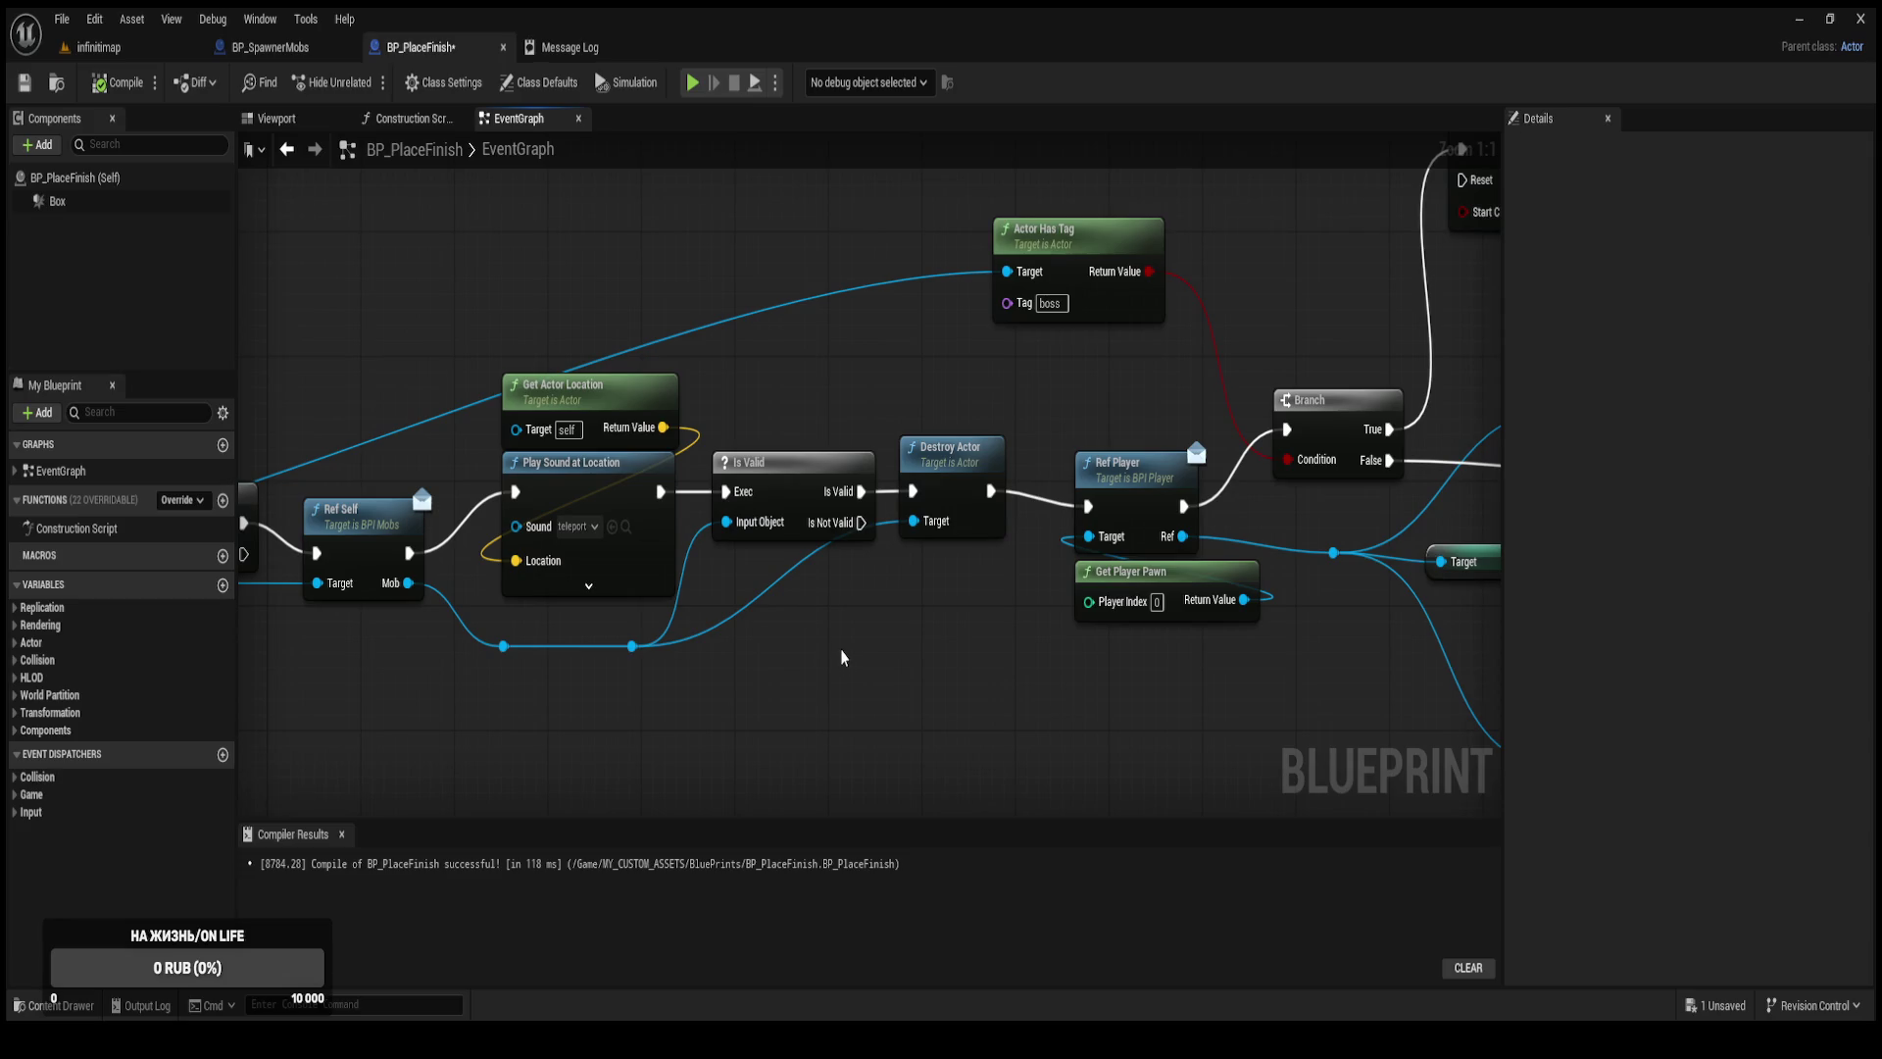
mouse_move(866, 542)
mouse_down()
mouse_move(536, 599)
mouse_move(271, 746)
mouse_up()
scroll(866, 542, down, 1)
scroll(866, 542, down, 1)
mouse_move(674, 687)
mouse_down()
mouse_move(689, 608)
mouse_move(853, 473)
mouse_up()
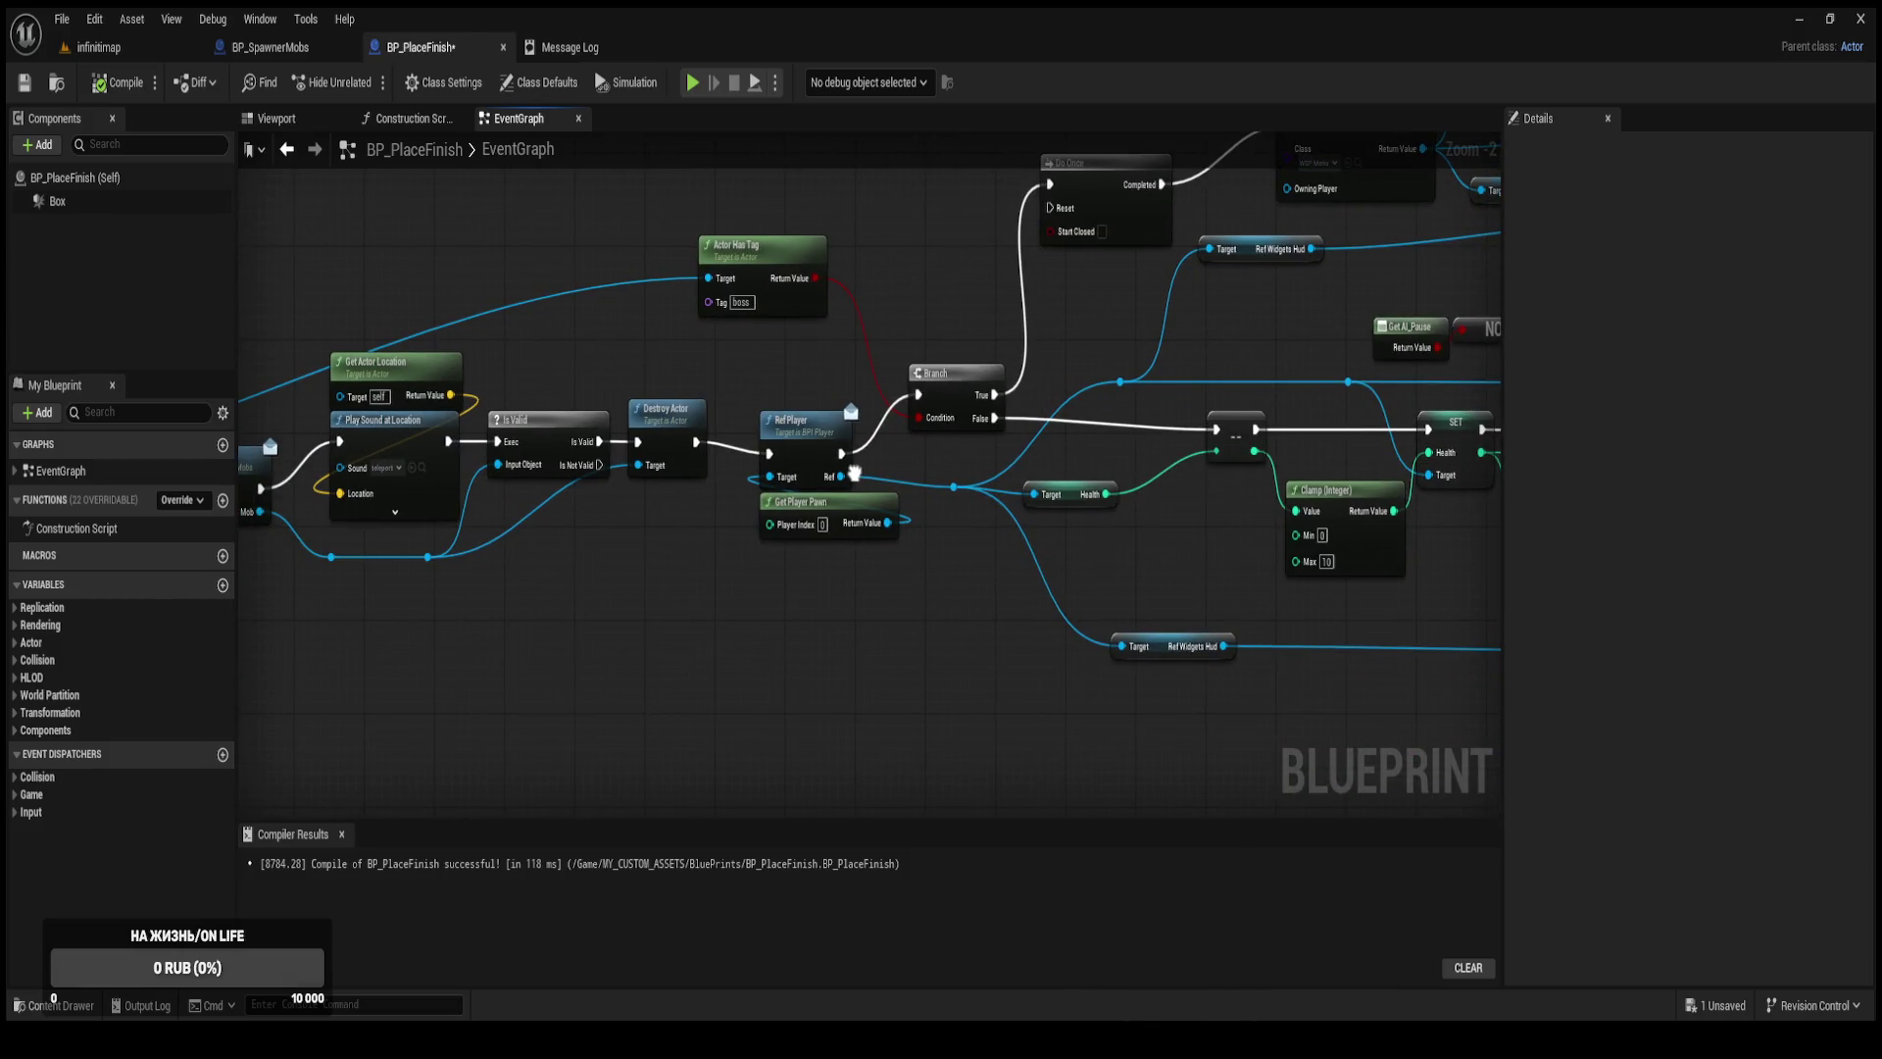
mouse_move(685, 597)
mouse_down()
mouse_move(873, 572)
mouse_move(1009, 487)
mouse_move(752, 650)
mouse_up()
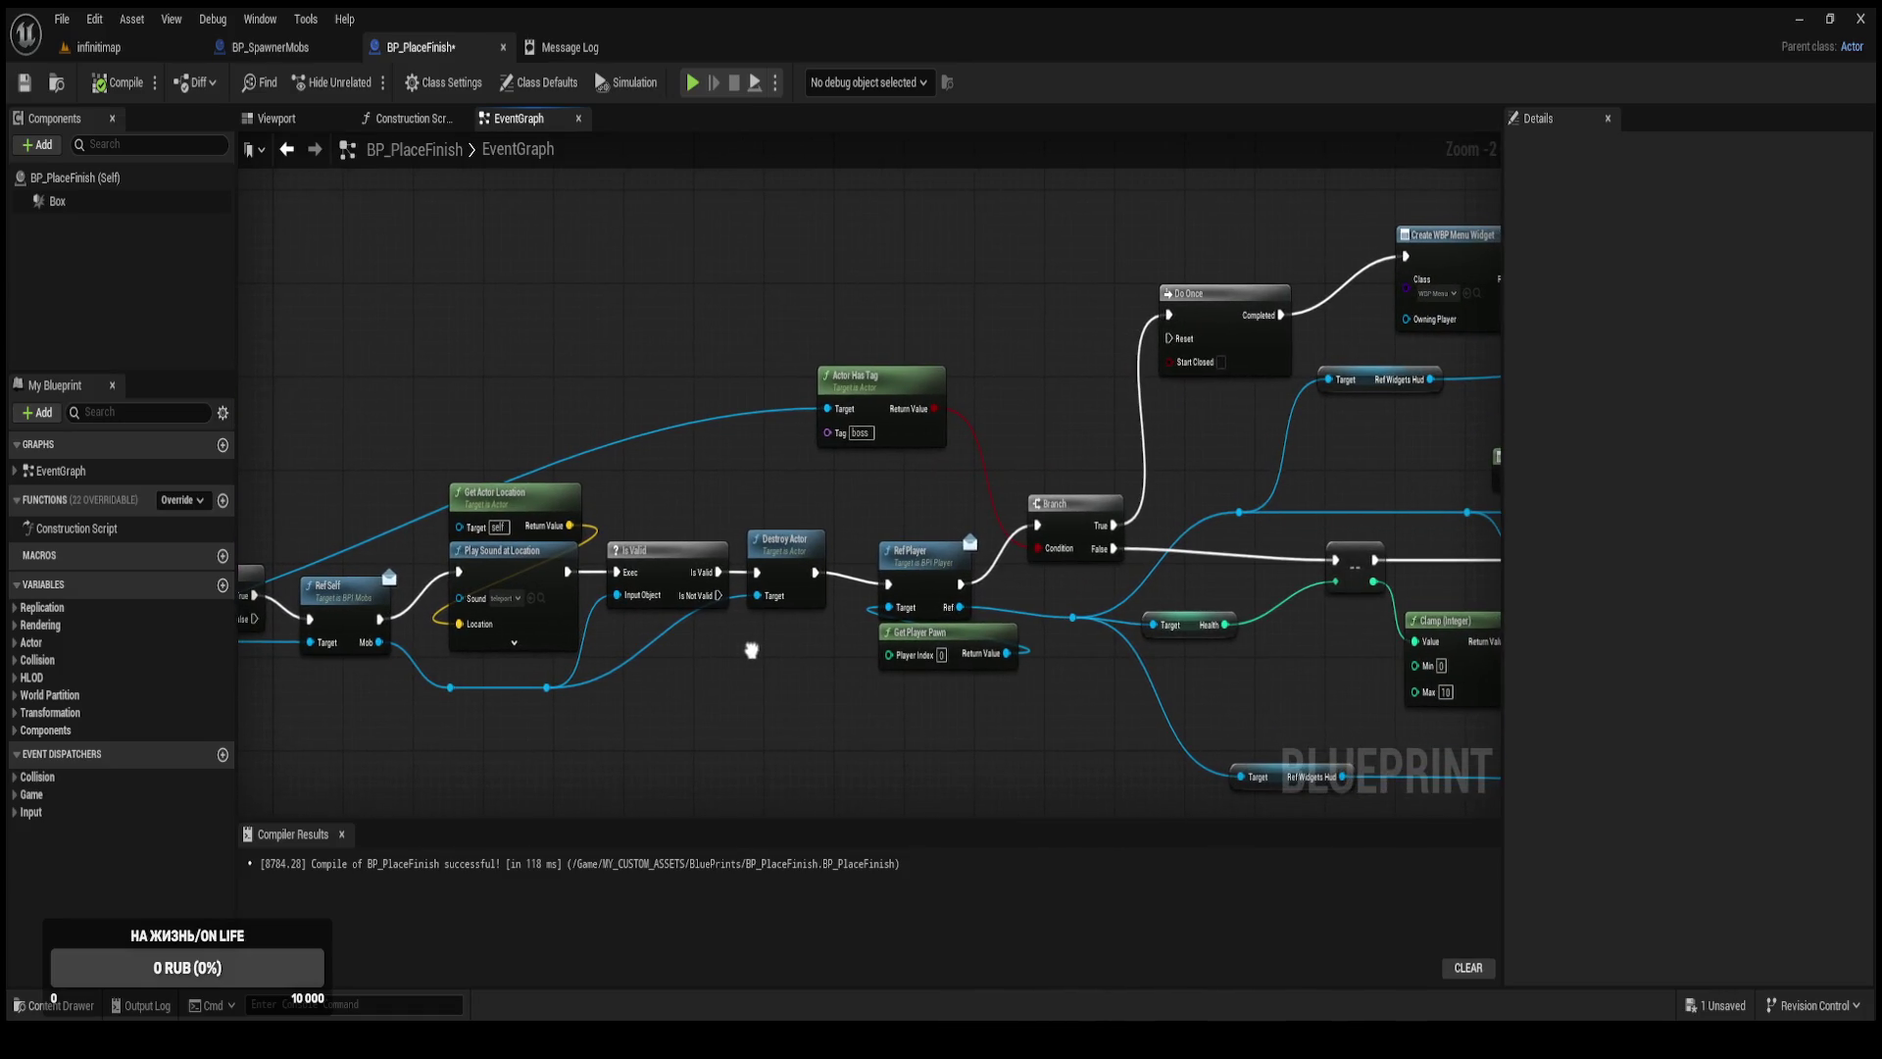
drag(932, 550, 530, 641)
drag(806, 394, 857, 329)
scroll(926, 387, up, 2)
drag(1123, 416, 714, 504)
click(575, 51)
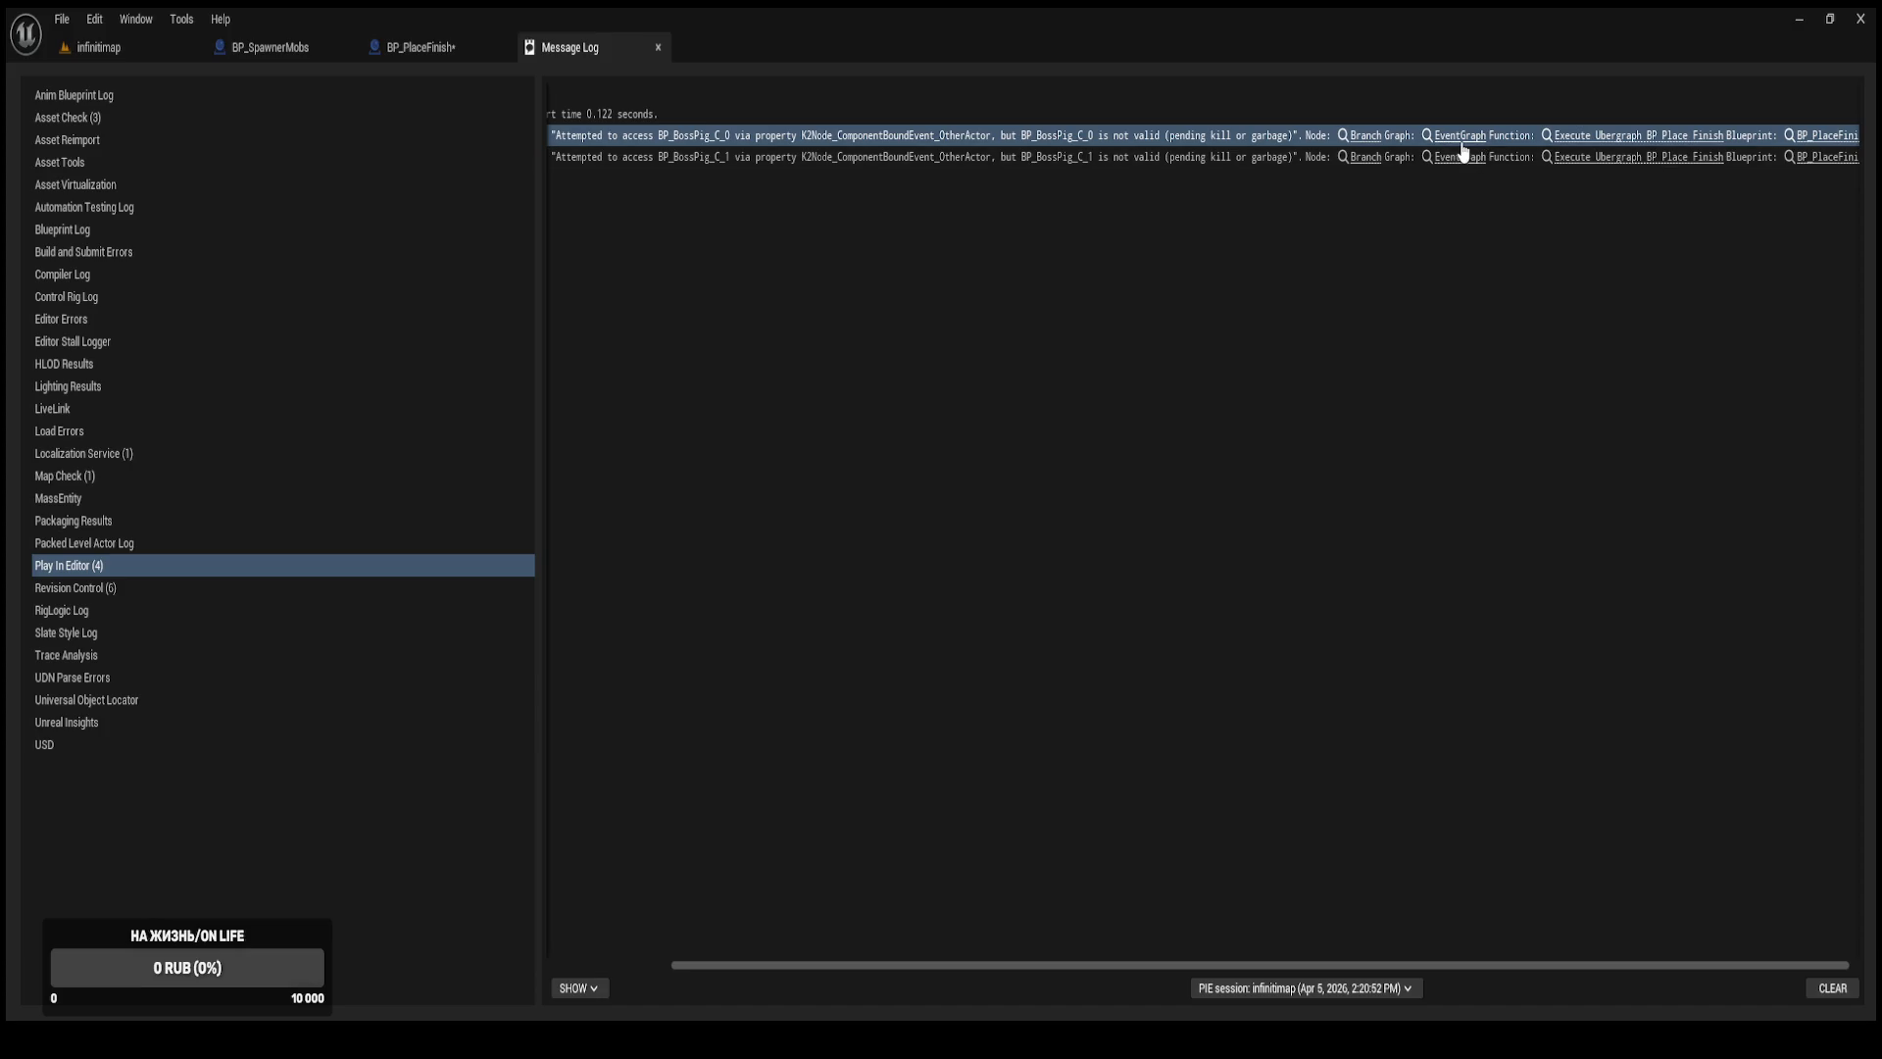
click(1366, 137)
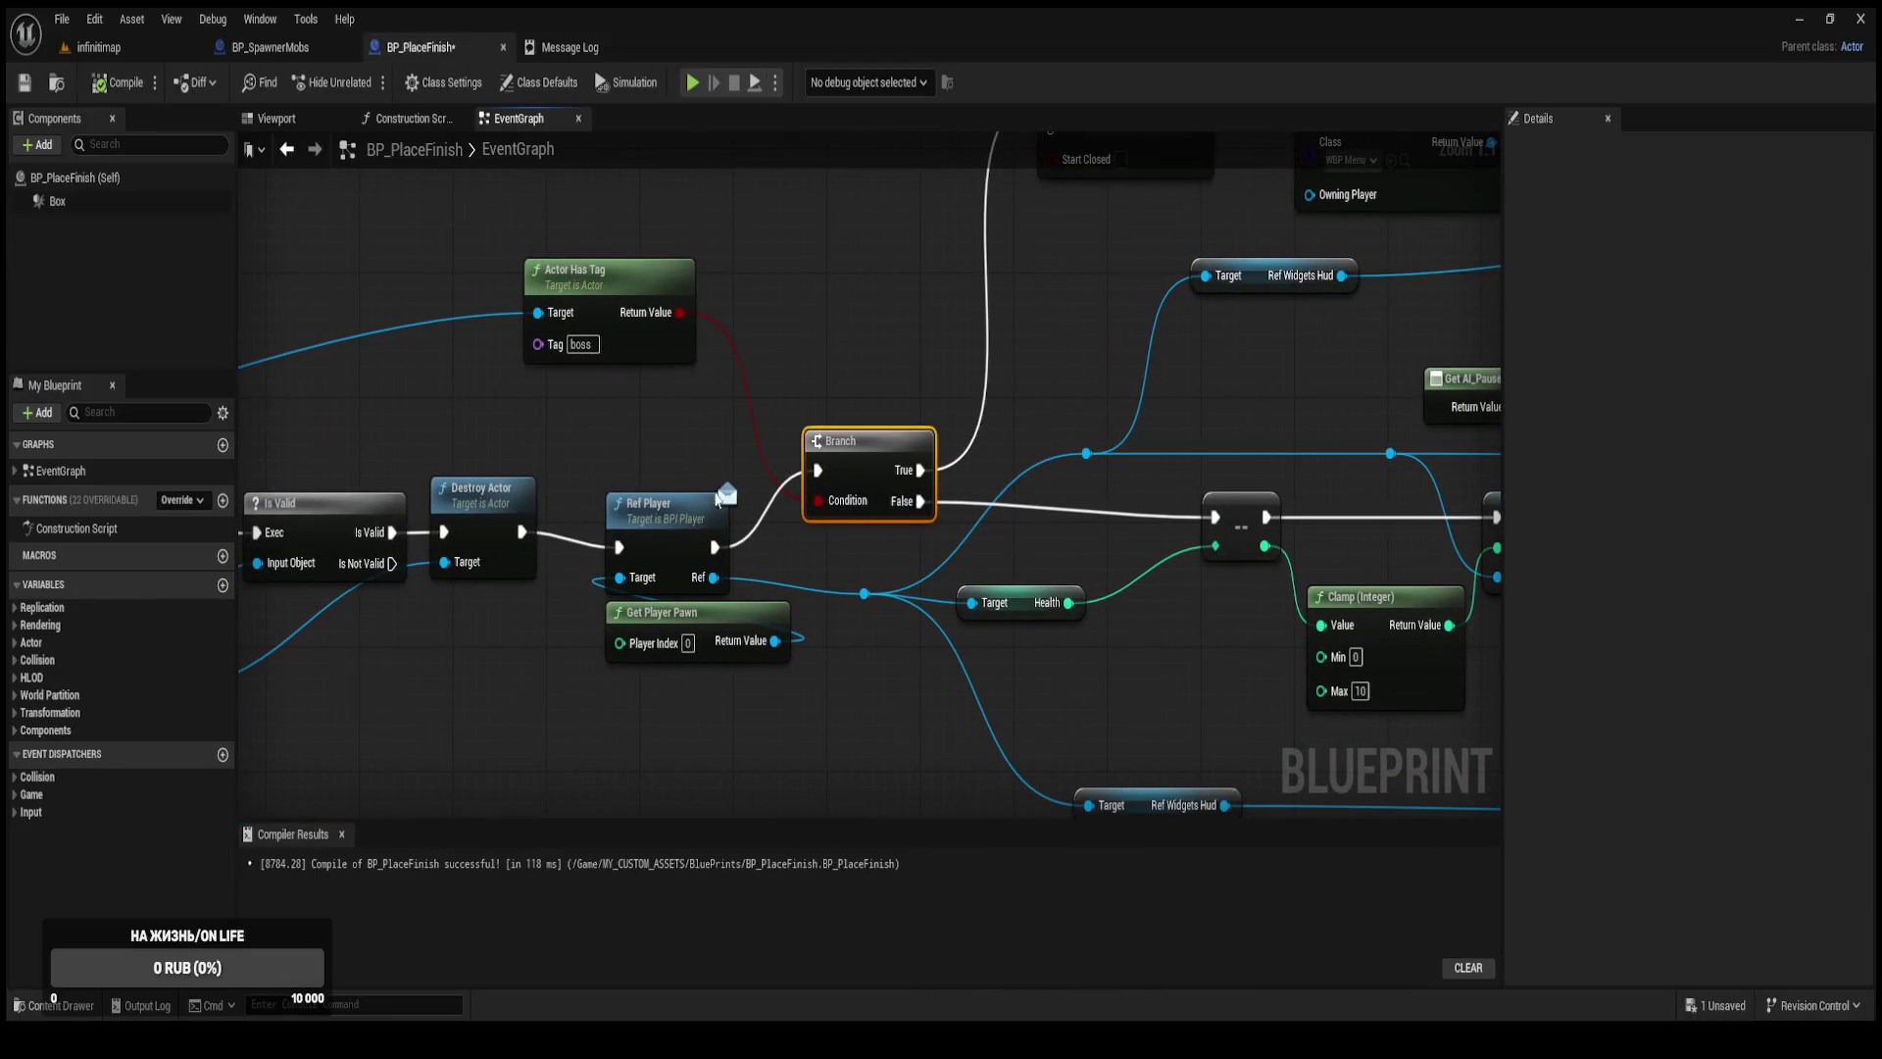
mouse_move(622, 419)
mouse_down()
mouse_move(1016, 356)
mouse_move(1164, 410)
mouse_move(1114, 436)
mouse_move(1163, 383)
mouse_move(938, 524)
mouse_up()
scroll(1164, 409, down, 1)
click(909, 523)
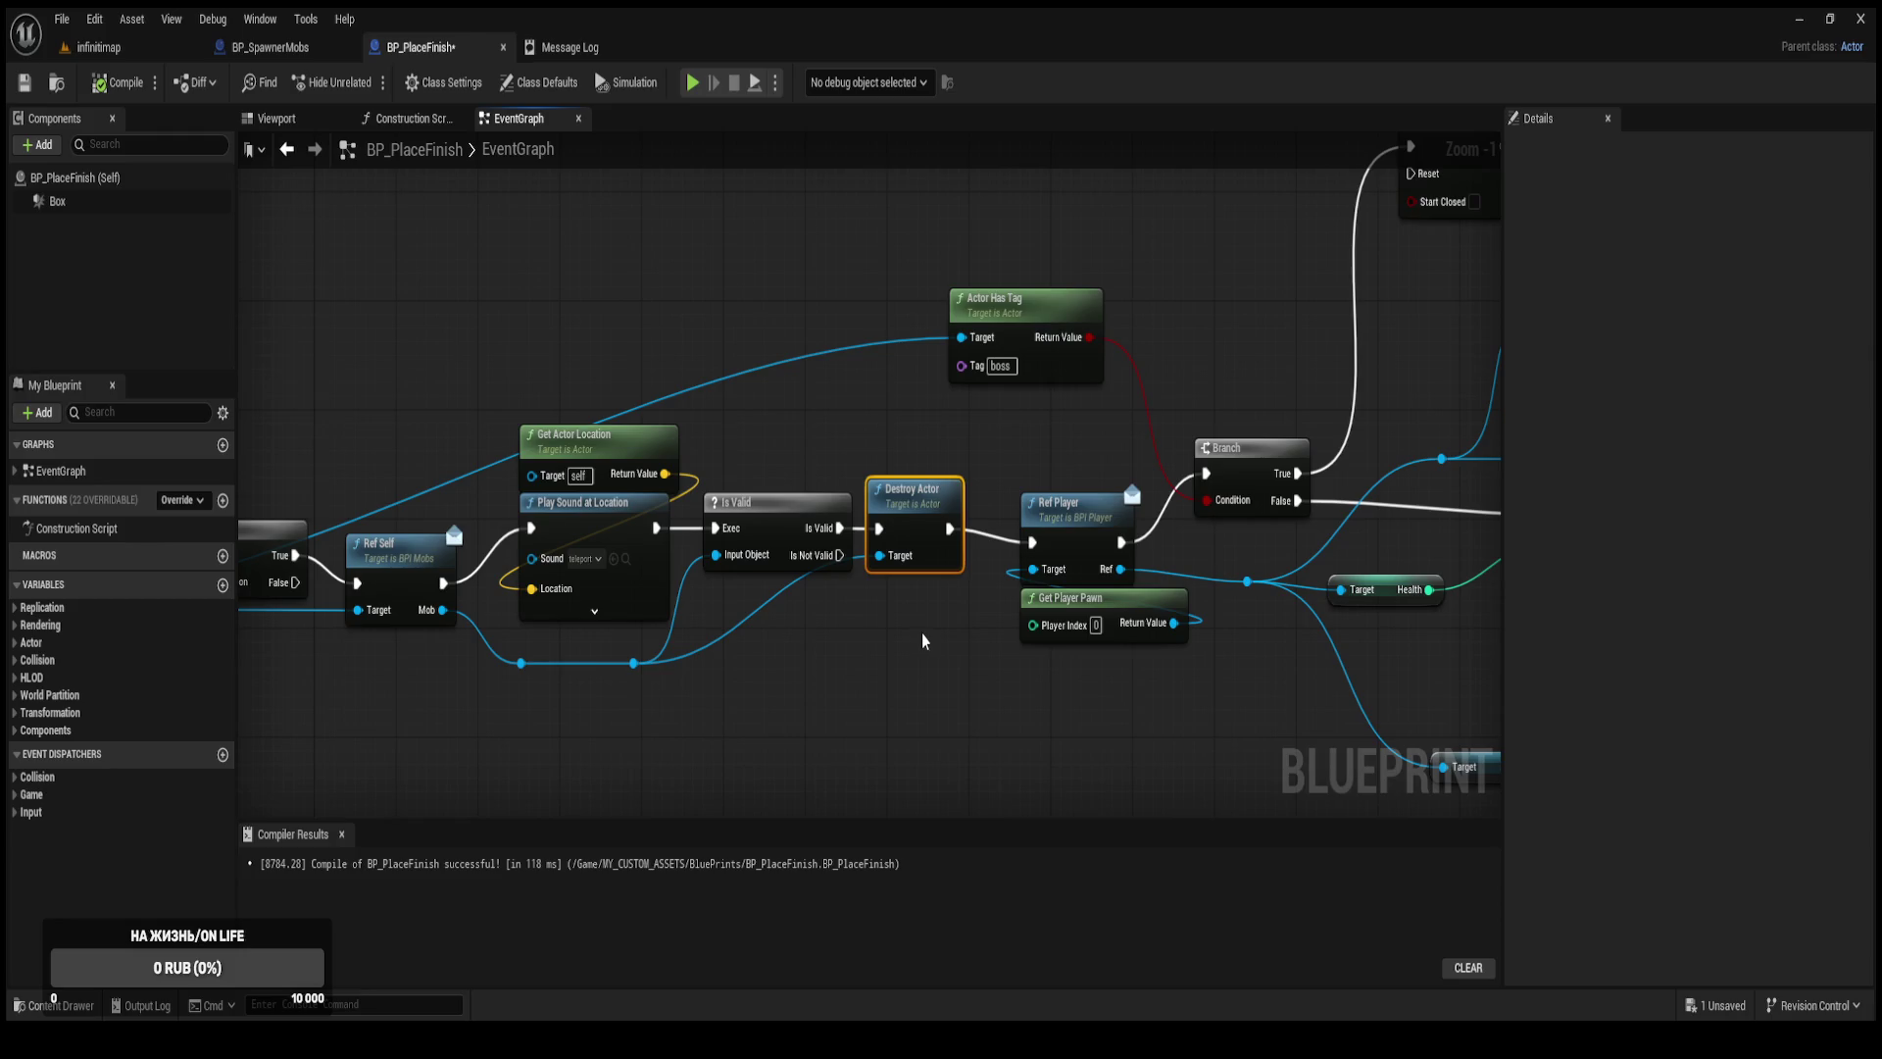
Survey the overlap chain from the Branch and Destroy Actor to the SET, AND and widget nodes.
click(1247, 462)
mouse_move(1081, 548)
mouse_down()
mouse_move(758, 497)
mouse_move(716, 508)
mouse_move(638, 592)
mouse_move(286, 604)
mouse_move(314, 532)
mouse_move(388, 449)
mouse_move(819, 477)
mouse_up()
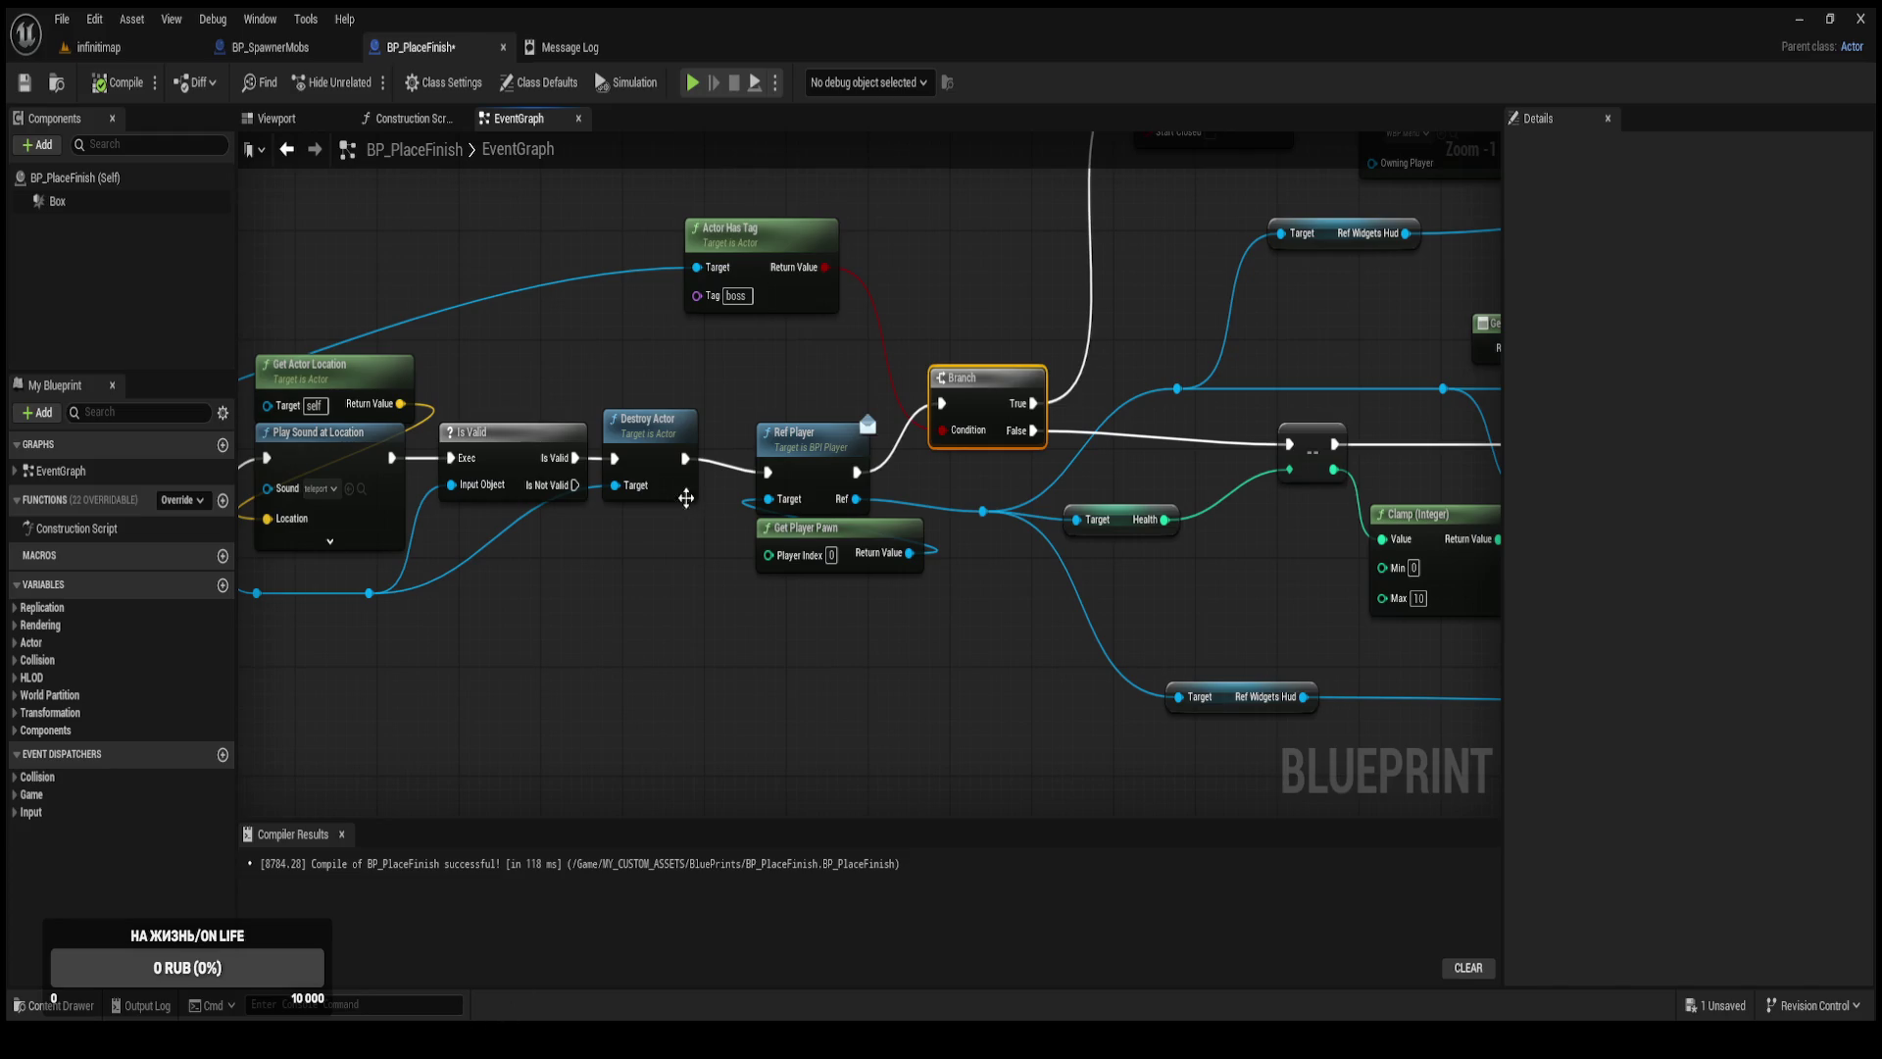
click(657, 469)
scroll(657, 470, down, 2)
drag(662, 548, 790, 579)
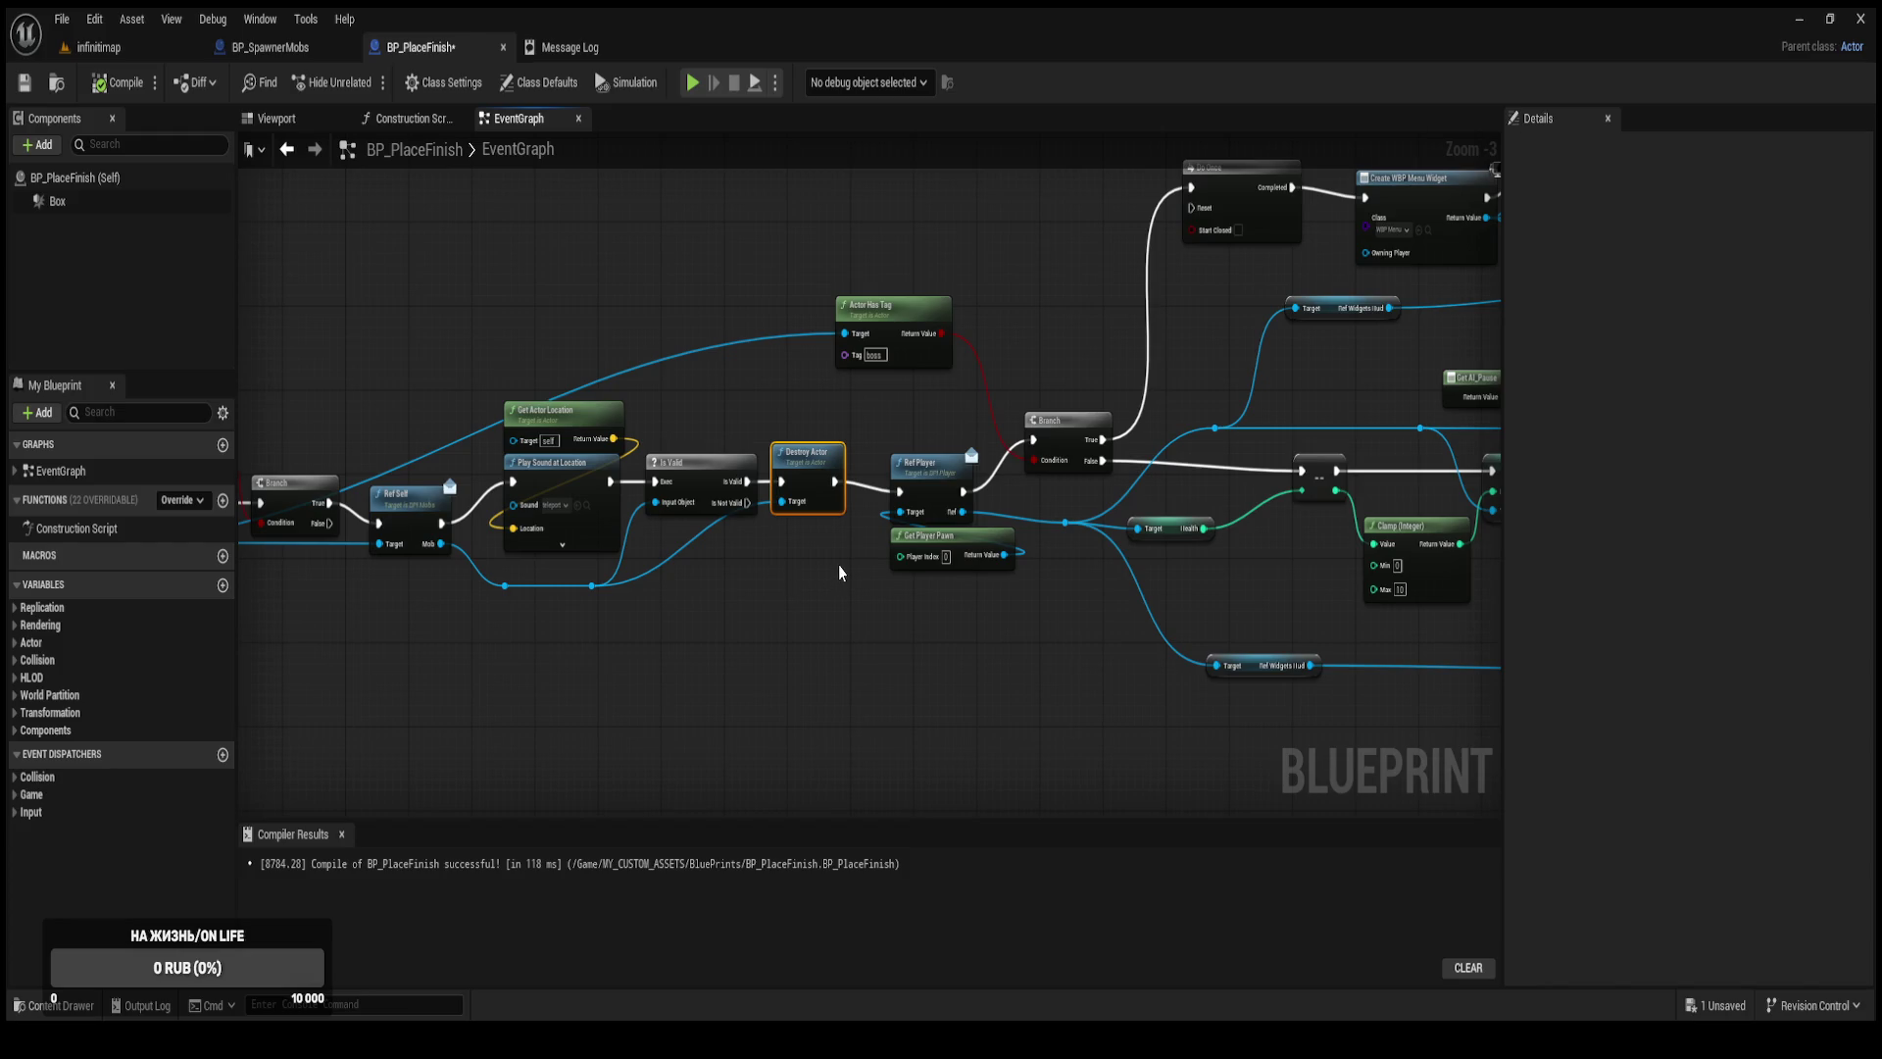
mouse_move(1023, 587)
mouse_down()
mouse_move(709, 597)
mouse_move(592, 638)
mouse_move(403, 613)
mouse_move(886, 484)
mouse_up()
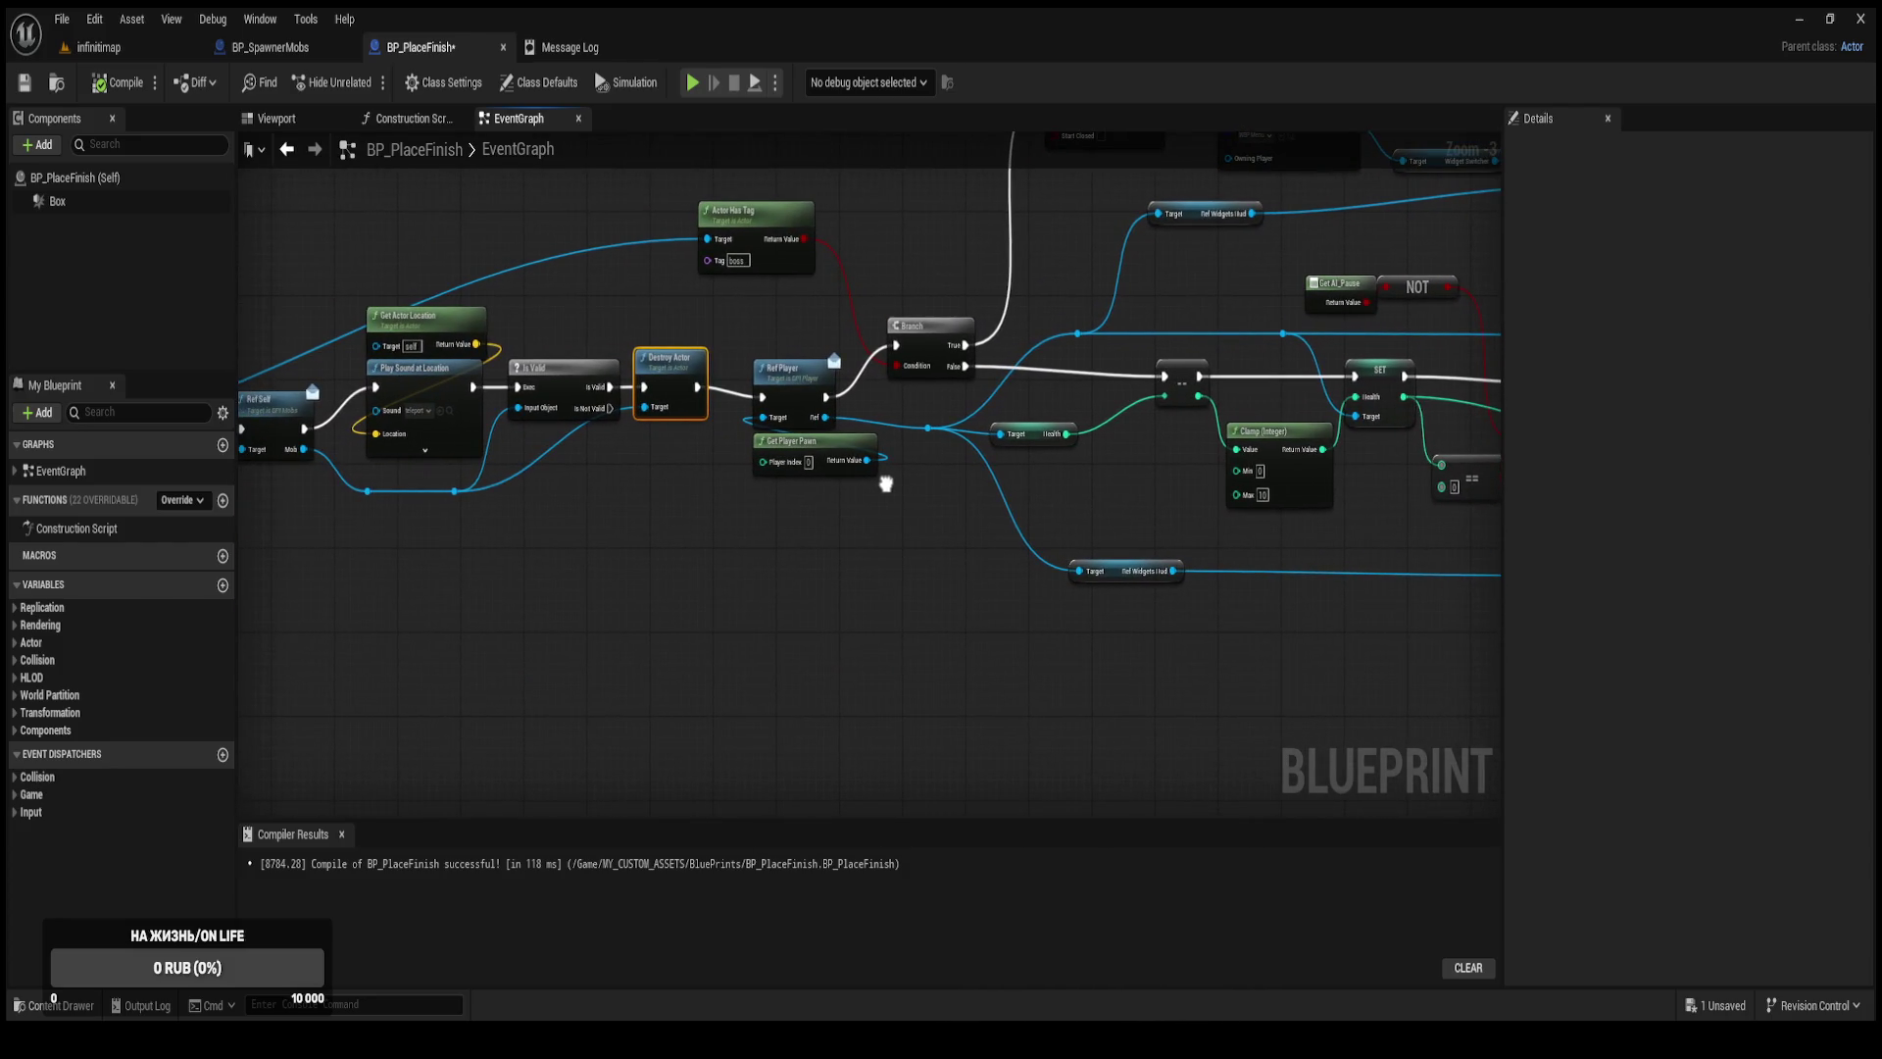
scroll(886, 483, up, 2)
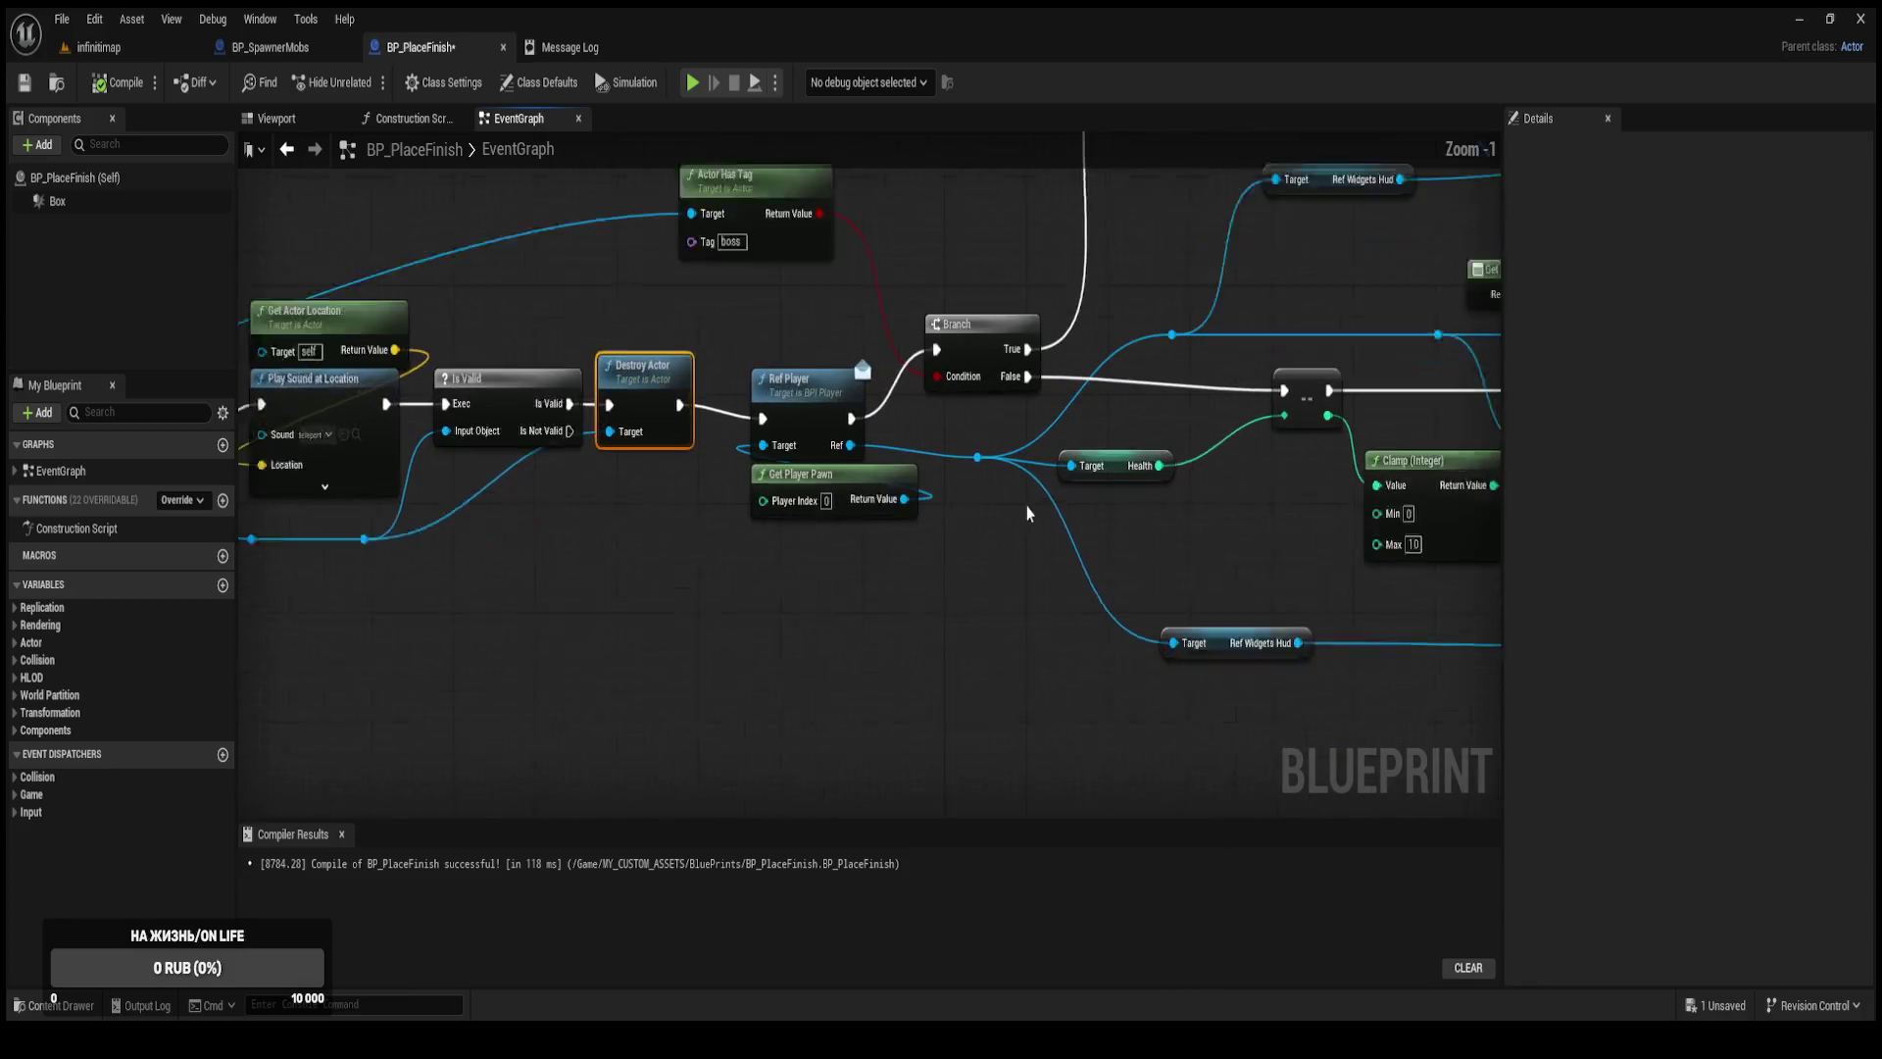
scroll(1013, 518, down, 1)
mouse_move(1013, 517)
mouse_down()
mouse_move(735, 534)
mouse_move(546, 433)
mouse_move(574, 495)
mouse_move(918, 482)
mouse_up()
Wire Ref Player straight into the health decrement, drop Branch False's link, and feed Is Valid into the Branch.
mouse_move(690, 460)
mouse_down()
mouse_move(794, 468)
mouse_move(944, 438)
mouse_move(1008, 453)
mouse_move(812, 384)
mouse_move(750, 393)
mouse_up()
alt+click(794, 469)
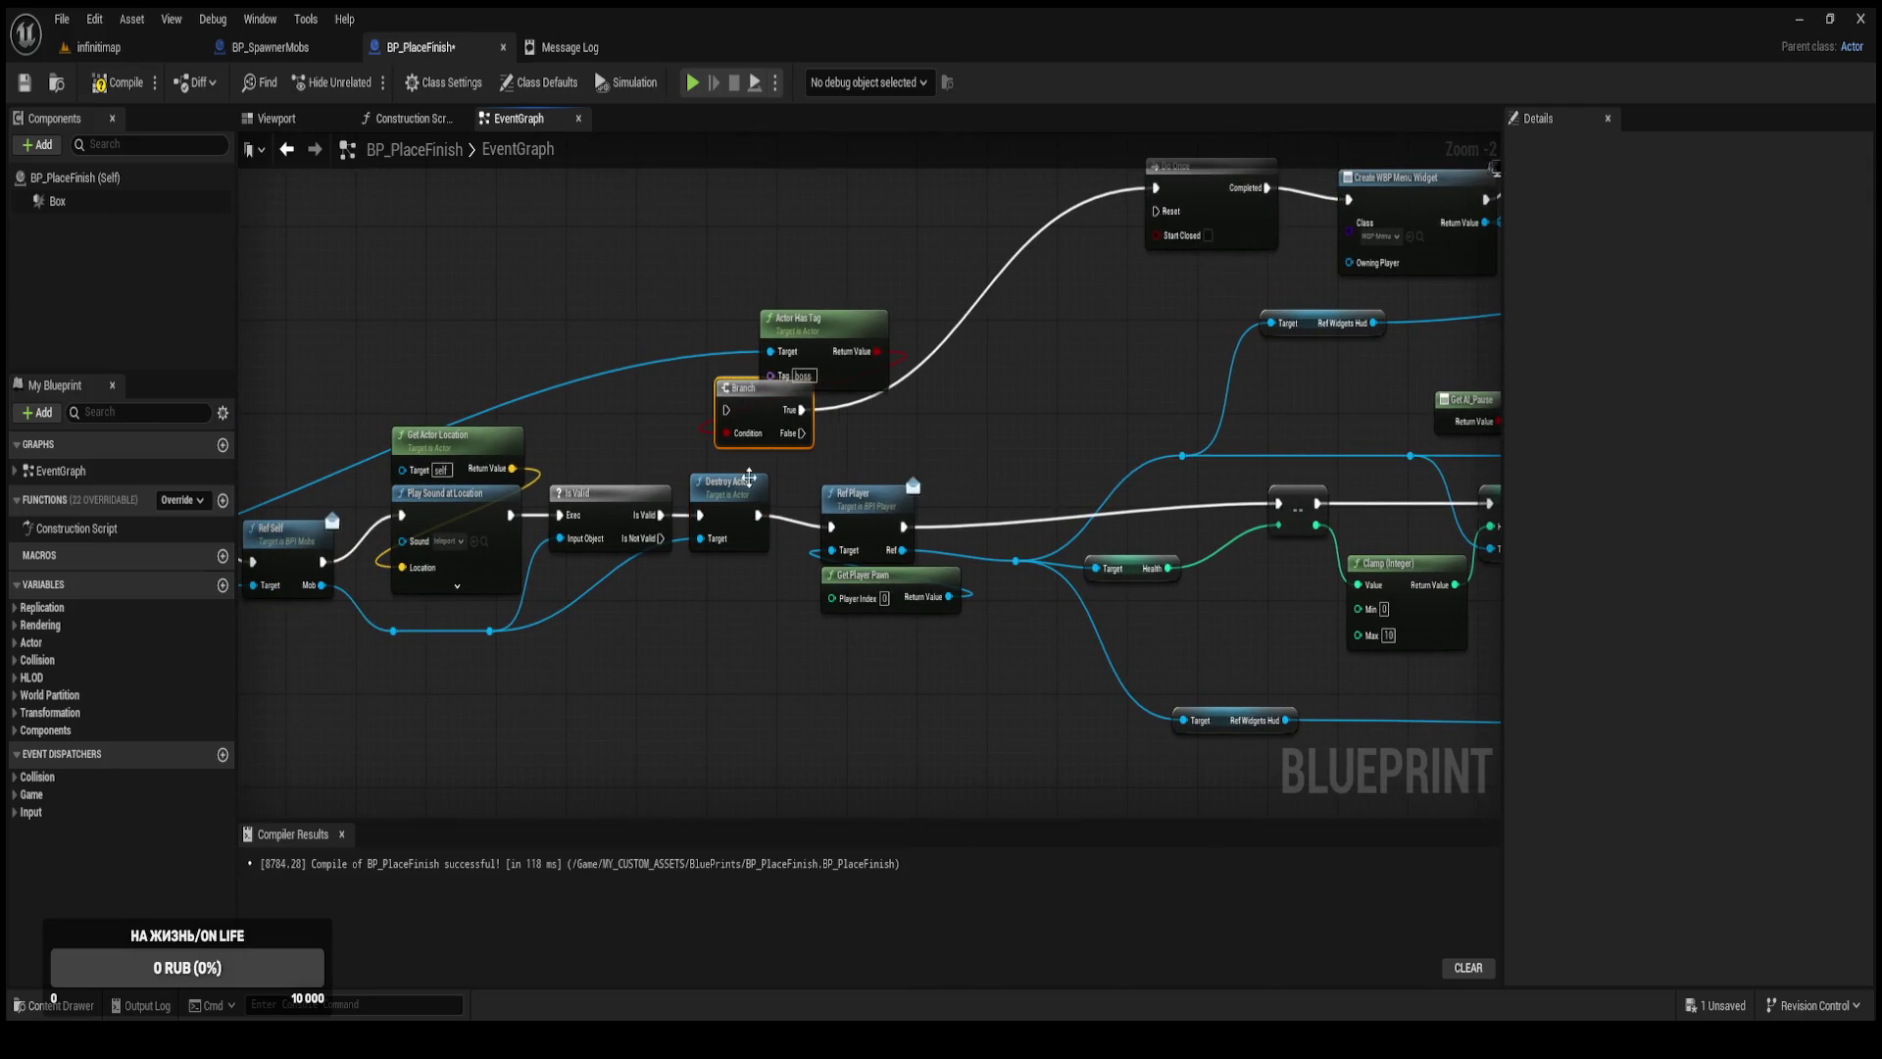
mouse_move(904, 678)
mouse_down()
mouse_move(714, 487)
mouse_move(872, 522)
mouse_up()
click(715, 277)
drag(839, 322, 600, 323)
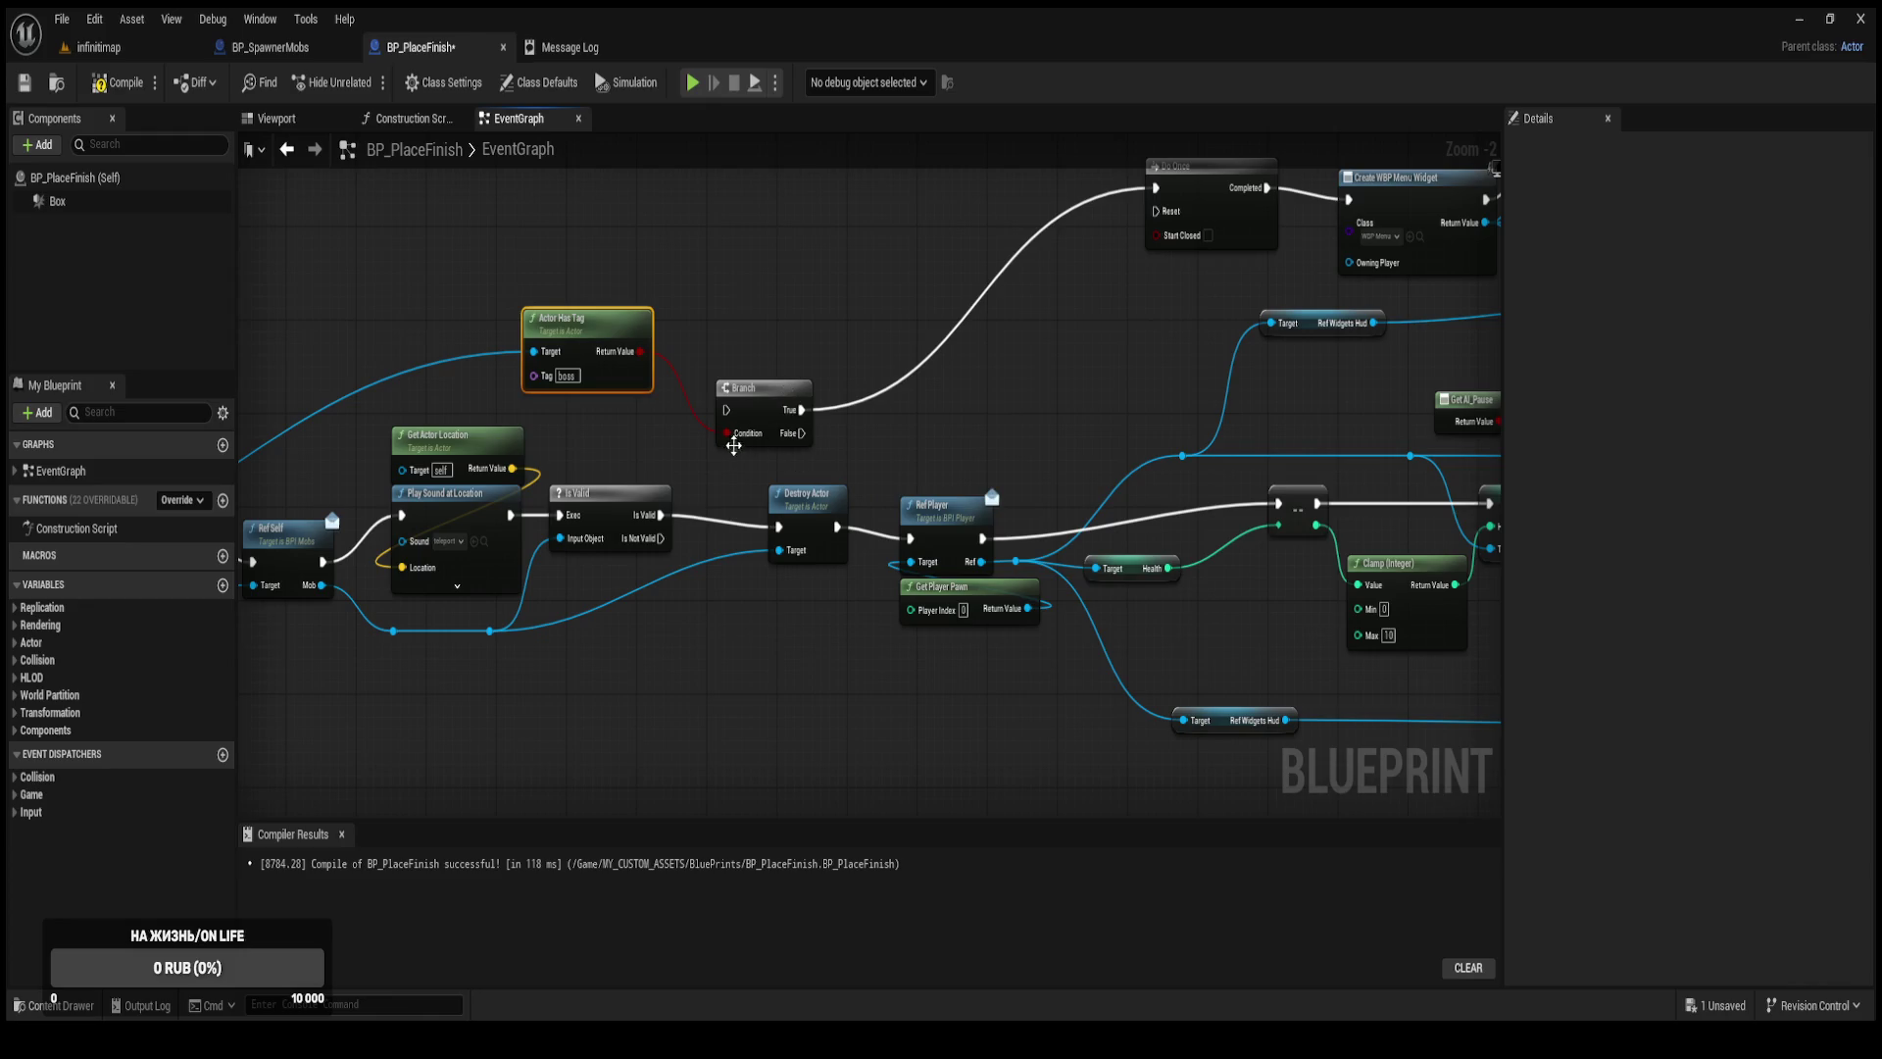
drag(659, 522, 727, 412)
Connect Is Valid to Destroy Actor and add a reroute point moving the mob wire below the nodes.
drag(602, 493, 652, 493)
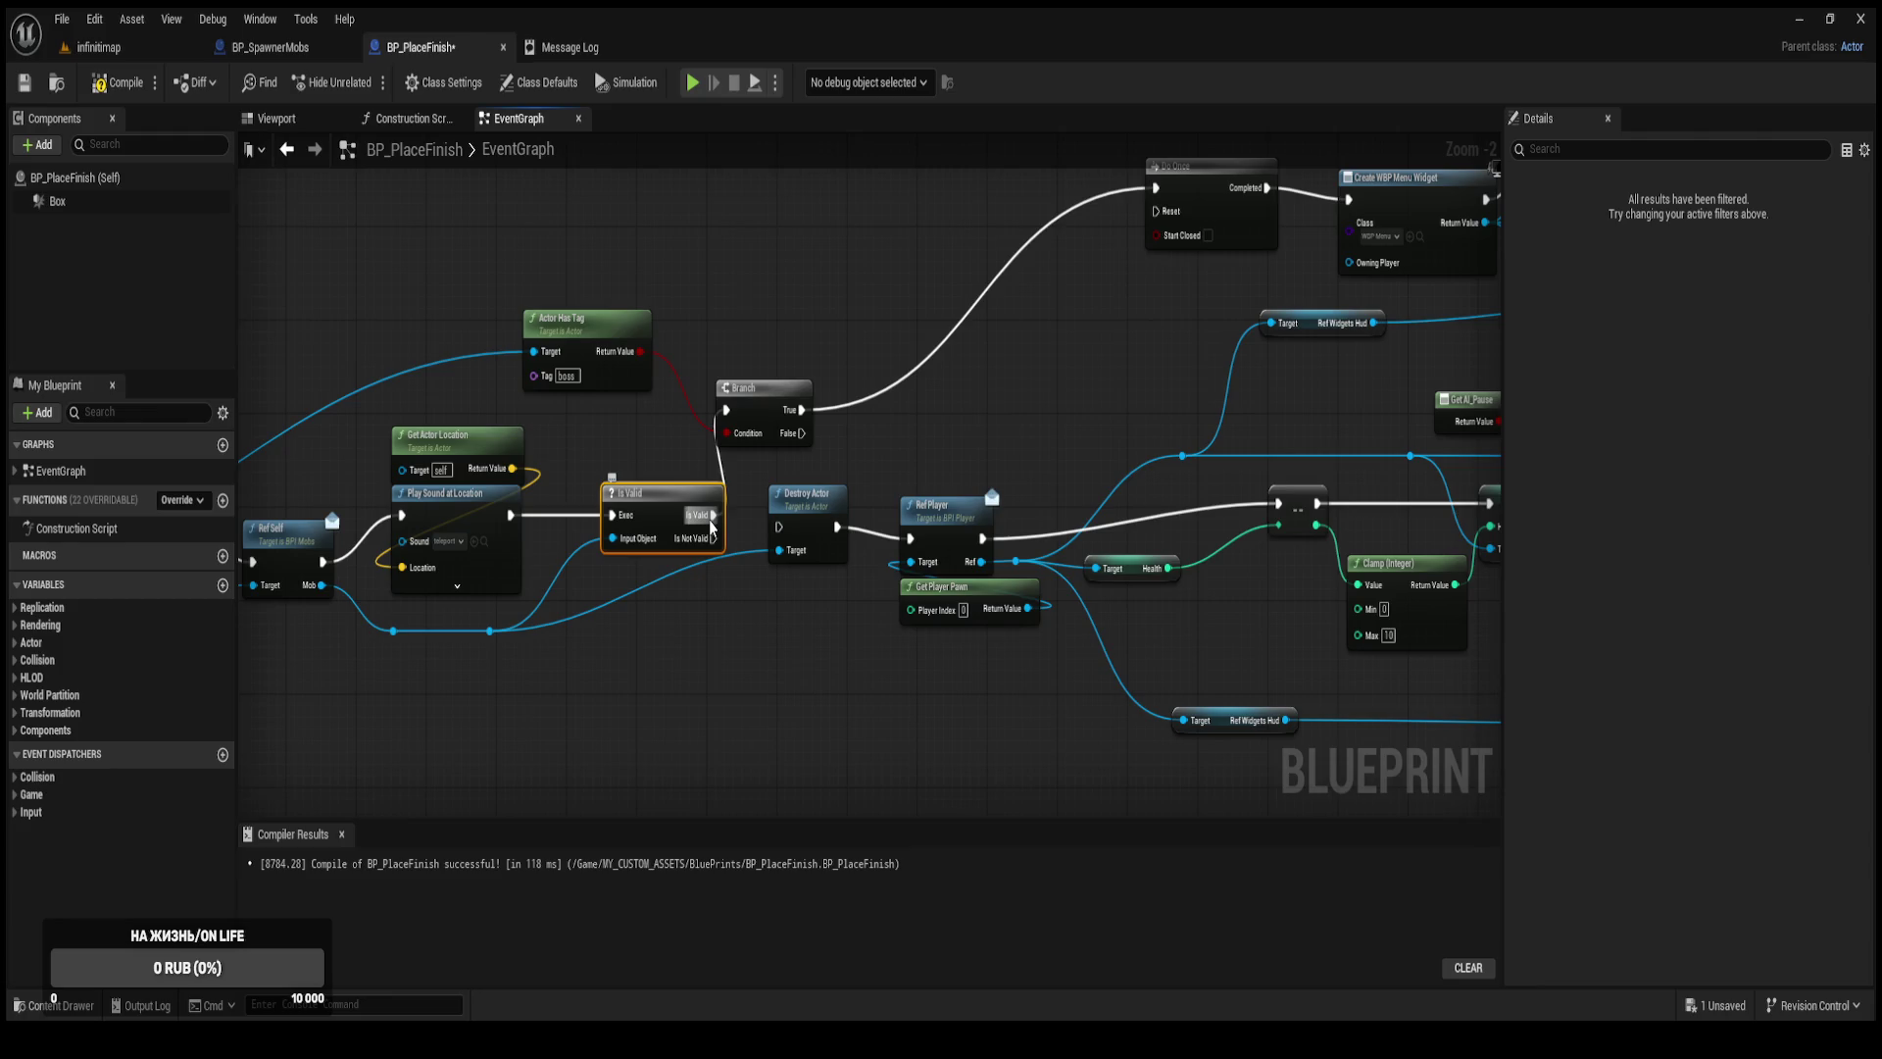
drag(712, 516, 779, 528)
drag(666, 495, 693, 497)
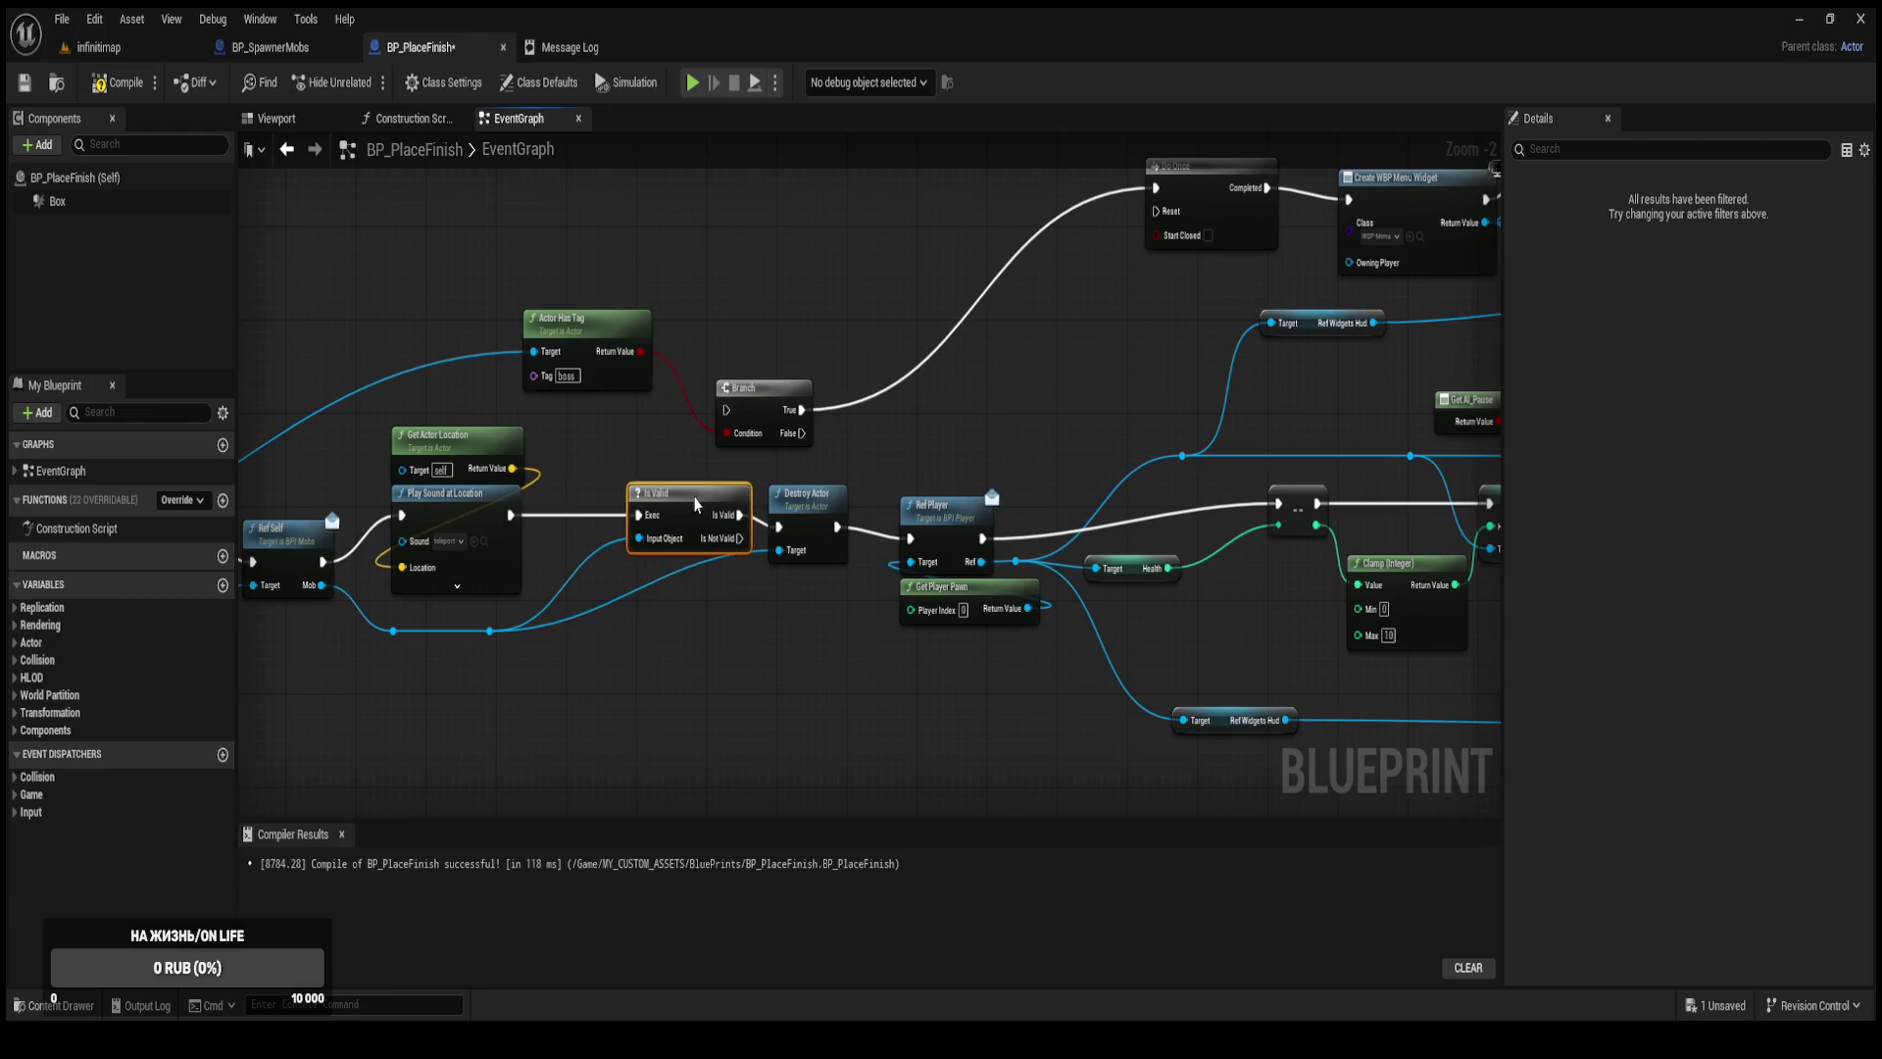
double_click(673, 561)
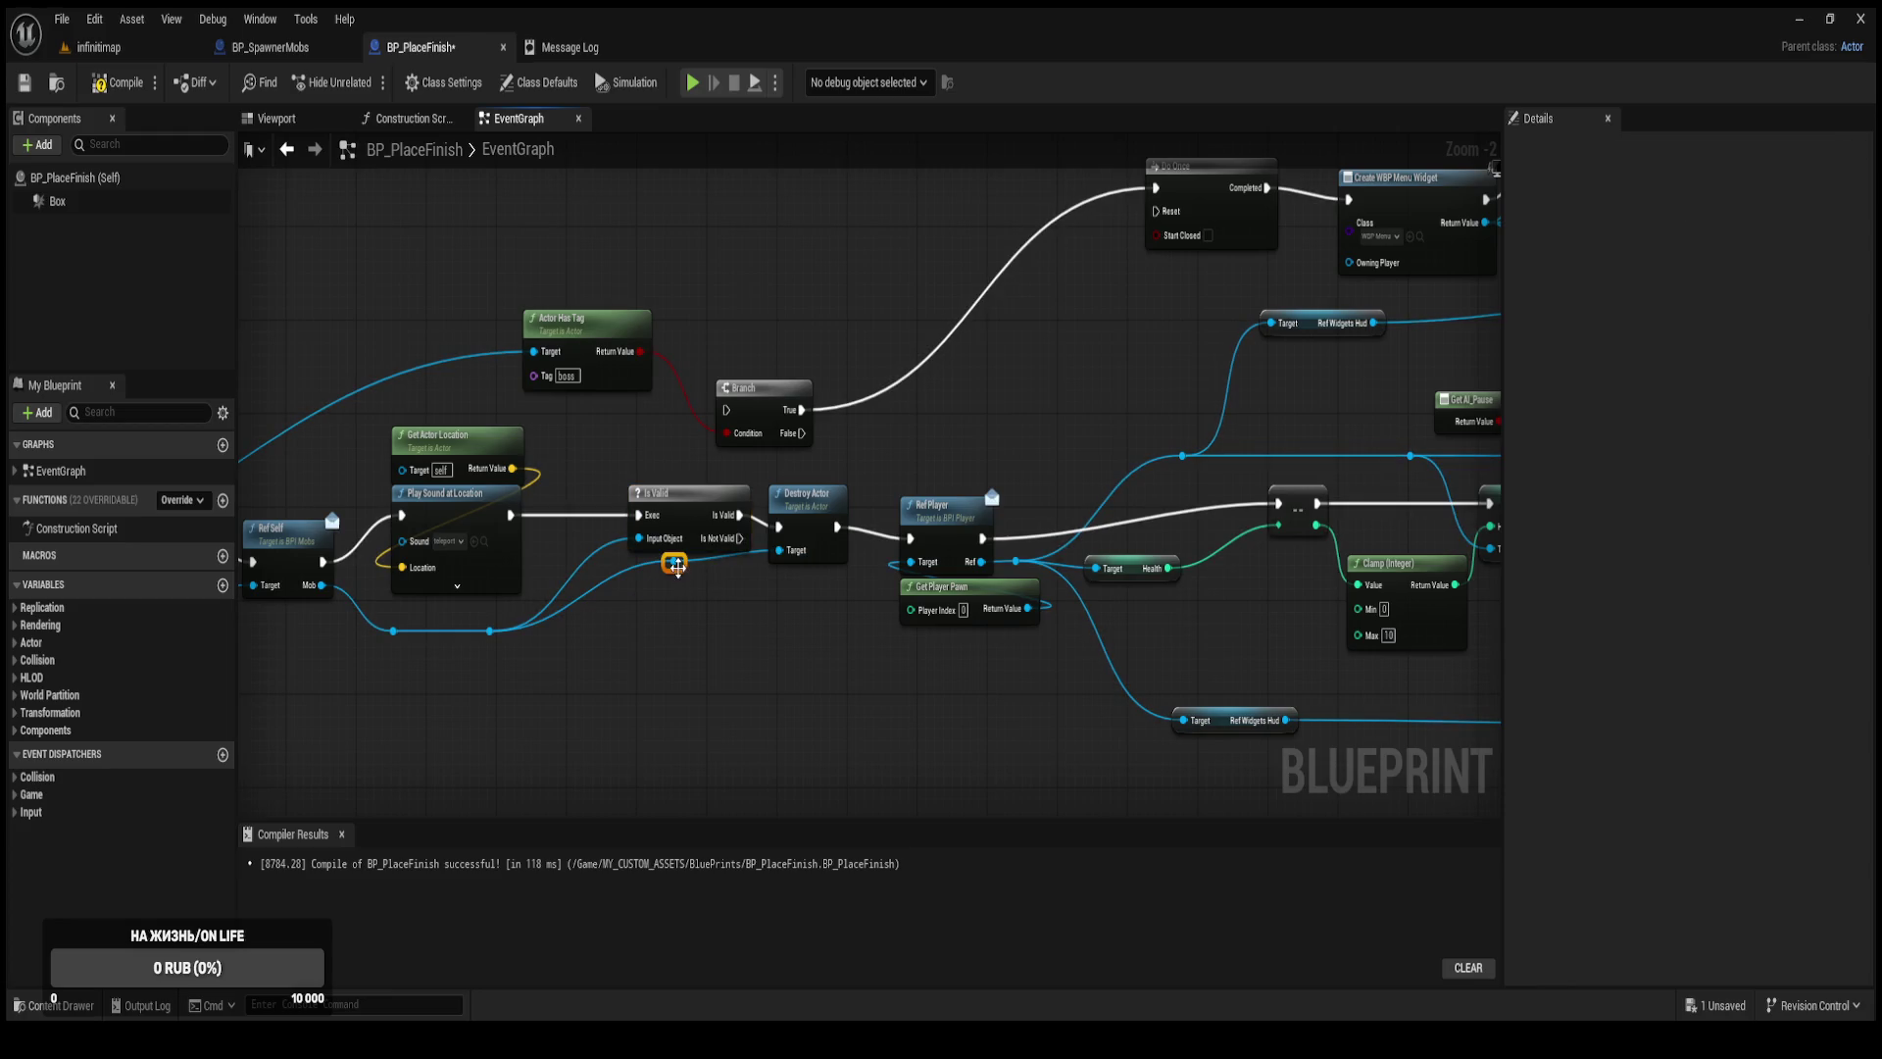
mouse_move(676, 564)
mouse_down()
mouse_move(734, 650)
mouse_move(904, 630)
mouse_up()
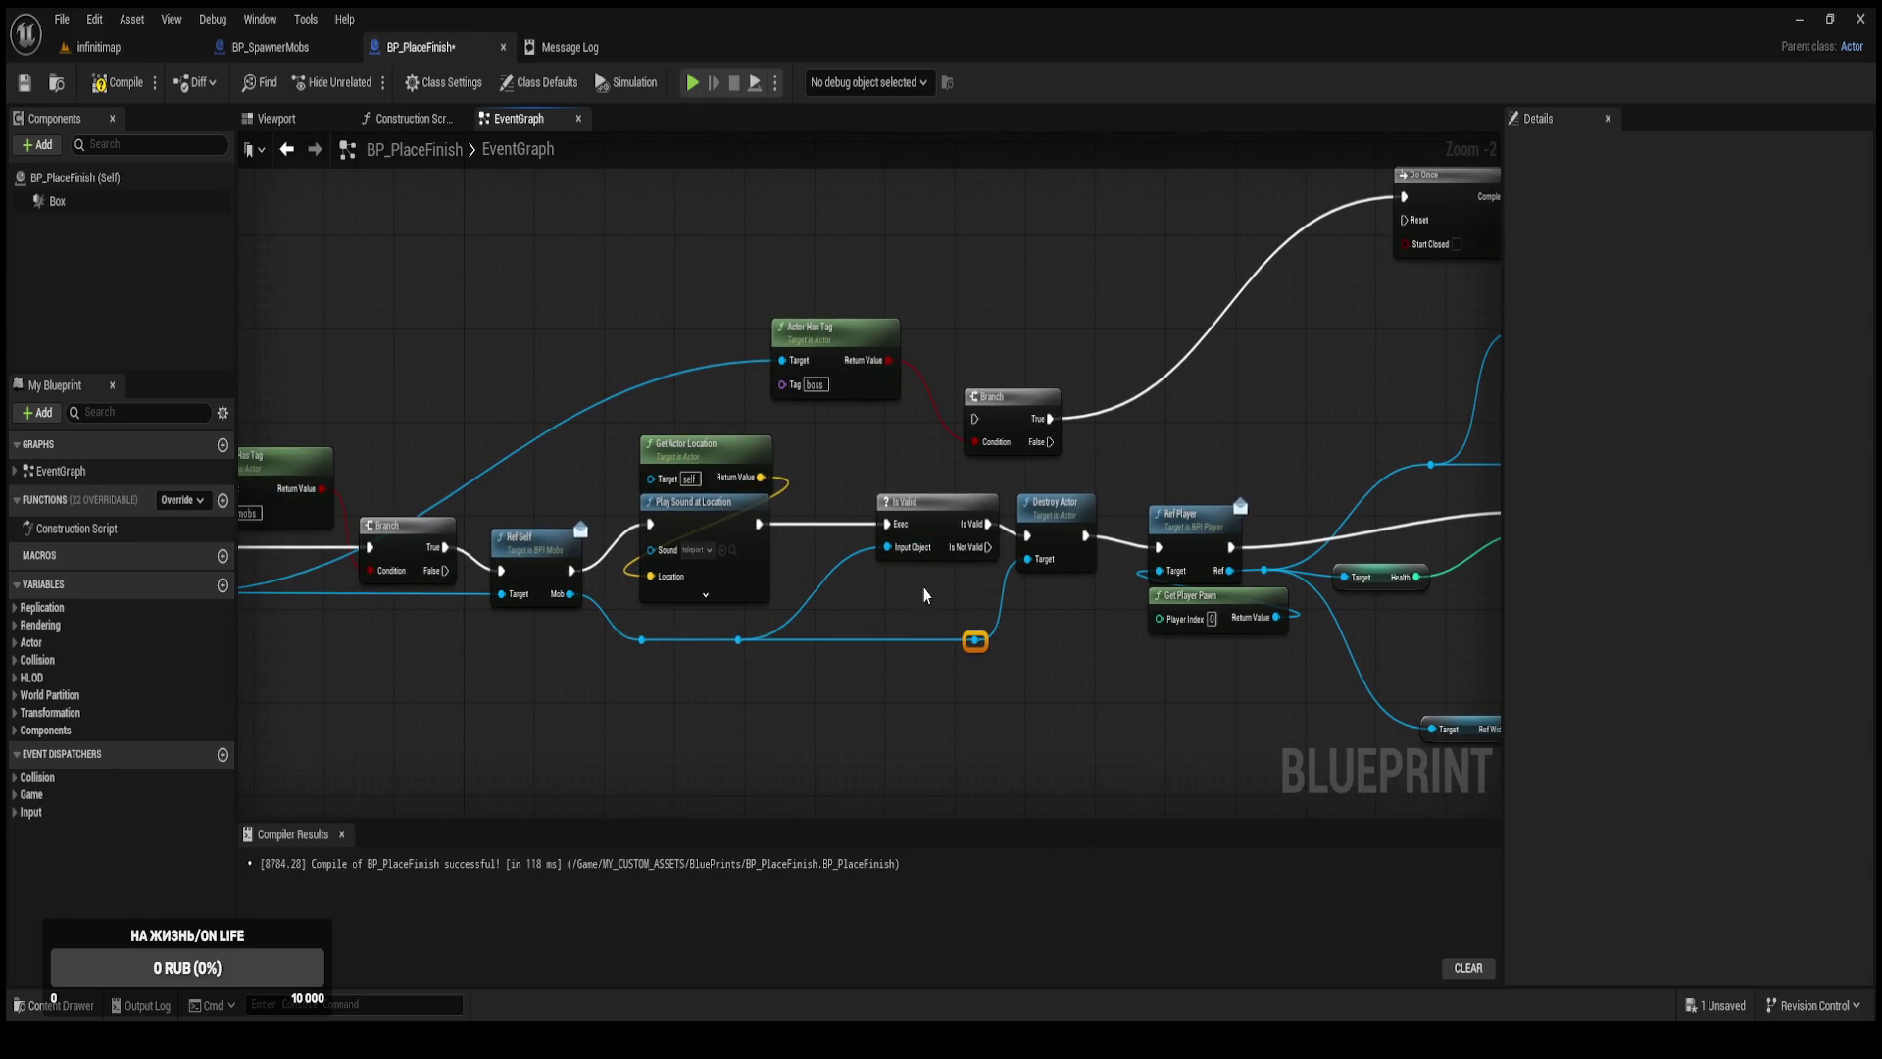
Rewire Play Sound at Location into Is Valid, then Is Valid into the boss Branch and onward.
drag(760, 524, 974, 418)
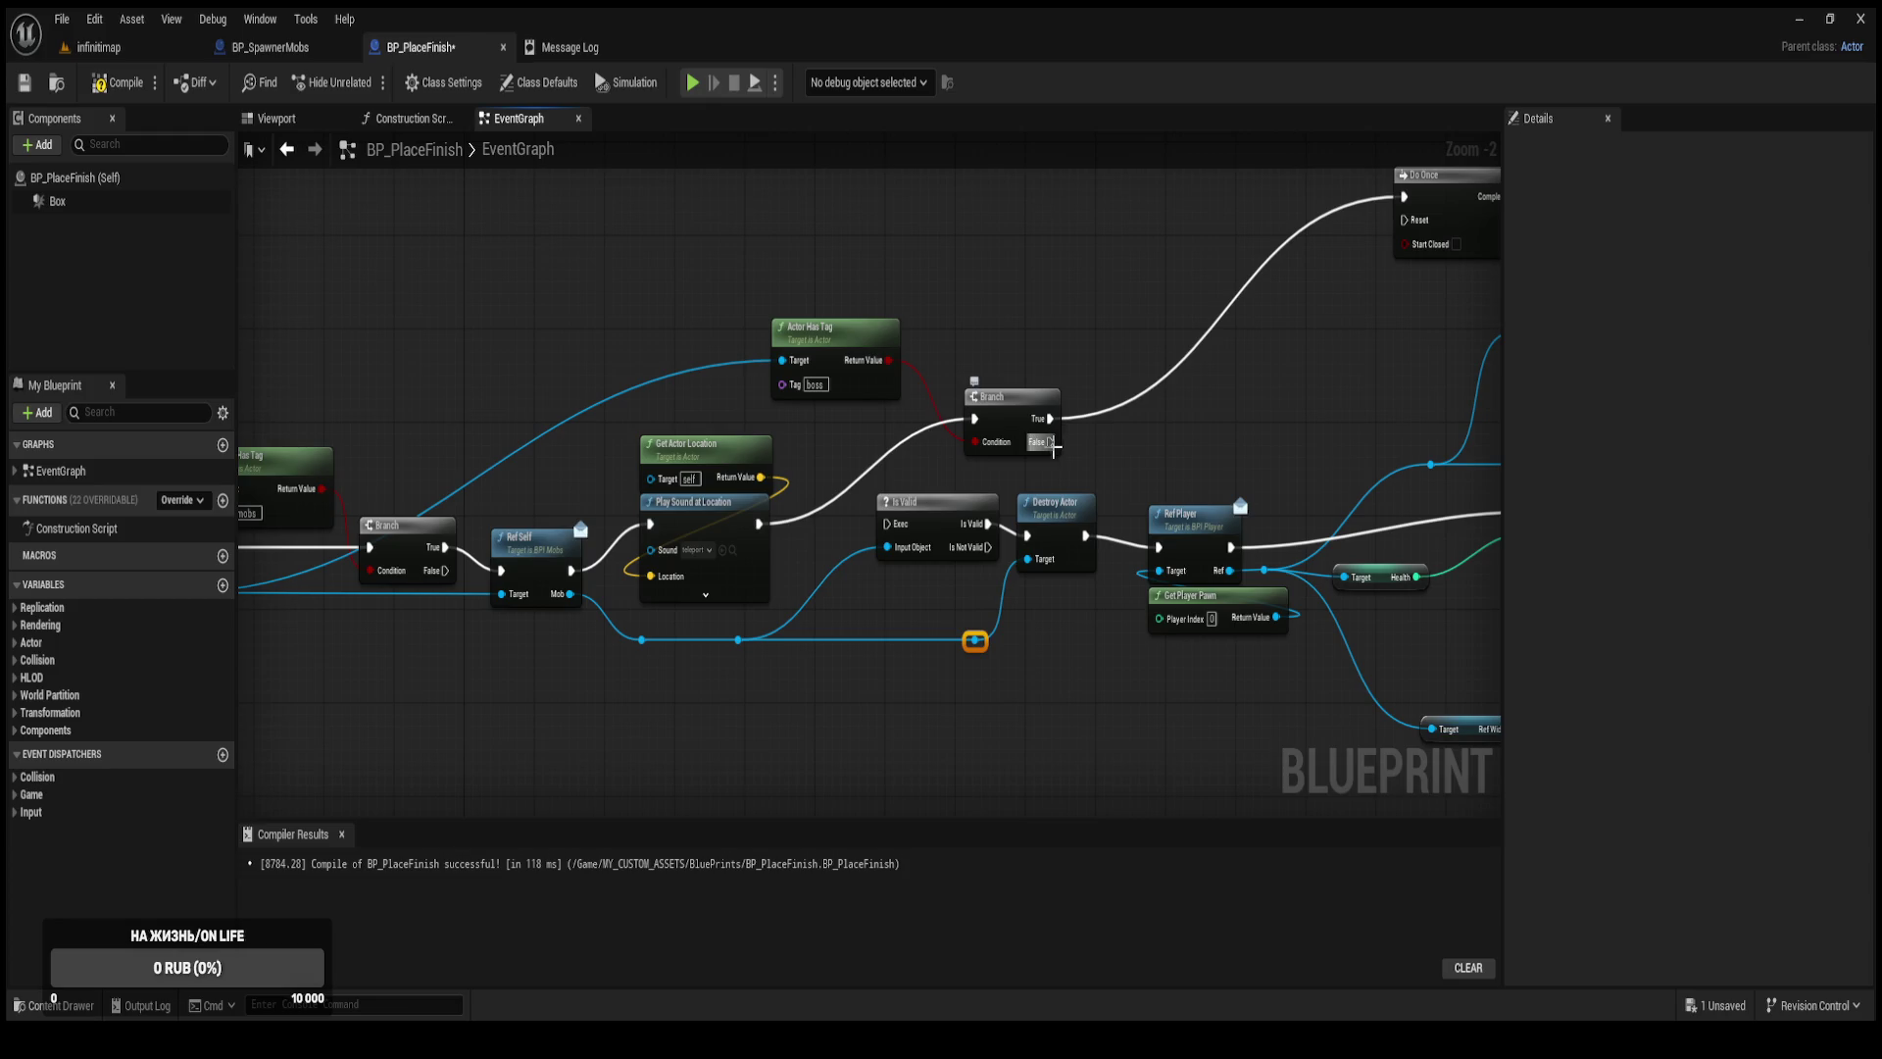
mouse_move(1054, 441)
mouse_down()
mouse_move(887, 526)
mouse_move(922, 523)
mouse_move(761, 523)
mouse_up()
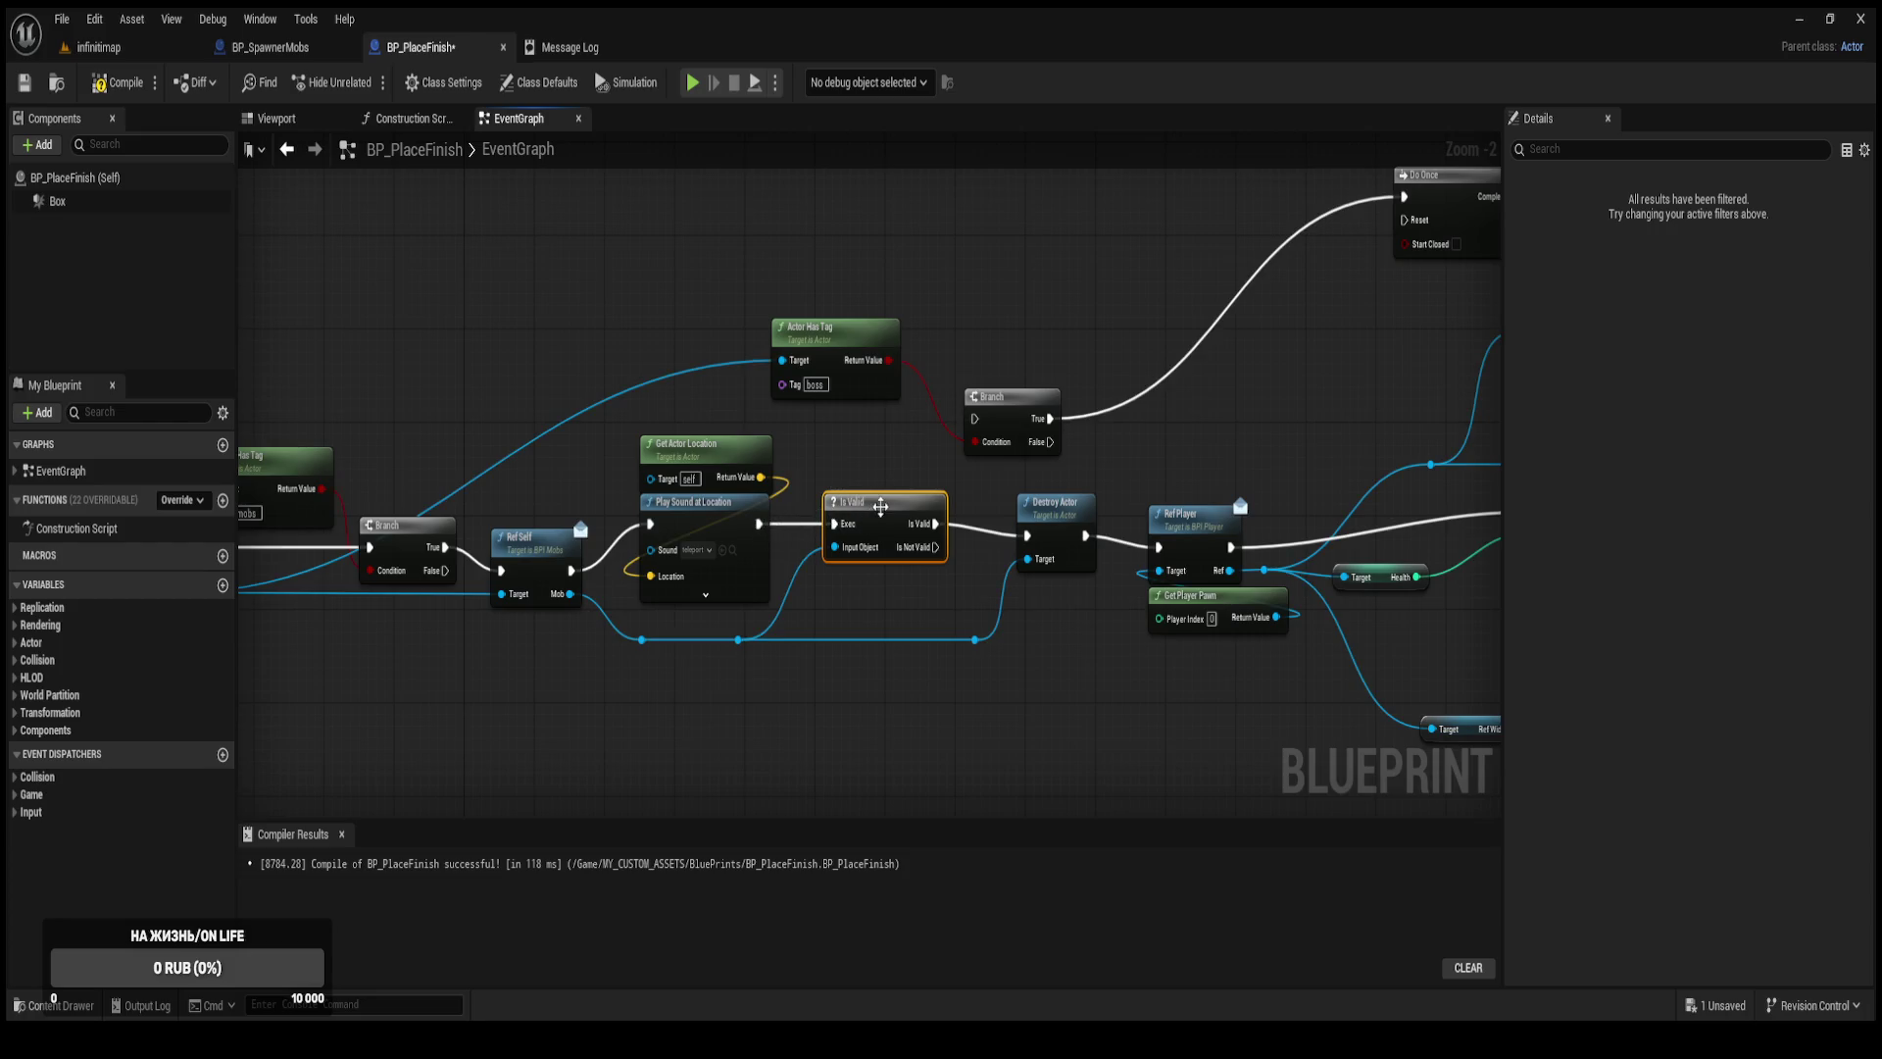
drag(881, 520, 847, 521)
drag(974, 419, 899, 523)
mouse_move(1049, 443)
mouse_down()
mouse_move(1029, 471)
mouse_move(1059, 447)
mouse_move(1004, 402)
mouse_move(982, 409)
mouse_up()
click(1016, 492)
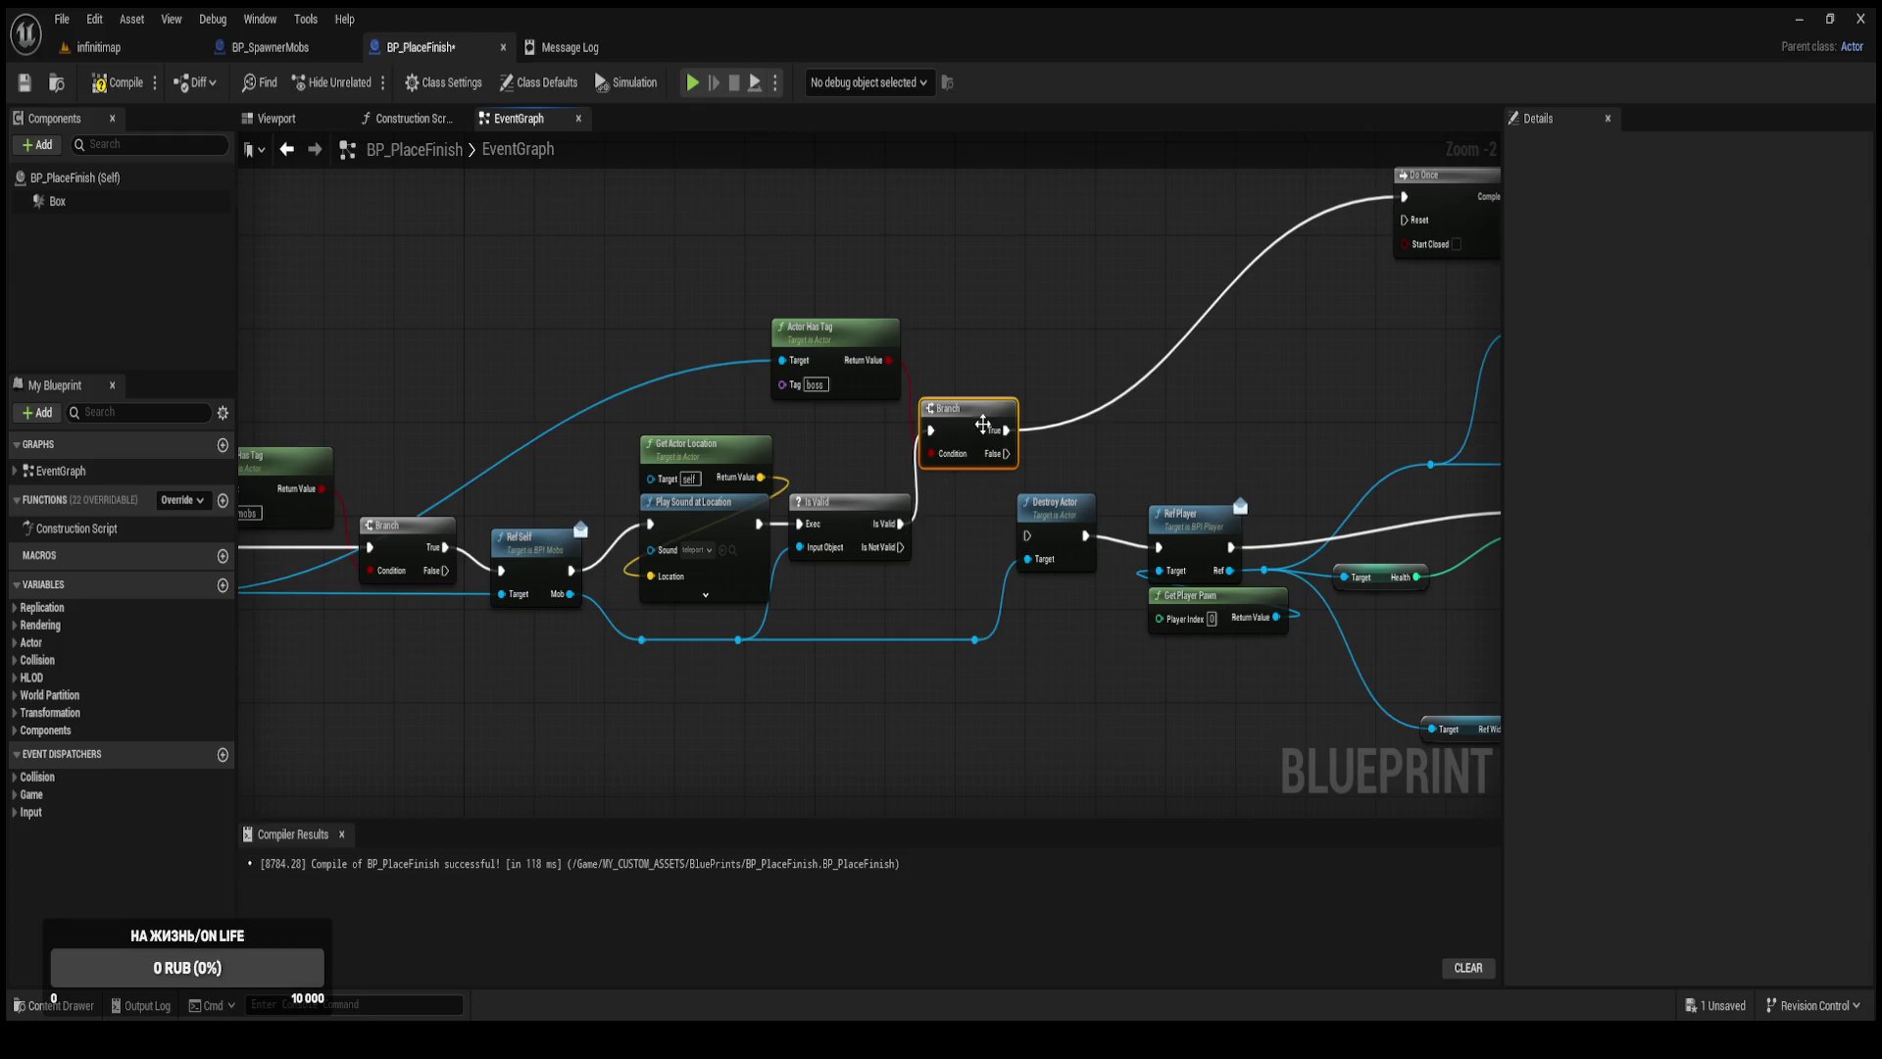
Duplicate the Destroy Actor node, panning between the overlap event chain and the Do Once widget nodes.
click(1061, 500)
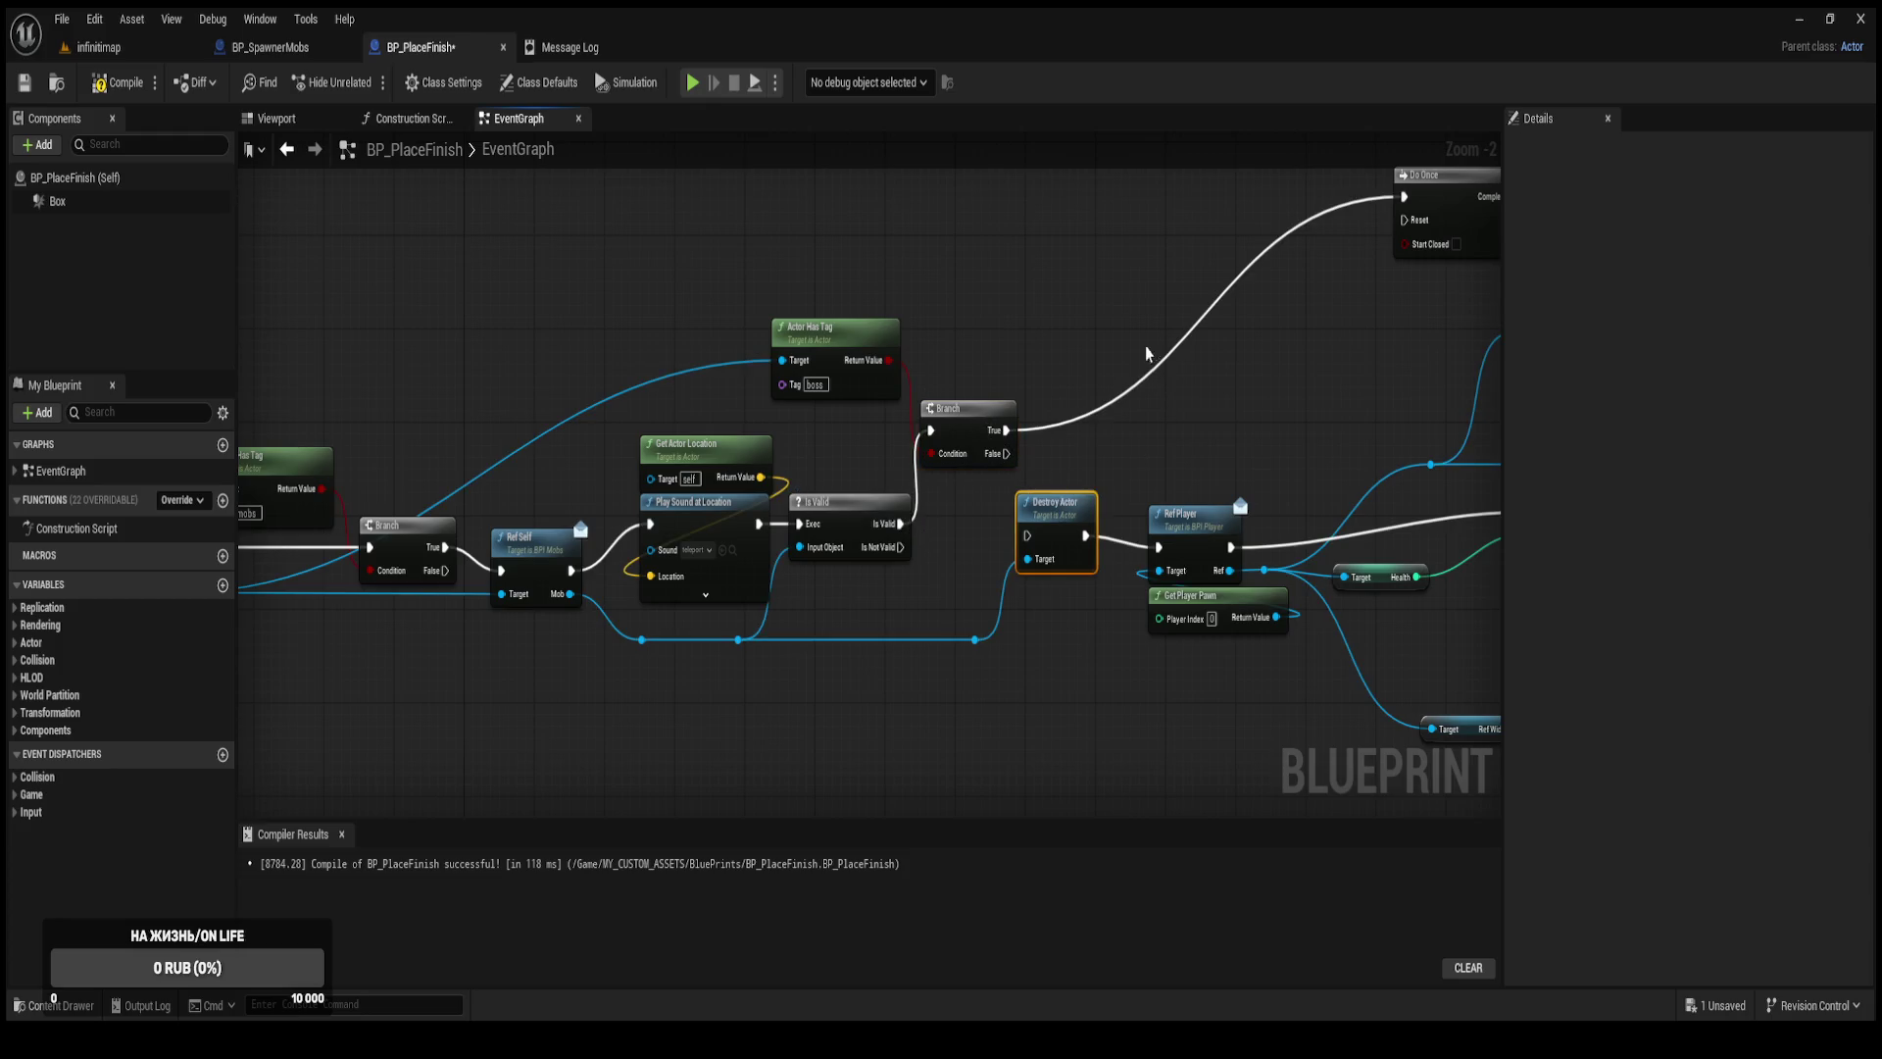
key(ctrl+d)
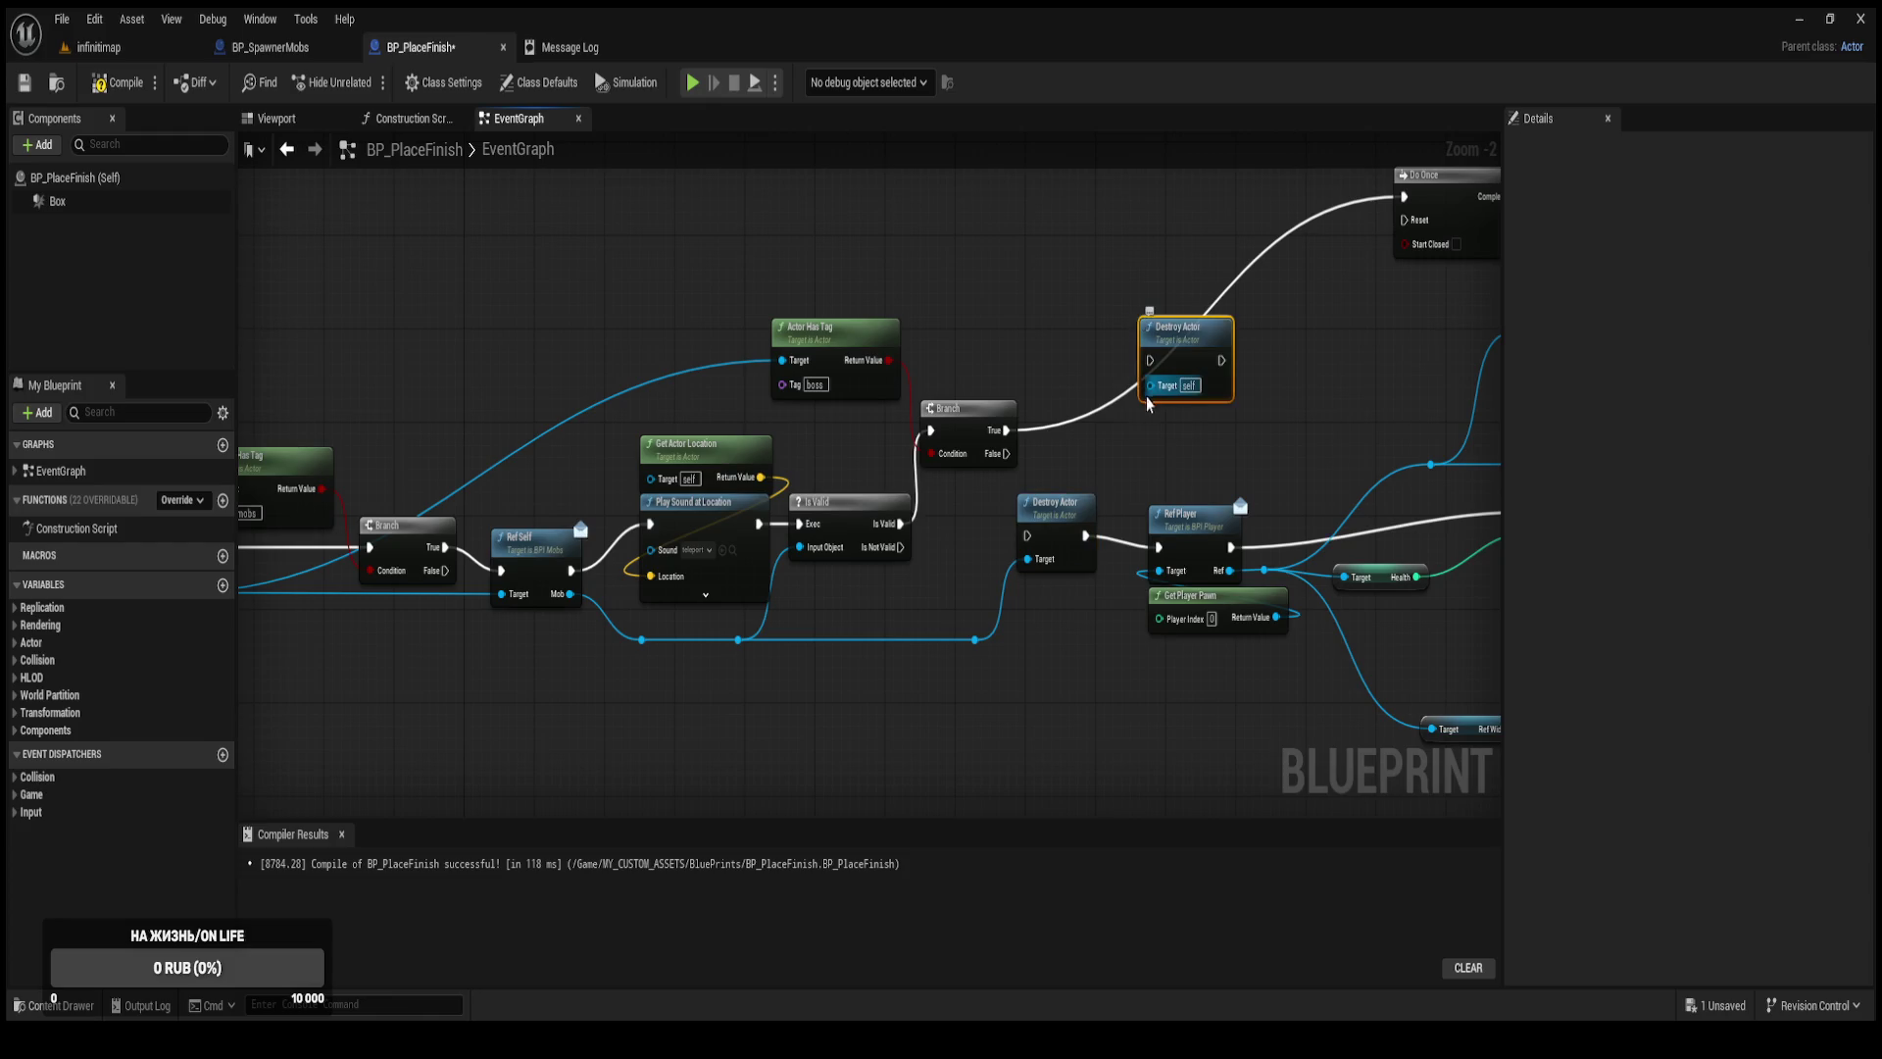
mouse_move(966, 500)
mouse_down()
mouse_move(1034, 533)
mouse_move(1102, 436)
mouse_move(1041, 446)
mouse_move(1085, 434)
mouse_move(1116, 461)
mouse_move(1066, 435)
mouse_up()
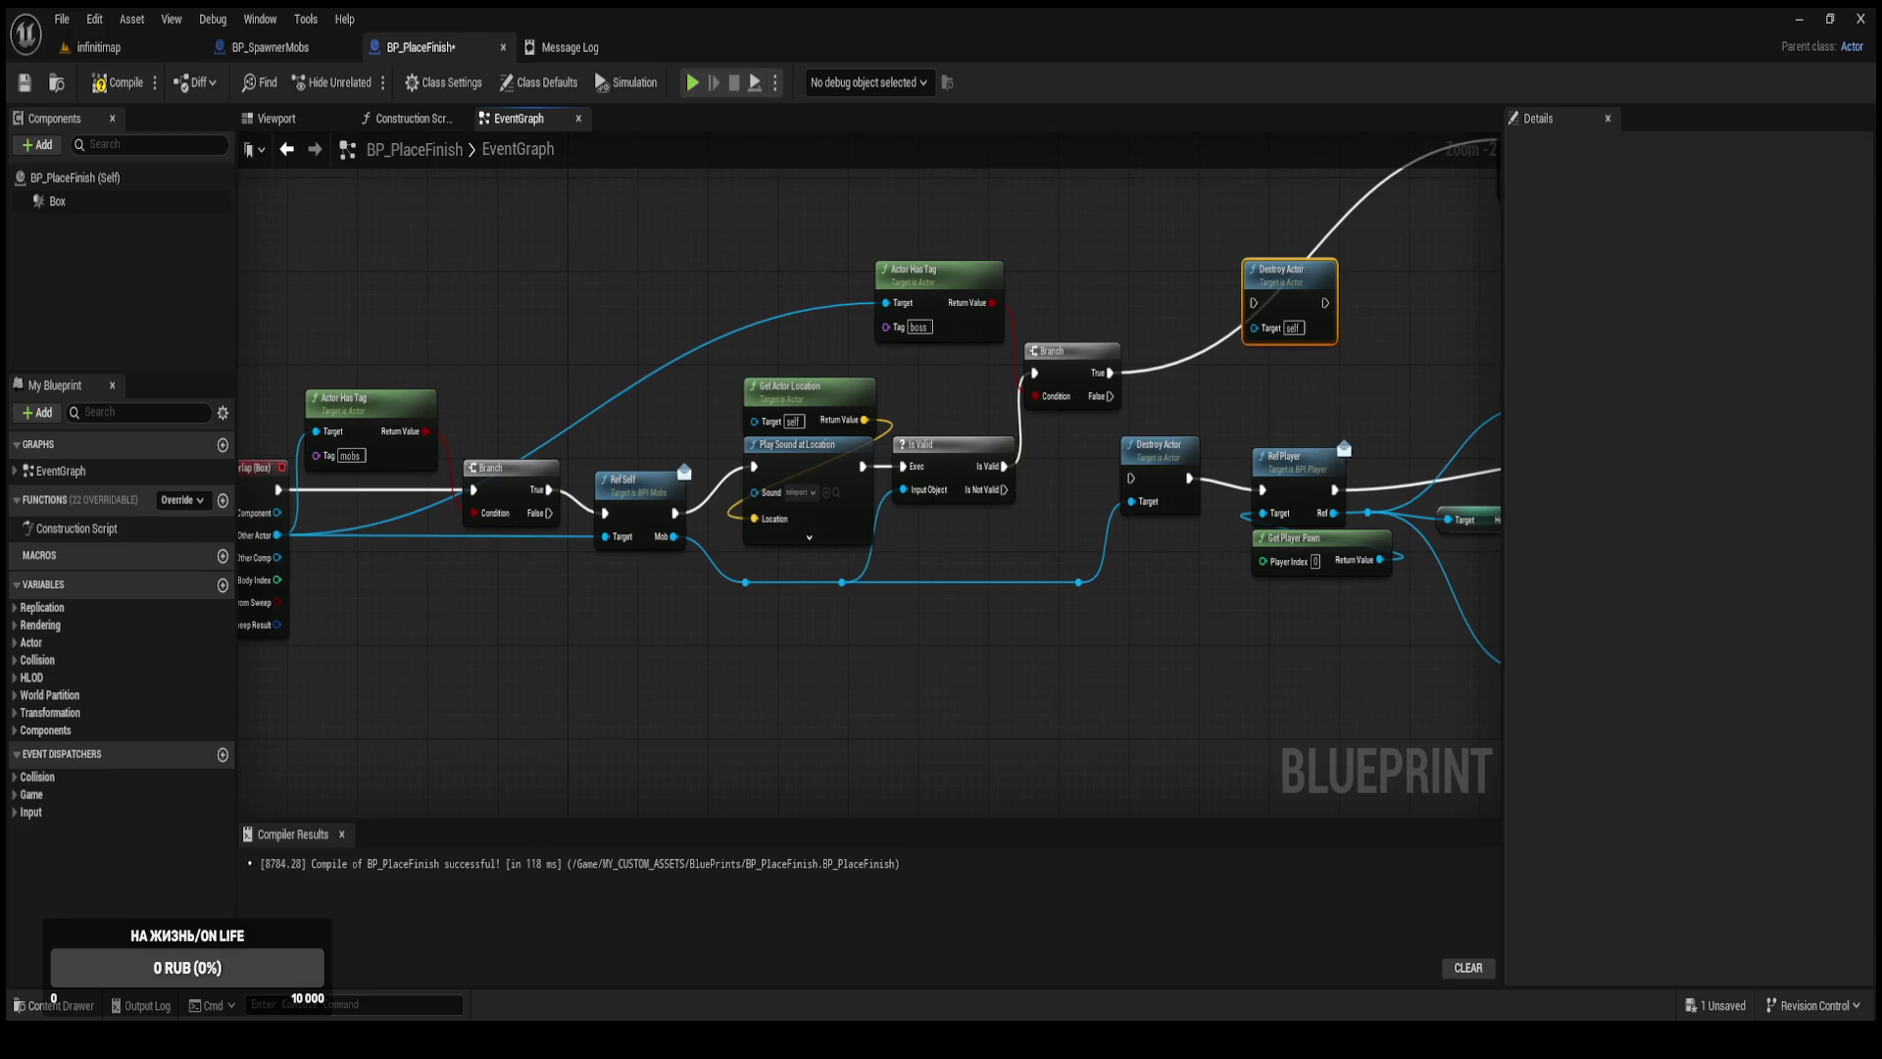
mouse_move(703, 591)
mouse_down()
mouse_move(970, 625)
mouse_move(880, 653)
mouse_move(855, 618)
mouse_up()
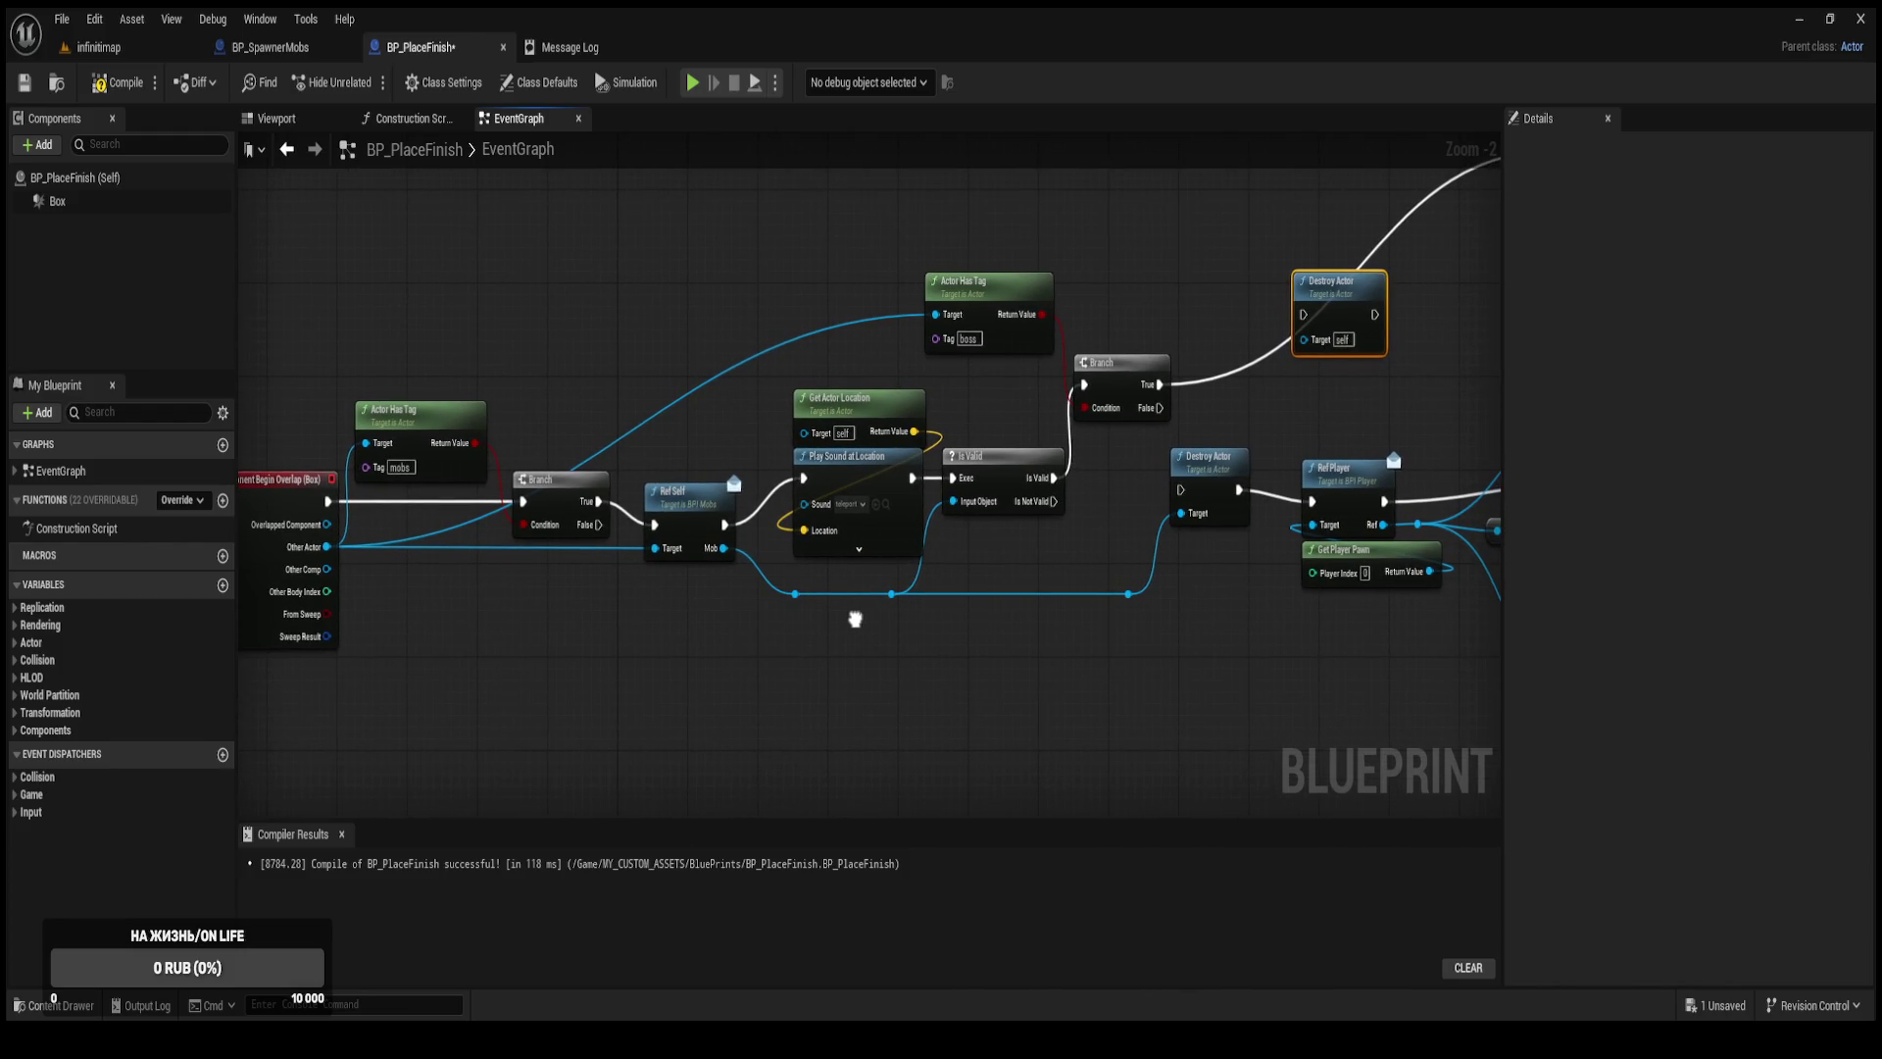
mouse_move(854, 618)
mouse_down()
mouse_move(550, 584)
mouse_move(392, 652)
mouse_up()
drag(829, 556, 290, 584)
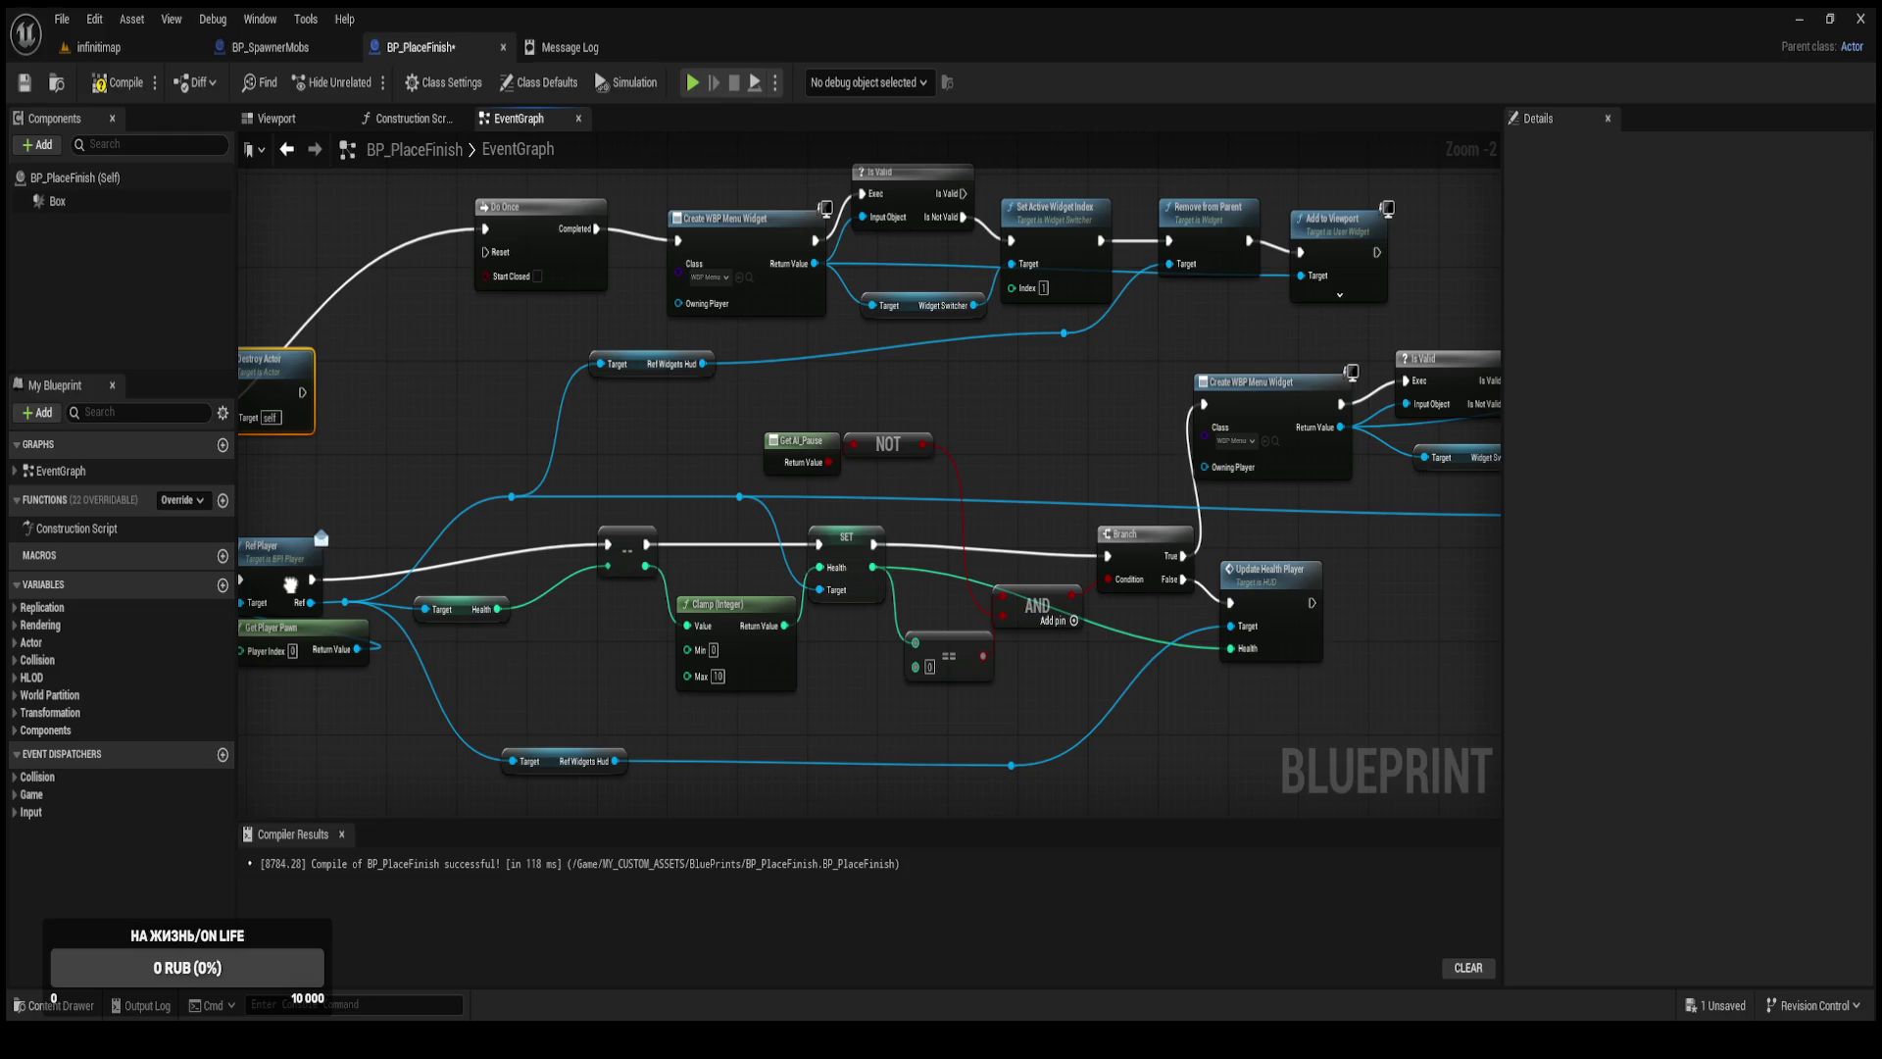
drag(290, 584, 595, 606)
mouse_move(500, 644)
mouse_down()
mouse_move(743, 614)
mouse_move(1118, 609)
mouse_up()
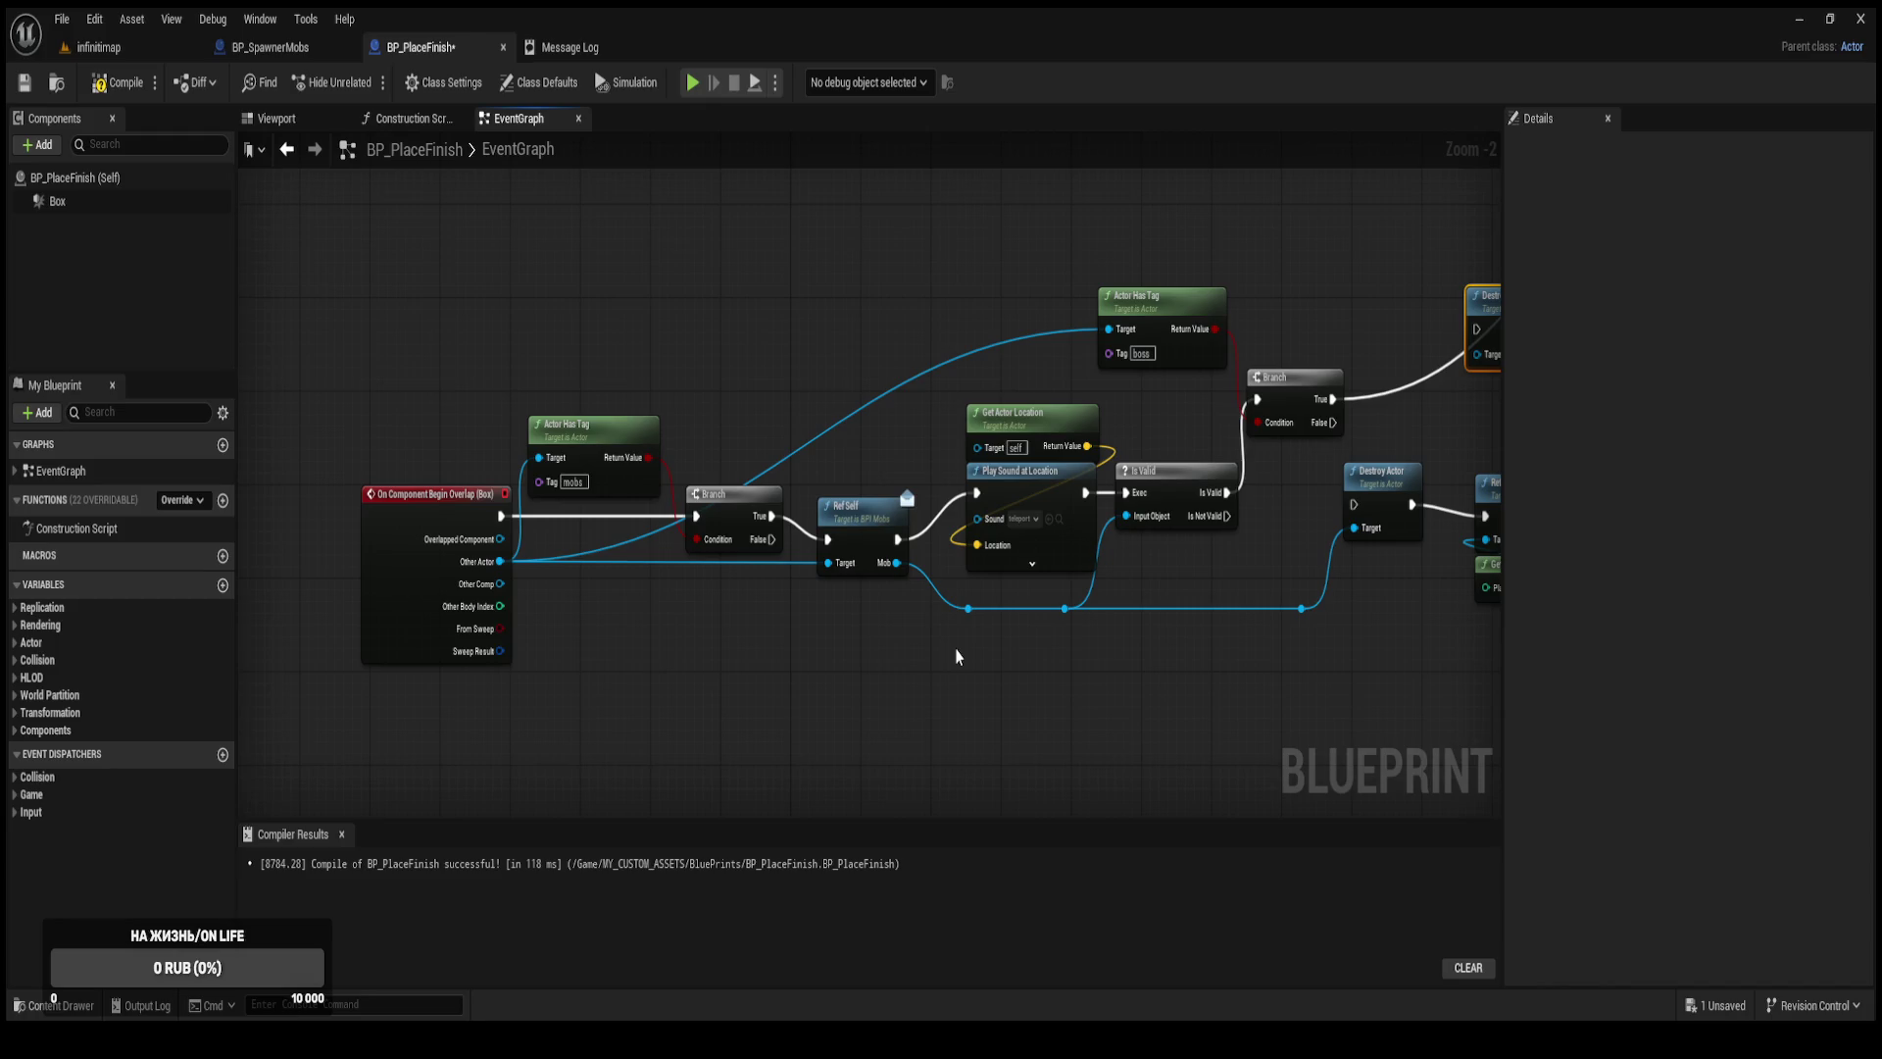
scroll(956, 654, up, 1)
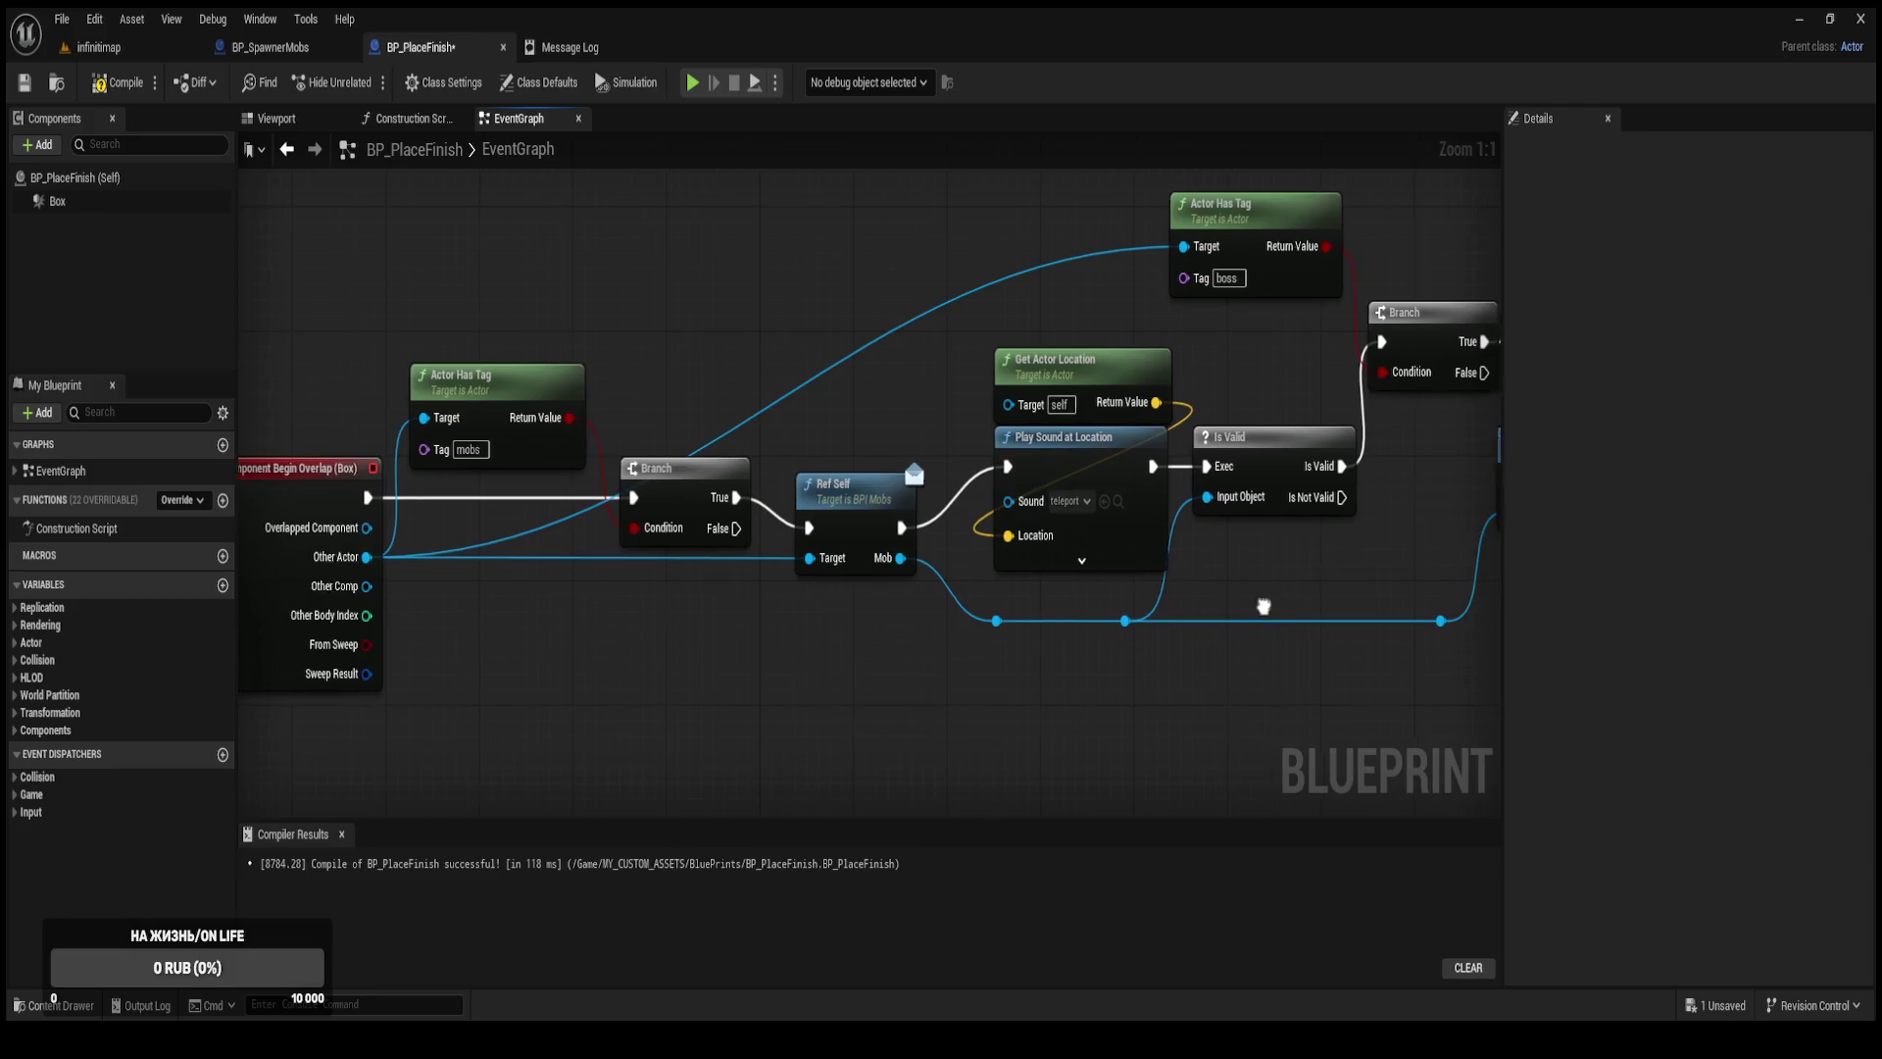
Review the Clamp, SET and AND health nodes, then add a new function NewFunction to BP_PlaceFinish.
scroll(915, 456, up, 1)
drag(1297, 446, 837, 397)
mouse_move(1248, 546)
mouse_down()
mouse_move(881, 590)
mouse_move(1336, 579)
mouse_move(1084, 684)
mouse_move(1154, 655)
mouse_move(1254, 704)
mouse_up()
scroll(985, 638, down, 2)
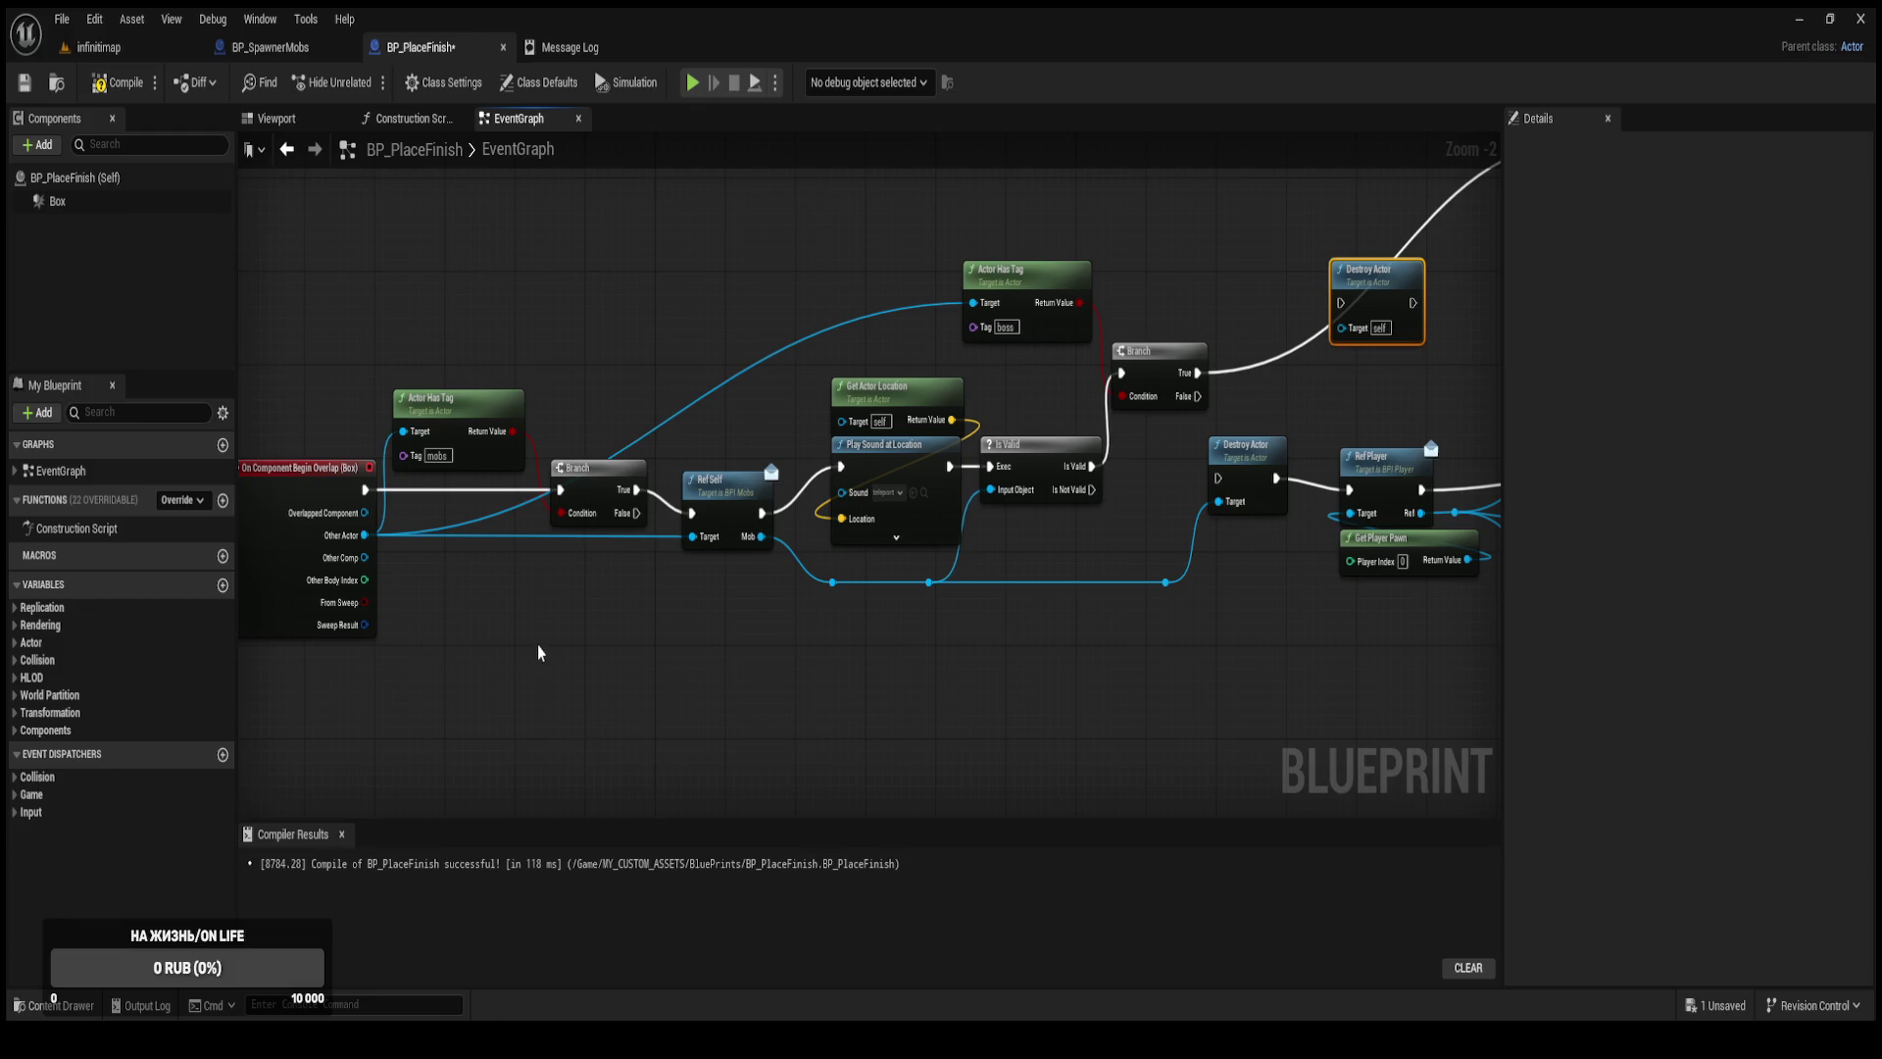
click(223, 501)
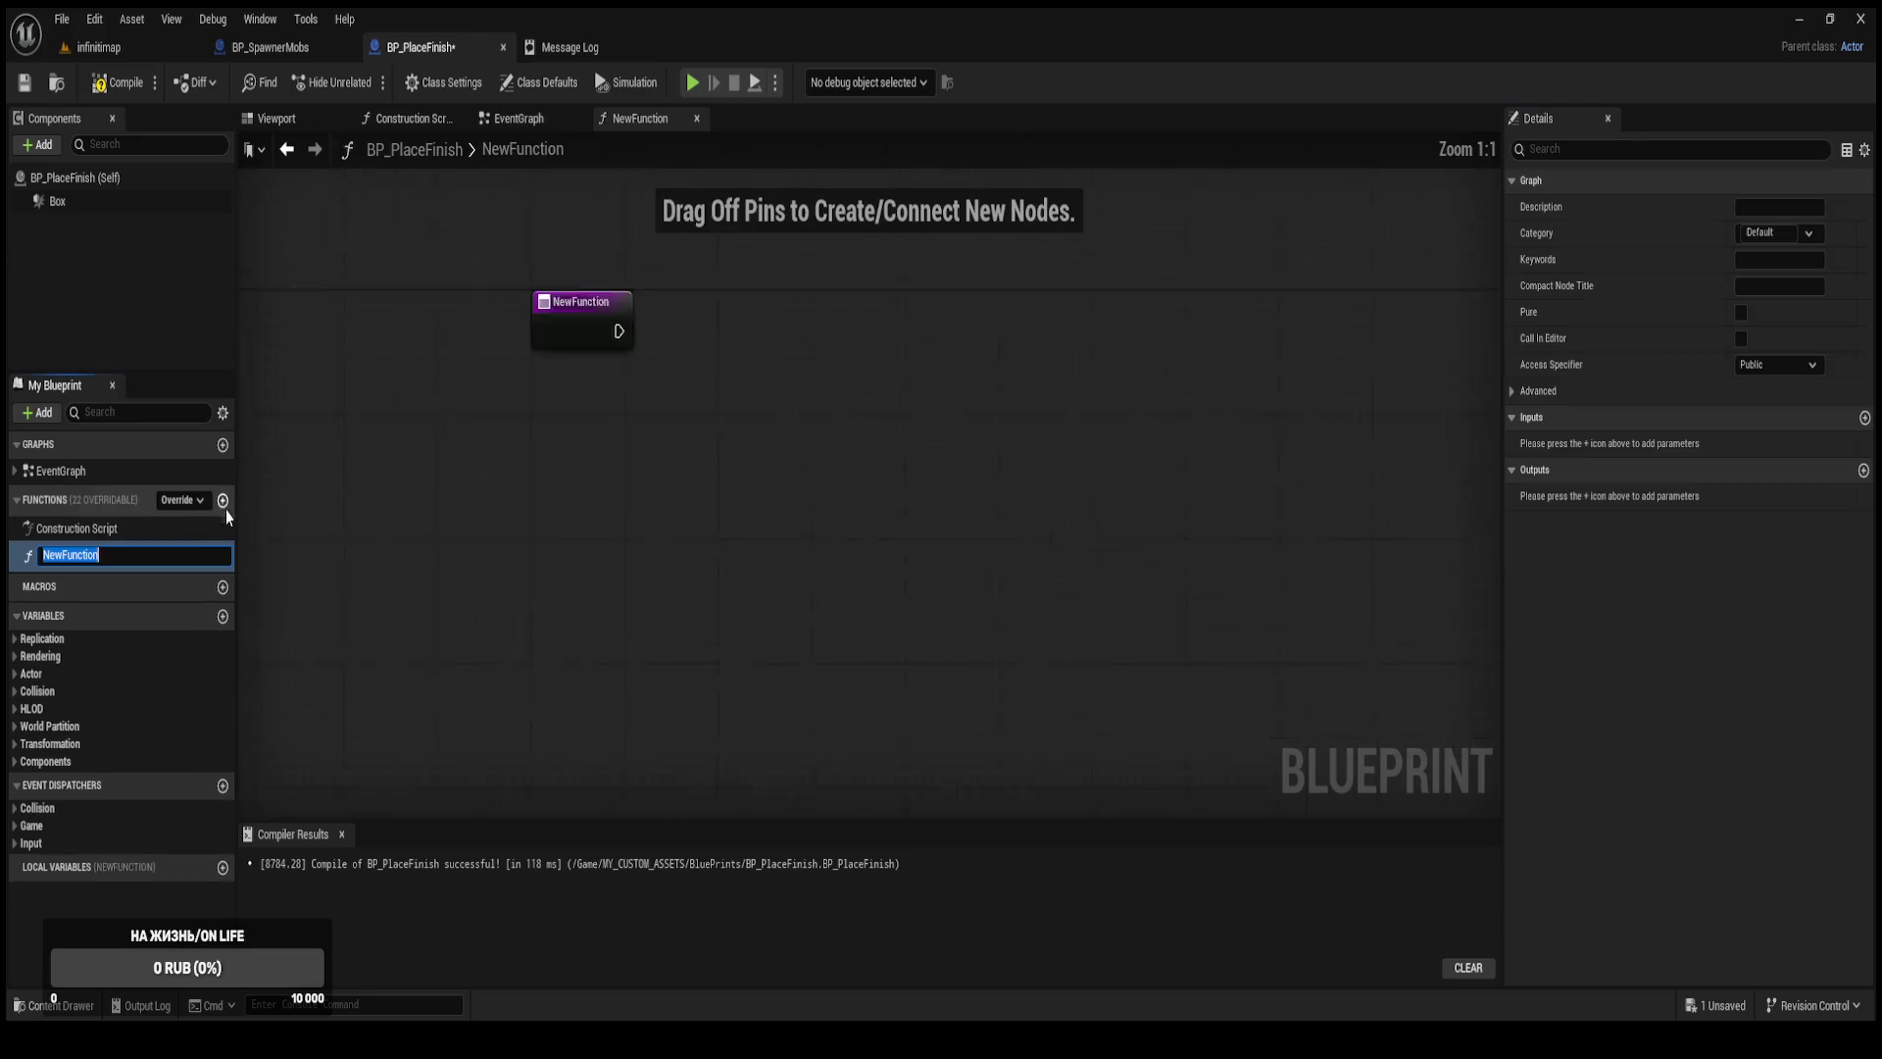
Name the new function FunctionOnMob.
text(Function on a mob)
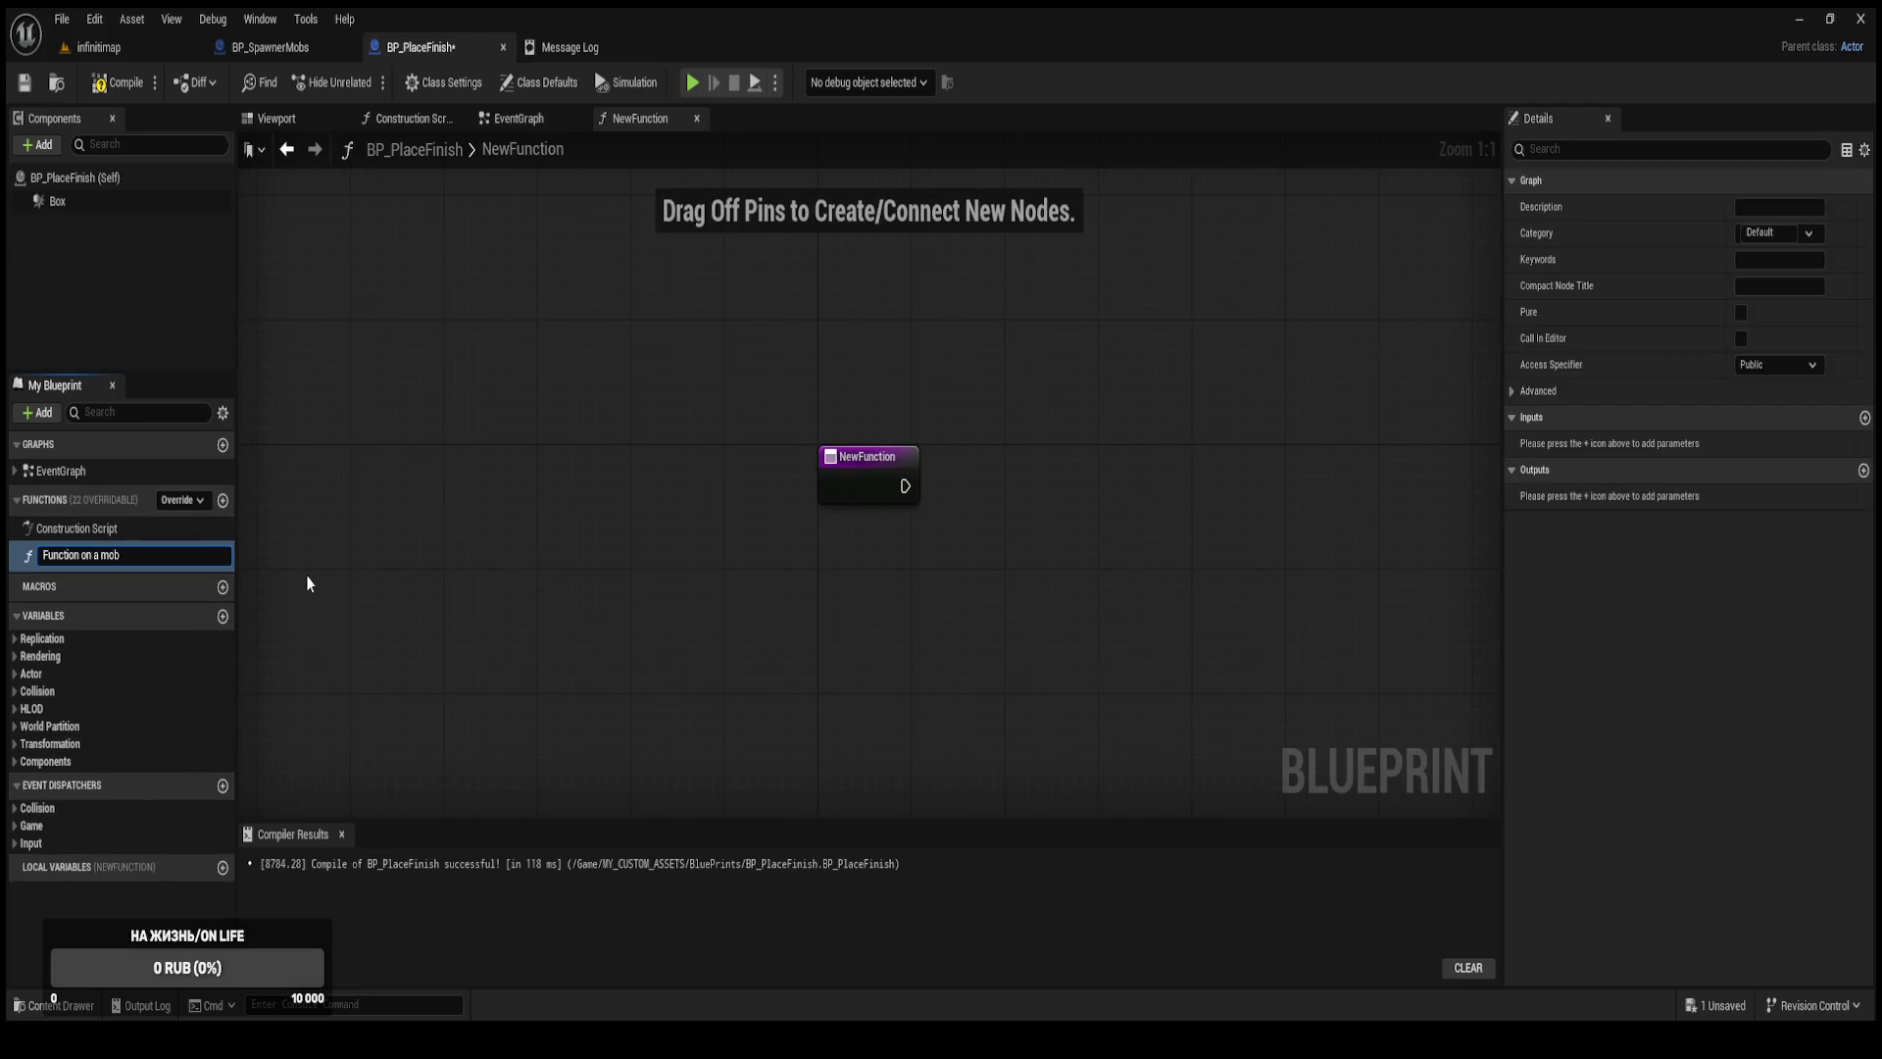
key(Left)
key(Left)
key(Left)
key(BackSpace)
key(BackSpace)
text(Щ)
key(BackSpace)
text(O)
key(Right)
key(Delete)
key(Delete)
key(Delete)
key(Delete)
text(<)
key(BackSpace)
text(M)
key(Return)
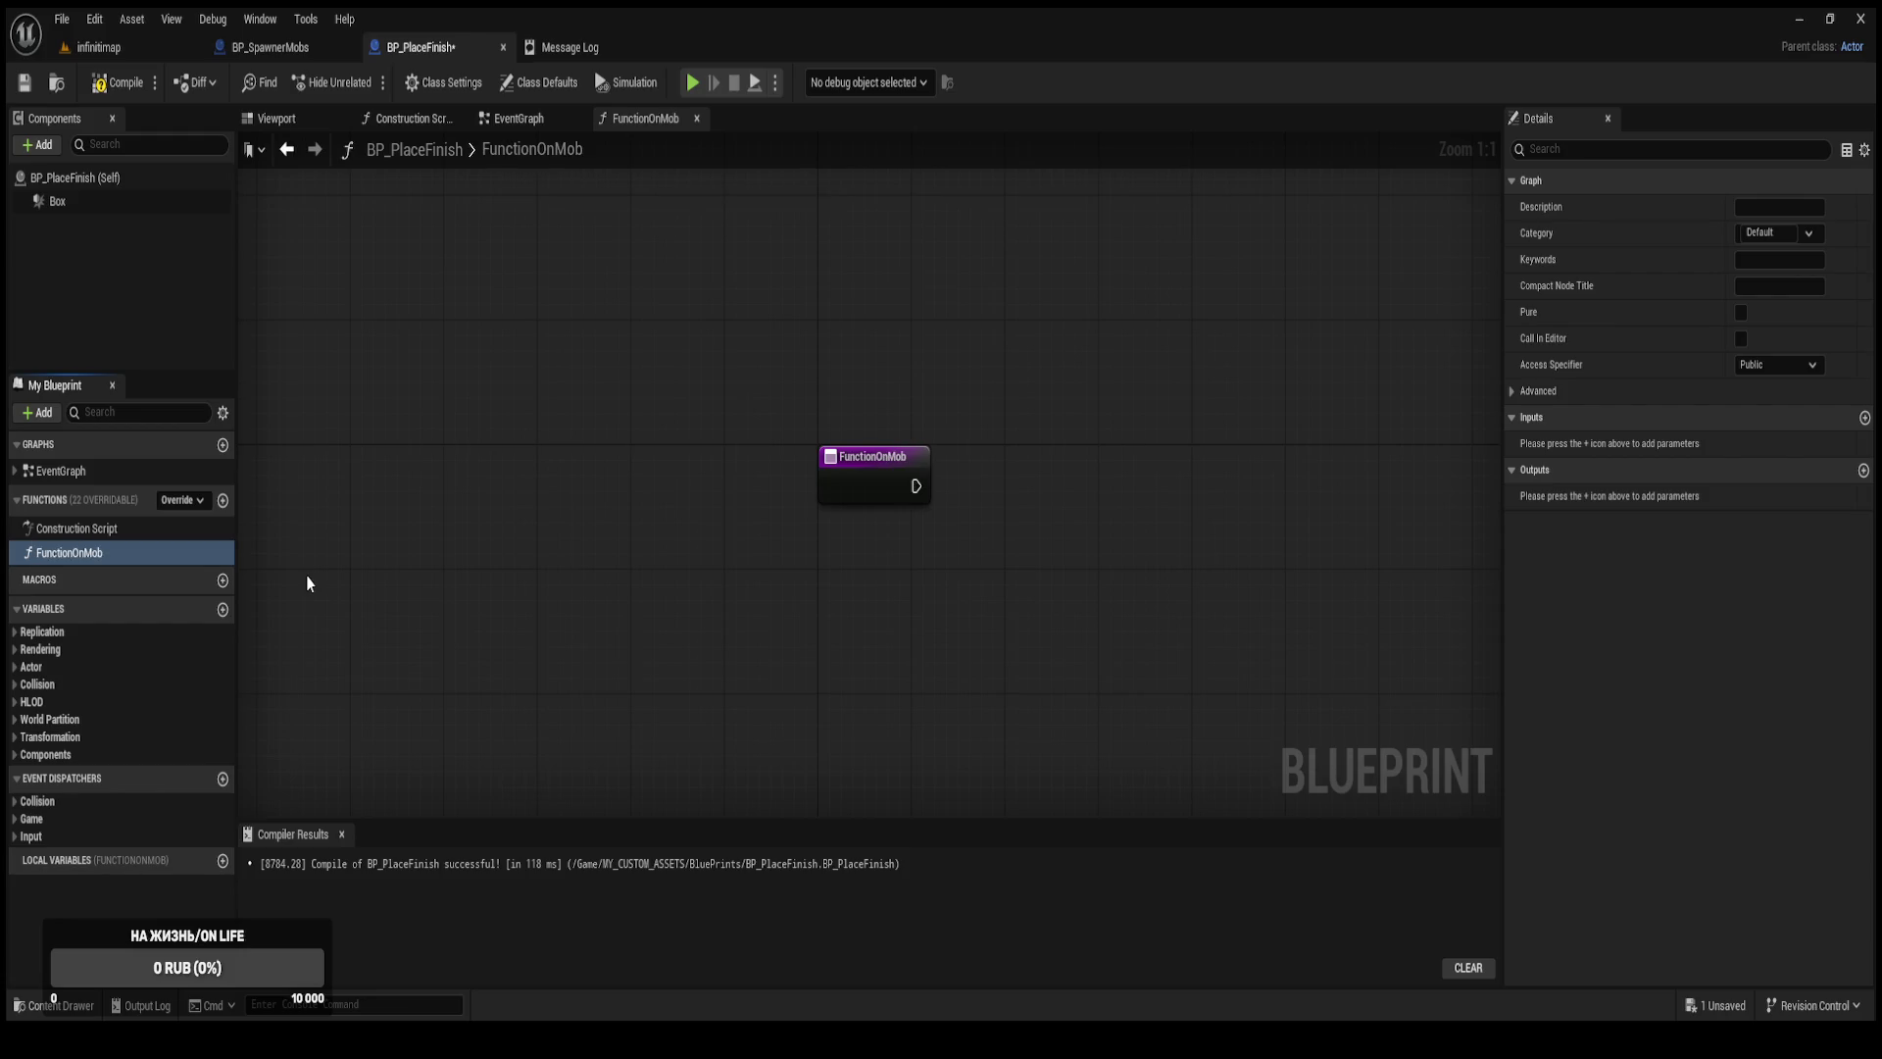
Duplicate it as FunctionOnBoss, compile, and jump to the node behind the compile error.
key(ctrl+w)
click(118, 579)
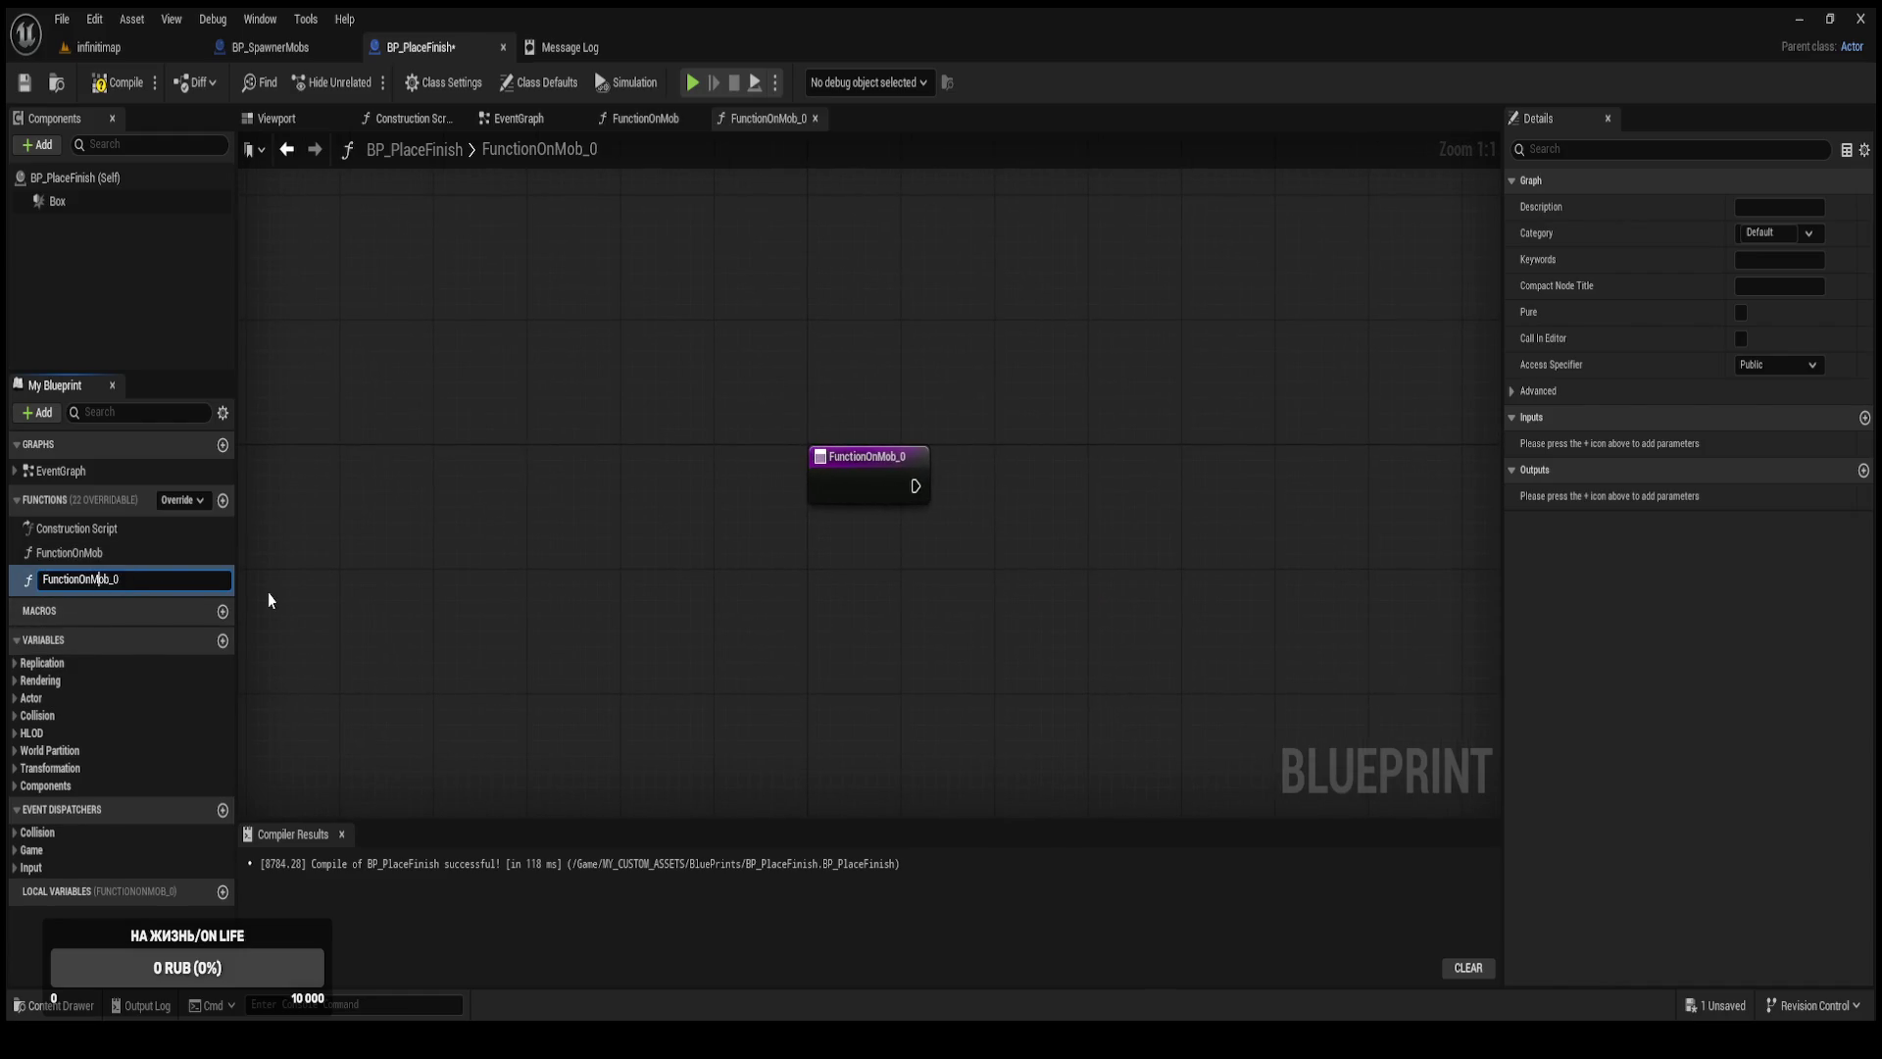
key(shift+Left)
key(shift+Left)
key(shift+Left)
text(Boss)
key(Return)
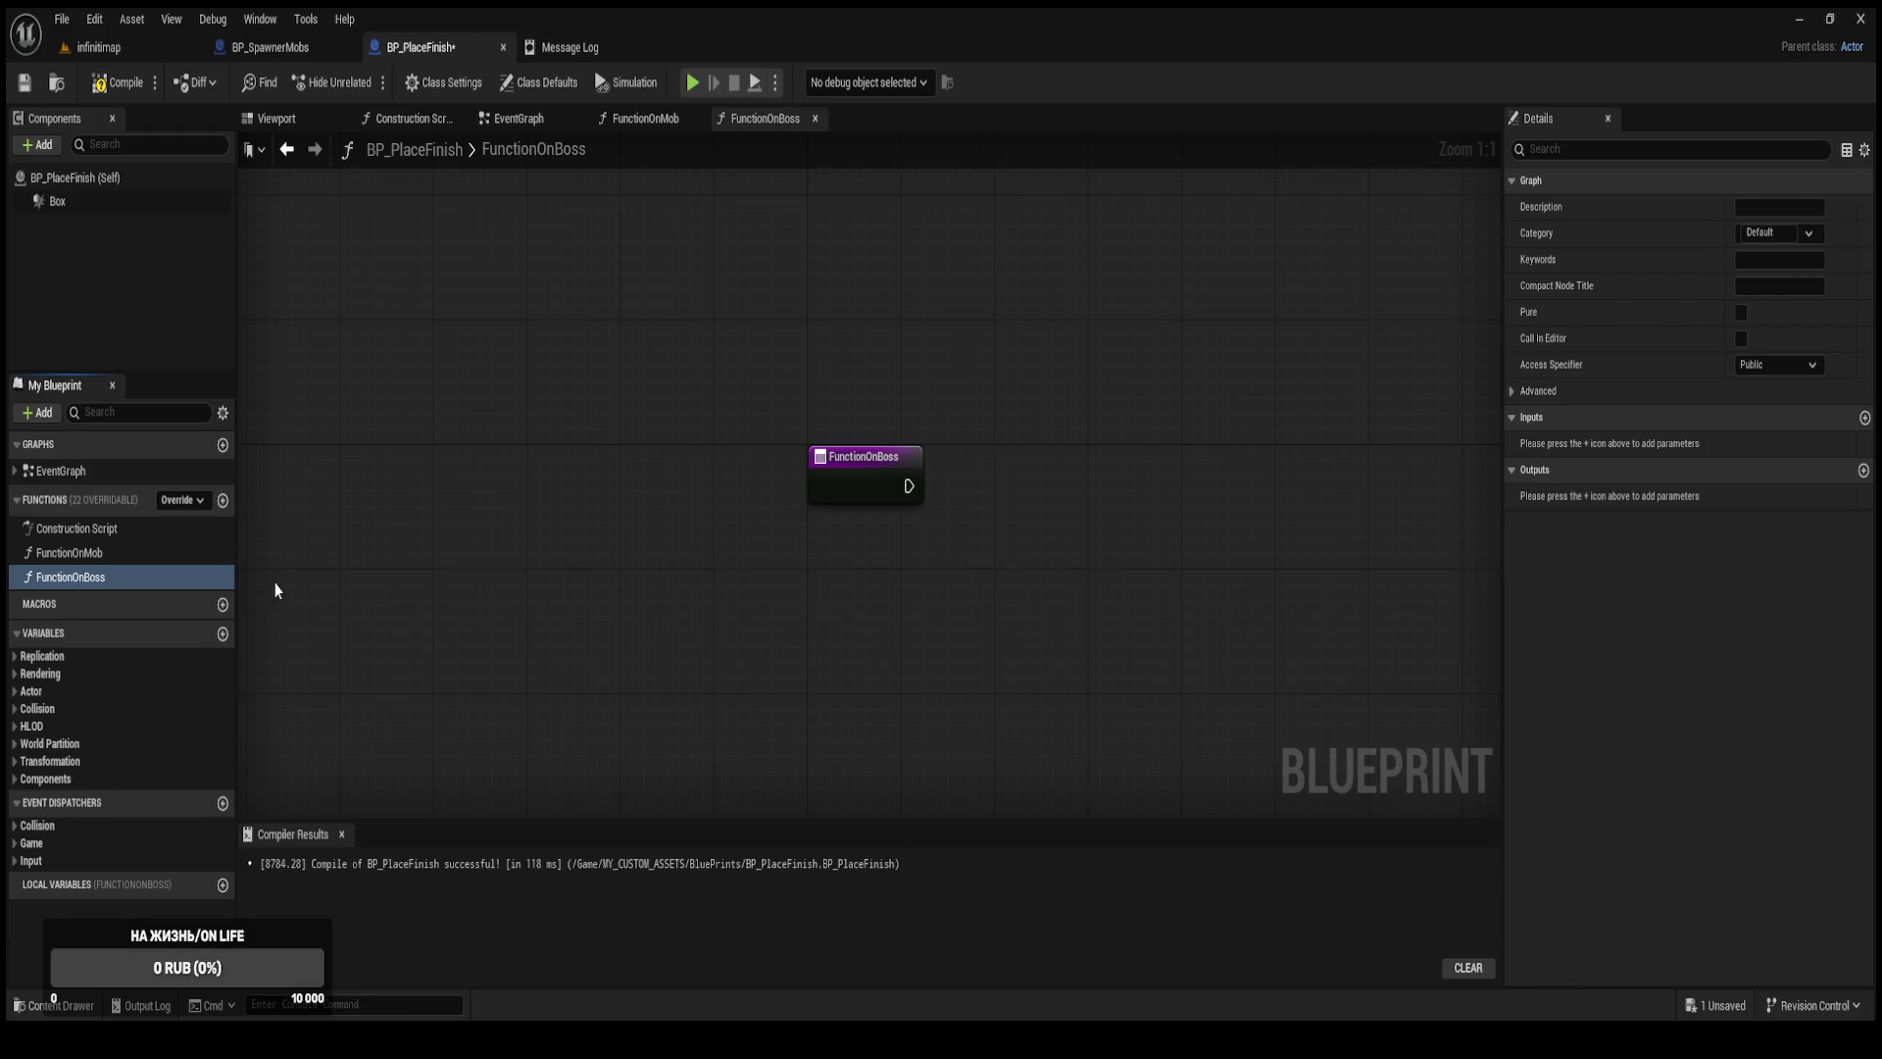
click(118, 83)
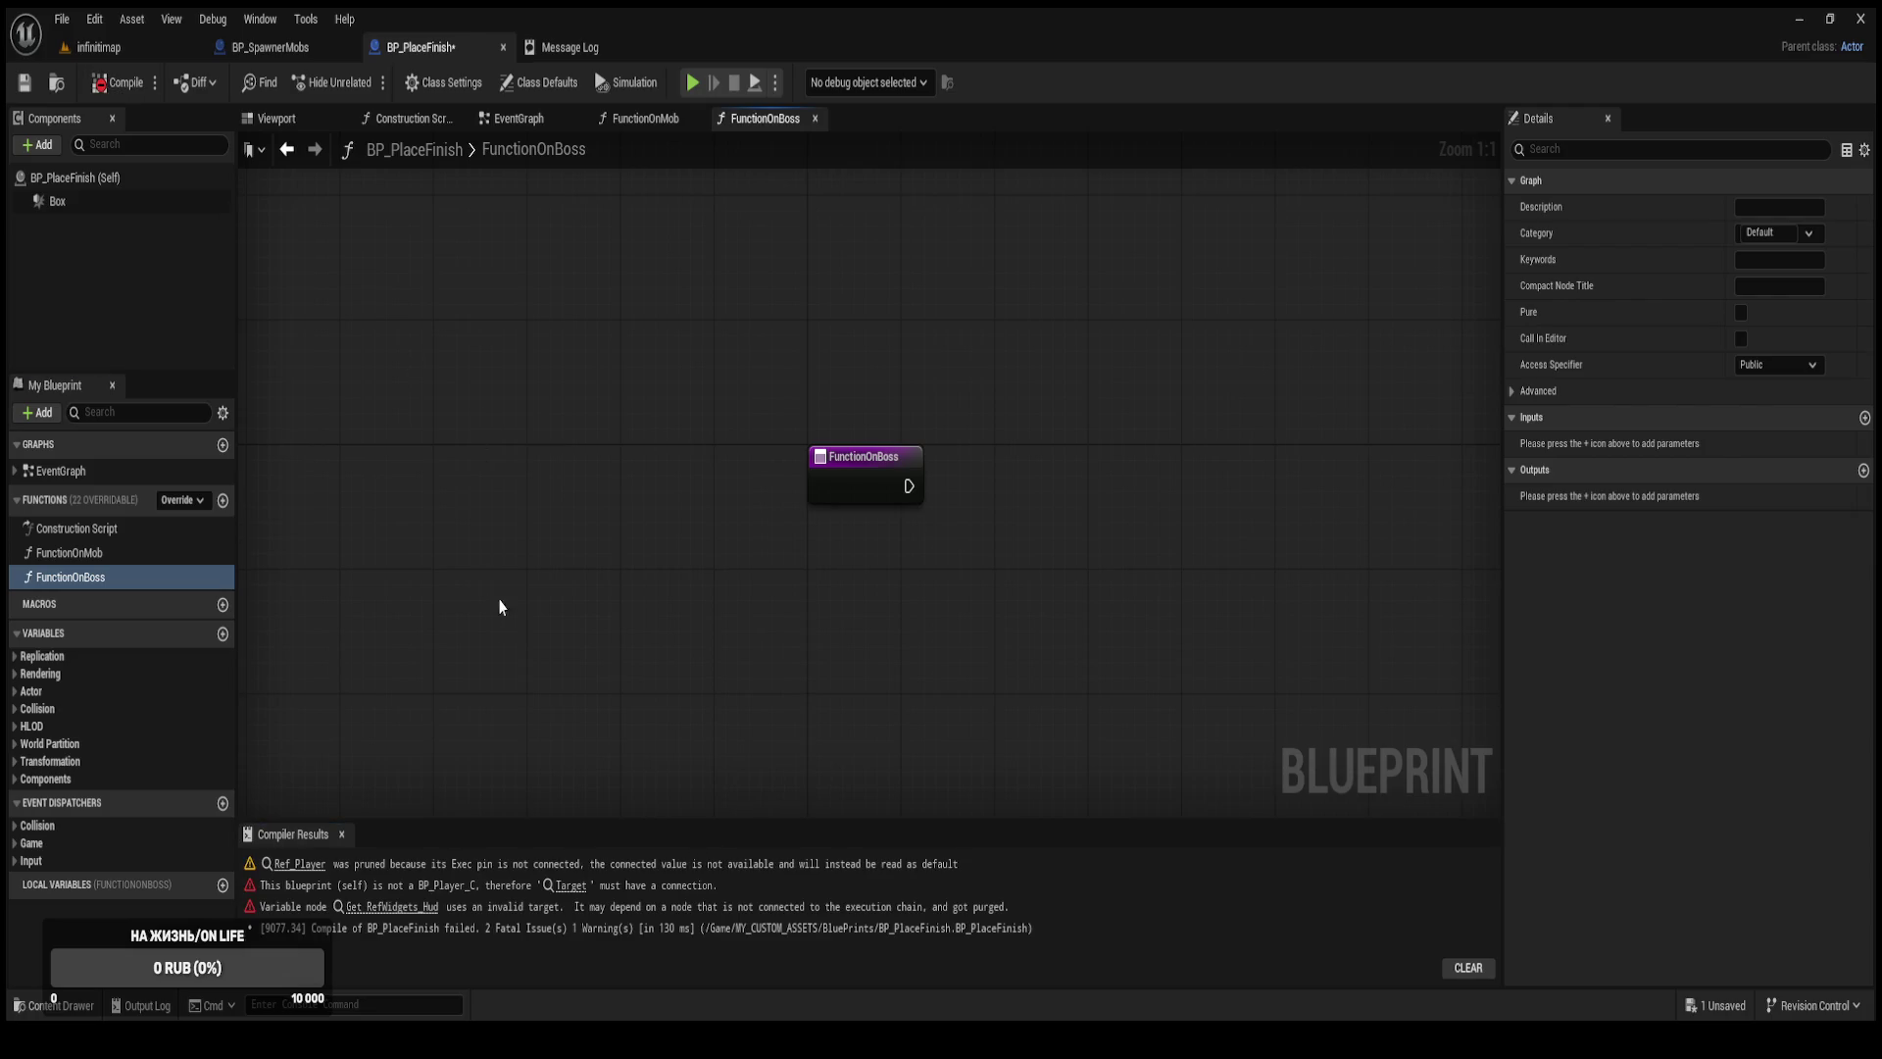
click(577, 887)
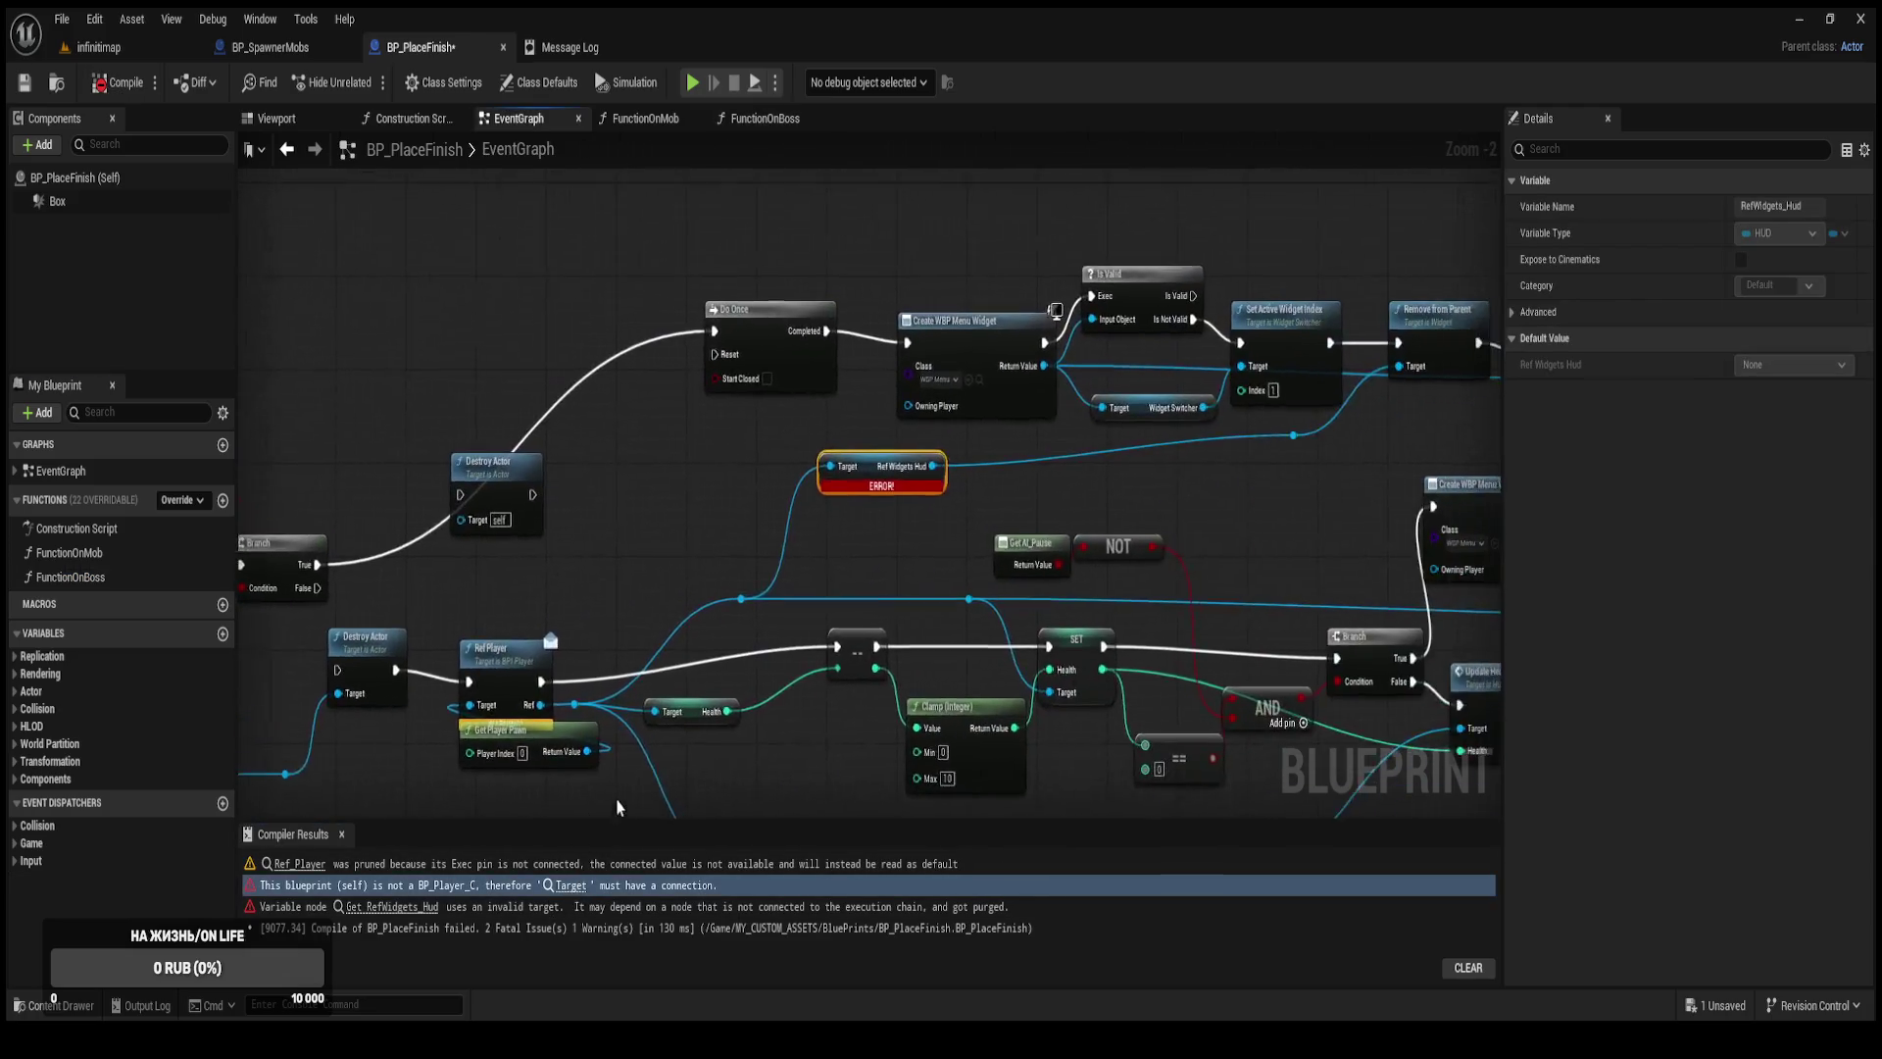
Recompile, connect Is Valid to Destroy Actor instead of the boss Branch, and shift the overlap event nodes left.
scroll(591, 572, down, 3)
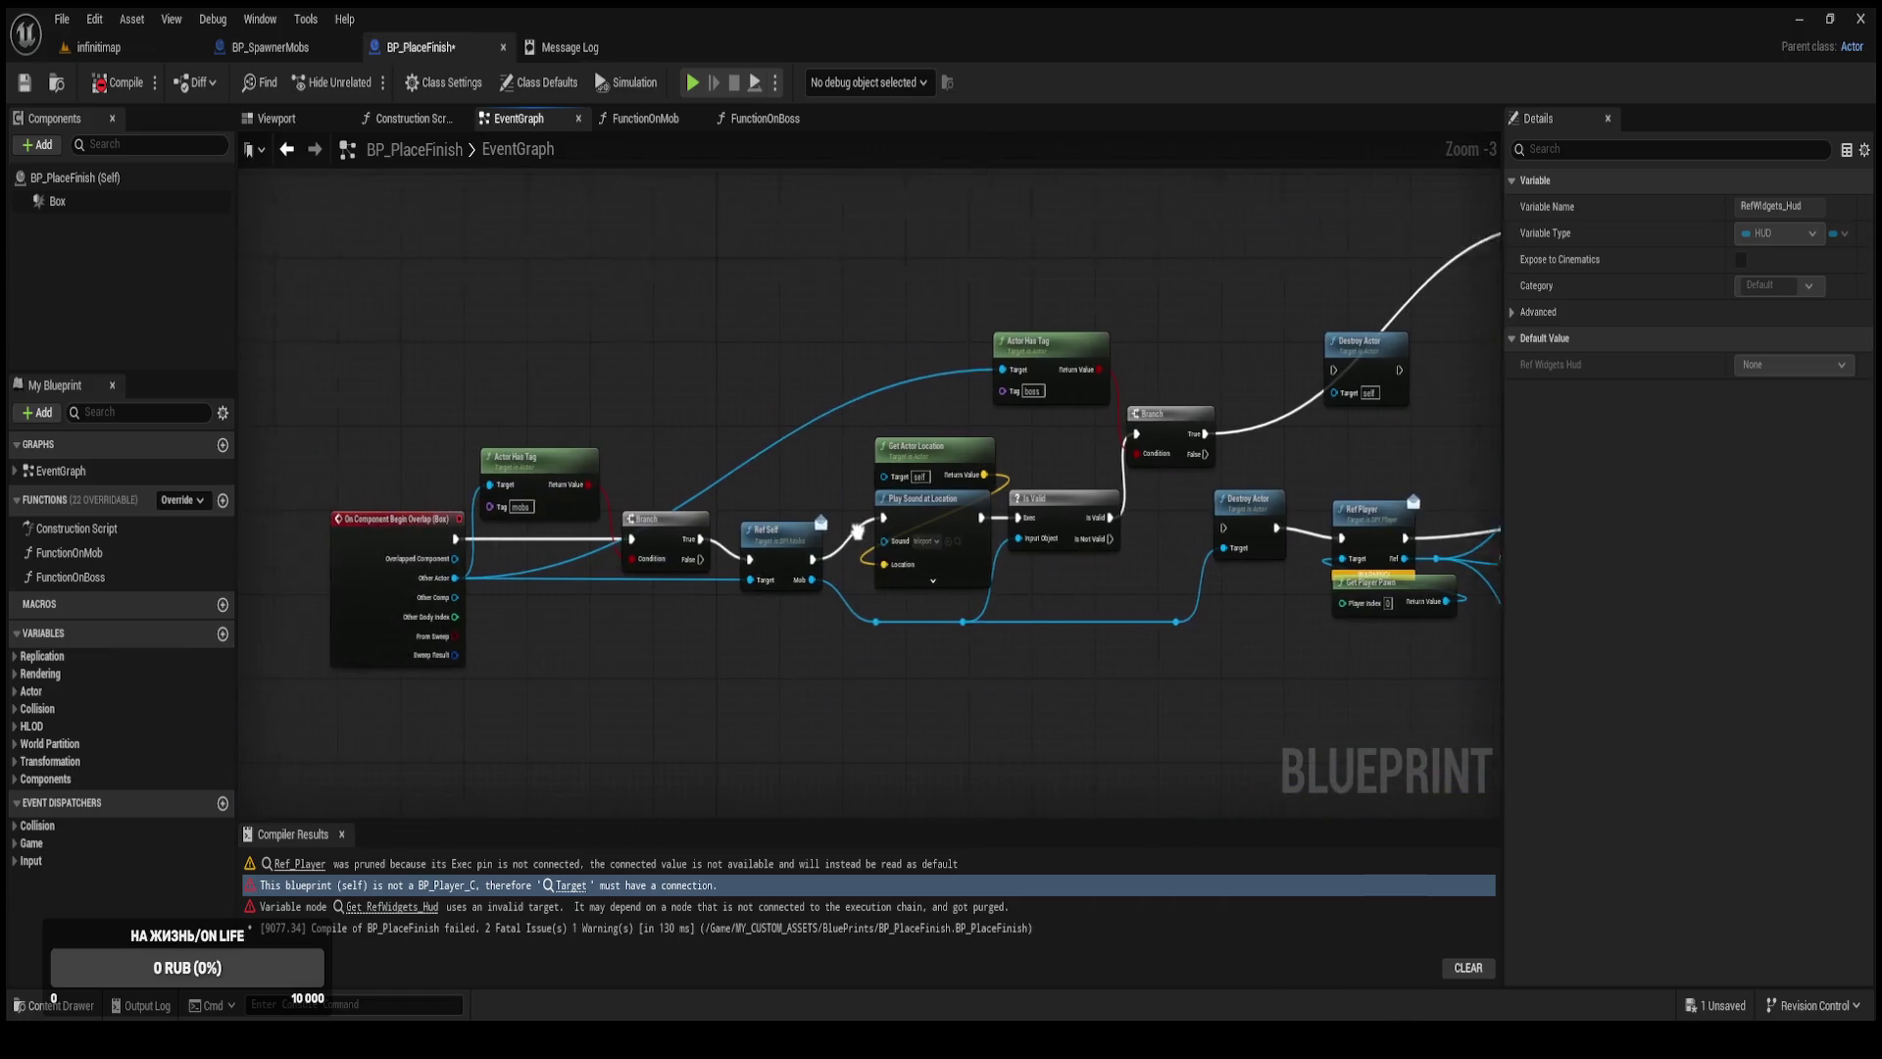
click(118, 83)
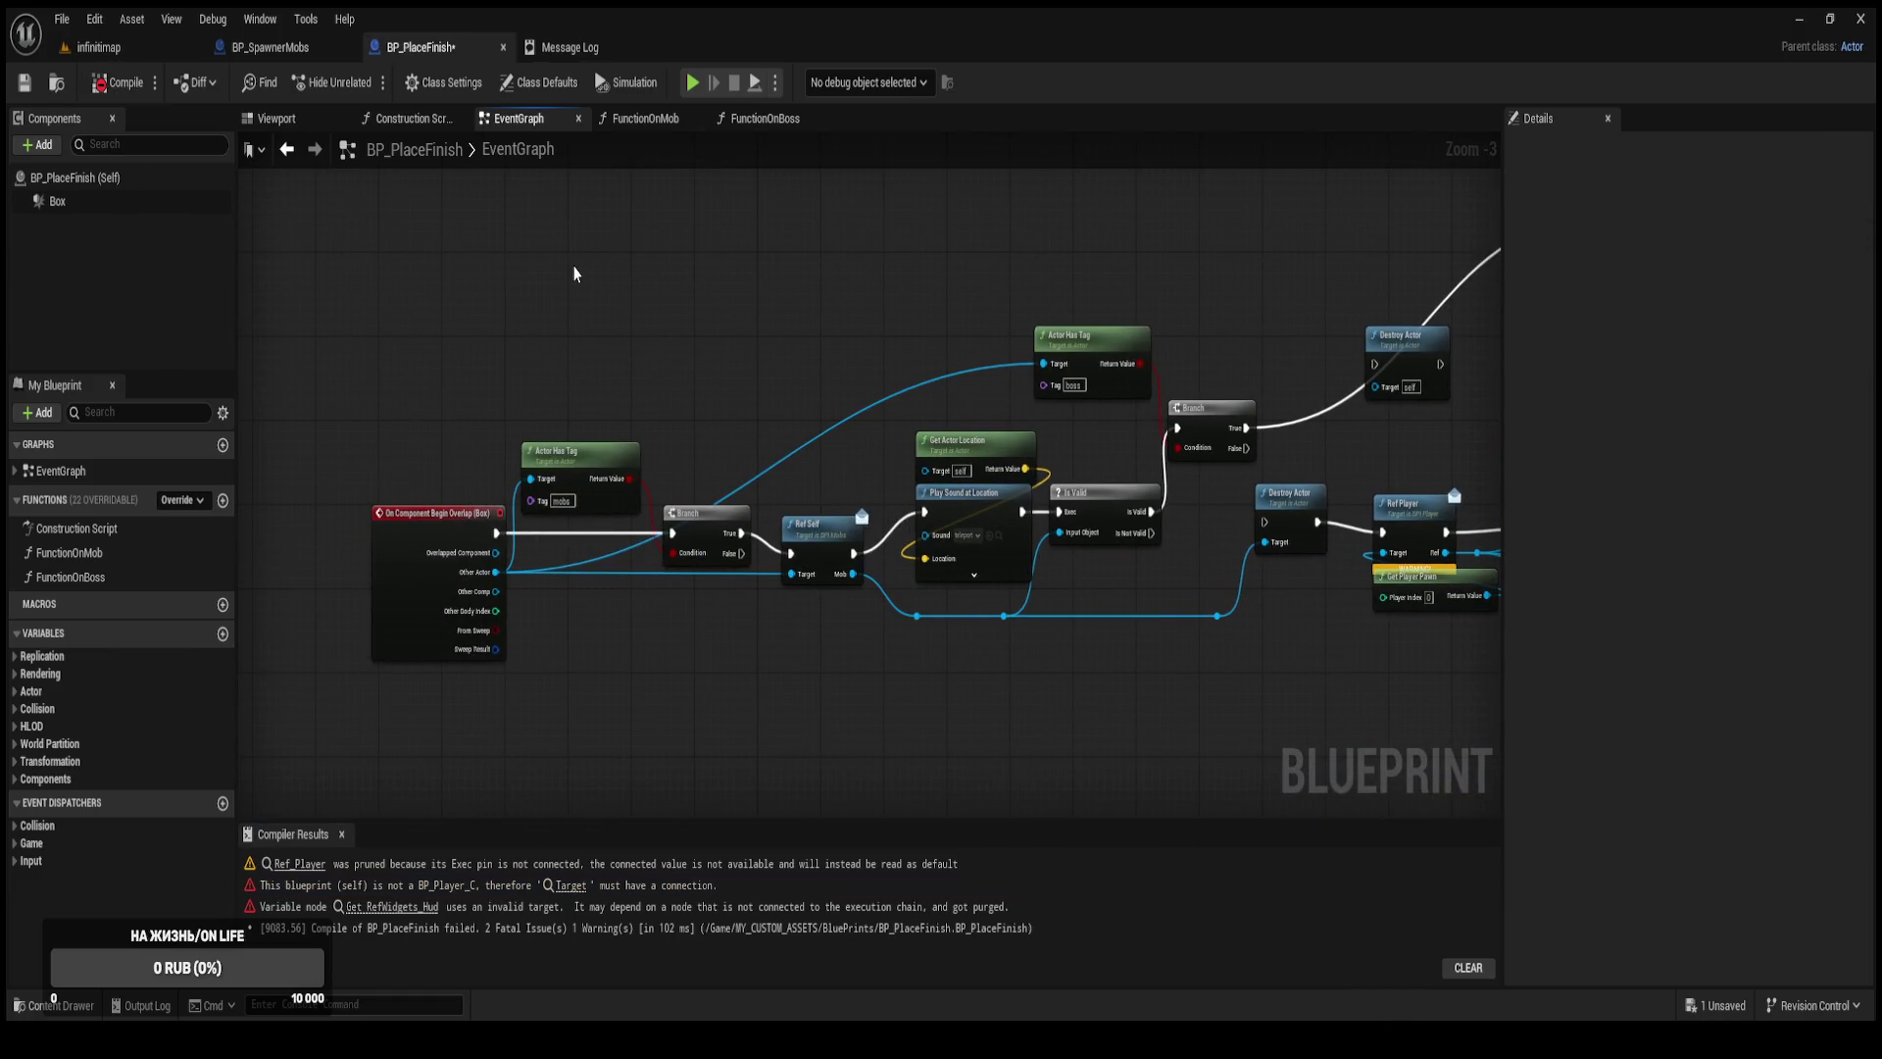
scroll(721, 311, up, 2)
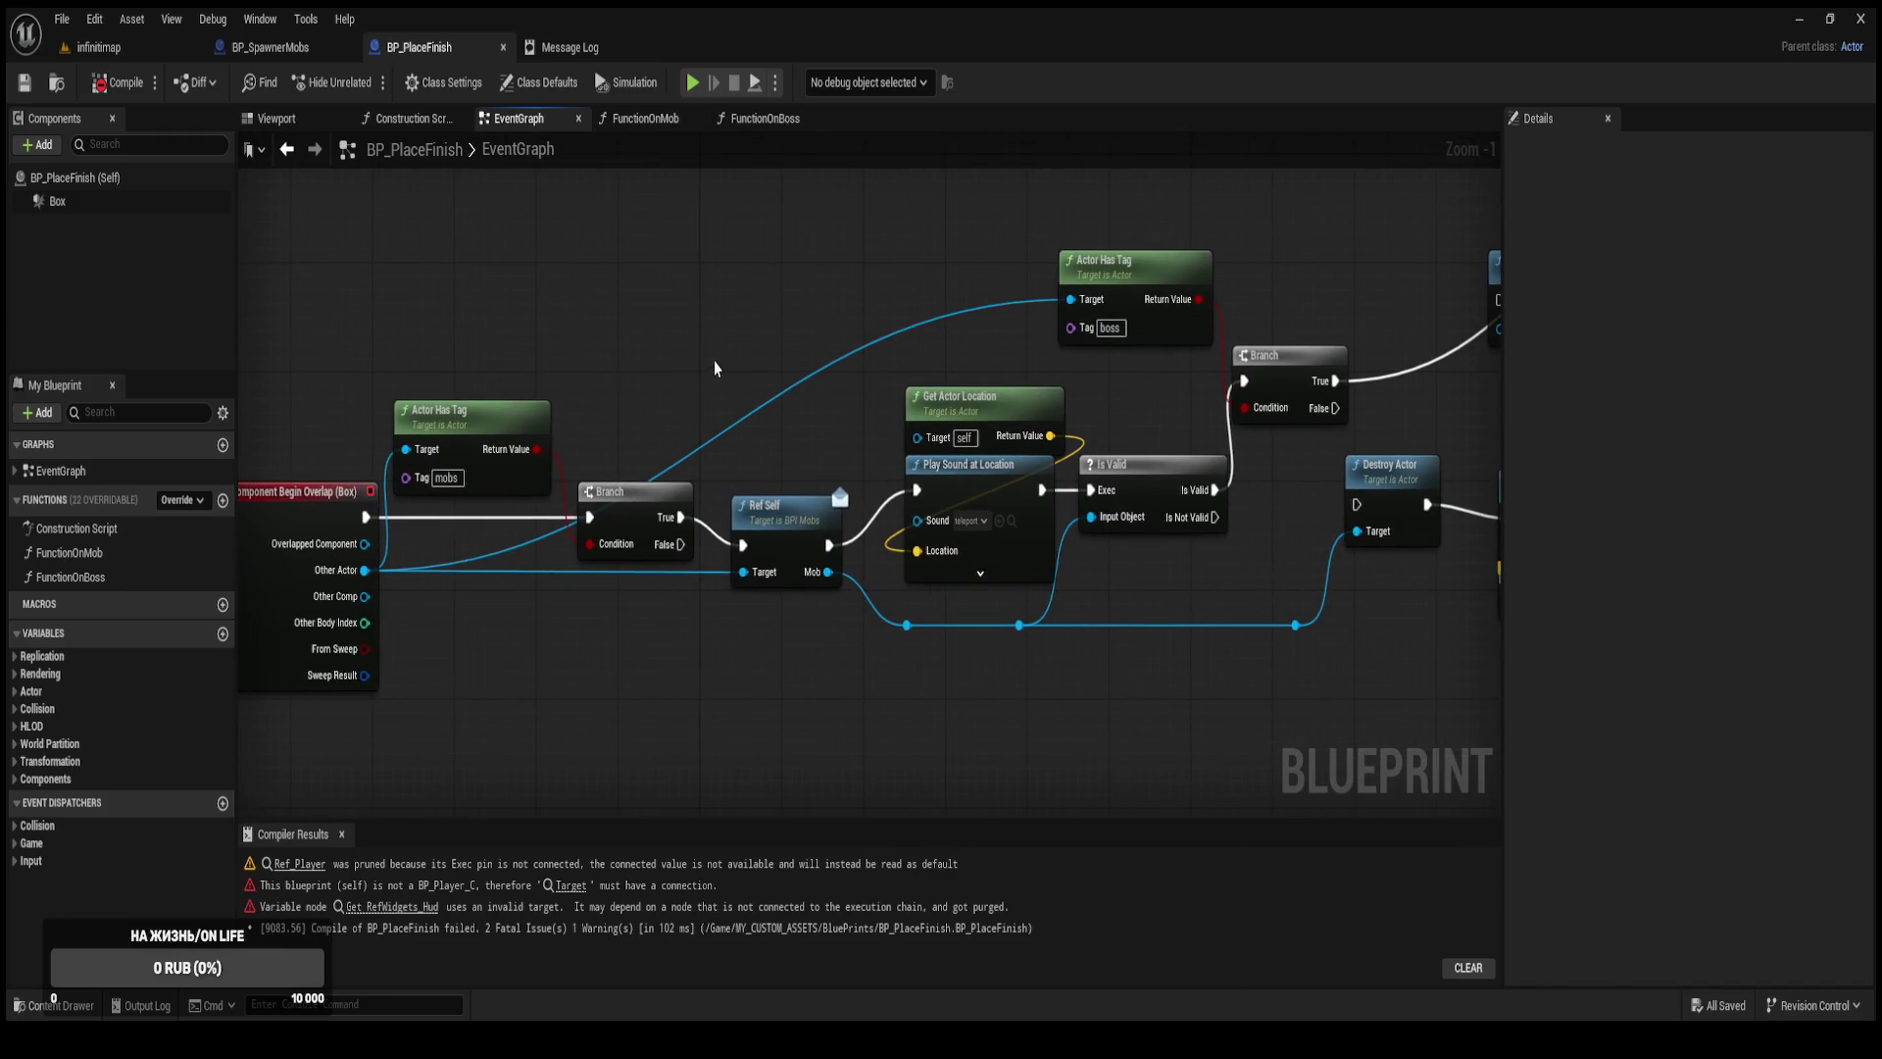
alt+click(1244, 382)
mouse_move(933, 221)
mouse_down()
mouse_move(1258, 408)
mouse_move(778, 327)
mouse_up()
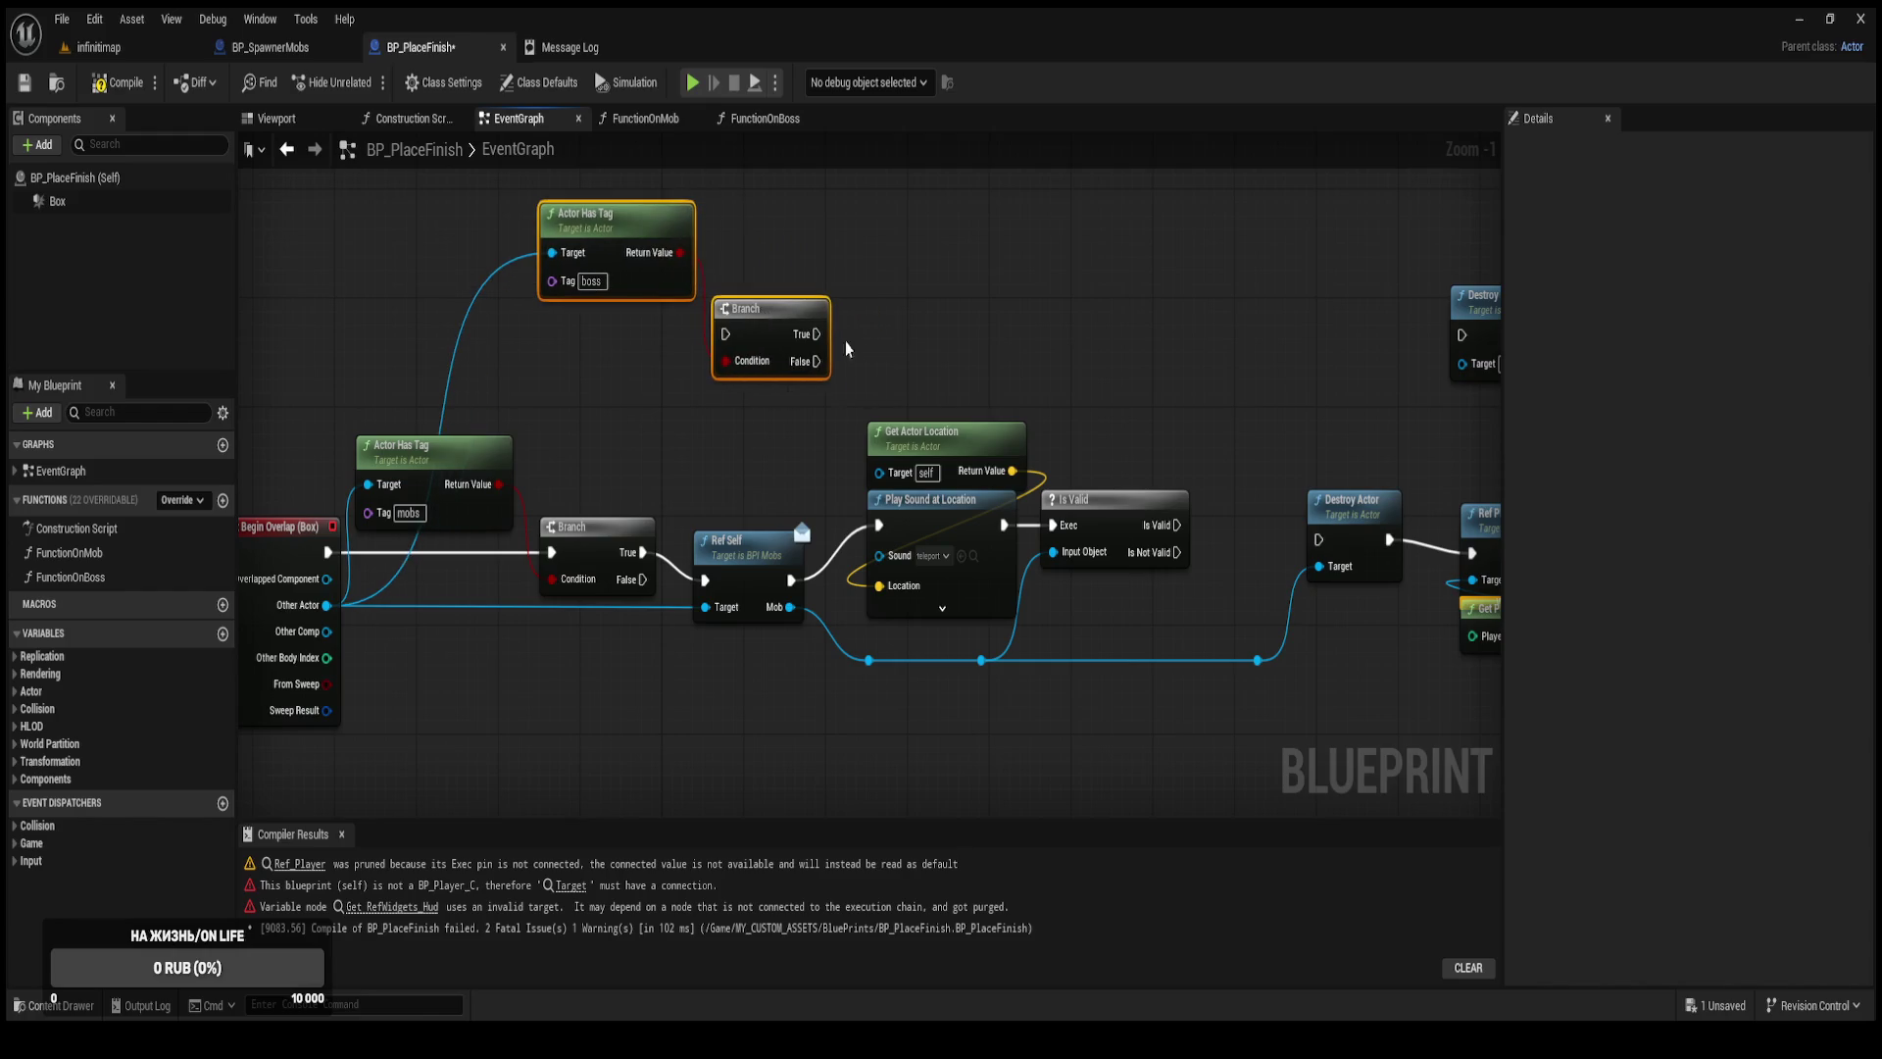
mouse_move(1177, 526)
mouse_down()
mouse_move(1318, 539)
mouse_move(1005, 551)
mouse_up()
click(1204, 351)
mouse_move(255, 401)
mouse_down()
mouse_move(569, 480)
mouse_move(691, 459)
mouse_move(827, 349)
mouse_up()
drag(504, 336, 966, 673)
drag(948, 504, 478, 502)
mouse_move(659, 457)
mouse_down()
mouse_move(823, 474)
mouse_move(819, 503)
mouse_up()
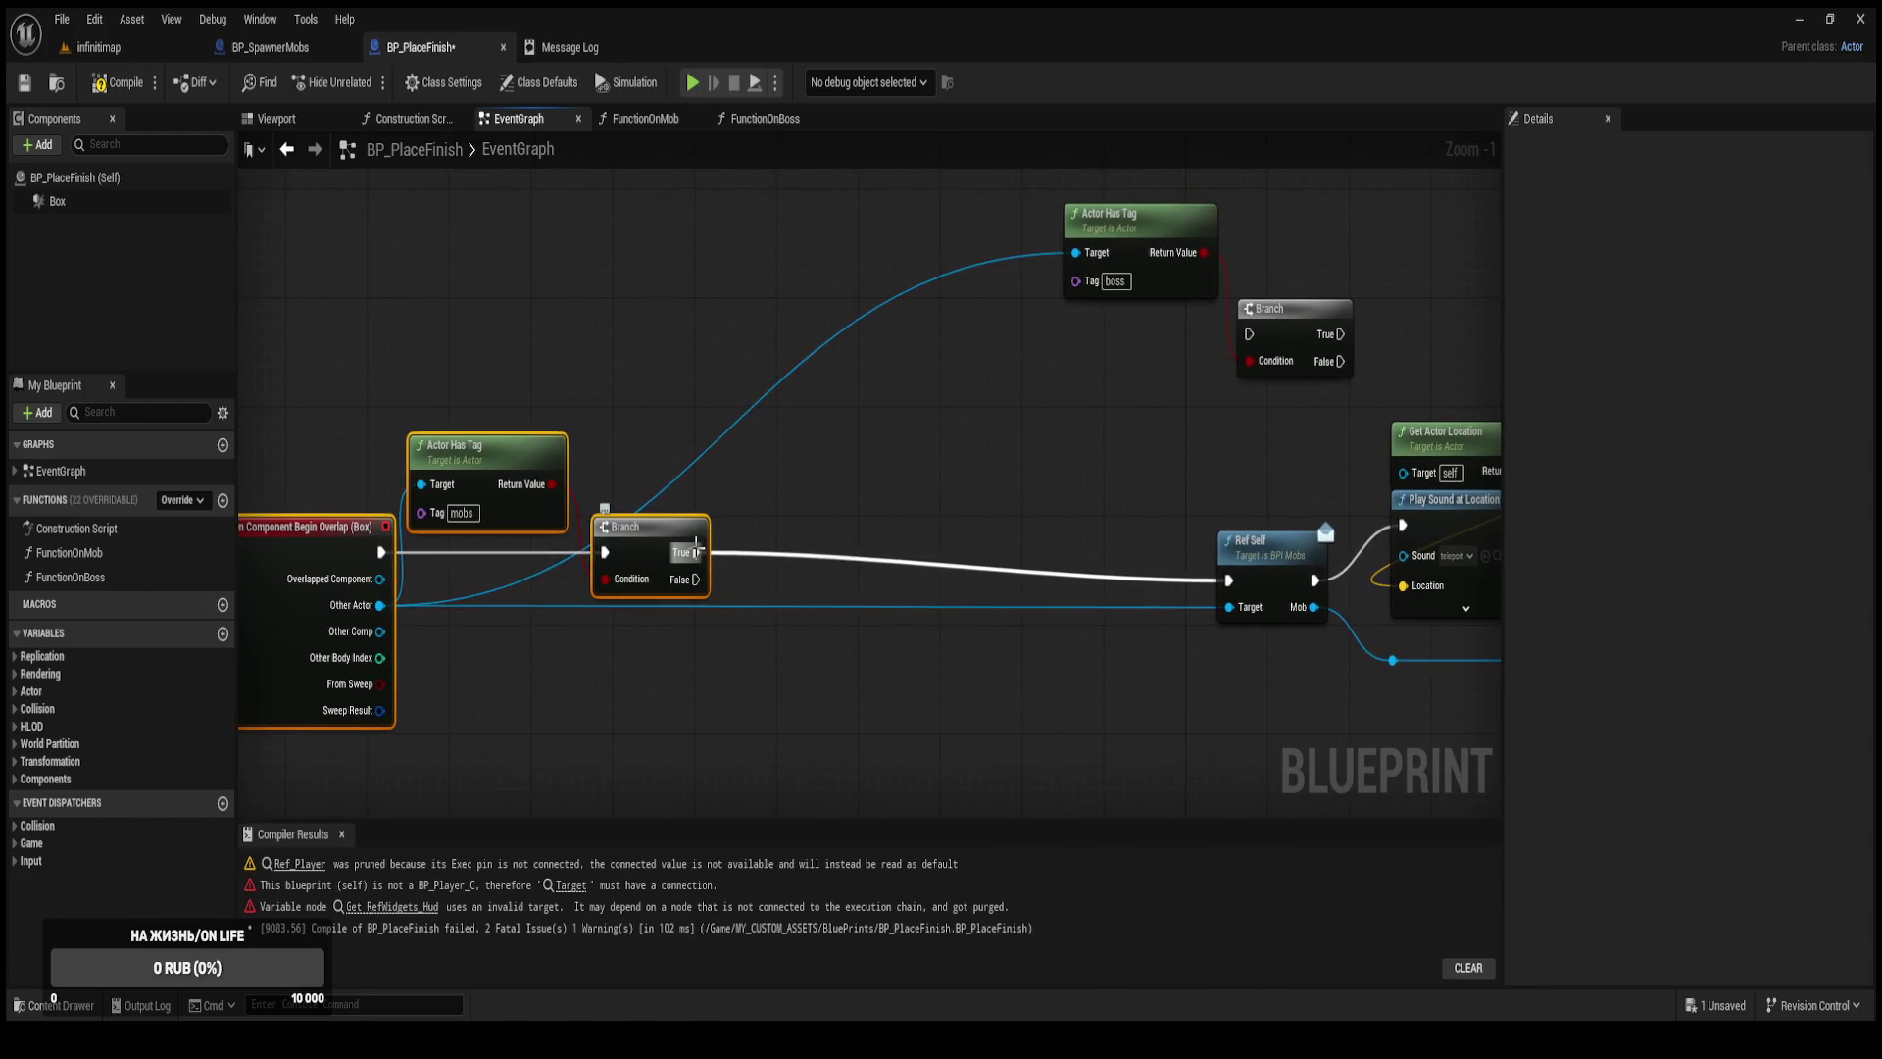
Chain the boss tag Branch after the mobs Branch True, calling FunctionOnMob on False.
mouse_move(1313, 407)
mouse_down()
mouse_move(1073, 245)
mouse_move(997, 294)
mouse_move(740, 384)
mouse_move(725, 434)
mouse_up()
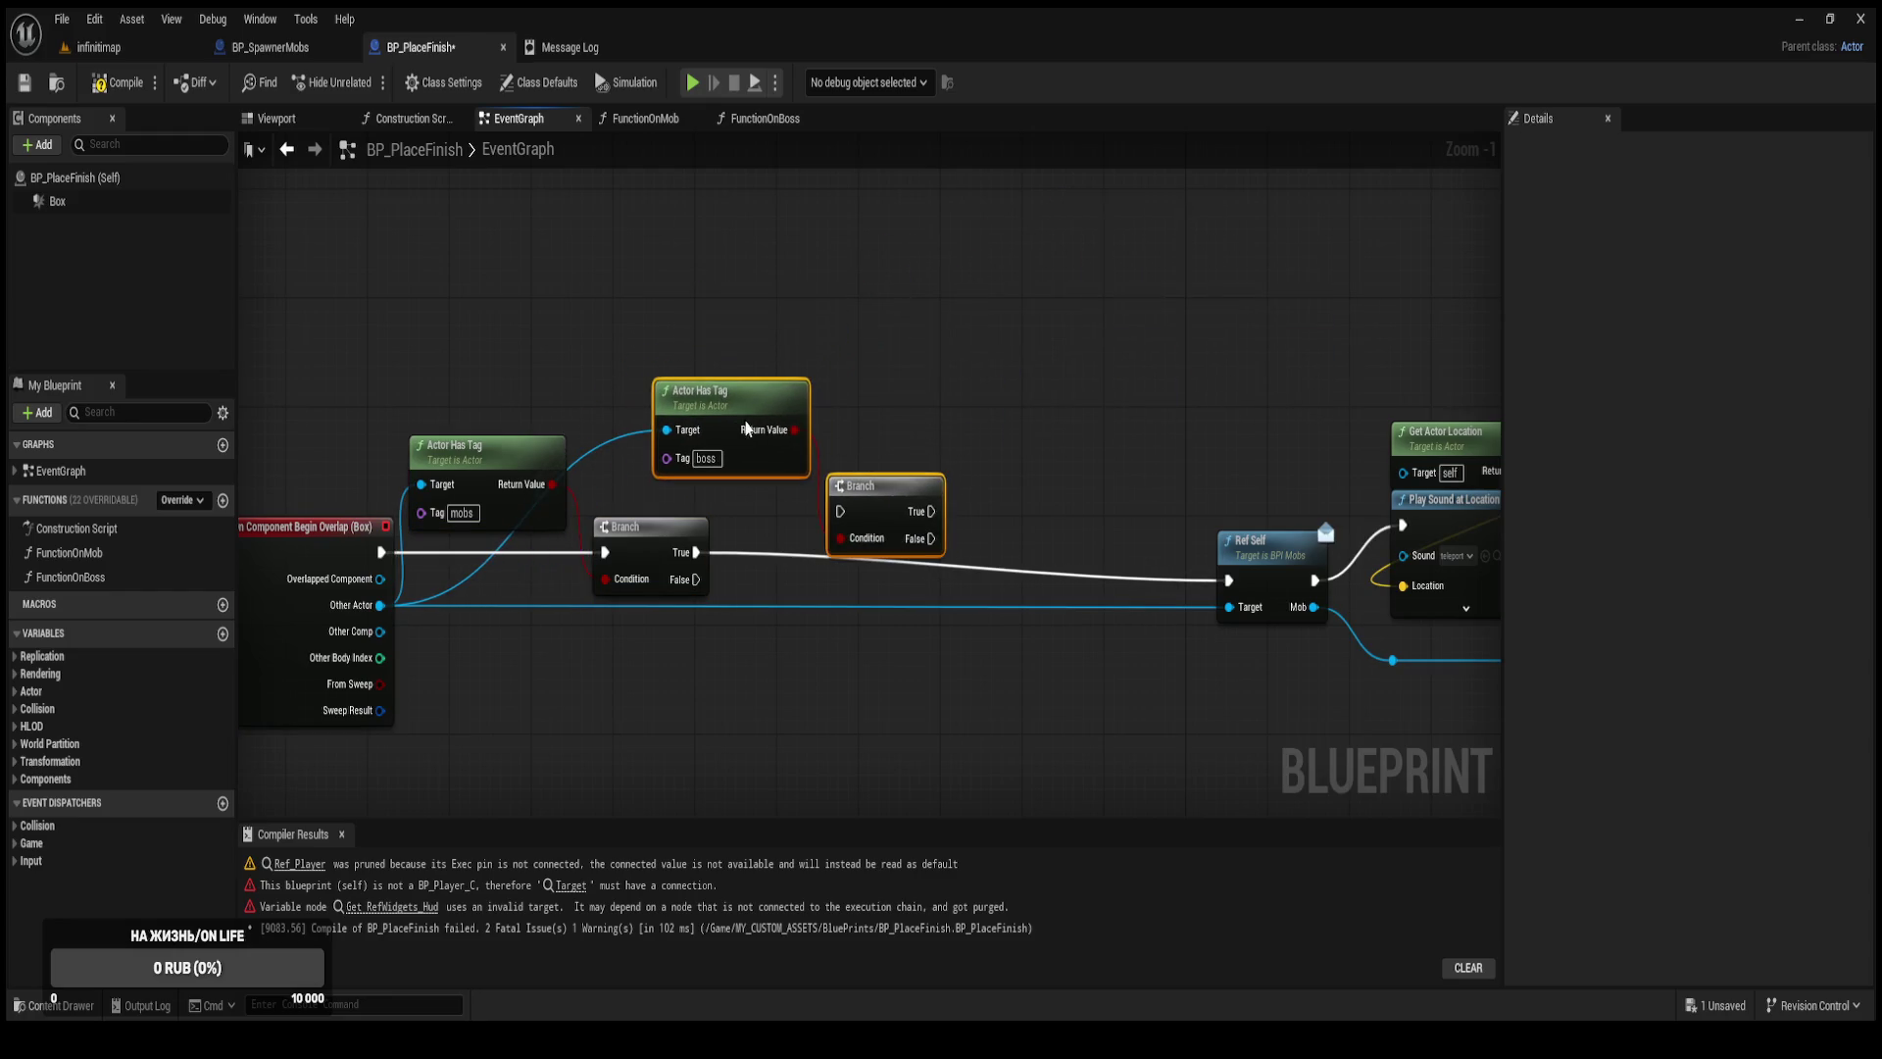
click(915, 427)
mouse_move(905, 478)
mouse_down()
mouse_move(925, 520)
mouse_move(701, 566)
mouse_up()
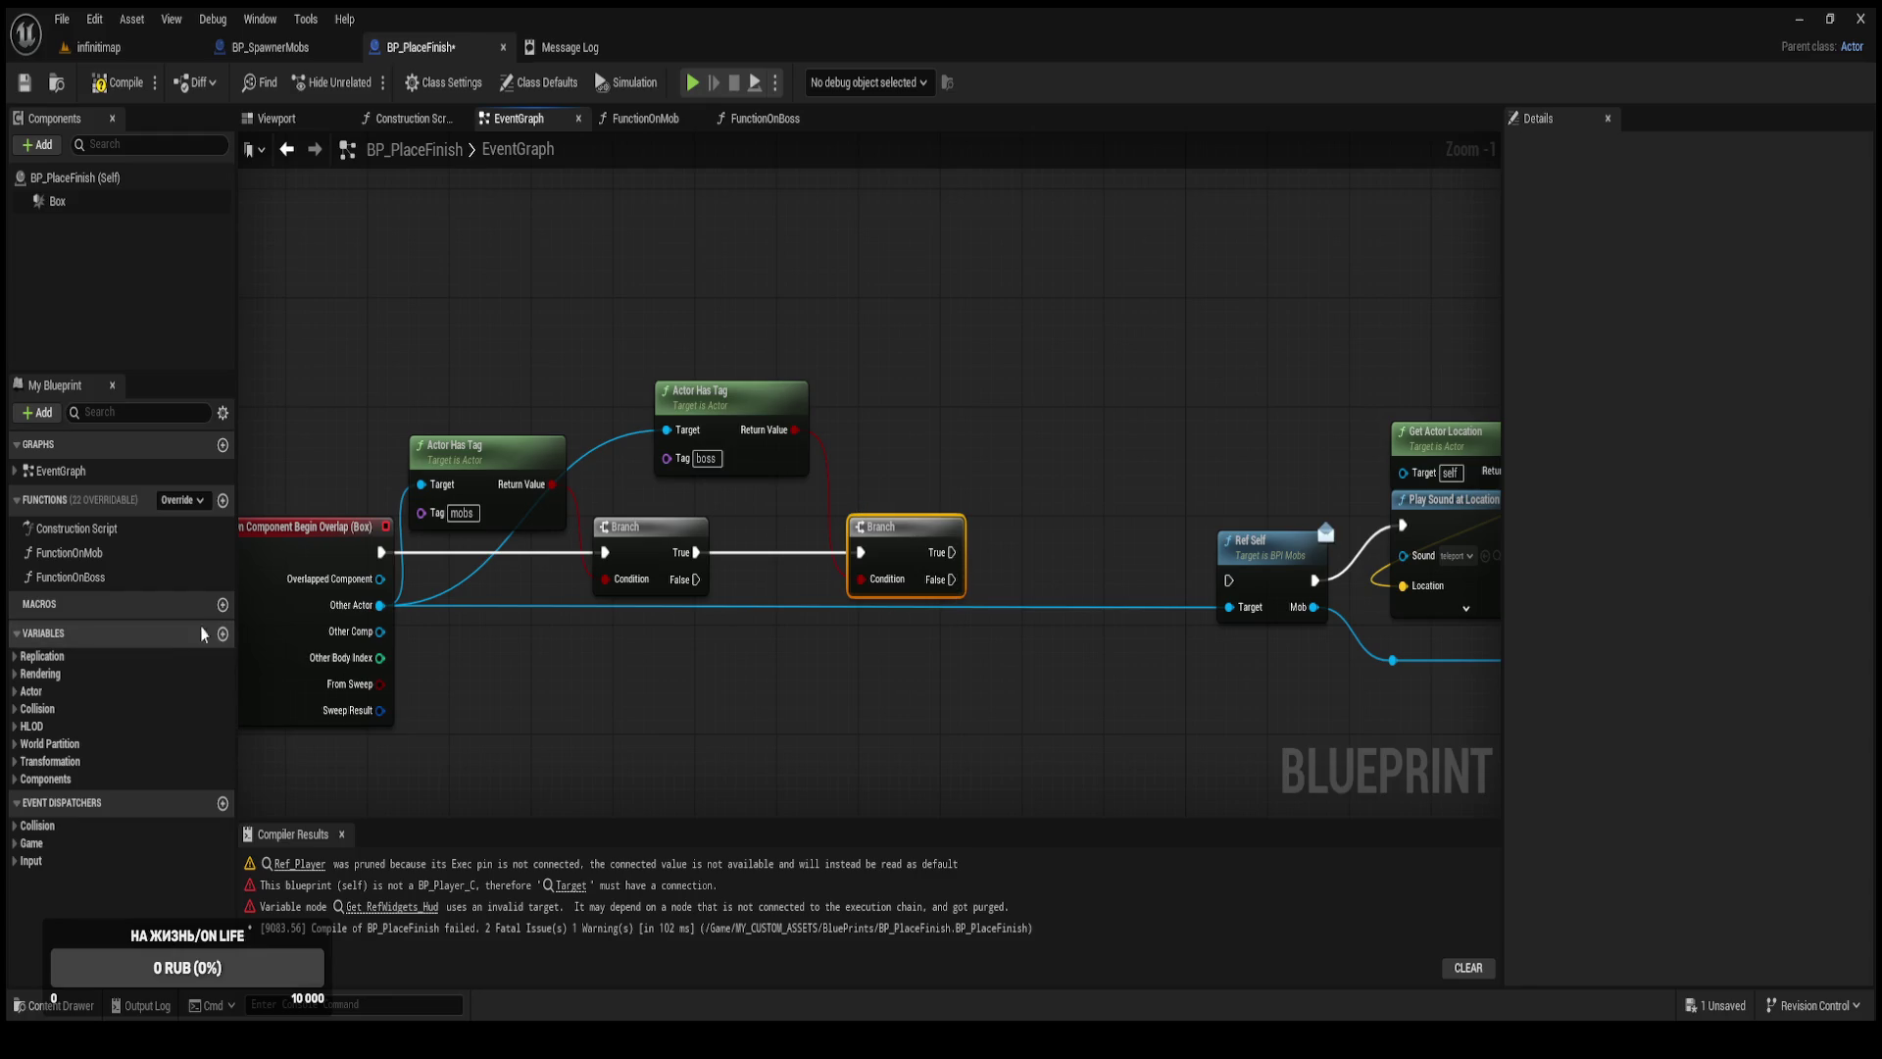
mouse_move(69, 553)
mouse_down()
mouse_move(998, 645)
mouse_move(1039, 595)
mouse_move(987, 609)
mouse_move(953, 587)
mouse_up()
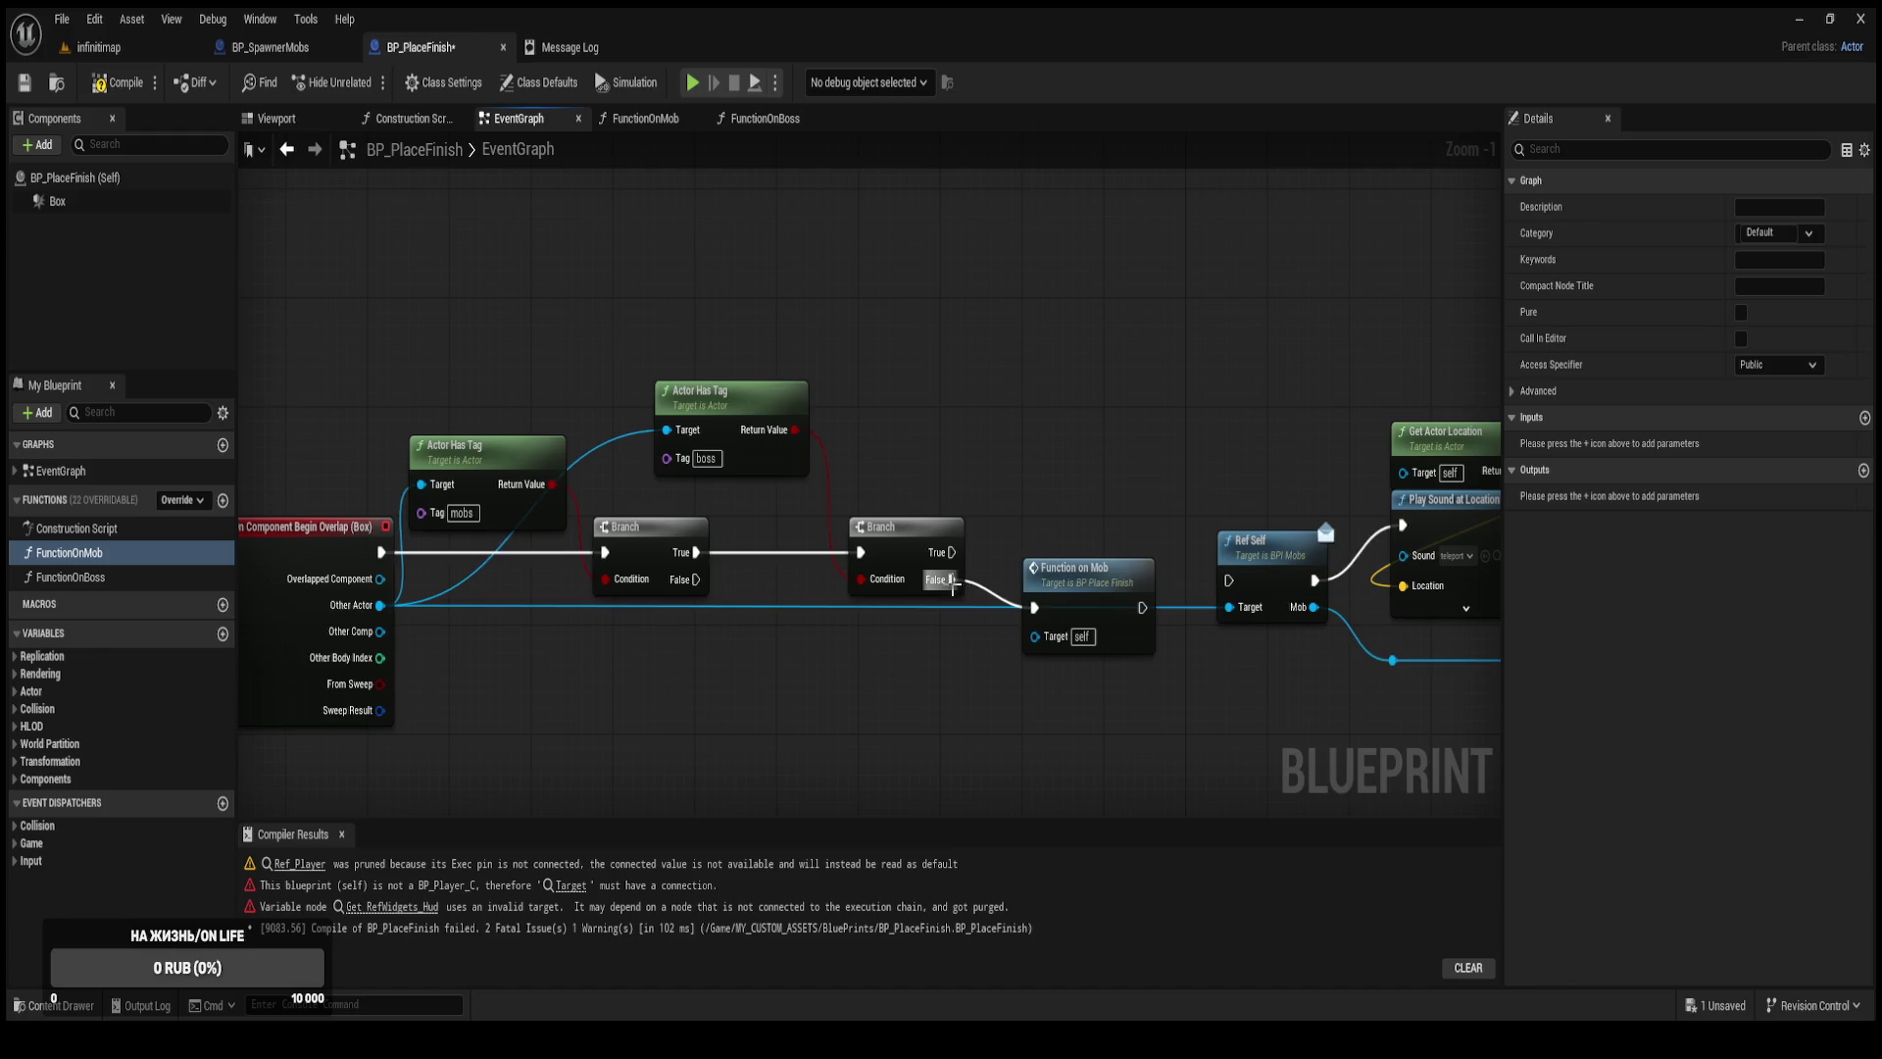
Call FunctionOnBoss from the boss Branch's True output, then compile and save.
mouse_move(98, 578)
mouse_down()
mouse_move(1000, 429)
mouse_move(951, 552)
mouse_up()
click(124, 83)
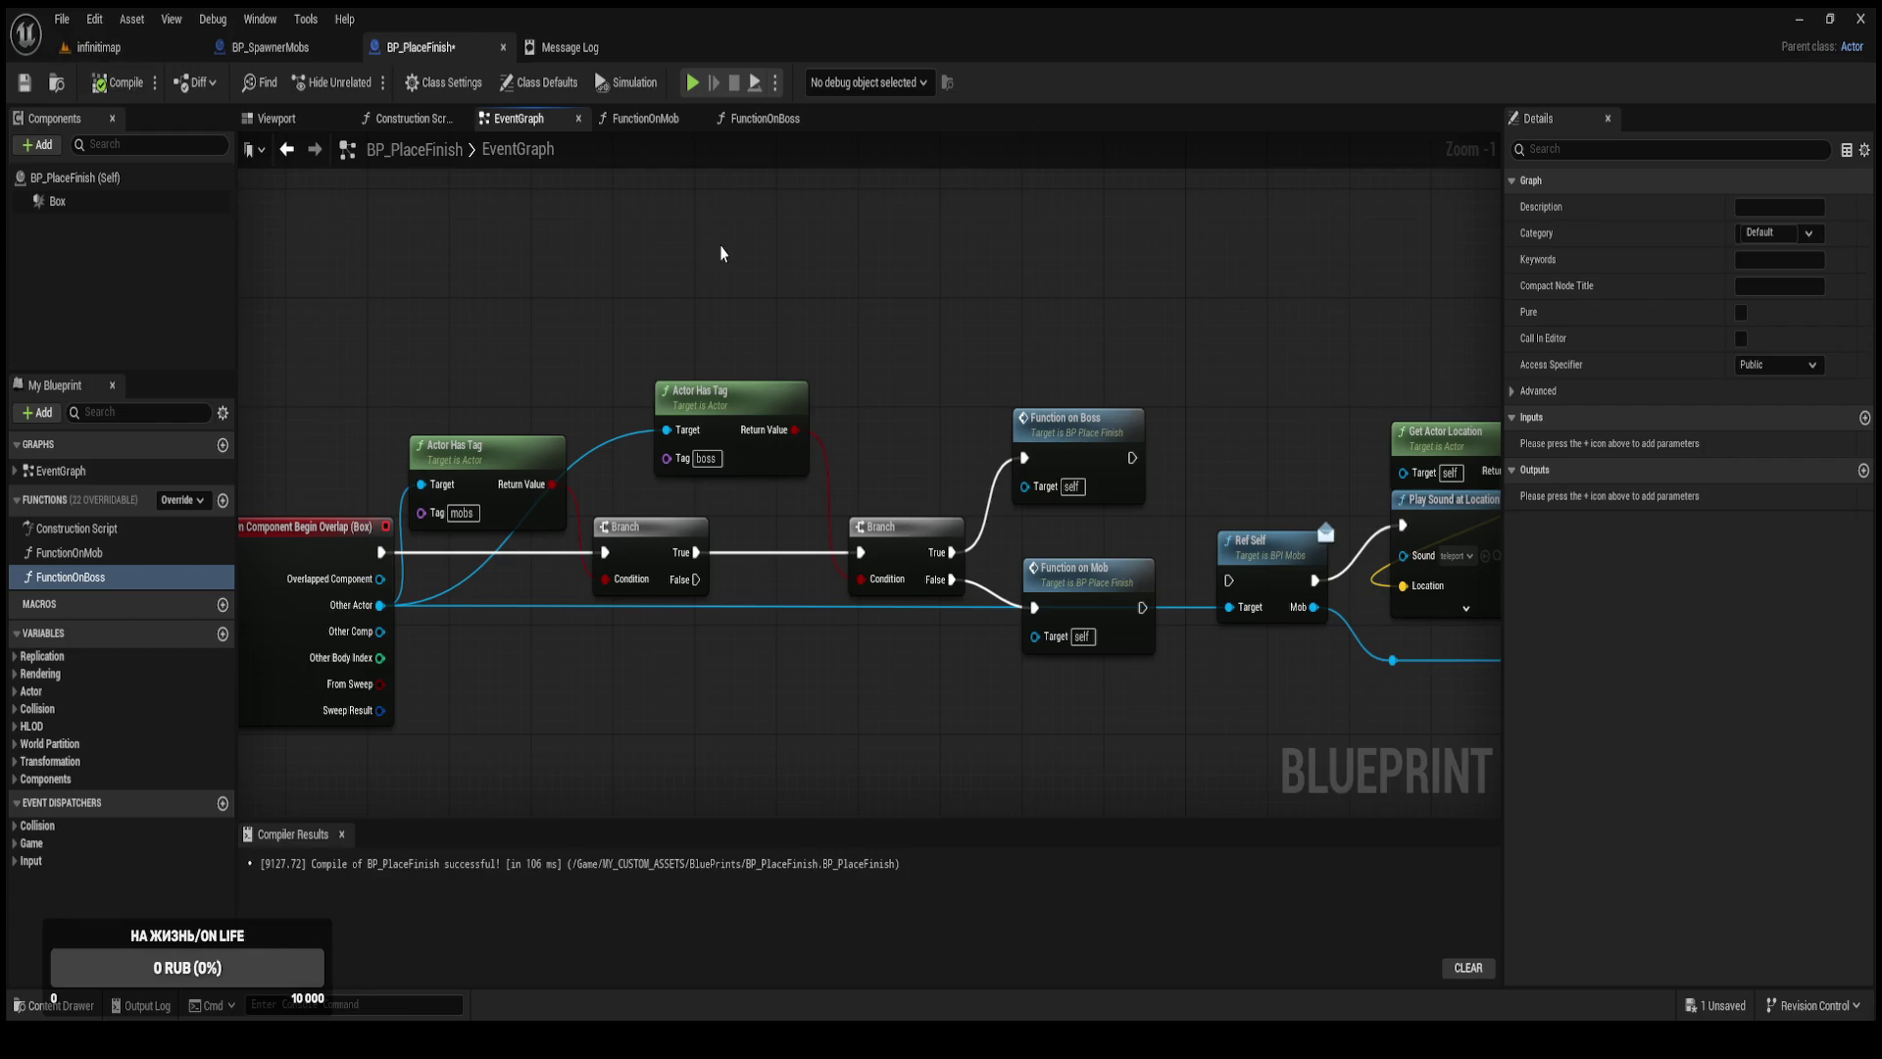
key(ctrl+s)
Select the Function on Boss call and add an input parameter to it.
click(1106, 591)
click(1092, 452)
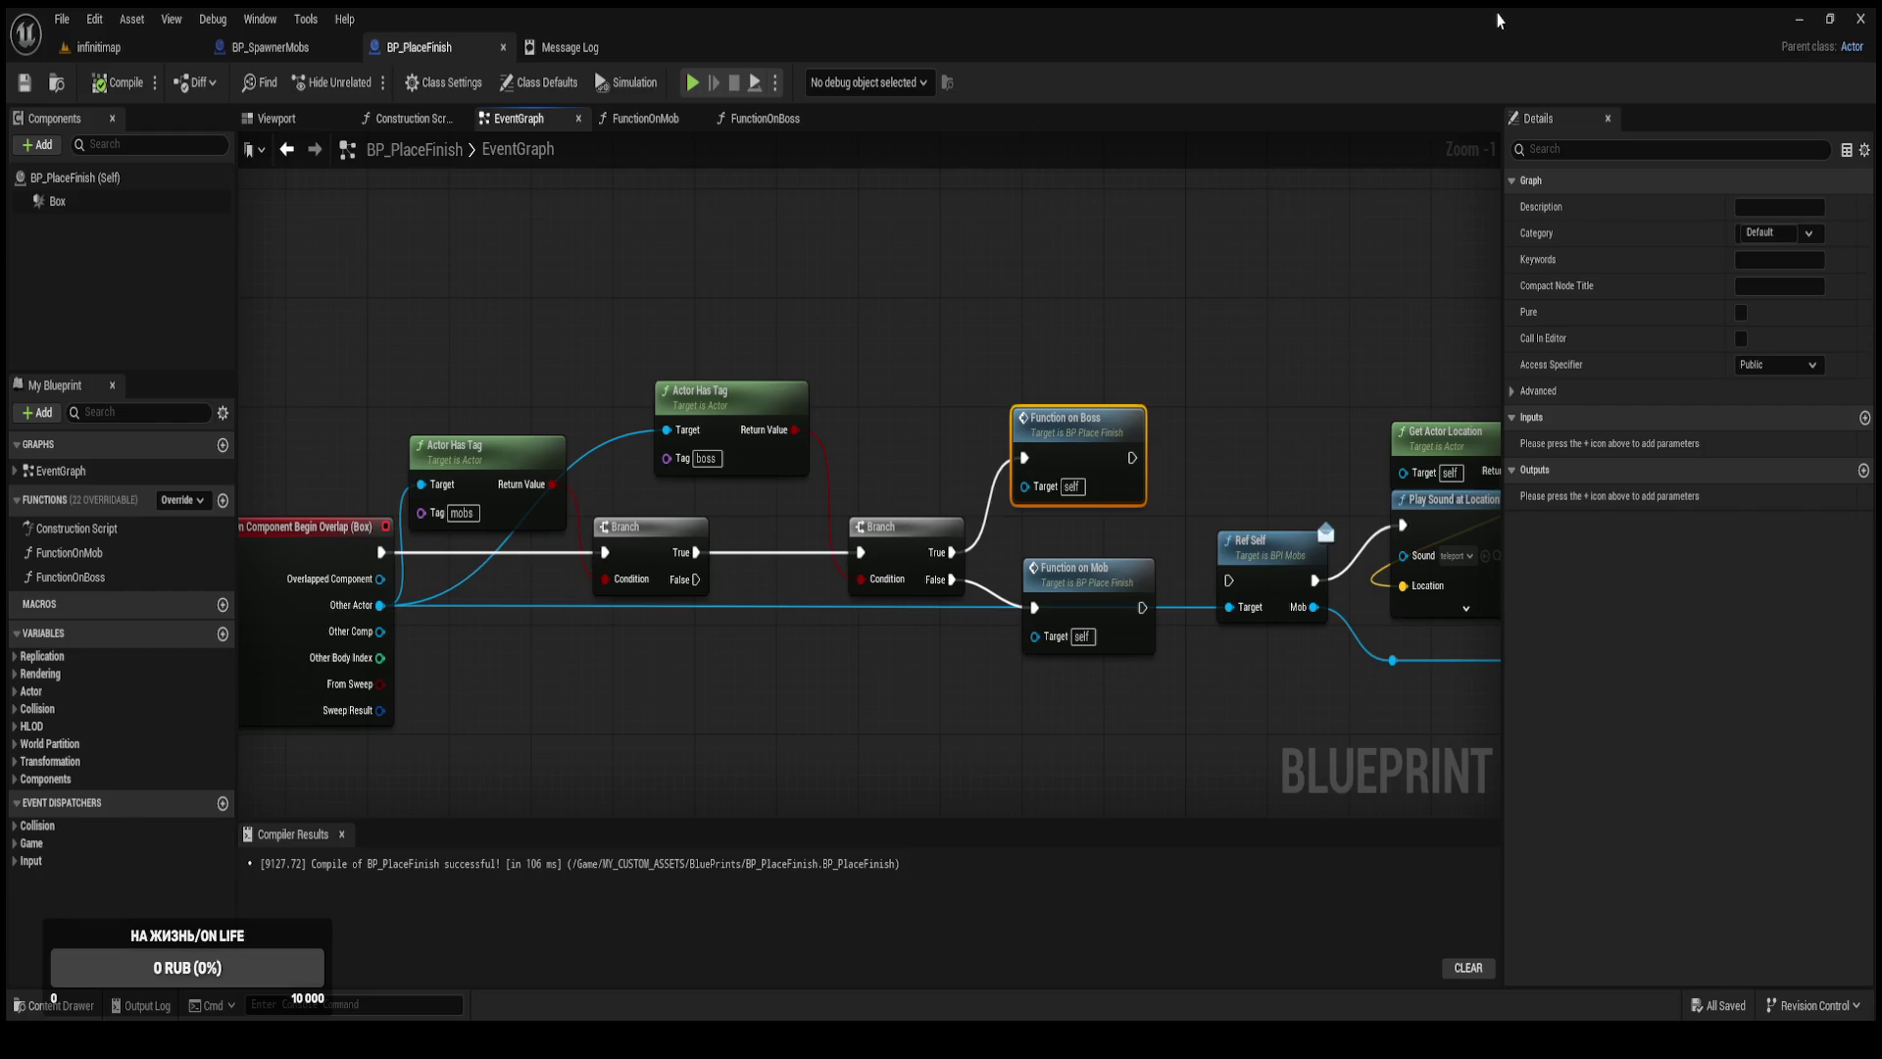
click(983, 689)
click(1090, 443)
click(1864, 418)
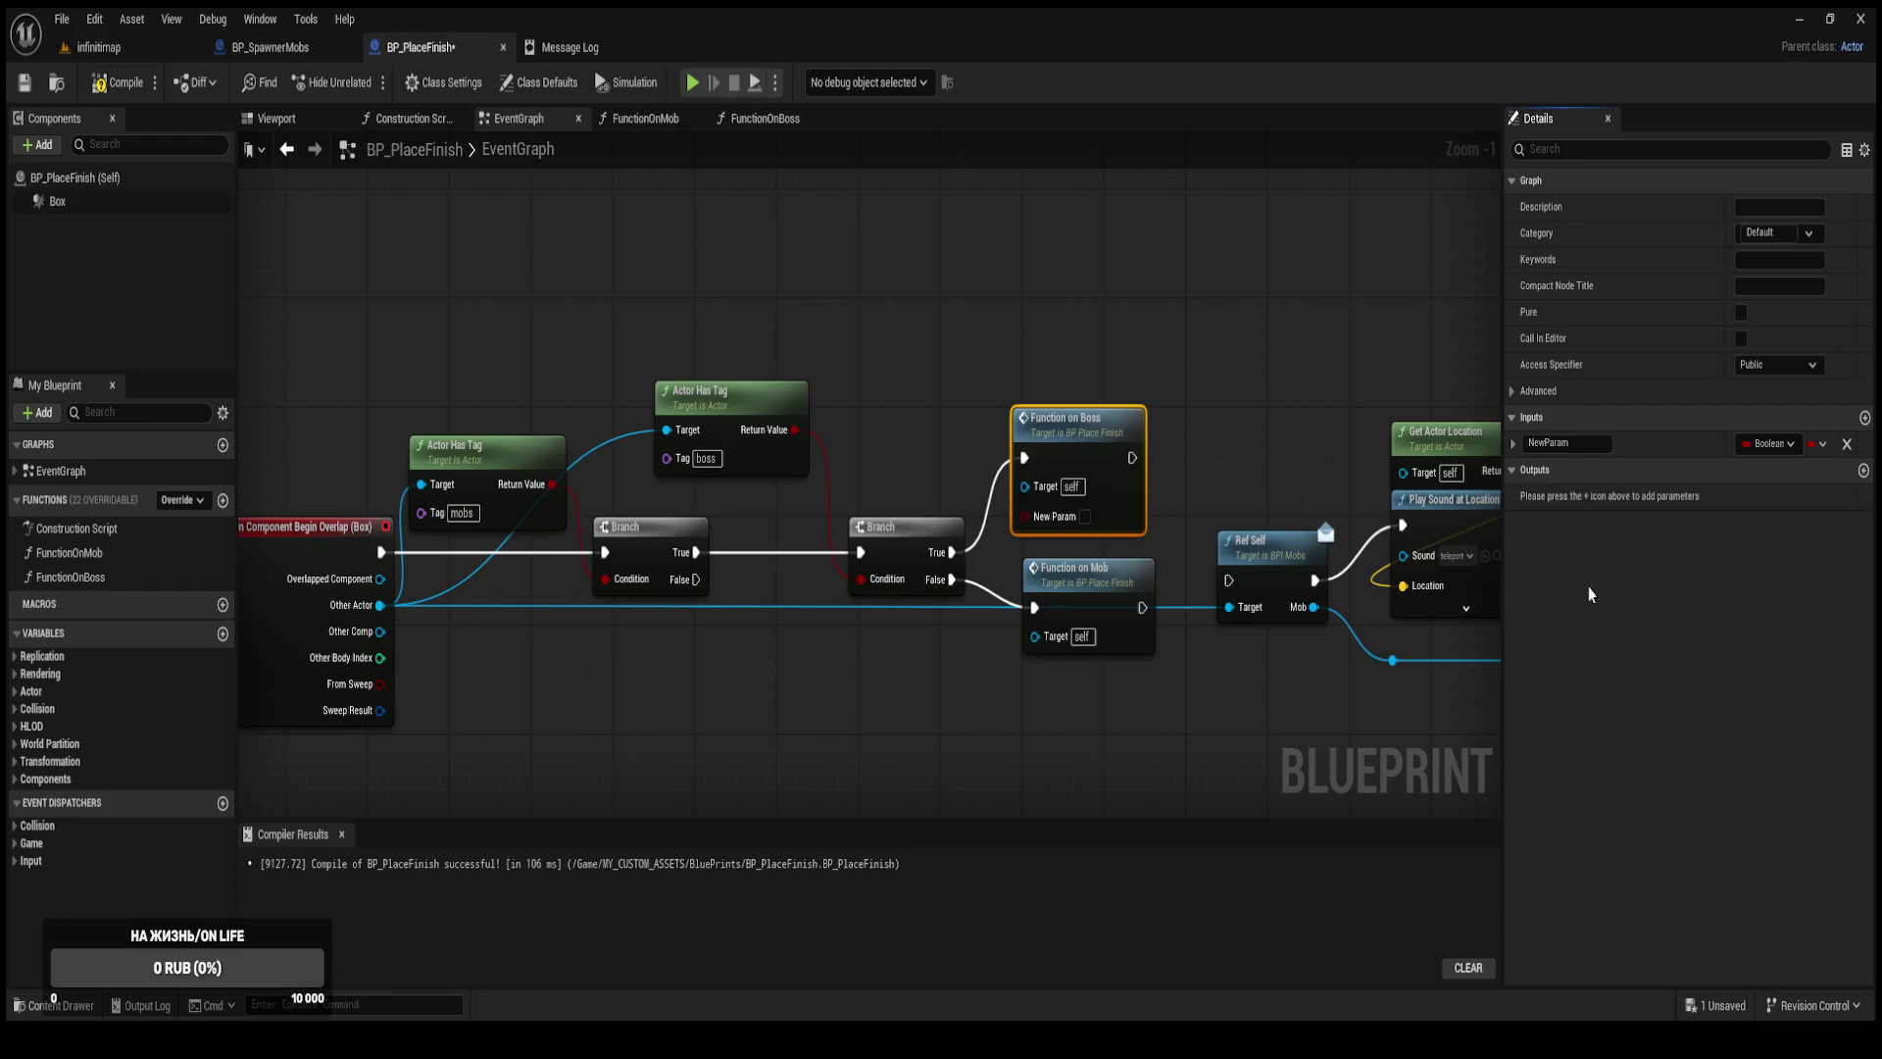
Add new inputs to the function calls, wire Other Actor into Function on Boss's input, and name it Boss.
click(1096, 615)
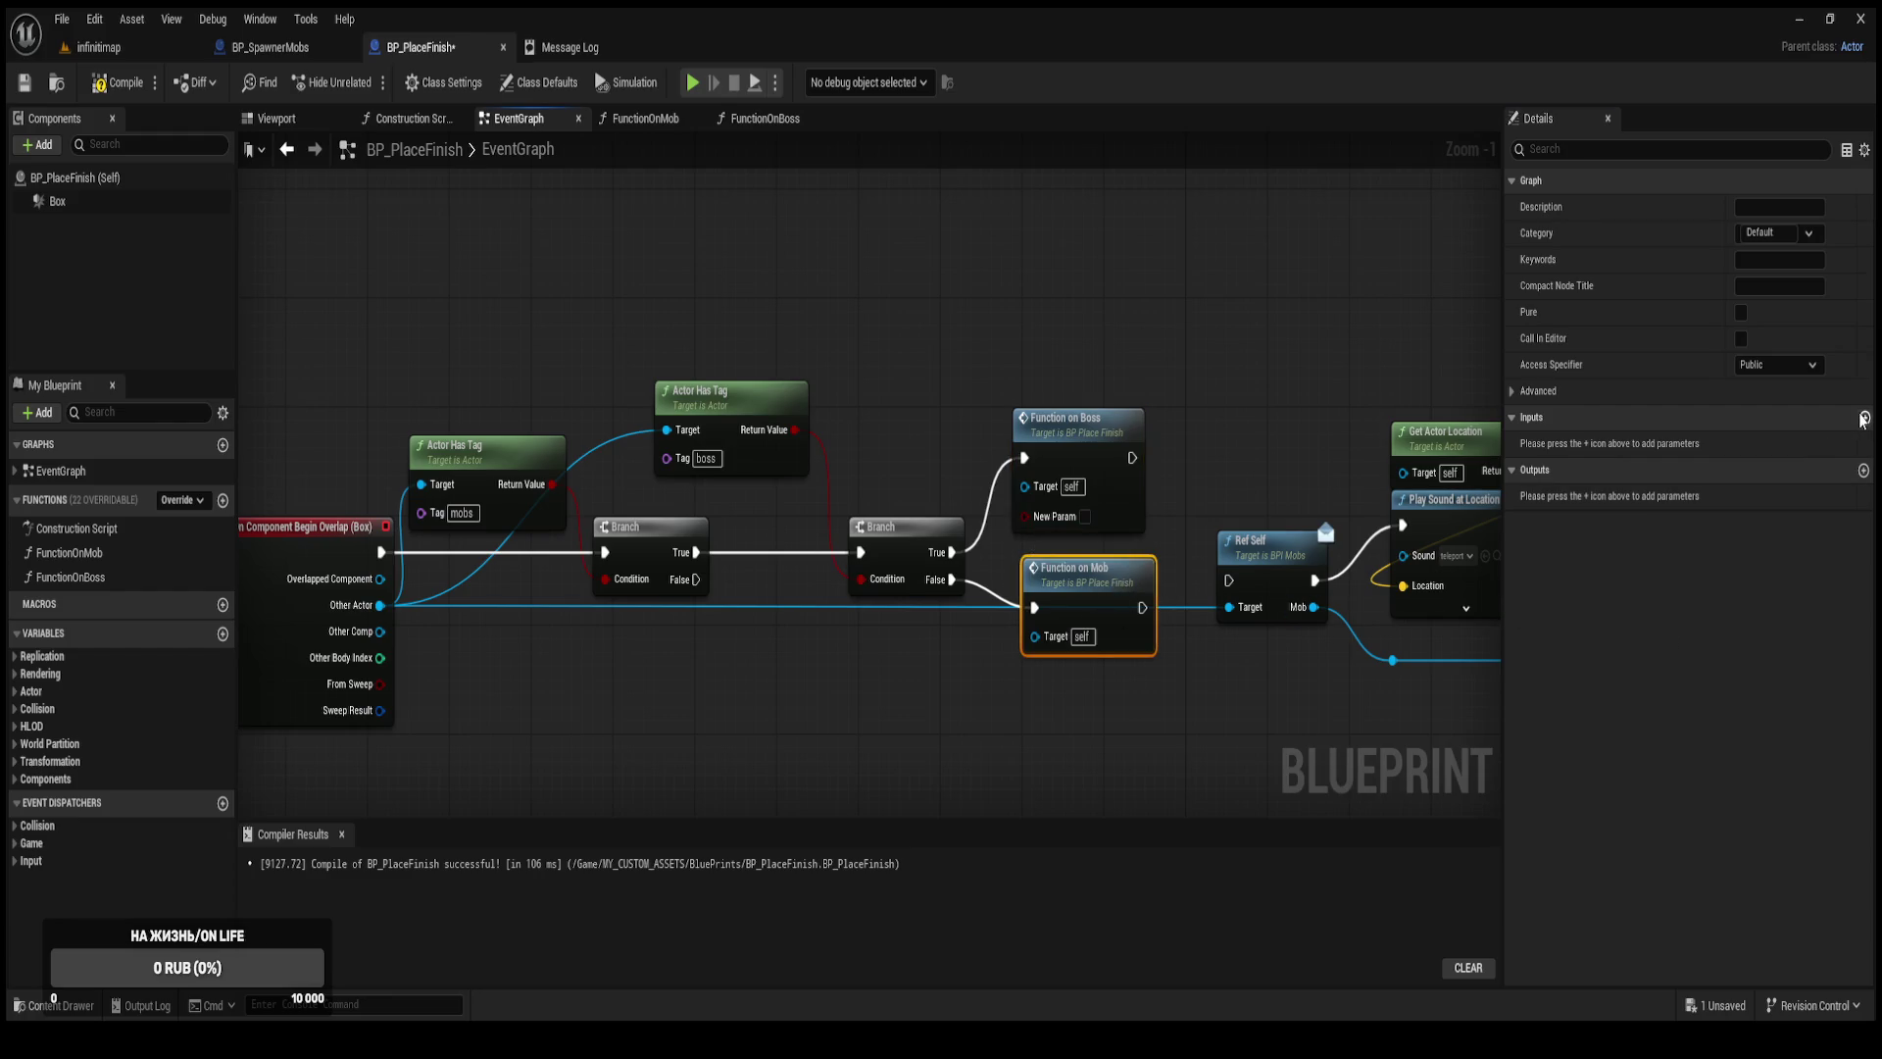
click(1864, 419)
drag(1098, 598, 1091, 680)
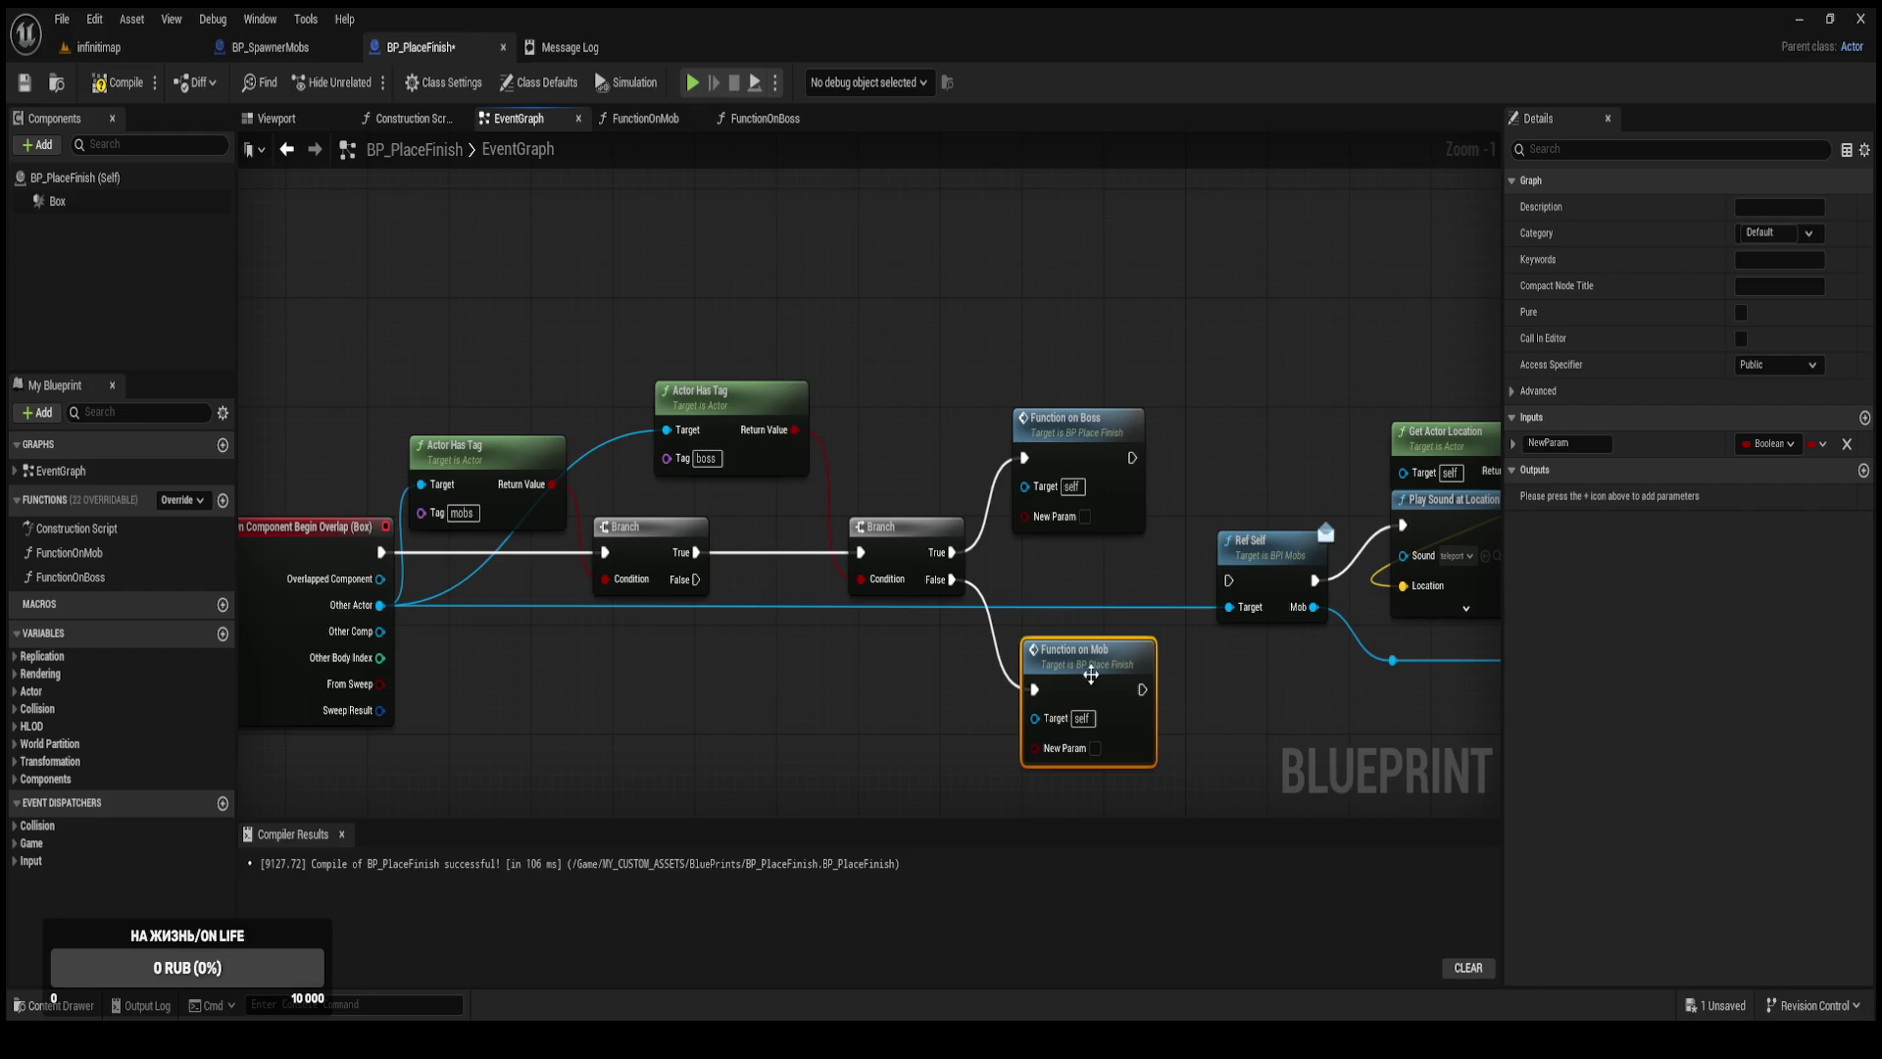
drag(1098, 494, 1086, 490)
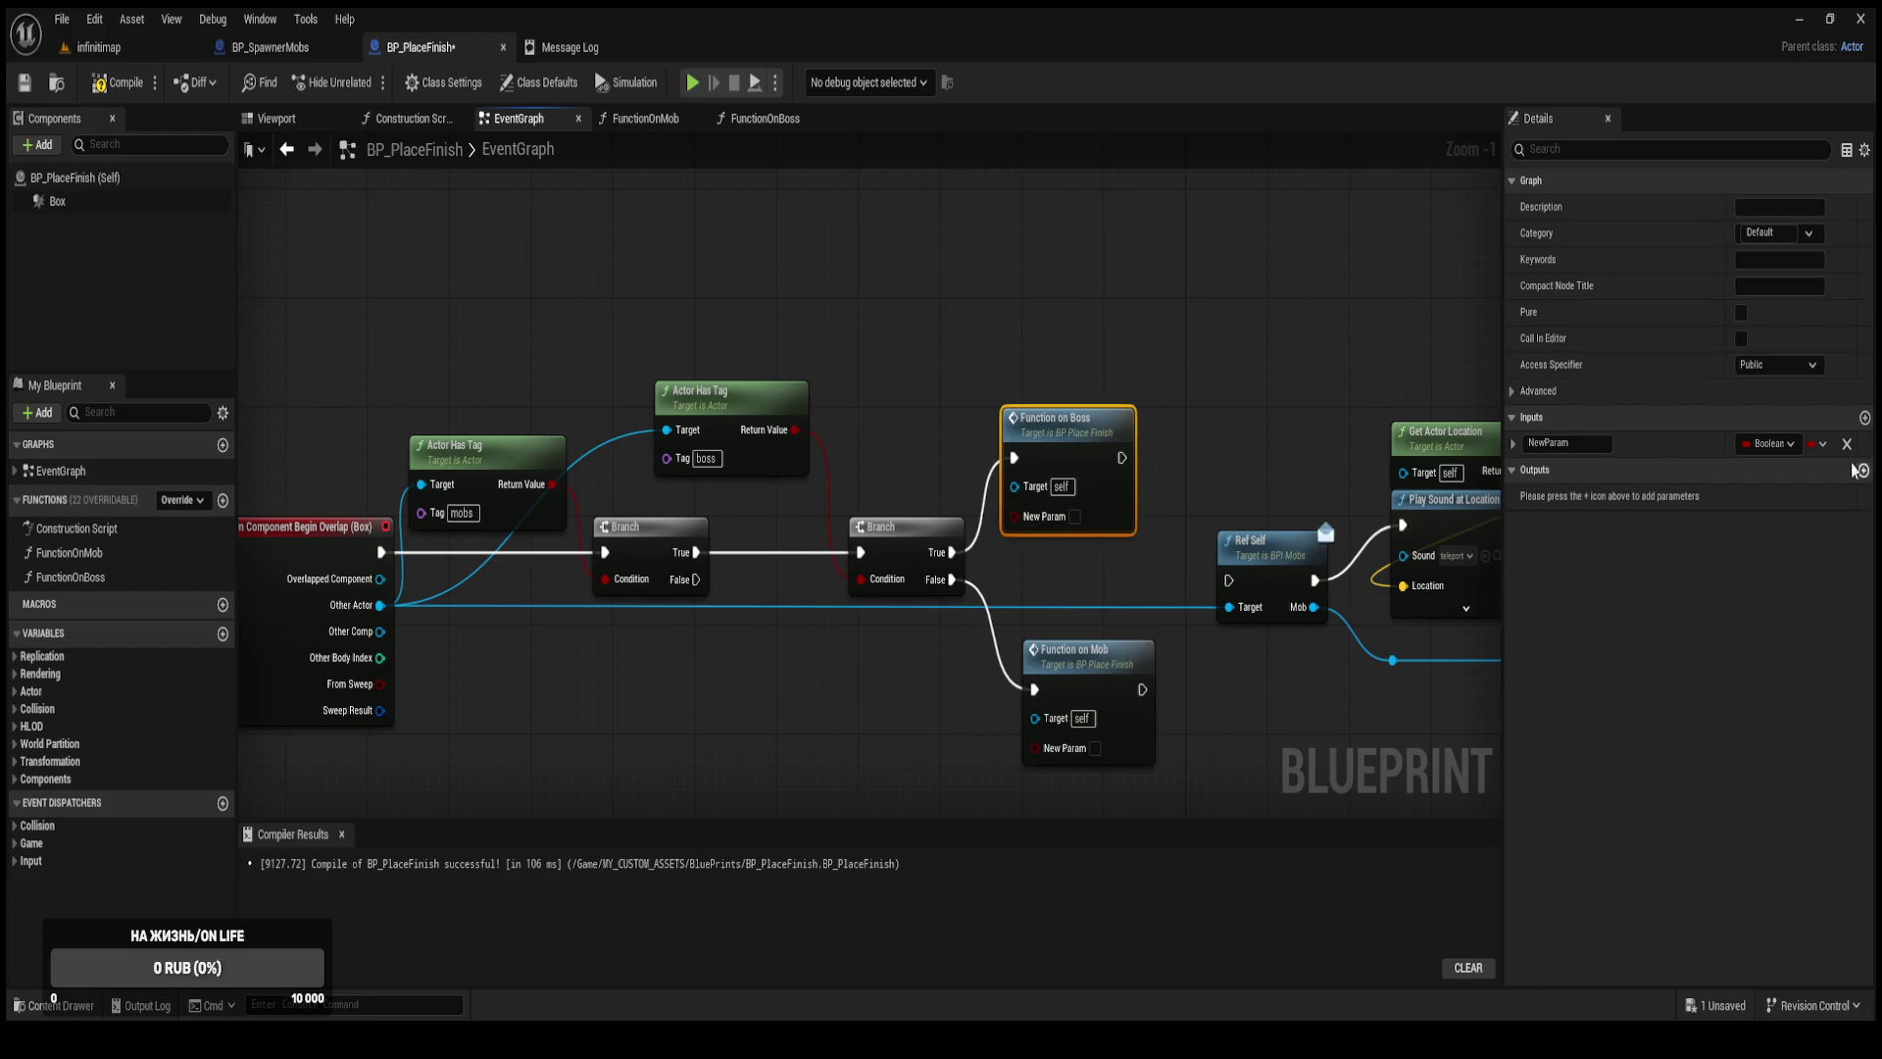
mouse_move(363, 613)
mouse_down()
mouse_move(868, 529)
mouse_move(1037, 530)
mouse_move(1083, 715)
mouse_move(387, 607)
mouse_up()
click(382, 605)
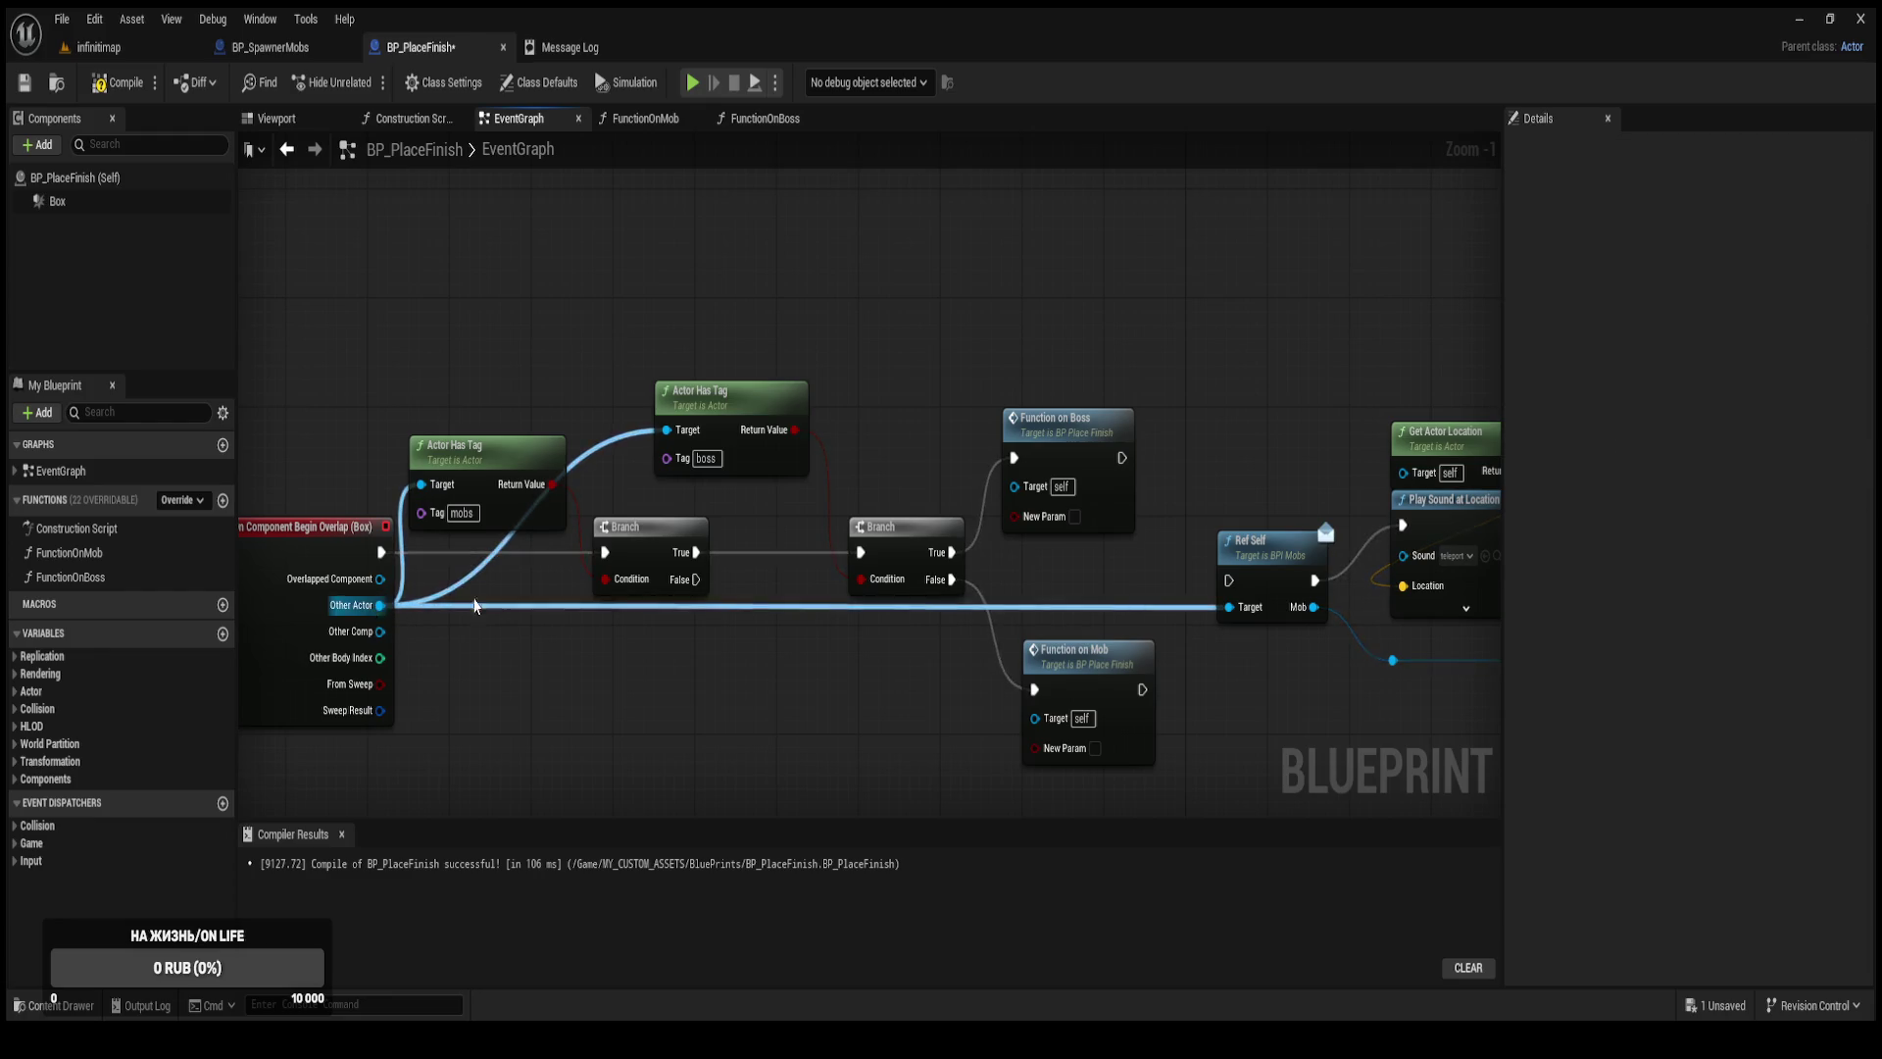
click(1125, 495)
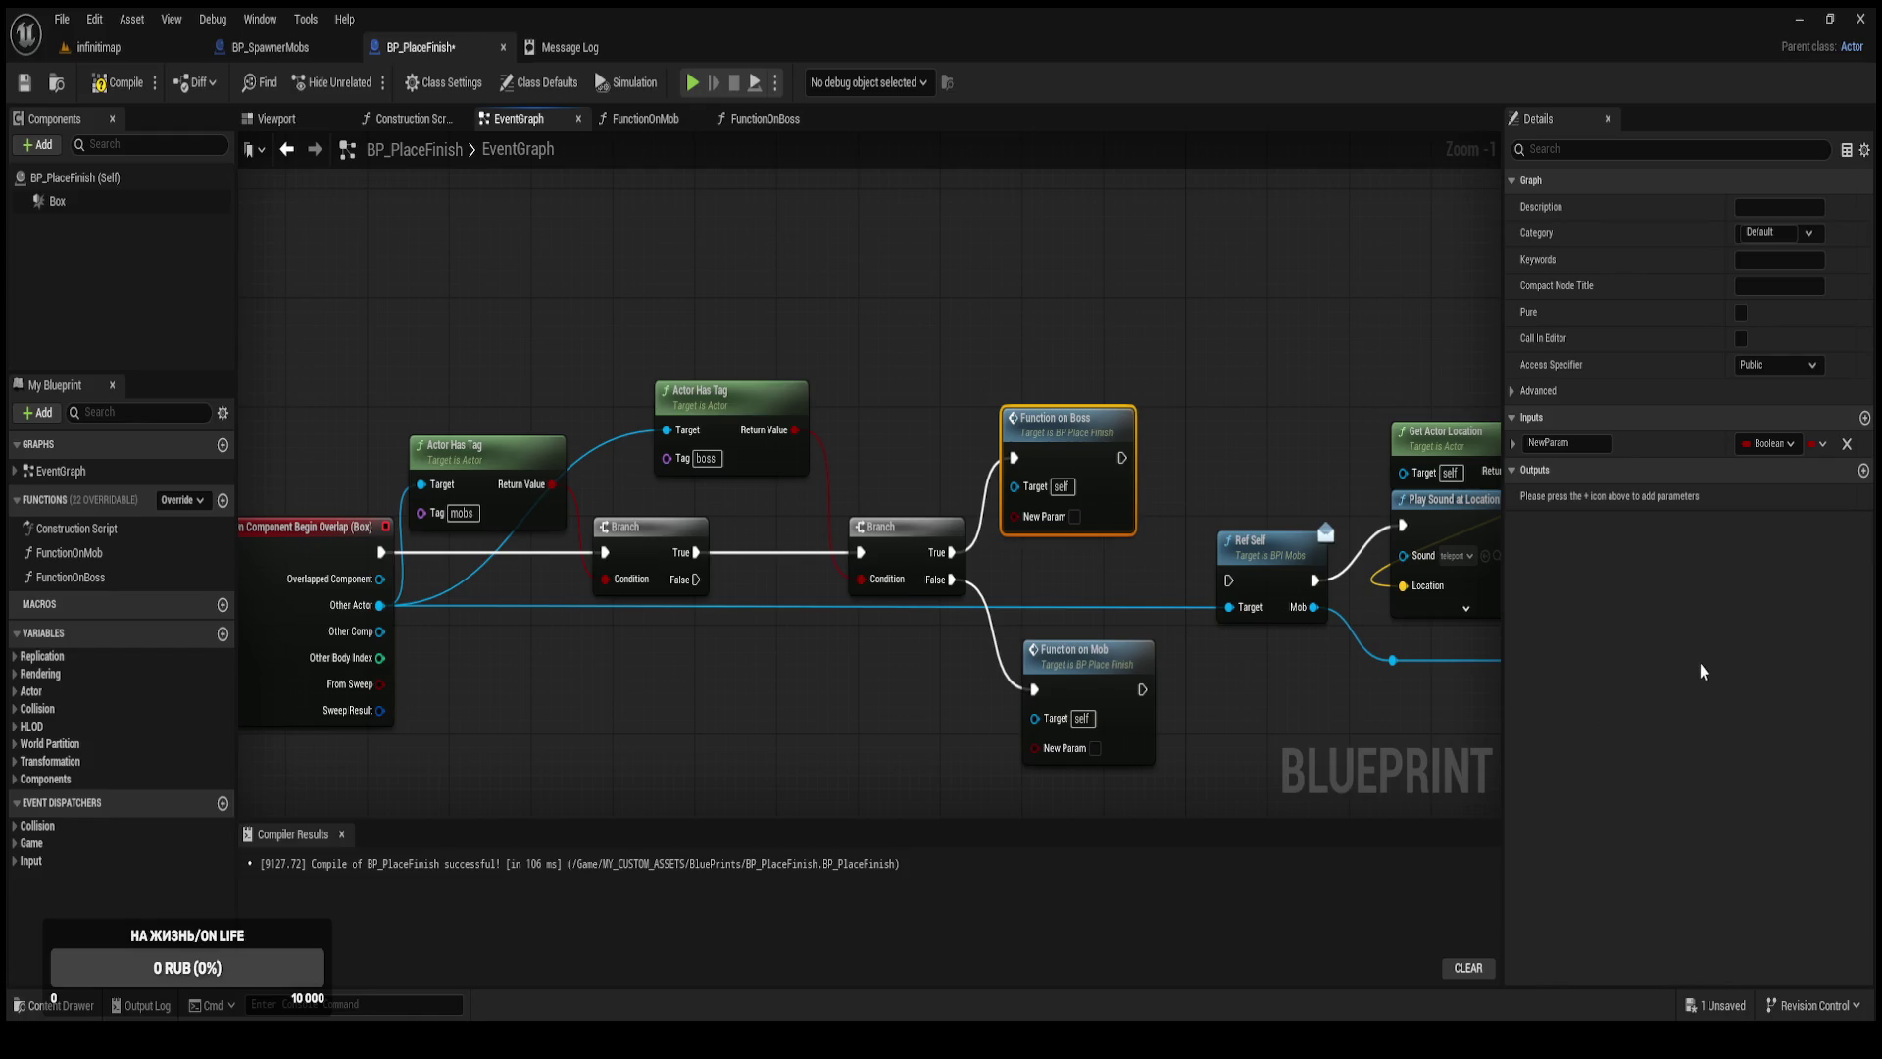
mouse_move(1014, 516)
mouse_down()
mouse_move(446, 647)
mouse_move(379, 607)
mouse_up()
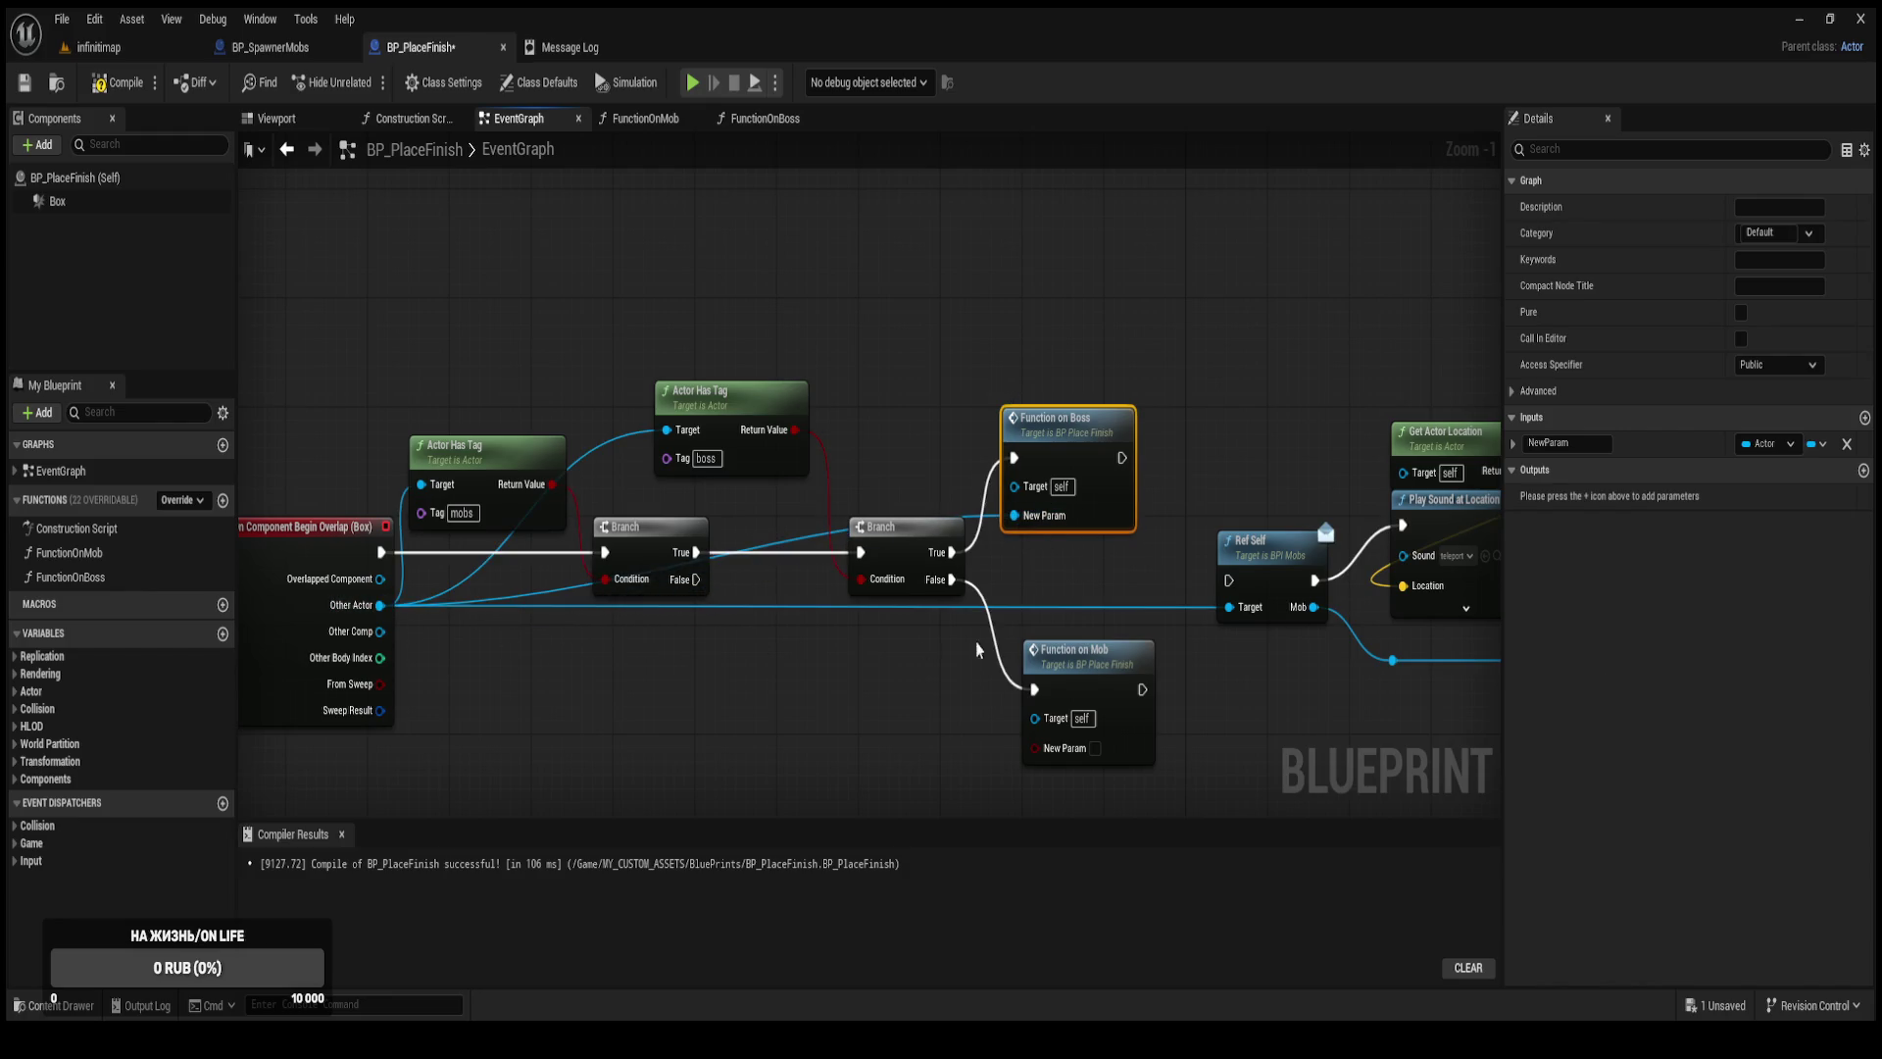
click(1580, 446)
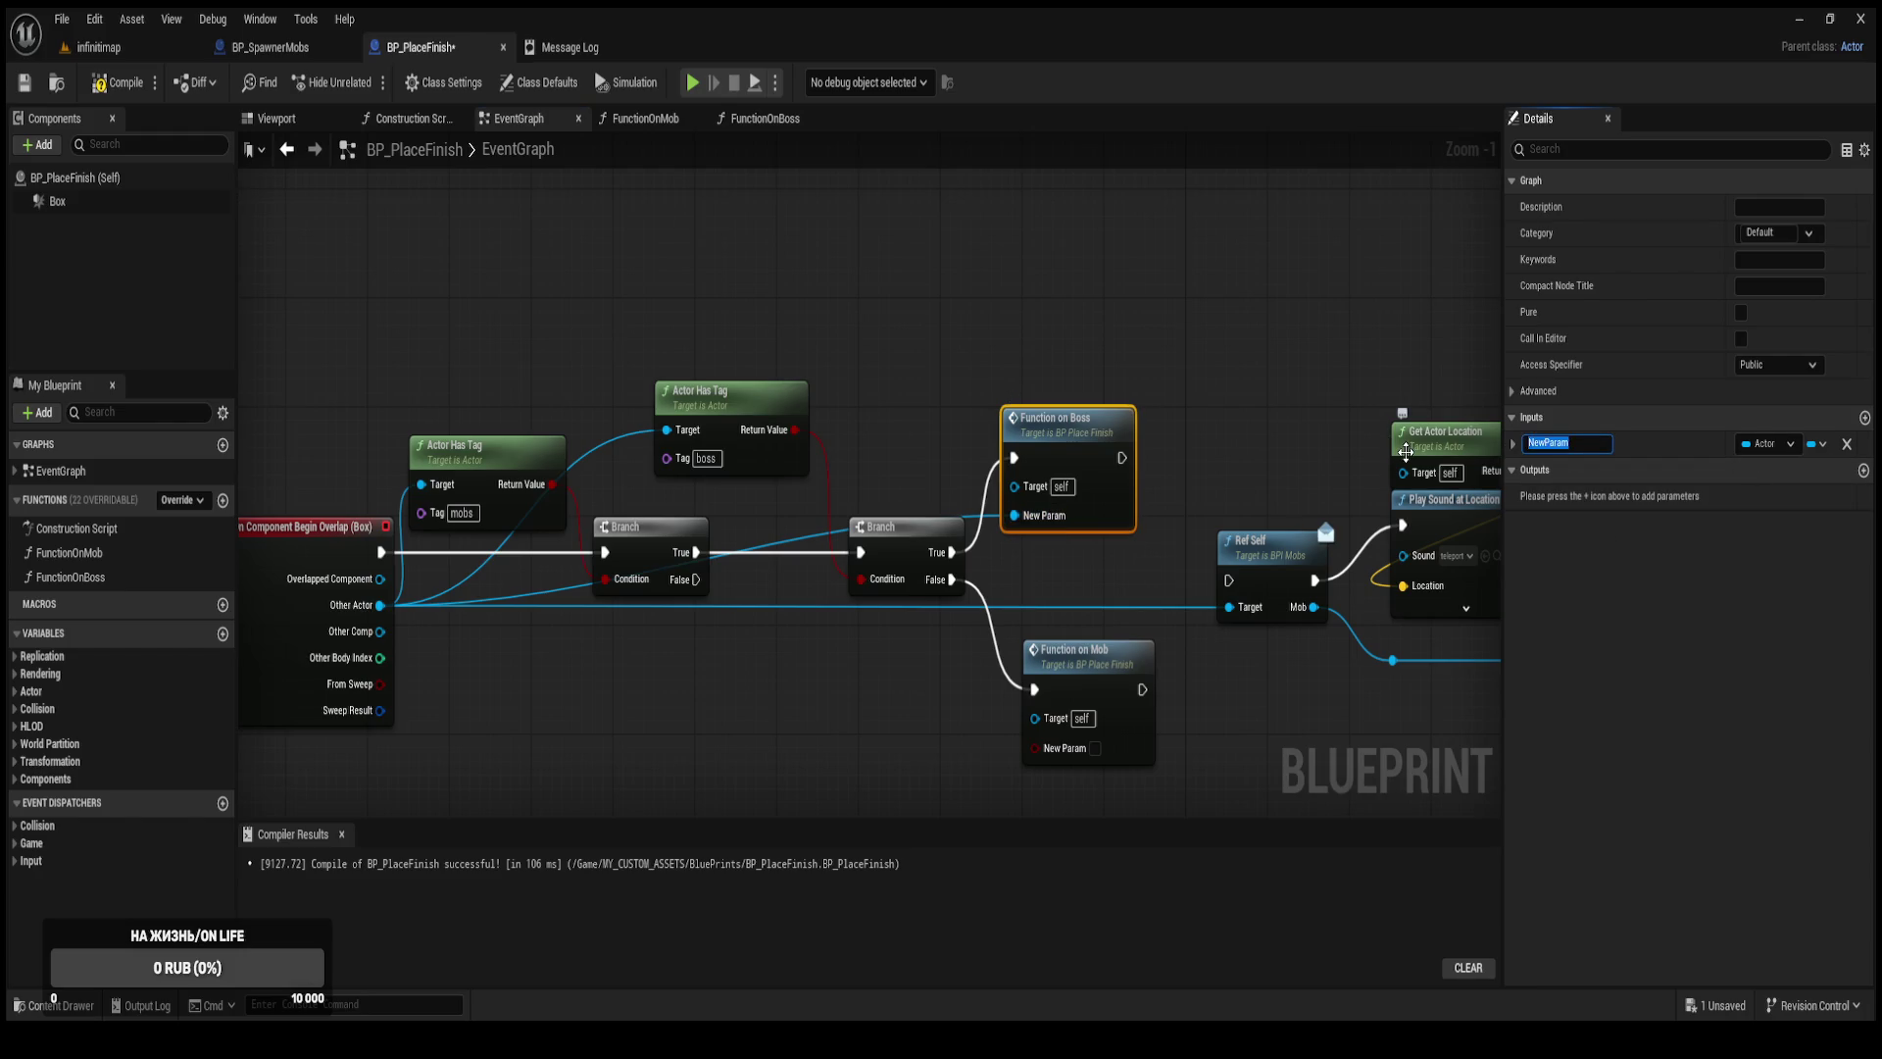
text(boss)
key(Return)
Make the mob input an Actor named mob, feed it from Other Actor, and unhook Ref Self's Target.
click(1073, 688)
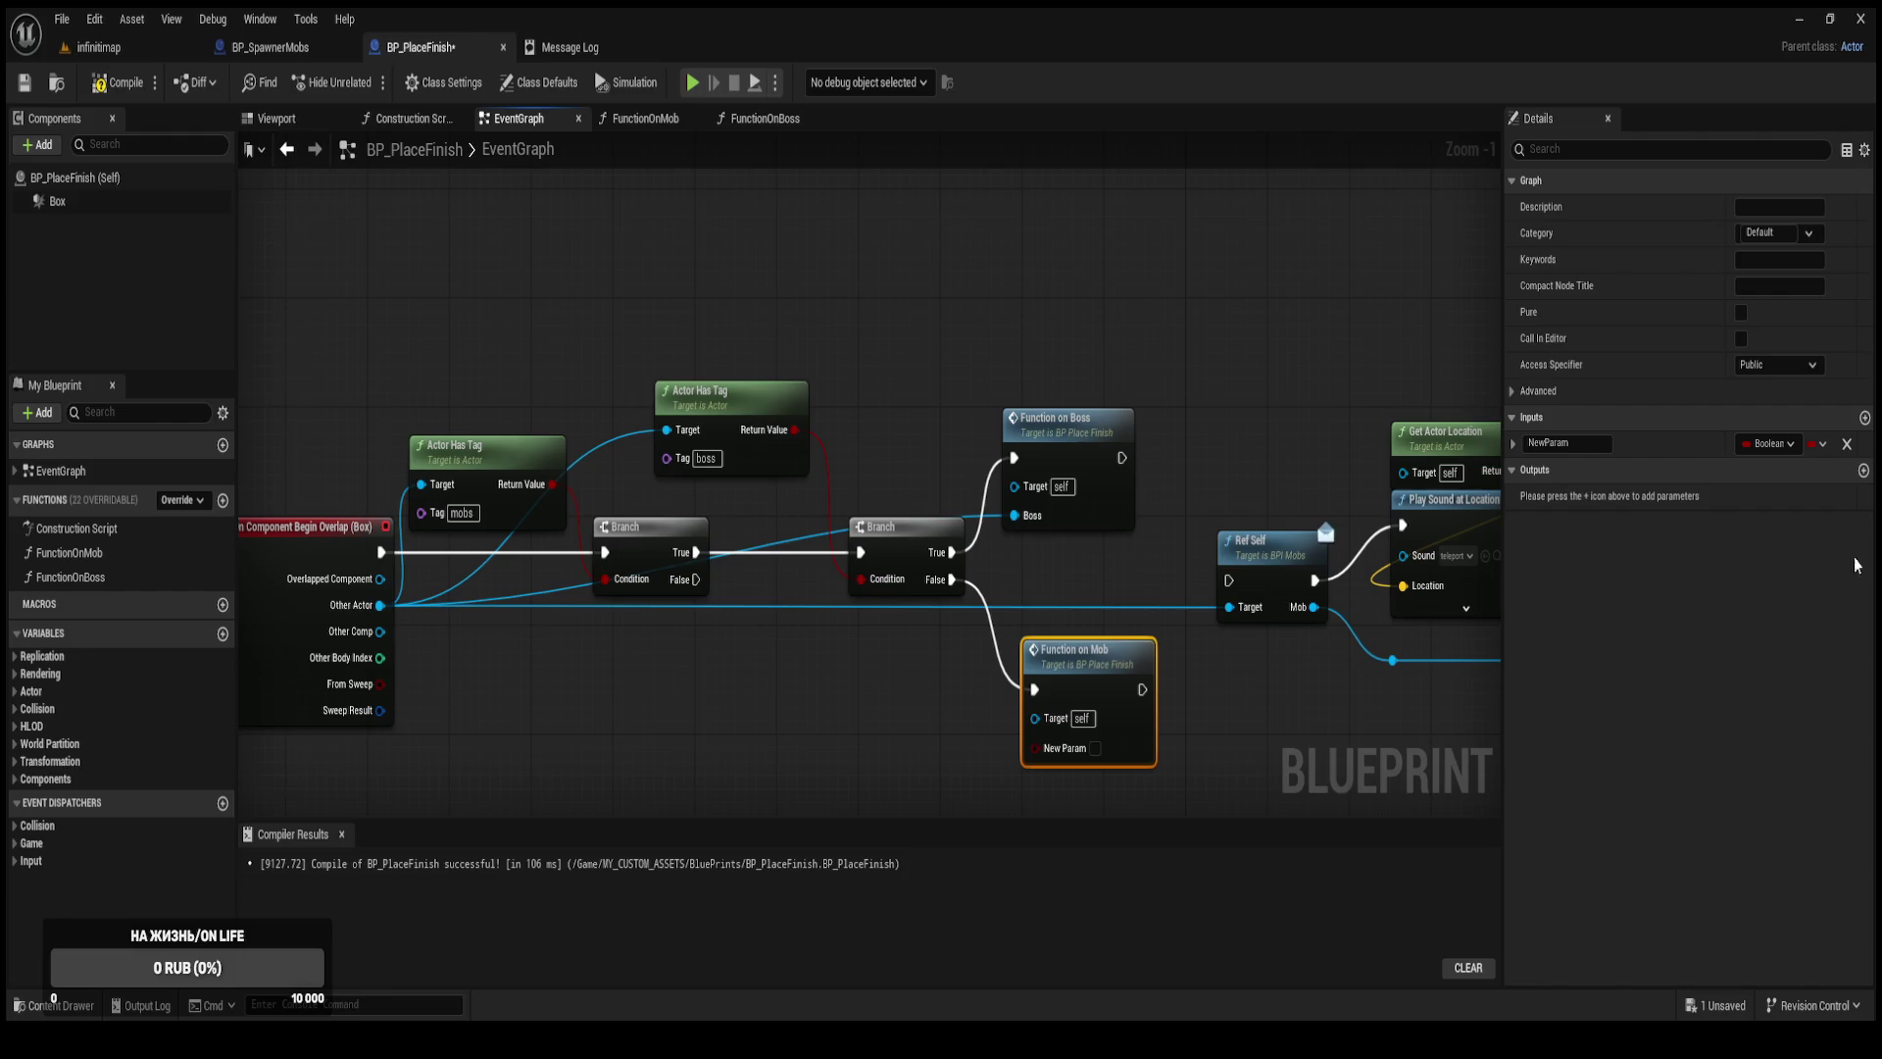
click(1641, 674)
click(1566, 443)
text(mob)
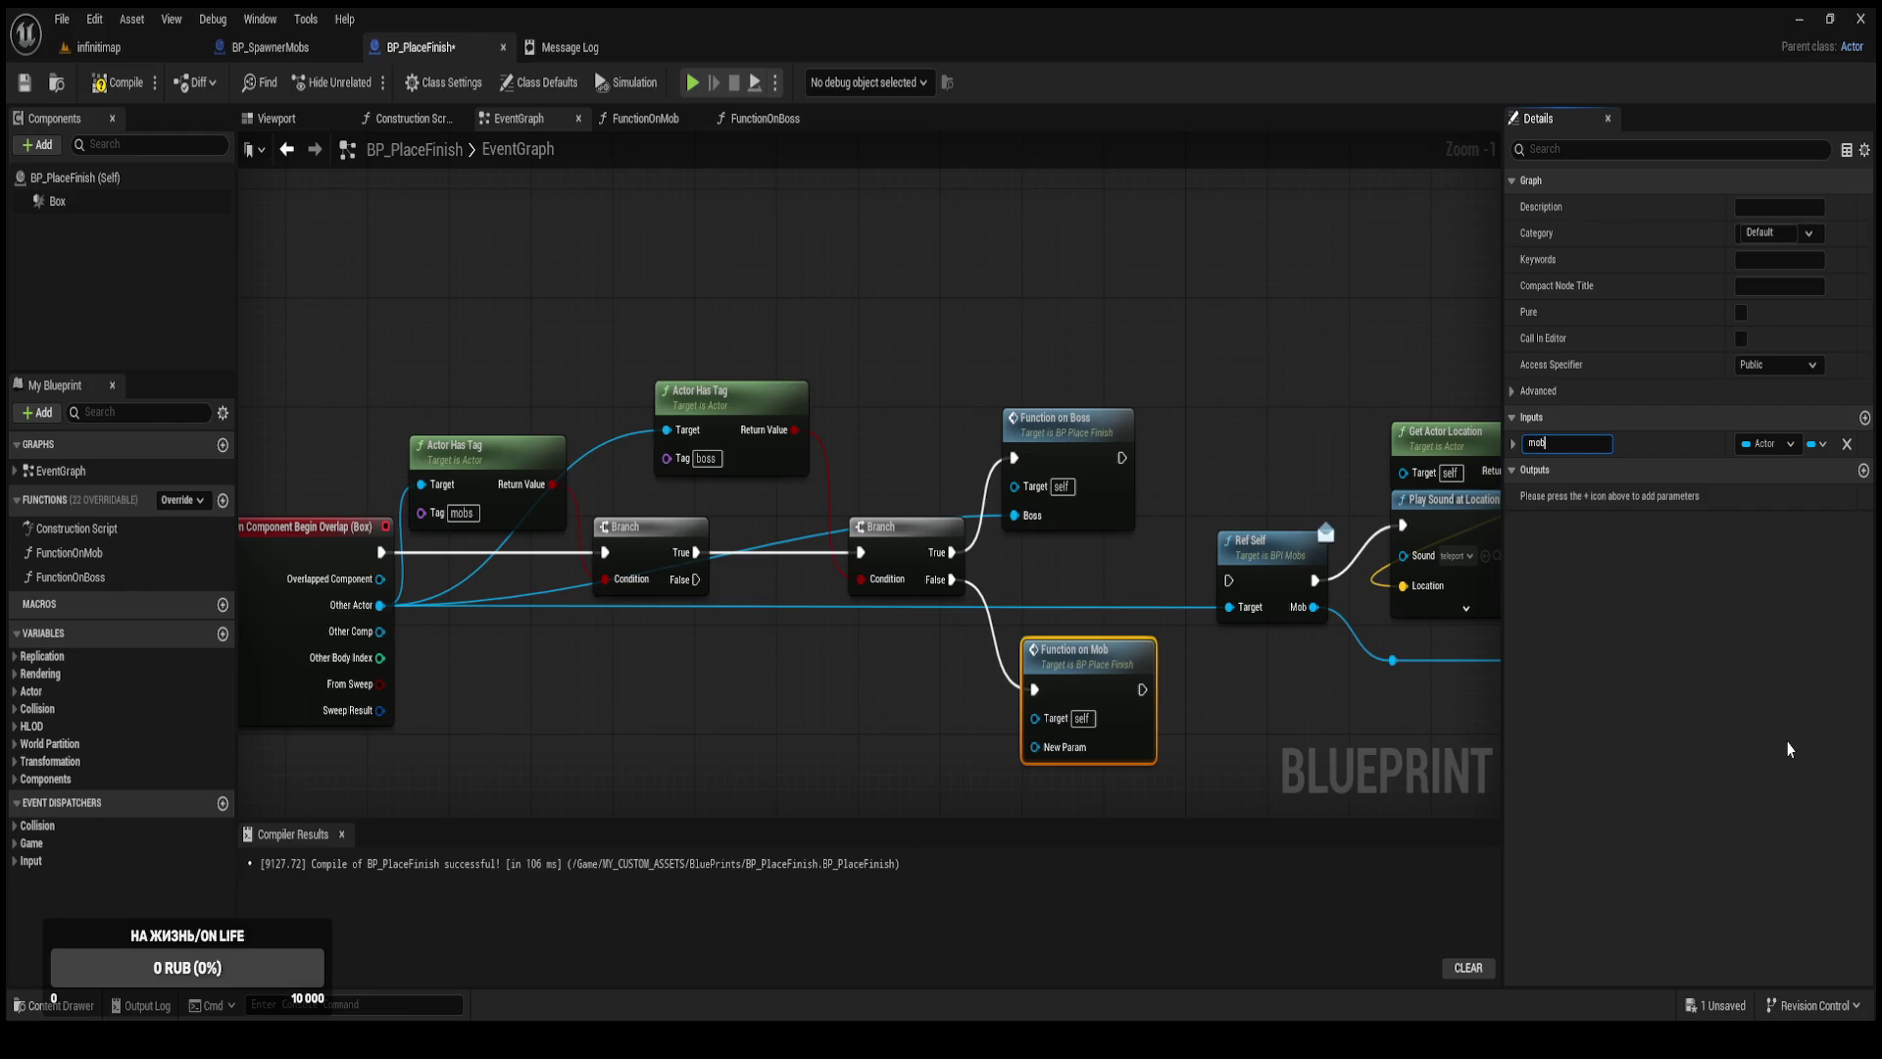
key(Return)
drag(1034, 747, 380, 605)
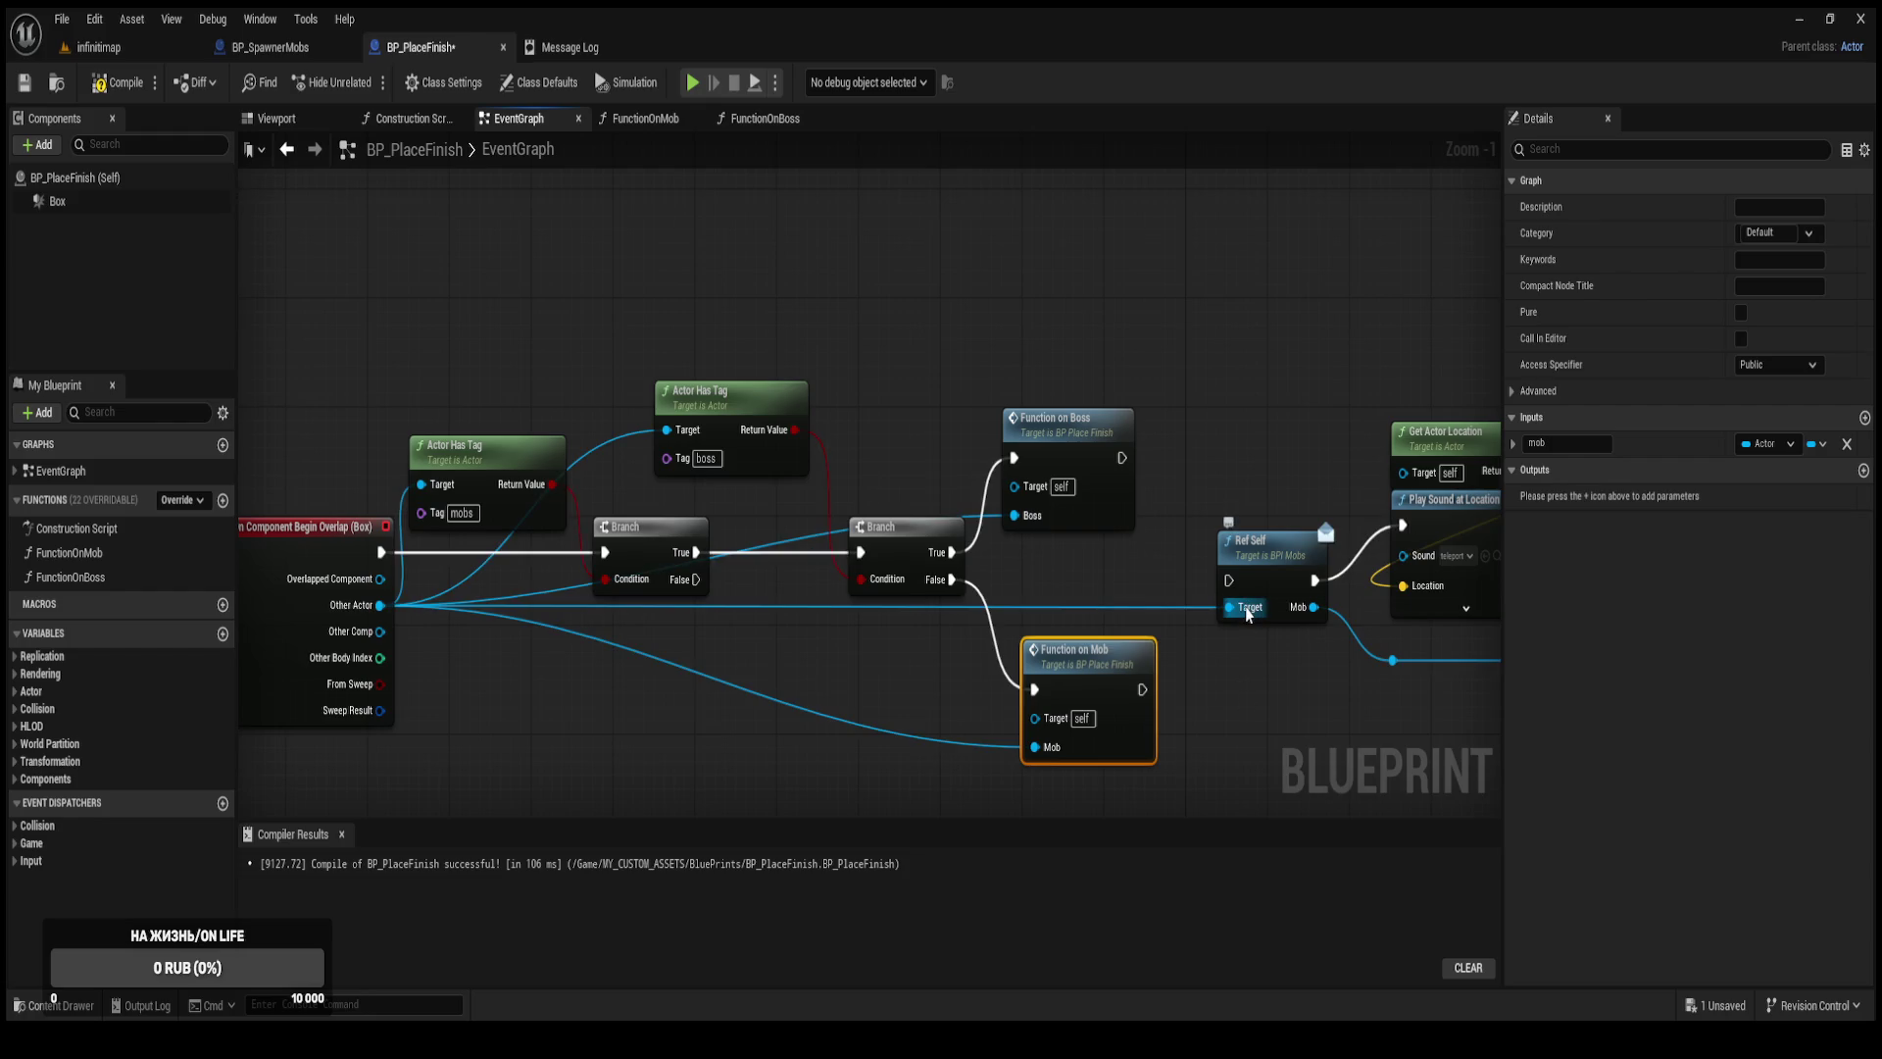
alt+click(1248, 610)
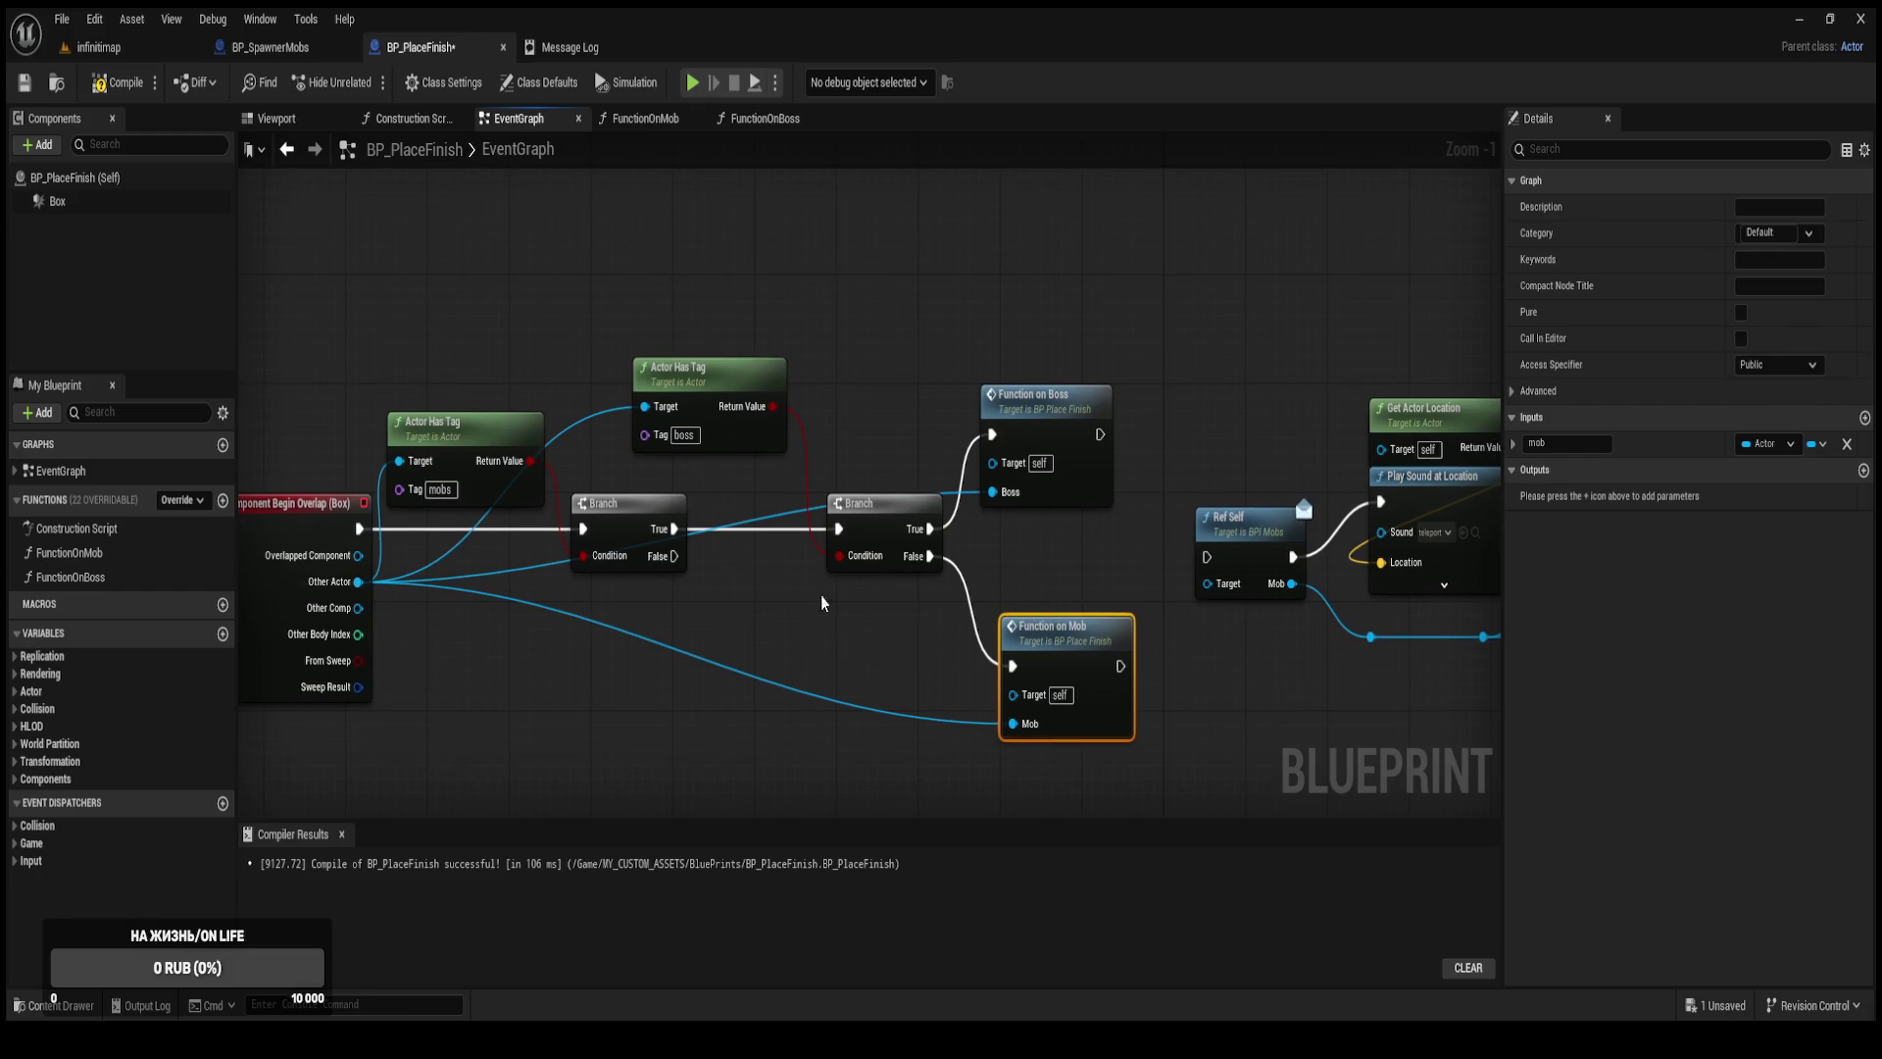
Line up both Actor Has Tag nodes and add reroute points on the boss tag's target wire.
drag(477, 433, 493, 383)
mouse_move(454, 284)
mouse_down()
mouse_move(656, 392)
mouse_move(708, 324)
mouse_up()
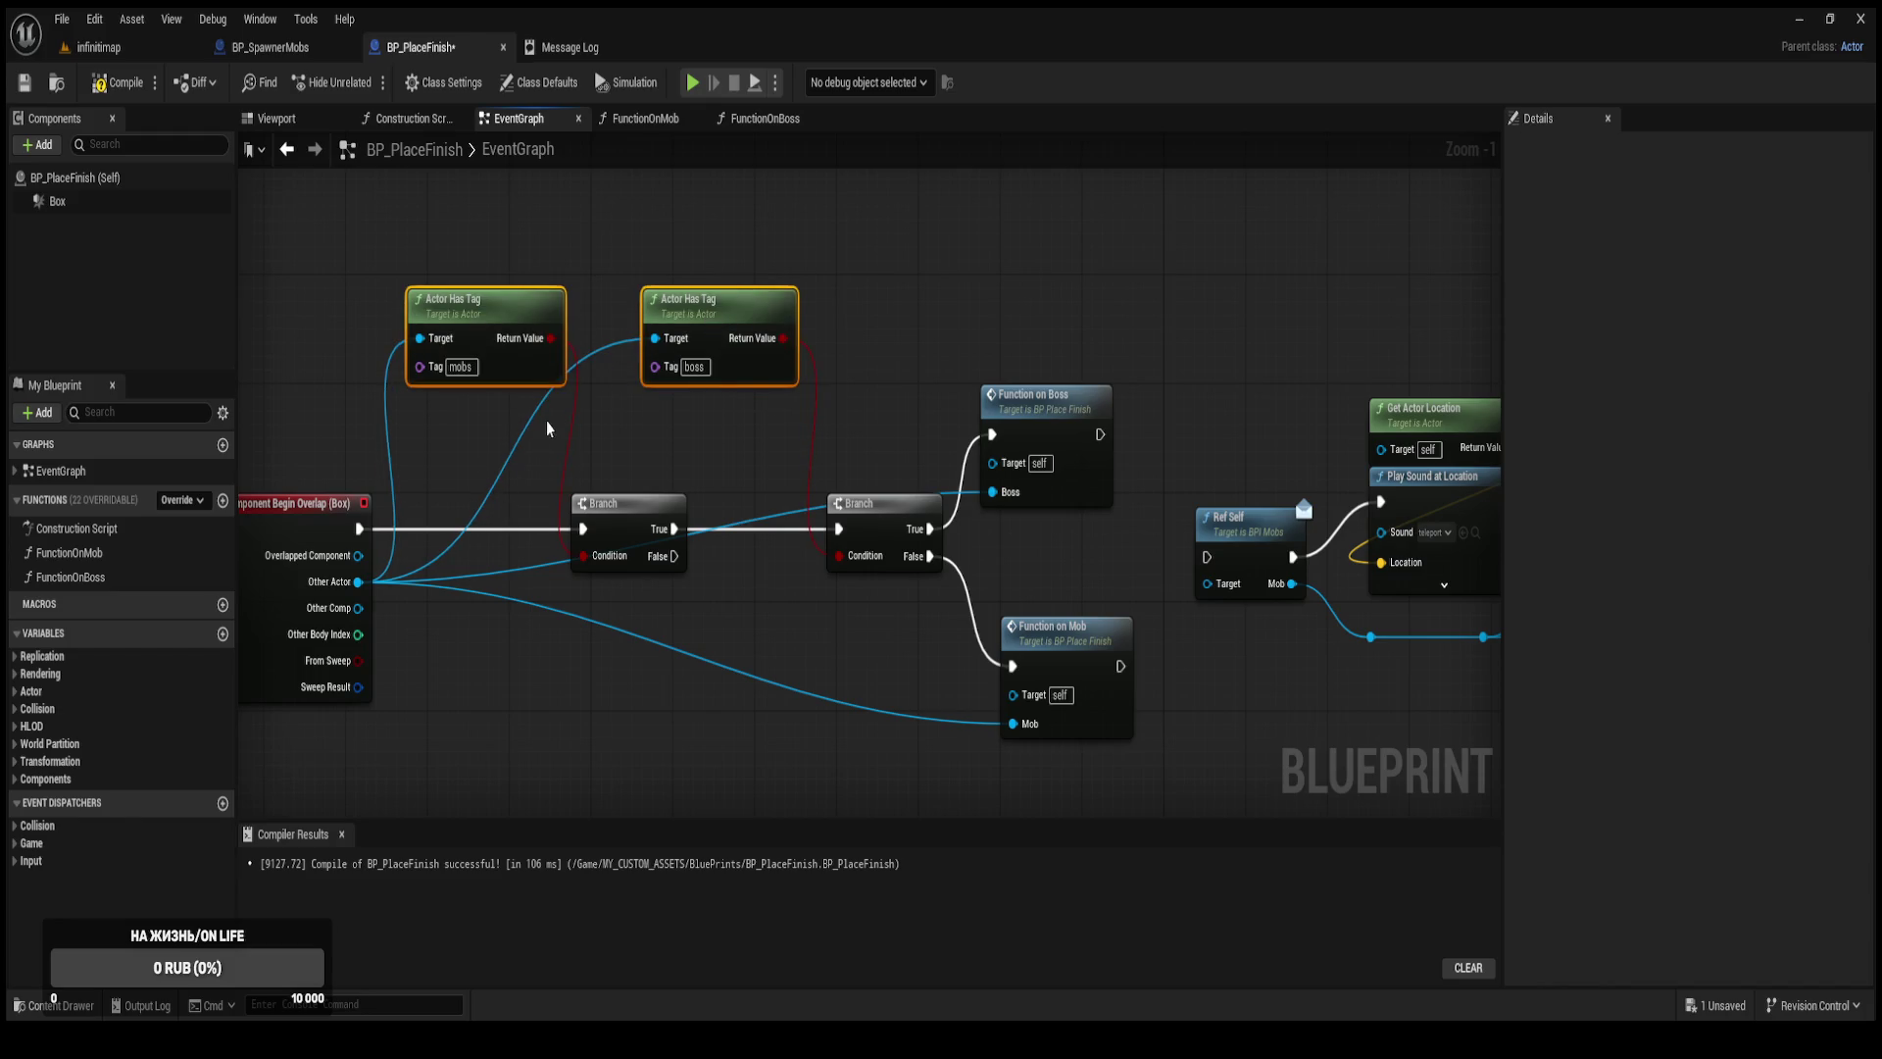
double_click(491, 474)
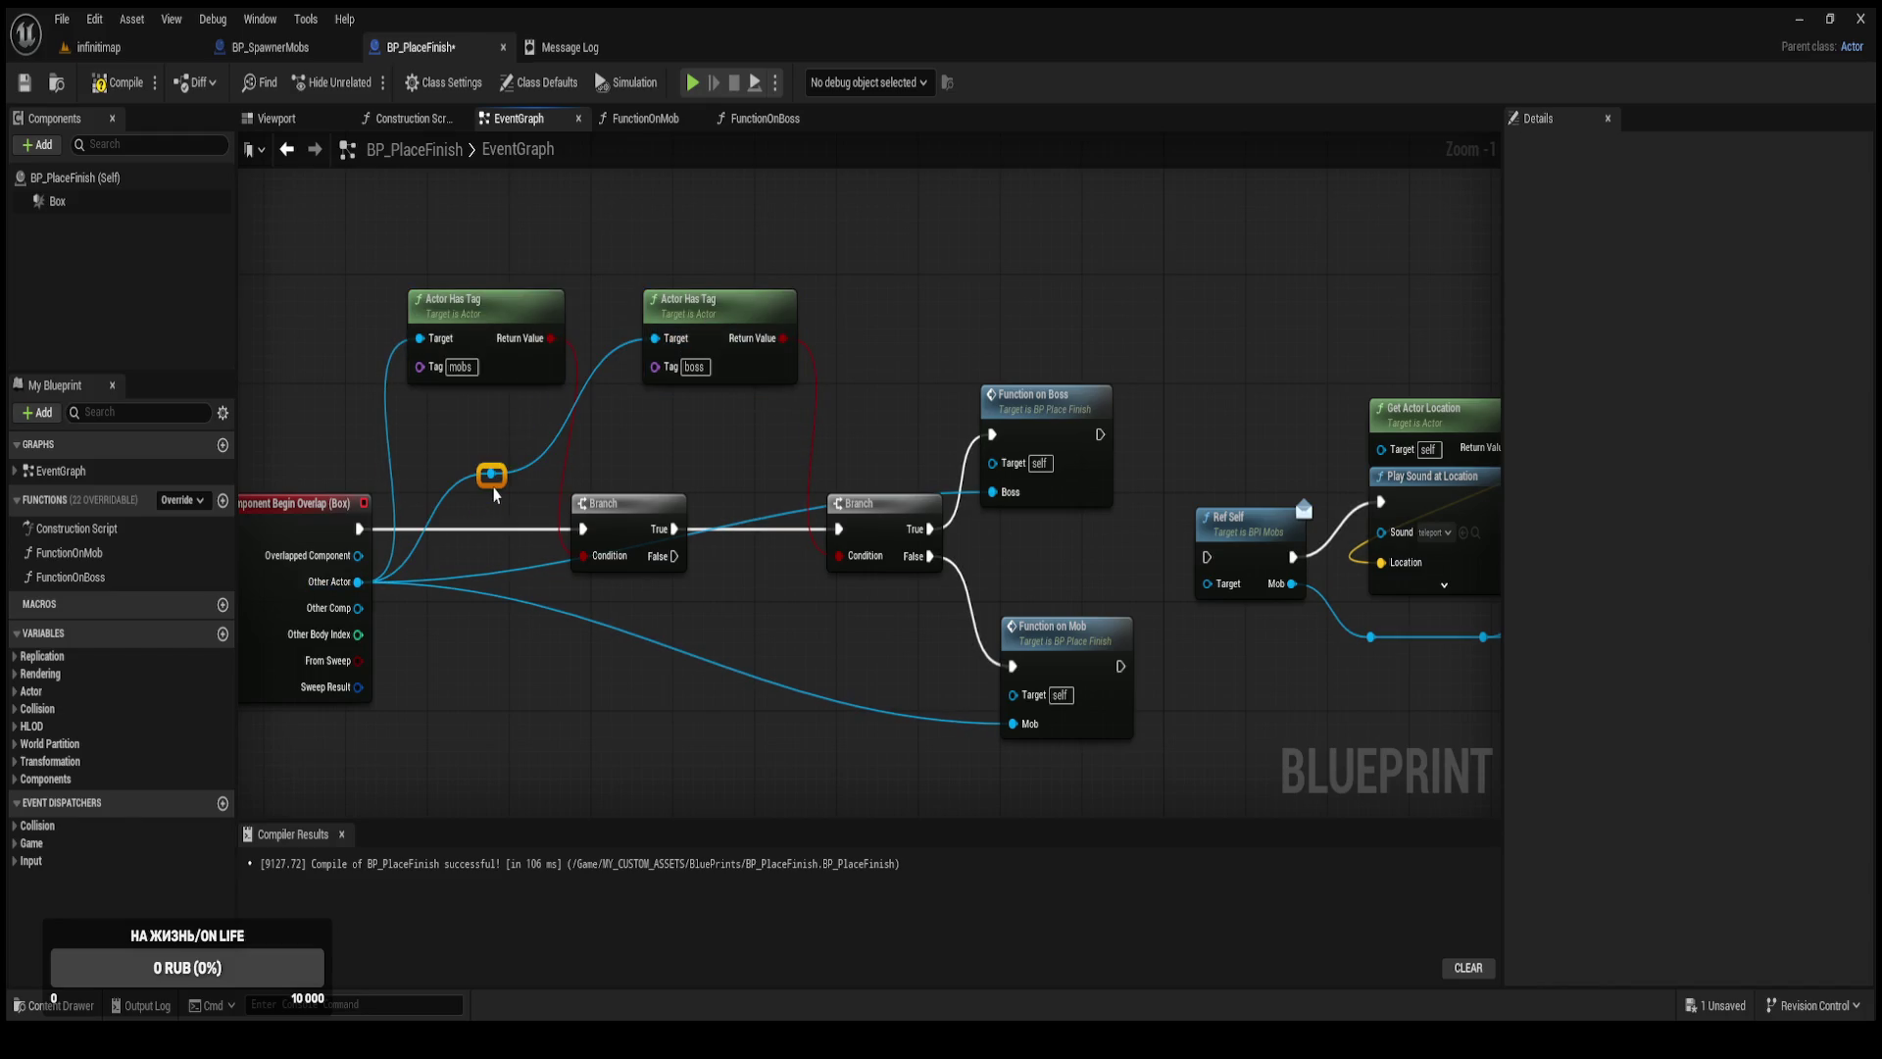
mouse_move(500, 479)
mouse_down()
mouse_move(415, 438)
mouse_move(420, 338)
mouse_up()
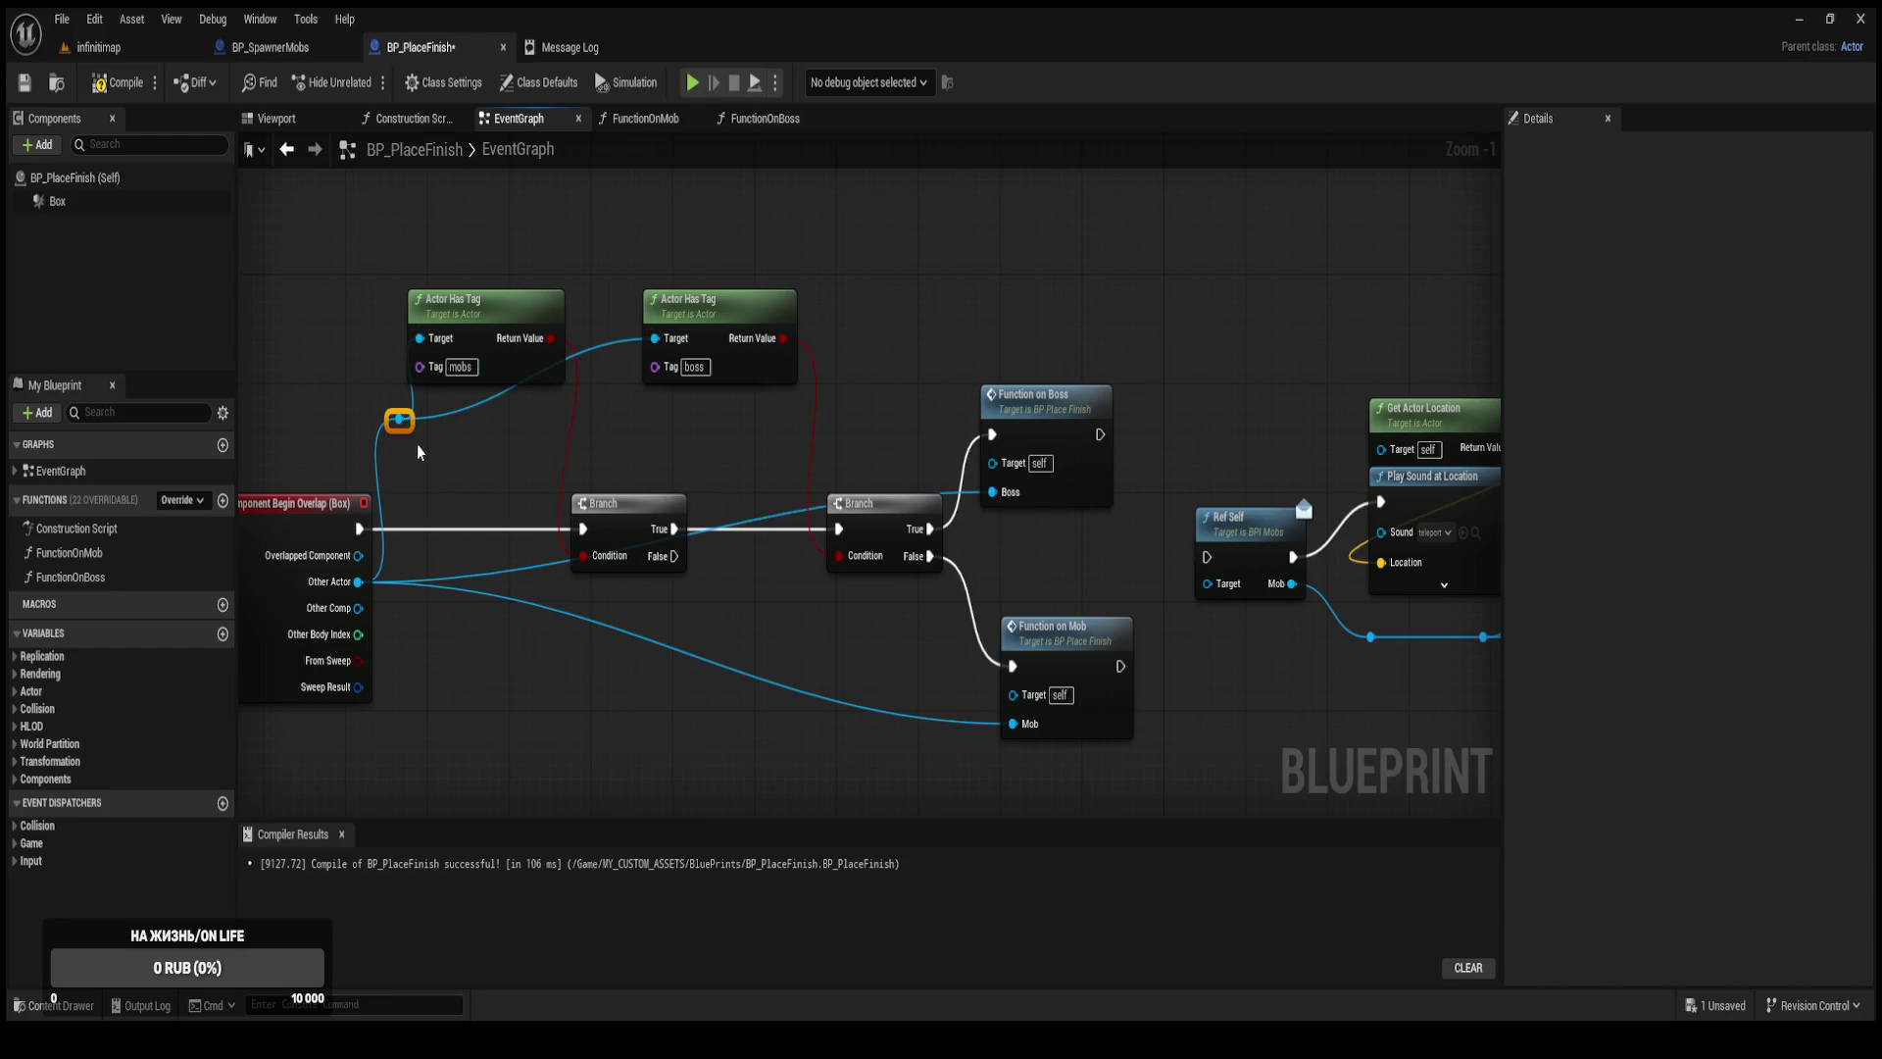
drag(411, 428, 395, 449)
double_click(584, 353)
drag(590, 361, 608, 443)
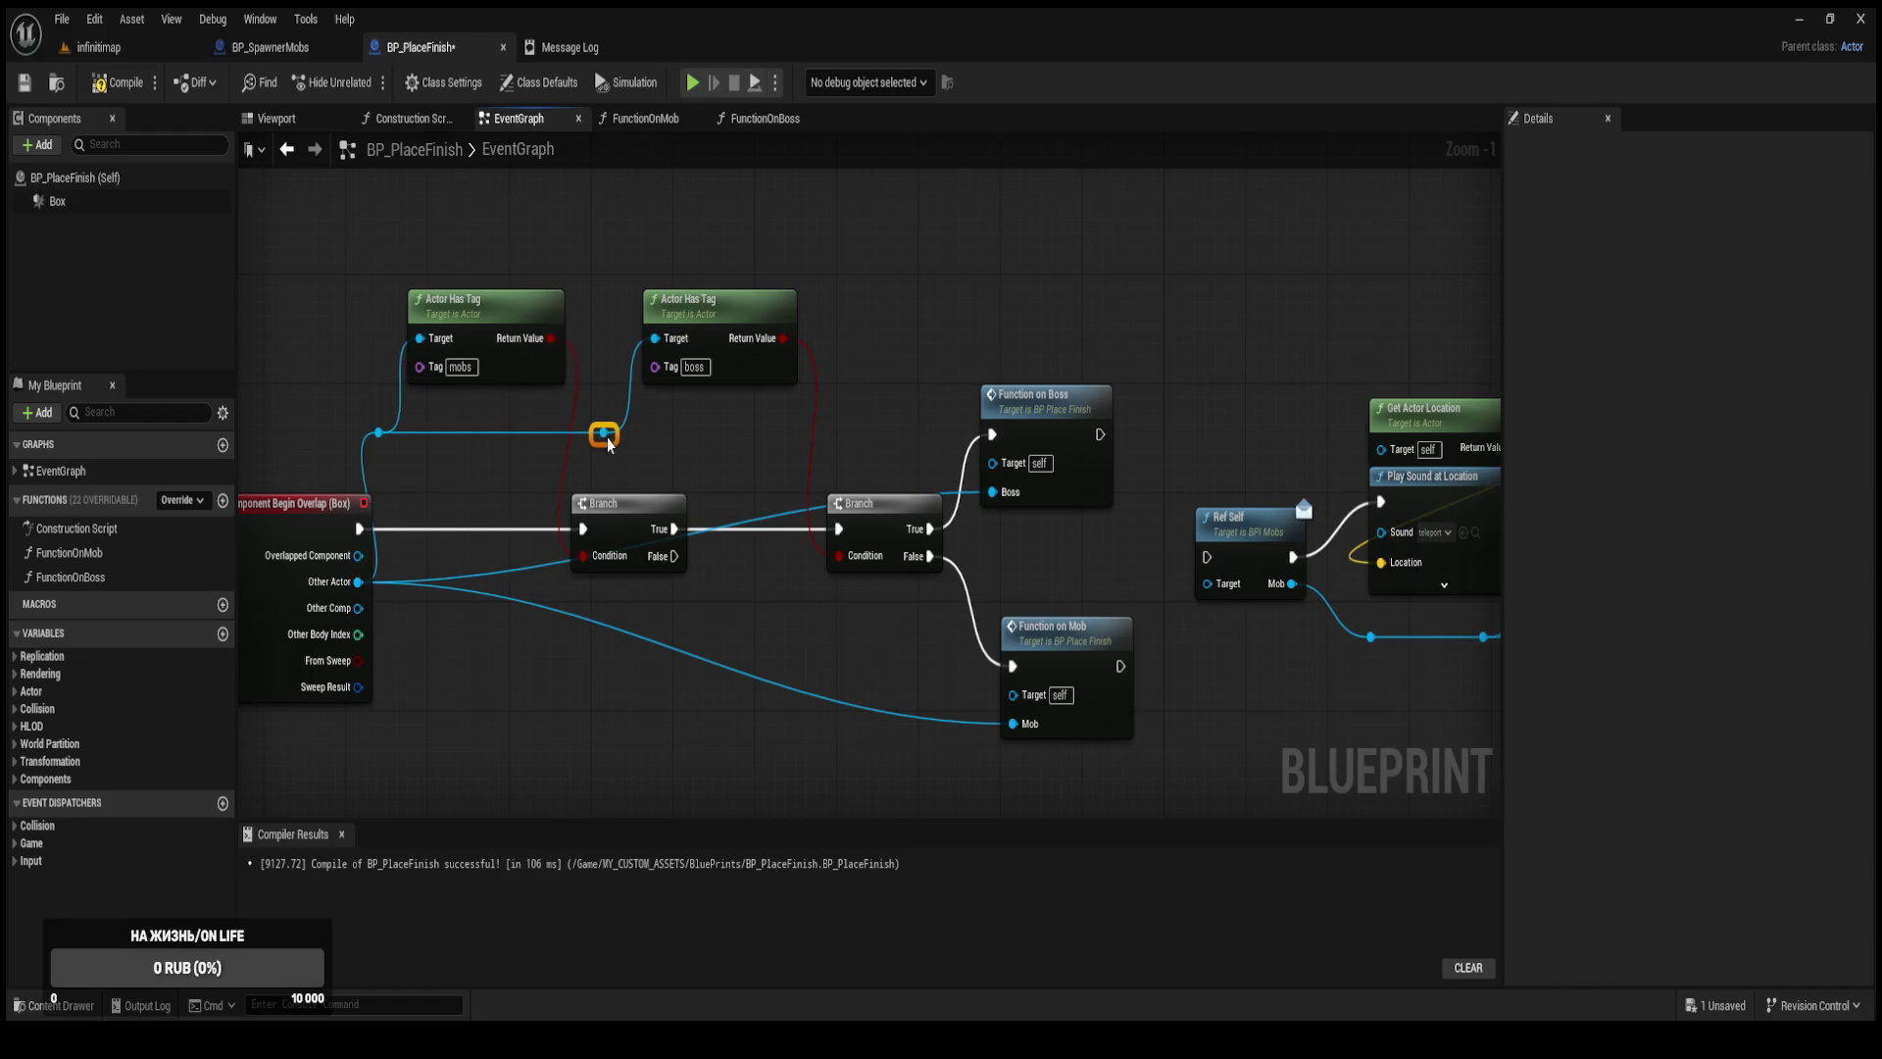
Route Other Actor through a reroute point into Function on Boss's Boss pin and nudge Function on Mob.
double_click(862, 708)
mouse_move(862, 708)
mouse_down()
mouse_move(855, 688)
mouse_move(945, 613)
mouse_move(993, 493)
mouse_up()
alt+click(993, 492)
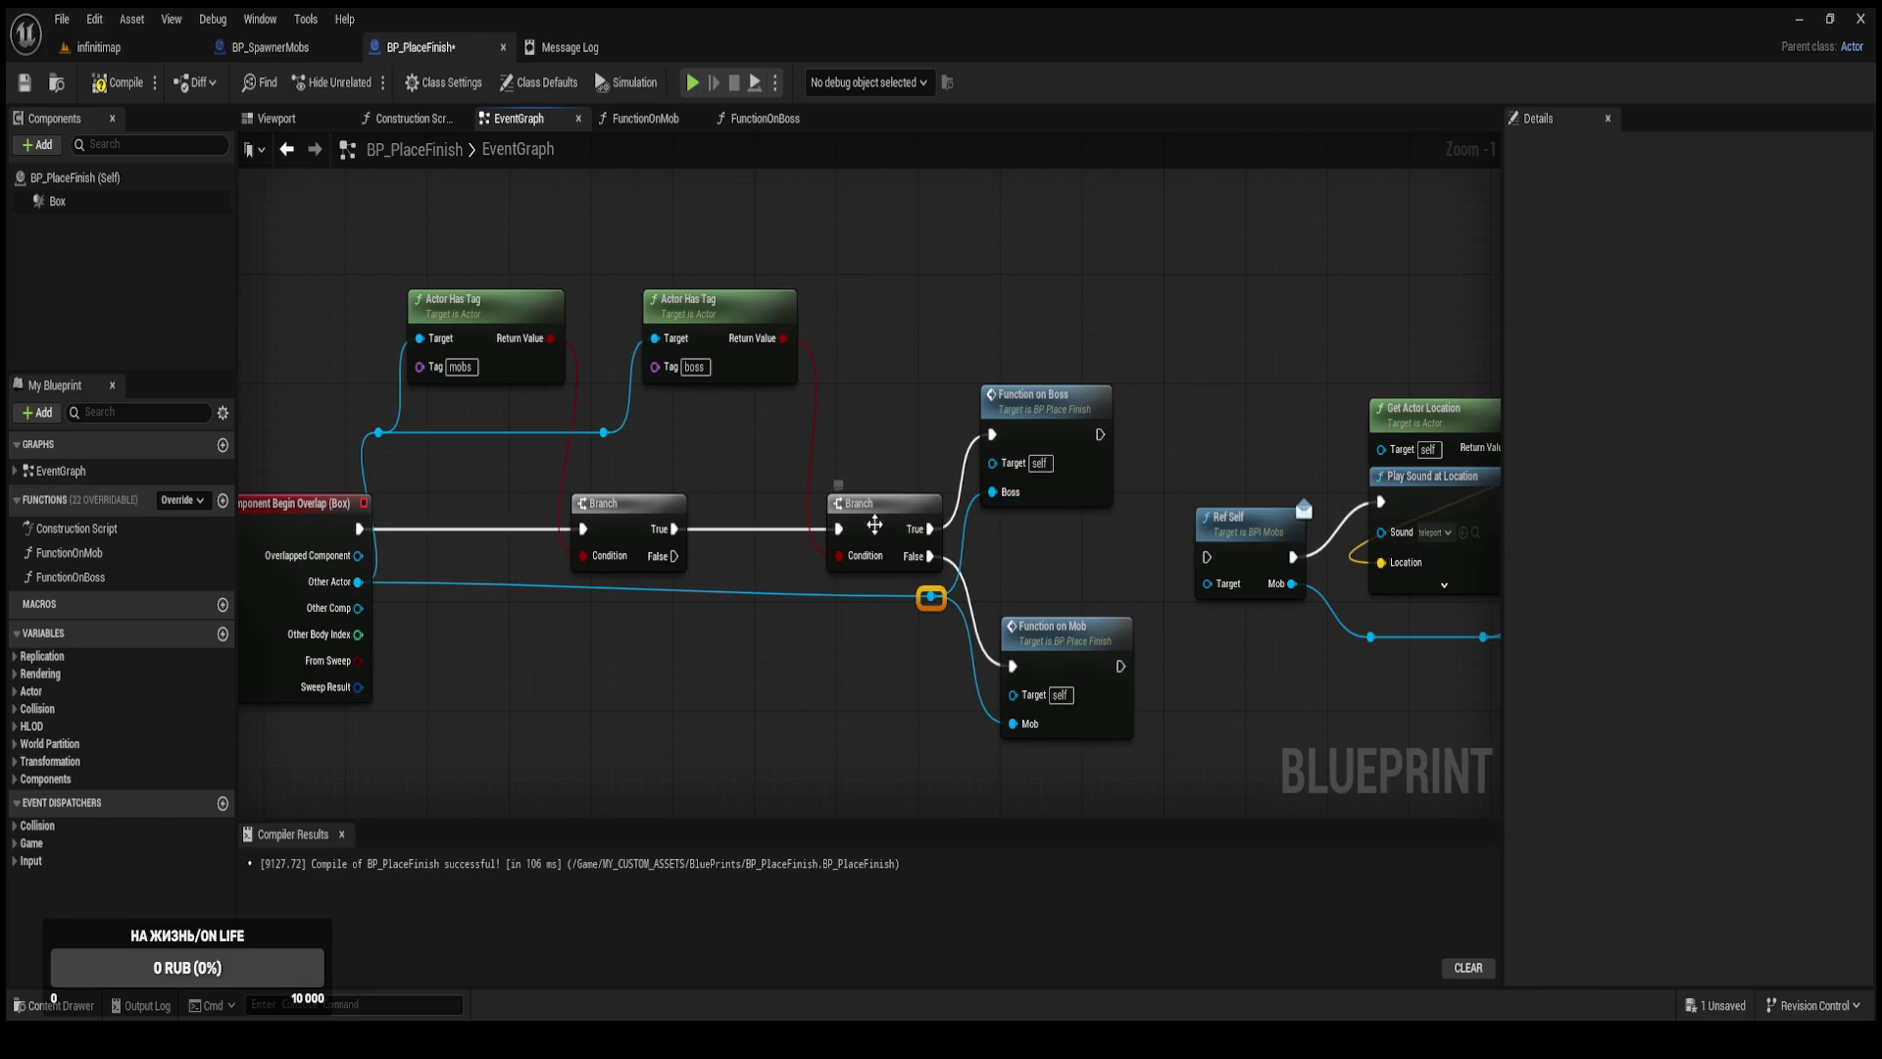
drag(877, 529, 855, 530)
click(914, 648)
drag(1042, 641, 1026, 632)
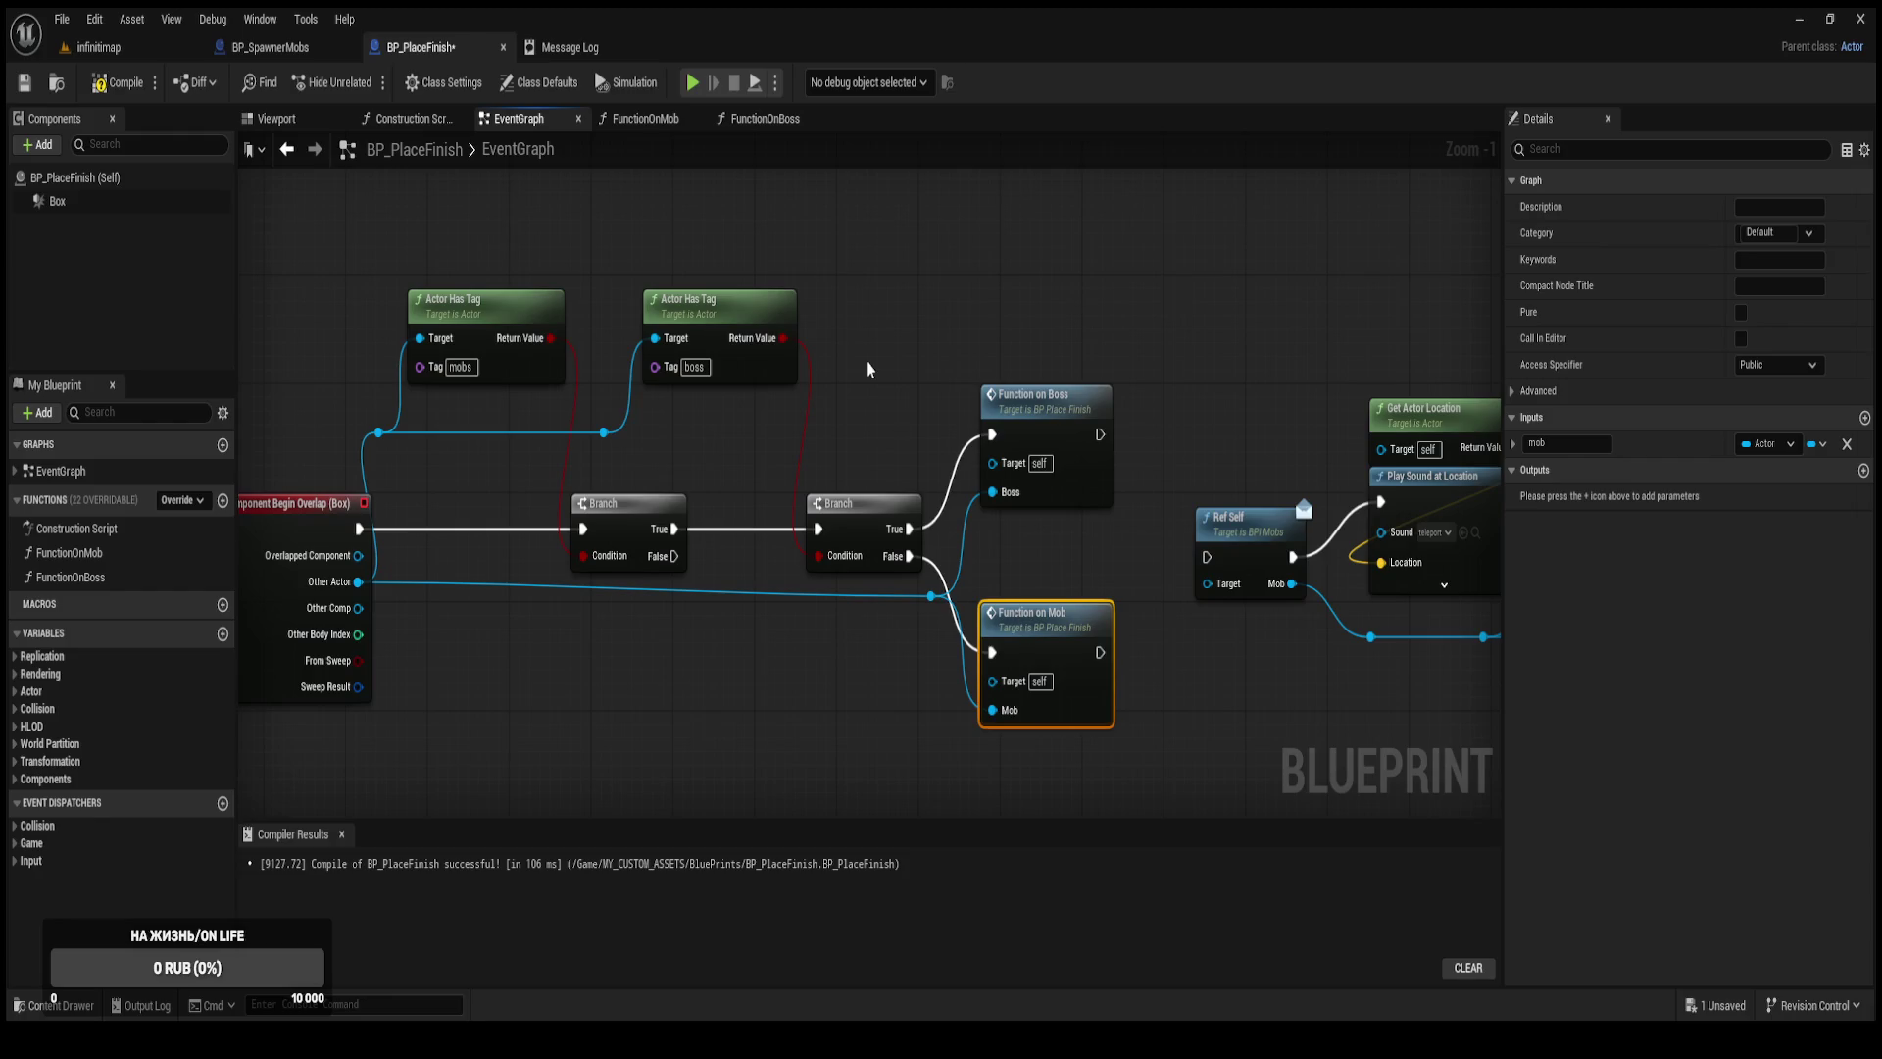
Compile and save BP_PlaceFinish, then centre the node network in view.
click(877, 389)
click(118, 83)
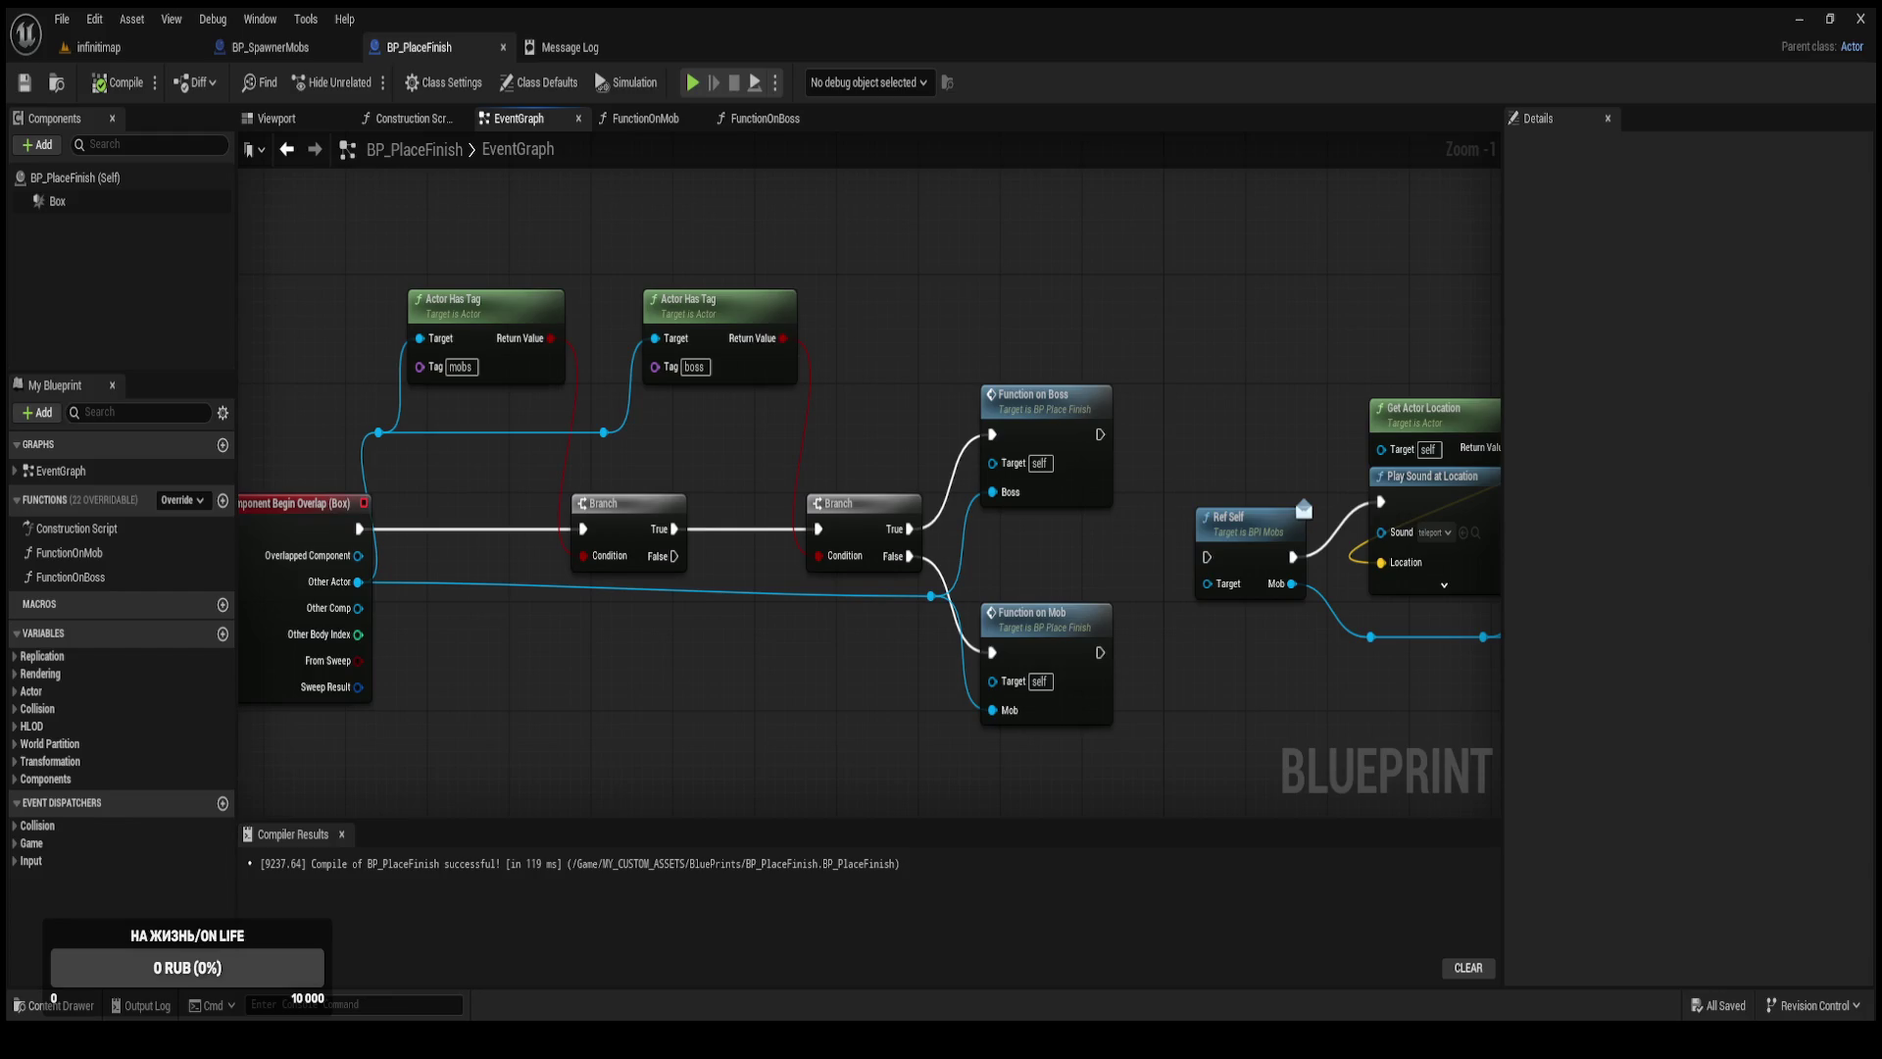
scroll(1184, 408, down, 4)
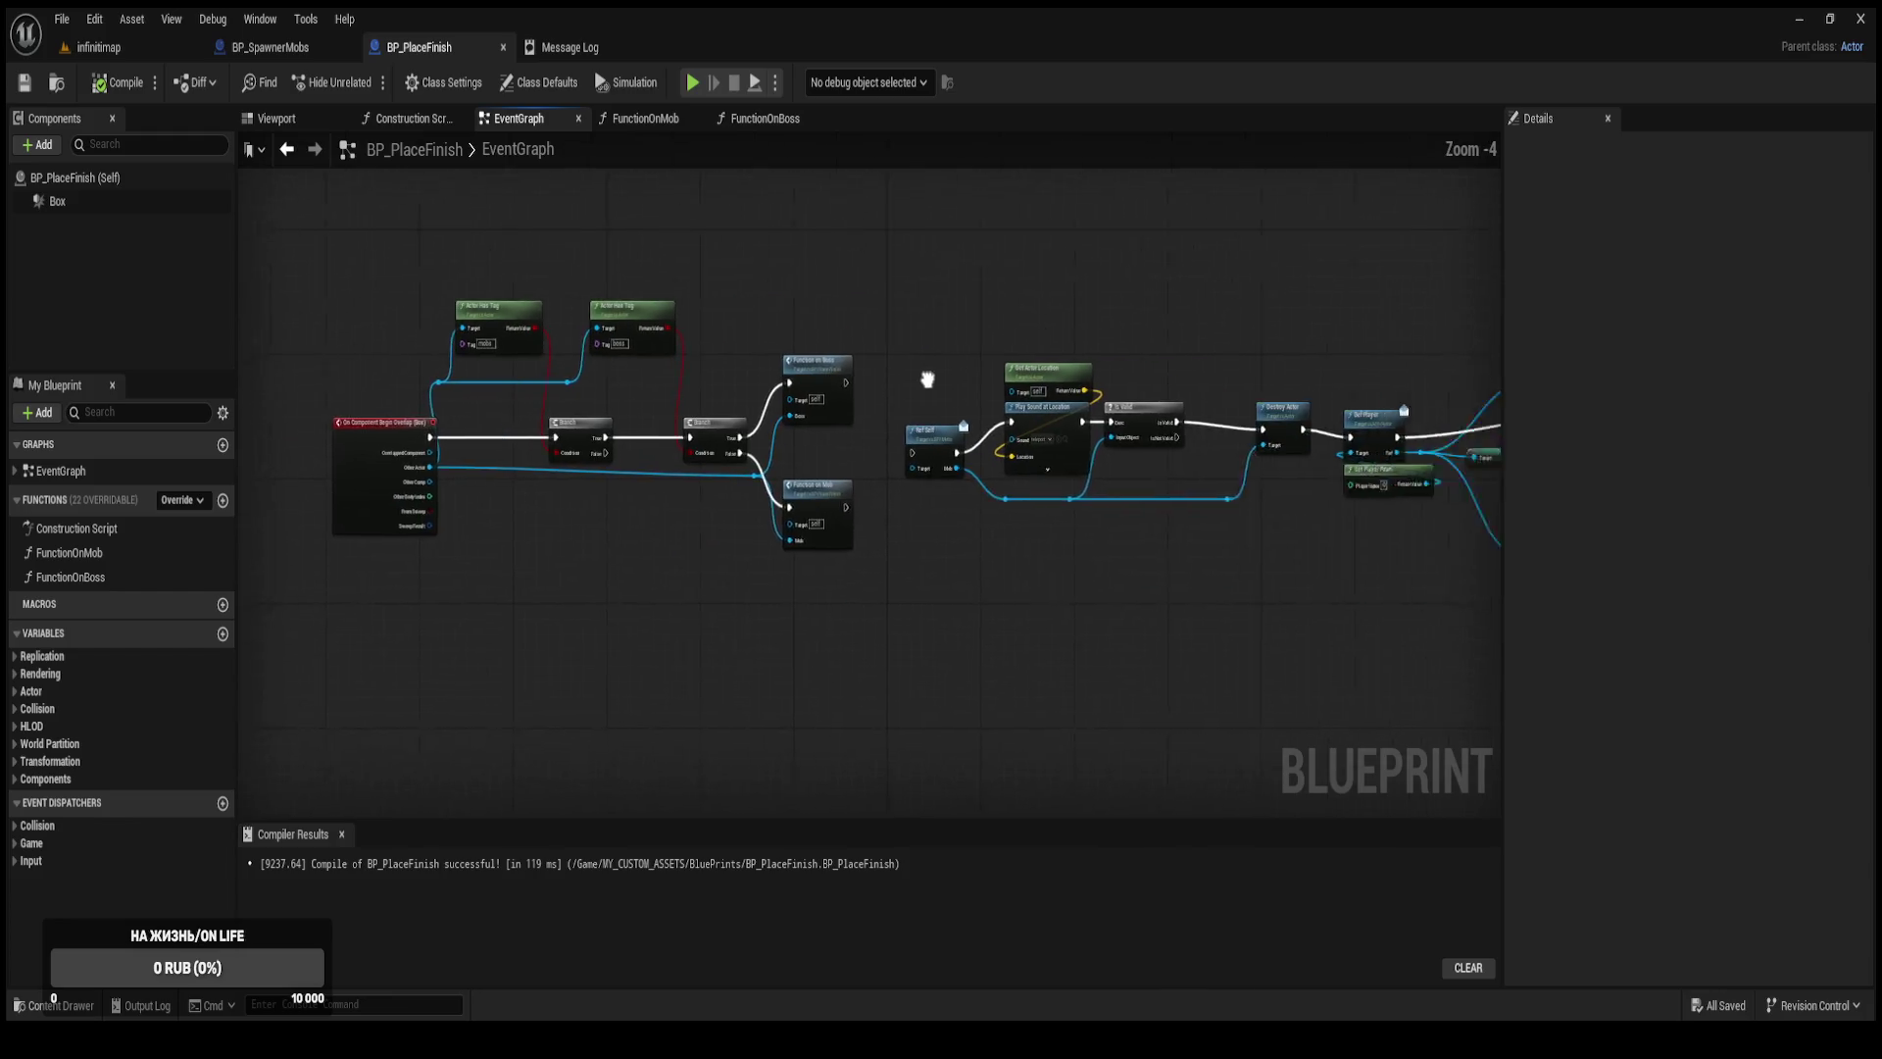
drag(642, 492, 699, 492)
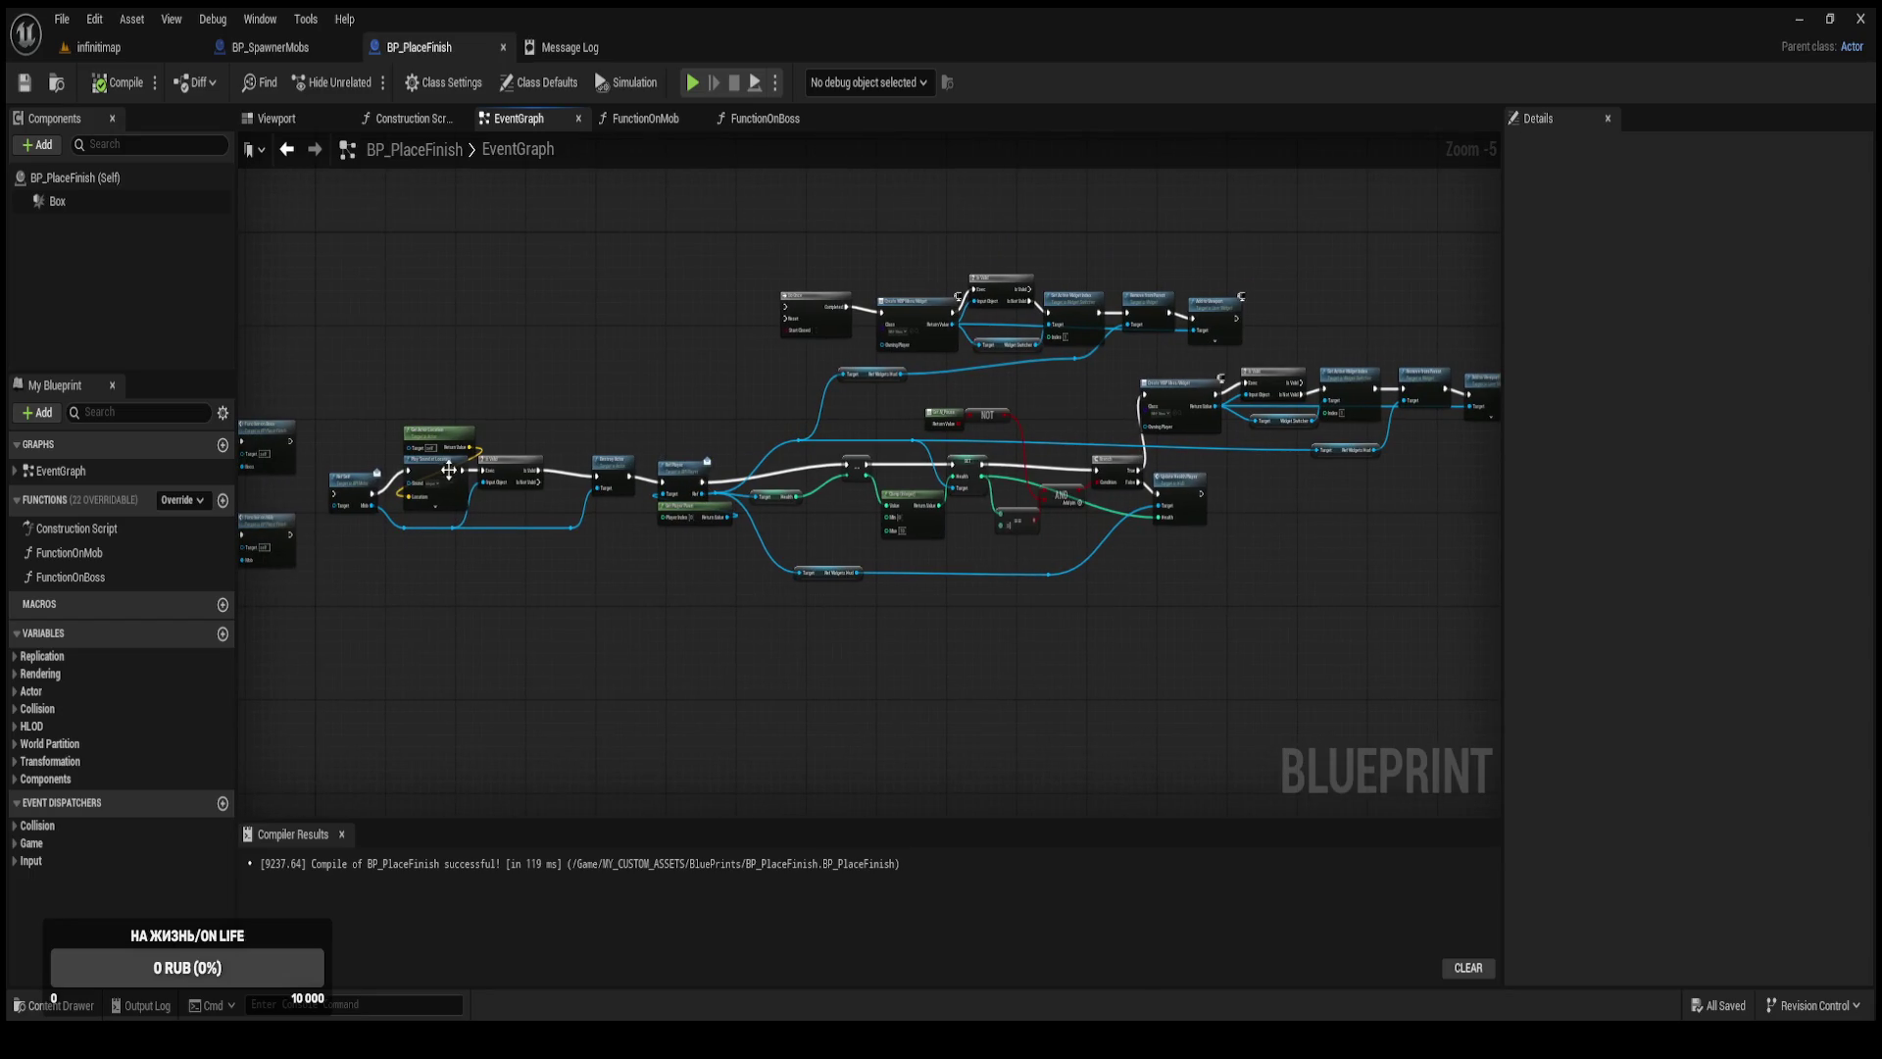
scroll(597, 324, up, 3)
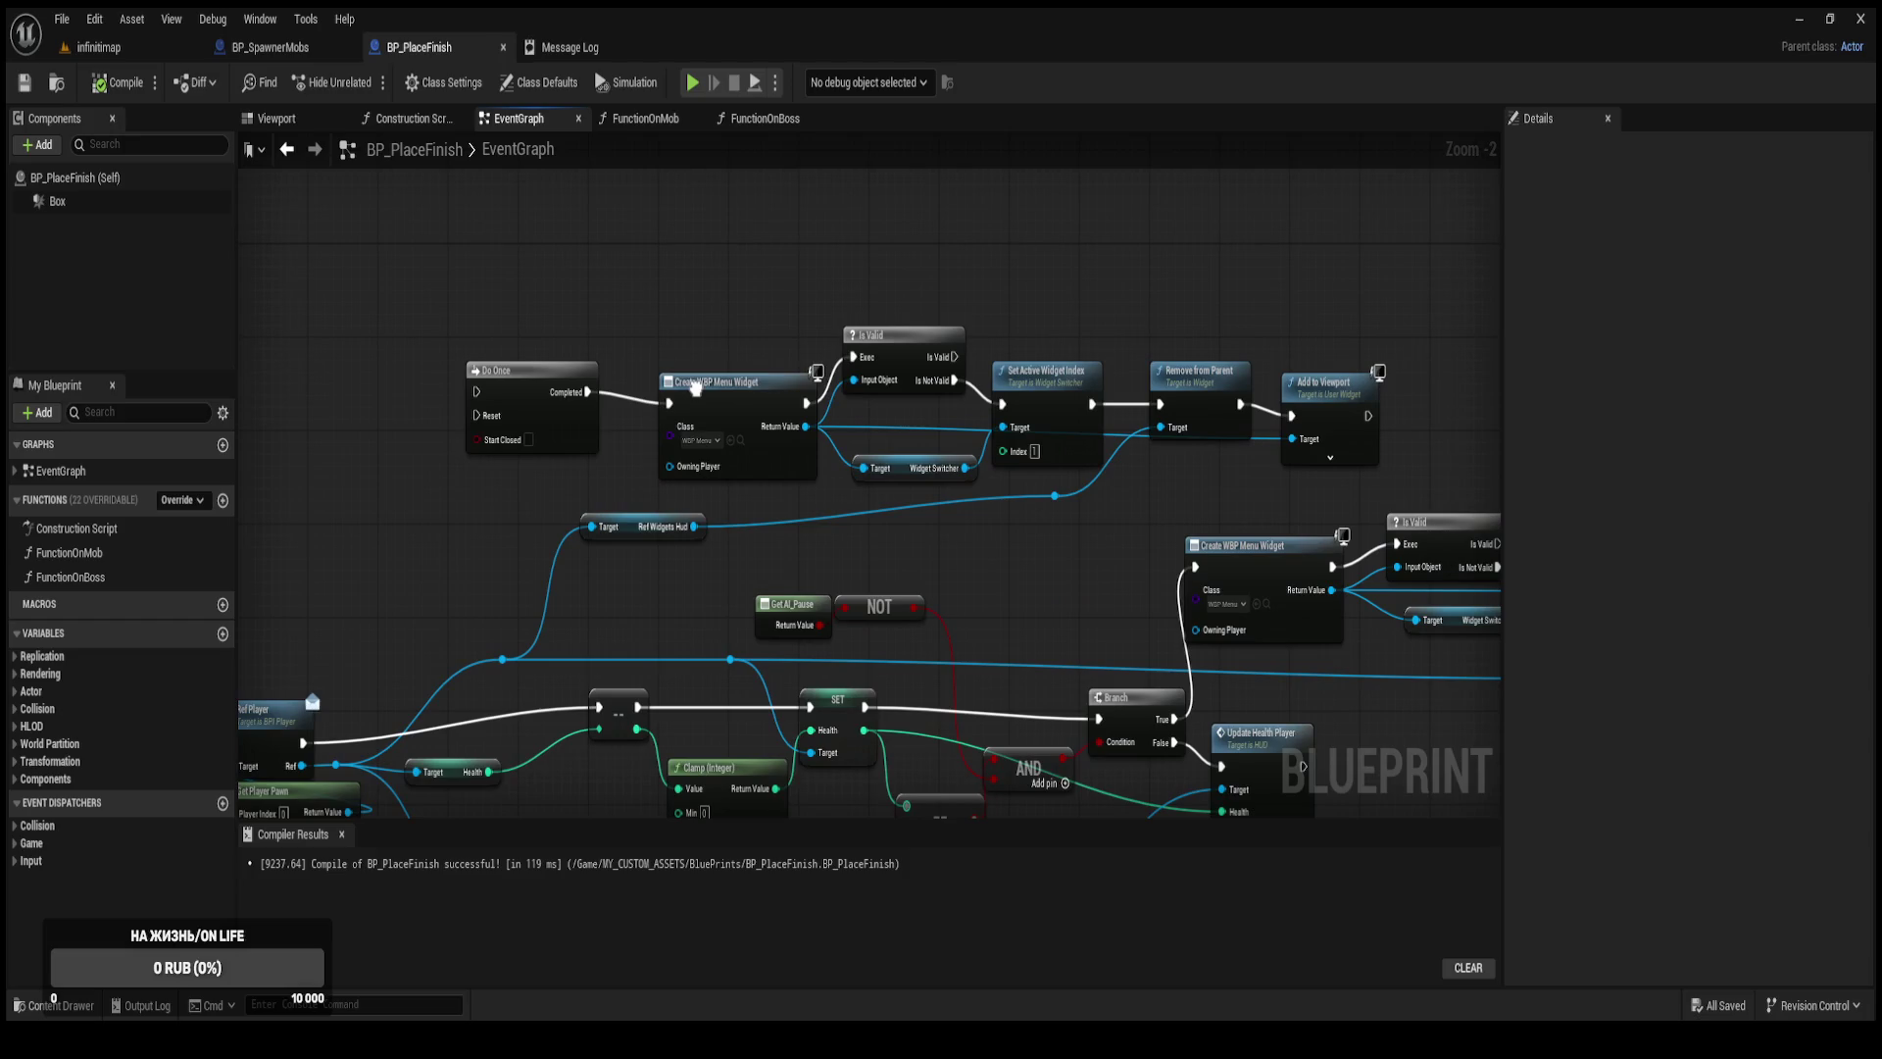
Select the mob sound, destroy and Ref Player nodes, then open the FunctionOnMob graph.
drag(702, 375, 1168, 218)
drag(403, 548, 869, 391)
drag(675, 590, 847, 586)
drag(667, 564, 689, 561)
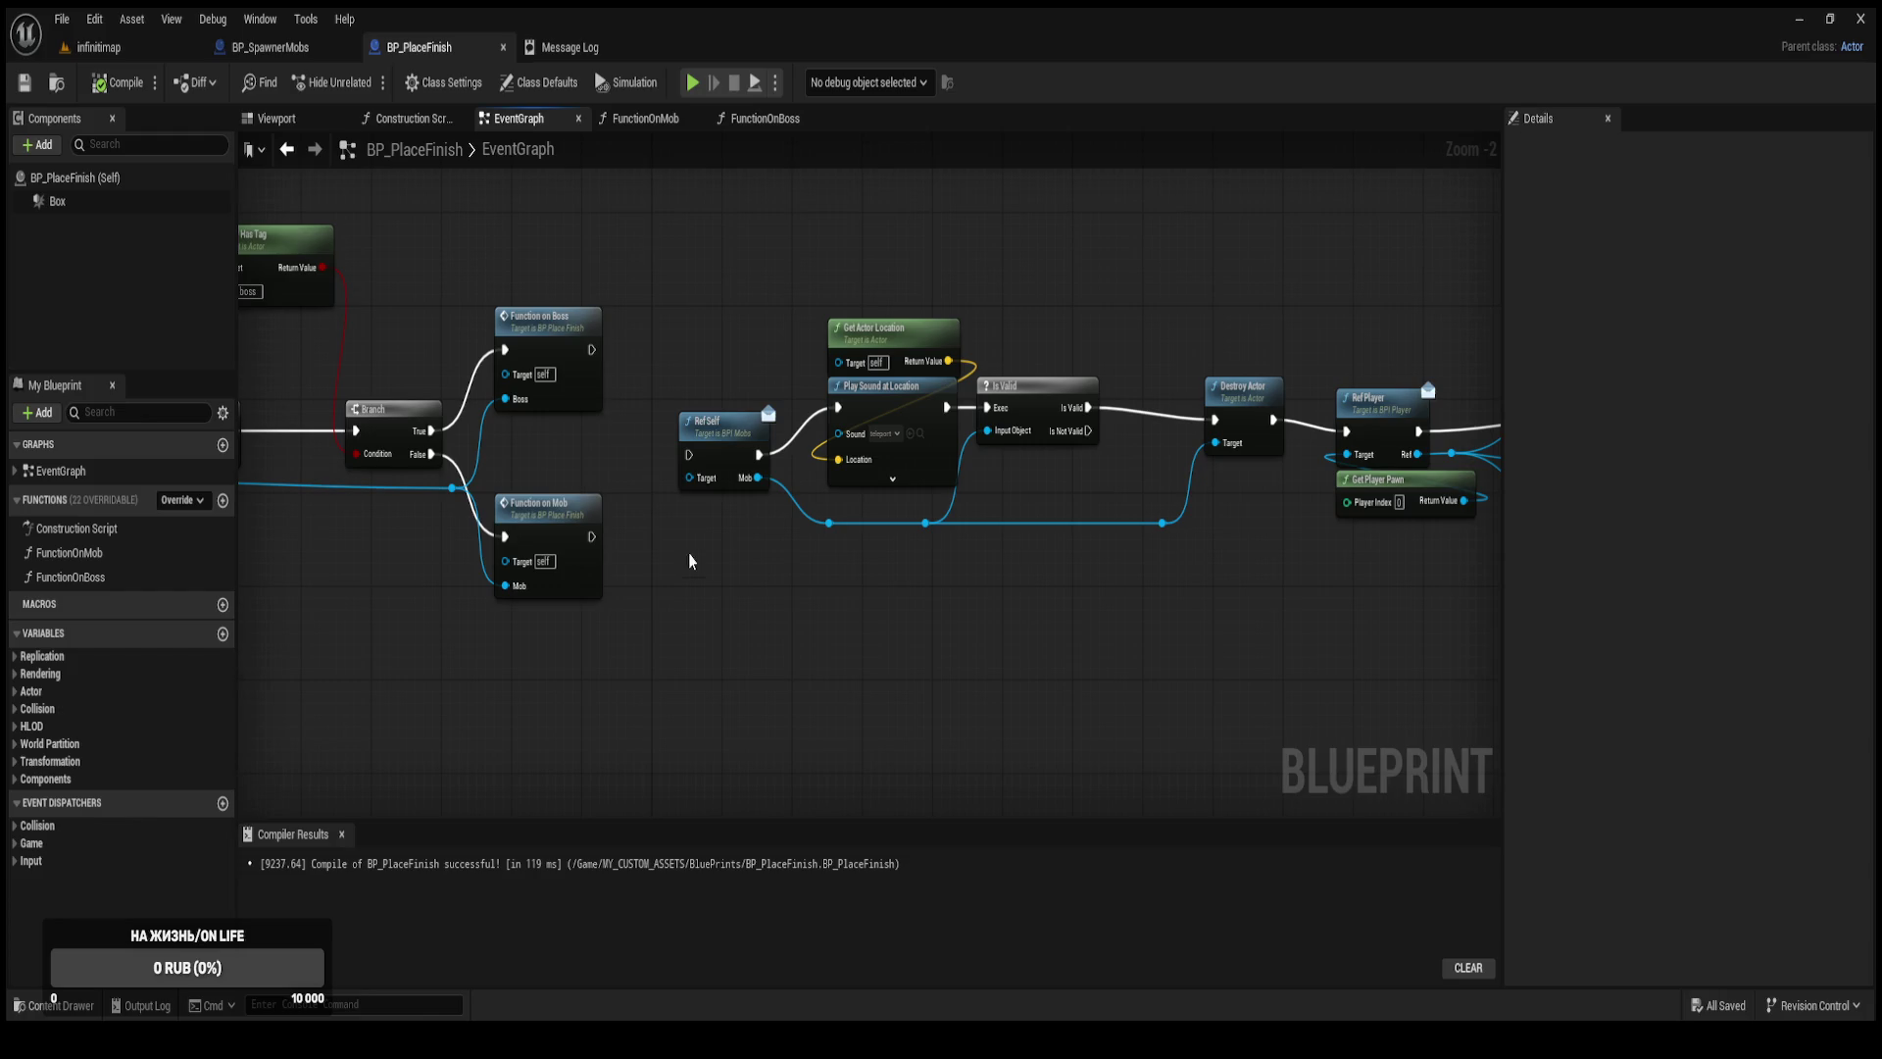
drag(725, 420, 517, 470)
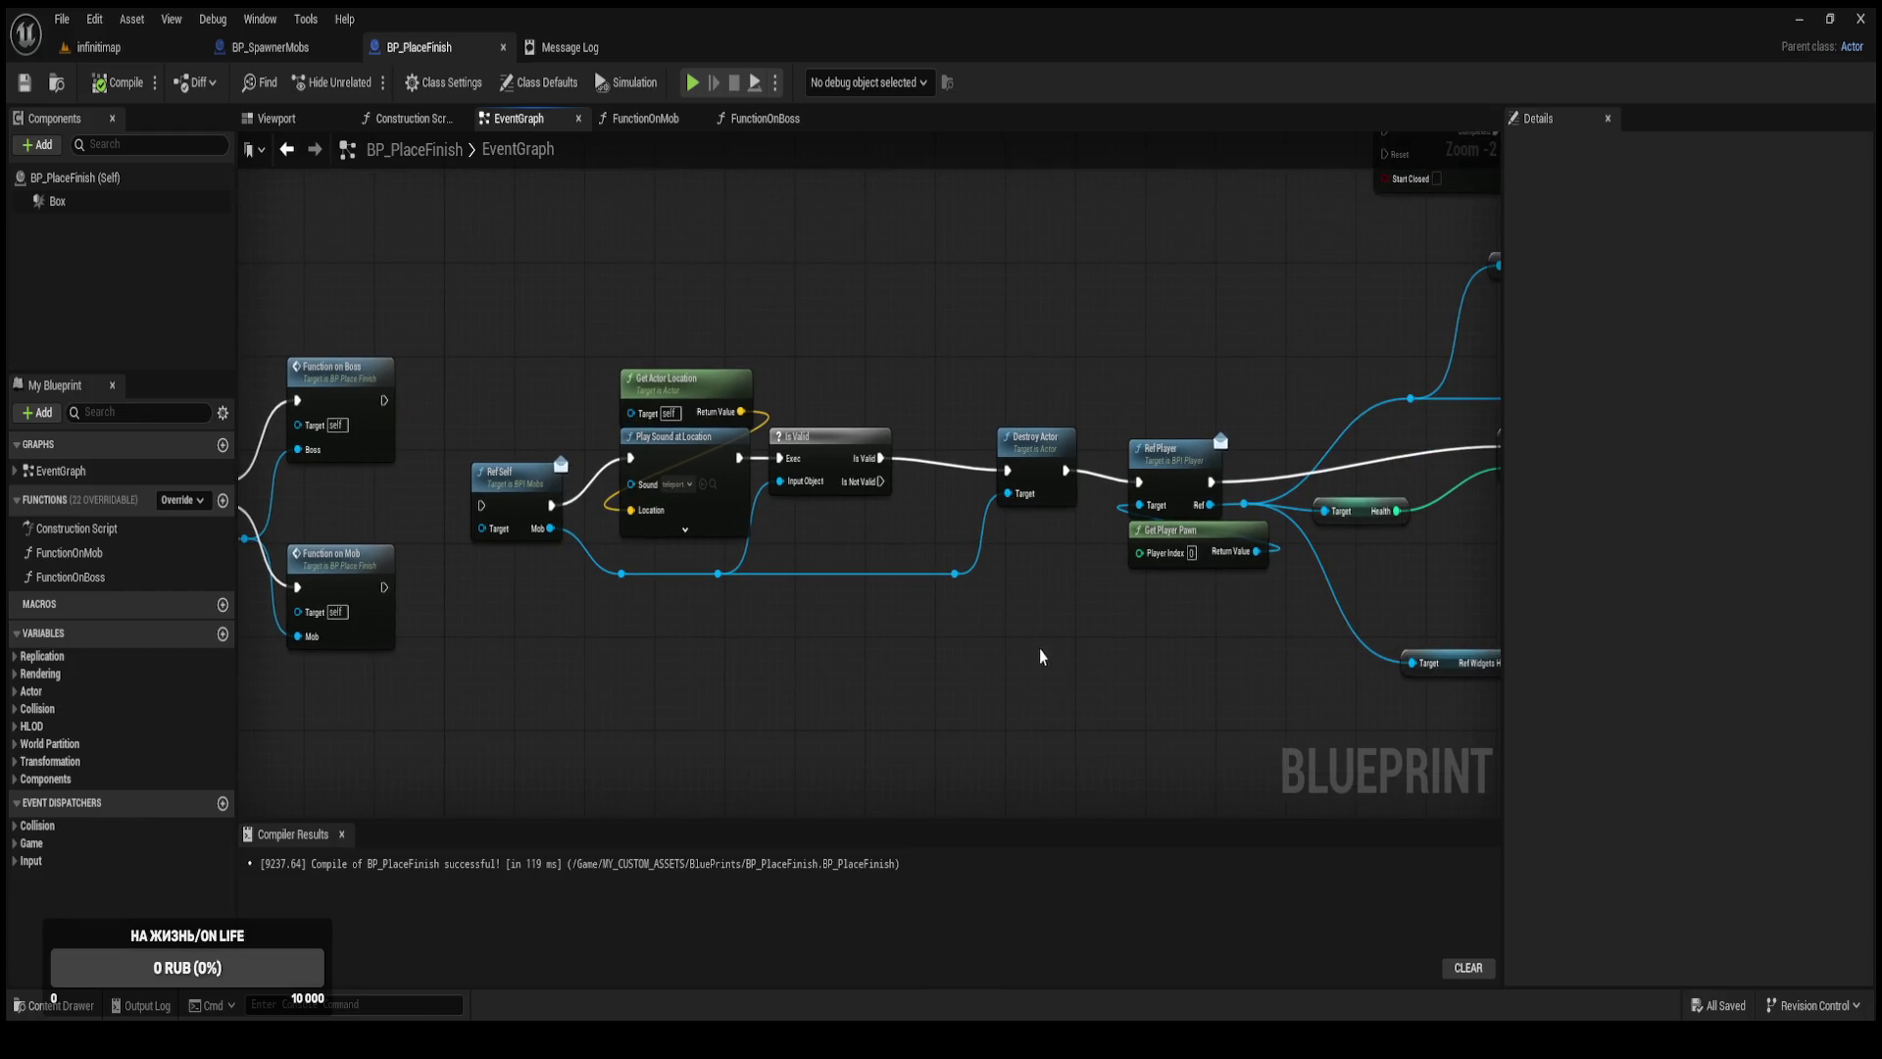
mouse_move(1211, 687)
mouse_down()
mouse_move(840, 422)
mouse_move(510, 323)
mouse_up()
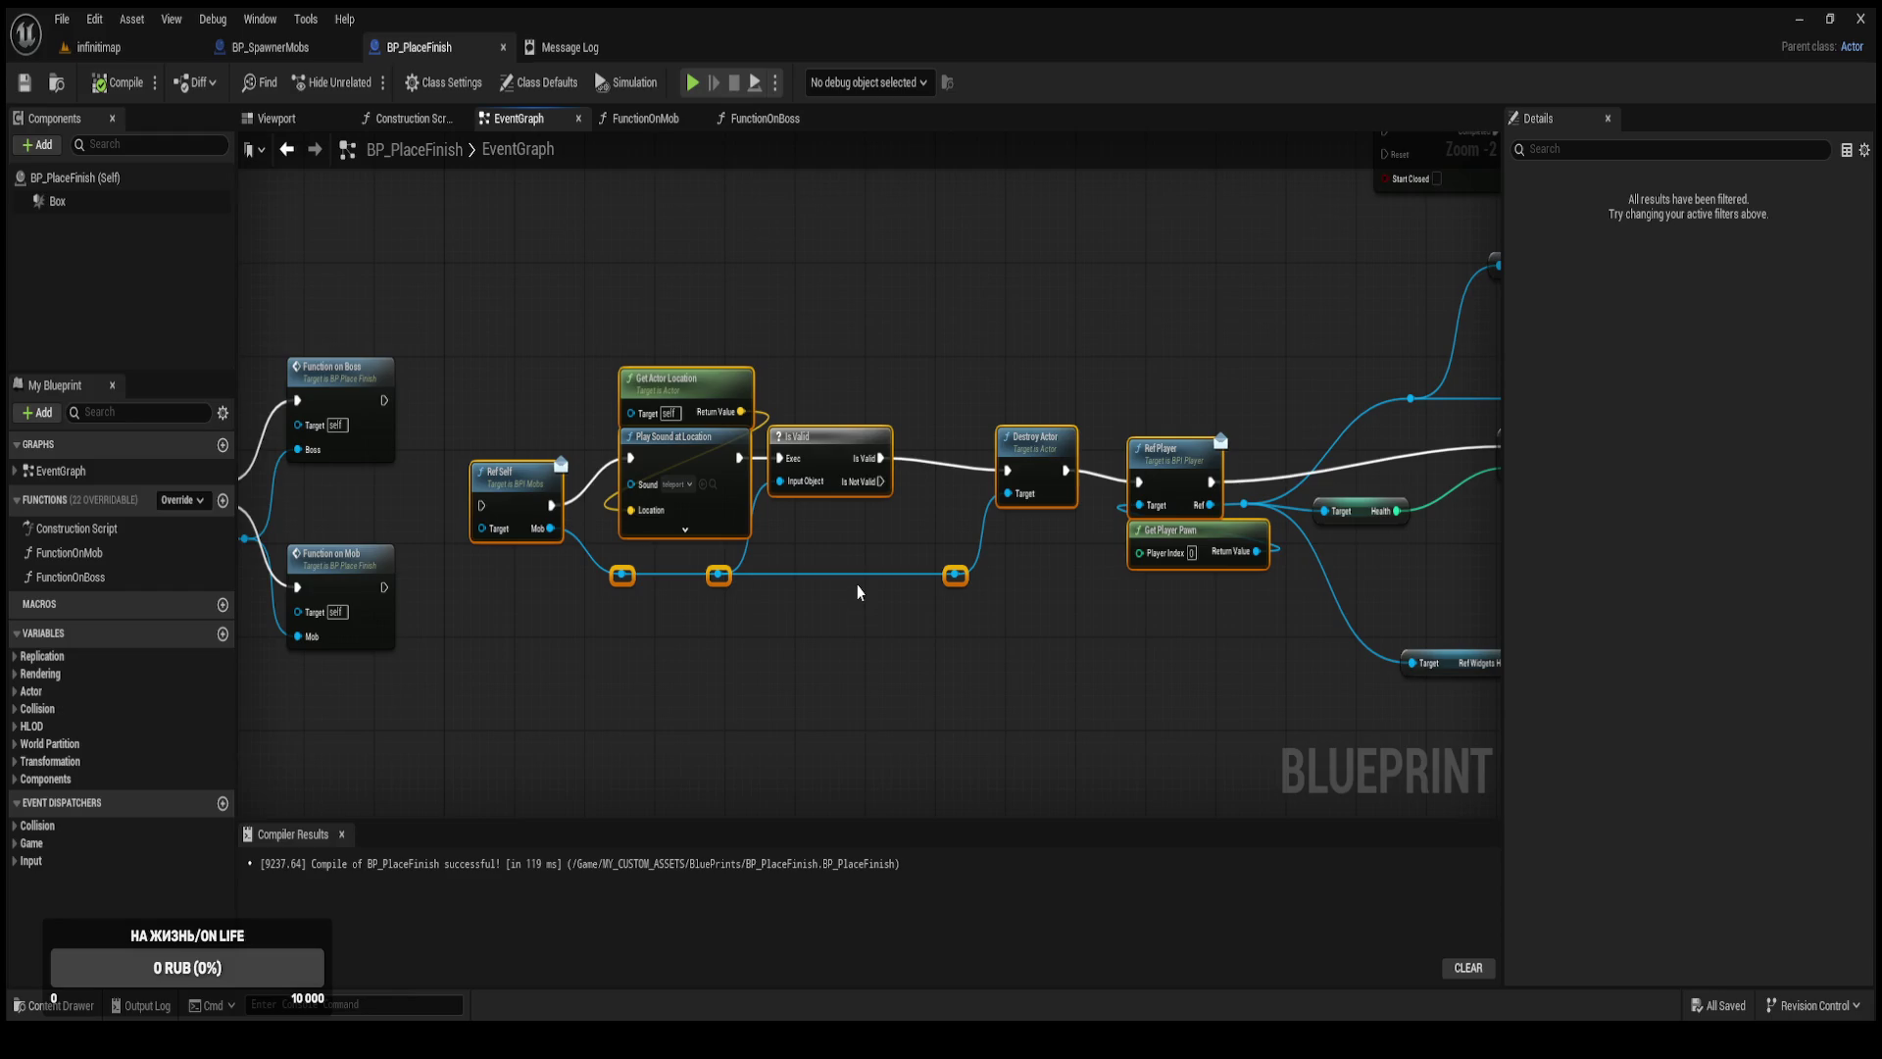
mouse_move(858, 591)
mouse_down()
mouse_move(870, 534)
mouse_move(774, 546)
mouse_move(970, 555)
mouse_up()
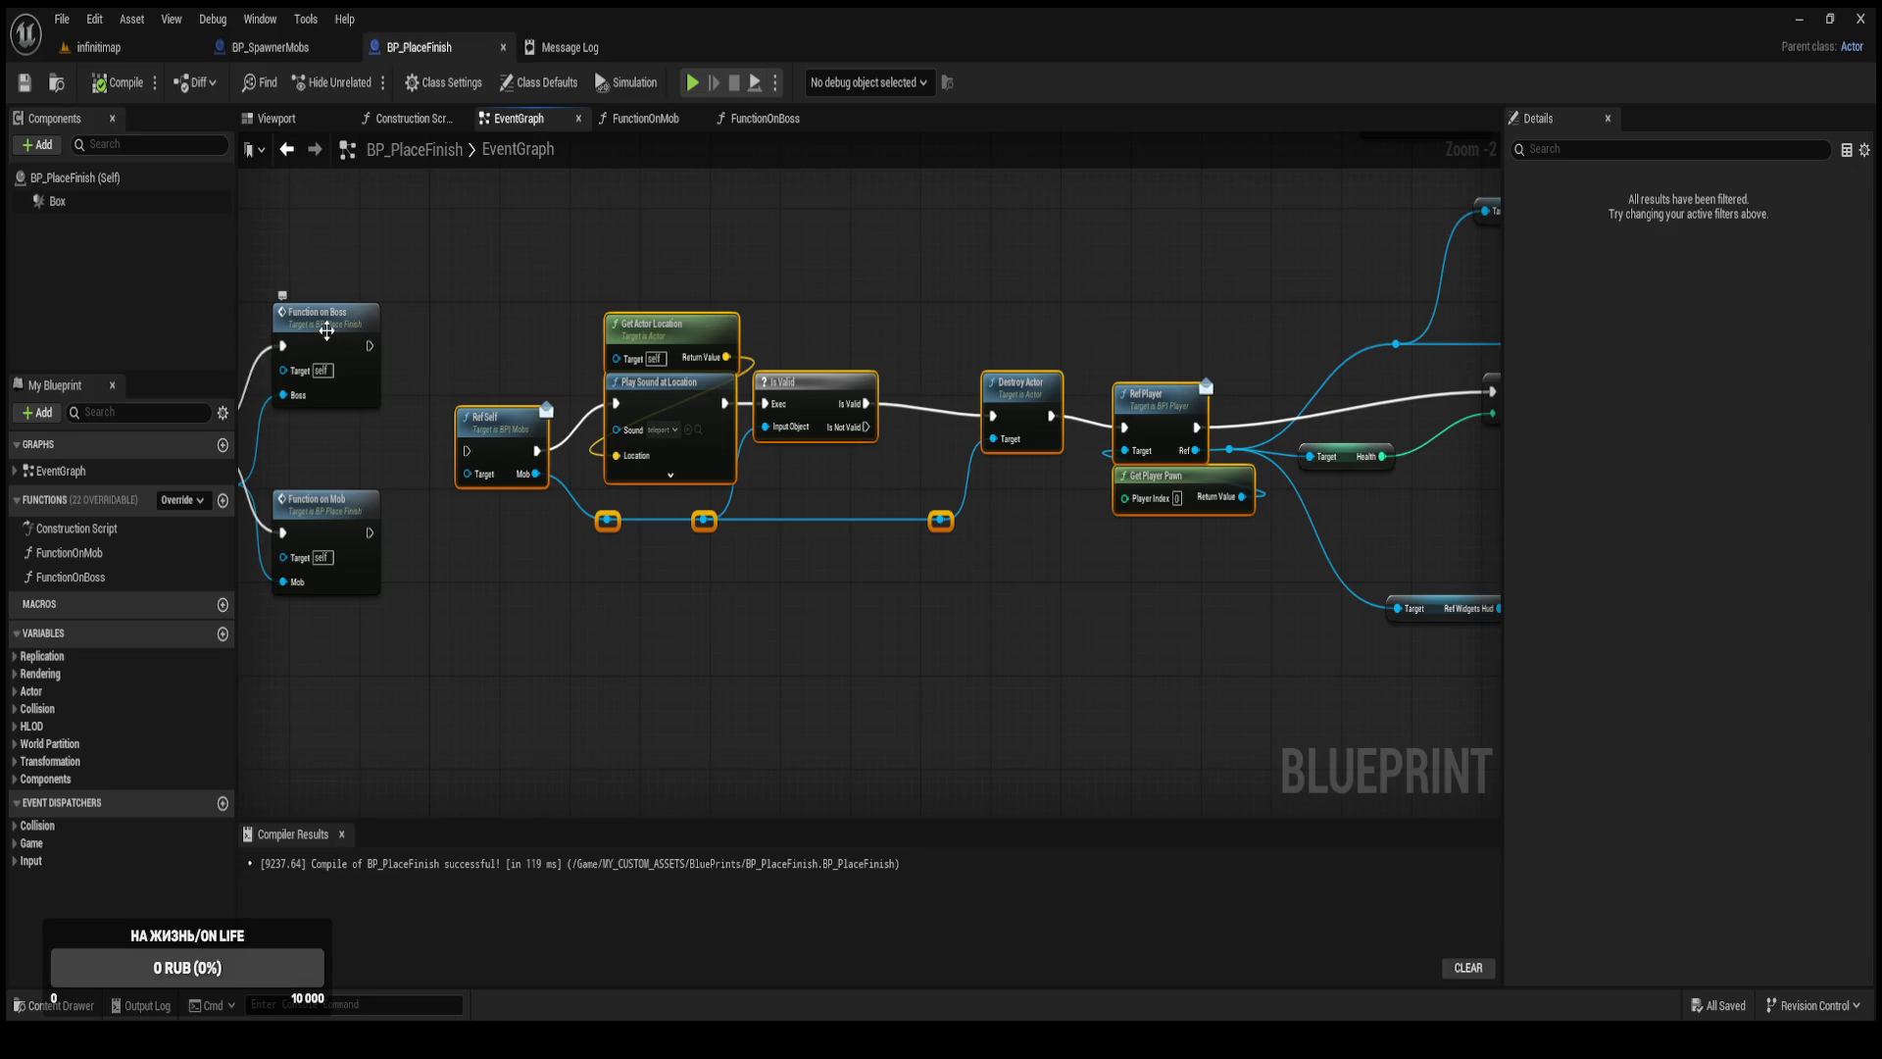
drag(407, 559, 470, 486)
double_click(470, 485)
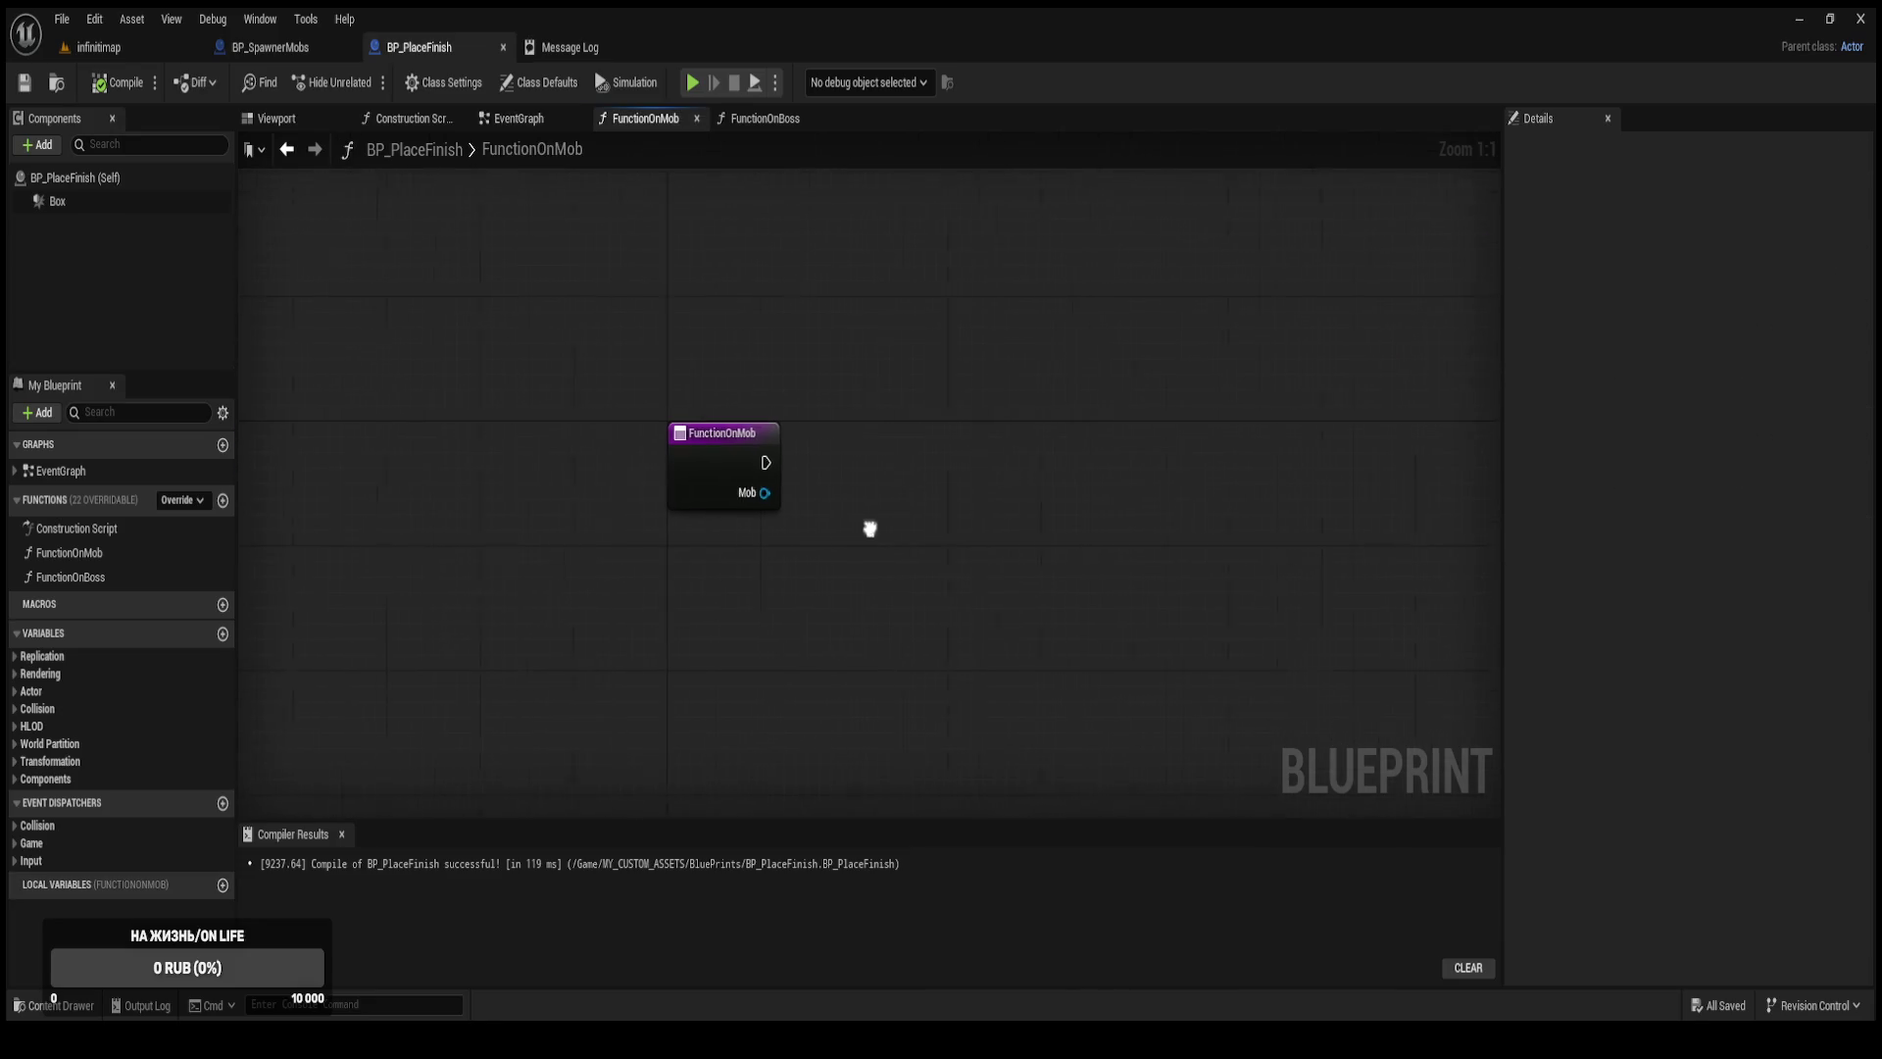
Paste the mob nodes into FunctionOnMob and wire its entry node to Ref Self.
key(ctrl+v)
drag(799, 448, 1057, 507)
drag(836, 530, 823, 437)
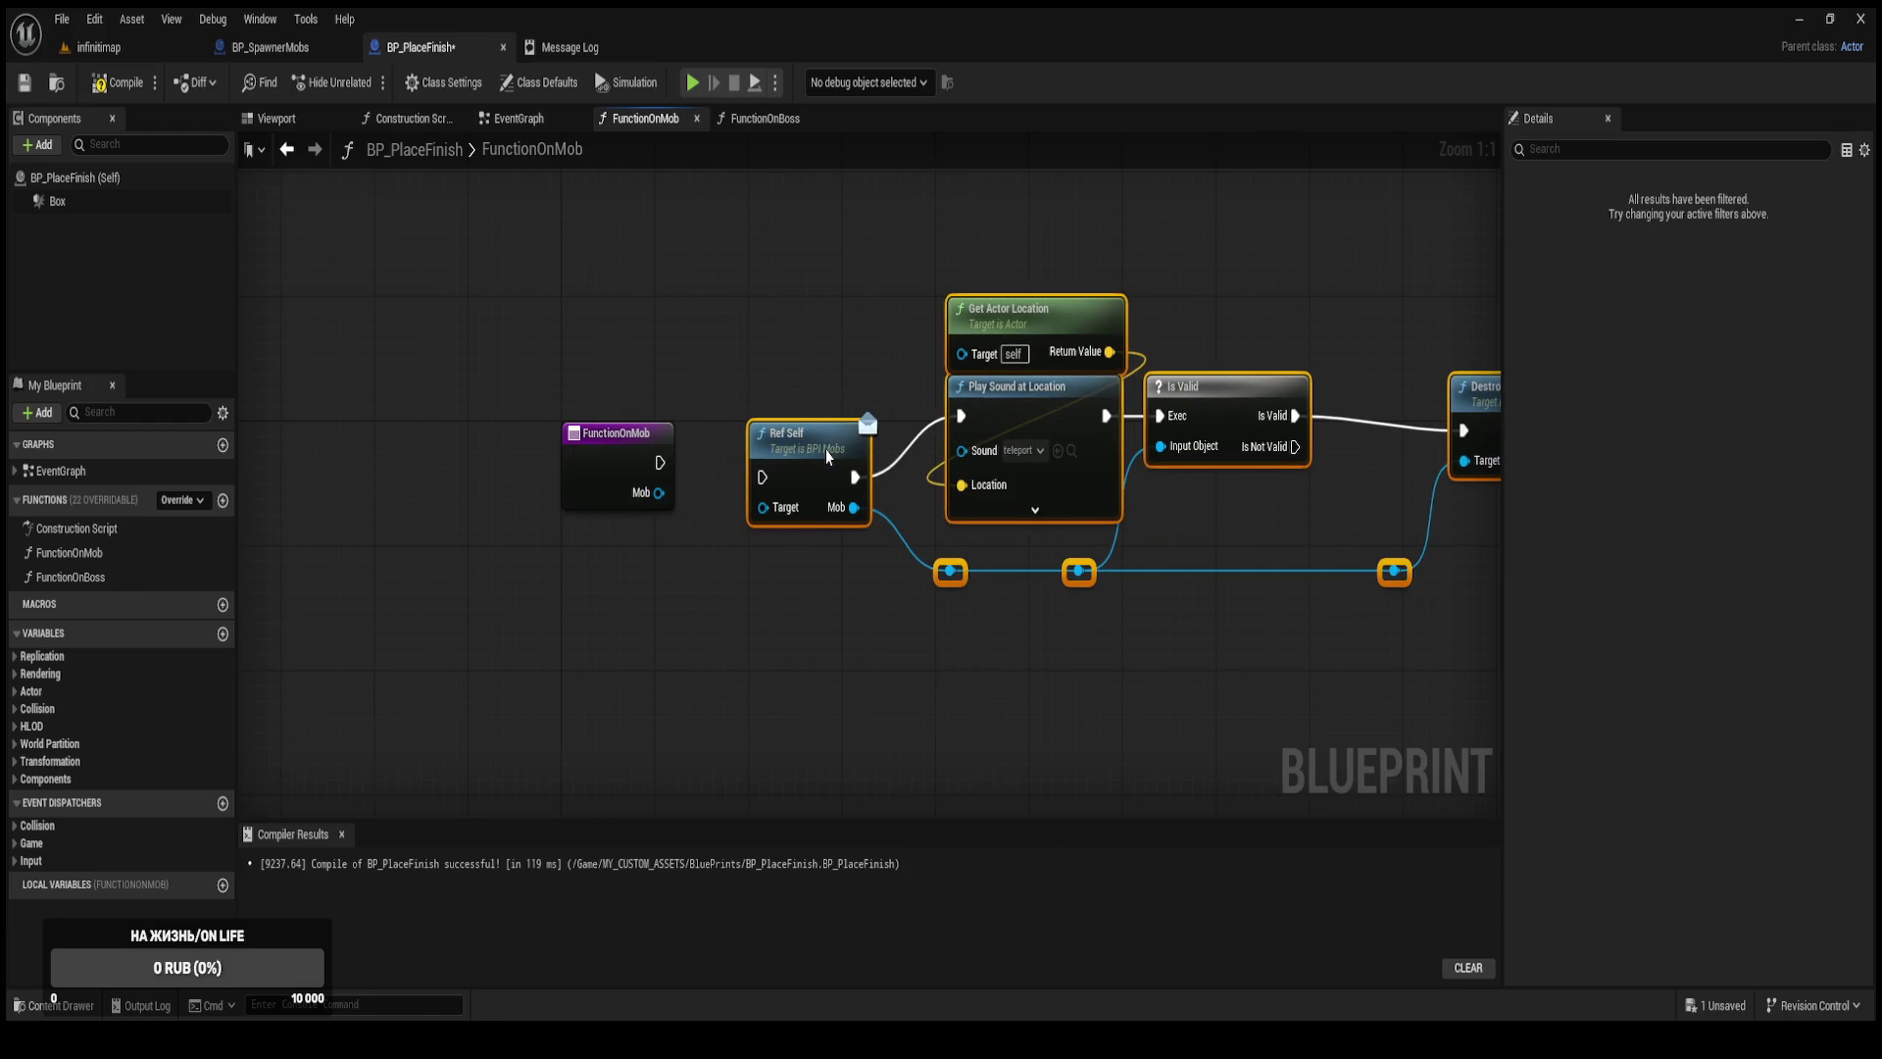
click(750, 387)
mouse_move(658, 463)
mouse_down()
mouse_move(763, 477)
mouse_move(659, 493)
mouse_up()
click(118, 82)
Select the health-update and lose-screen nodes in the EventGraph.
scroll(722, 299, down, 2)
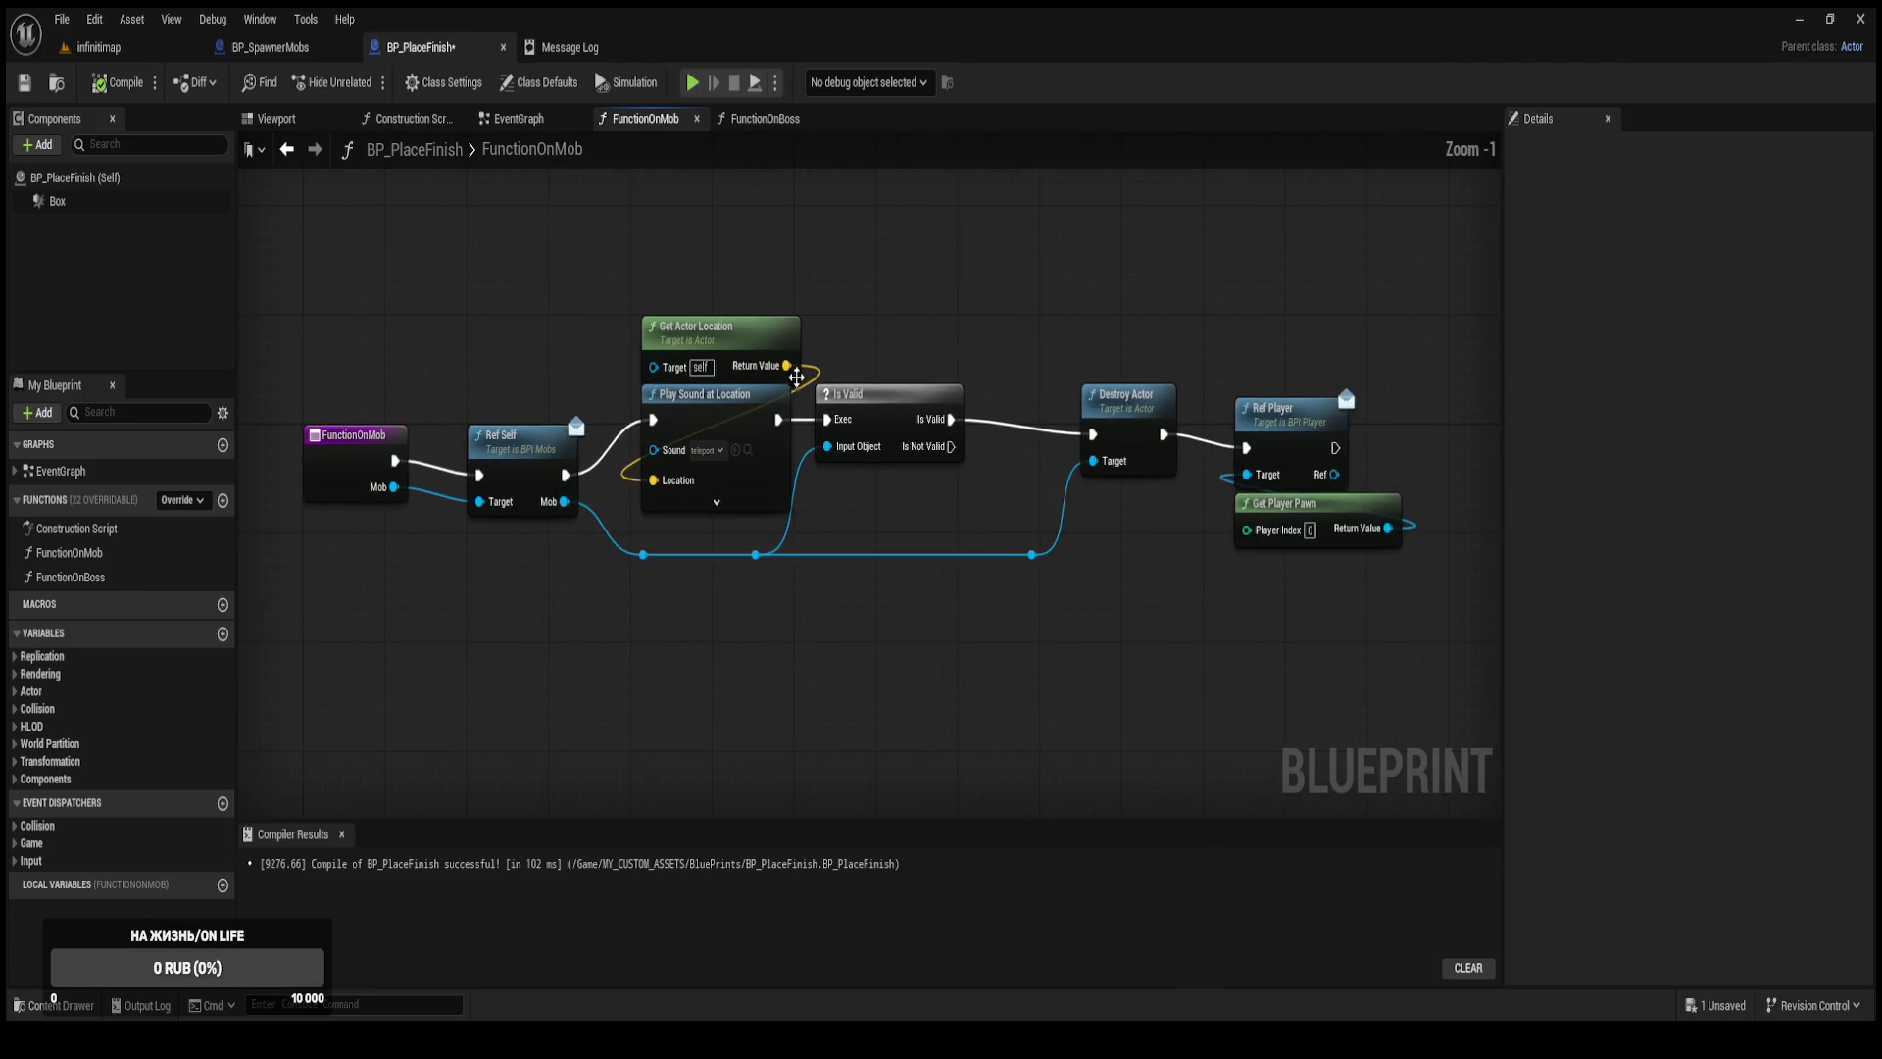
click(529, 120)
scroll(1154, 493, down, 1)
mouse_move(1155, 493)
mouse_down()
mouse_move(916, 487)
mouse_move(958, 491)
mouse_move(830, 546)
mouse_up()
mouse_move(549, 707)
mouse_down()
mouse_move(850, 461)
mouse_move(1102, 378)
mouse_move(1386, 328)
mouse_move(1391, 299)
mouse_up()
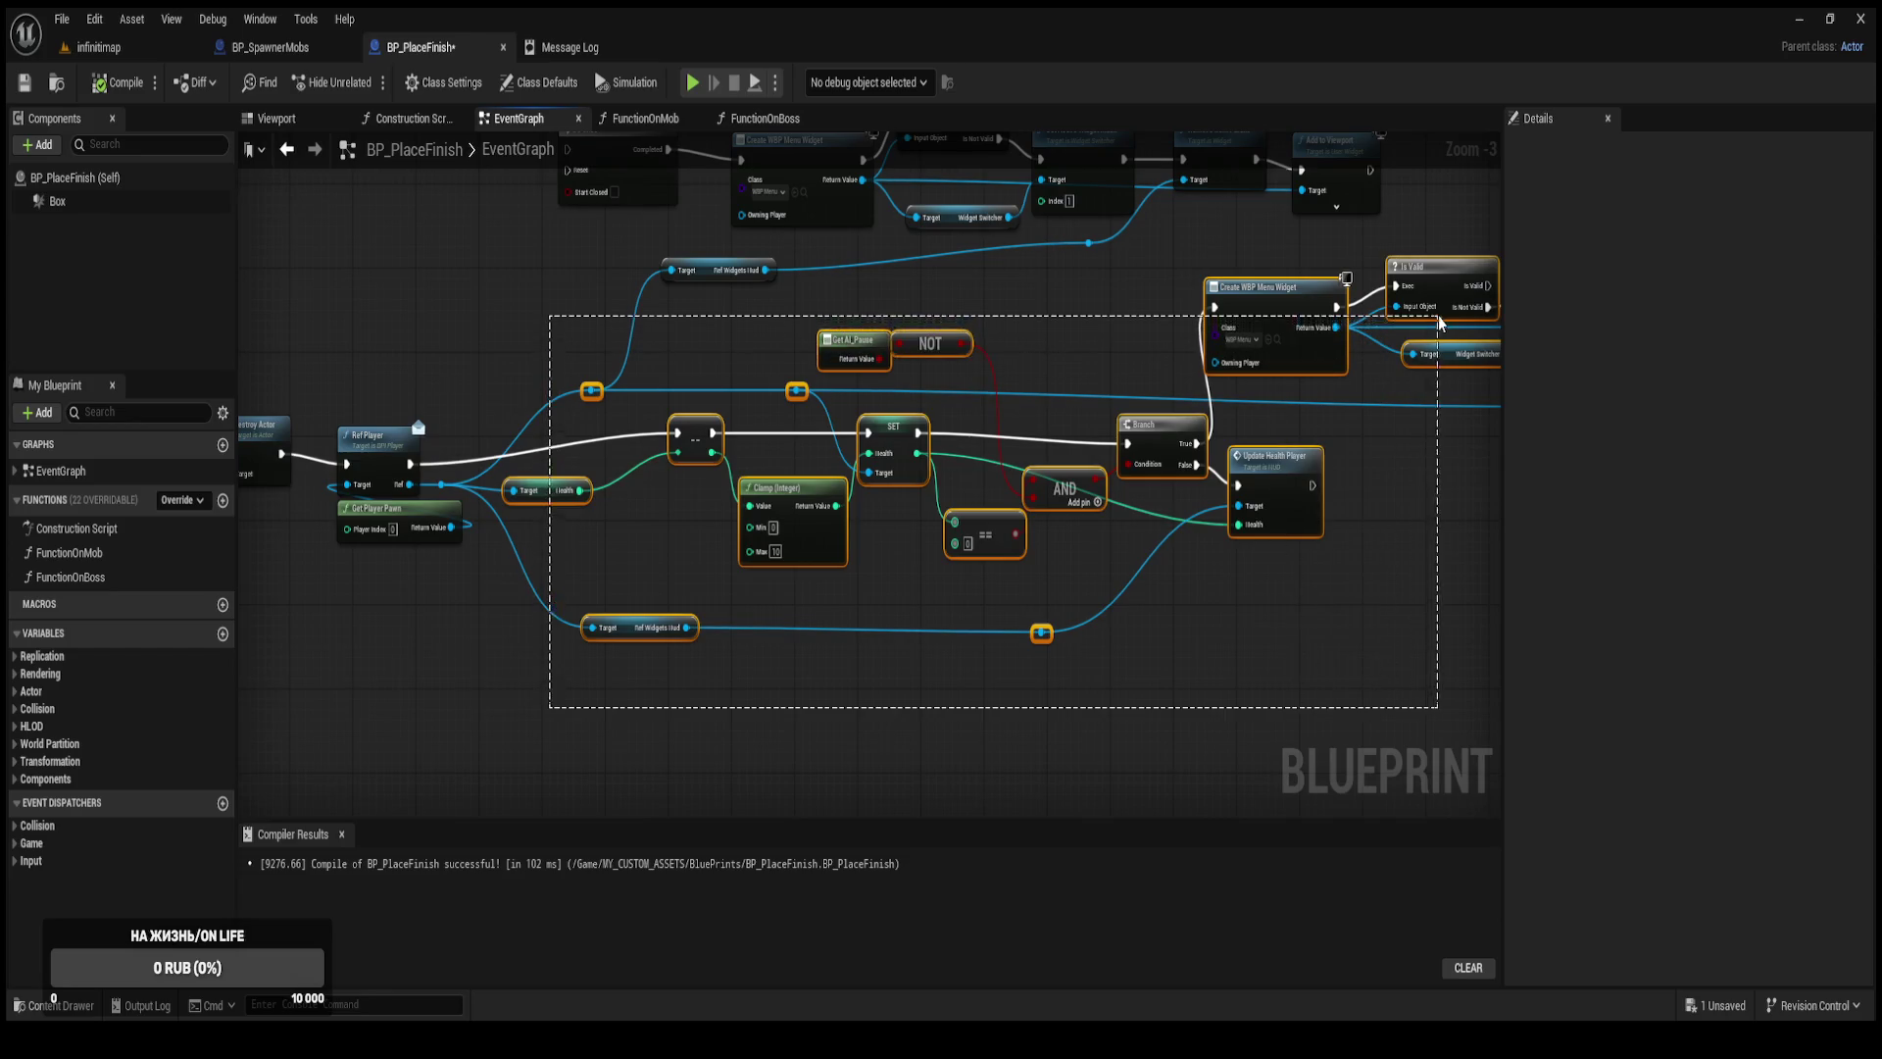
scroll(1229, 570, down, 1)
mouse_move(1471, 681)
mouse_down()
mouse_move(1157, 511)
mouse_move(472, 388)
mouse_up()
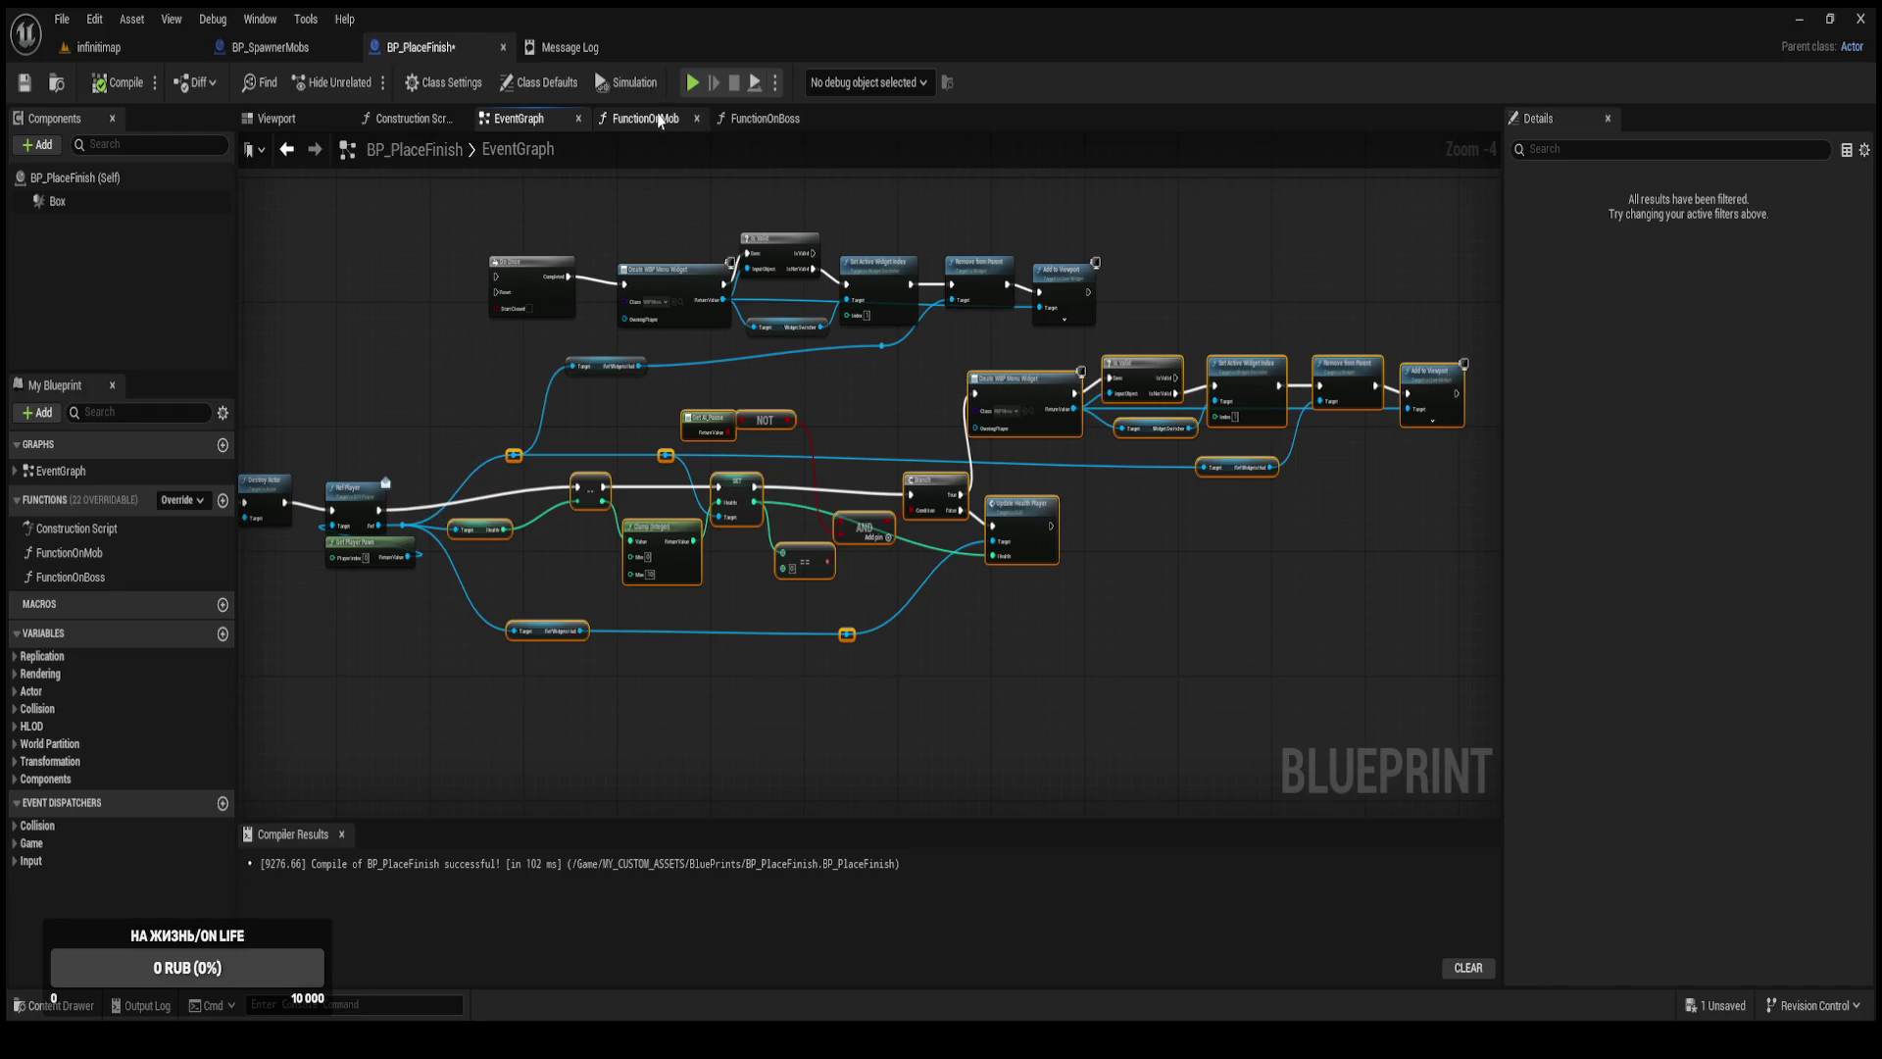
Paste the health and menu nodes into FunctionOnMob, wire them after Ref Player, and compile.
click(659, 118)
key(ctrl+v)
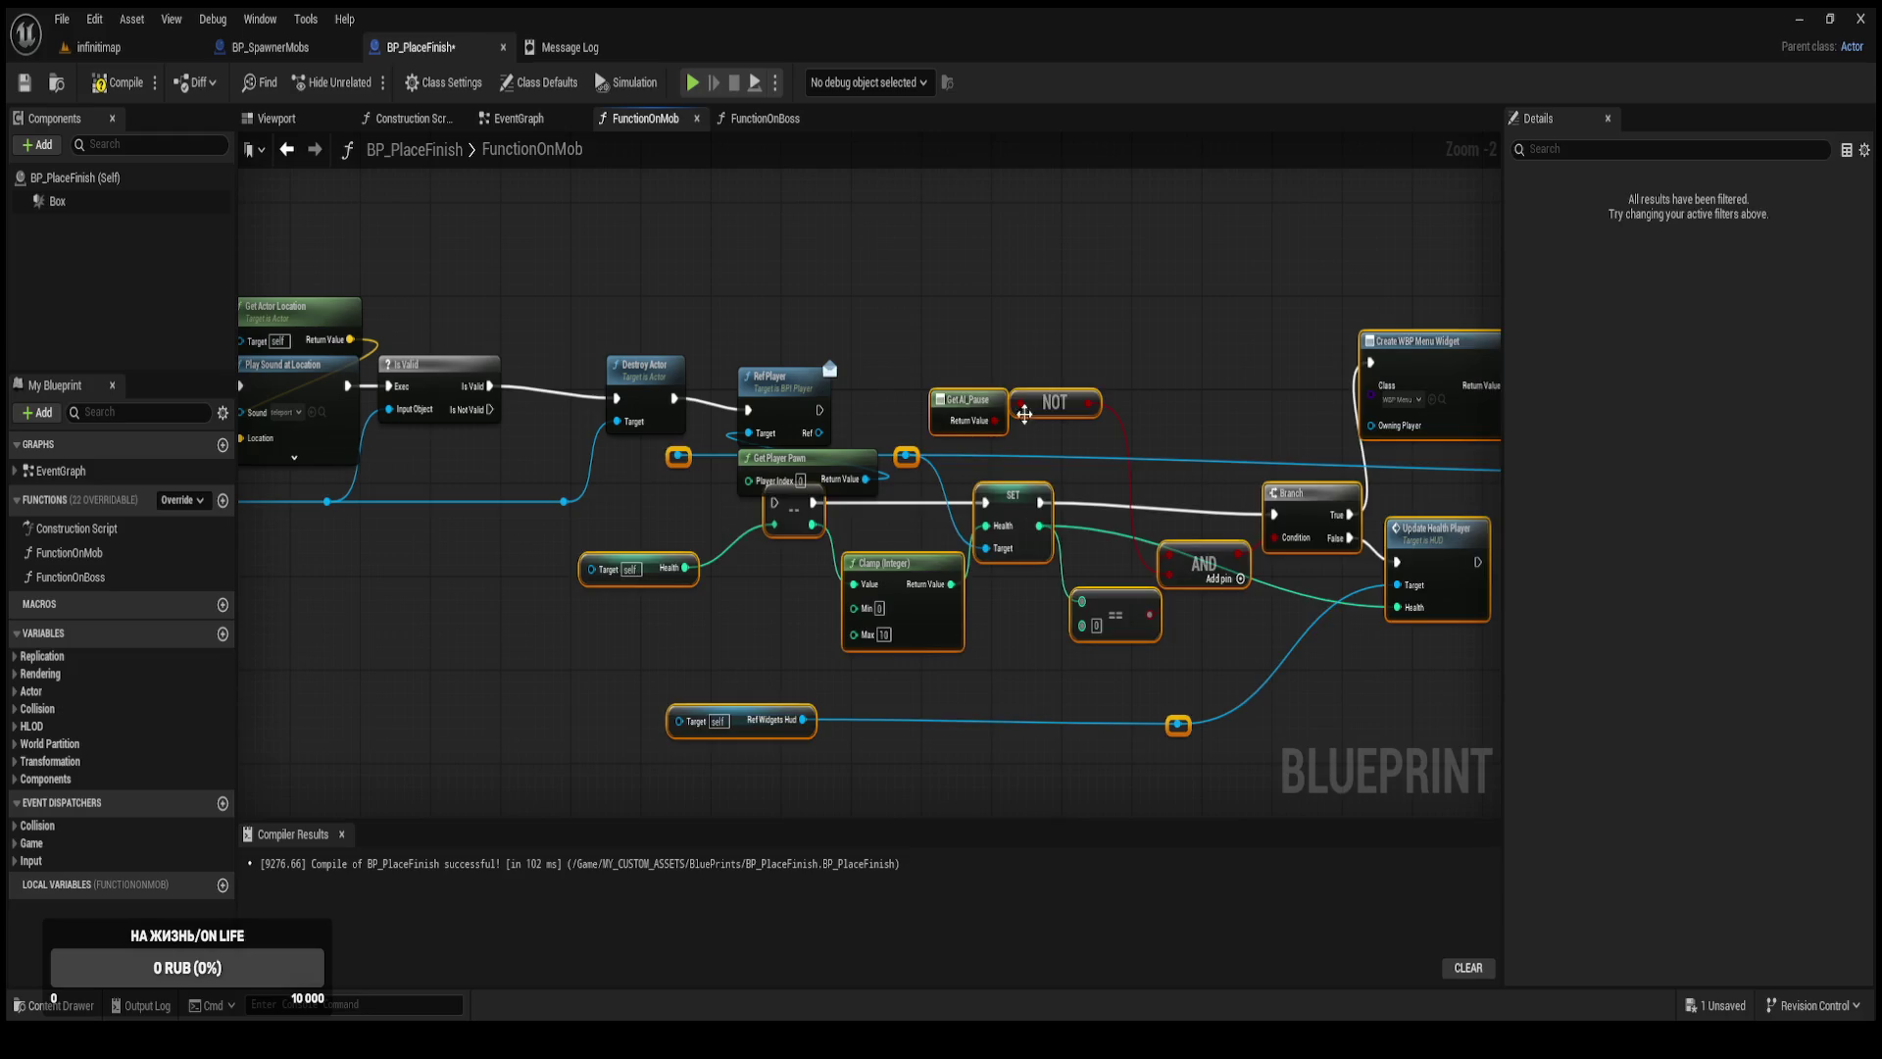
mouse_move(1019, 522)
mouse_down()
mouse_move(1098, 497)
mouse_move(1274, 382)
mouse_move(1304, 410)
mouse_up()
click(792, 578)
drag(825, 470, 771, 469)
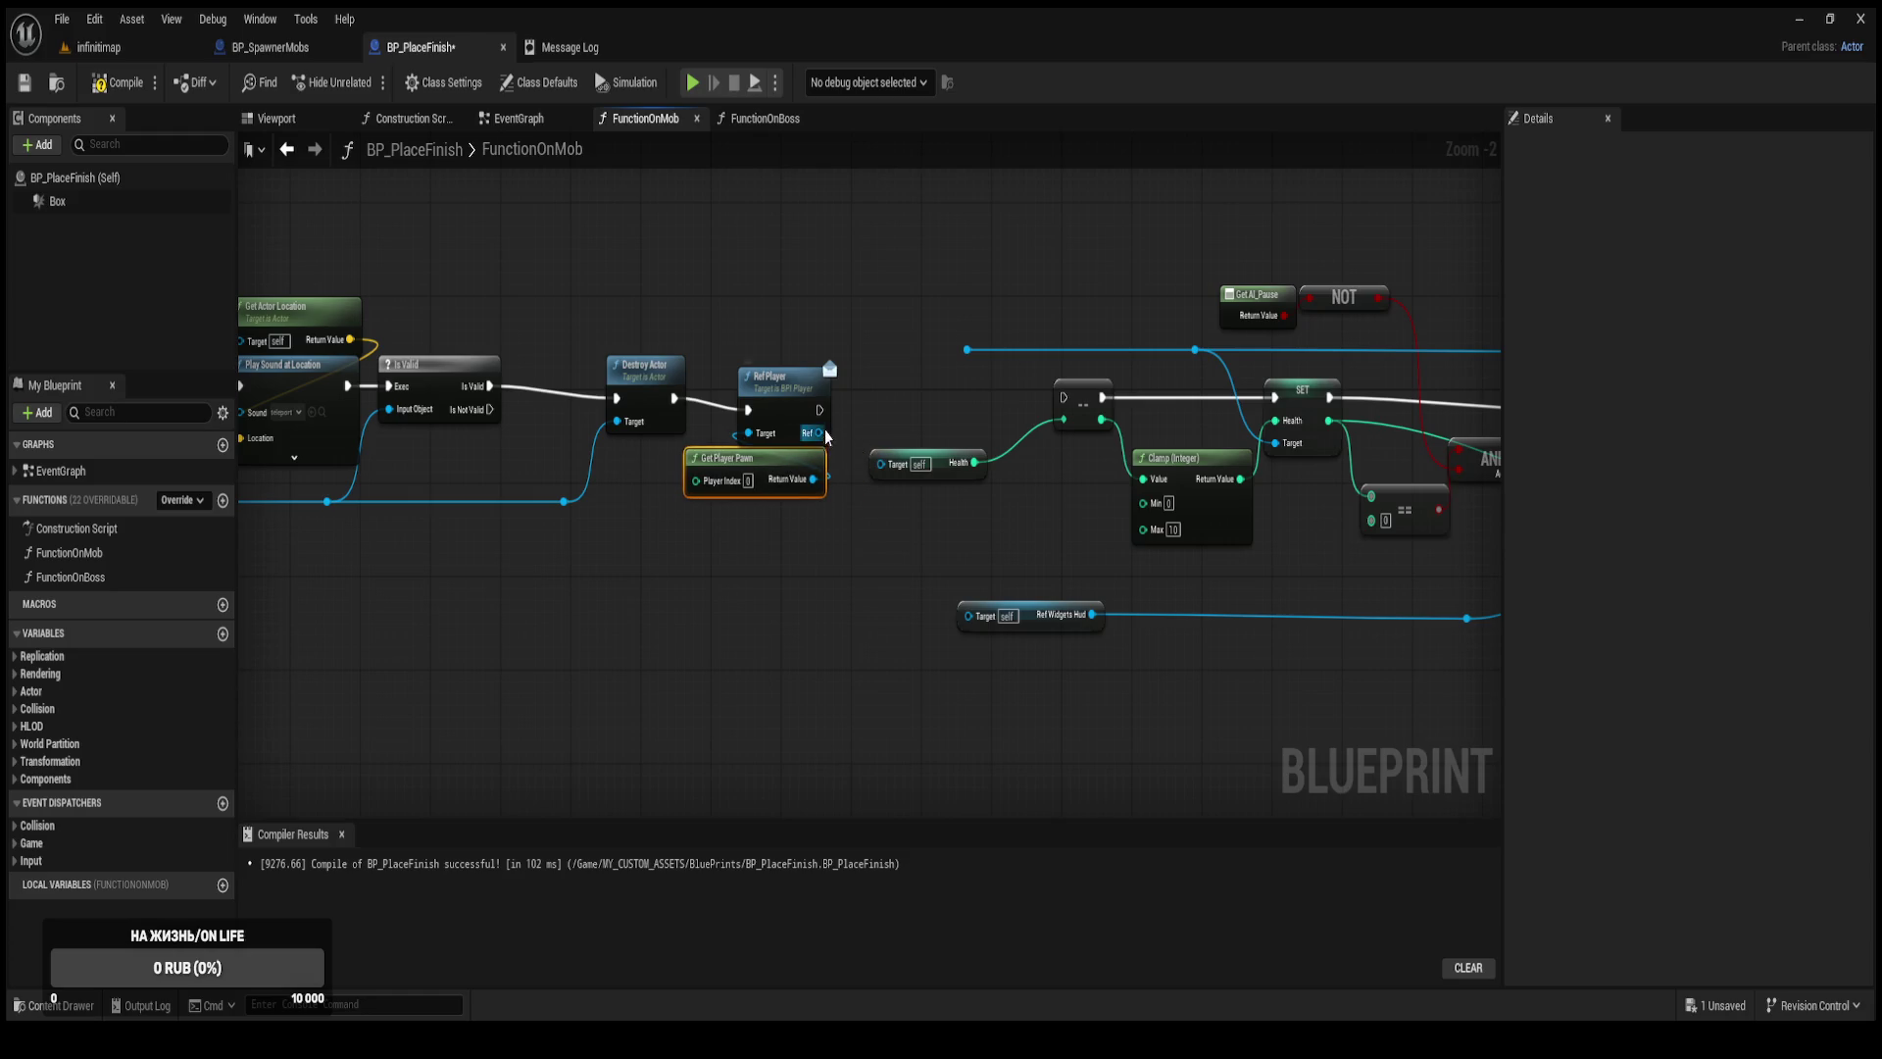
drag(819, 409, 1066, 399)
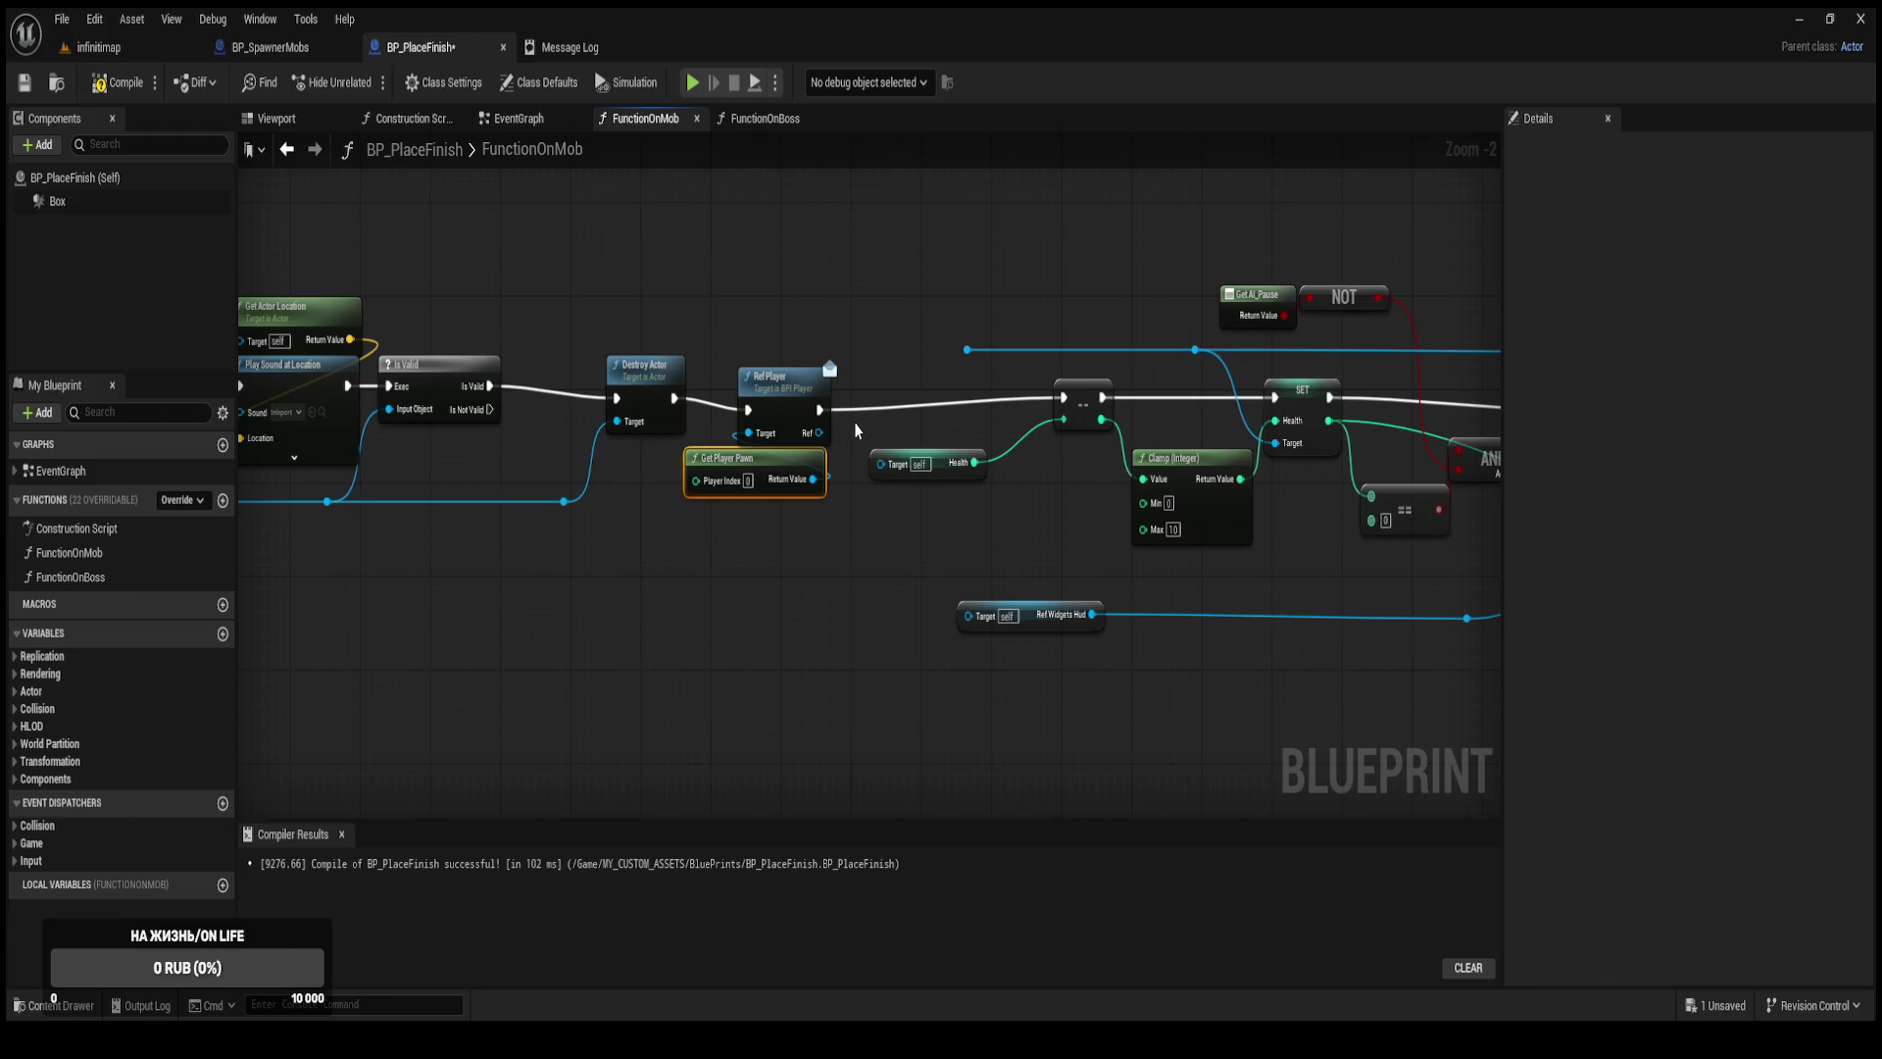
drag(827, 435, 966, 349)
click(117, 82)
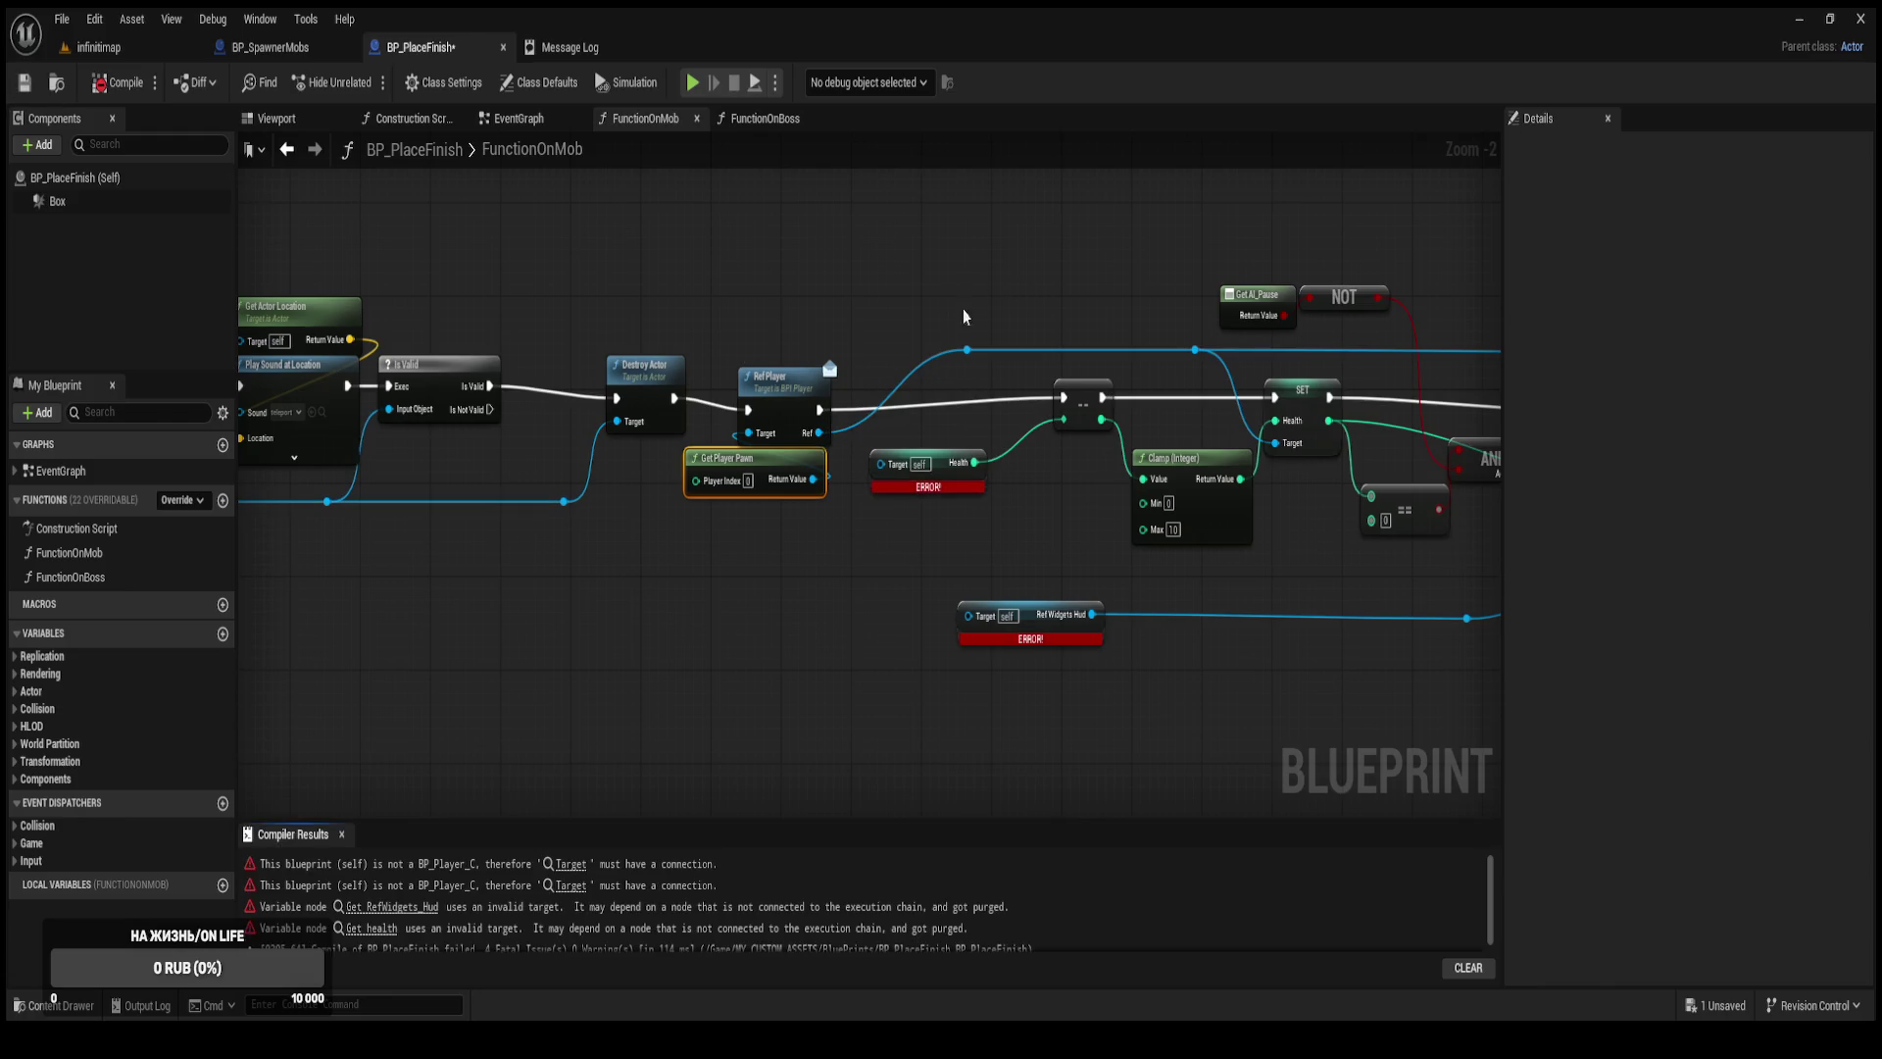
Connect Ref Player's Ref to the Health getter's target and recompile successfully.
mouse_move(818, 432)
mouse_down()
mouse_move(877, 461)
mouse_move(925, 597)
mouse_move(969, 615)
mouse_up()
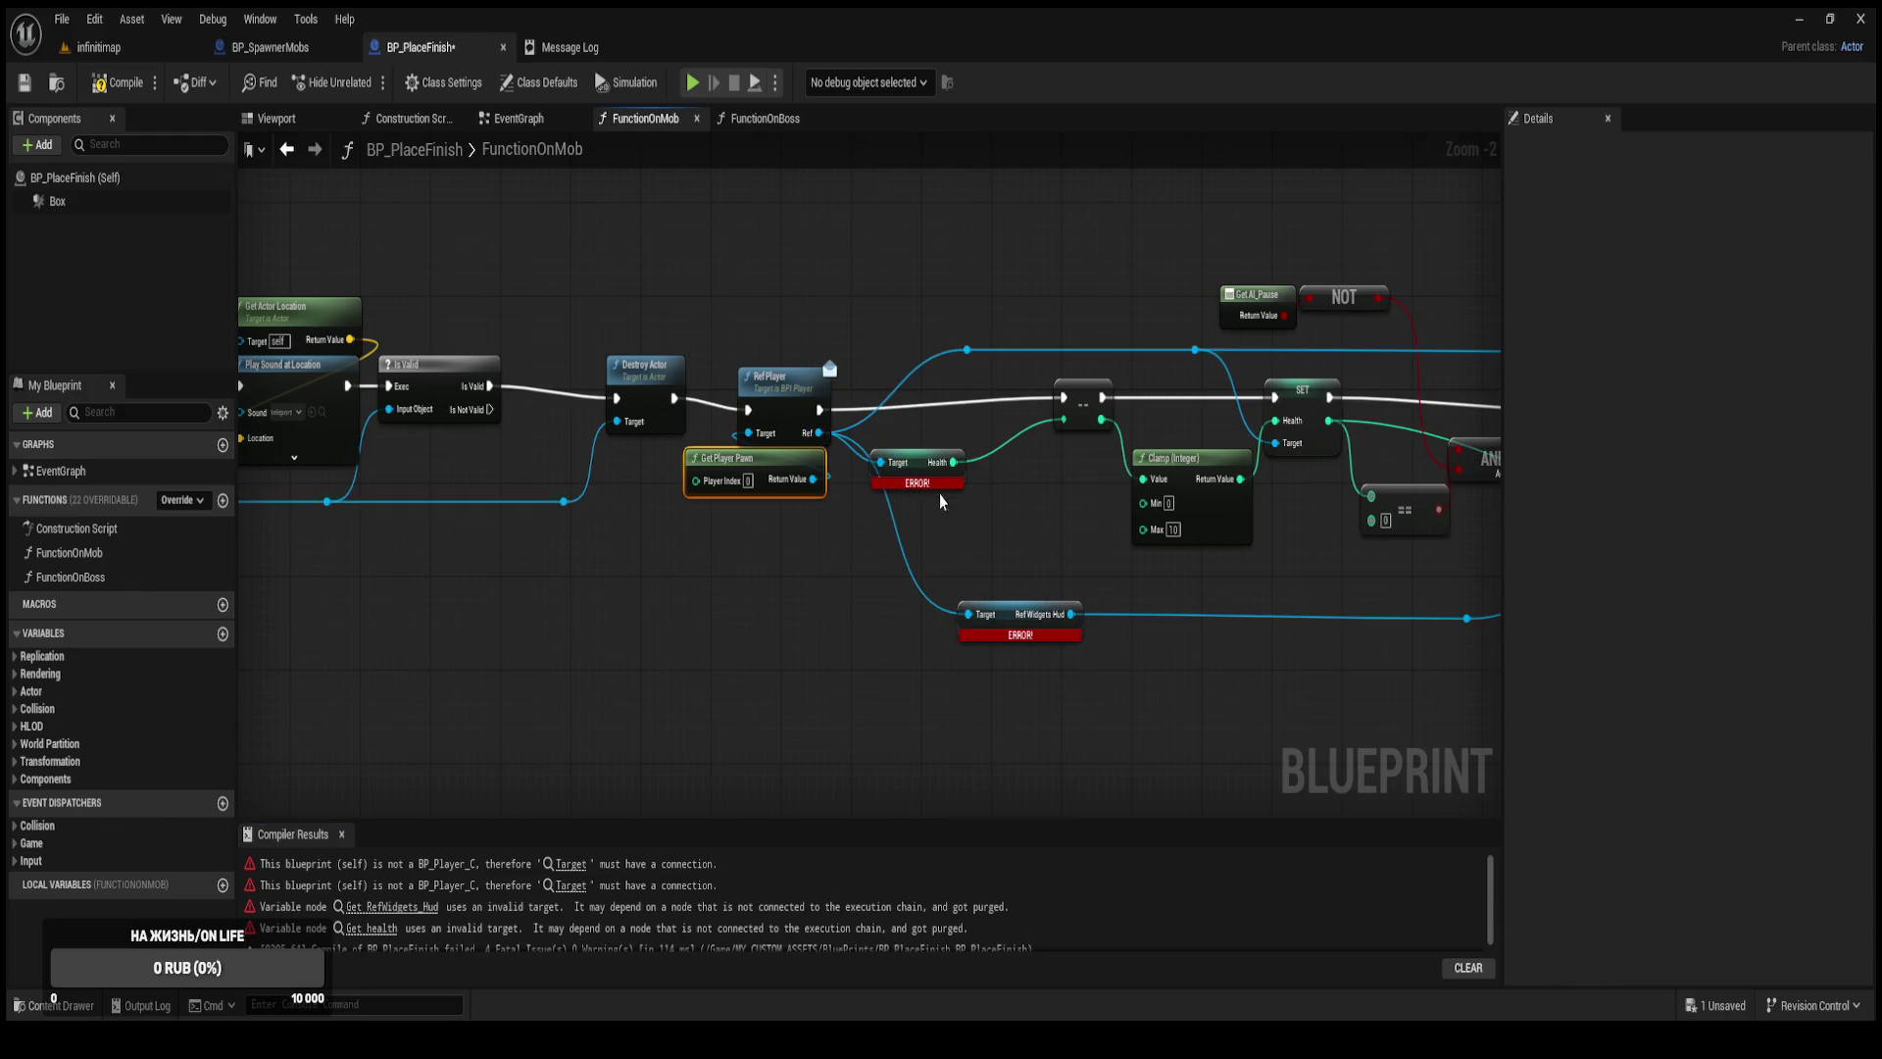
drag(920, 472, 1004, 472)
click(118, 82)
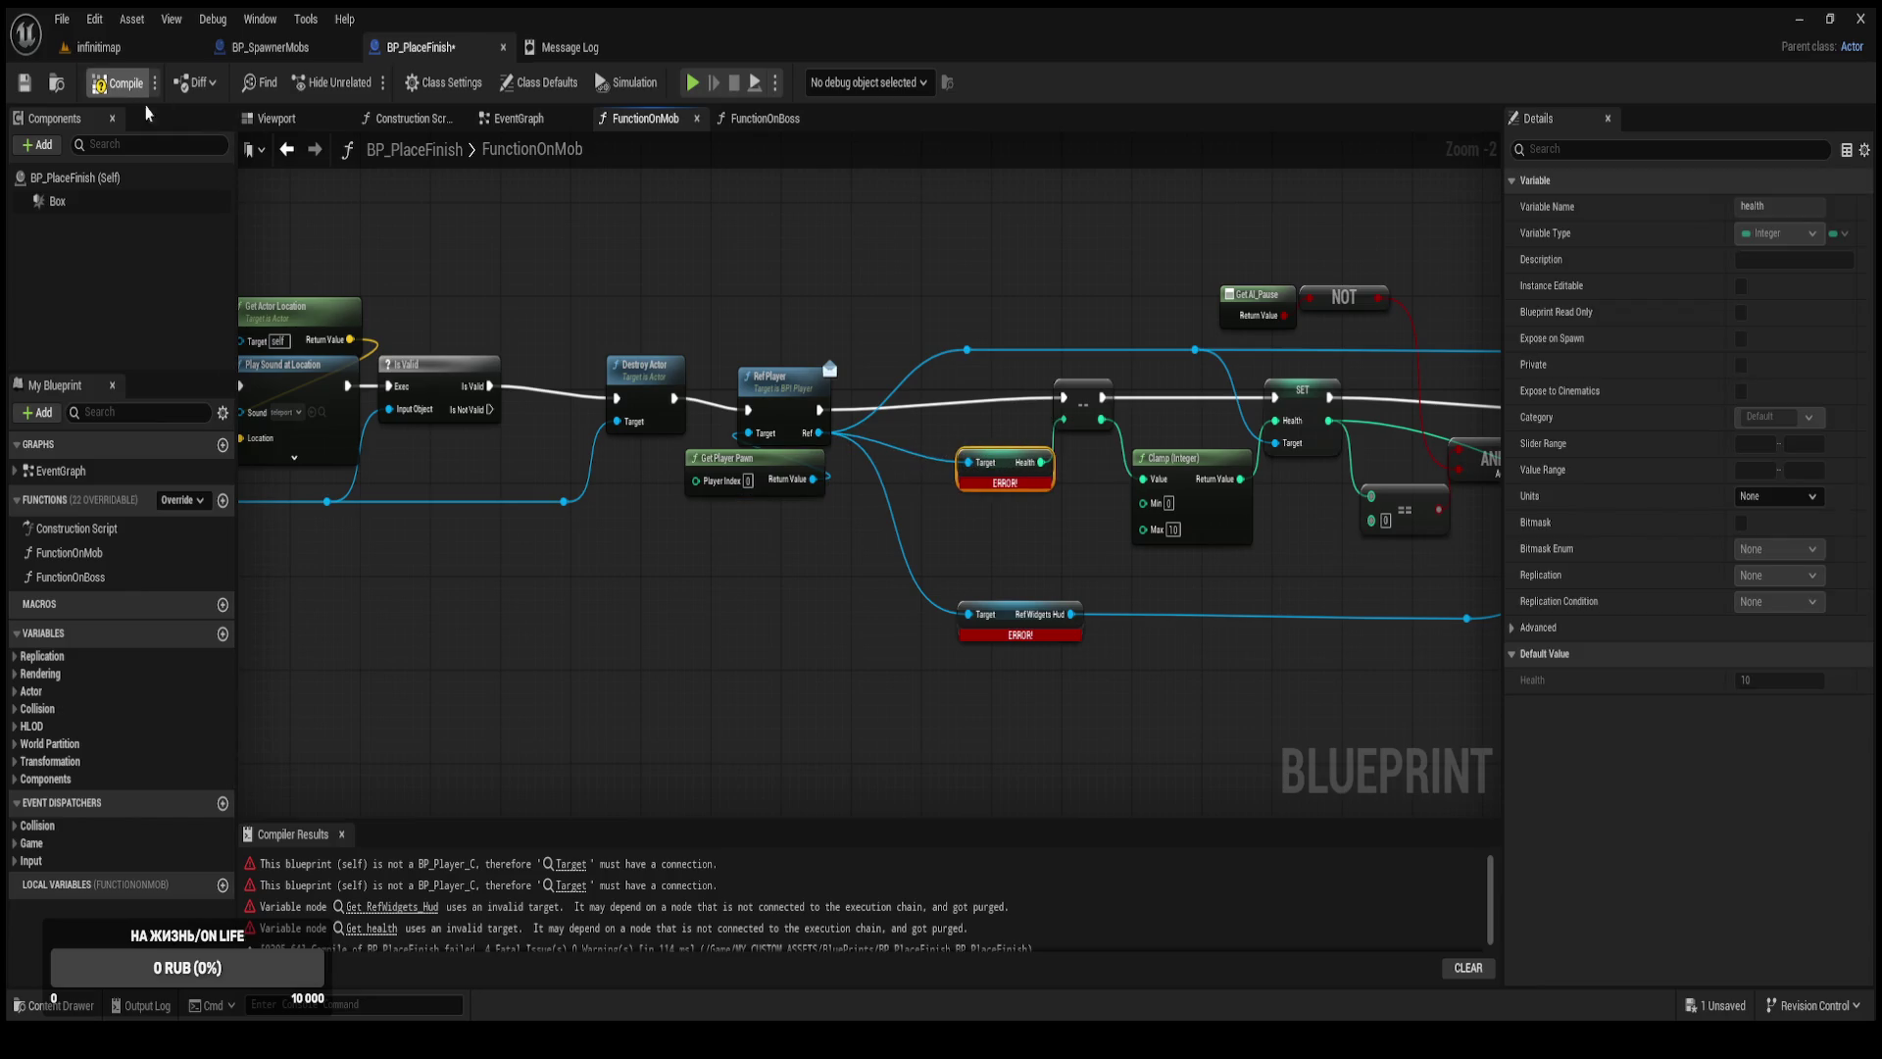
Review the finished FunctionOnMob graph from the entry node through the health nodes.
mouse_move(1147, 660)
mouse_down()
mouse_move(882, 641)
mouse_move(696, 660)
mouse_move(677, 634)
mouse_move(751, 630)
mouse_up()
scroll(696, 660, down, 3)
scroll(1091, 588, up, 1)
drag(1014, 628, 881, 651)
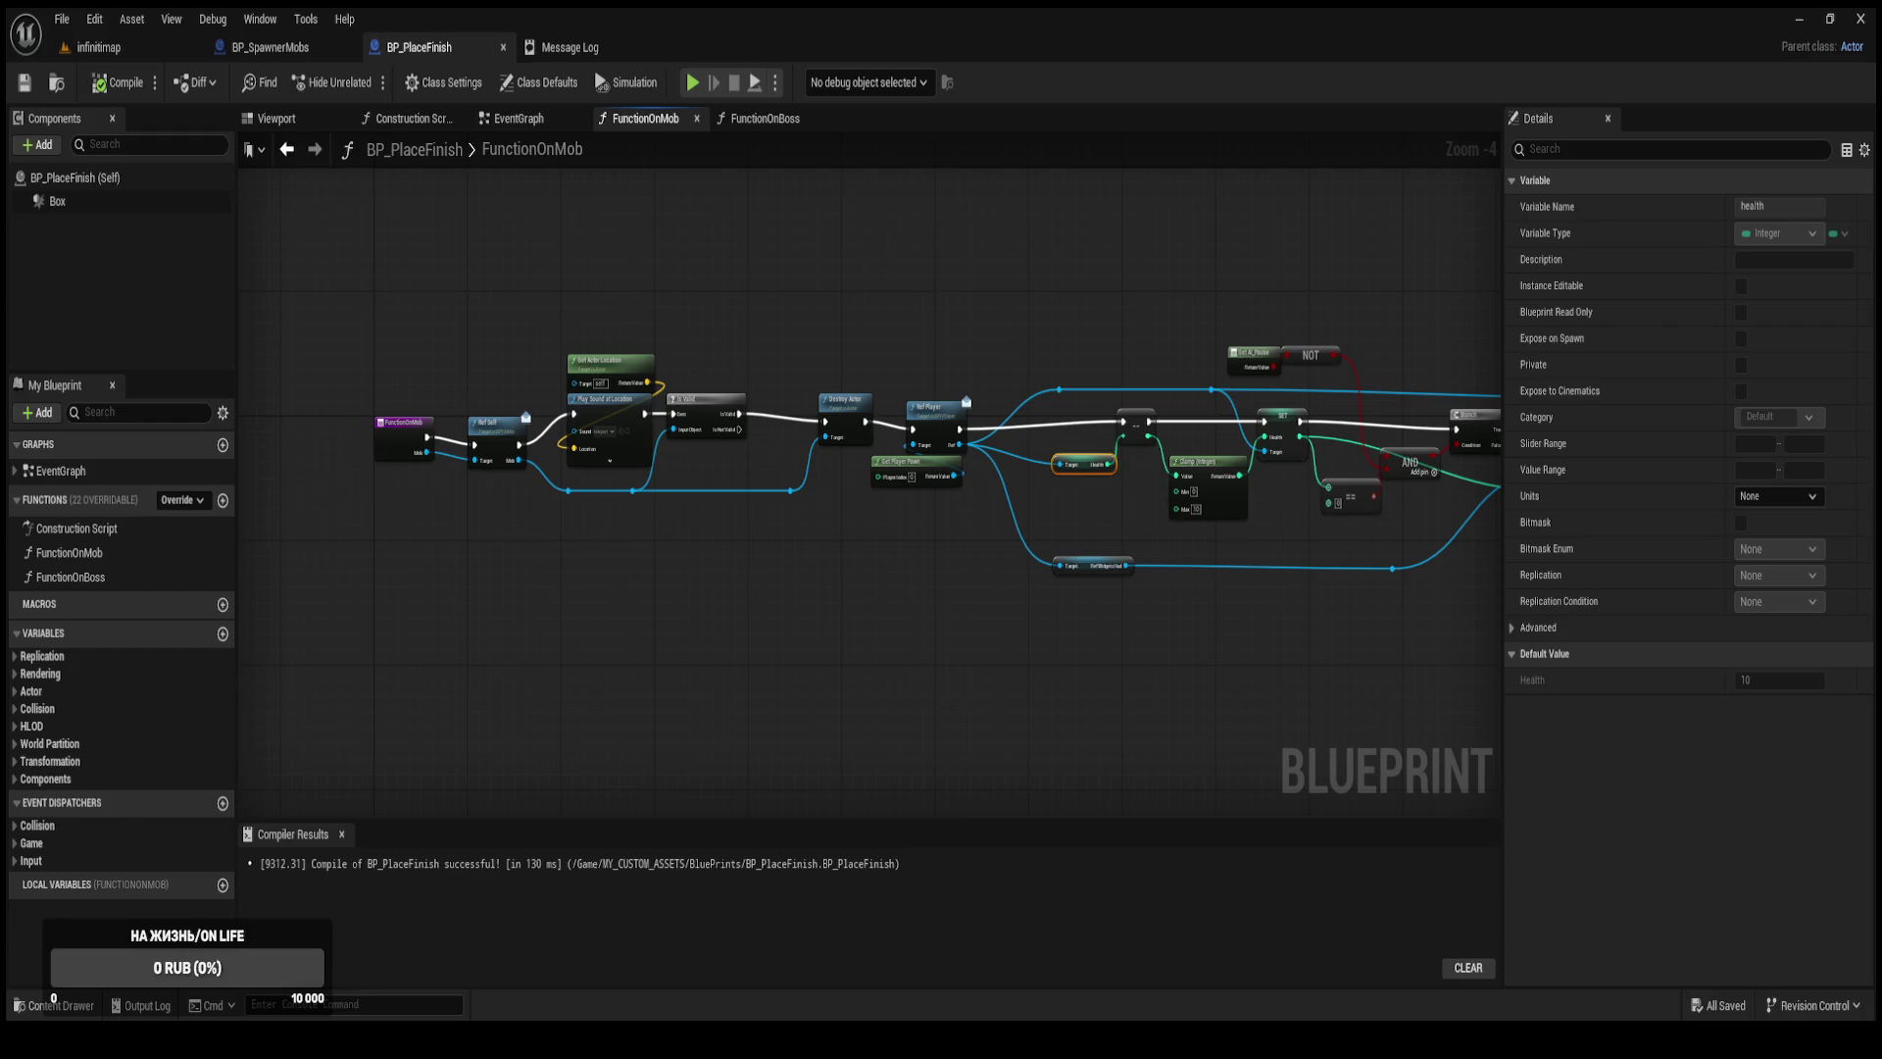
drag(826, 467, 658, 518)
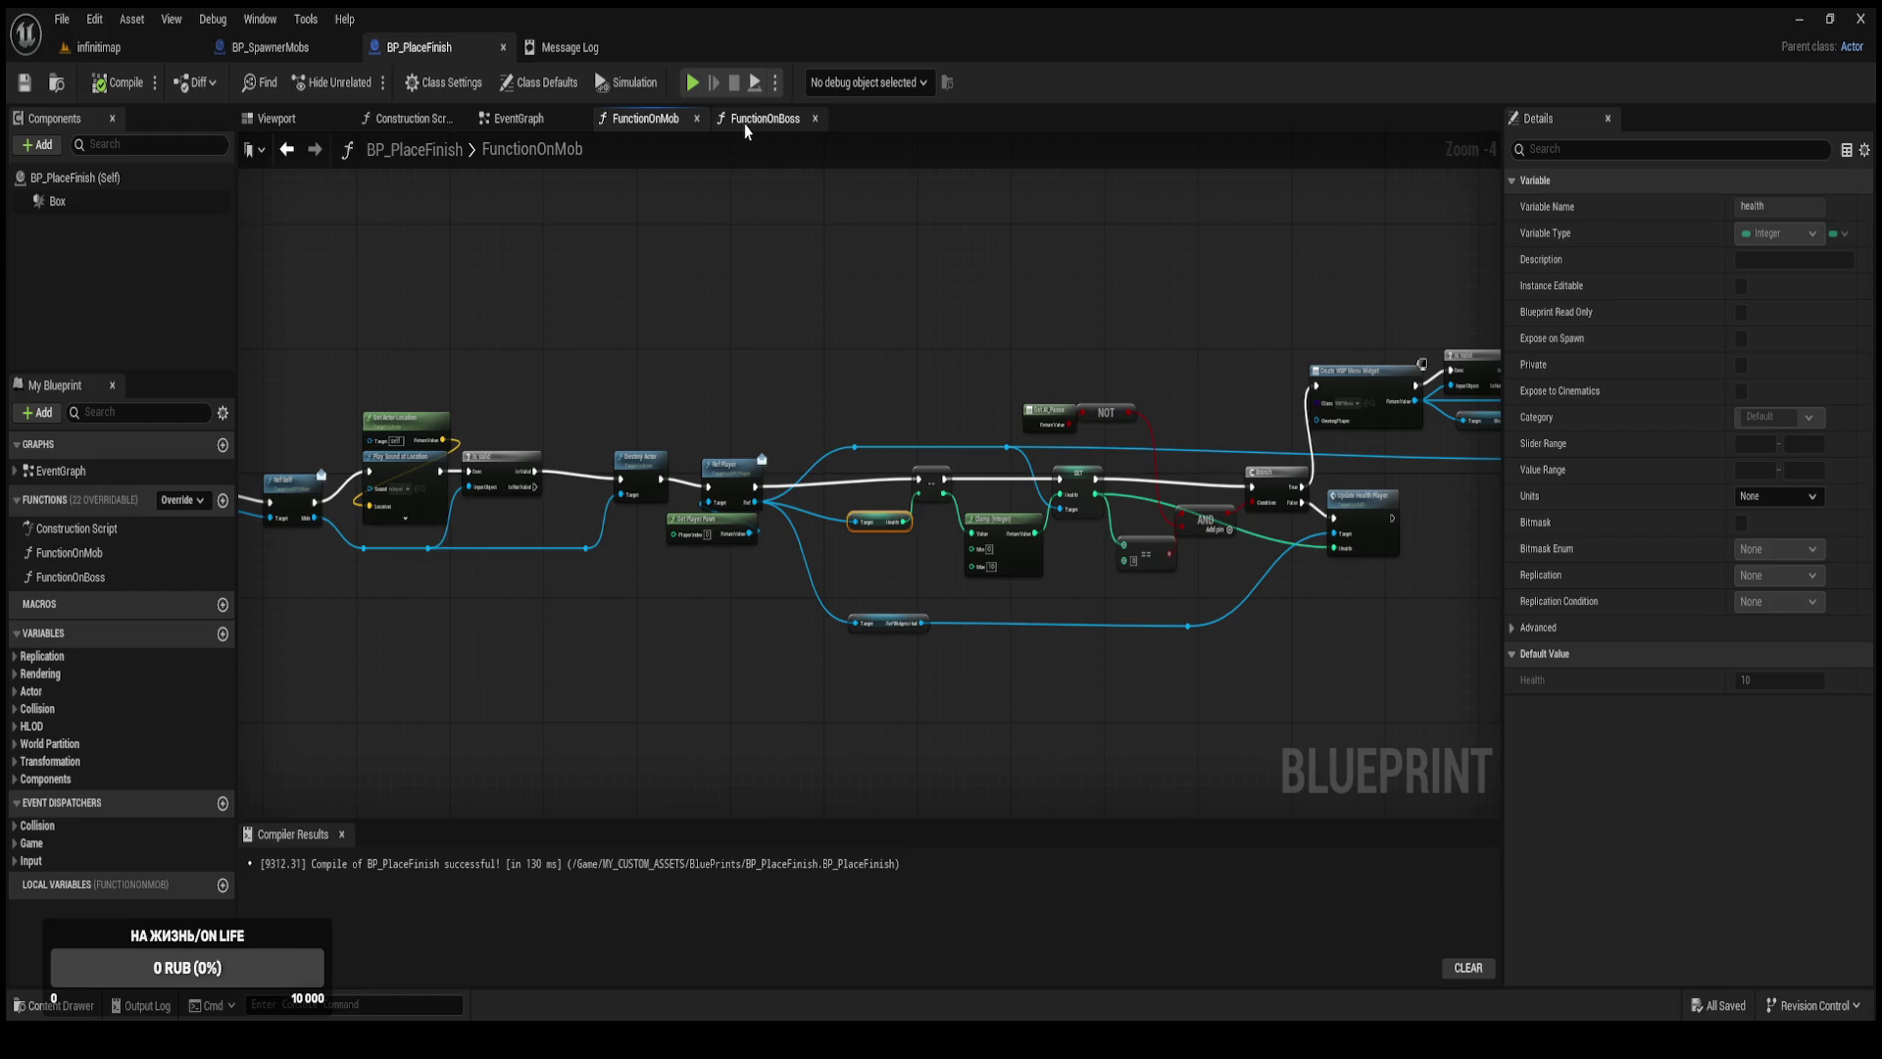
drag(559, 472, 962, 437)
scroll(963, 437, up, 3)
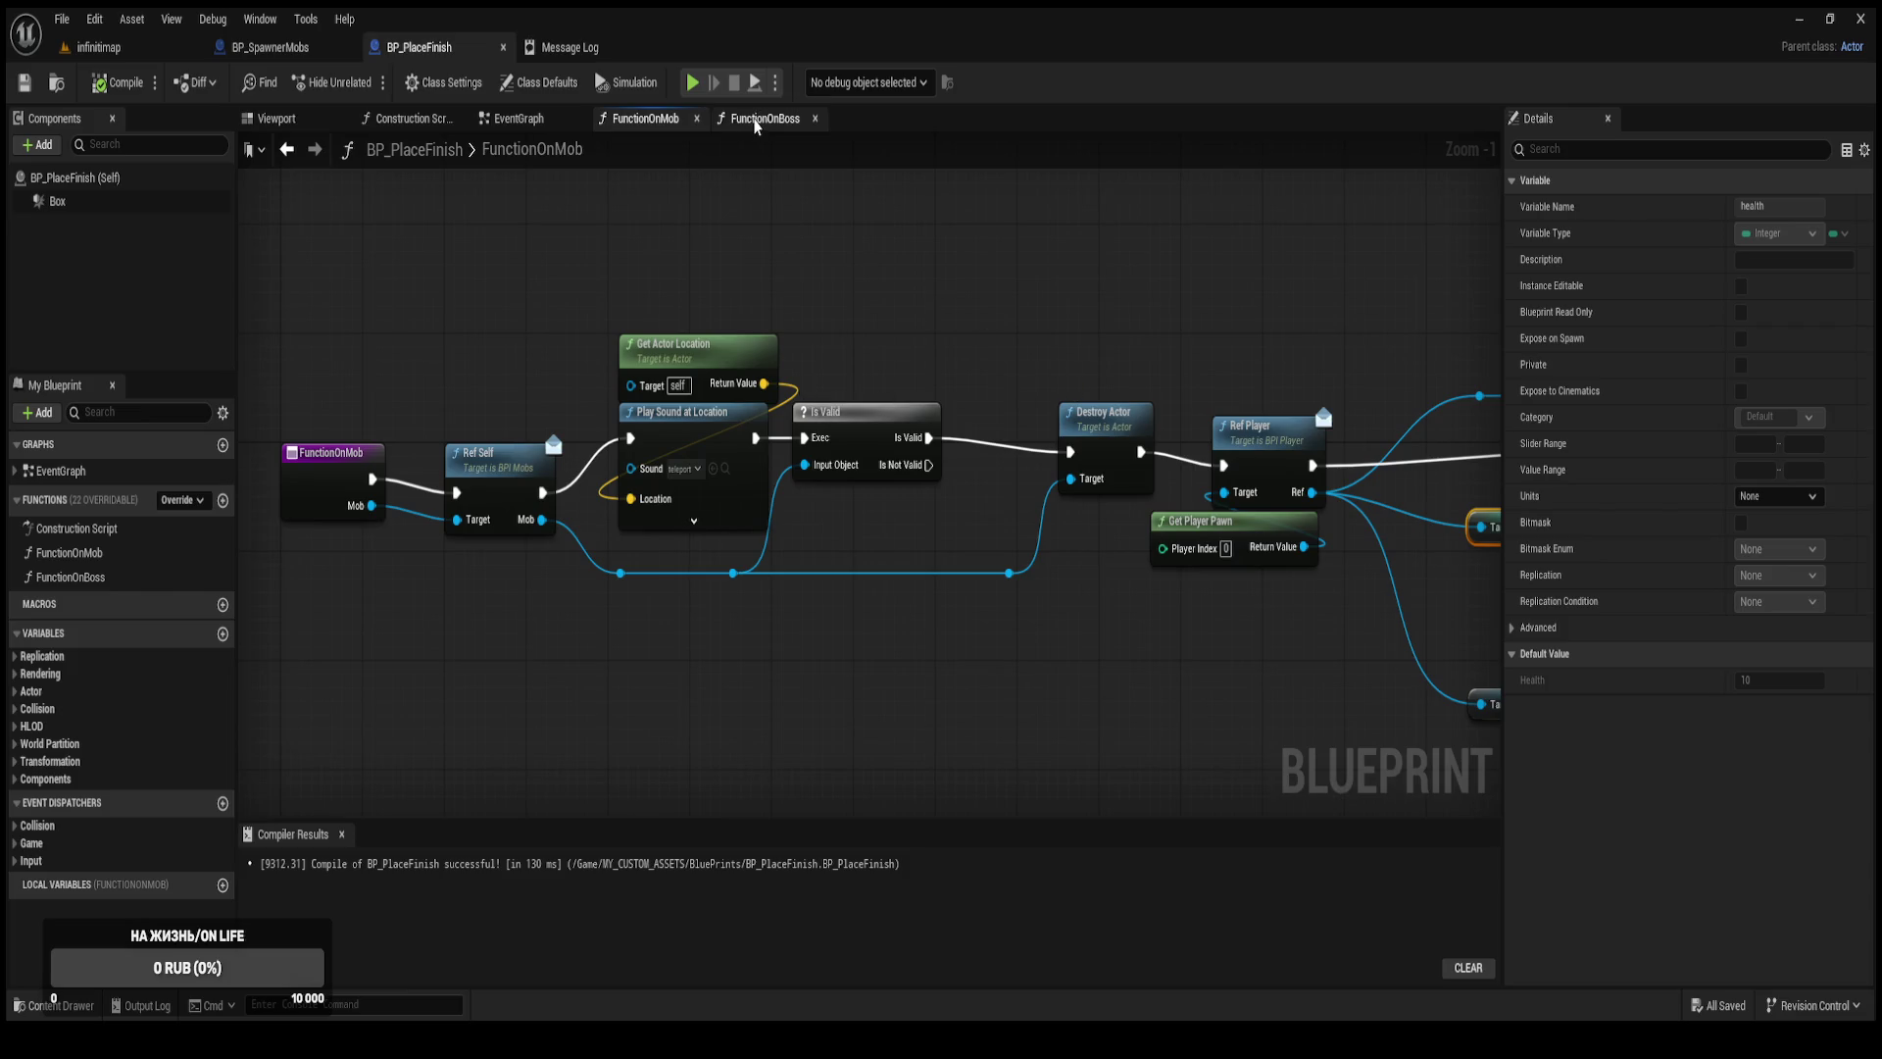
drag(1304, 338, 944, 396)
mouse_move(1299, 405)
mouse_down()
mouse_move(1281, 375)
mouse_move(1509, 306)
mouse_move(1773, 310)
mouse_move(1250, 393)
mouse_move(750, 408)
mouse_up()
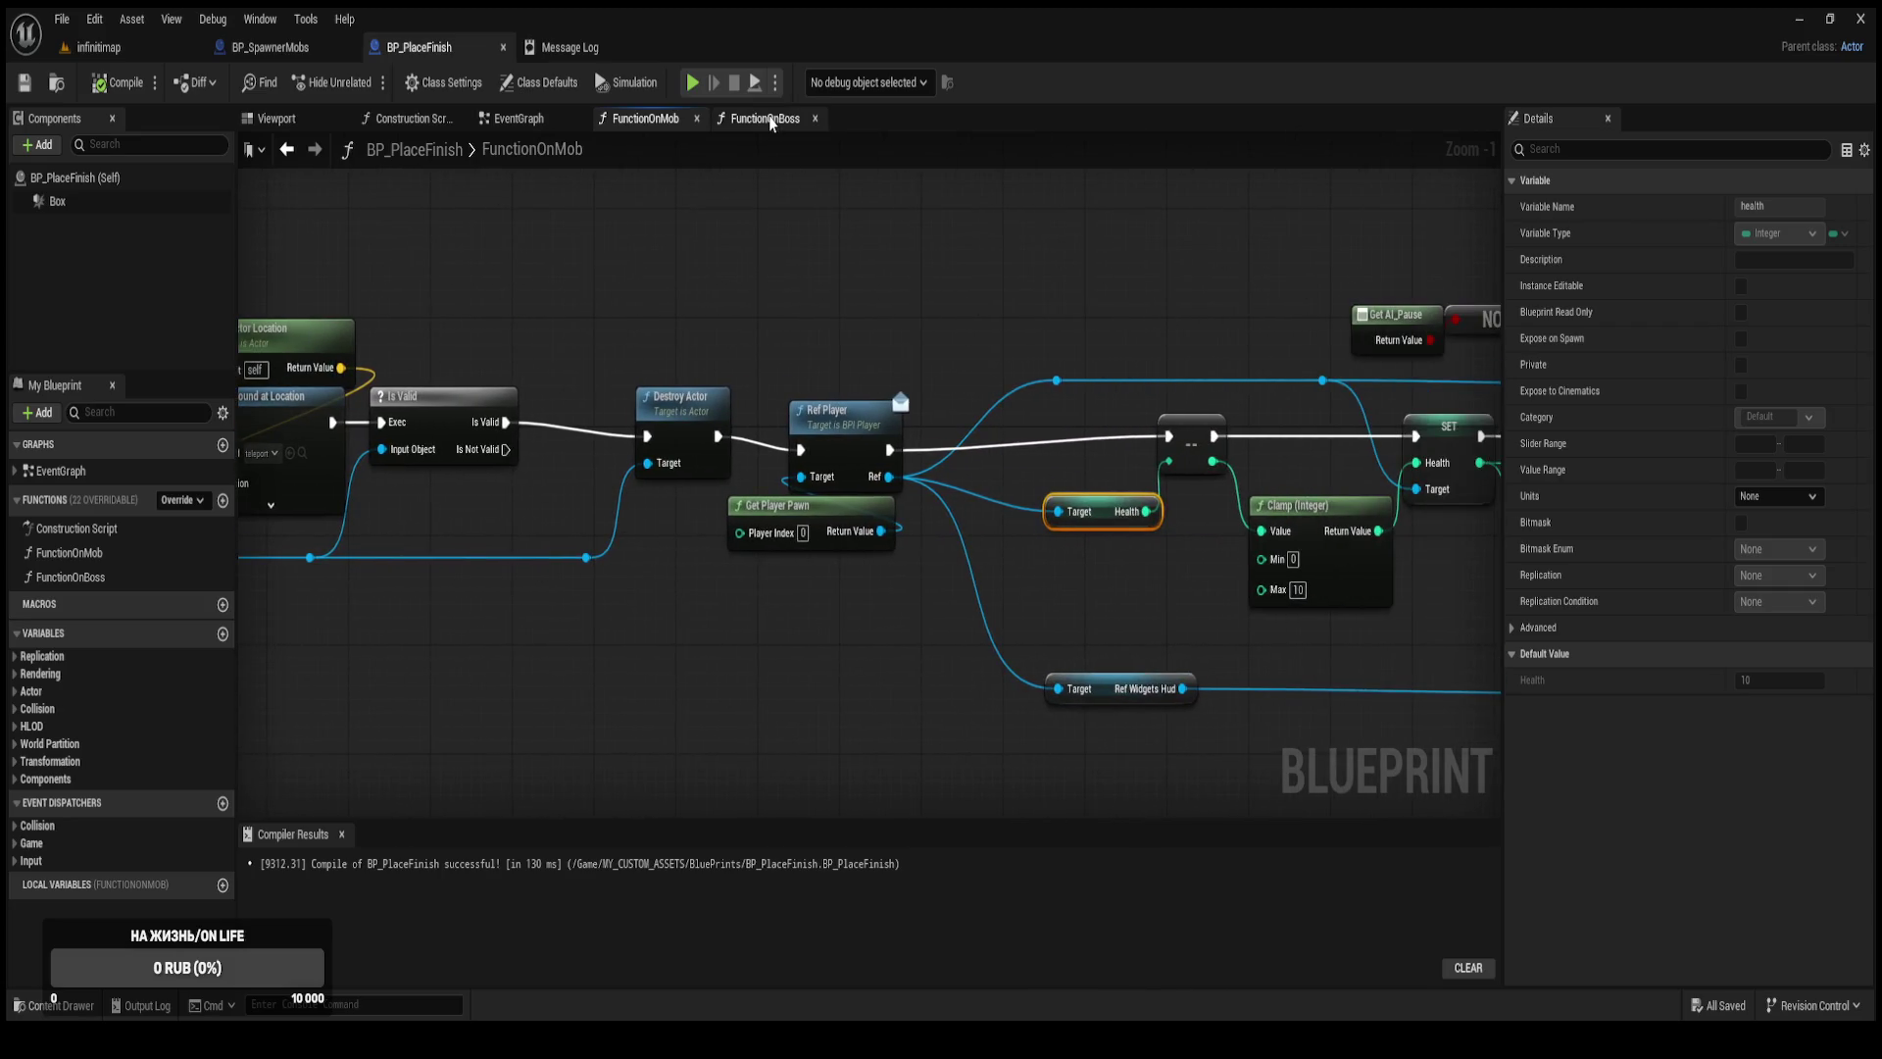
click(771, 119)
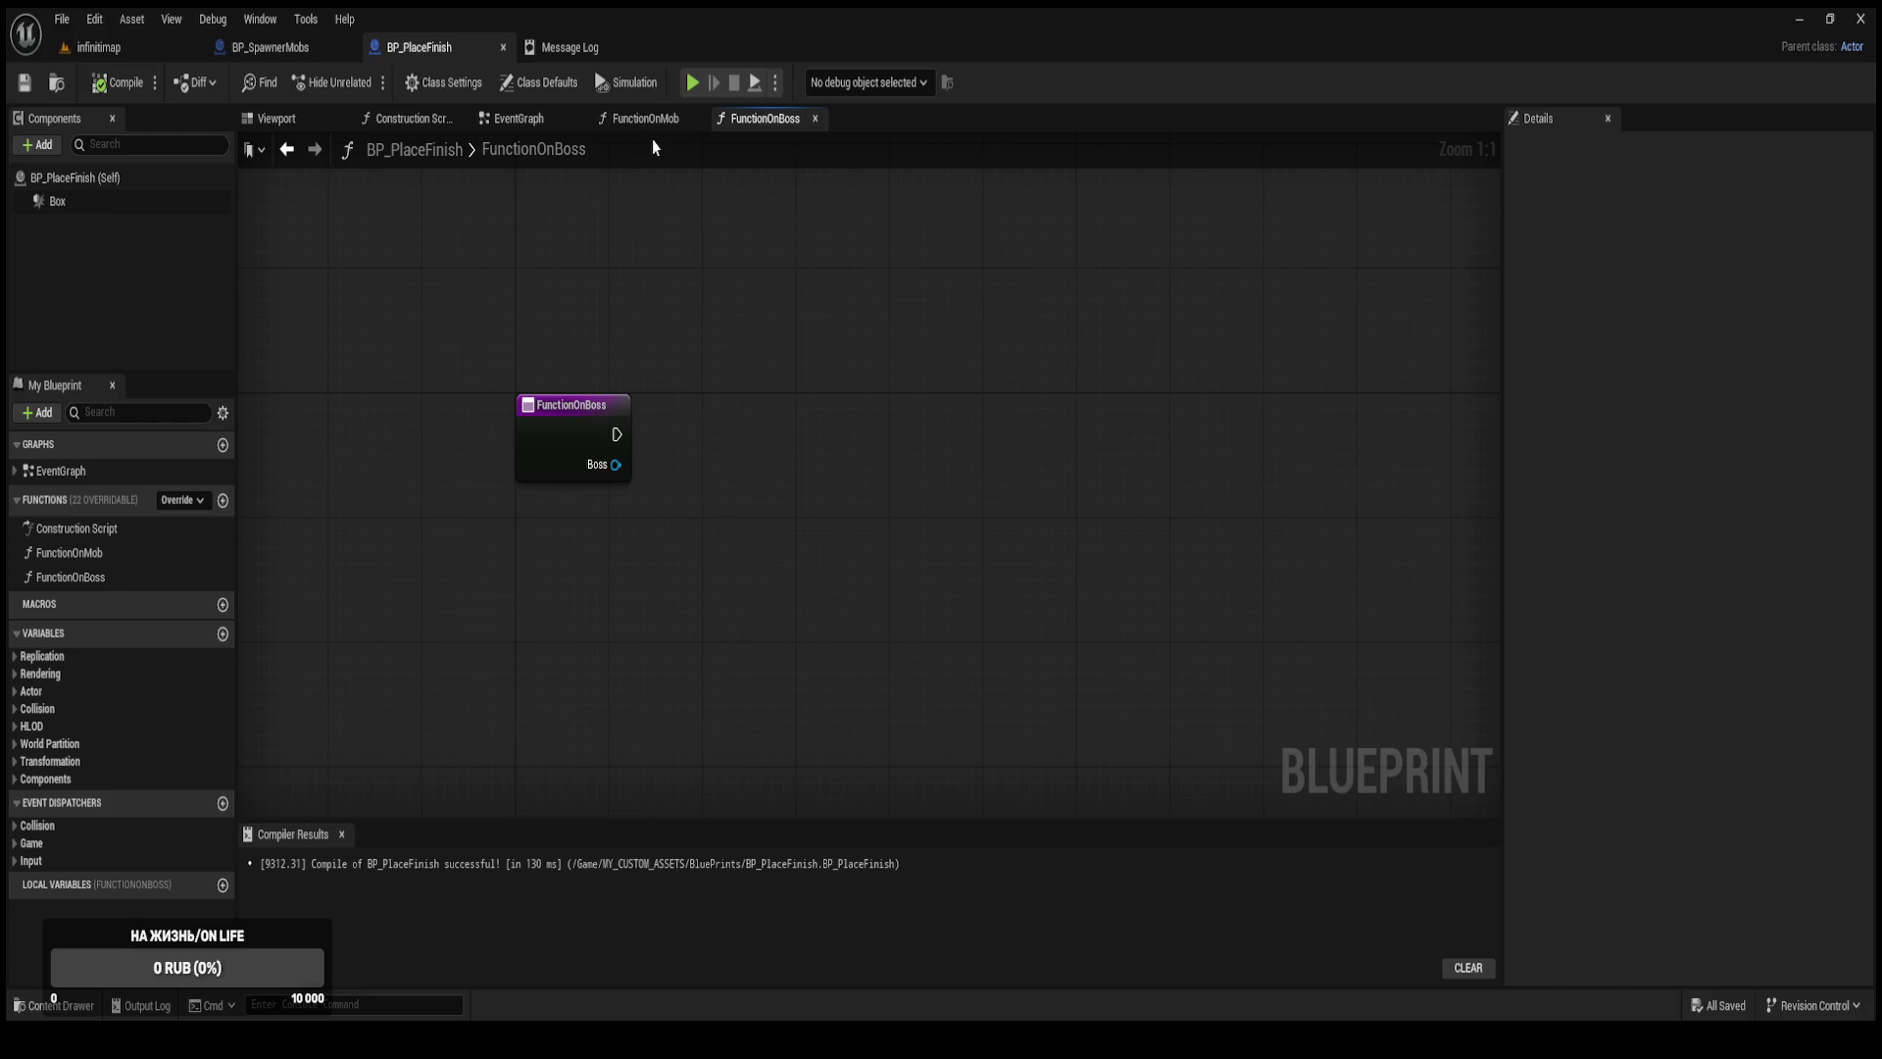
Paste the sound, Is Valid, Destroy Actor and Ref Player nodes into FunctionOnBoss, fed by Boss.
click(518, 119)
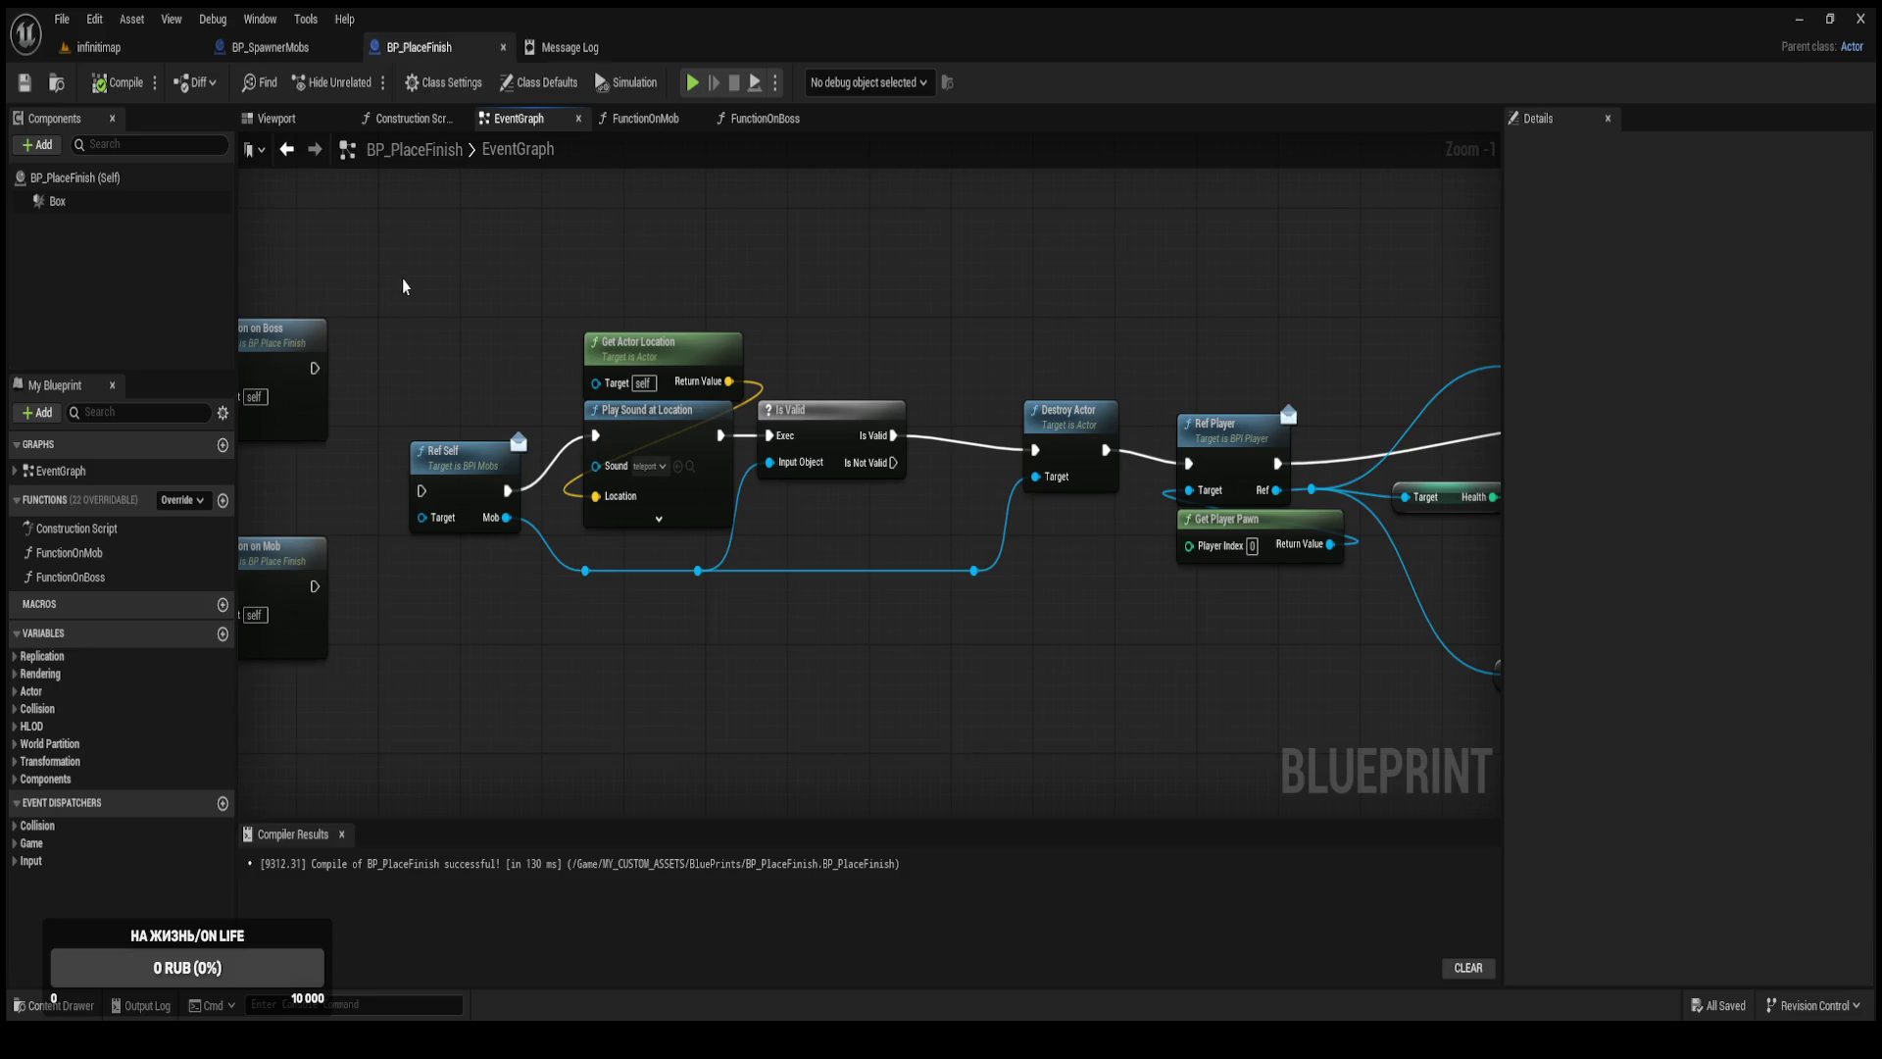
mouse_move(432, 269)
mouse_down()
mouse_move(573, 423)
mouse_move(745, 537)
mouse_move(1362, 667)
mouse_up()
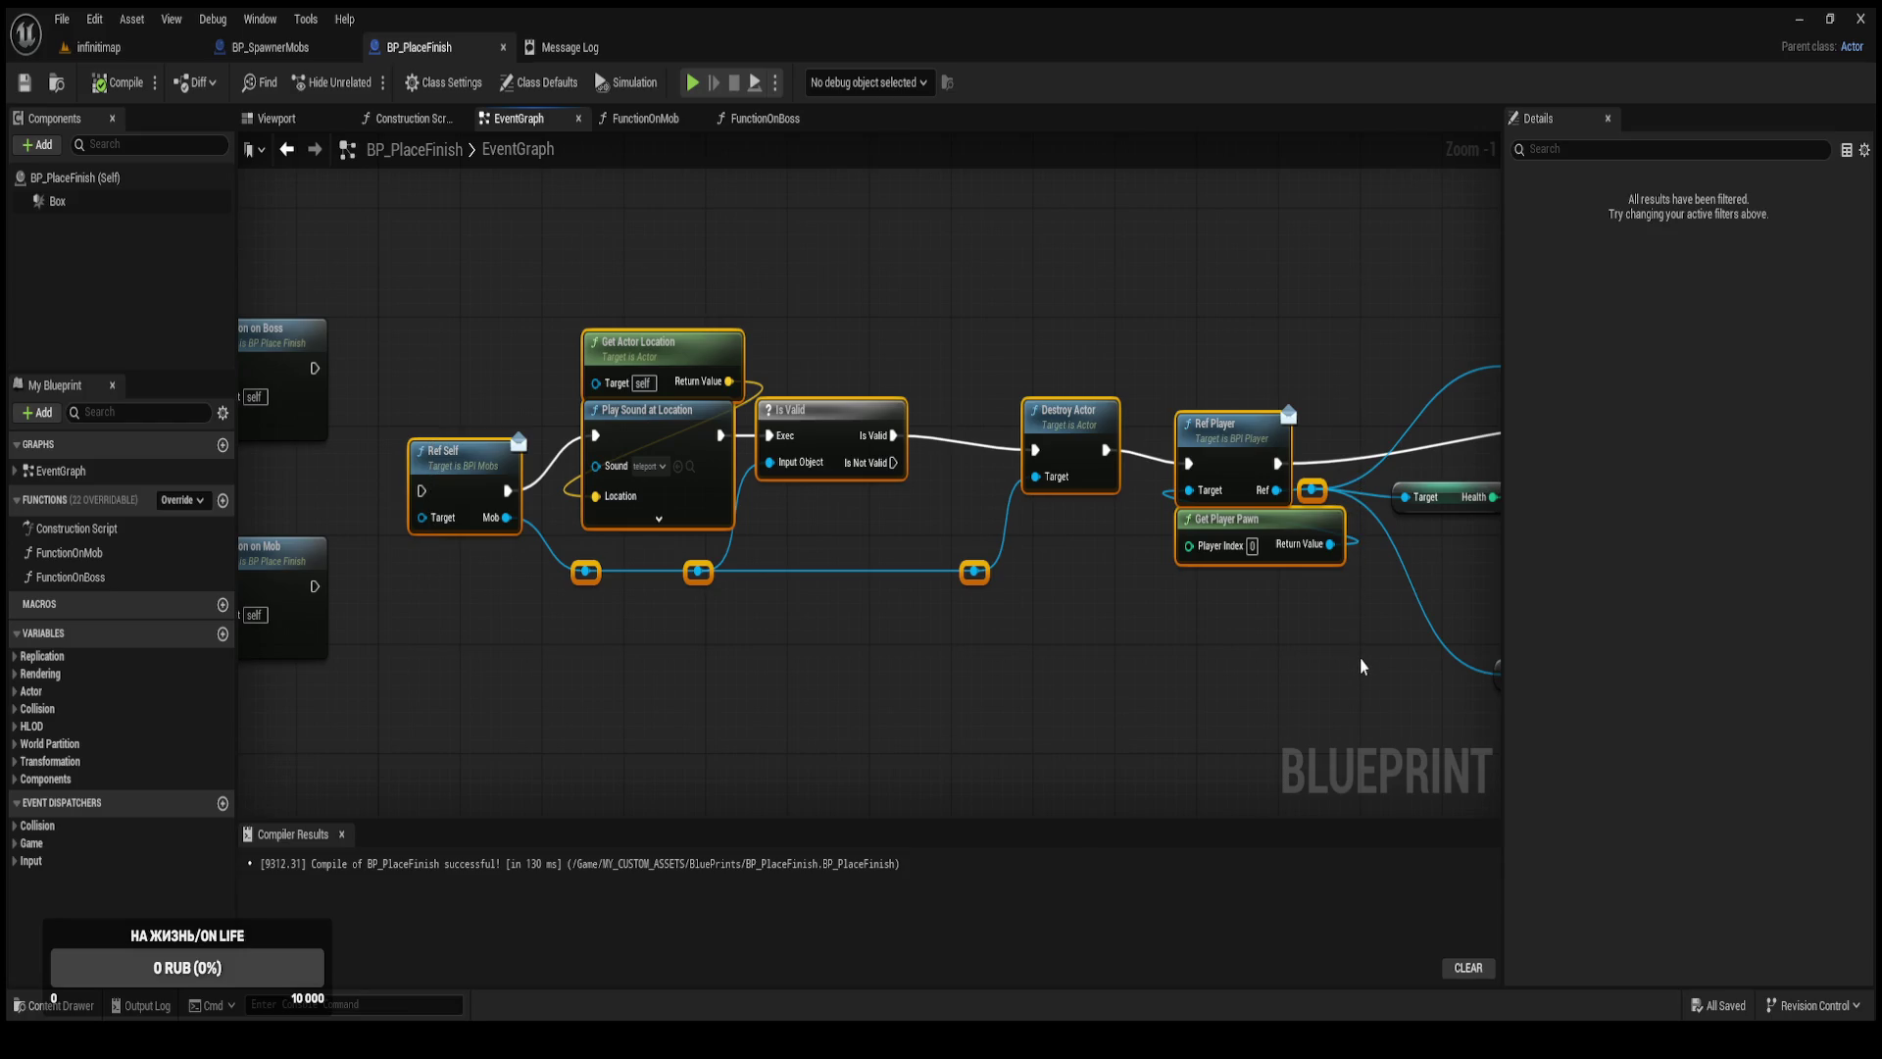
click(779, 119)
key(ctrl+v)
mouse_move(854, 479)
mouse_down()
mouse_move(1096, 463)
mouse_move(1120, 404)
mouse_up()
drag(664, 495, 540, 482)
drag(1215, 471, 397, 434)
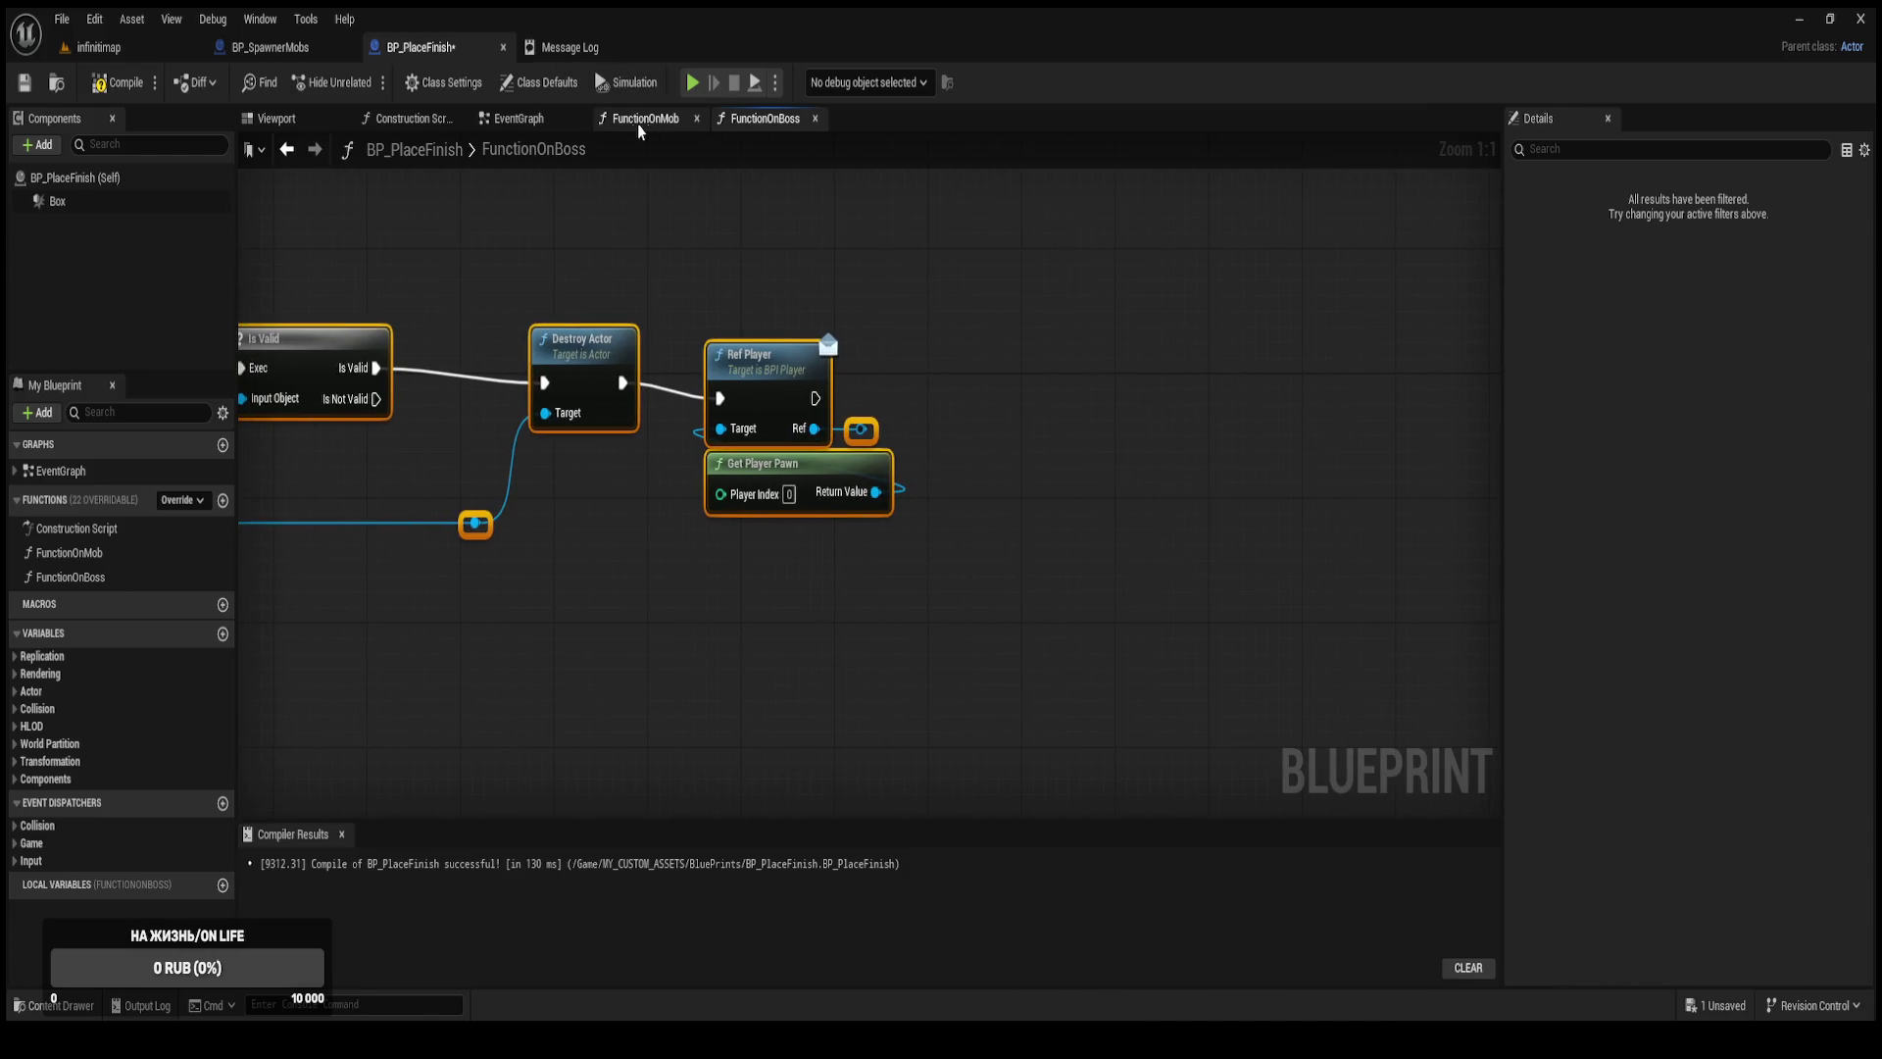
click(643, 118)
click(518, 118)
scroll(998, 357, down, 3)
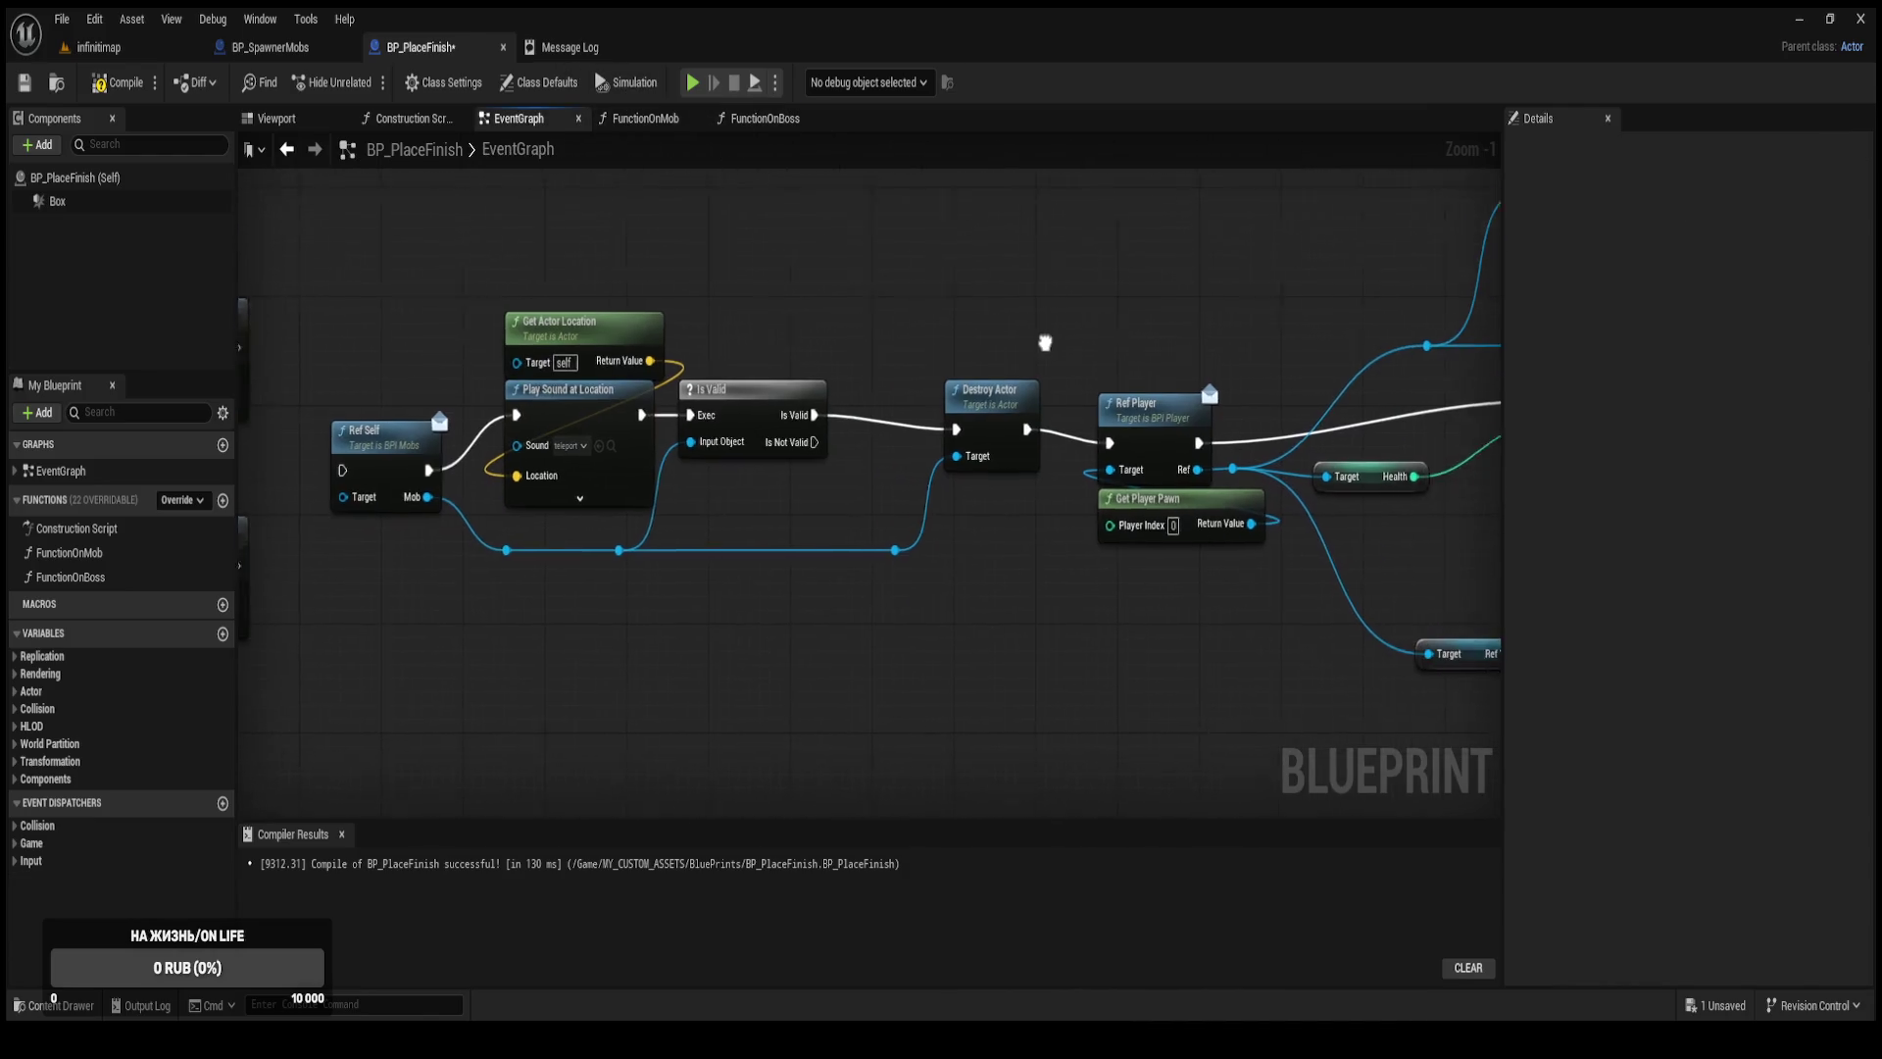
Paste the Do Once menu-widget chain after Ref Player, feed Ref into Ref Widgets Hud, compile and save.
mouse_move(999, 362)
mouse_down()
mouse_move(878, 438)
mouse_move(651, 285)
mouse_up()
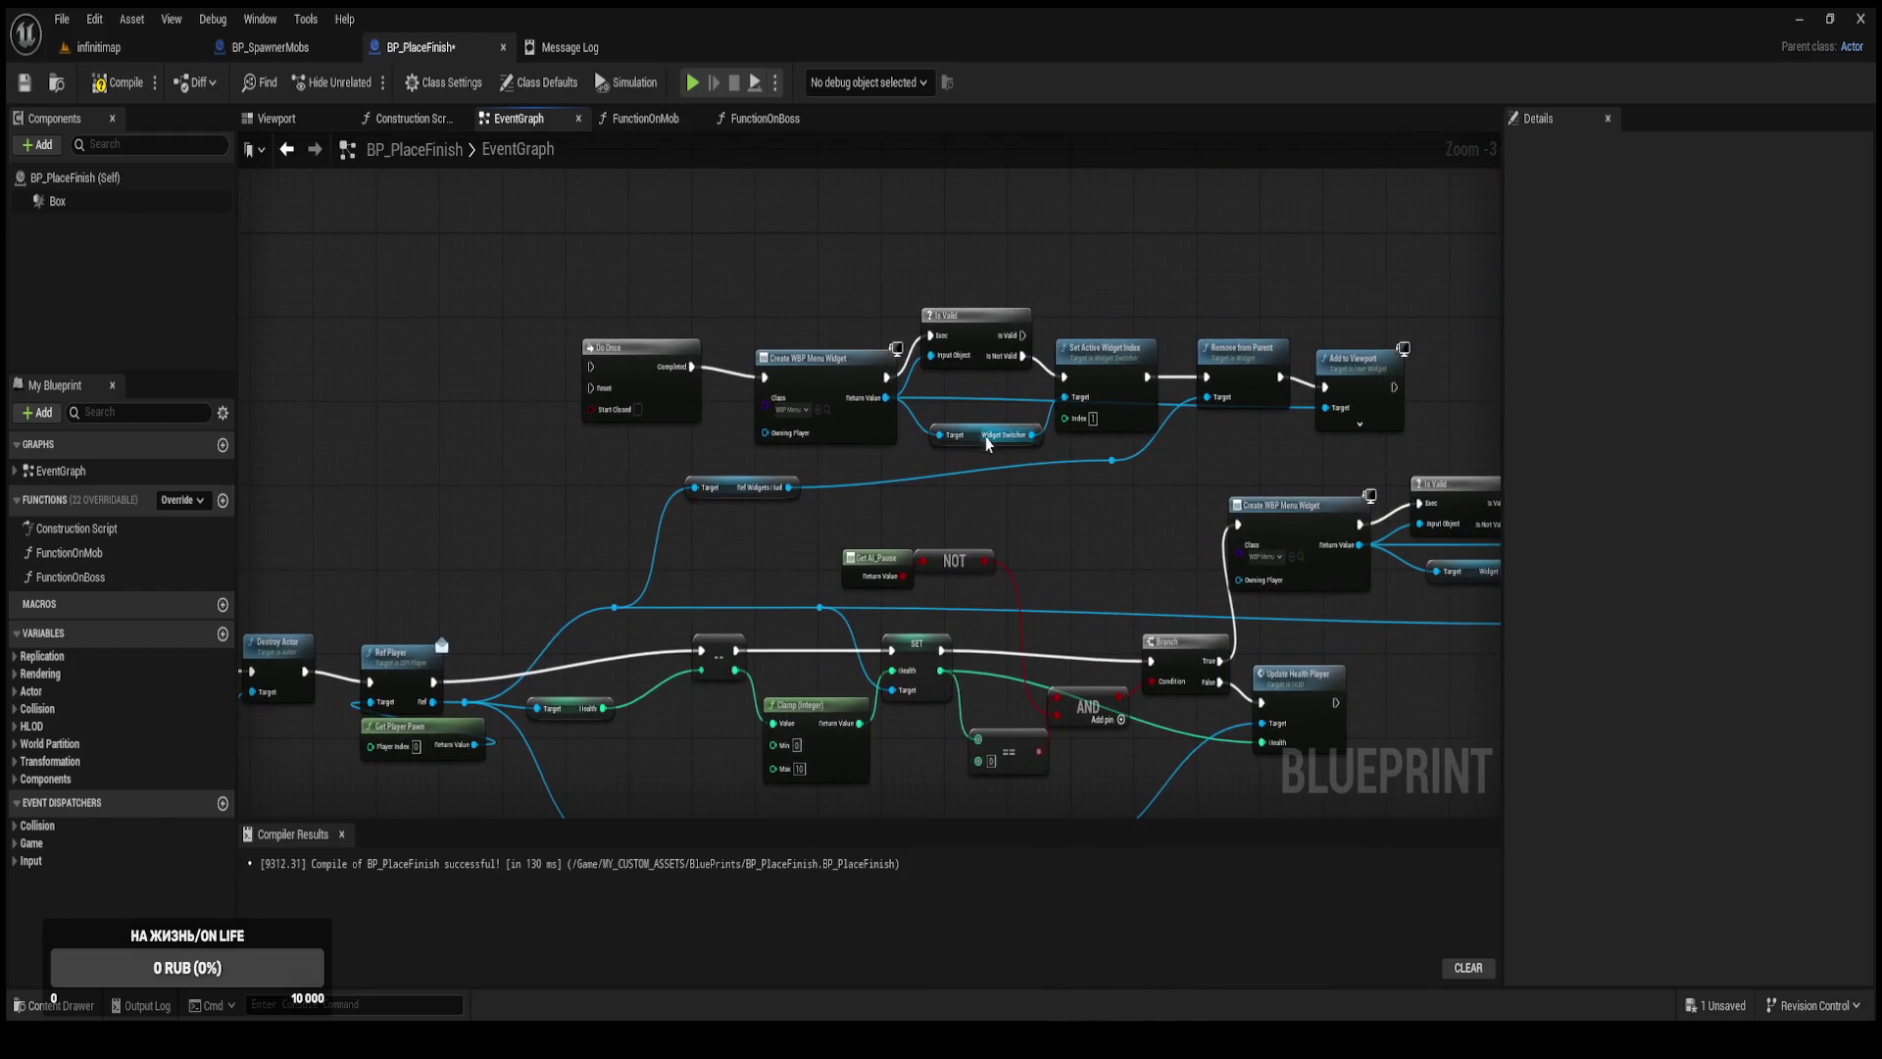
mouse_move(514, 224)
mouse_down()
mouse_move(882, 345)
mouse_move(1454, 471)
mouse_move(1396, 493)
mouse_up()
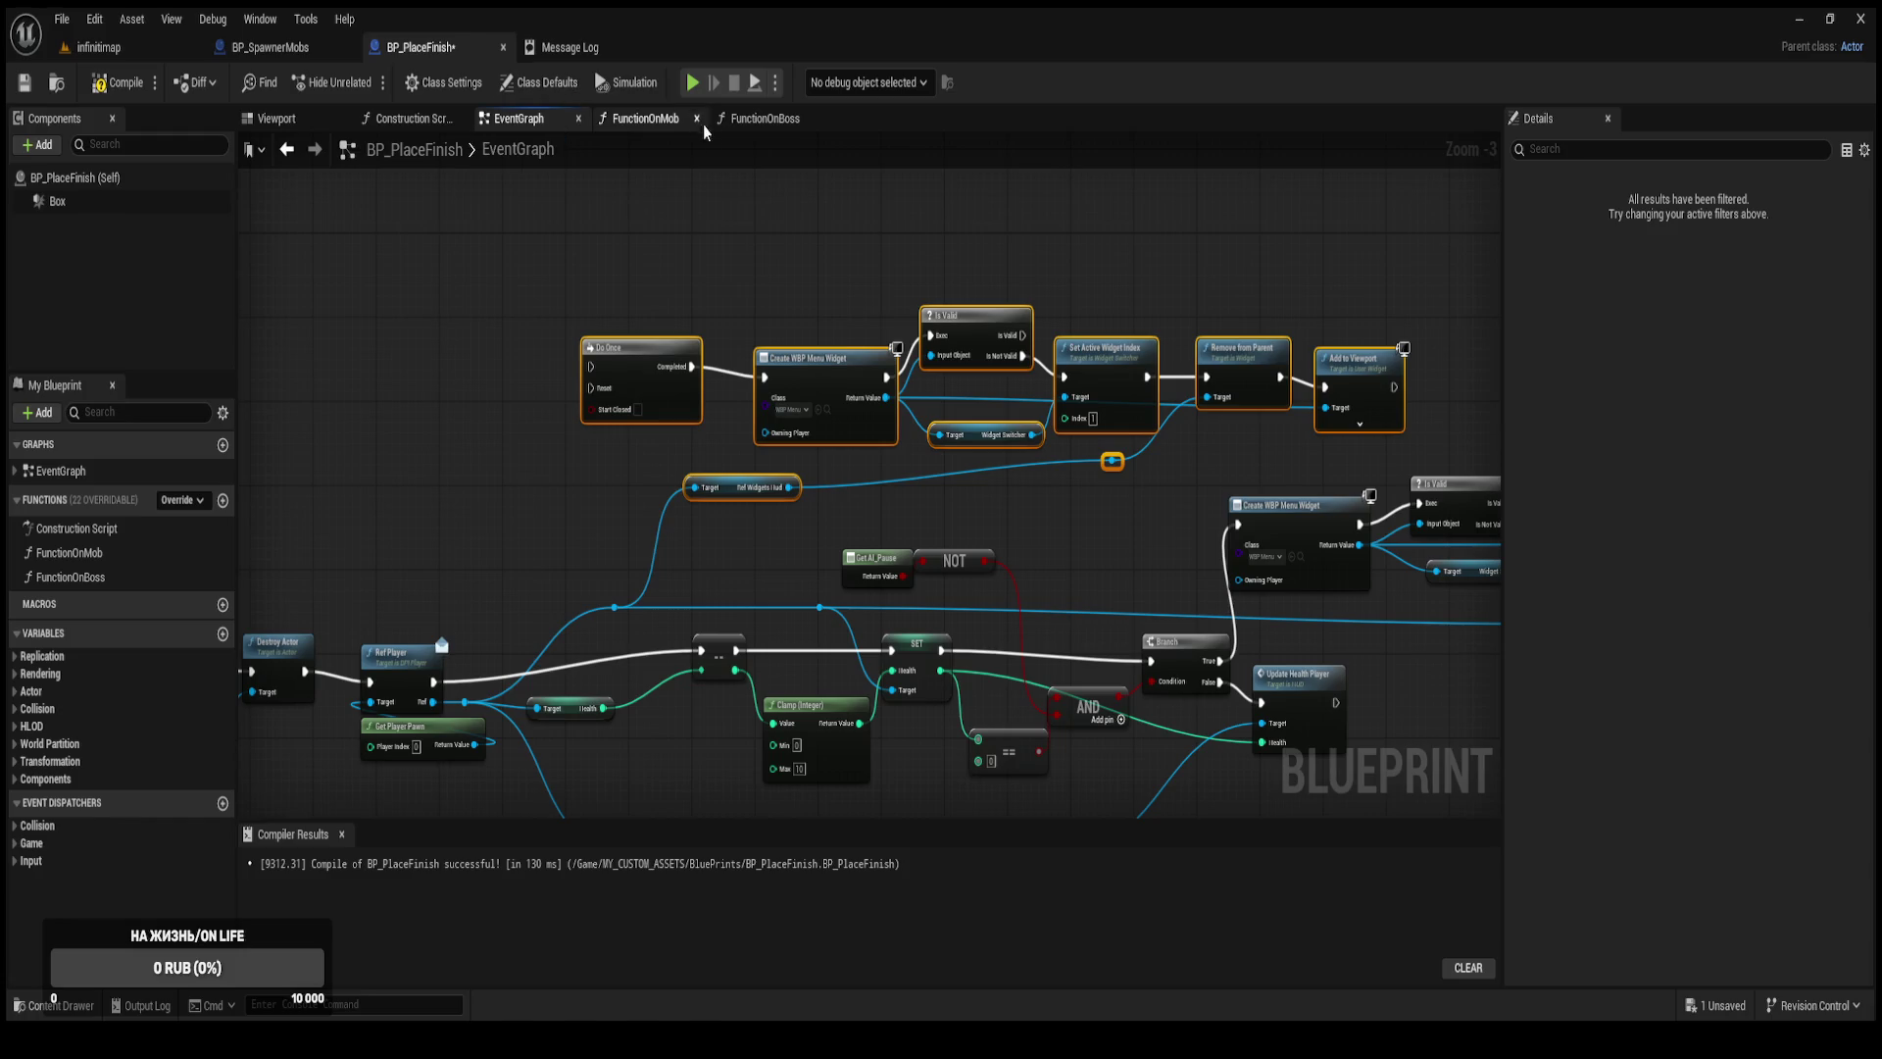
click(764, 120)
key(ctrl+v)
mouse_move(1062, 299)
mouse_down()
mouse_move(1288, 362)
mouse_move(1306, 392)
mouse_up()
drag(699, 405, 927, 375)
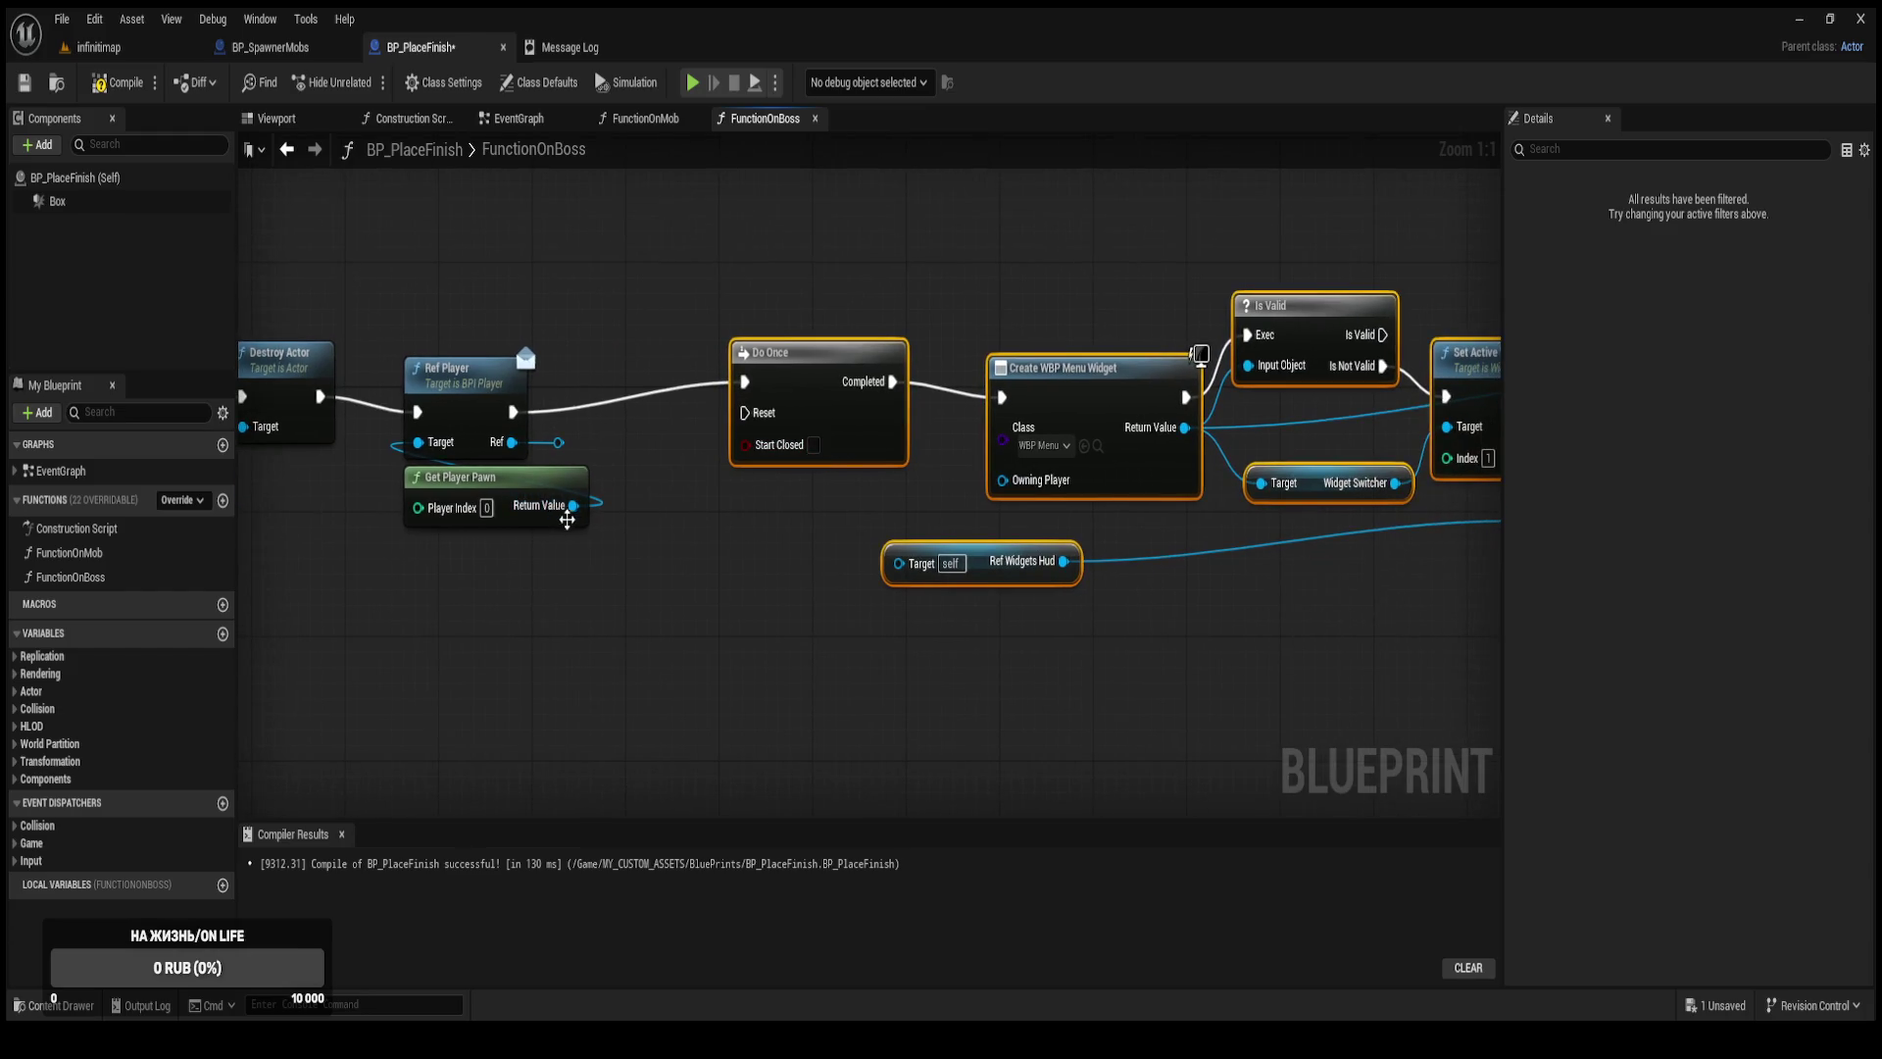
mouse_move(557, 442)
mouse_down()
mouse_move(561, 461)
mouse_move(899, 560)
mouse_up()
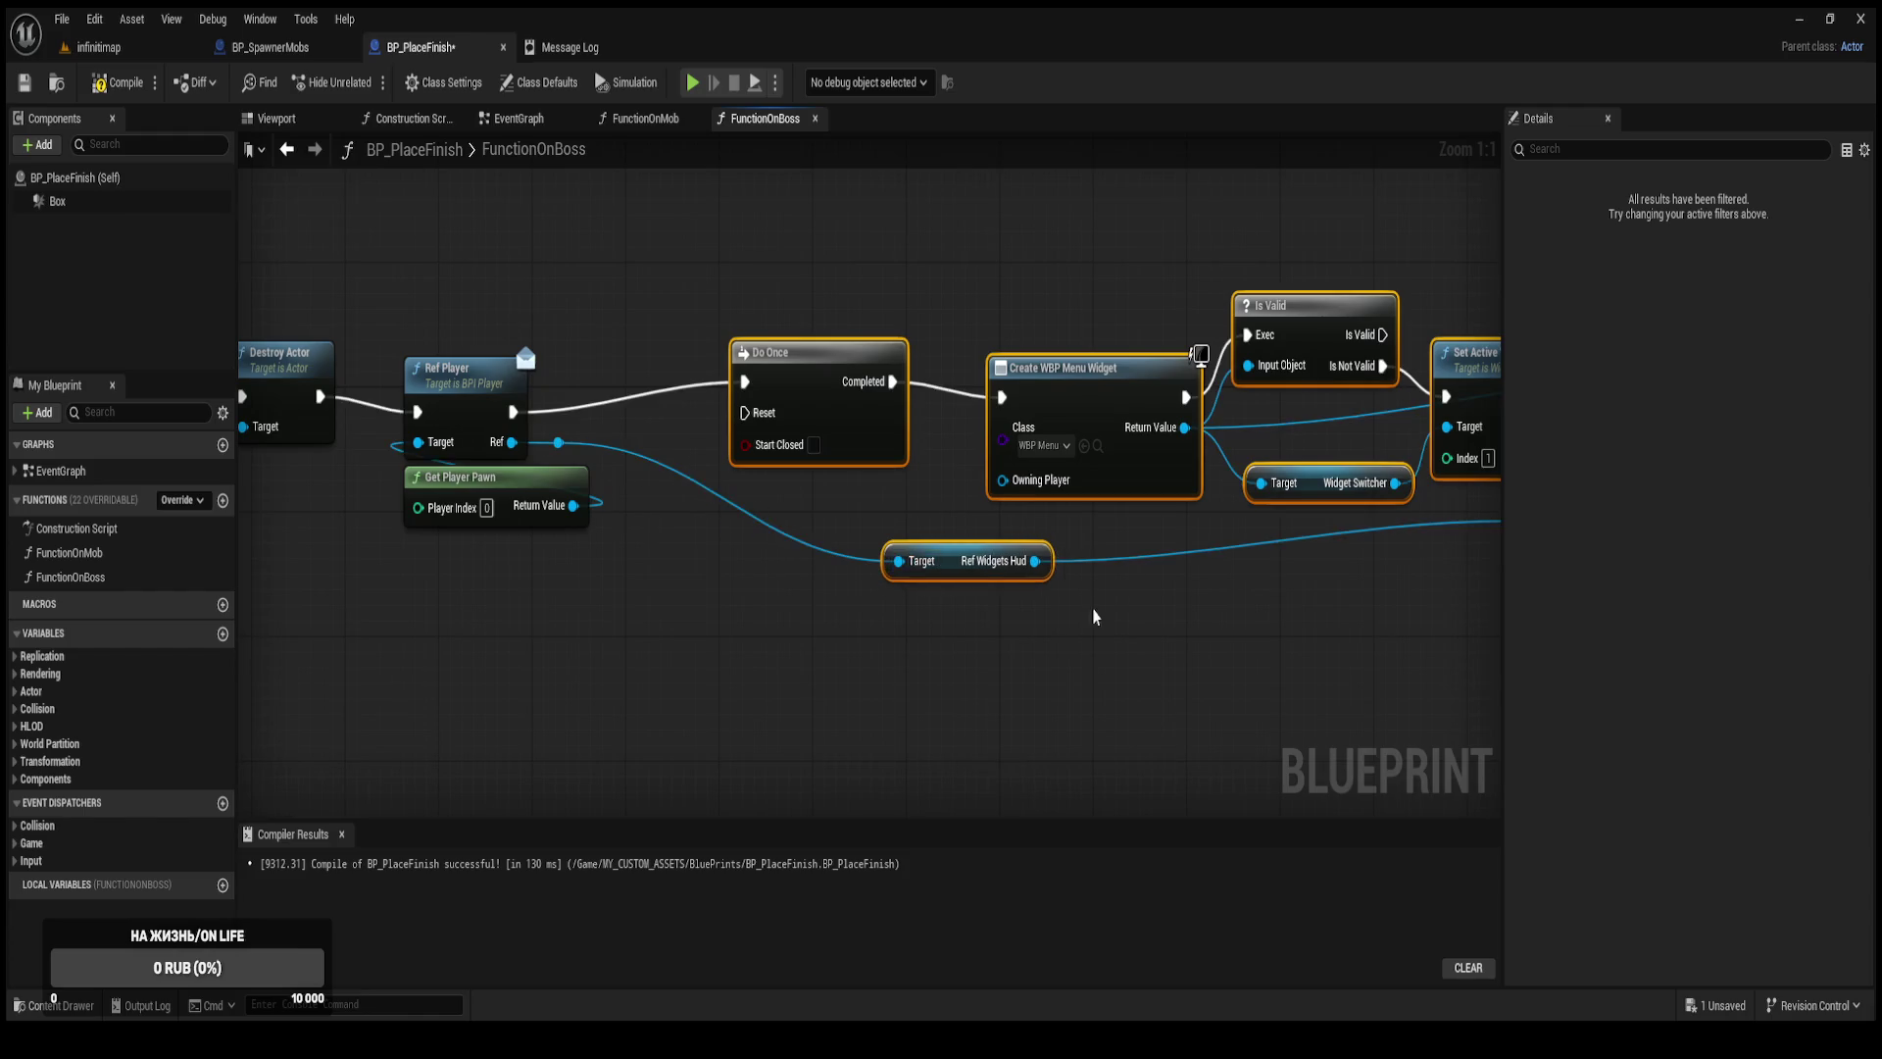
scroll(980, 578, down, 1)
click(123, 83)
click(477, 248)
Shift Destroy Actor and a wire's reroute point left in FunctionOnBoss.
drag(660, 277, 653, 350)
mouse_move(522, 334)
mouse_down()
mouse_move(903, 315)
mouse_move(588, 593)
mouse_move(634, 601)
mouse_move(963, 520)
mouse_up()
drag(911, 411, 846, 394)
drag(807, 524, 735, 527)
Delete the old boss and mob nodes from the EventGraph, then compile and save.
click(530, 118)
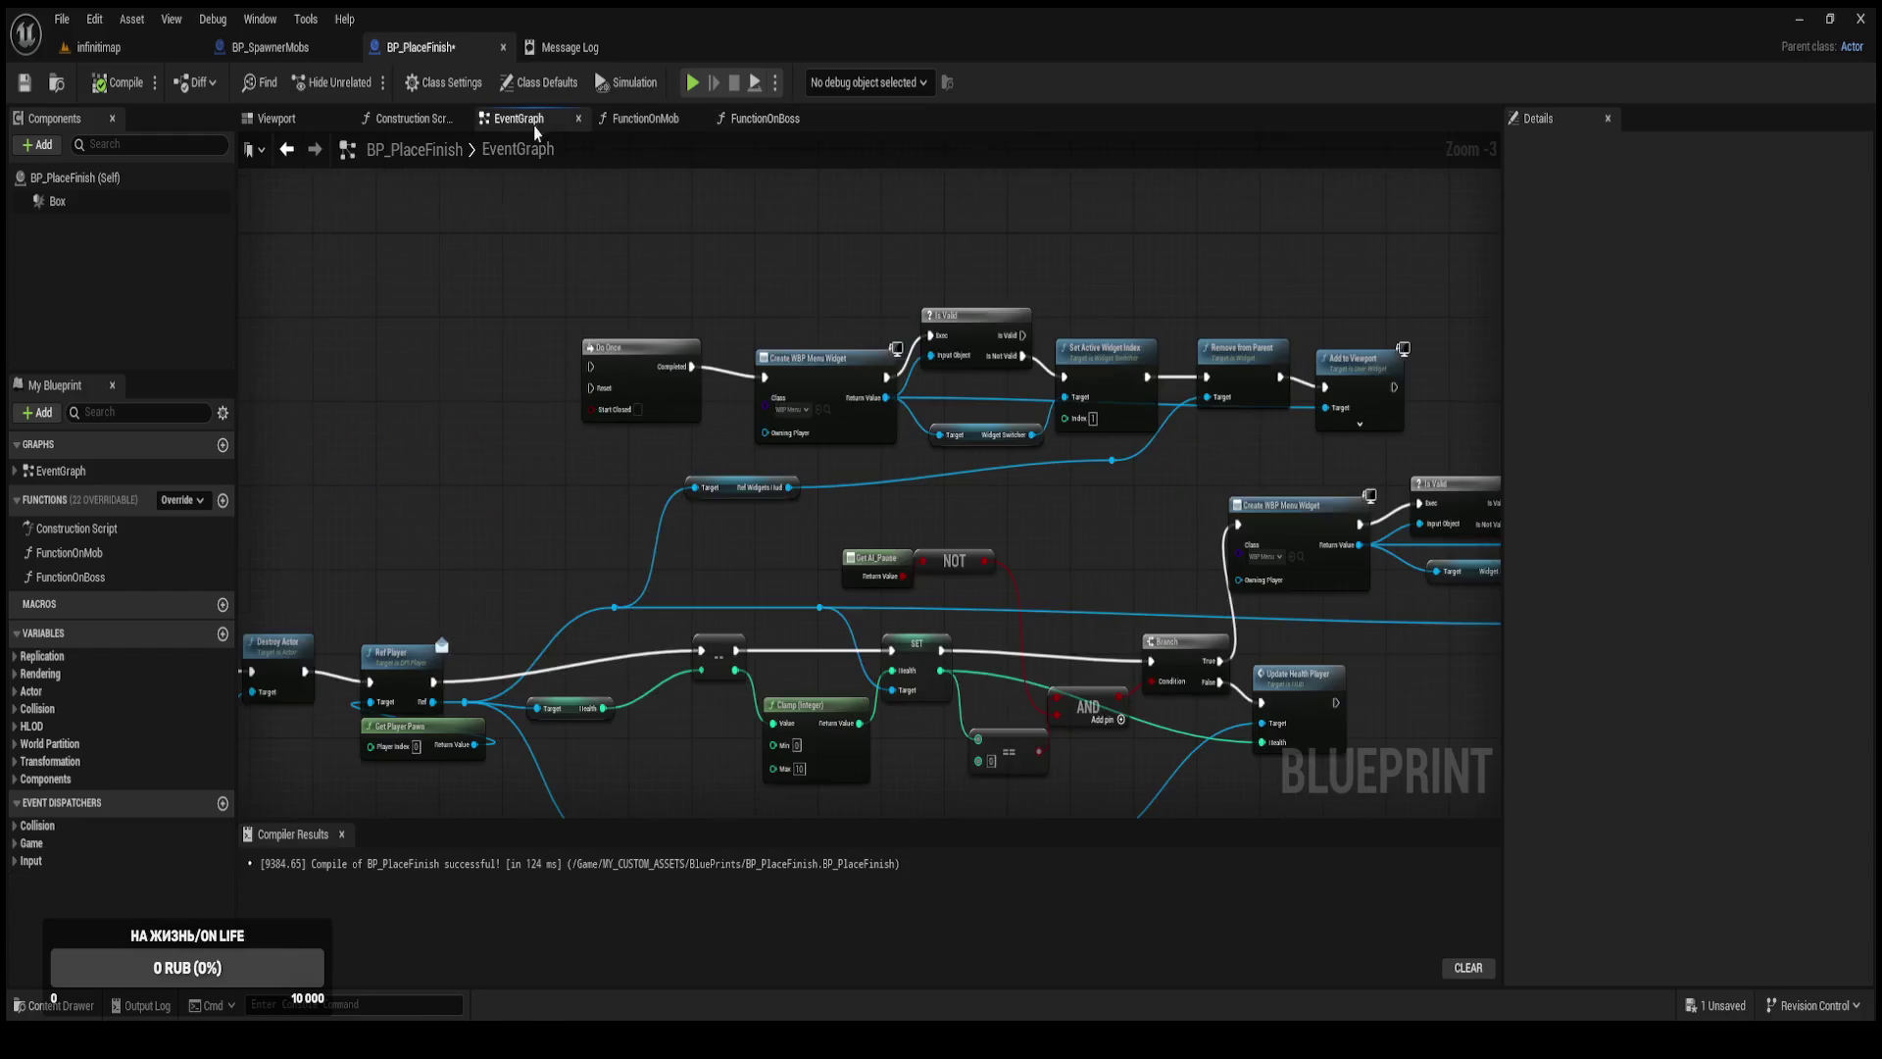
scroll(1045, 398, down, 2)
drag(1082, 451, 1211, 465)
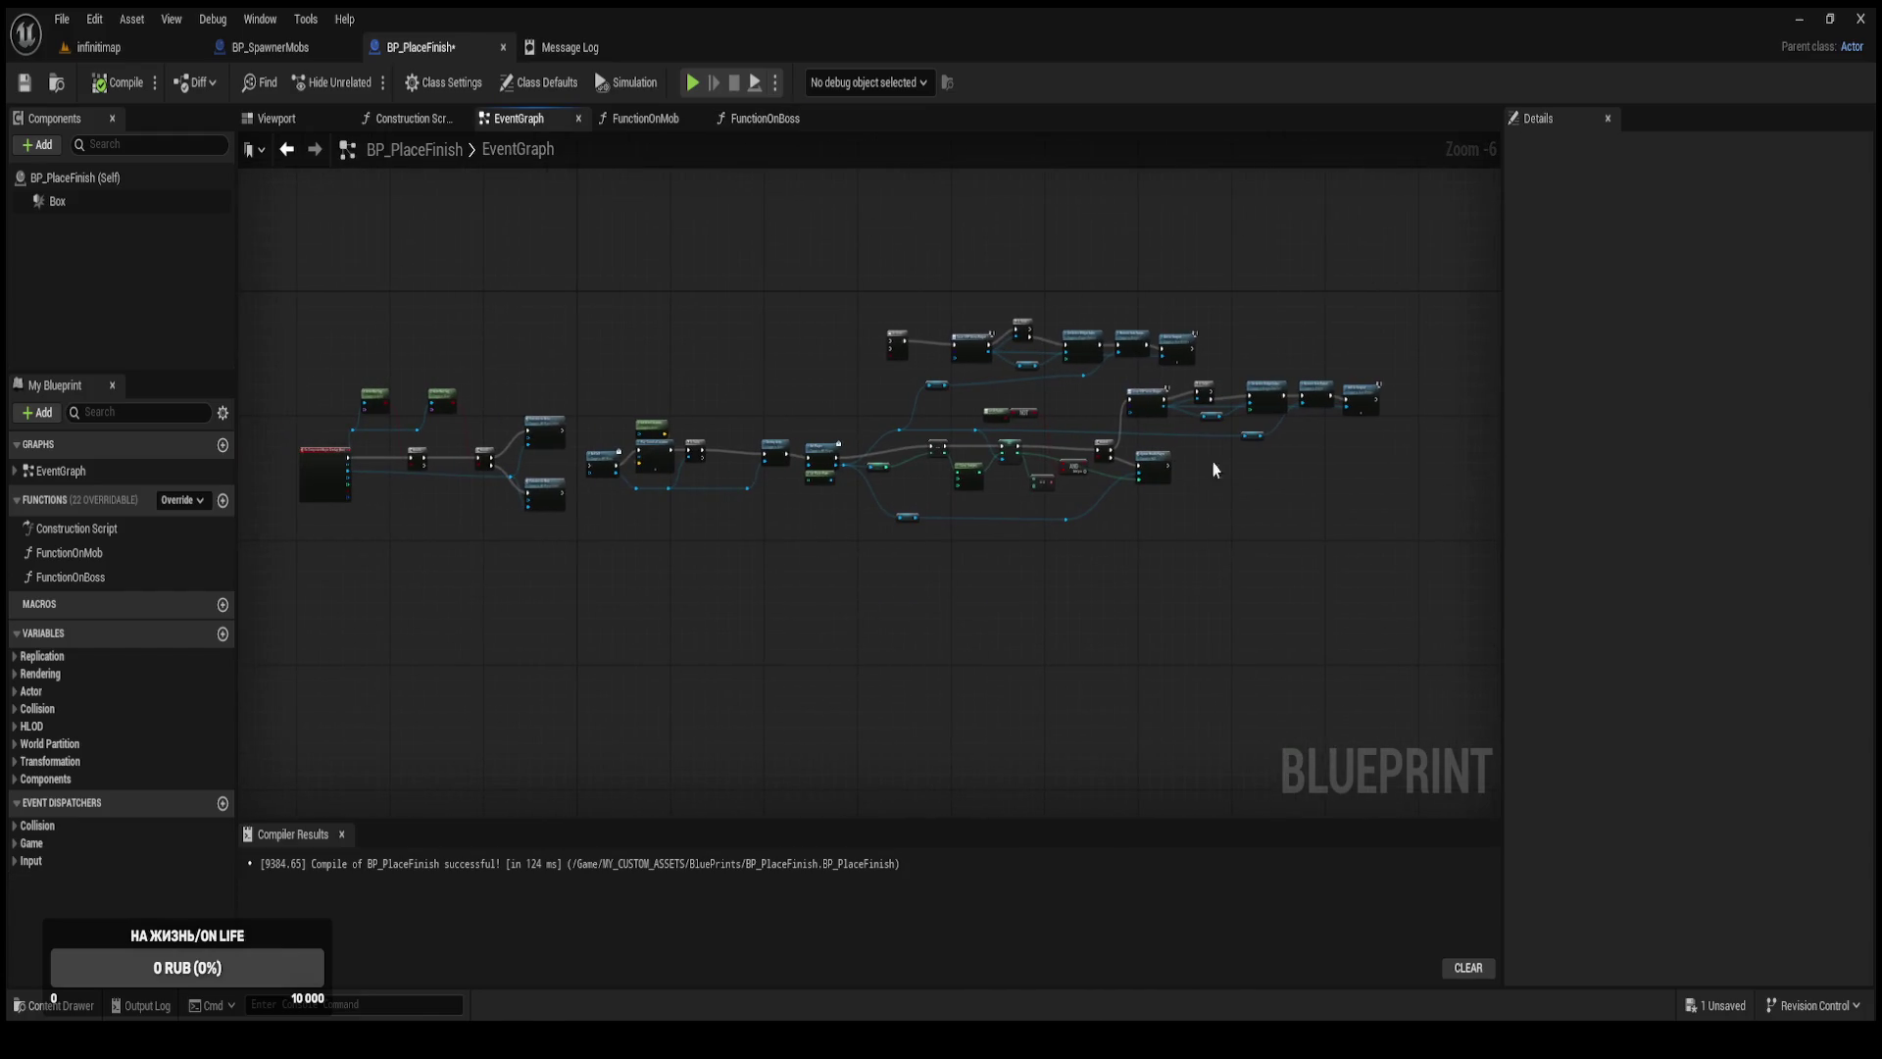
mouse_move(1409, 603)
mouse_down()
mouse_move(1160, 454)
mouse_move(1038, 315)
mouse_move(596, 277)
mouse_move(610, 291)
mouse_up()
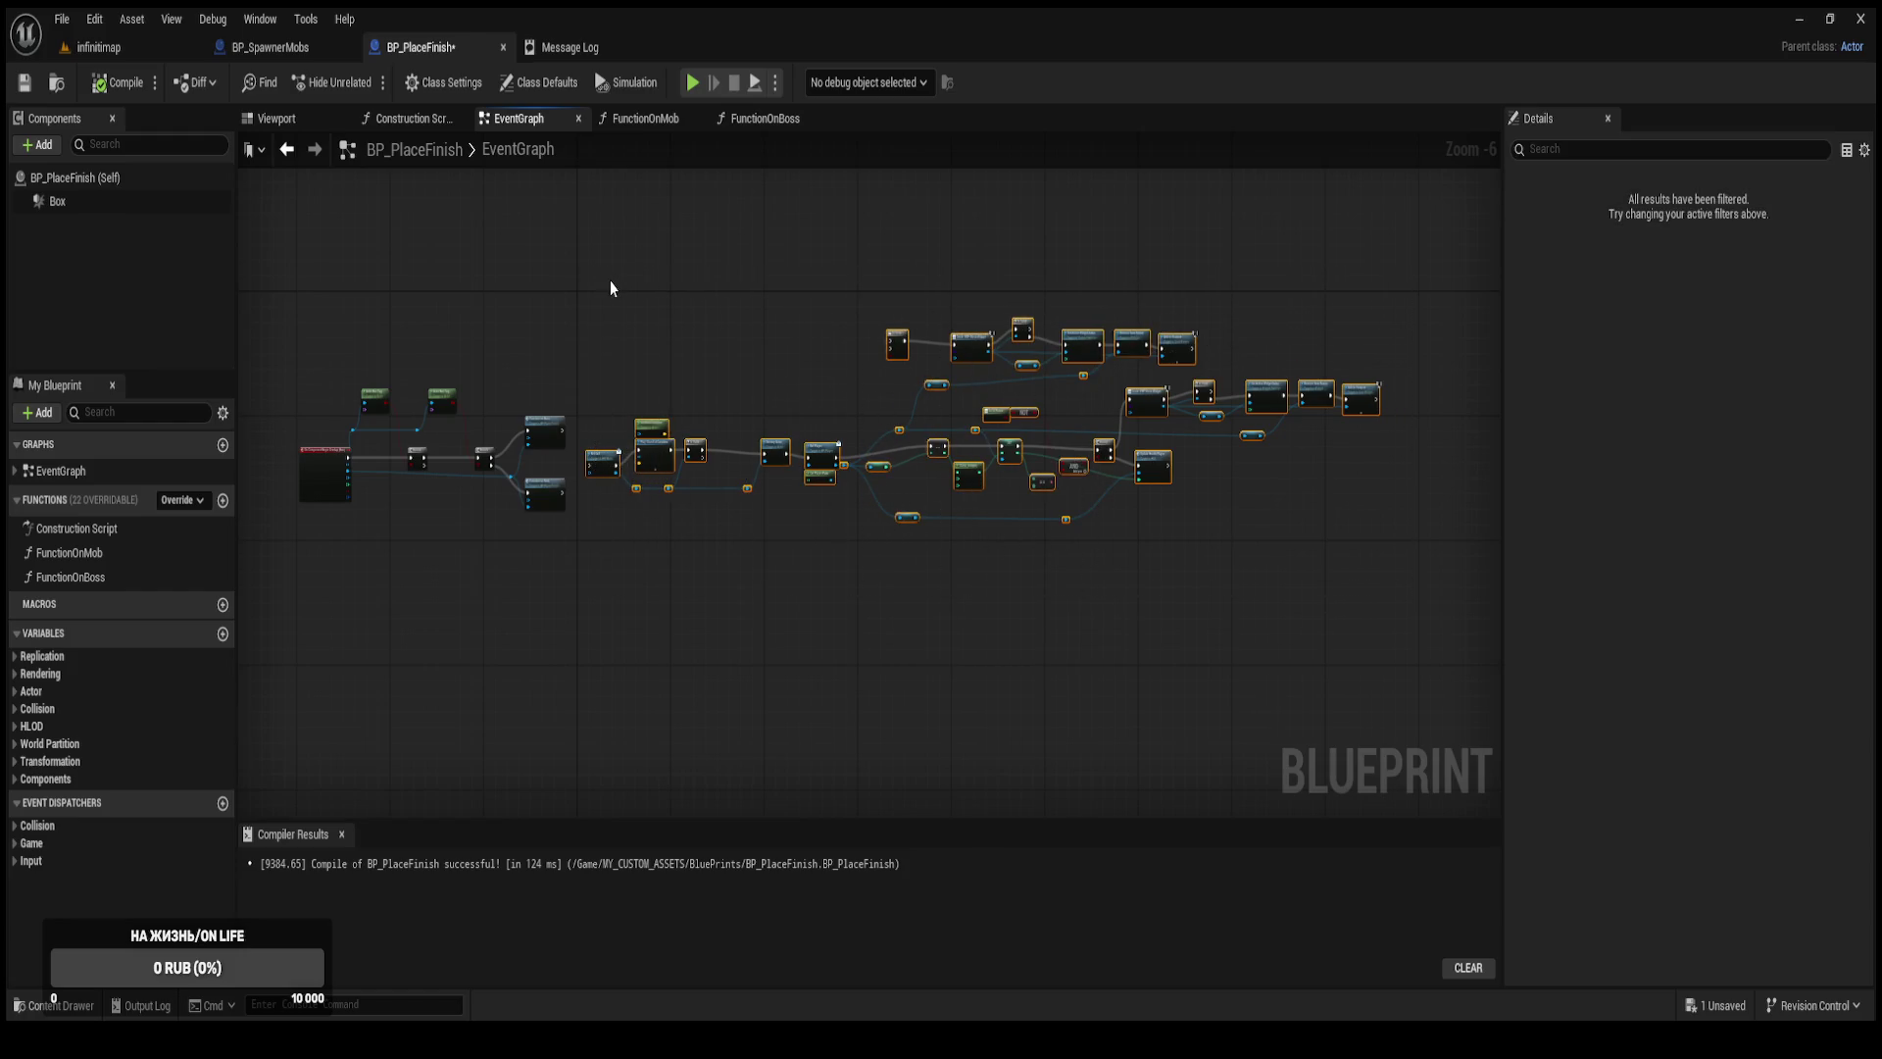
key(Delete)
click(111, 86)
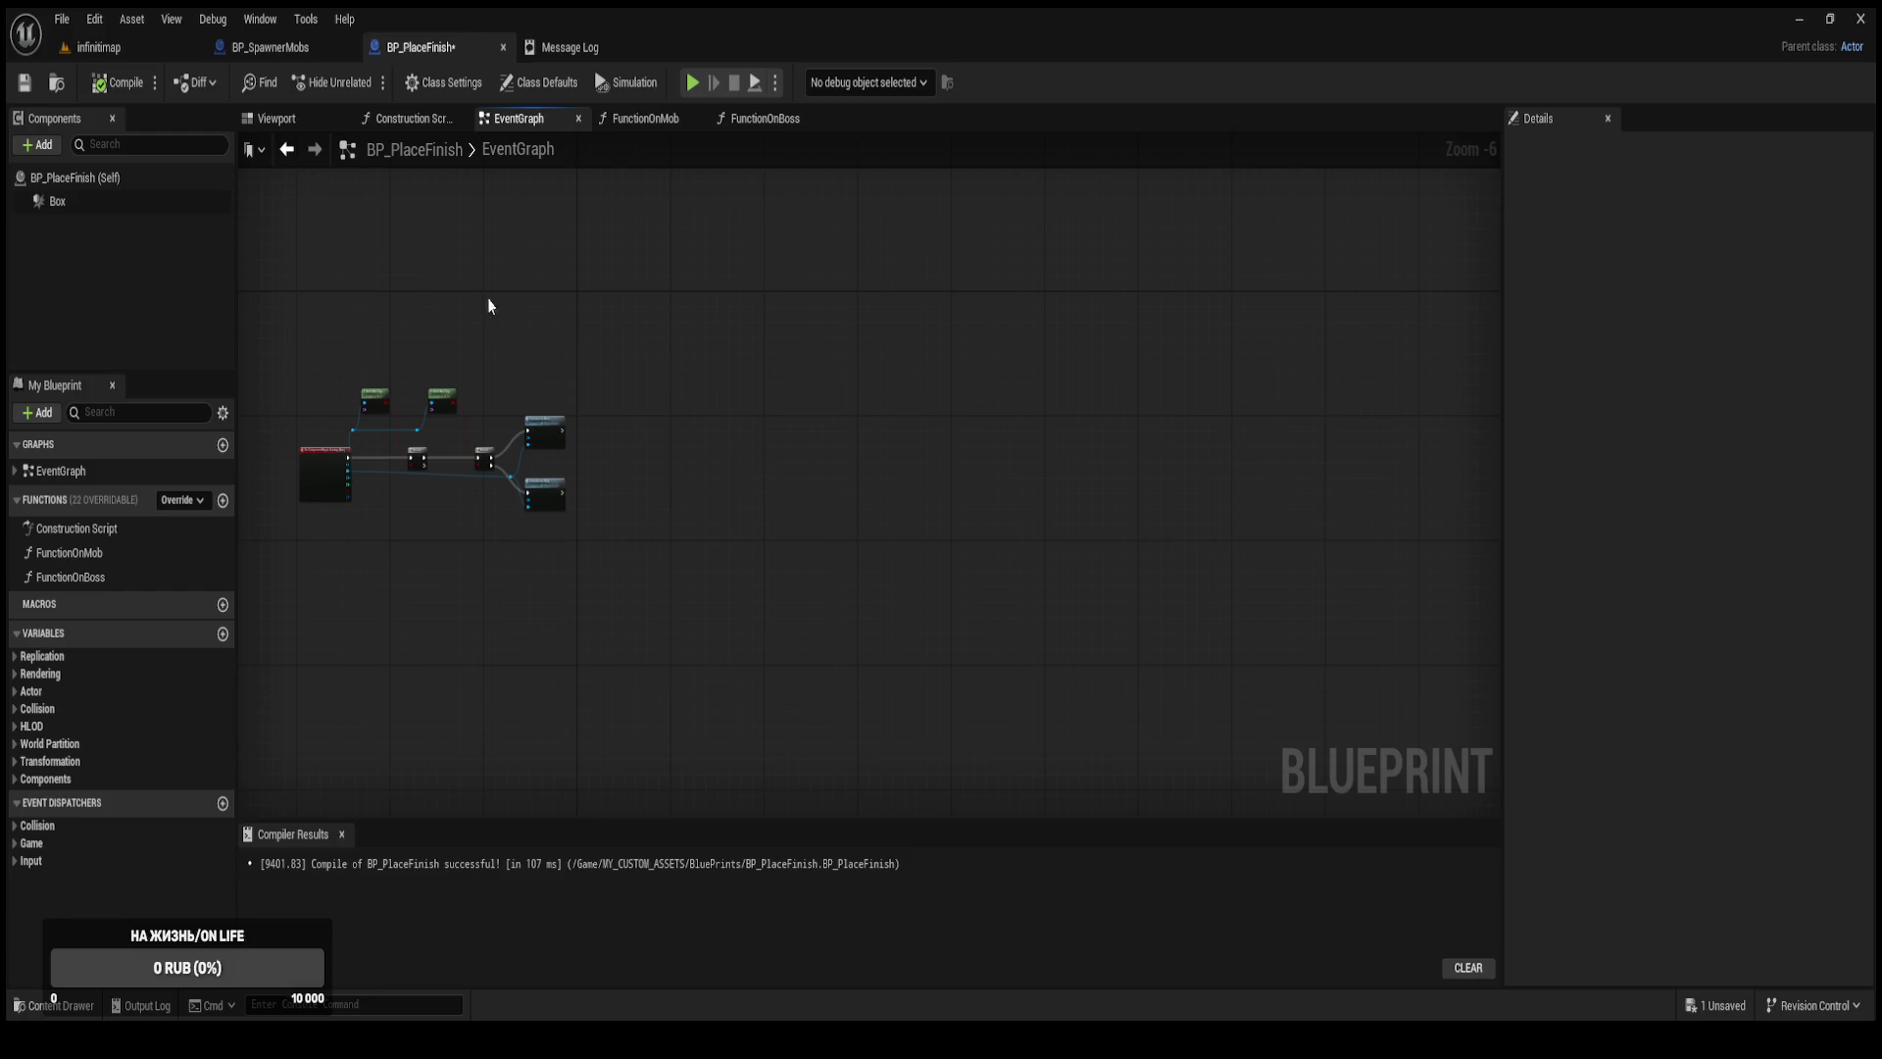
key(ctrl+s)
scroll(535, 344, up, 5)
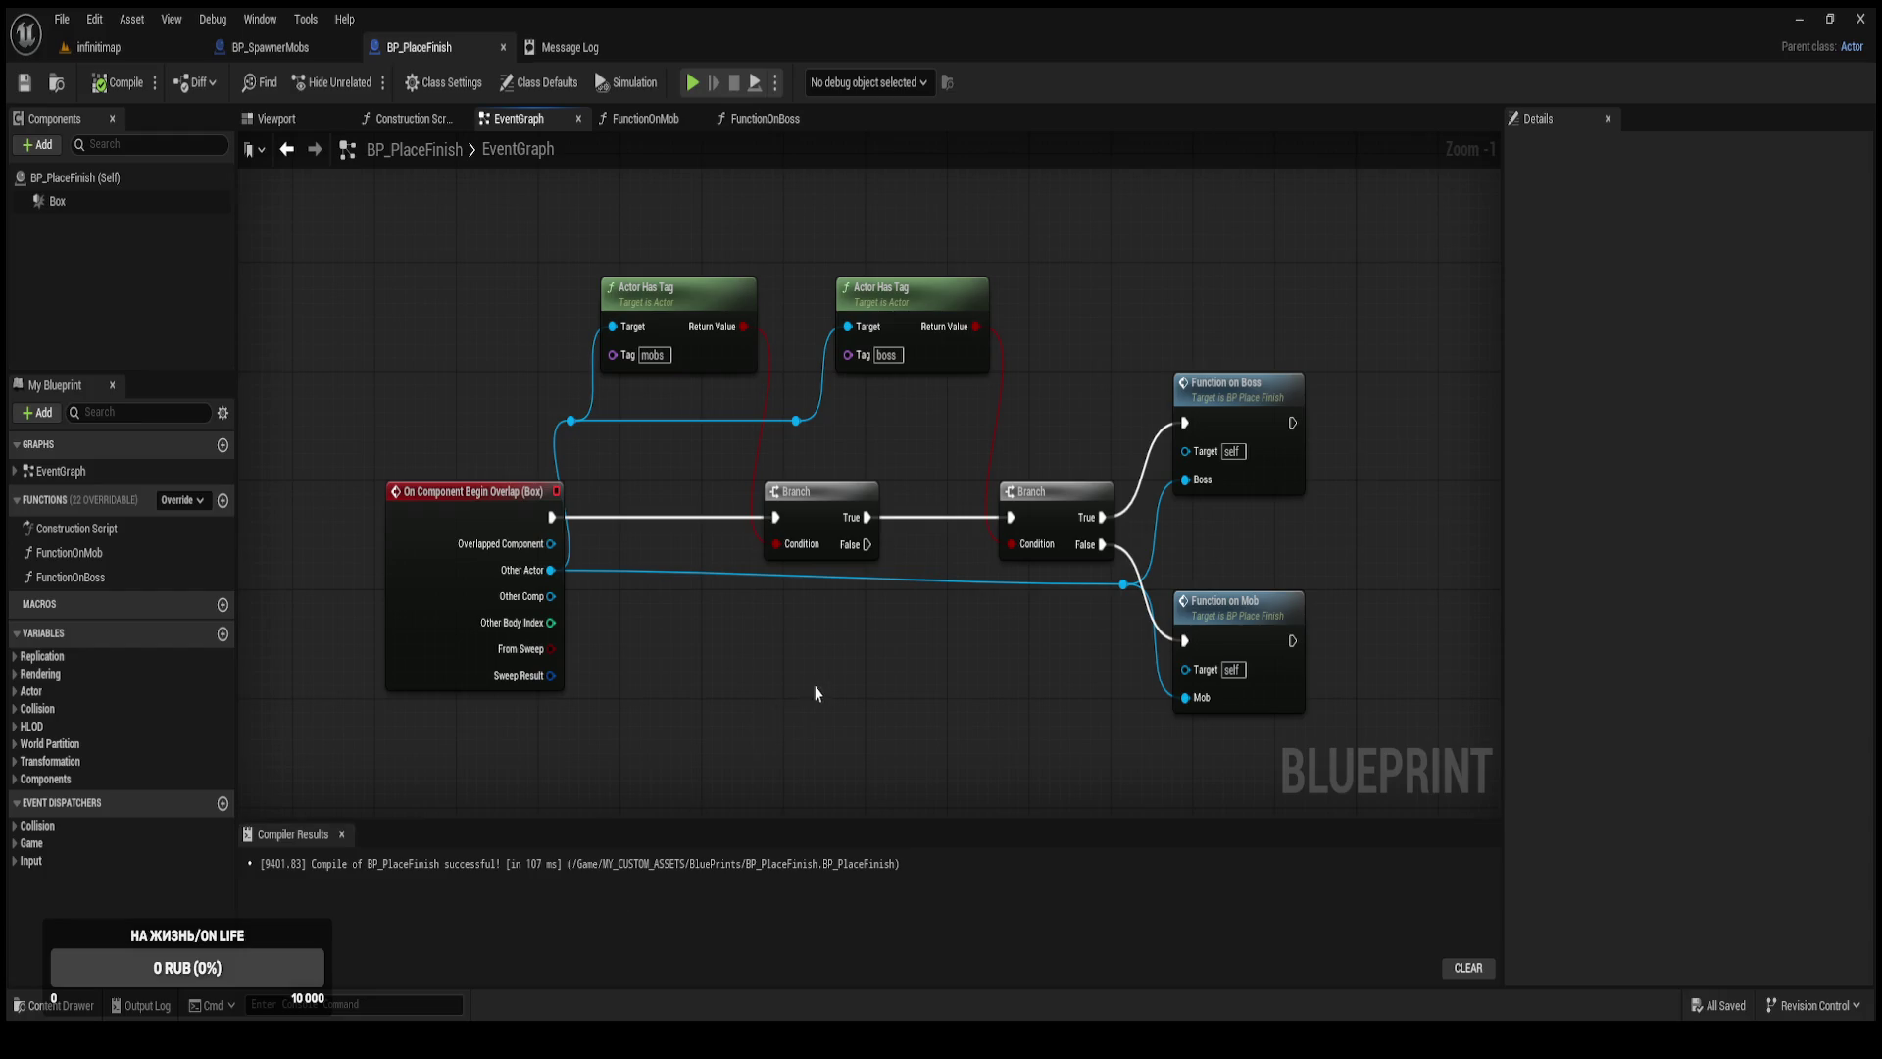
Close the FunctionOnMob graph and return to FunctionOnBoss.
drag(1000, 686, 742, 397)
click(768, 118)
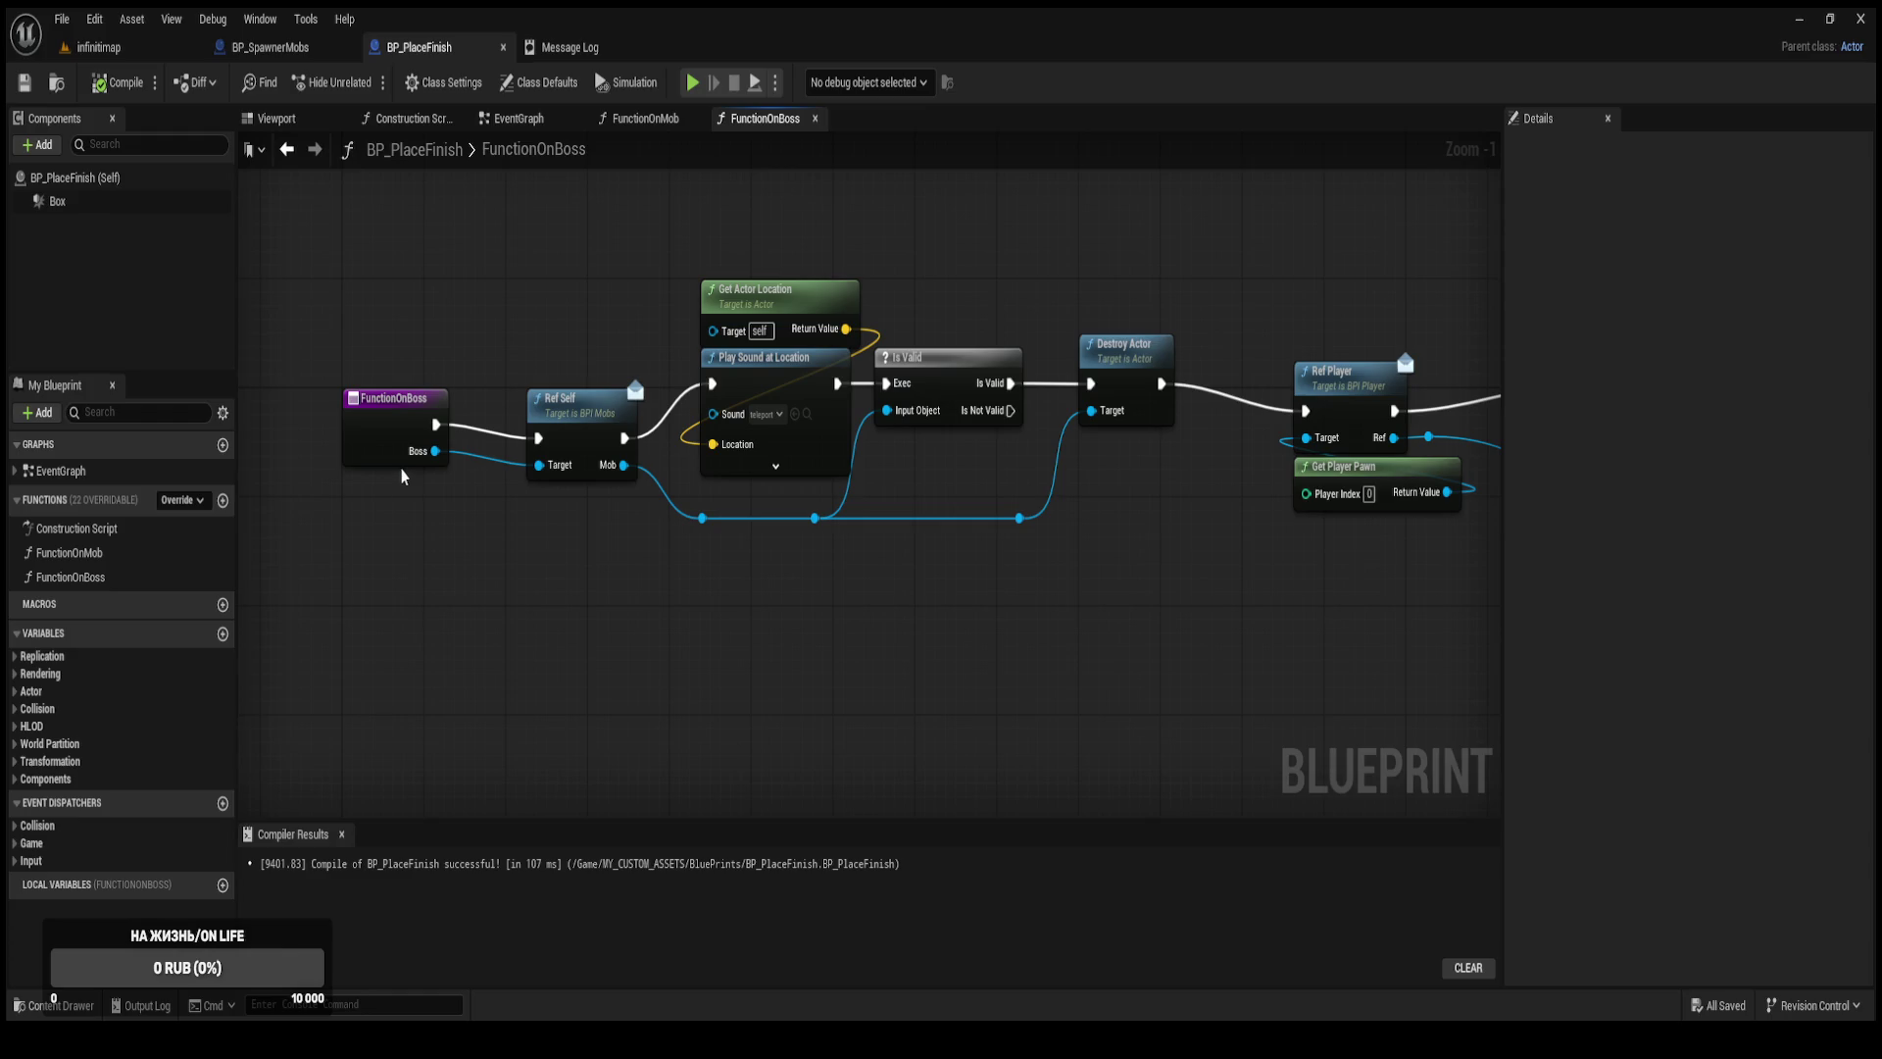
middle_click(639, 134)
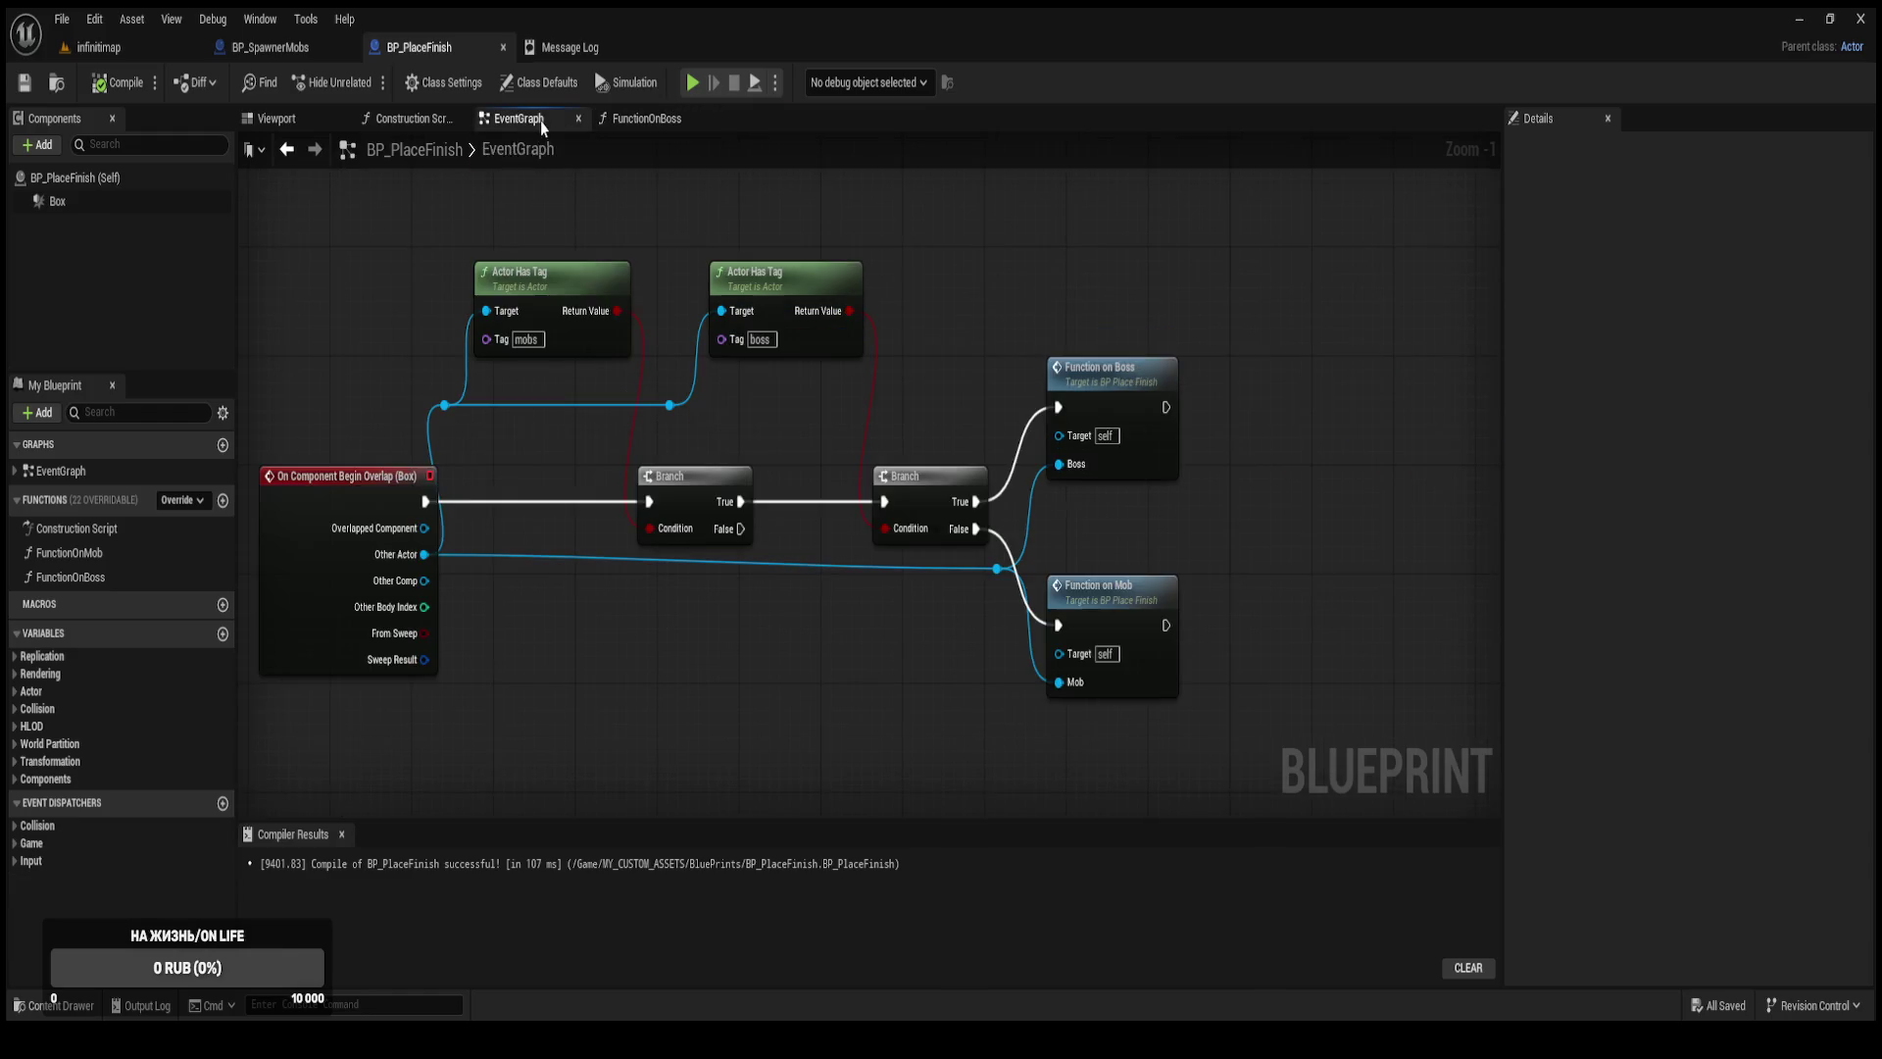
drag(955, 527, 796, 438)
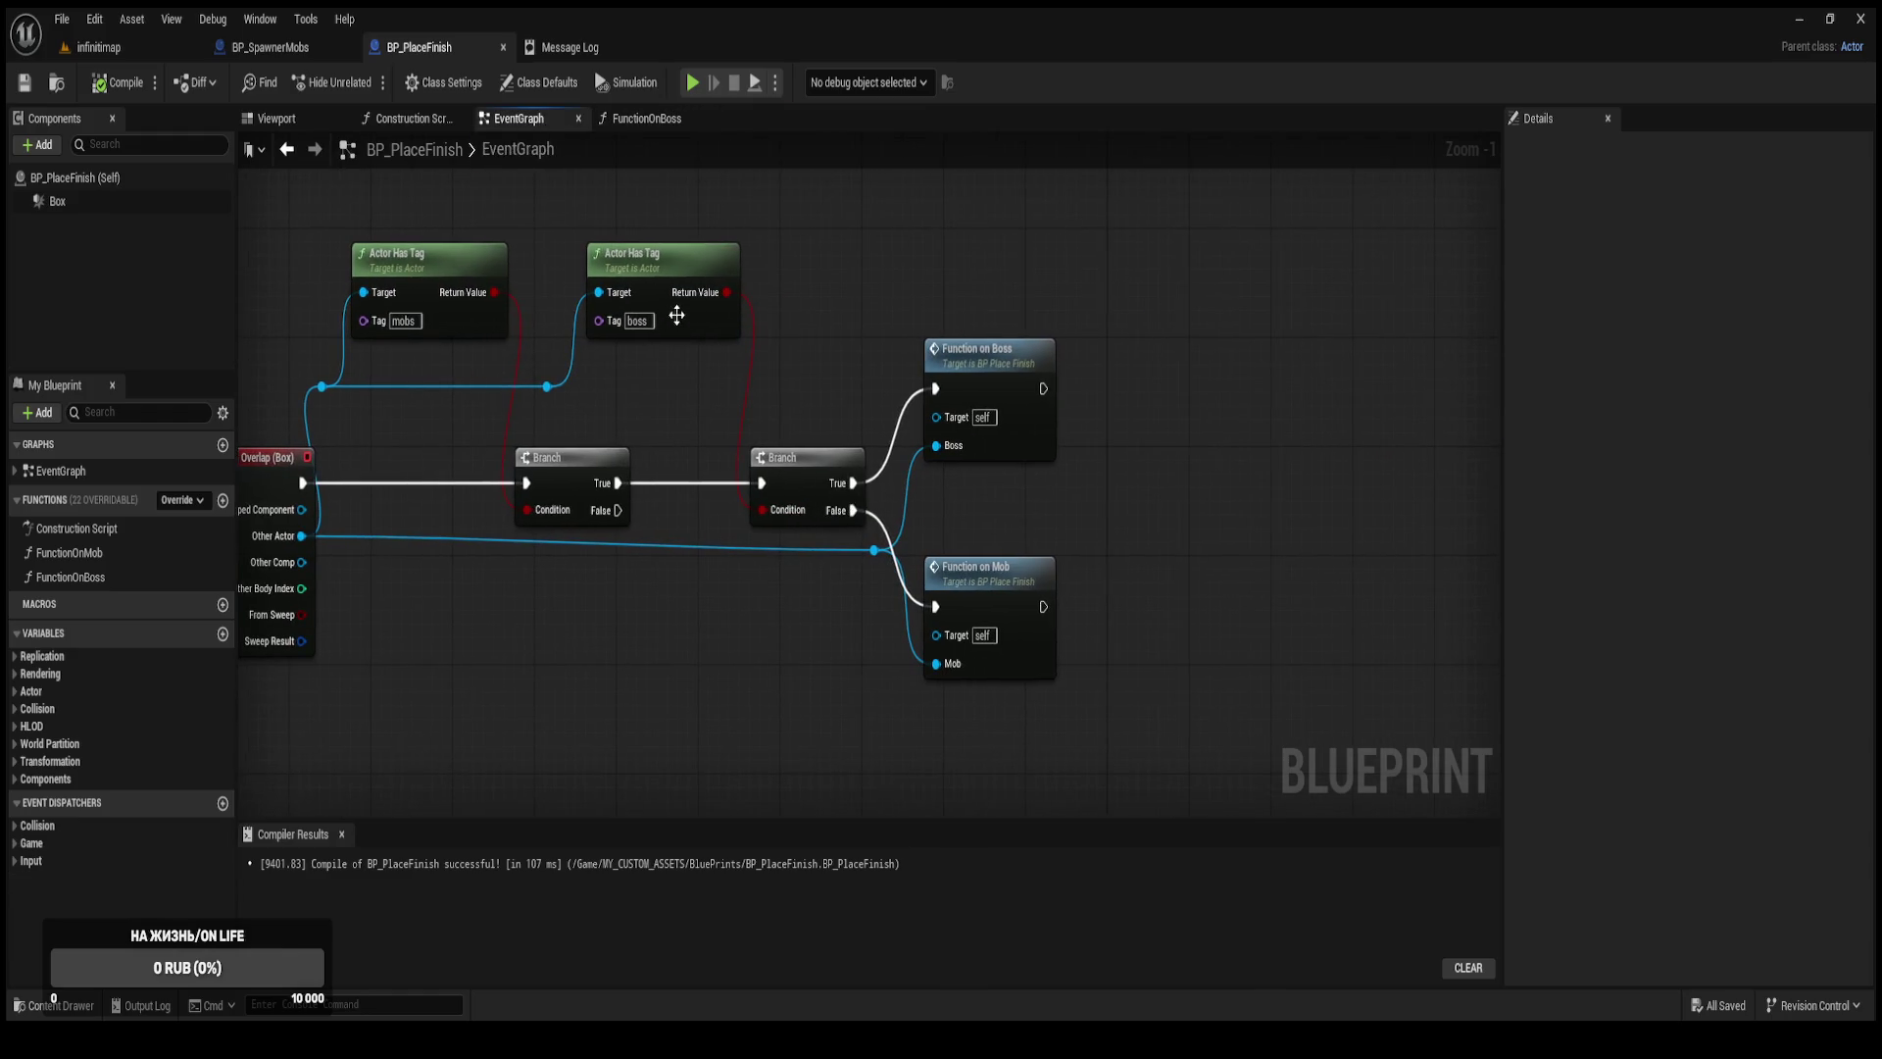
click(683, 121)
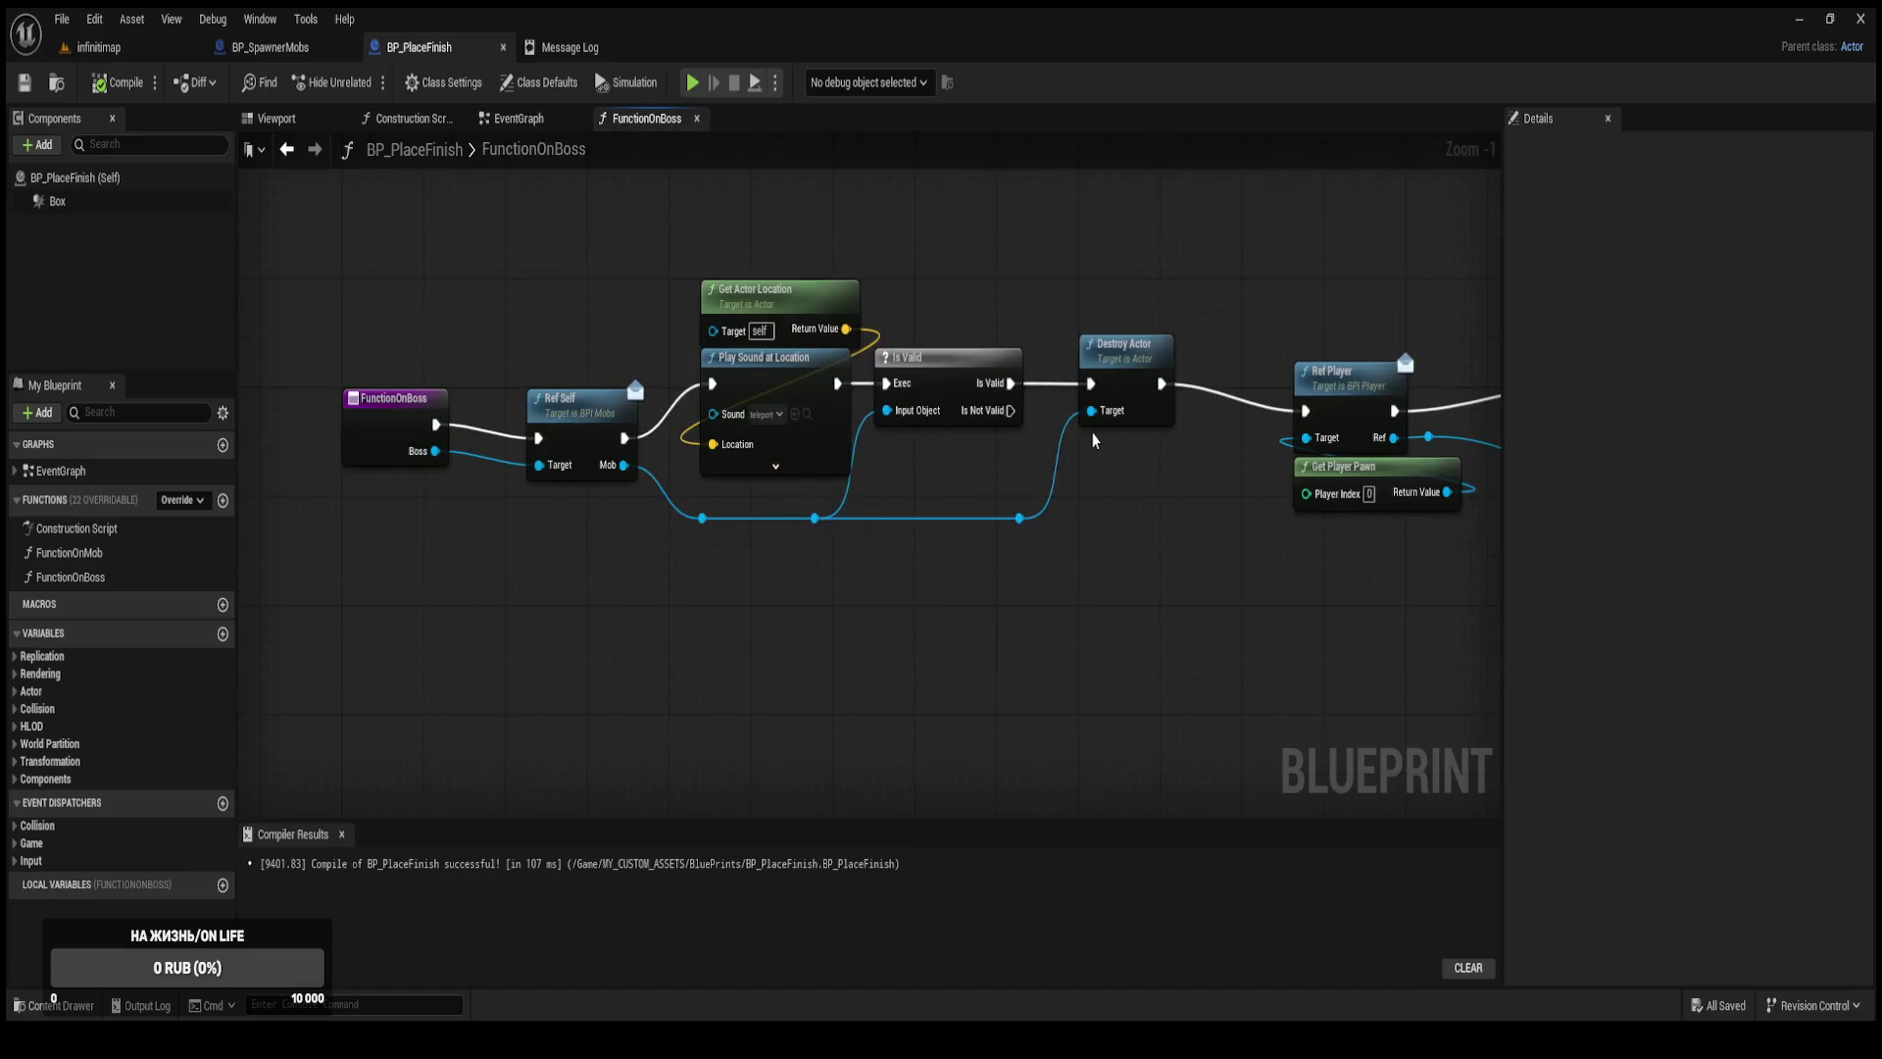
Rearrange Ref Player, Do Once and Ref Widgets Hud, lowering the Ref wire's reroute point.
mouse_move(784, 493)
mouse_down()
mouse_move(804, 549)
mouse_move(909, 591)
mouse_move(758, 590)
mouse_move(551, 419)
mouse_move(582, 439)
mouse_up()
click(763, 597)
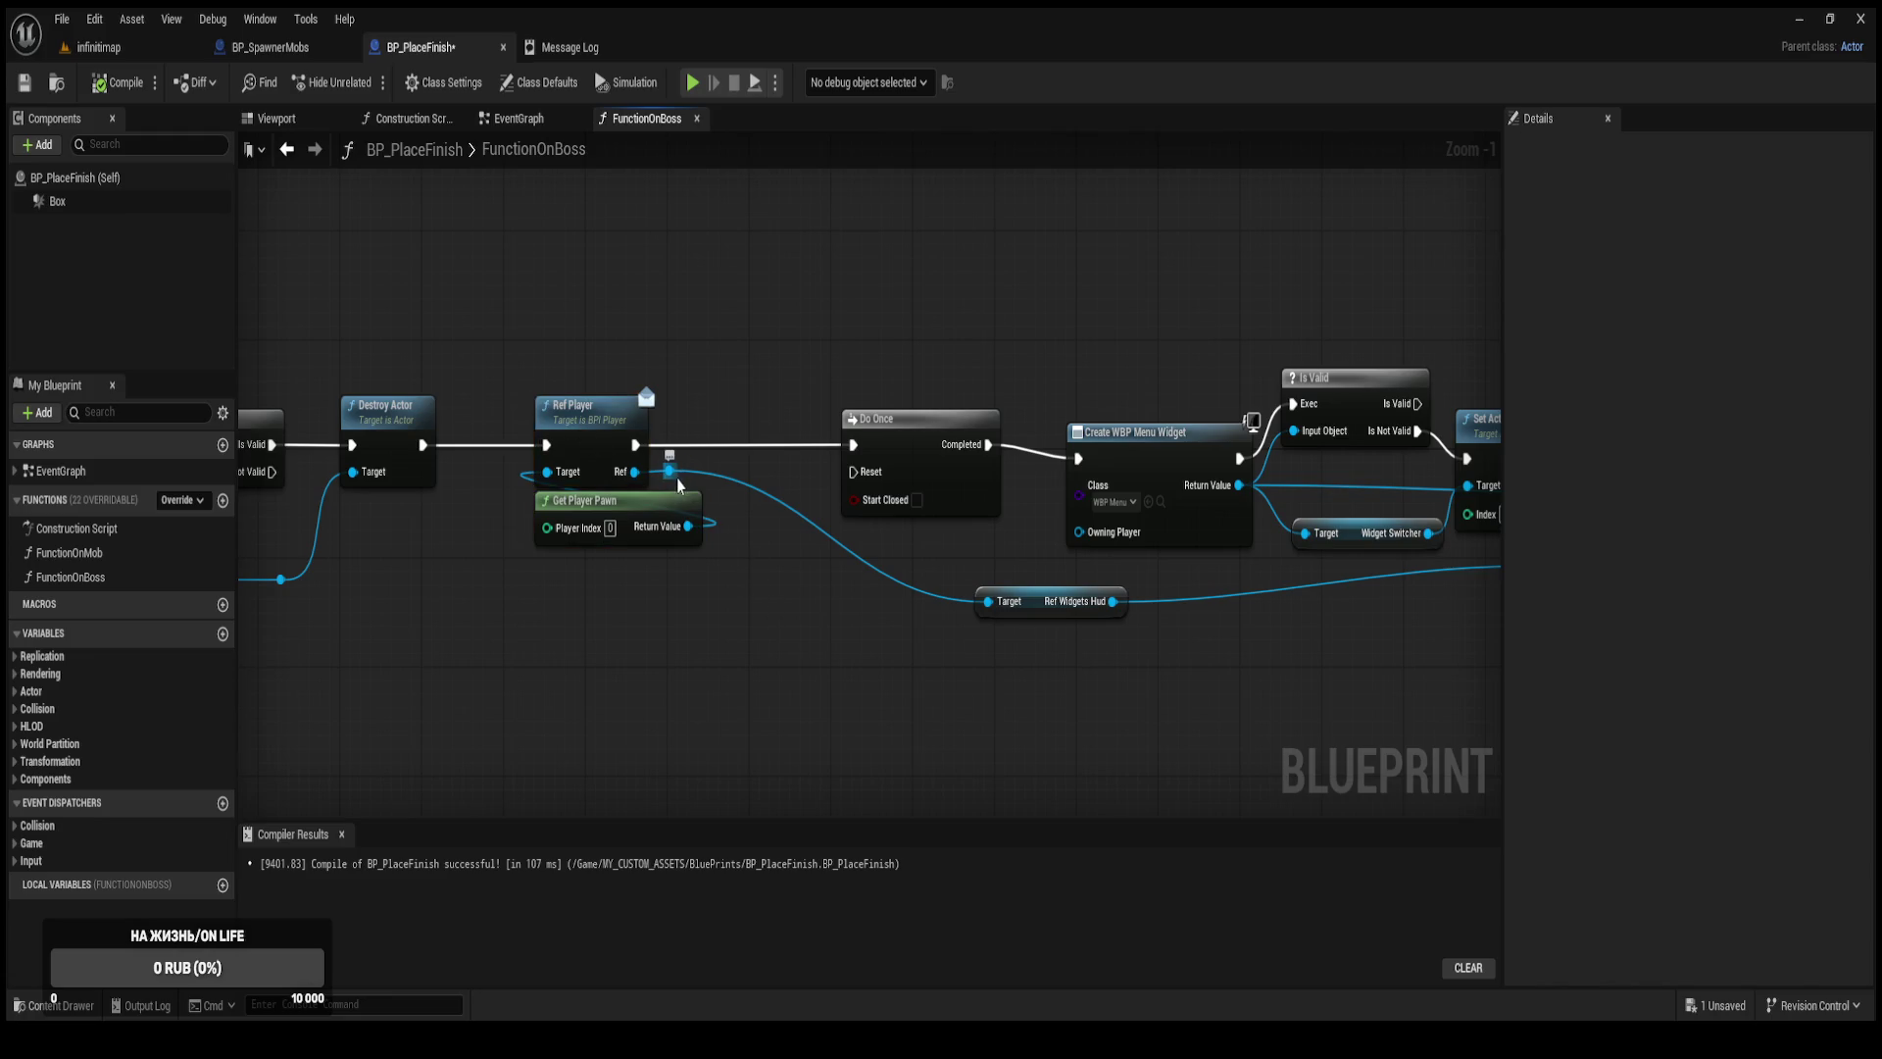
mouse_move(676, 484)
mouse_down()
mouse_move(793, 526)
mouse_move(783, 499)
mouse_move(628, 509)
mouse_up()
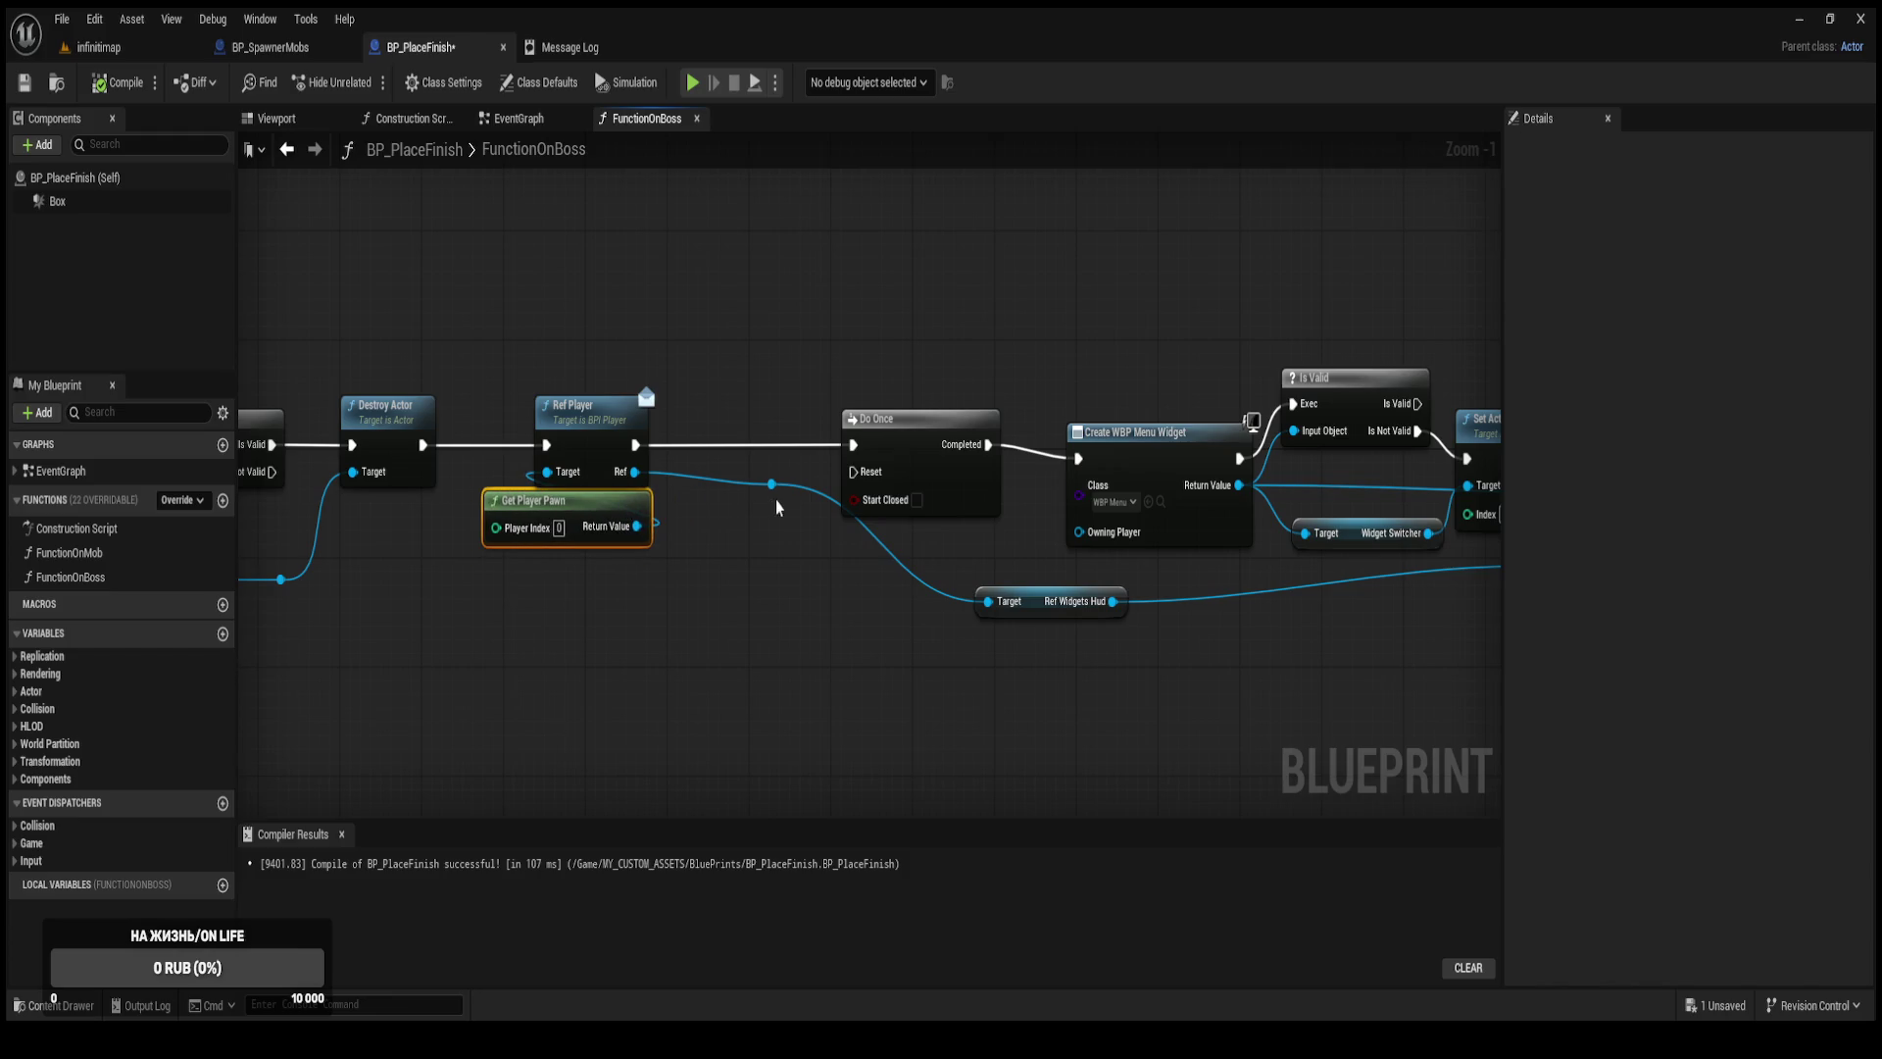
mouse_move(774, 487)
mouse_down()
mouse_move(764, 564)
mouse_move(785, 613)
mouse_up()
drag(819, 457, 735, 465)
scroll(980, 510, down, 1)
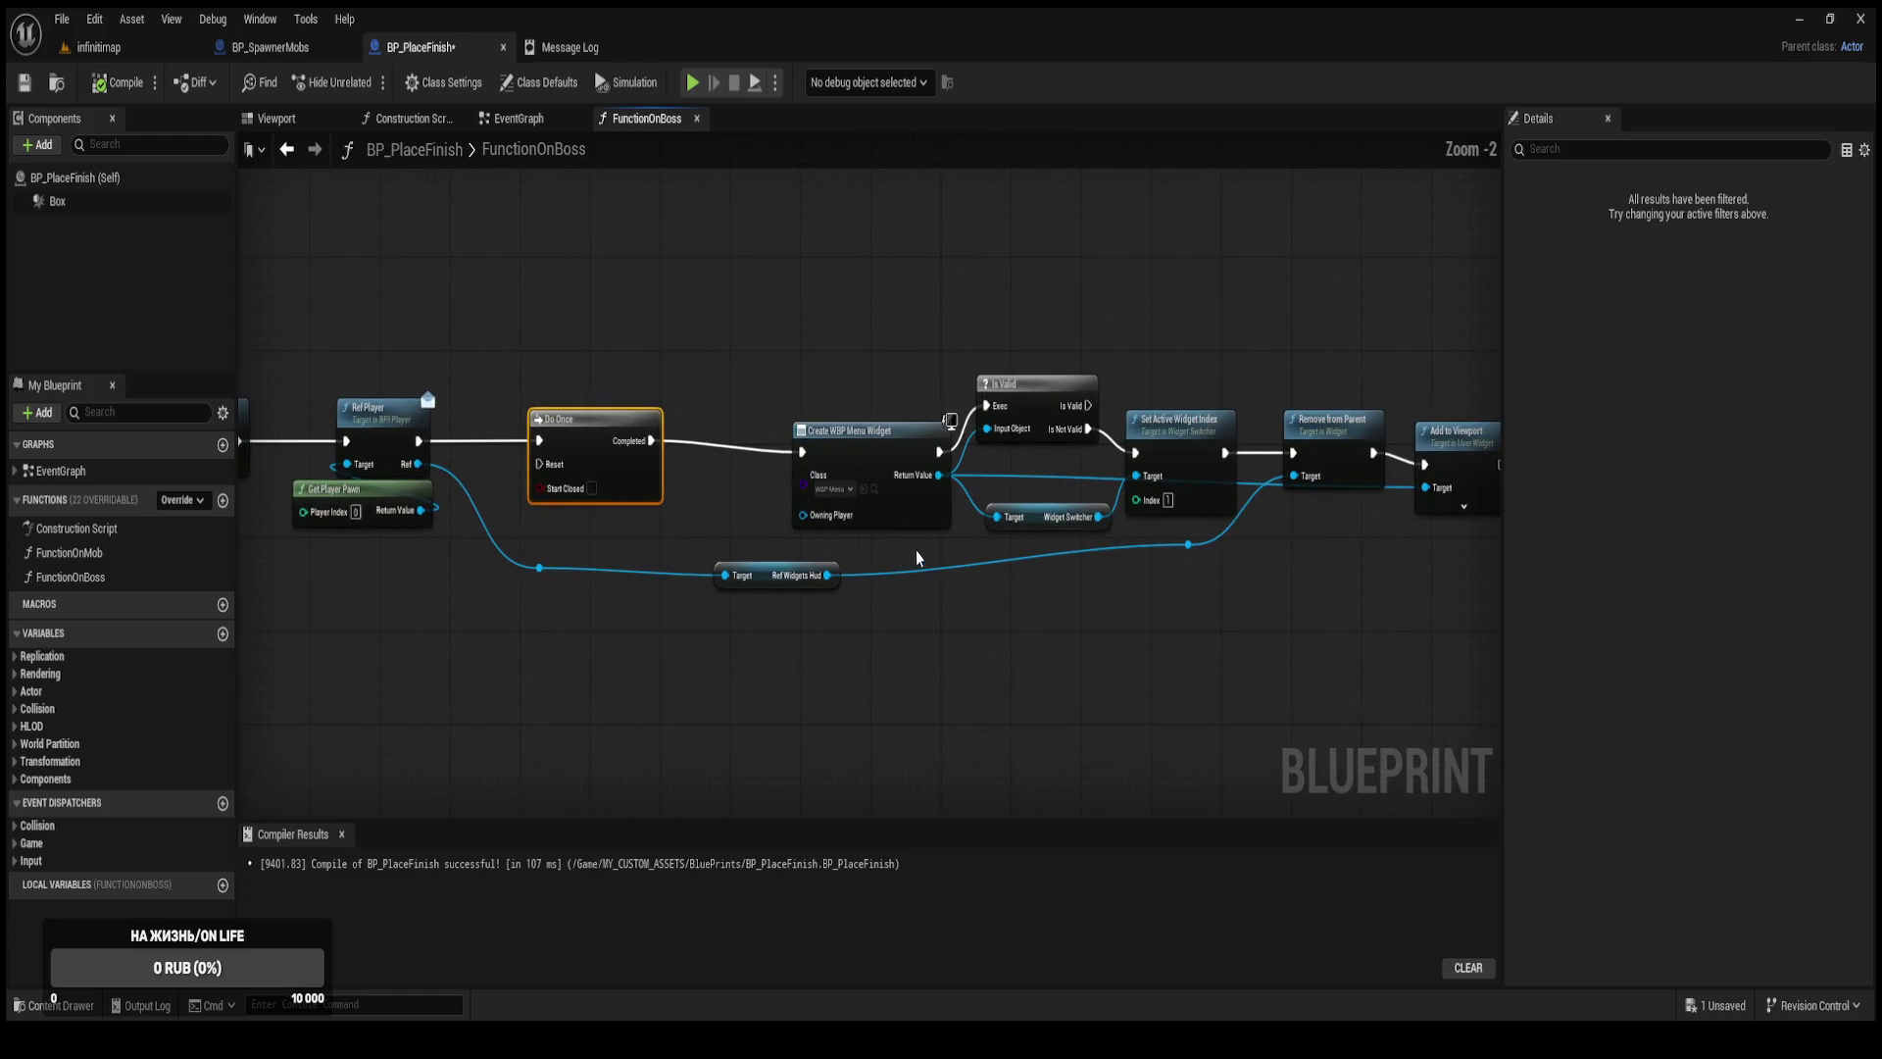
mouse_move(767, 585)
mouse_down()
mouse_move(629, 578)
mouse_move(627, 610)
mouse_up()
Straighten the widget wires with reroute points, save, and play-test the infinitimap level.
double_click(539, 566)
double_click(1187, 543)
mouse_move(1188, 542)
mouse_down()
mouse_move(1189, 596)
mouse_move(1239, 603)
mouse_up()
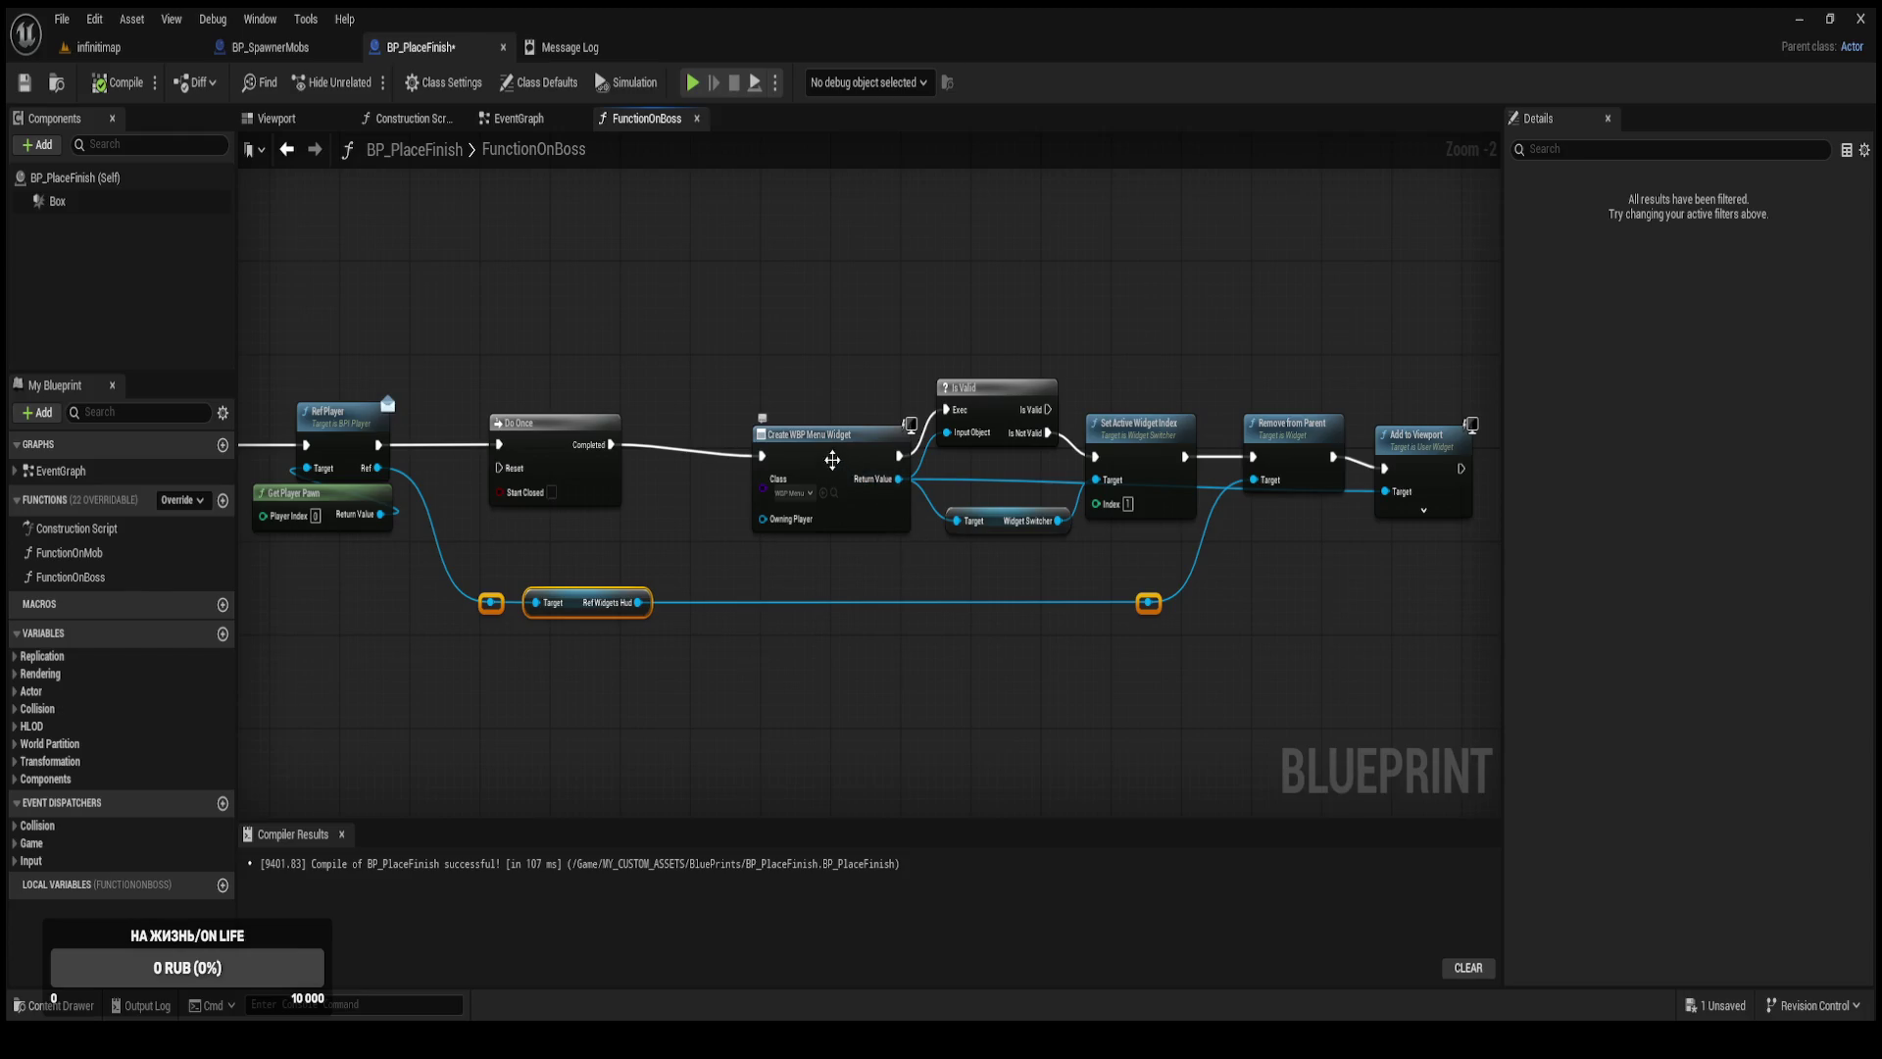
drag(836, 459, 772, 457)
click(863, 579)
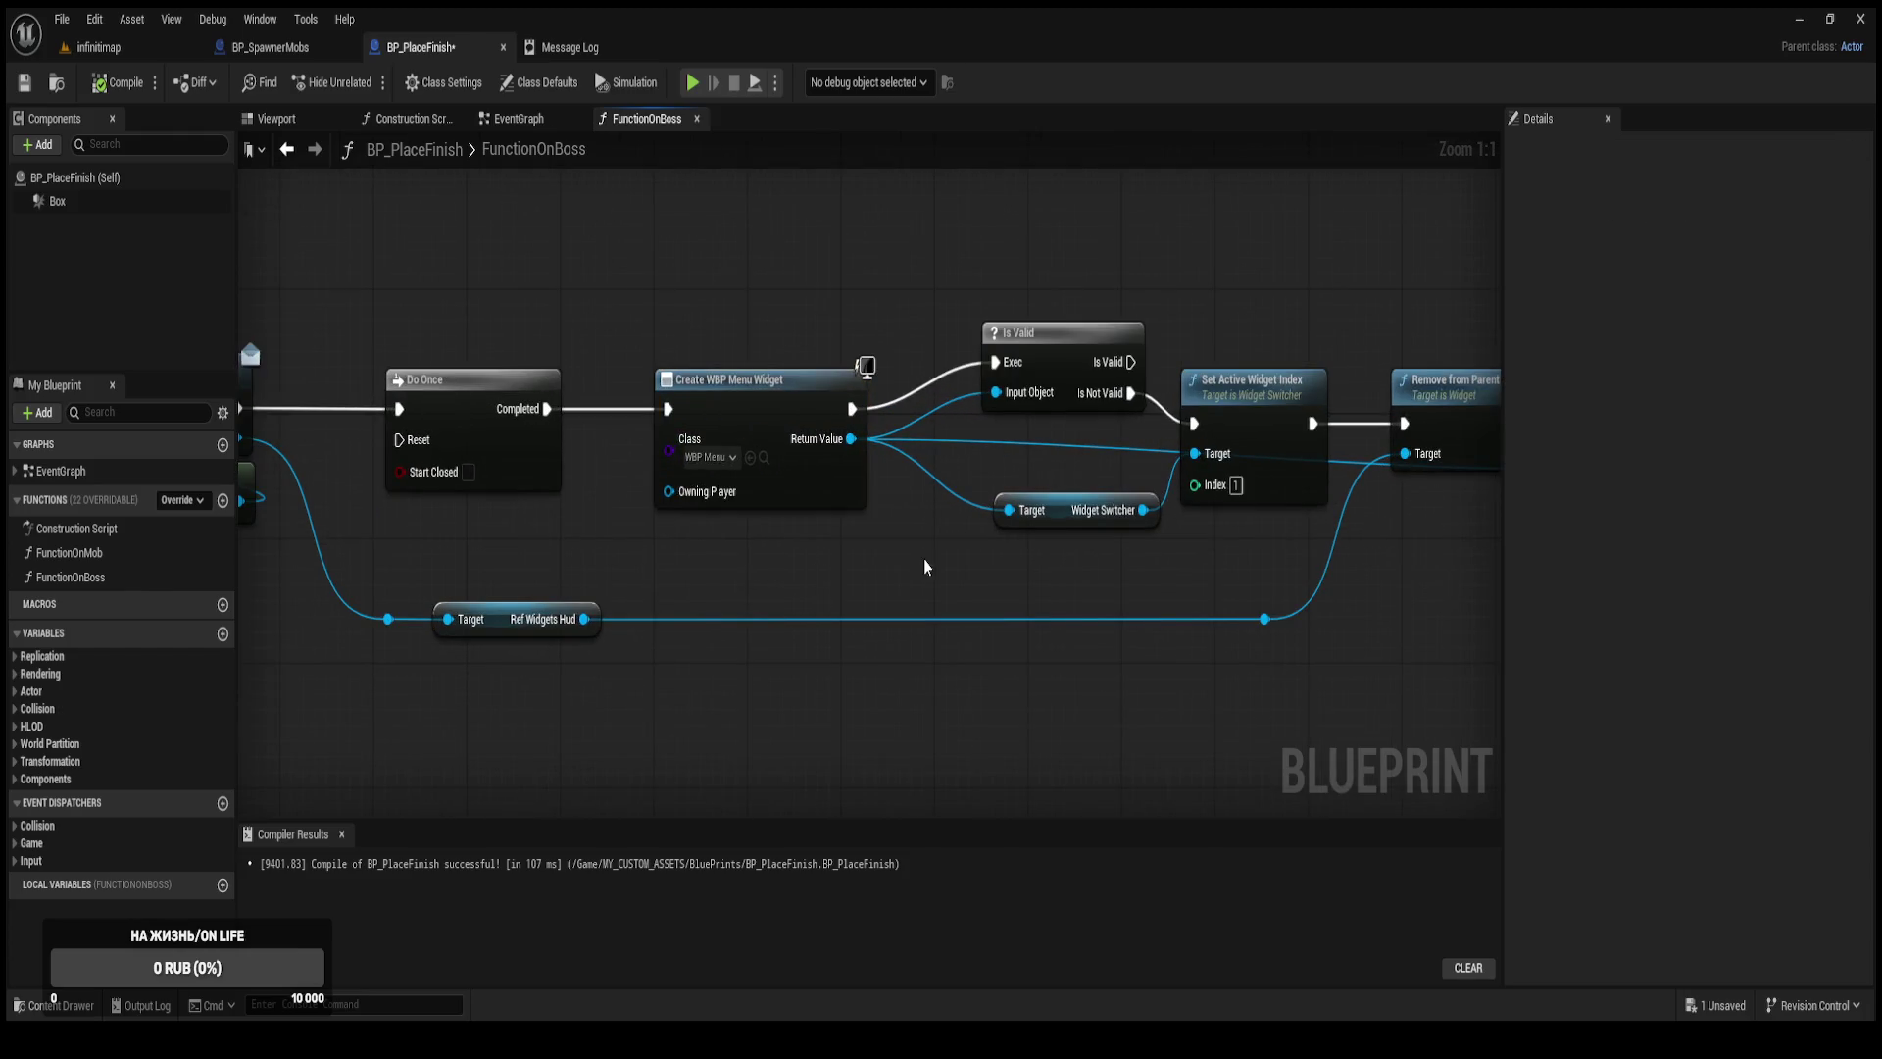
scroll(883, 569, up, 2)
drag(891, 404, 867, 420)
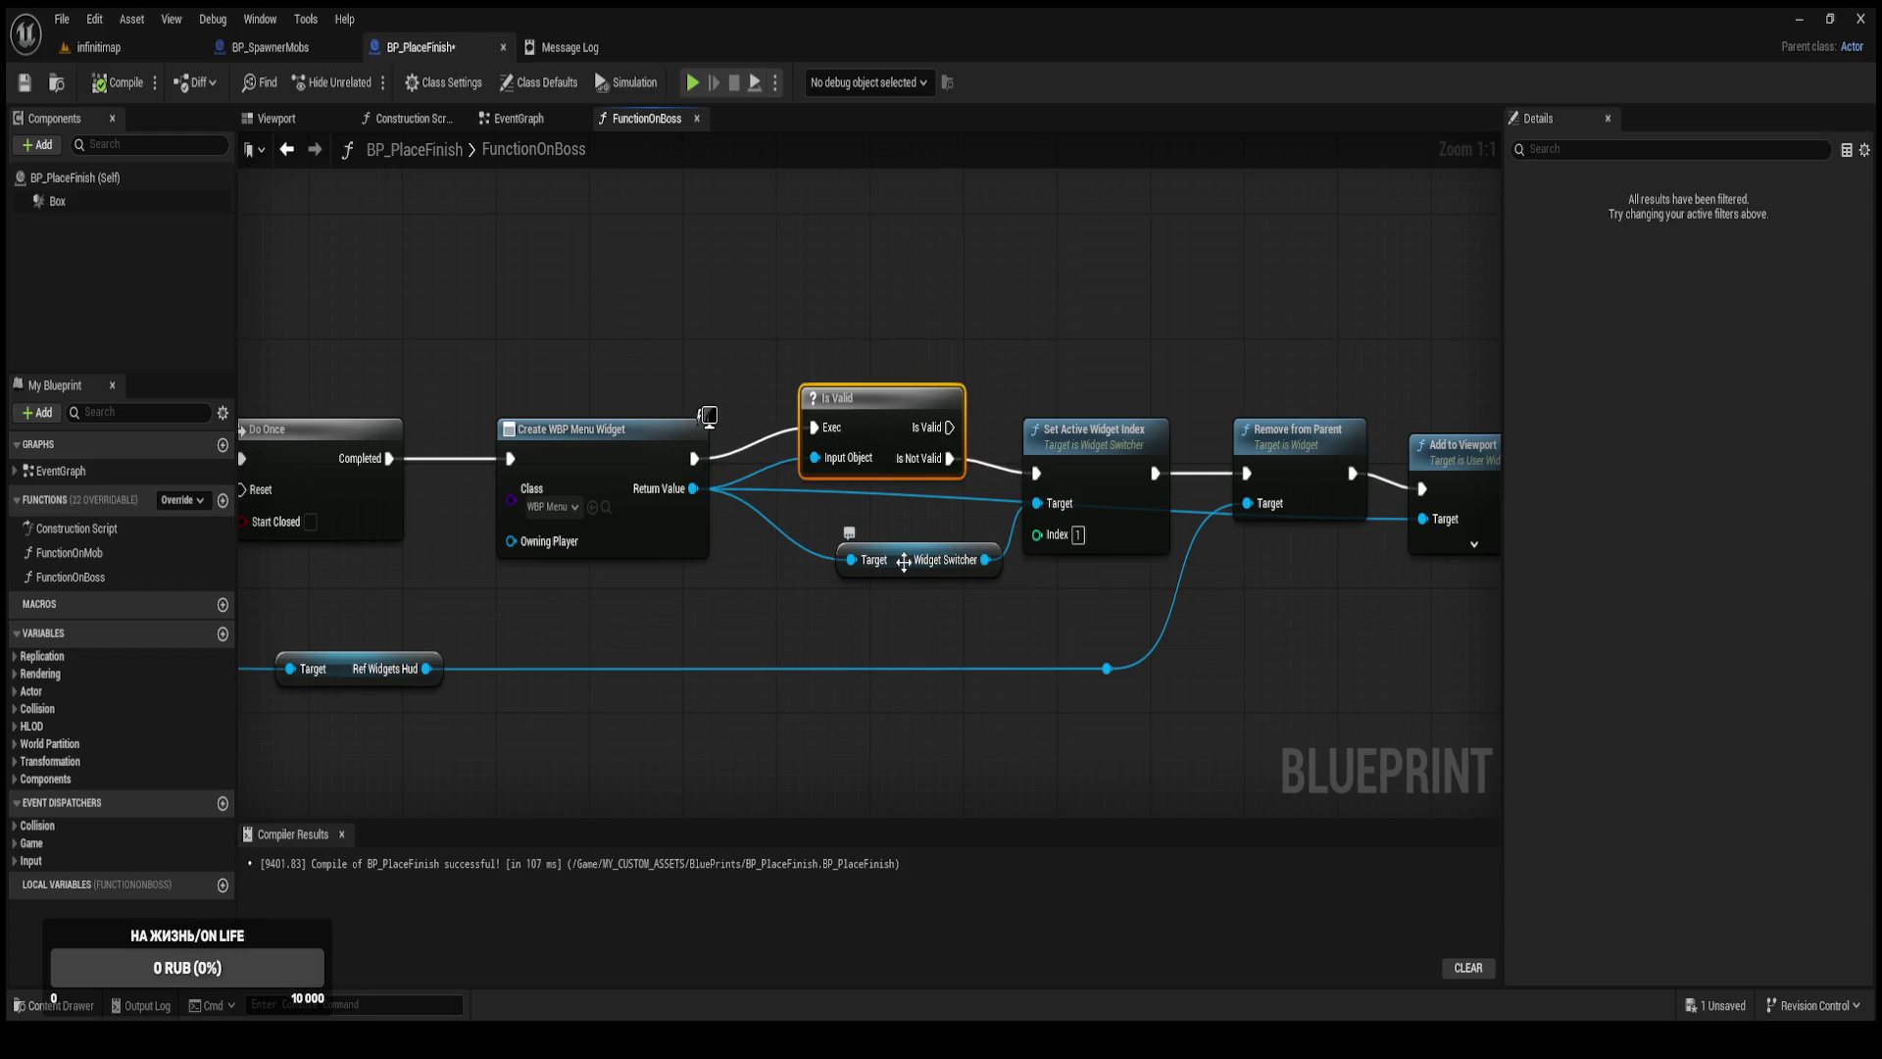
drag(901, 562, 763, 587)
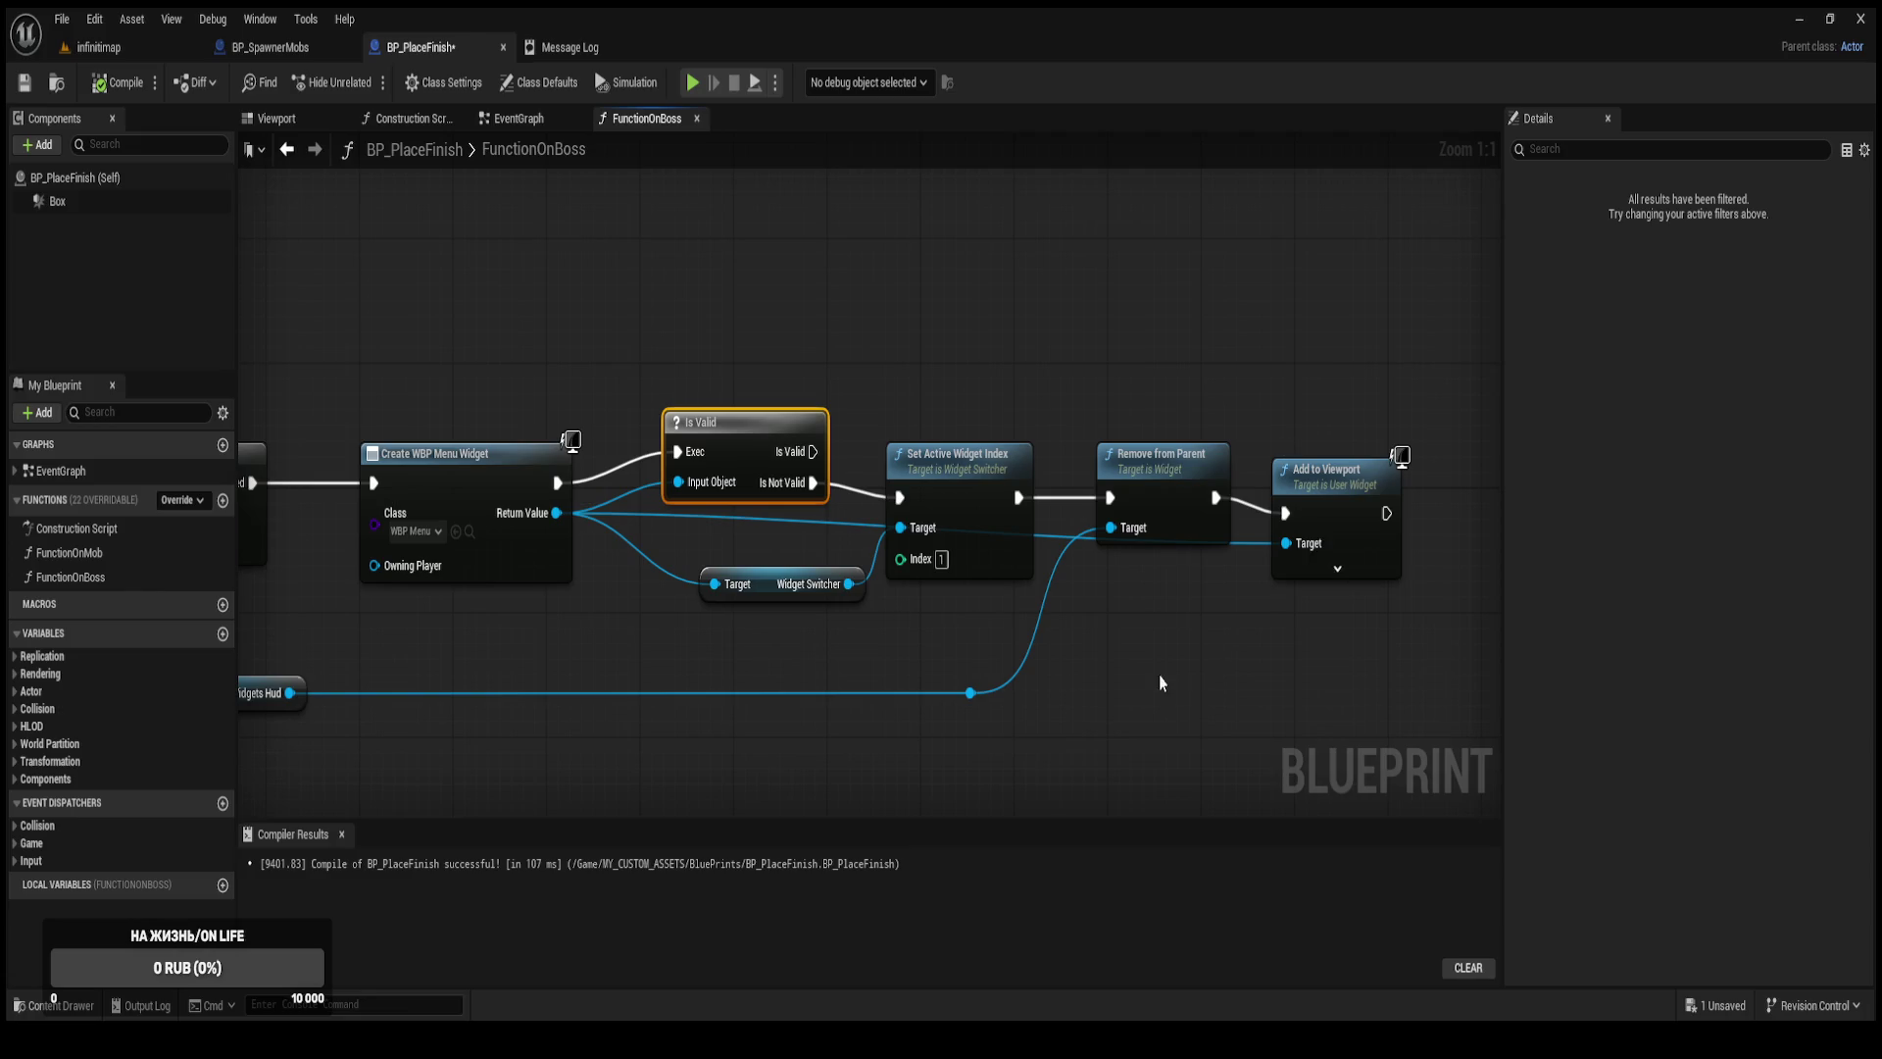
click(1053, 729)
mouse_move(1037, 731)
mouse_down()
mouse_move(1111, 612)
mouse_move(1041, 599)
mouse_up()
key(ctrl+s)
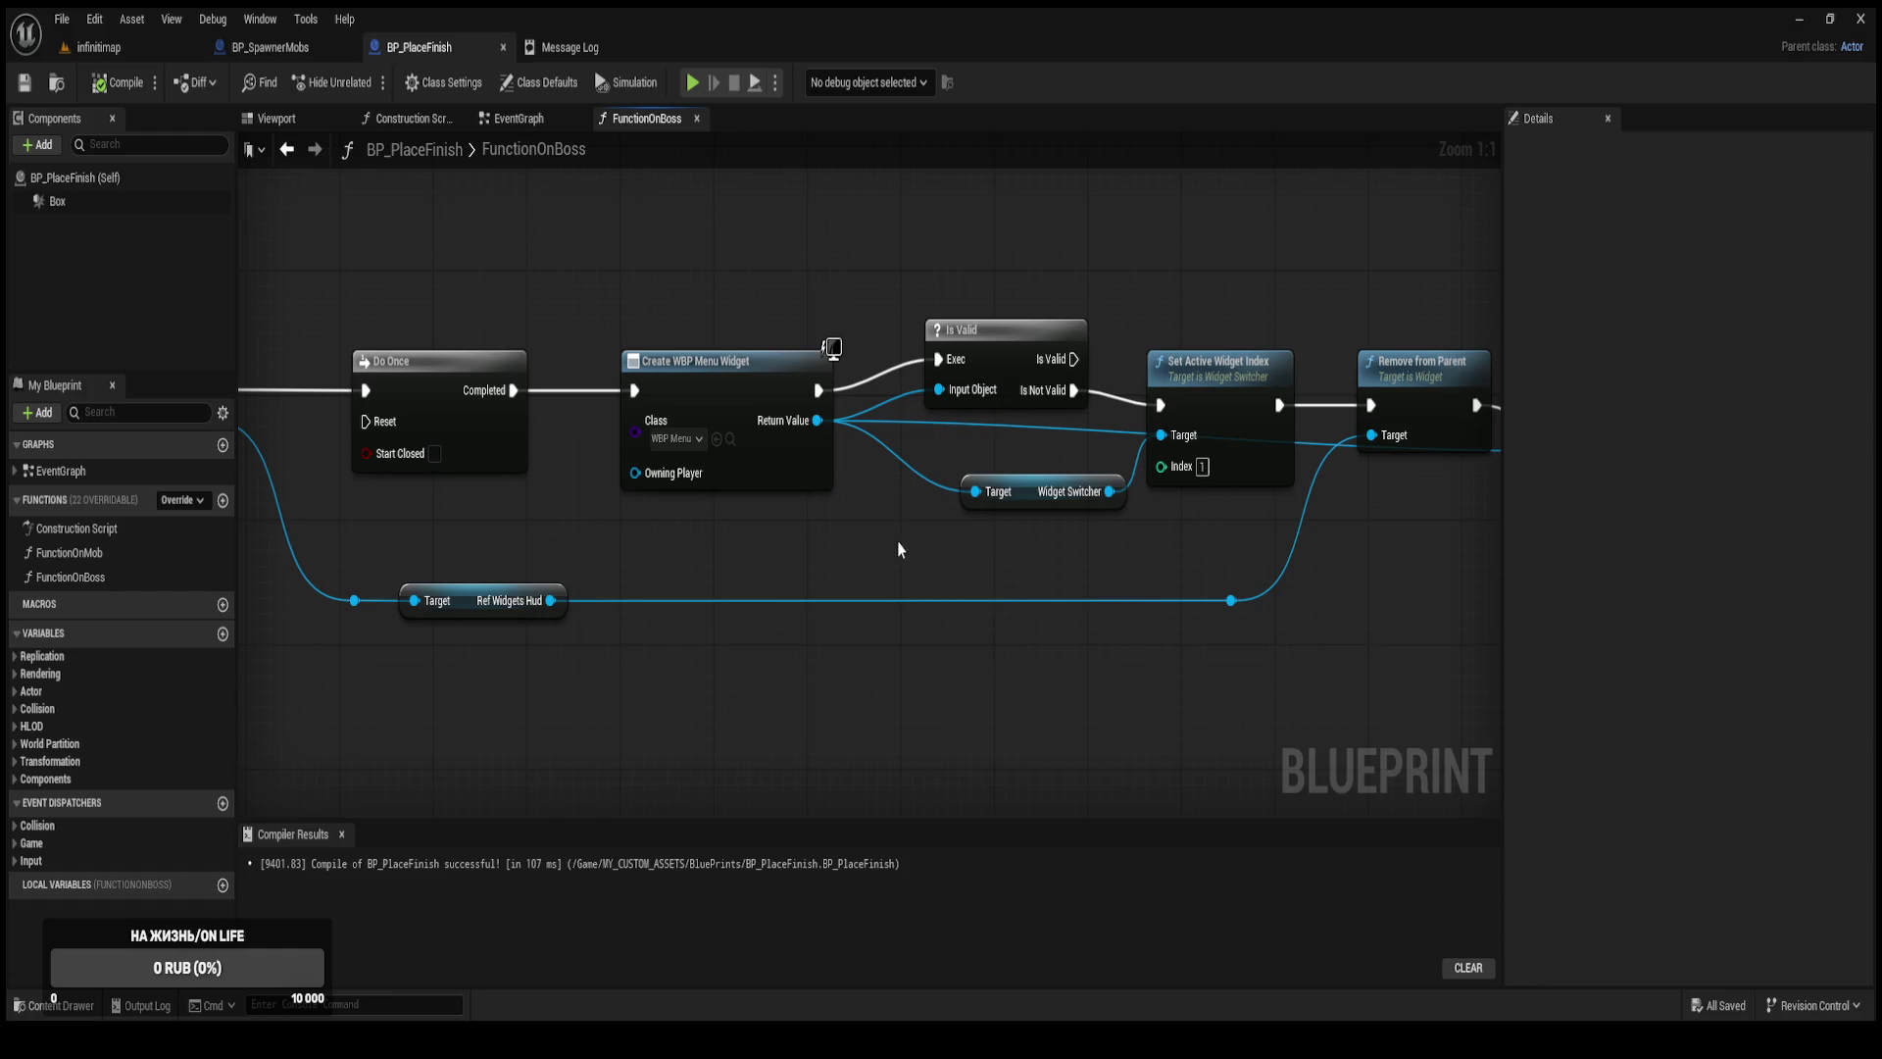
click(128, 49)
click(368, 82)
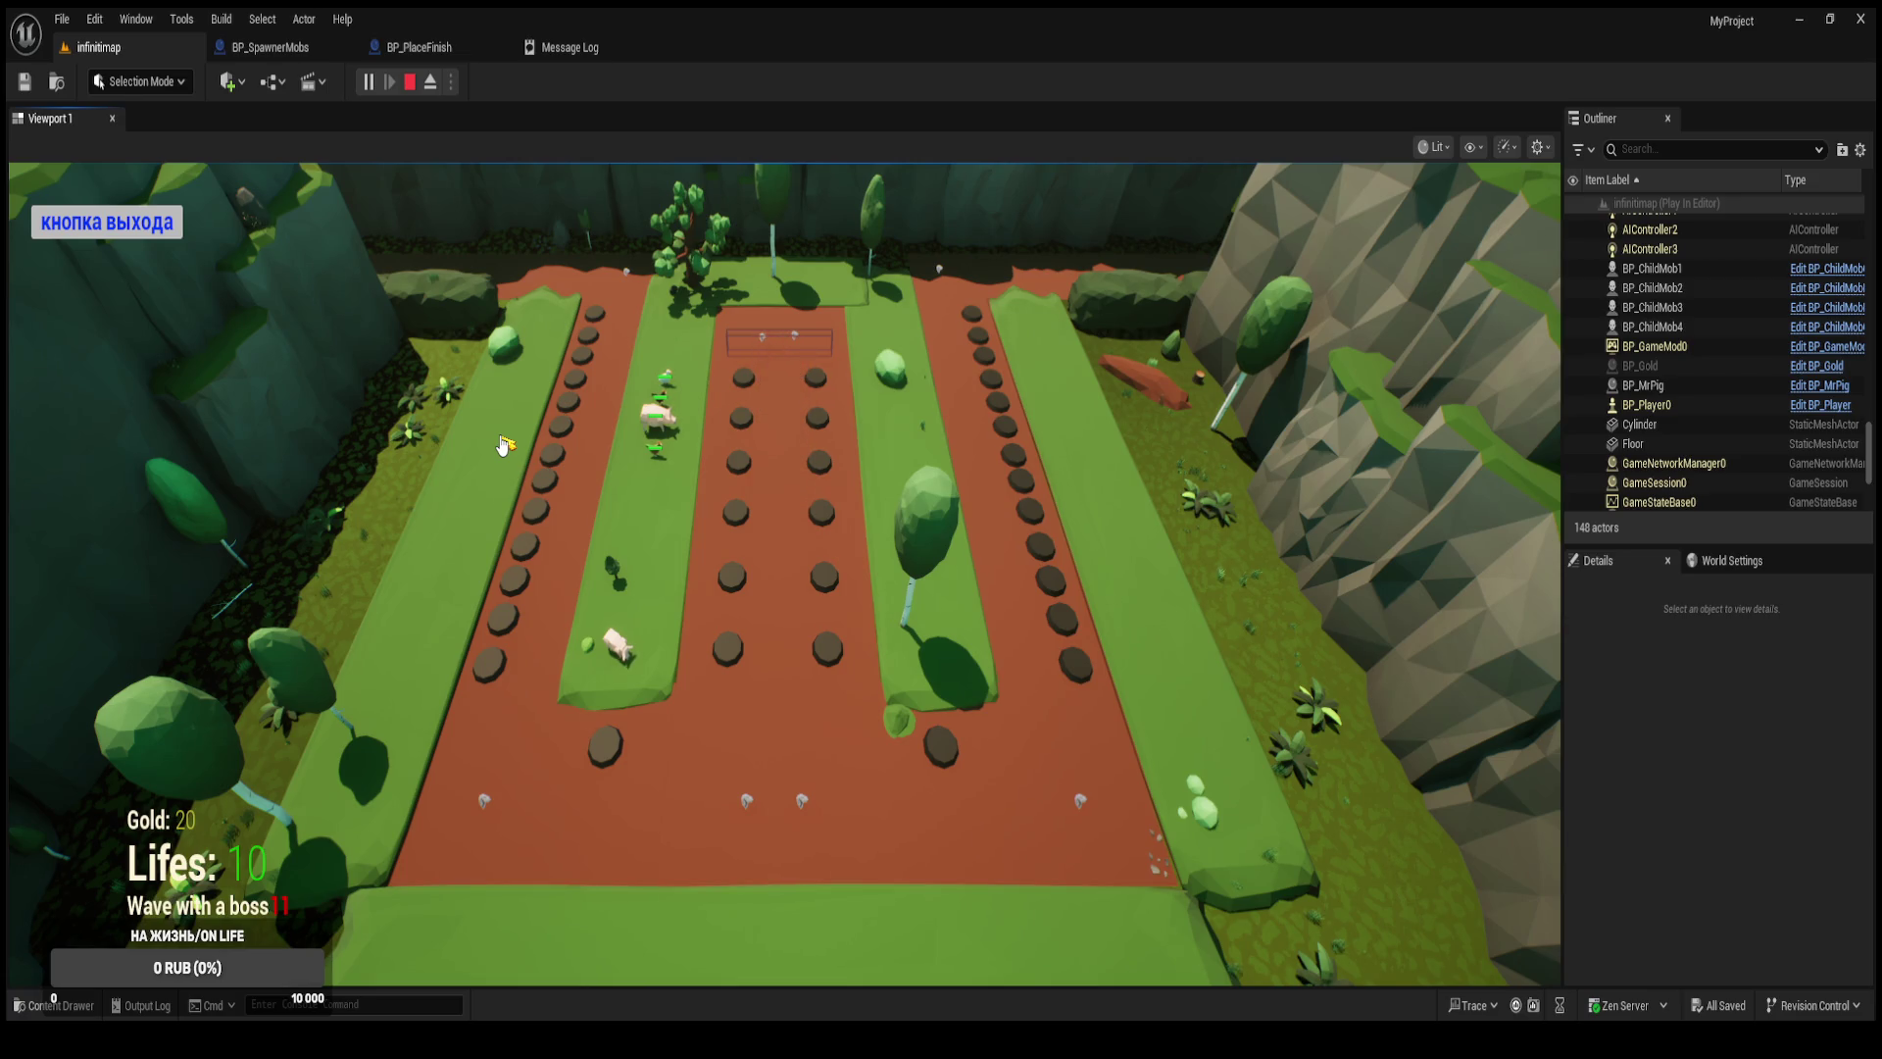
Exit the running game and bring up the BP_SpawnerMobs blueprint.
click(154, 227)
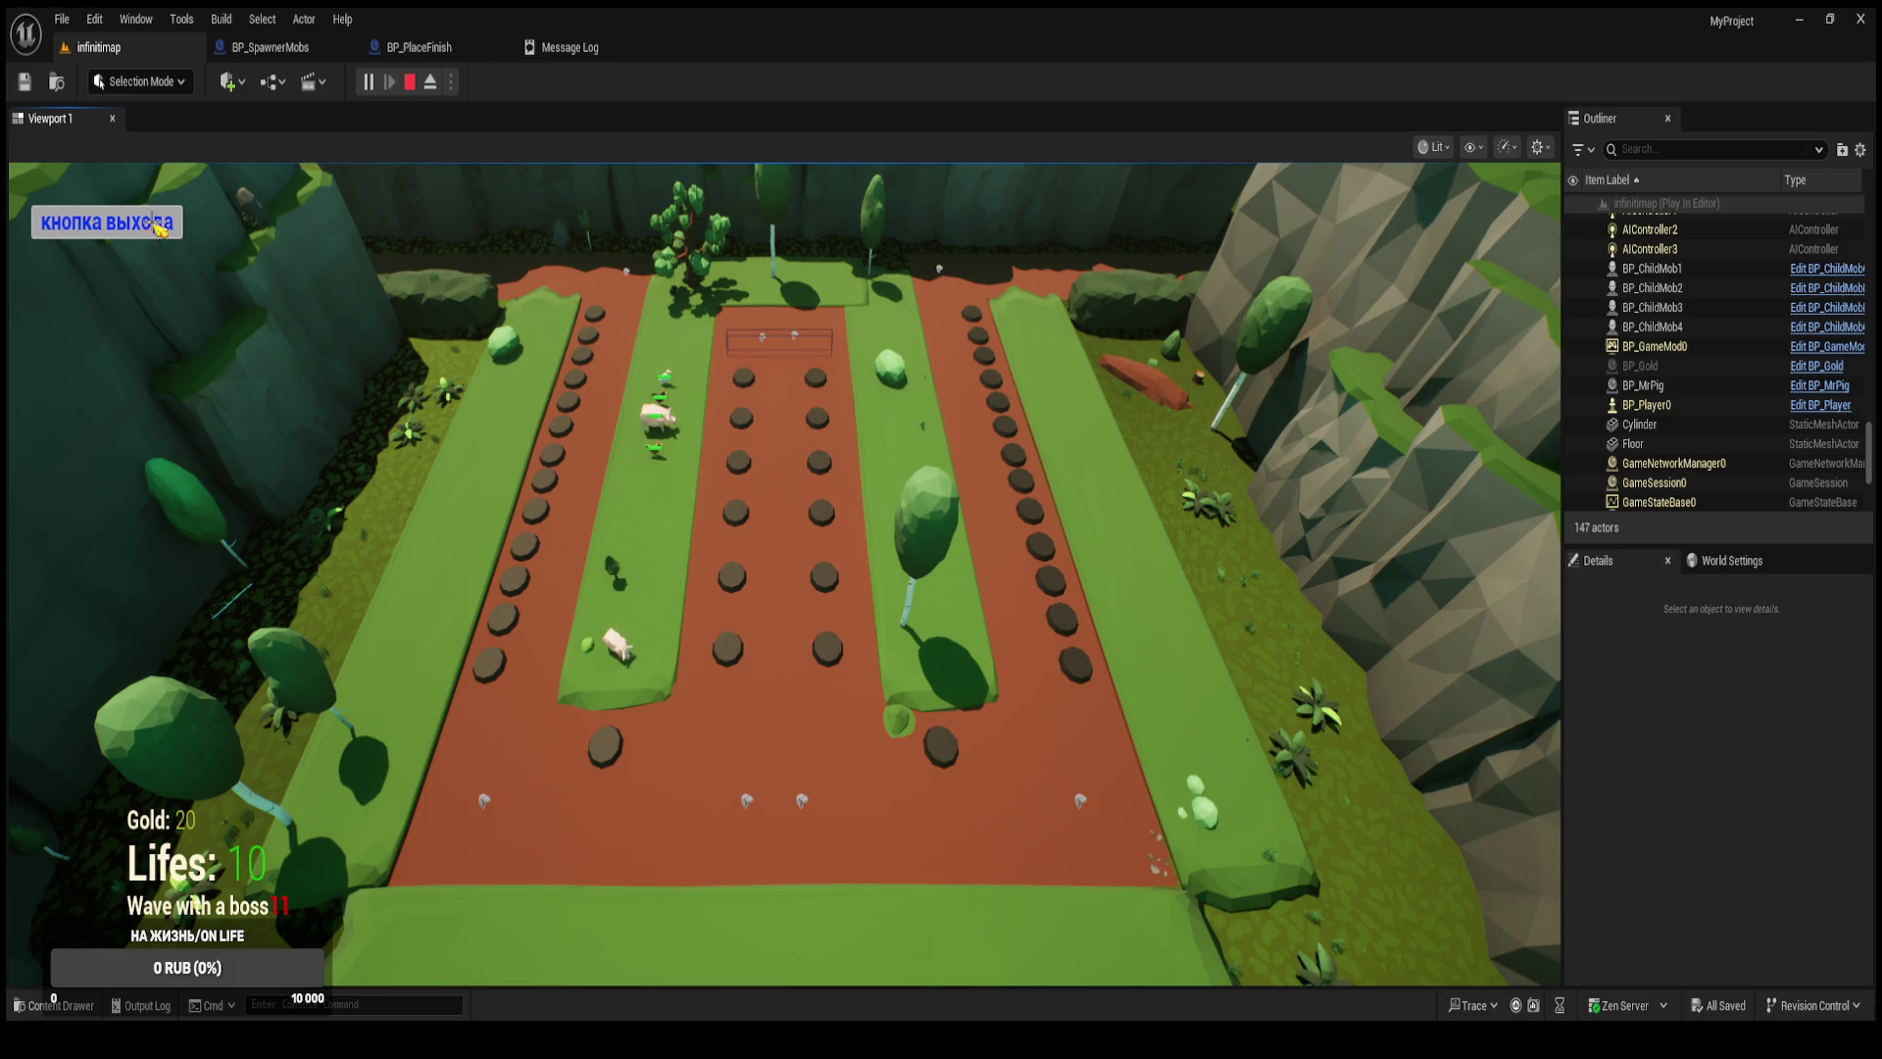
click(265, 51)
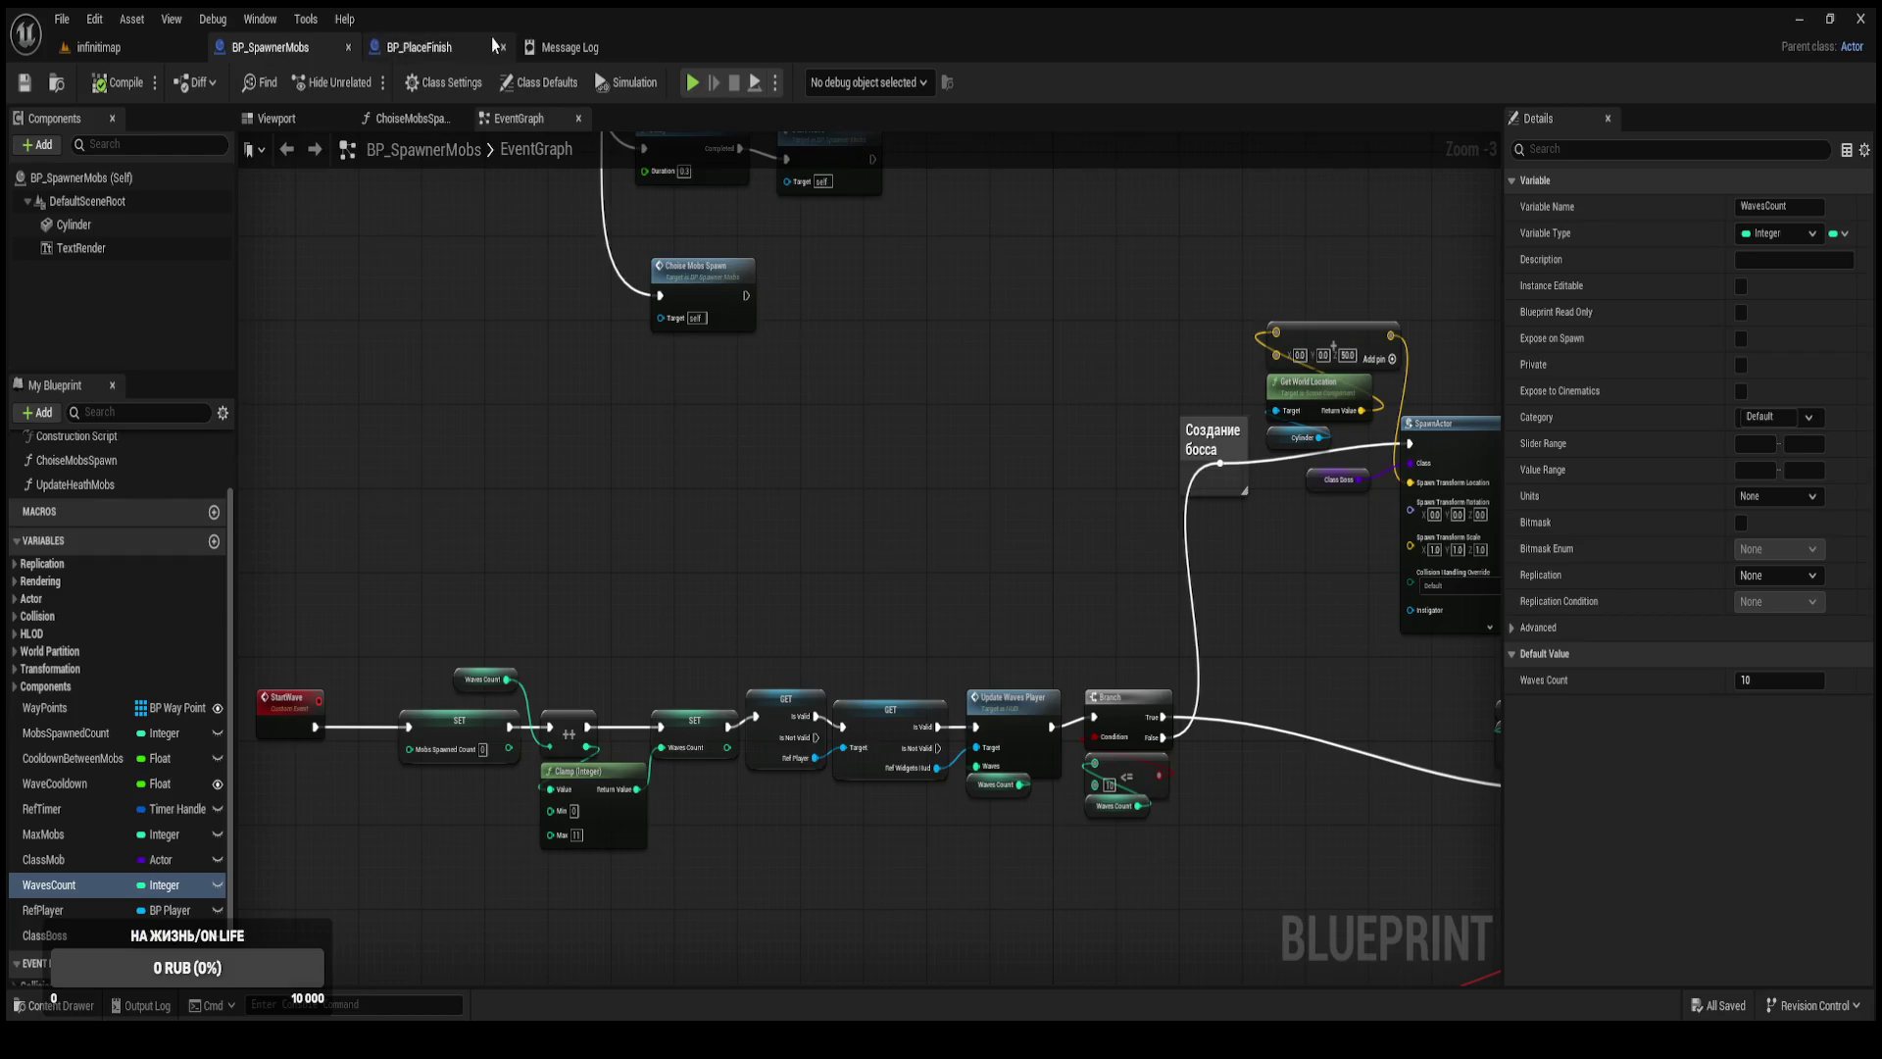
Close the message log and review the boss SpawnActor, Ref Self and Set Health Mobs nodes.
click(657, 47)
mouse_move(1228, 334)
mouse_down()
mouse_move(786, 383)
mouse_move(393, 478)
mouse_up()
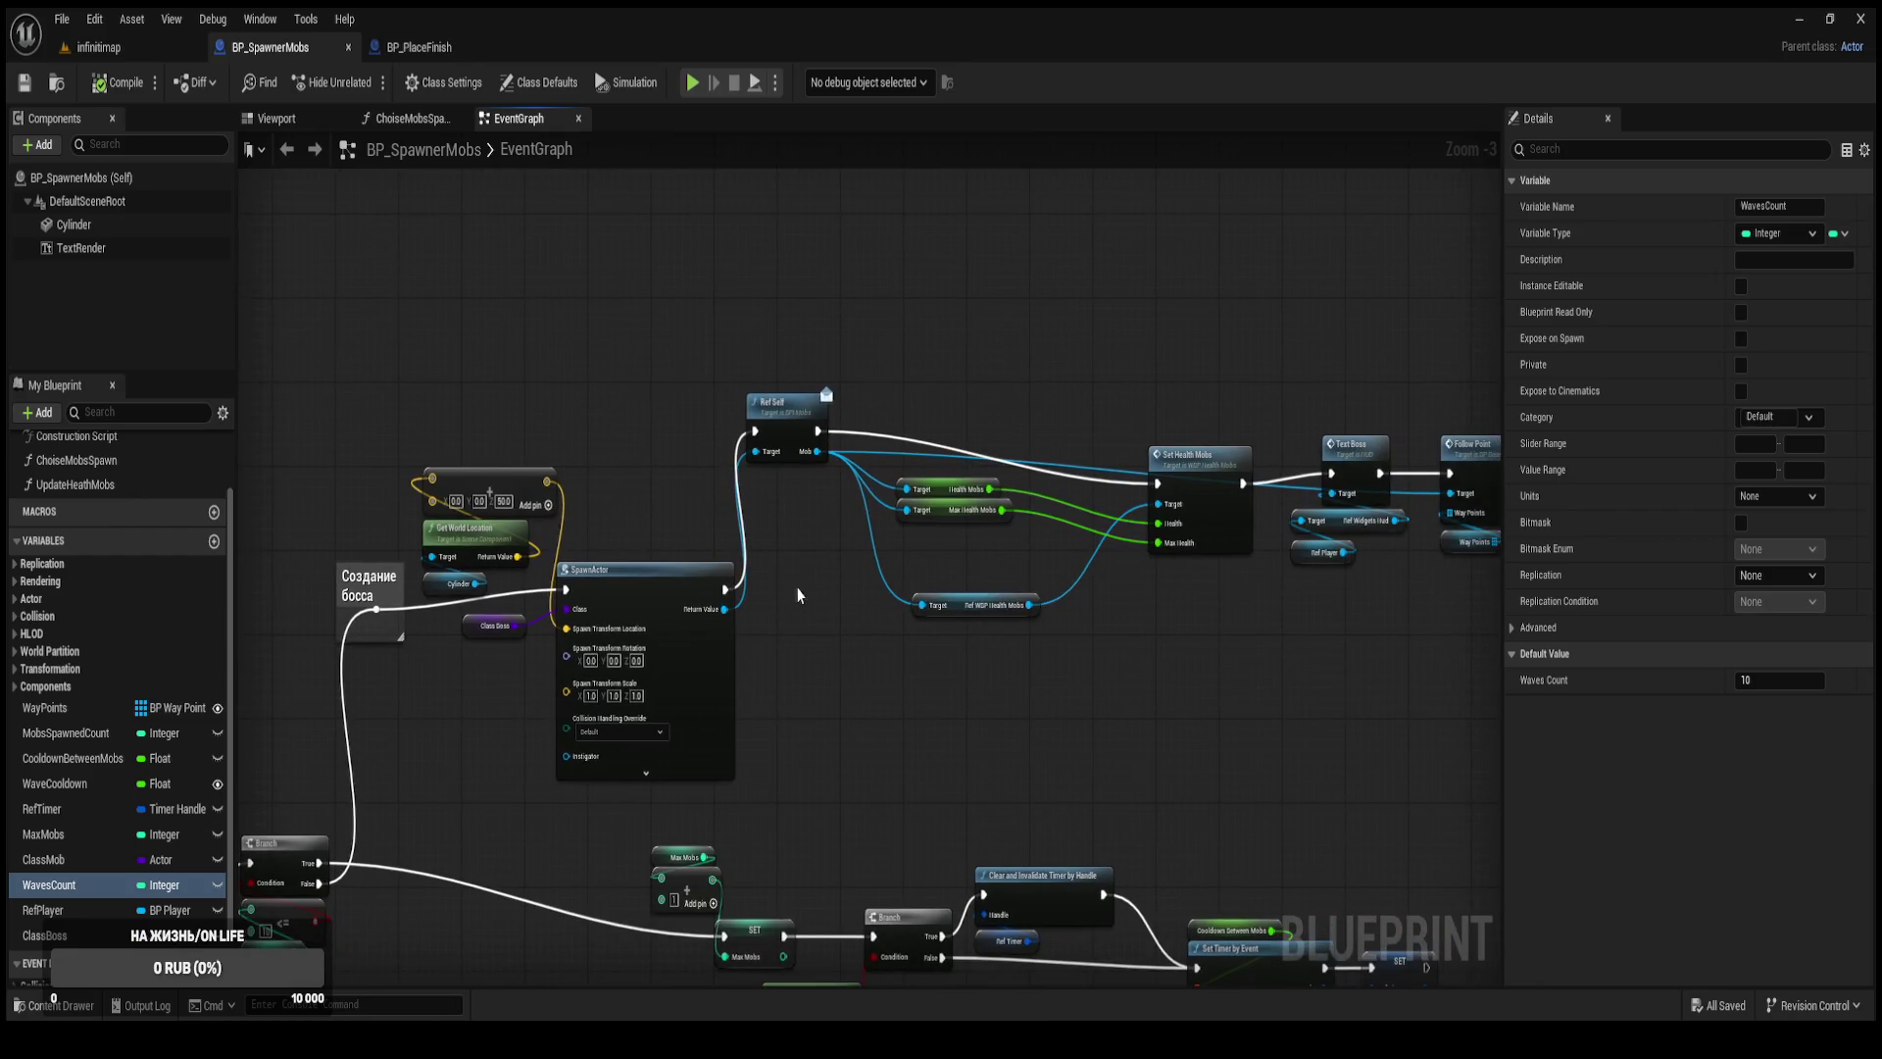
scroll(822, 567, up, 2)
drag(822, 567, 619, 596)
drag(983, 408, 1429, 479)
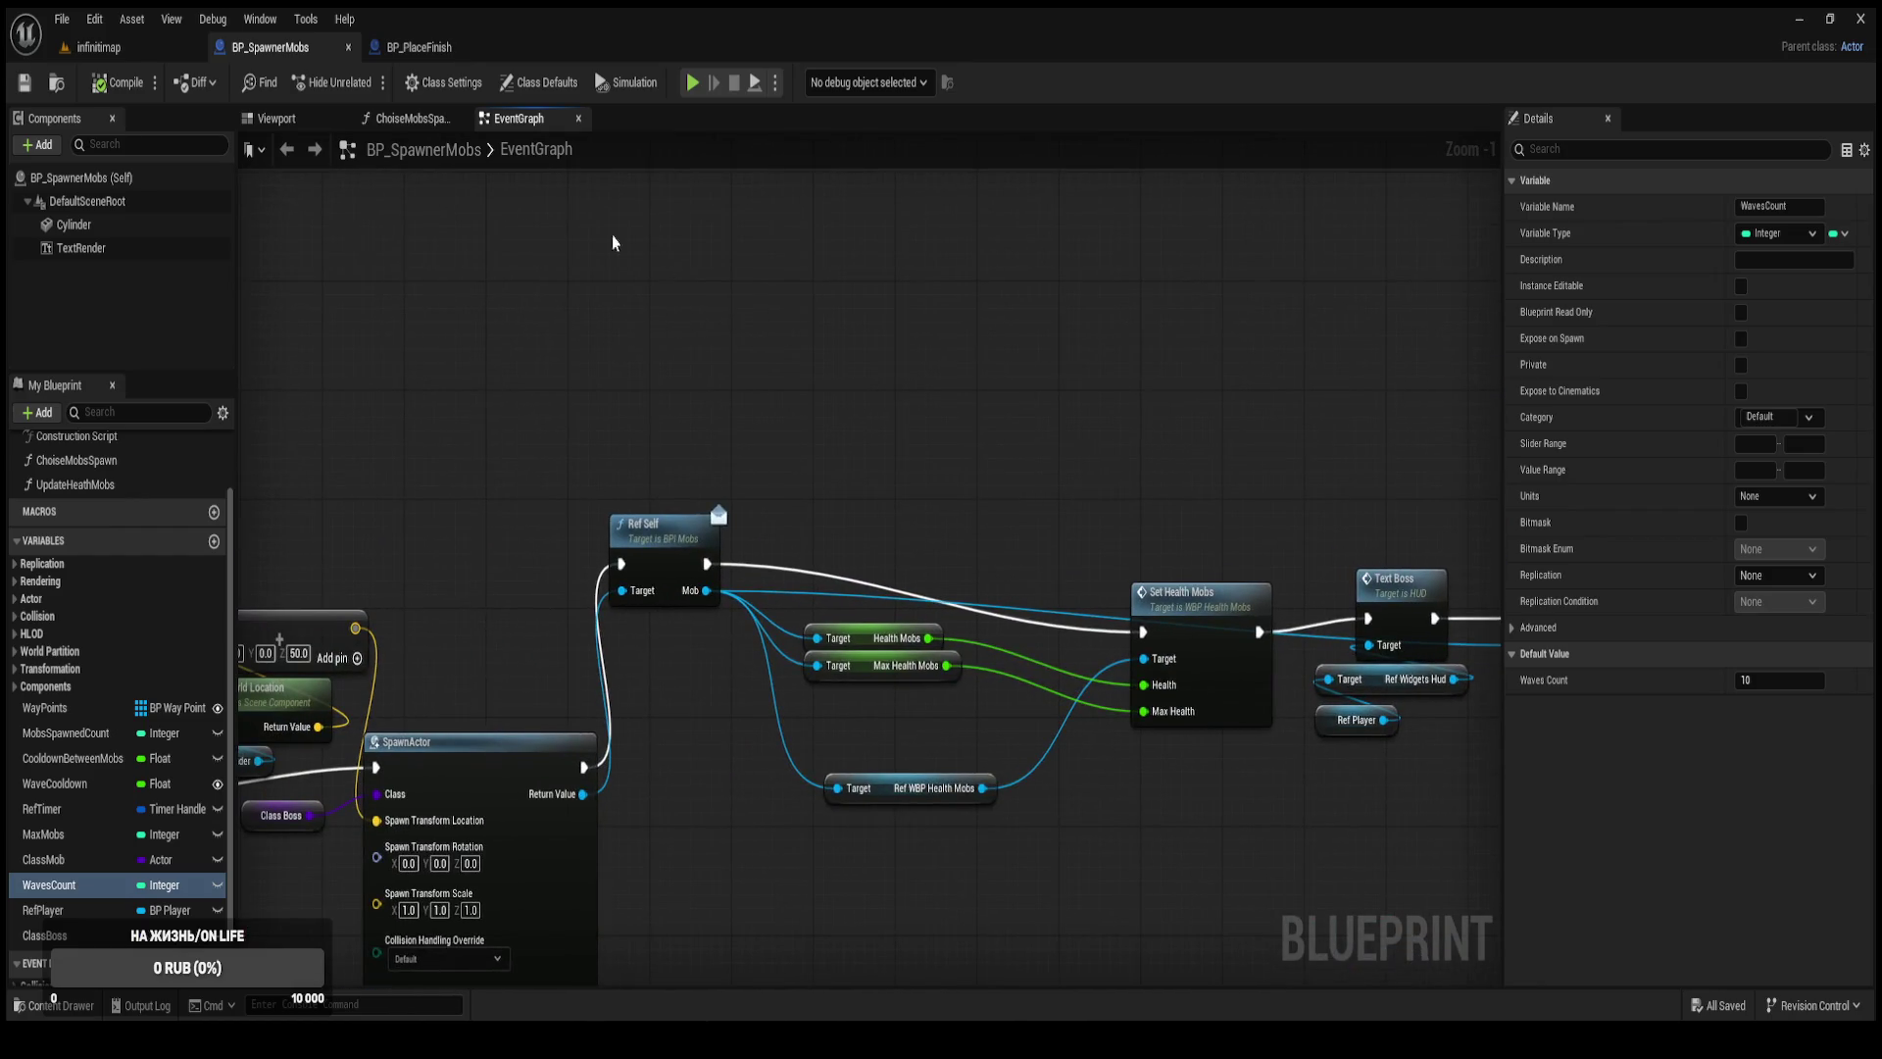
click(421, 51)
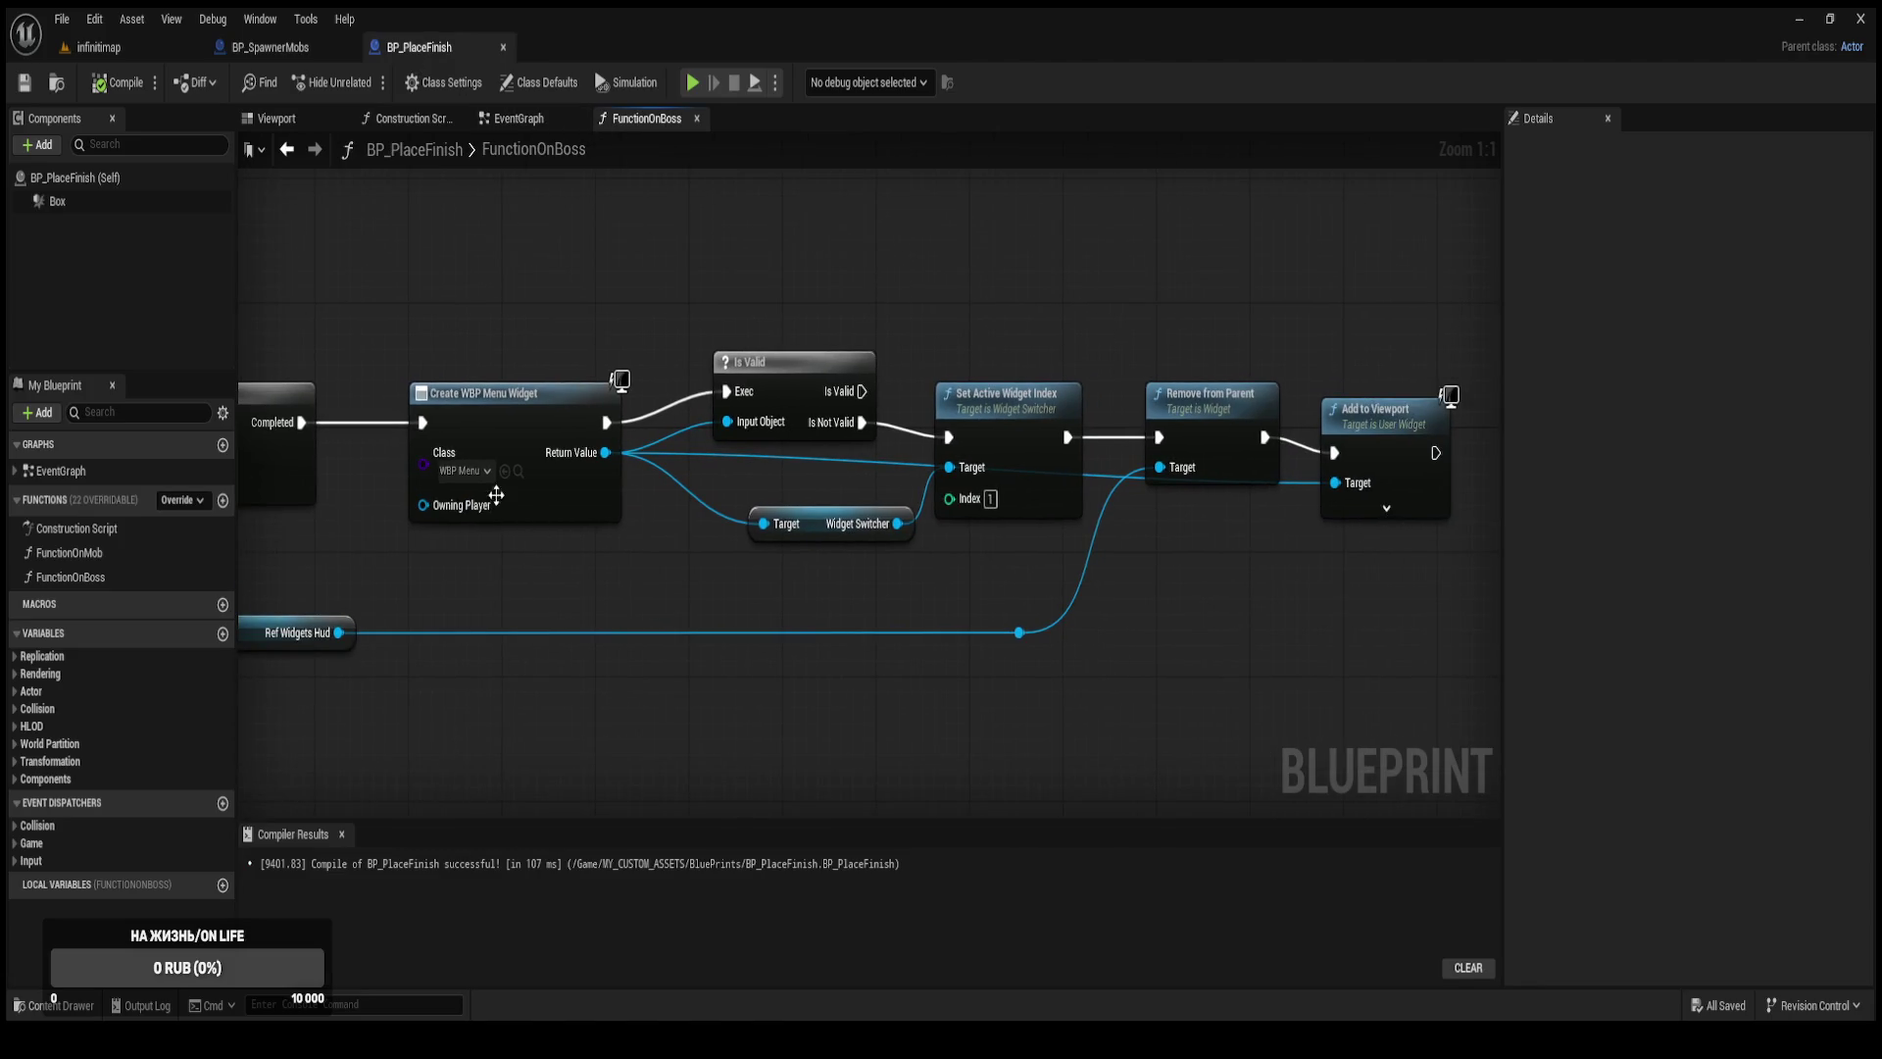
From the level's Content Drawer, open BluePrints > WBP > WBP_Menu.
click(173, 47)
key(ctrl+space)
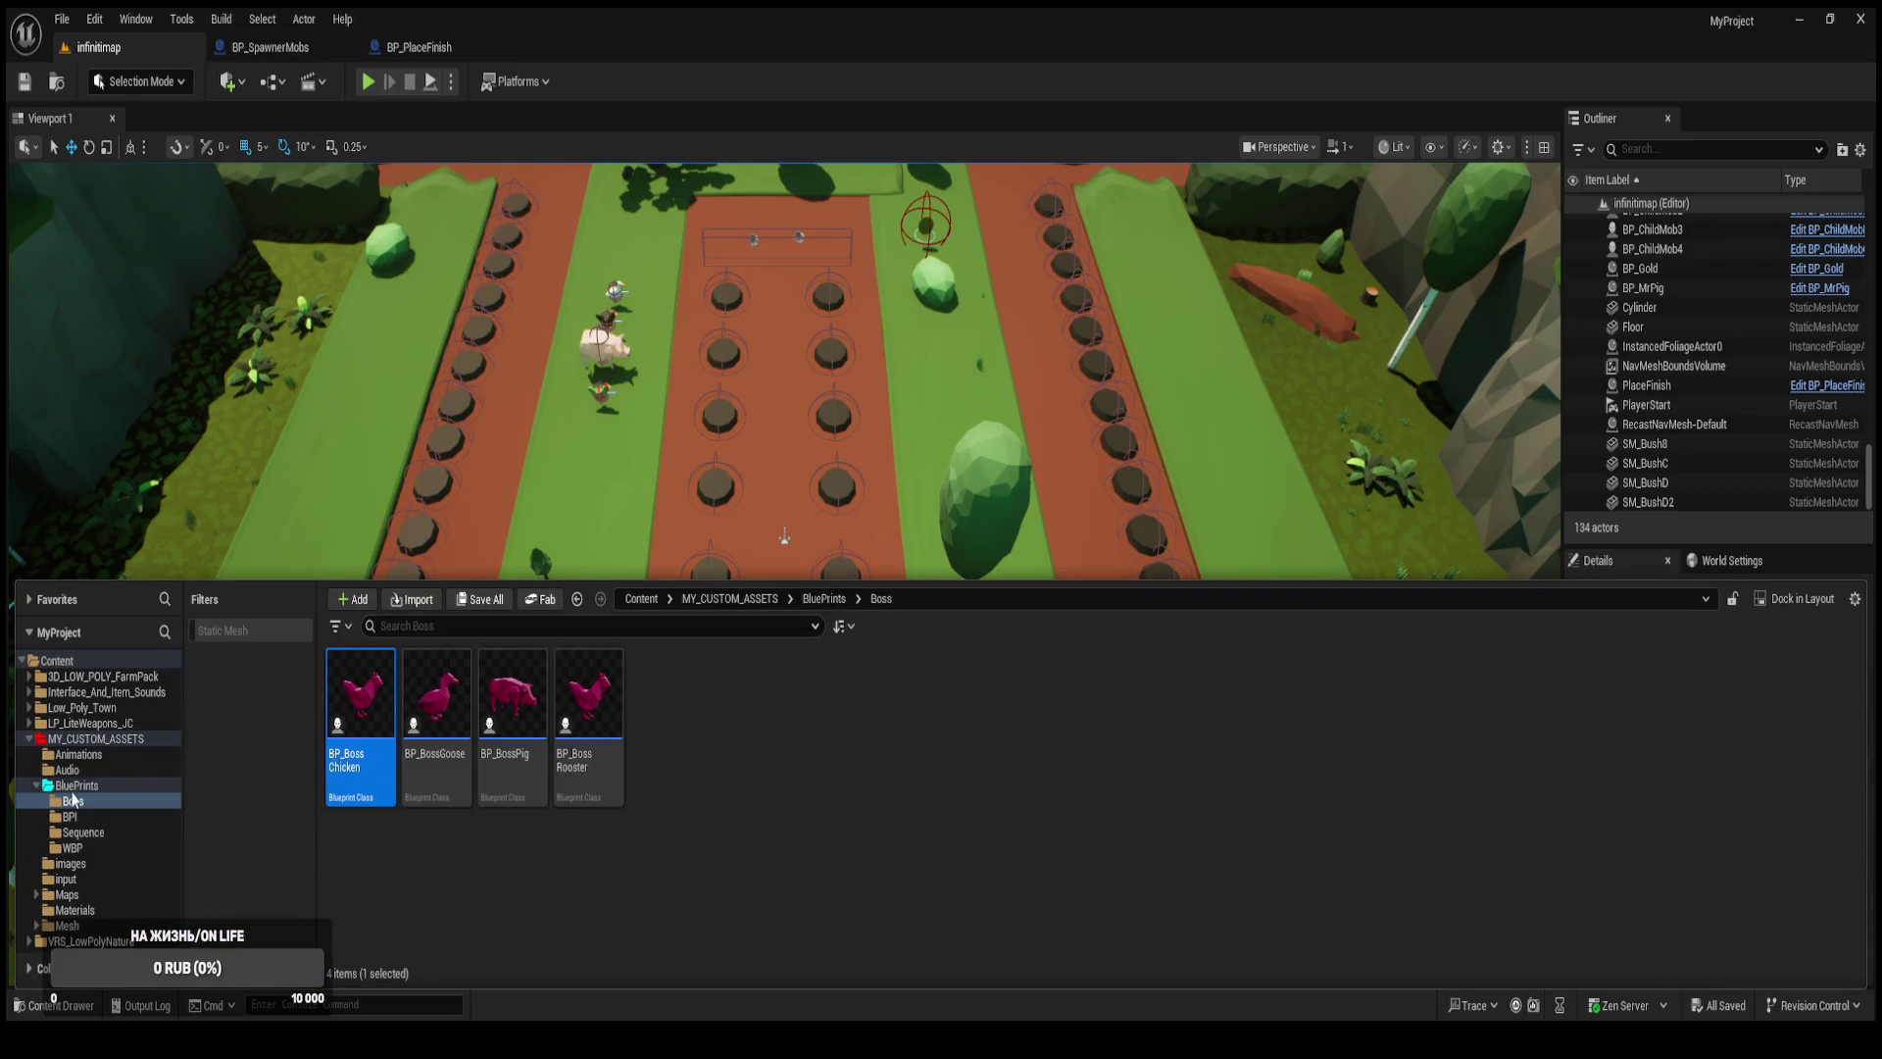
click(76, 785)
click(609, 709)
double_click(609, 709)
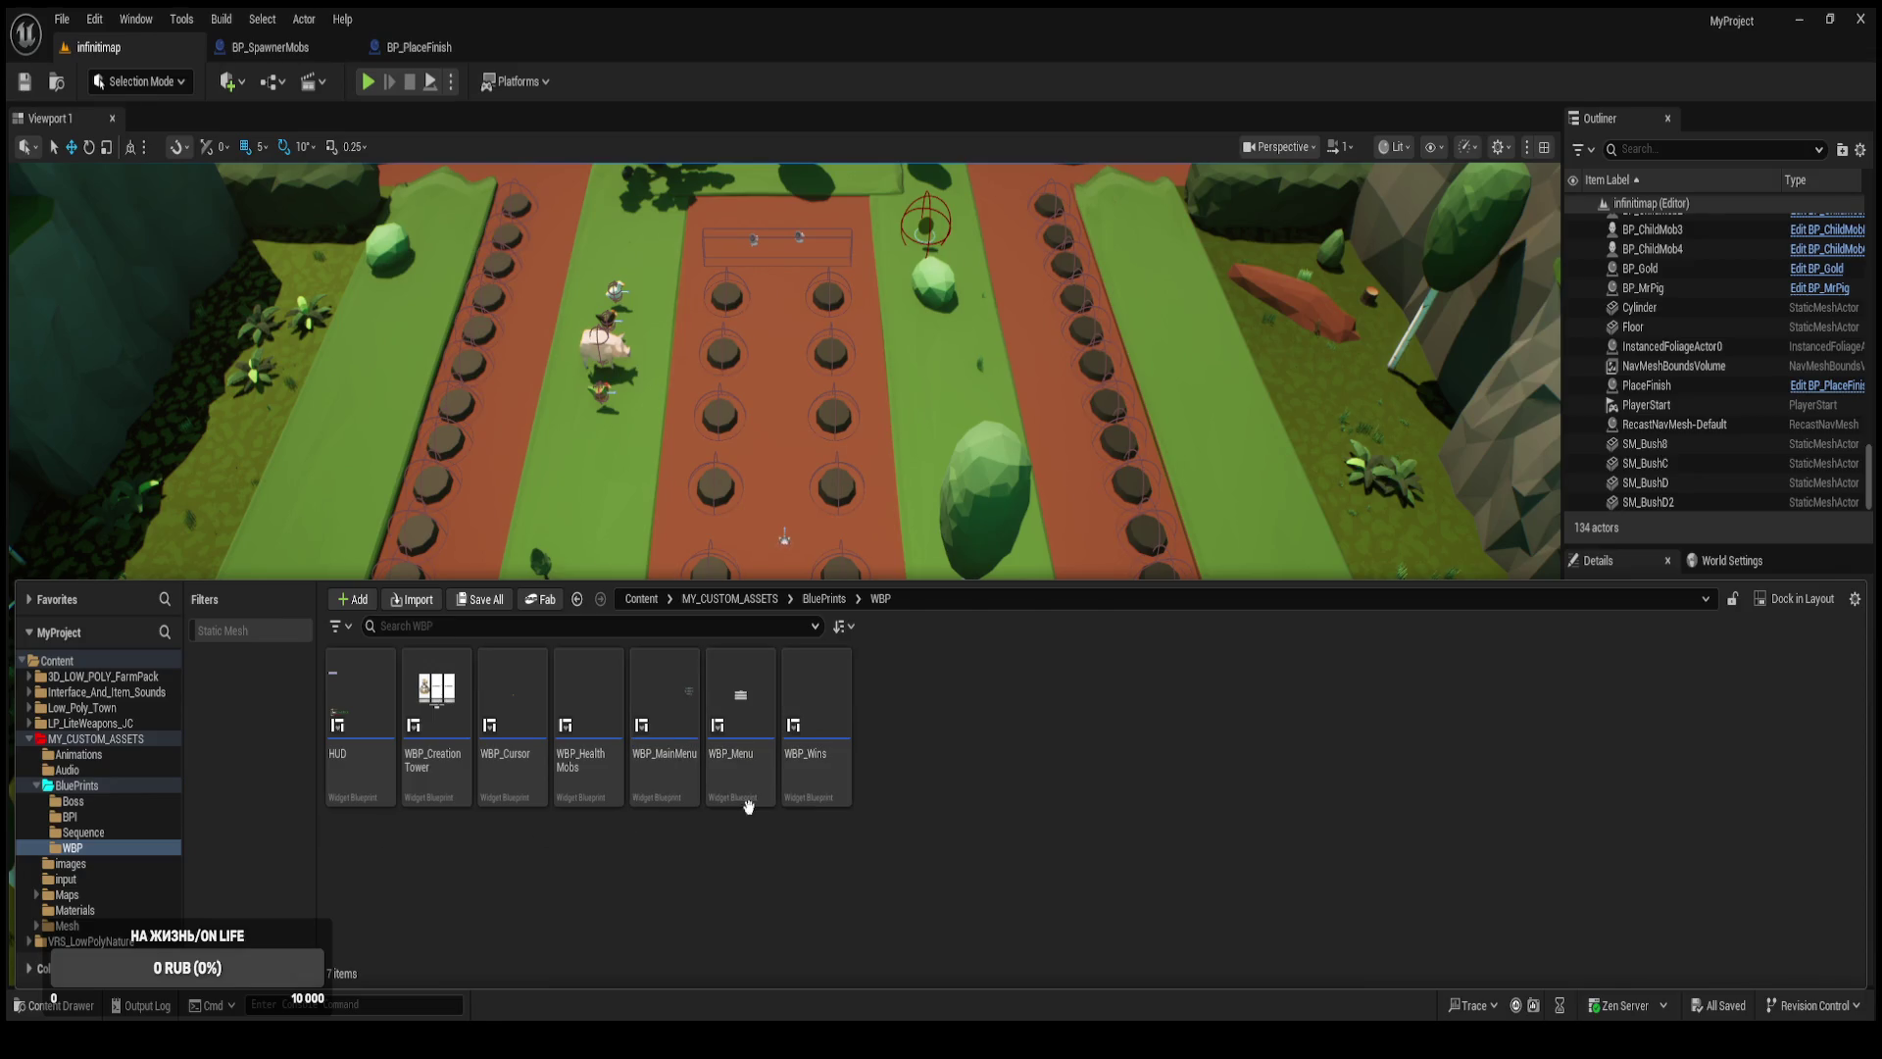
click(748, 763)
key(Return)
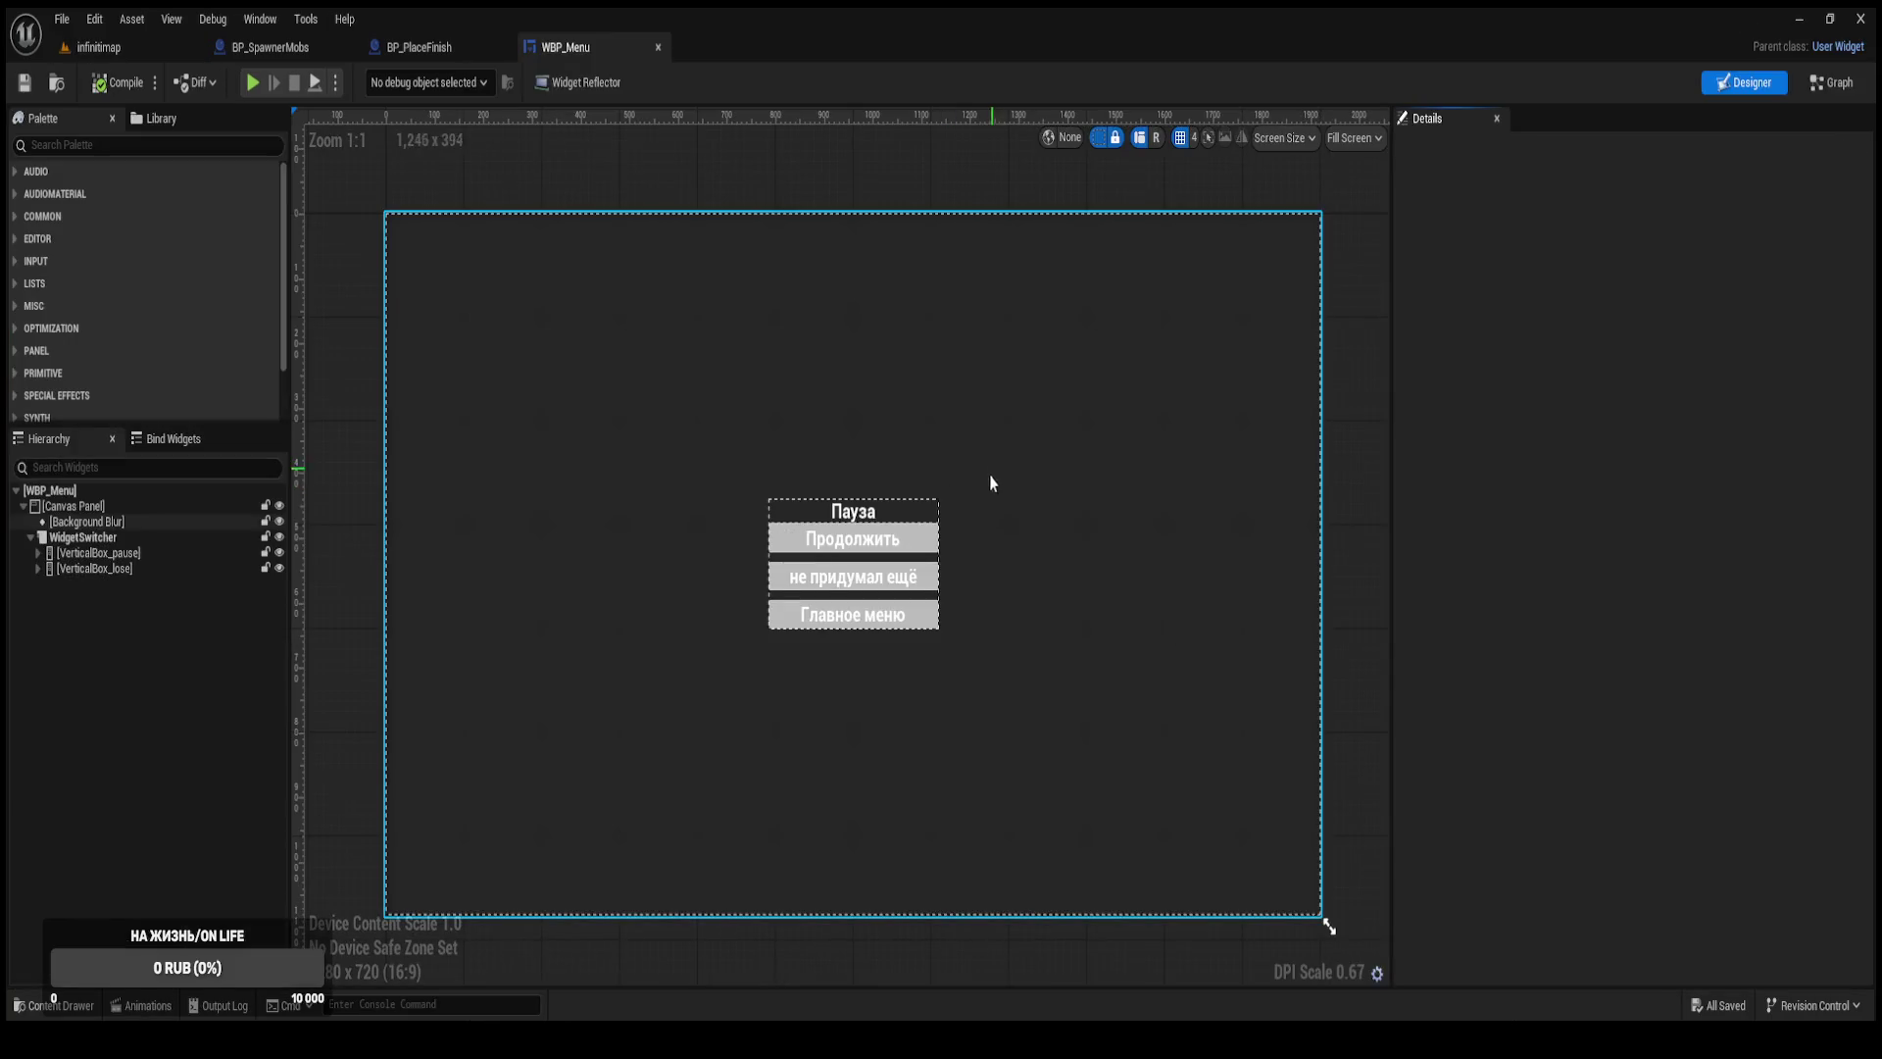
Set WidgetSwitcher's Active Widget Index to 1 to show the Проиграл screen, then view the Graph.
click(90, 540)
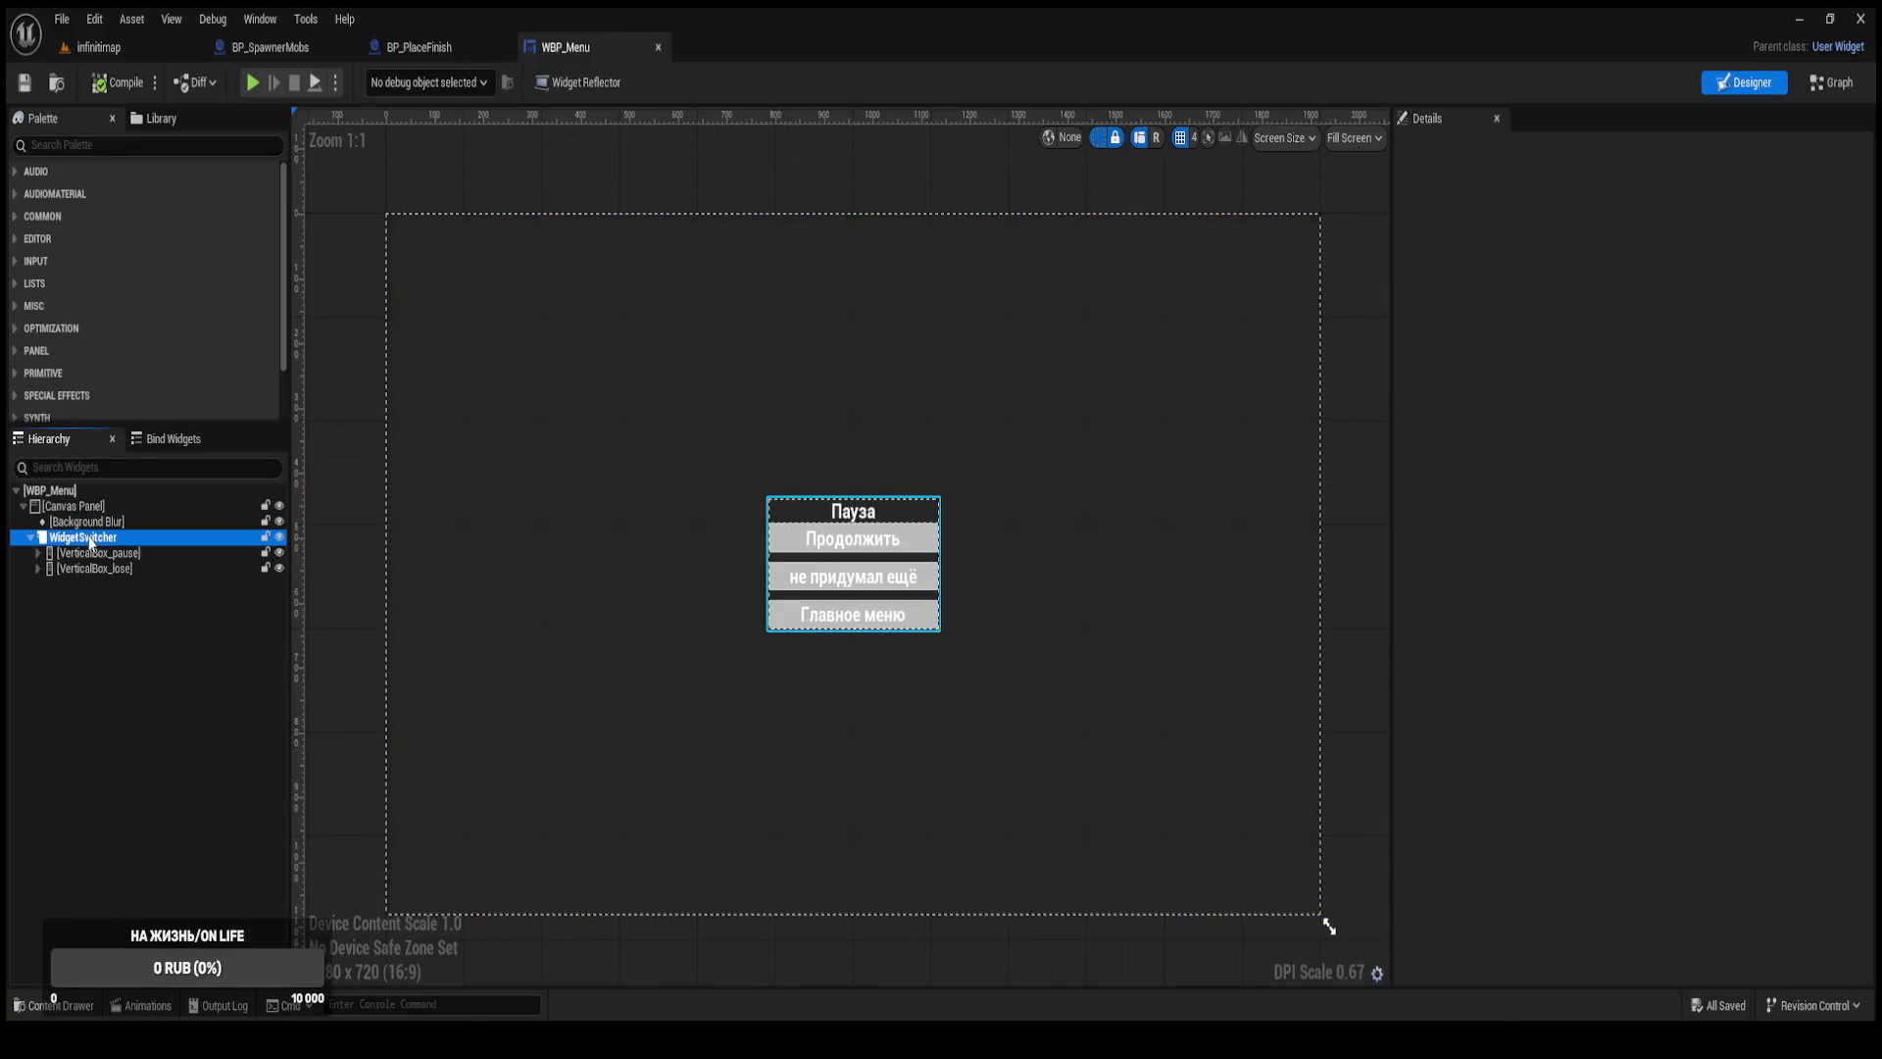
click(1618, 429)
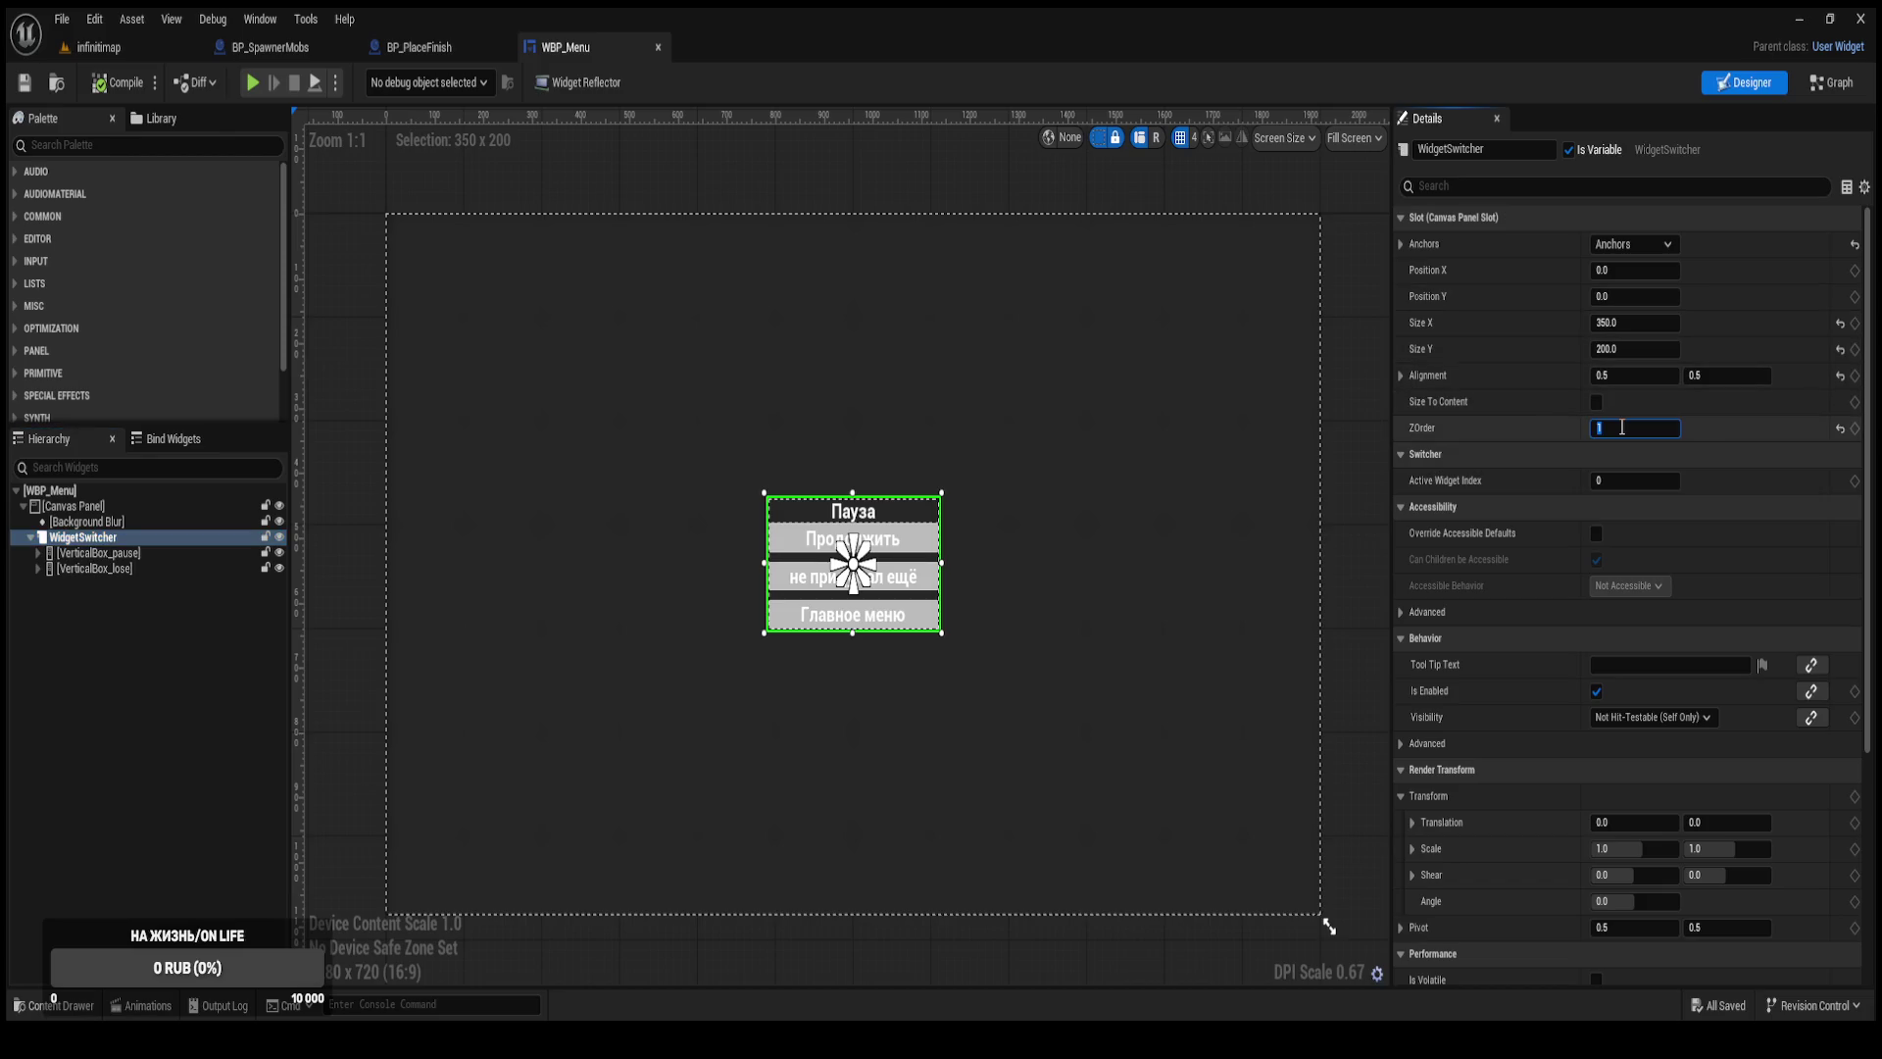
click(1607, 480)
text(1)
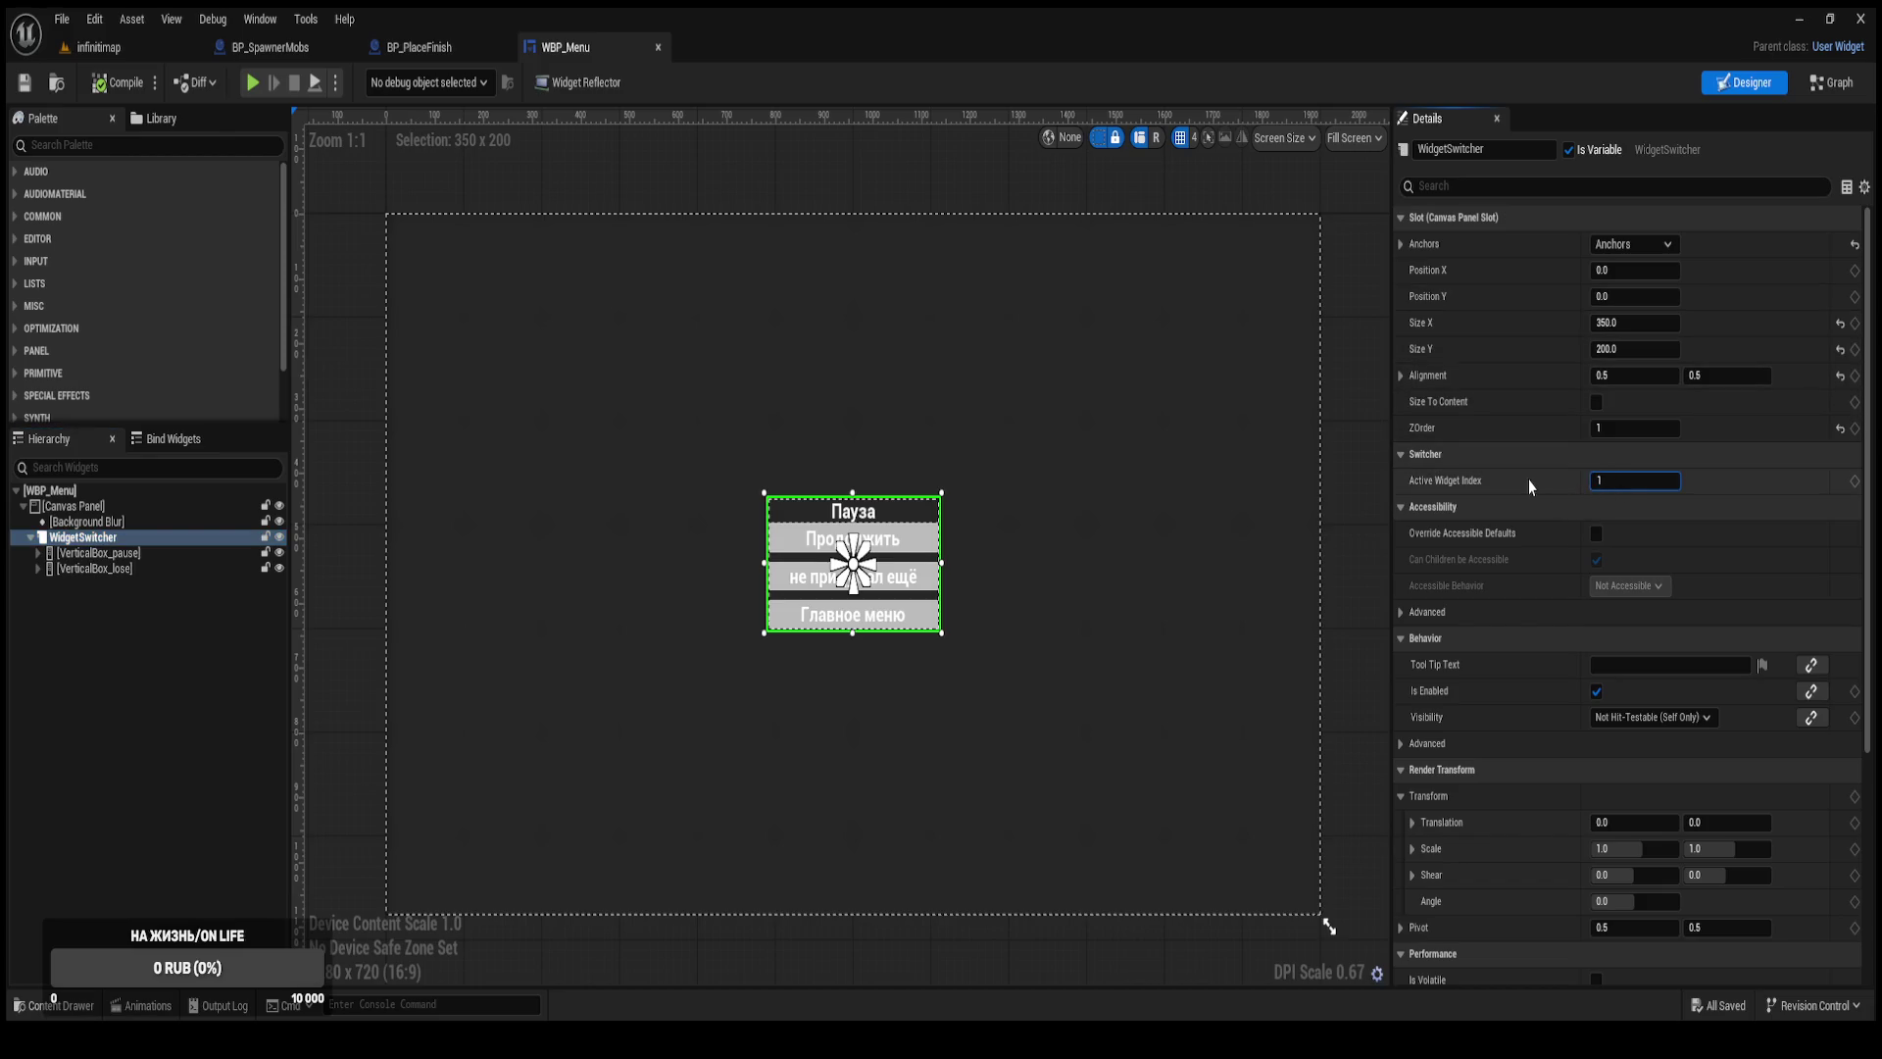
key(Return)
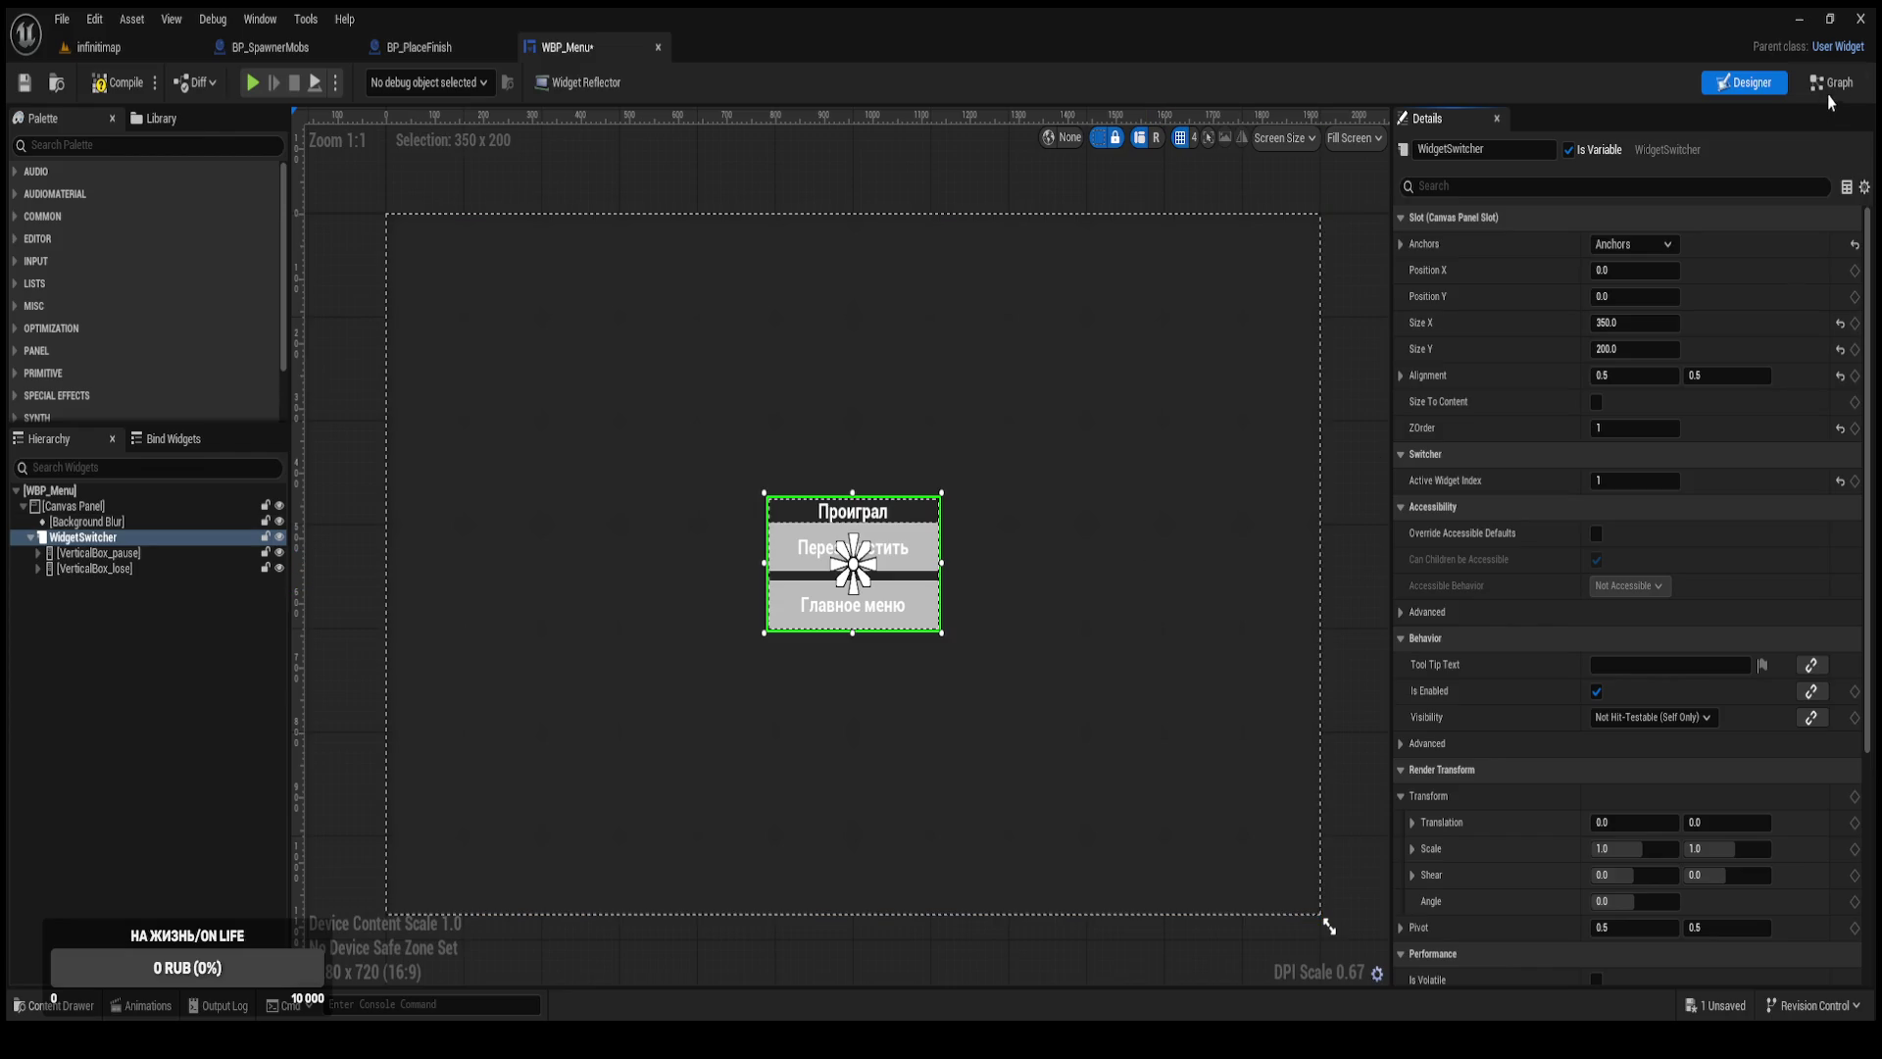
click(1829, 88)
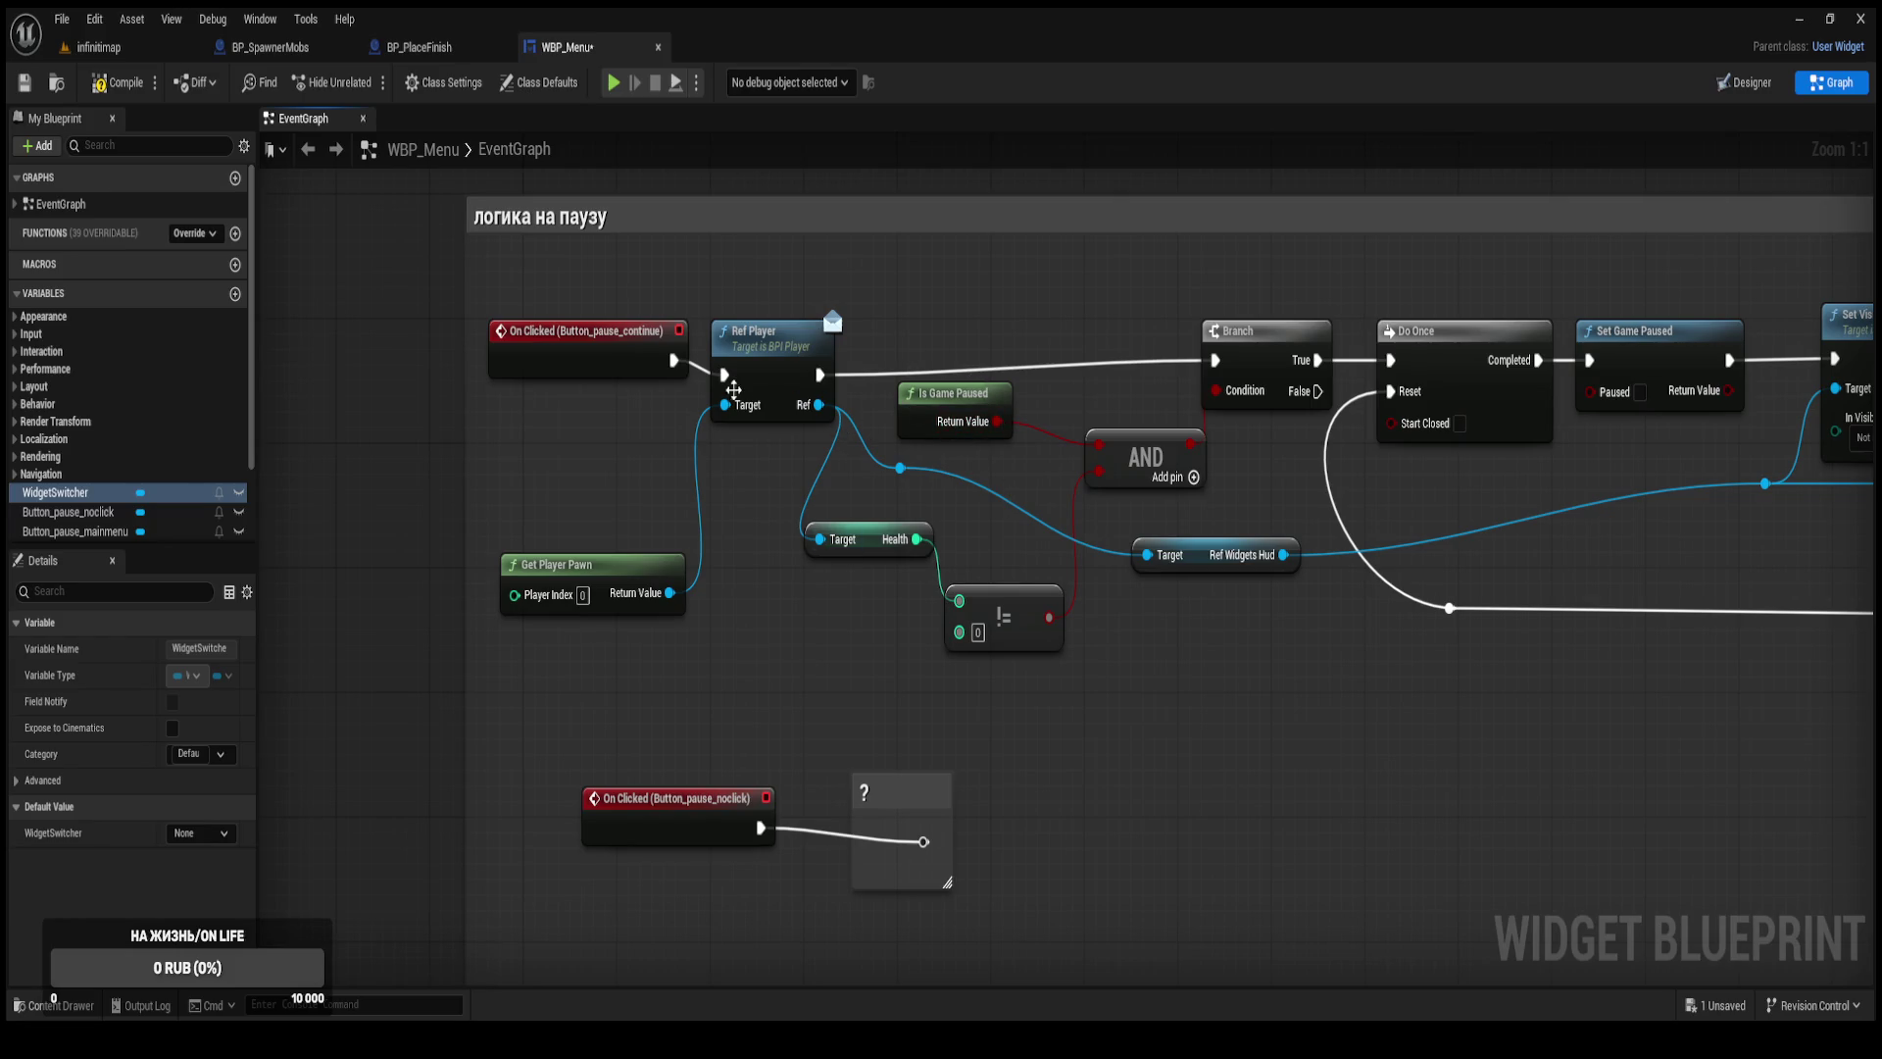
Inspect the Event Construct and Is Game Paused appearance logic, then return to BP_SpawnerMobs.
scroll(623, 419, down, 3)
mouse_move(763, 469)
mouse_down()
mouse_move(776, 710)
mouse_move(659, 639)
mouse_up()
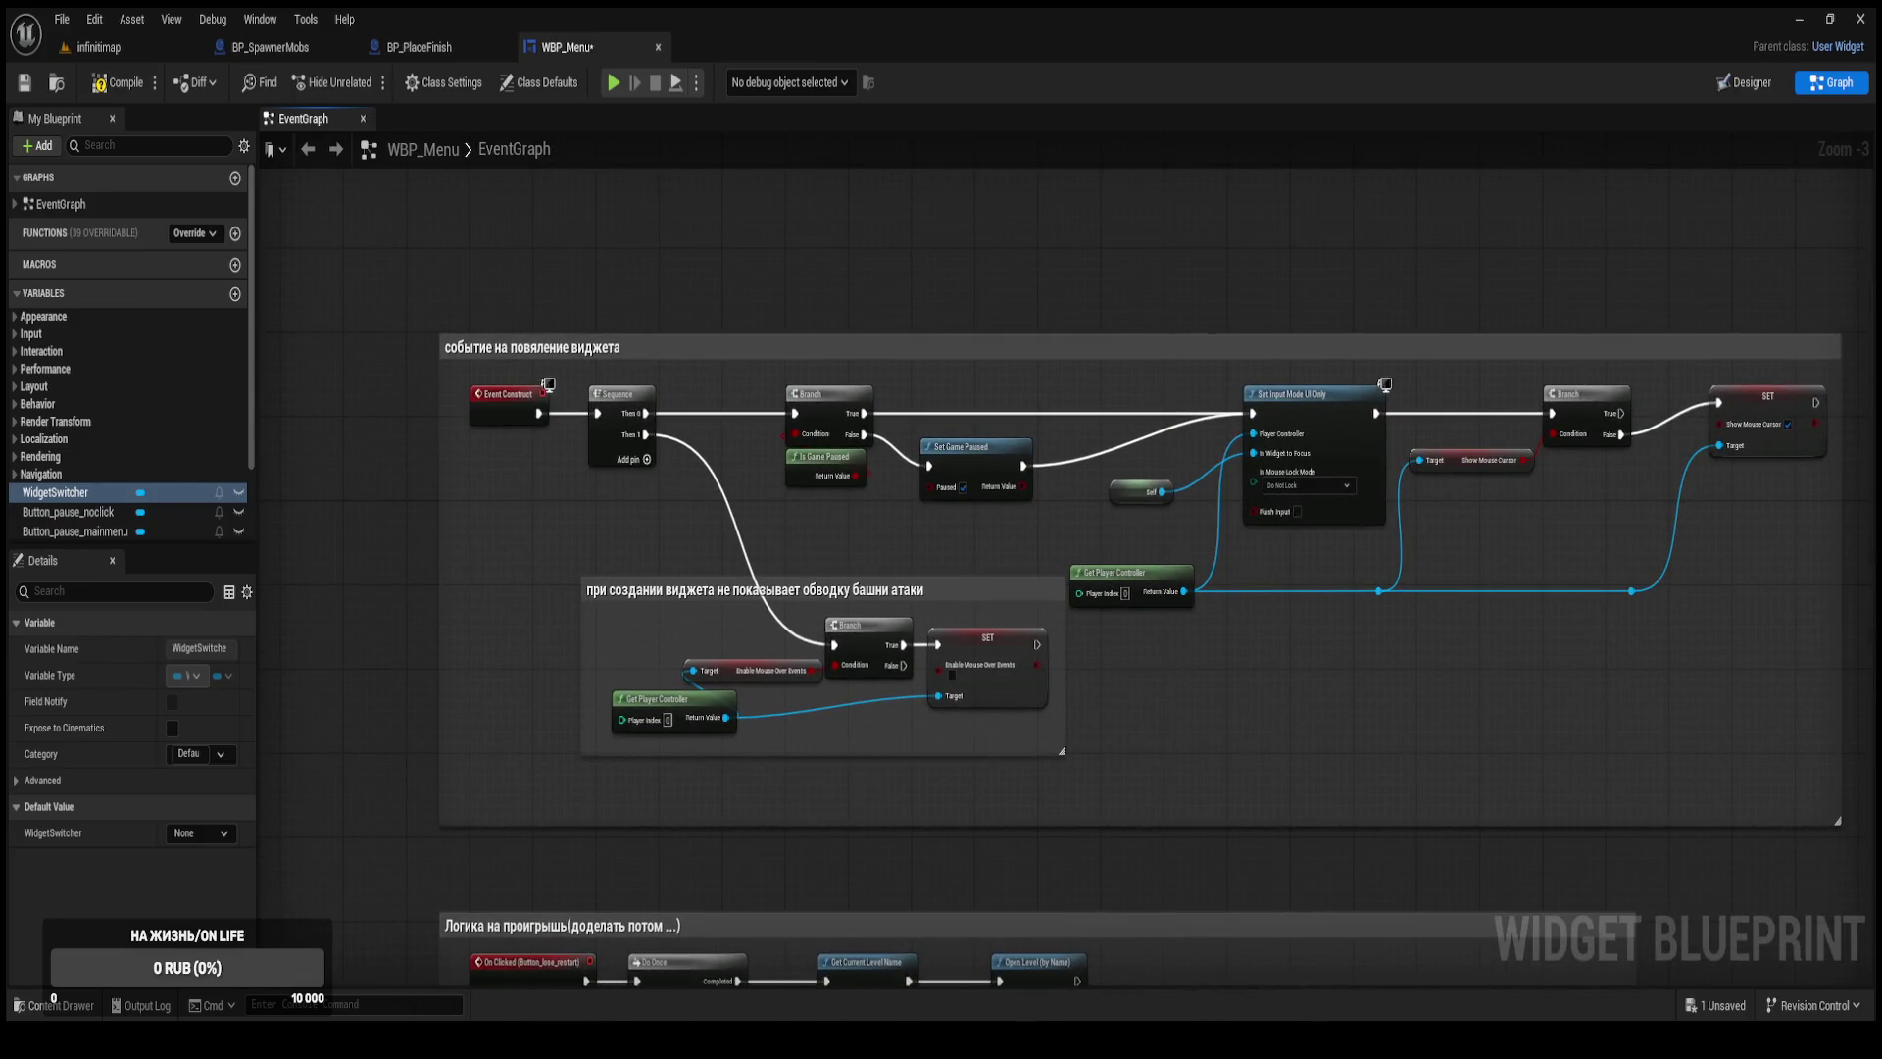
scroll(574, 449, up, 3)
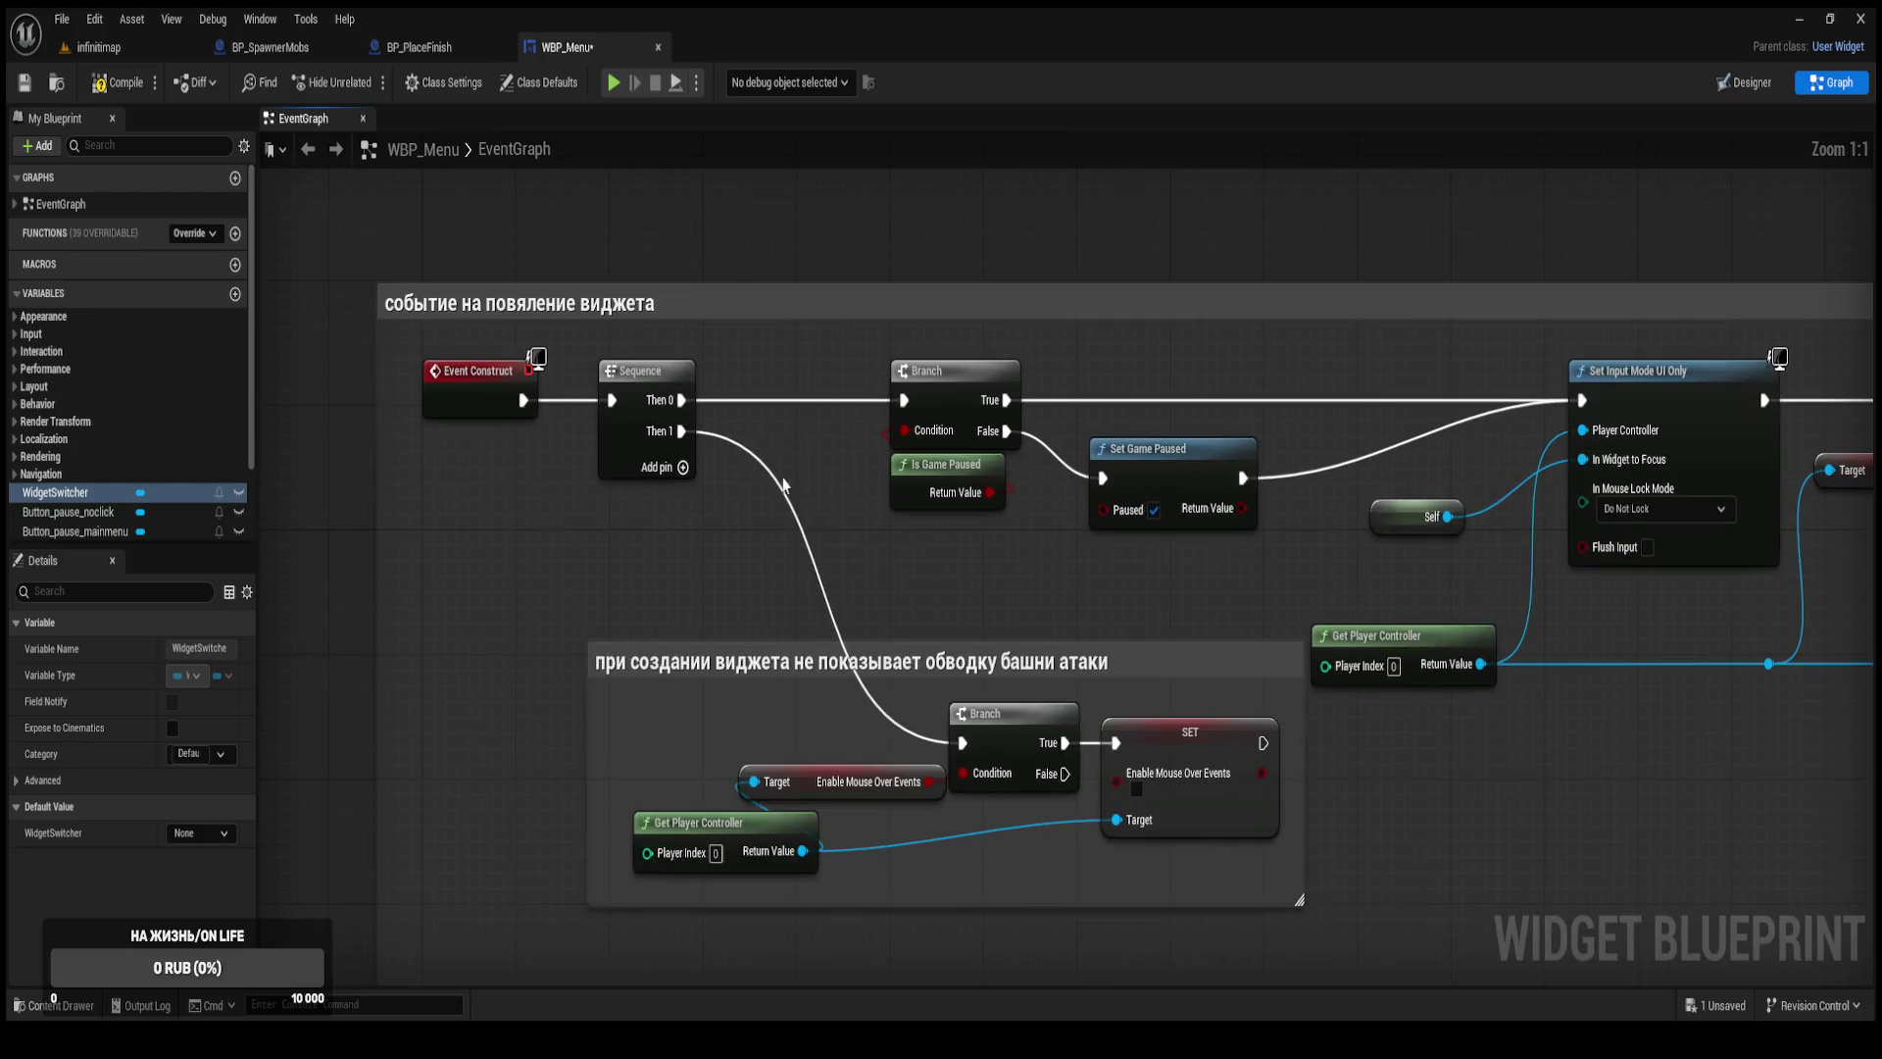
drag(1044, 478, 946, 438)
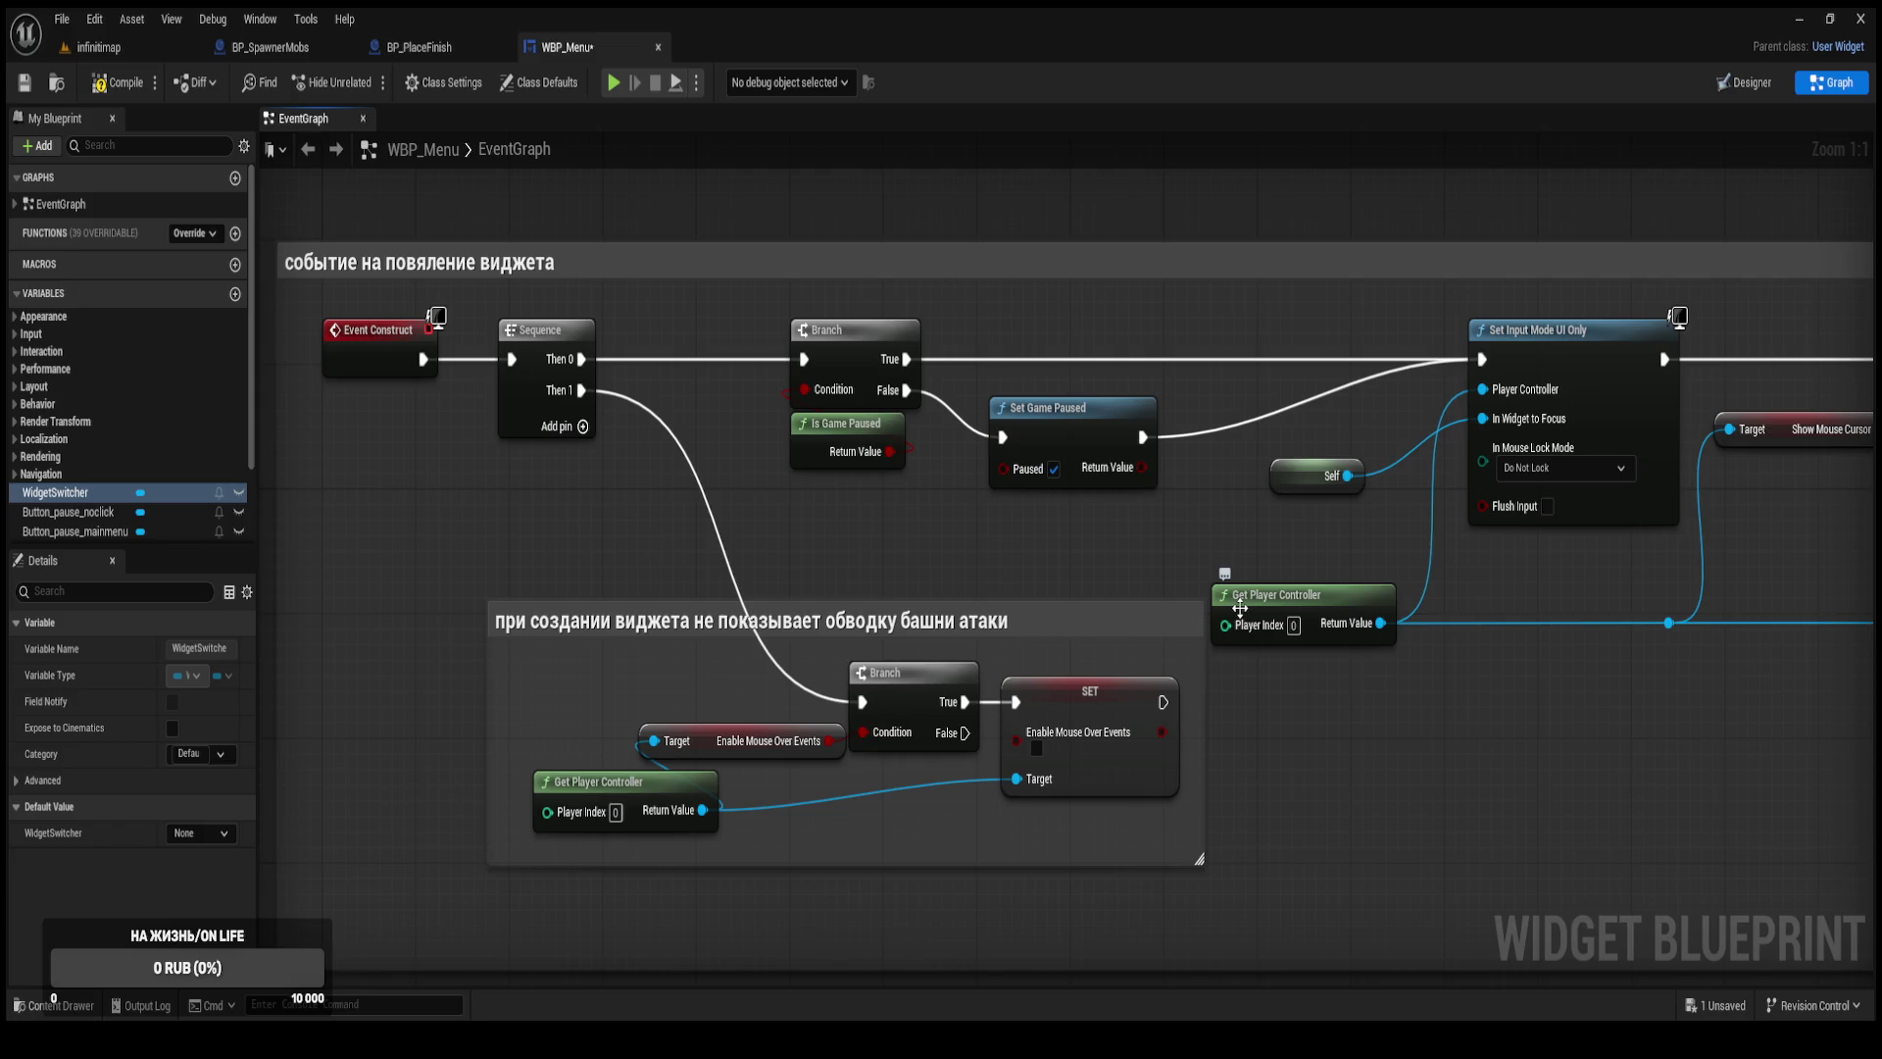
drag(1238, 607, 1140, 642)
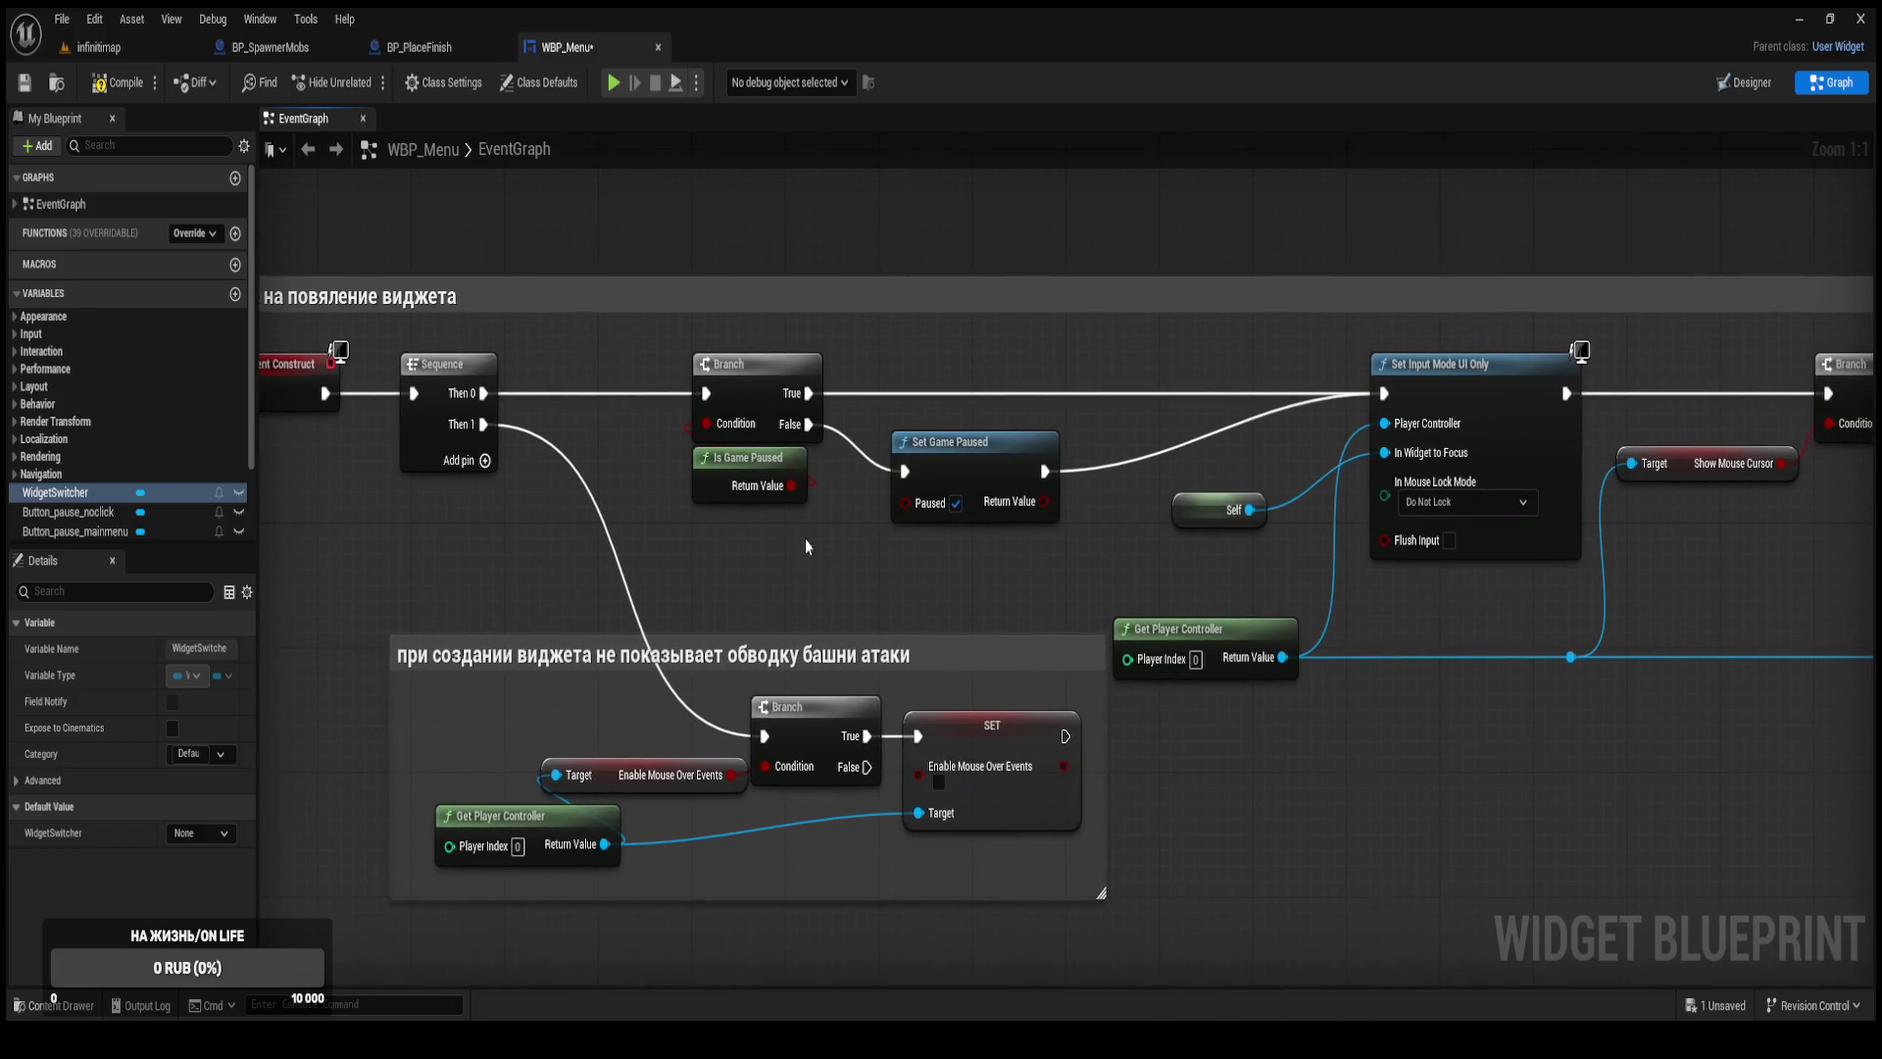
click(709, 485)
drag(707, 485, 753, 454)
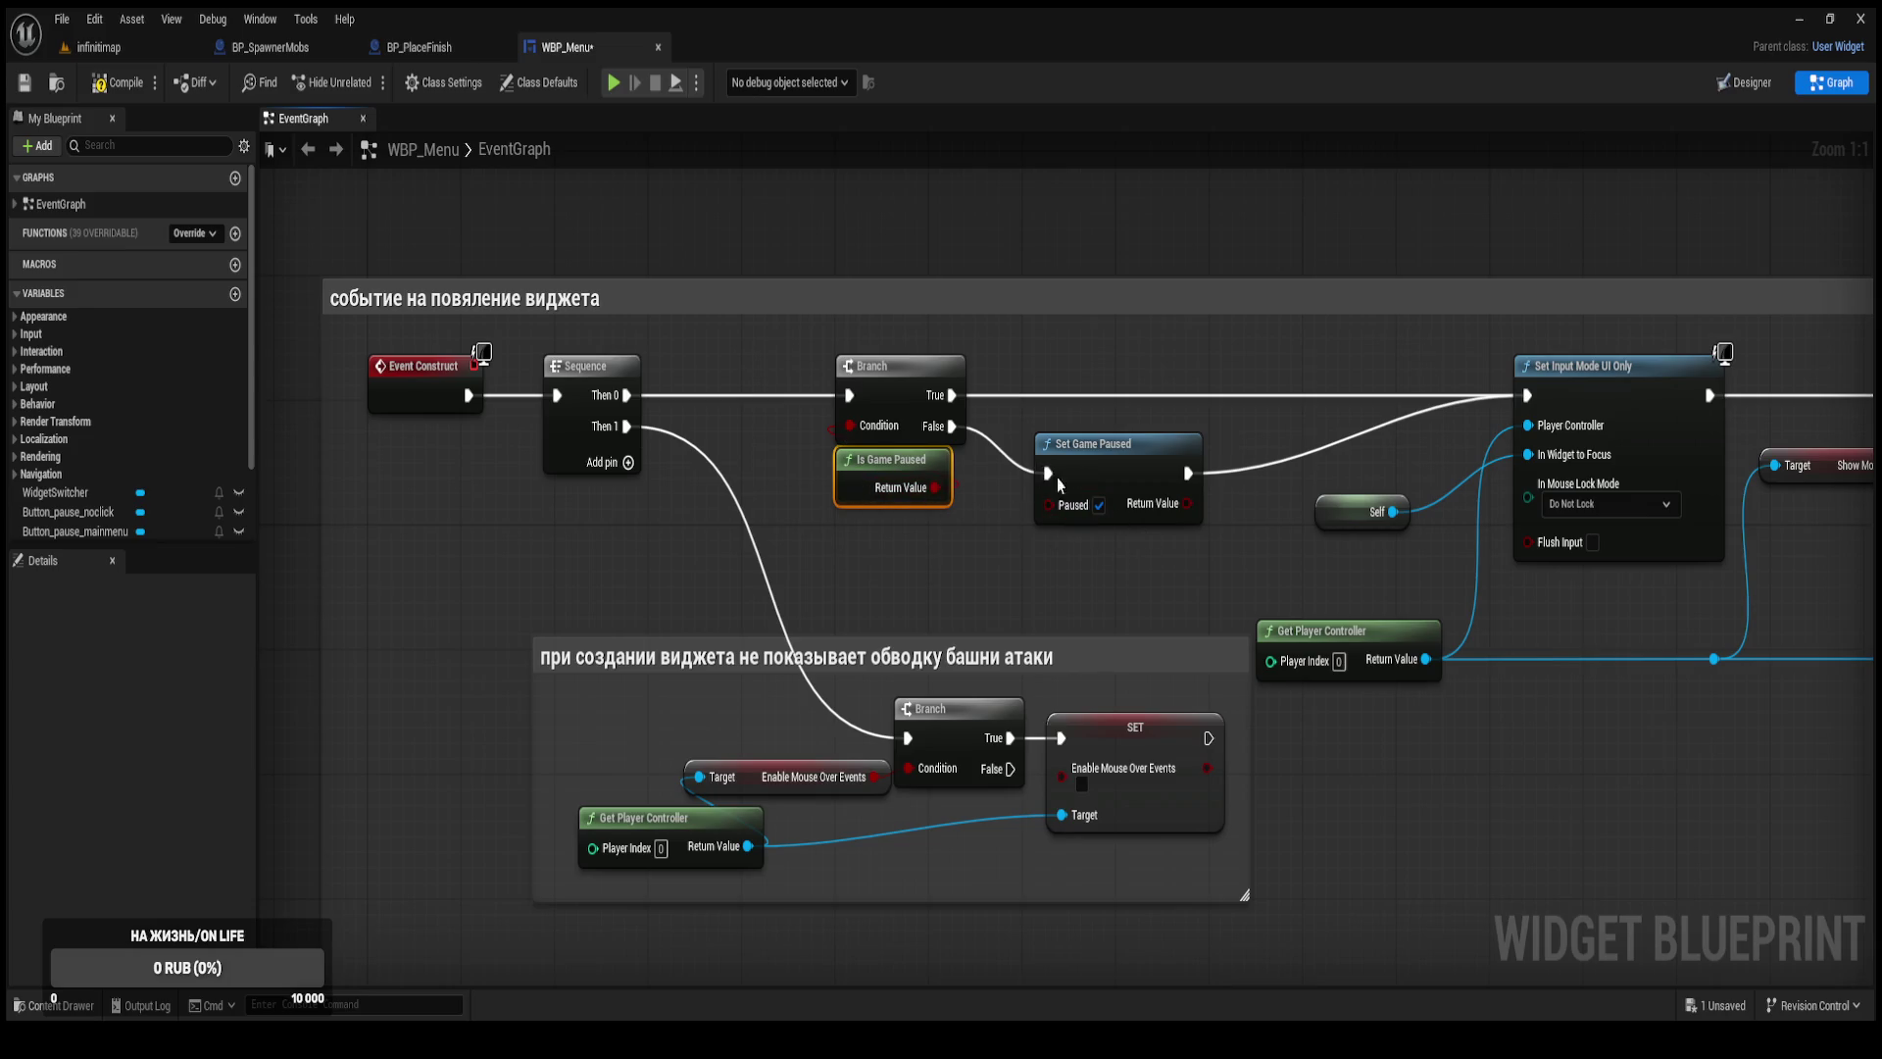
mouse_move(1135, 566)
mouse_down()
mouse_move(501, 544)
mouse_move(834, 471)
mouse_up()
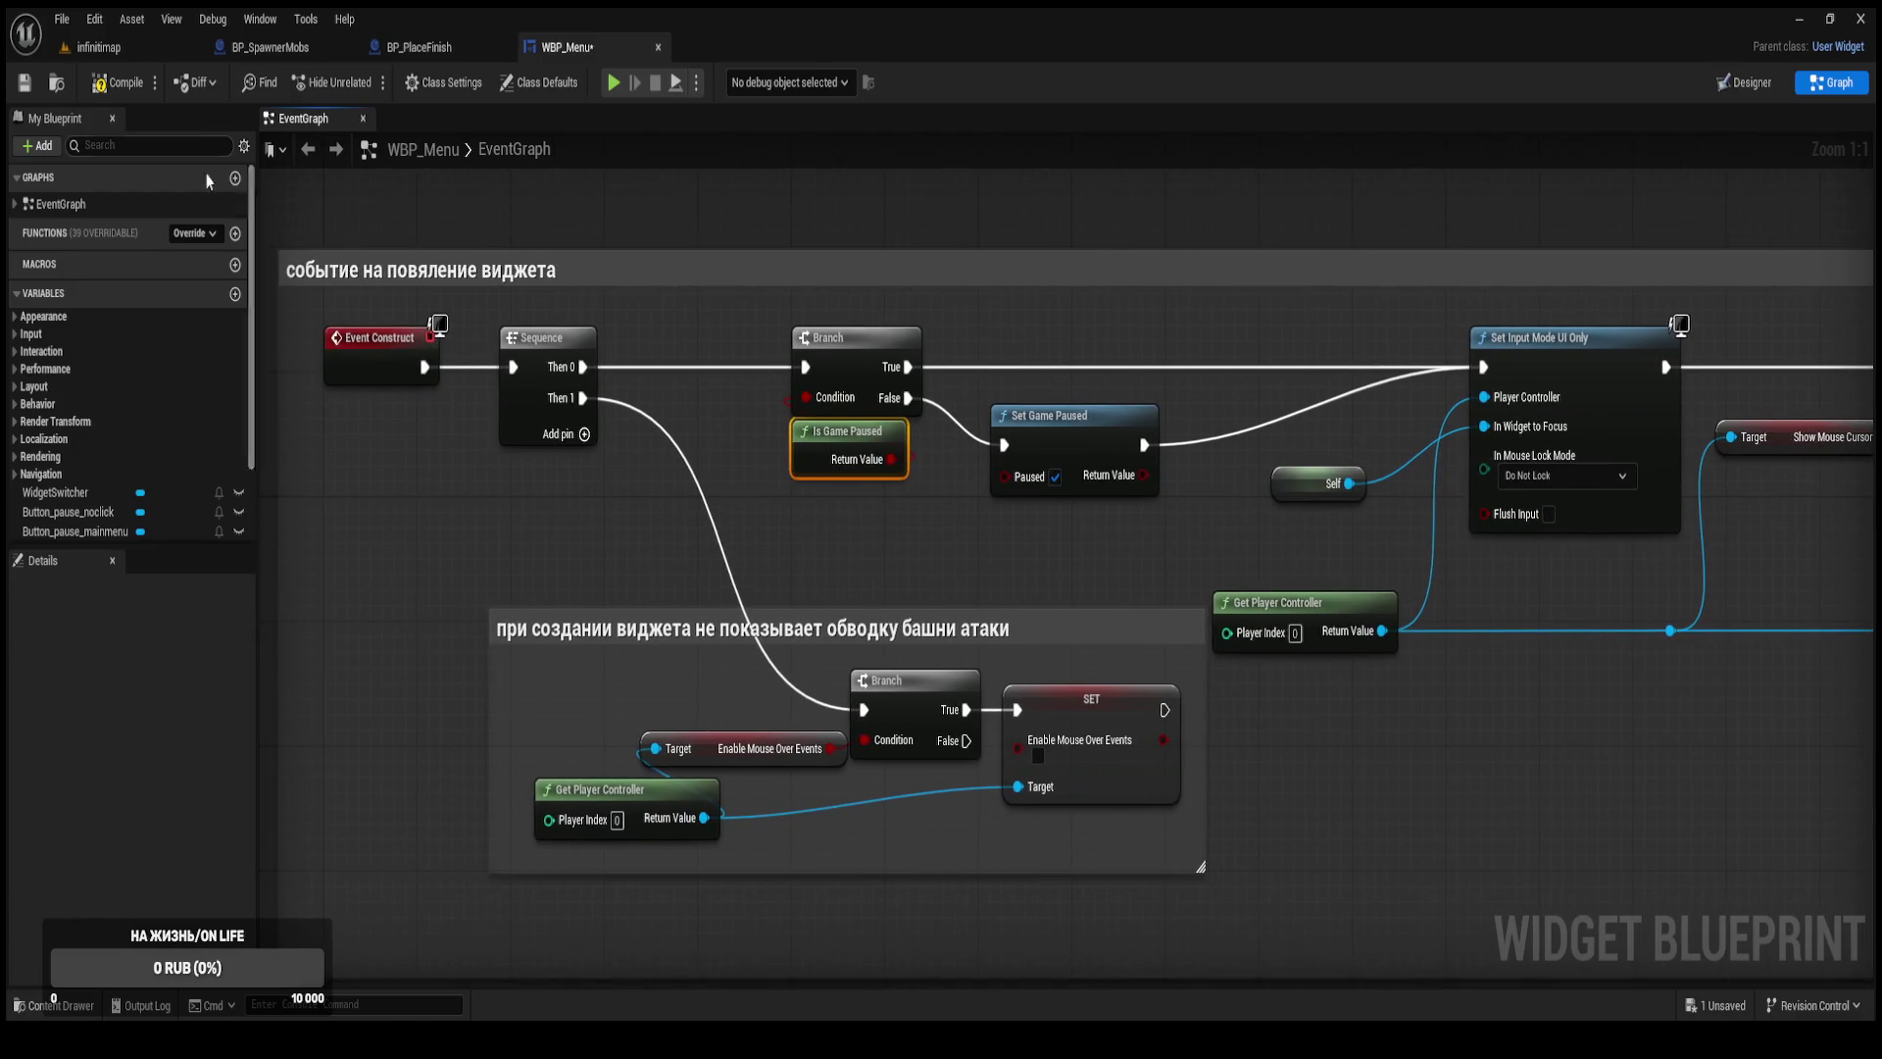
click(286, 49)
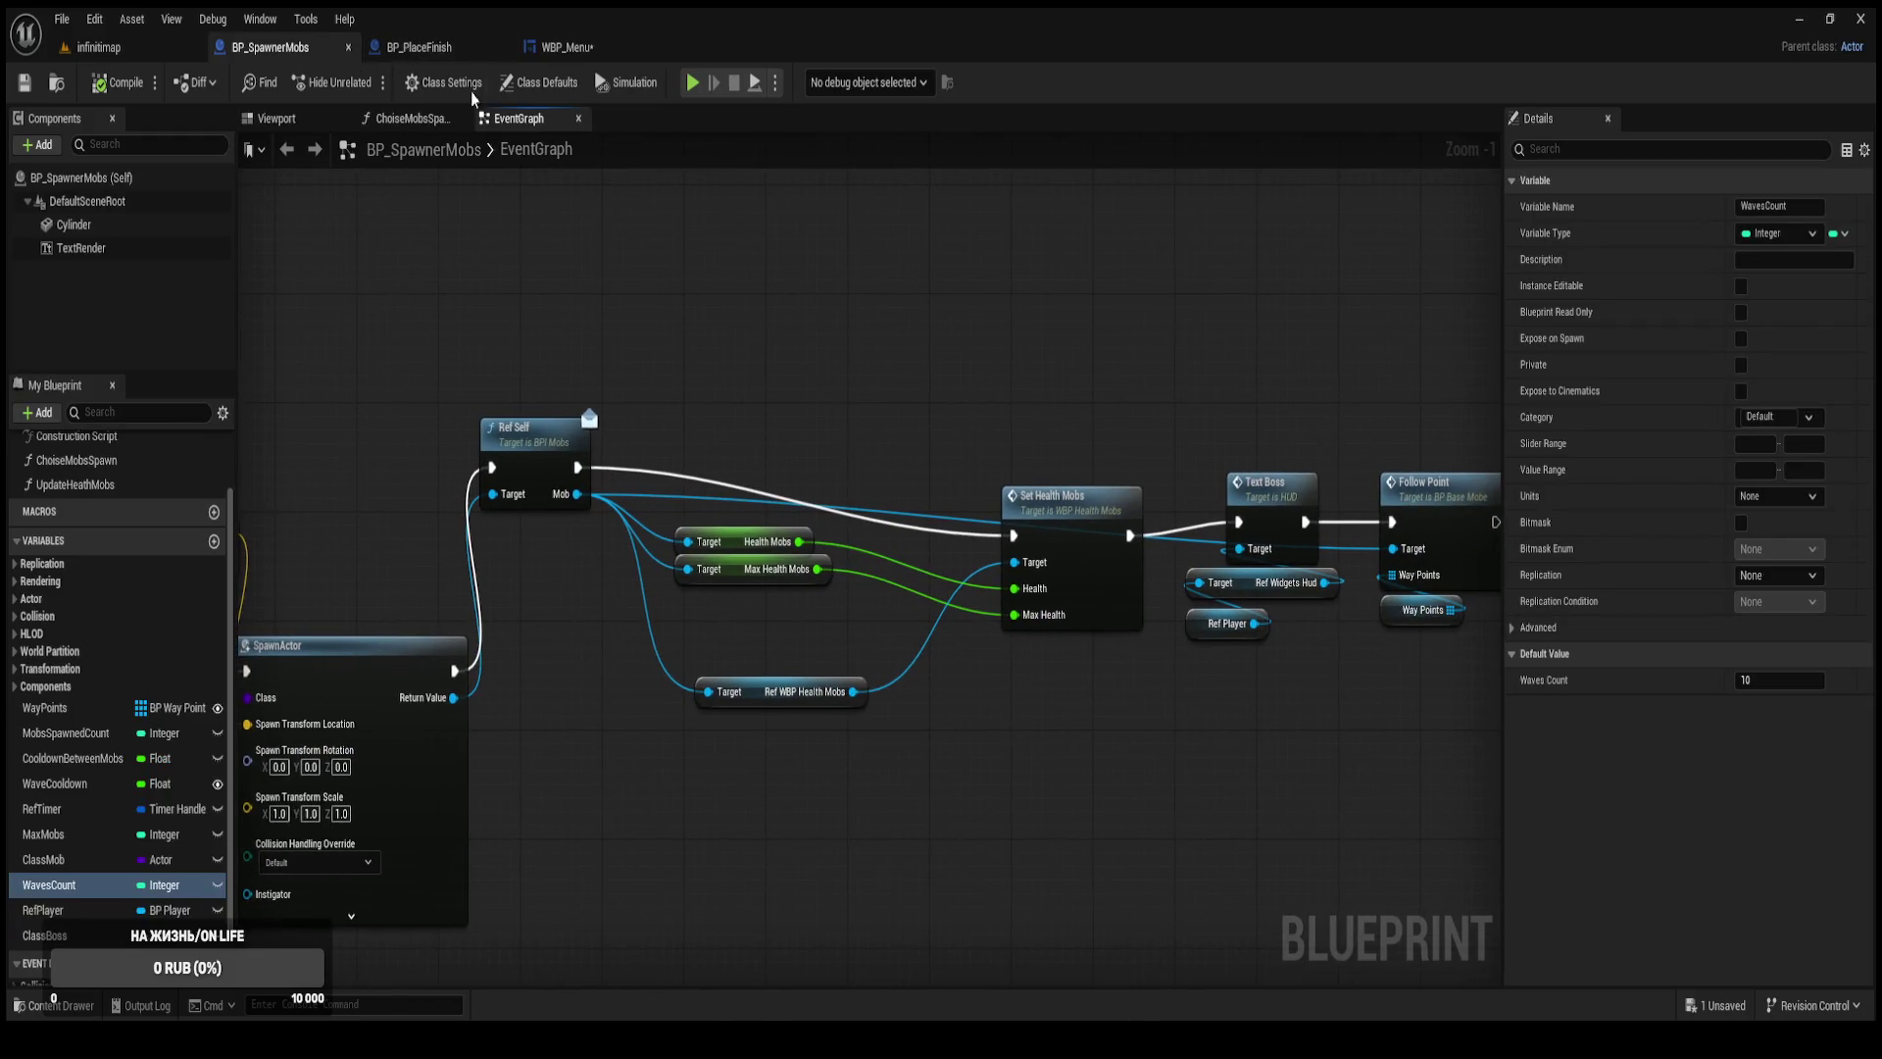
Close the BP_SpawnerMobs and WBP_Menu tabs, returning to the infinitimap level editor.
click(439, 54)
click(348, 47)
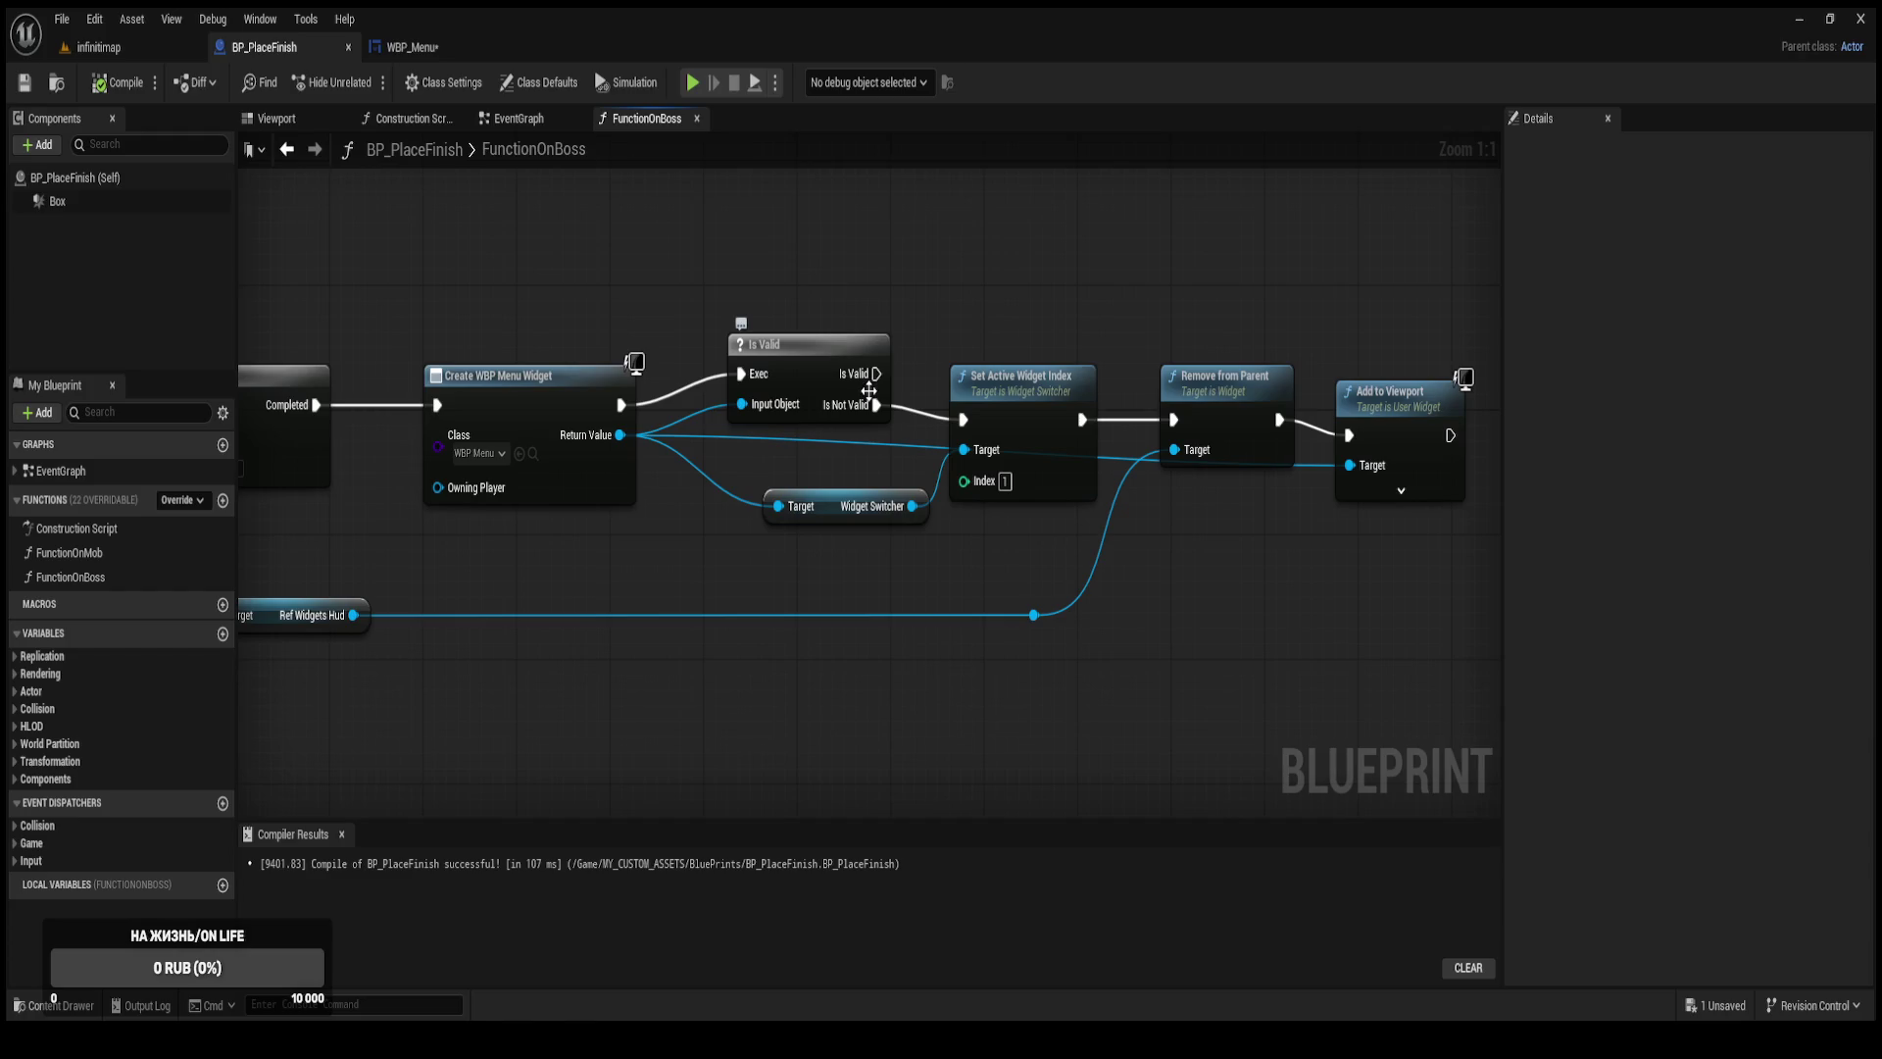
click(501, 47)
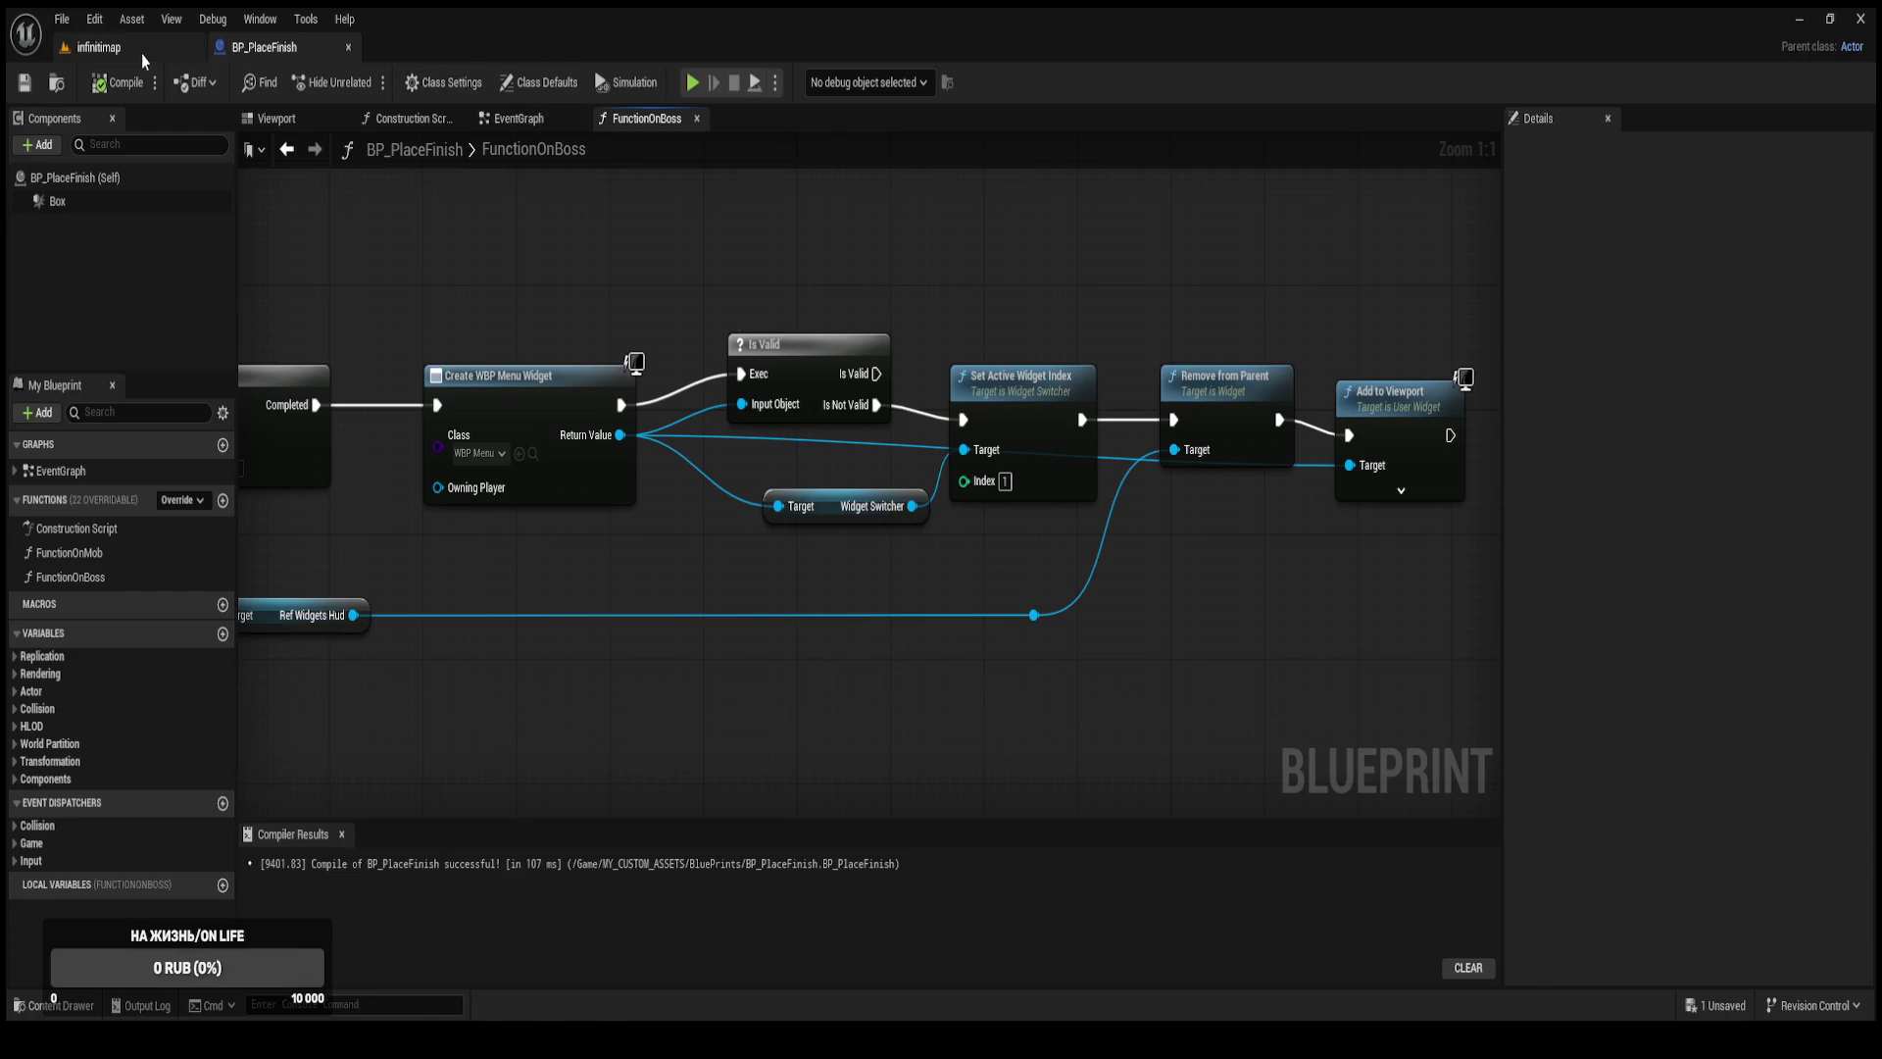
click(141, 55)
Change the WavesCount default in BP_SpawnerMobs, compile, and save all assets.
key(ctrl+space)
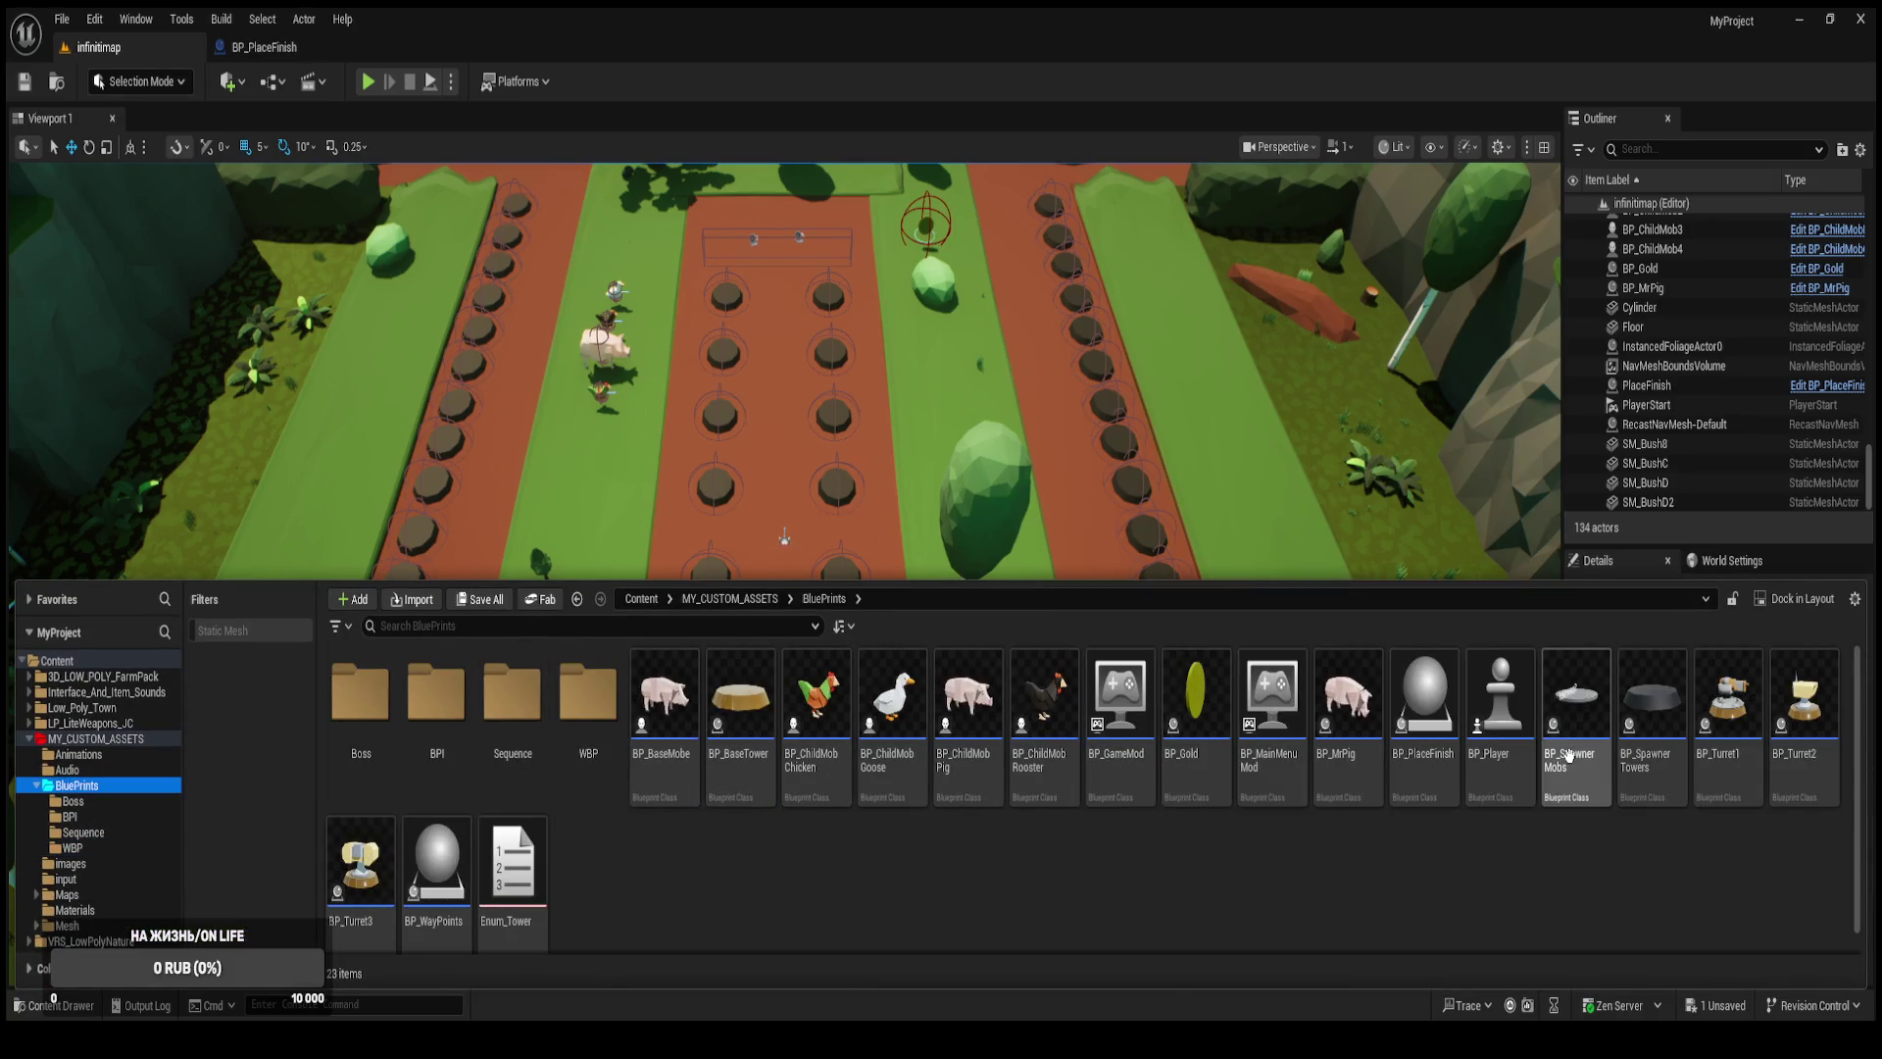
click(1584, 787)
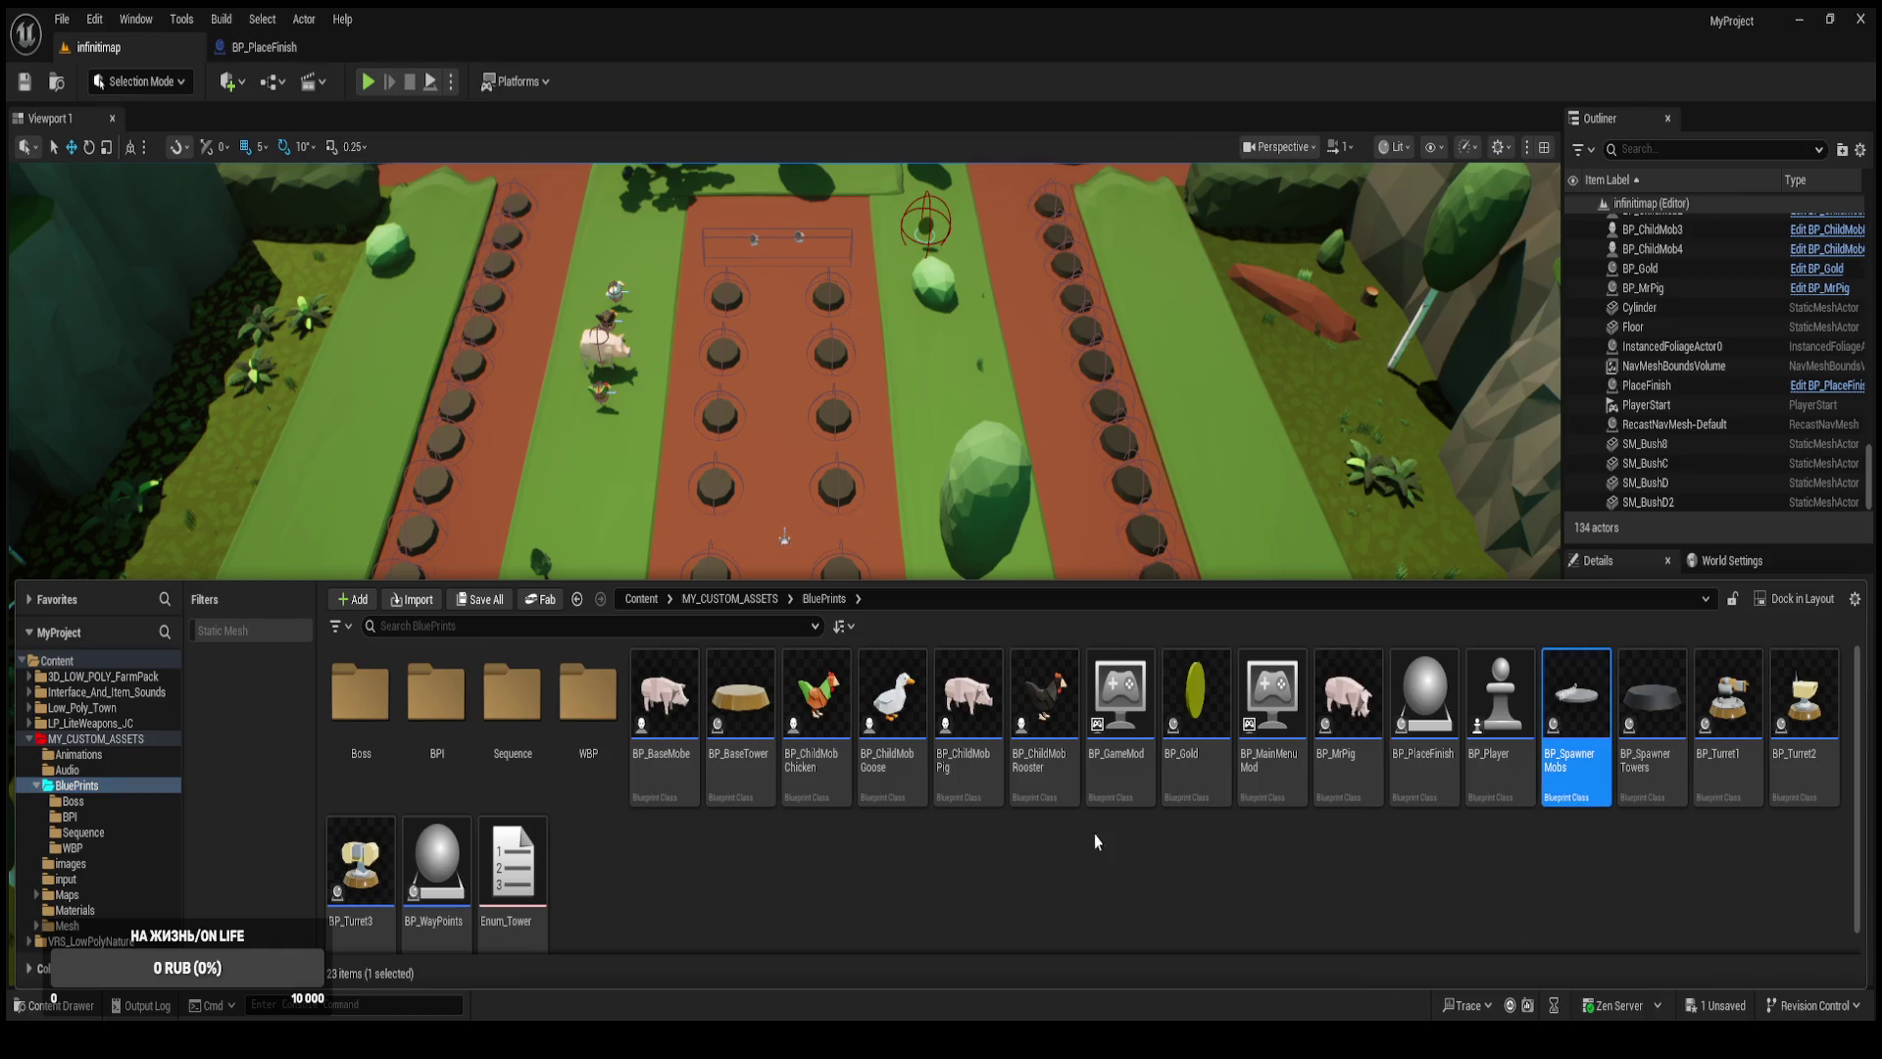
scroll(529, 823, up, 4)
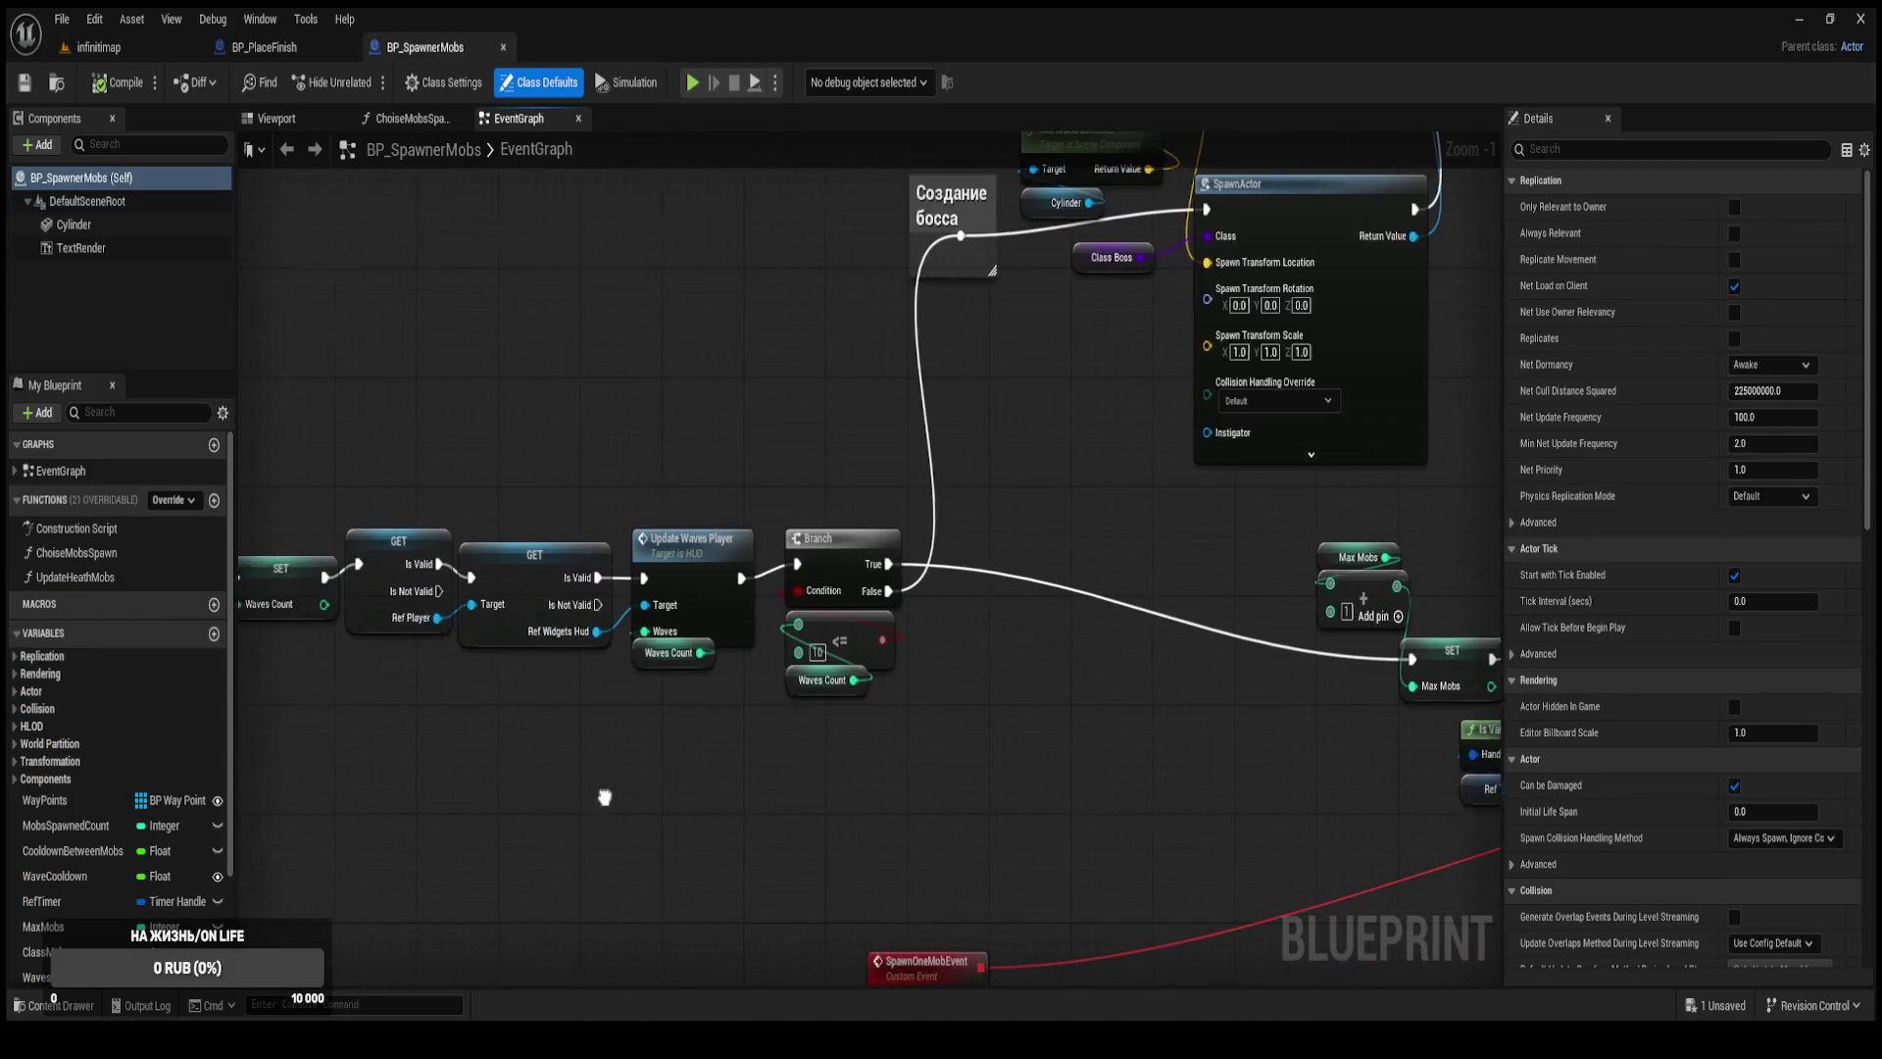
drag(584, 798, 1150, 708)
click(36, 978)
click(1779, 679)
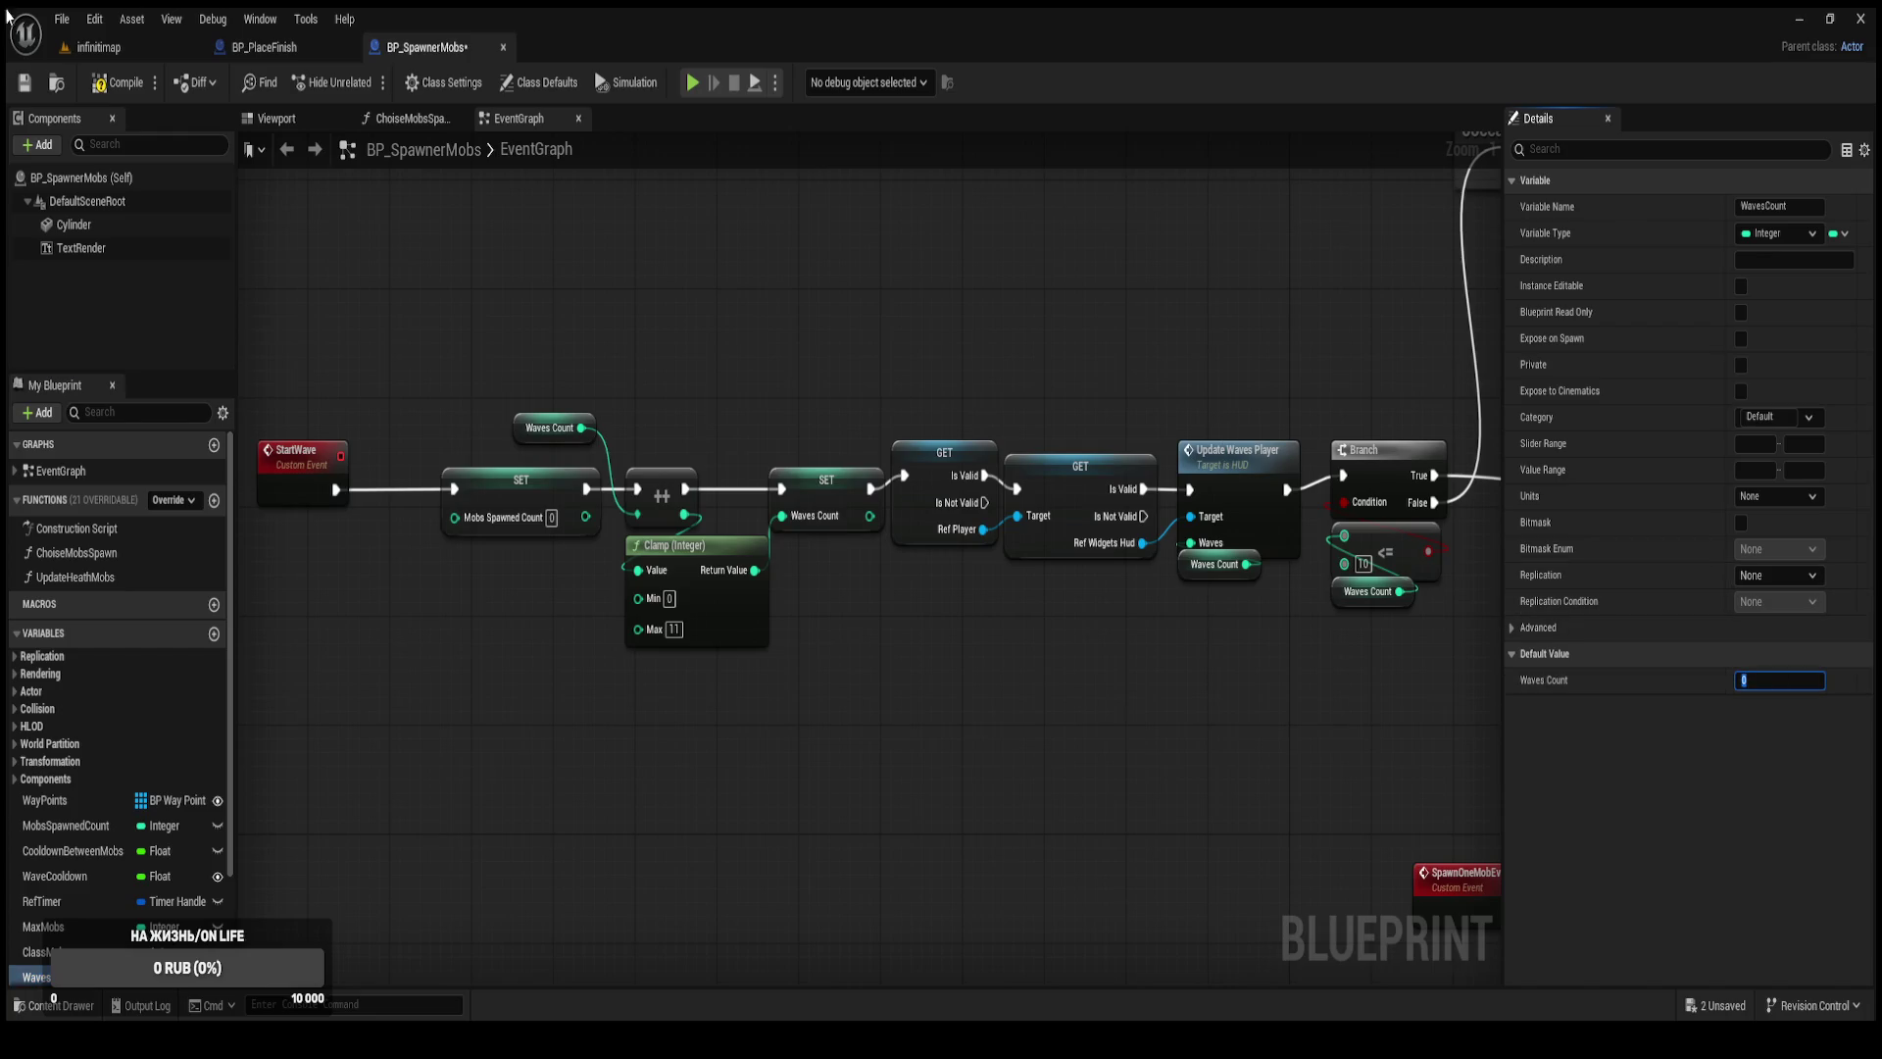
click(133, 86)
click(98, 47)
key(ctrl+shift+s)
Delete BP_Gold's Event Tick Print String nodes and play-test the infinitmap level.
key(ctrl+space)
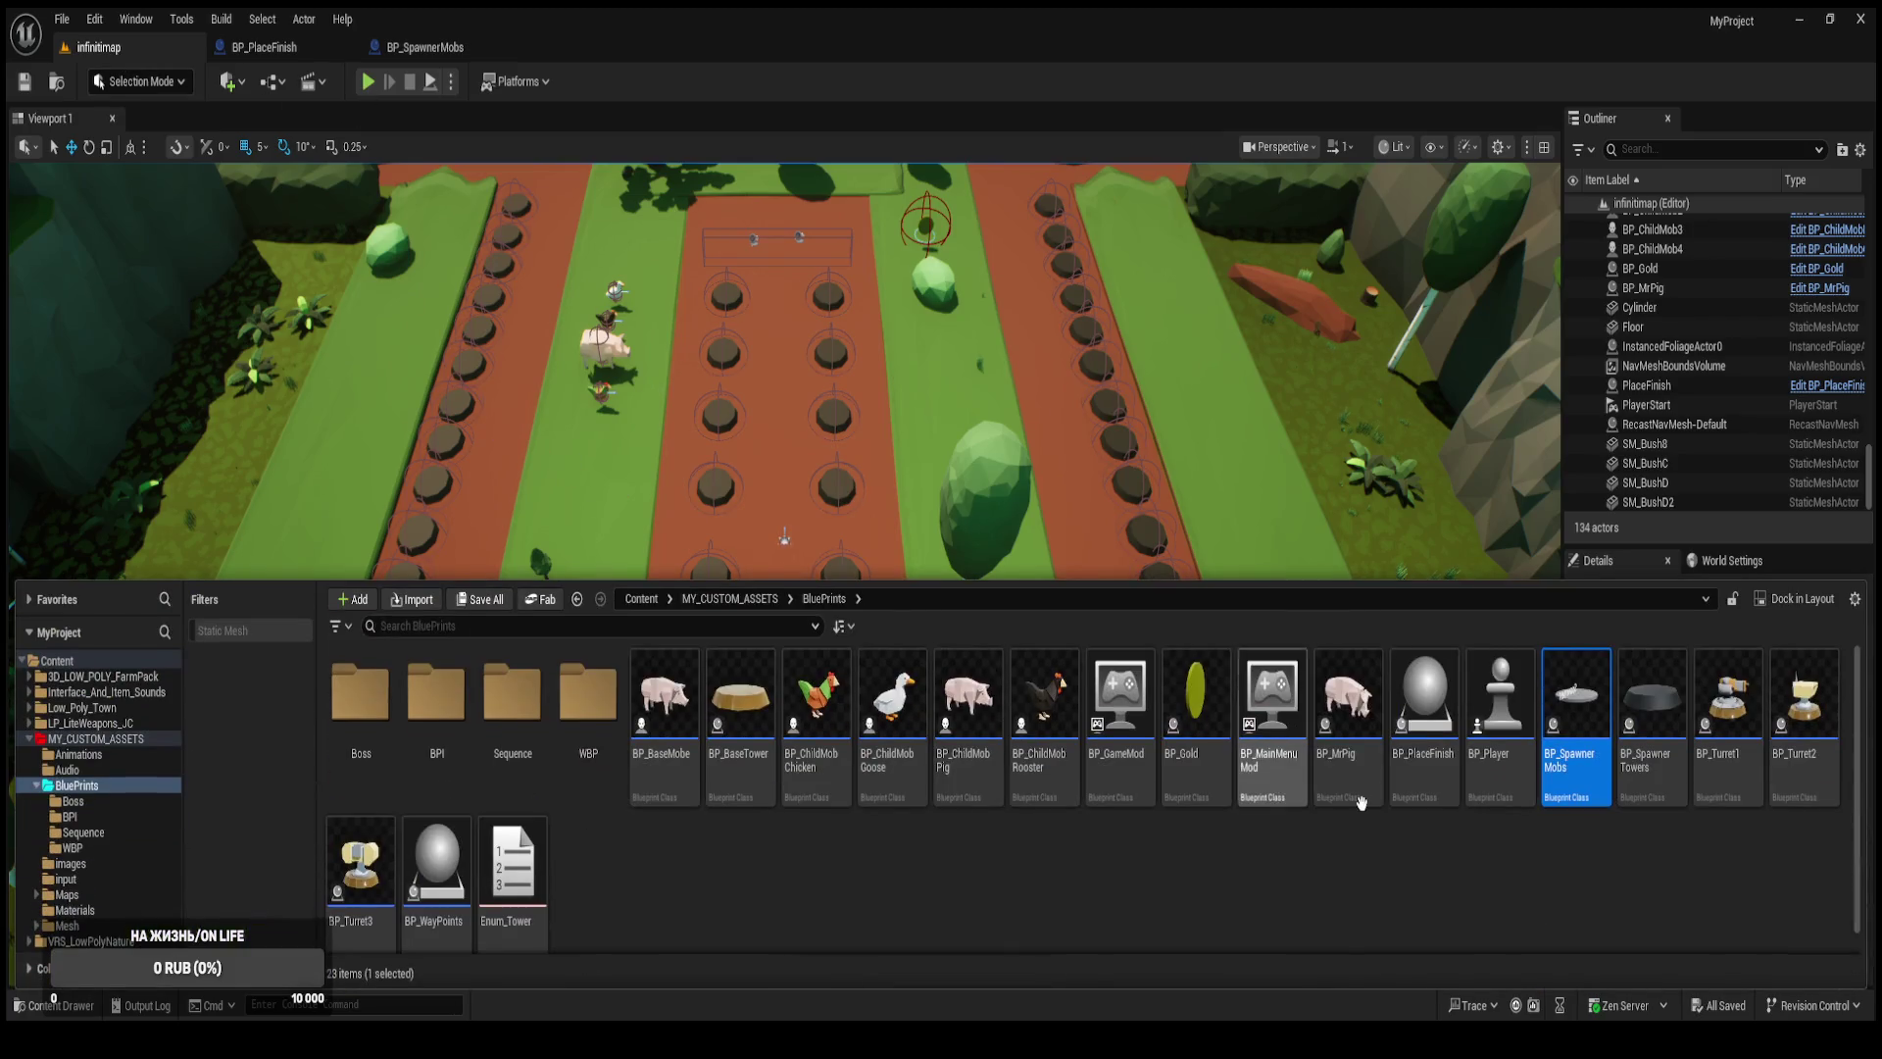
click(1214, 736)
double_click(1196, 735)
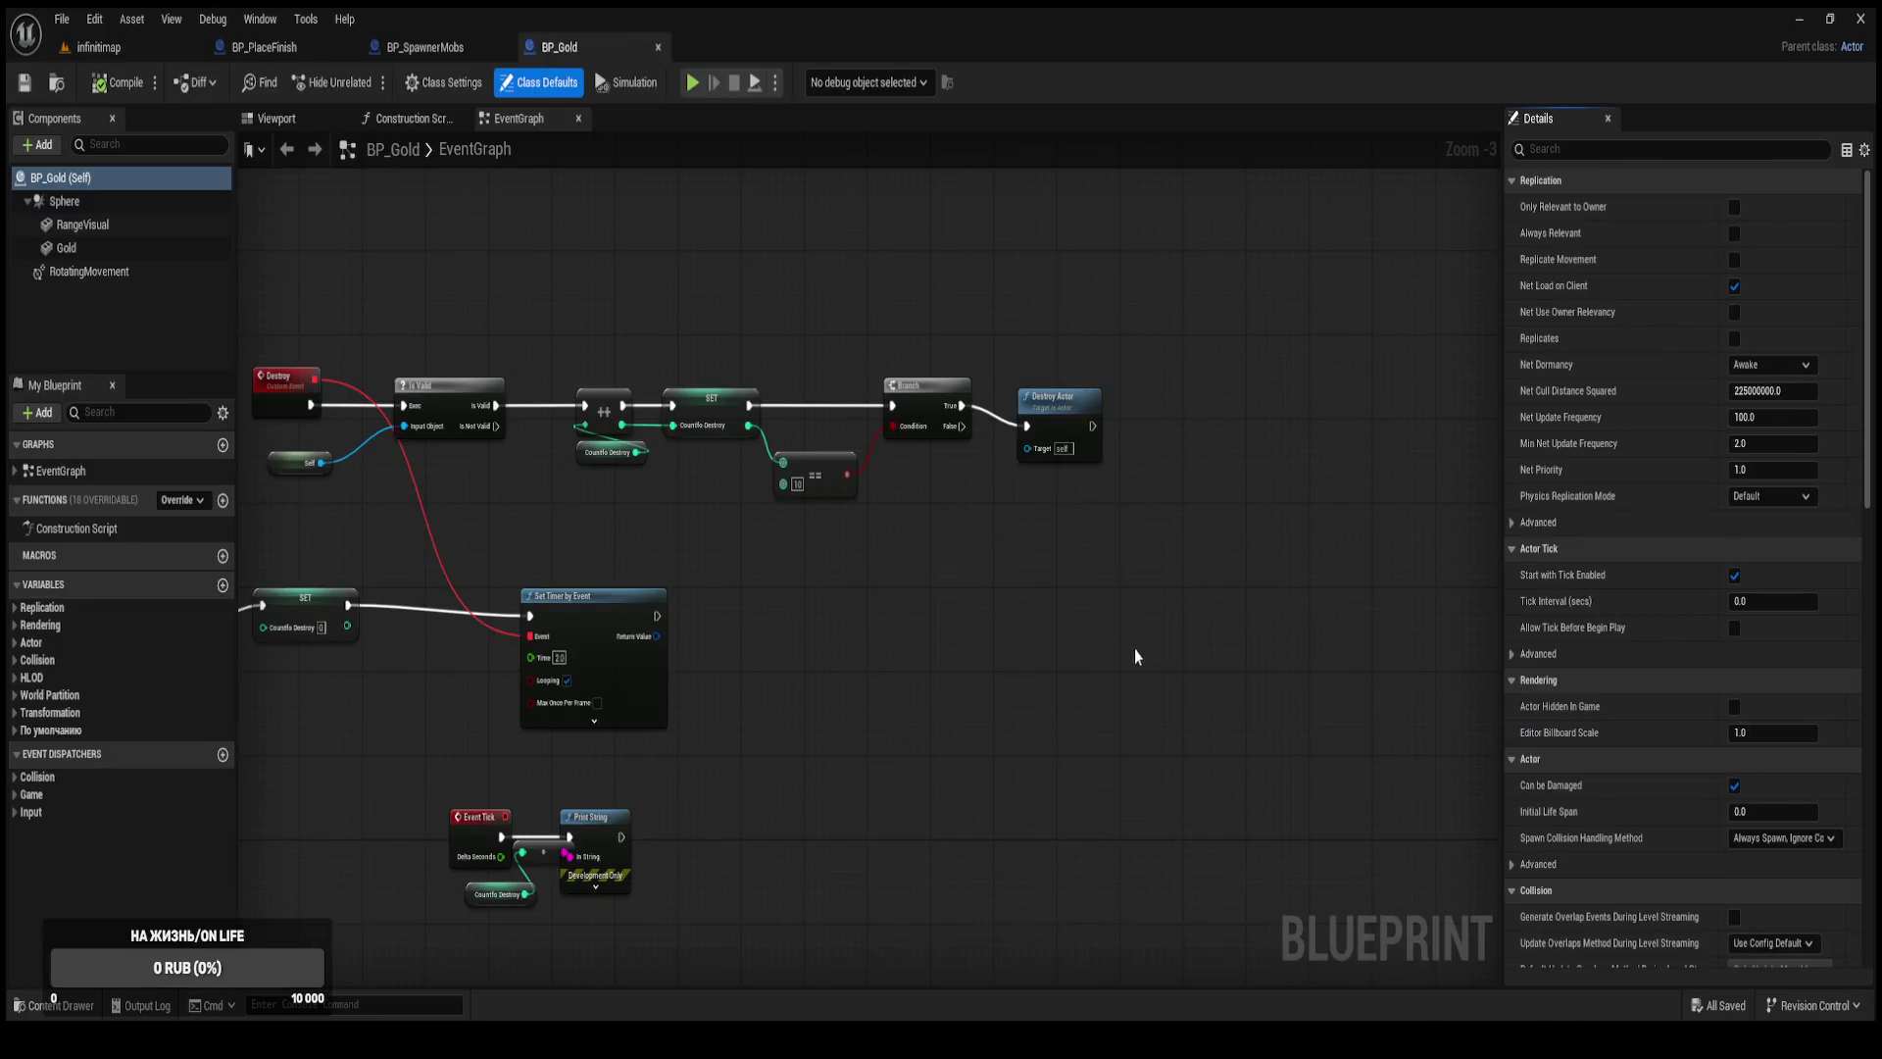
drag(772, 647, 1002, 523)
drag(946, 706, 749, 531)
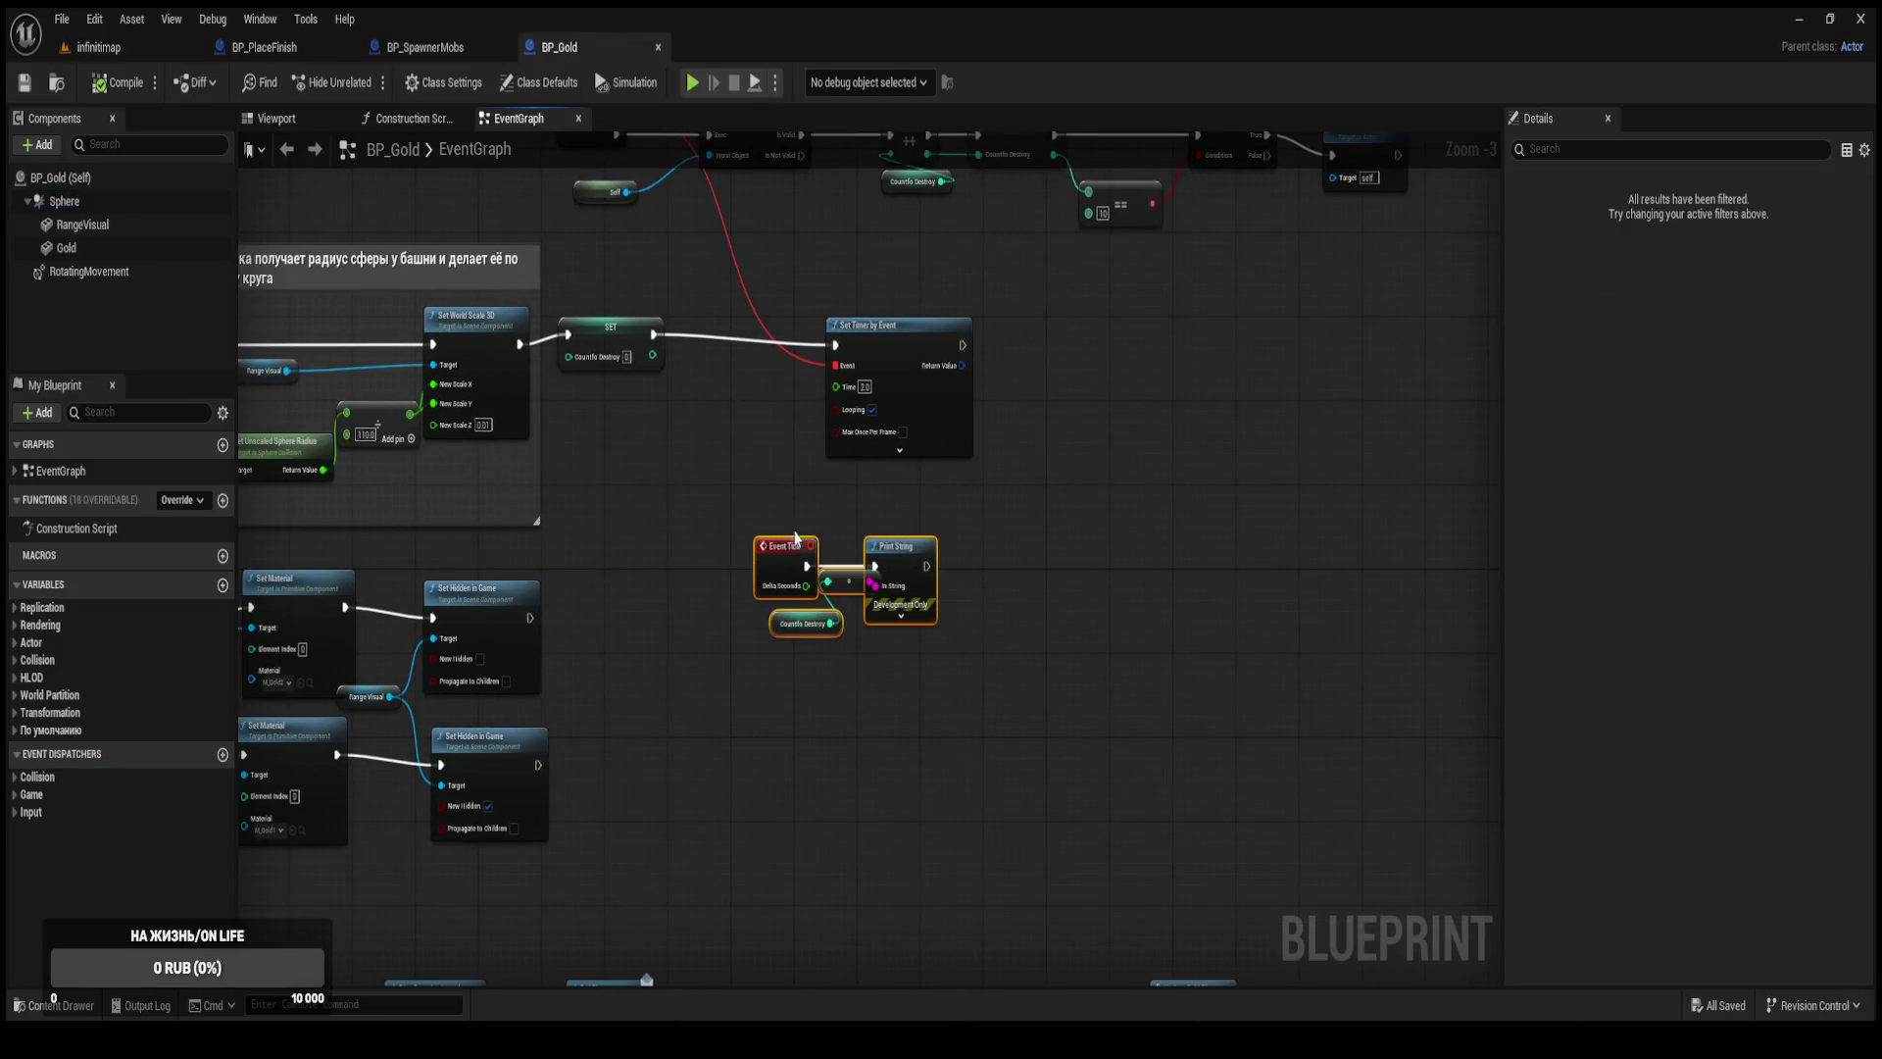
key(Delete)
click(167, 57)
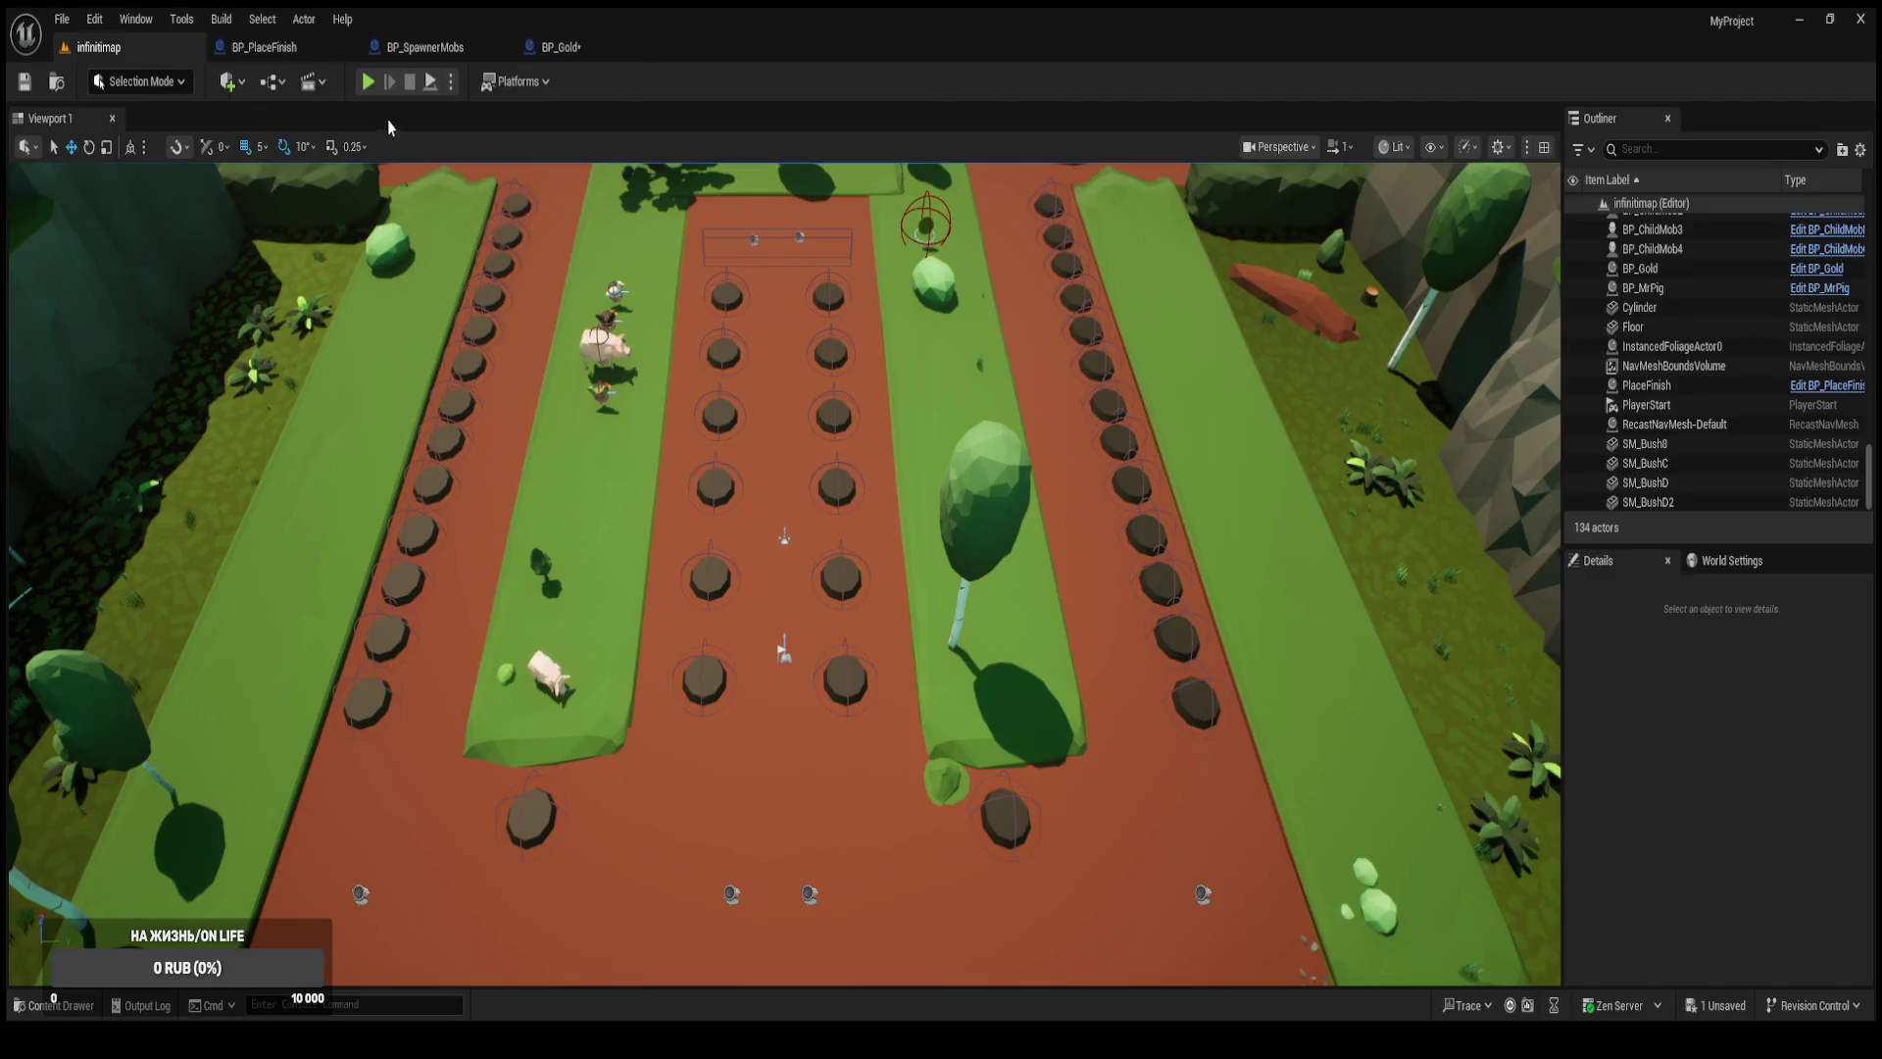
key(alt+p)
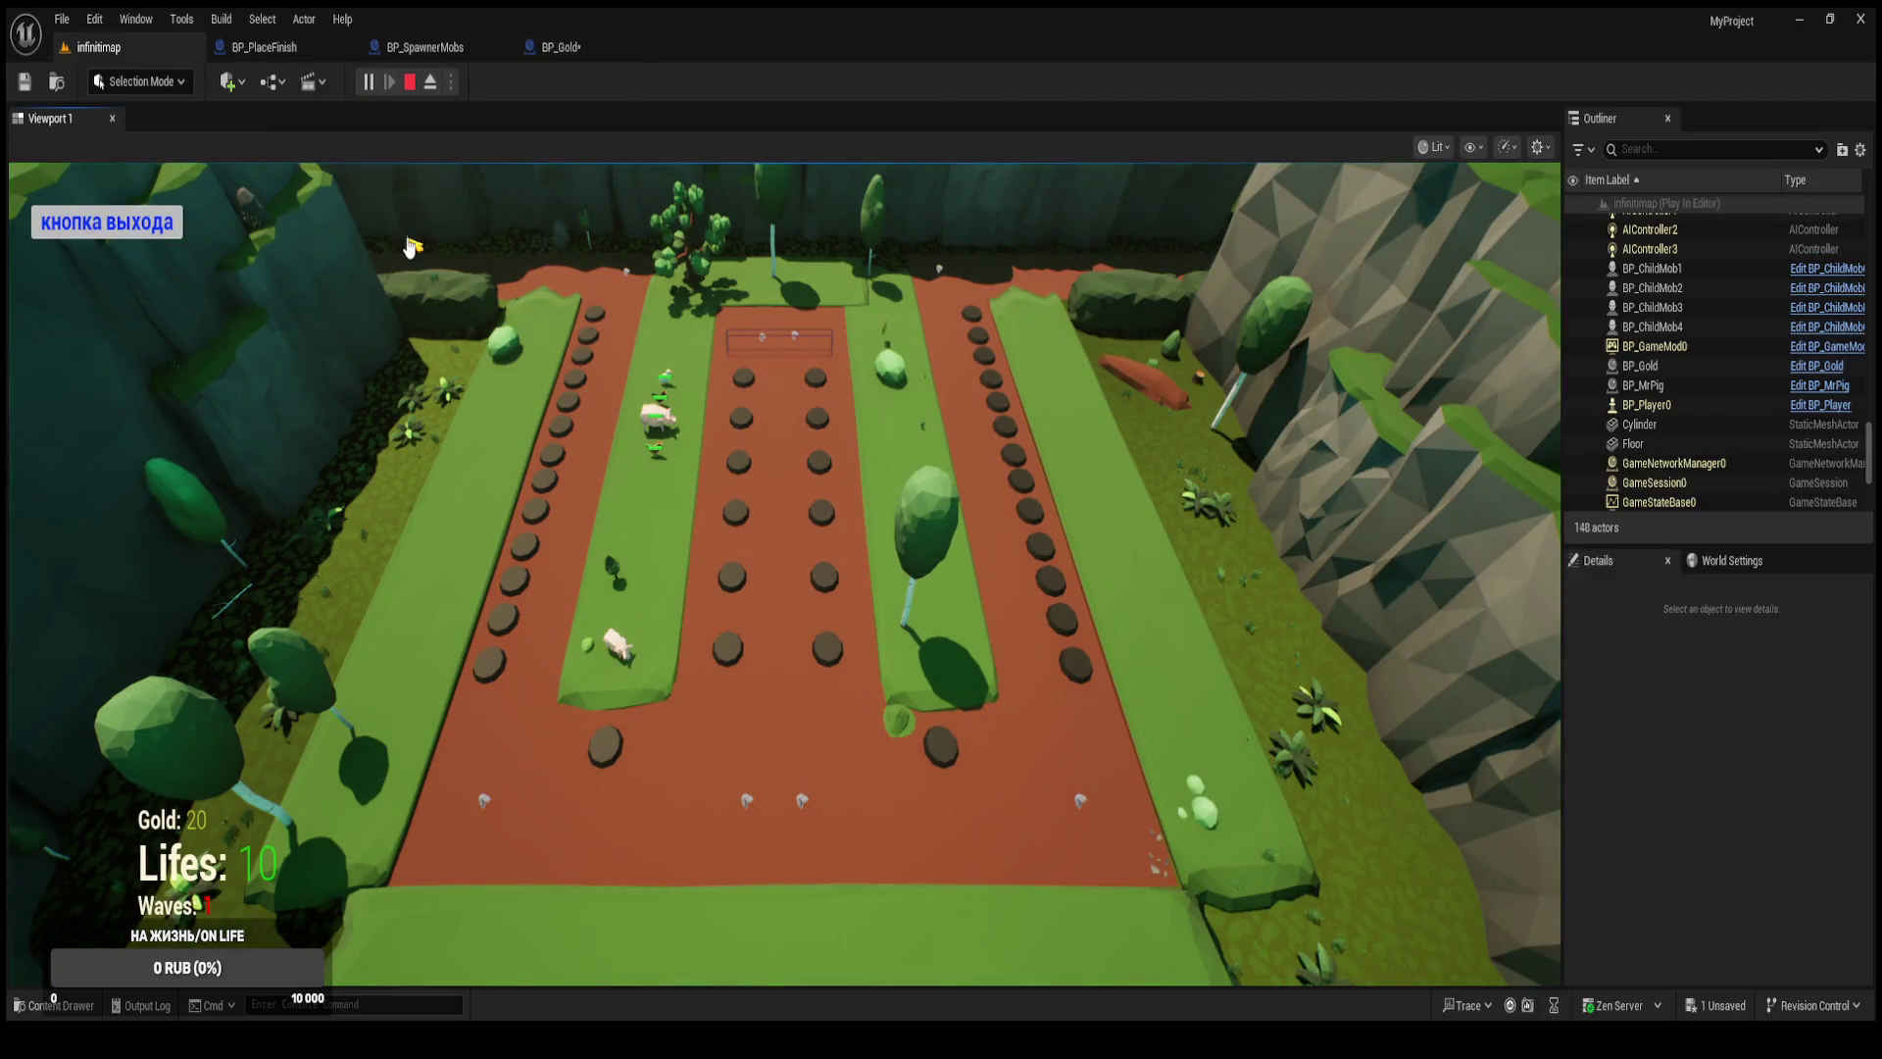
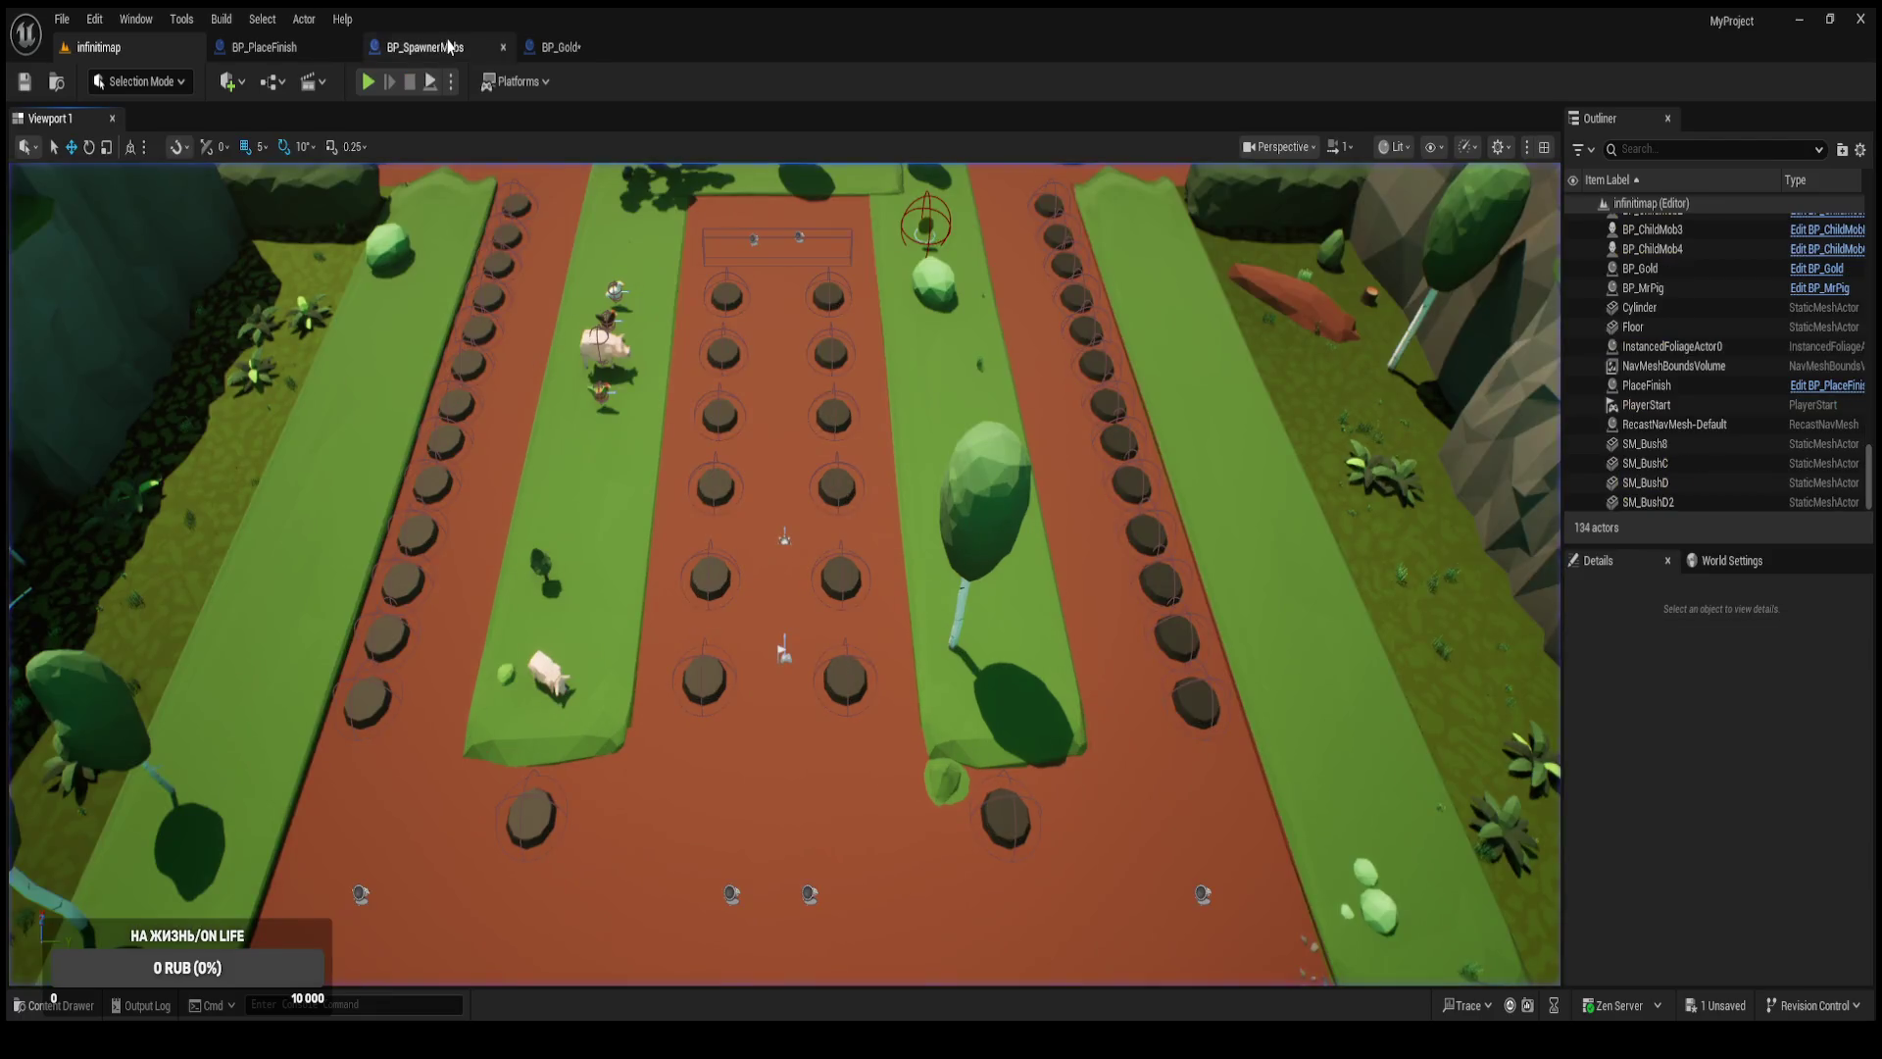
Switch to BP_PlaceFinish's FunctionOnBoss graph and close the BP_Gold blueprint tab.
click(392, 49)
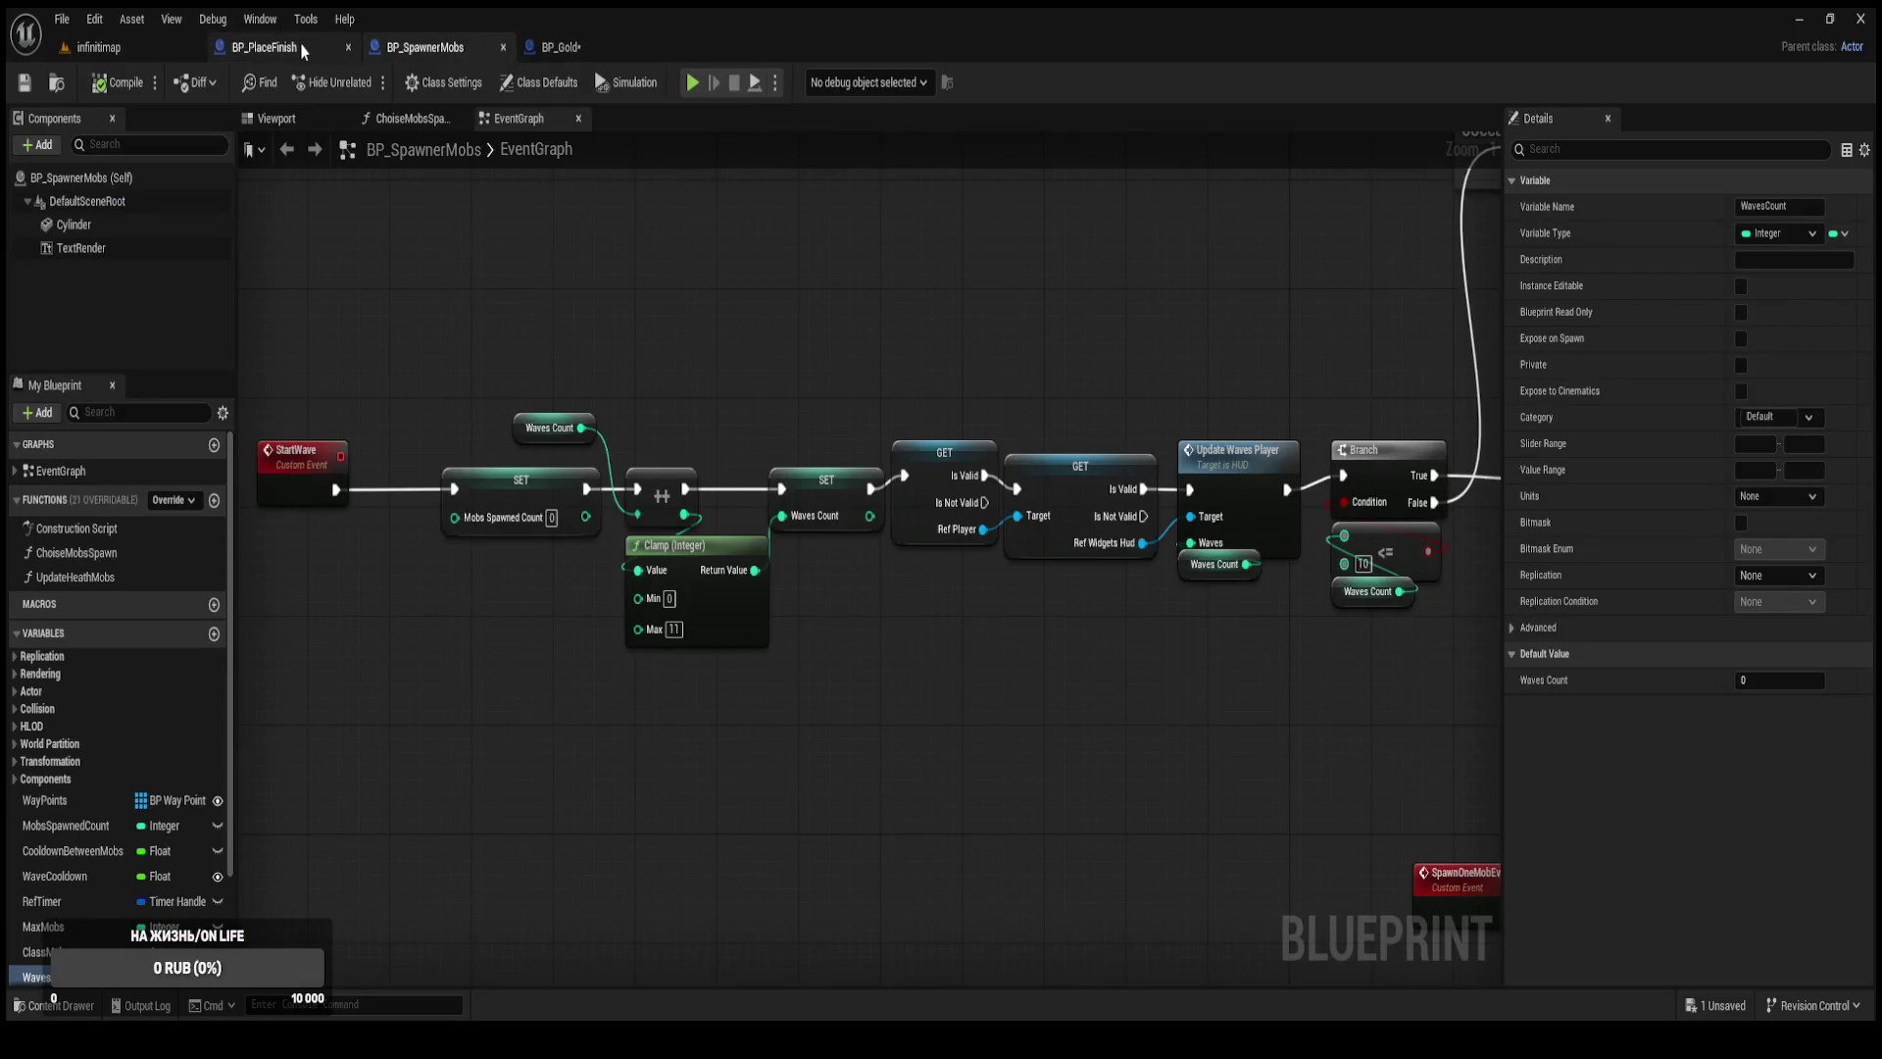
click(303, 51)
middle_click(560, 50)
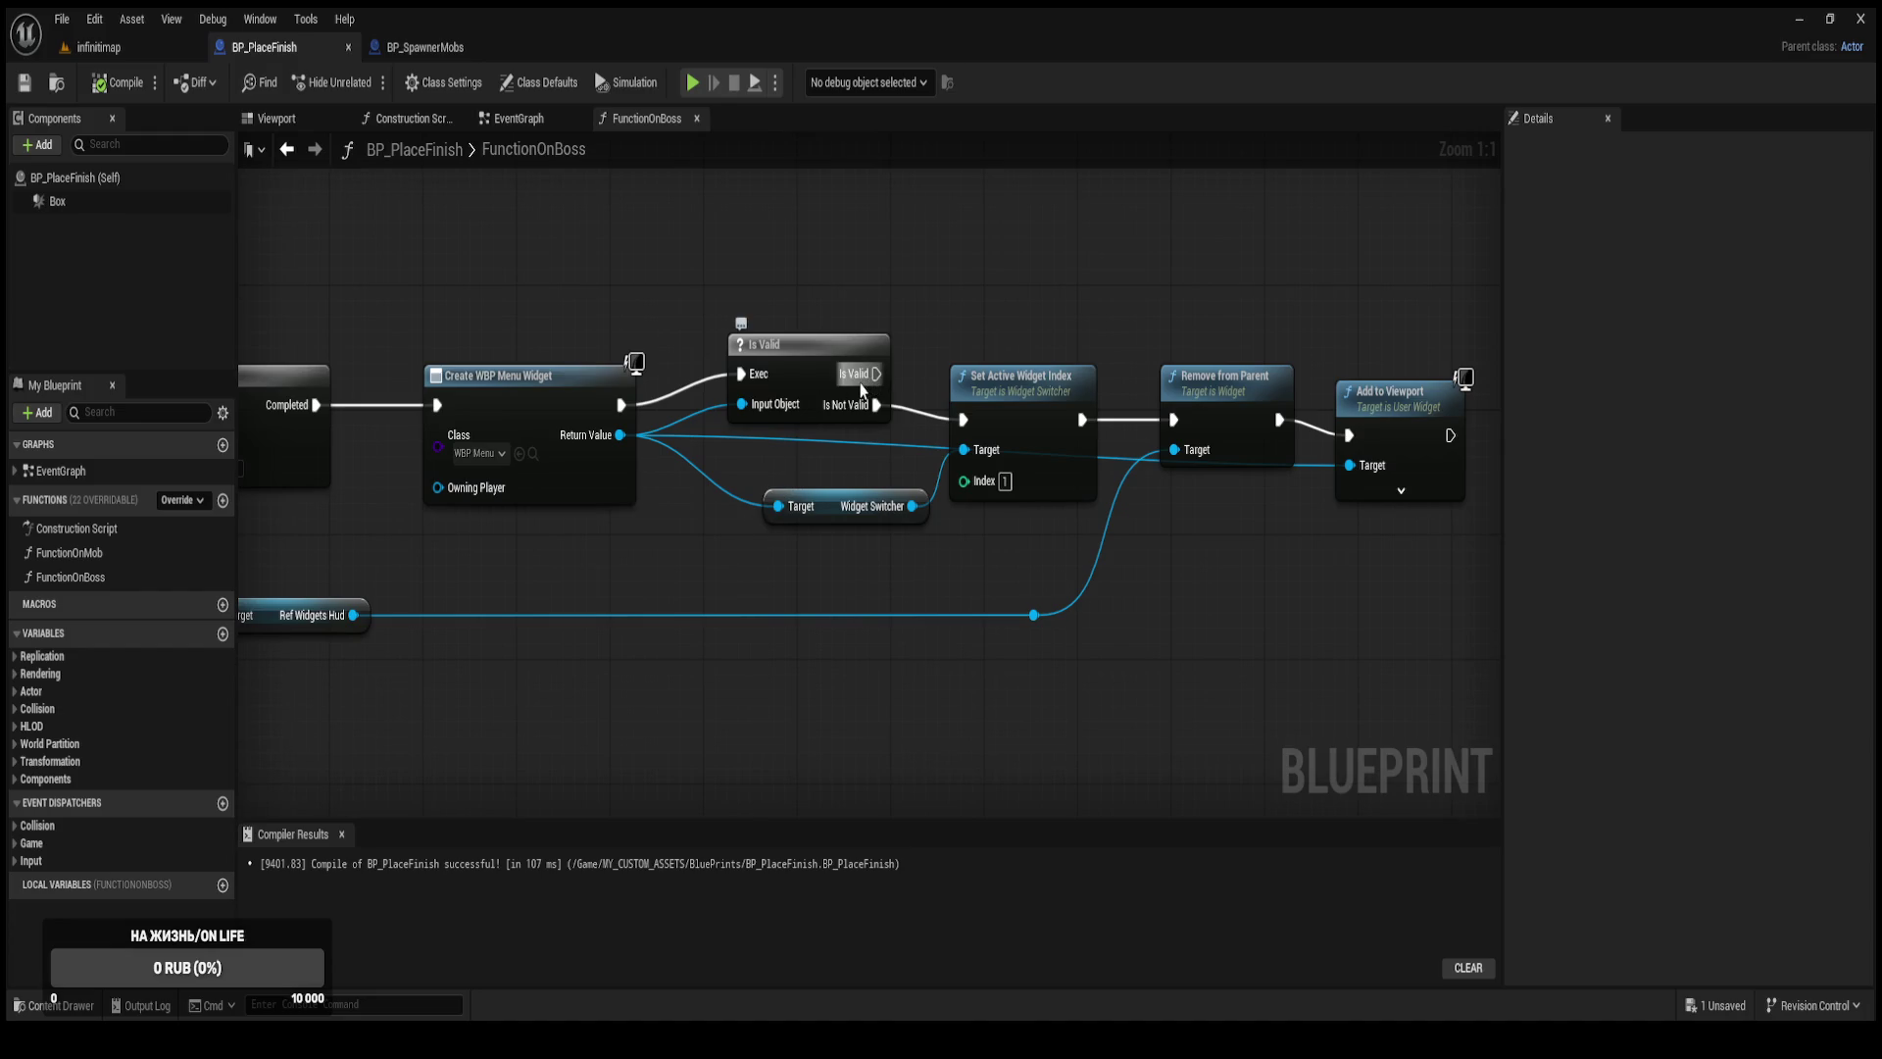
drag(871, 385, 965, 422)
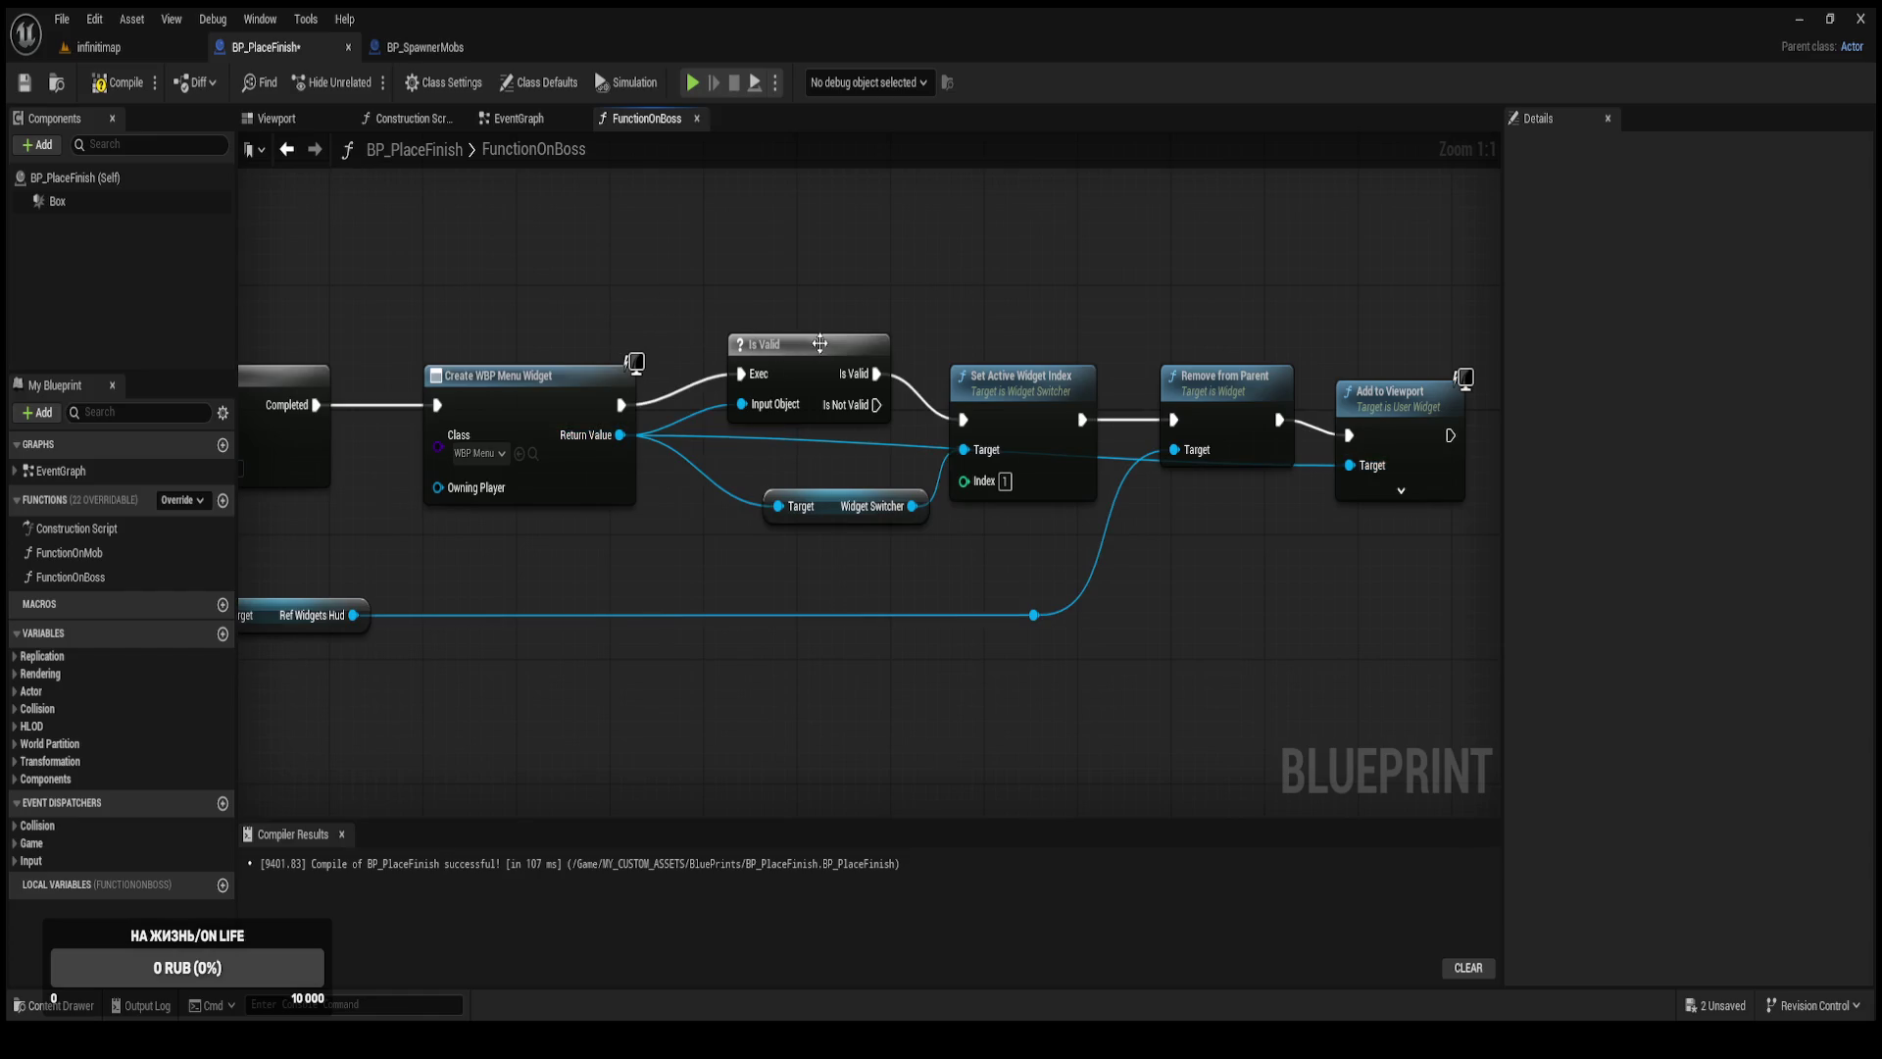
Delete the Is Valid node and wire Create WBP Menu Widget straight into Set Active Widget Index.
click(799, 388)
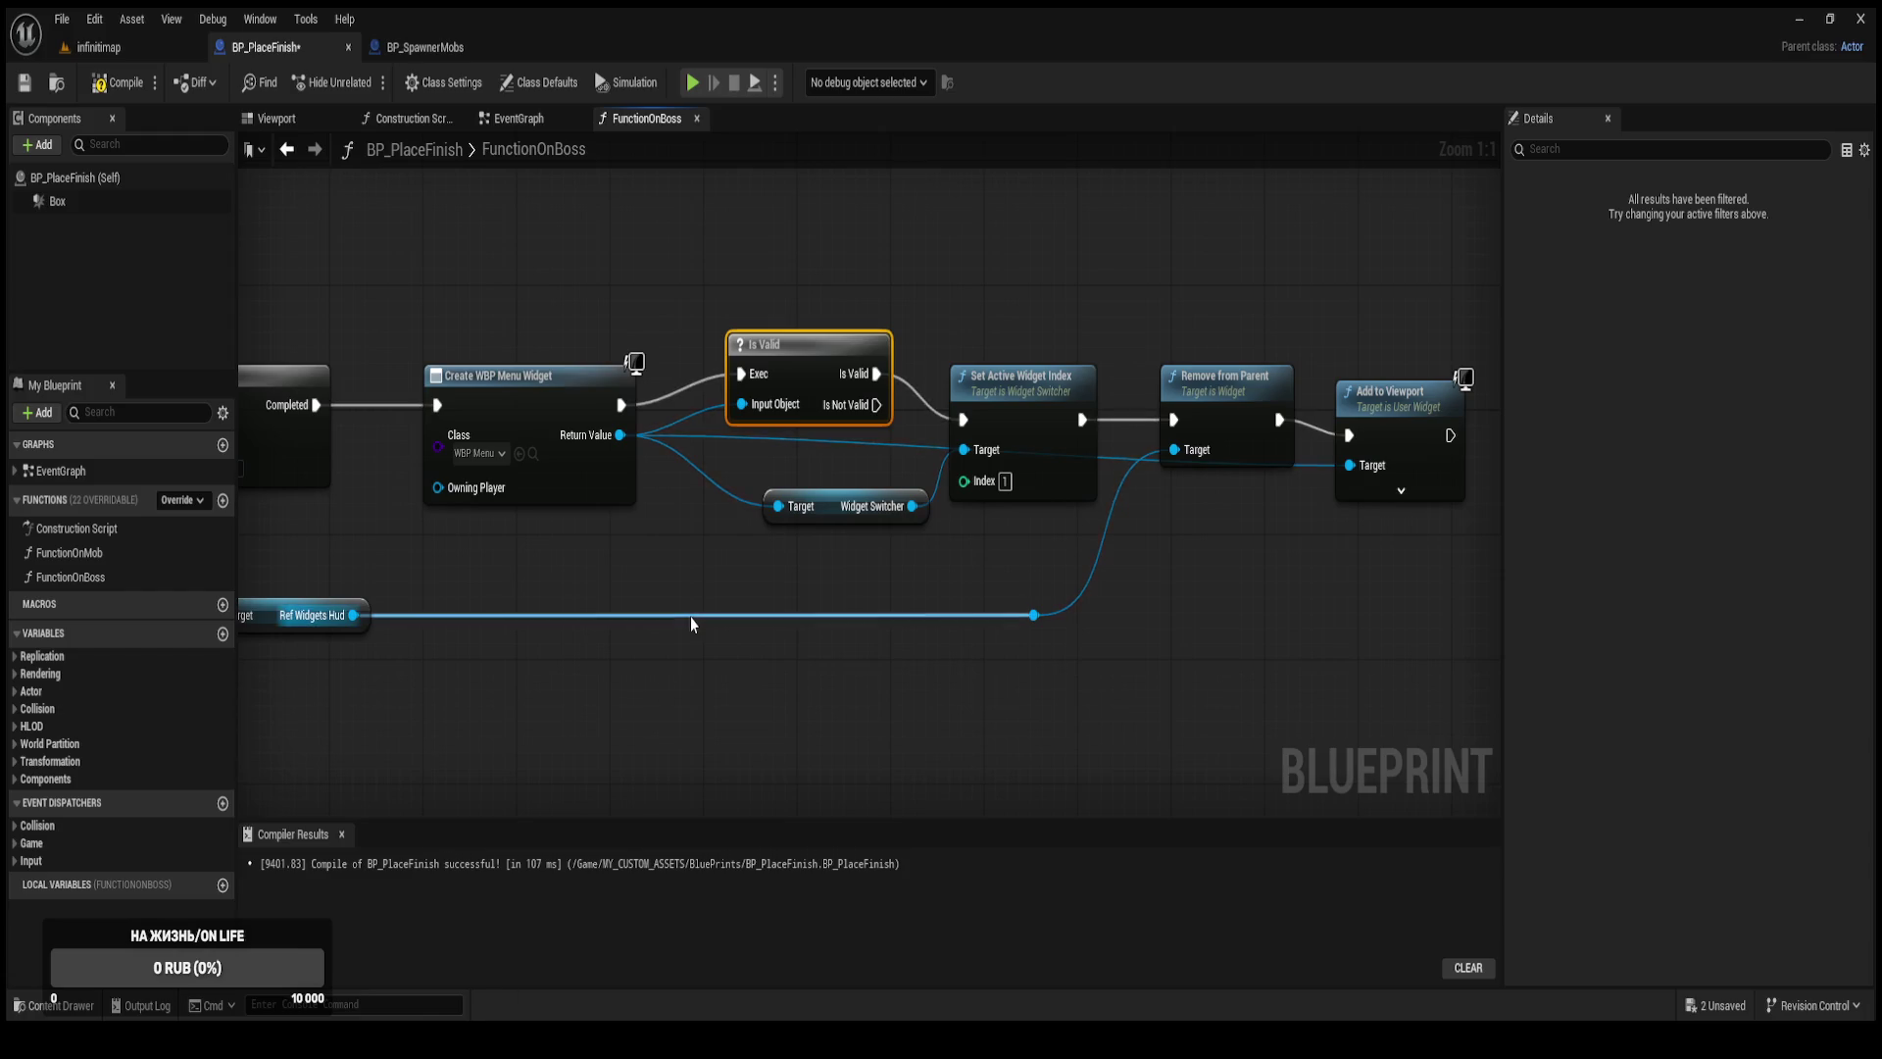
key(Delete)
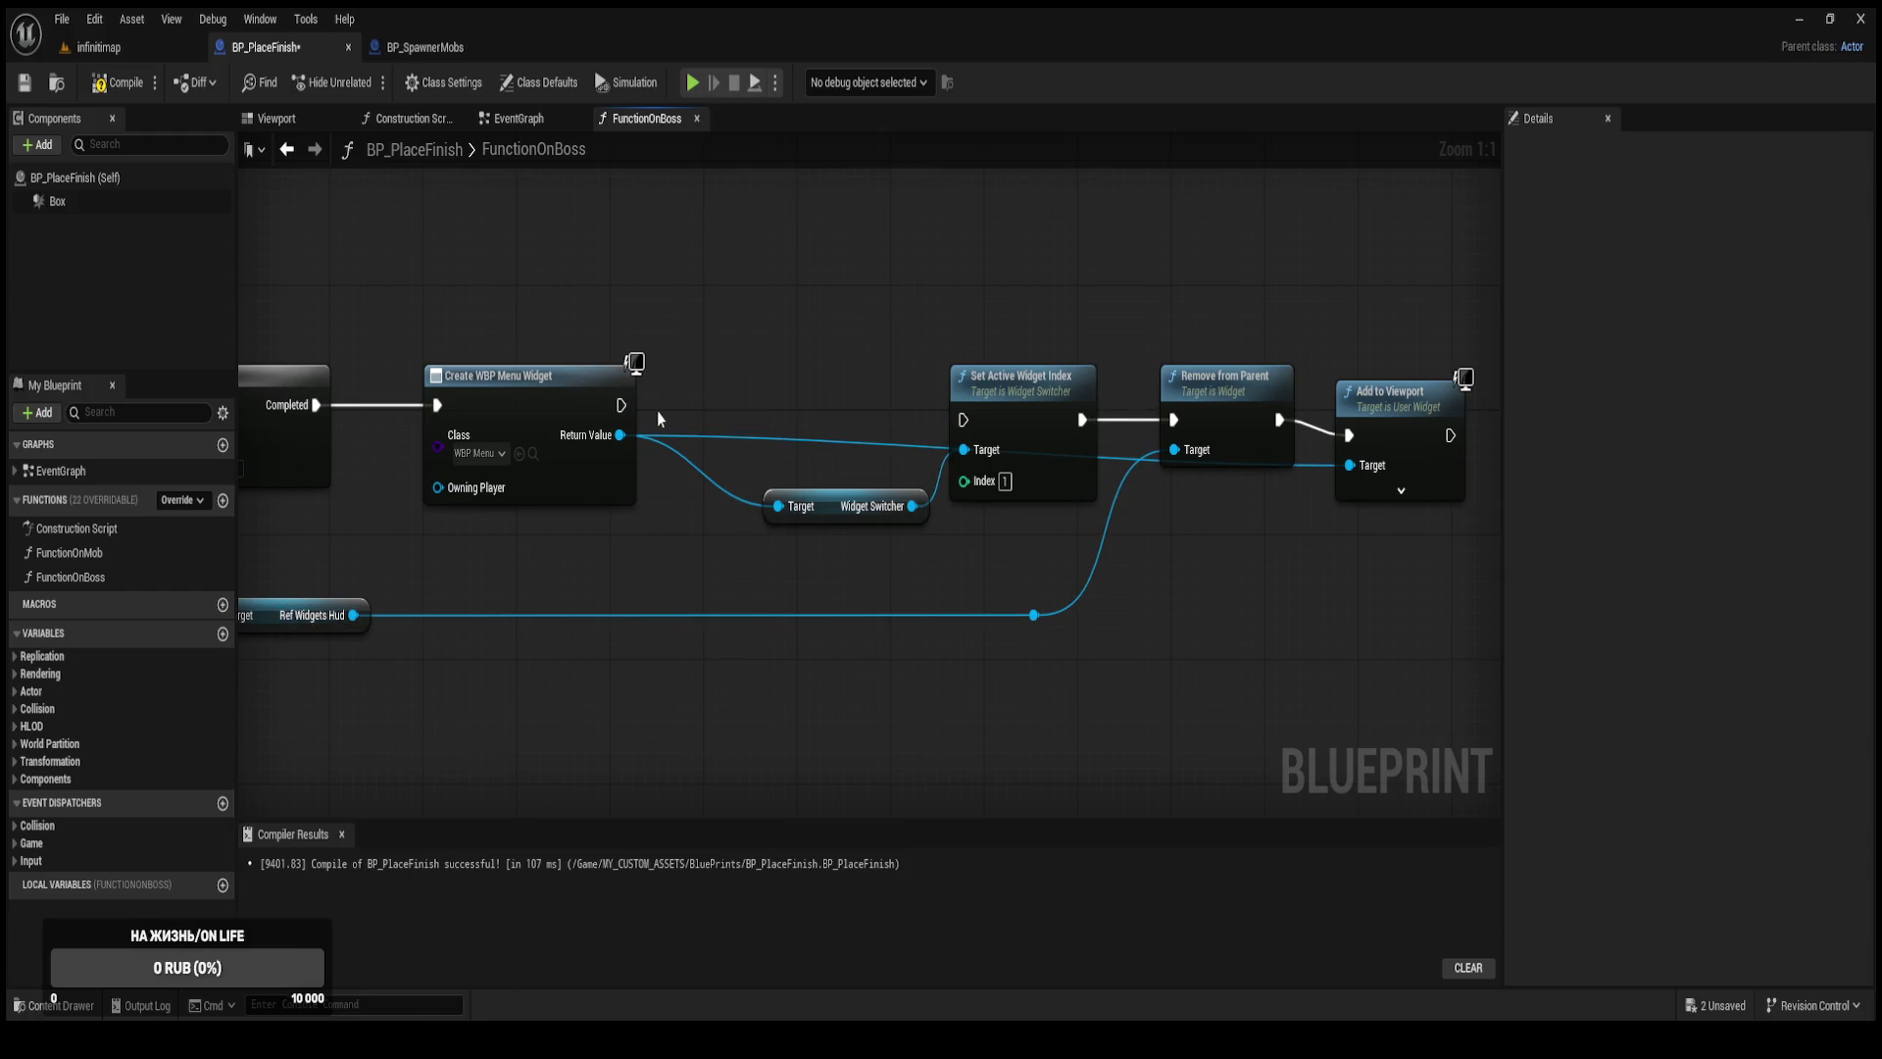
drag(621, 405, 964, 420)
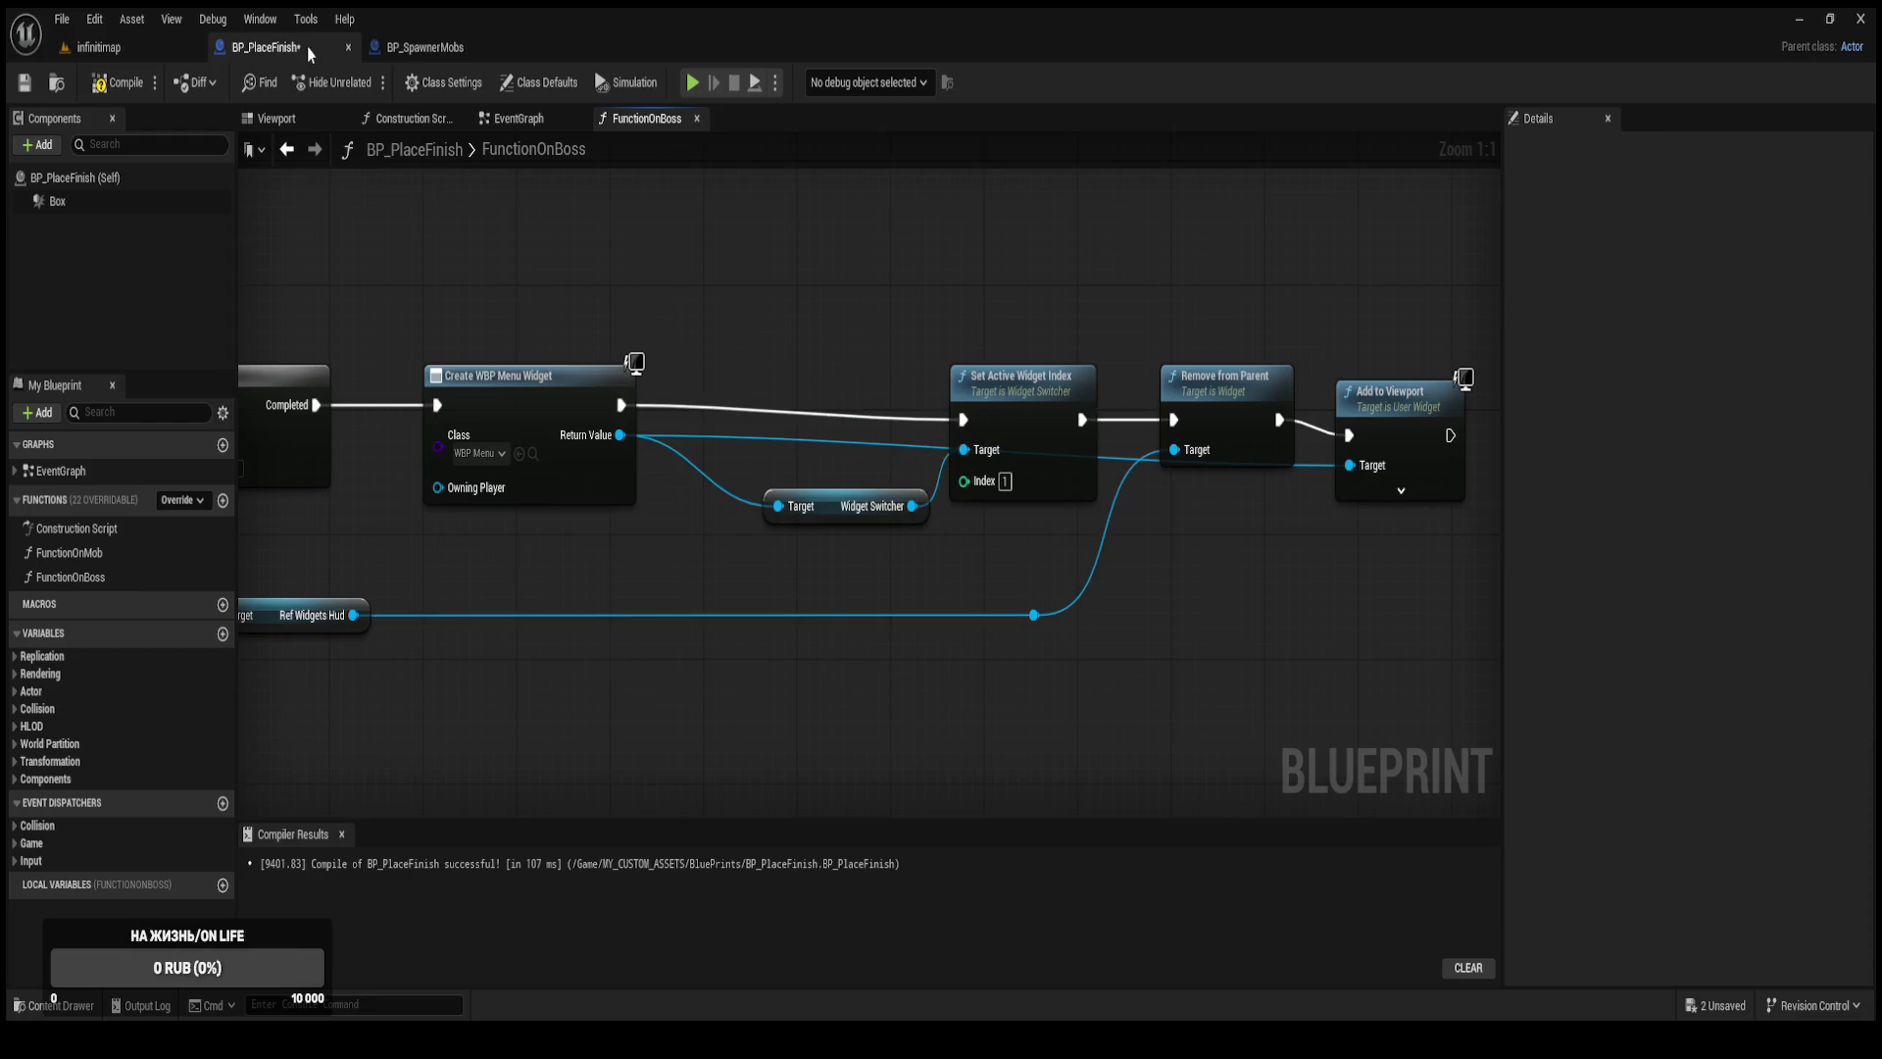
In FunctionOnMob, delete Is Valid and connect Create WBP Menu Widget directly to Set Active Widget Index.
click(538, 118)
click(426, 119)
click(533, 119)
click(457, 119)
click(107, 557)
double_click(107, 555)
click(960, 530)
key(Delete)
mouse_move(803, 579)
mouse_down()
mouse_move(1071, 530)
mouse_move(1098, 563)
mouse_up()
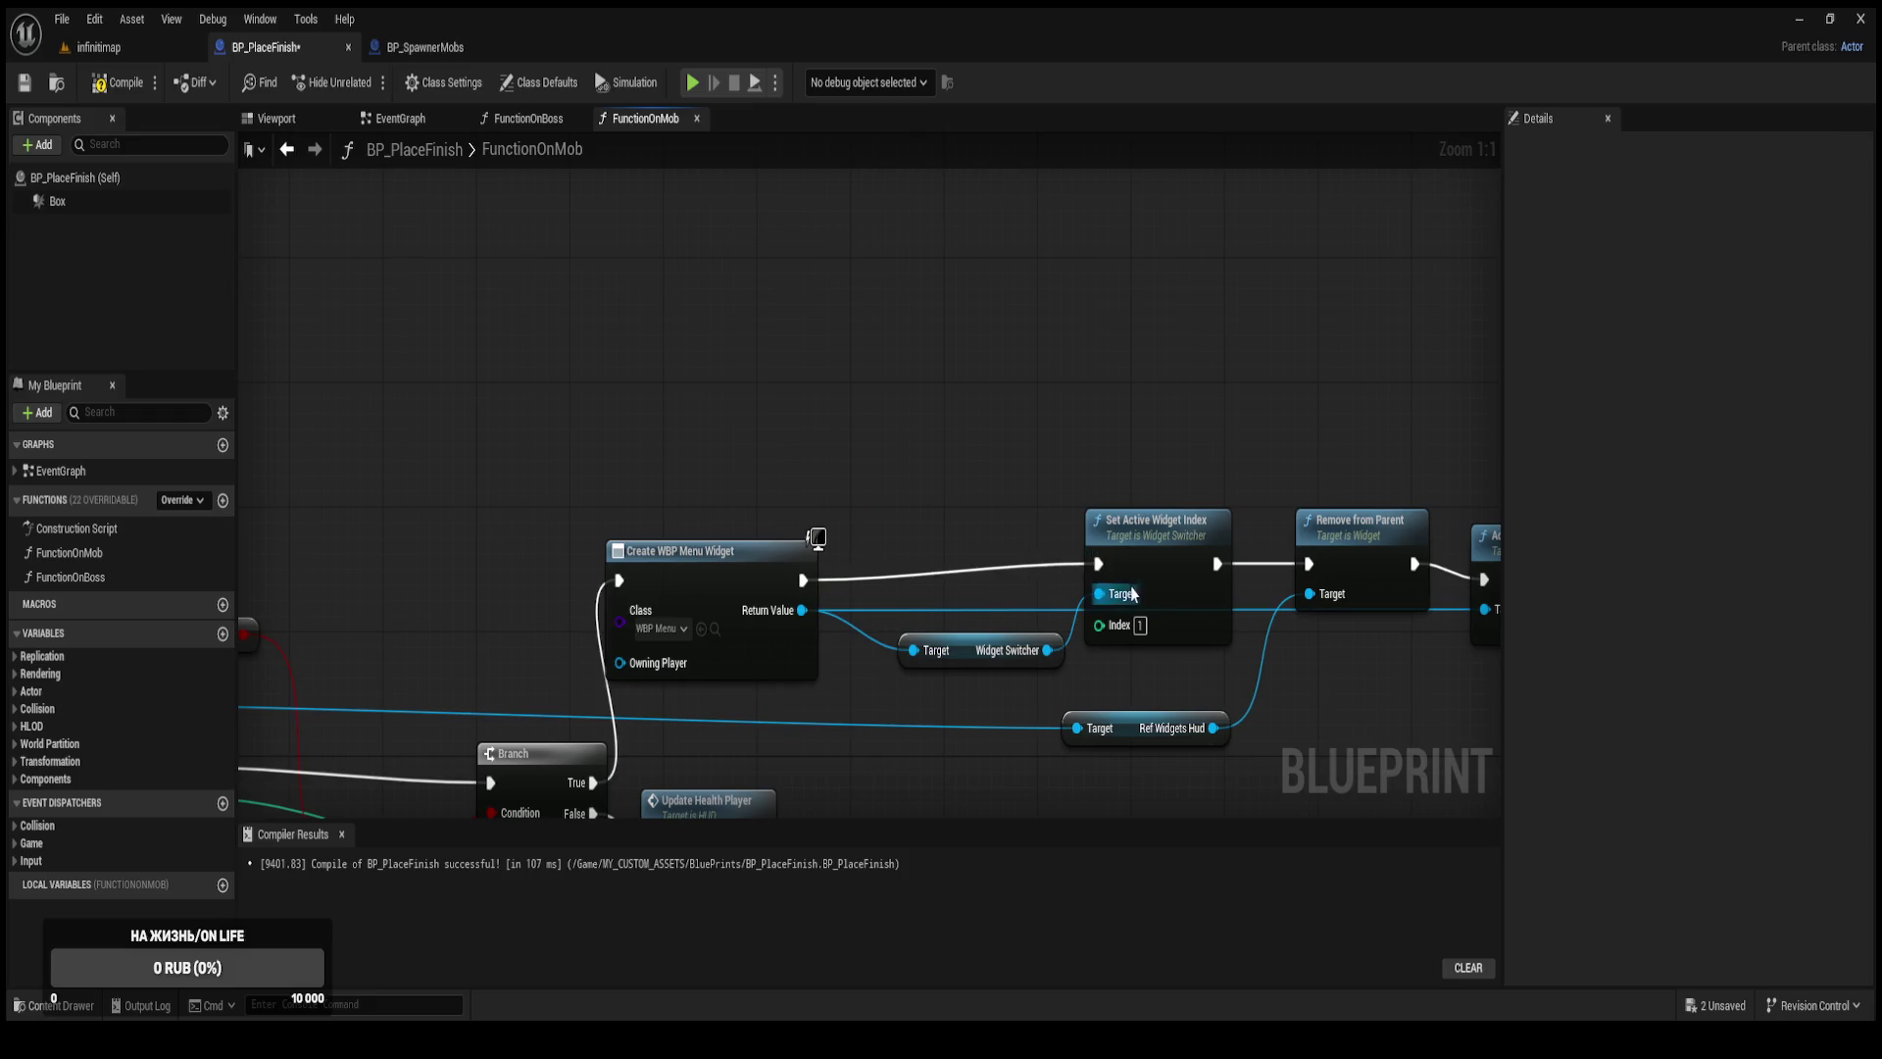
Compile and save BP_PlaceFinish, then look over FunctionOnBoss's Ref Player and Do Once nodes.
click(135, 94)
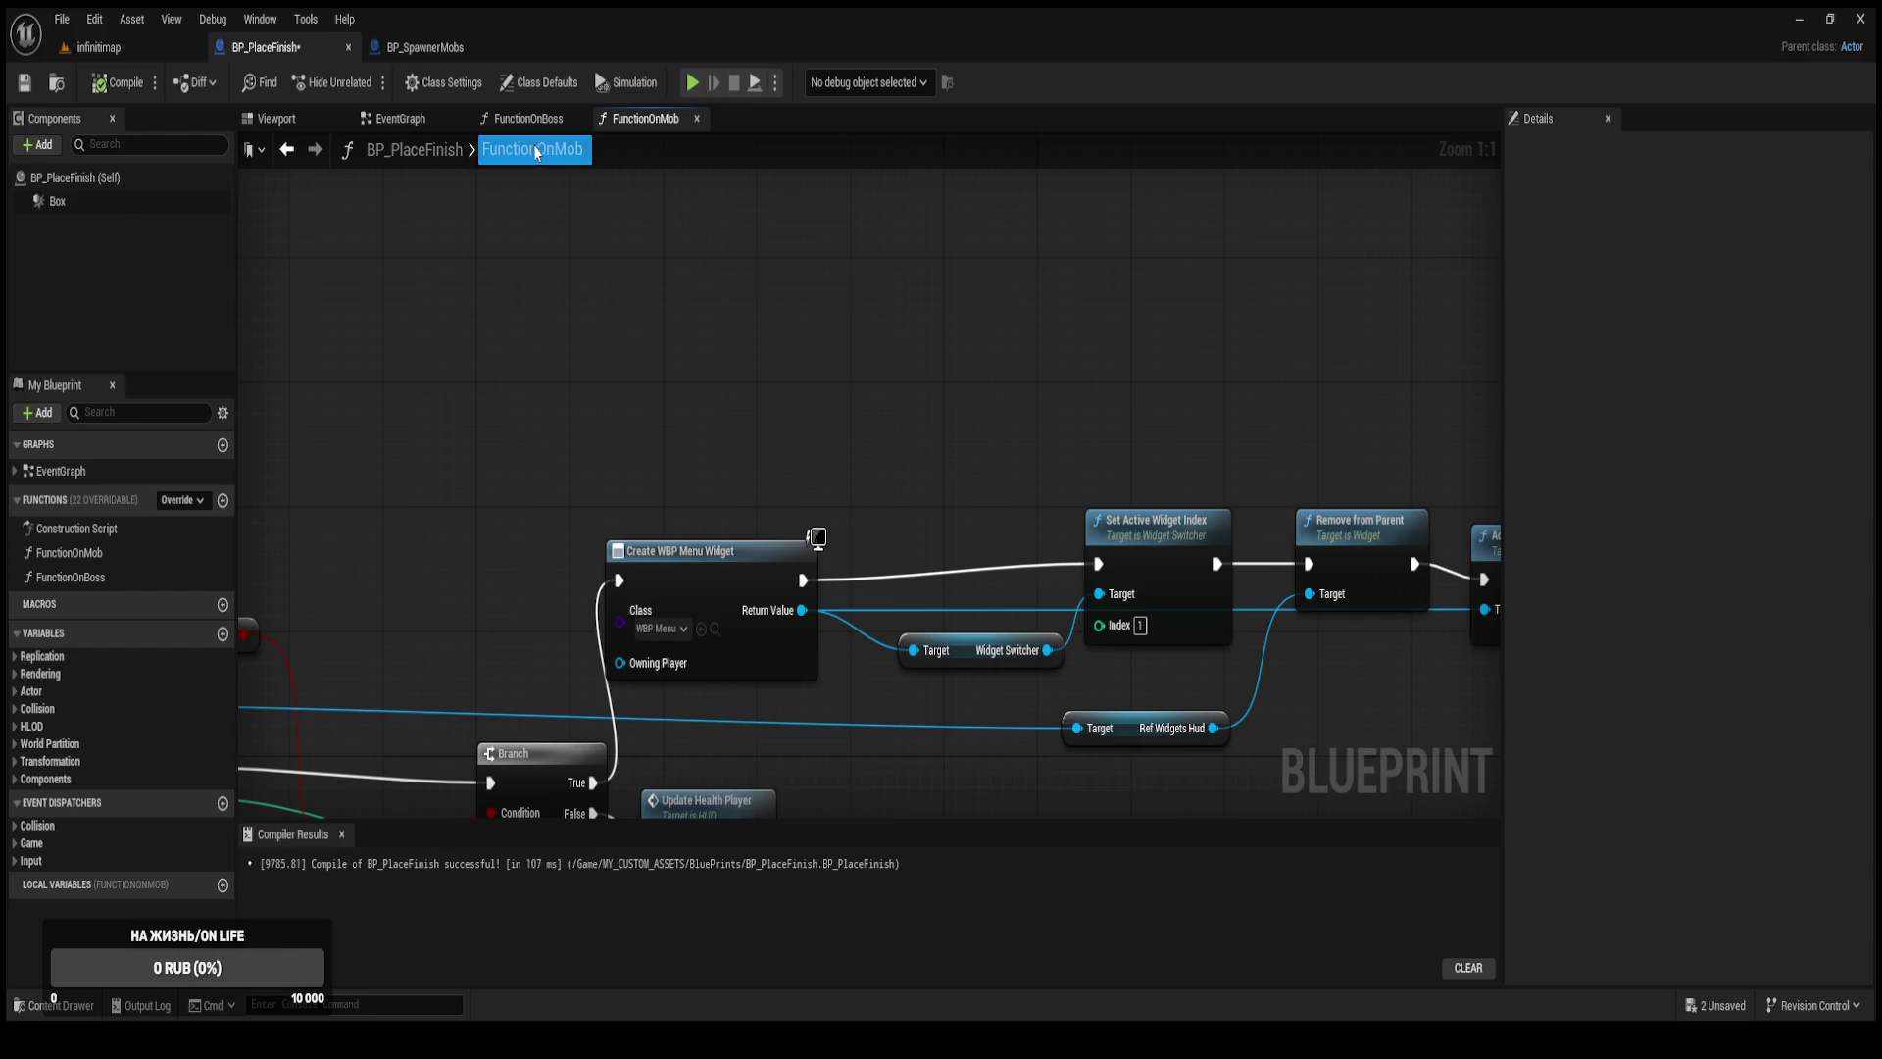
click(534, 119)
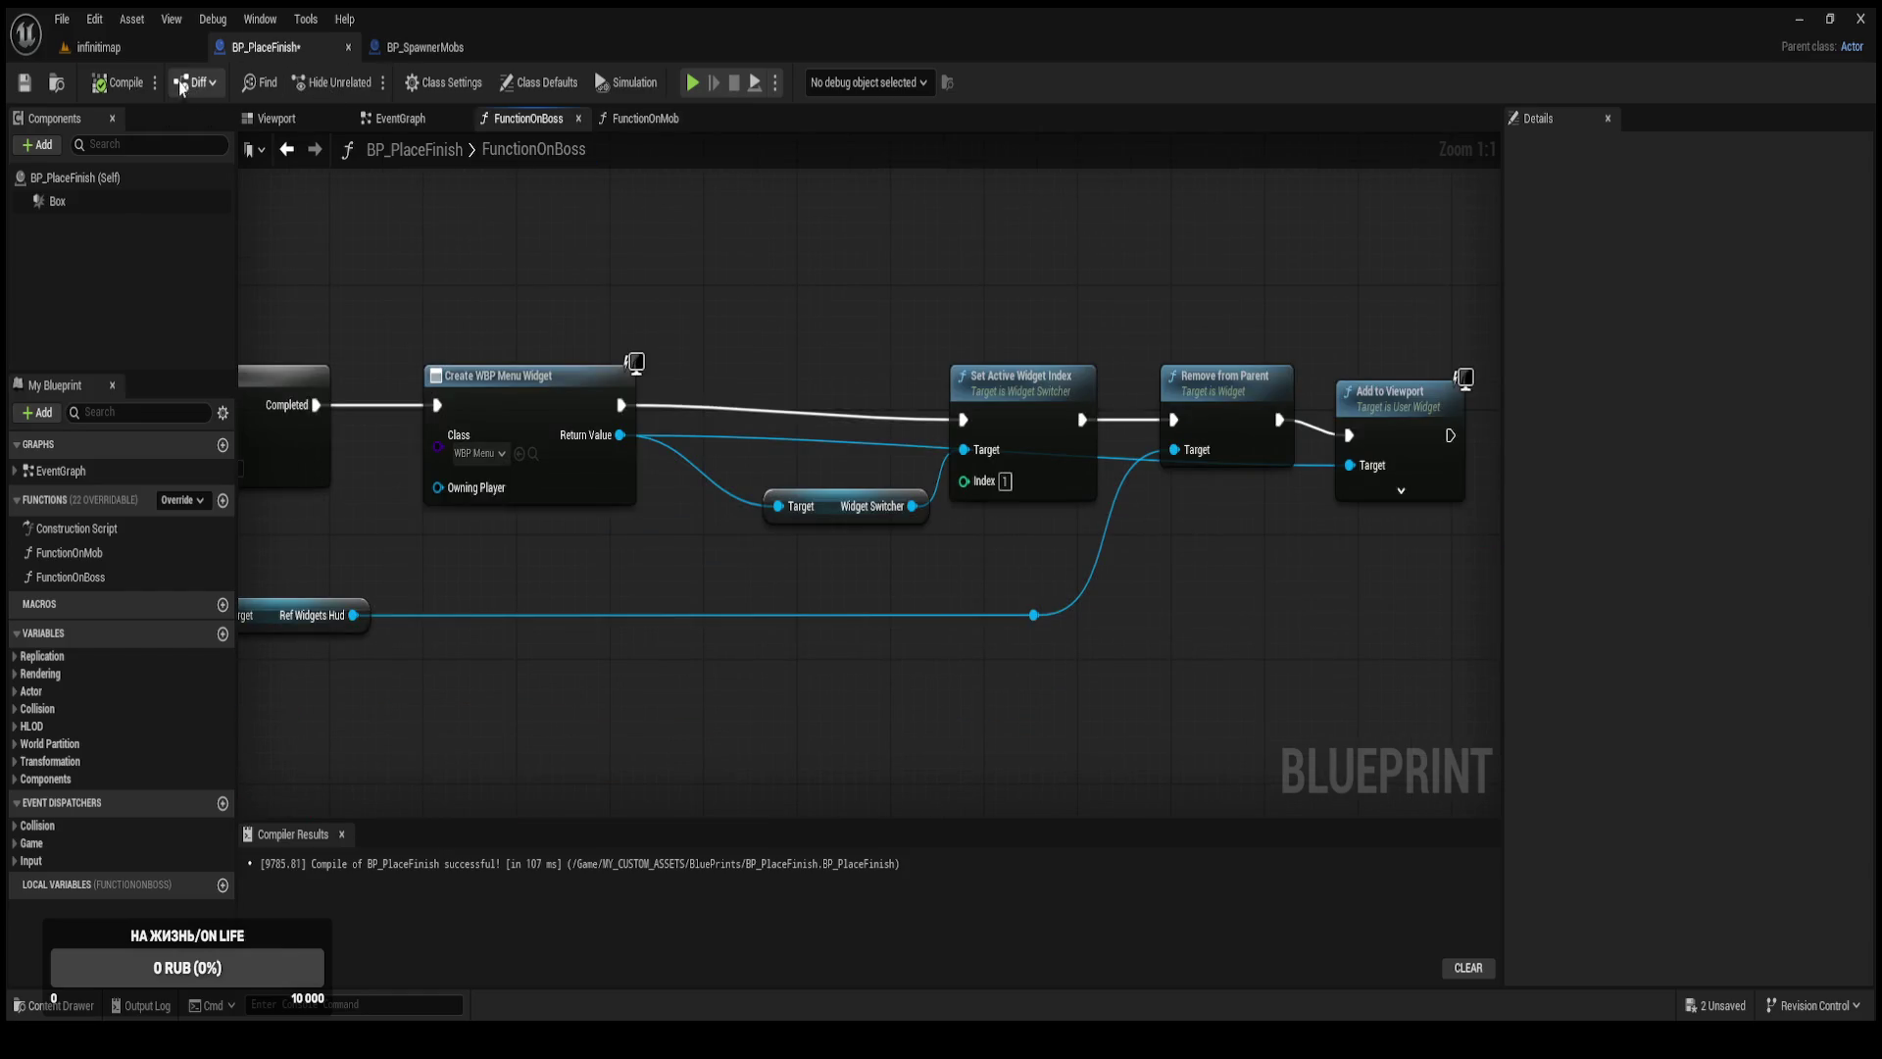
key(ctrl+s)
drag(483, 408, 795, 470)
mouse_move(412, 461)
mouse_down()
mouse_move(891, 485)
mouse_move(700, 468)
mouse_up()
drag(406, 402, 592, 250)
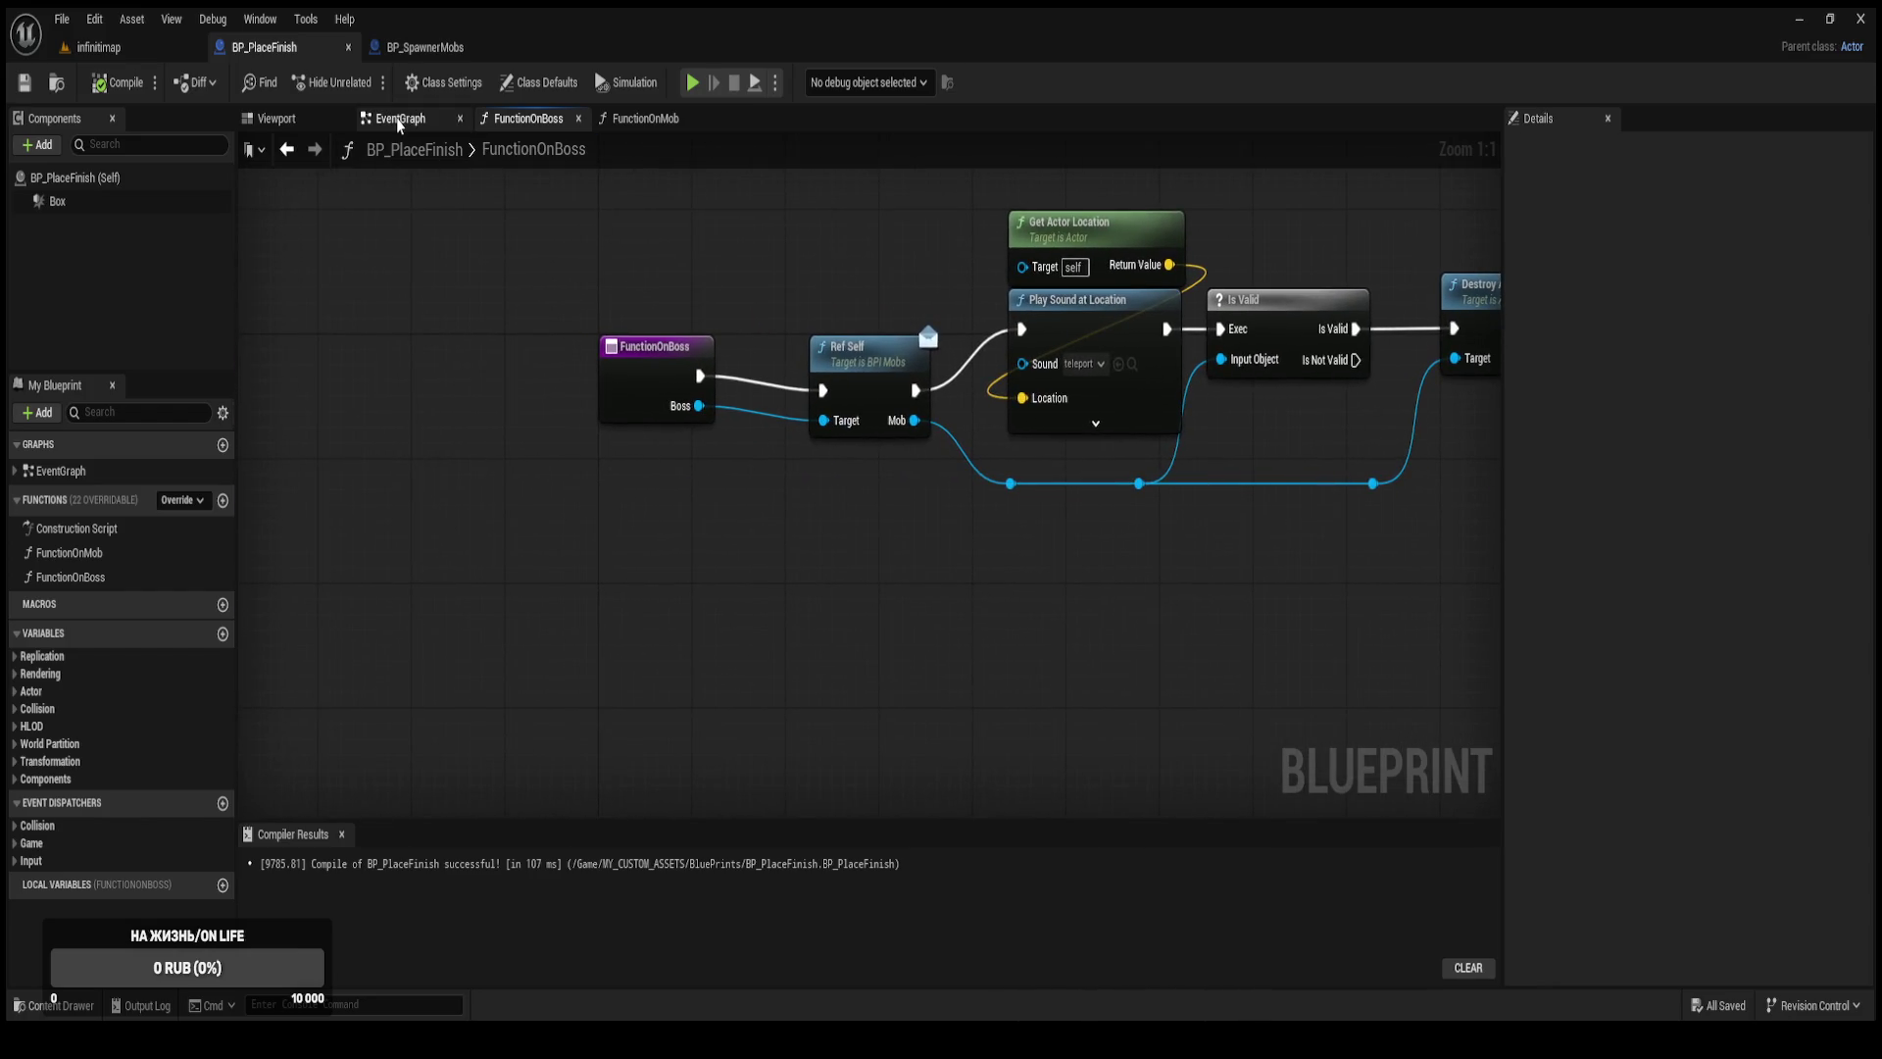
Review the FunctionOnMob and FunctionOnBoss graphs, then return to the infinitmap level.
click(645, 119)
scroll(781, 618, down, 3)
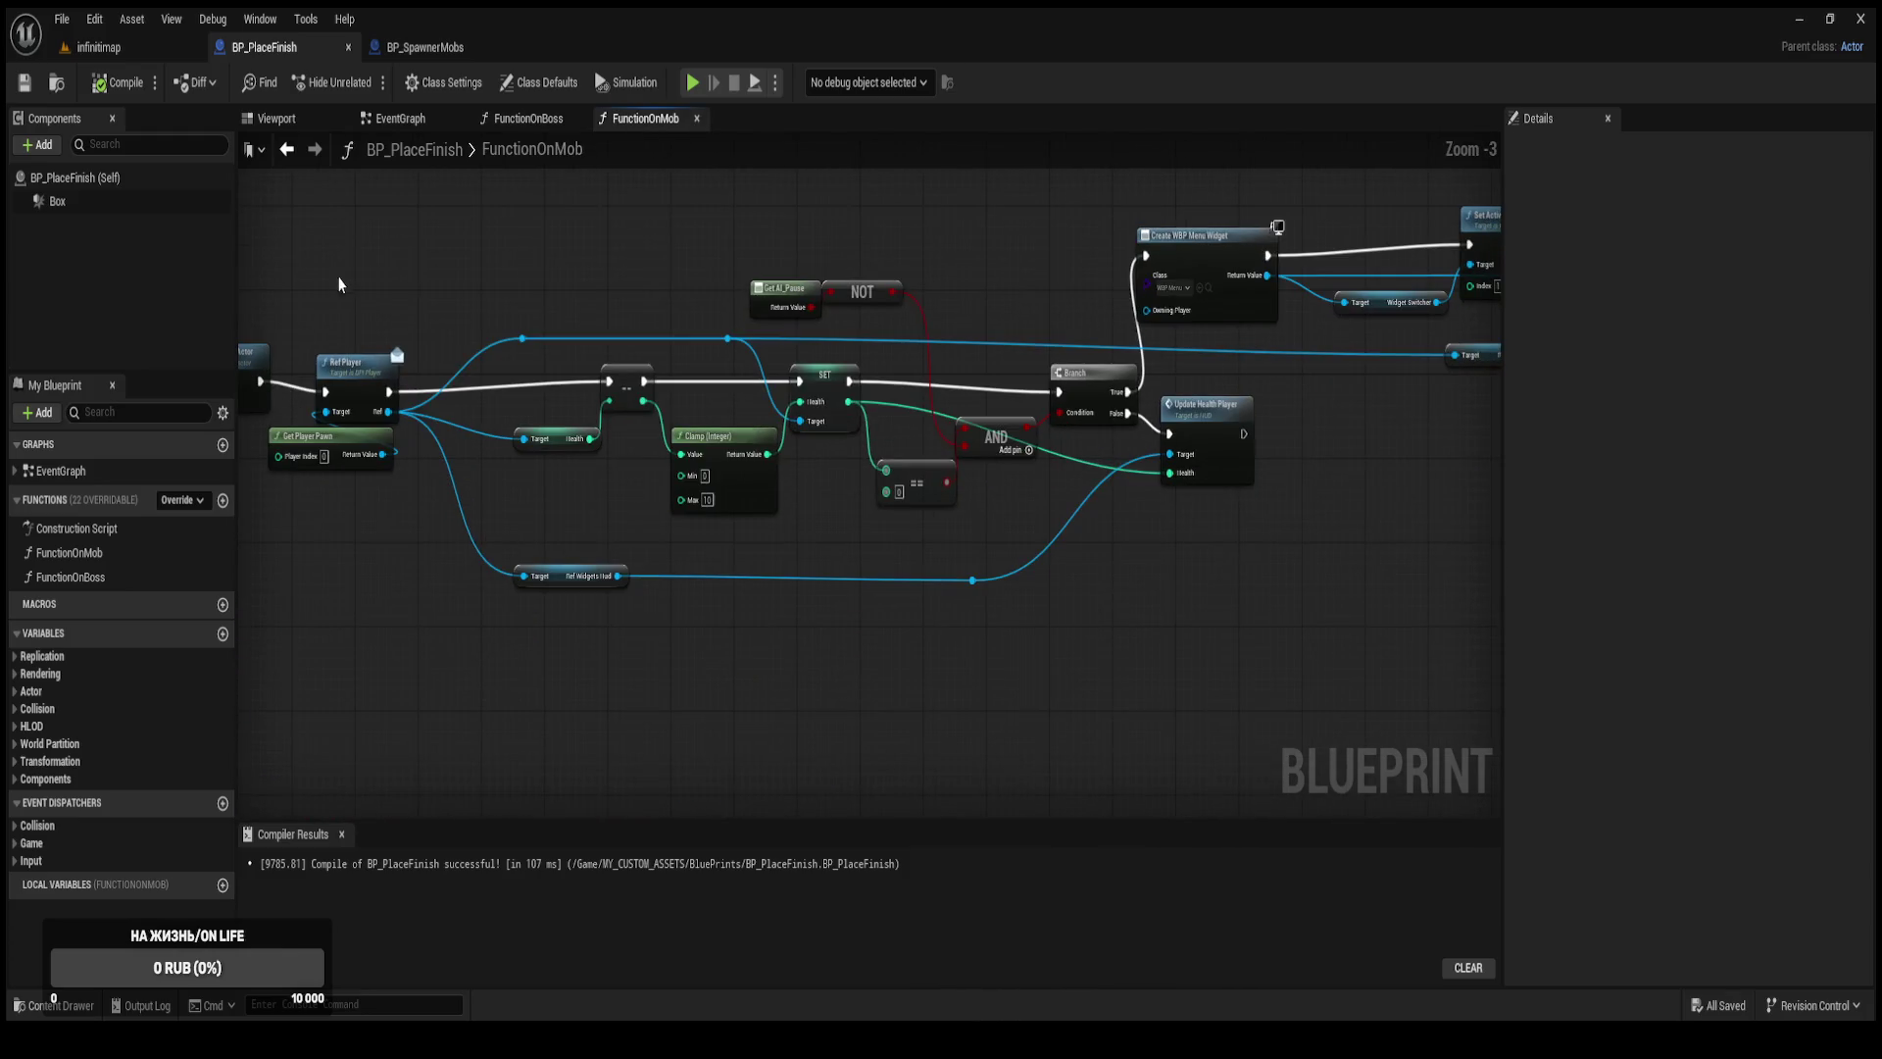
click(528, 119)
scroll(536, 340, down, 2)
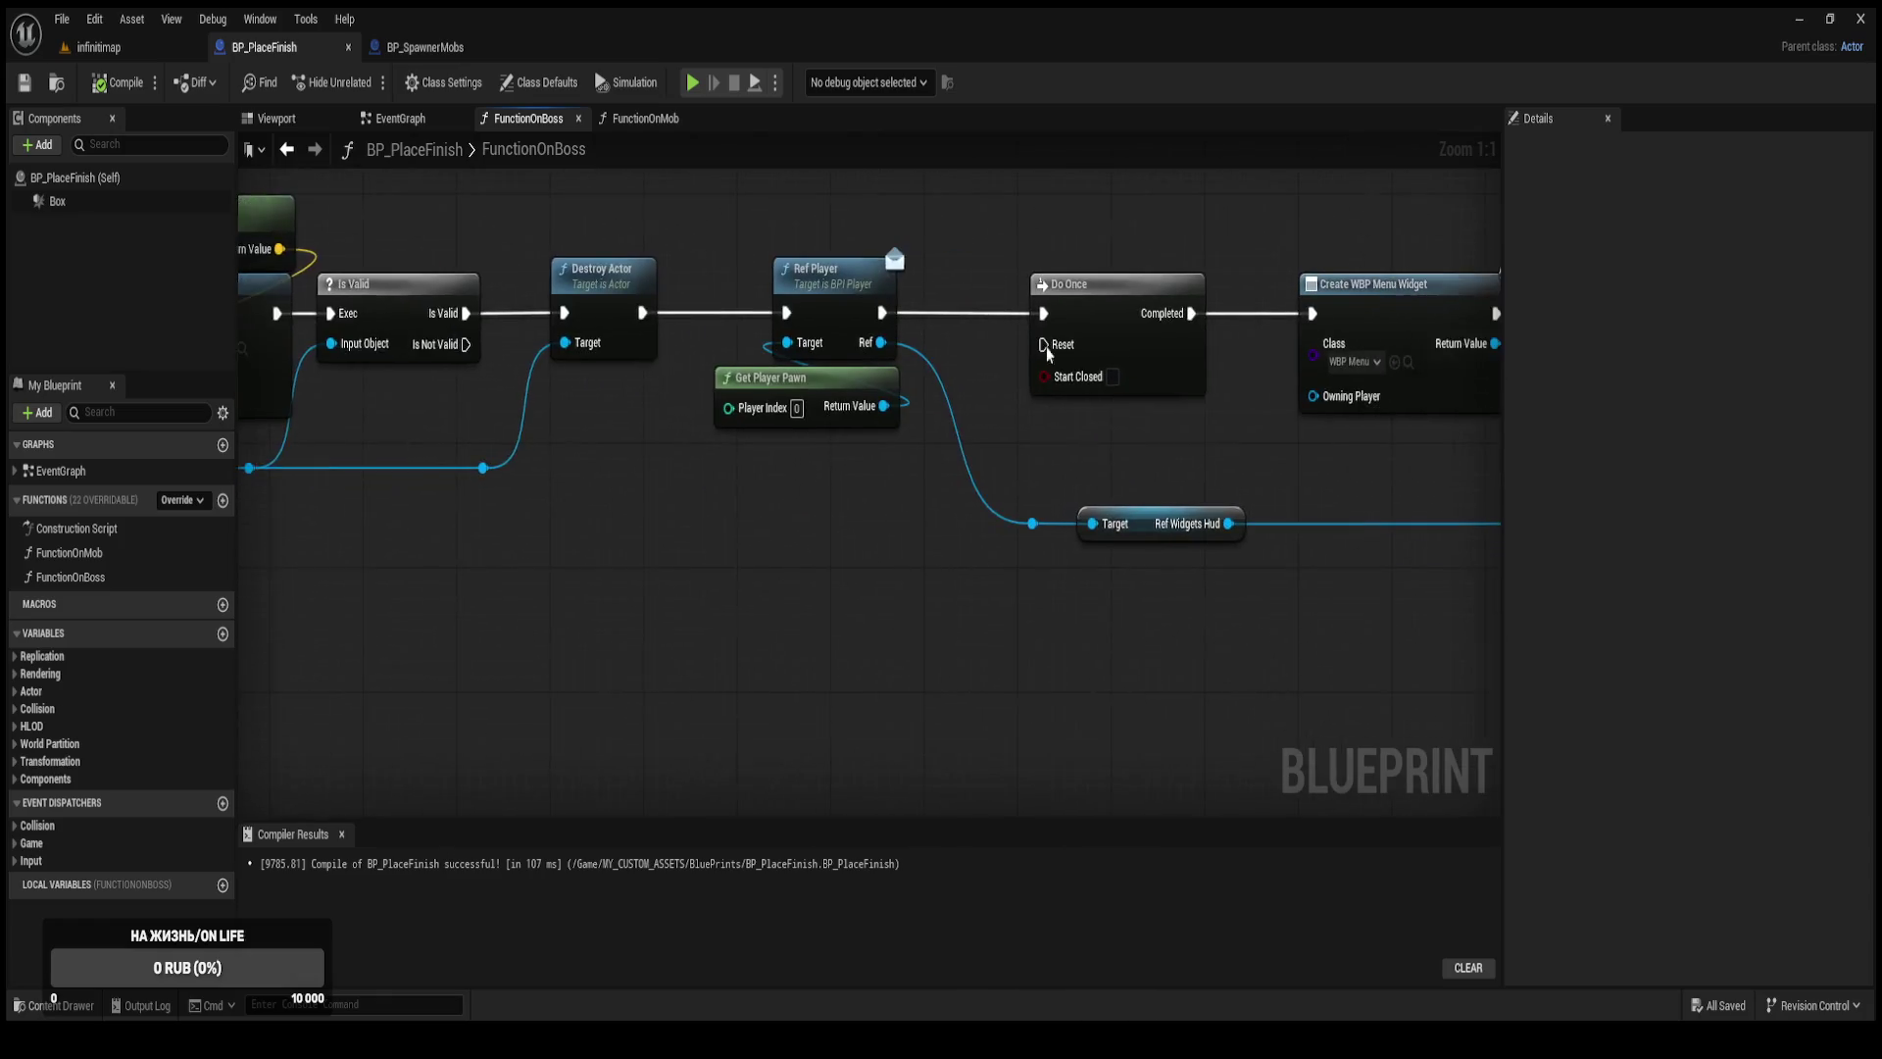
drag(892, 243, 386, 238)
scroll(1098, 402, up, 1)
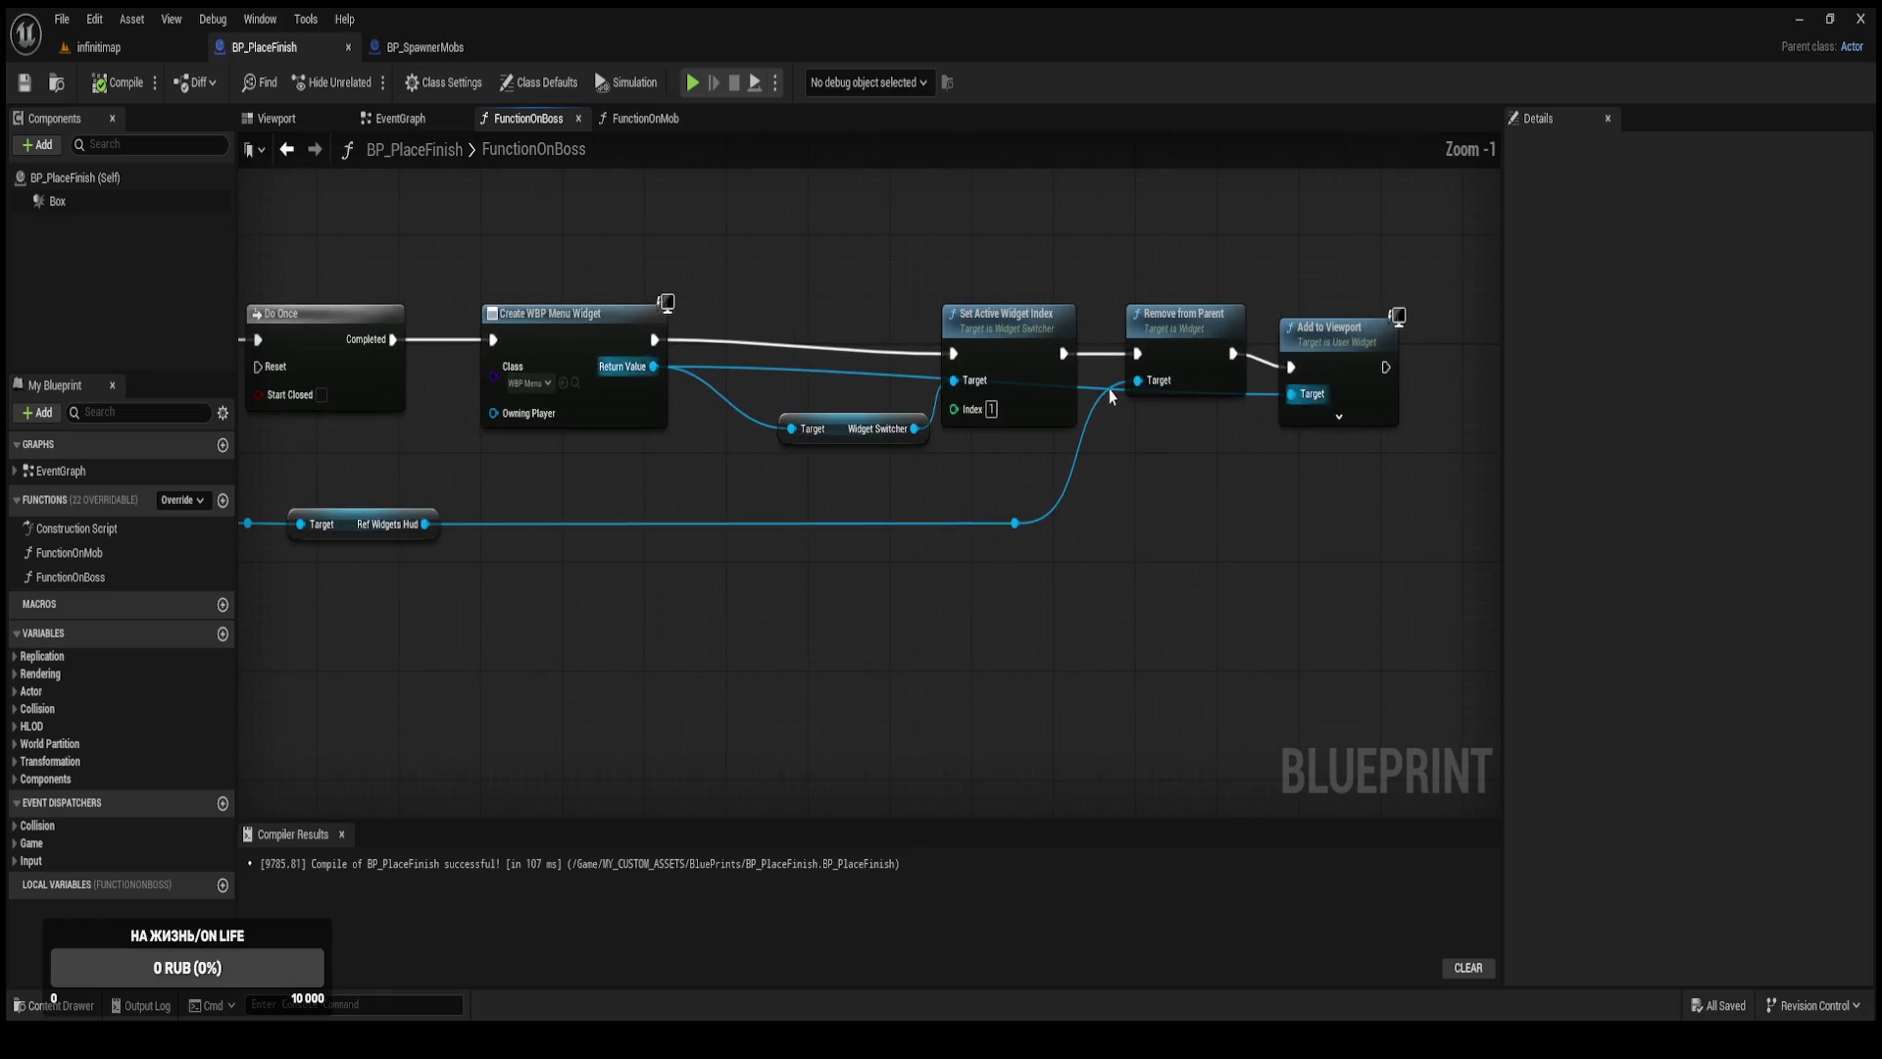
drag(908, 465, 1145, 511)
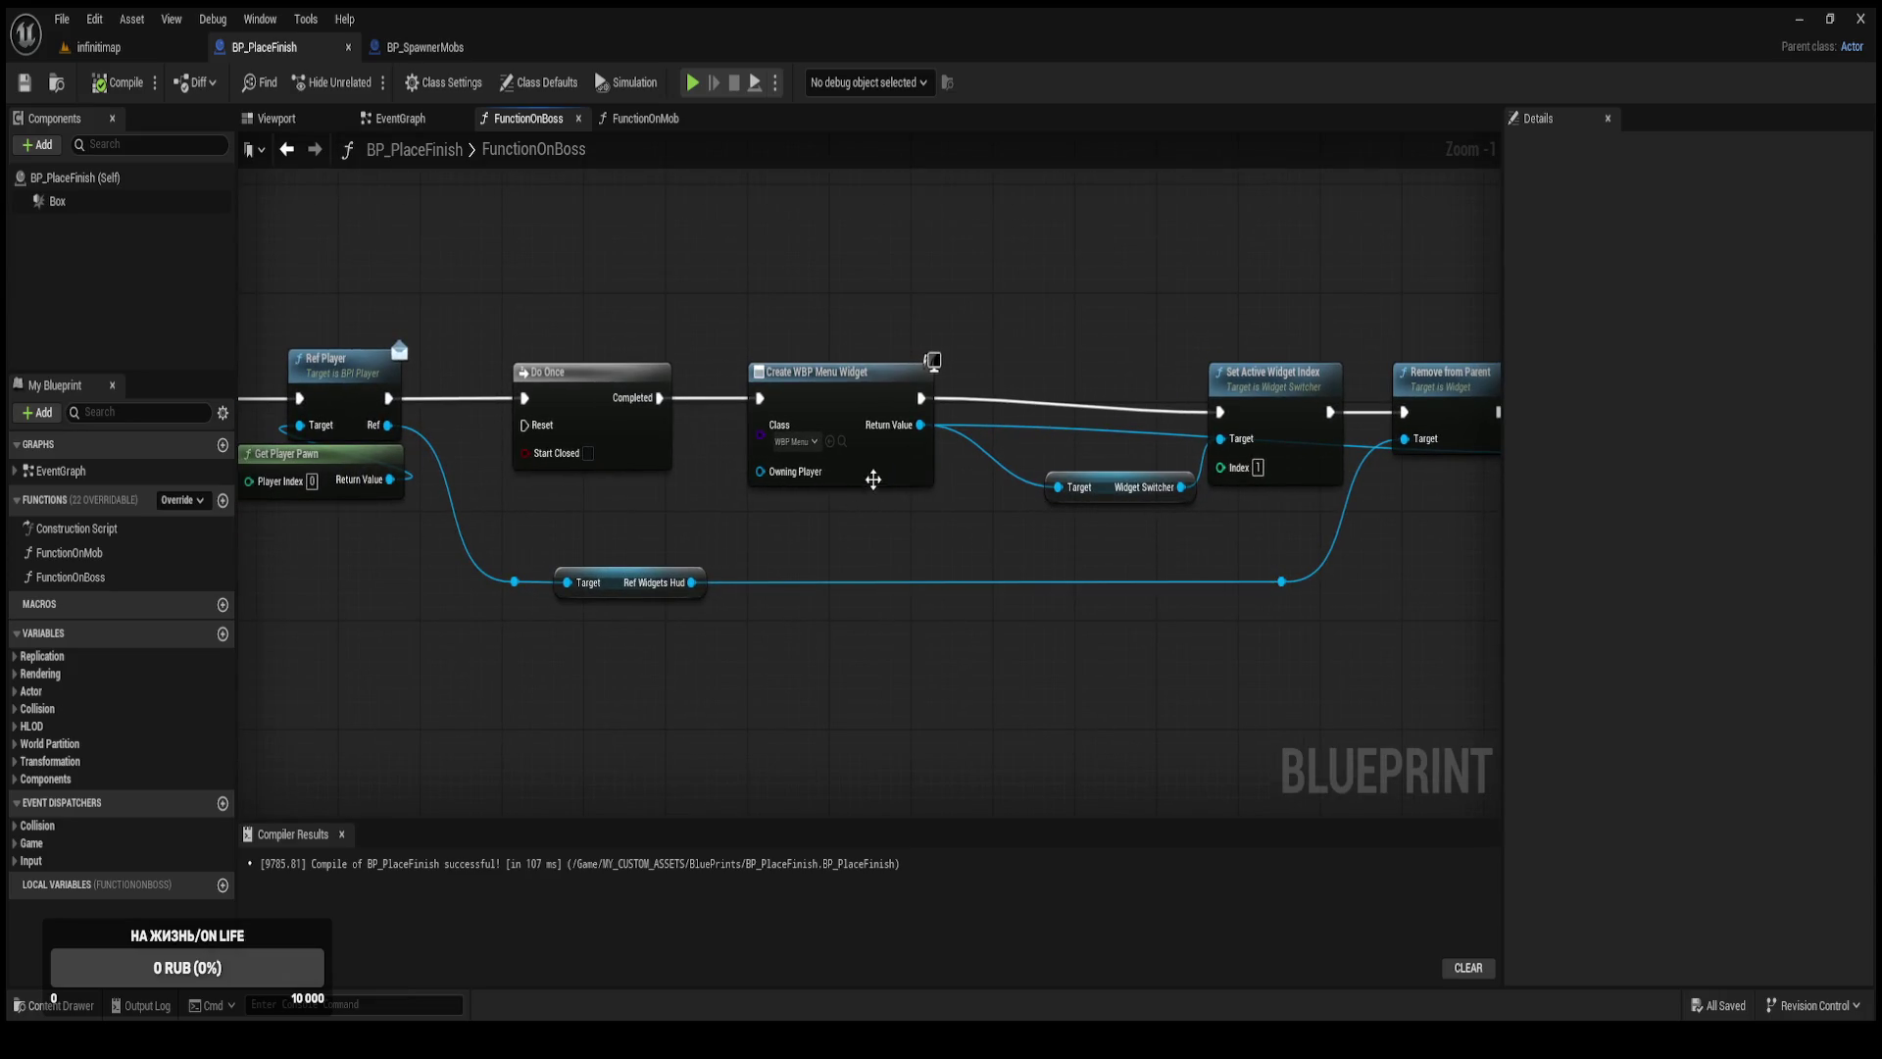
drag(612, 429, 1054, 460)
scroll(784, 333, down, 3)
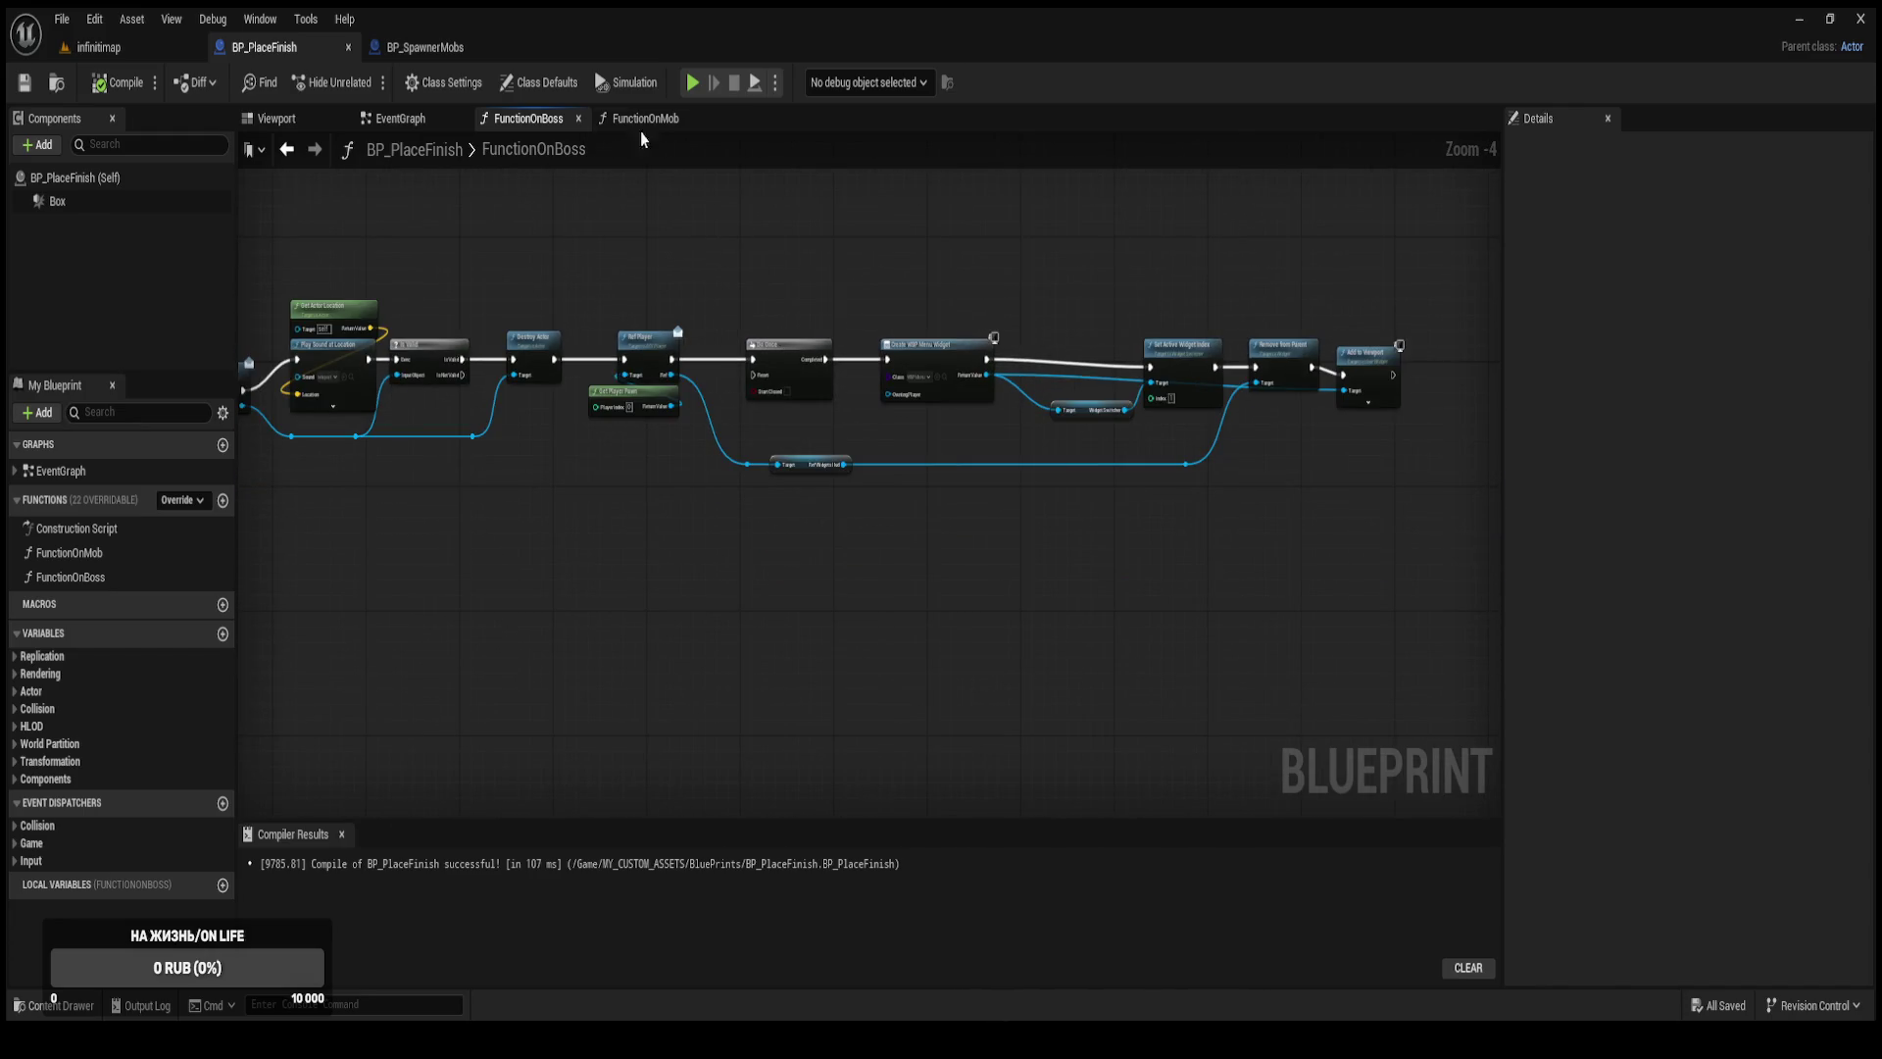
click(103, 52)
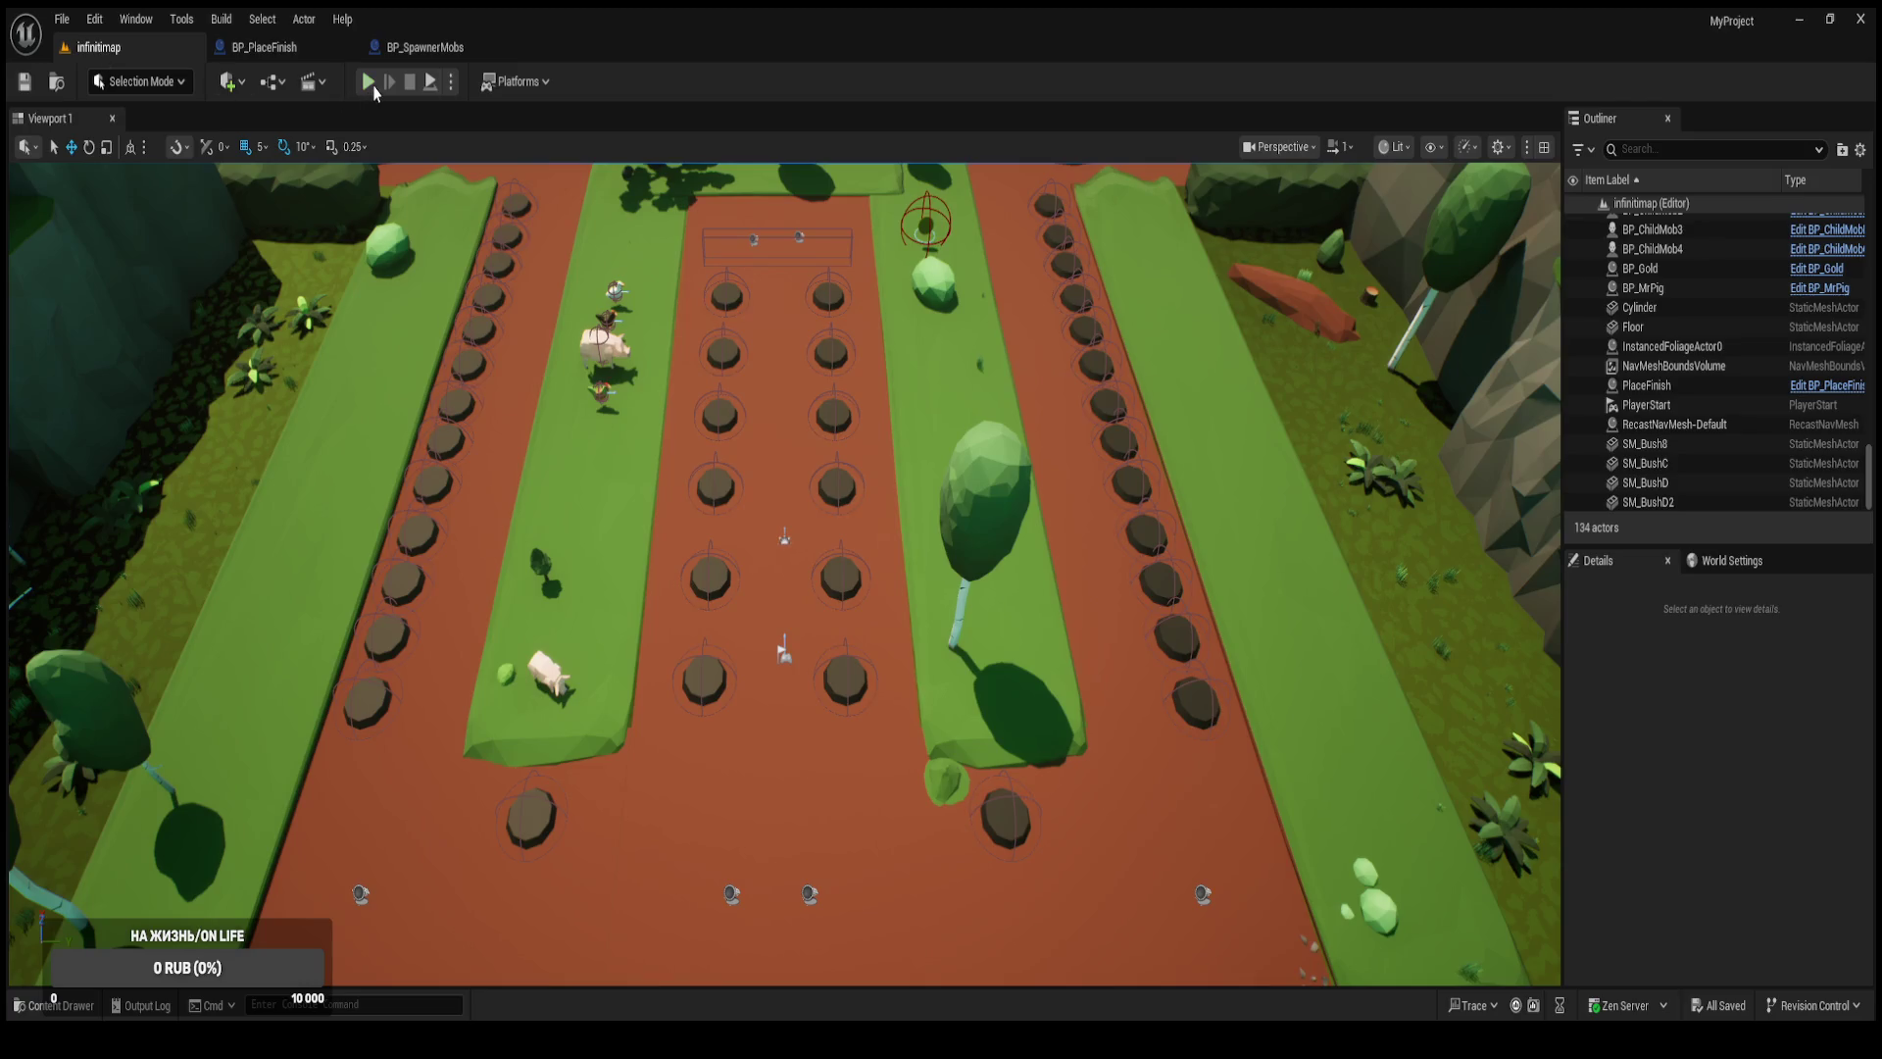
Play the level until defeat, restart, exit PIE, and return to BP_PlaceFinish.
click(369, 82)
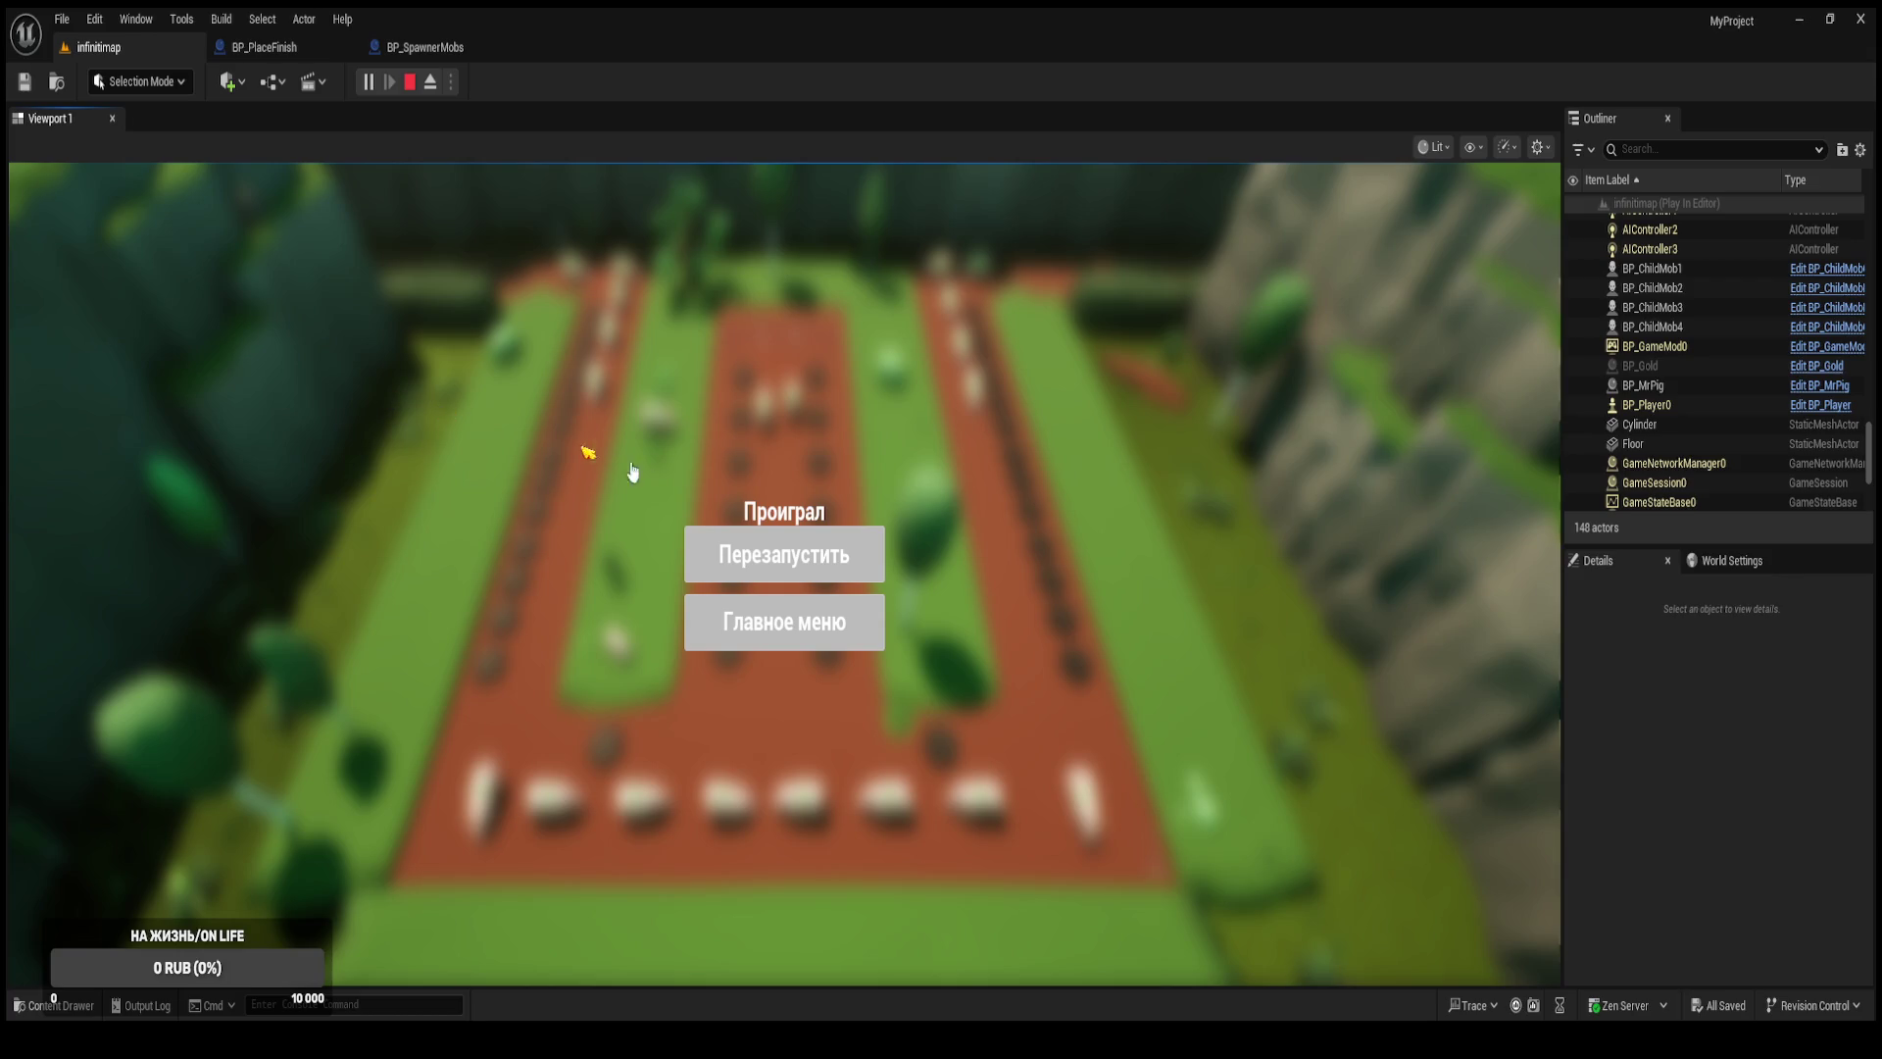
click(812, 561)
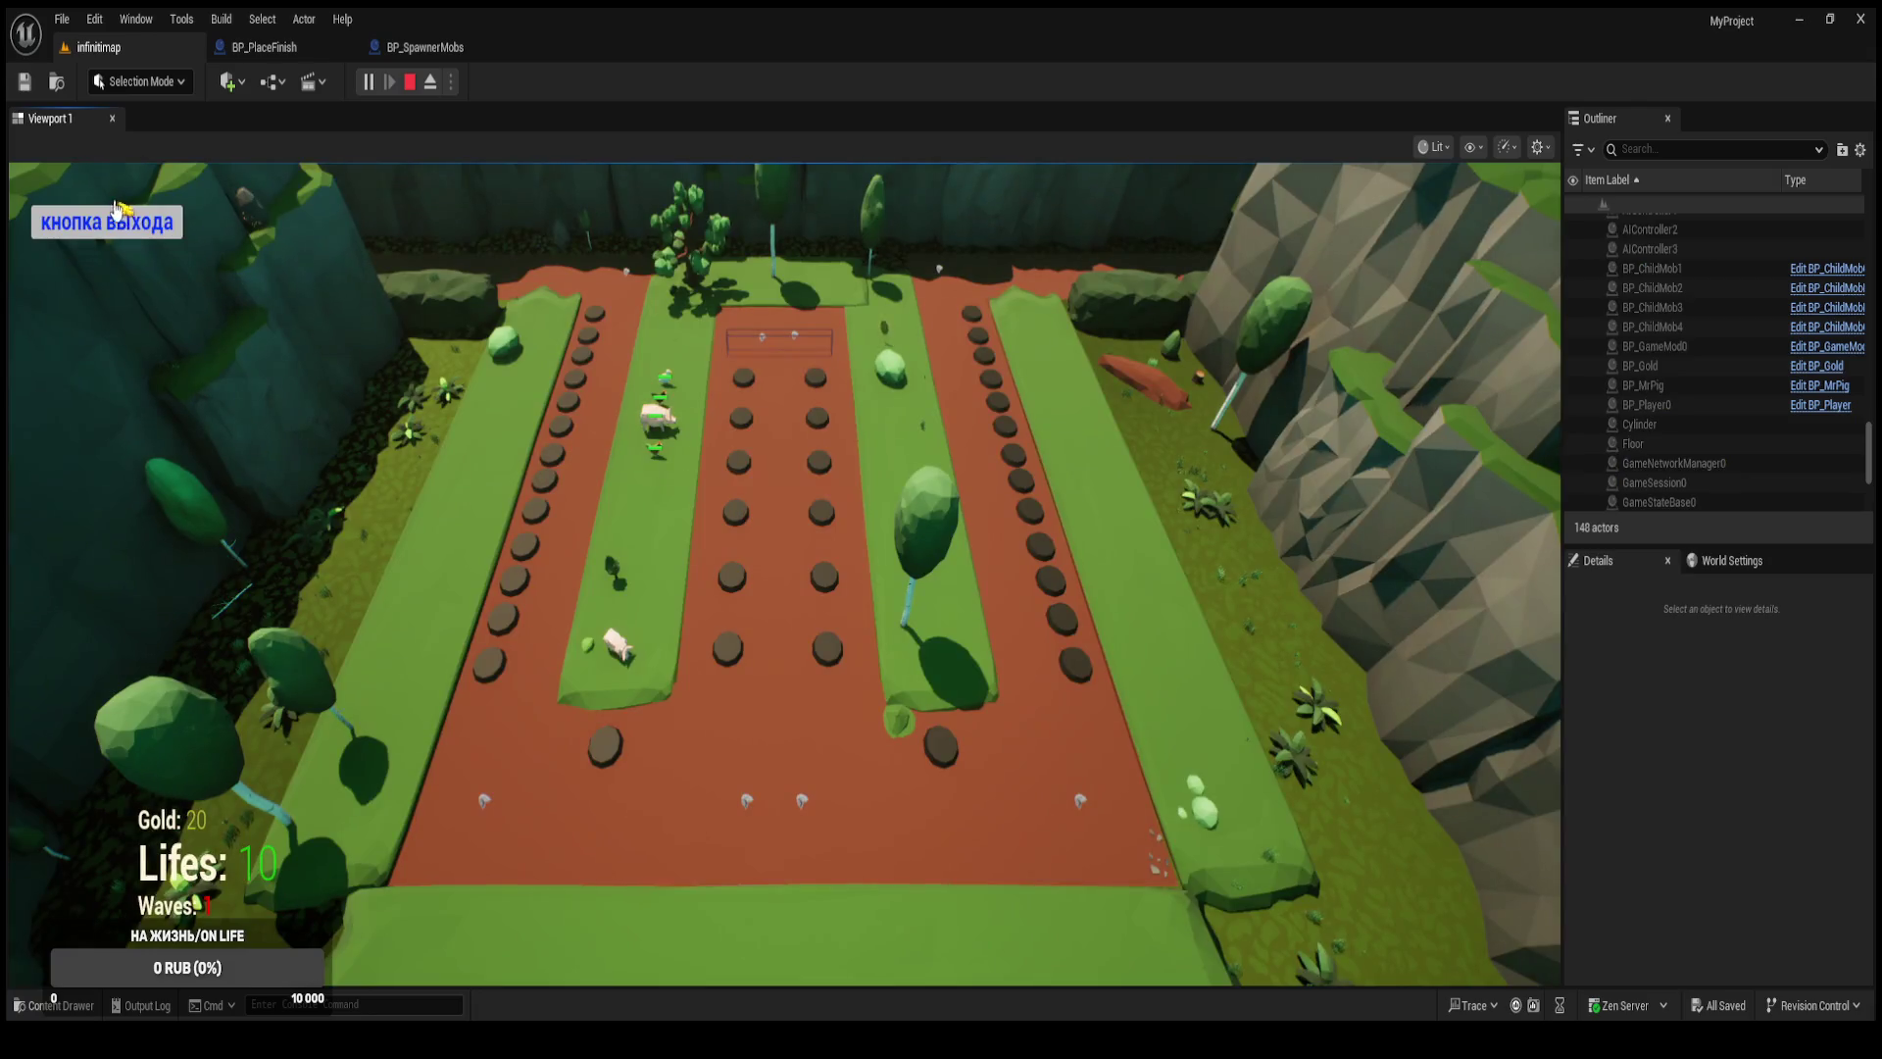
click(125, 224)
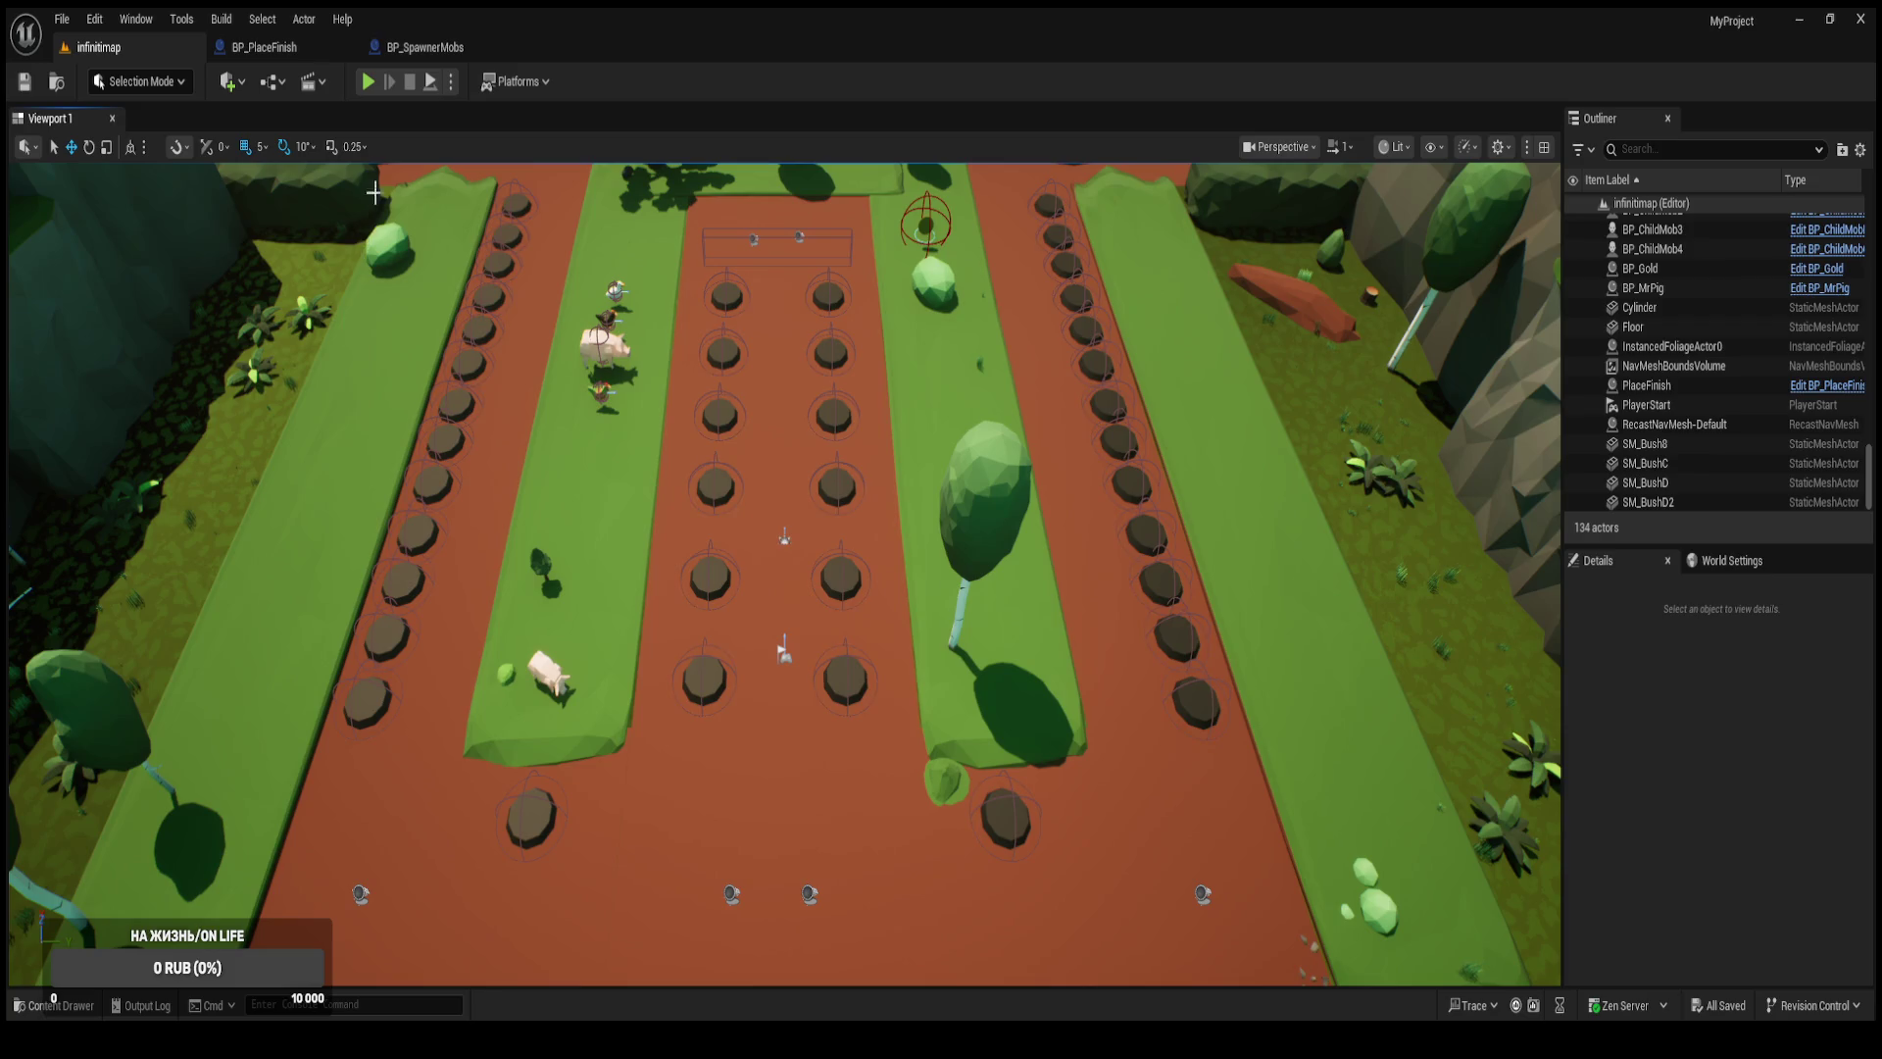
click(284, 51)
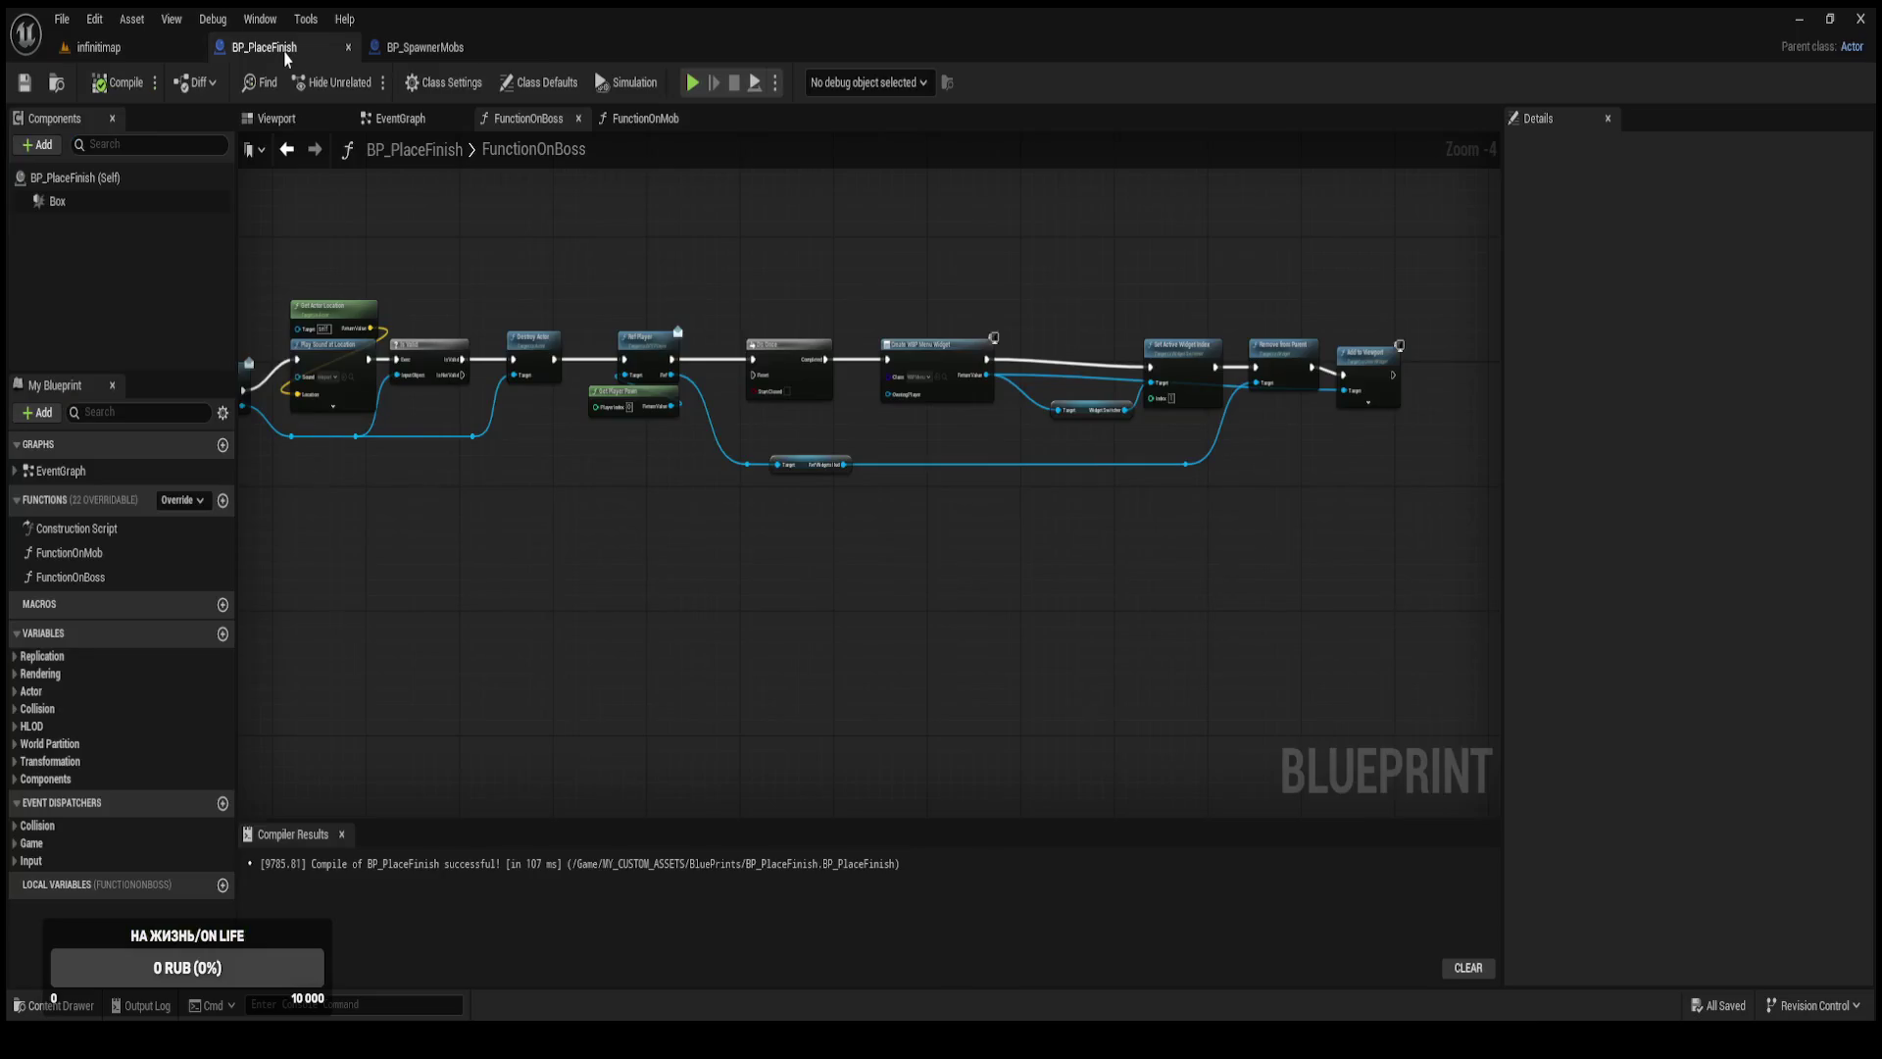
Review BP_SpawnerMobs' boss-creation nodes and the Ref Player section of FunctionOnBoss.
click(407, 57)
mouse_move(853, 373)
mouse_down()
mouse_move(784, 348)
mouse_move(526, 573)
mouse_up()
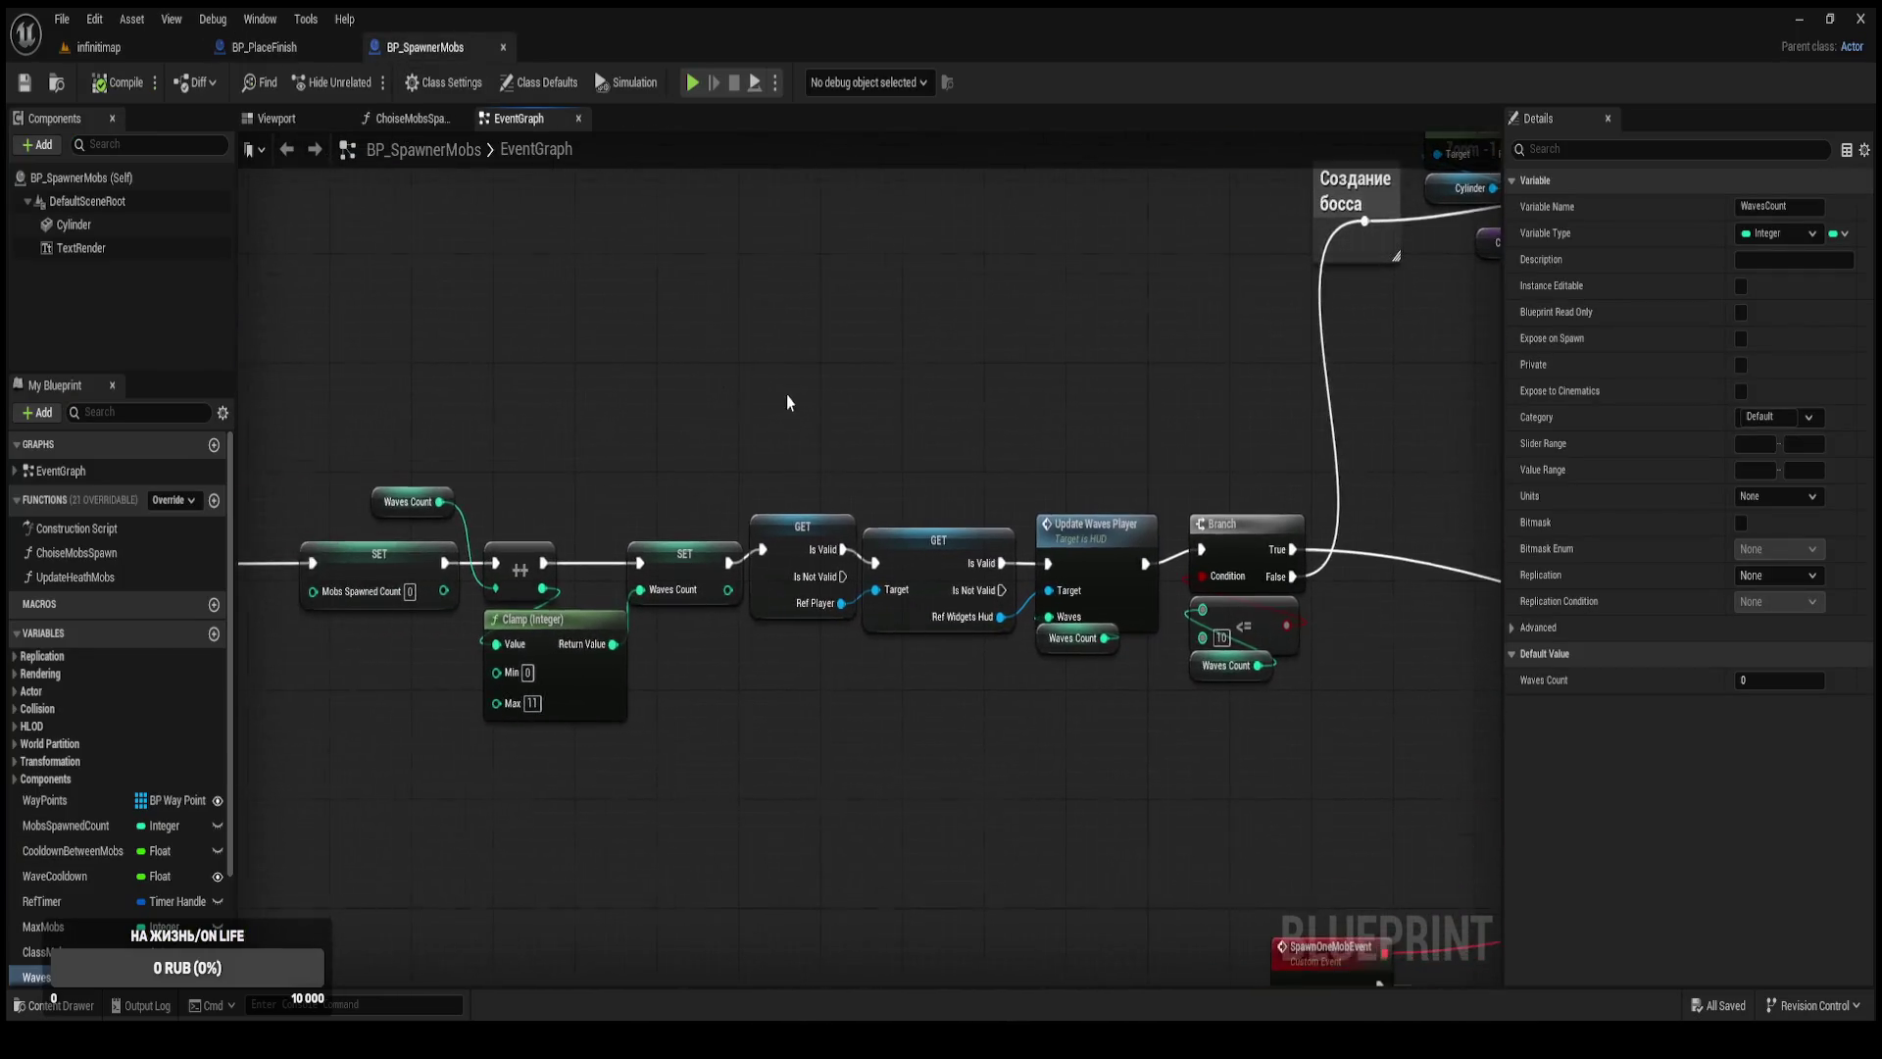
scroll(782, 399, down, 6)
click(265, 47)
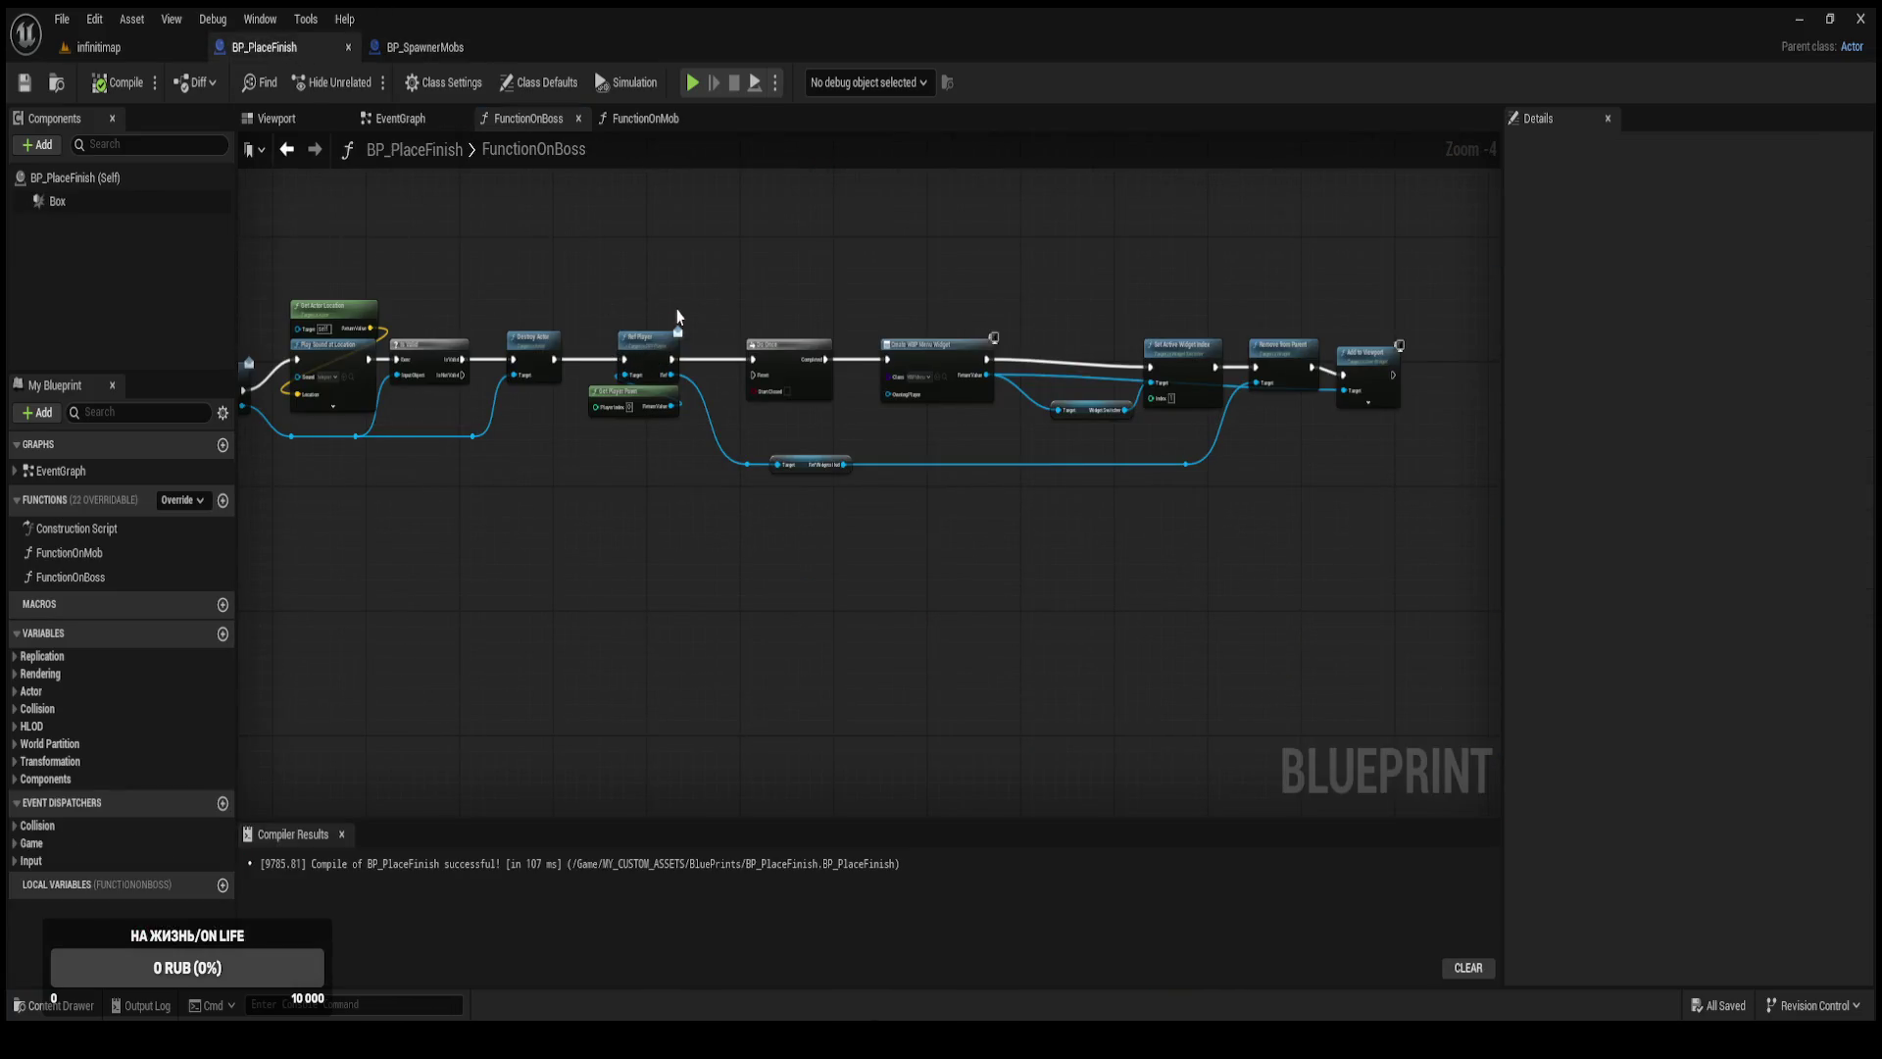
scroll(677, 317, up, 2)
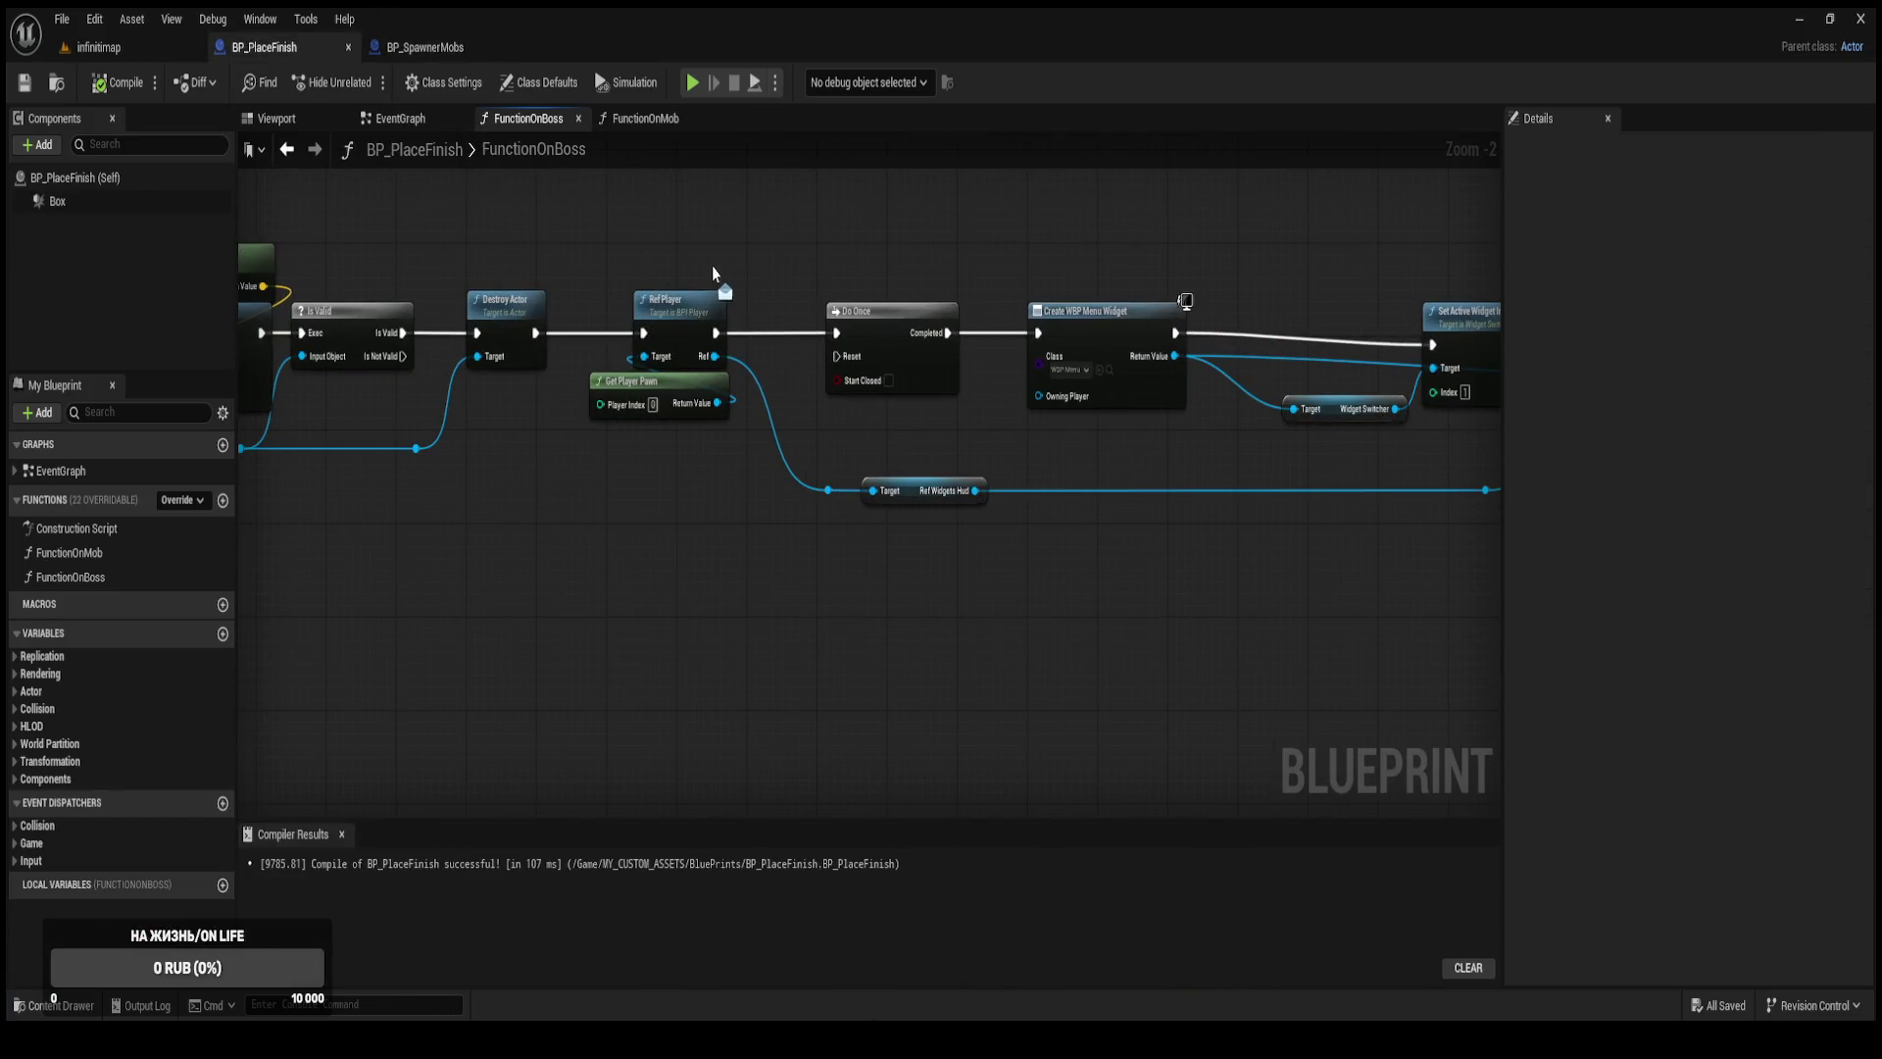
drag(709, 274, 915, 401)
mouse_move(740, 572)
mouse_down()
mouse_move(544, 505)
mouse_move(787, 591)
mouse_up()
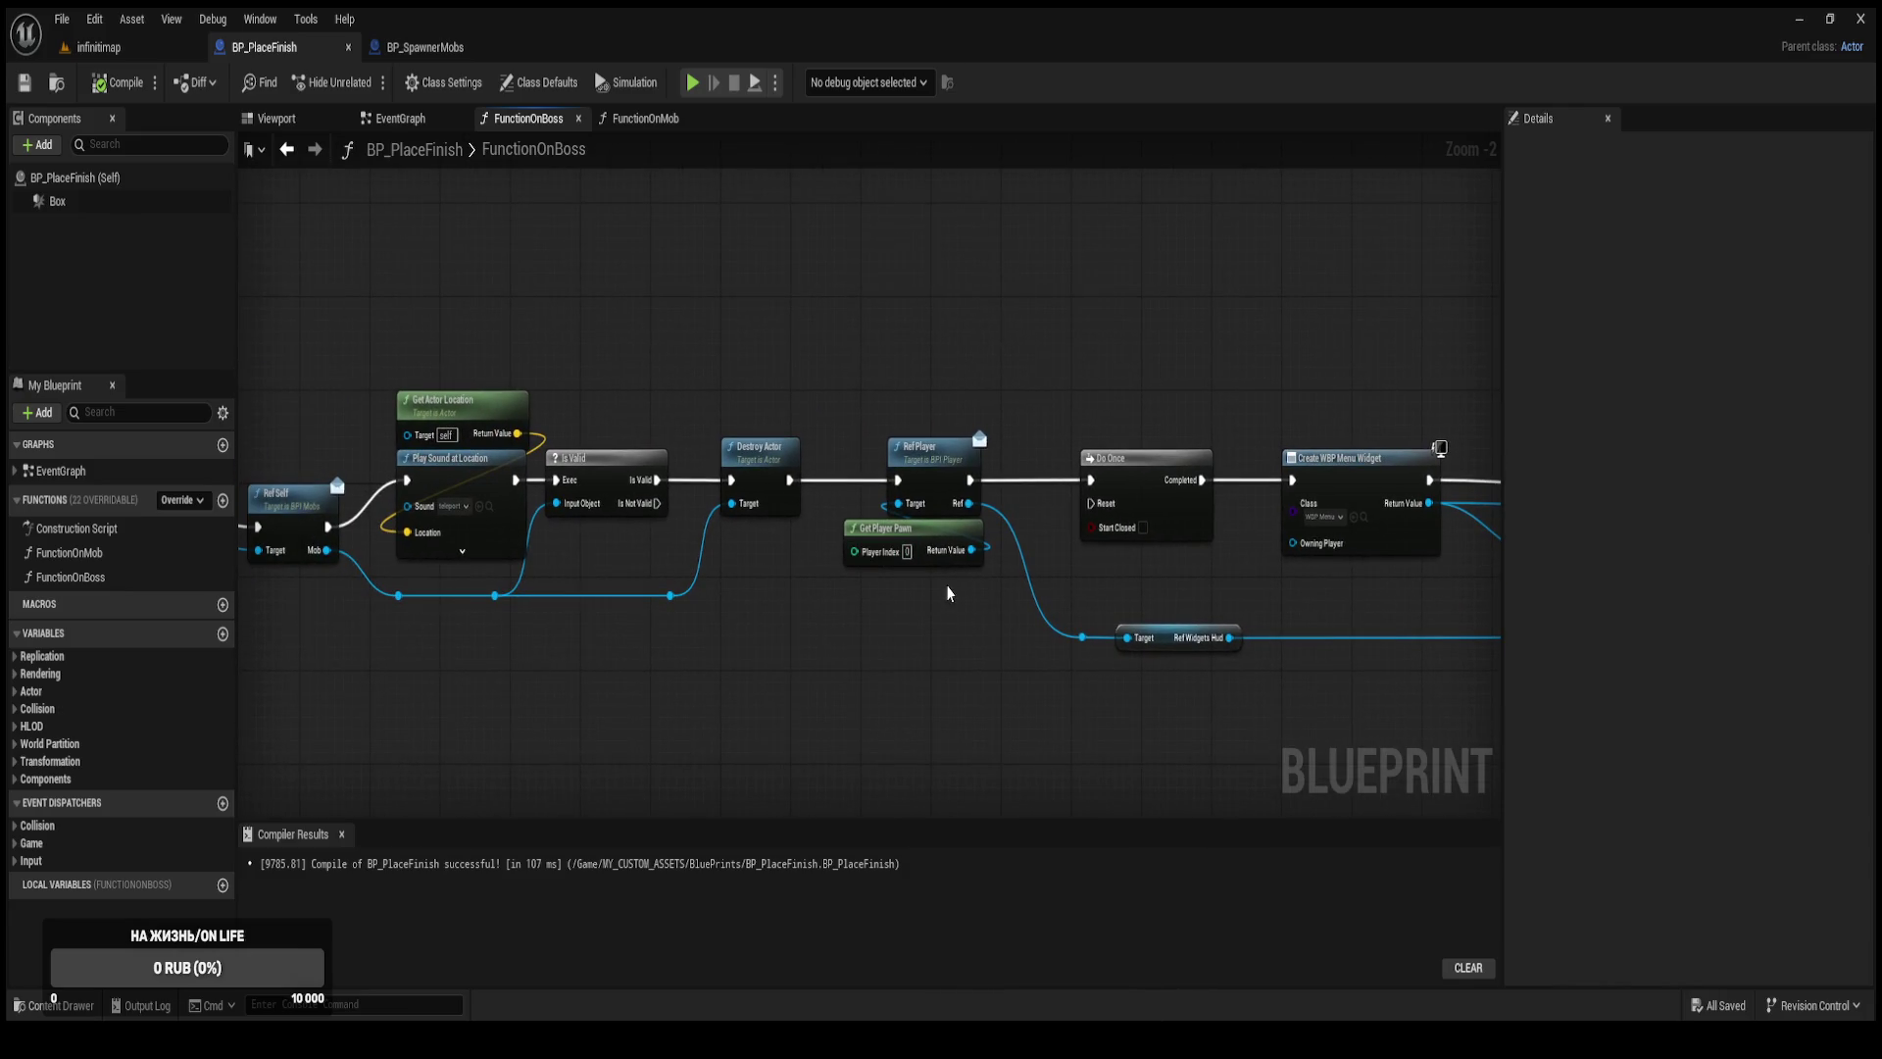
mouse_move(982, 499)
mouse_down()
mouse_move(1037, 382)
mouse_move(982, 500)
mouse_up()
In FunctionOnMob, select the SET Health and Update Health Player nodes.
click(633, 122)
scroll(645, 506, up, 2)
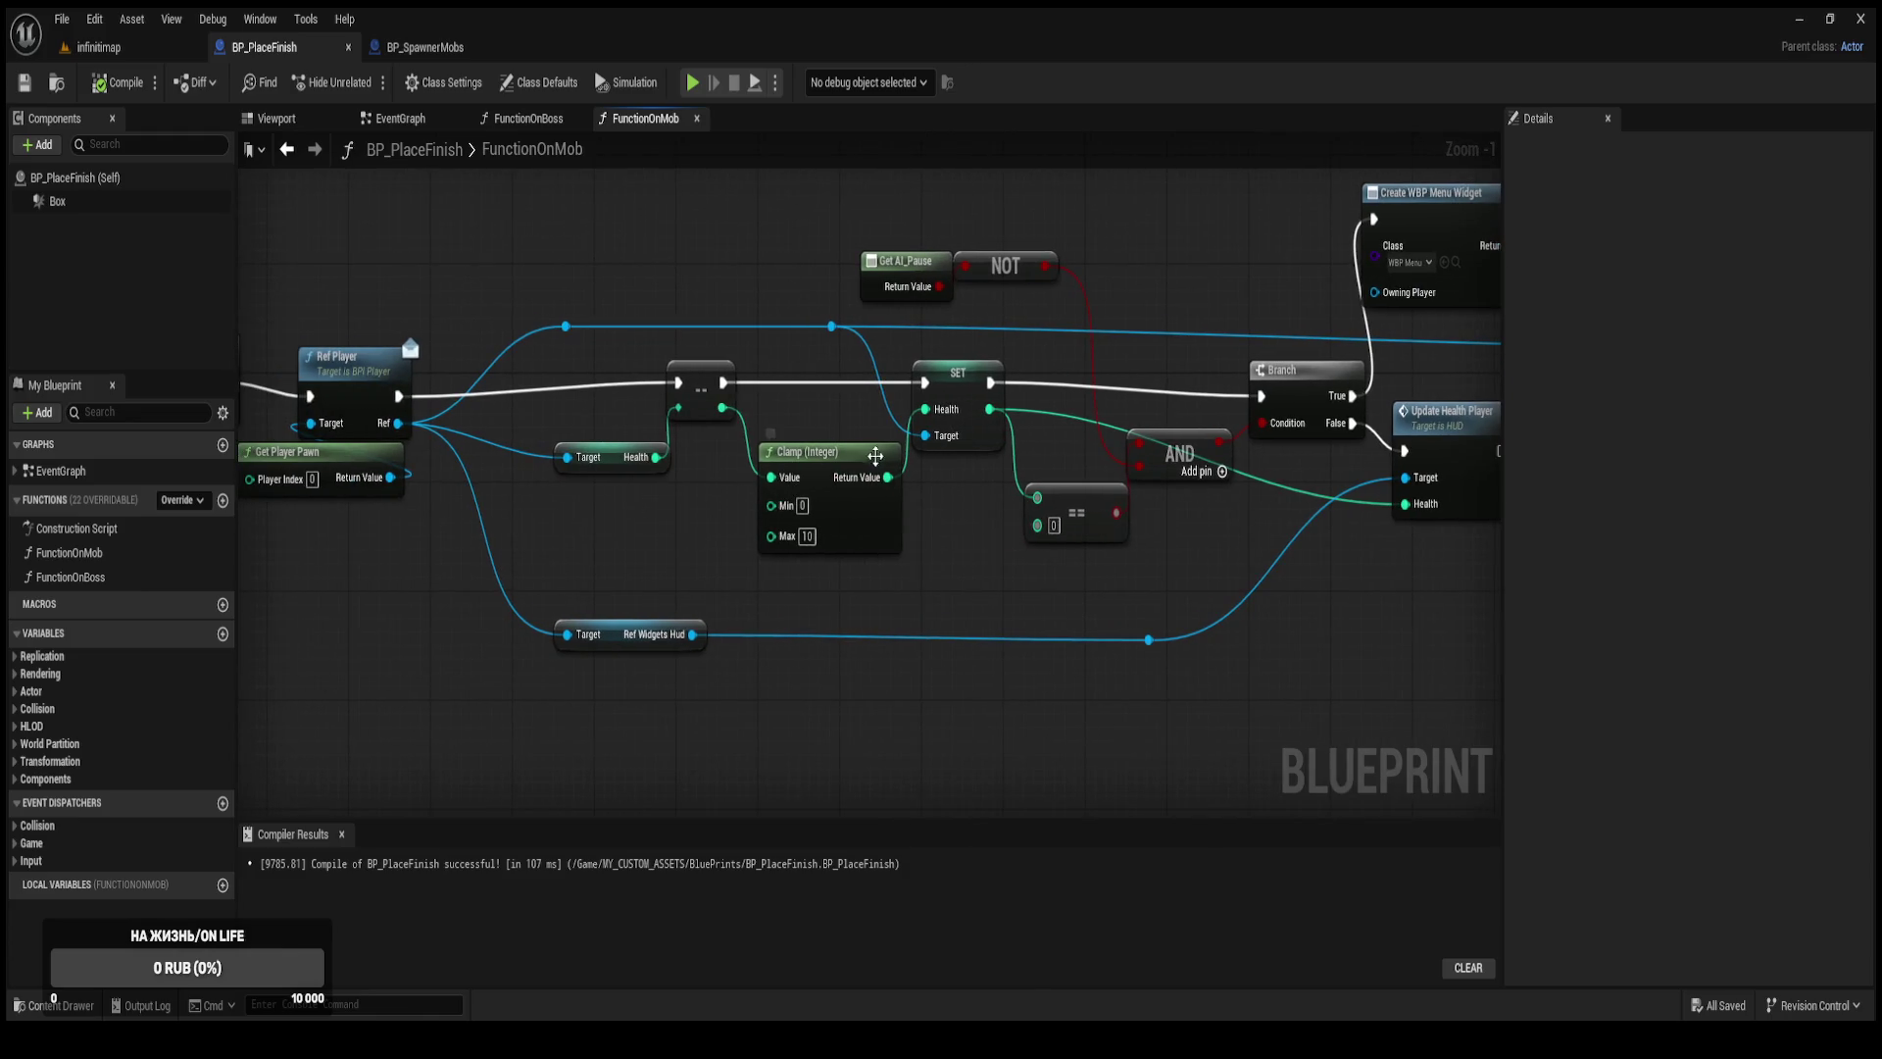
drag(960, 422, 774, 467)
click(777, 439)
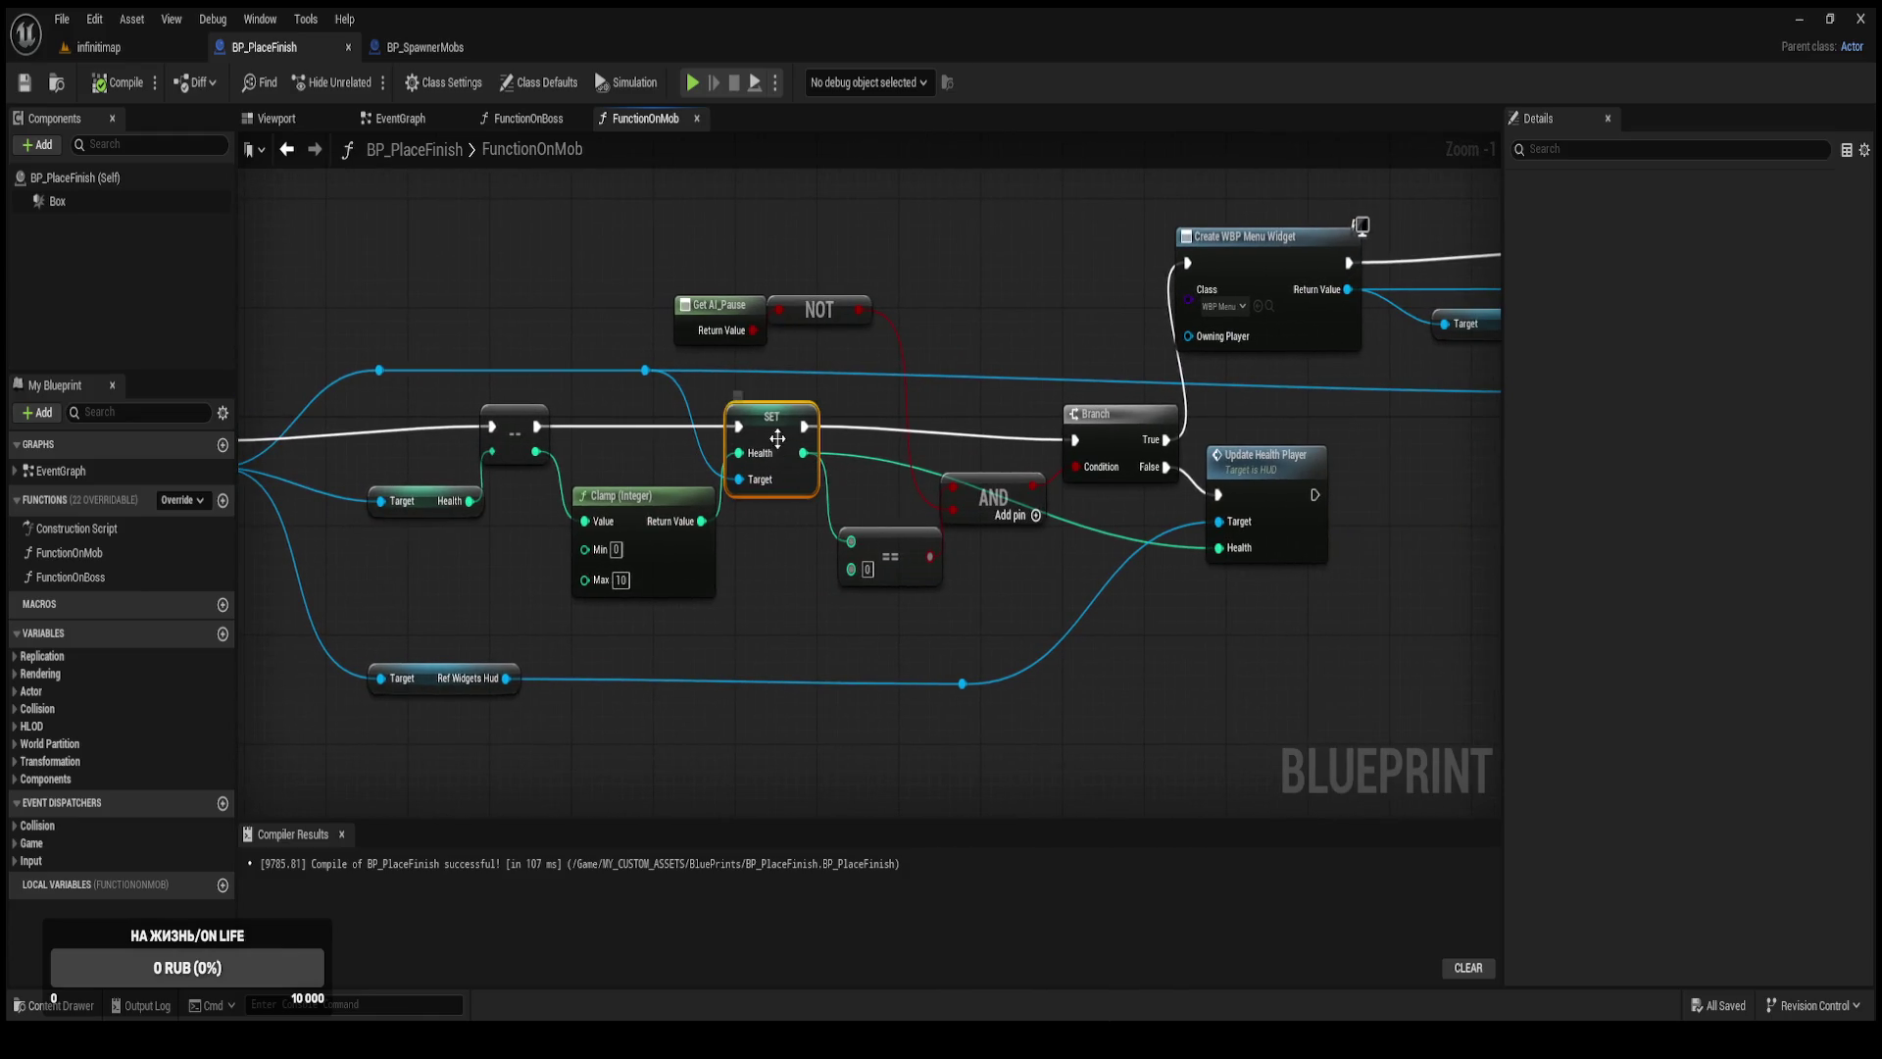
shift+click(1275, 521)
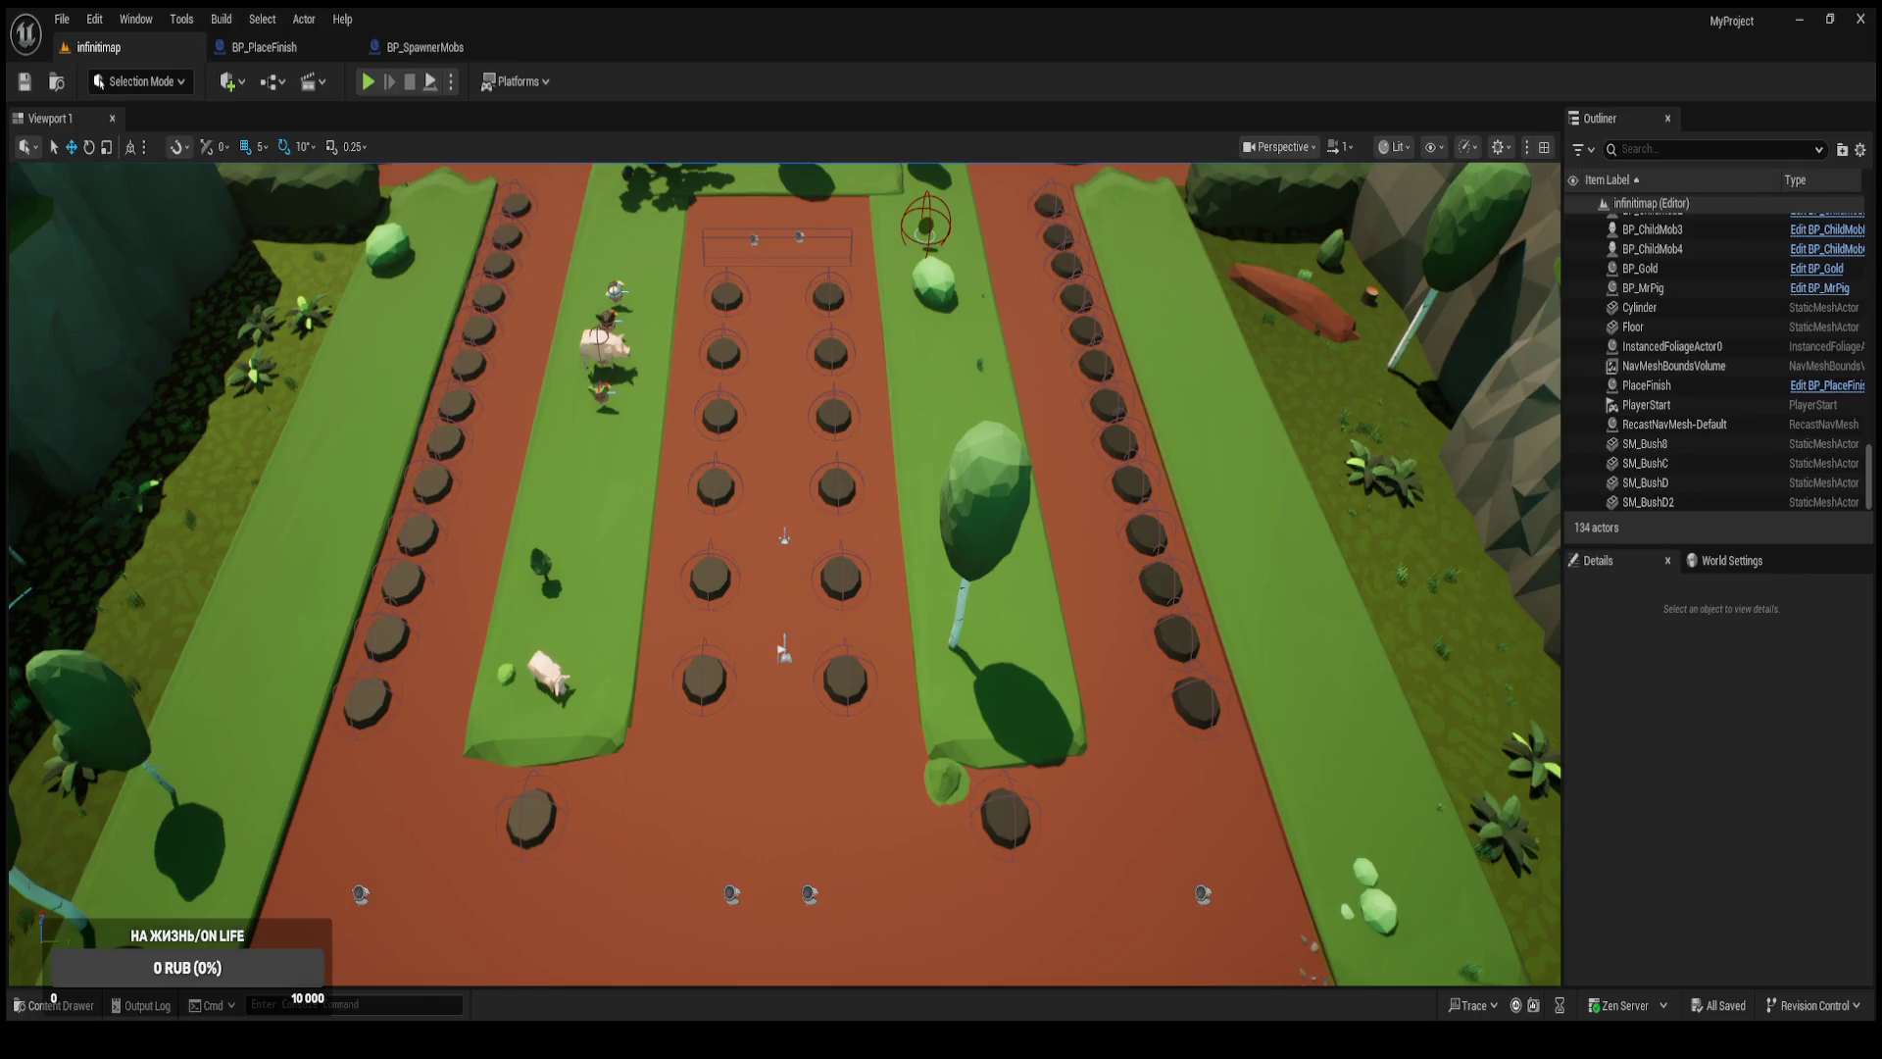
Run a quick test play, stop it, and return to BP_PlaceFinish's FunctionOnBoss graph.
click(362, 85)
click(108, 227)
click(411, 54)
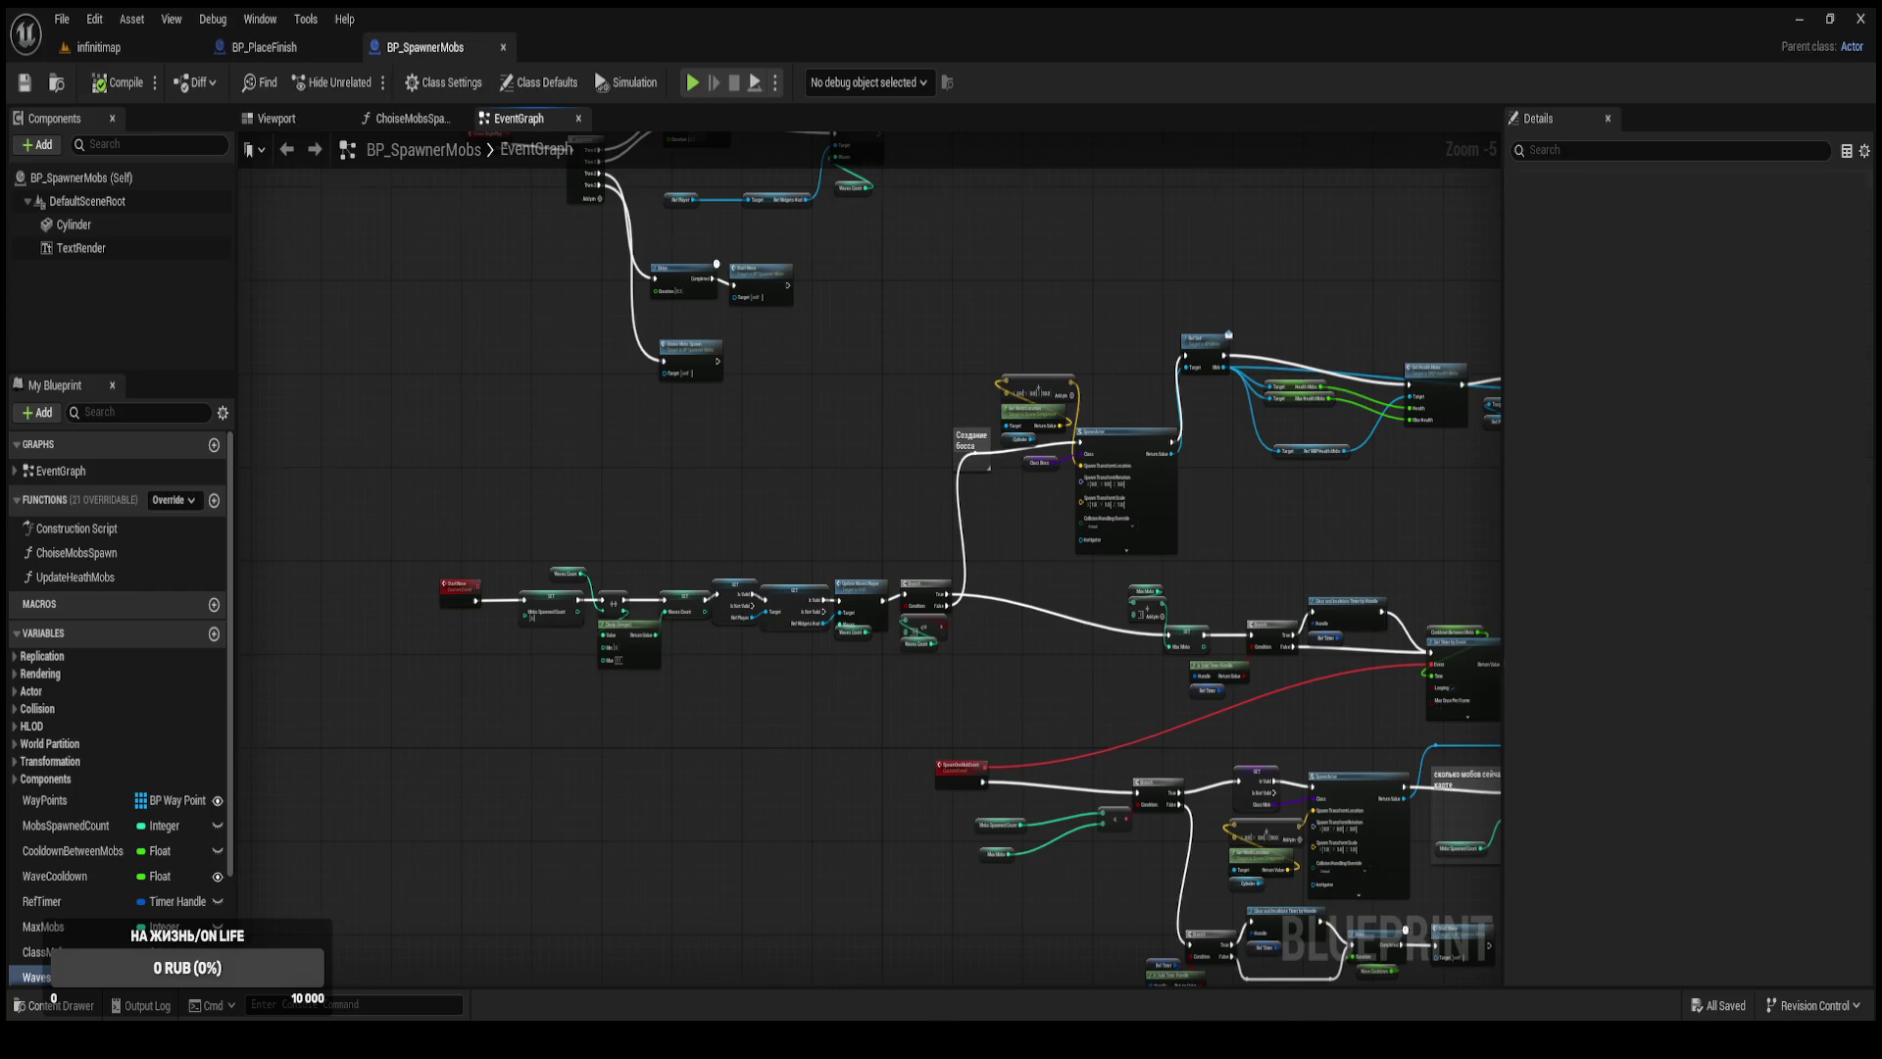
click(292, 54)
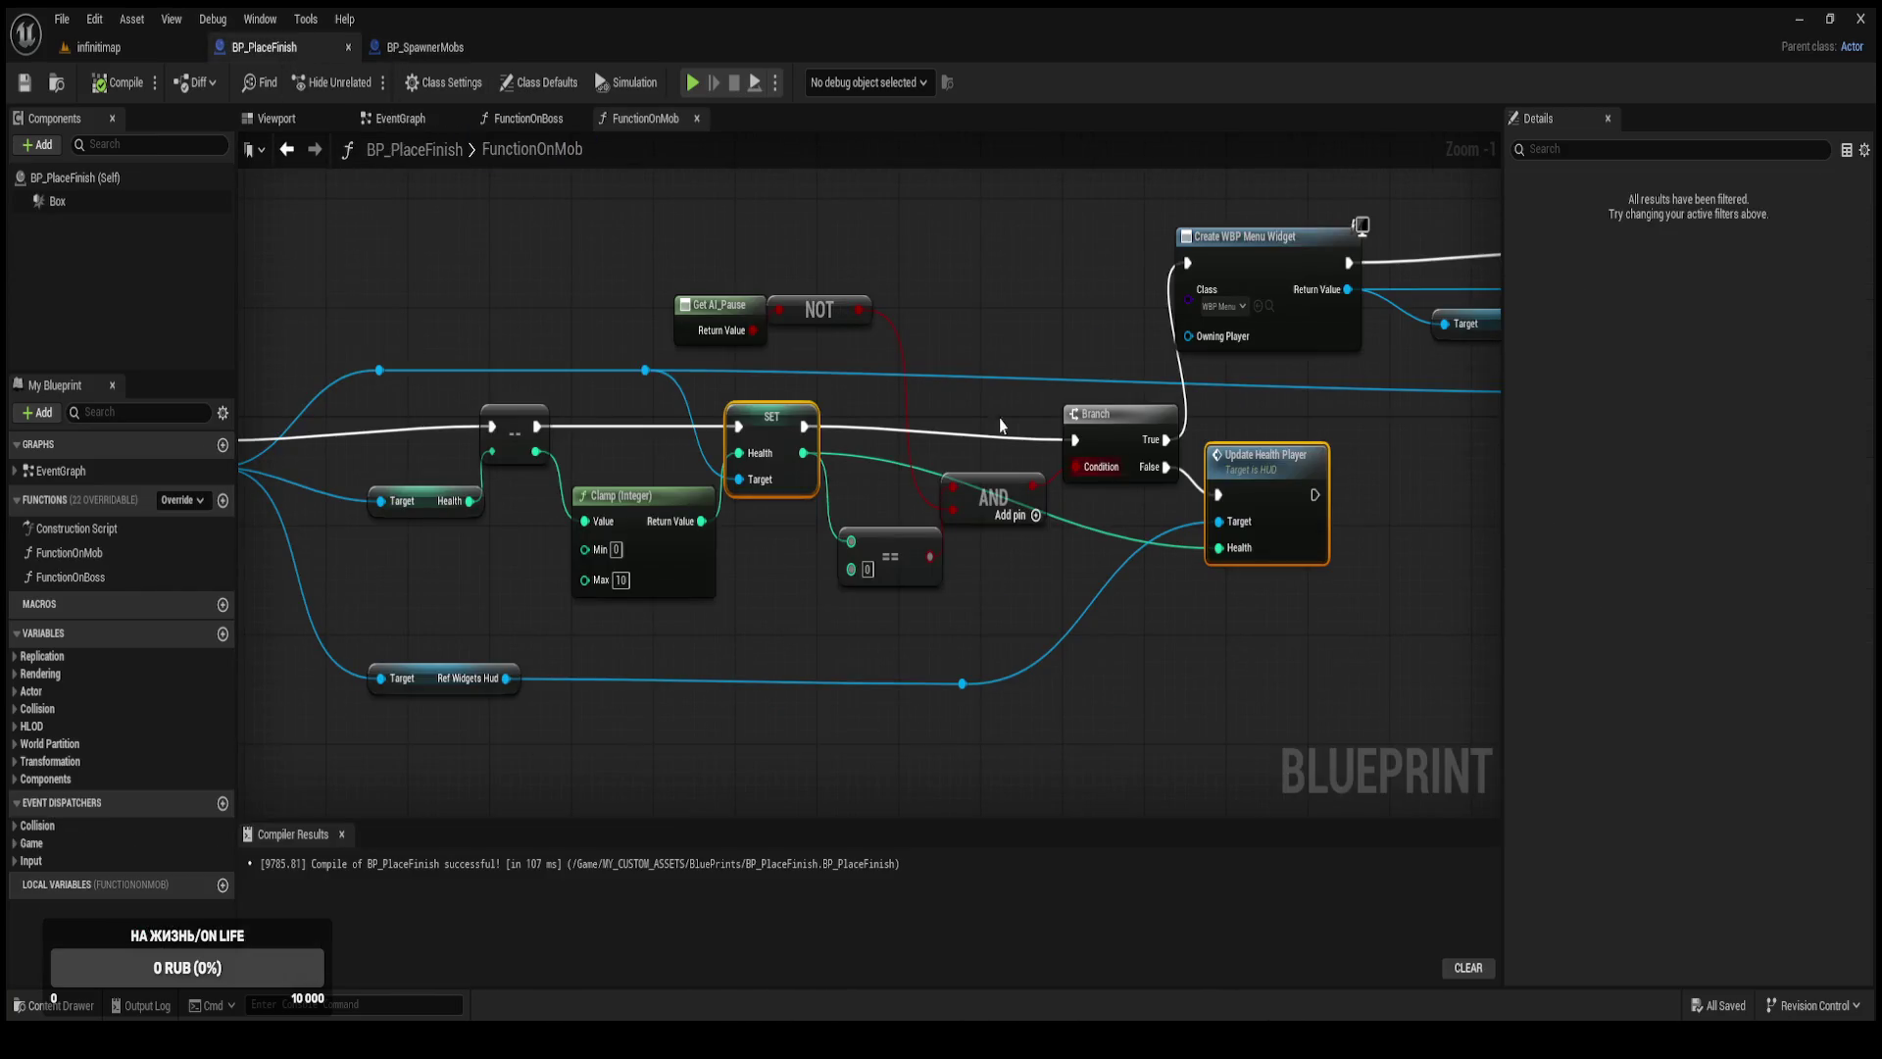
click(539, 118)
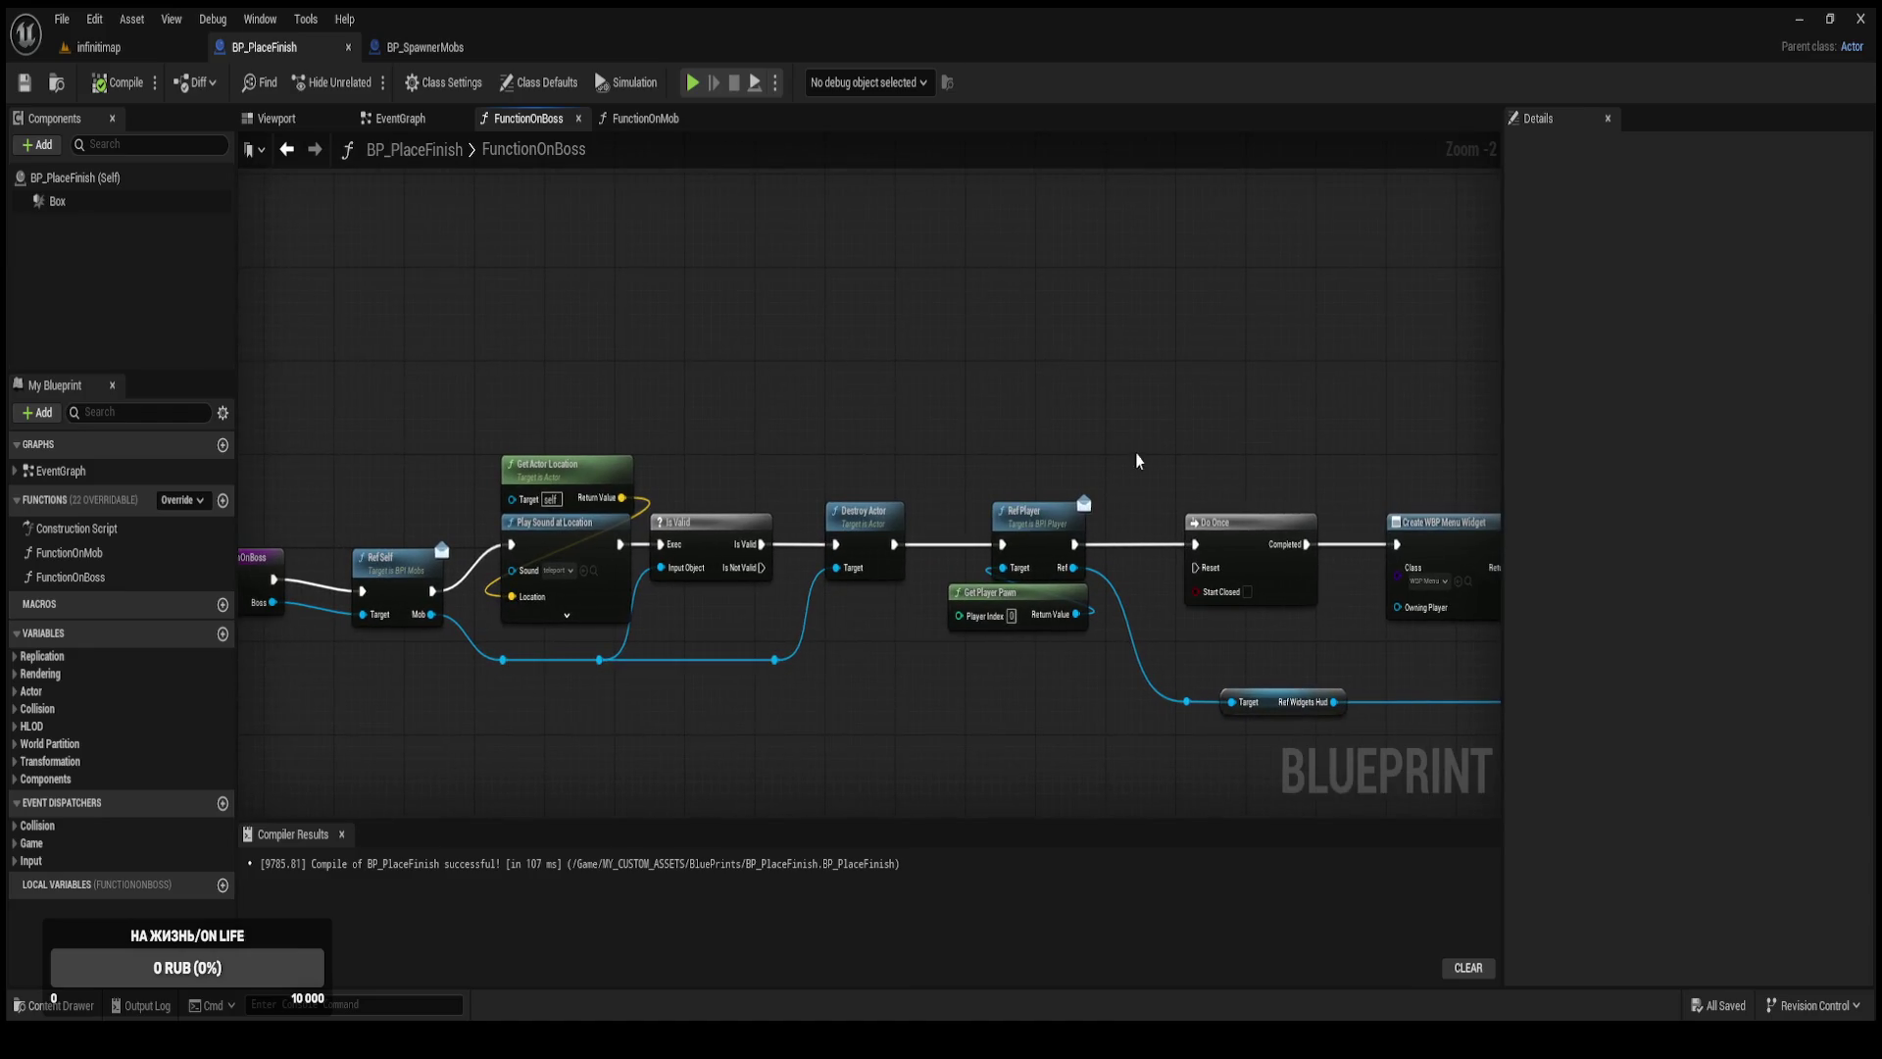
Paste the SET Health and Update Health Player nodes into FunctionOnBoss and arrange them before the widget chain.
drag(1137, 461, 860, 369)
drag(1105, 349, 756, 337)
mouse_move(775, 431)
mouse_down()
mouse_move(897, 431)
mouse_move(873, 423)
mouse_up()
key(ctrl+v)
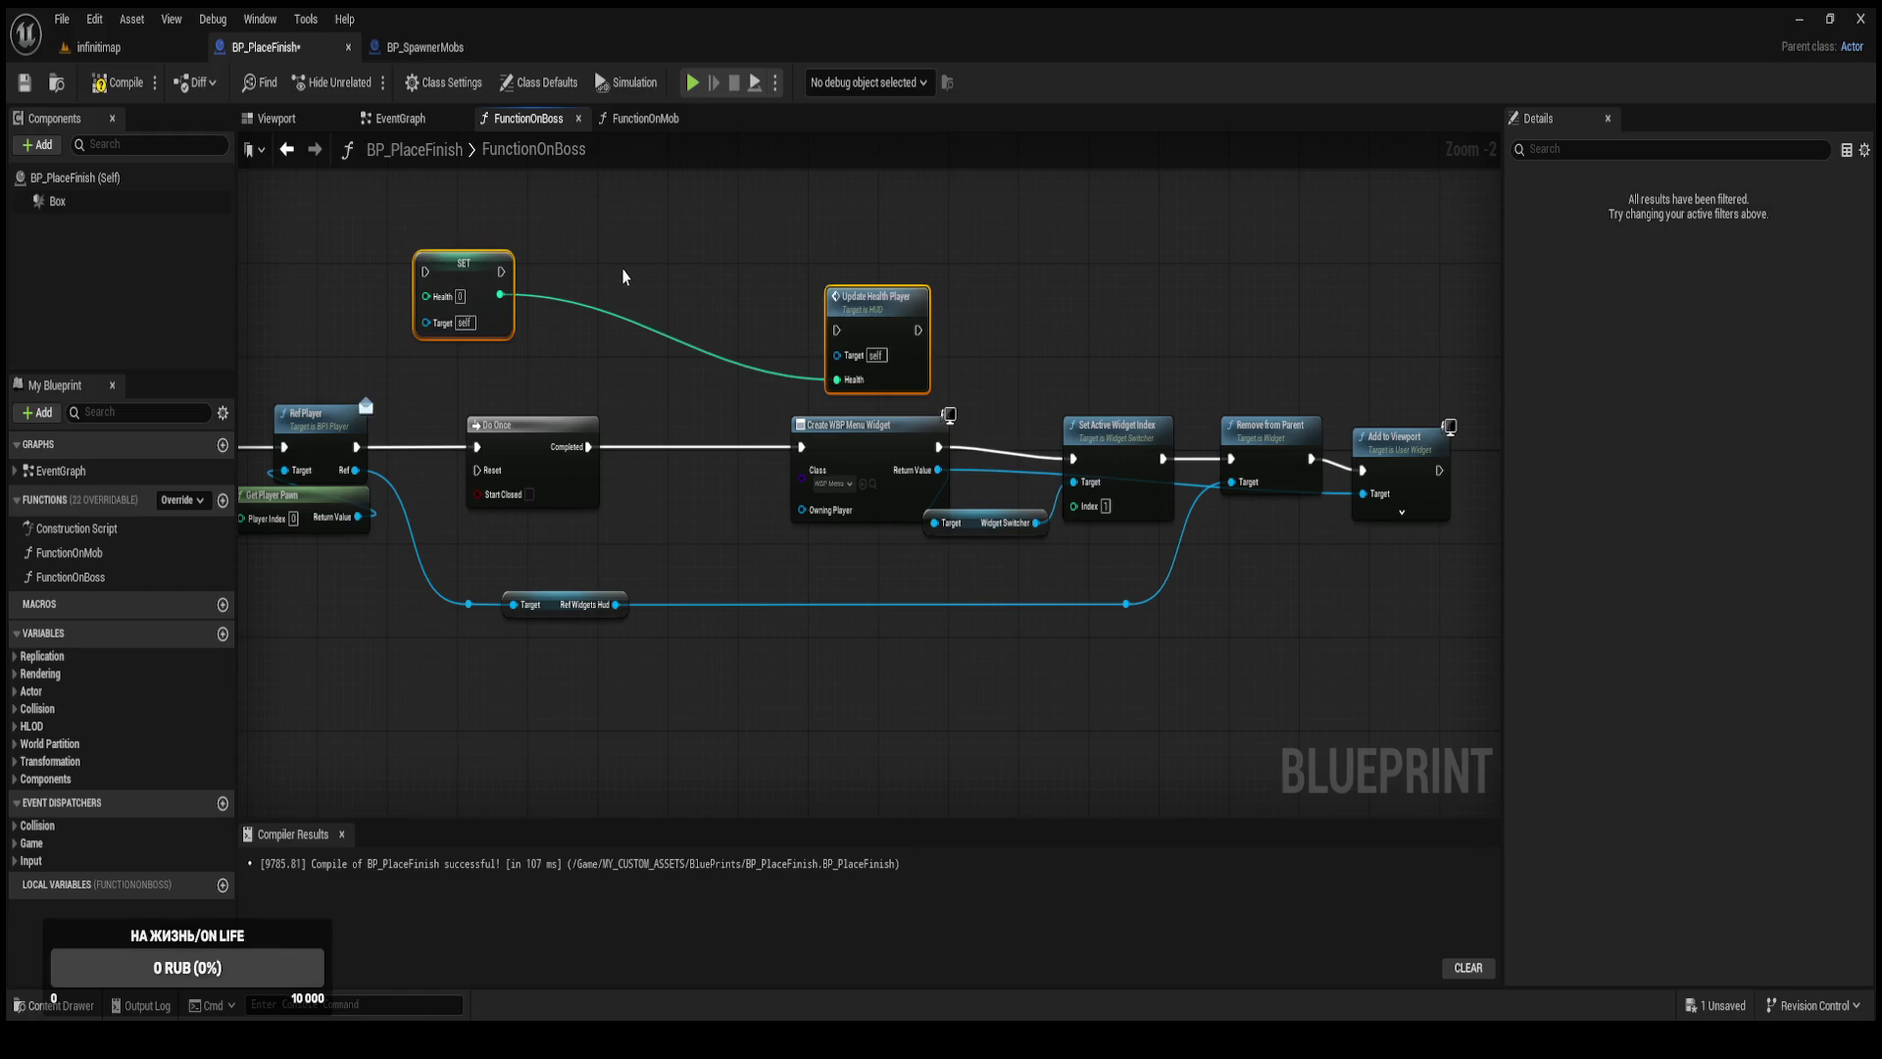
click(775, 328)
drag(901, 299, 792, 308)
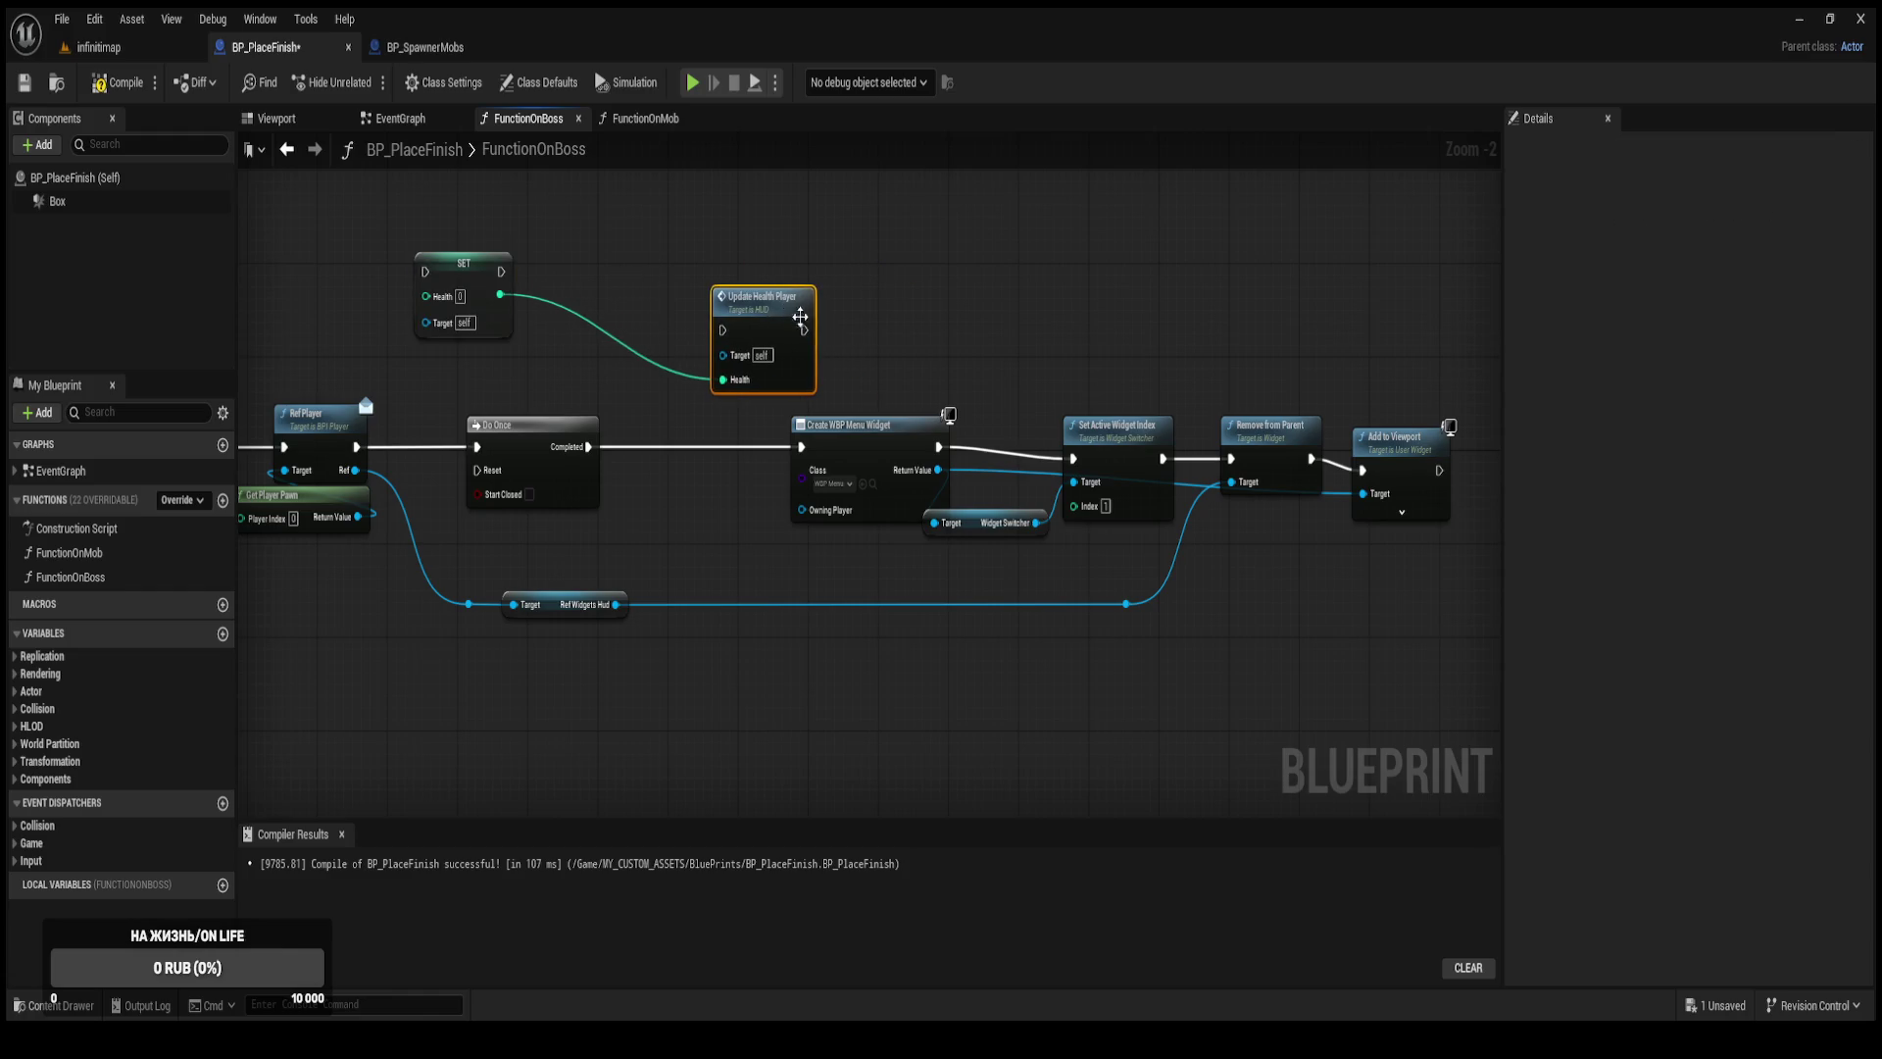
mouse_move(1427, 644)
mouse_down()
mouse_move(903, 378)
mouse_move(1019, 437)
mouse_move(1095, 443)
mouse_up()
mouse_move(751, 323)
mouse_down()
mouse_move(809, 372)
mouse_move(849, 452)
mouse_move(879, 383)
mouse_move(816, 325)
mouse_up()
mouse_move(457, 275)
mouse_down()
mouse_move(647, 343)
mouse_move(767, 353)
mouse_up()
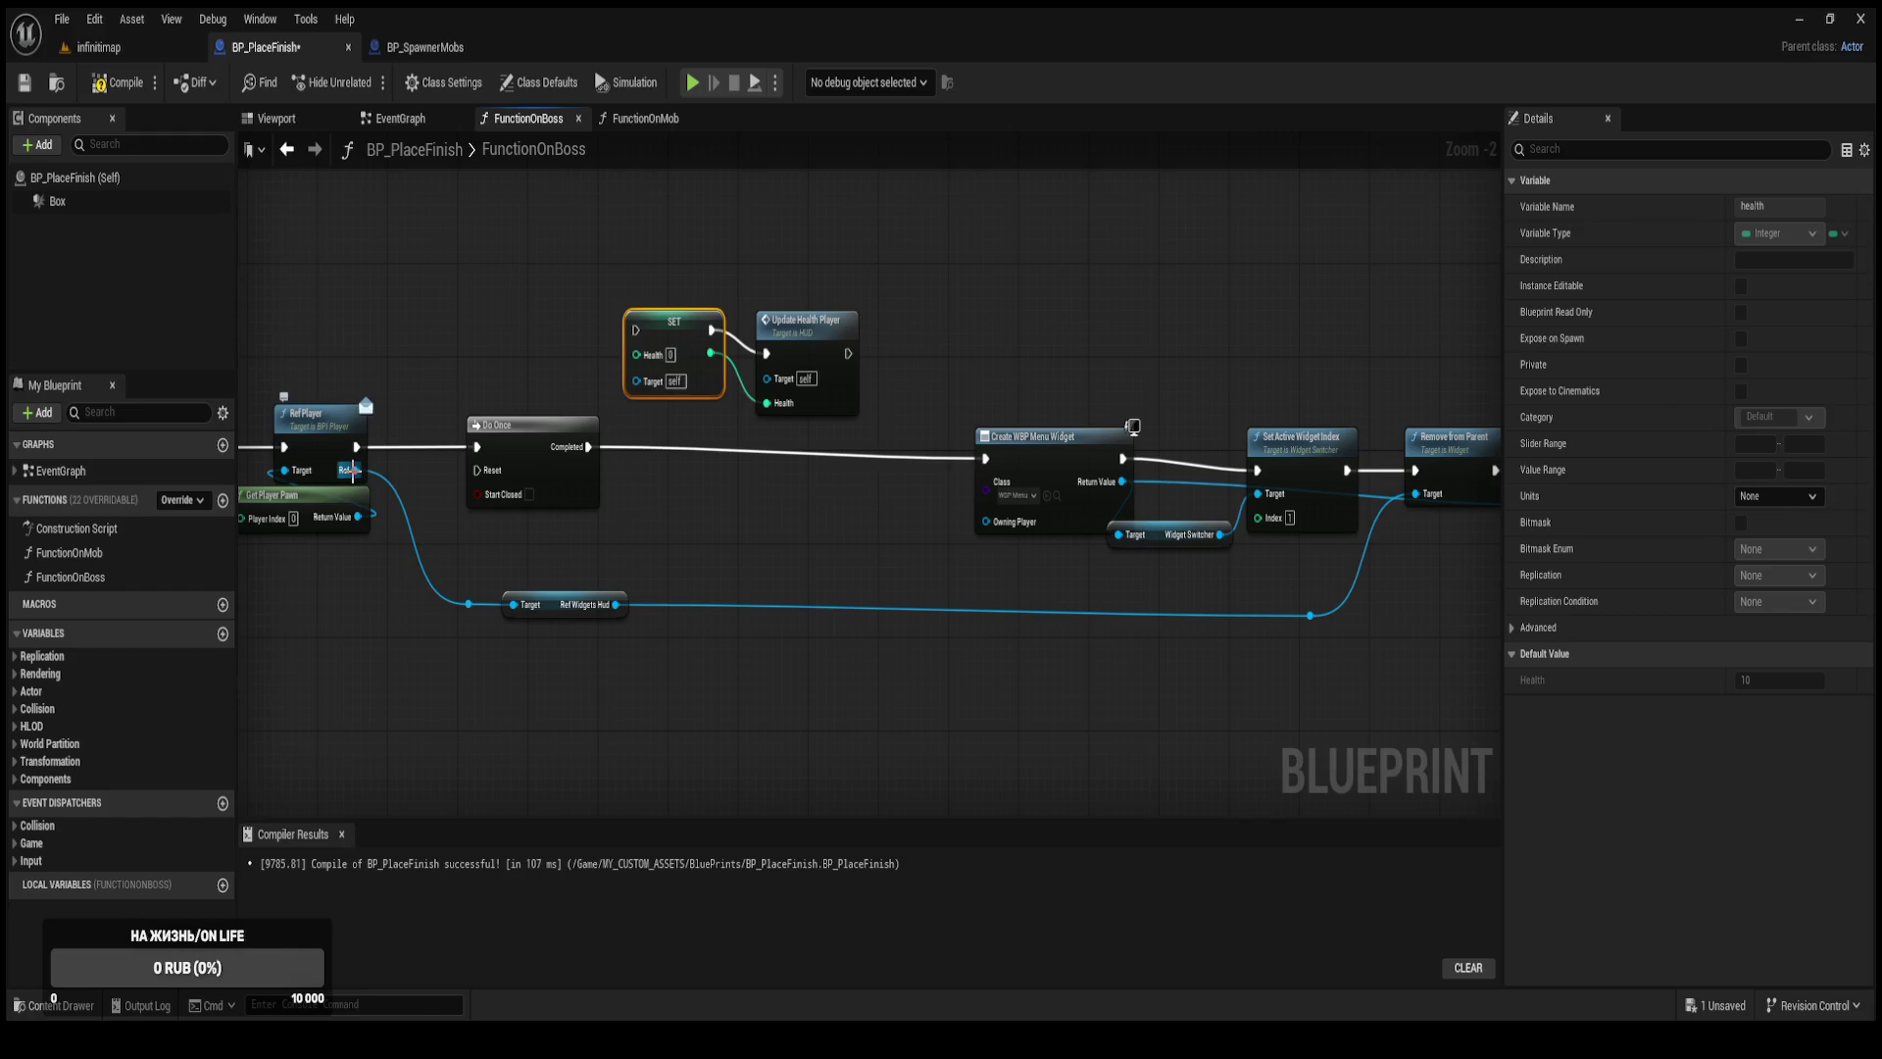
Wire Ref Player into SET Health's target and feed Ref Widgets Hud into Update Health Player's target.
drag(351, 470, 638, 380)
mouse_move(350, 475)
mouse_down()
mouse_move(588, 392)
mouse_move(549, 422)
mouse_move(777, 391)
mouse_move(462, 322)
mouse_up()
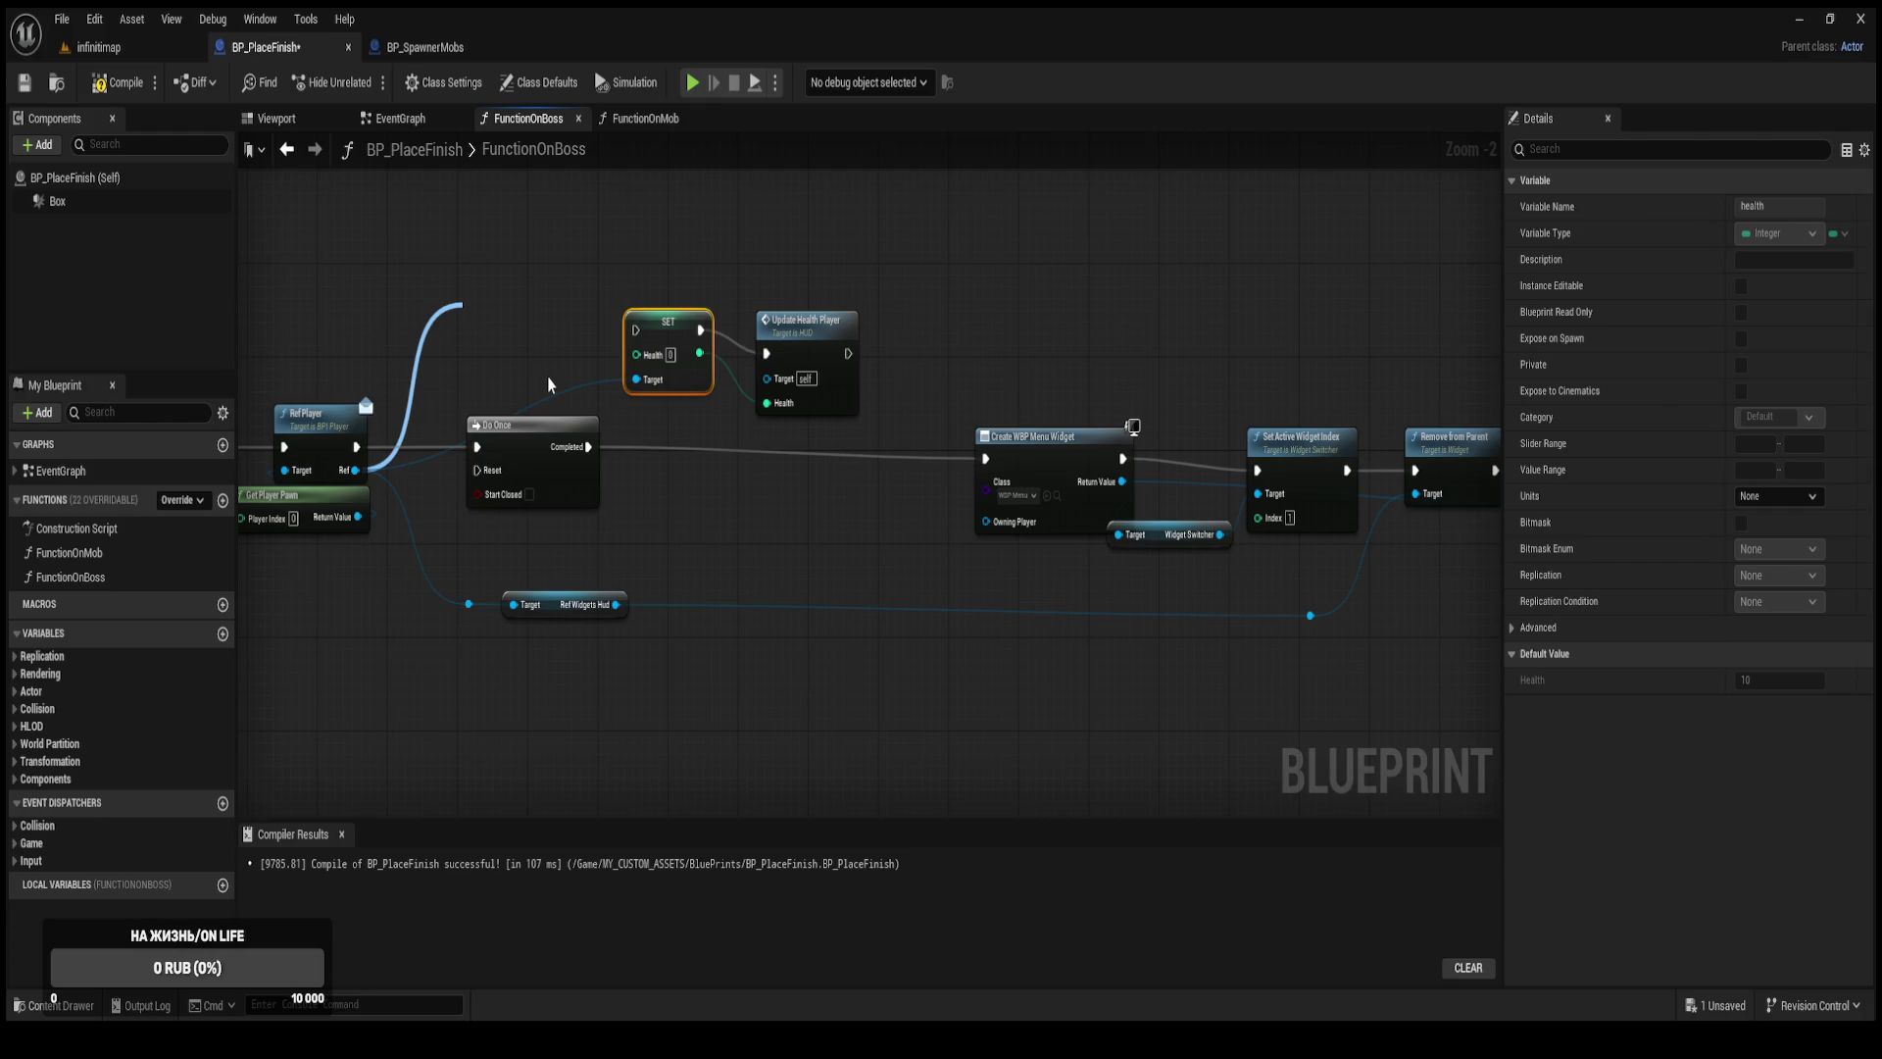
click(549, 384)
drag(574, 311, 765, 378)
mouse_move(519, 300)
mouse_down()
mouse_move(549, 348)
mouse_move(667, 429)
mouse_up()
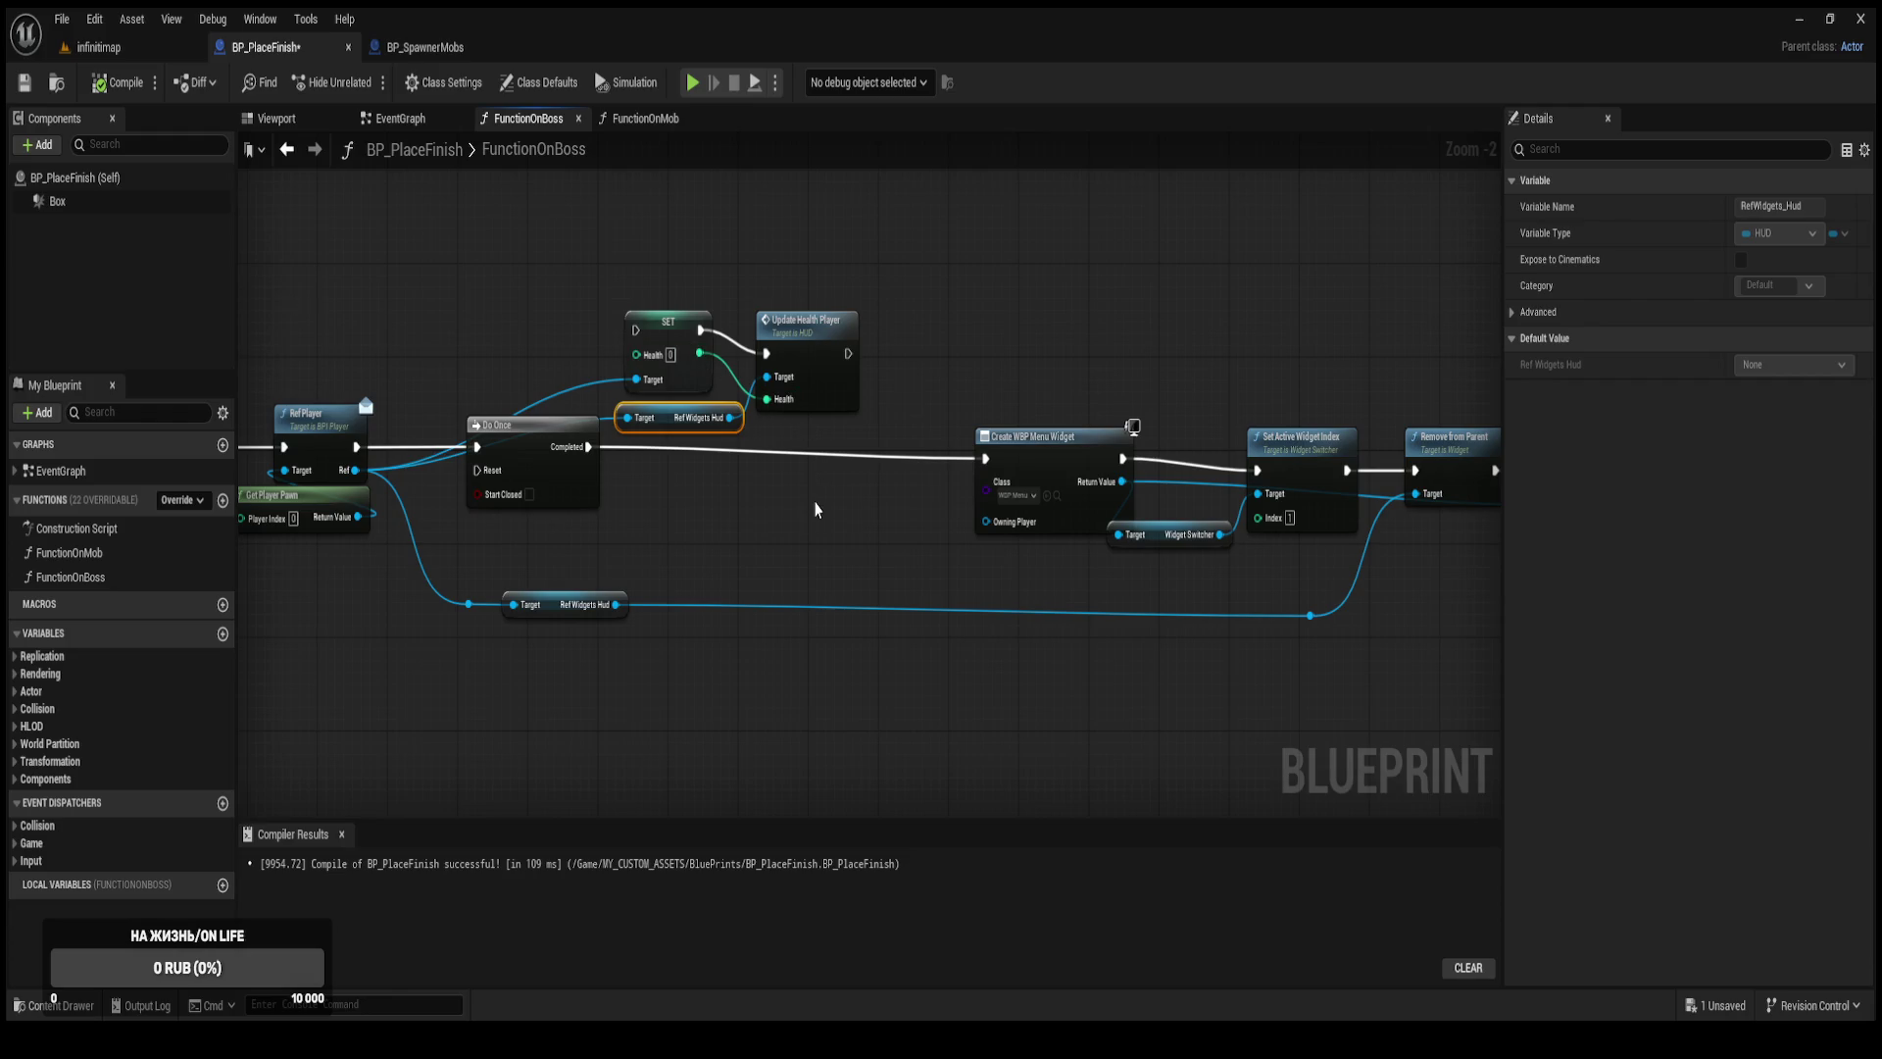
scroll(849, 528, up, 2)
mouse_move(849, 528)
mouse_down()
mouse_move(403, 609)
mouse_move(354, 572)
mouse_move(802, 637)
mouse_up()
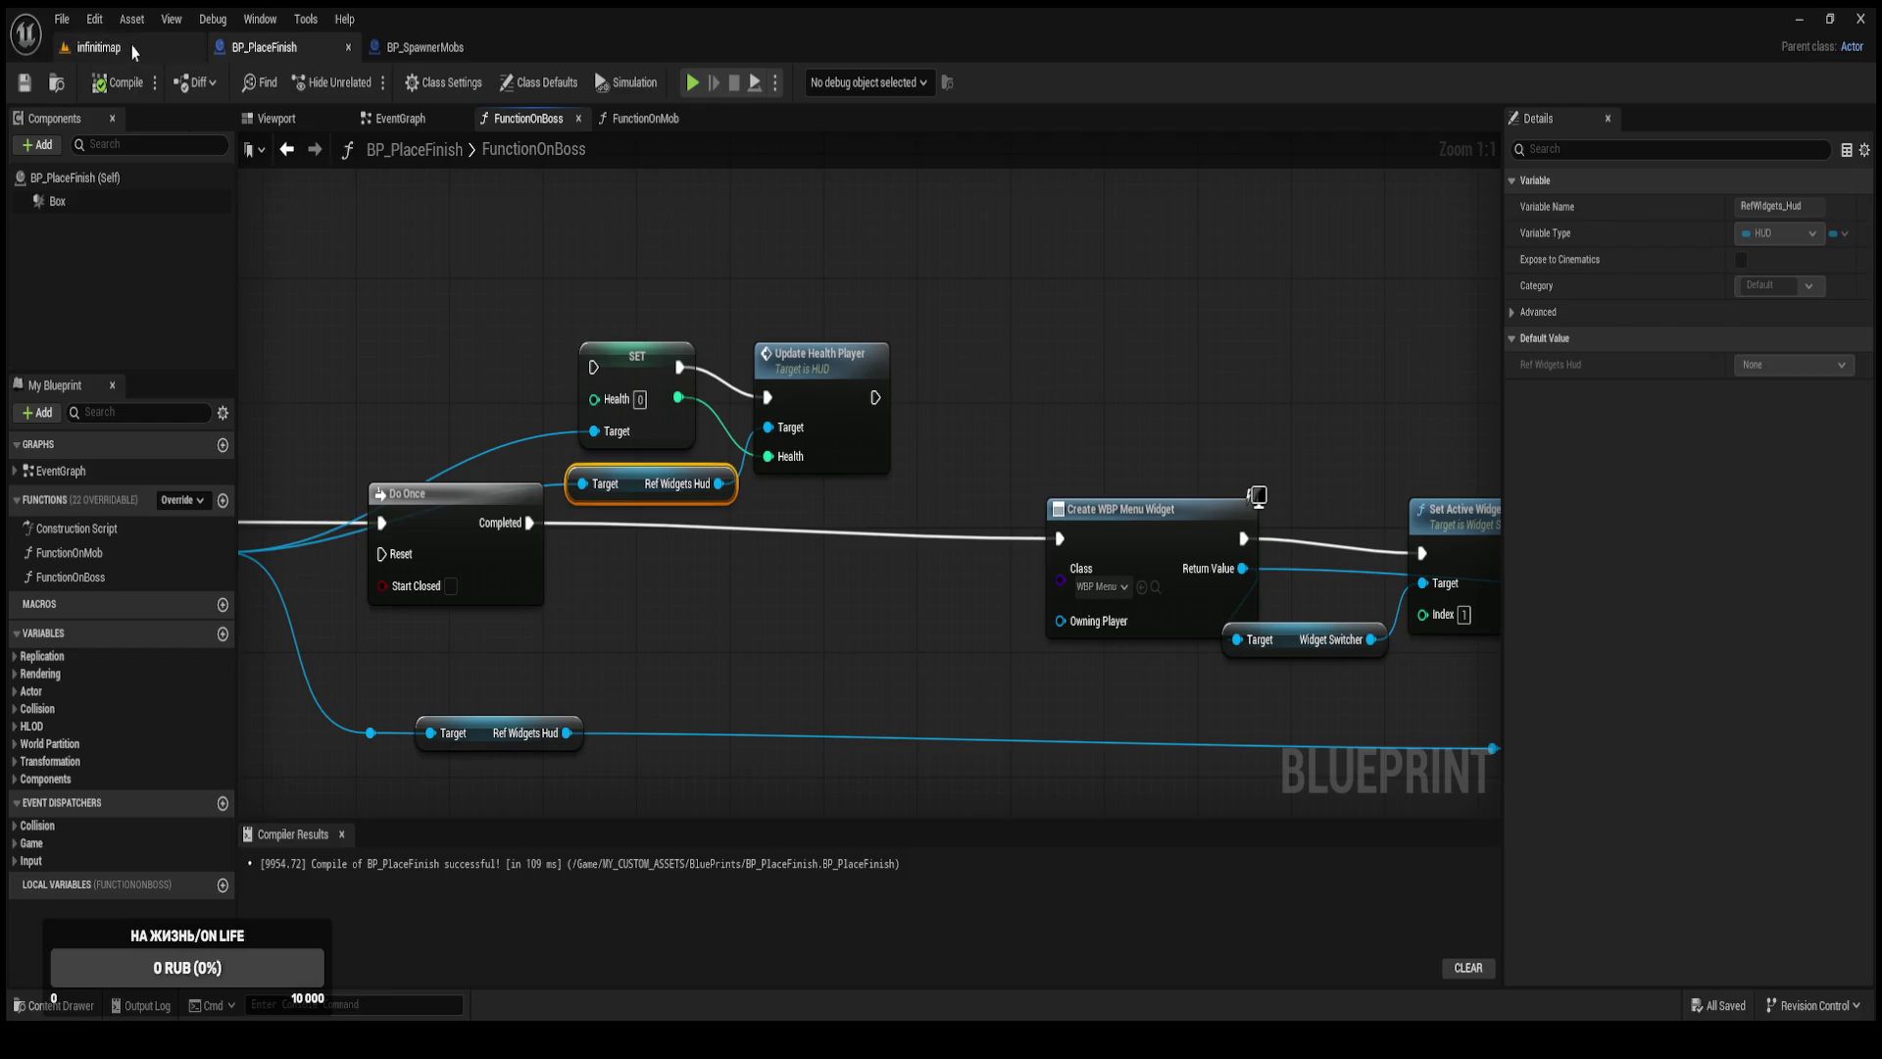
Set BP_SpawnerMobs' Waves Count default to 11, then start a playtest of the infinitimap level.
click(132, 49)
key(ctrl+space)
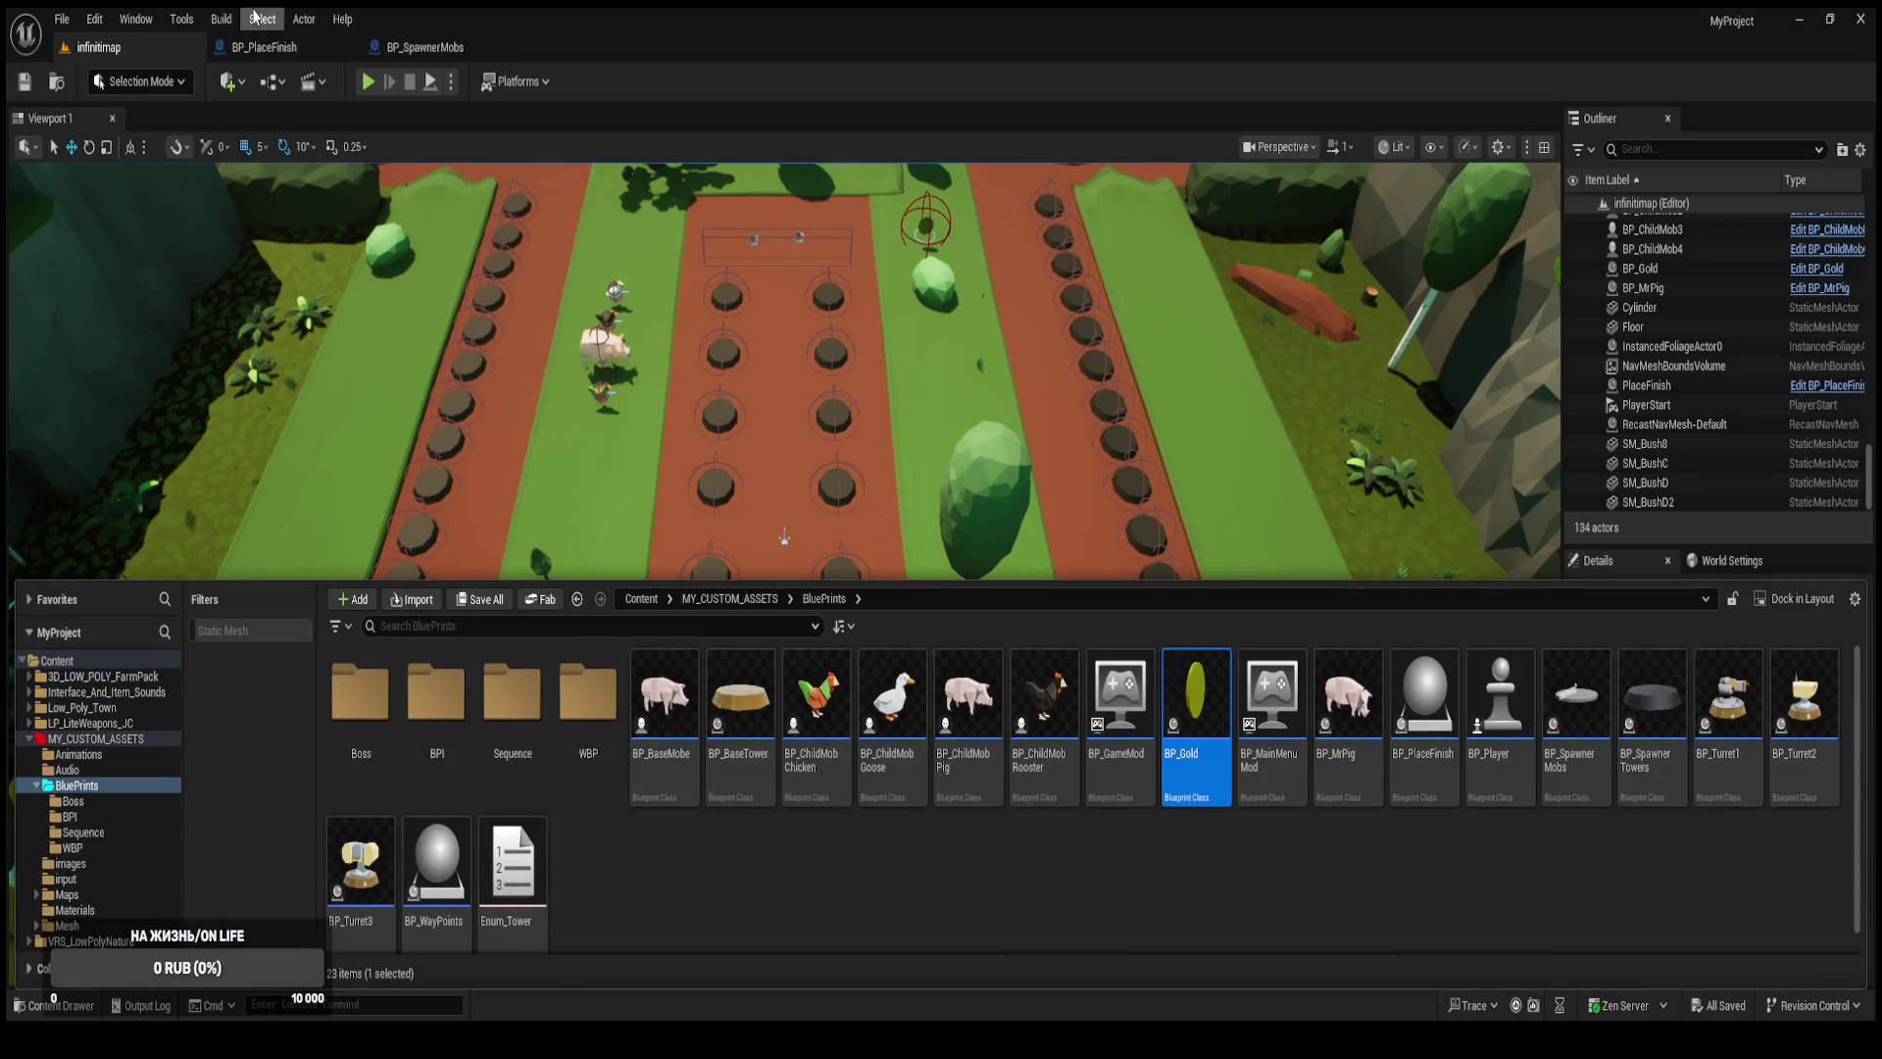
click(405, 53)
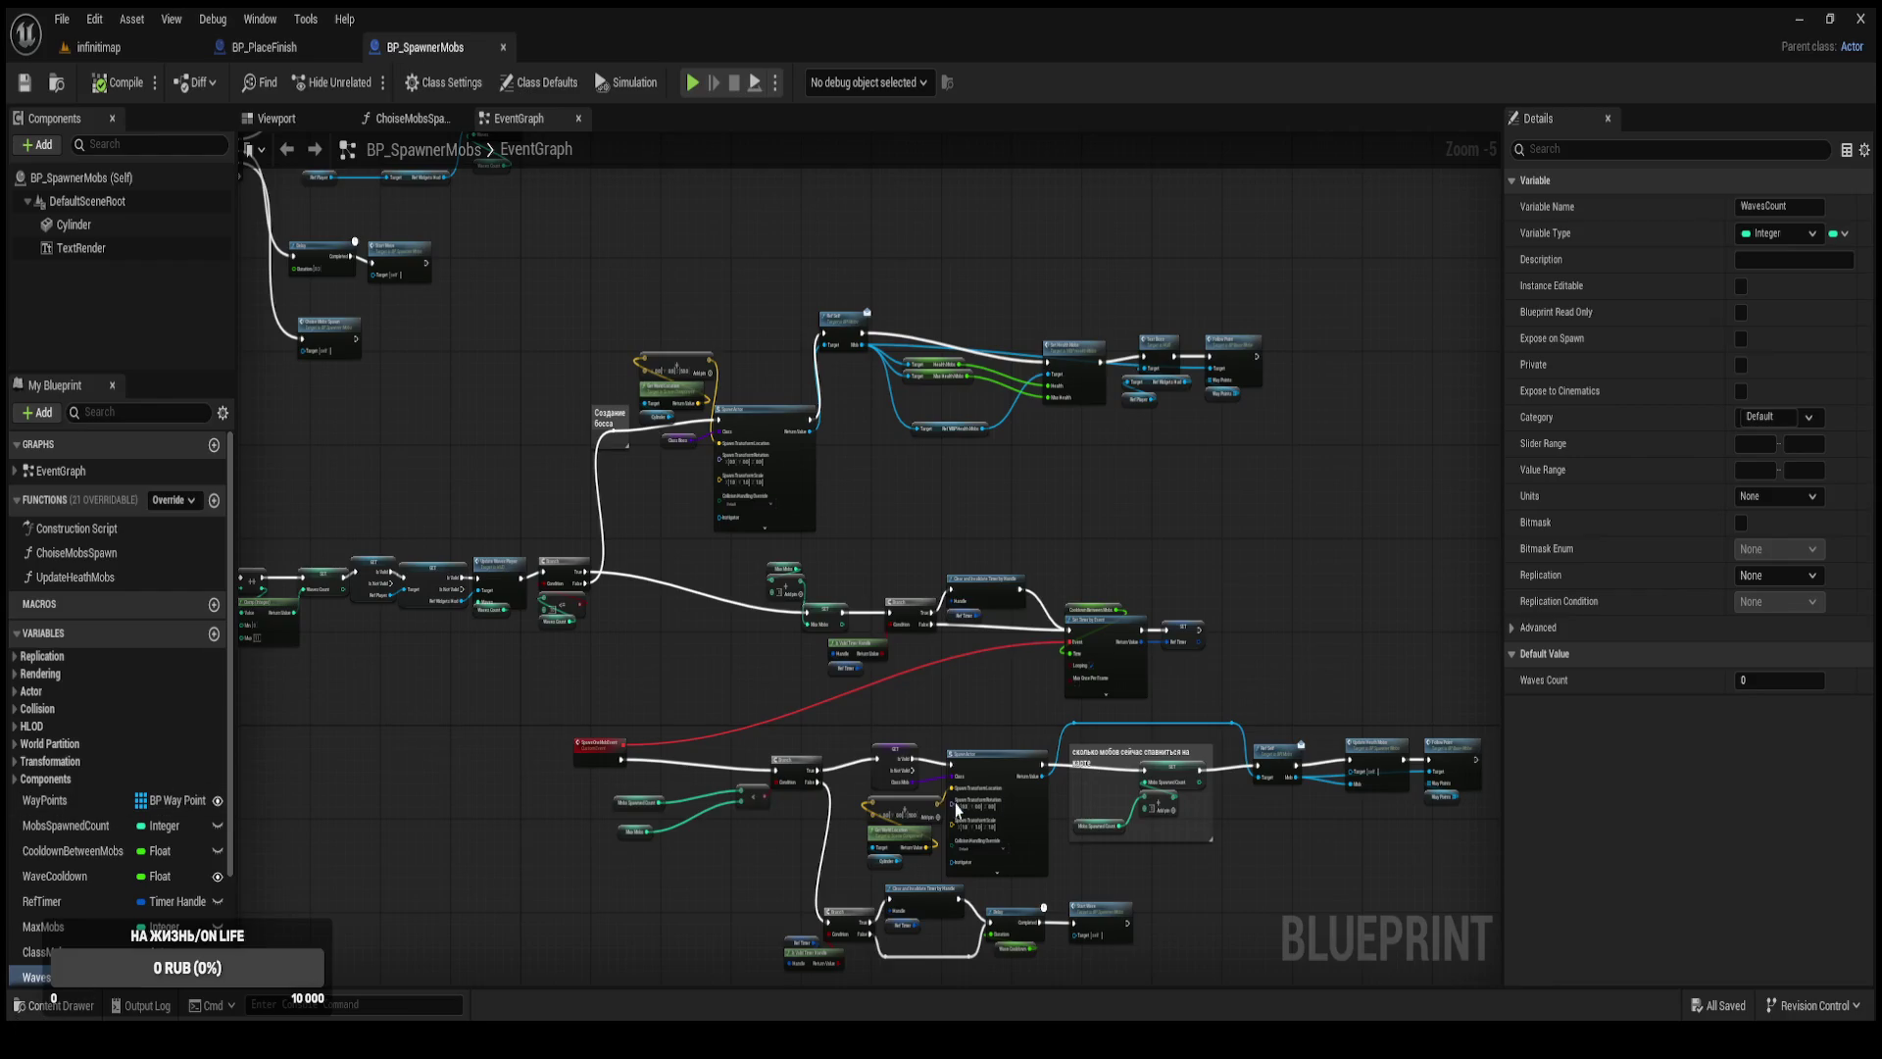
text(11)
click(1215, 513)
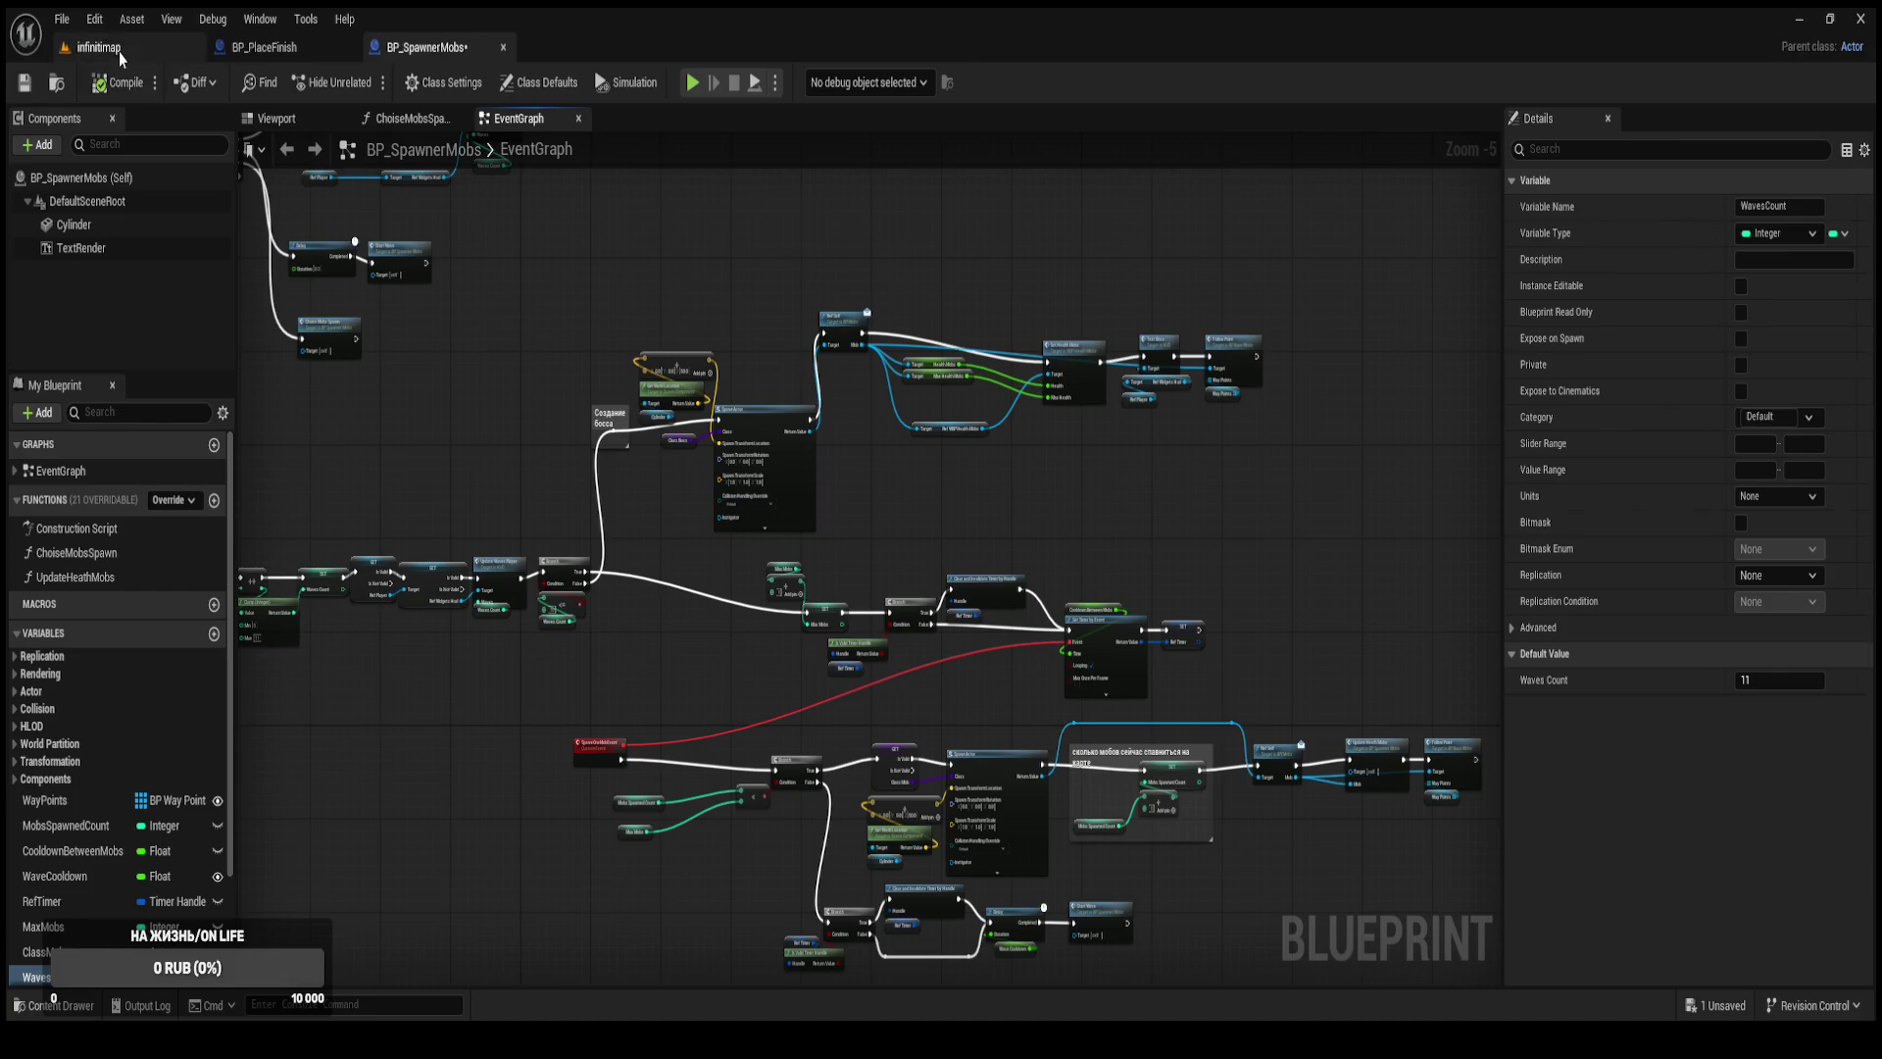
click(96, 47)
click(366, 83)
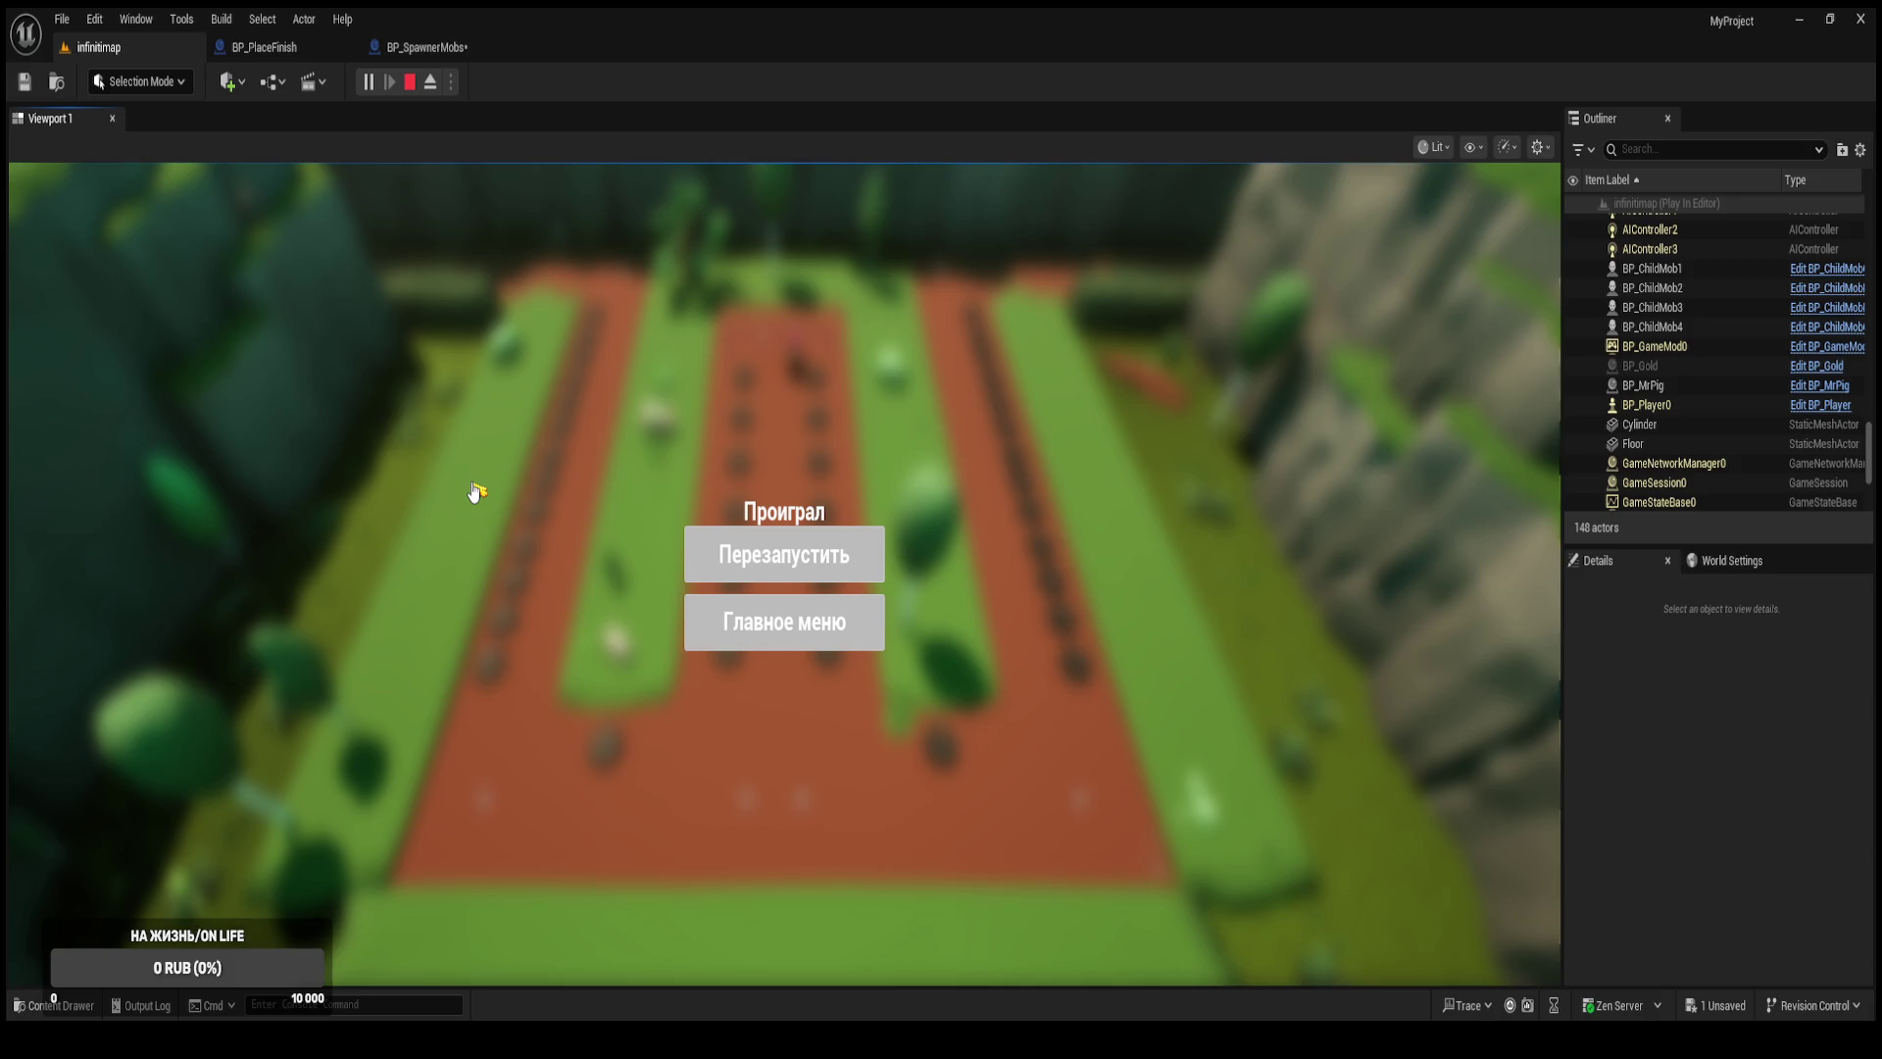
Restart after the boss-wave loss, stop PIE, reset Waves Count to 0, and return to BP_PlaceFinish.
click(781, 556)
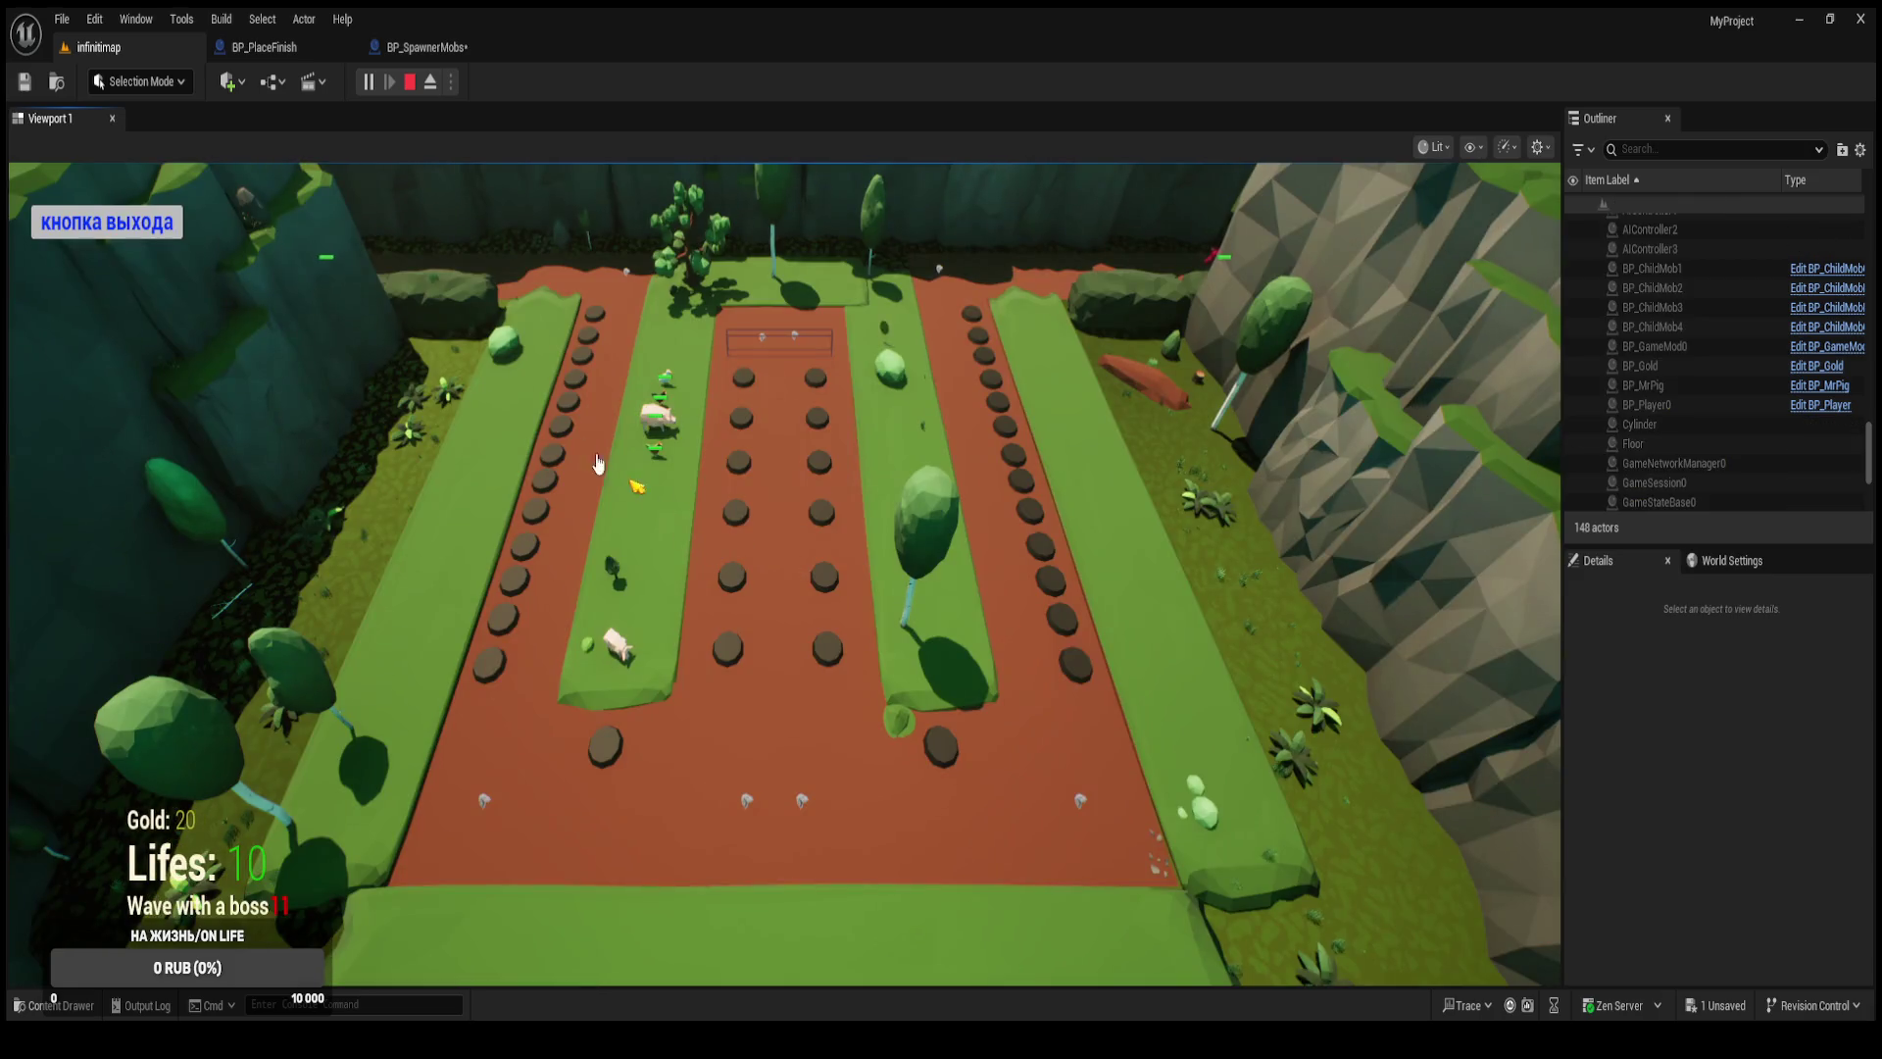
click(166, 224)
click(421, 47)
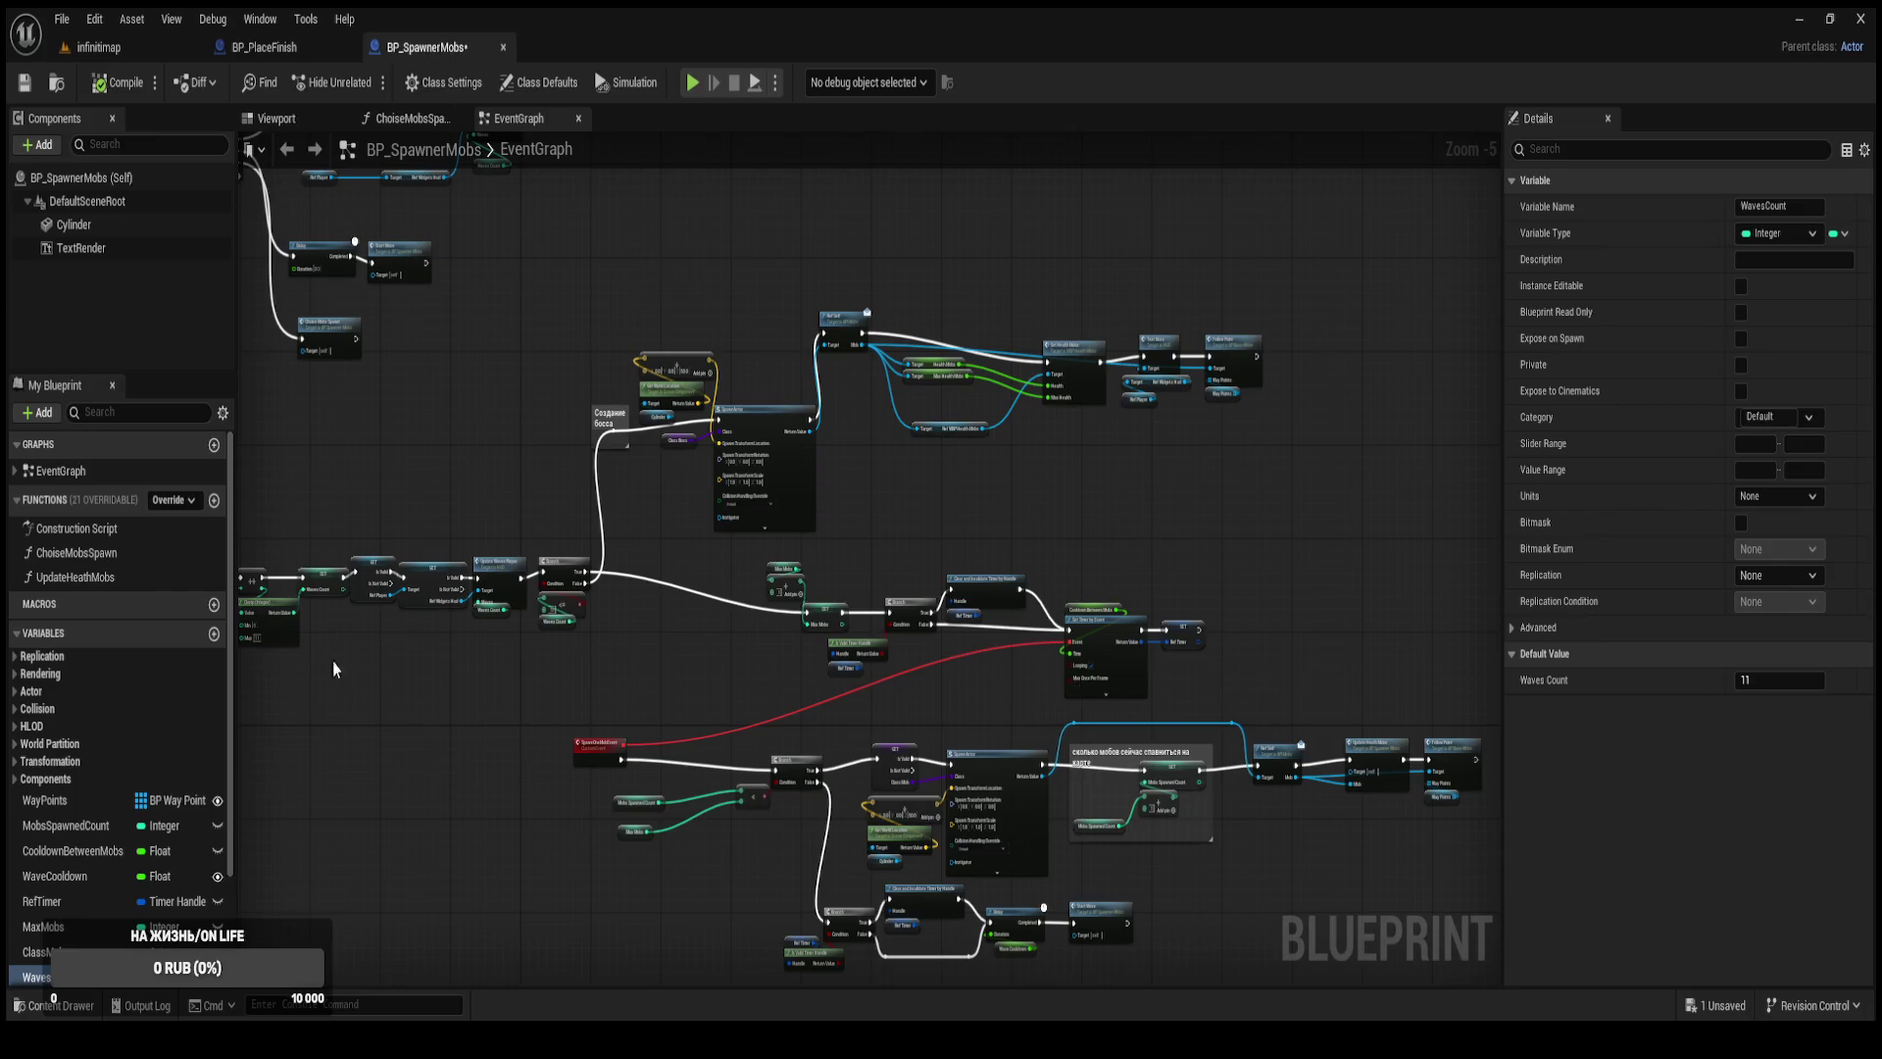
click(1752, 681)
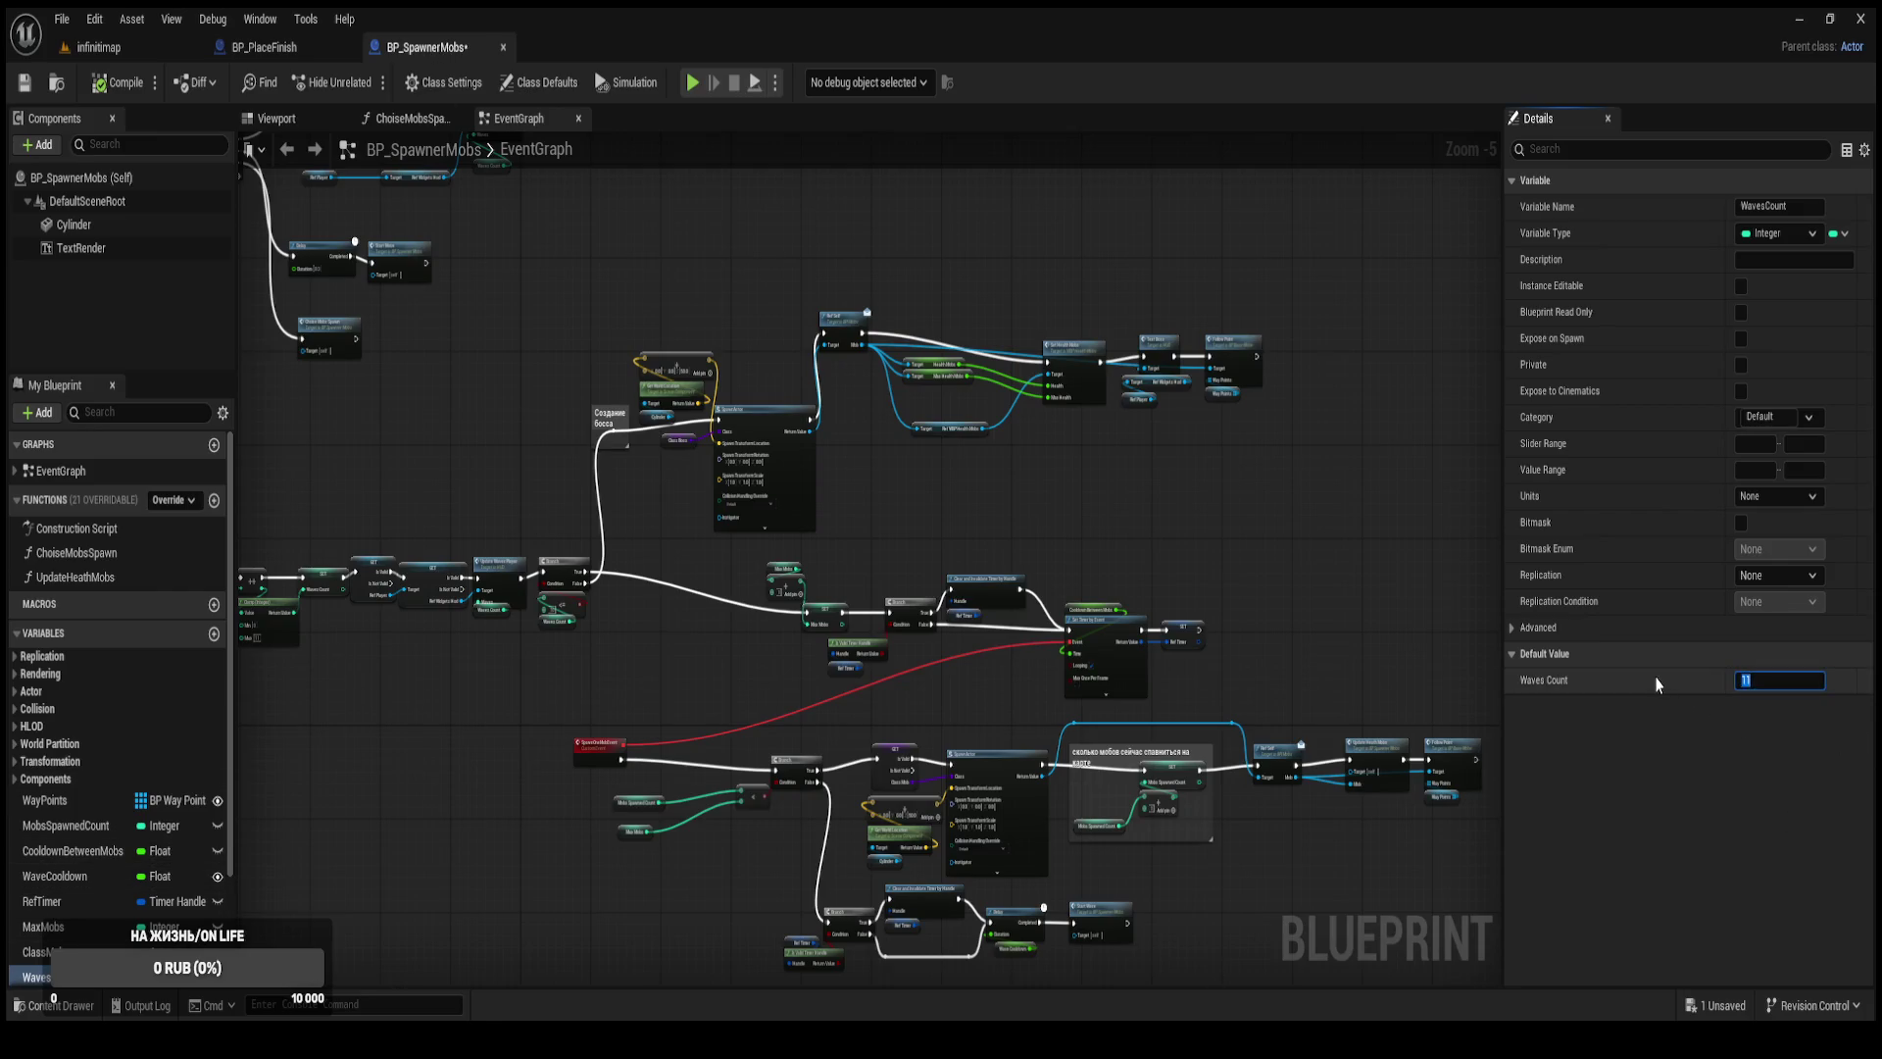
click(1038, 400)
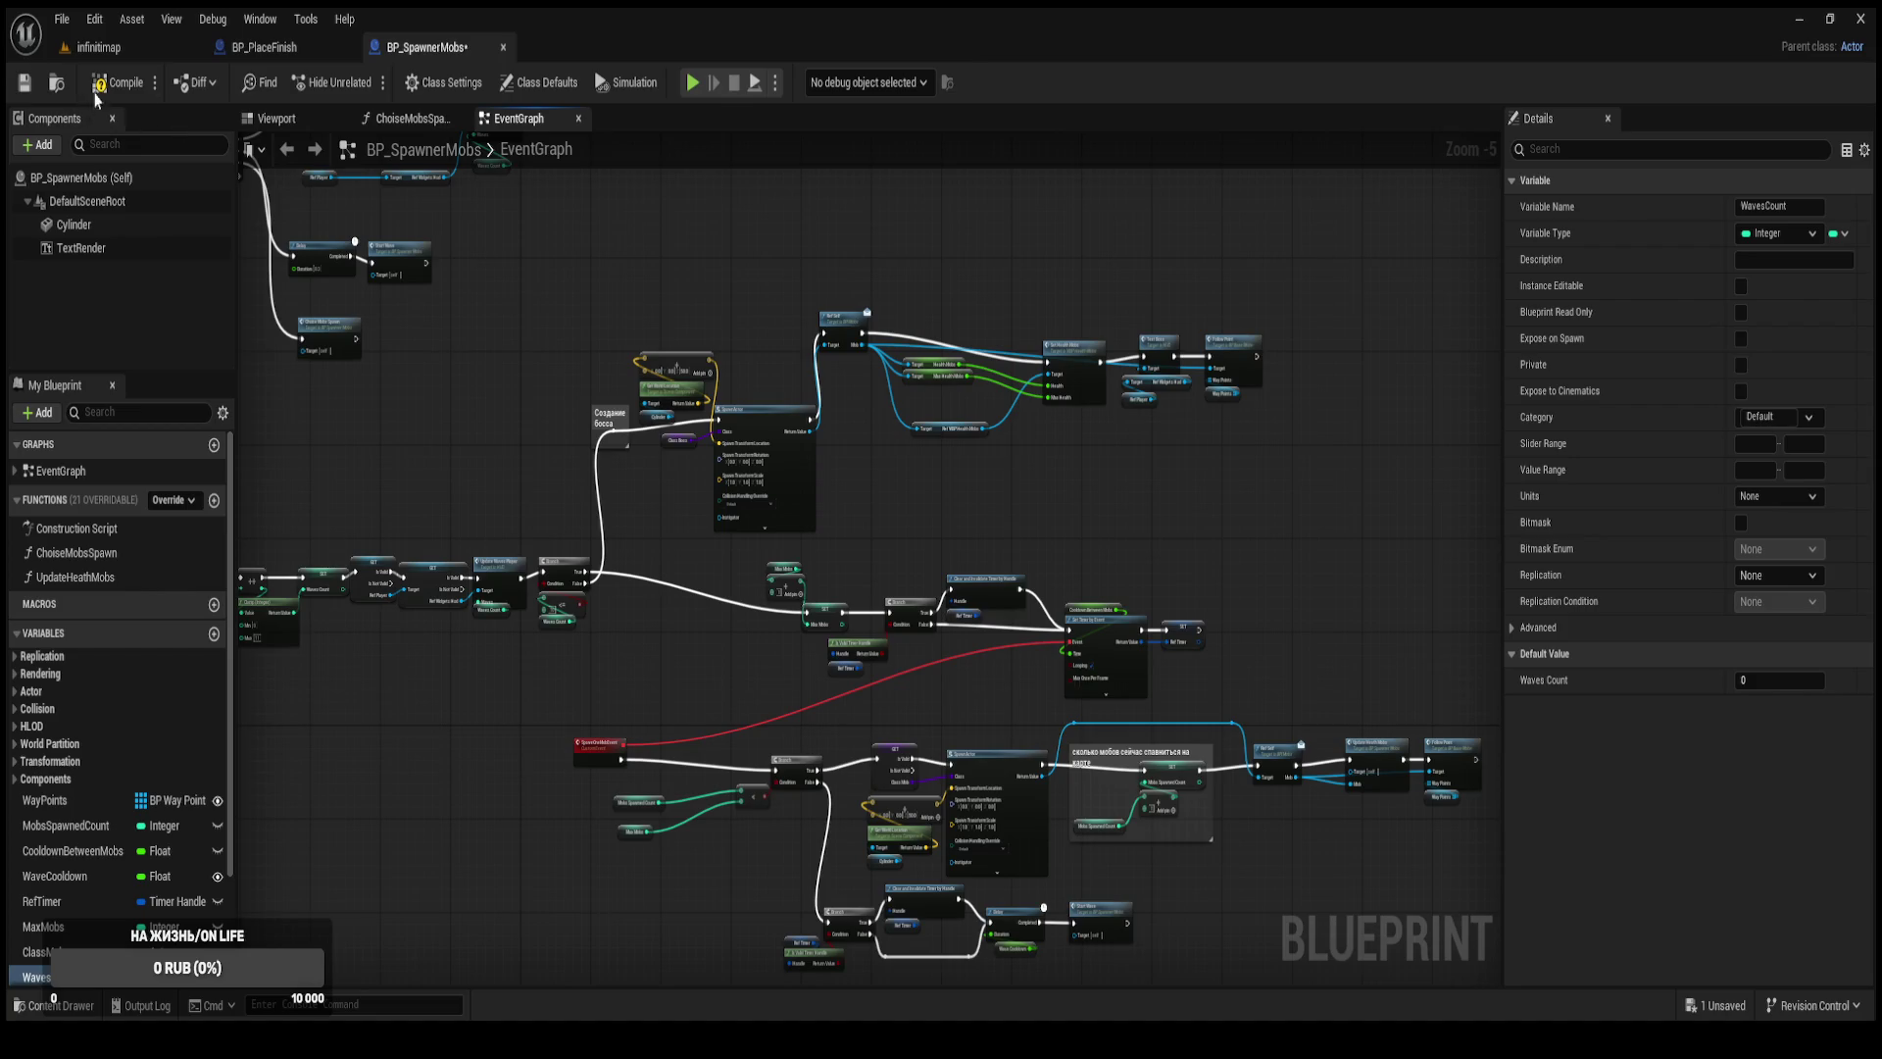
click(265, 47)
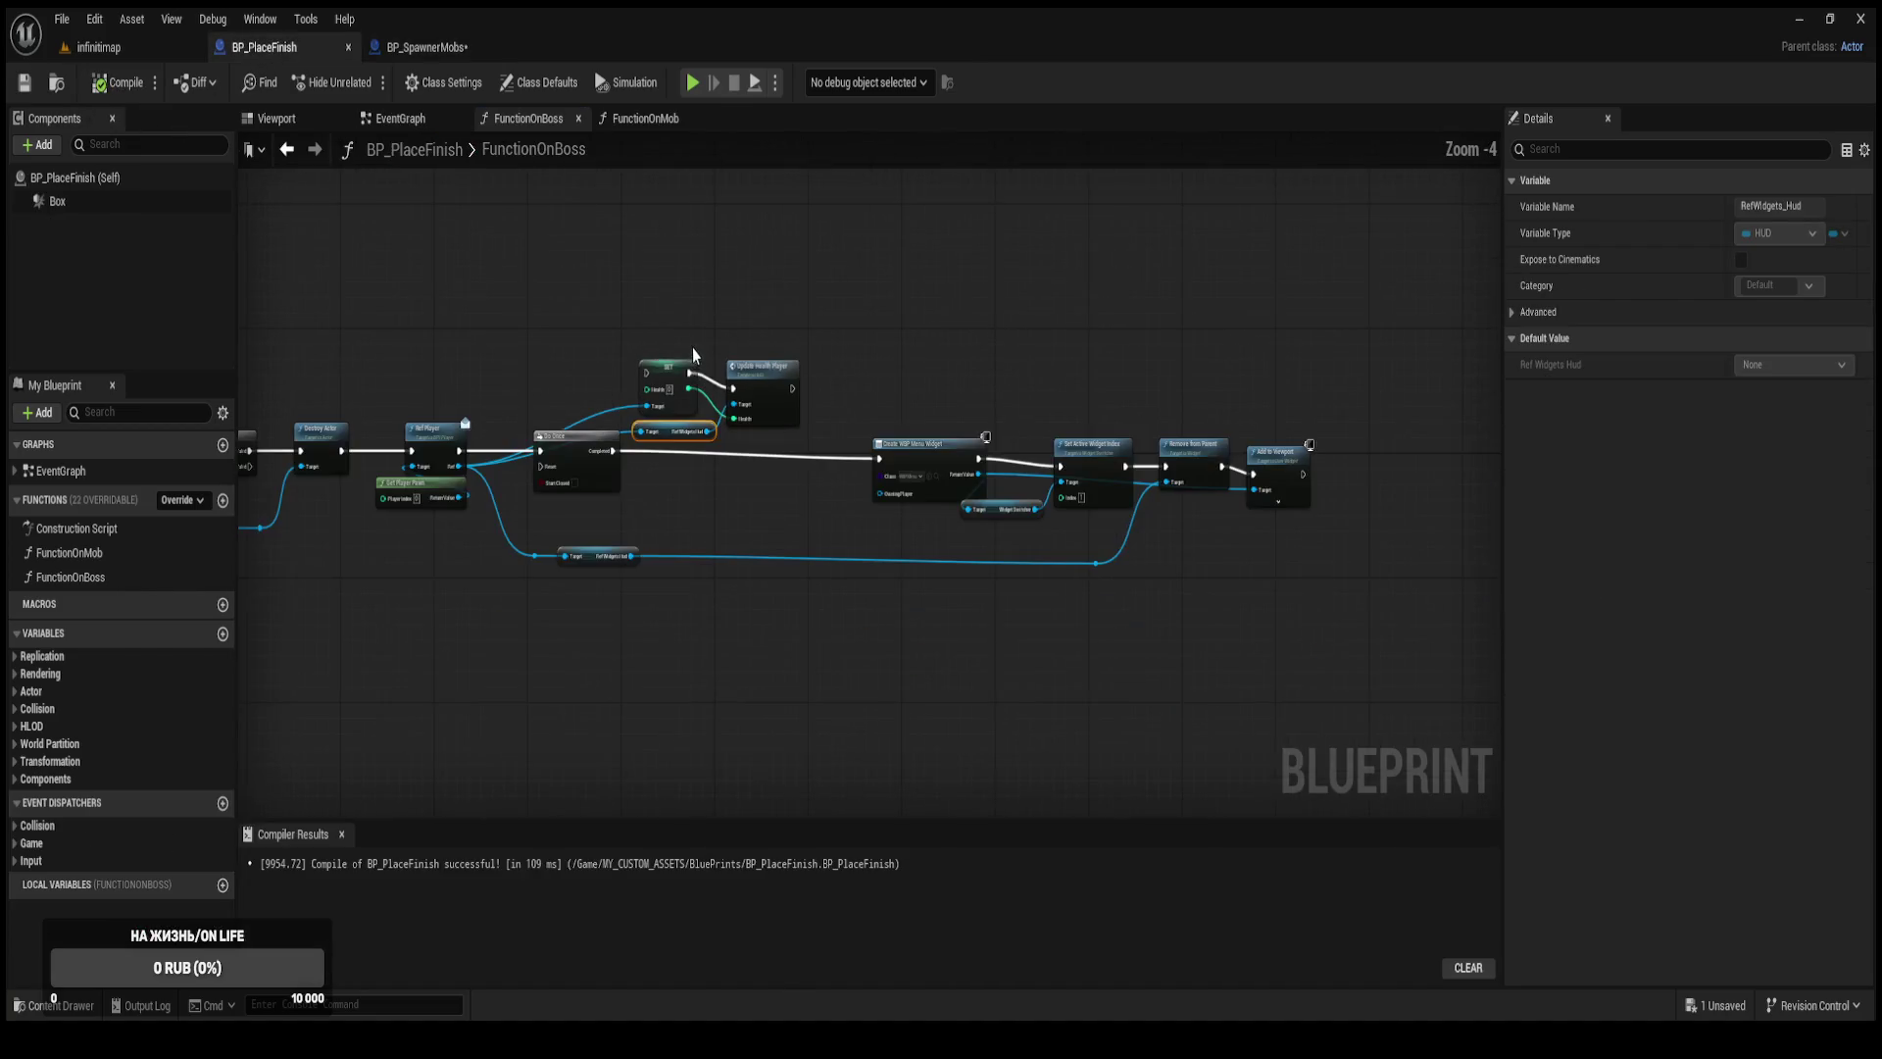
Shift Ref Player, Get Player Pawn, Destroy Actor and Do Once left to make room.
scroll(609, 348, up, 4)
click(1036, 397)
ctrl+click(1021, 320)
drag(1021, 319, 939, 320)
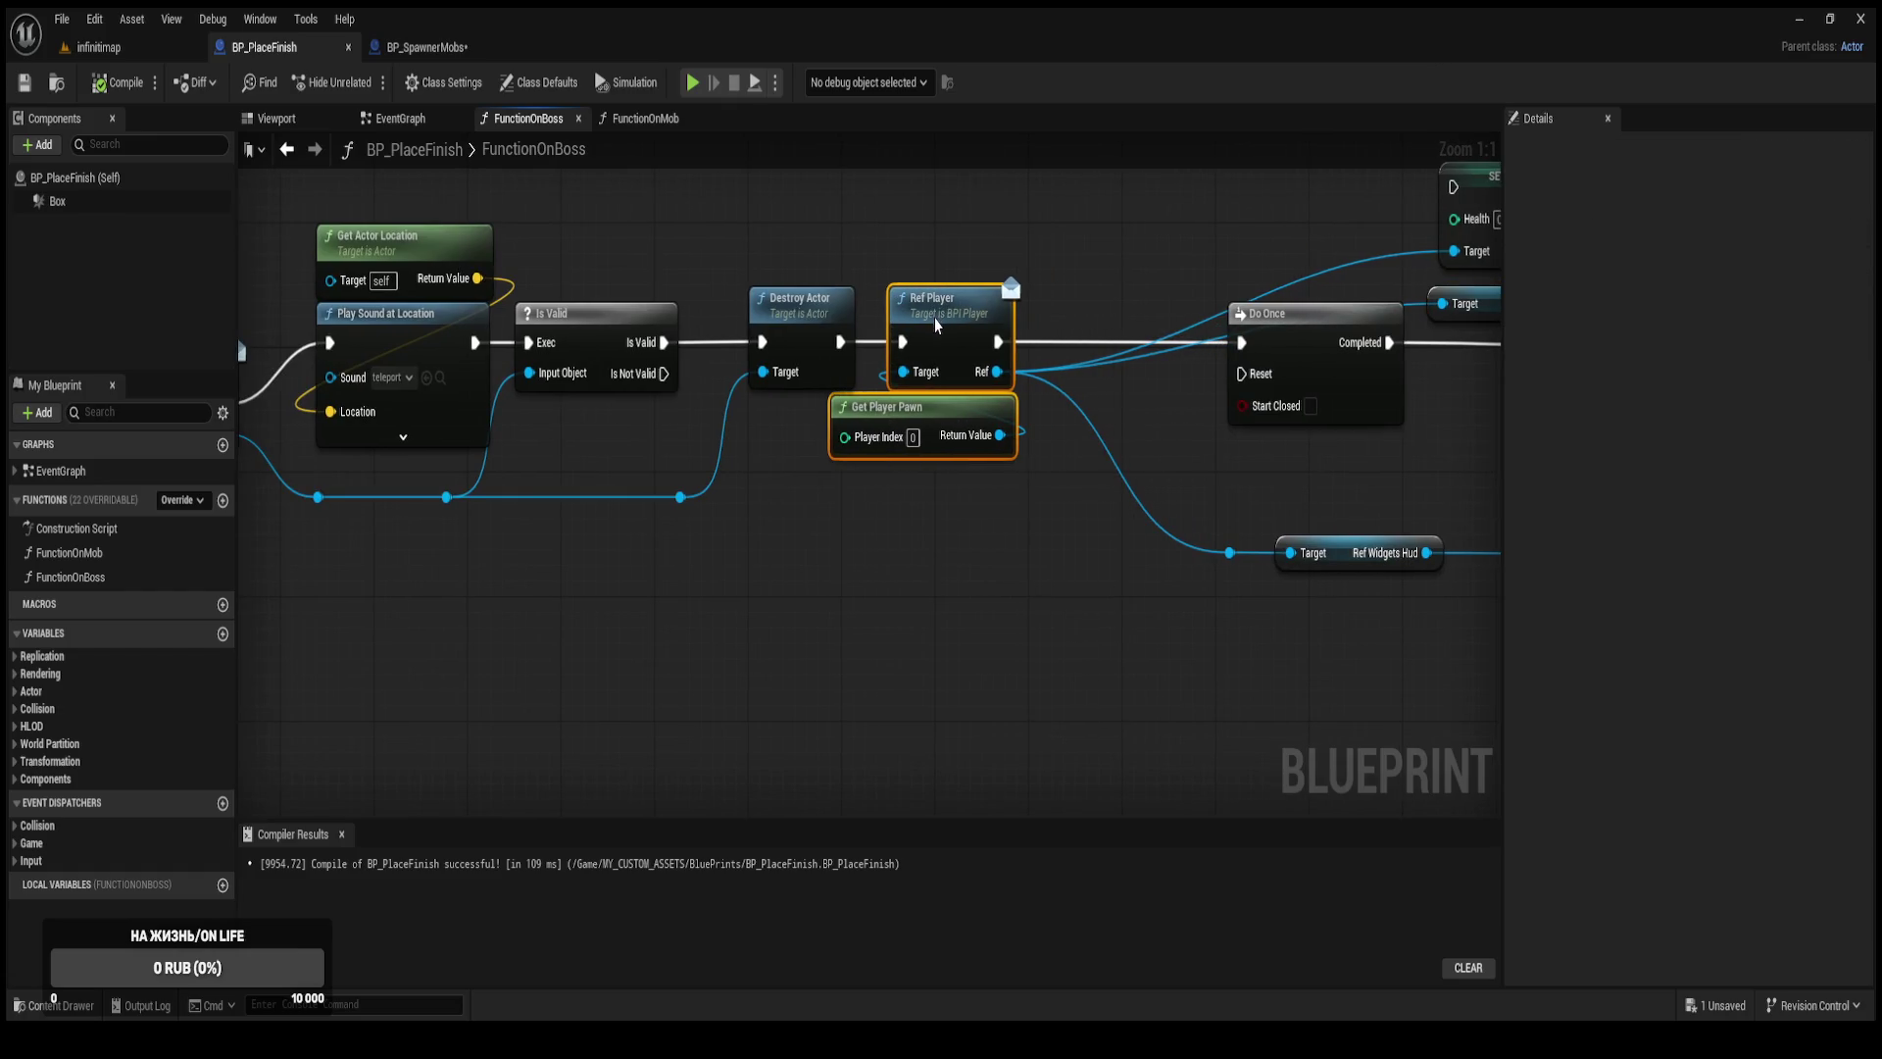
drag(810, 314, 773, 314)
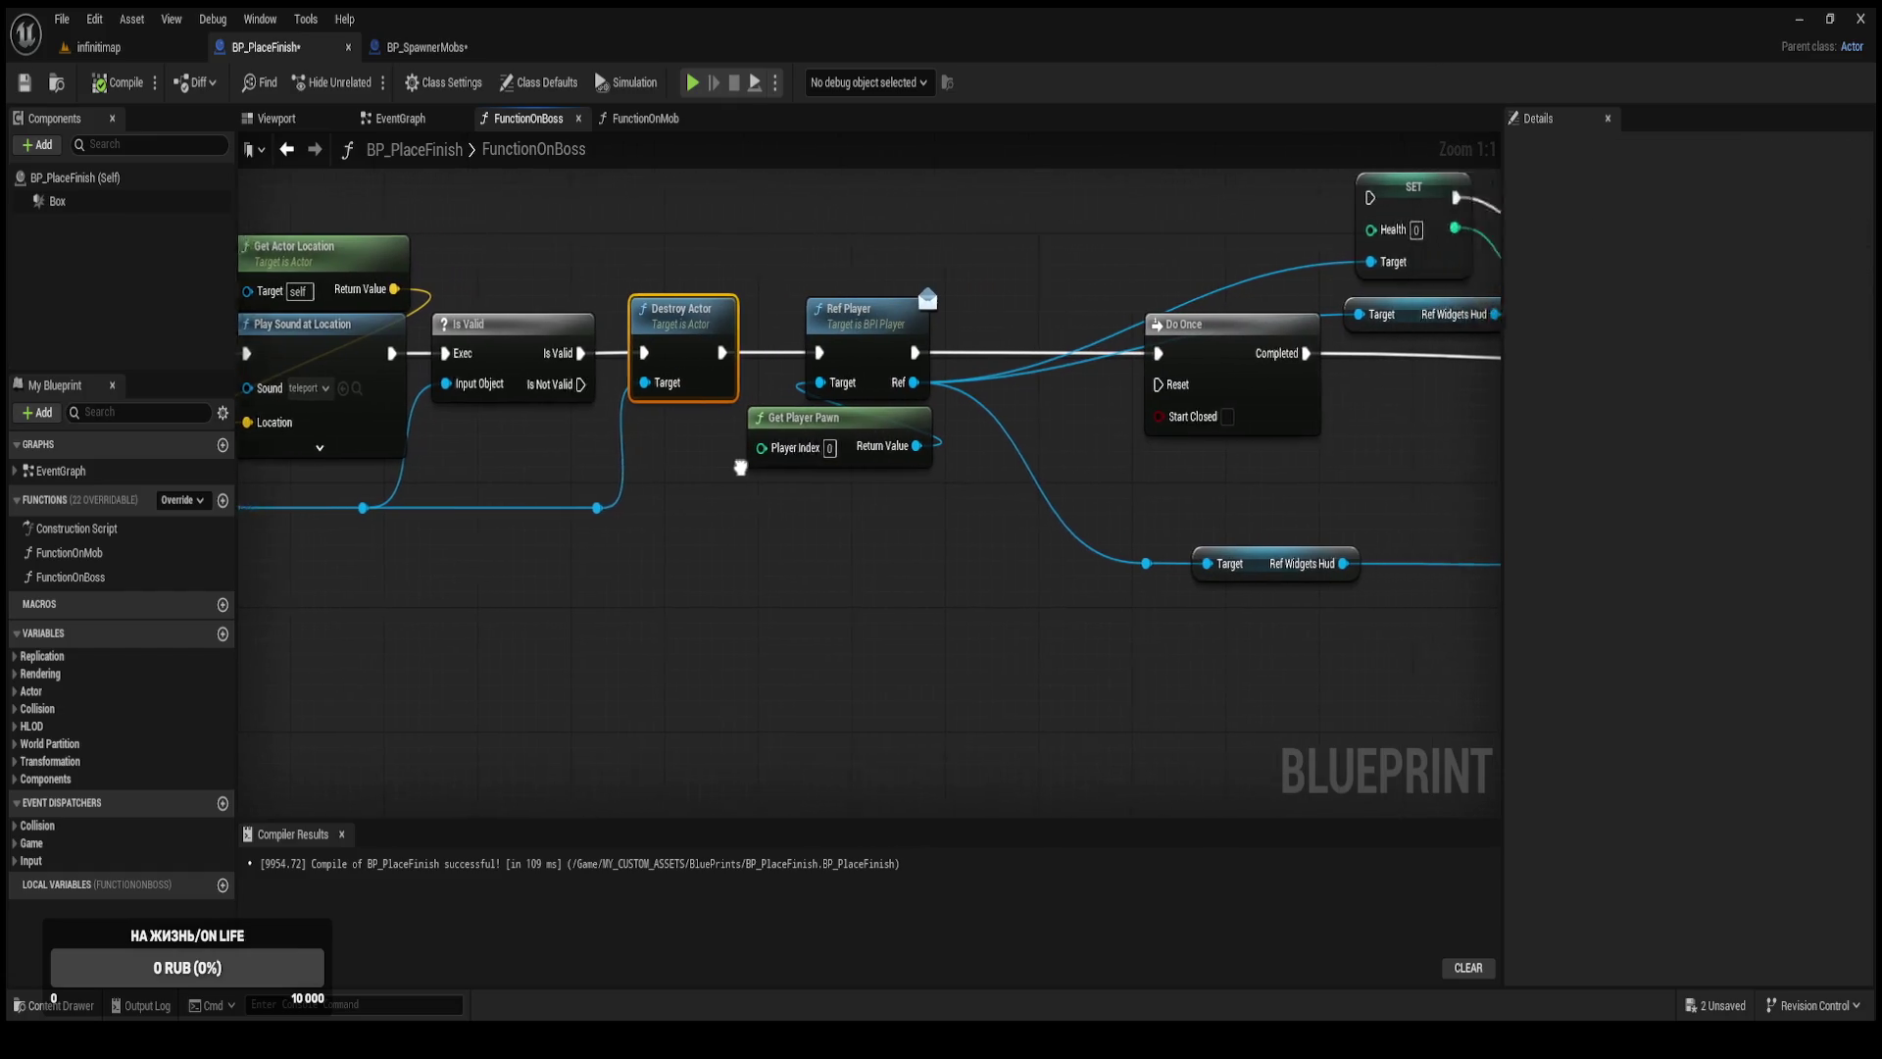
mouse_move(829, 431)
mouse_down()
mouse_move(809, 438)
mouse_move(831, 432)
mouse_up()
drag(1083, 474, 822, 543)
mouse_move(946, 429)
mouse_down()
mouse_move(932, 446)
mouse_move(958, 468)
mouse_move(910, 412)
mouse_move(810, 394)
mouse_up()
Route the player Ref wire through reroute points into SET's target and Ref Widgets Hud's target.
double_click(975, 391)
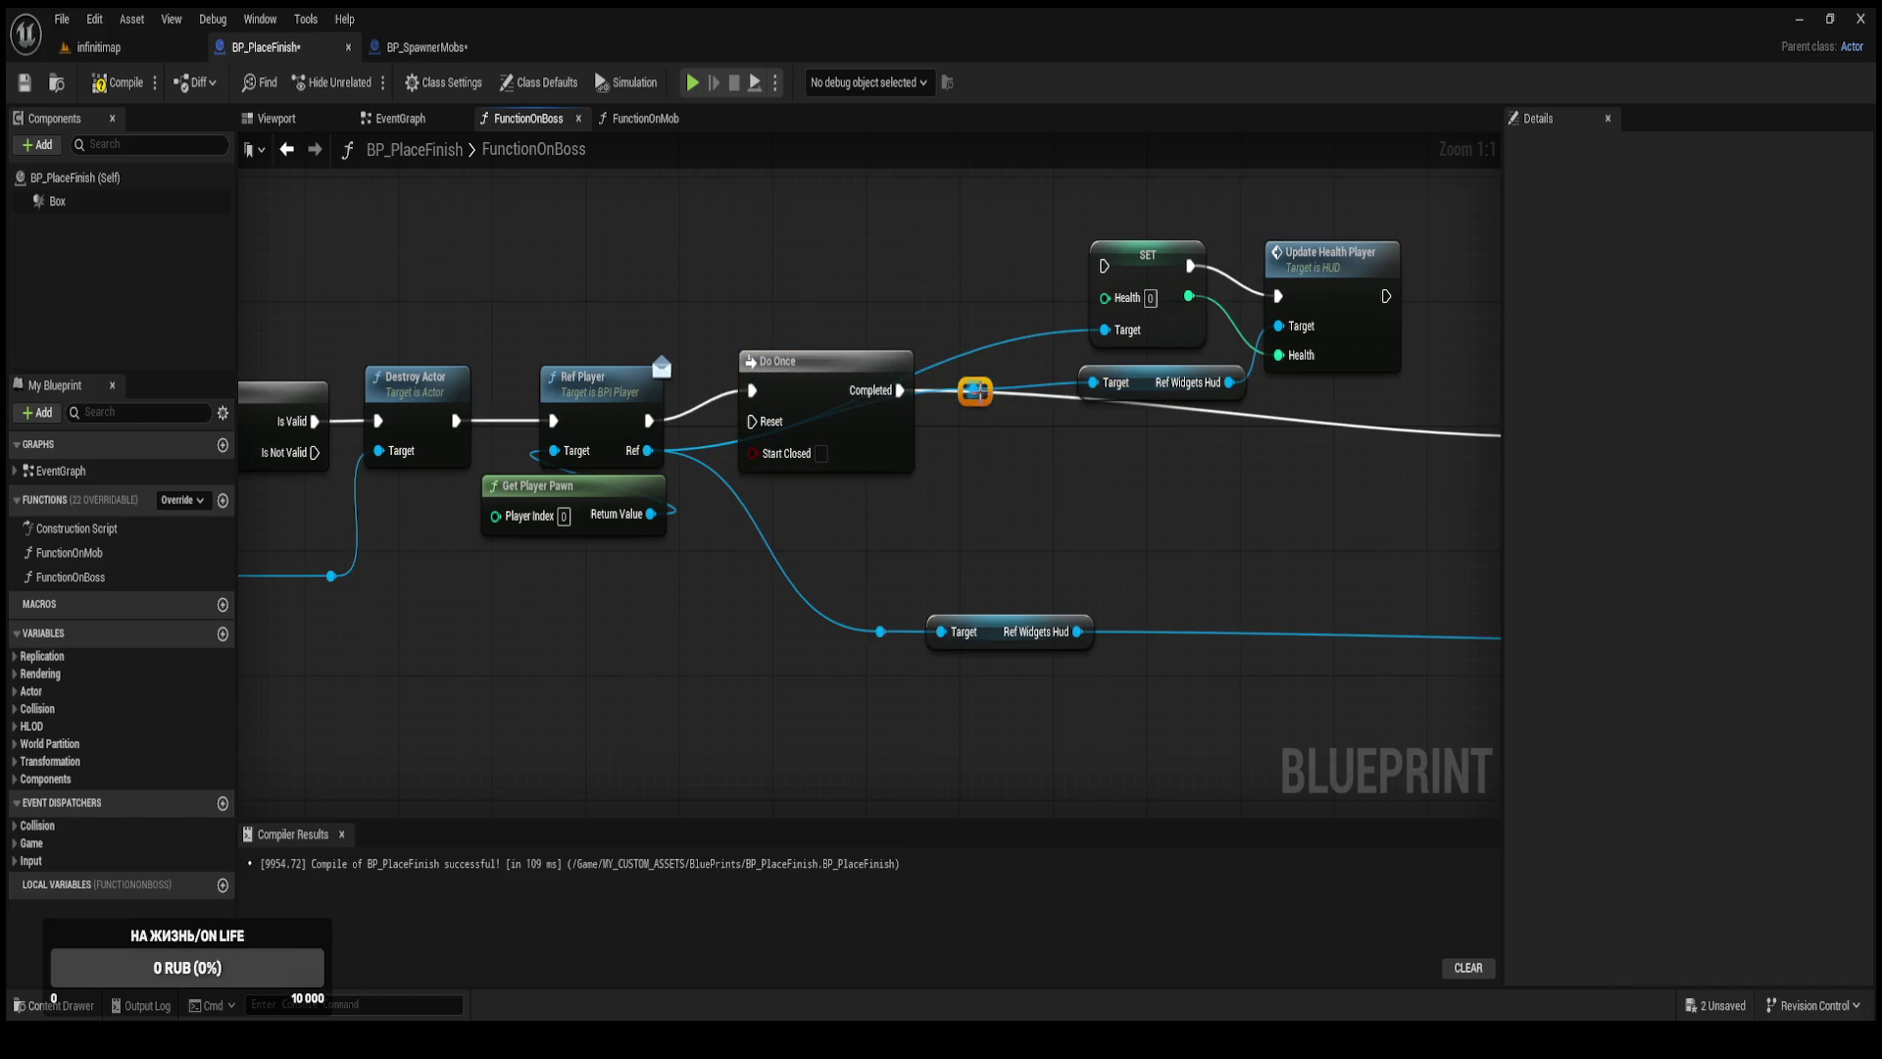
drag(975, 390, 1105, 329)
mouse_move(985, 399)
mouse_down()
mouse_move(984, 445)
mouse_move(980, 314)
mouse_move(1003, 446)
mouse_move(864, 294)
mouse_move(742, 319)
mouse_move(867, 324)
mouse_move(742, 321)
mouse_up()
double_click(986, 320)
mouse_move(986, 313)
mouse_down()
mouse_move(1101, 389)
mouse_move(973, 480)
mouse_up()
Connect Do Once Completed into SET and Update Health Player into Create WBP Menu Widget, then reposition the health nodes.
drag(877, 330, 676, 453)
mouse_move(1159, 361)
mouse_down()
mouse_move(1259, 509)
mouse_move(1348, 503)
mouse_up()
drag(1143, 542, 848, 299)
mouse_move(927, 351)
mouse_down()
mouse_move(916, 458)
mouse_move(870, 475)
mouse_up()
click(773, 380)
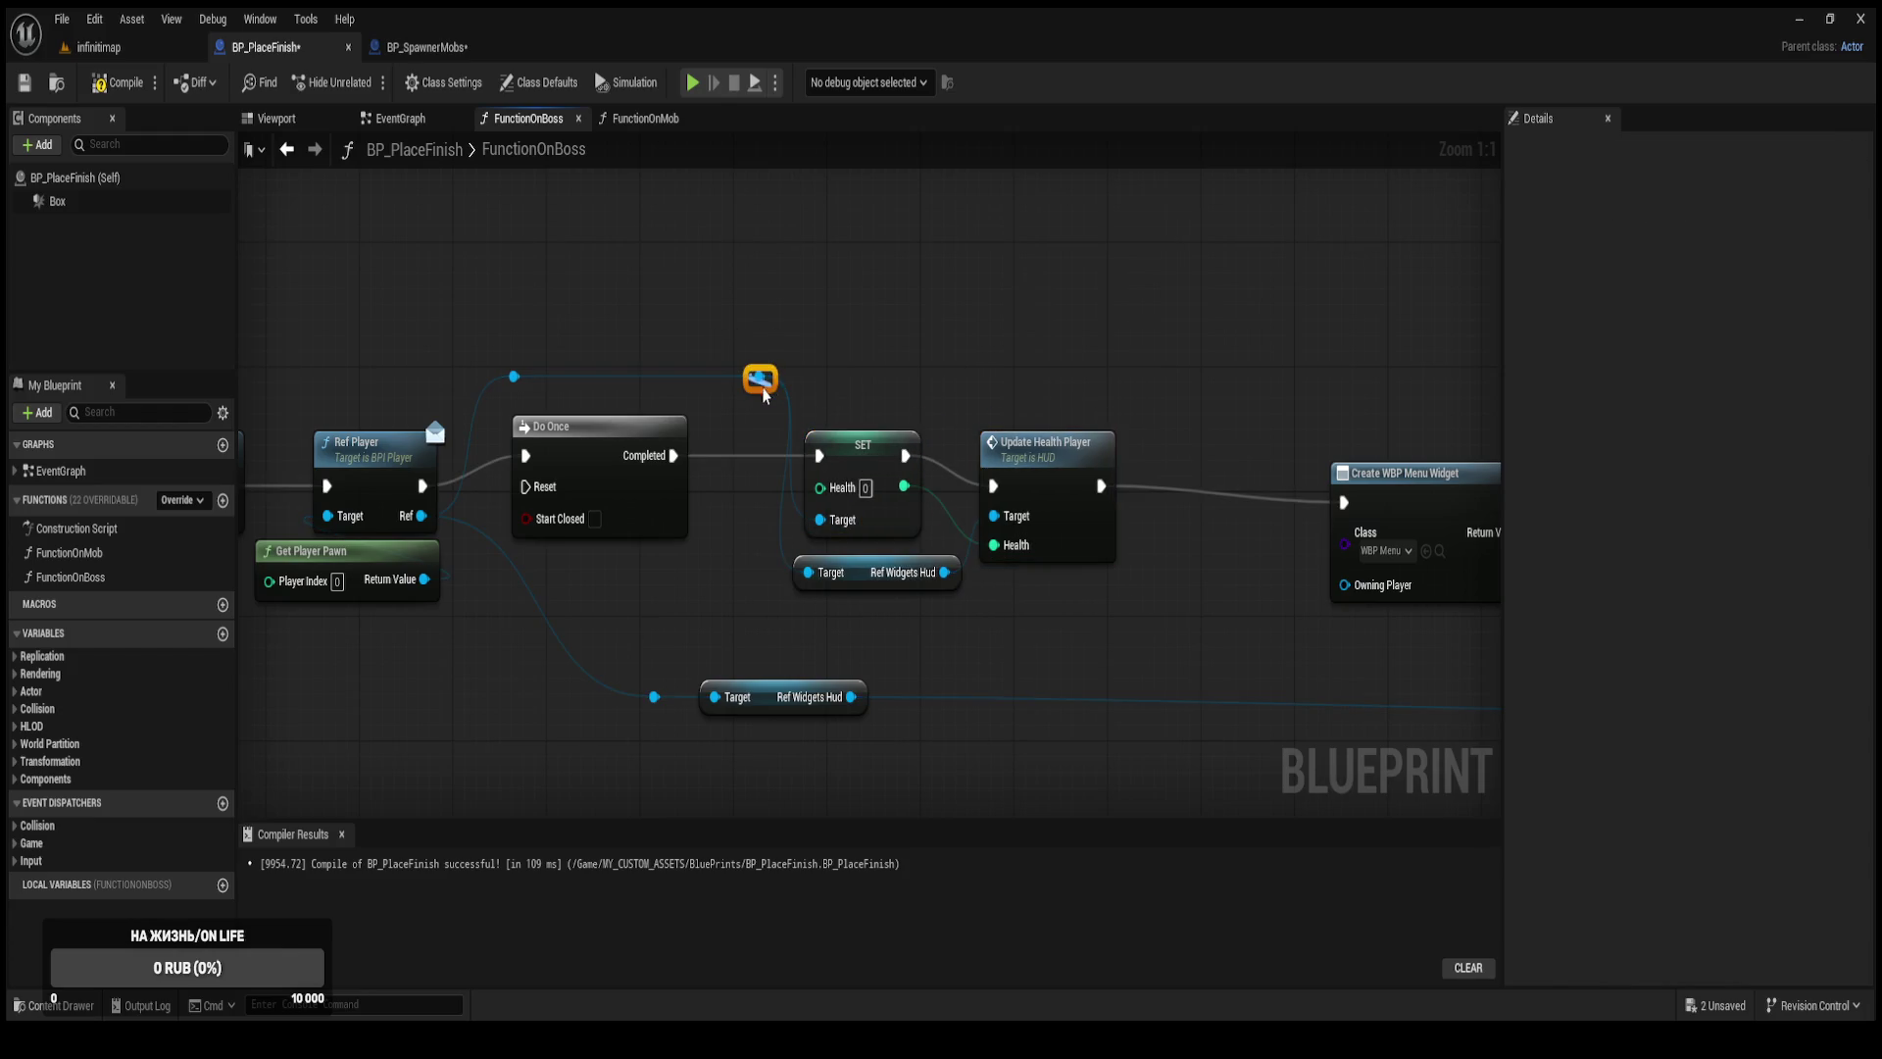
Realign Update Health Player, Create WBP Menu Widget, Widget Switcher, Set Active Widget Index and Remove from Parent.
mouse_move(703, 320)
mouse_down()
mouse_move(770, 387)
mouse_move(694, 387)
mouse_up()
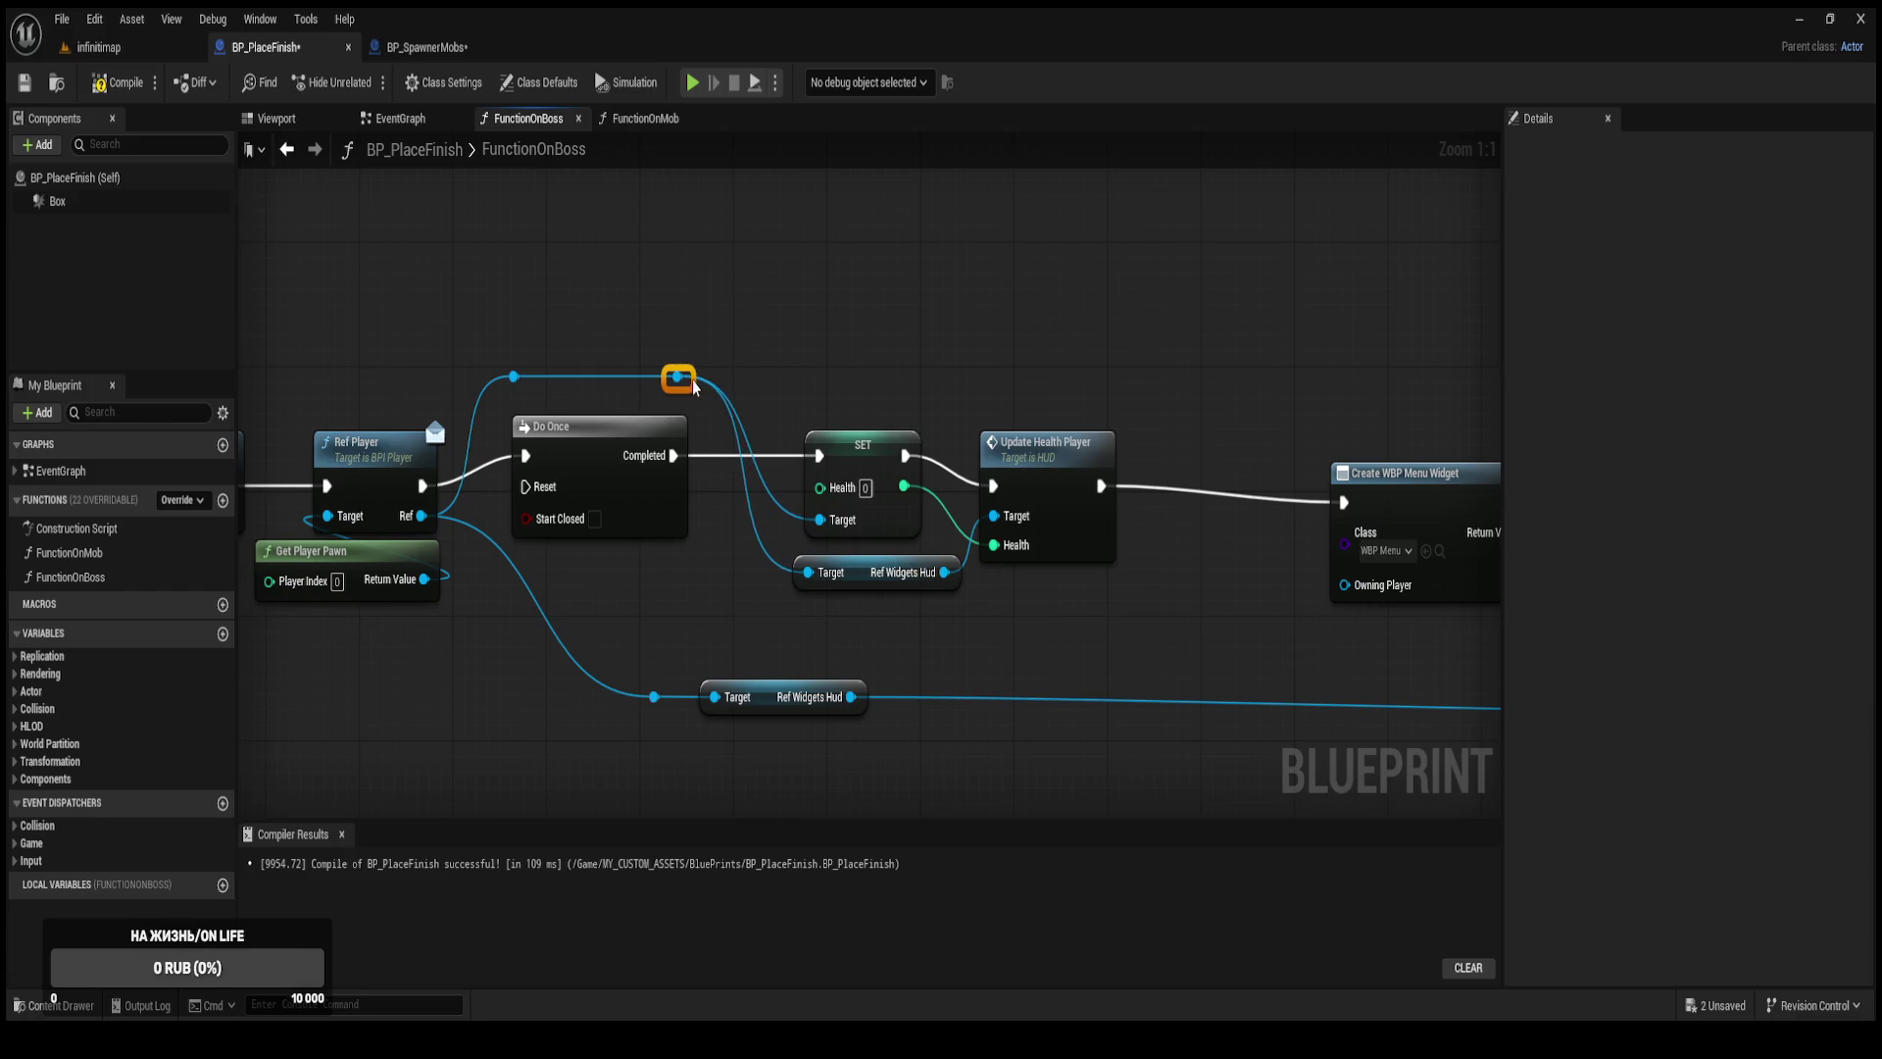
drag(1047, 456, 1035, 457)
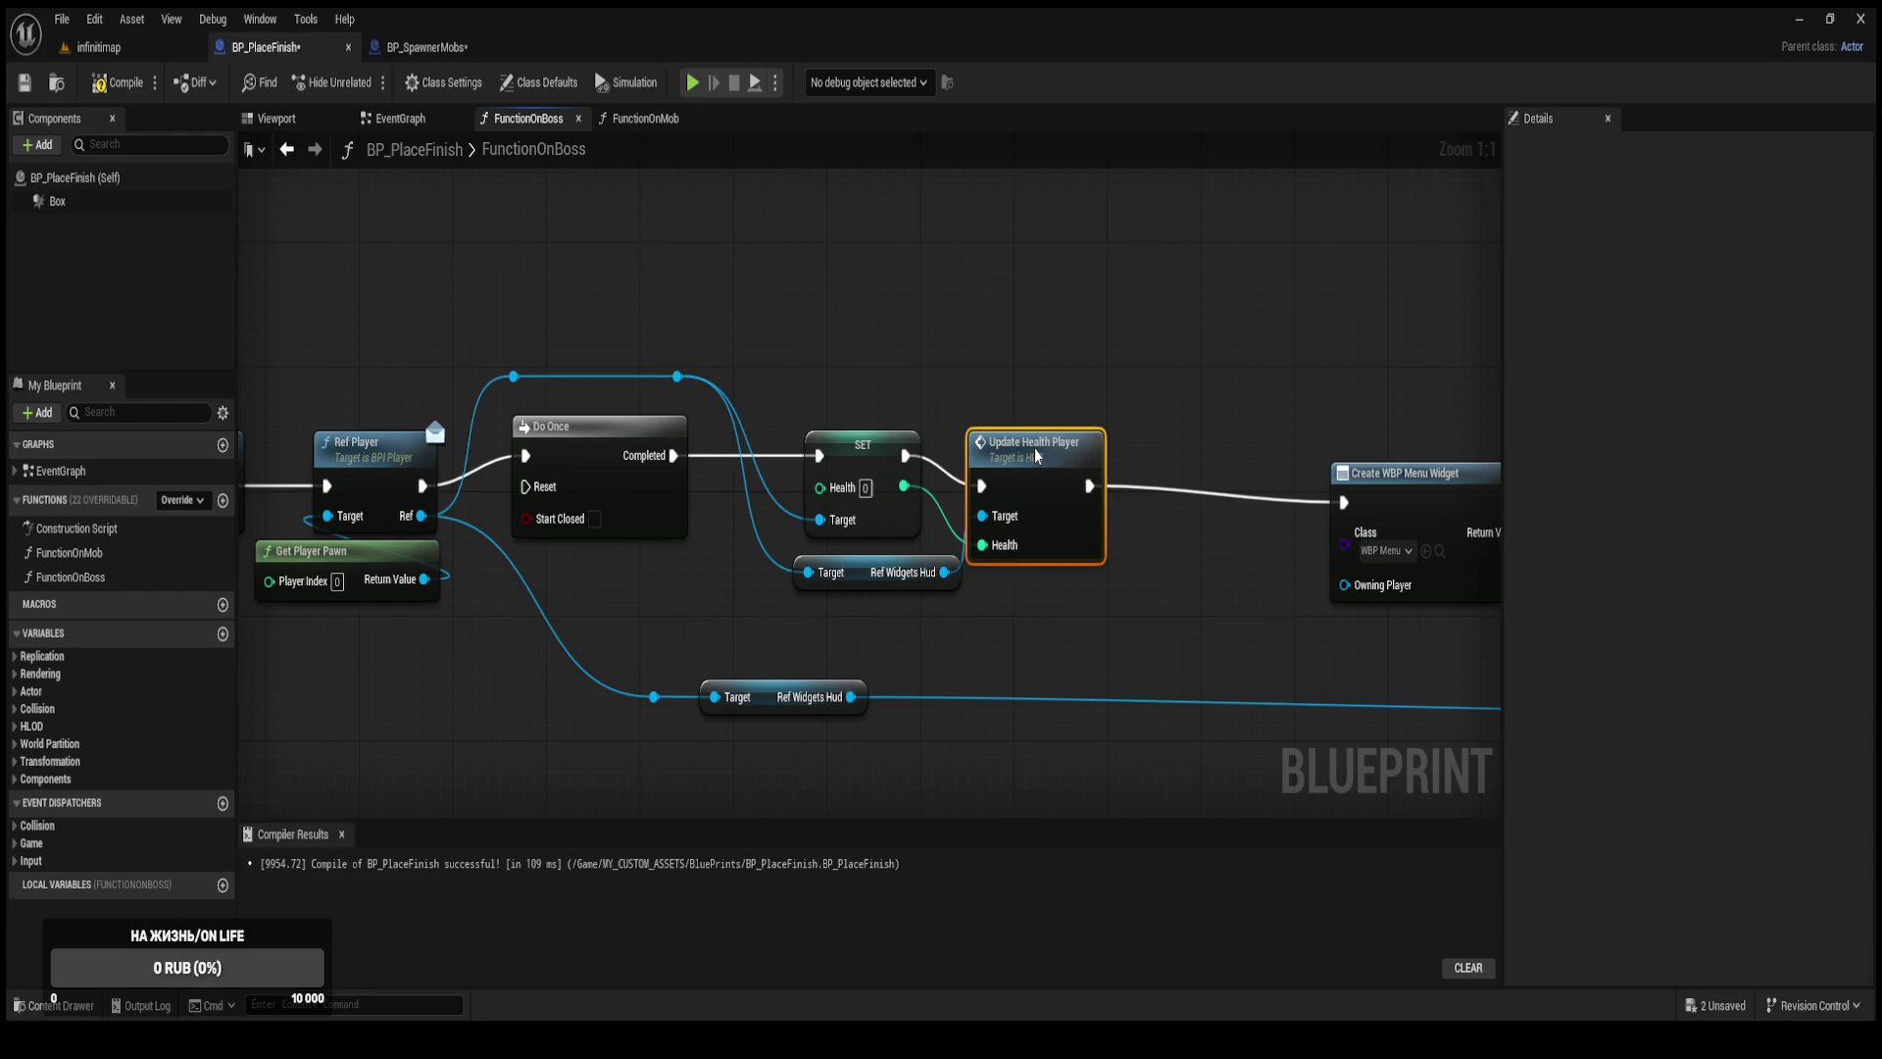
mouse_move(1286, 448)
mouse_down()
mouse_move(1210, 461)
mouse_move(888, 403)
mouse_up()
scroll(888, 403, down, 1)
drag(837, 471, 683, 444)
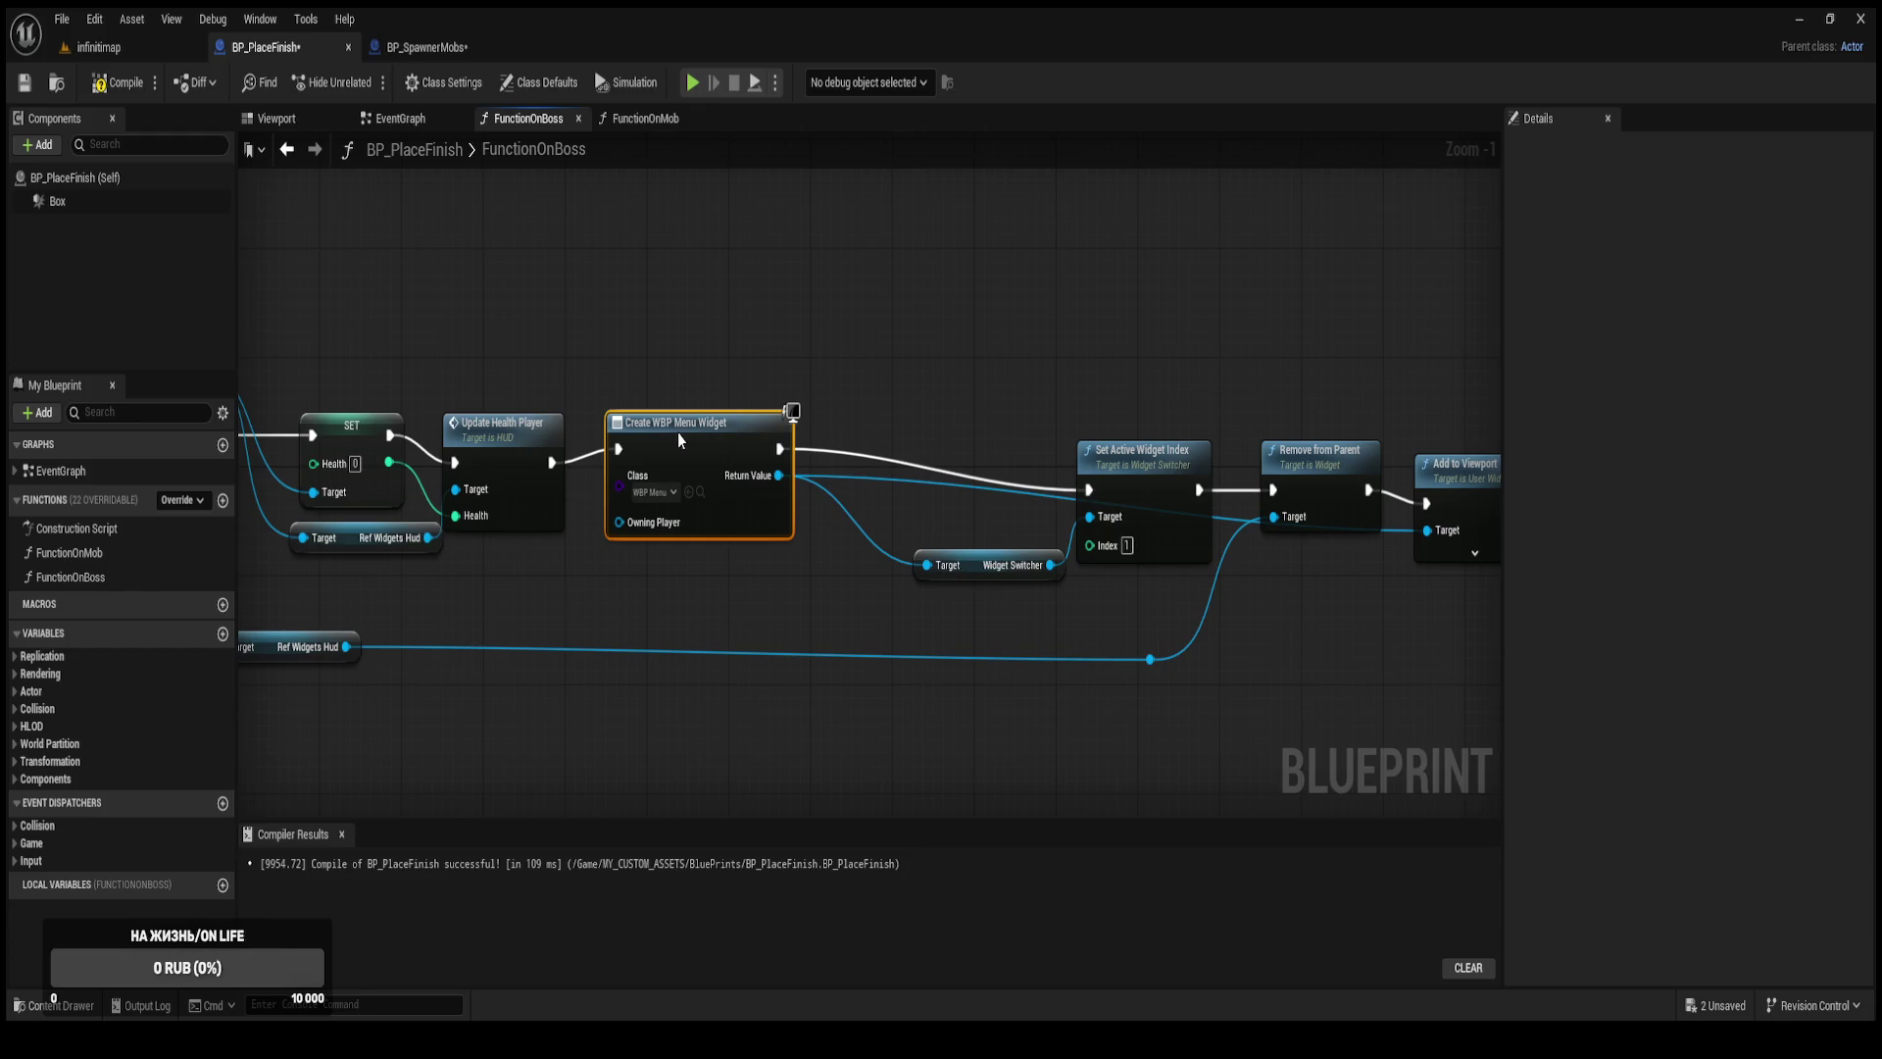
drag(953, 555, 911, 541)
mouse_move(1146, 485)
mouse_down()
mouse_move(1095, 444)
mouse_move(1111, 452)
mouse_move(902, 469)
mouse_up()
click(1125, 511)
drag(1124, 511, 1093, 492)
drag(723, 637, 1135, 519)
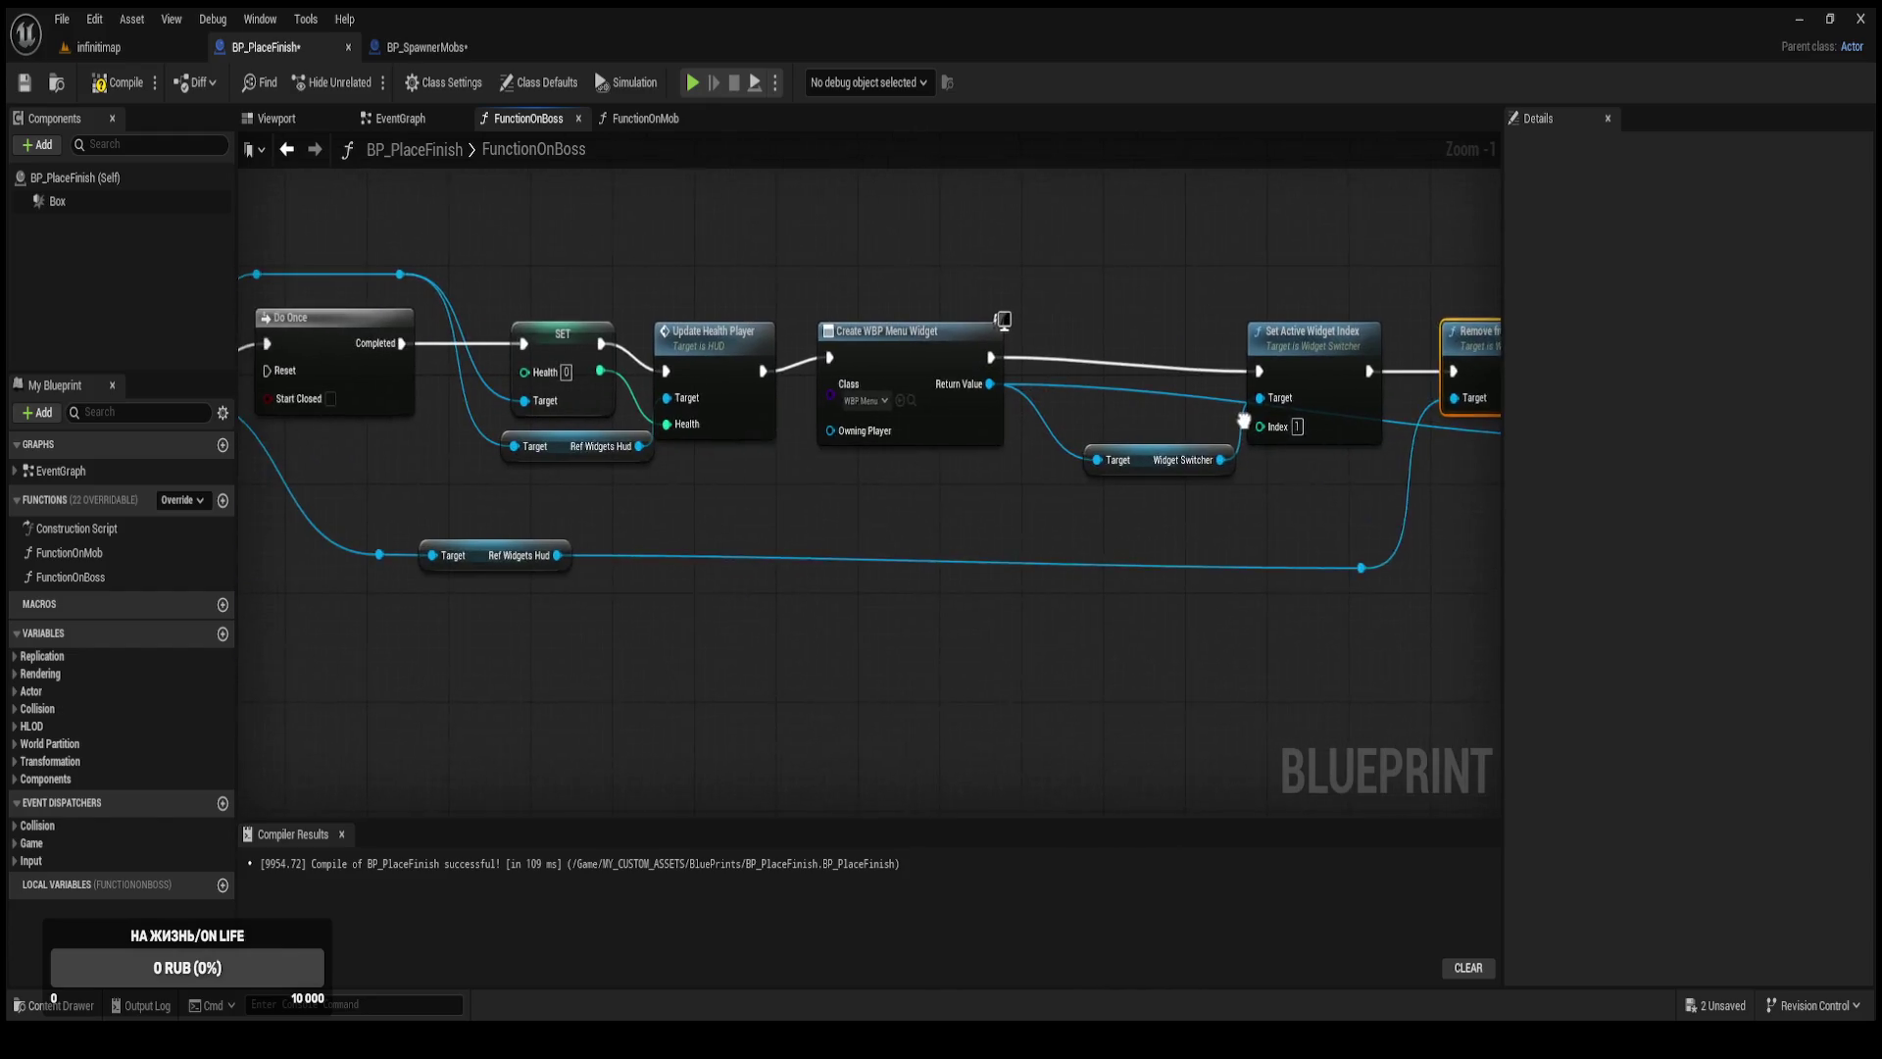
scroll(1134, 519, down, 1)
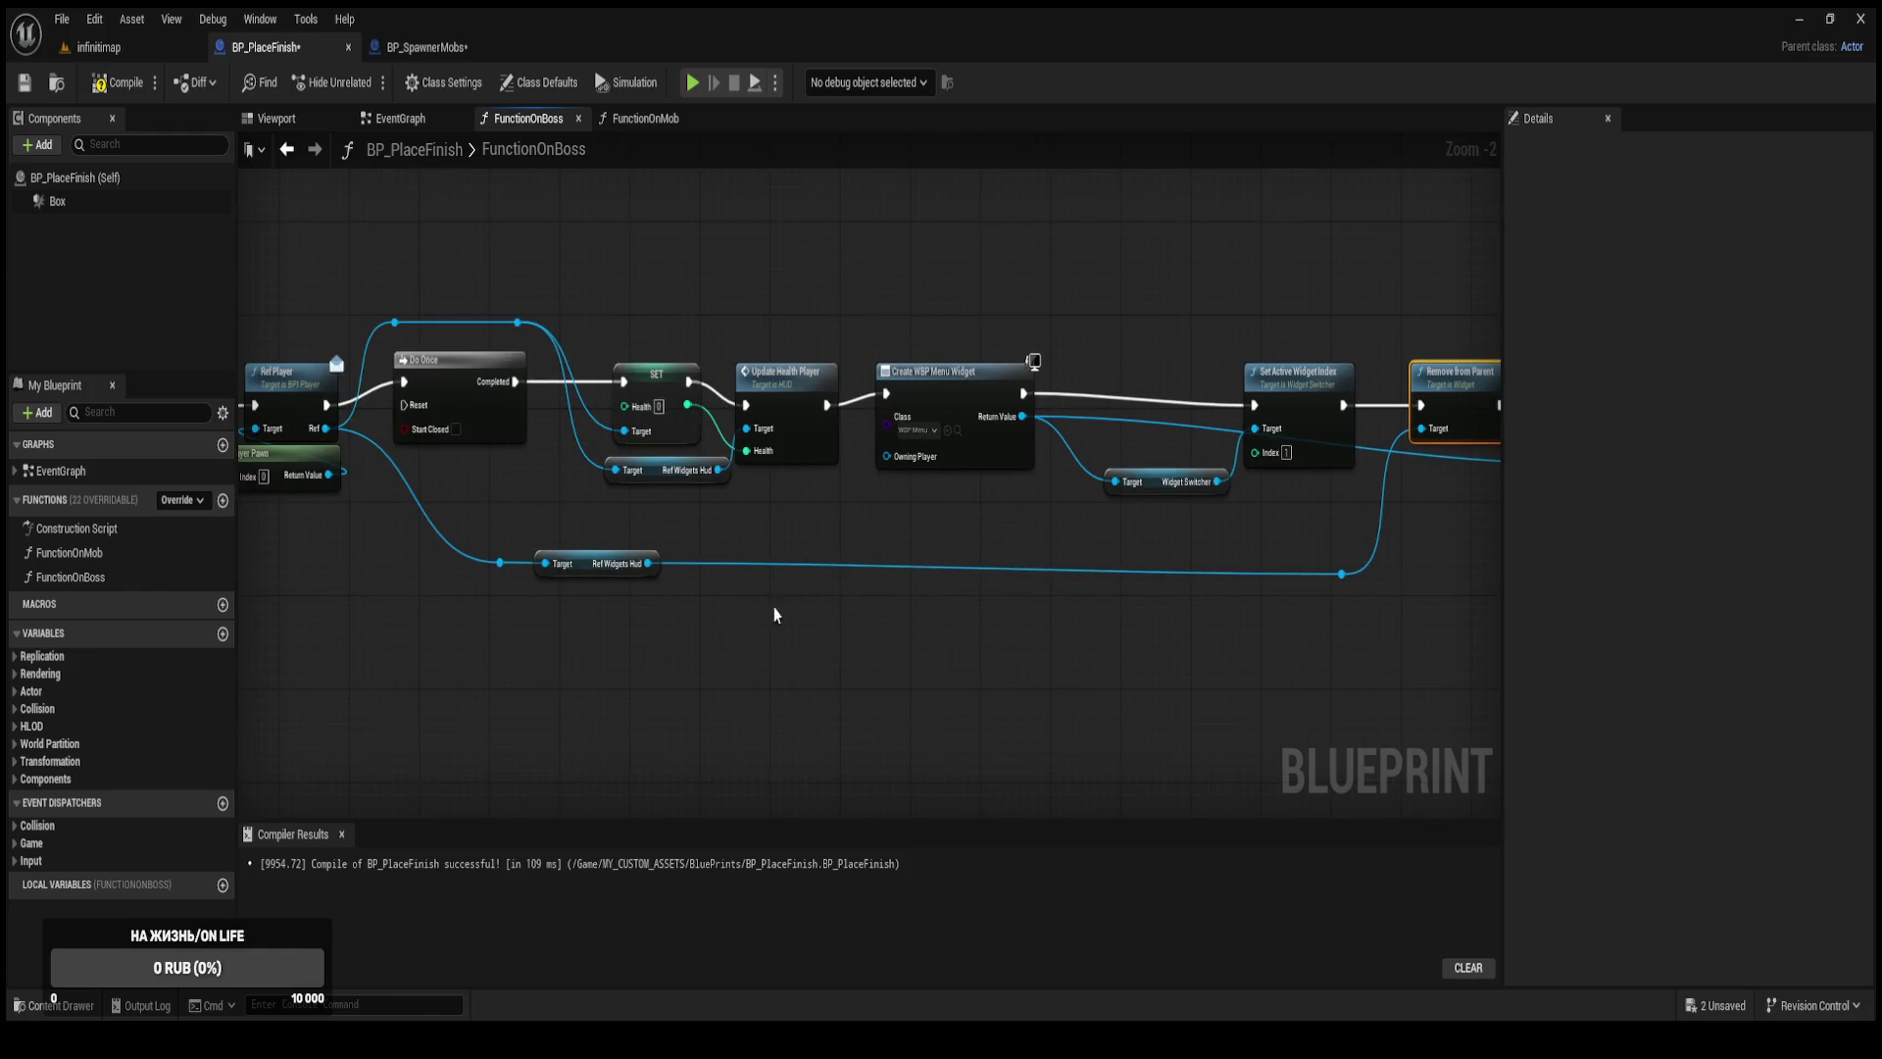
scroll(661, 547, up, 2)
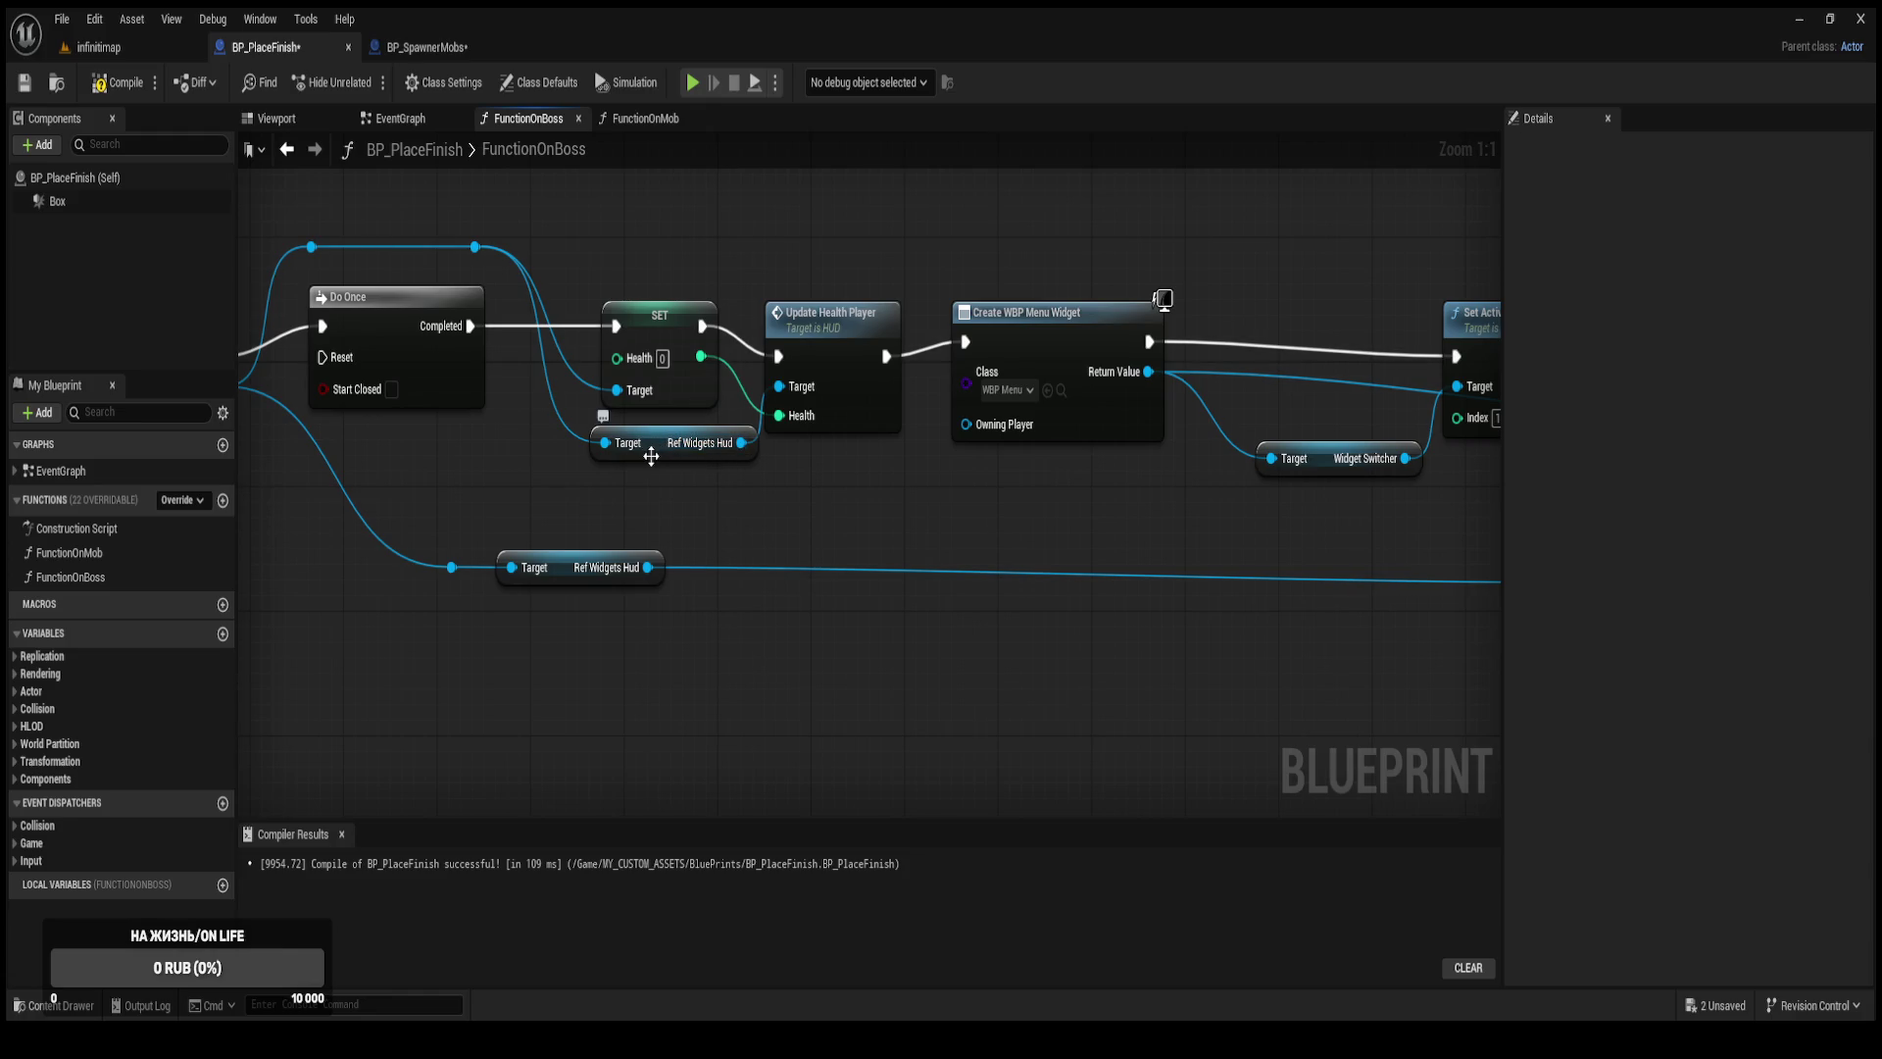
Replace the redundant Ref Widgets Hud getter and add a reroute point on the HUD wire.
mouse_move(651, 456)
mouse_down()
mouse_move(912, 522)
mouse_move(860, 525)
mouse_up()
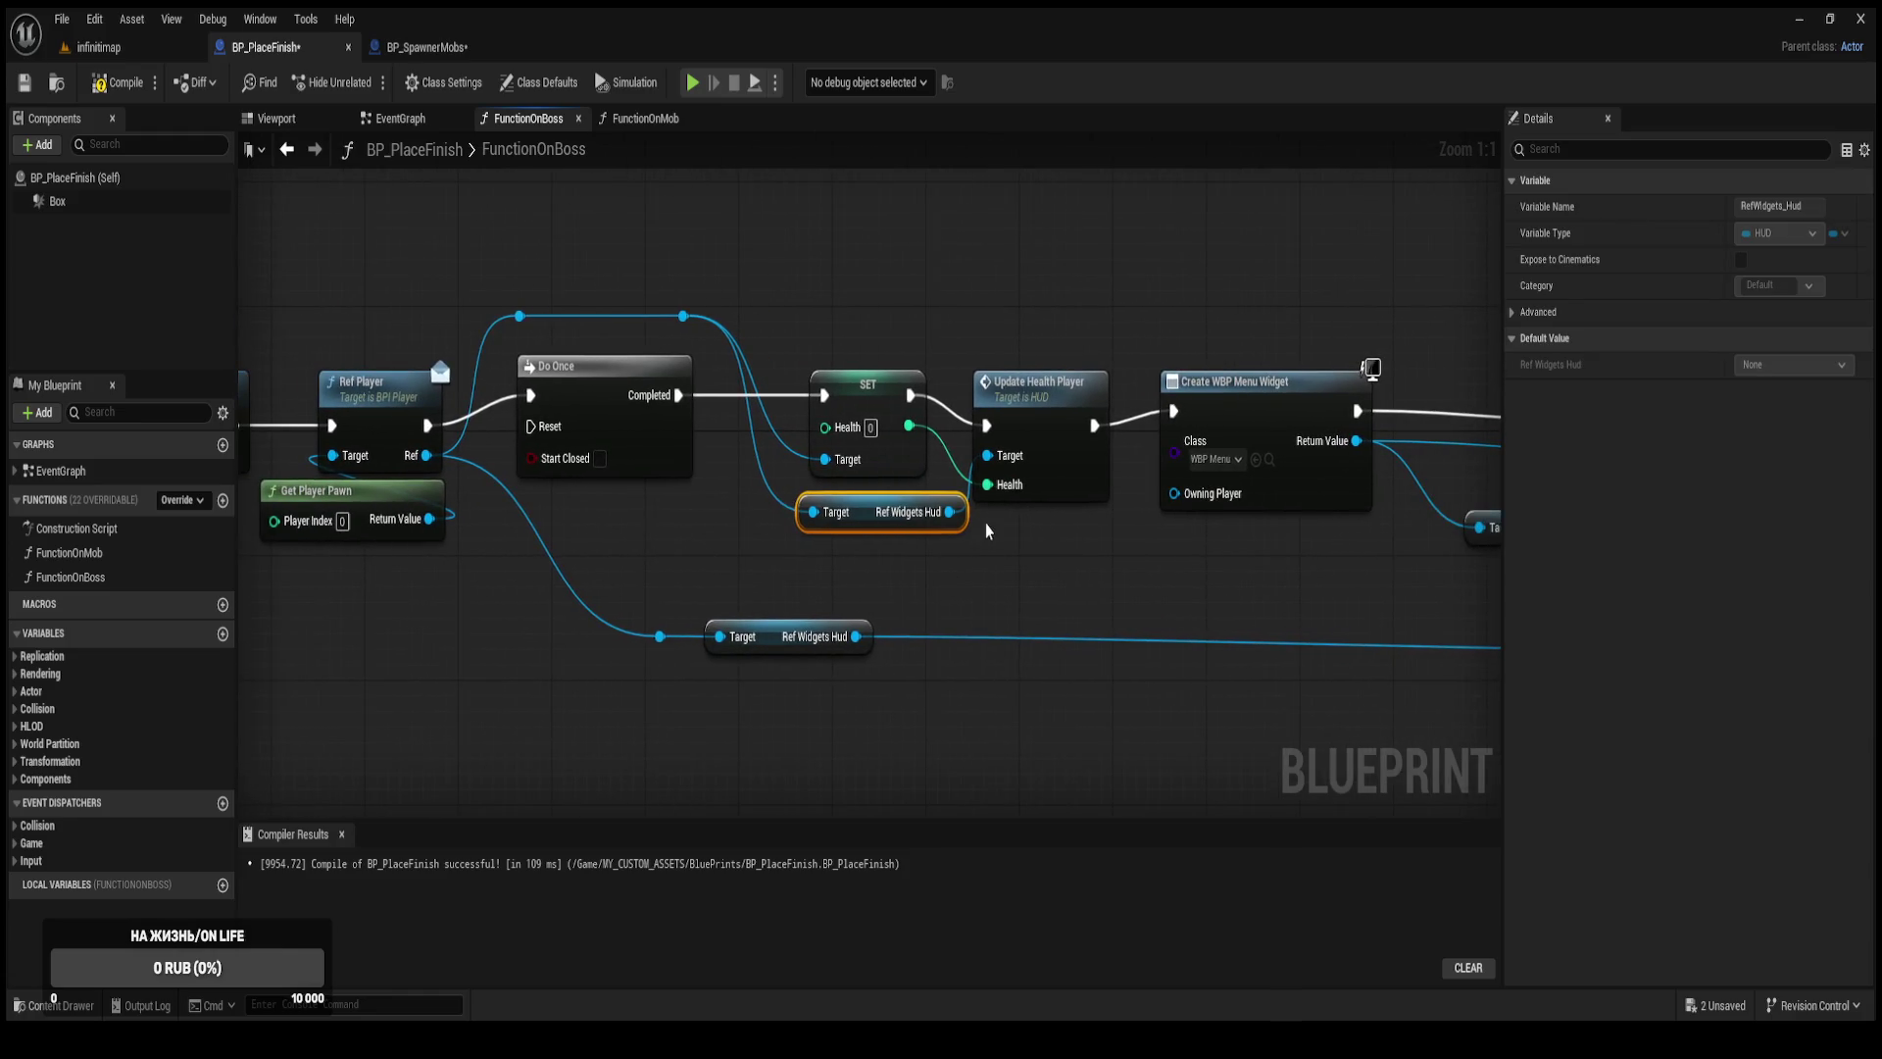
mouse_move(855, 636)
mouse_down()
mouse_move(882, 500)
mouse_move(868, 511)
mouse_up()
key(Delete)
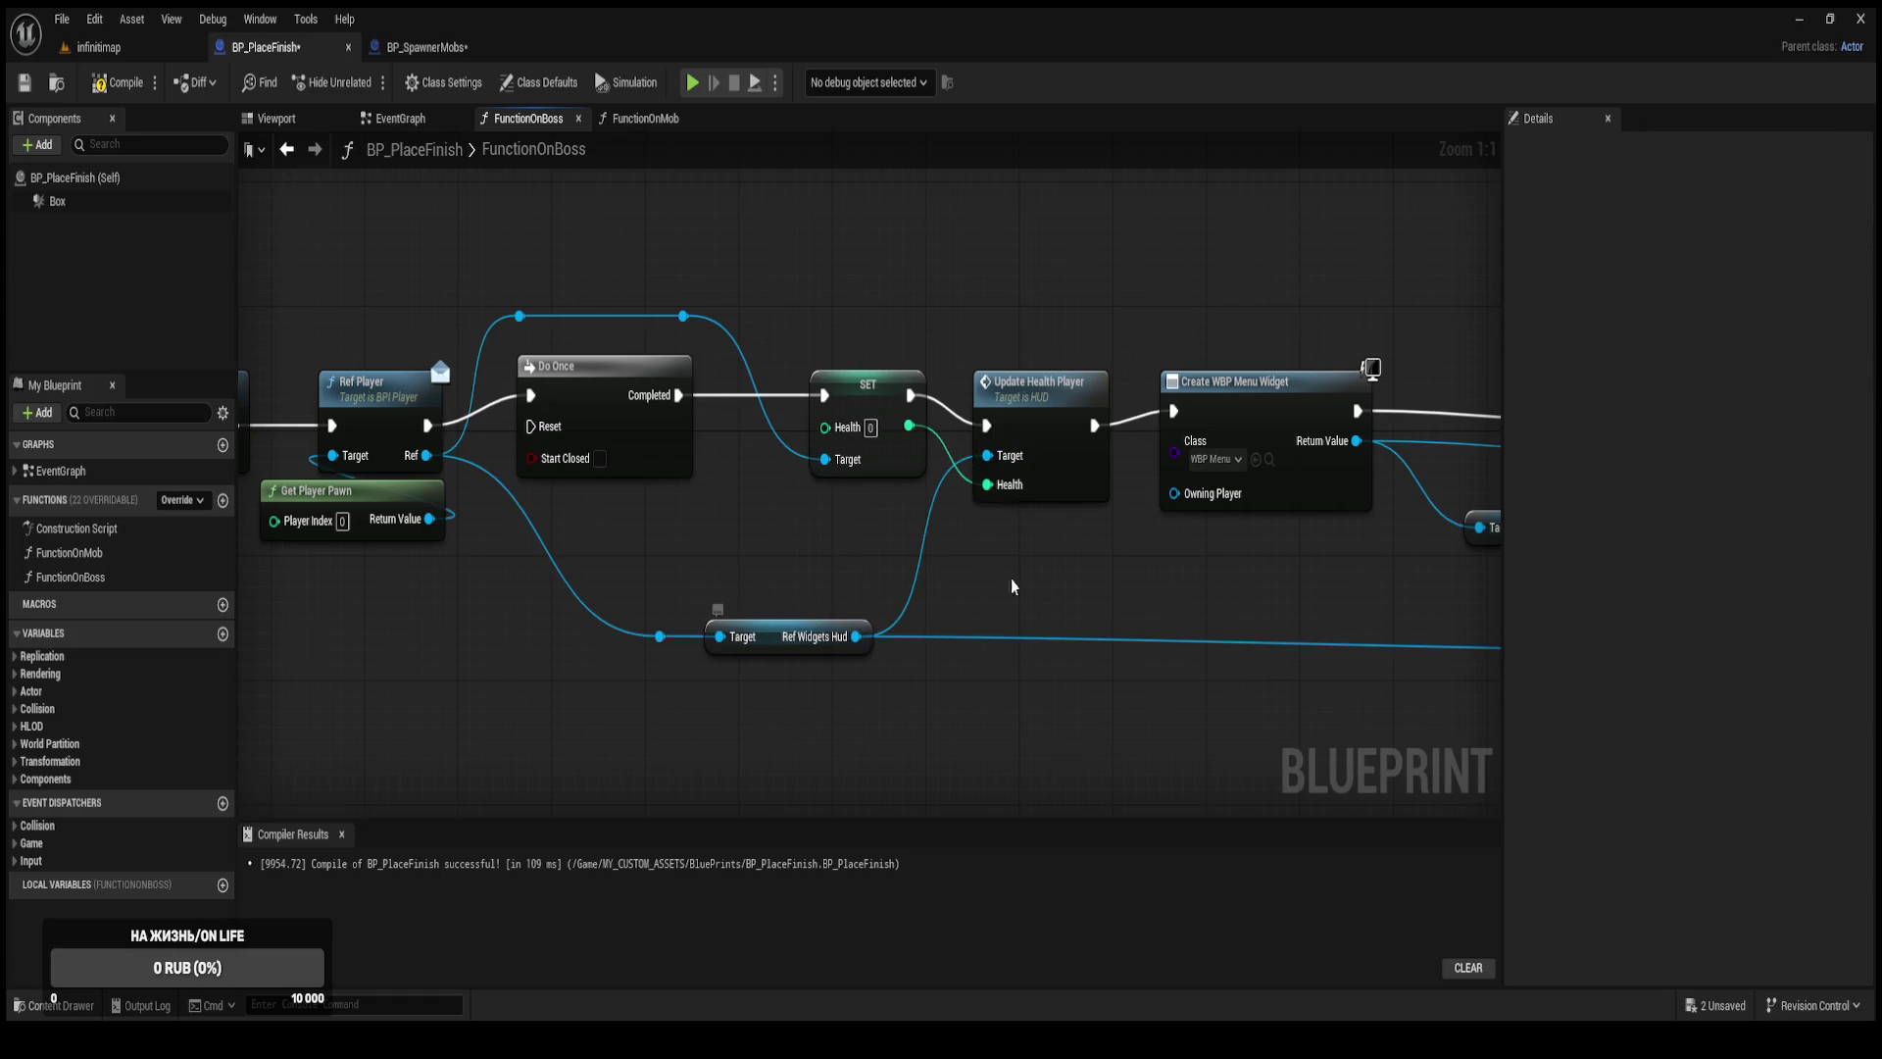
double_click(656, 636)
drag(657, 636, 517, 643)
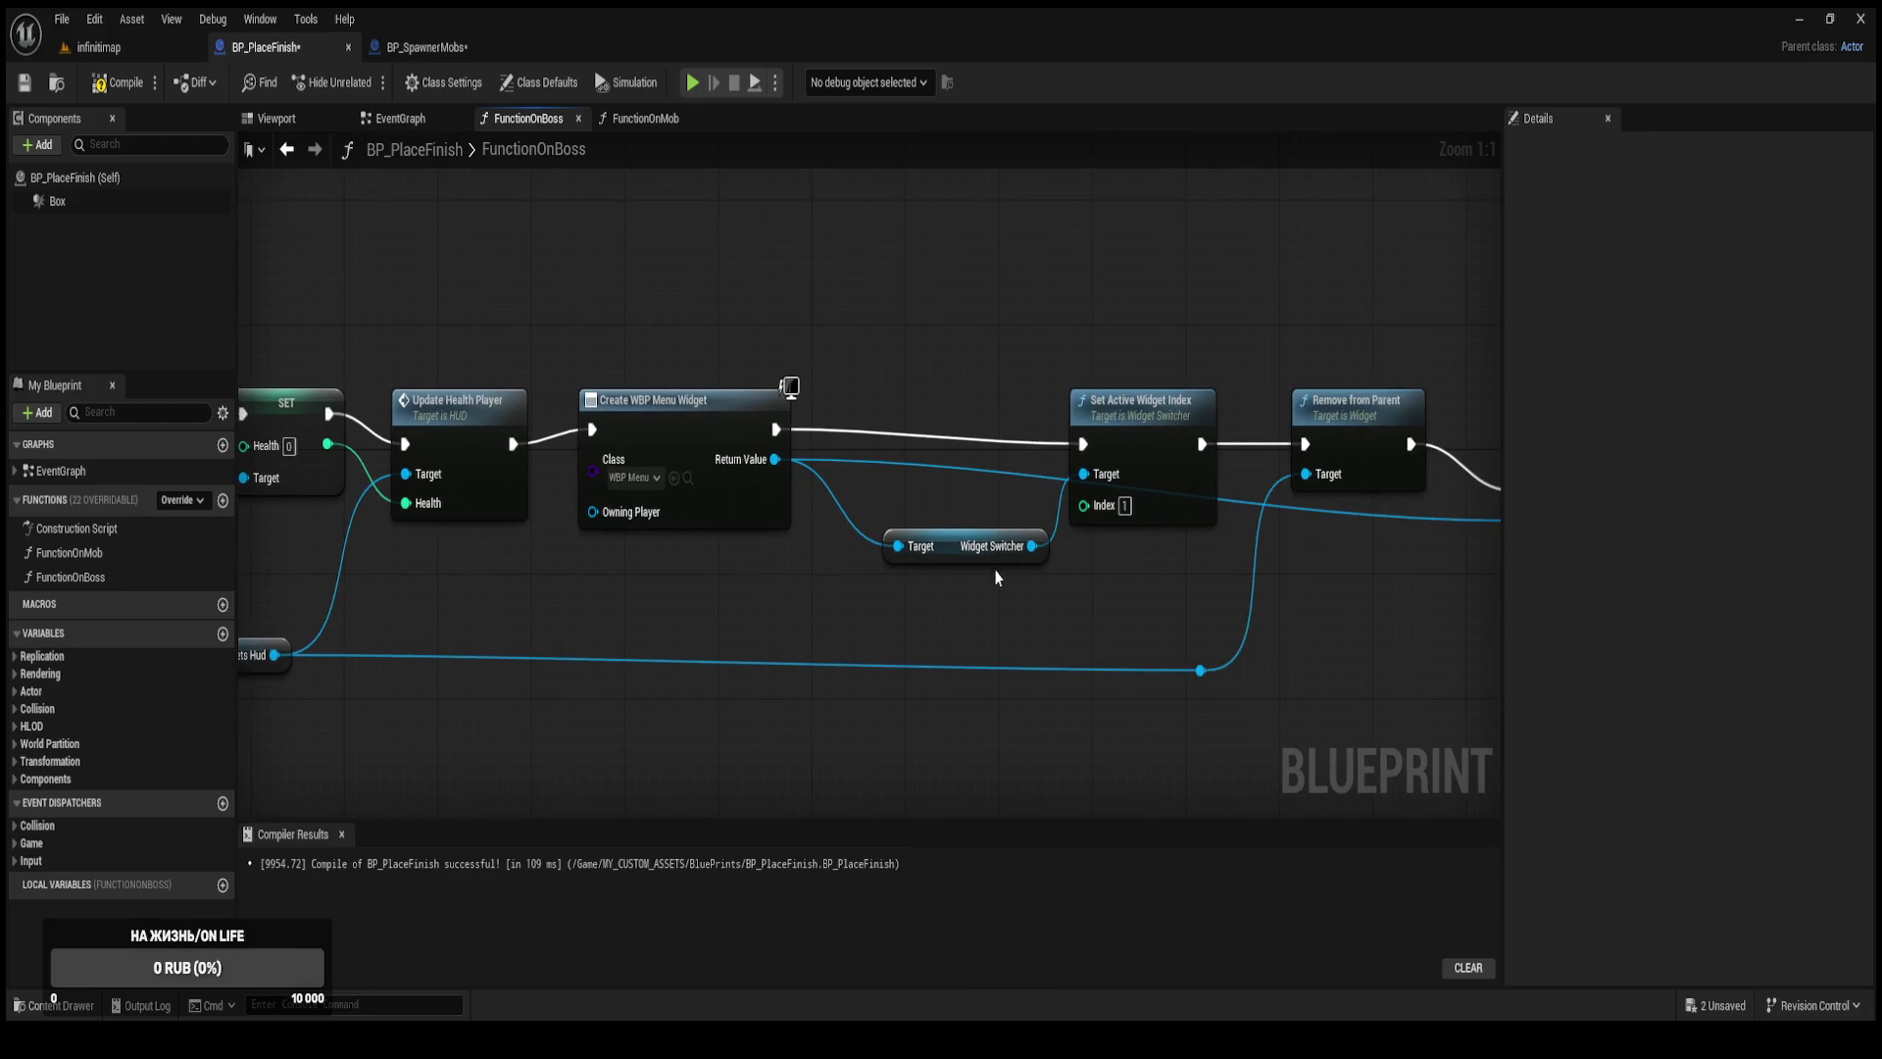
Line up the widget nodes and lift the menu widget's wire to Add to Viewport via two reroutes.
drag(950, 564, 892, 560)
drag(1162, 453, 1043, 421)
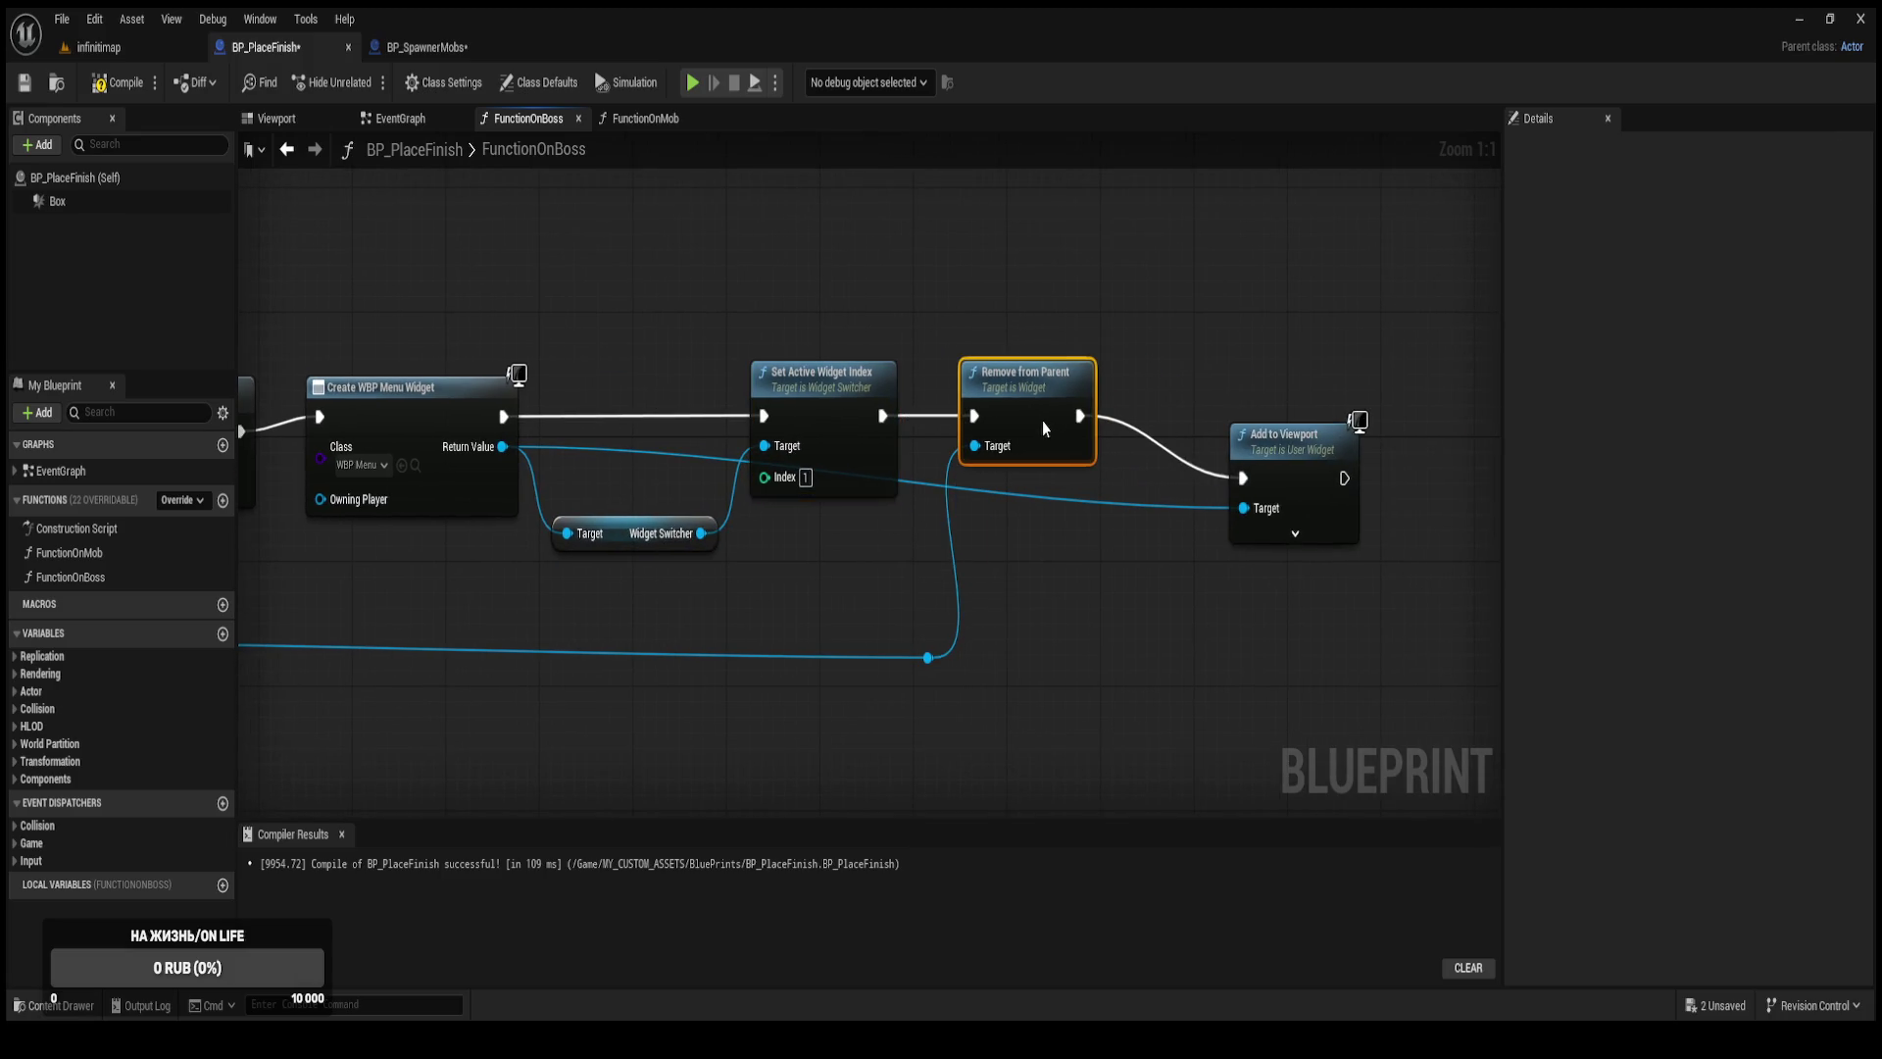
drag(1327, 498, 1256, 432)
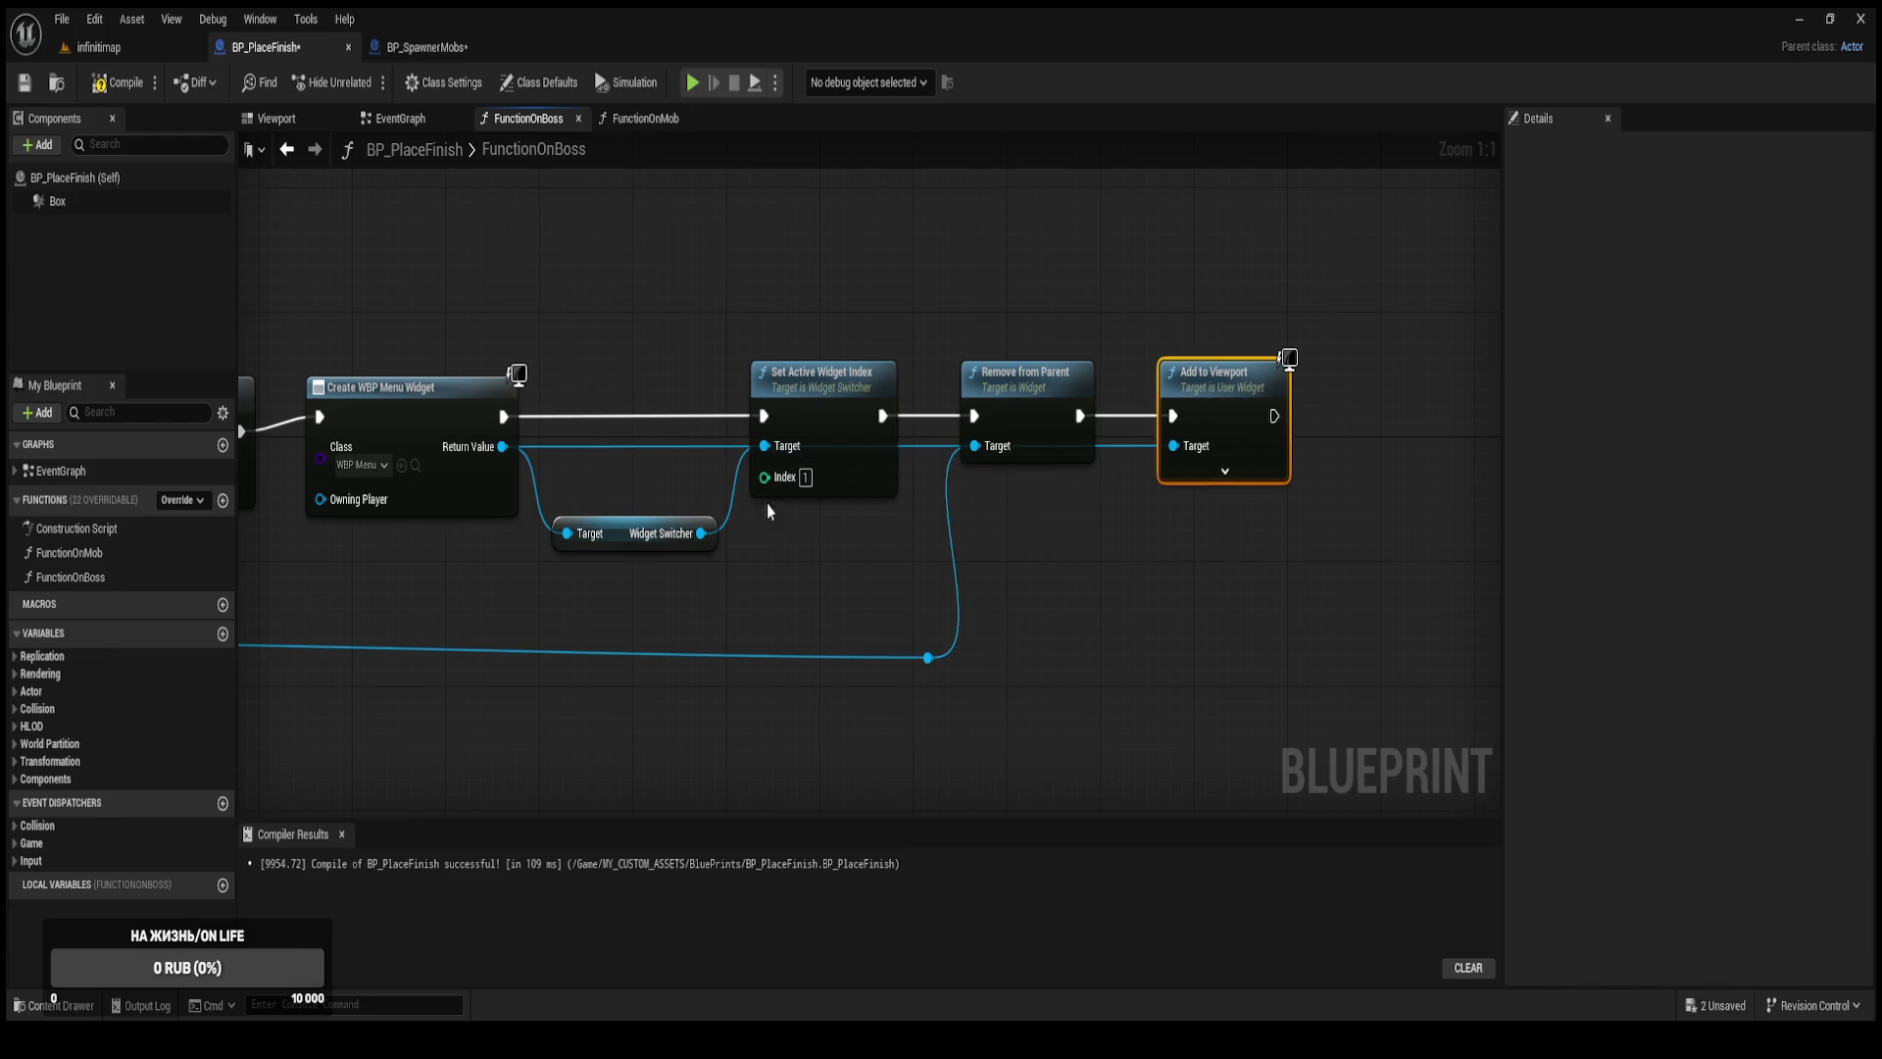
double_click(613, 445)
drag(609, 437, 562, 282)
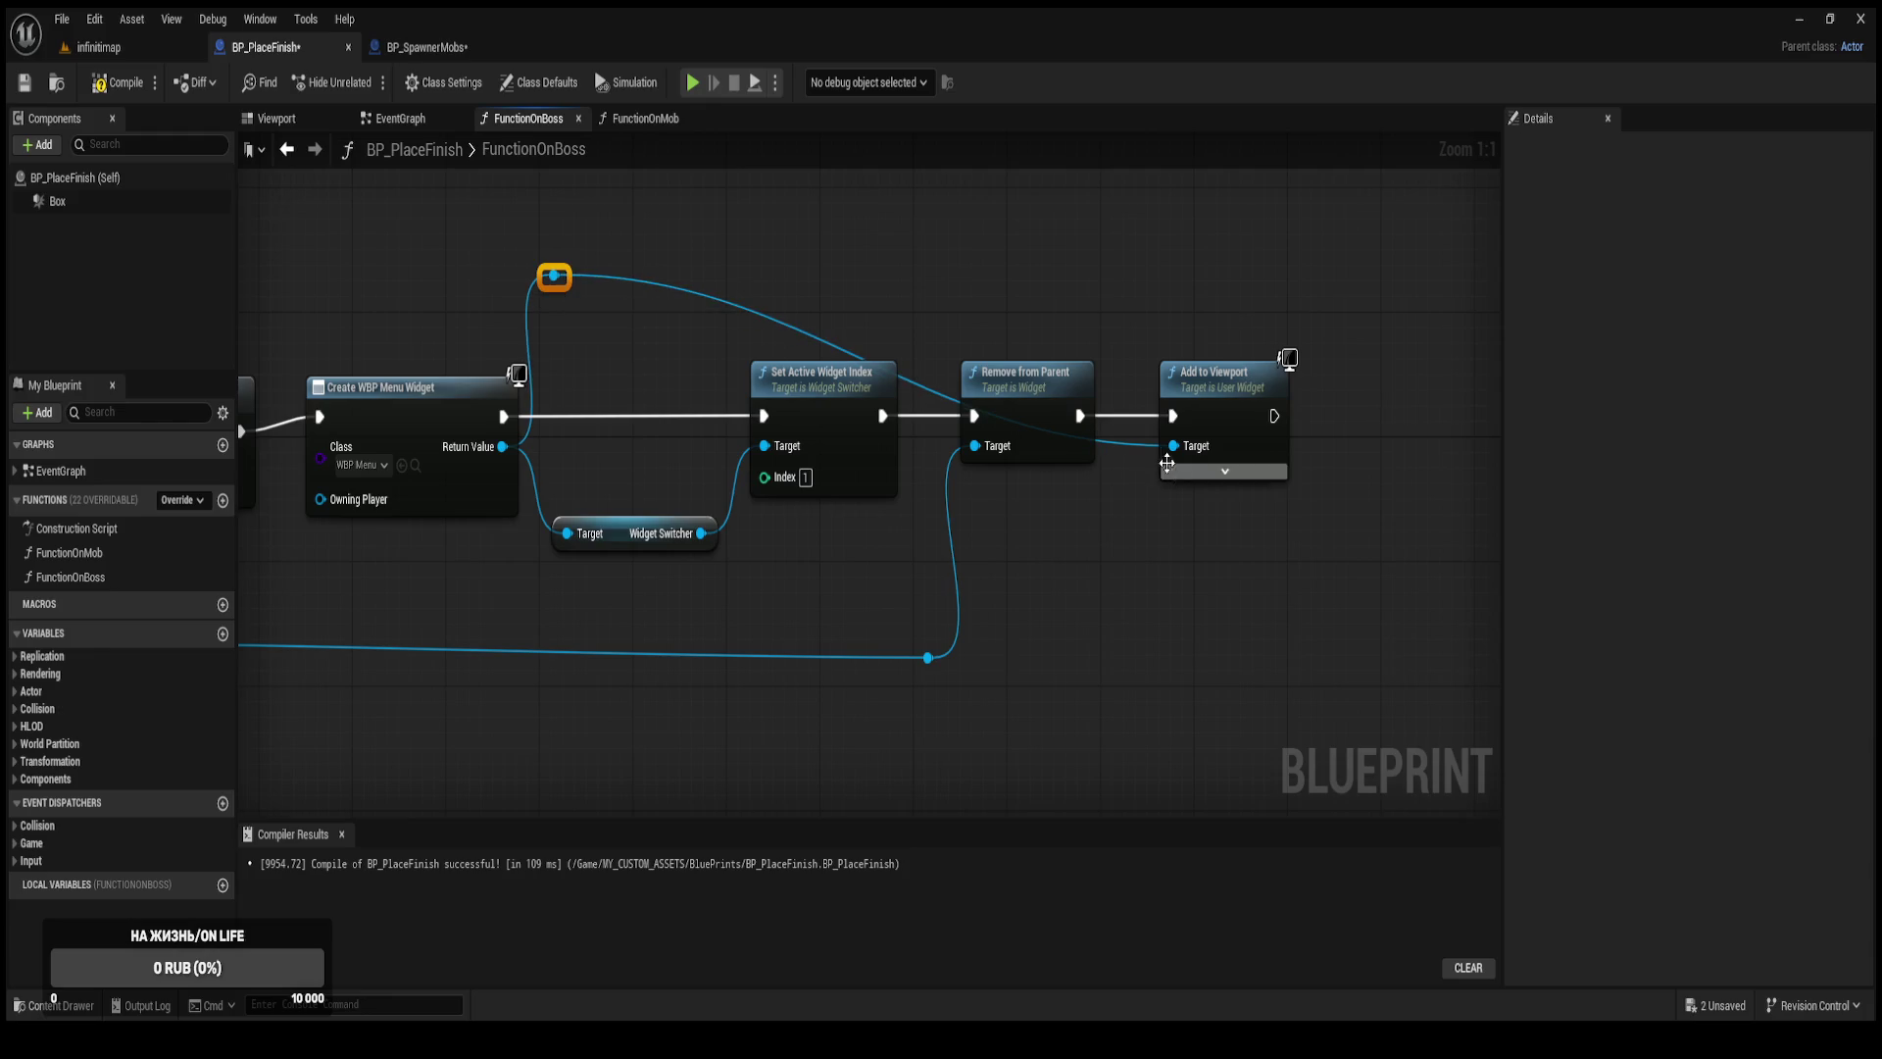
double_click(1120, 443)
drag(1121, 443, 1107, 302)
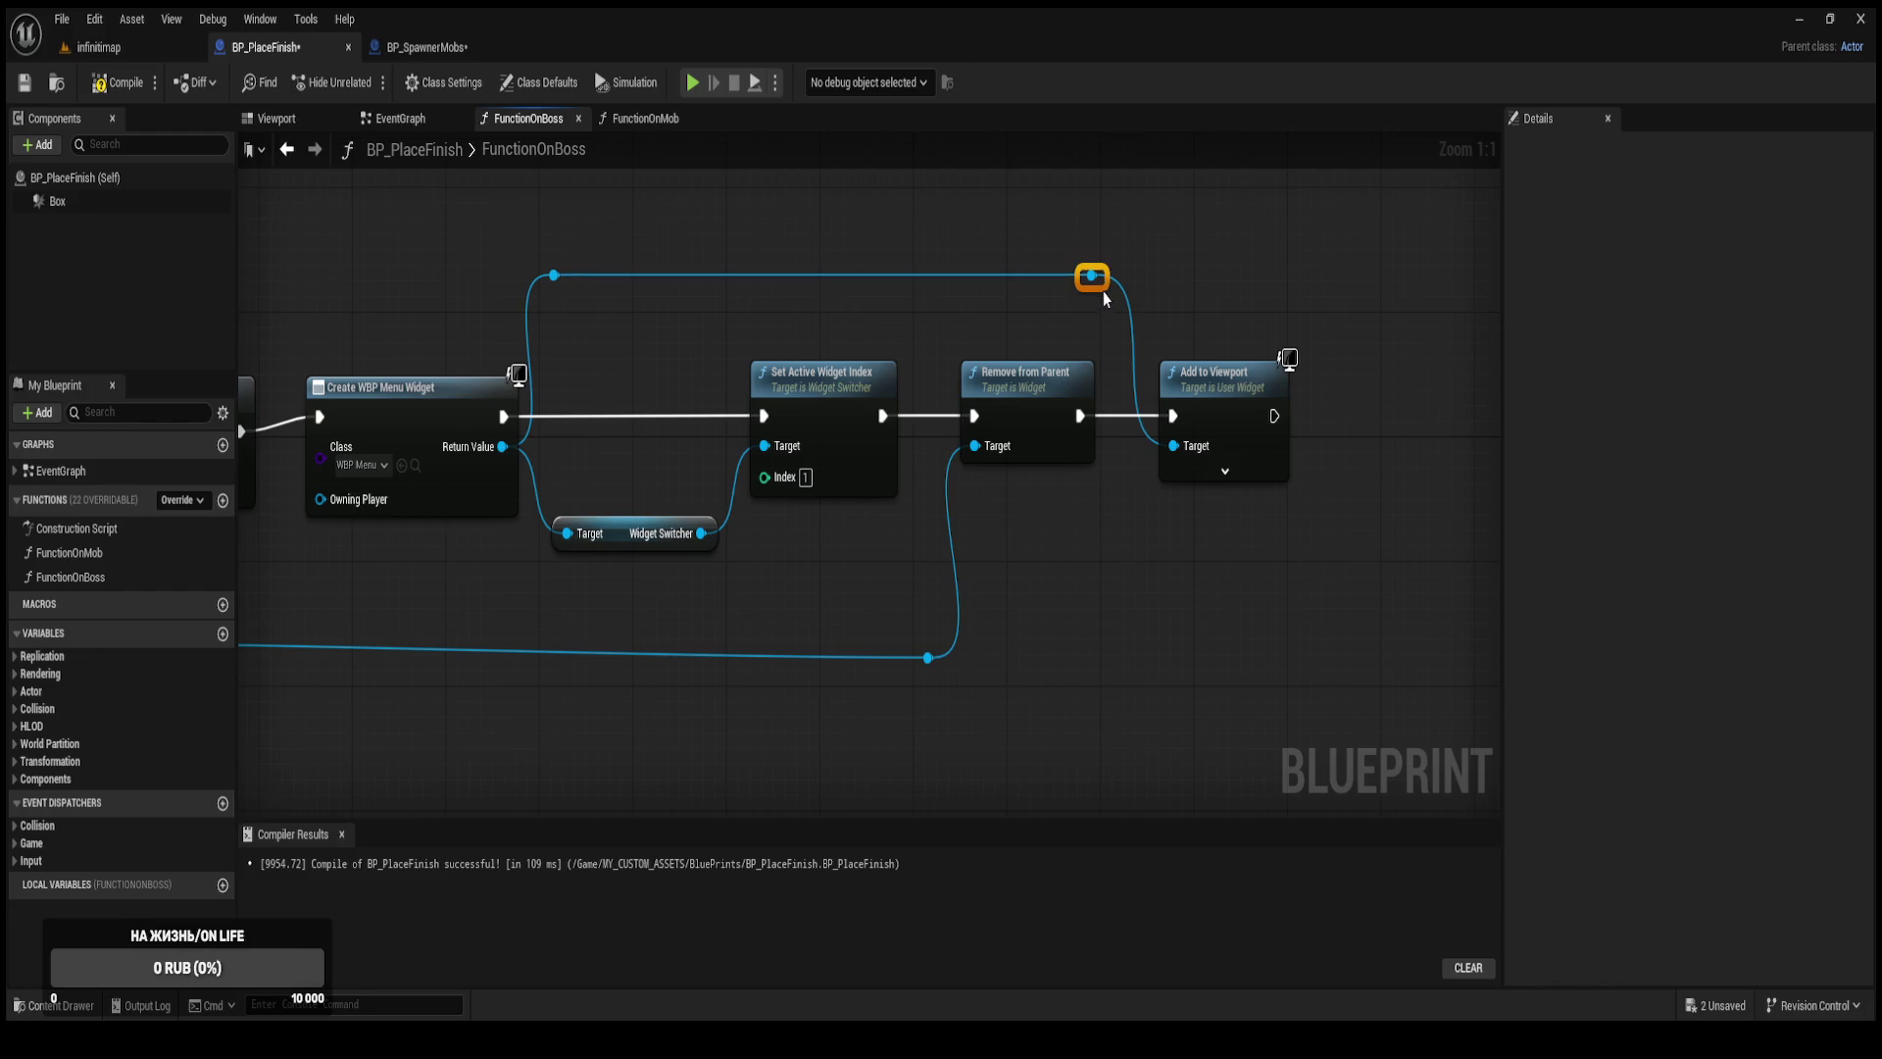
Recompile BP_PlaceFinish and check the start of FunctionOnBoss.
click(118, 82)
scroll(432, 345, down, 3)
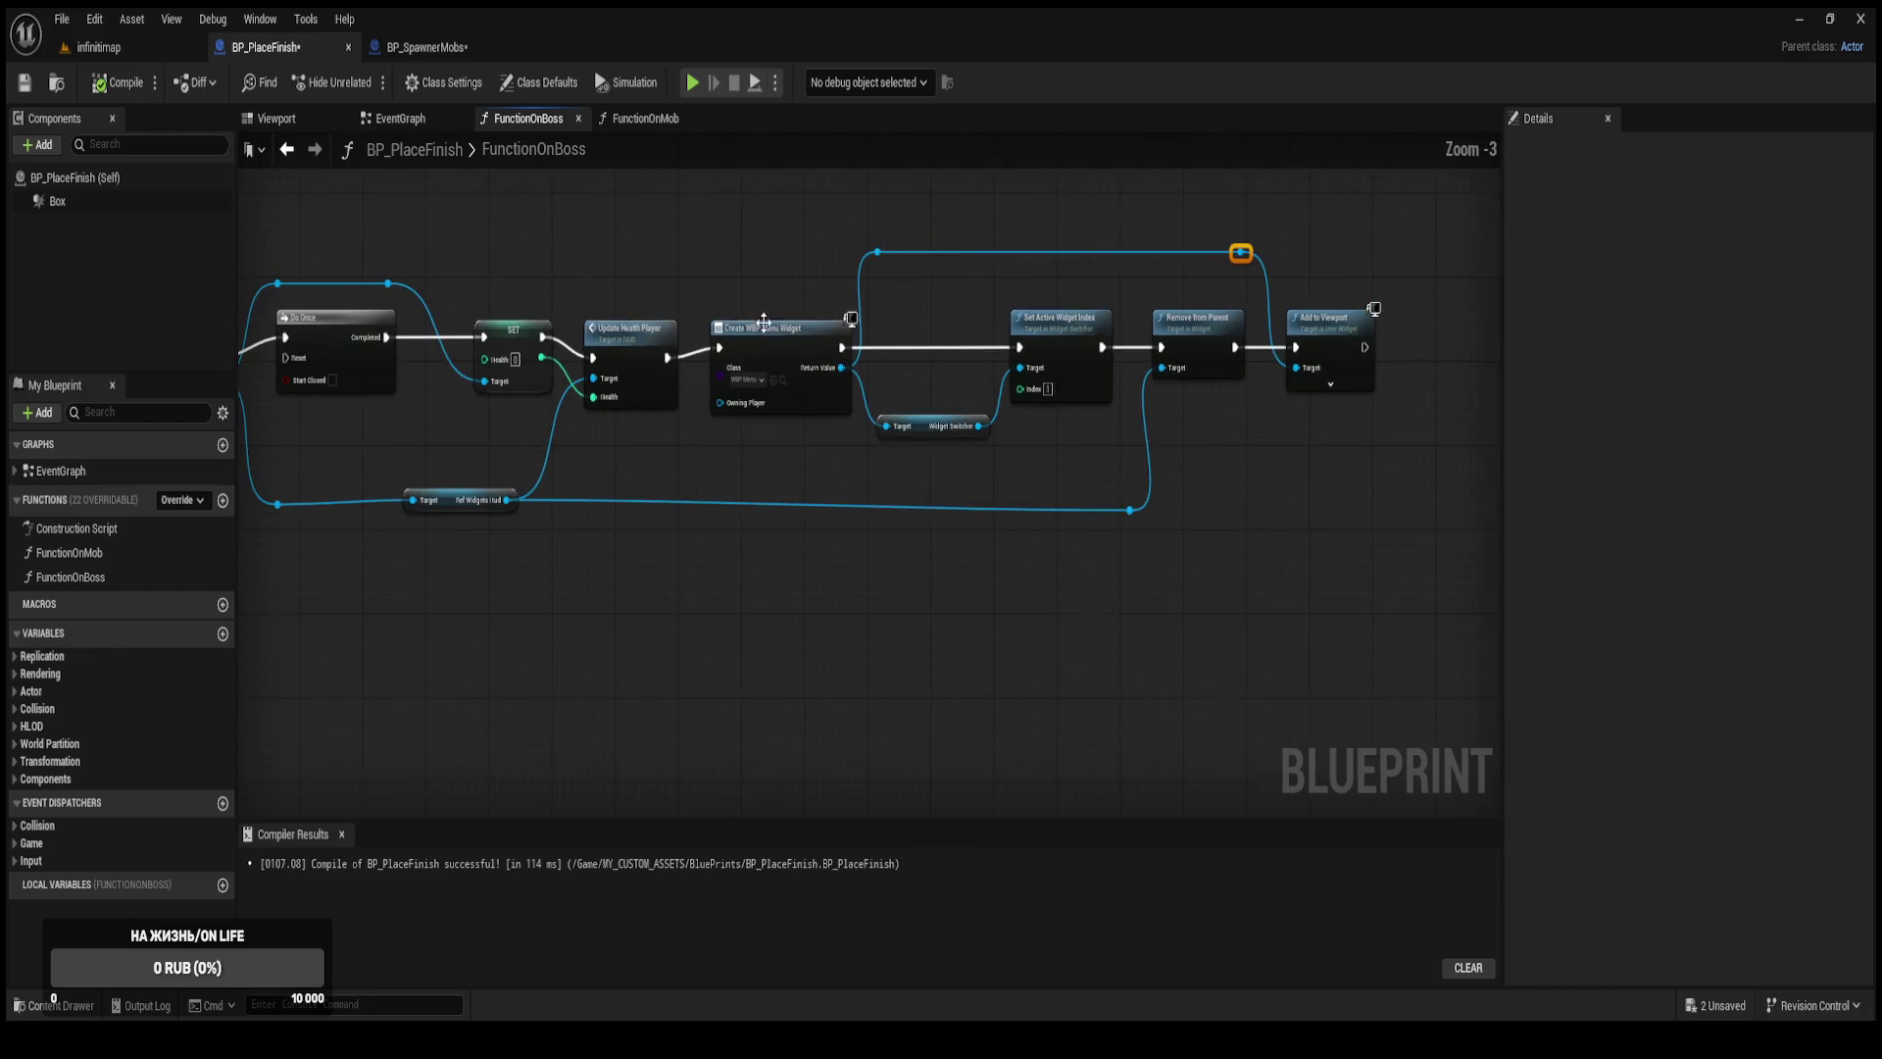
drag(948, 437, 1494, 433)
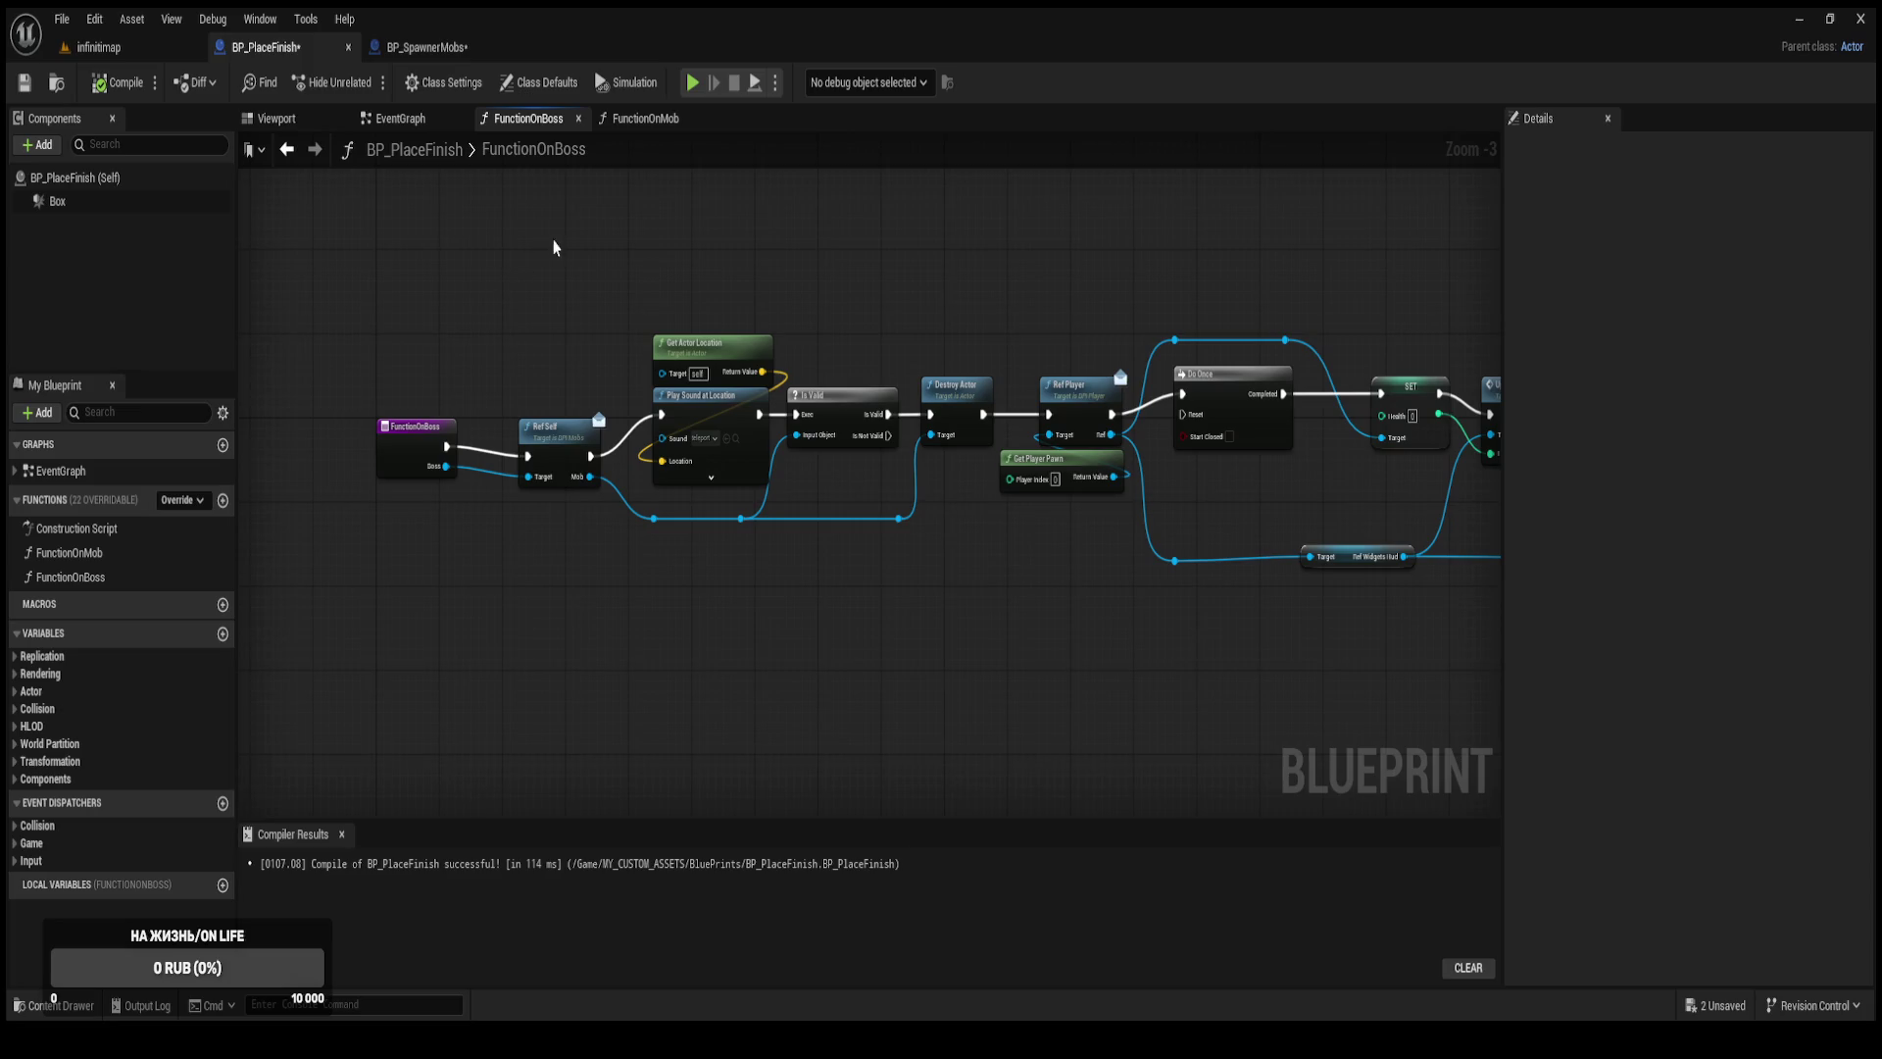
click(117, 82)
click(436, 48)
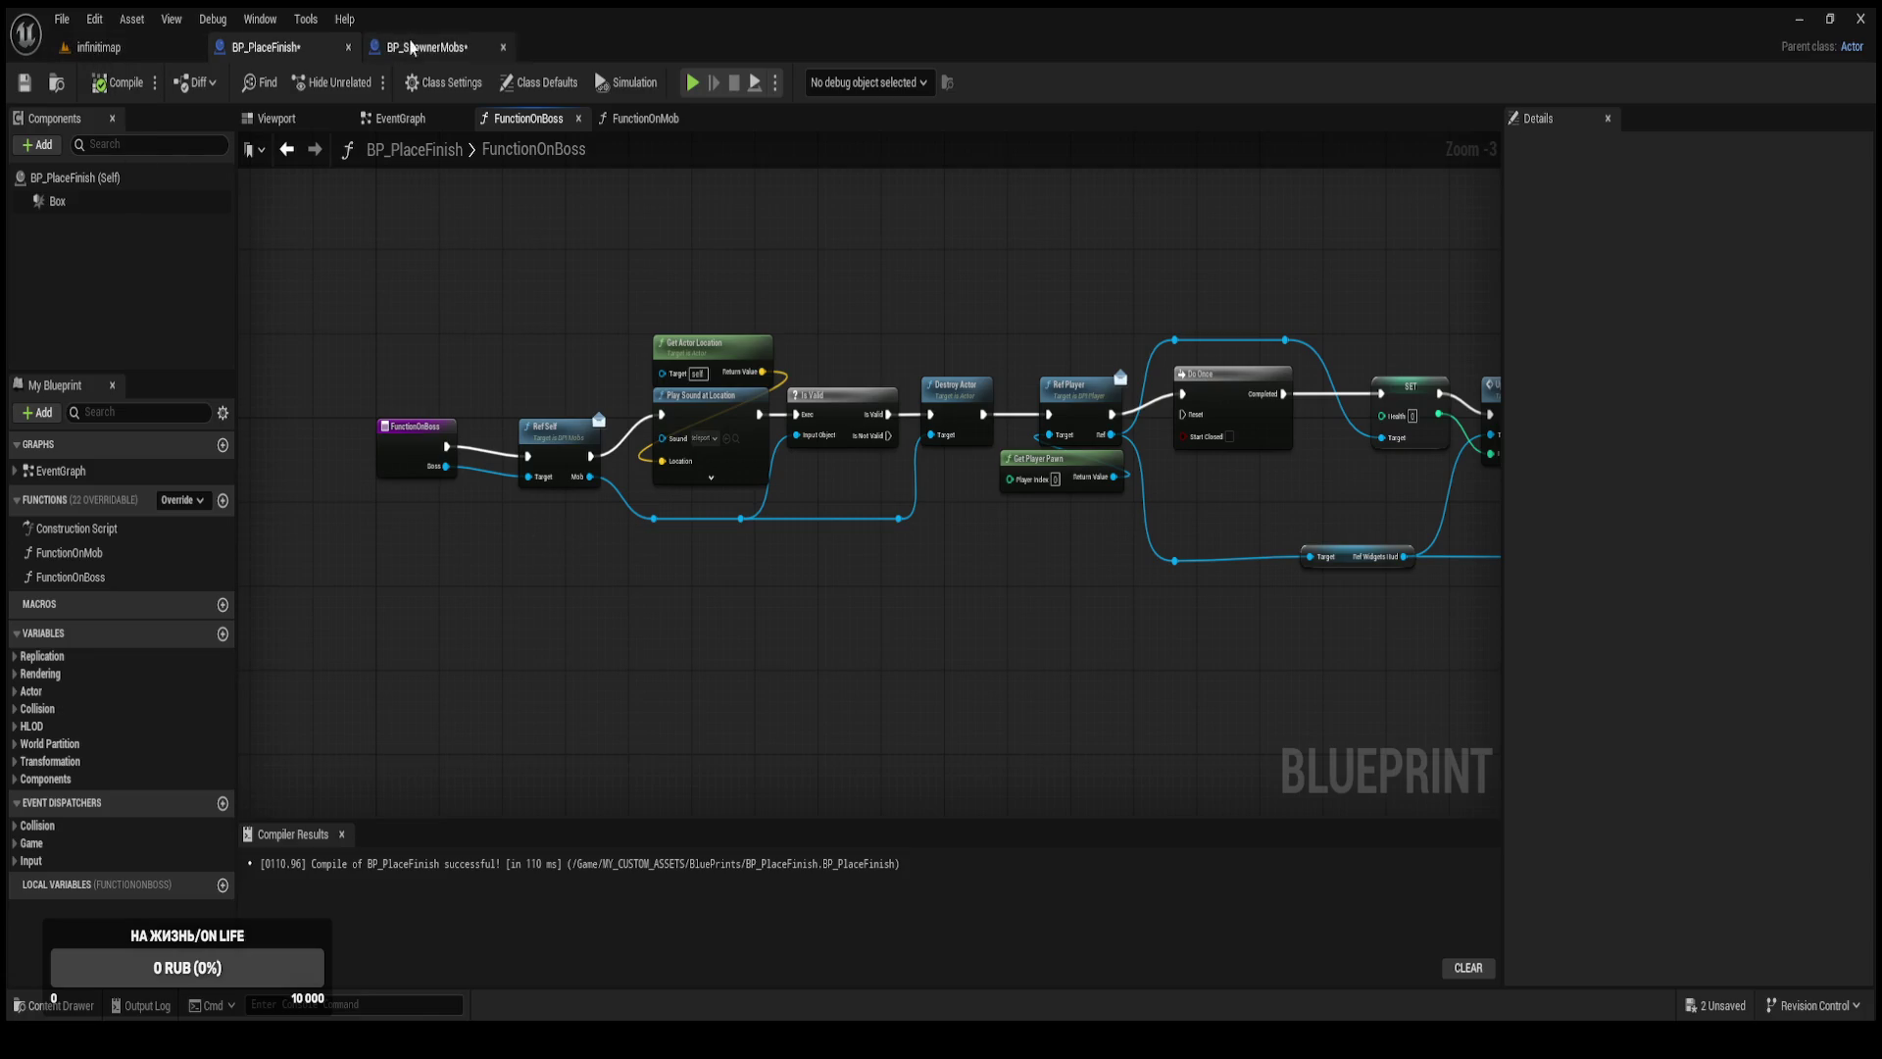
Save all assets, then move the less-than compare and Branch nodes left in BP_SpawnerMobs.
key(ctrl+shift+s)
drag(701, 712, 1066, 734)
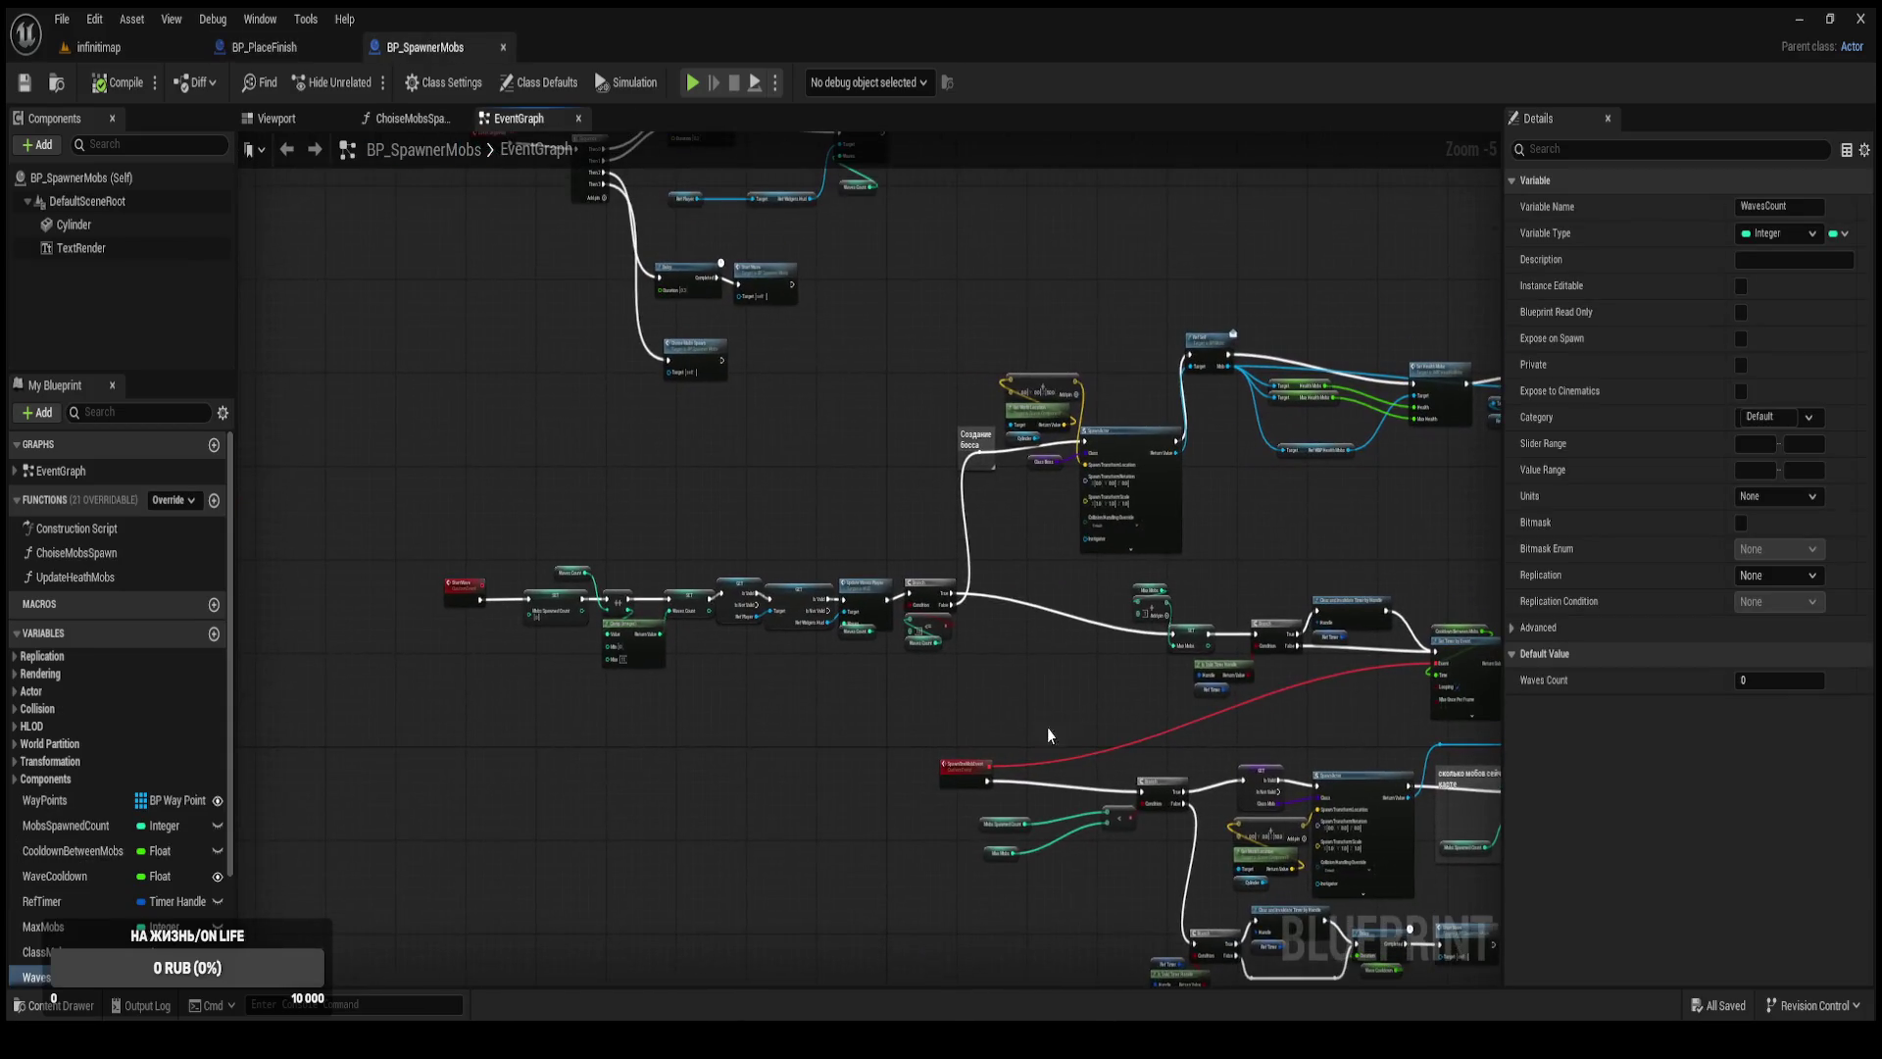
mouse_move(912, 745)
mouse_down()
mouse_move(826, 584)
mouse_move(609, 525)
mouse_move(566, 680)
mouse_up()
scroll(605, 611, up, 2)
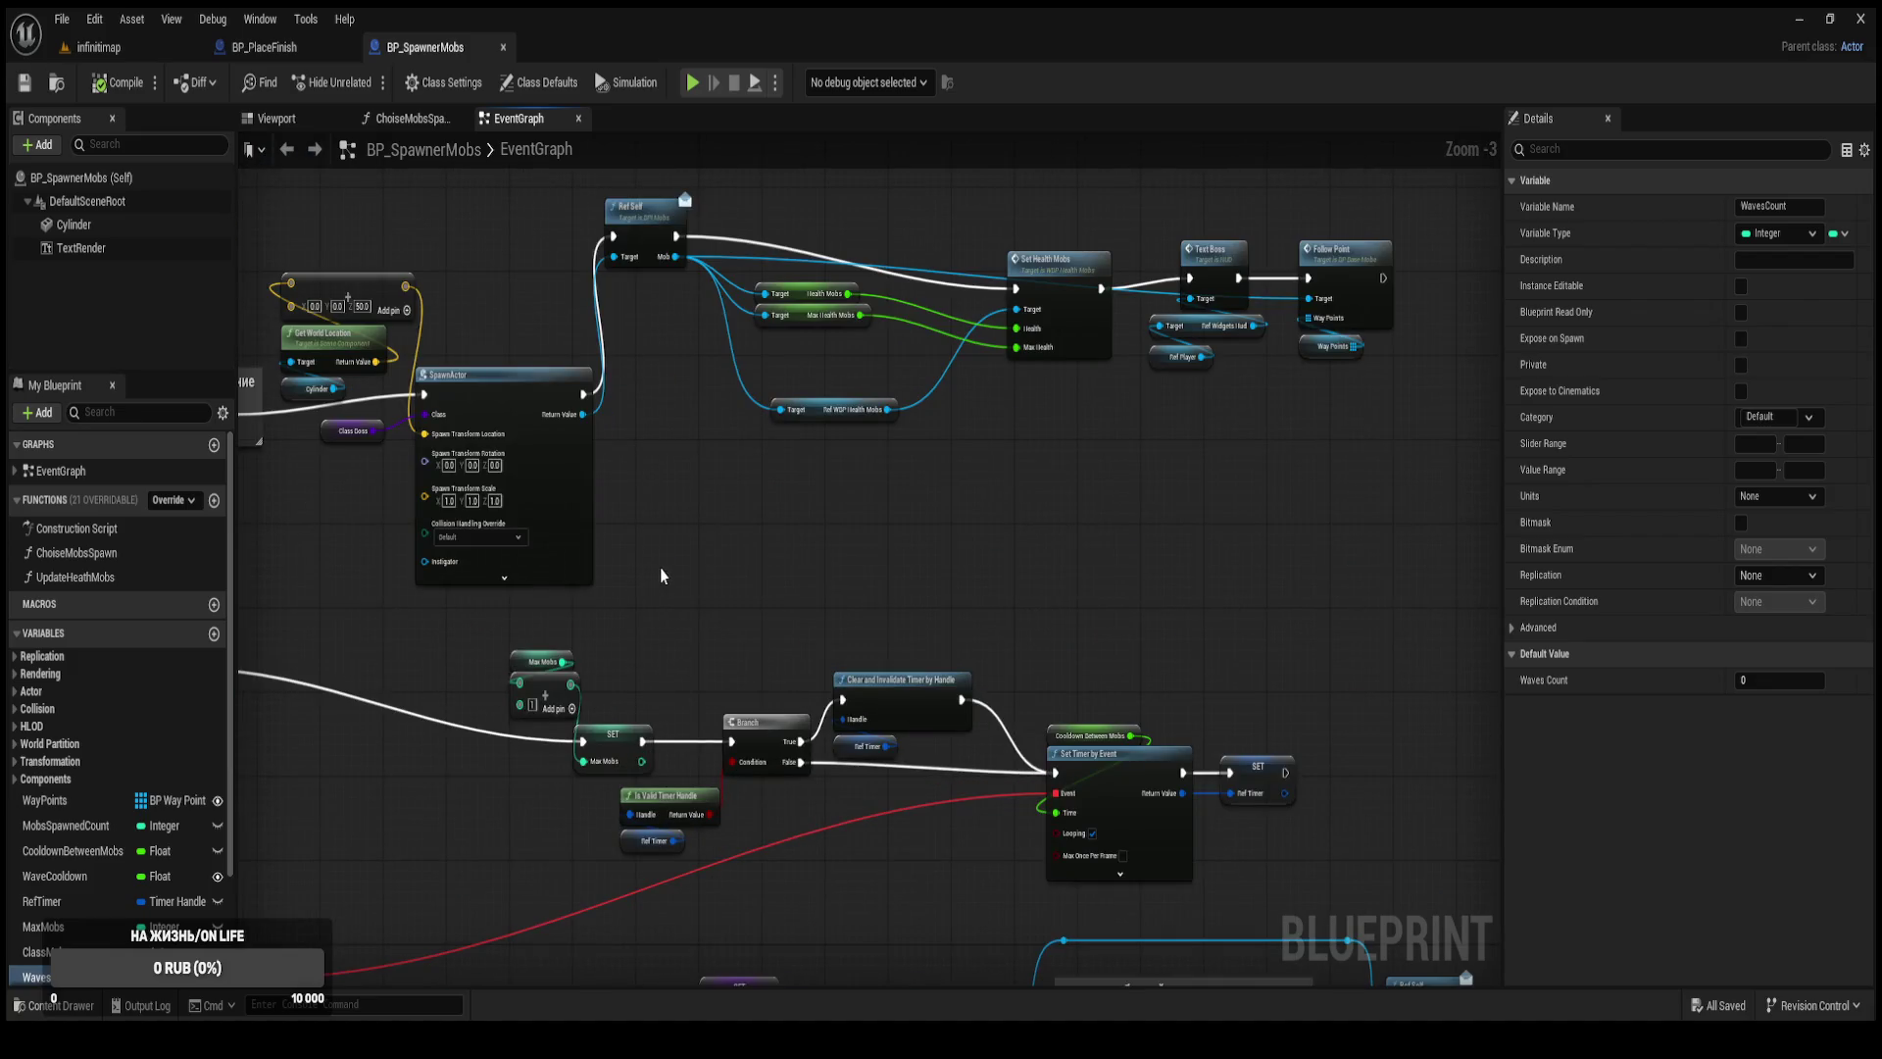
scroll(1141, 639, down, 1)
scroll(1054, 678, down, 1)
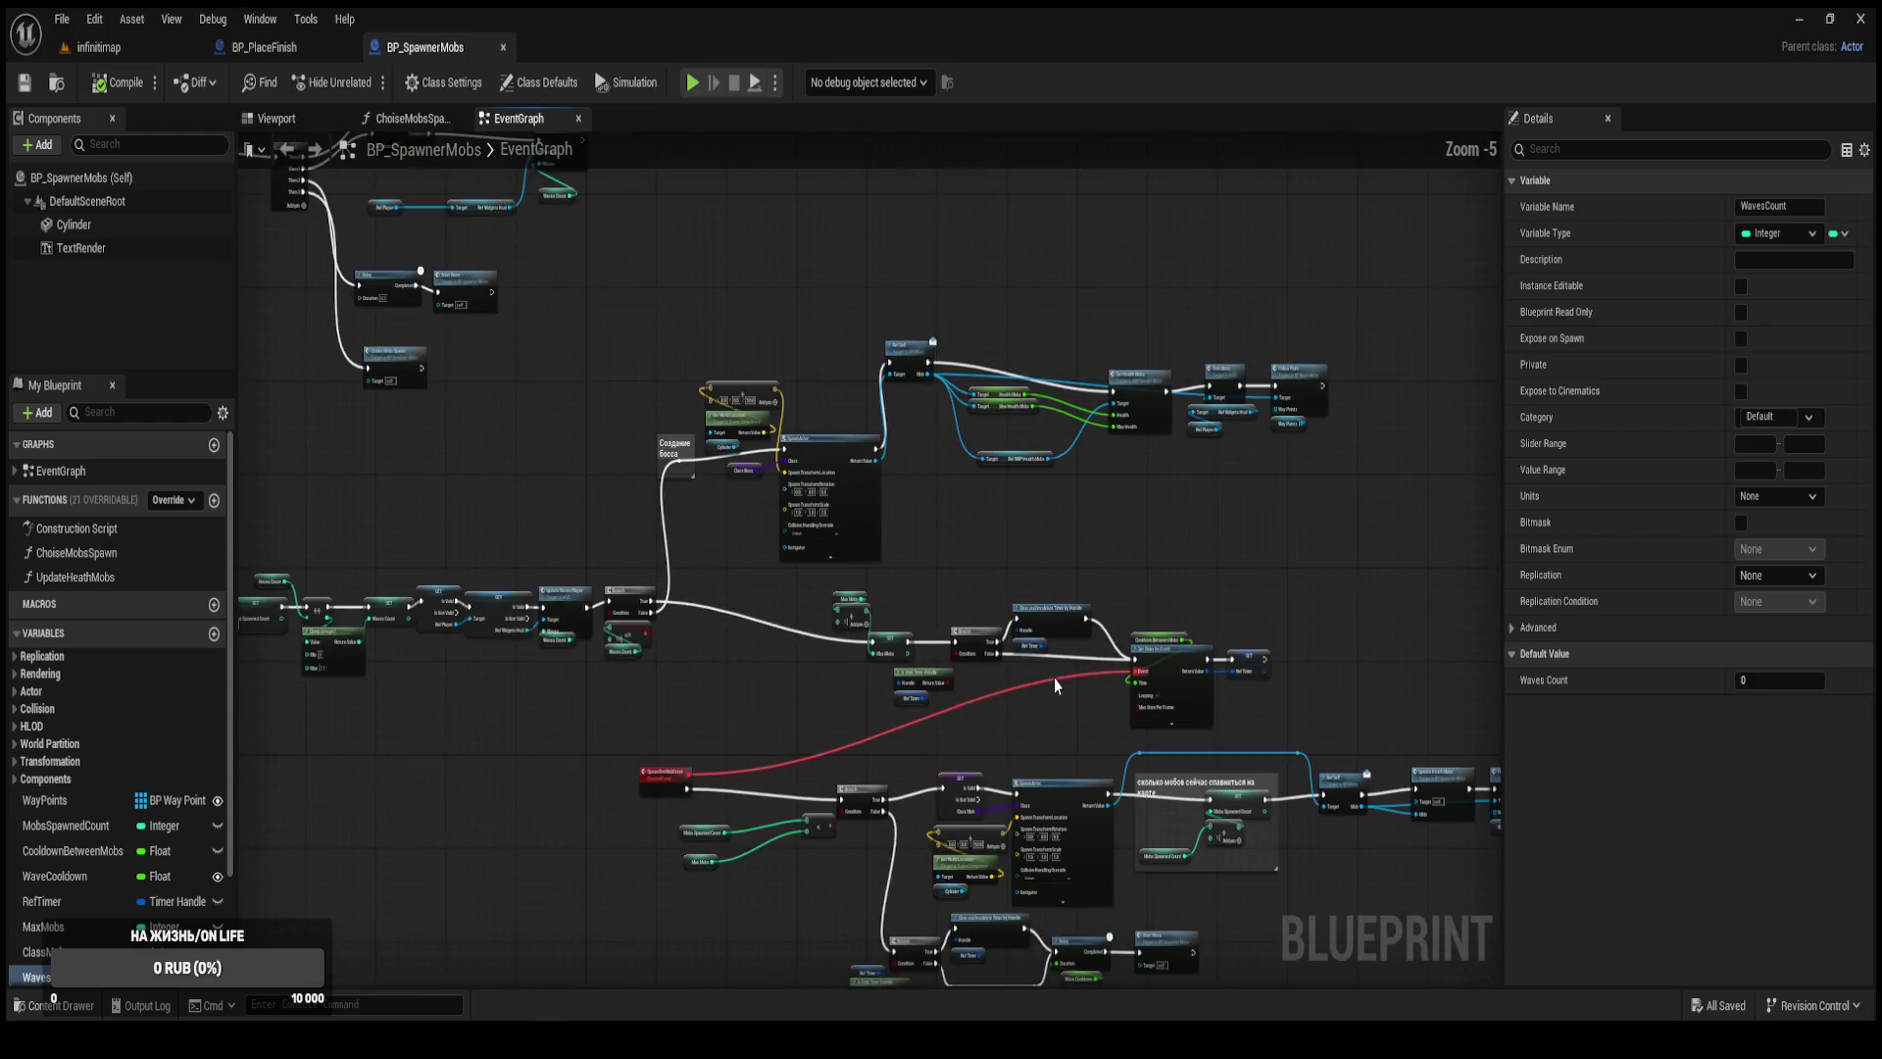
scroll(1043, 673, up, 2)
mouse_move(948, 660)
mouse_down()
mouse_move(753, 516)
mouse_move(690, 557)
mouse_move(772, 948)
mouse_move(806, 405)
mouse_up()
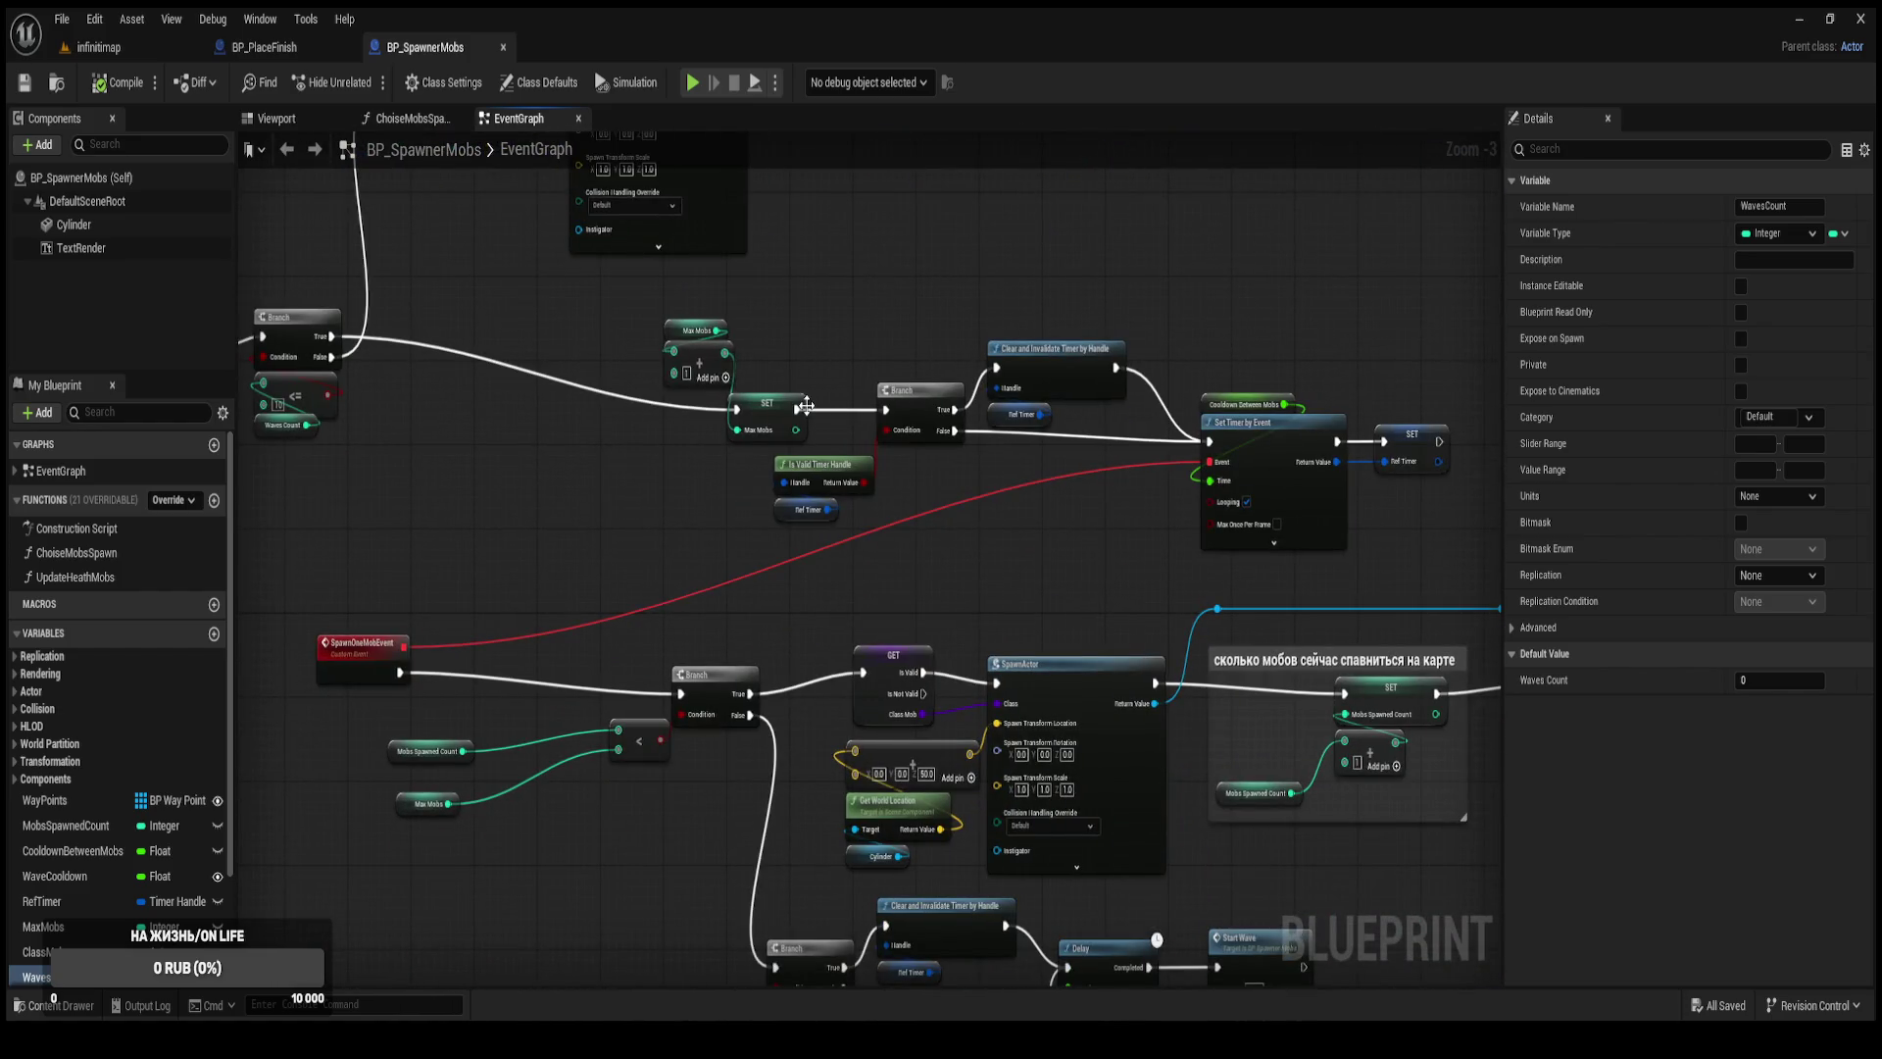
scroll(748, 417, down, 1)
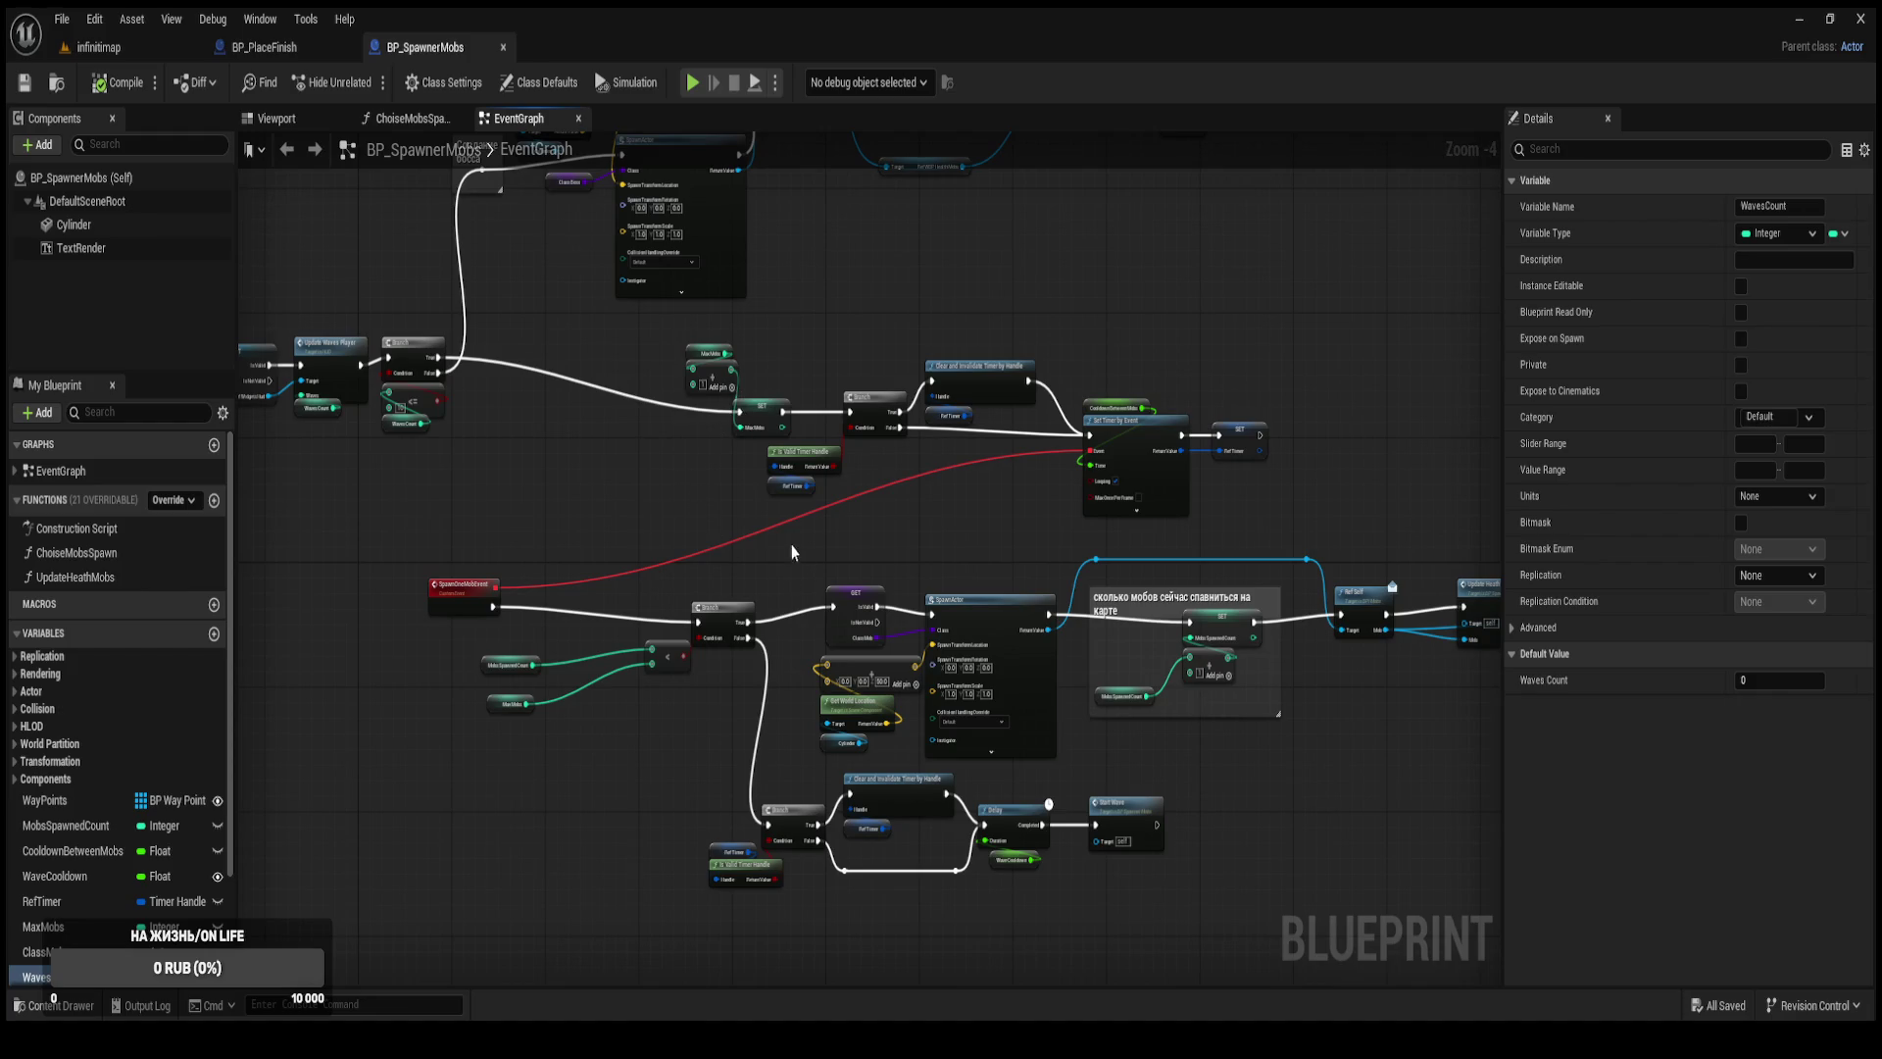
scroll(651, 425, up, 3)
drag(828, 632, 690, 635)
mouse_move(912, 537)
mouse_down()
mouse_move(421, 412)
mouse_move(798, 638)
mouse_up()
Move the Max Mobs, Add and Max Mobs SET nodes up and left near SpawnOneMobEvent.
scroll(799, 638, down, 4)
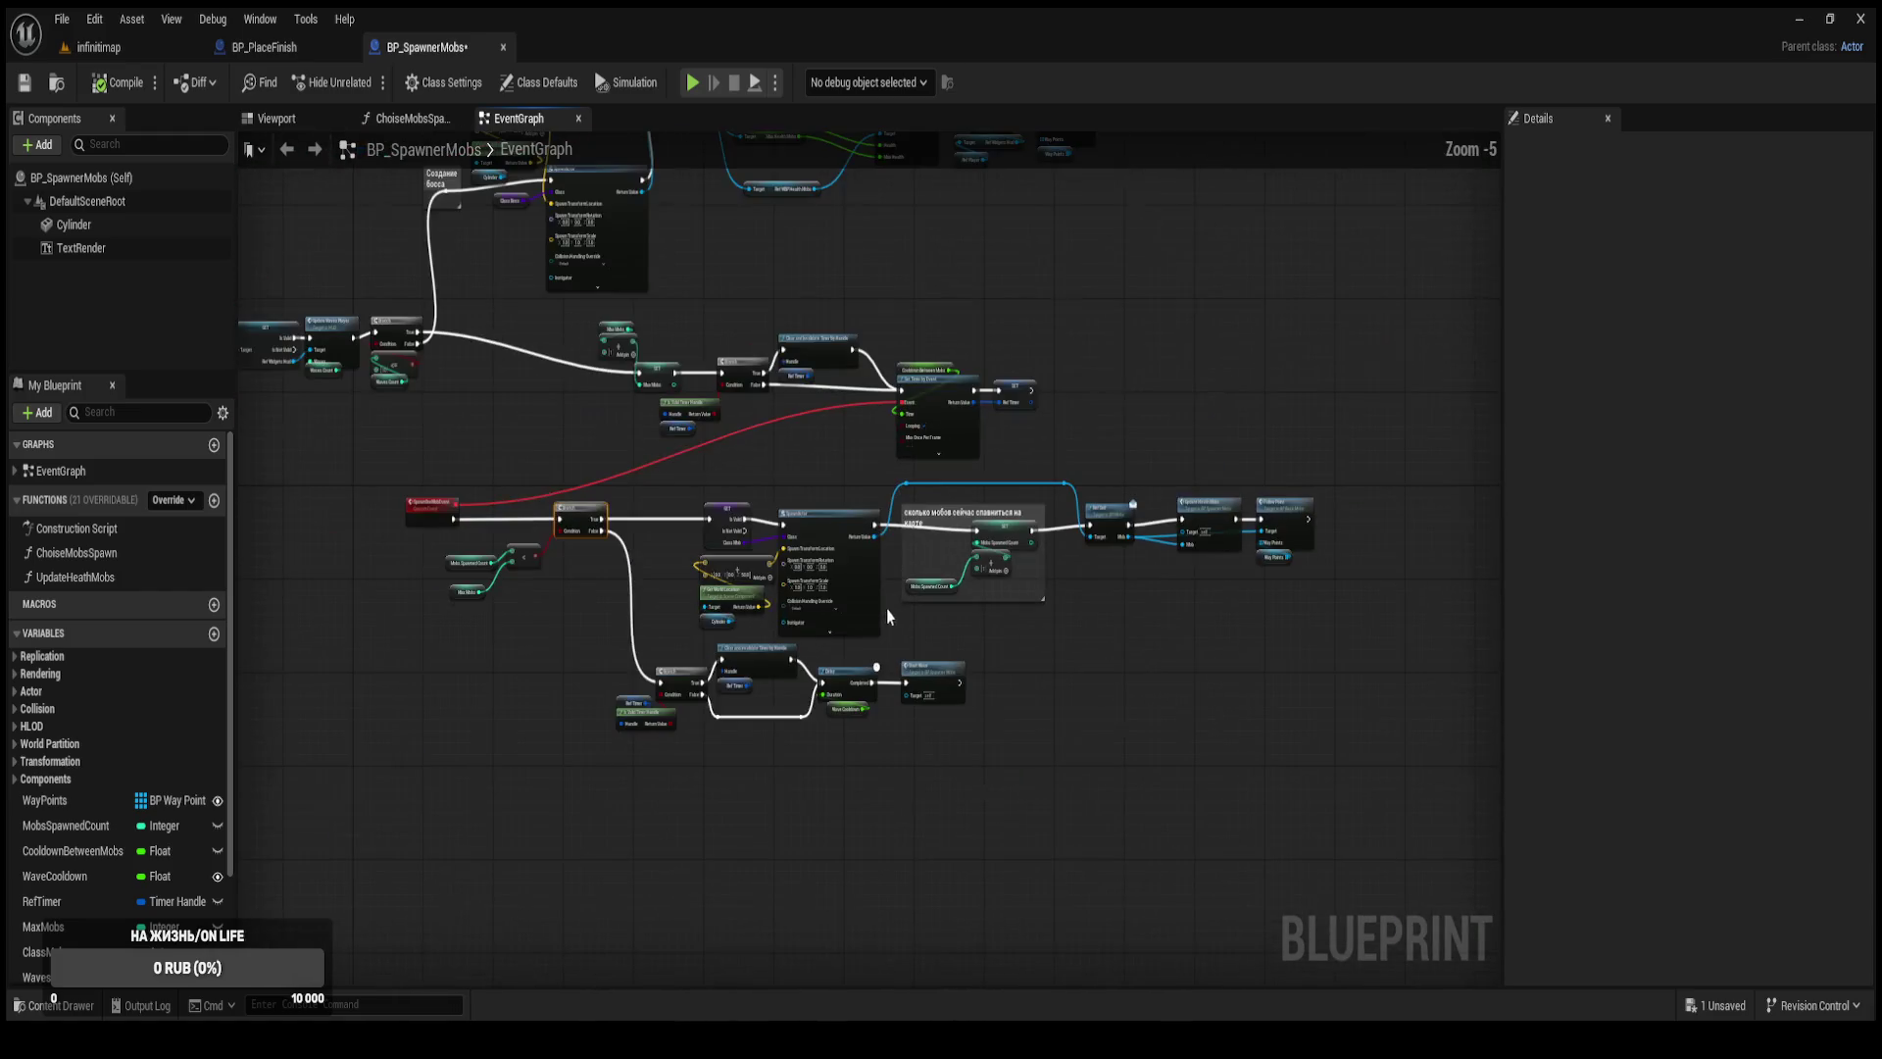
scroll(596, 455, up, 4)
drag(596, 456, 840, 565)
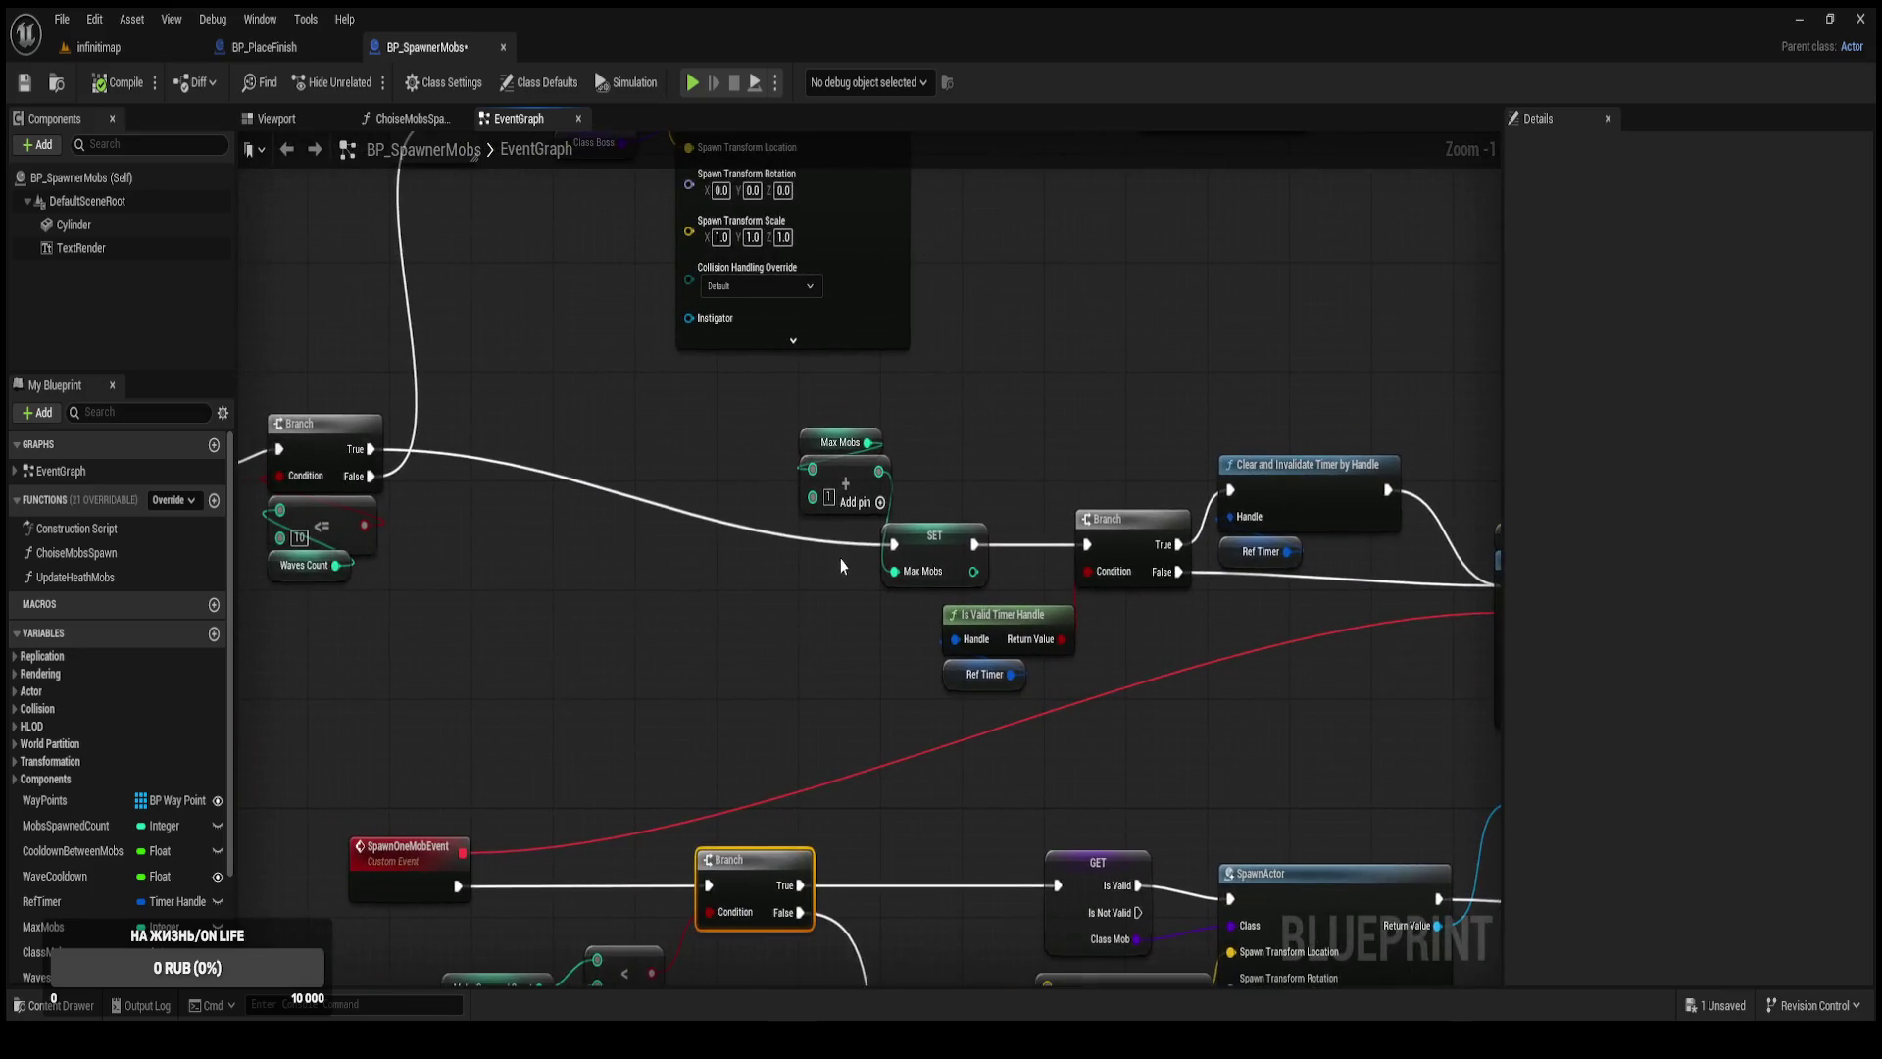
mouse_move(813, 425)
mouse_down()
mouse_move(852, 466)
mouse_move(935, 480)
mouse_move(559, 370)
mouse_up()
shift+click(939, 535)
scroll(923, 546, down, 2)
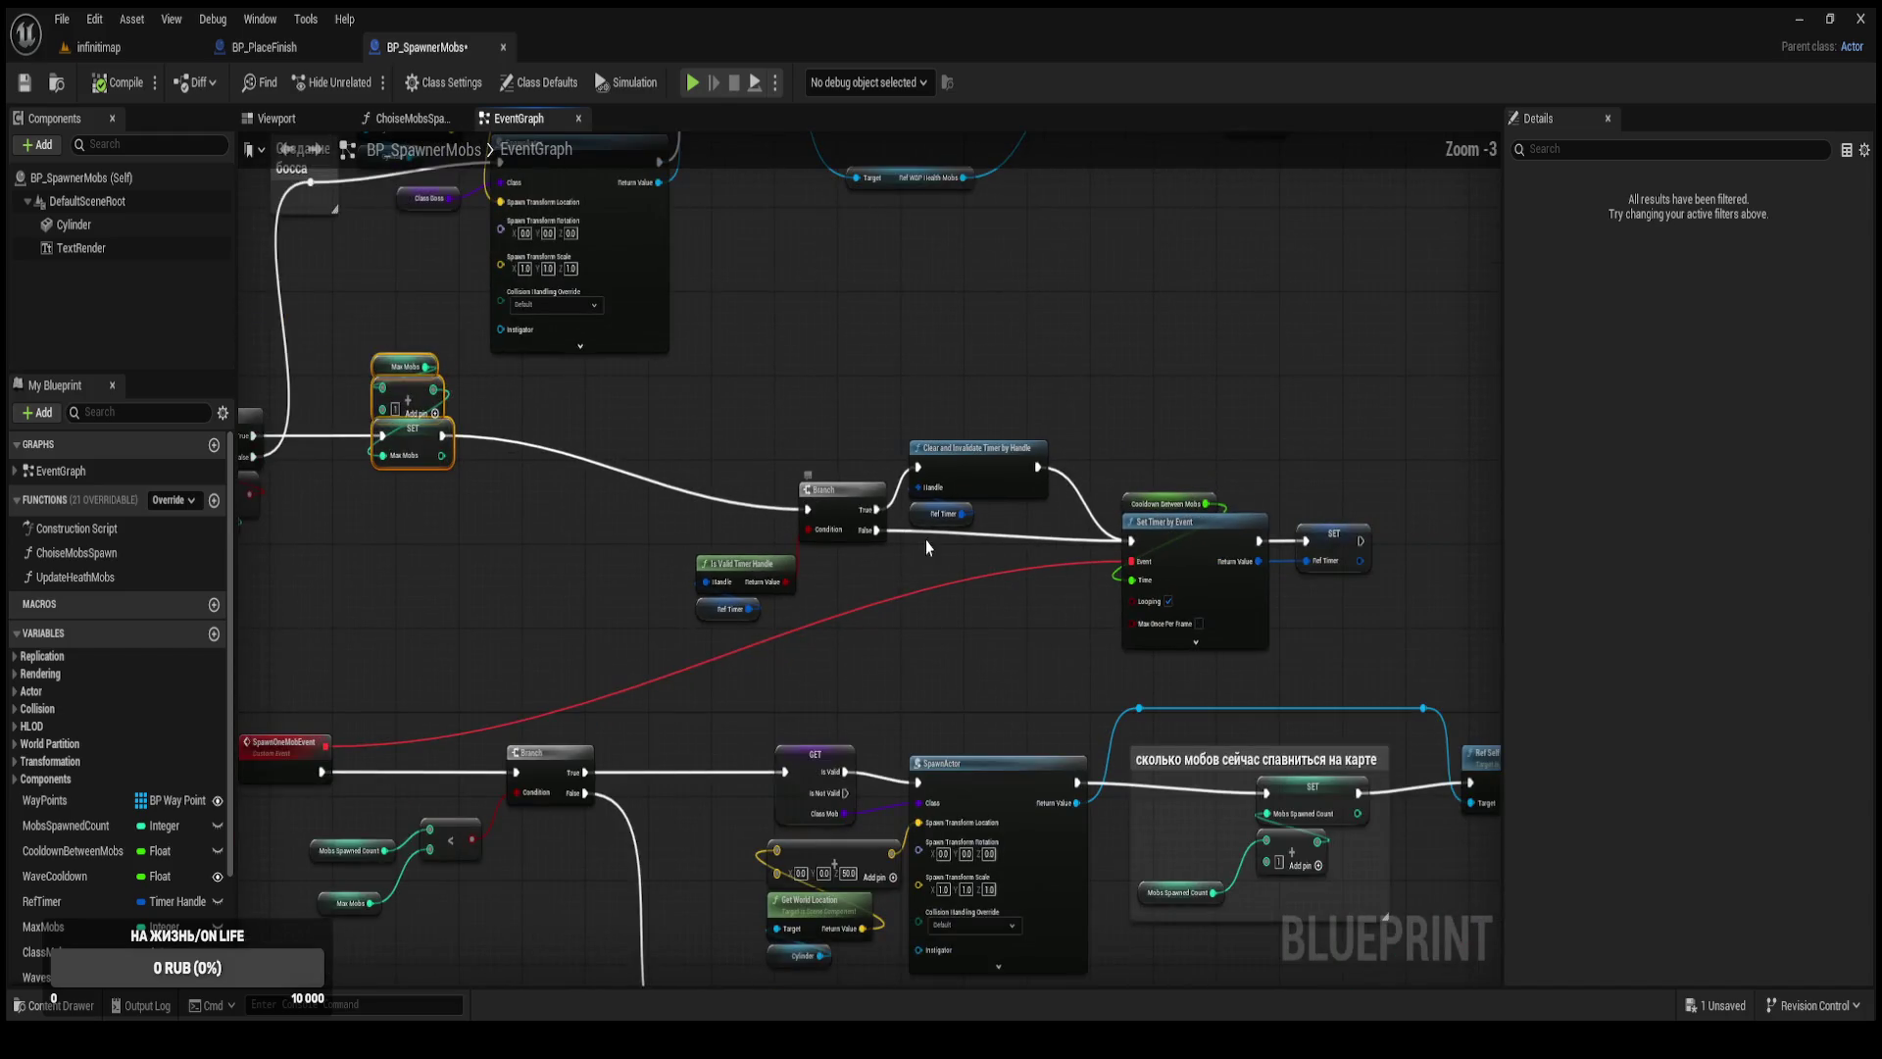
Shift the timer-handling node group left and up.
mouse_move(635, 643)
mouse_down()
mouse_move(1413, 531)
mouse_move(1437, 441)
mouse_up()
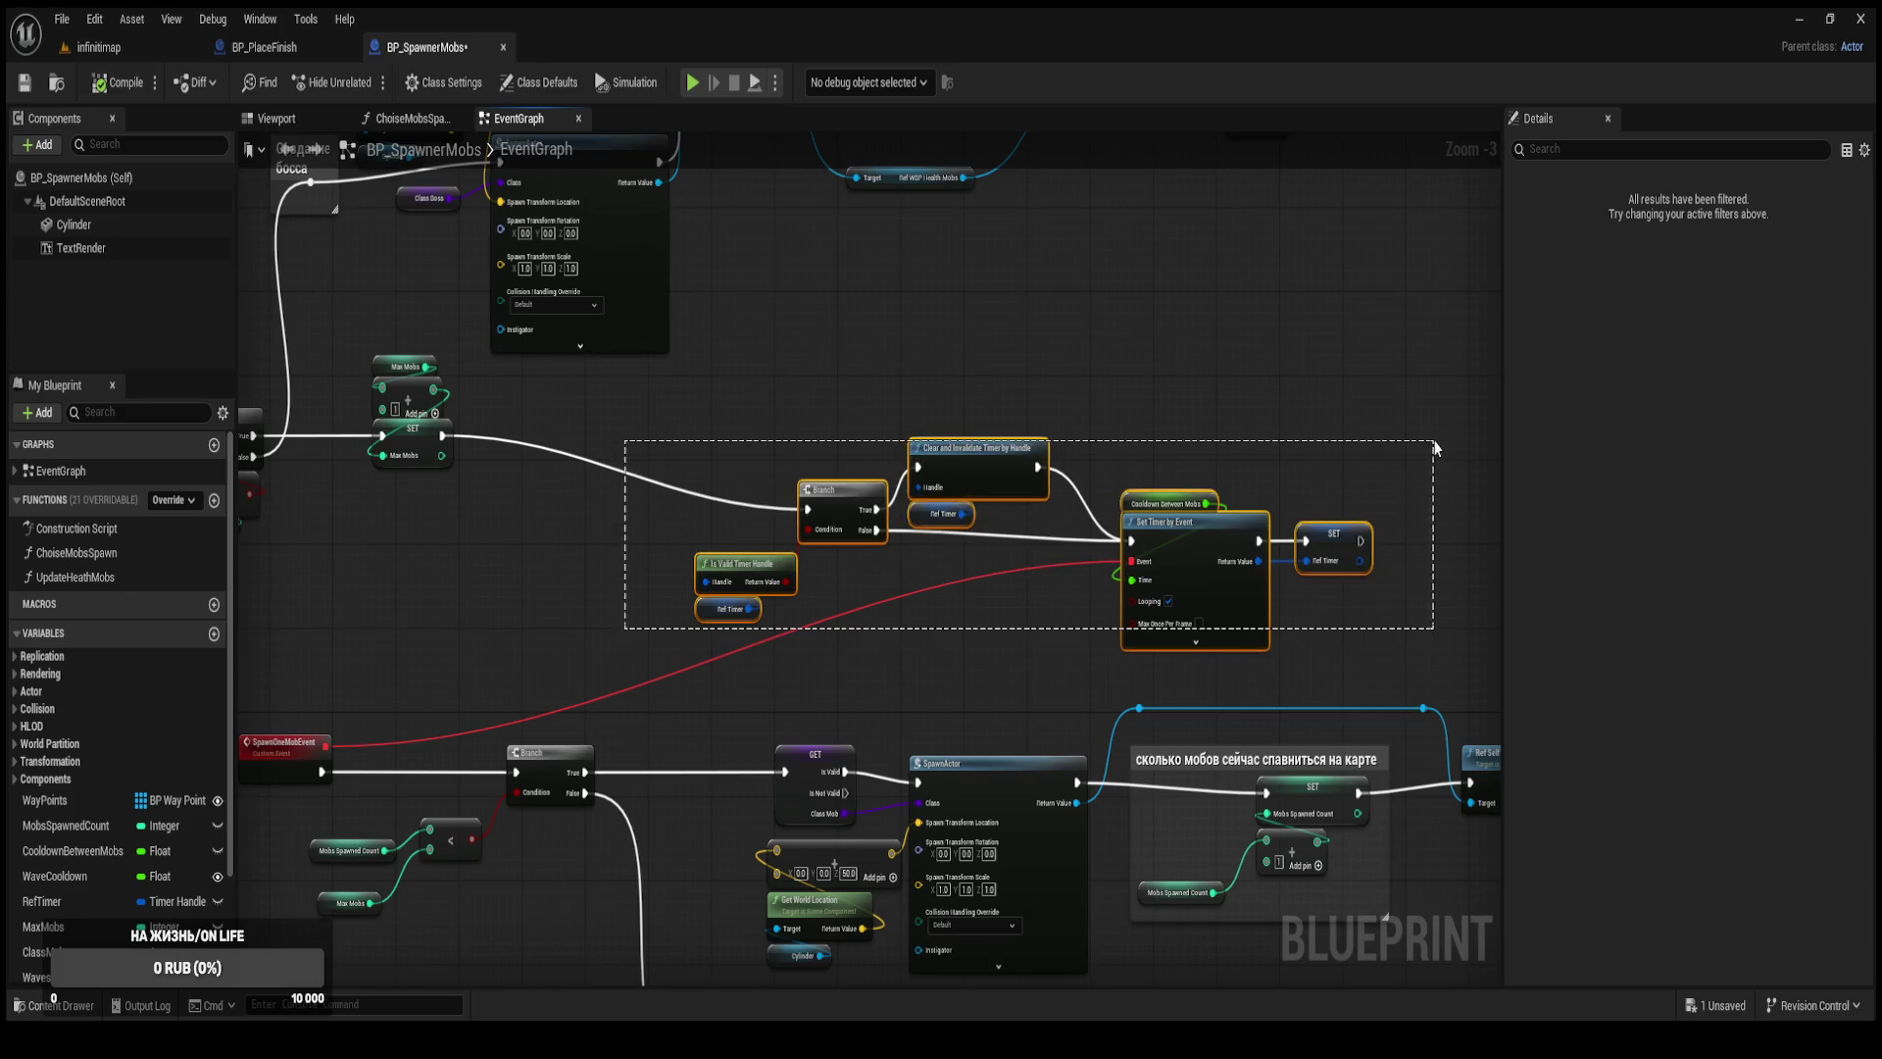
drag(1184, 561, 965, 482)
scroll(585, 398, down, 2)
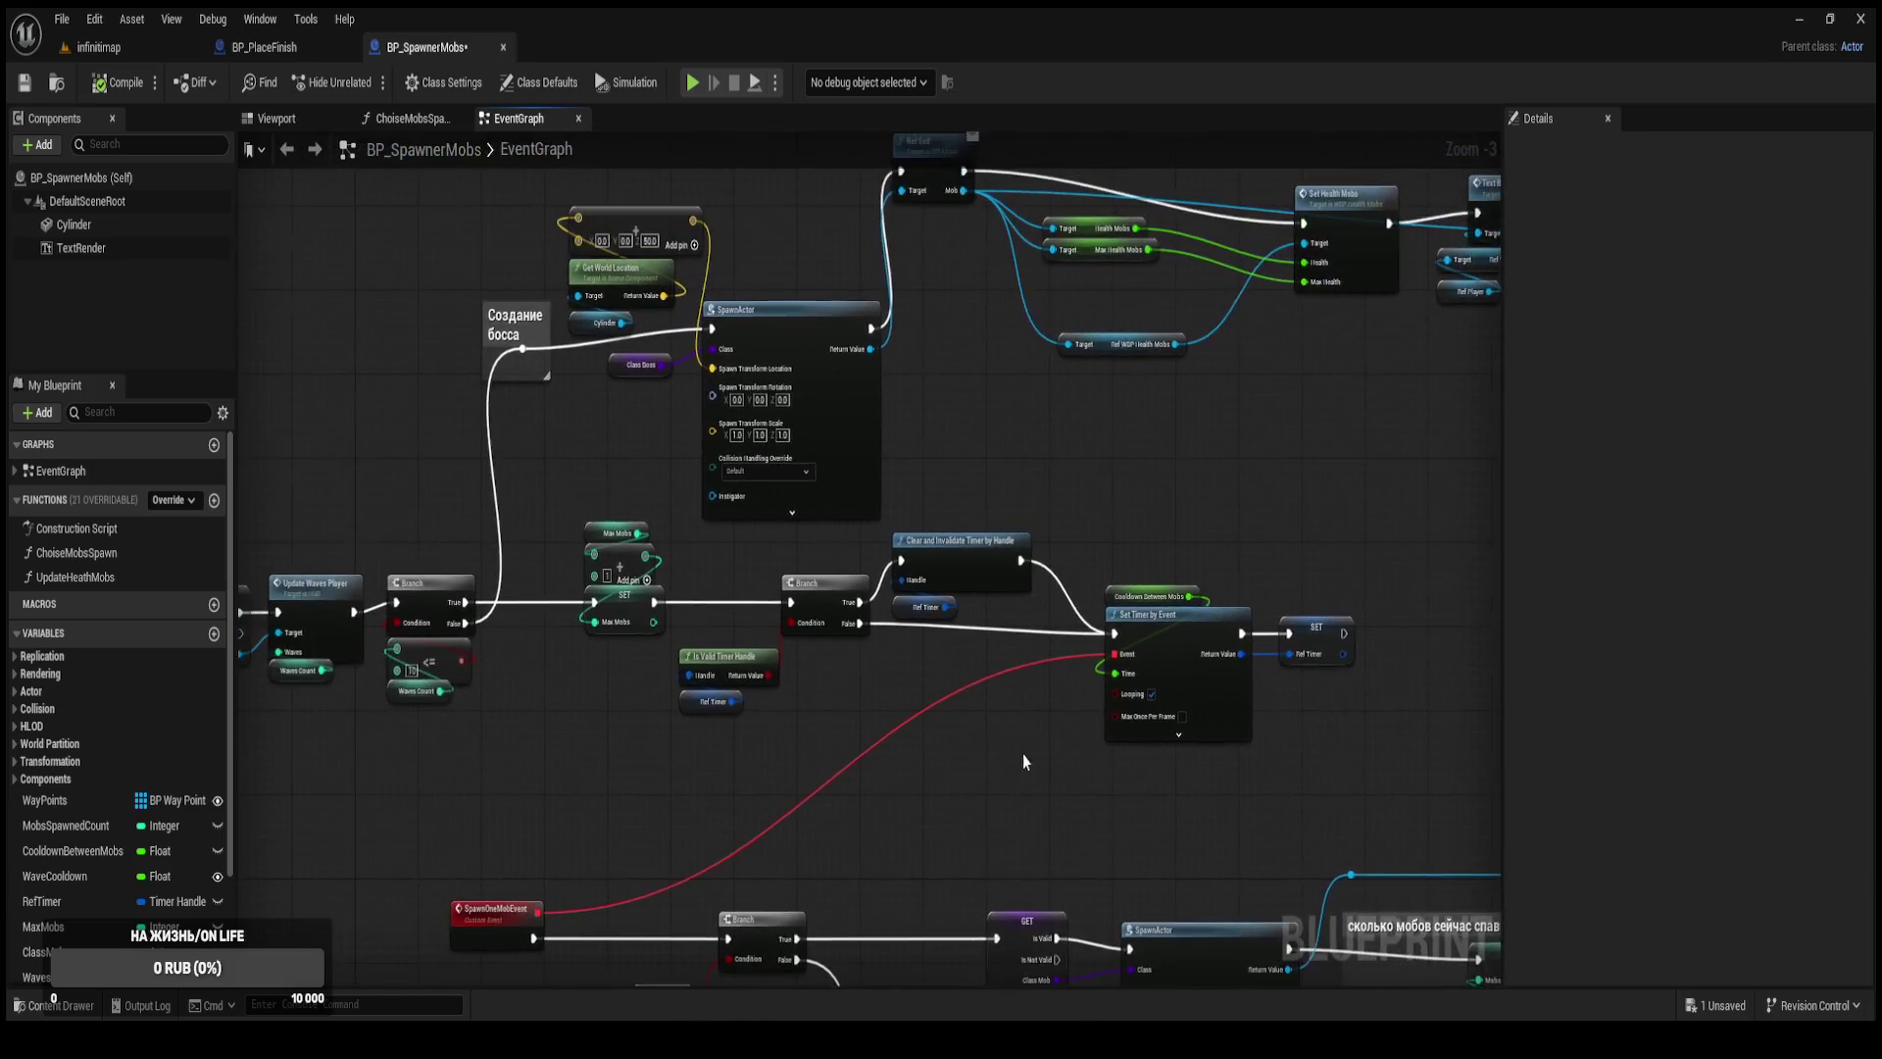
Raise the boss-spawn nodes and enlarge the Создание босса comment around them.
mouse_move(519, 373)
mouse_down()
mouse_move(1159, 601)
mouse_move(1268, 614)
mouse_up()
drag(725, 599, 722, 537)
click(565, 549)
mouse_move(581, 521)
mouse_down()
mouse_move(664, 557)
mouse_move(1249, 629)
mouse_up()
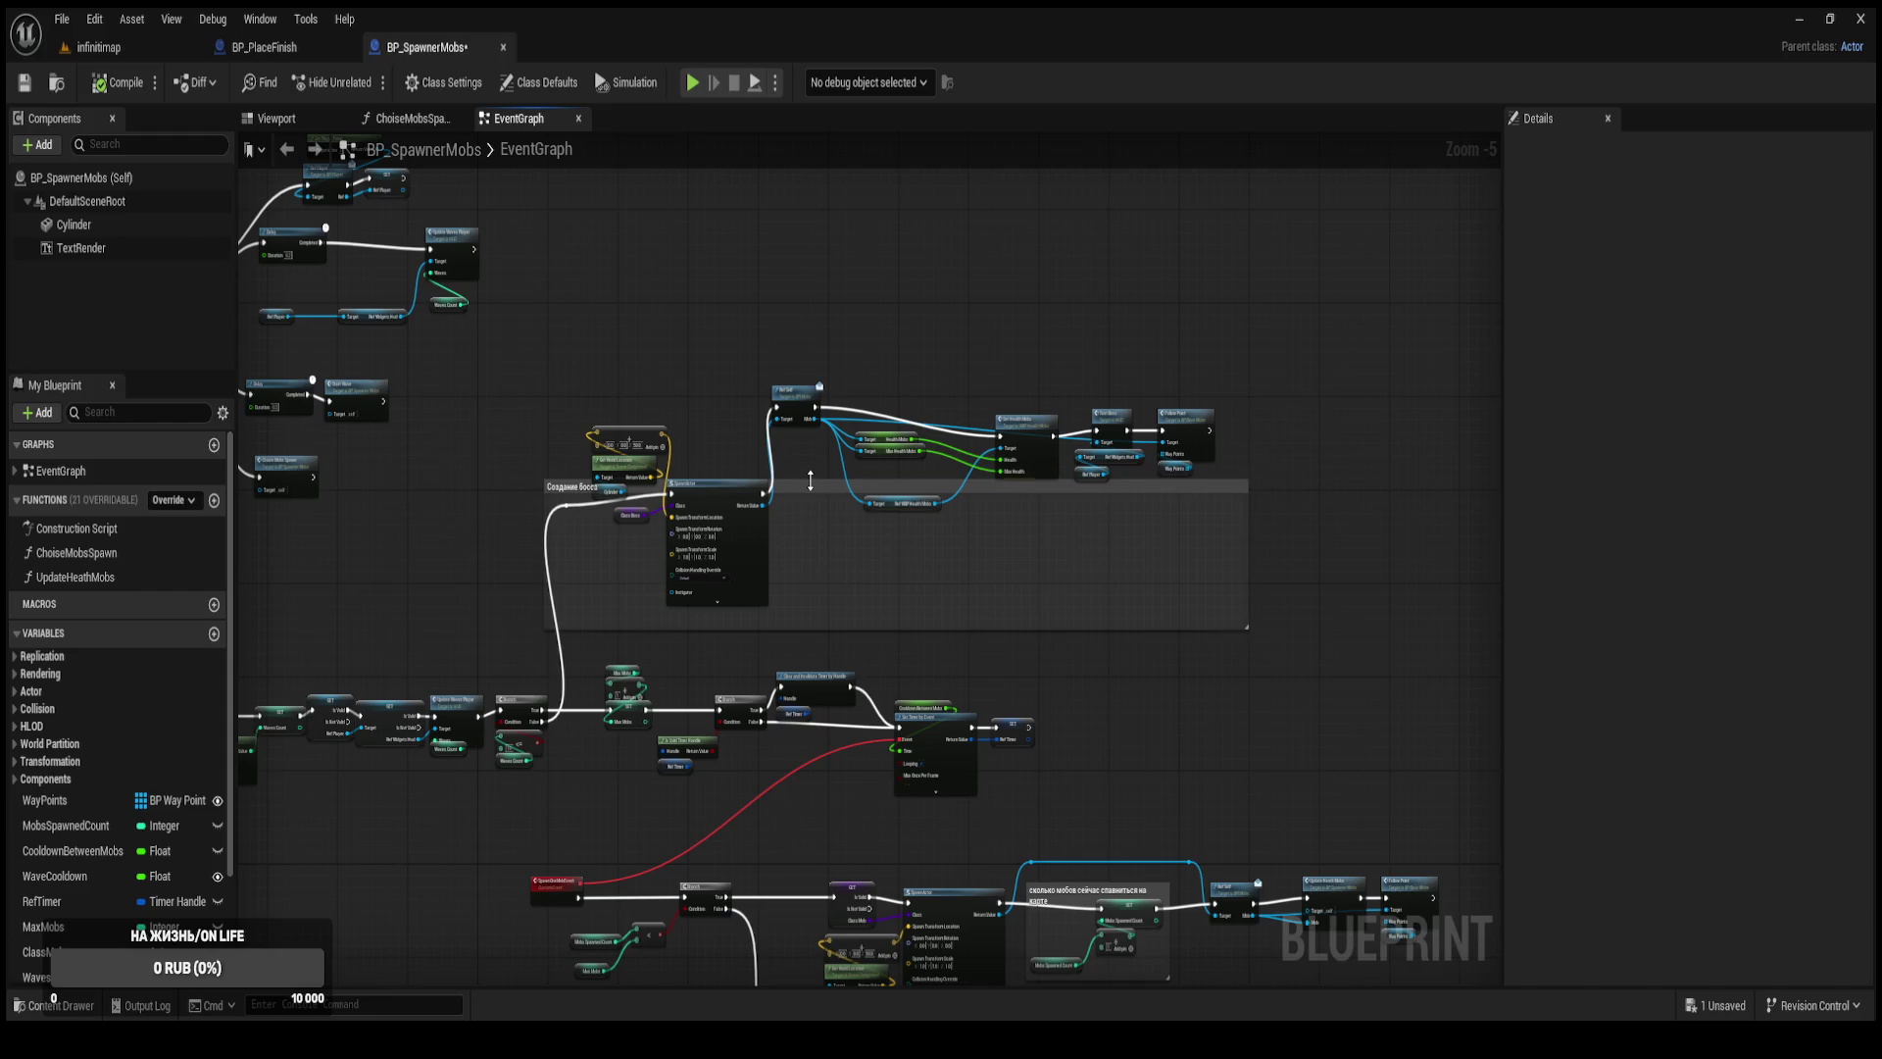
Stretch the Создание босса comment's top and left edges around the boss-spawn nodes, then save.
drag(809, 481, 800, 357)
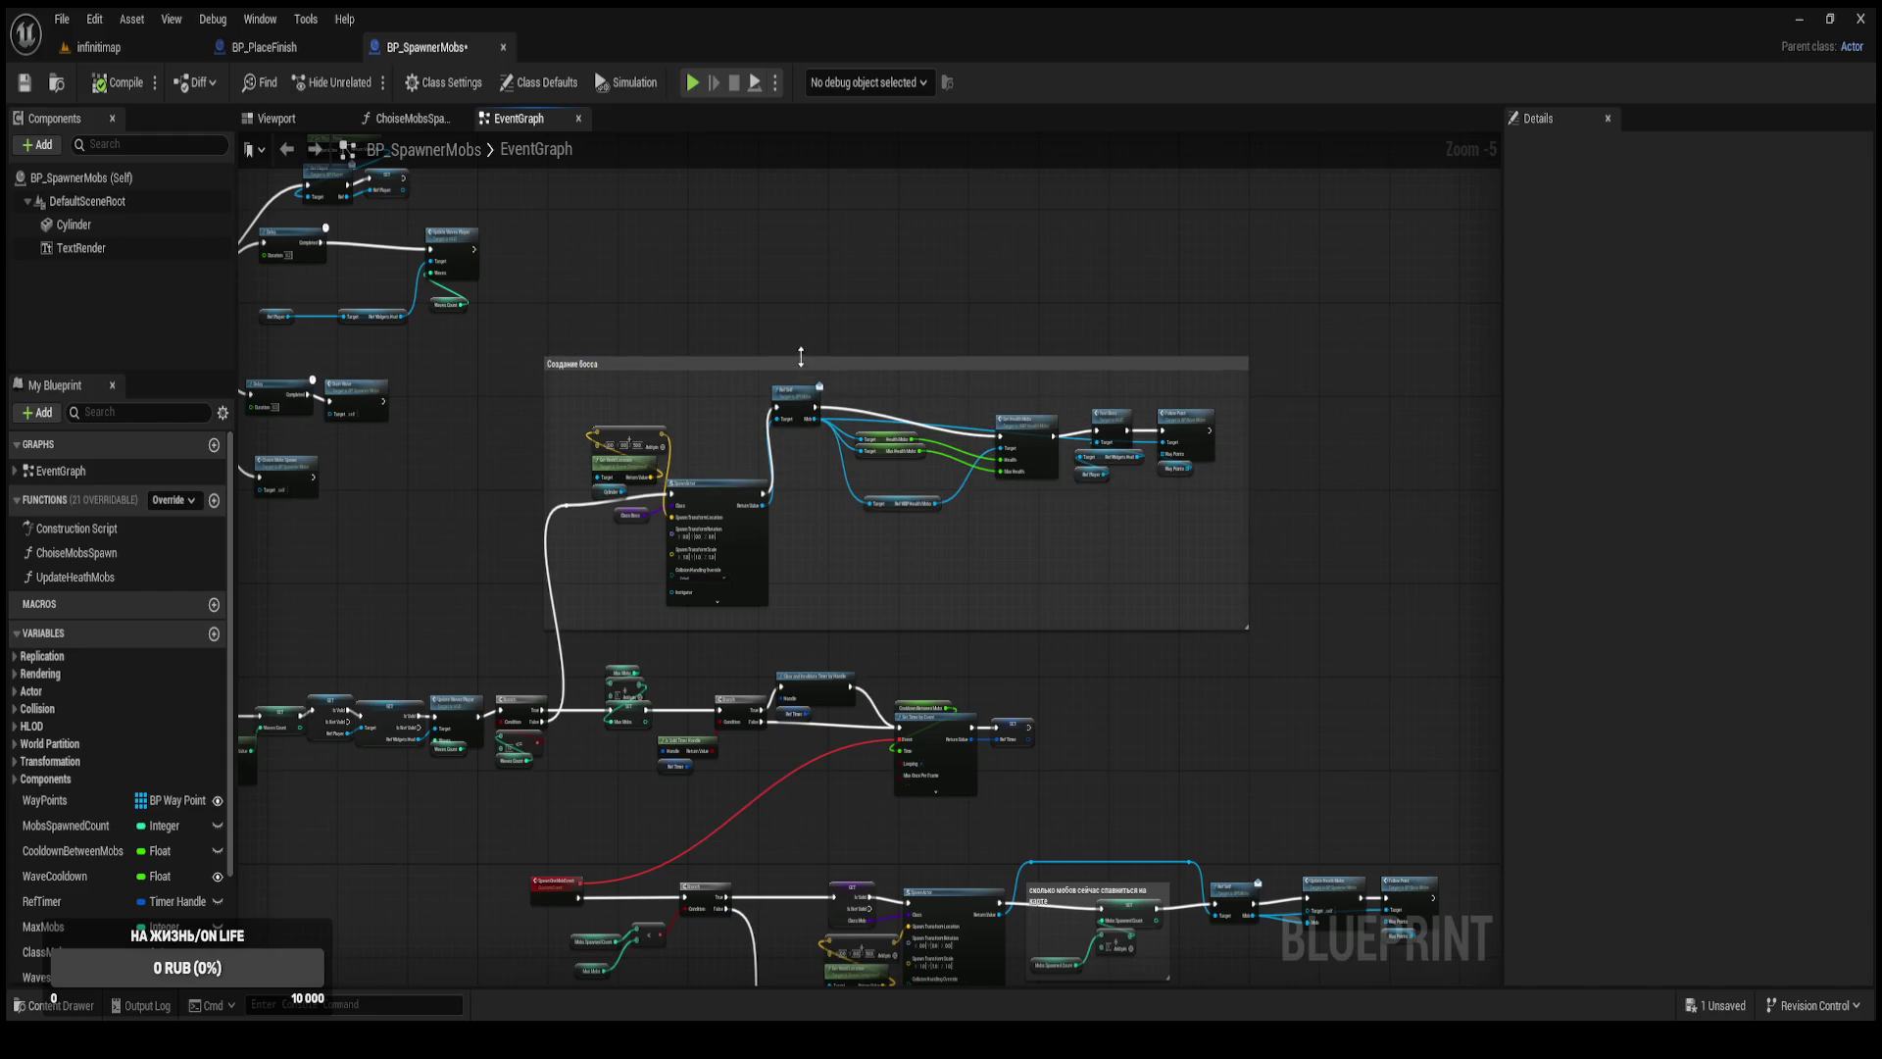
scroll(564, 582, up, 2)
drag(535, 402, 567, 406)
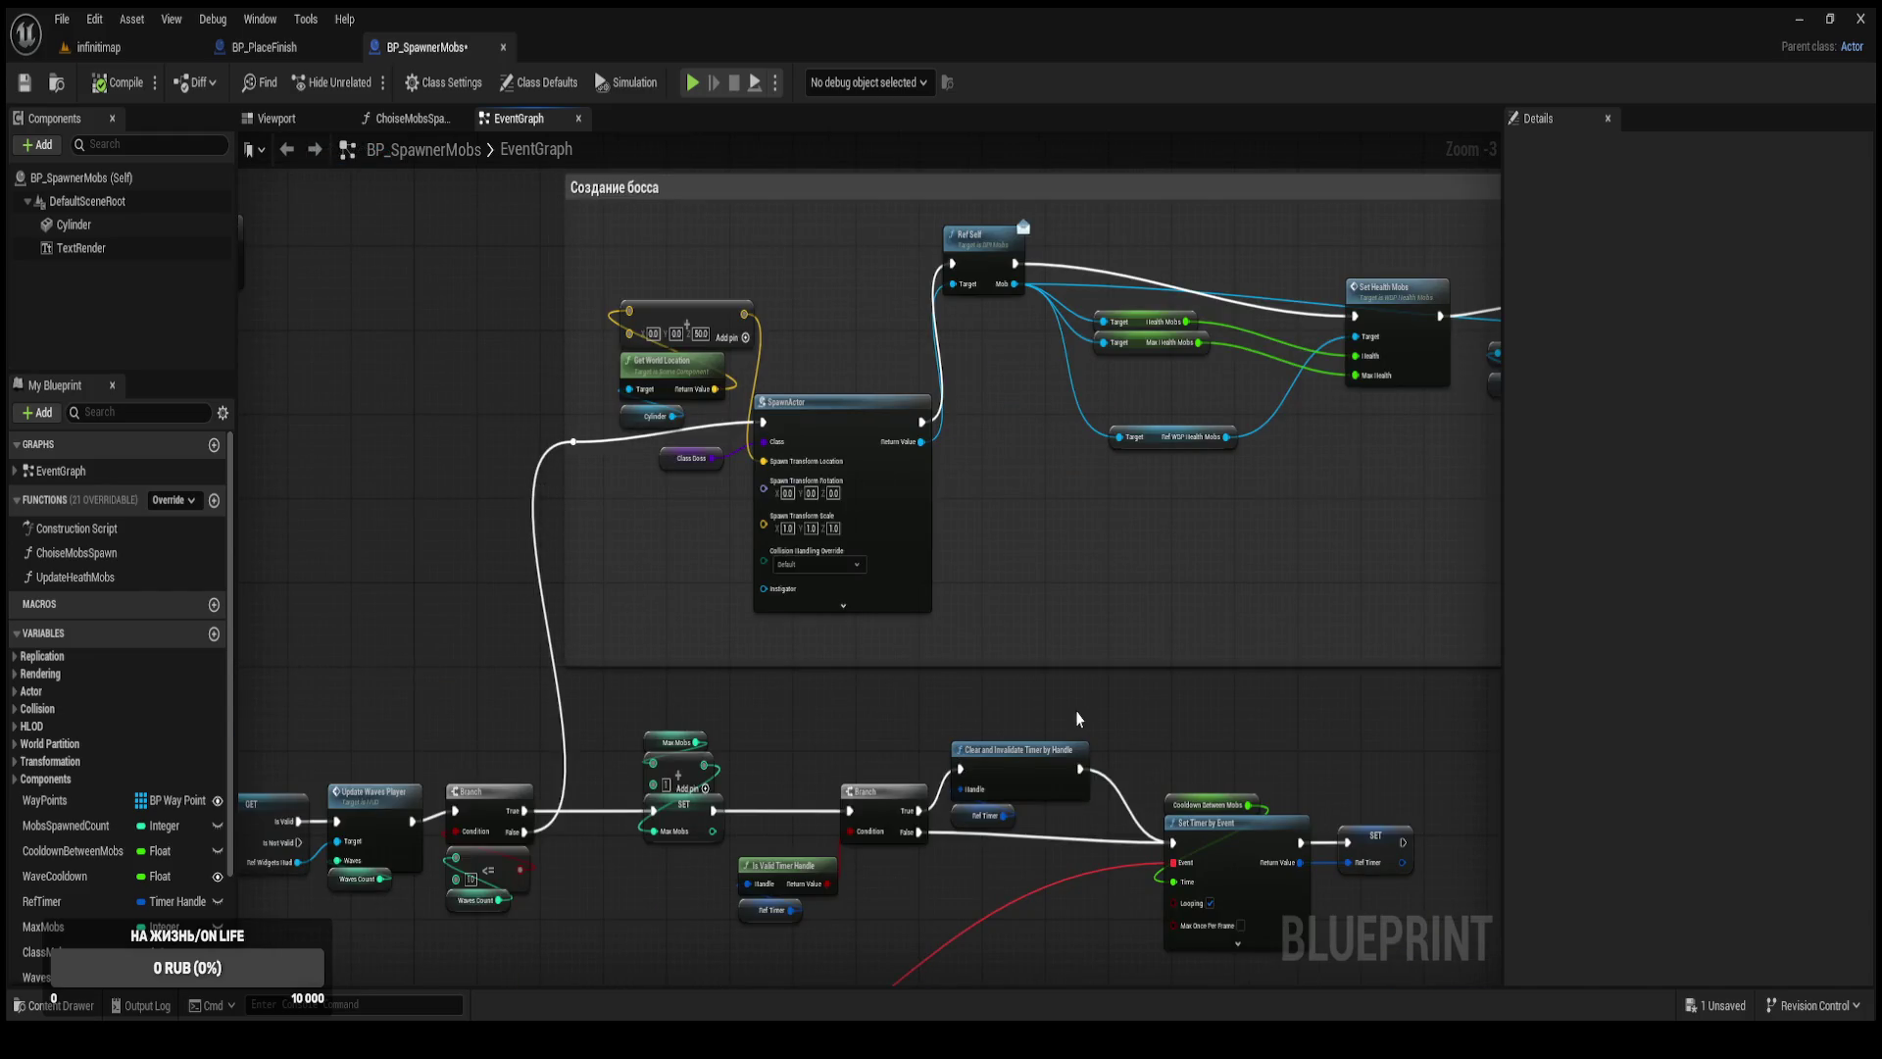
key(ctrl+s)
Pan across the event graph to review the lower nodes and the Branch–SpawnOneMobEvent chain.
scroll(1097, 702, down, 1)
mouse_move(1097, 701)
mouse_down()
mouse_move(802, 497)
mouse_move(672, 533)
mouse_move(604, 498)
mouse_move(894, 575)
mouse_up()
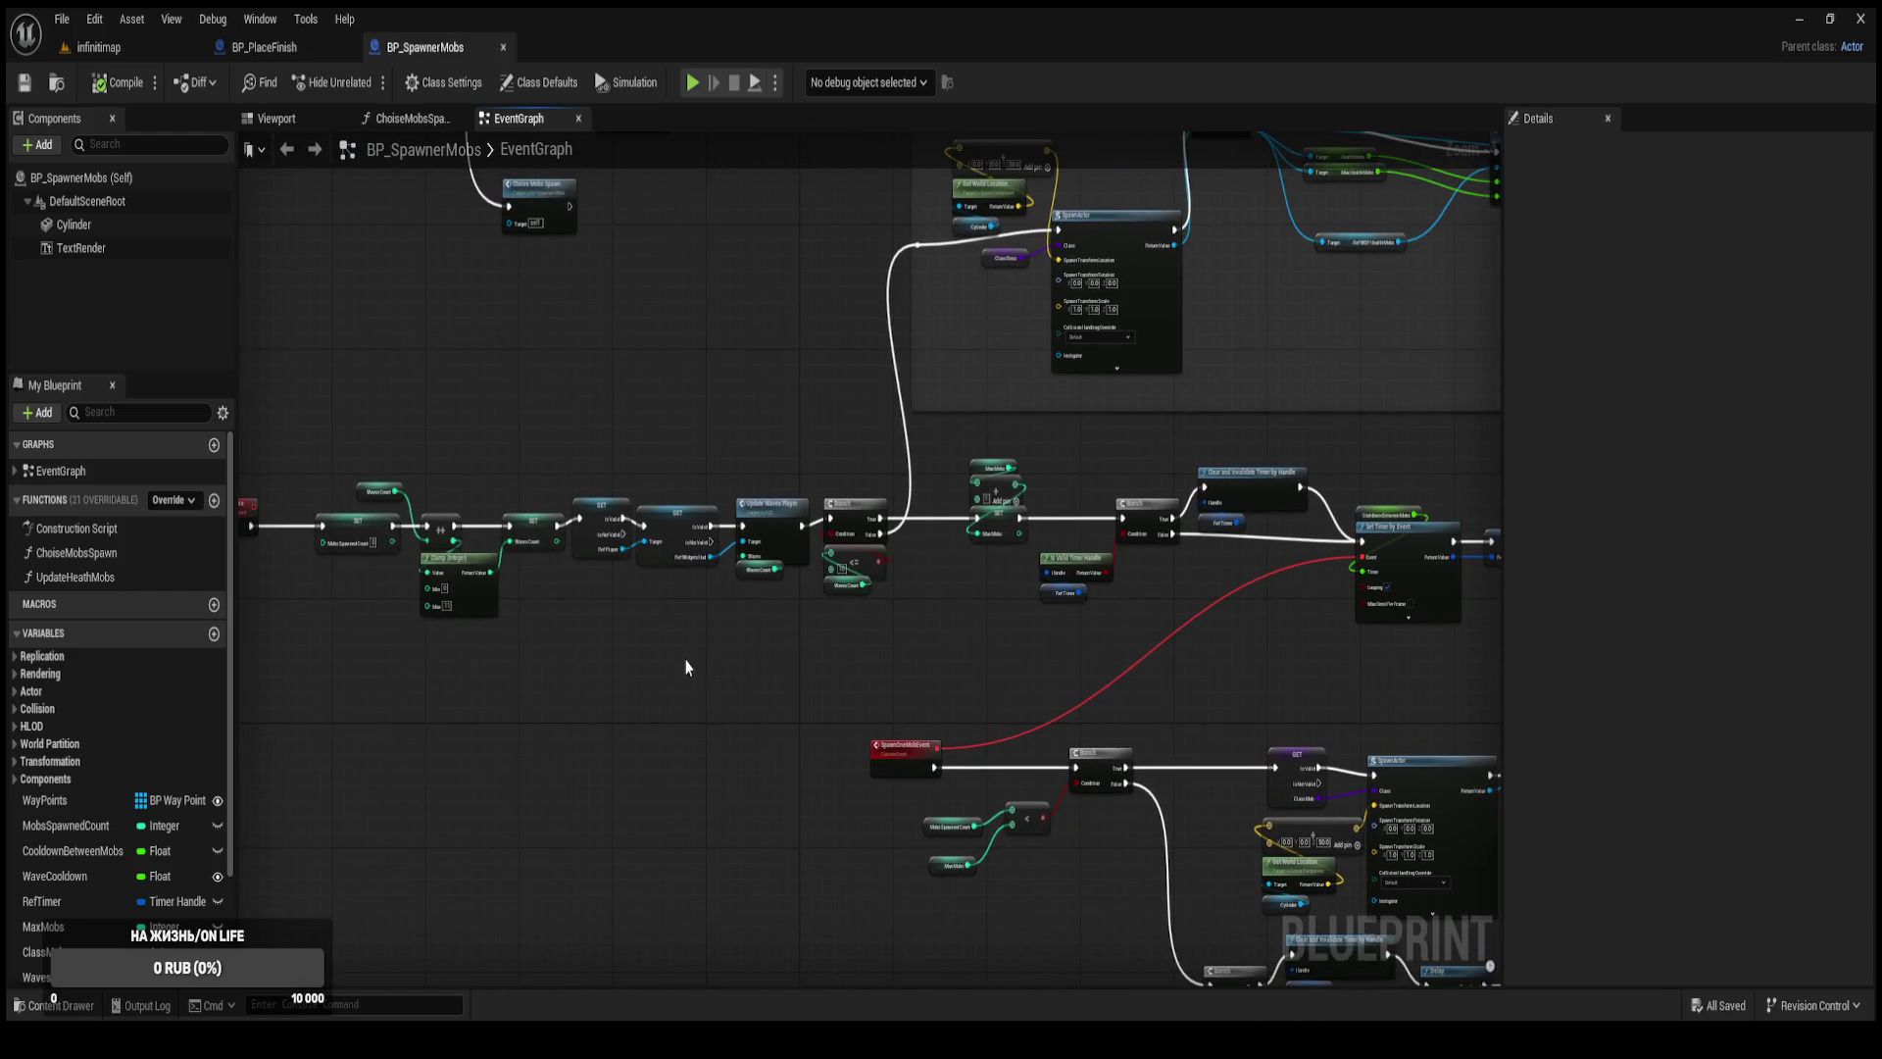
drag(686, 666, 970, 633)
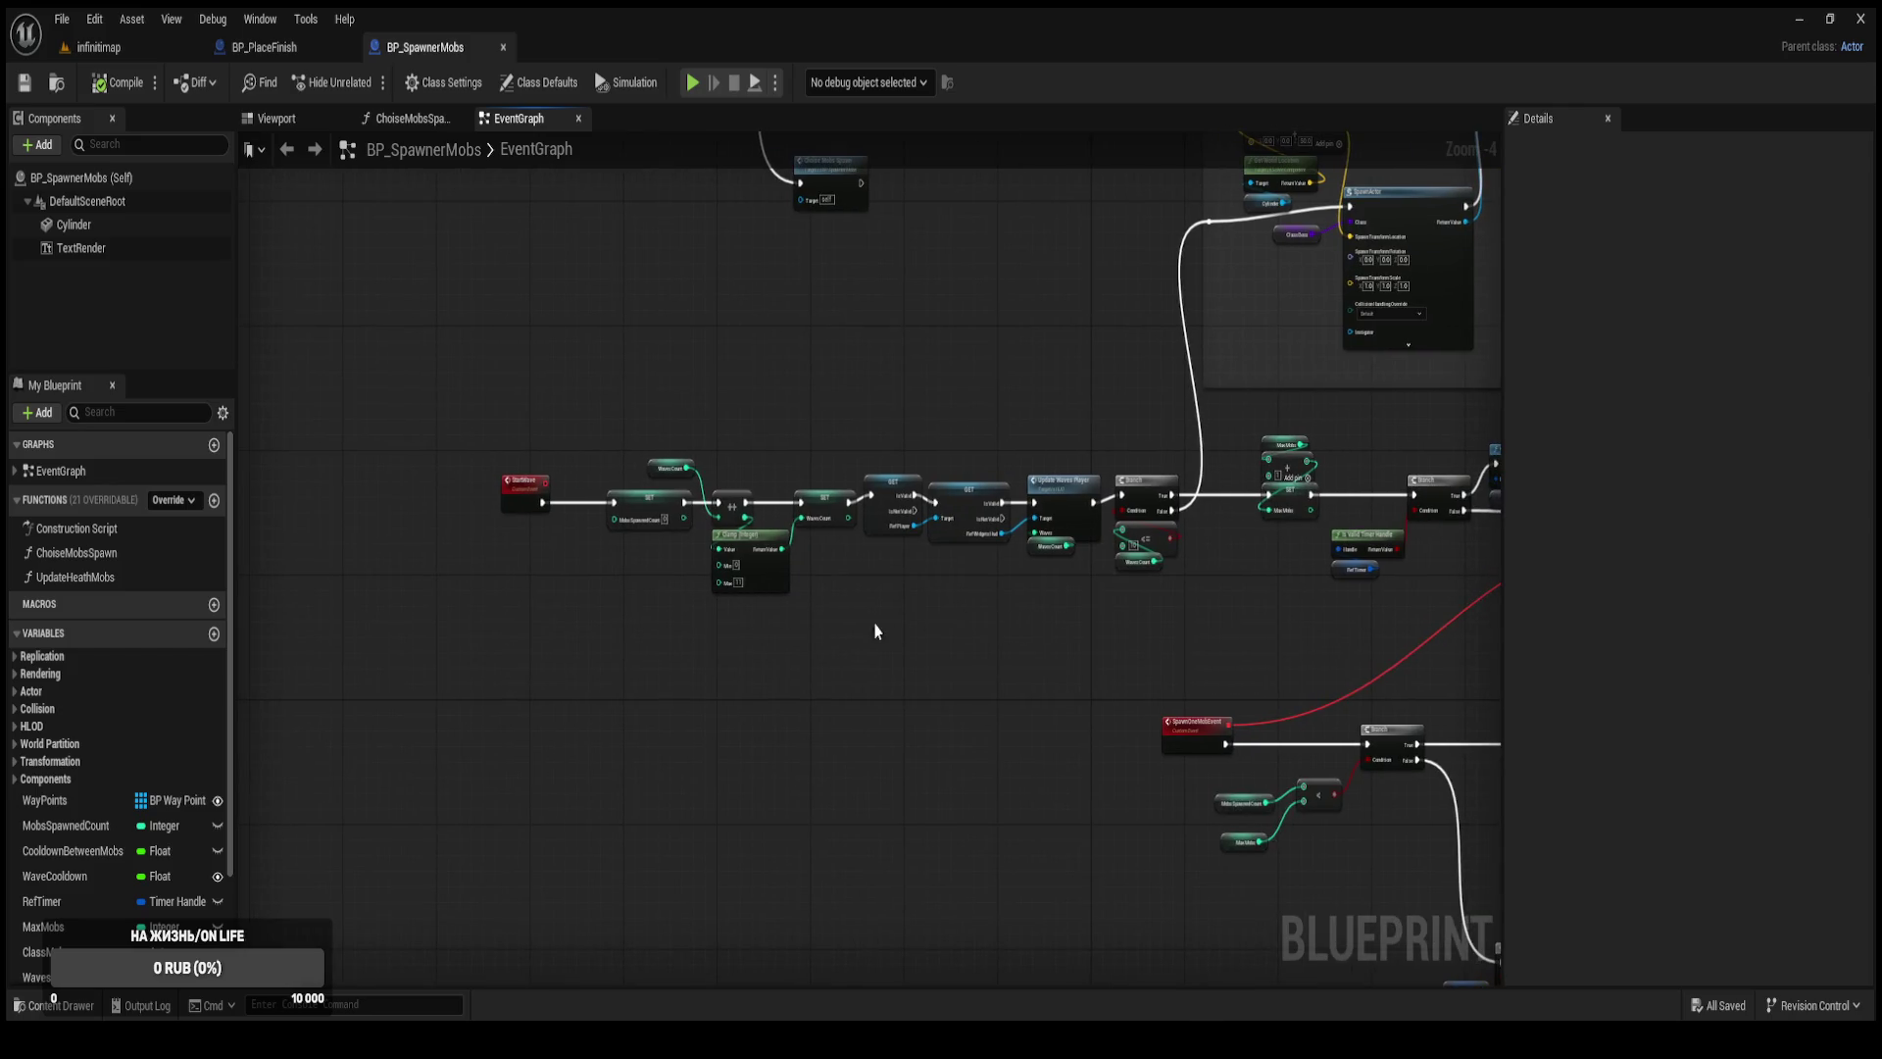
scroll(852, 626, up, 1)
mouse_move(853, 627)
mouse_down()
mouse_move(676, 578)
mouse_move(601, 853)
mouse_move(714, 862)
mouse_move(474, 408)
mouse_up()
scroll(774, 588, down, 2)
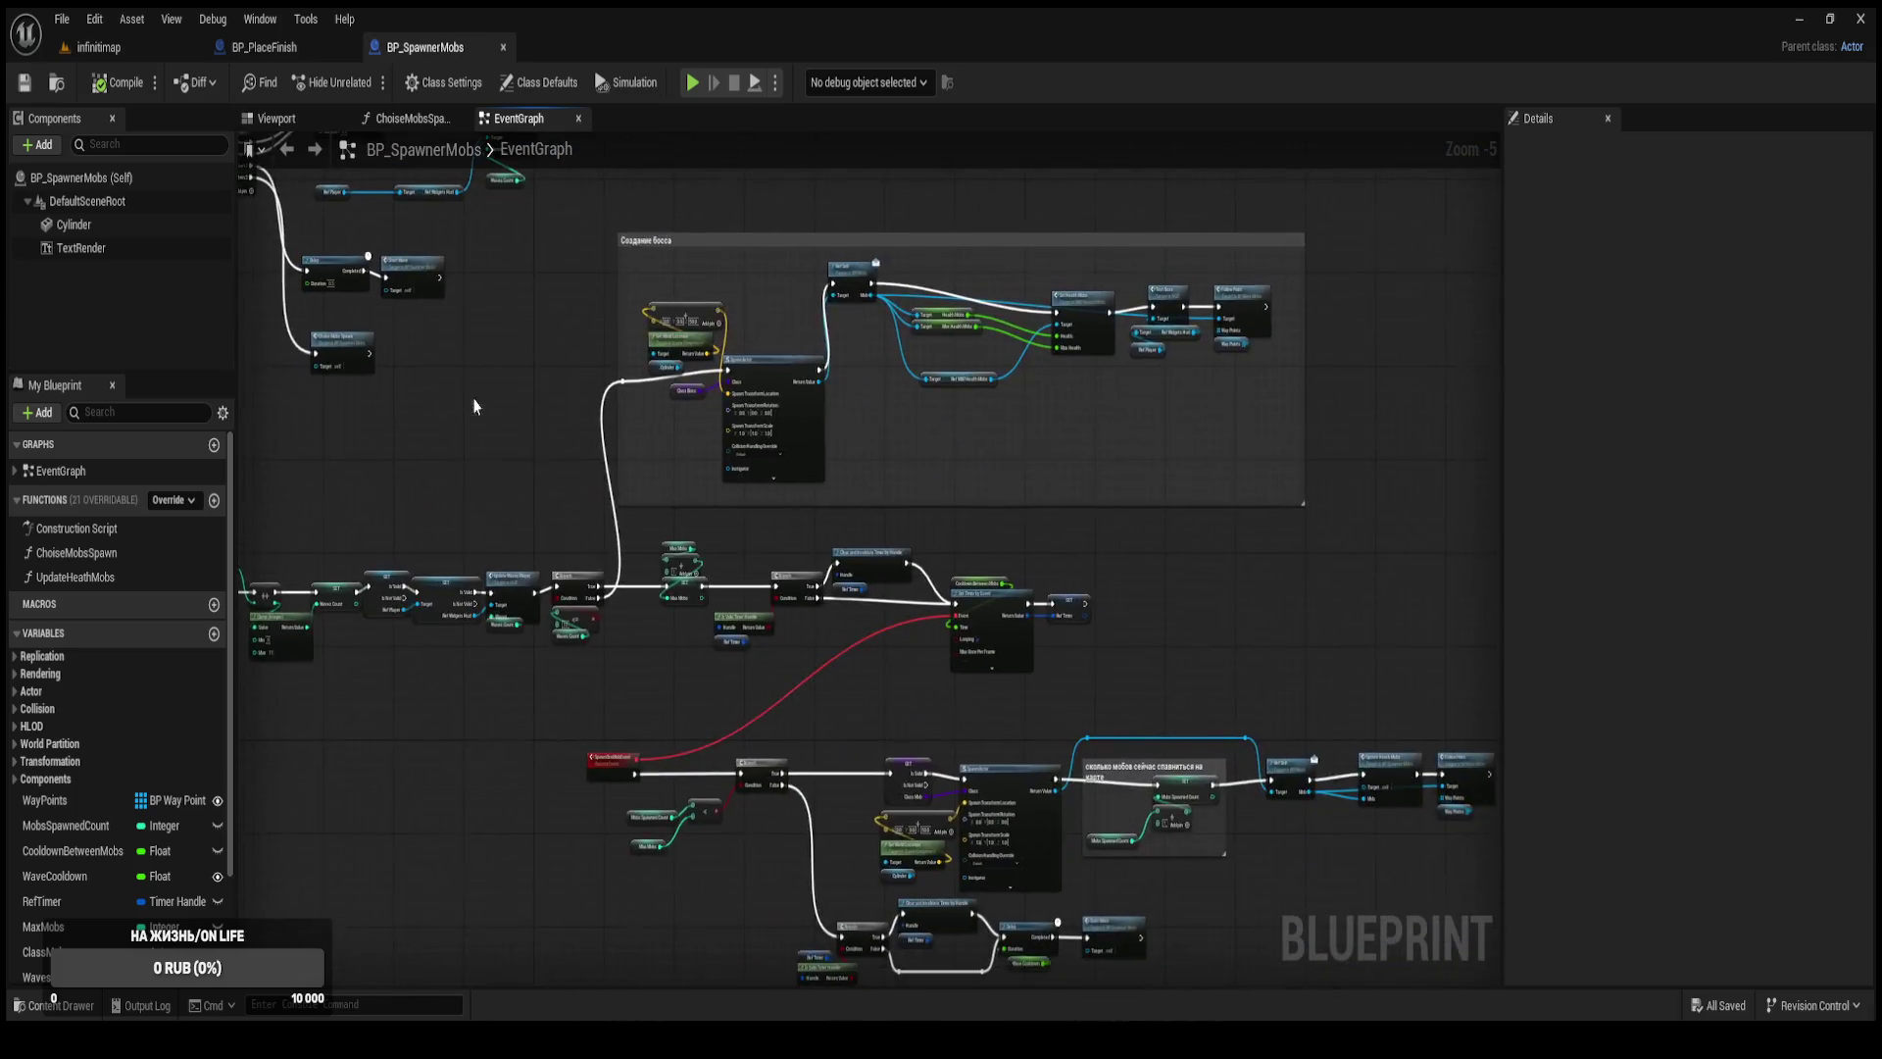
scroll(737, 571, down, 2)
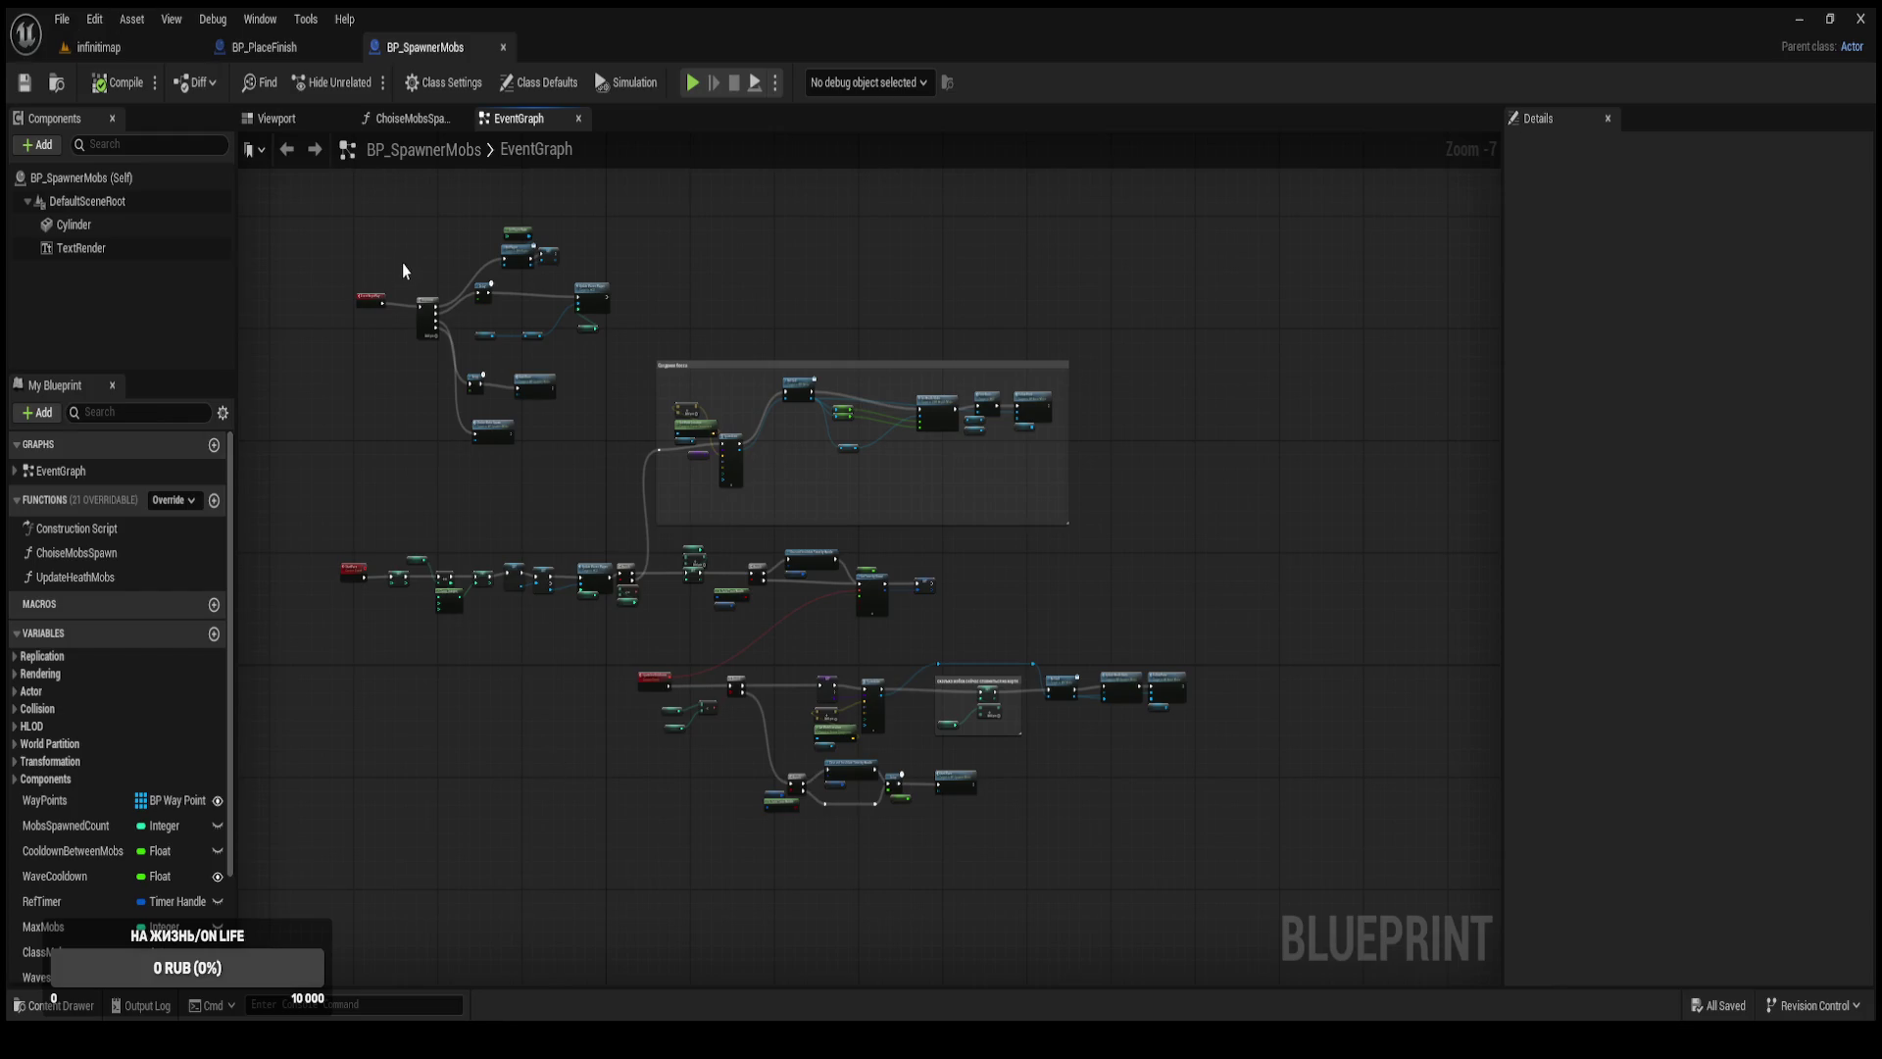
Compare BP_PlaceFinish with BP_SpawnerMobs' Создание босса boss-spawn group.
click(276, 47)
scroll(708, 326, down, 2)
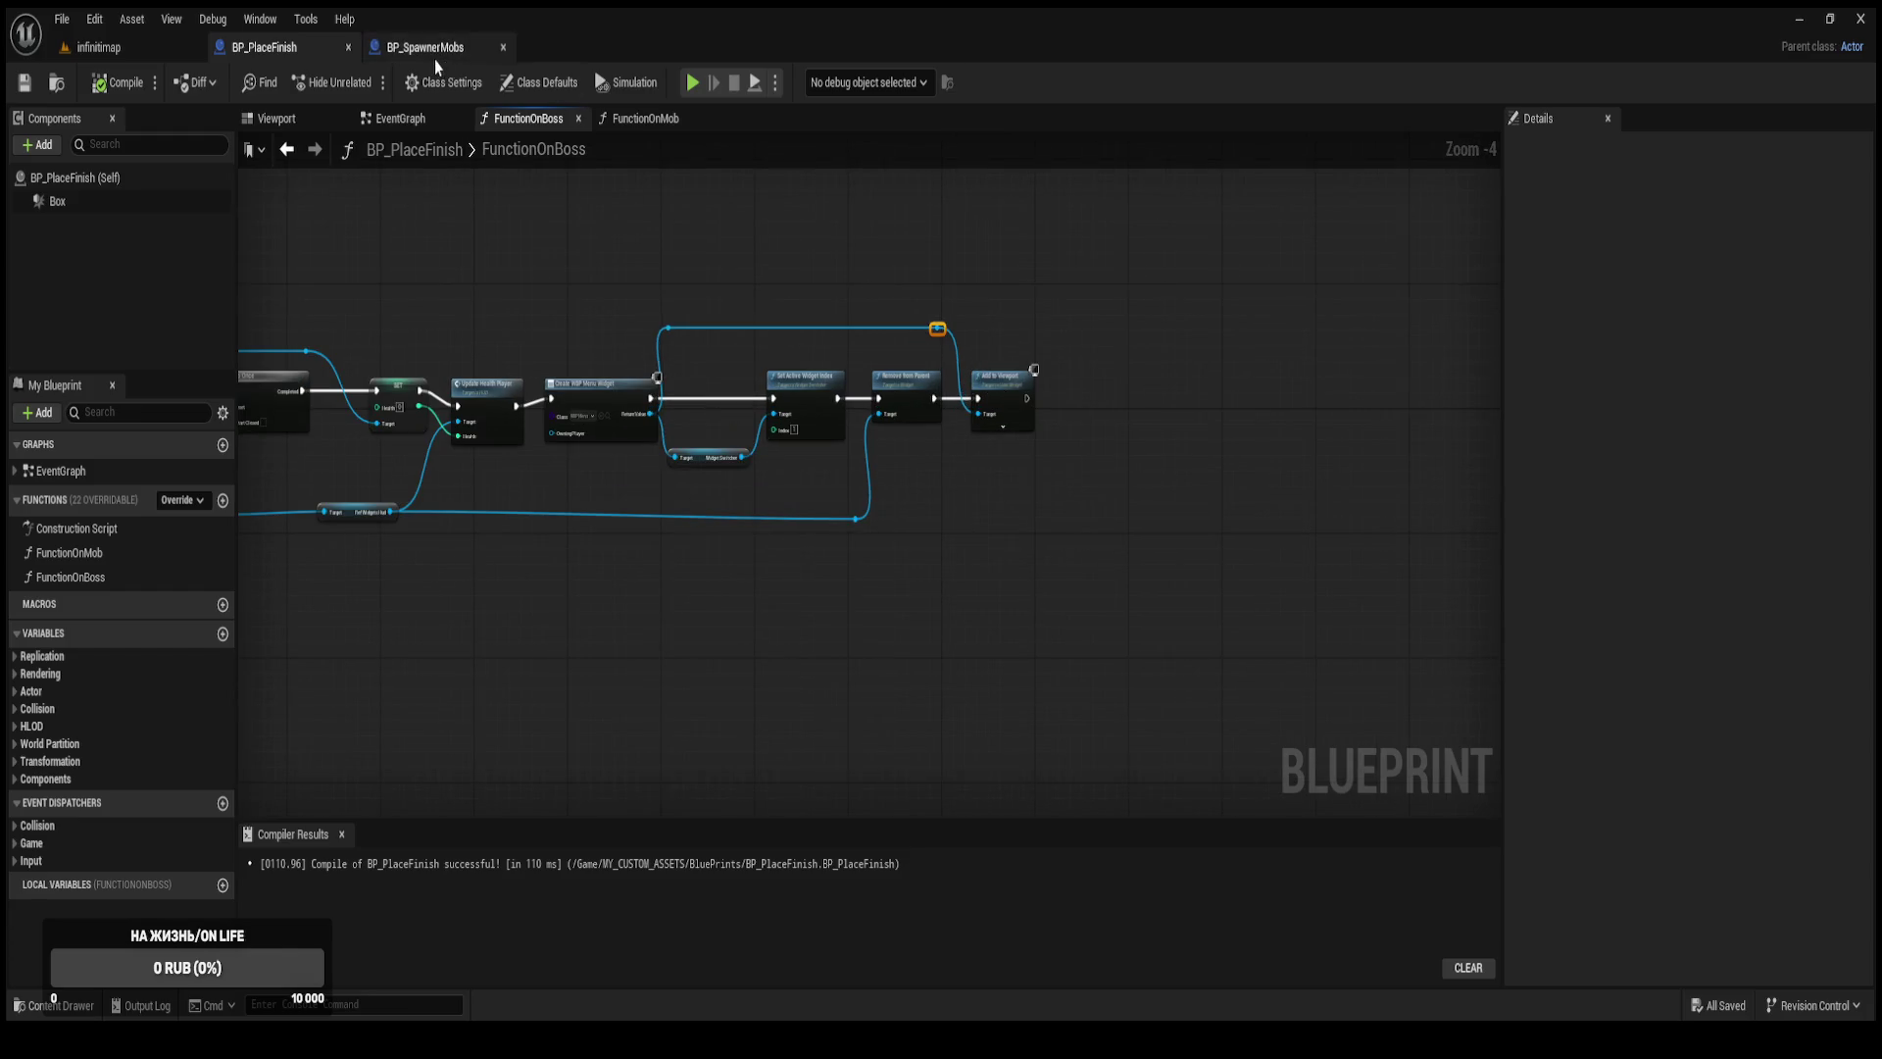
click(424, 47)
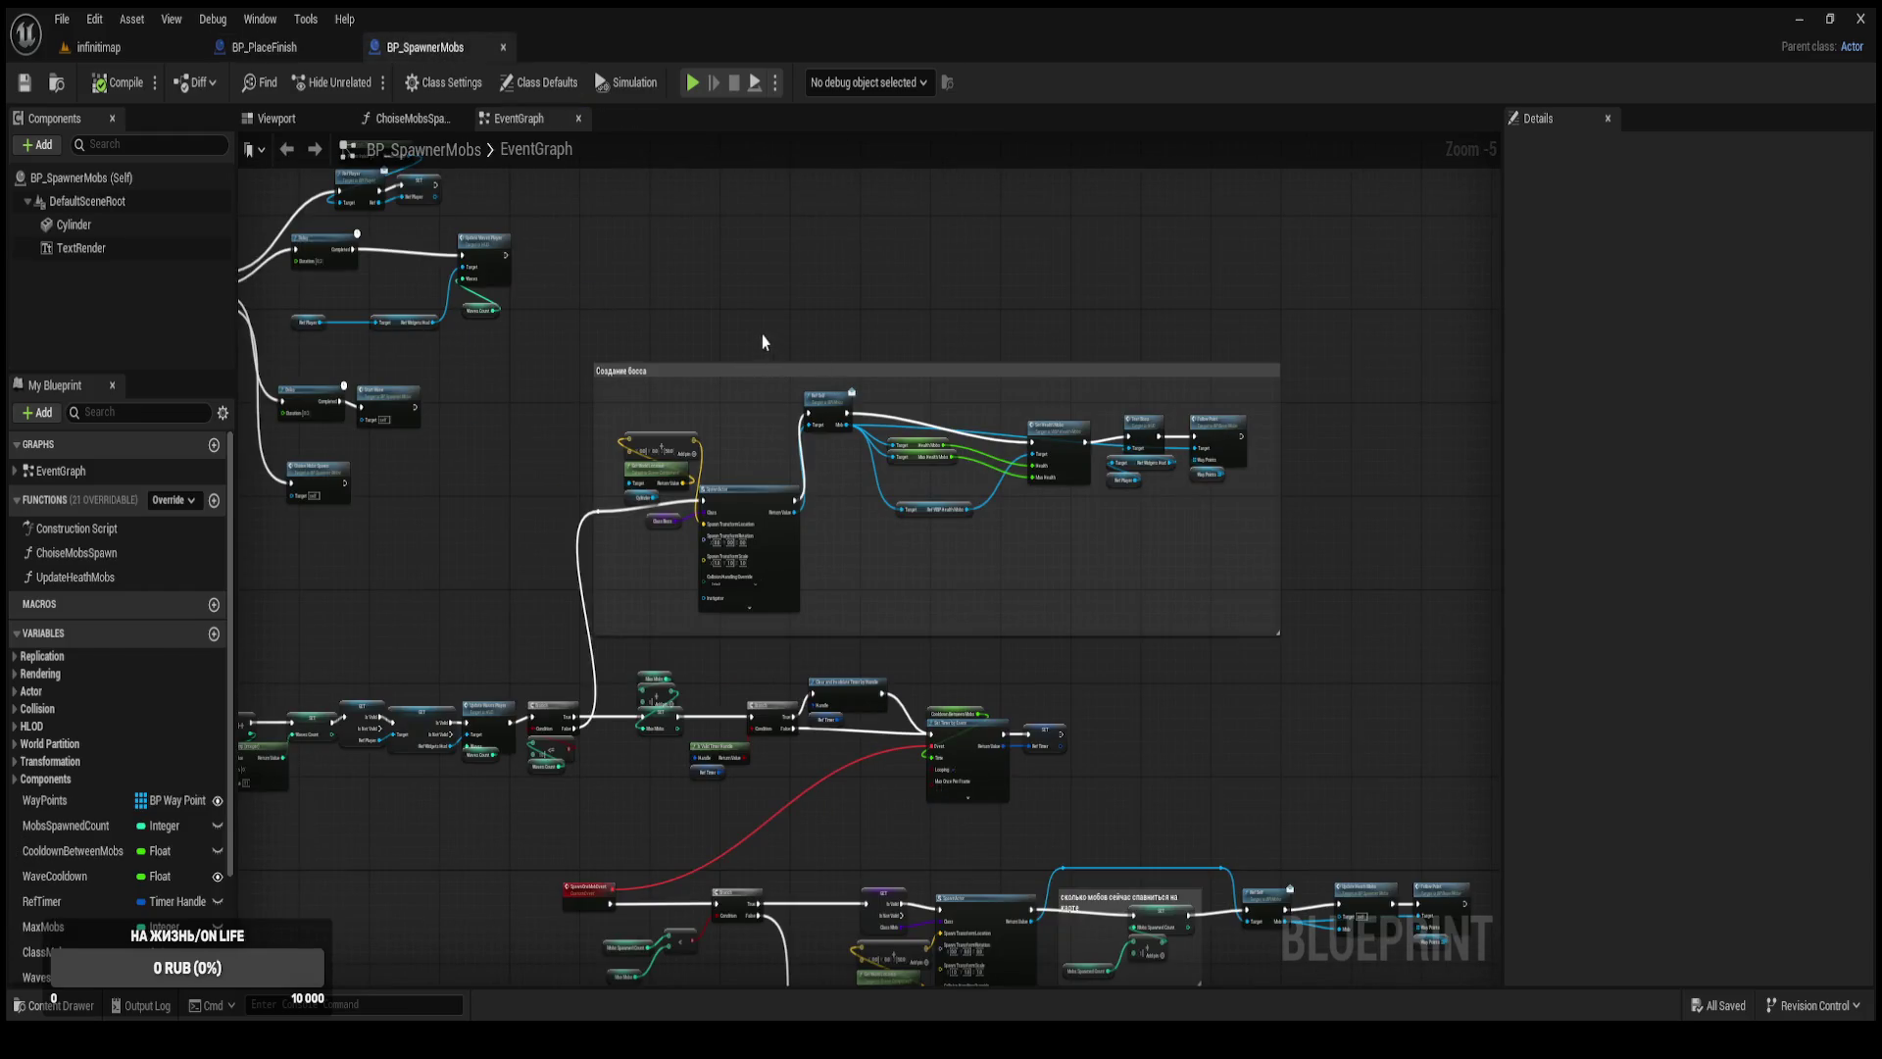
scroll(836, 197, up, 2)
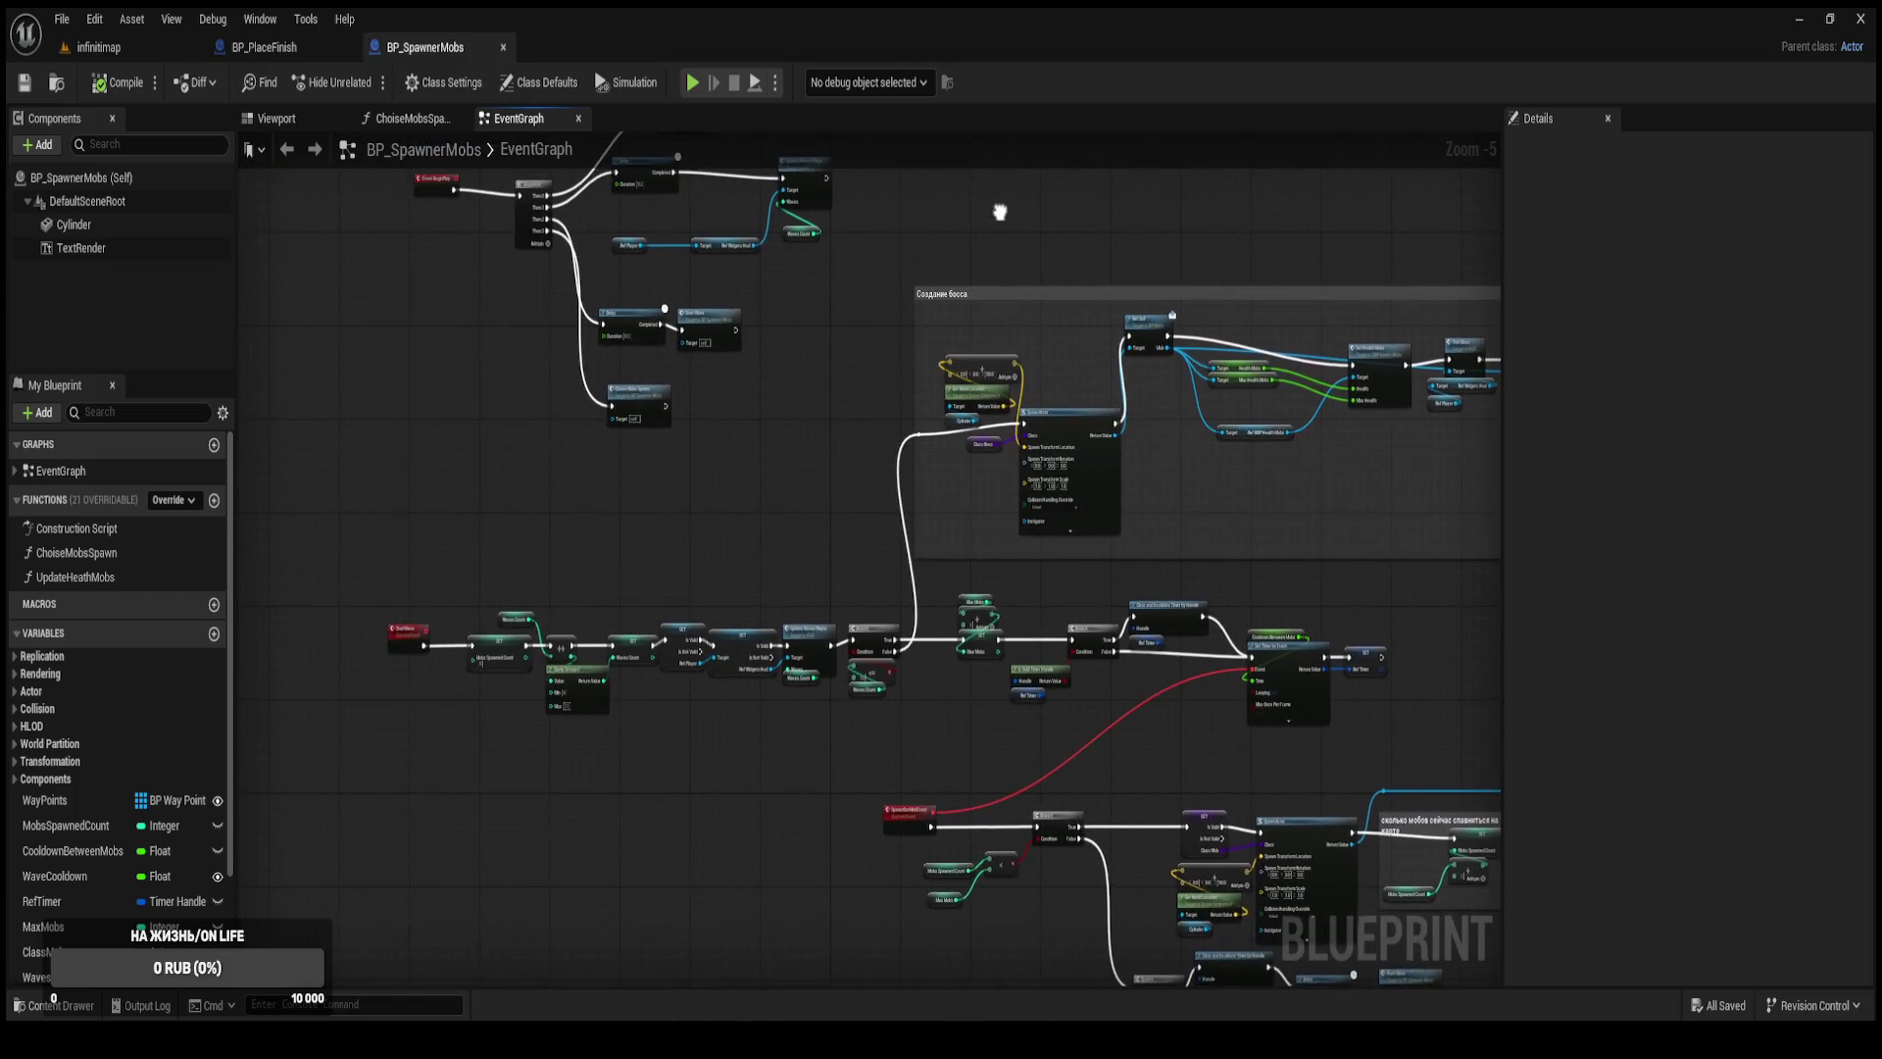
drag(980, 294, 715, 225)
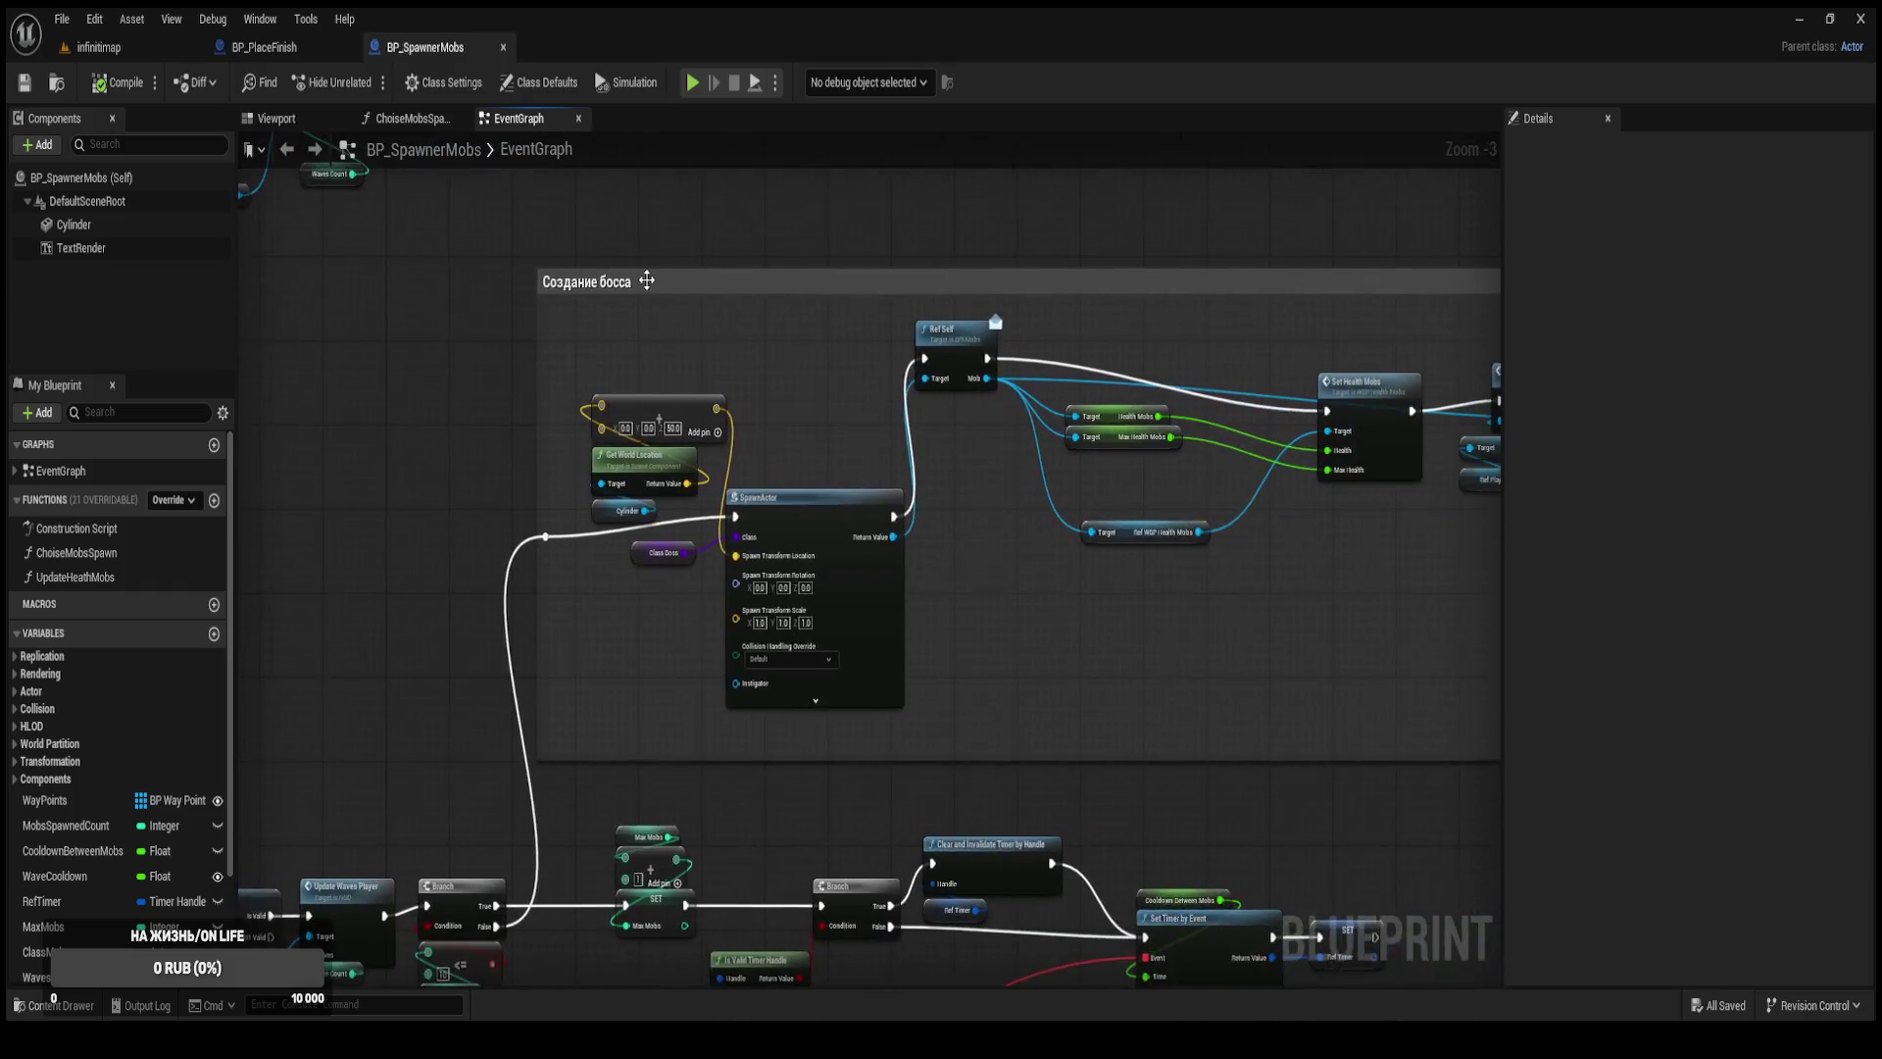
scroll(704, 291, down, 1)
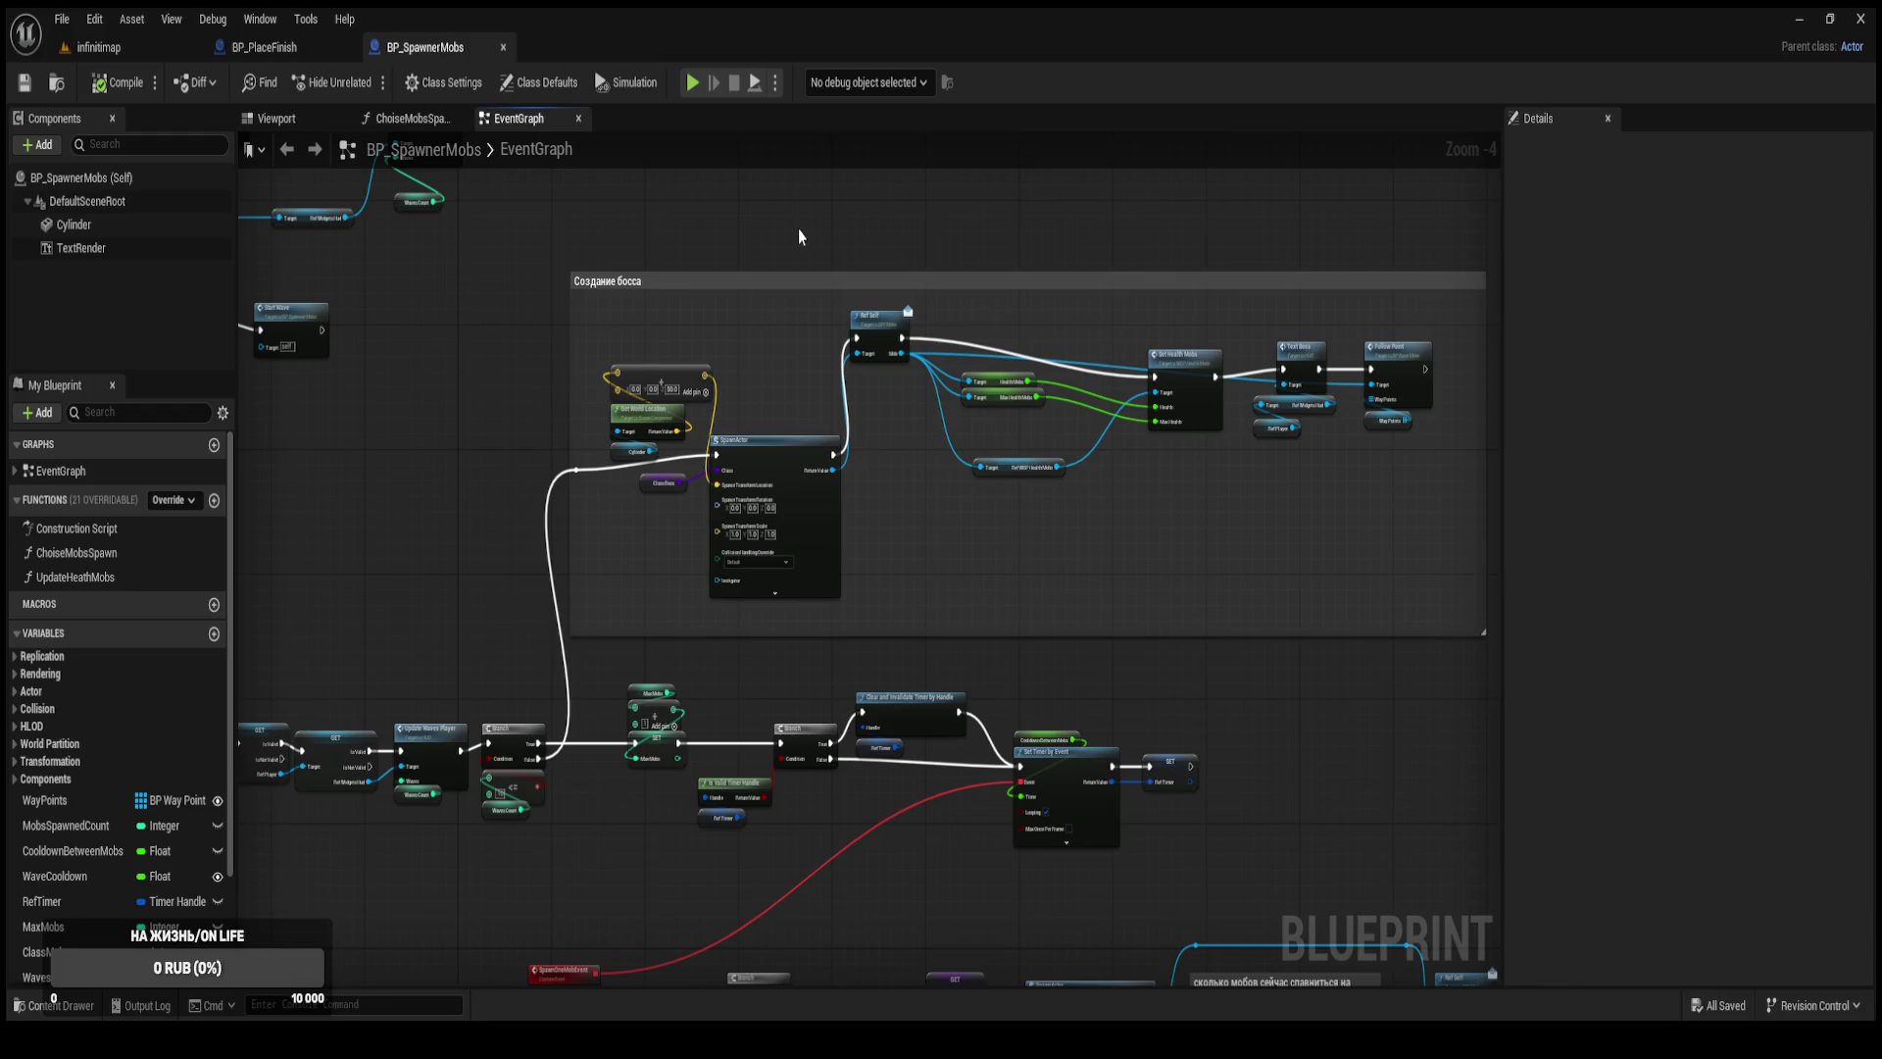
scroll(1279, 417, up, 1)
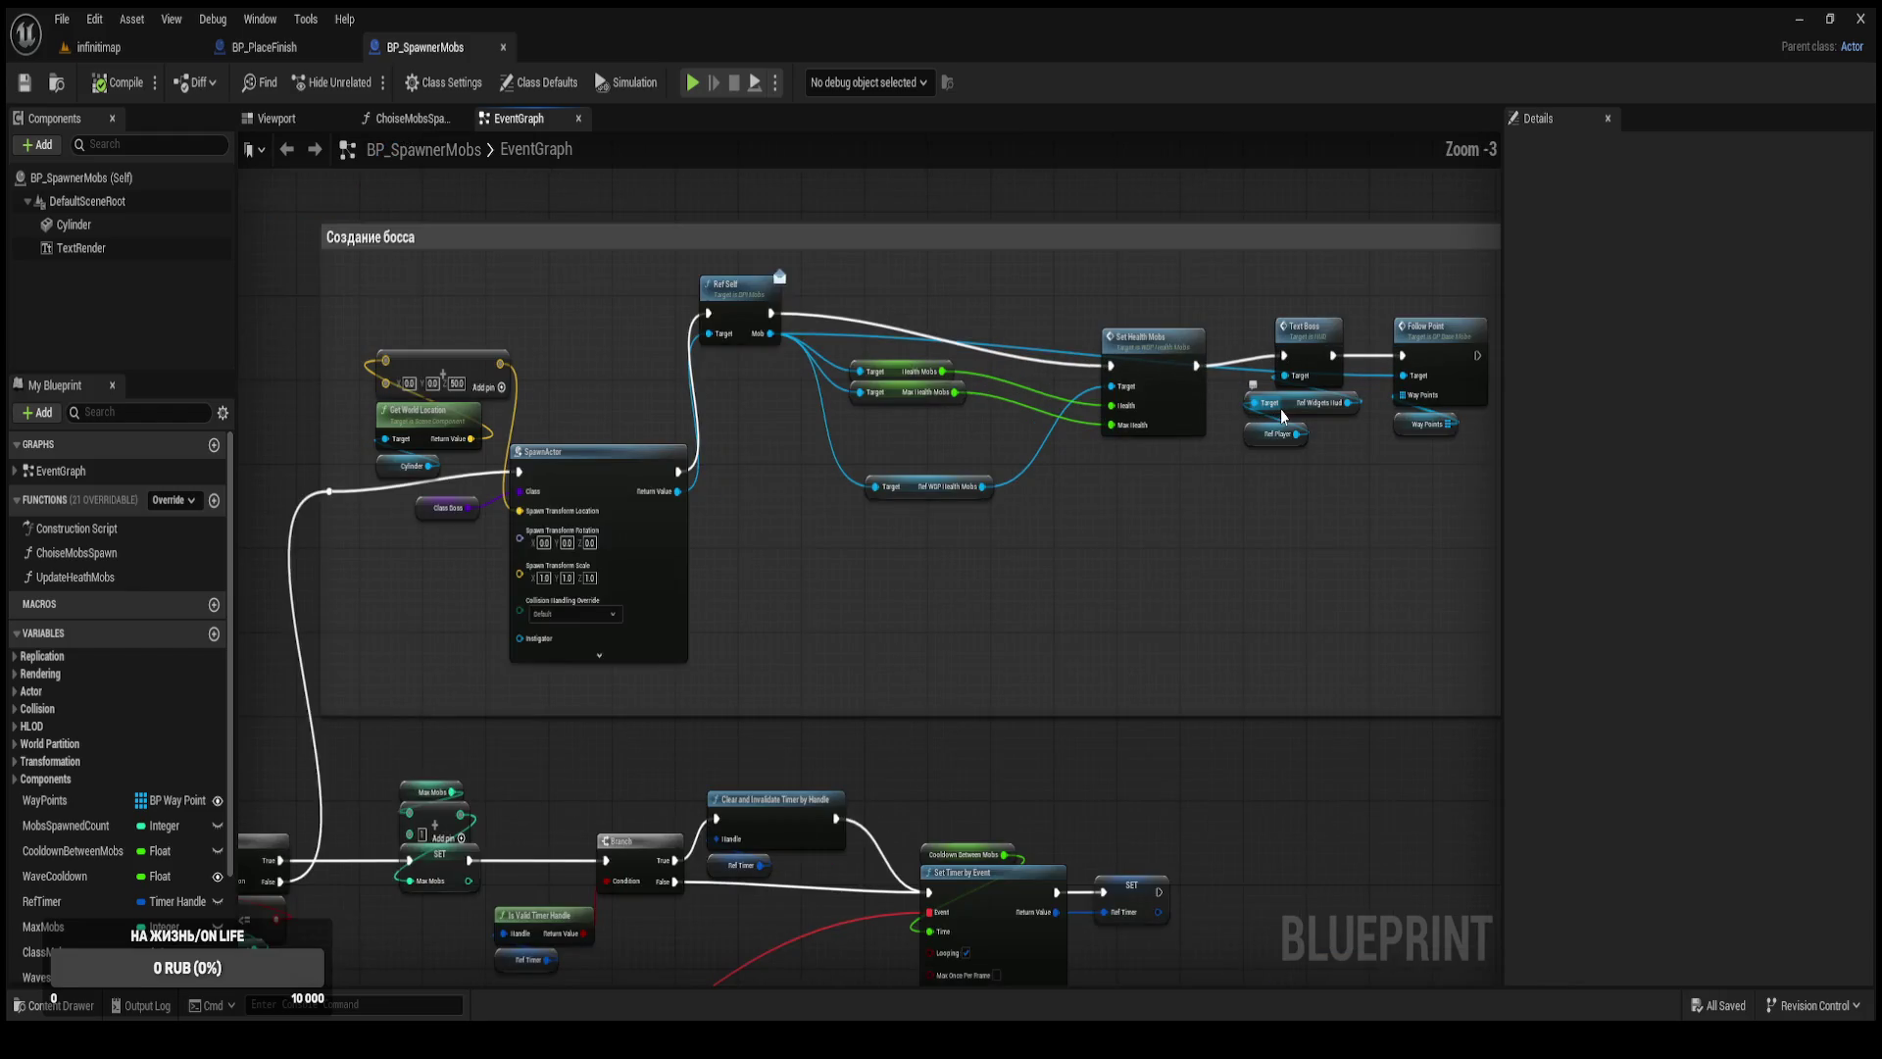
drag(1193, 409, 1173, 411)
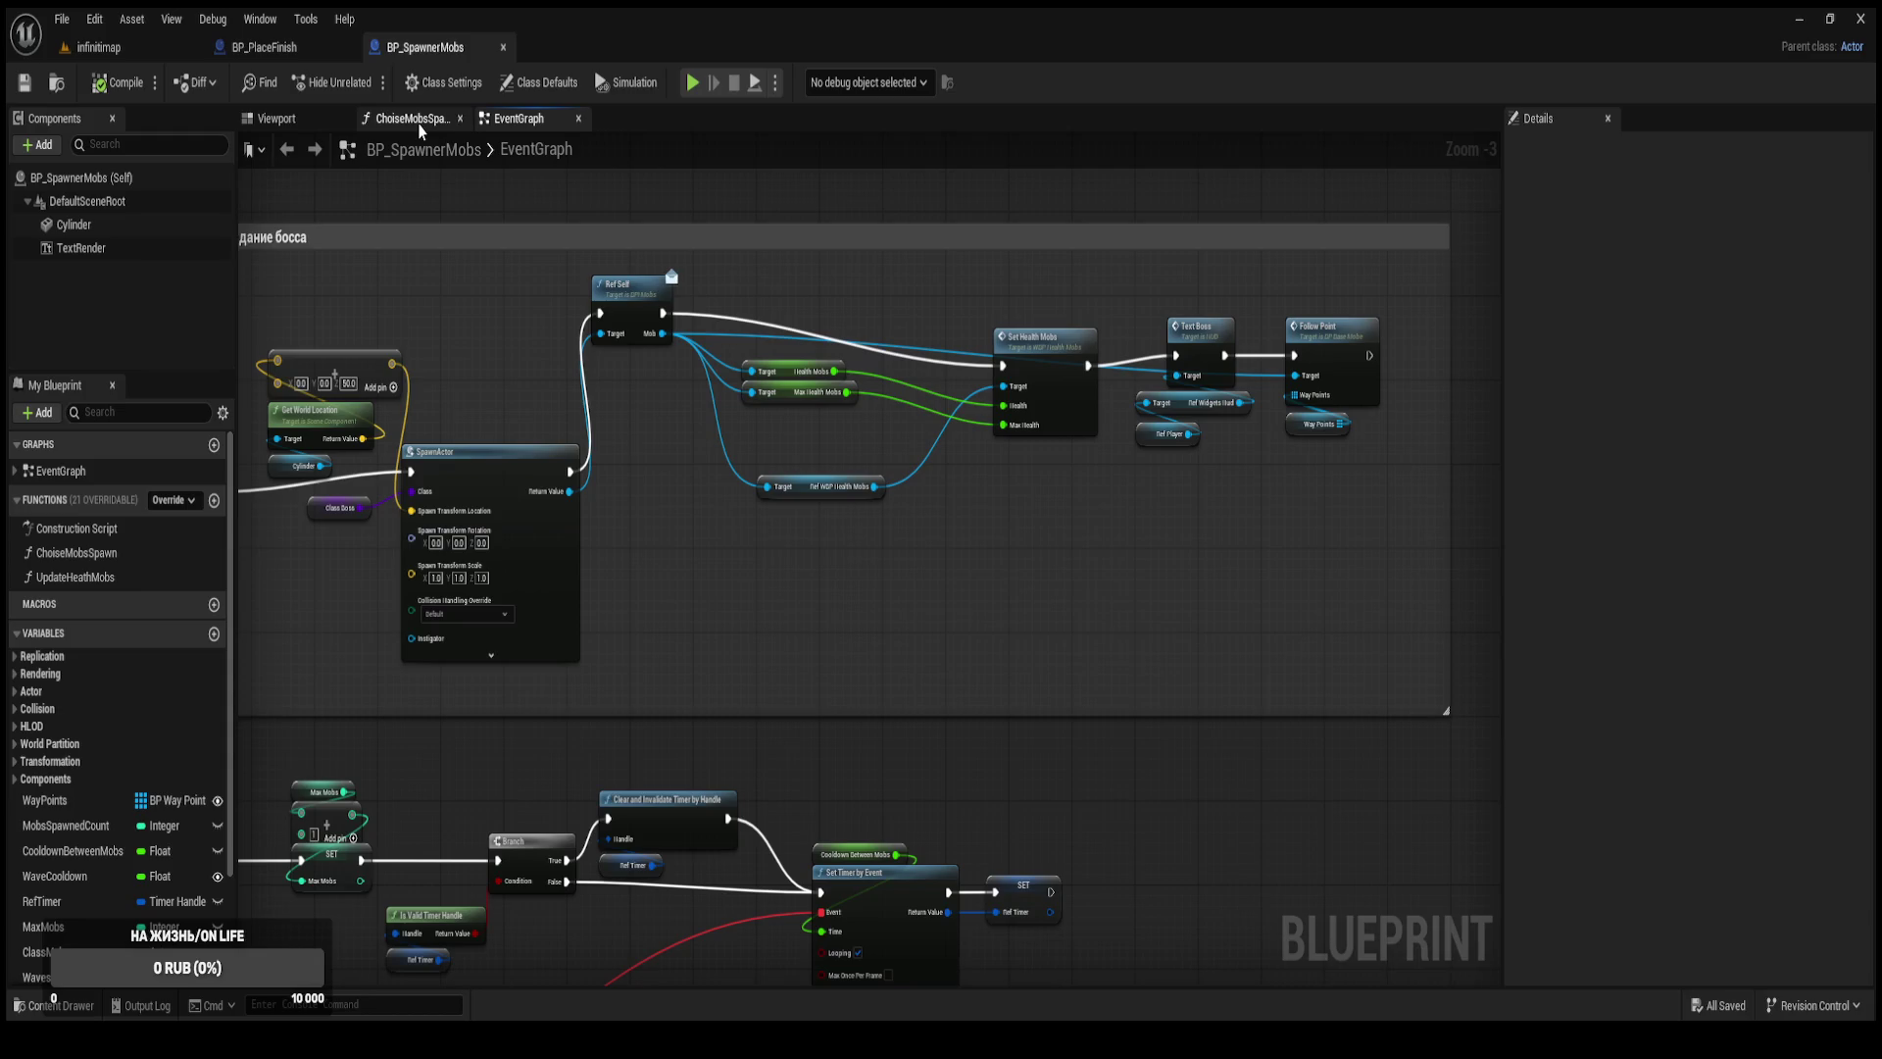
mouse_move(341, 335)
mouse_down()
mouse_move(400, 315)
mouse_move(385, 303)
mouse_move(626, 354)
mouse_move(788, 137)
mouse_move(958, 437)
mouse_move(343, 841)
mouse_up()
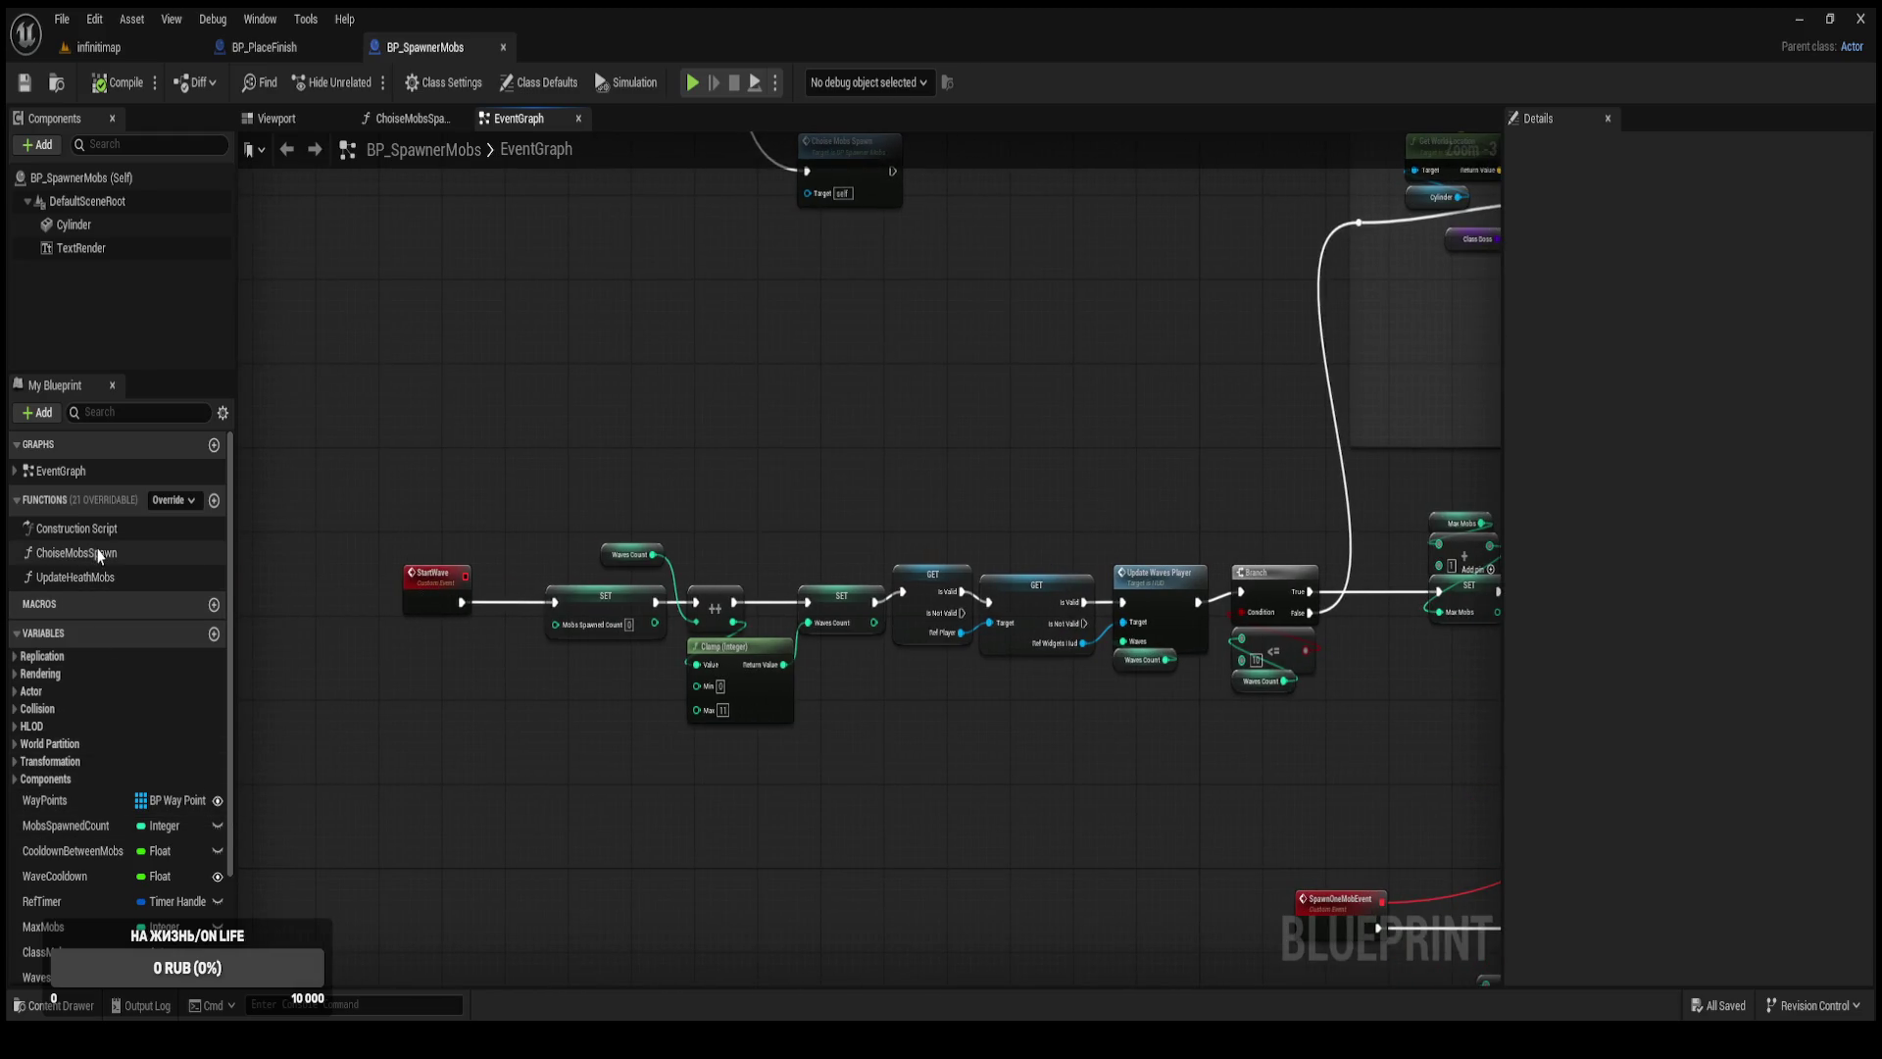
Review FunctionOnBoss, then BP_SpawnerMobs' wave-spawning chain and its Waves Count setter.
click(265, 47)
mouse_move(665, 718)
mouse_down()
mouse_move(1013, 630)
mouse_move(794, 588)
mouse_move(838, 644)
mouse_up()
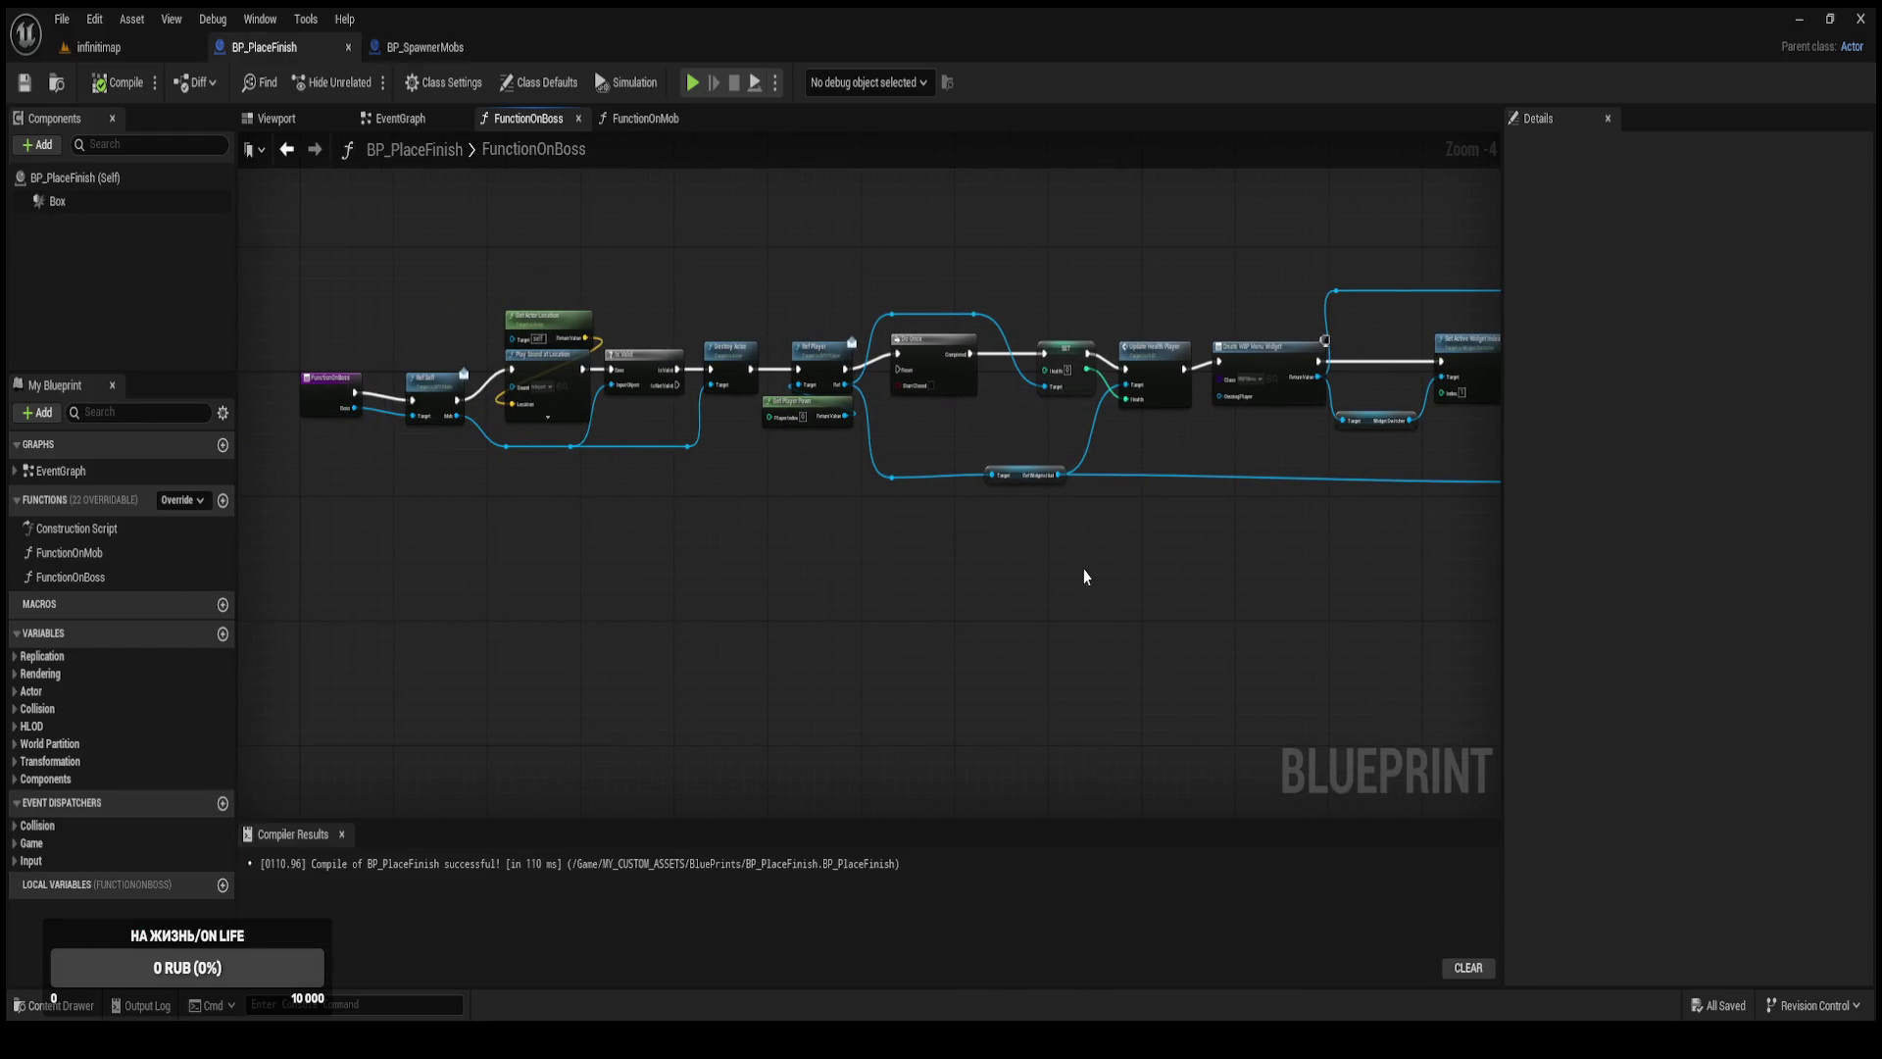
scroll(911, 576, up, 2)
drag(907, 575, 862, 566)
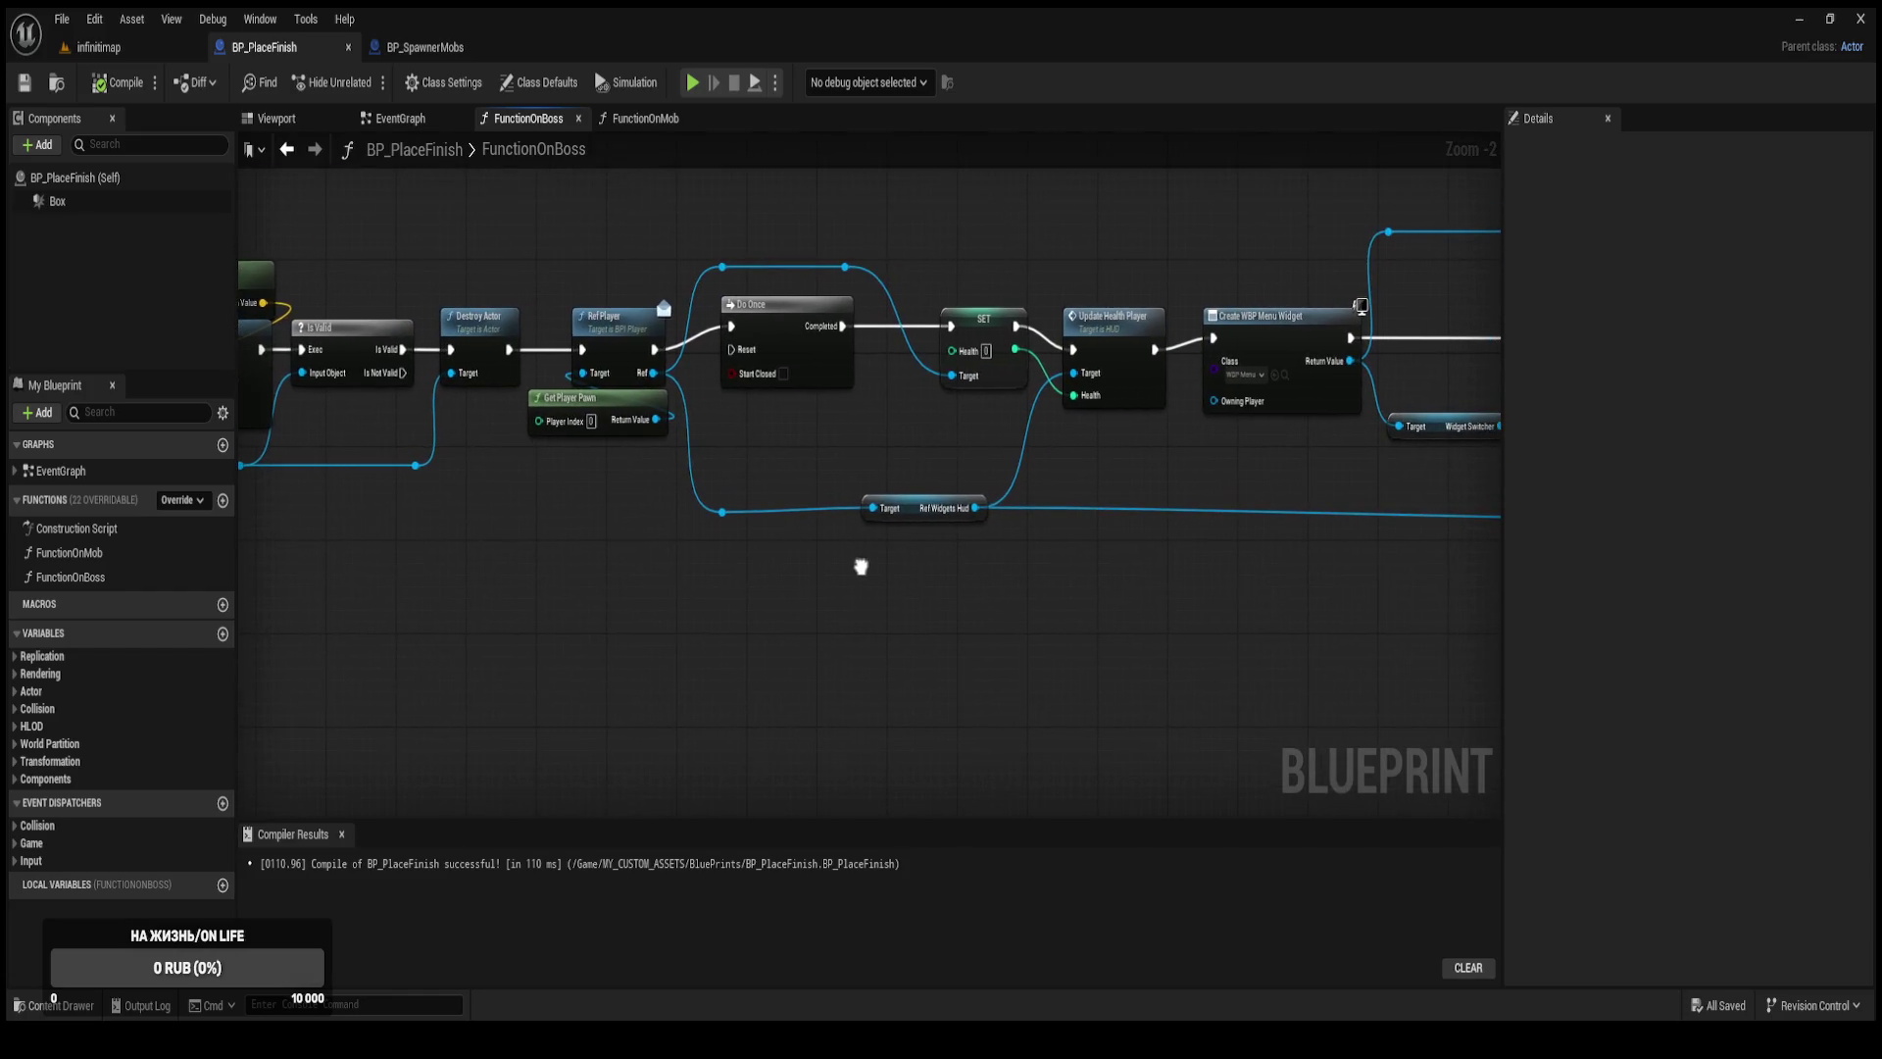
click(442, 47)
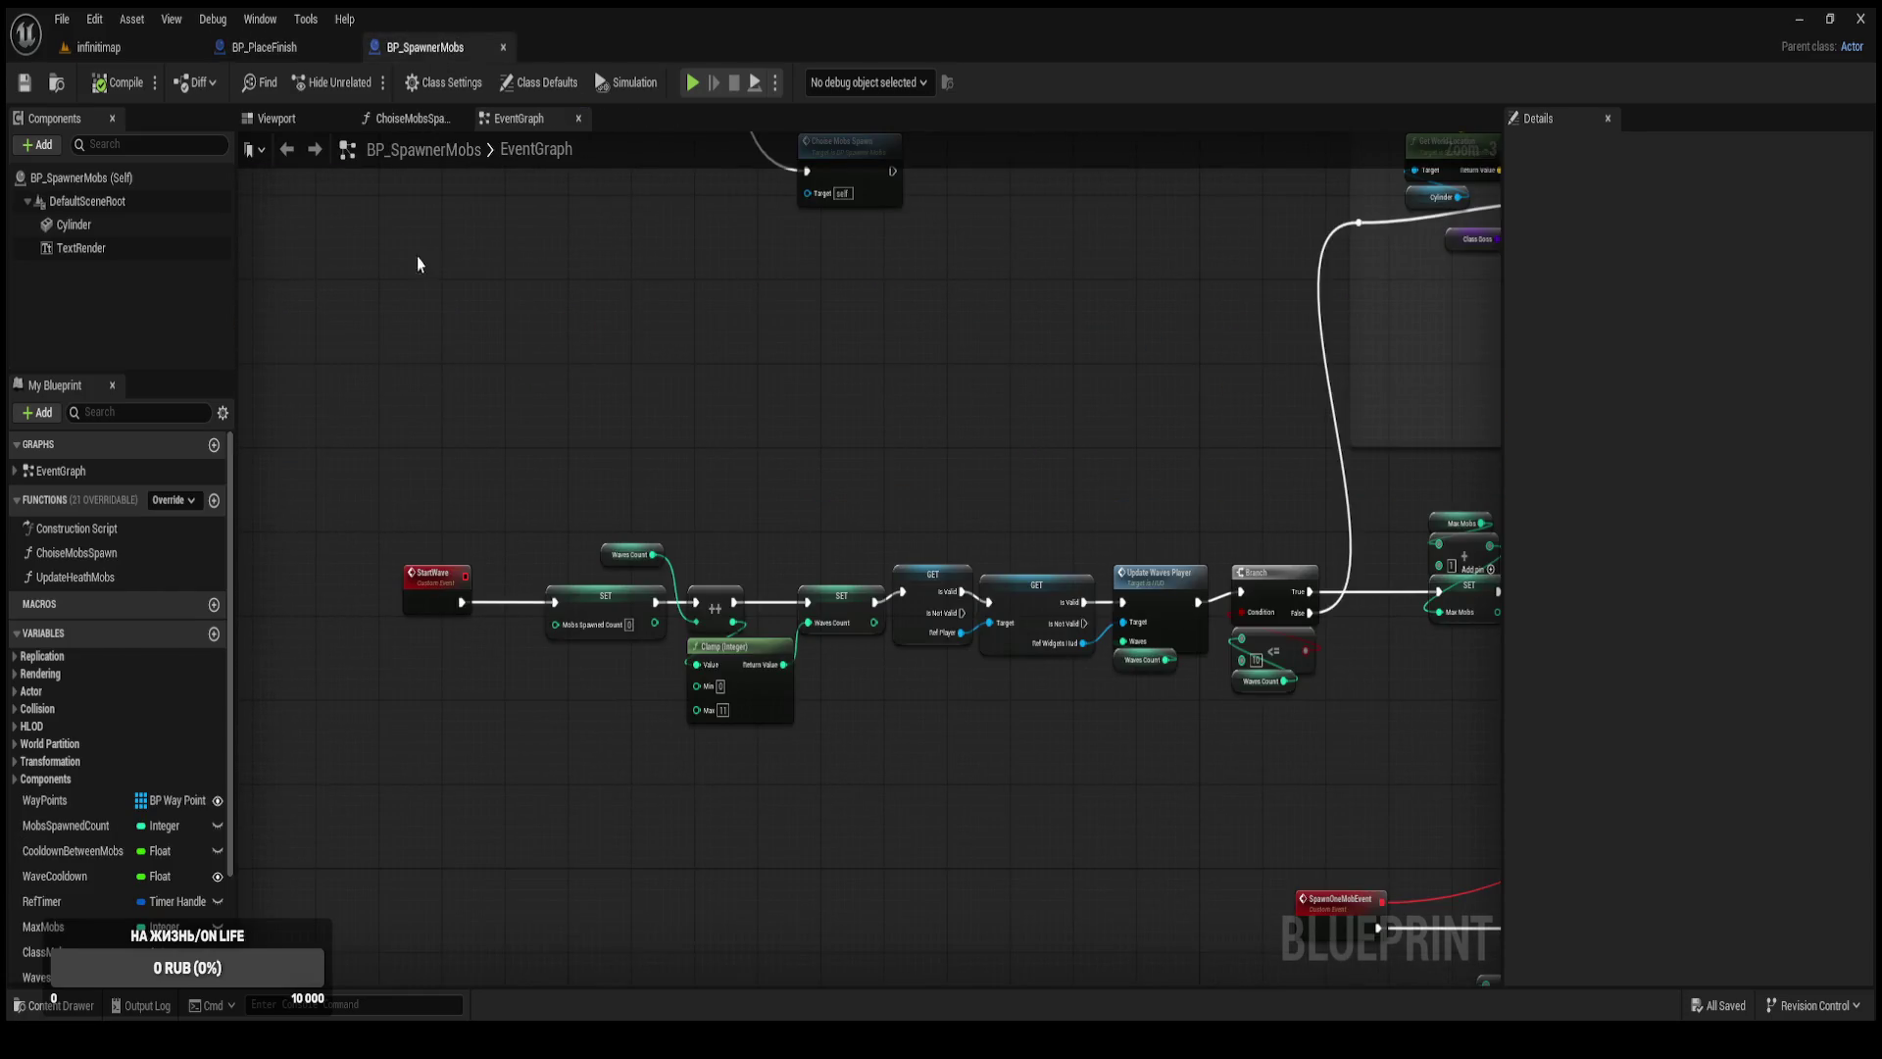
scroll(409, 194, up, 2)
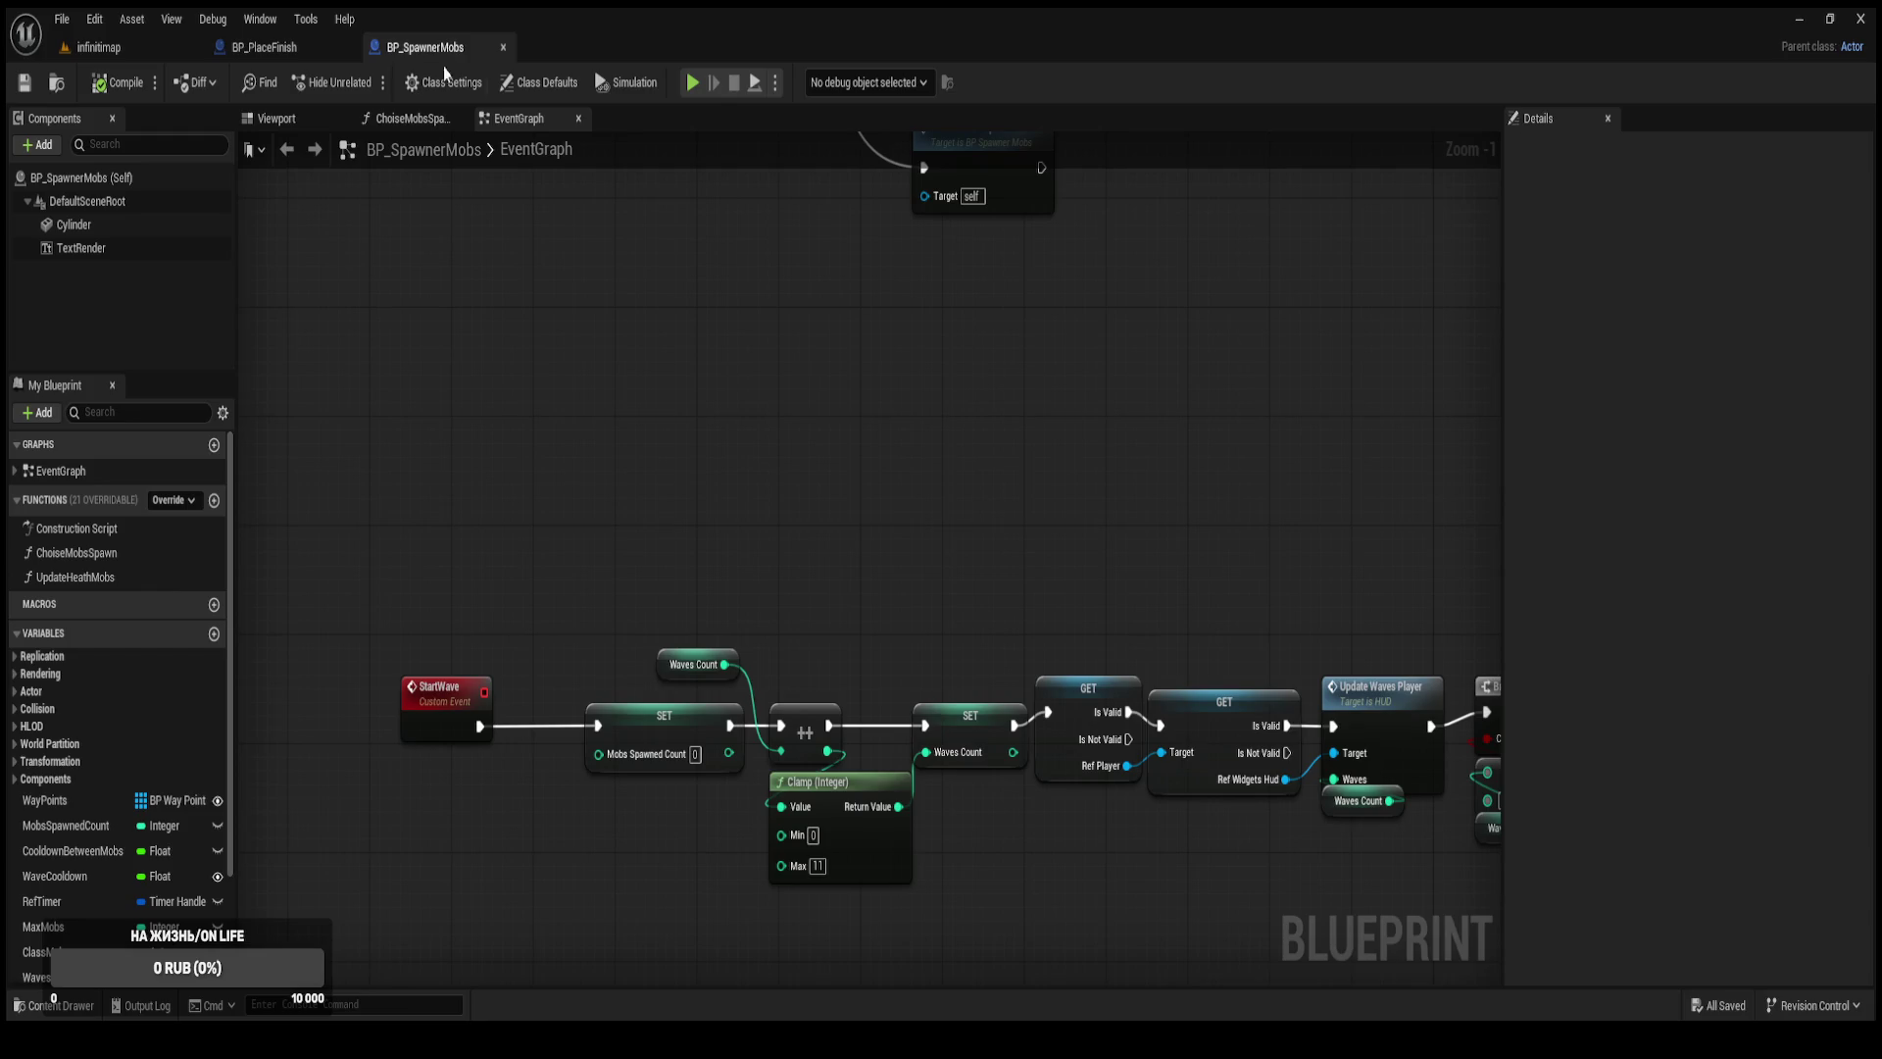
scroll(726, 399, down, 2)
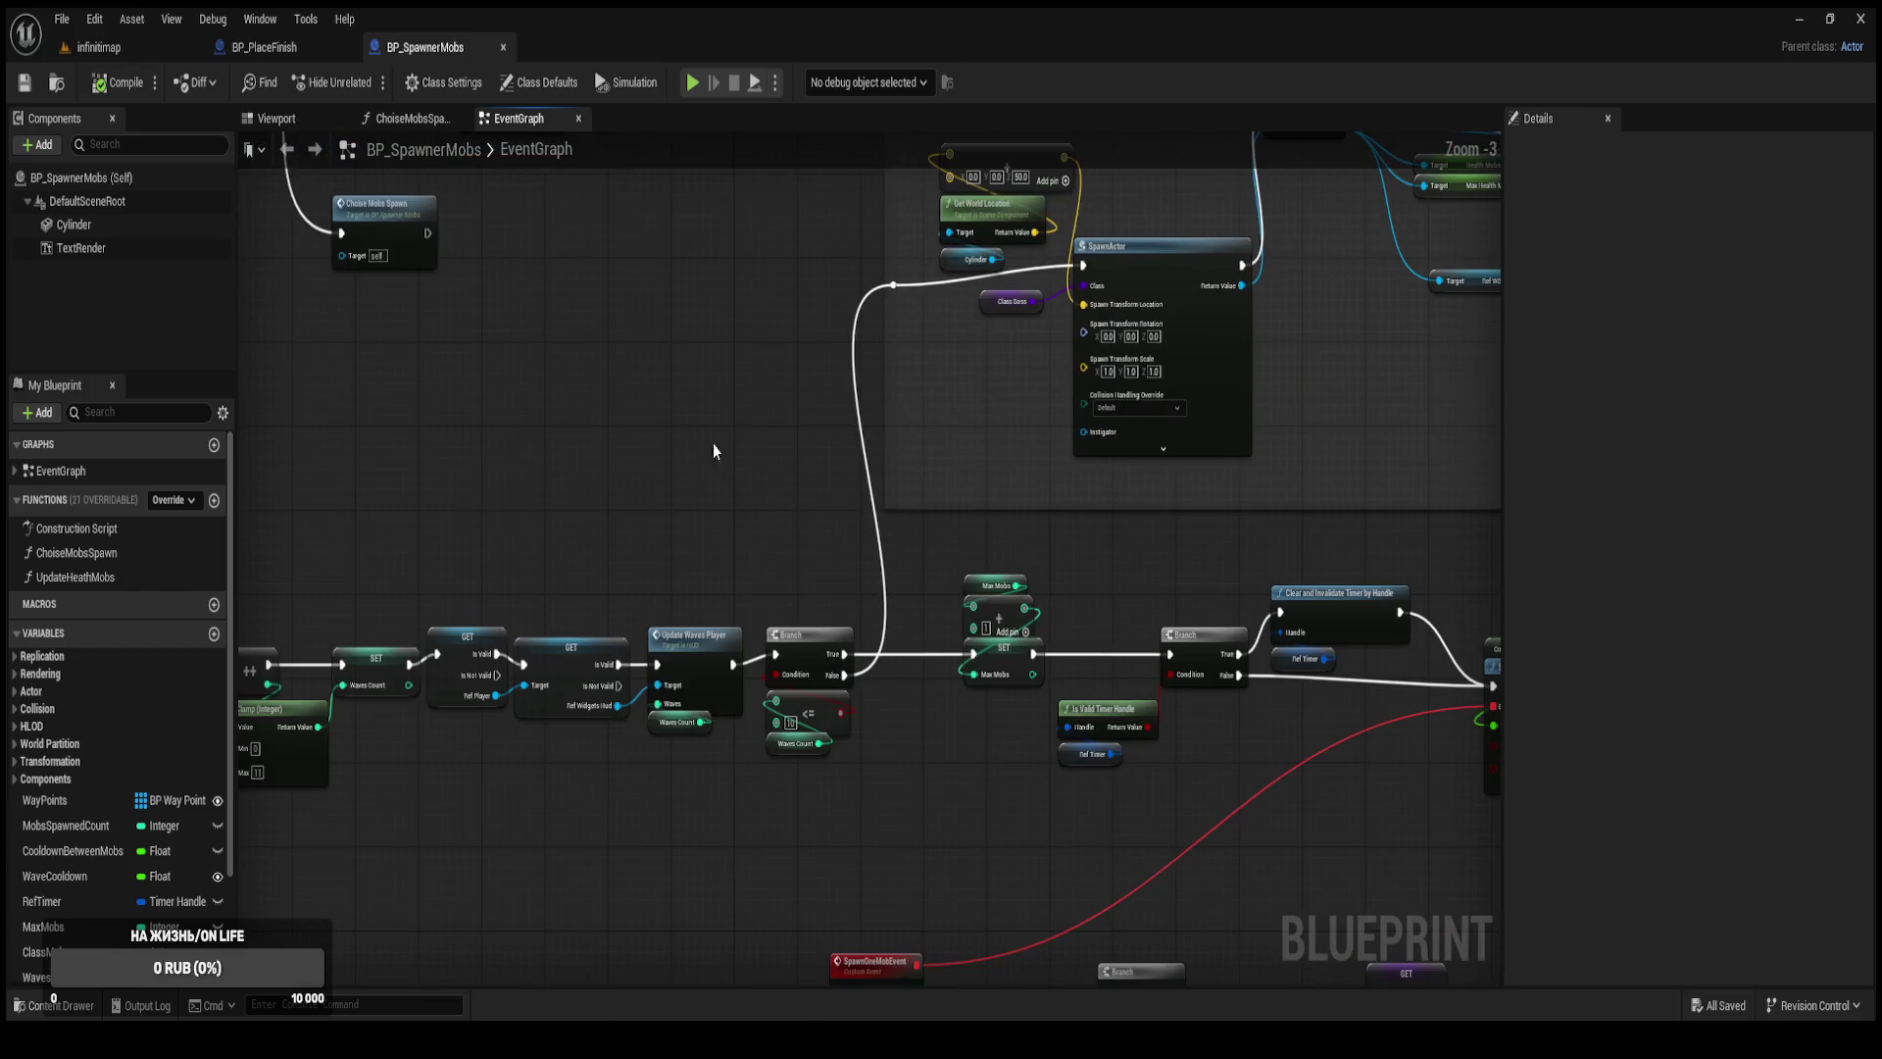
drag(747, 444, 932, 438)
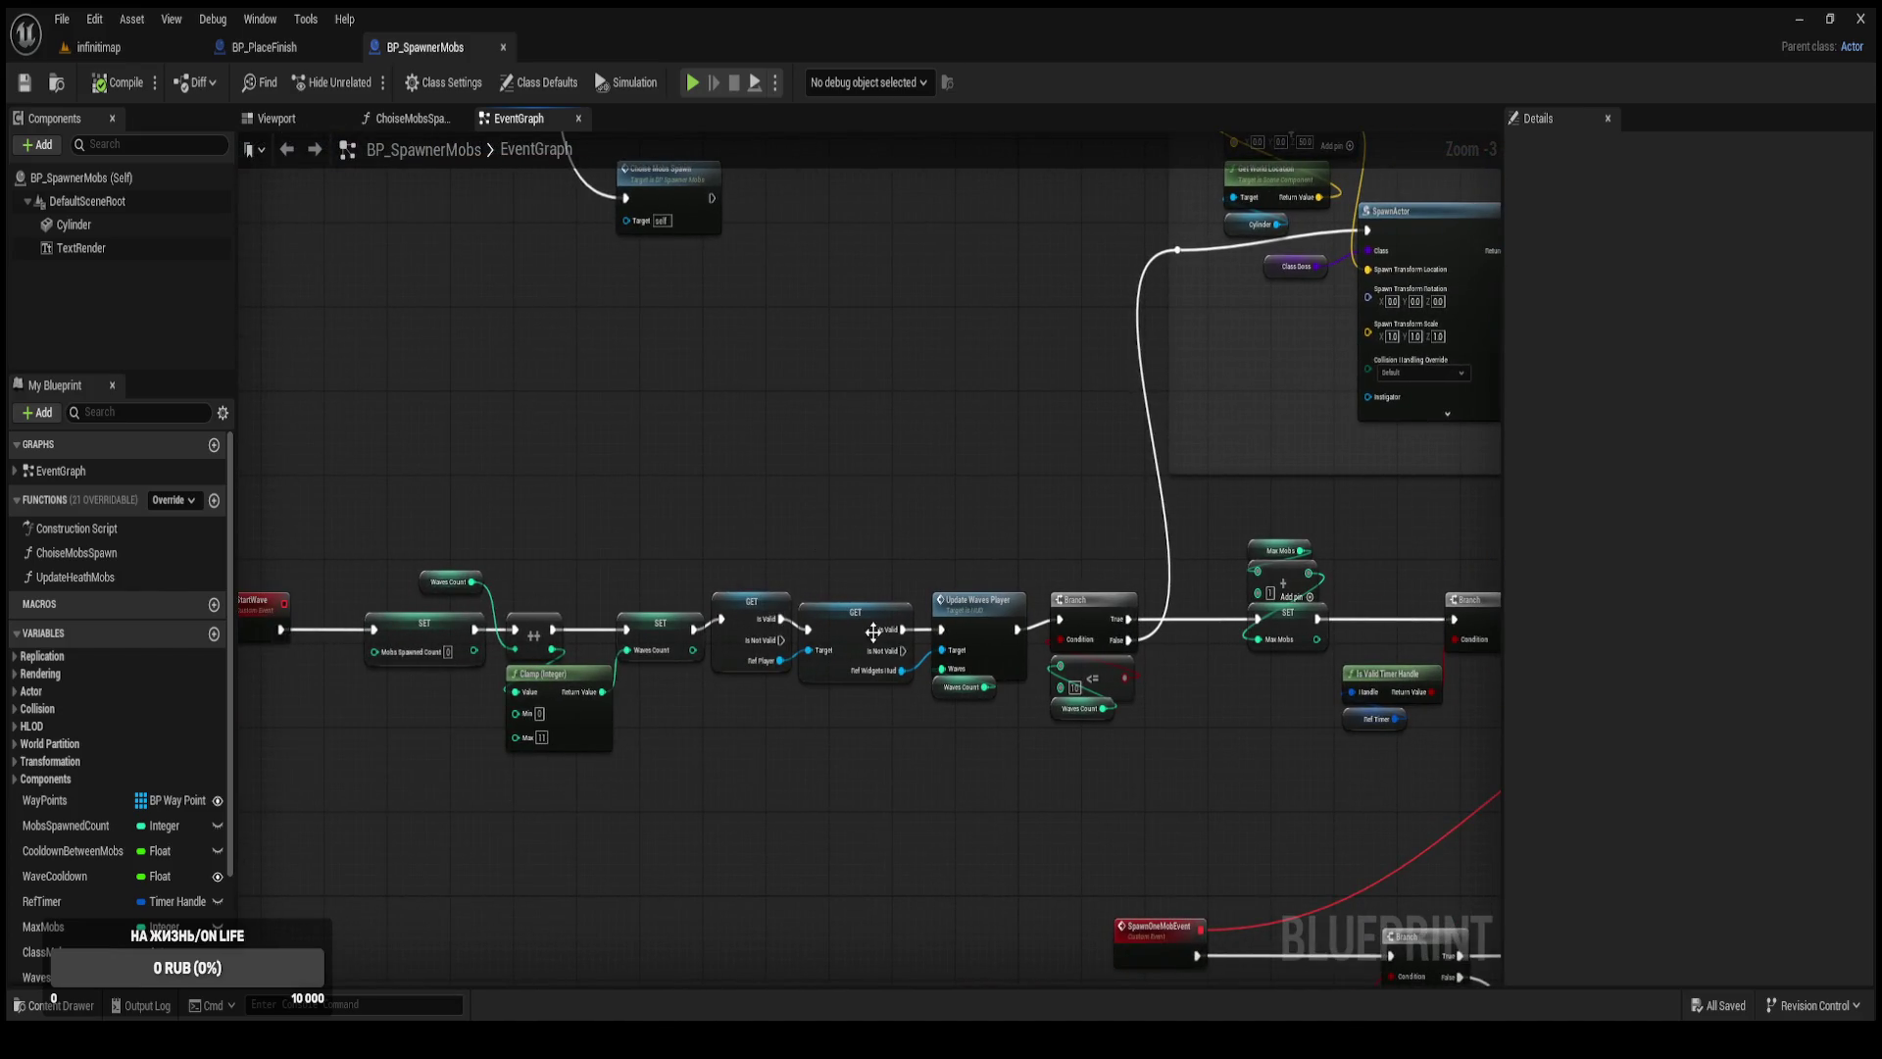
scroll(539, 647, up, 2)
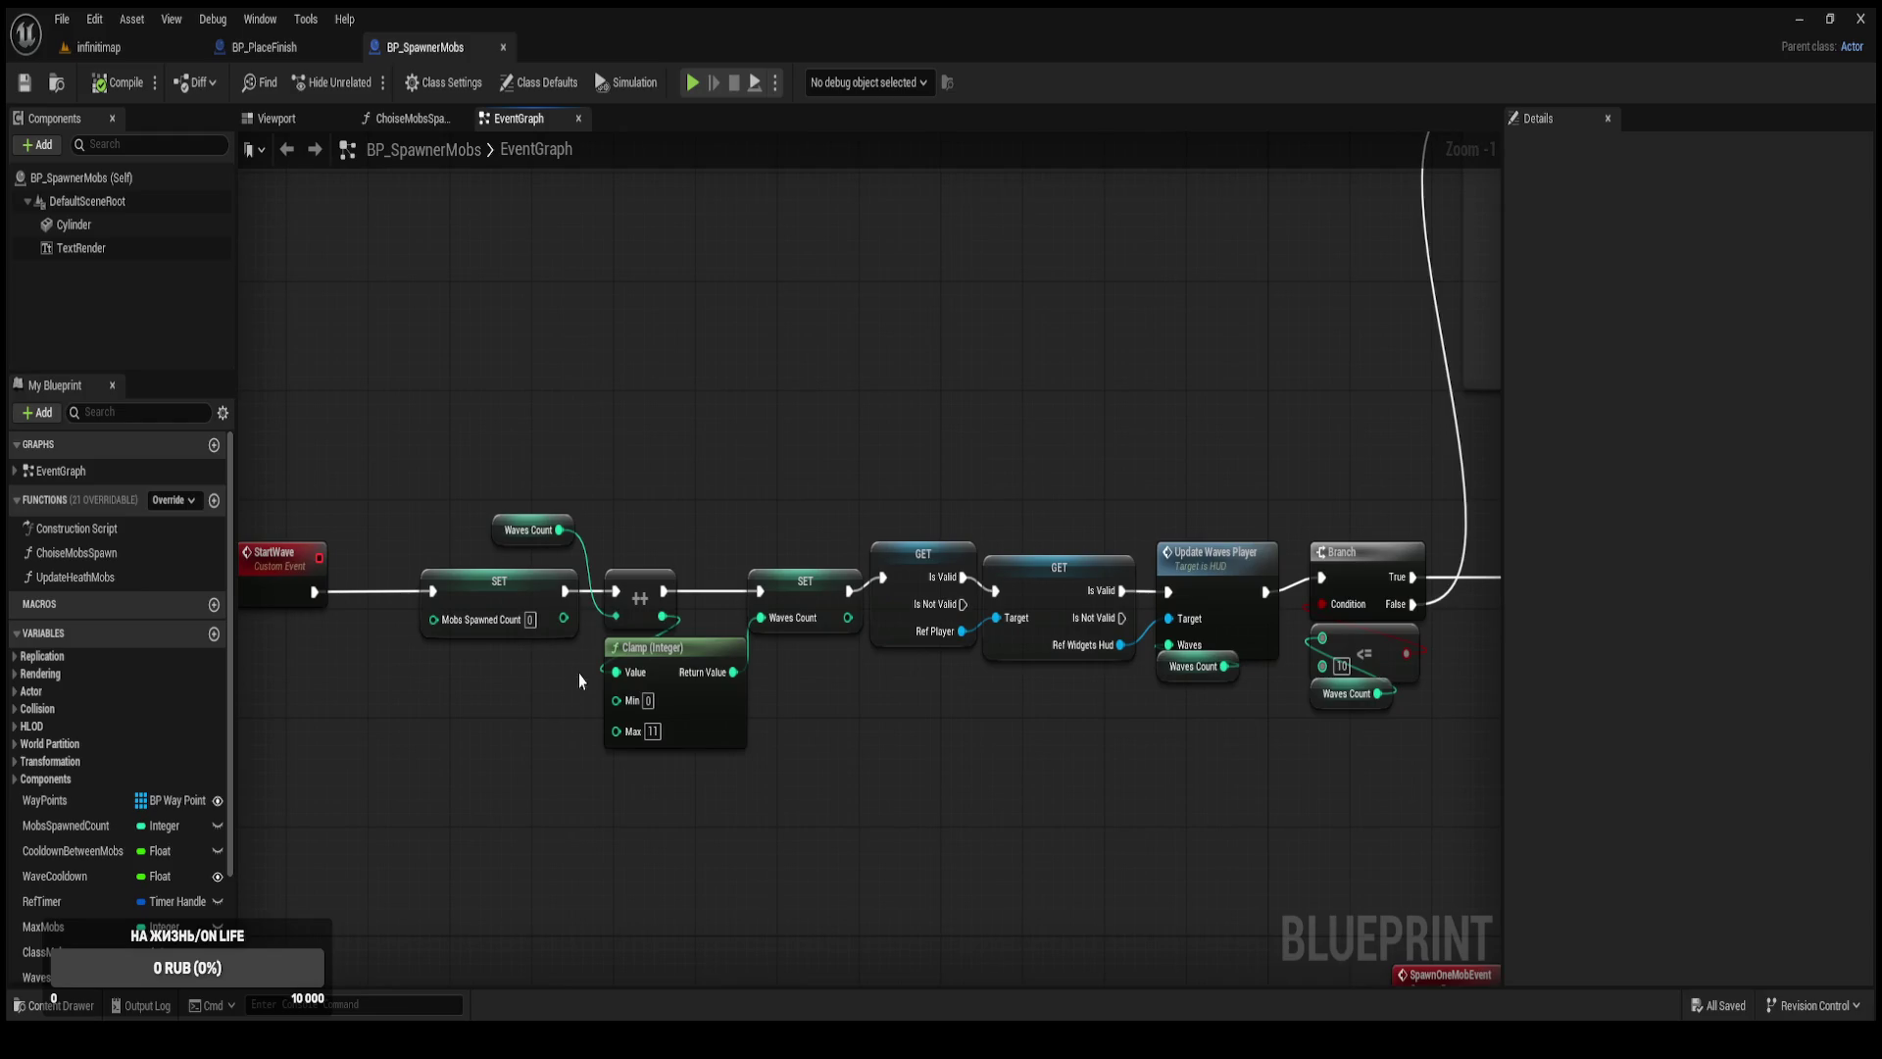
click(820, 591)
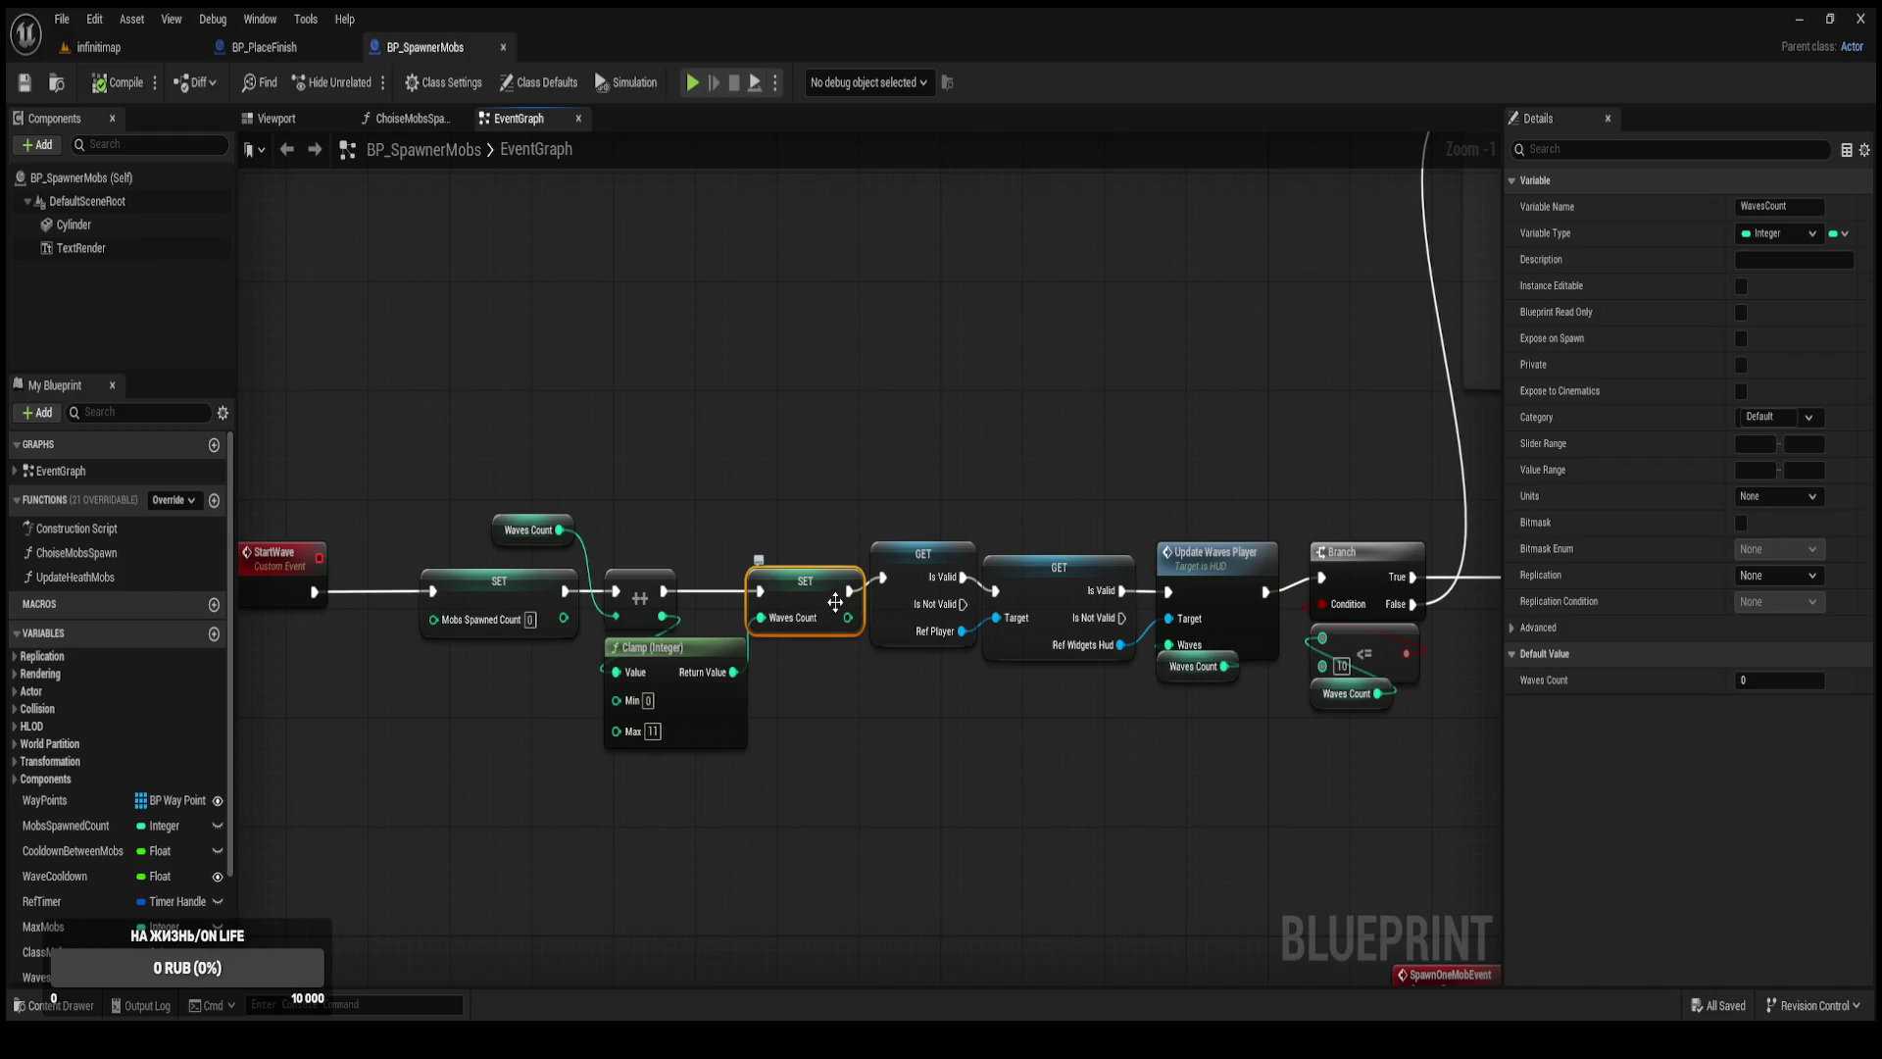
Paste a Get Actor Of Class node beside FunctionOnBoss's entry node.
click(274, 50)
scroll(950, 631, down, 5)
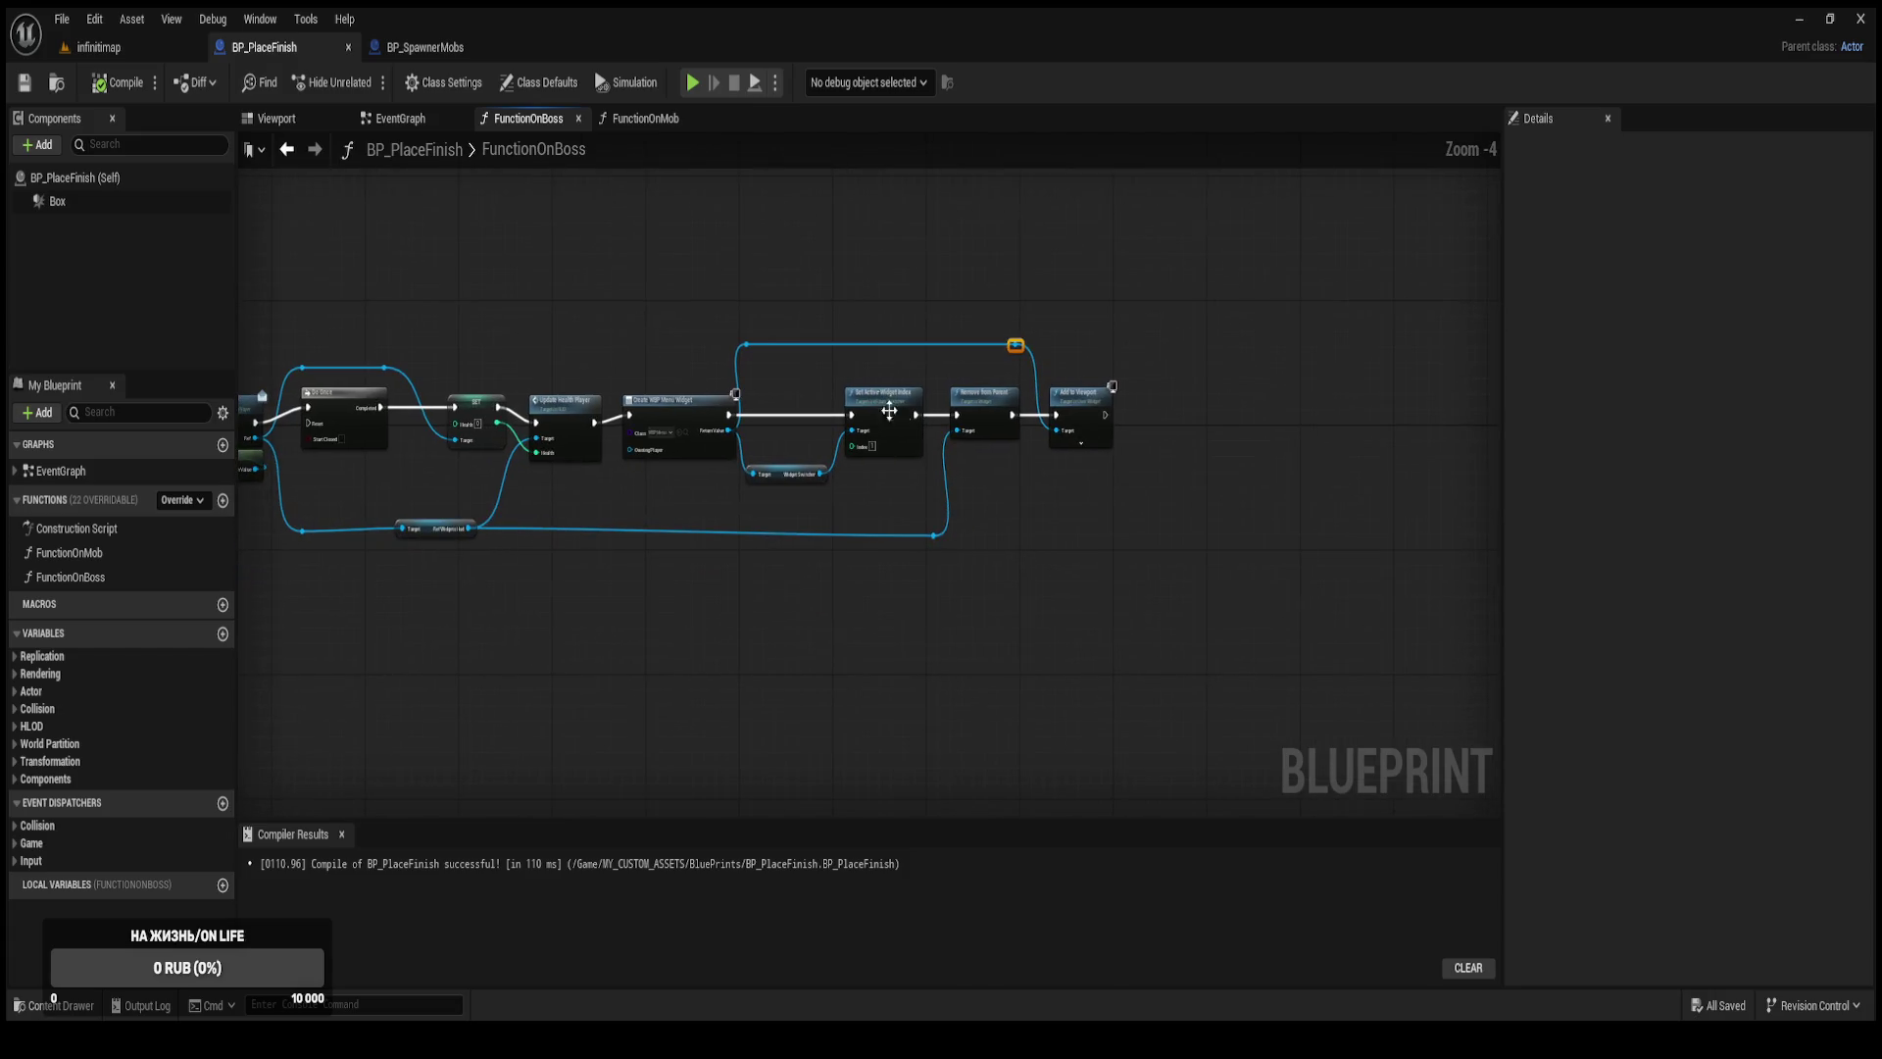
mouse_move(1122, 529)
mouse_down()
mouse_move(866, 416)
mouse_move(637, 409)
mouse_up()
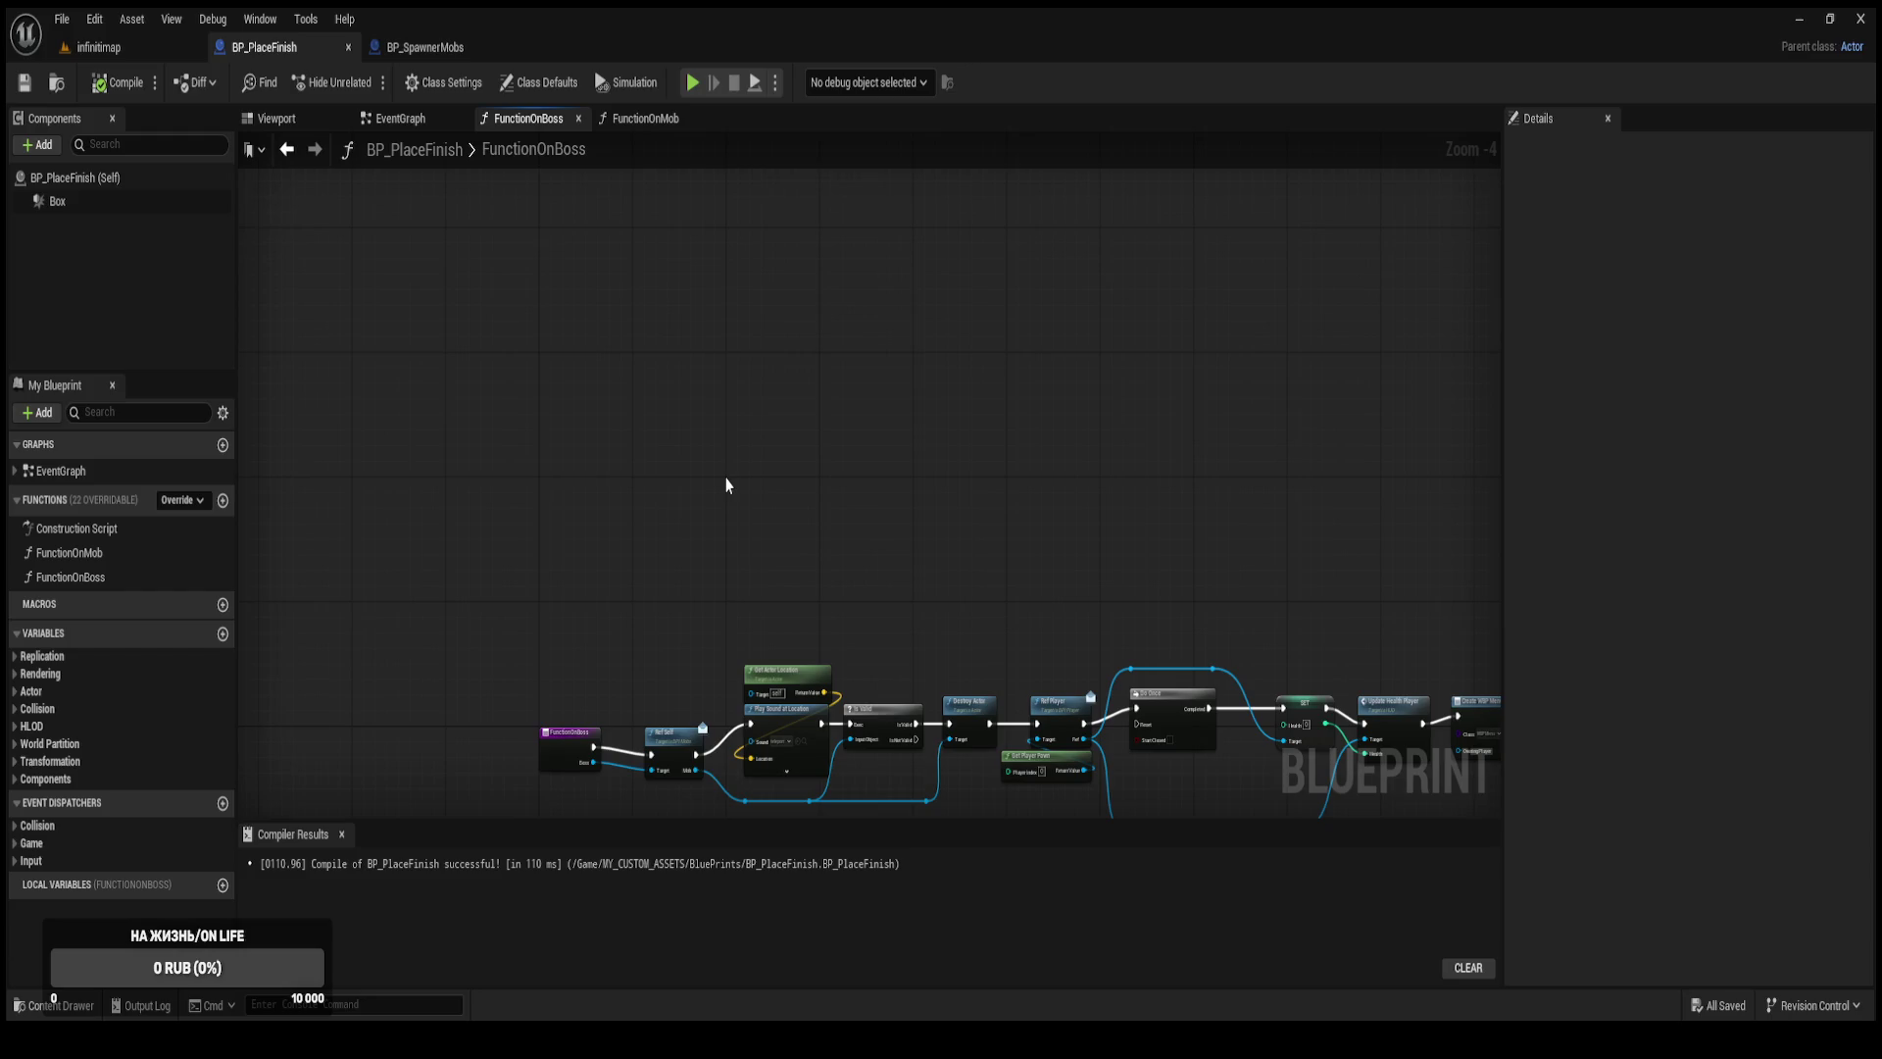
key(ctrl+v)
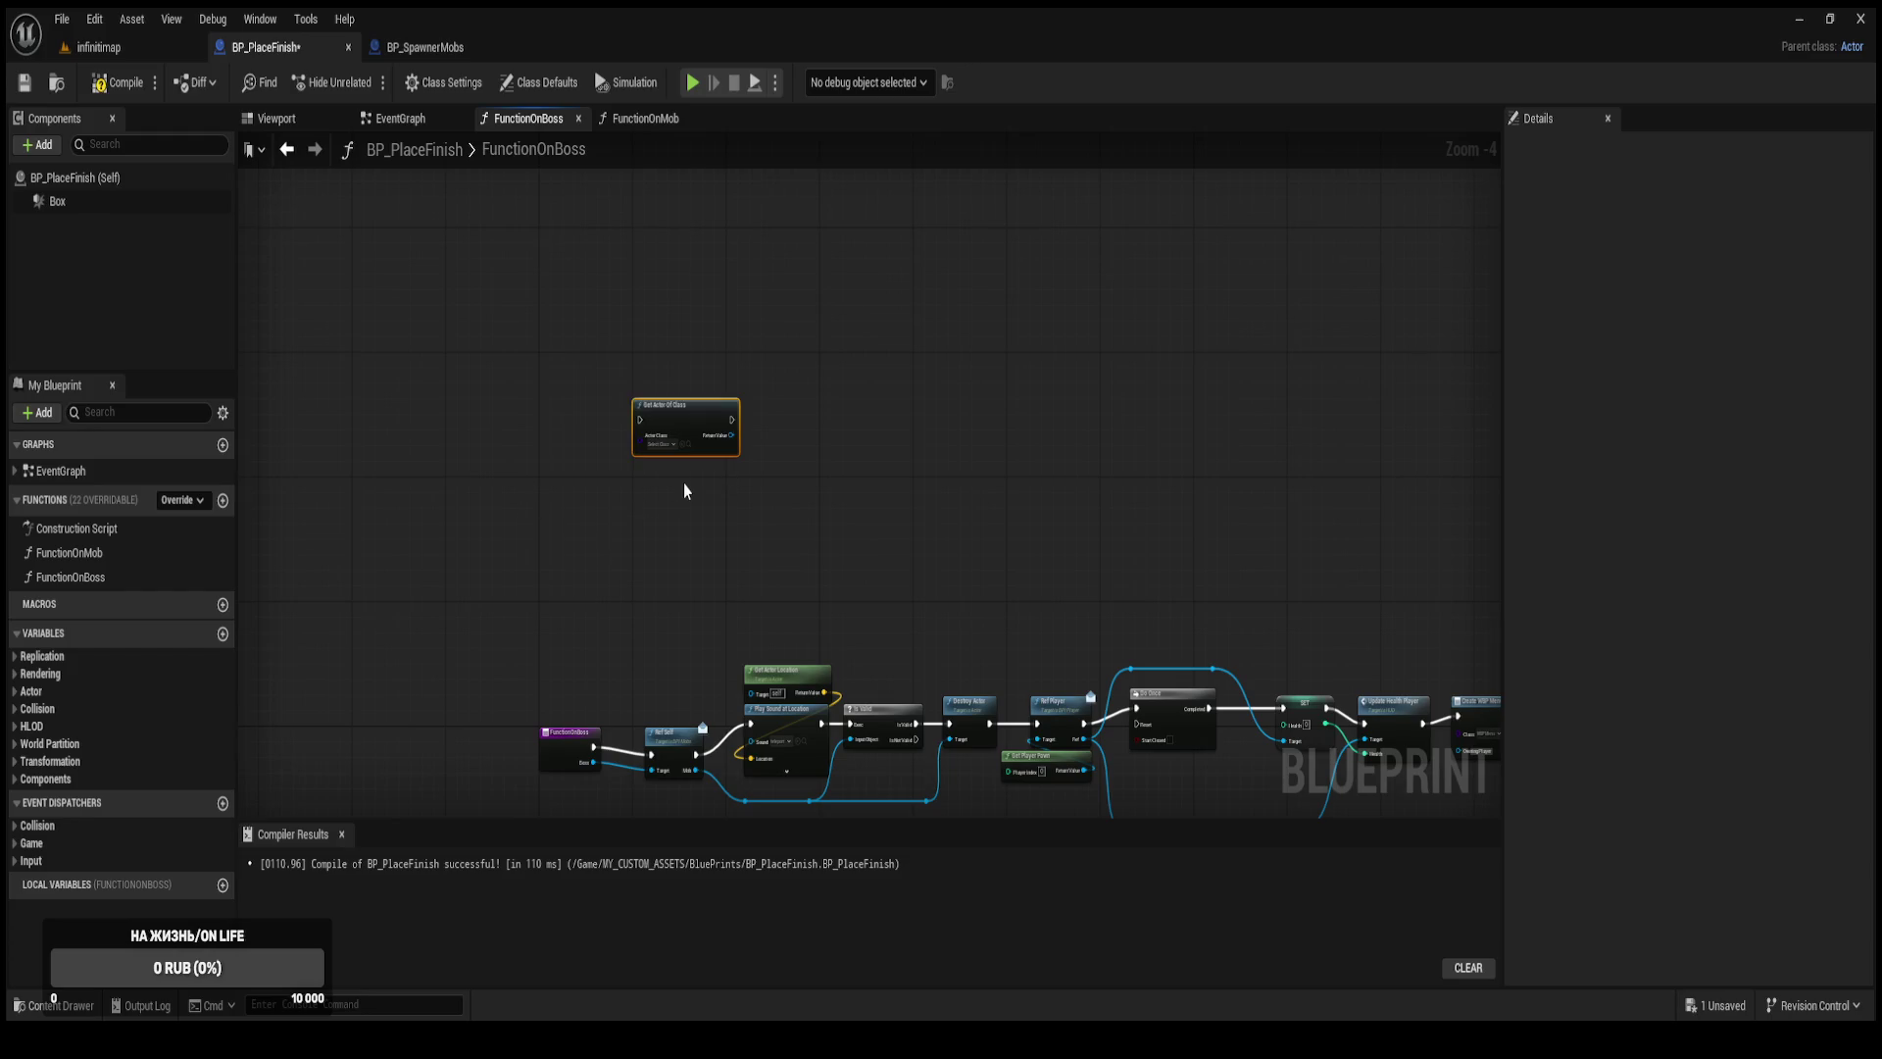
Reposition the pasted Get Actor Of Class node above the existing FunctionOnBoss chain.
scroll(691, 484, up, 5)
drag(698, 351, 849, 507)
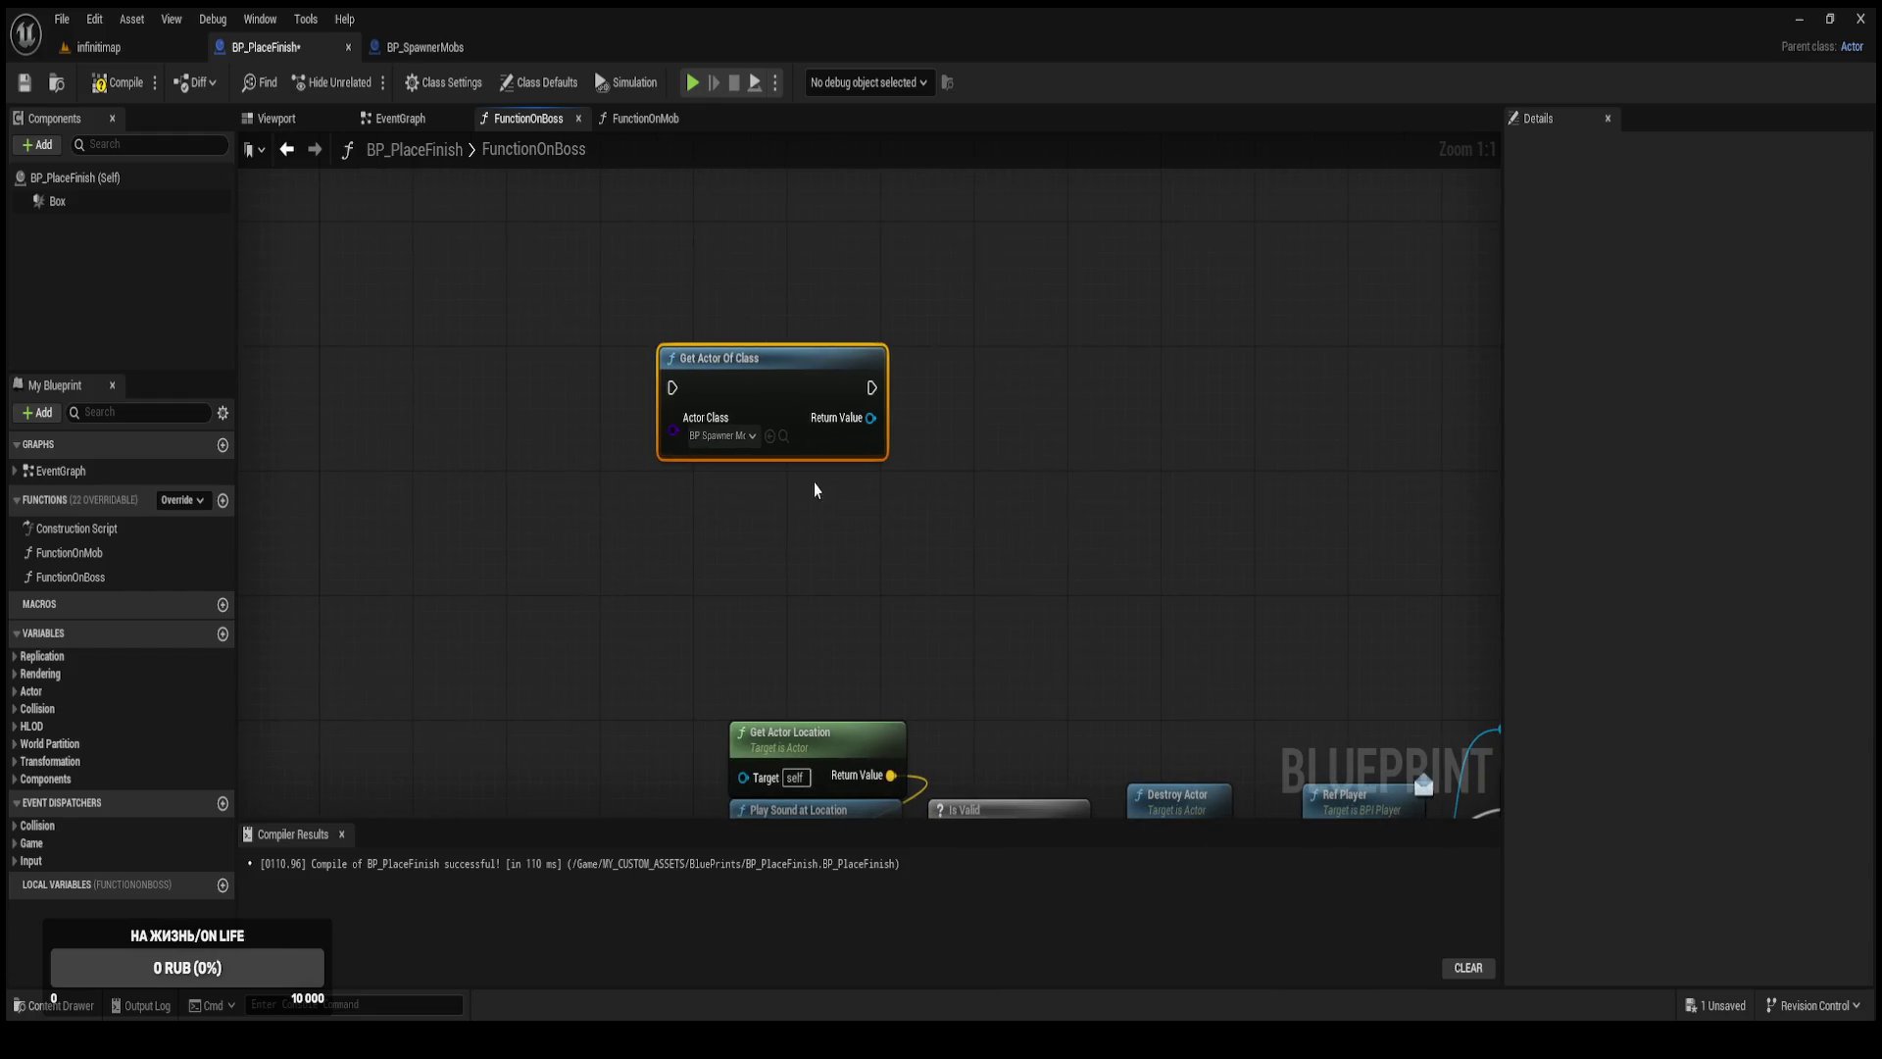
scroll(961, 344, down, 2)
mouse_move(1120, 419)
mouse_down()
mouse_move(1020, 353)
mouse_move(891, 328)
mouse_move(638, 353)
mouse_move(821, 340)
mouse_up()
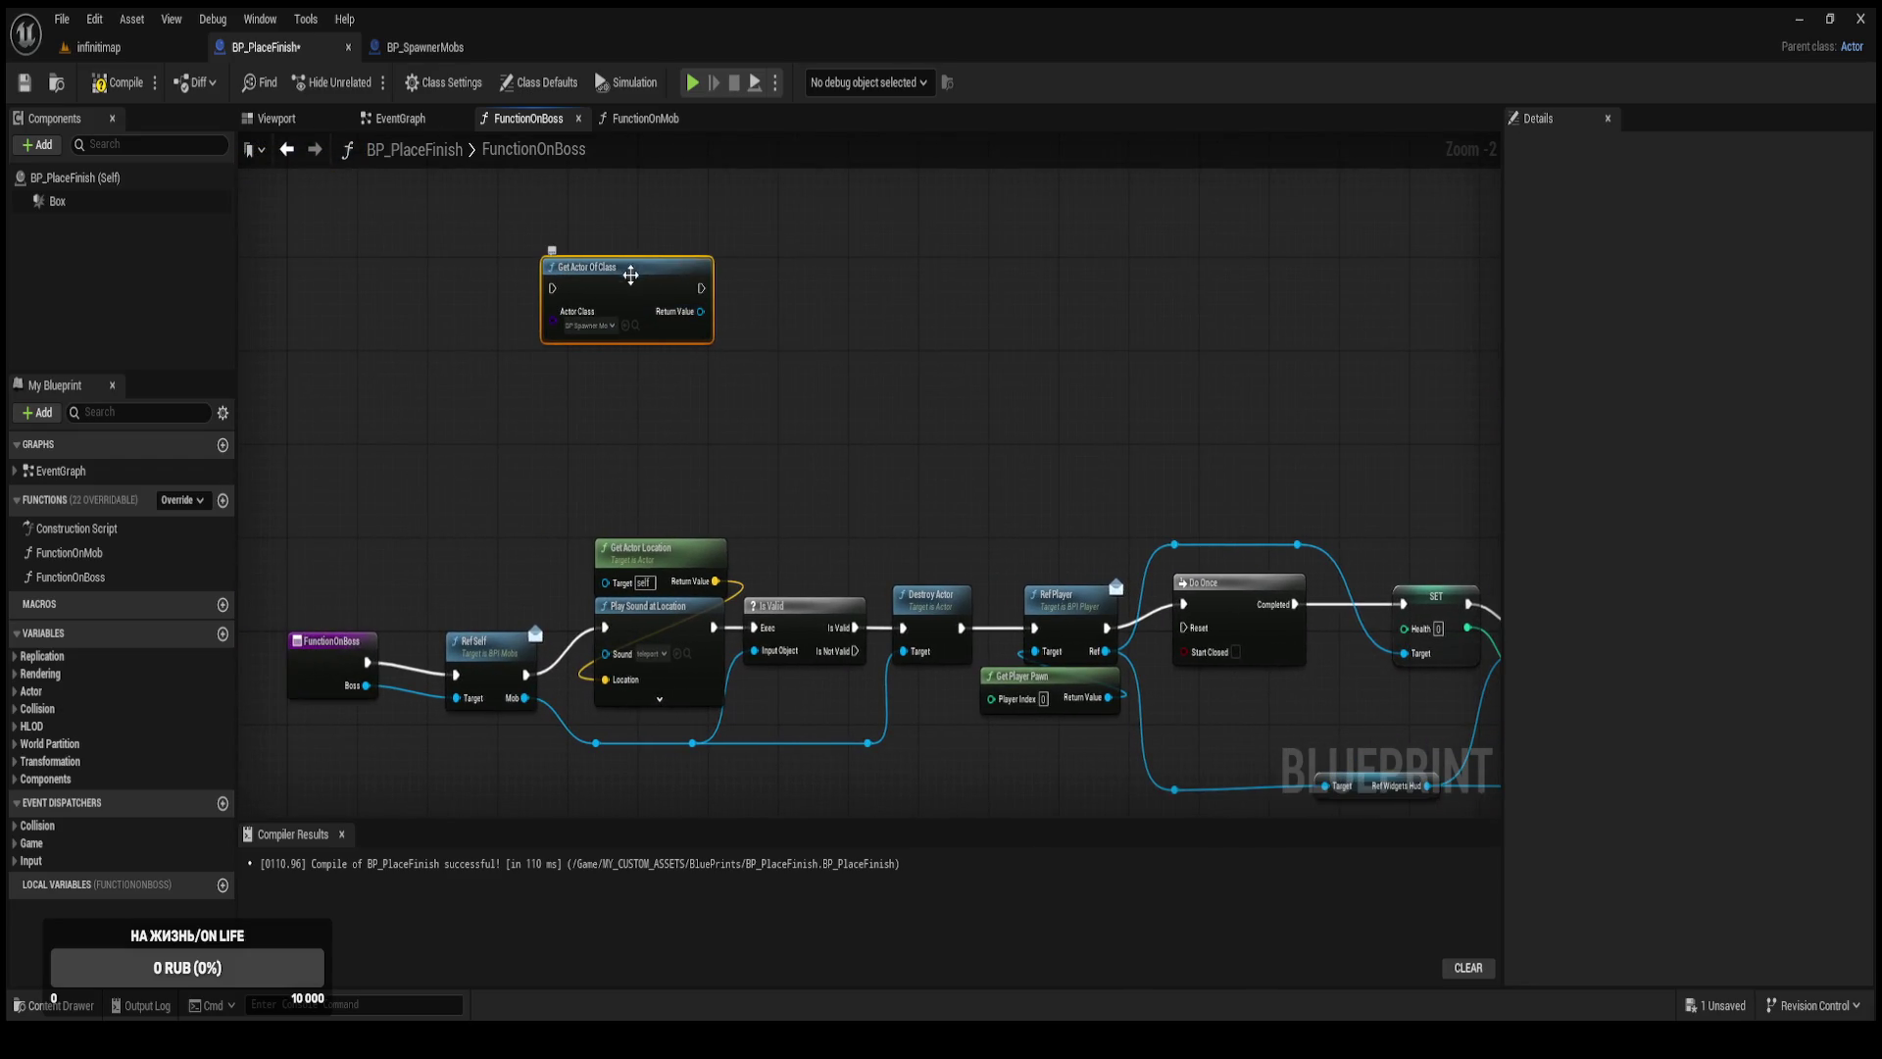
Delete the Get Actor Of Class node and return to the infinitmap level.
drag(462, 204, 761, 370)
key(Delete)
click(108, 49)
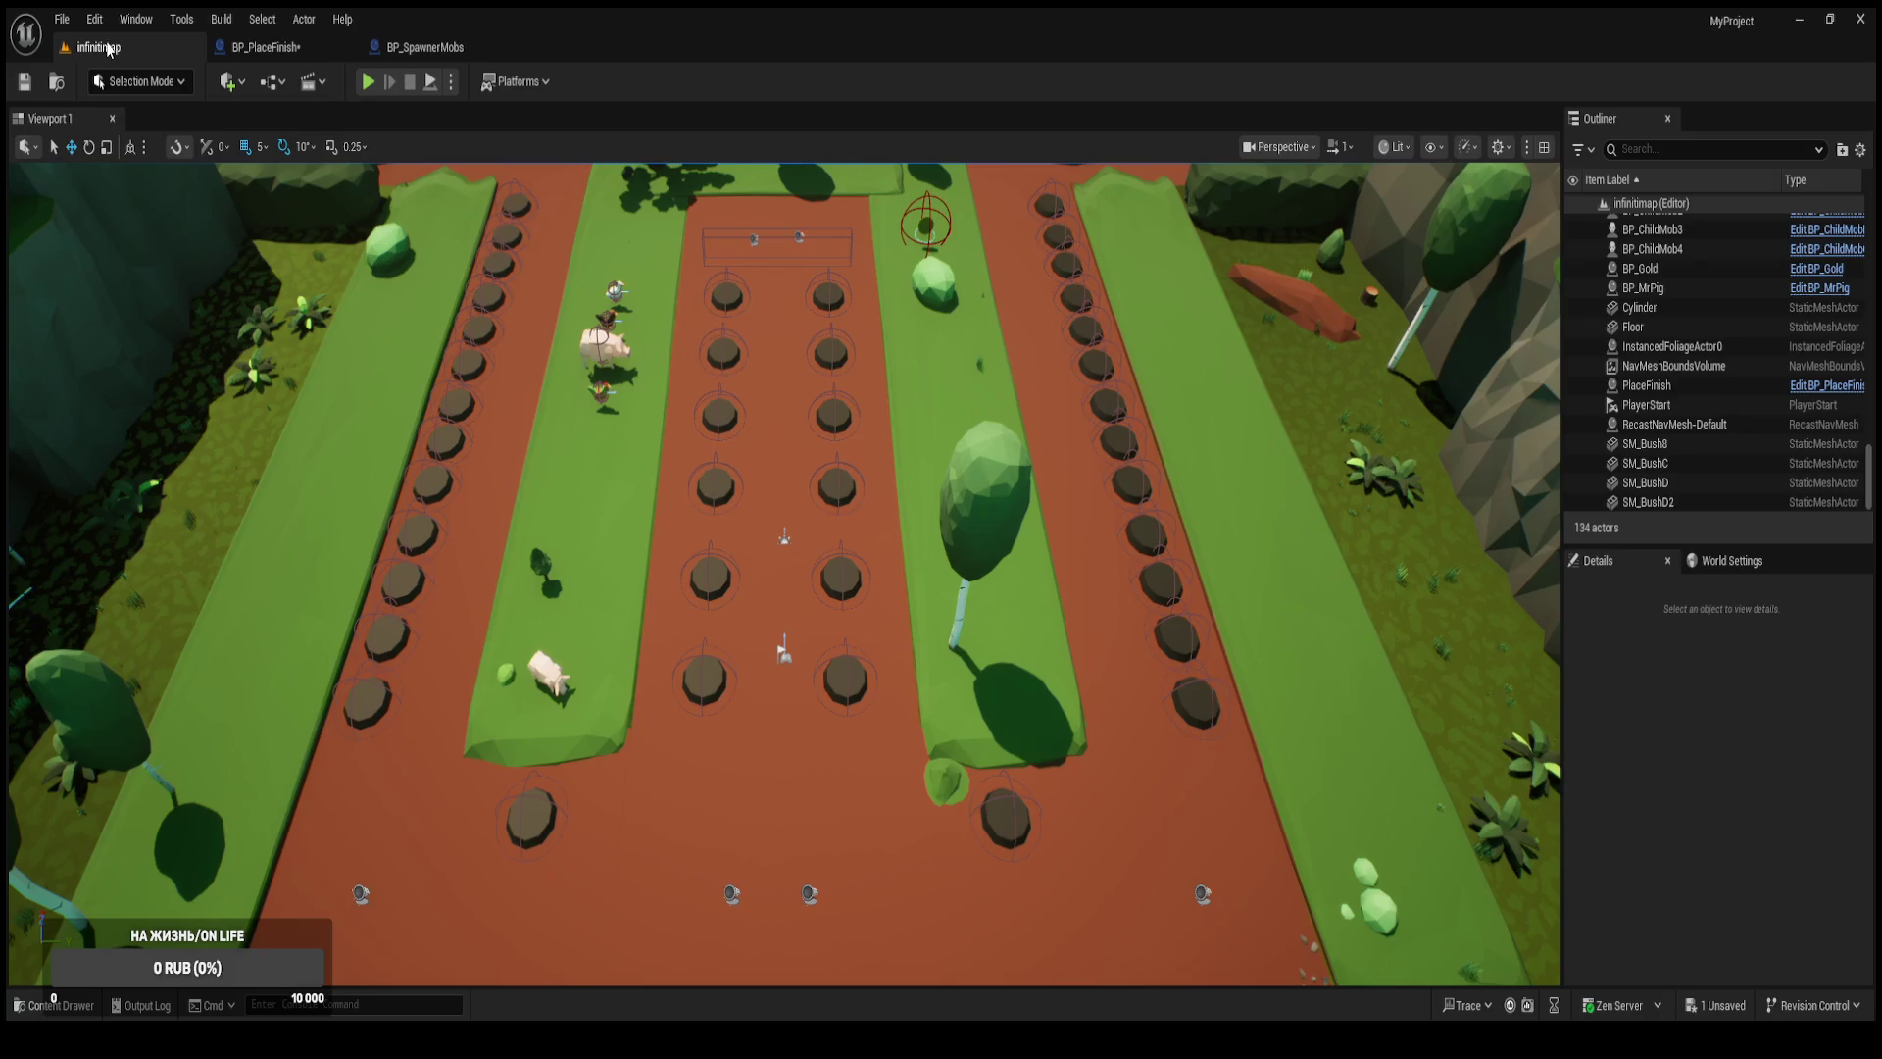
Open BP_BossPig from the Blueprints > Boss folder.
key(ctrl+space)
double_click(360, 726)
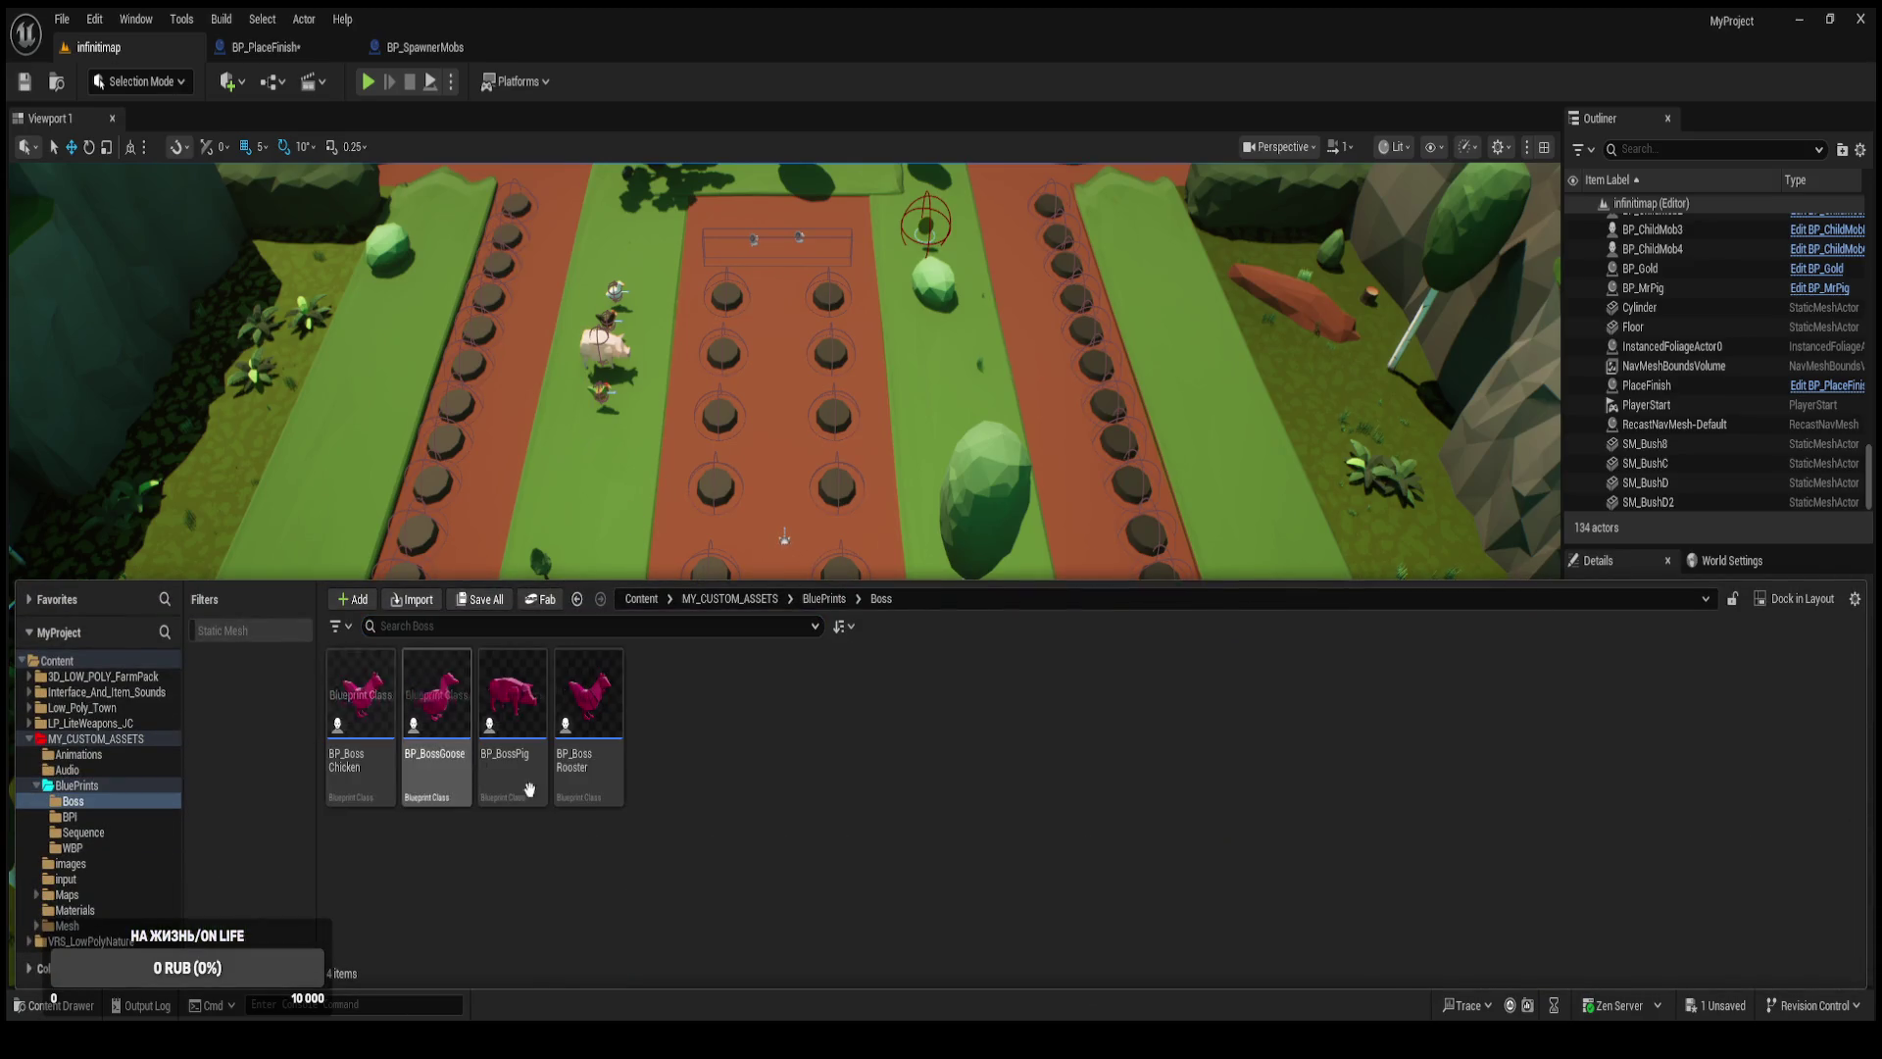
click(515, 779)
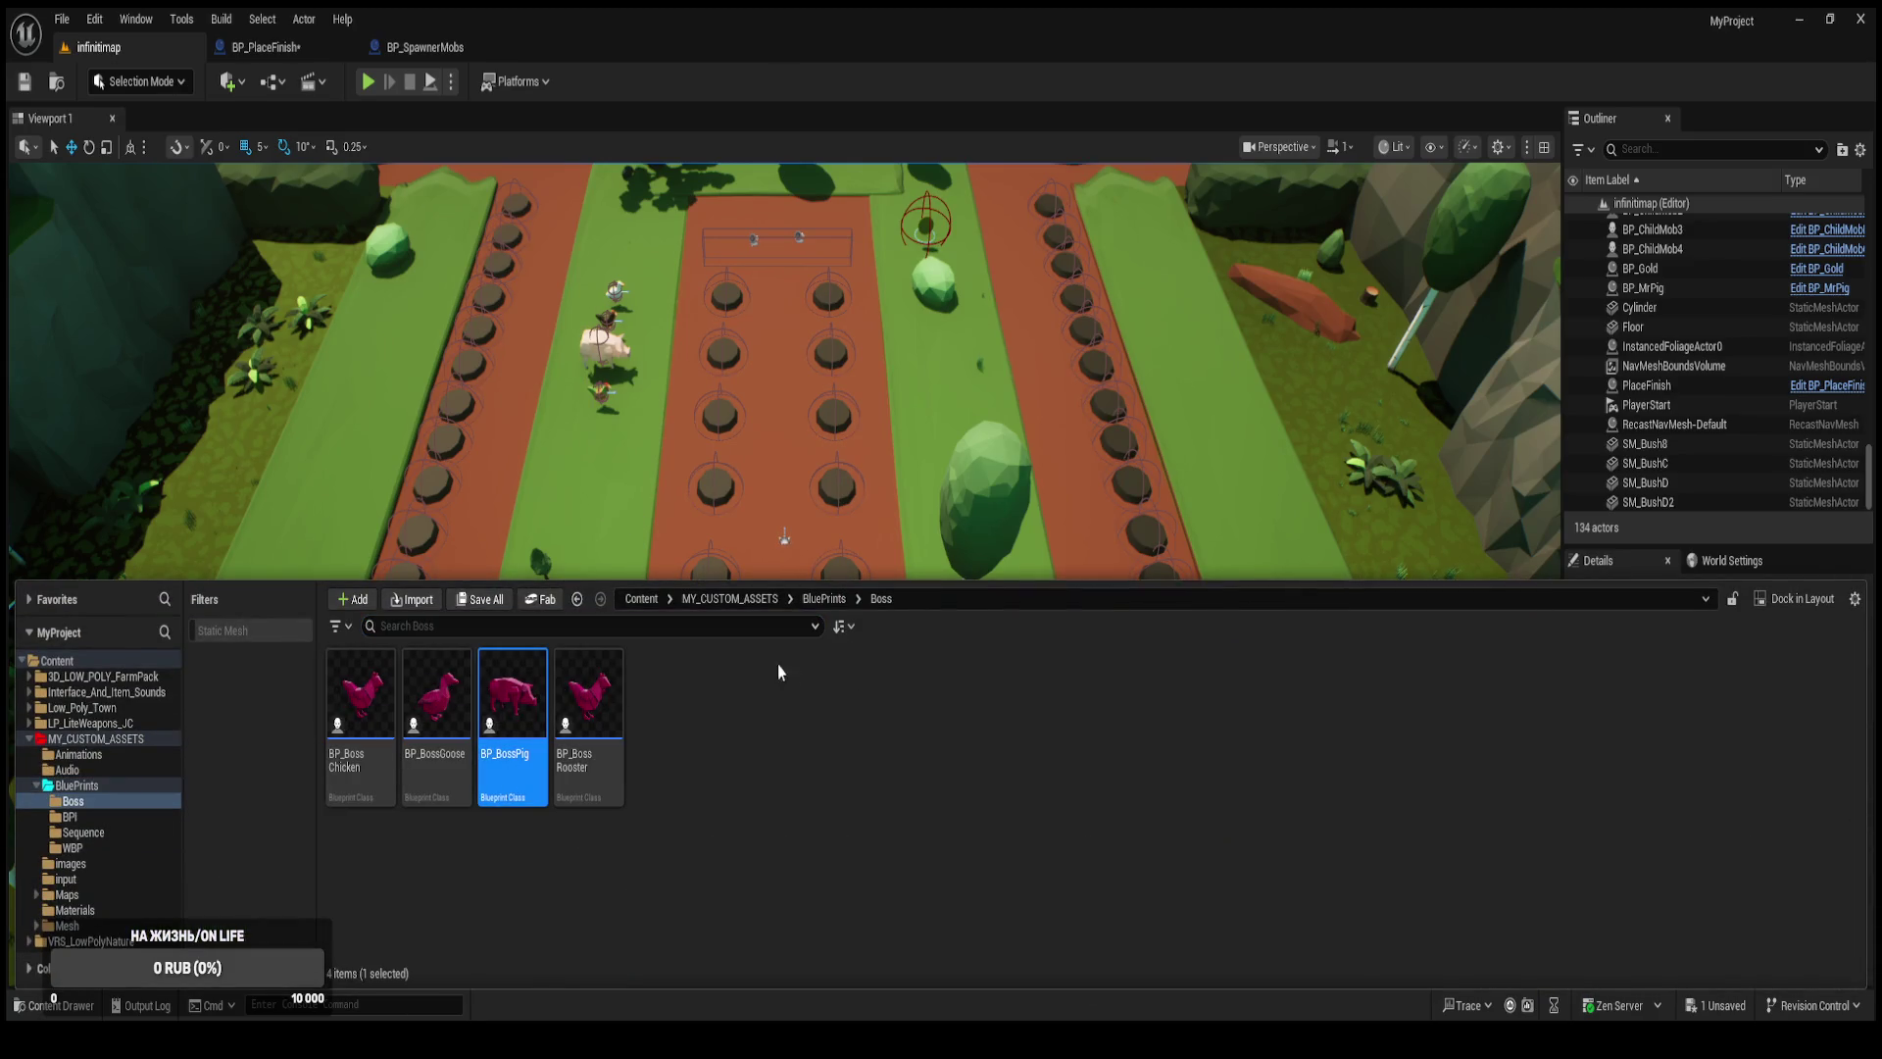
key(Return)
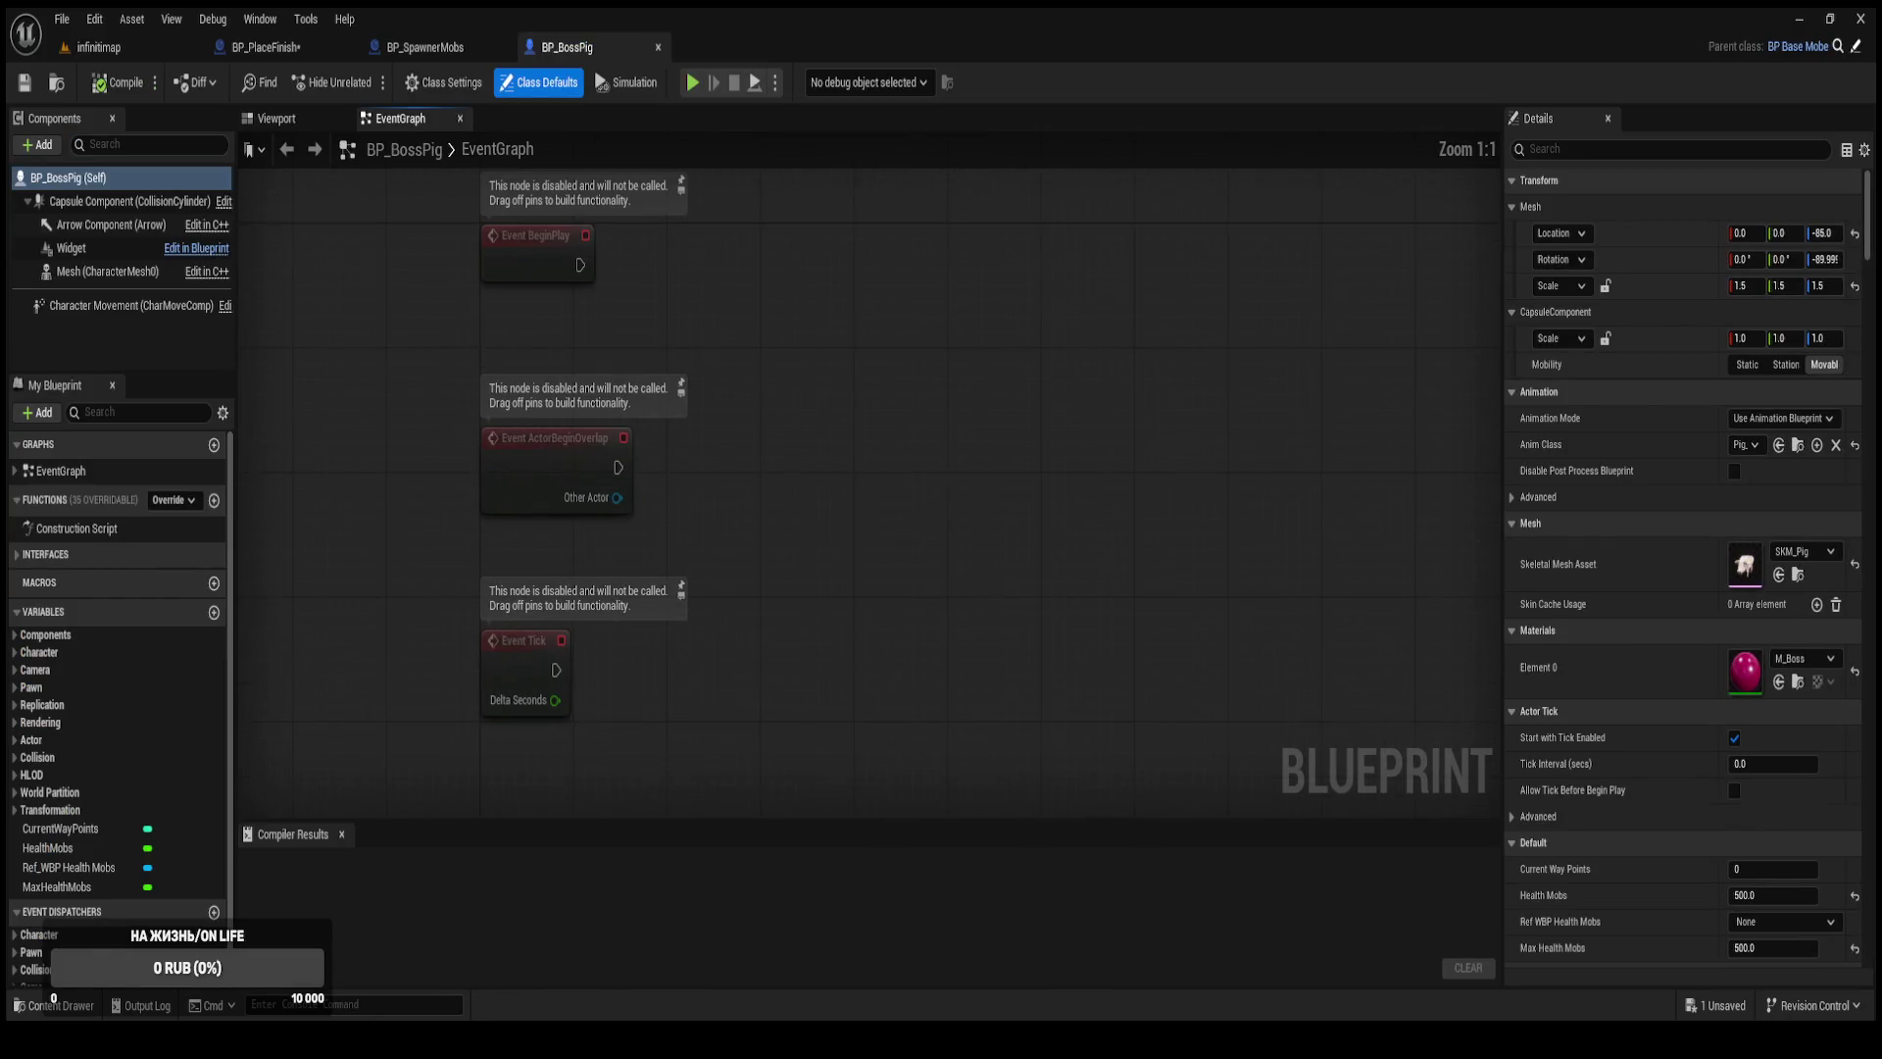
Add an Event Destroyed node and paste a Get Actor Of Class node into the graph.
mouse_move(903, 765)
mouse_down()
mouse_move(603, 417)
mouse_move(517, 241)
mouse_up()
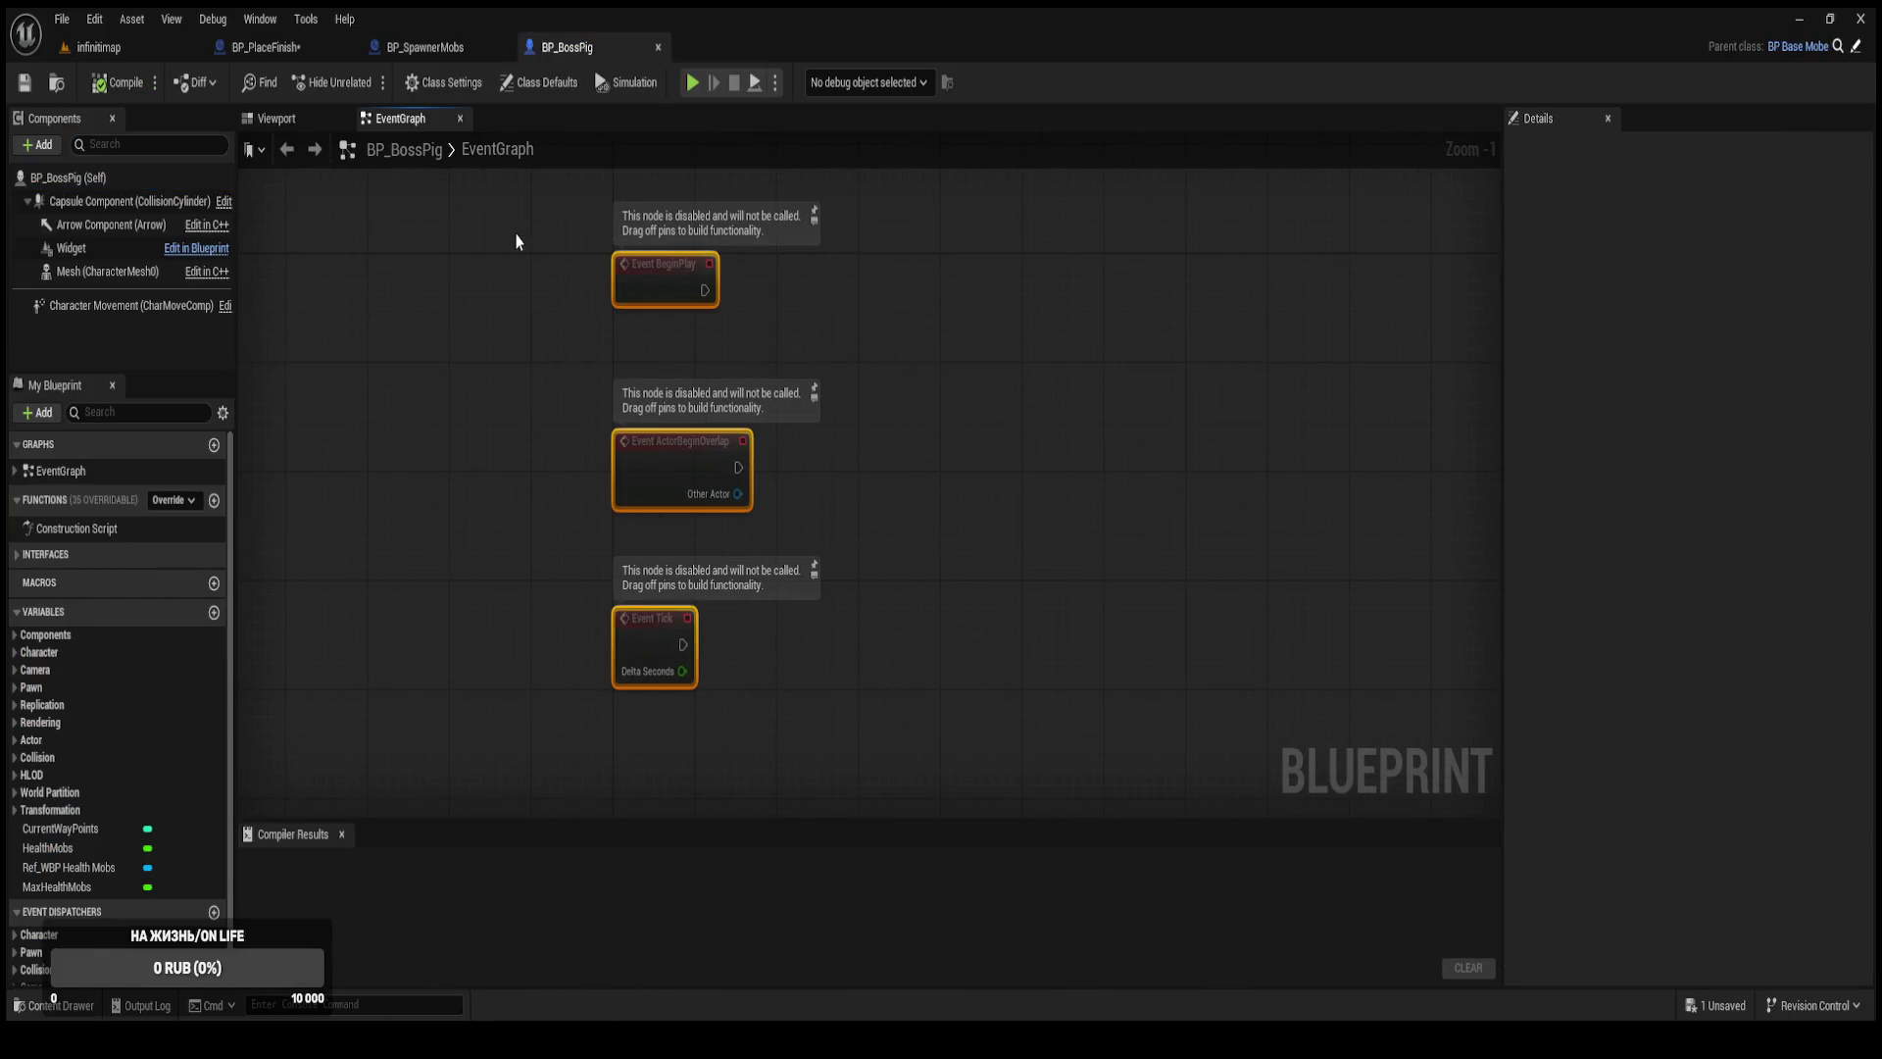
click(756, 660)
mouse_move(757, 660)
mouse_down()
mouse_move(840, 534)
mouse_move(755, 582)
mouse_up()
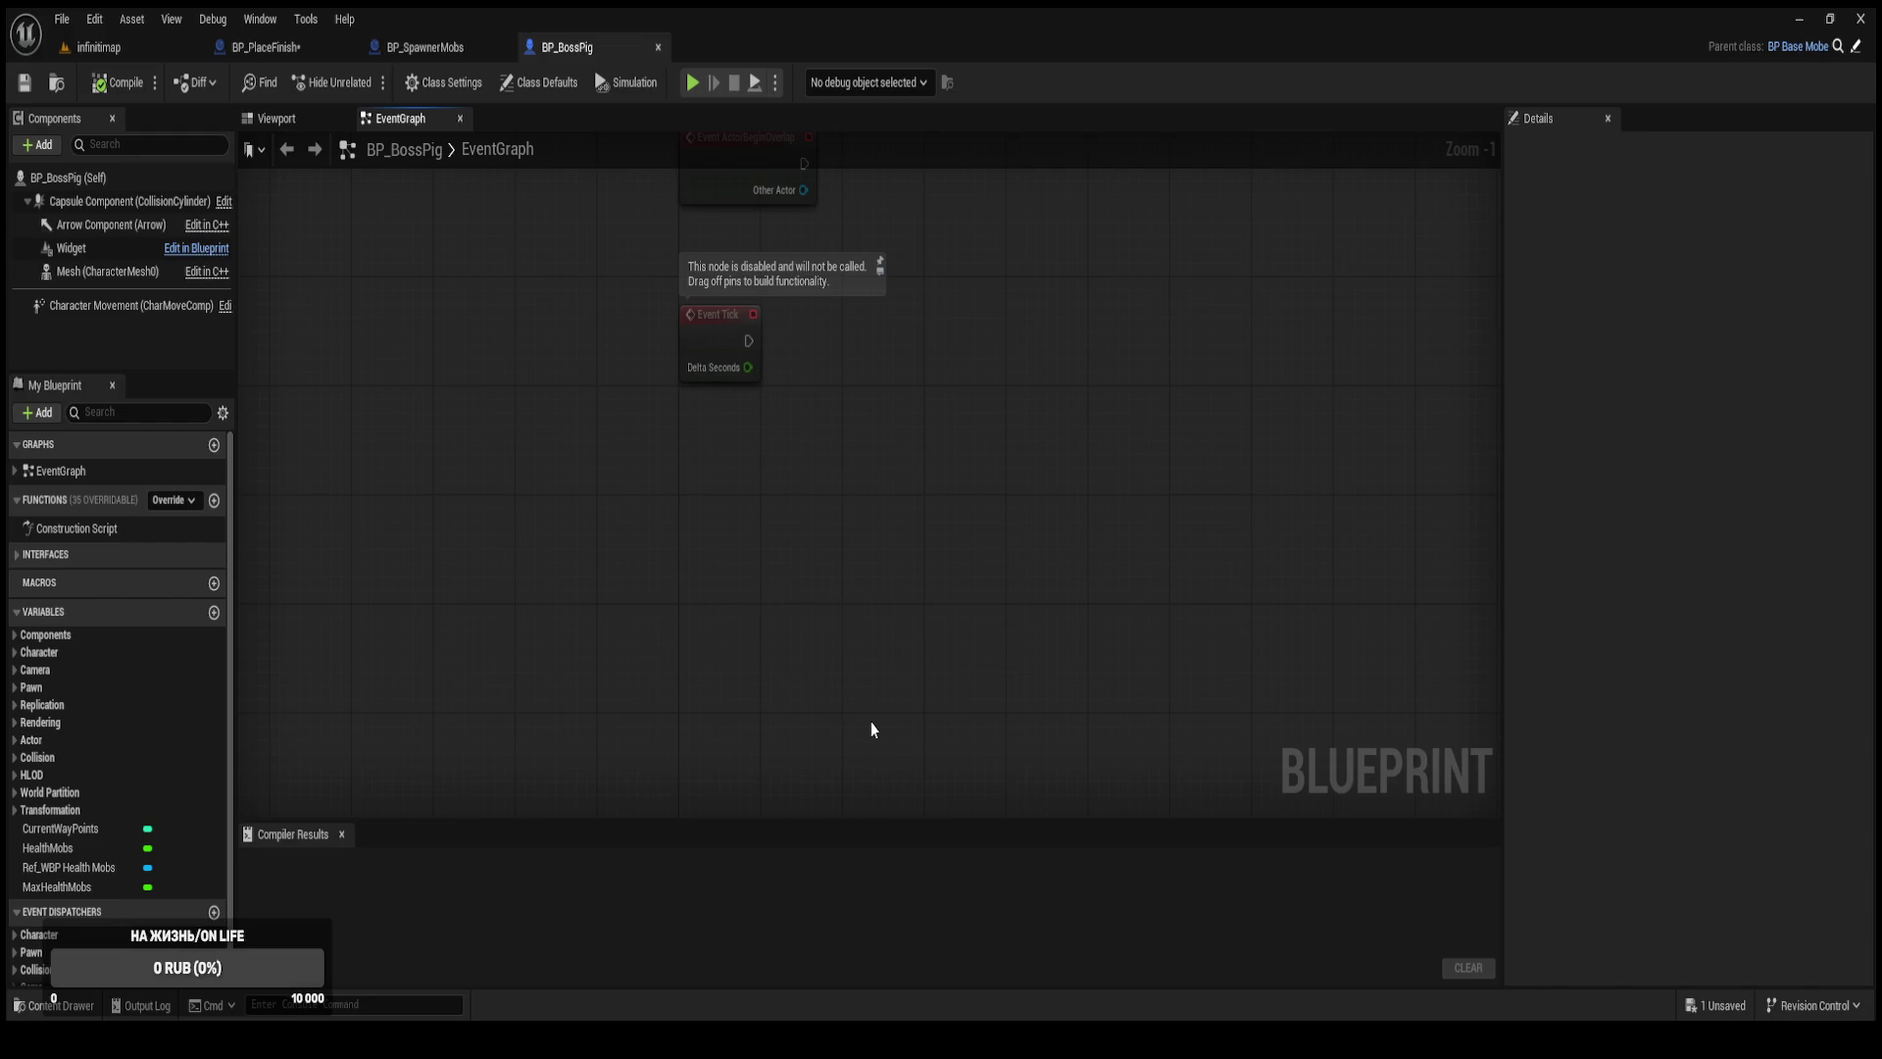
key(ctrl+z)
drag(796, 591, 726, 593)
key(ctrl+v)
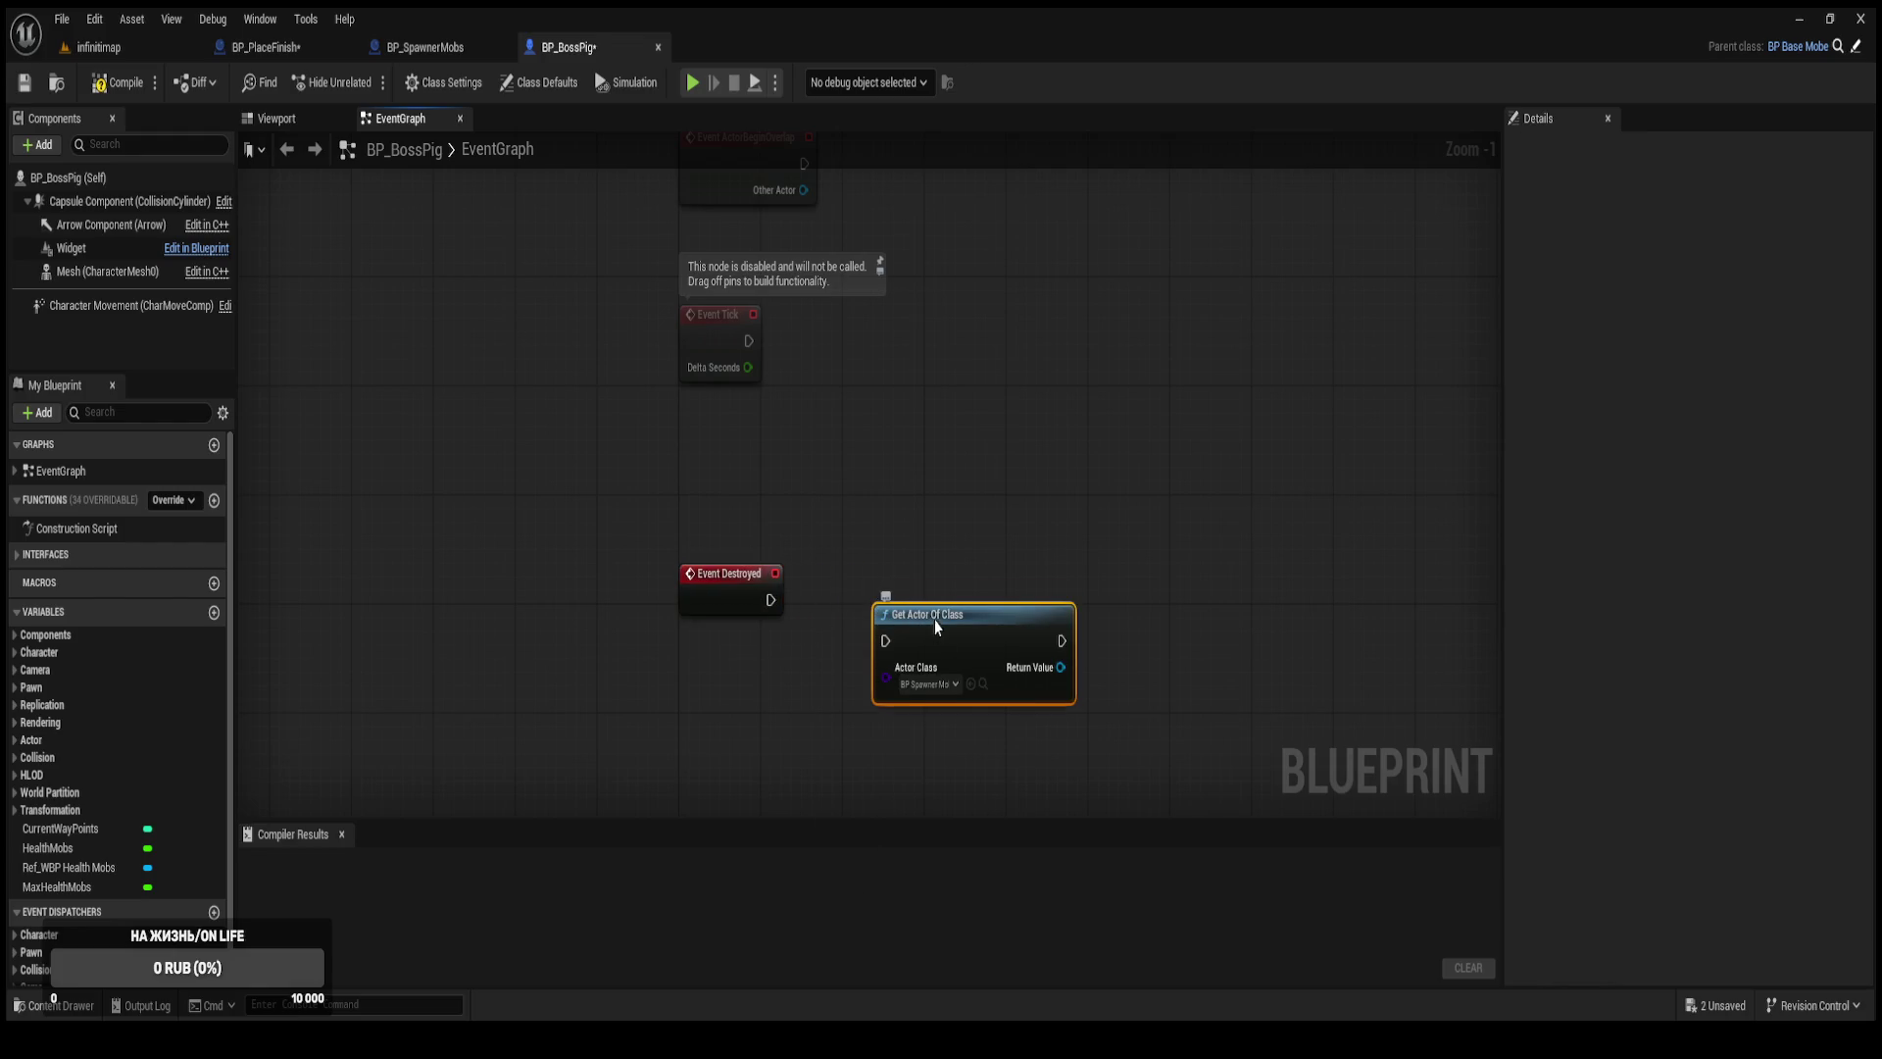
Run Get Actor Of Class from Event Destroyed, checking BP_SpawnerMobs' StartWave chain for reference.
drag(933, 625, 939, 580)
drag(800, 601, 895, 600)
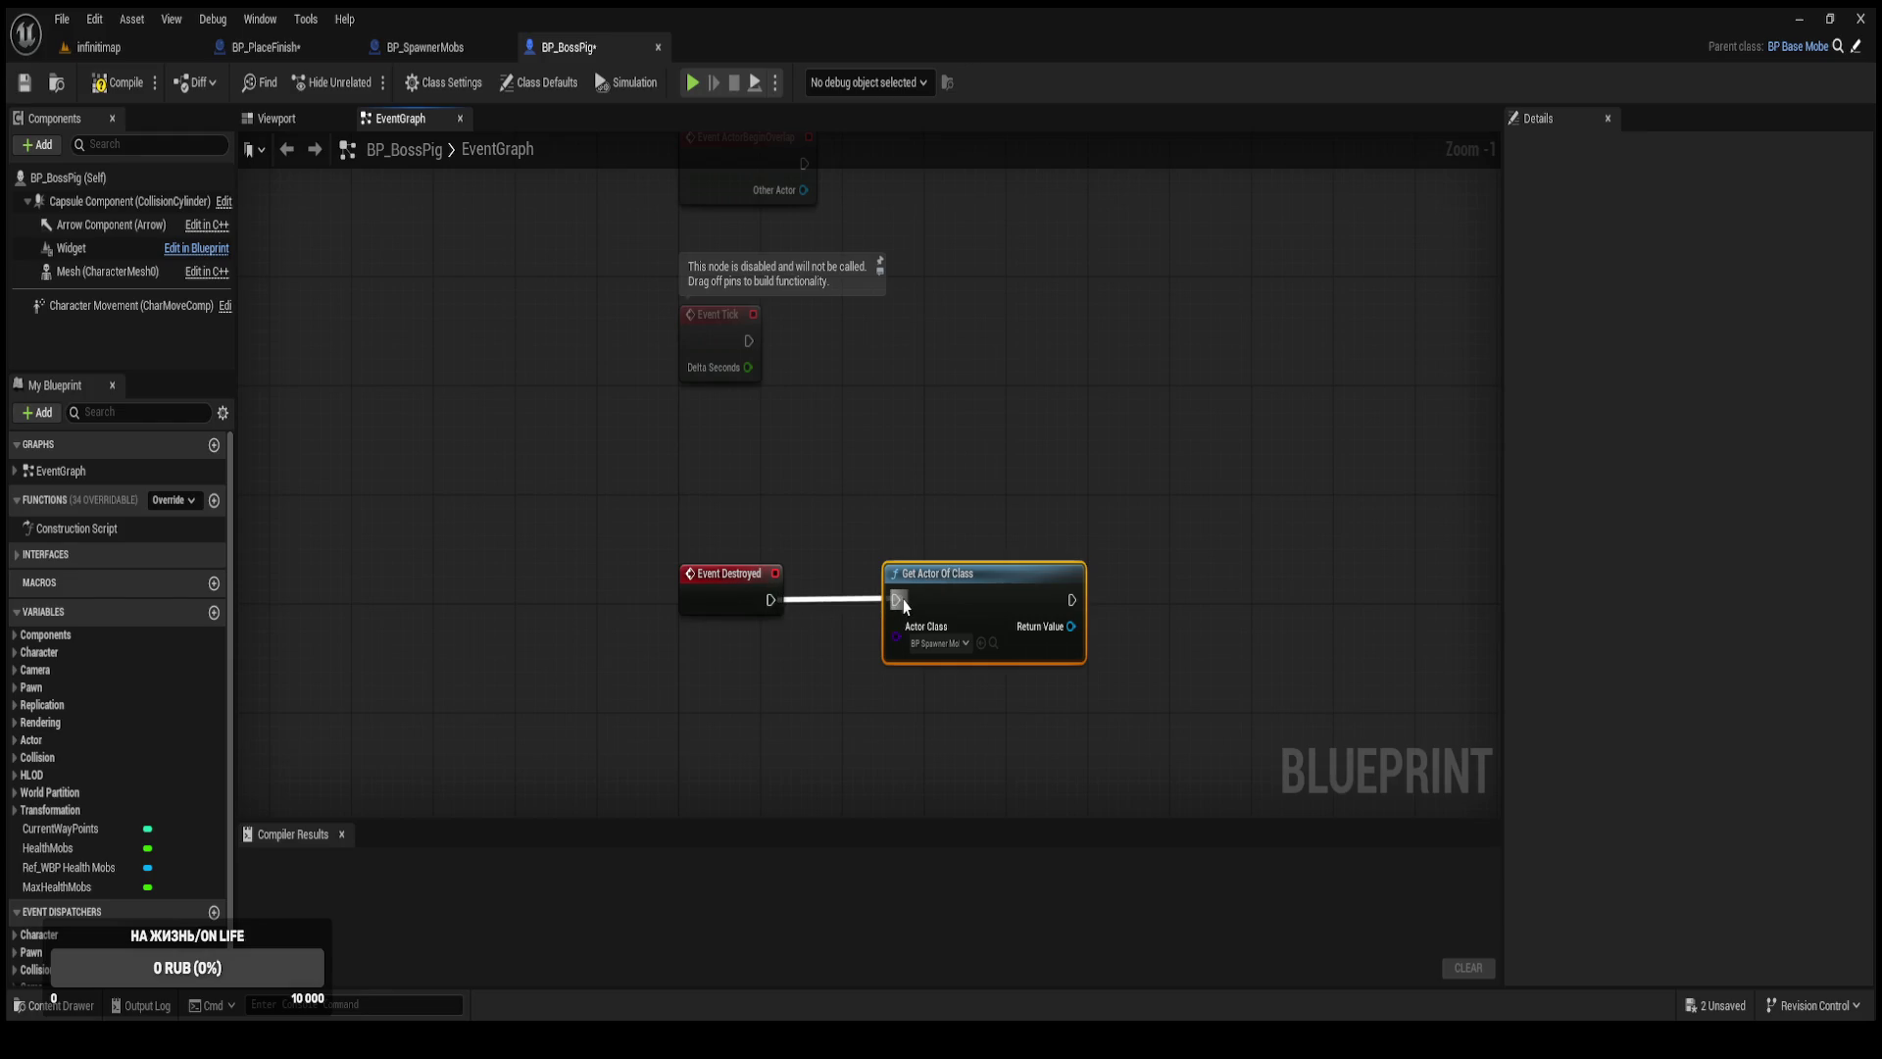
scroll(984, 606, up, 1)
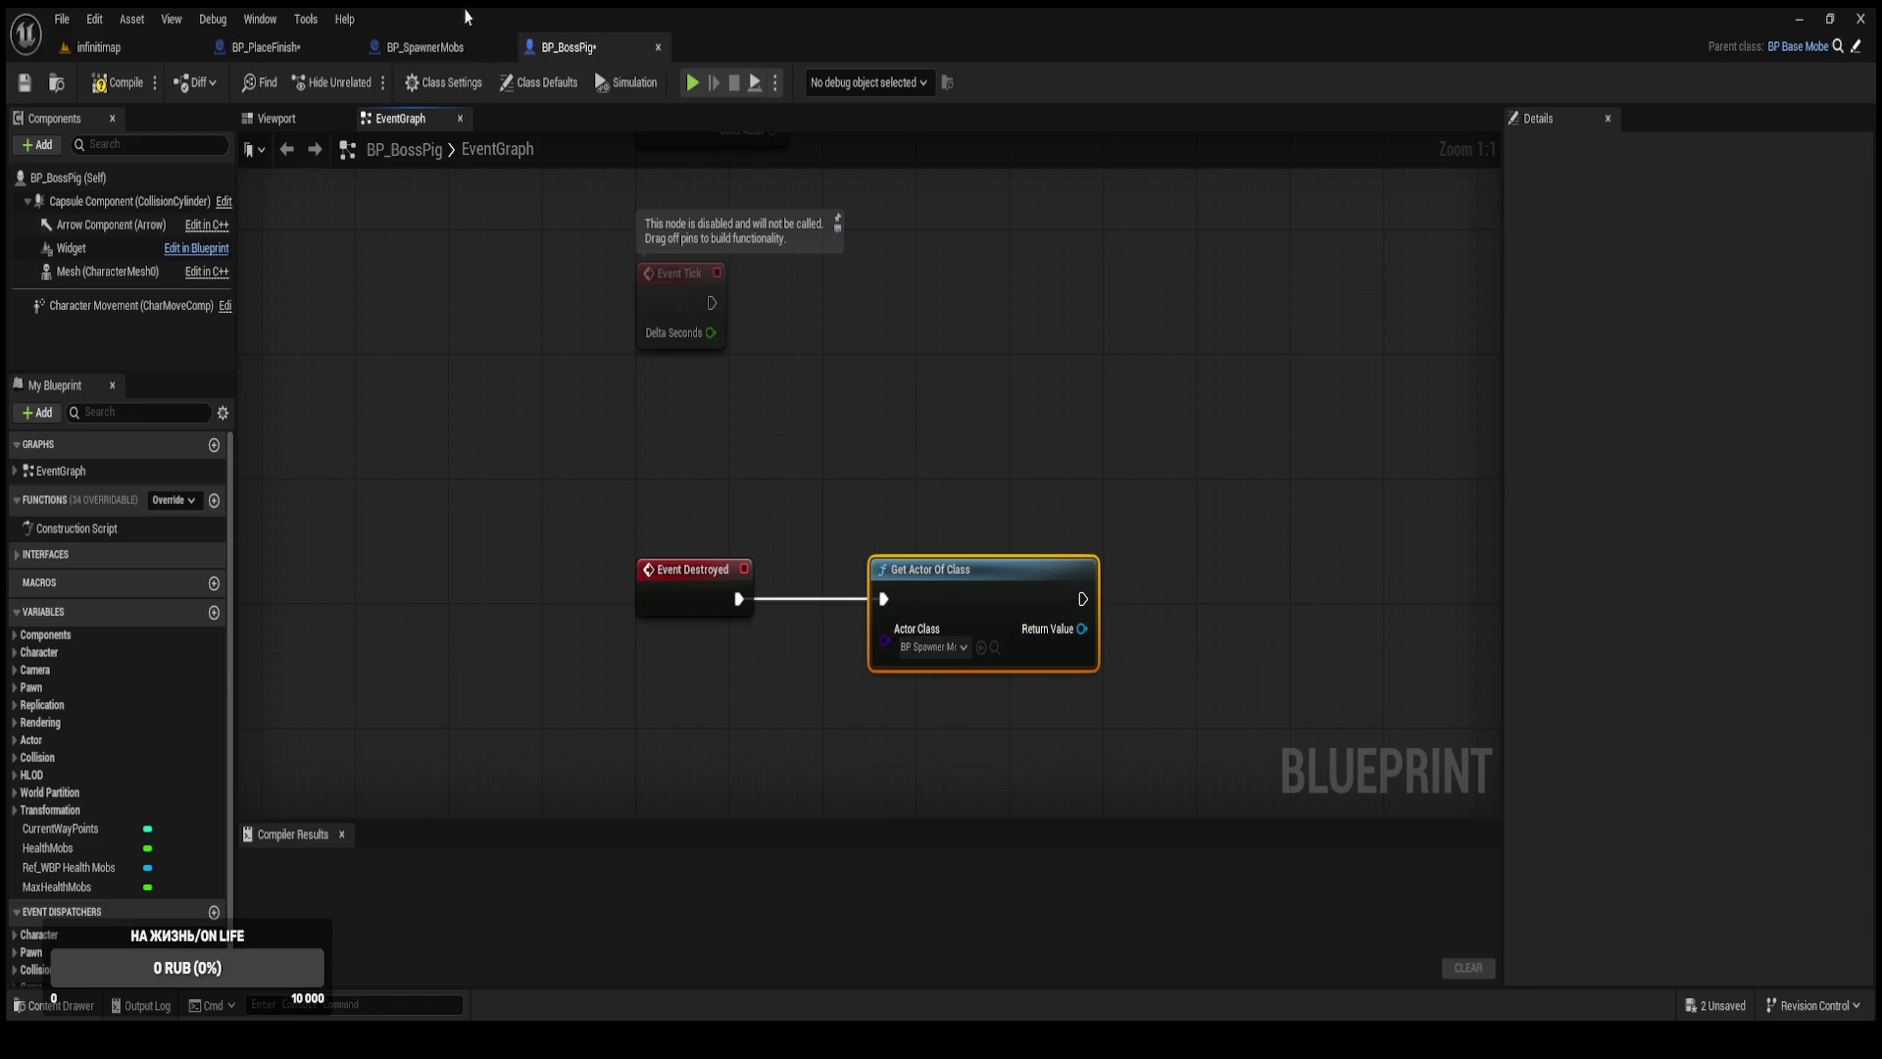
click(411, 47)
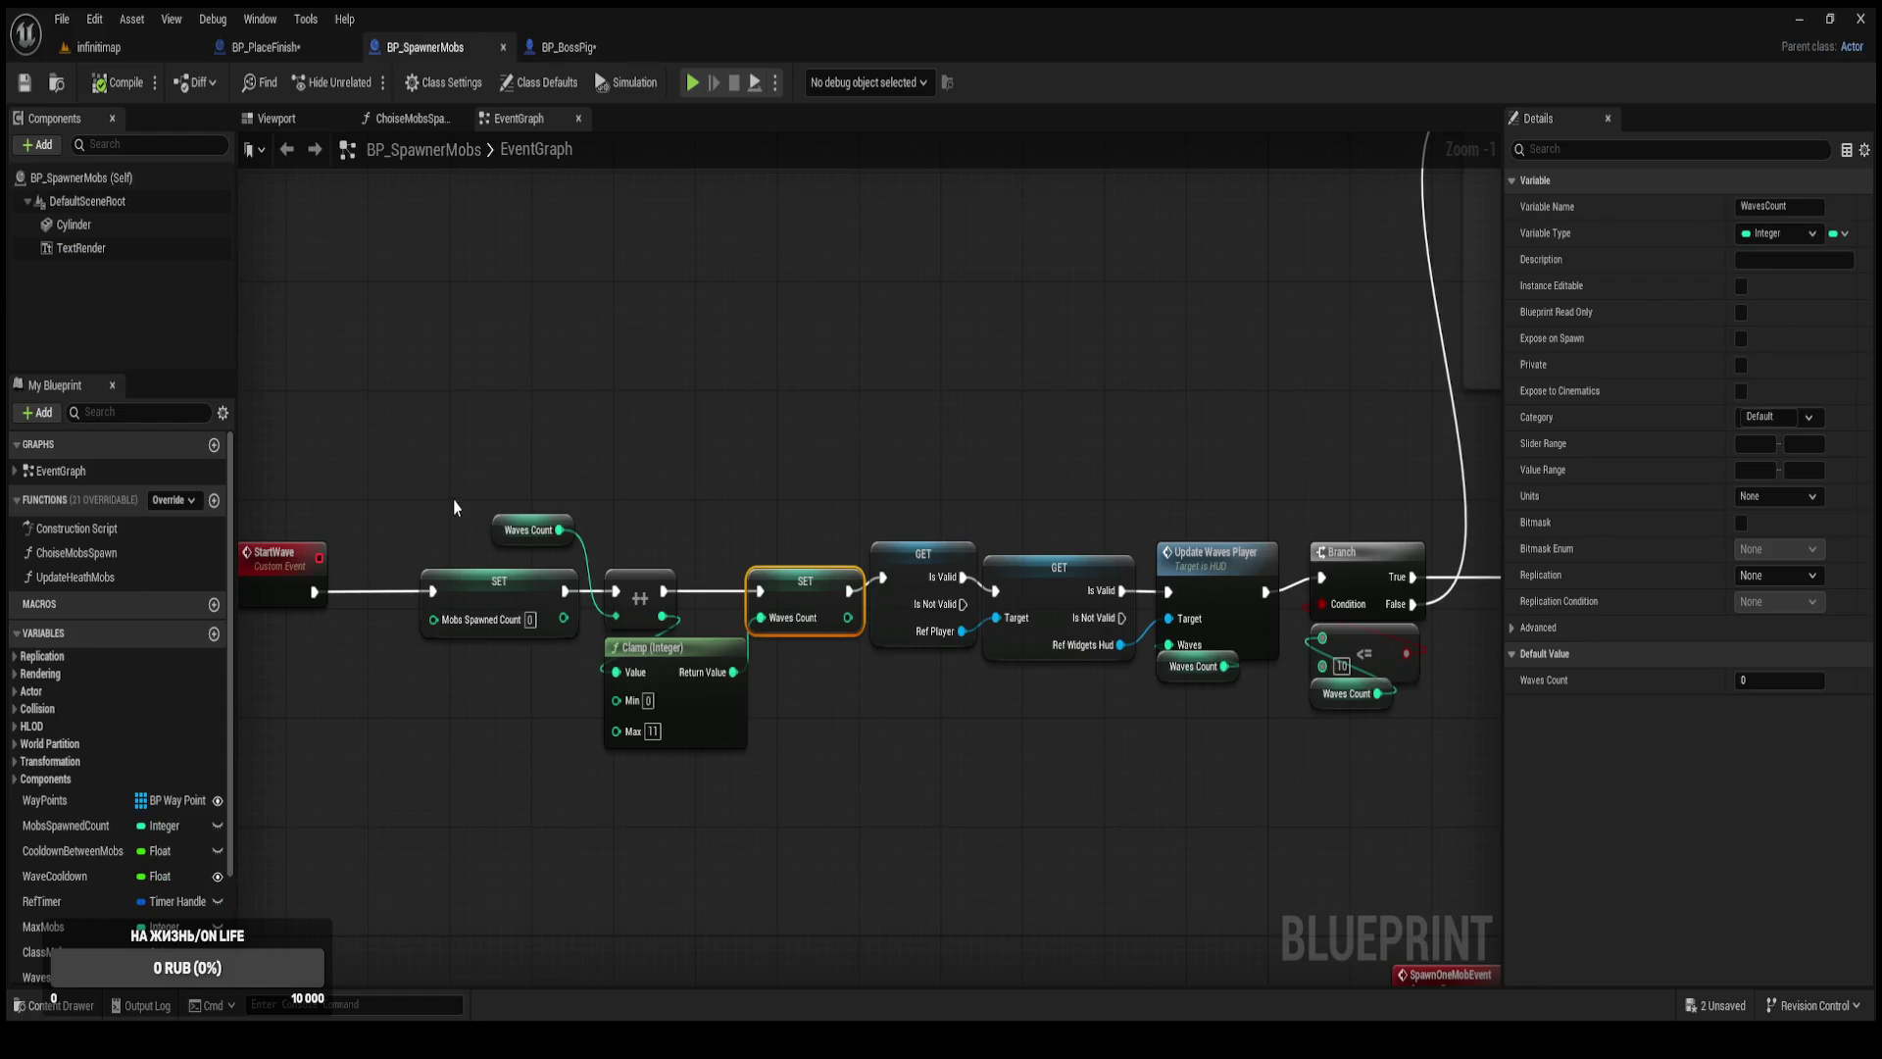
scroll(799, 534, down, 3)
scroll(841, 437, up, 3)
mouse_move(881, 385)
mouse_down()
mouse_move(831, 447)
mouse_move(853, 469)
mouse_move(988, 222)
mouse_up()
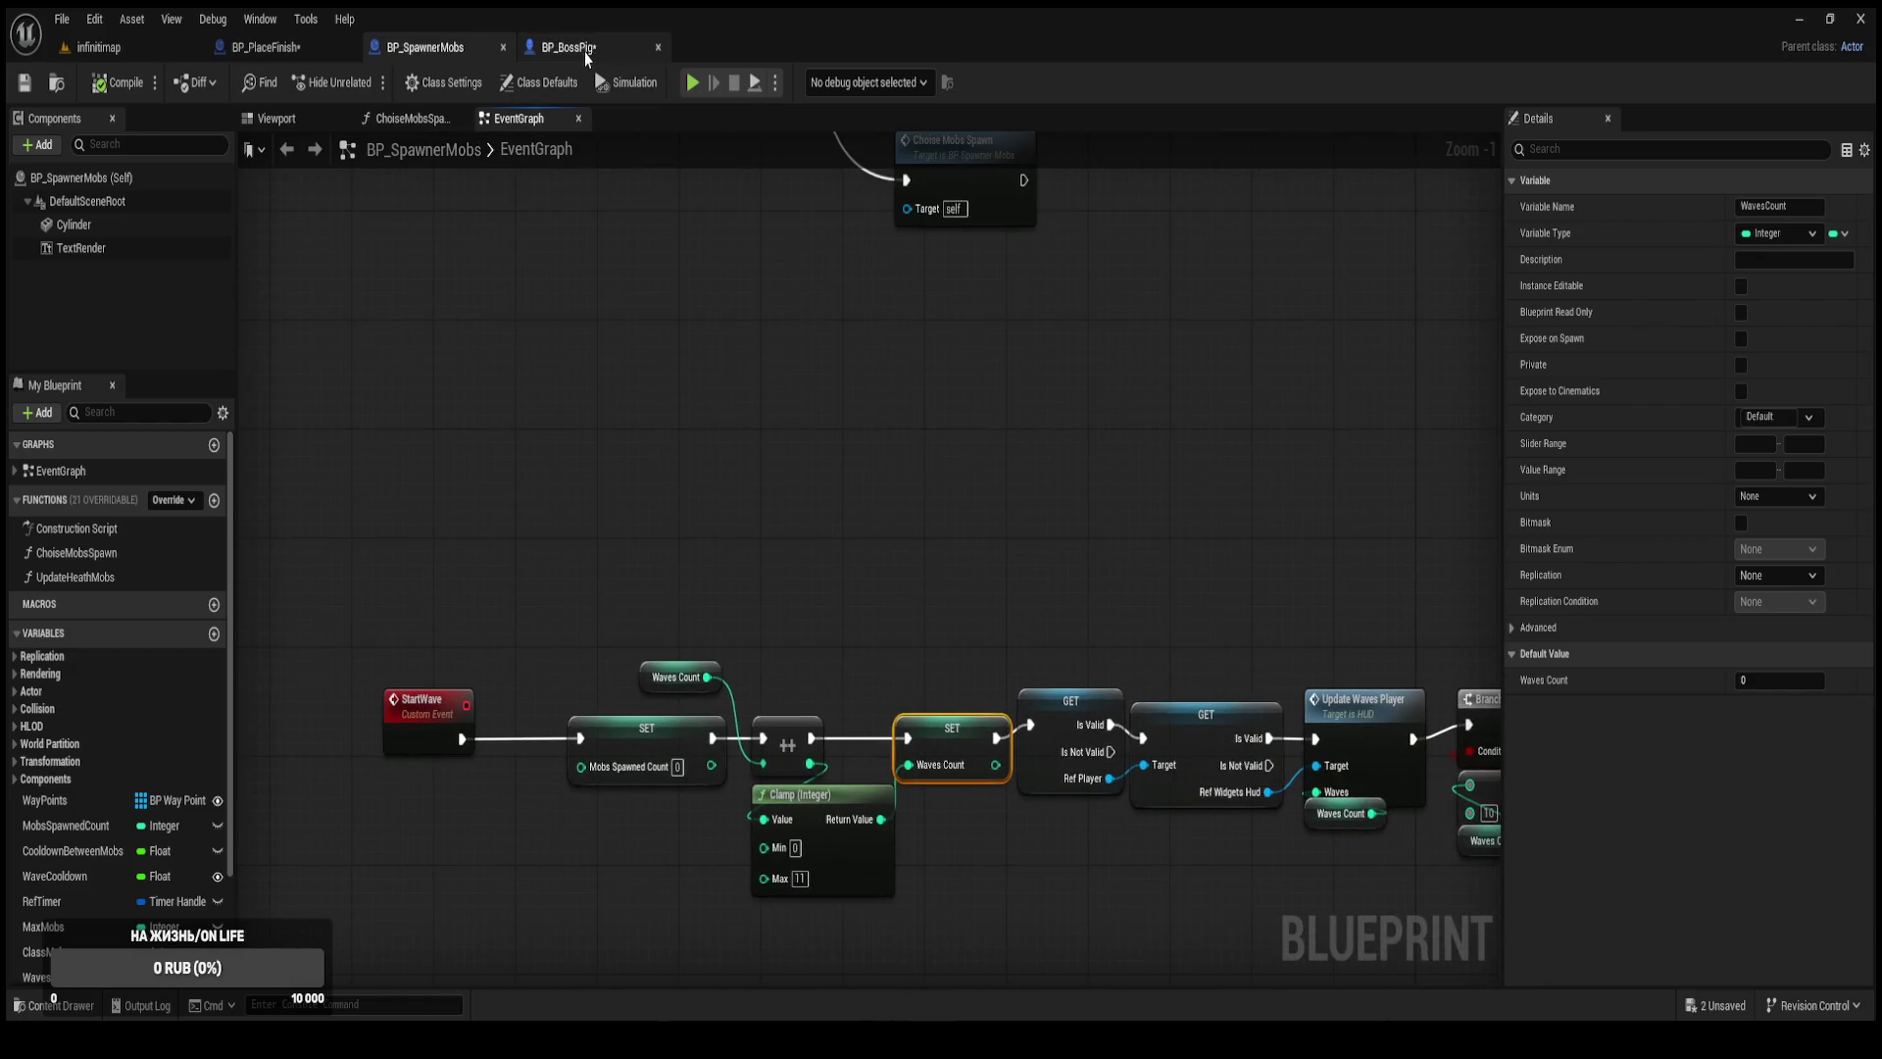
click(586, 51)
Add a Start Wave call on the found spawner actor.
mouse_move(1081, 631)
mouse_down()
mouse_move(1175, 610)
mouse_move(1269, 625)
mouse_up()
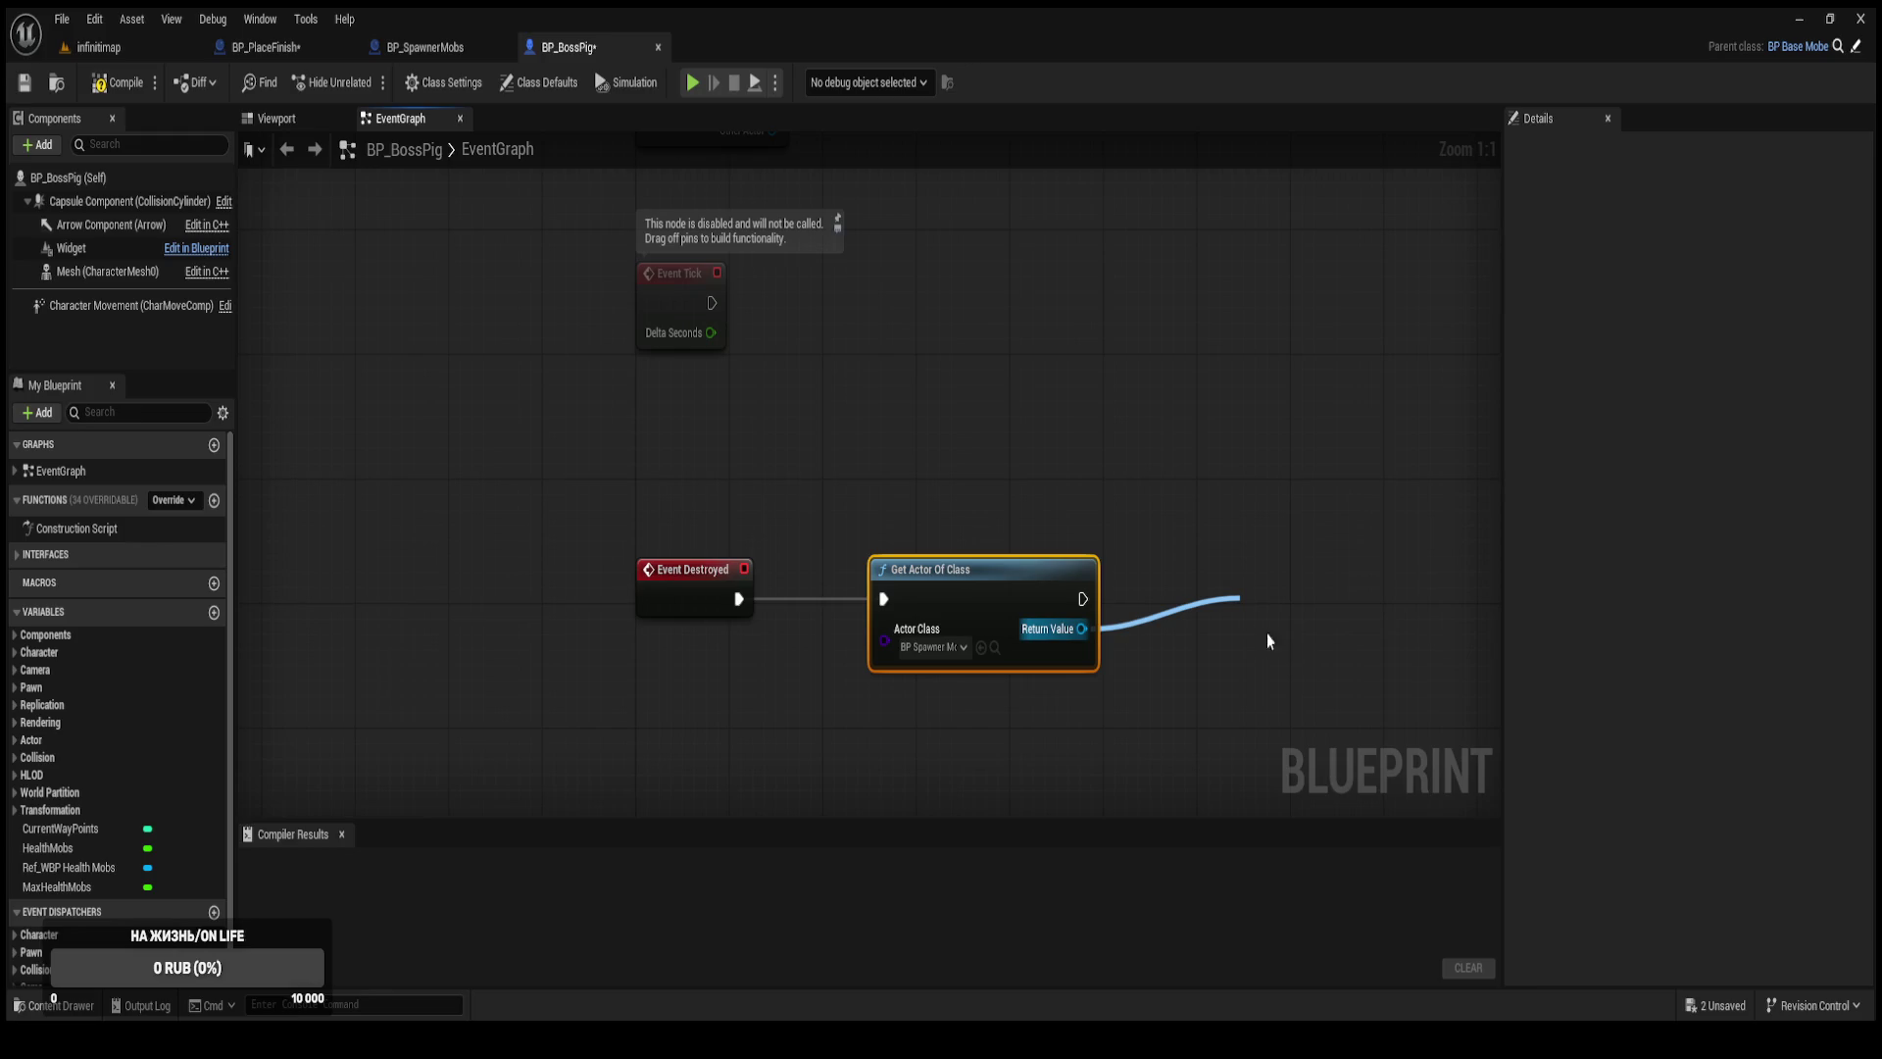
drag(1275, 617, 1416, 588)
click(425, 48)
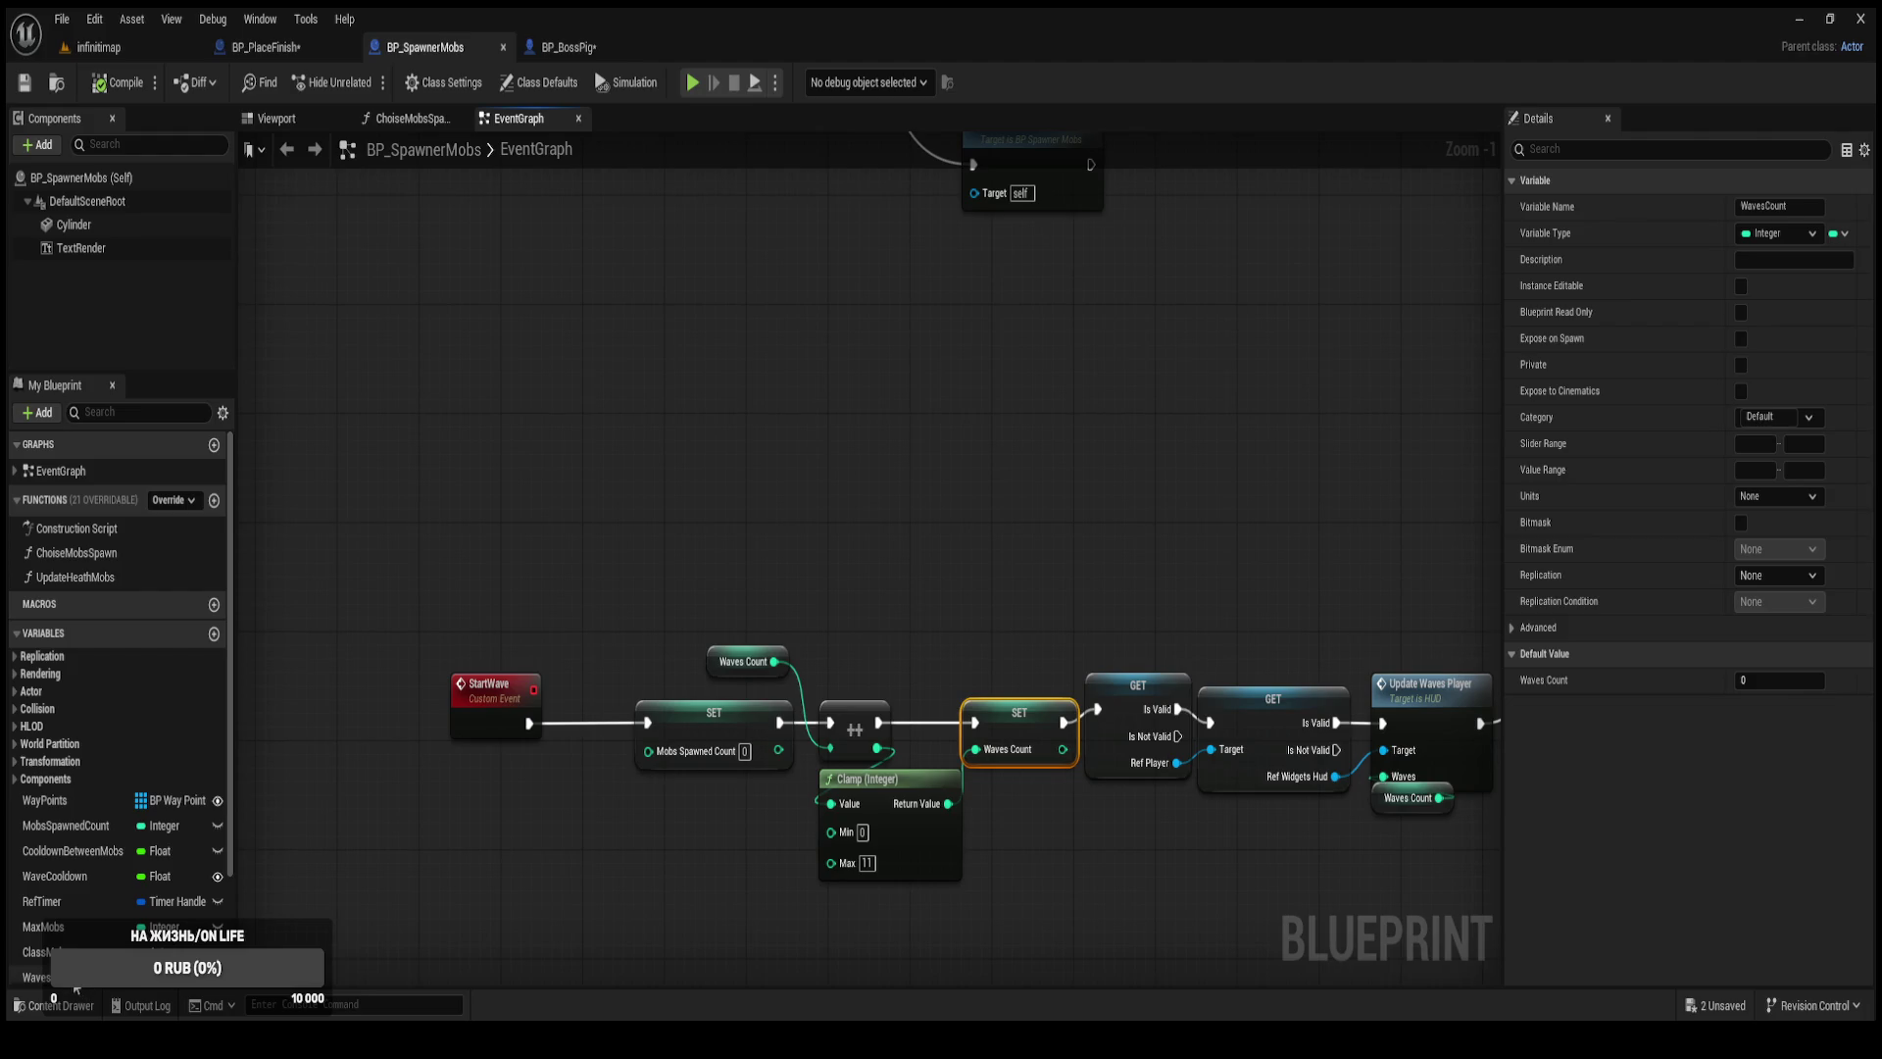
click(569, 47)
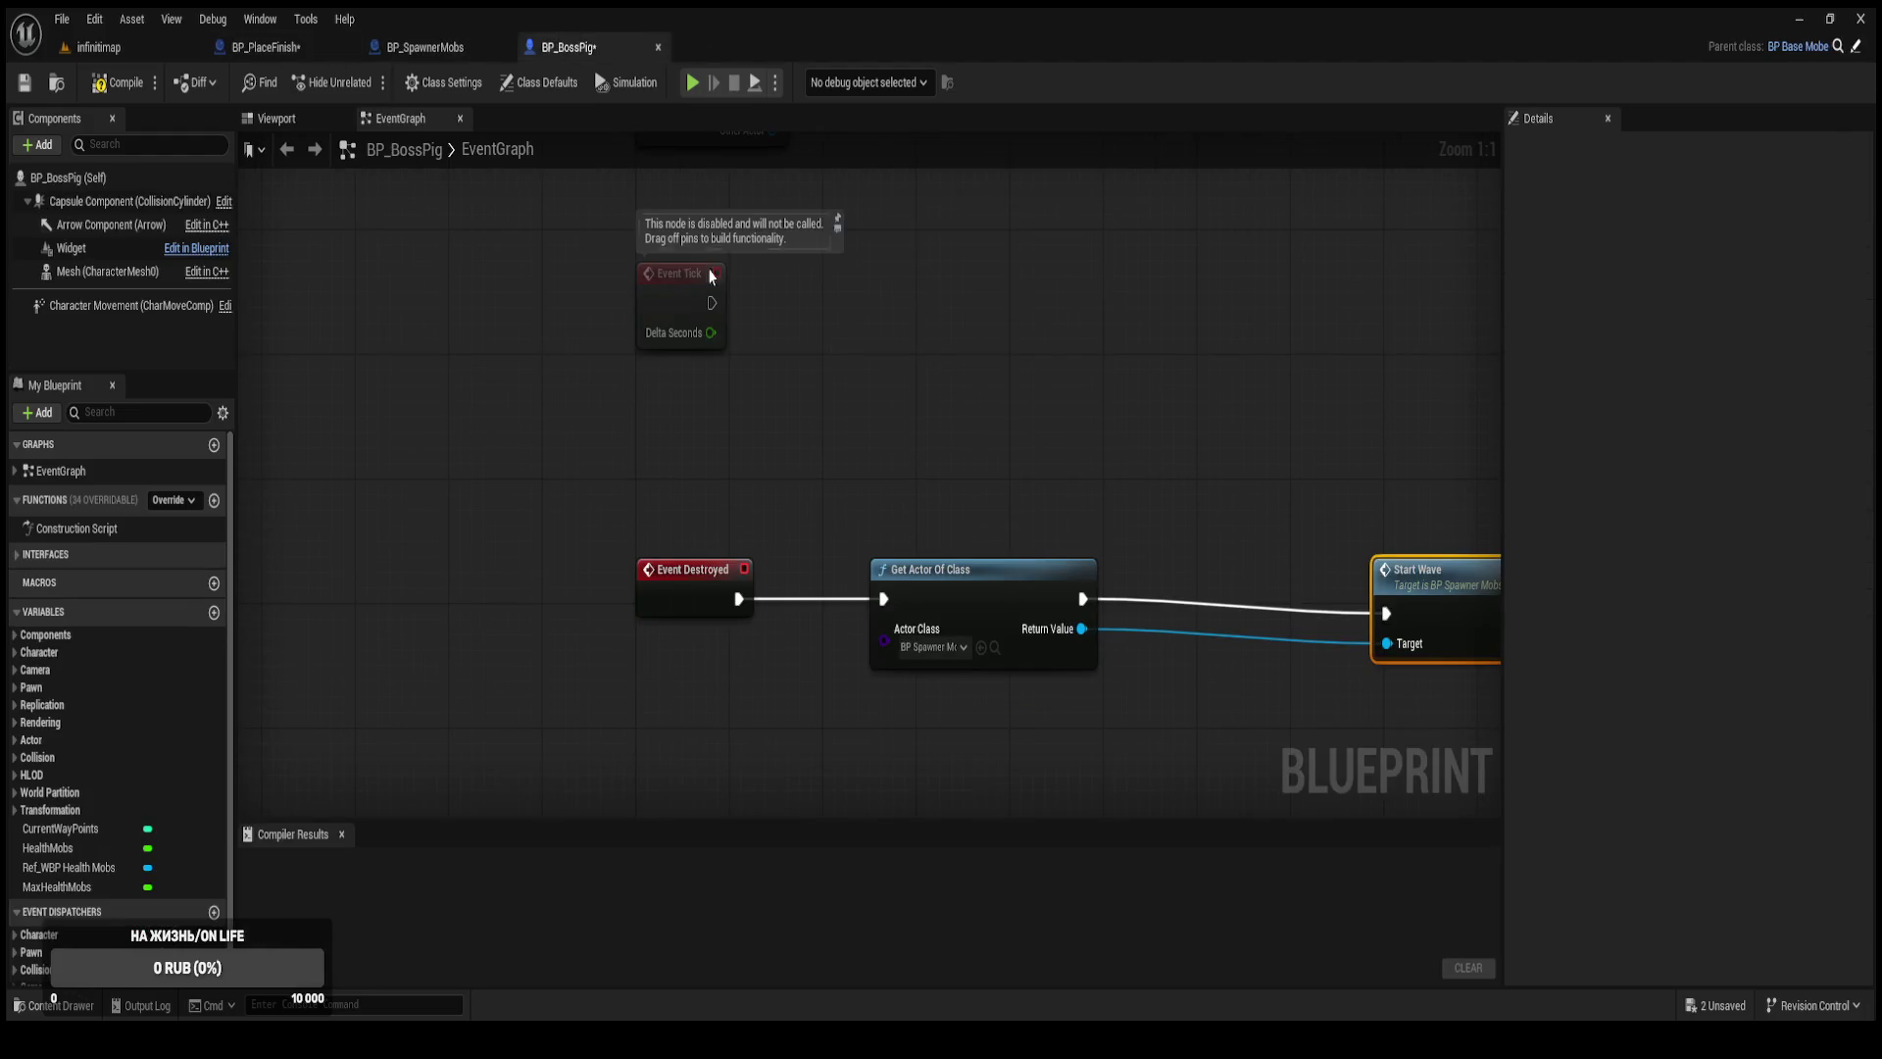
Insert a SET Waves Count node before Start Wave, fed by the spawner Return Value.
mouse_move(837, 552)
mouse_down()
mouse_move(1000, 476)
mouse_move(1137, 578)
mouse_up()
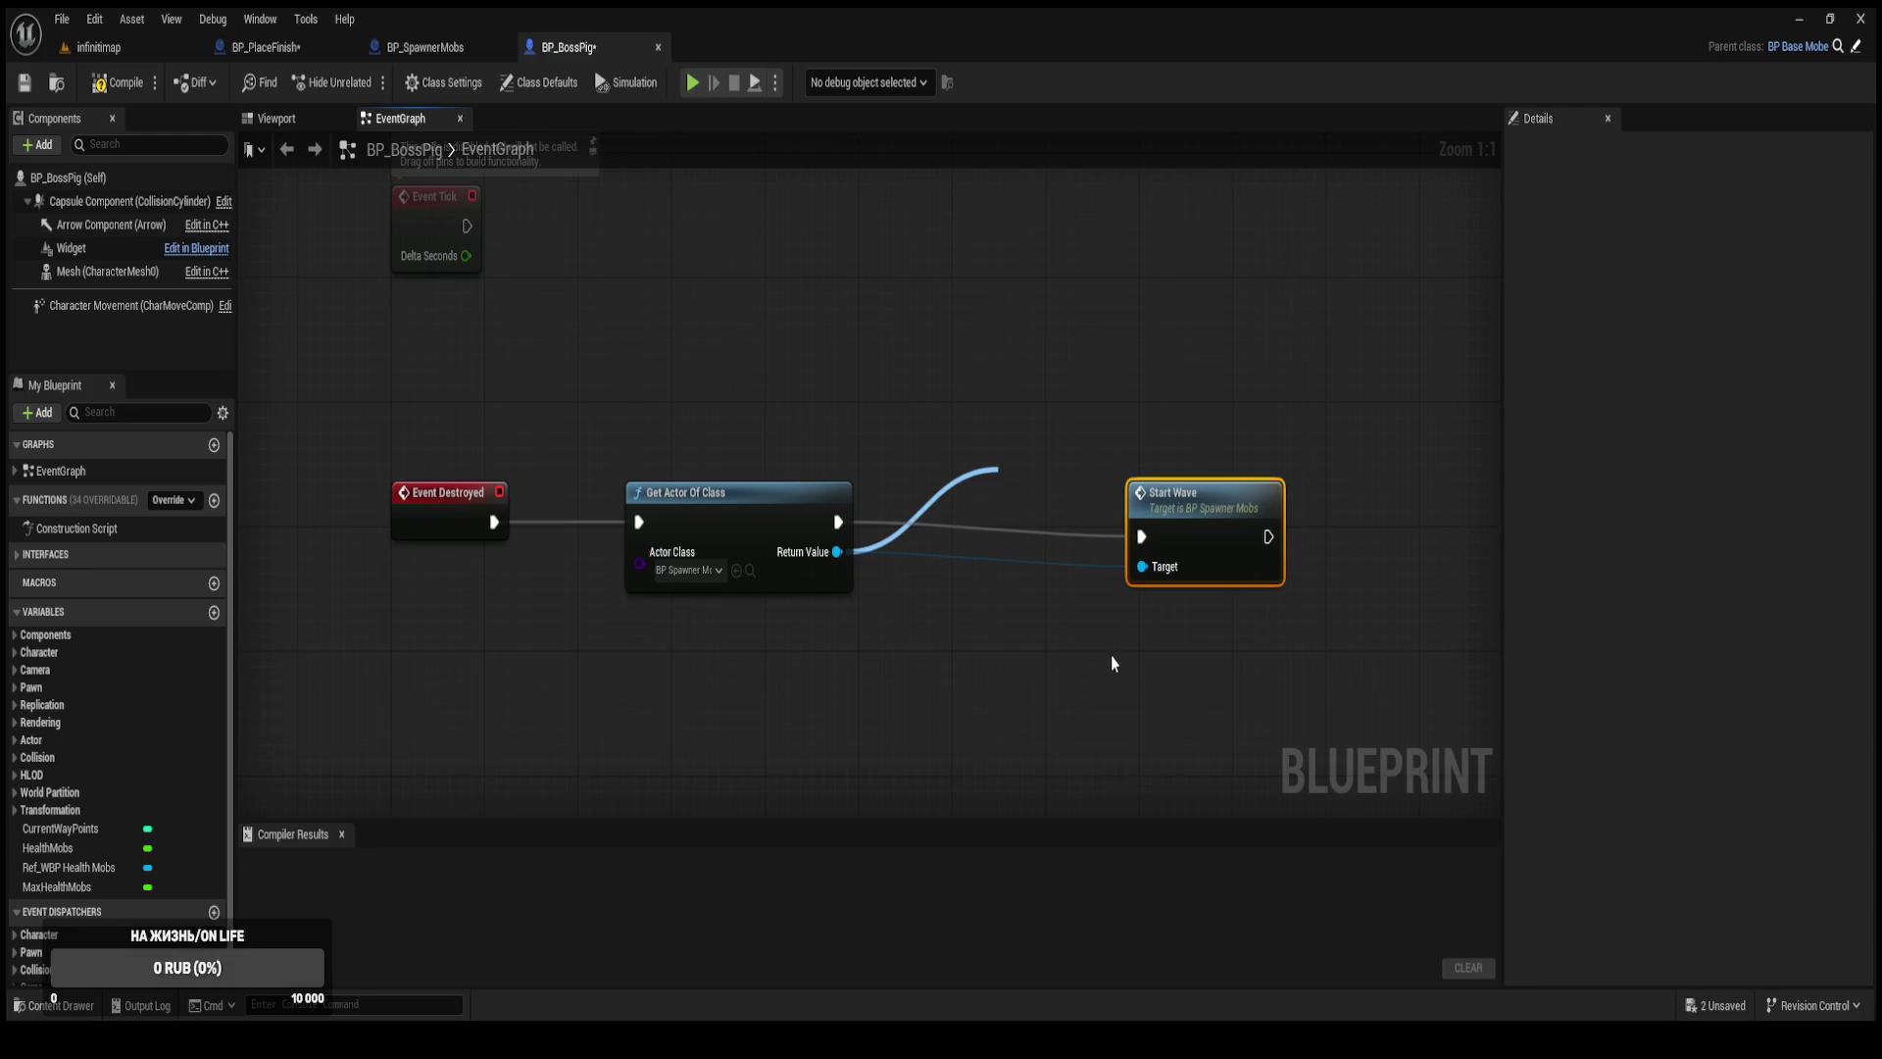
drag(1194, 485, 1310, 485)
mouse_move(1002, 490)
mouse_down()
mouse_move(838, 521)
mouse_move(1002, 555)
mouse_up()
mouse_move(1109, 506)
mouse_down()
mouse_move(1086, 459)
mouse_move(1126, 503)
mouse_move(1258, 537)
mouse_up()
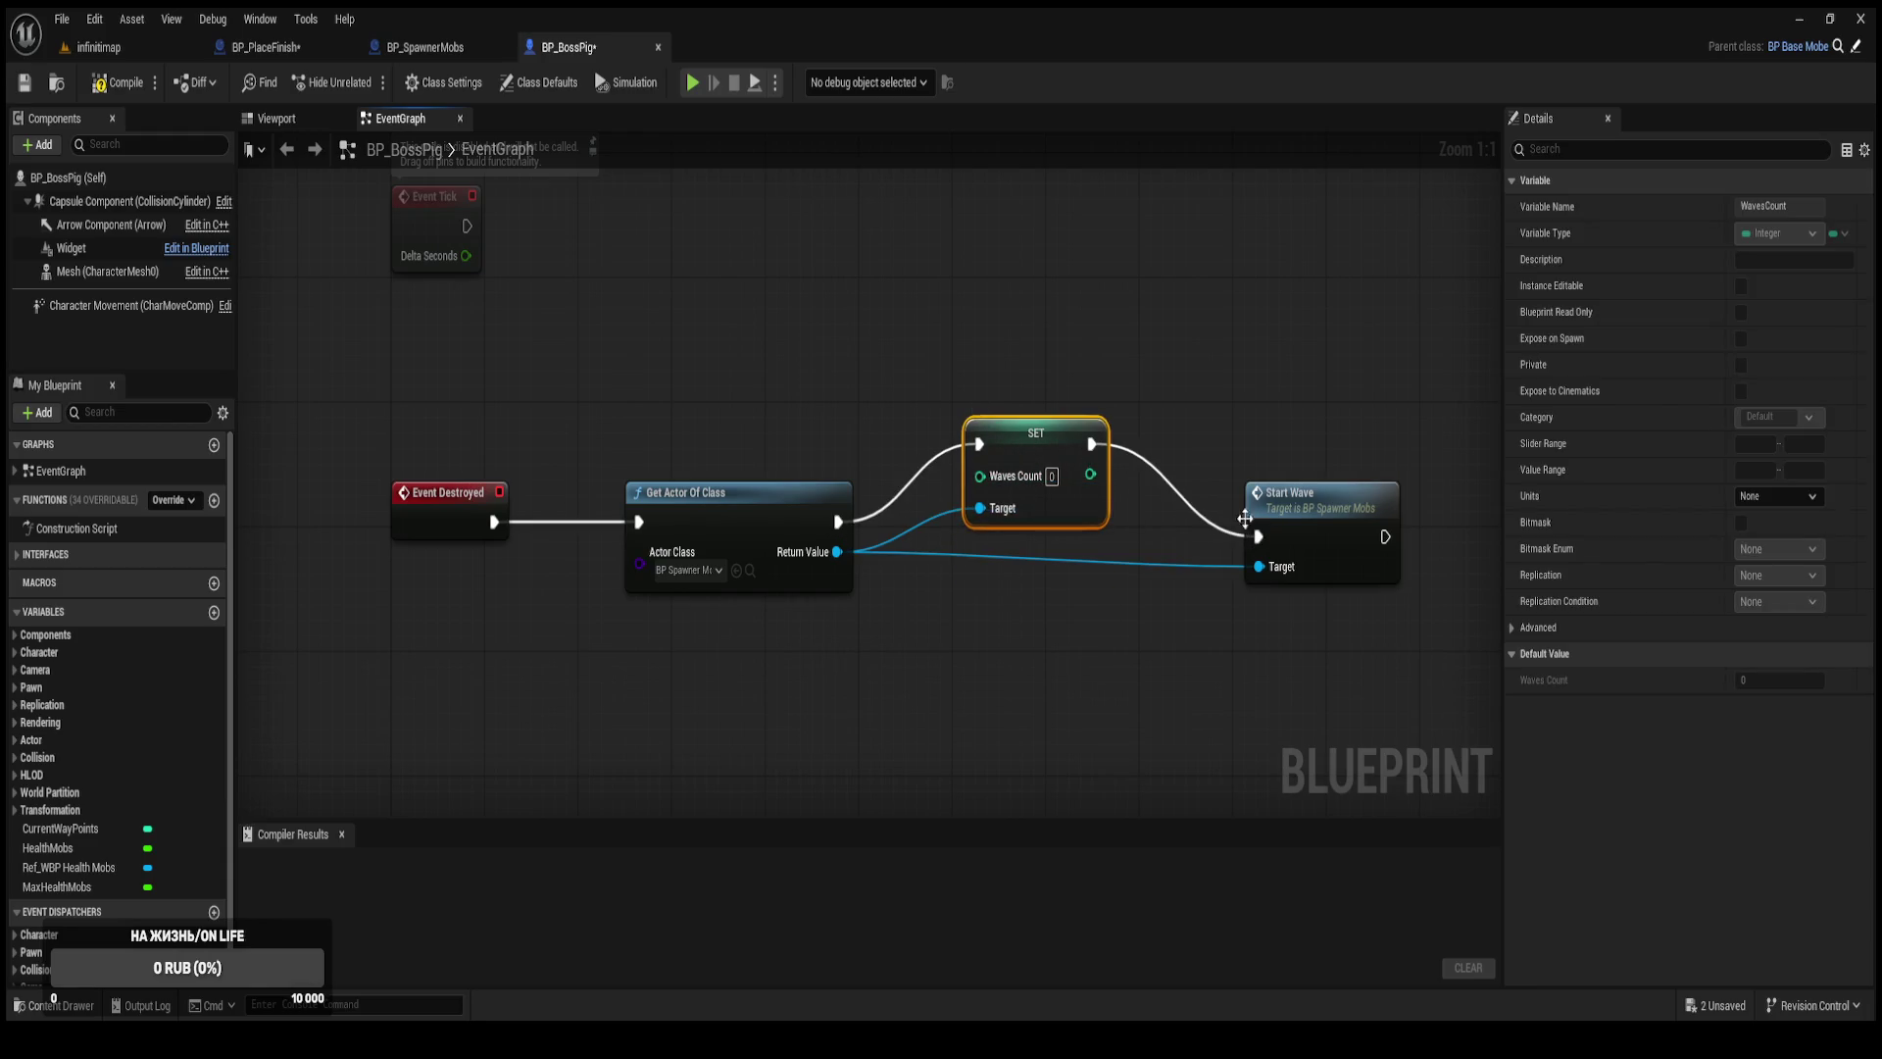
Straighten the Event Destroyed chain and raise Get Actor Of Class and SET above it.
drag(740, 307, 1315, 672)
key(q)
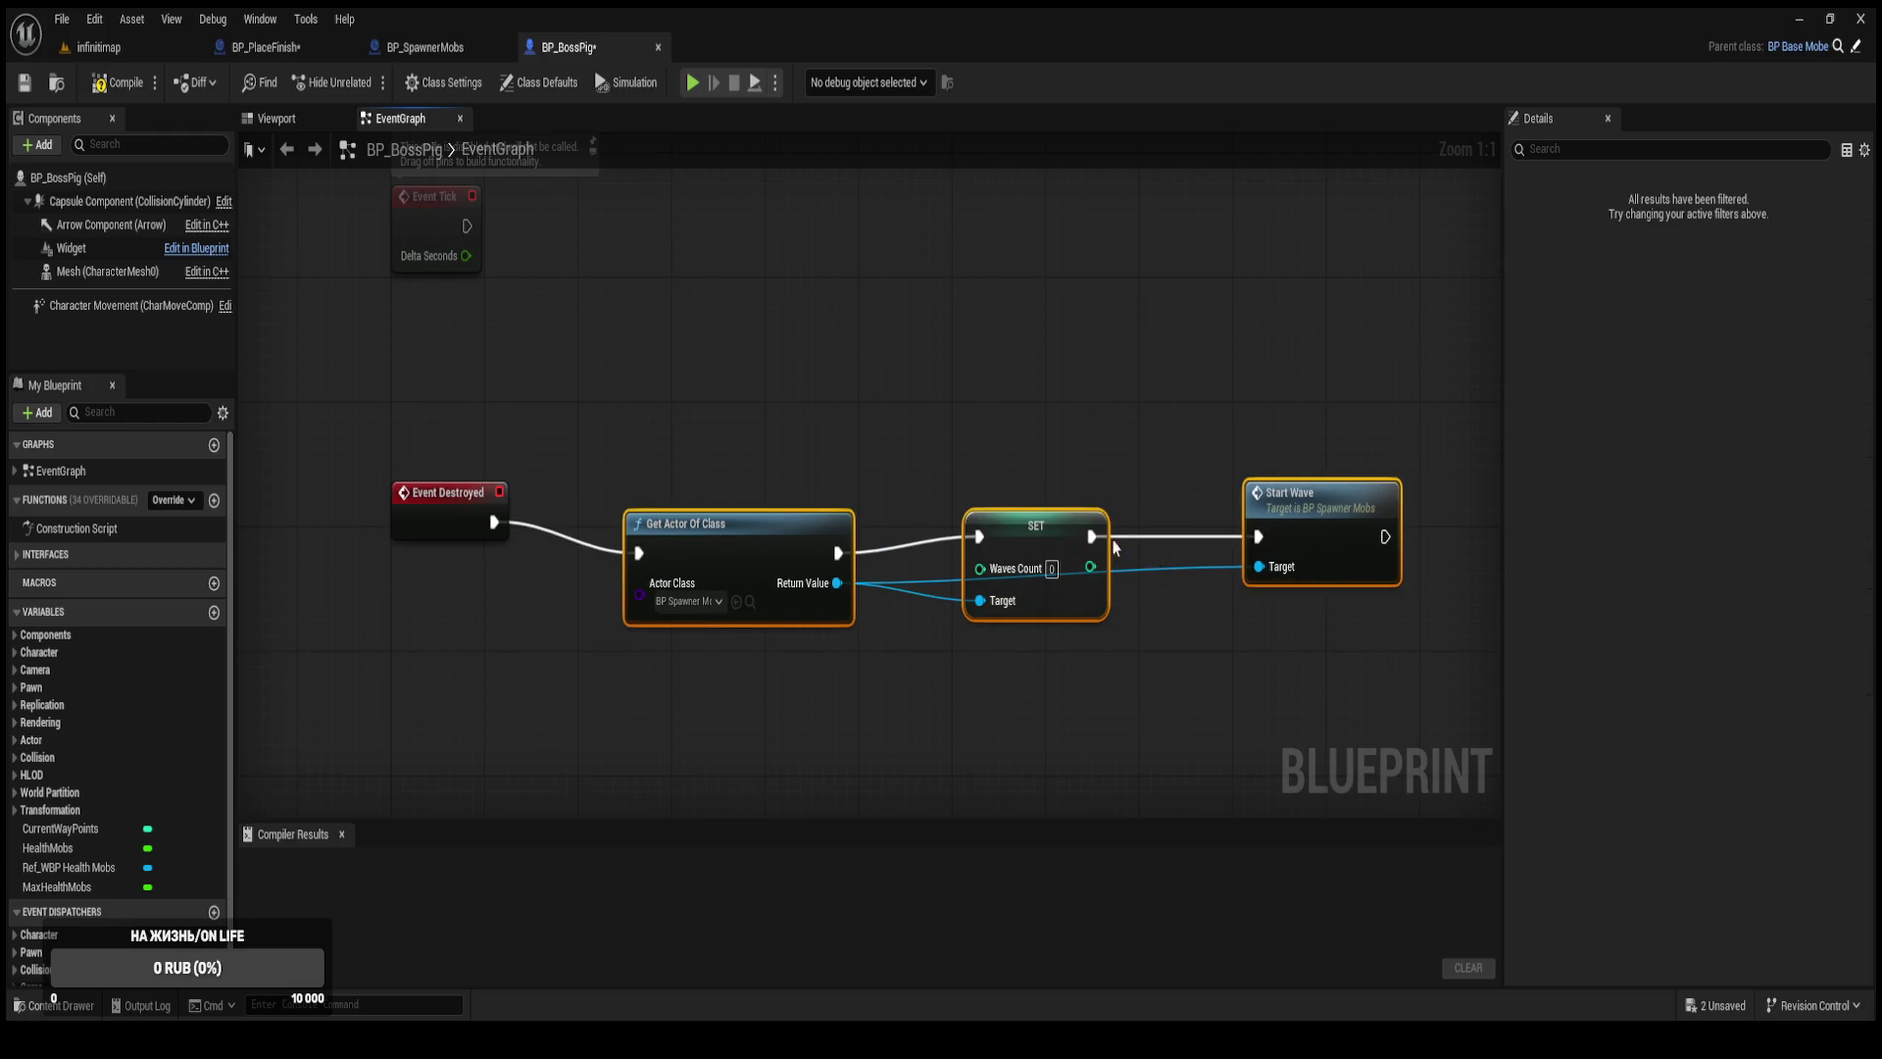
click(1004, 419)
drag(767, 526, 721, 494)
drag(1046, 547, 1035, 453)
Compile BP_BossPig with its Event Destroyed → SET Waves Count → Start Wave logic.
click(117, 82)
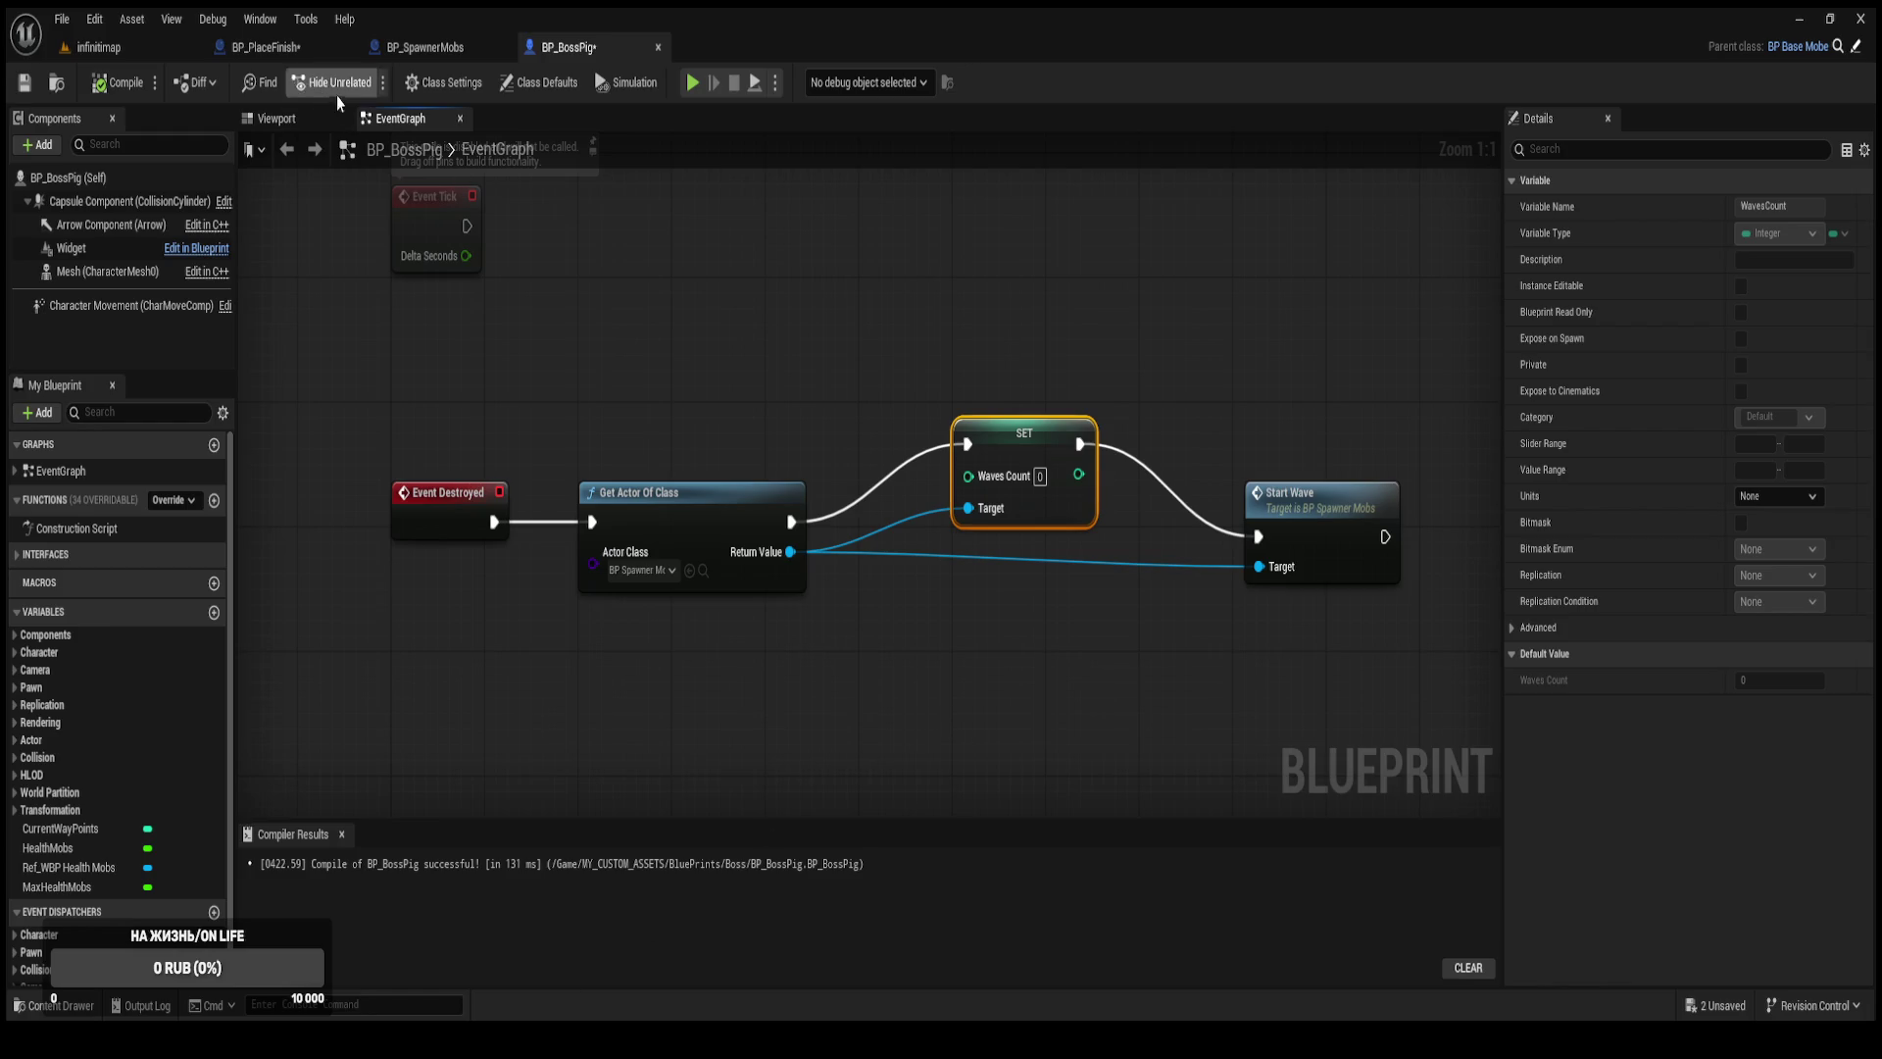
Save all modified blueprints, review BP_PlaceFinish and BP_BossPig, and return to infinitimap.
key(ctrl+shift+s)
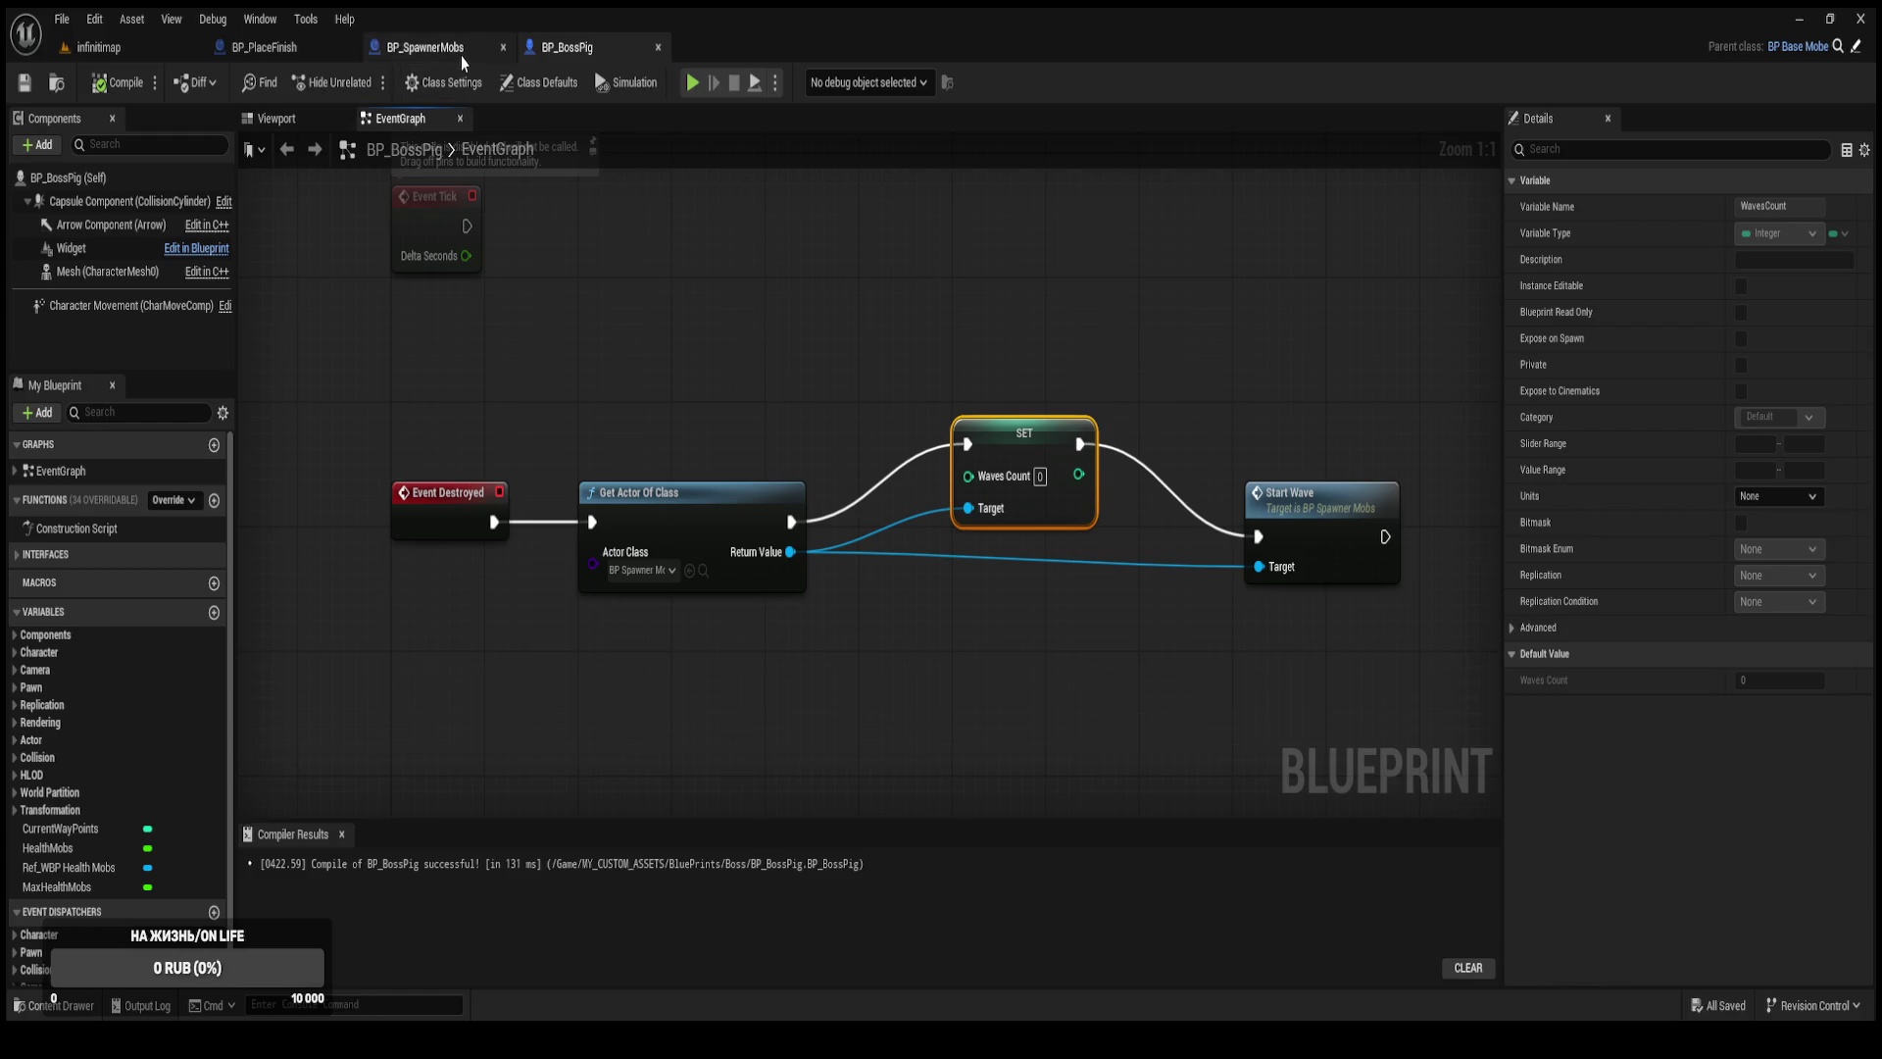
click(284, 51)
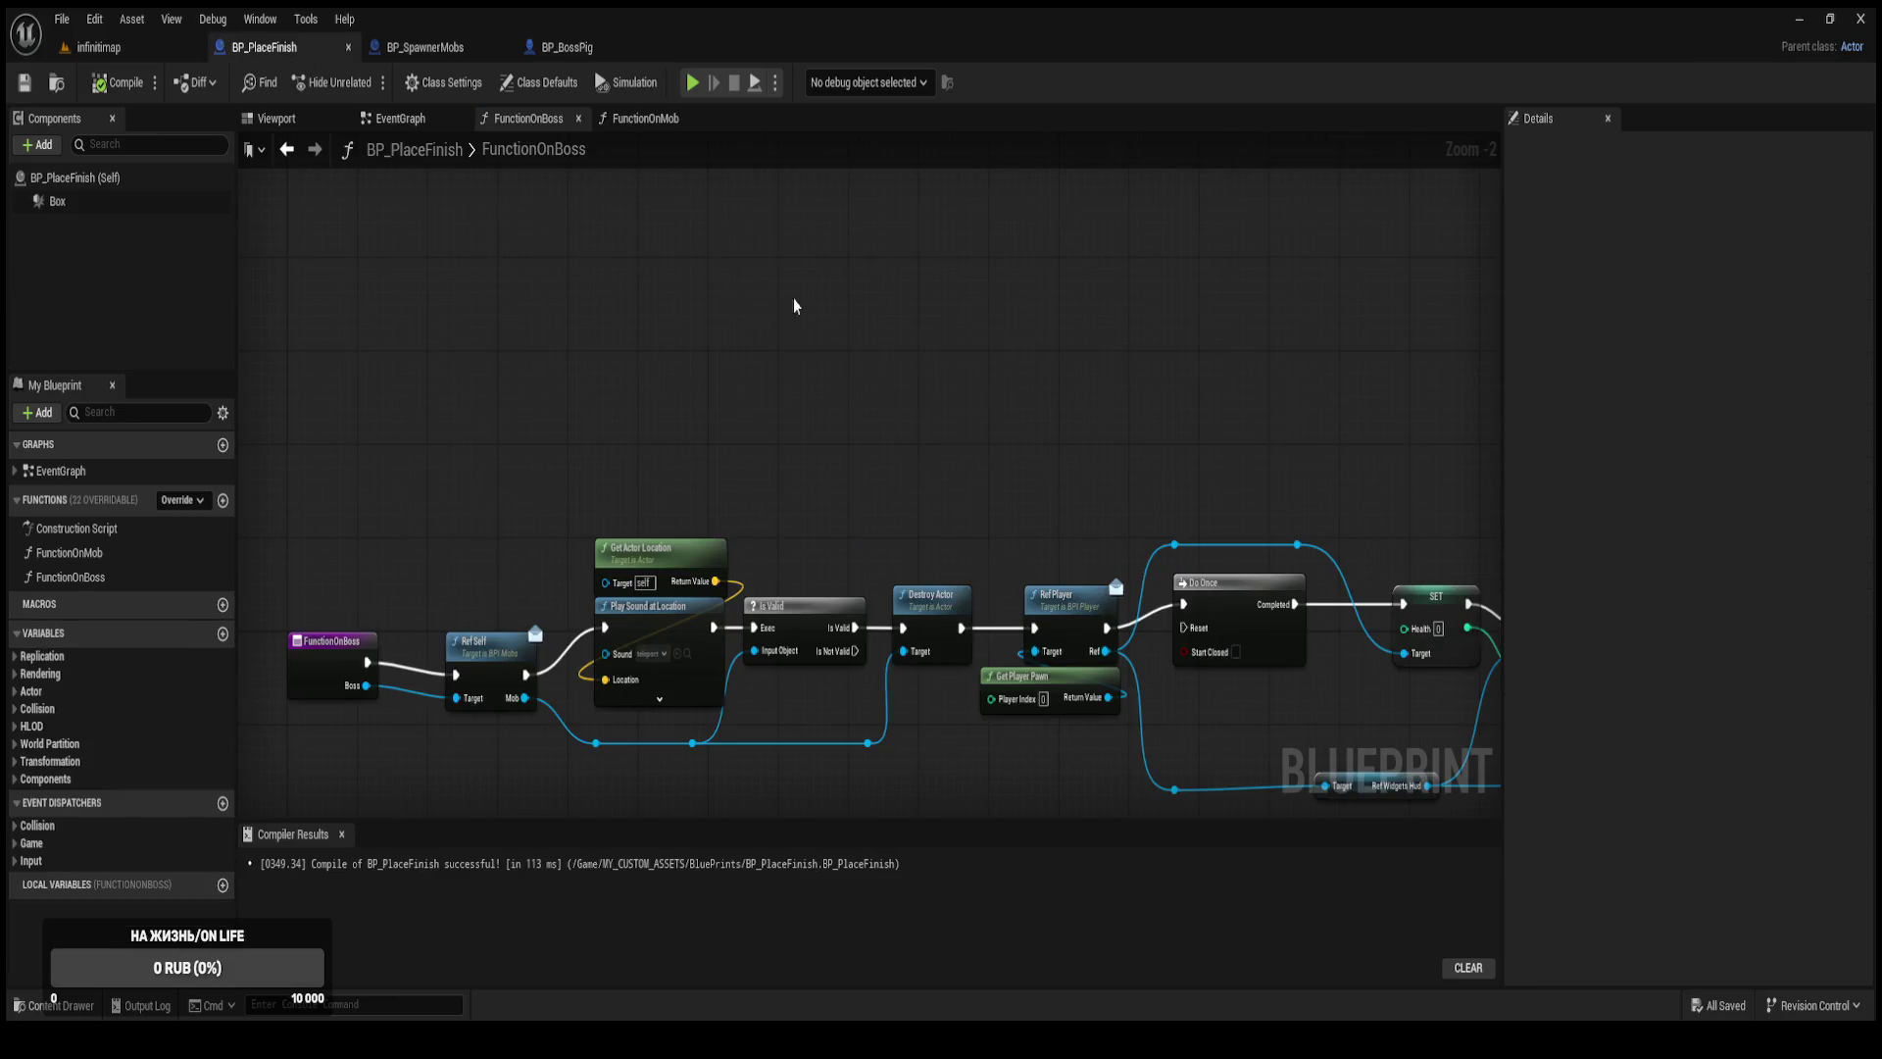
scroll(722, 281, down, 1)
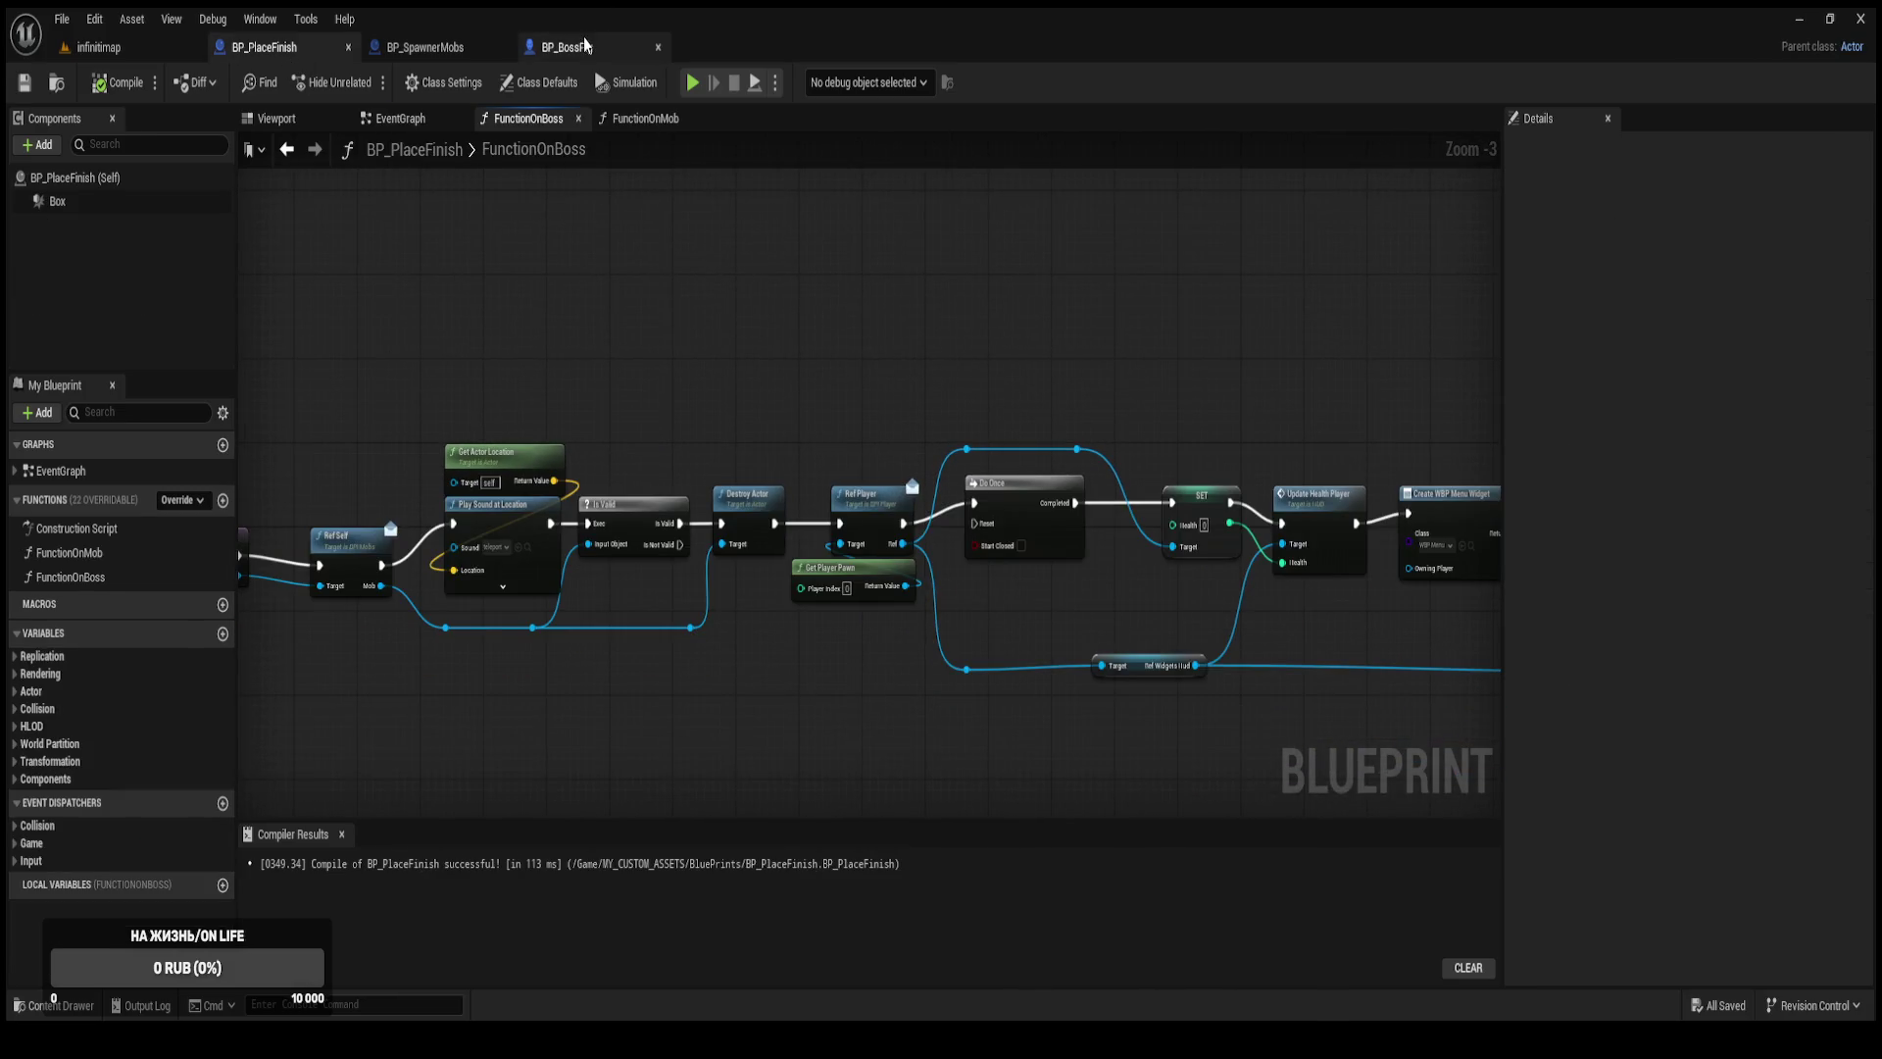
click(585, 46)
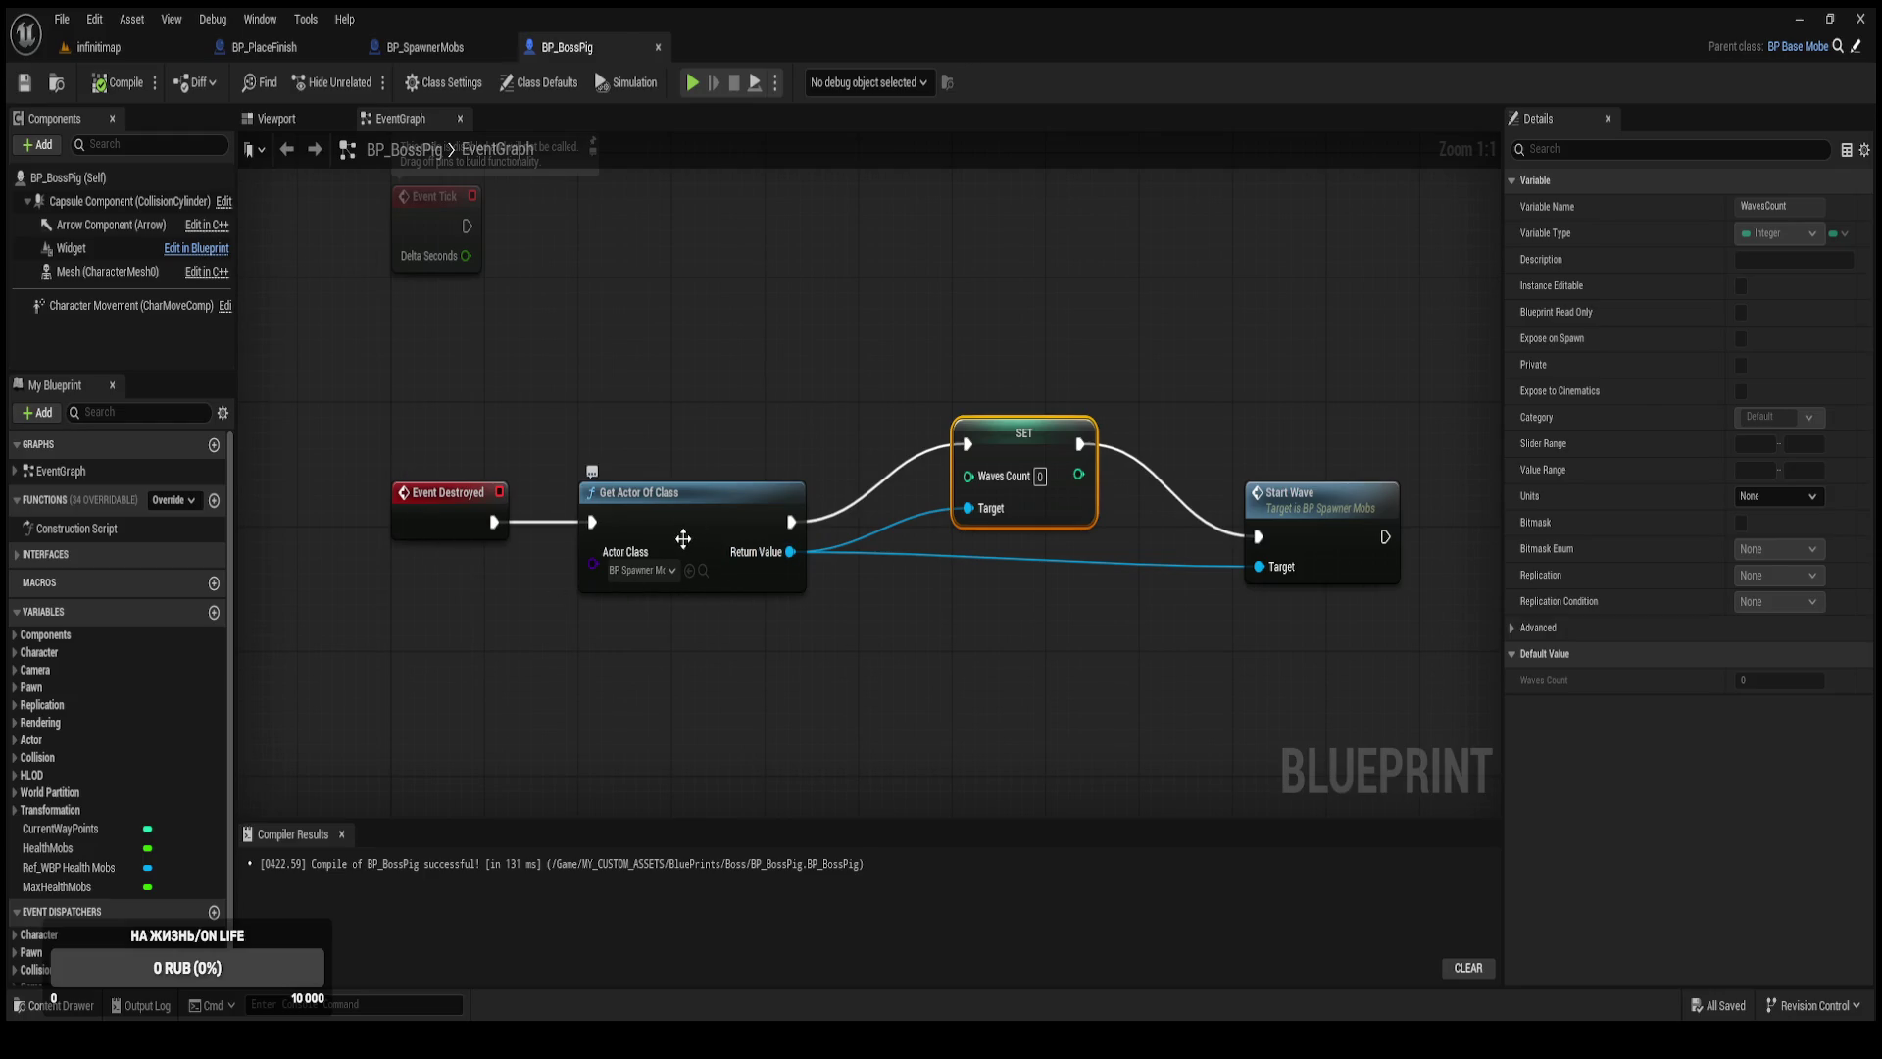
key(Home)
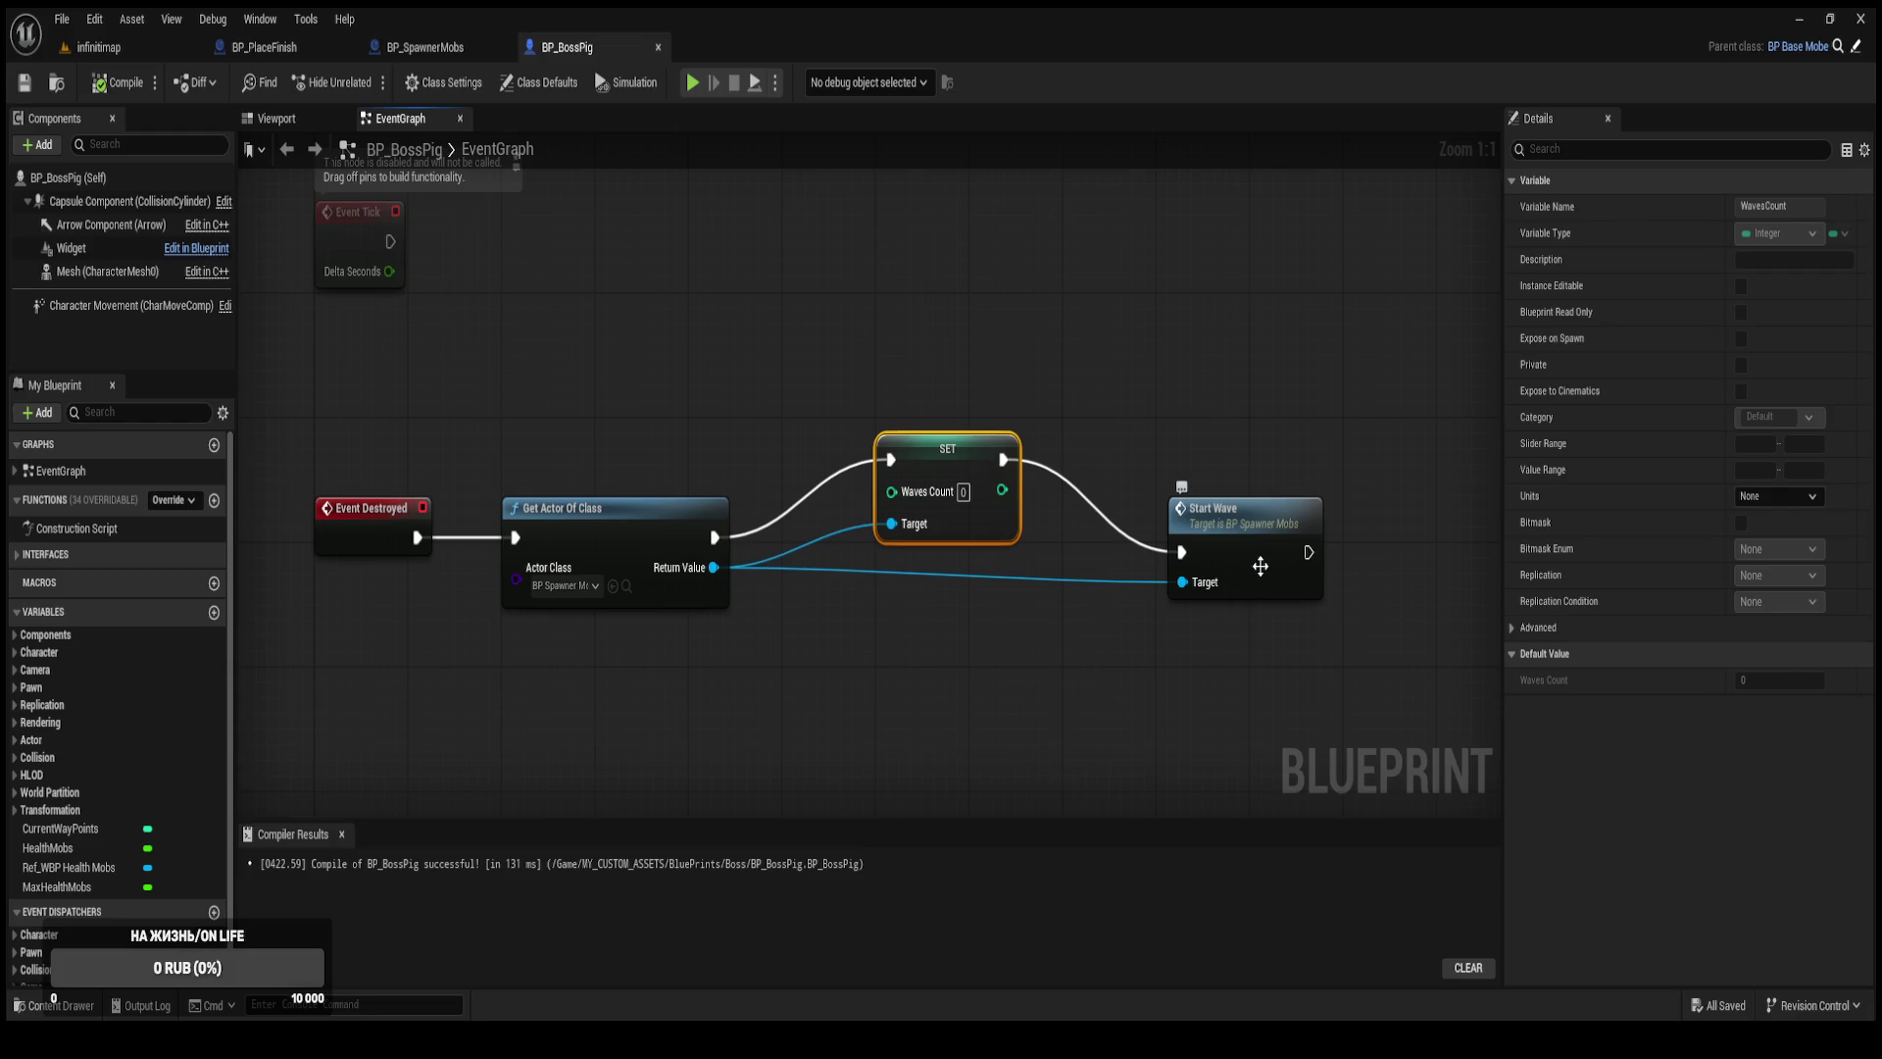
click(138, 53)
scroll(490, 353, down, 3)
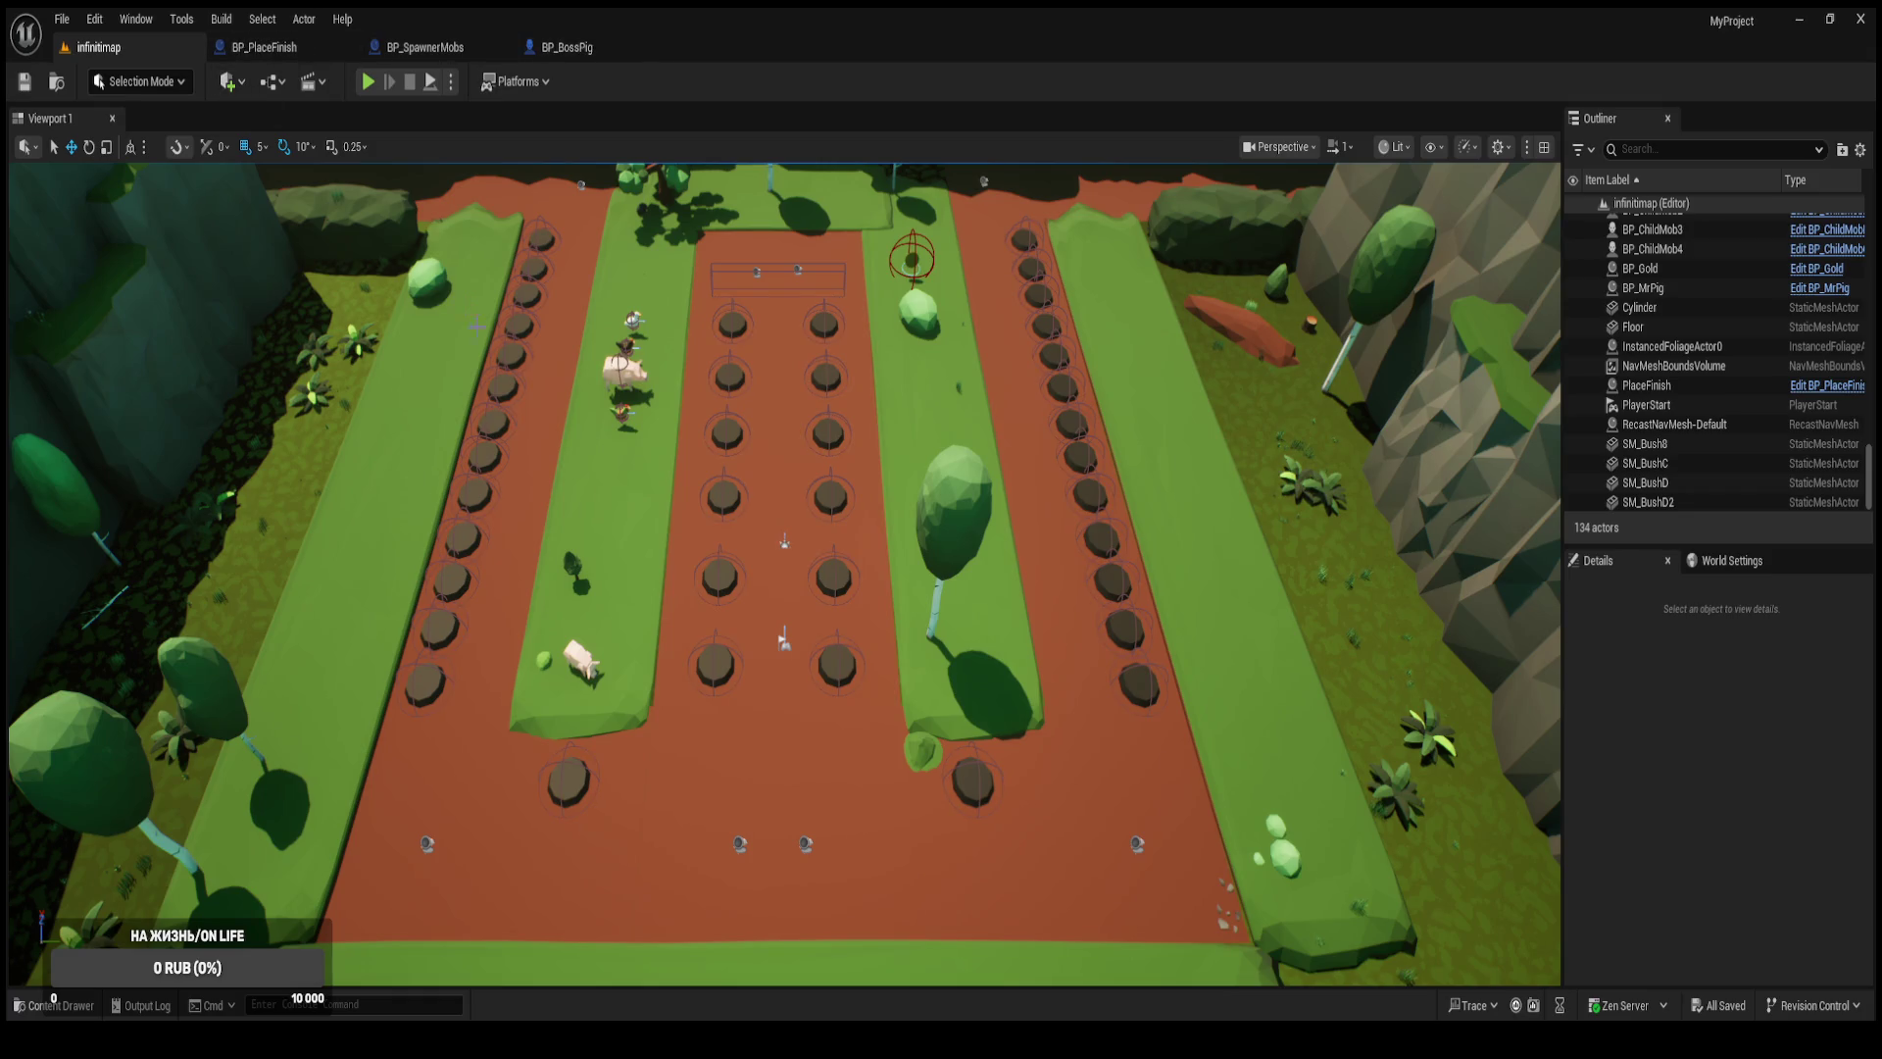
Open BP_Player from the BluePrints folder and locate the Set Player Coins node.
key(ctrl+space)
click(76, 785)
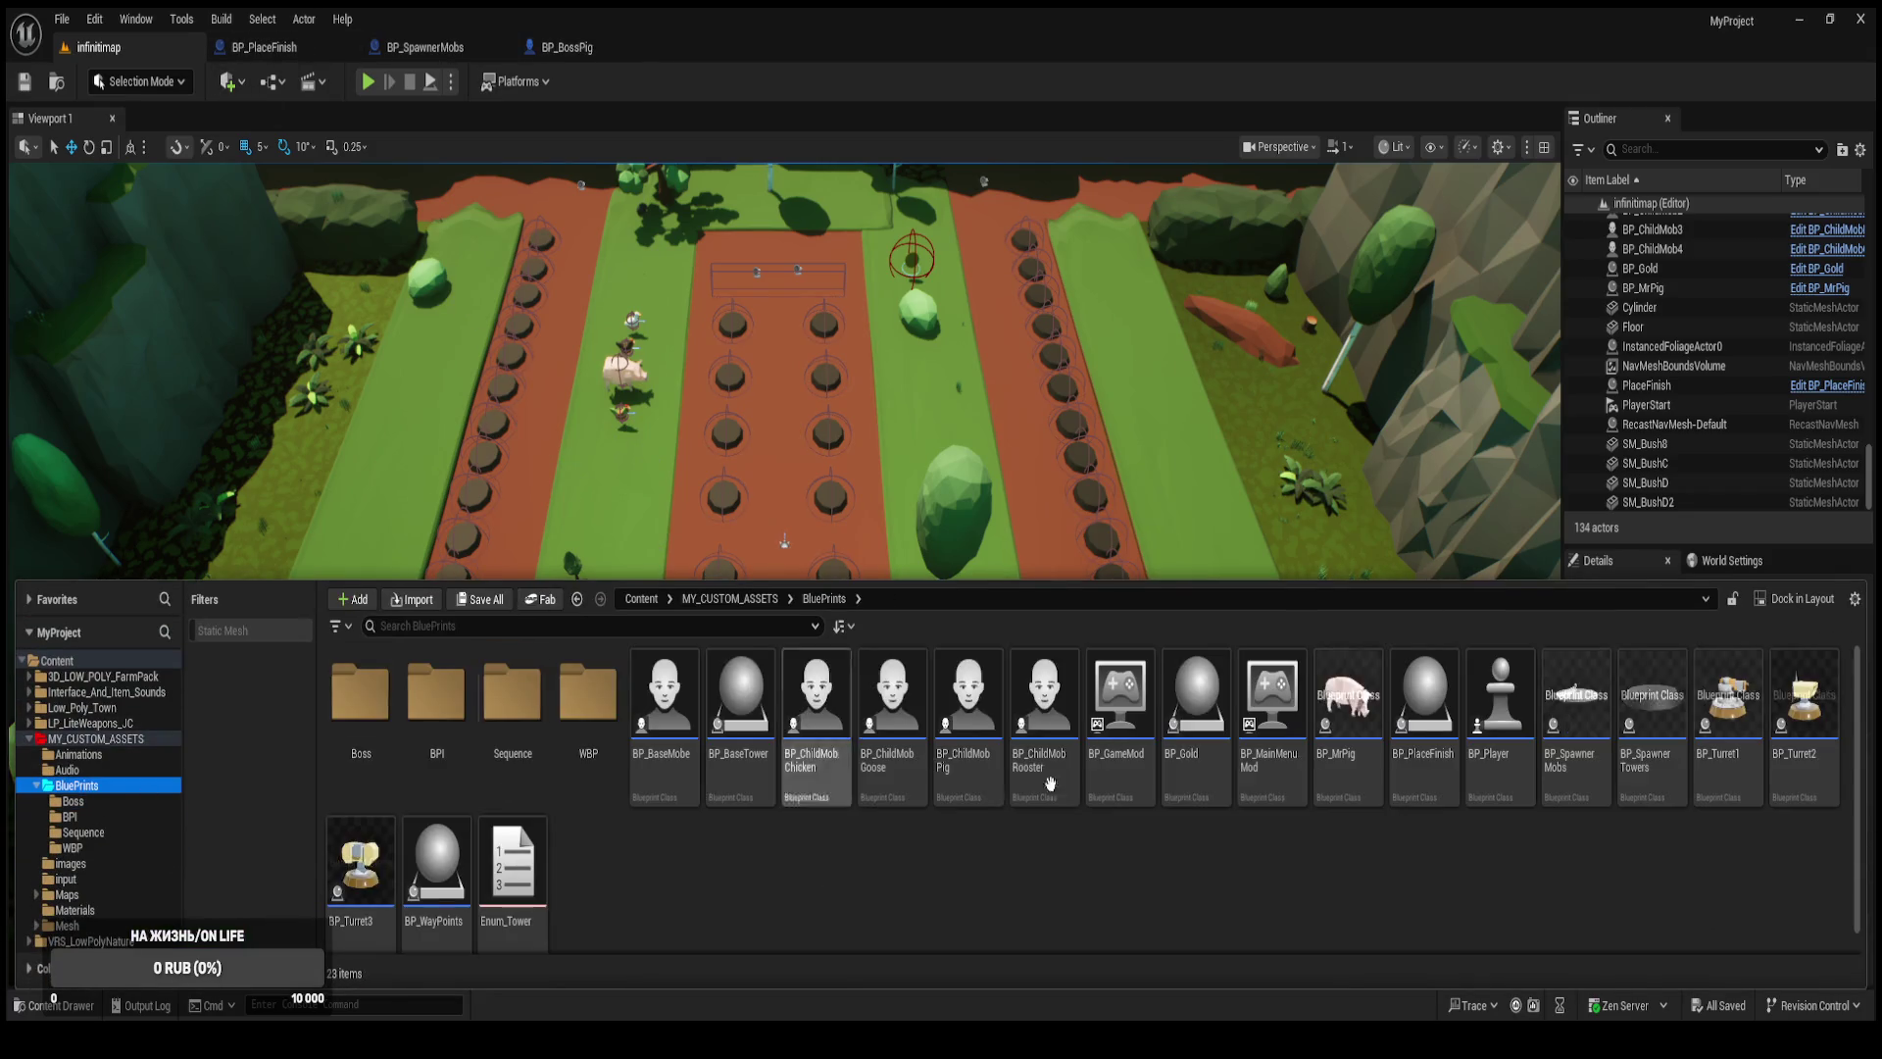
click(1496, 733)
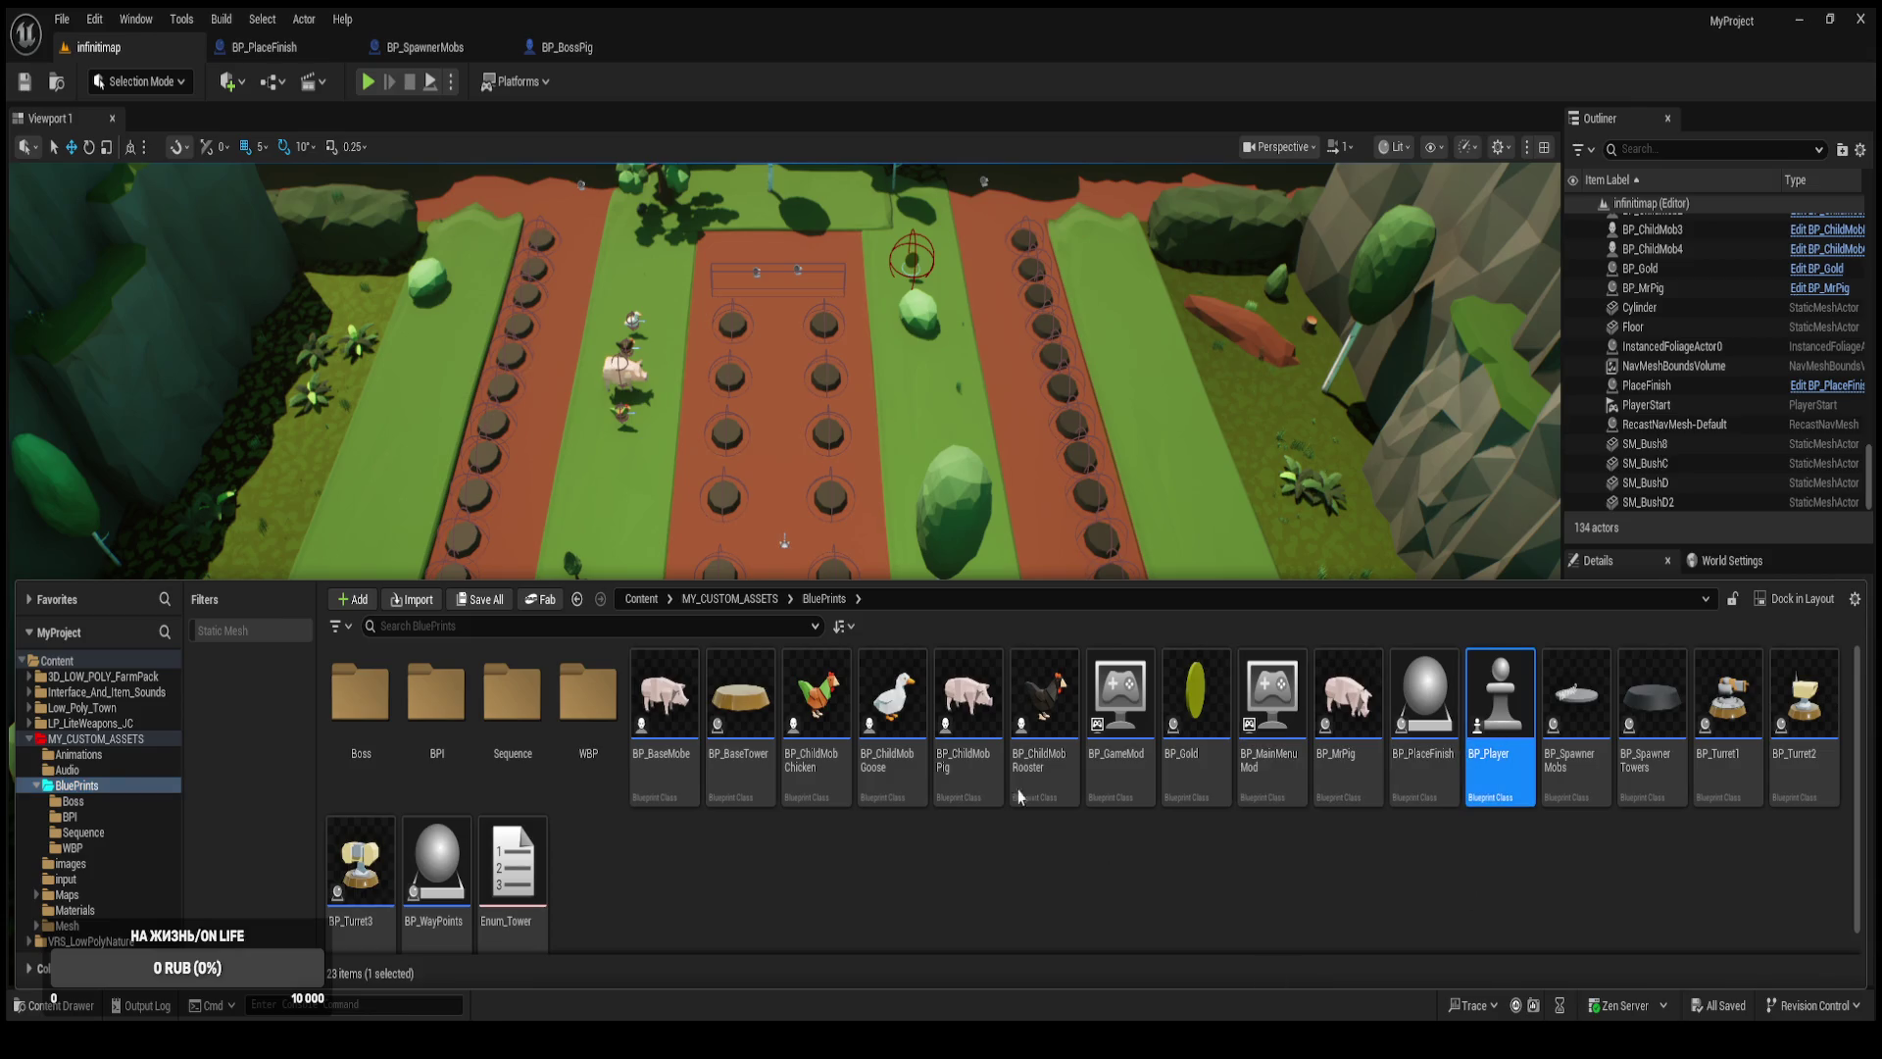
key(Return)
scroll(900, 508, up, 2)
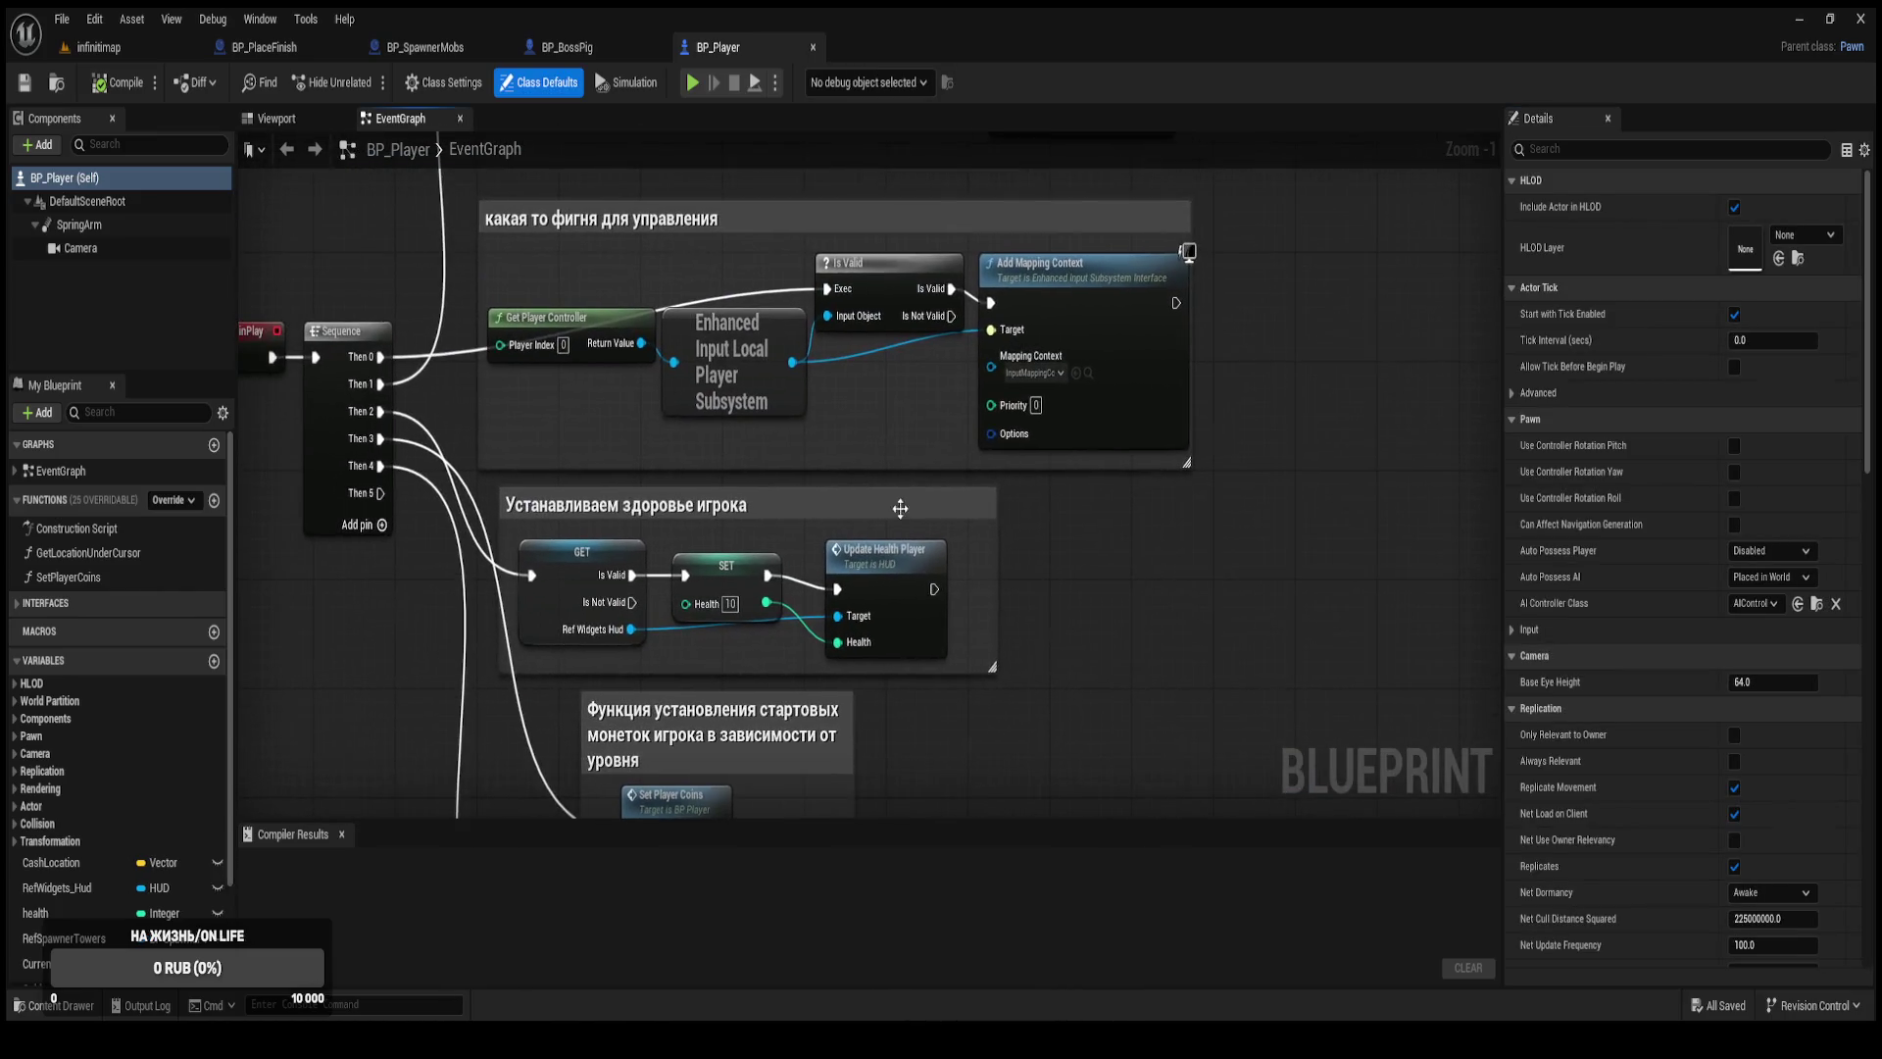
scroll(686, 451, down, 2)
mouse_move(699, 466)
mouse_down()
mouse_move(708, 813)
mouse_move(720, 292)
mouse_up()
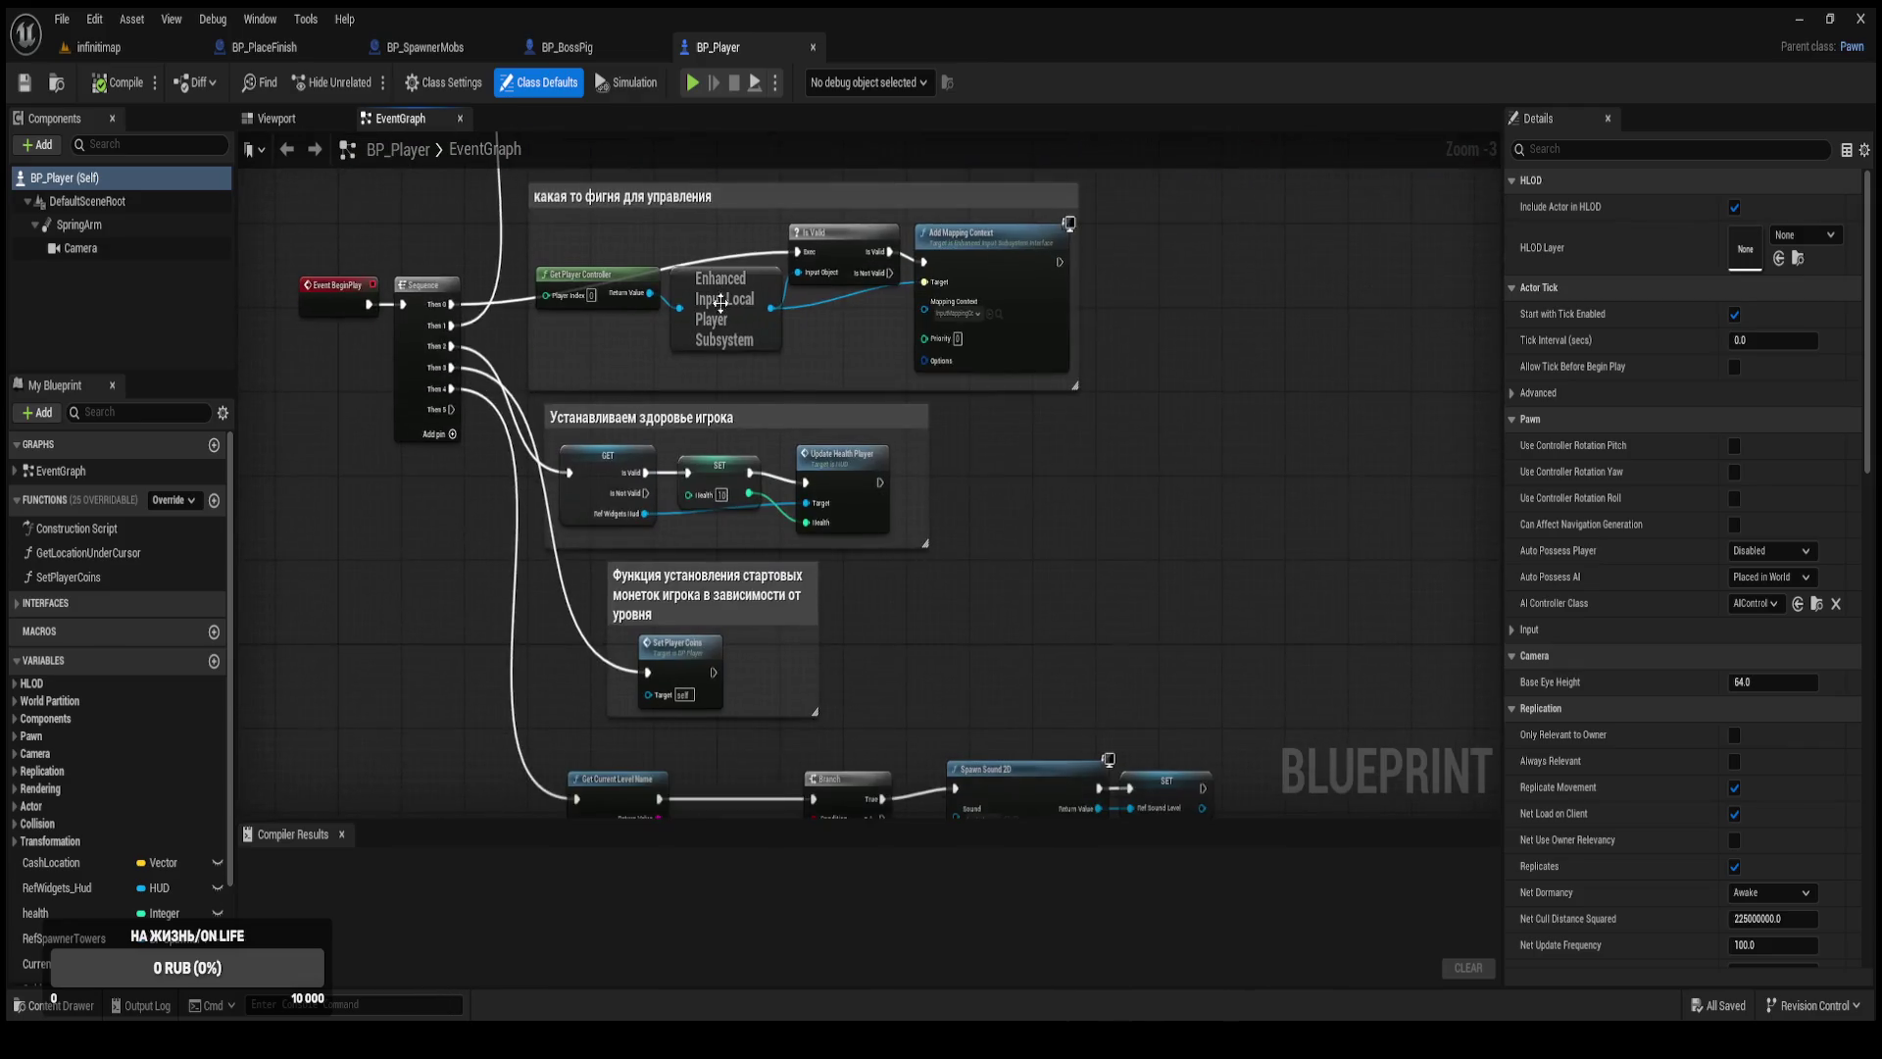
scroll(800, 408, up, 3)
drag(971, 331, 999, 429)
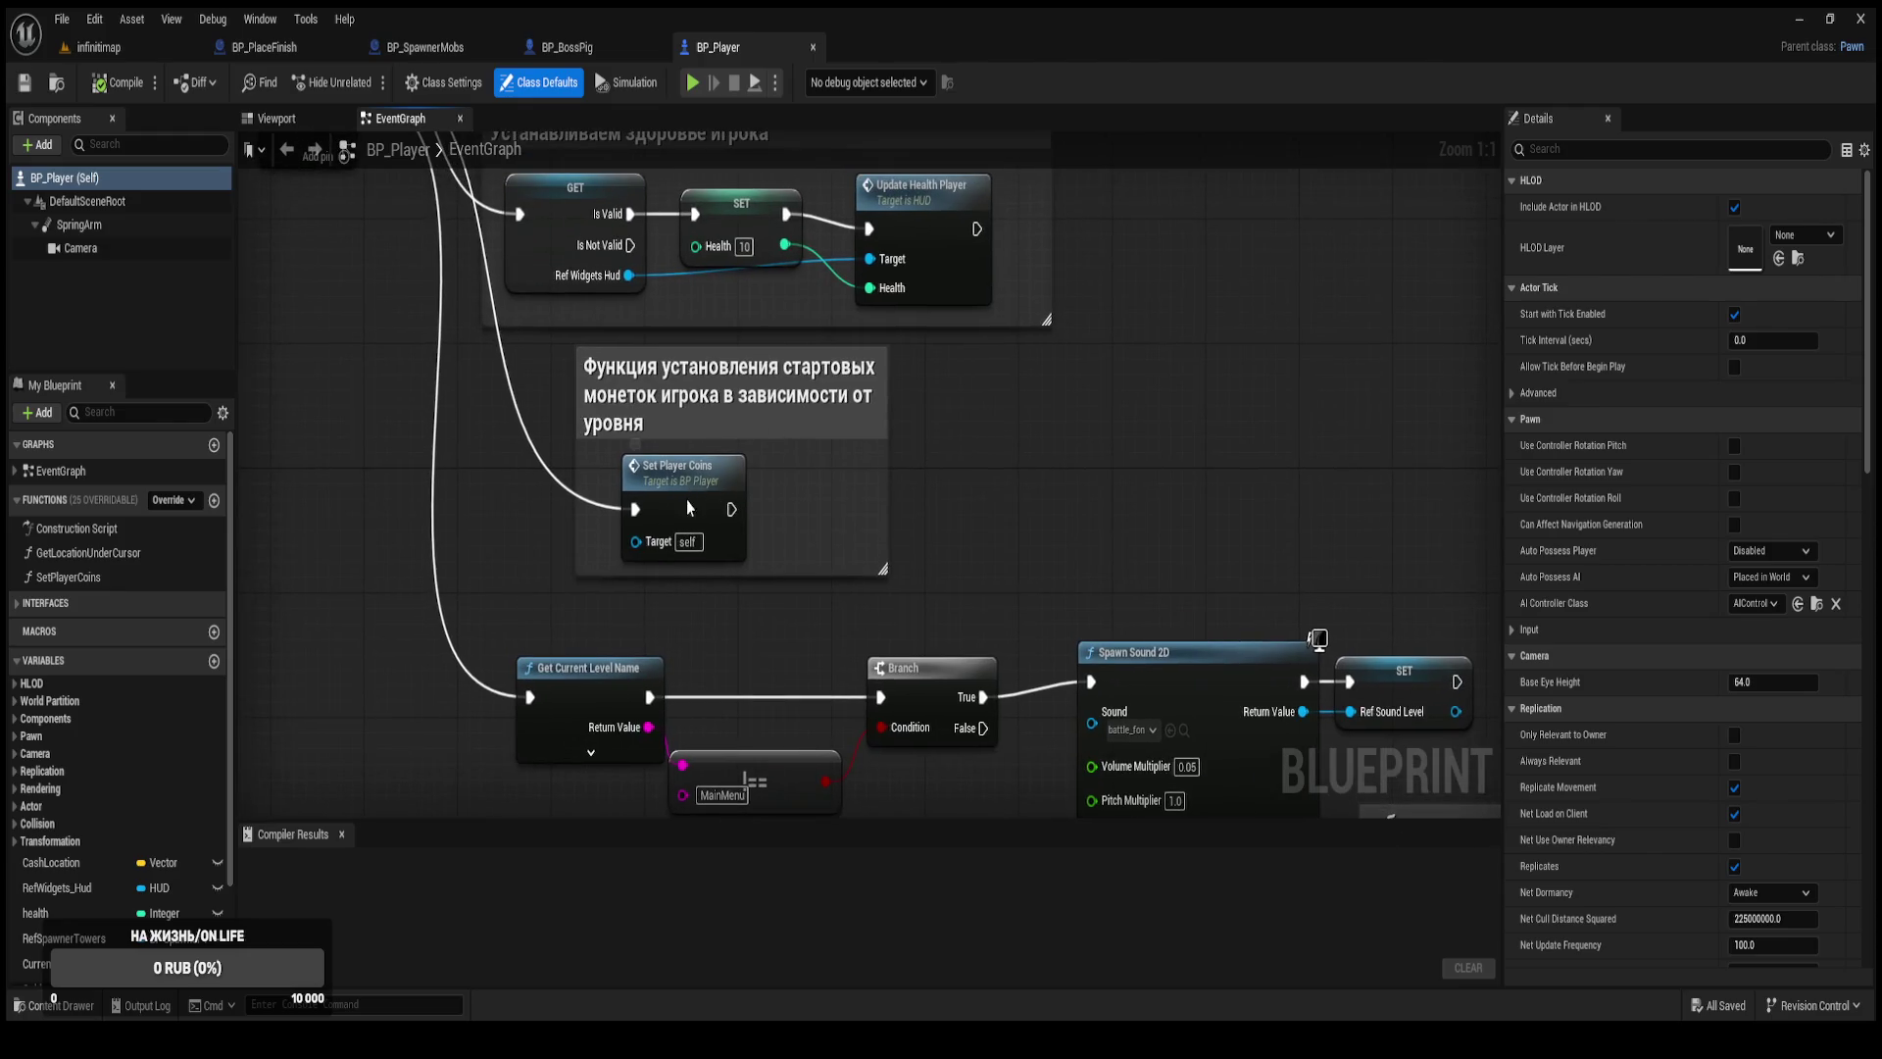
Set the infinitimap Gold in SetPlayerCoins to 500, compile, then select BP_SpawnerMobs' waves variable.
double_click(689, 507)
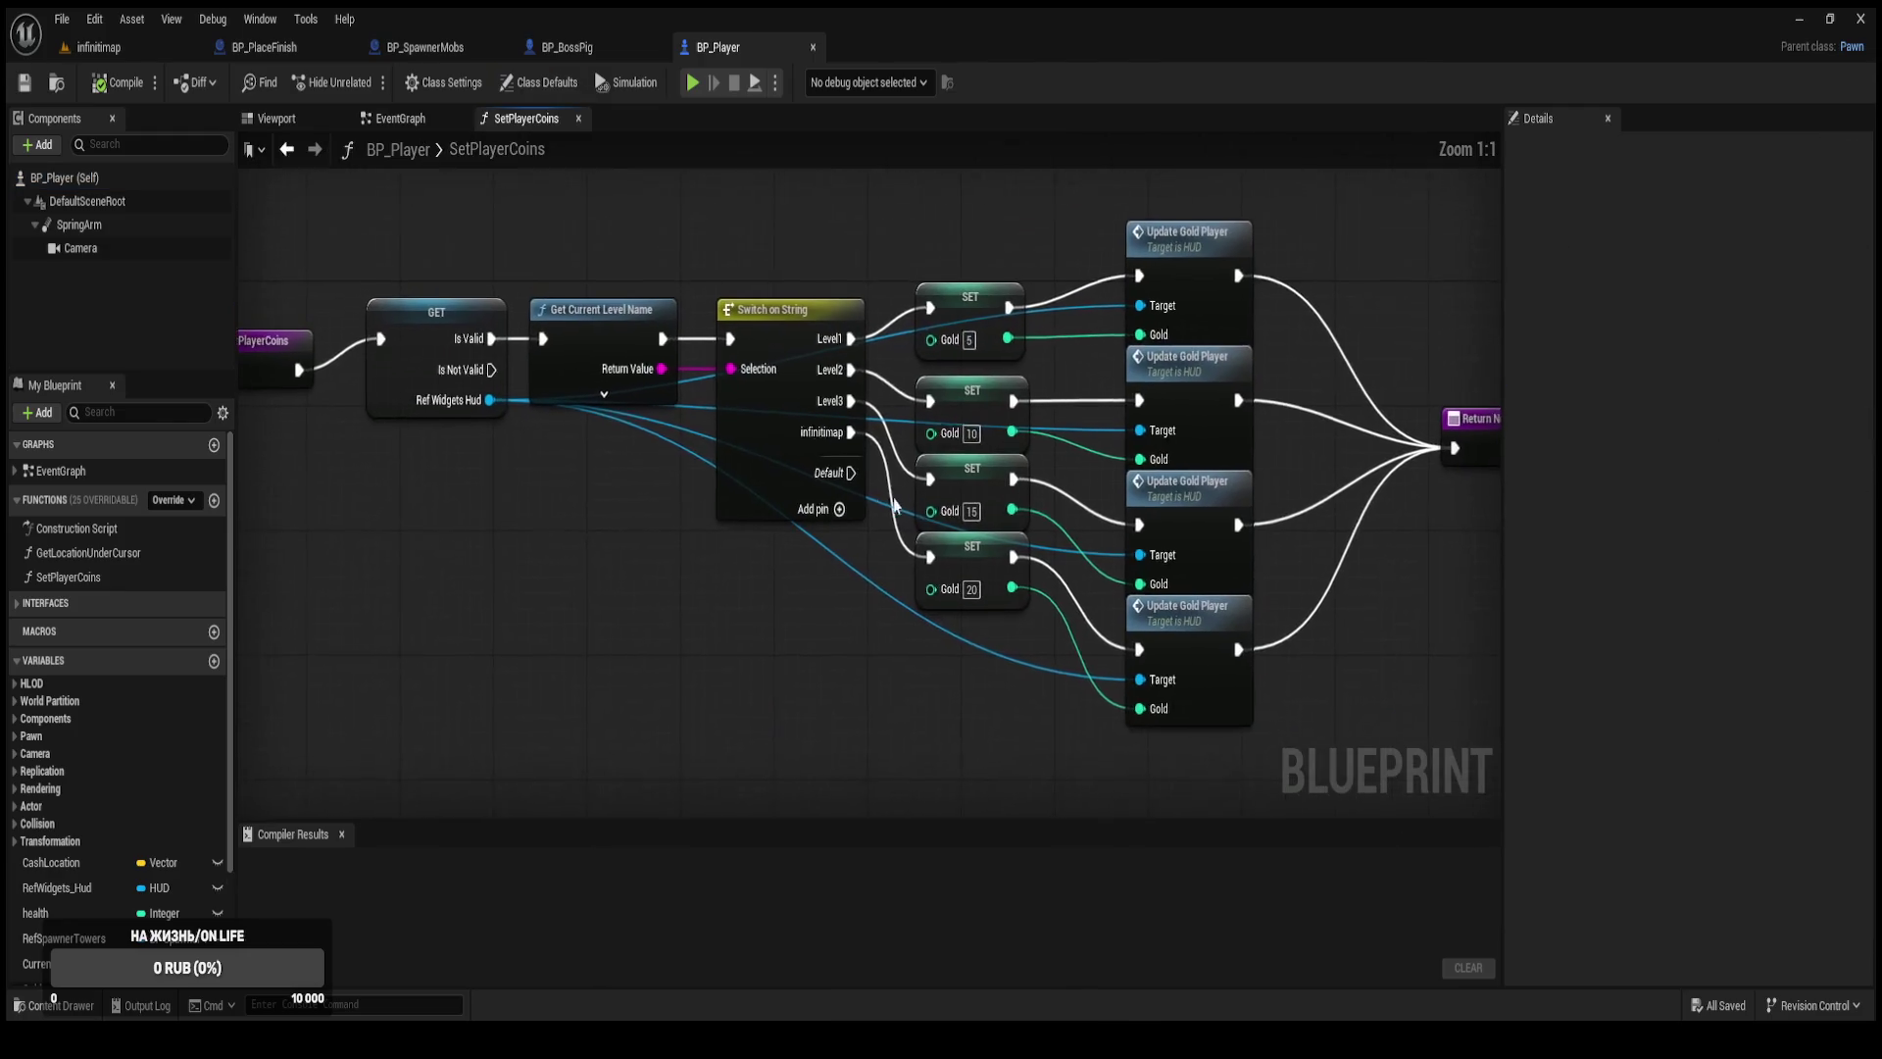
click(968, 595)
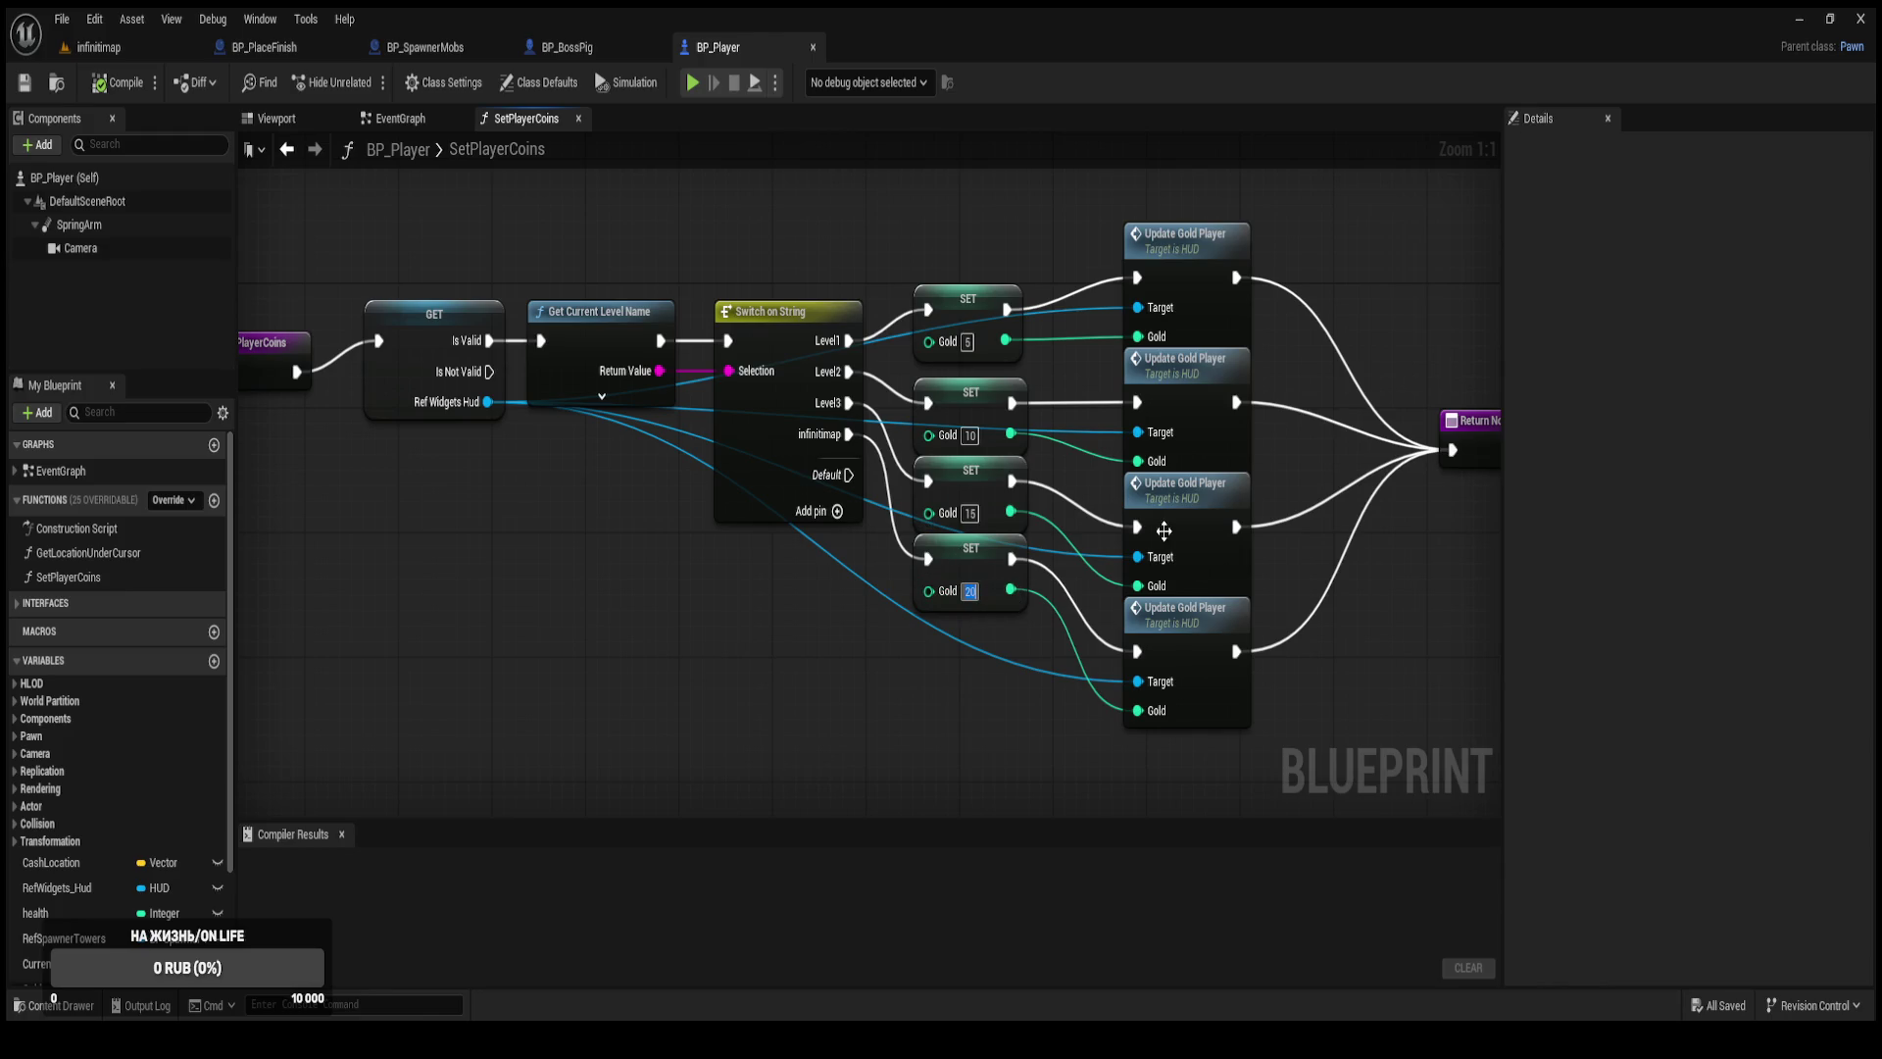
text(500)
key(Return)
click(118, 82)
click(425, 47)
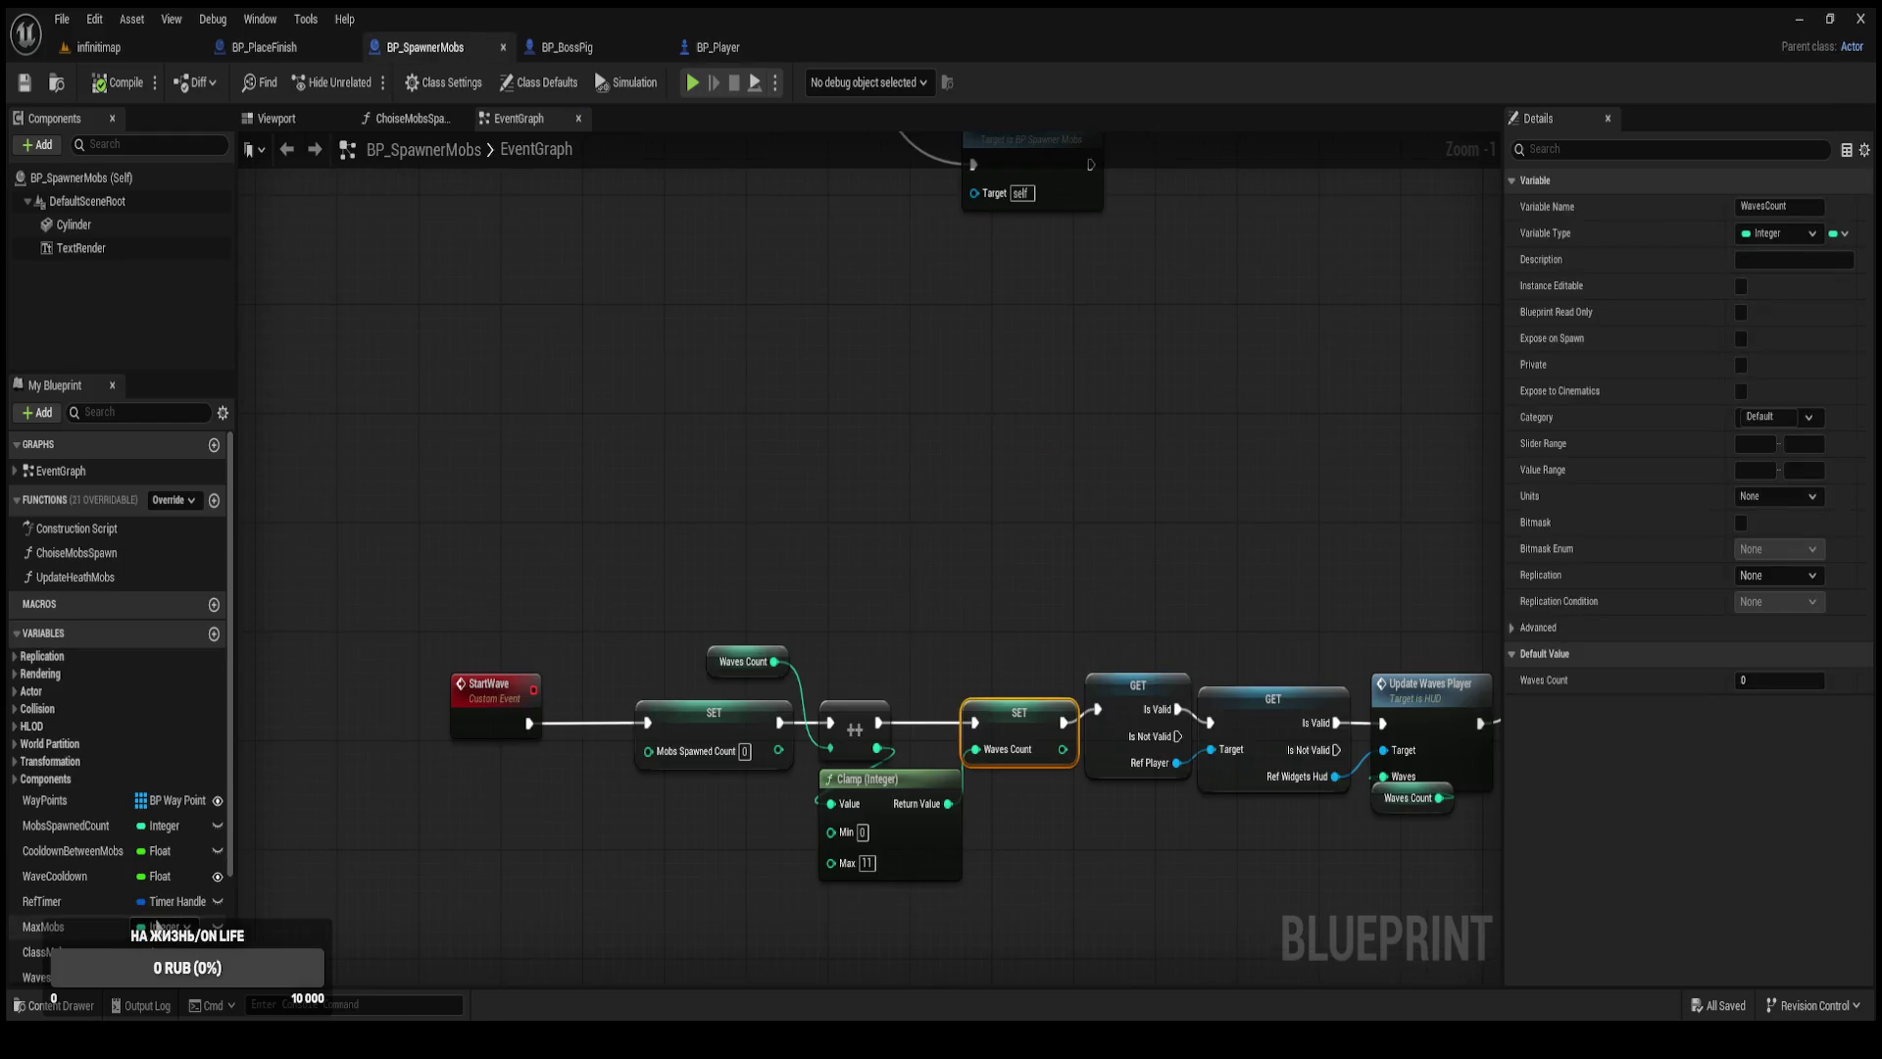
click(35, 977)
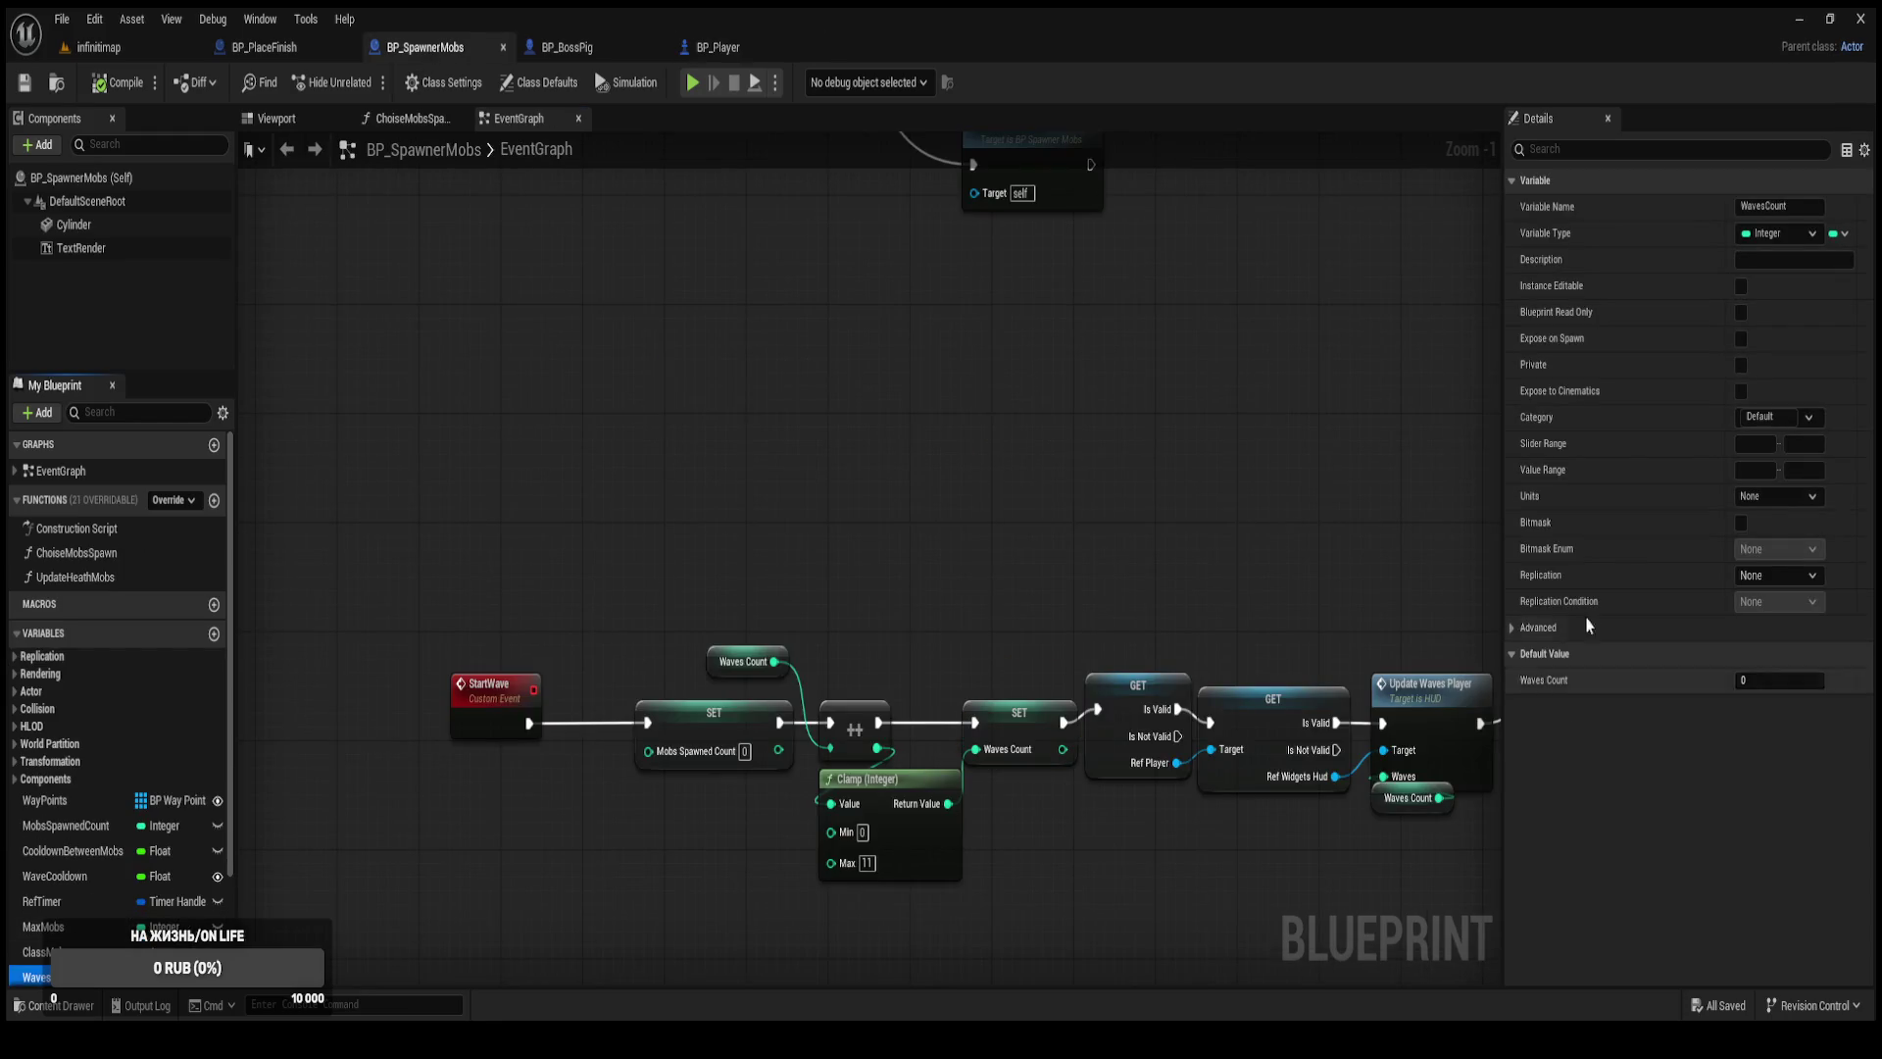
Start a playtest of infinitimap and build six Башня № 3 towers up the first column.
click(91, 57)
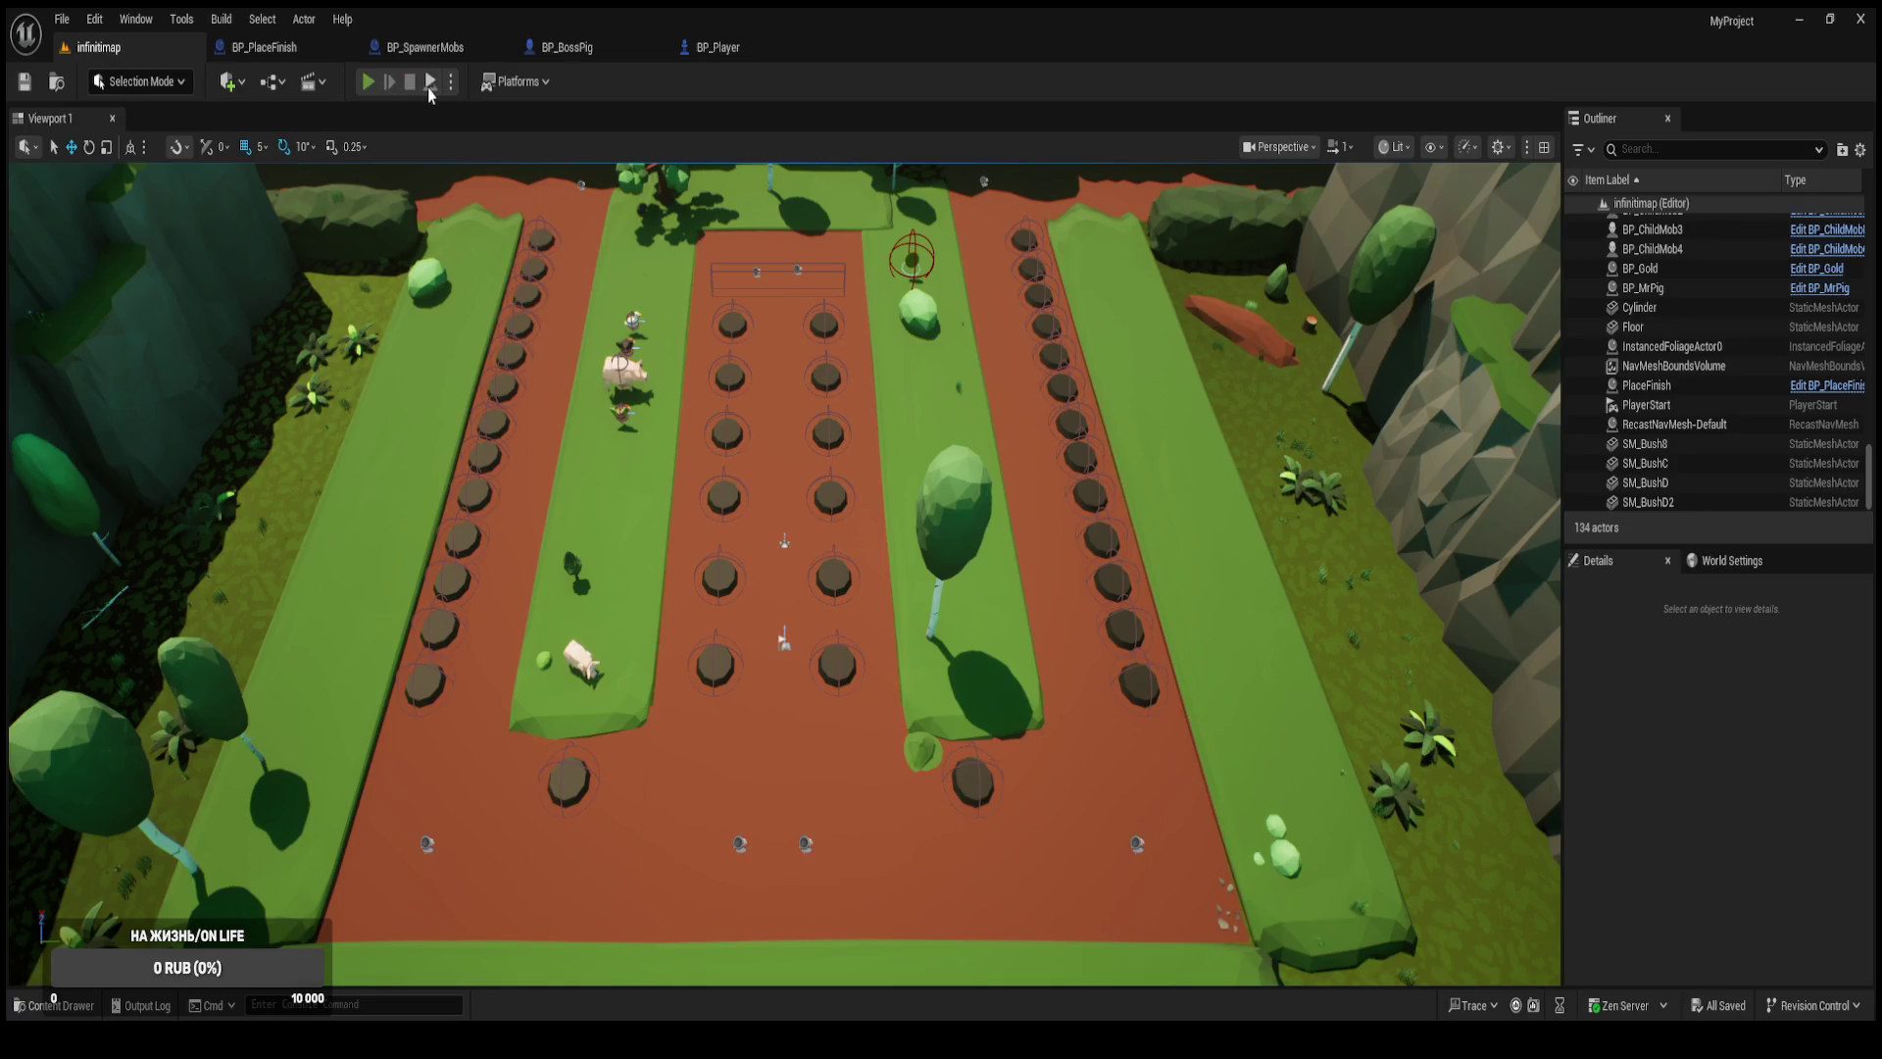
click(429, 85)
click(730, 645)
click(923, 665)
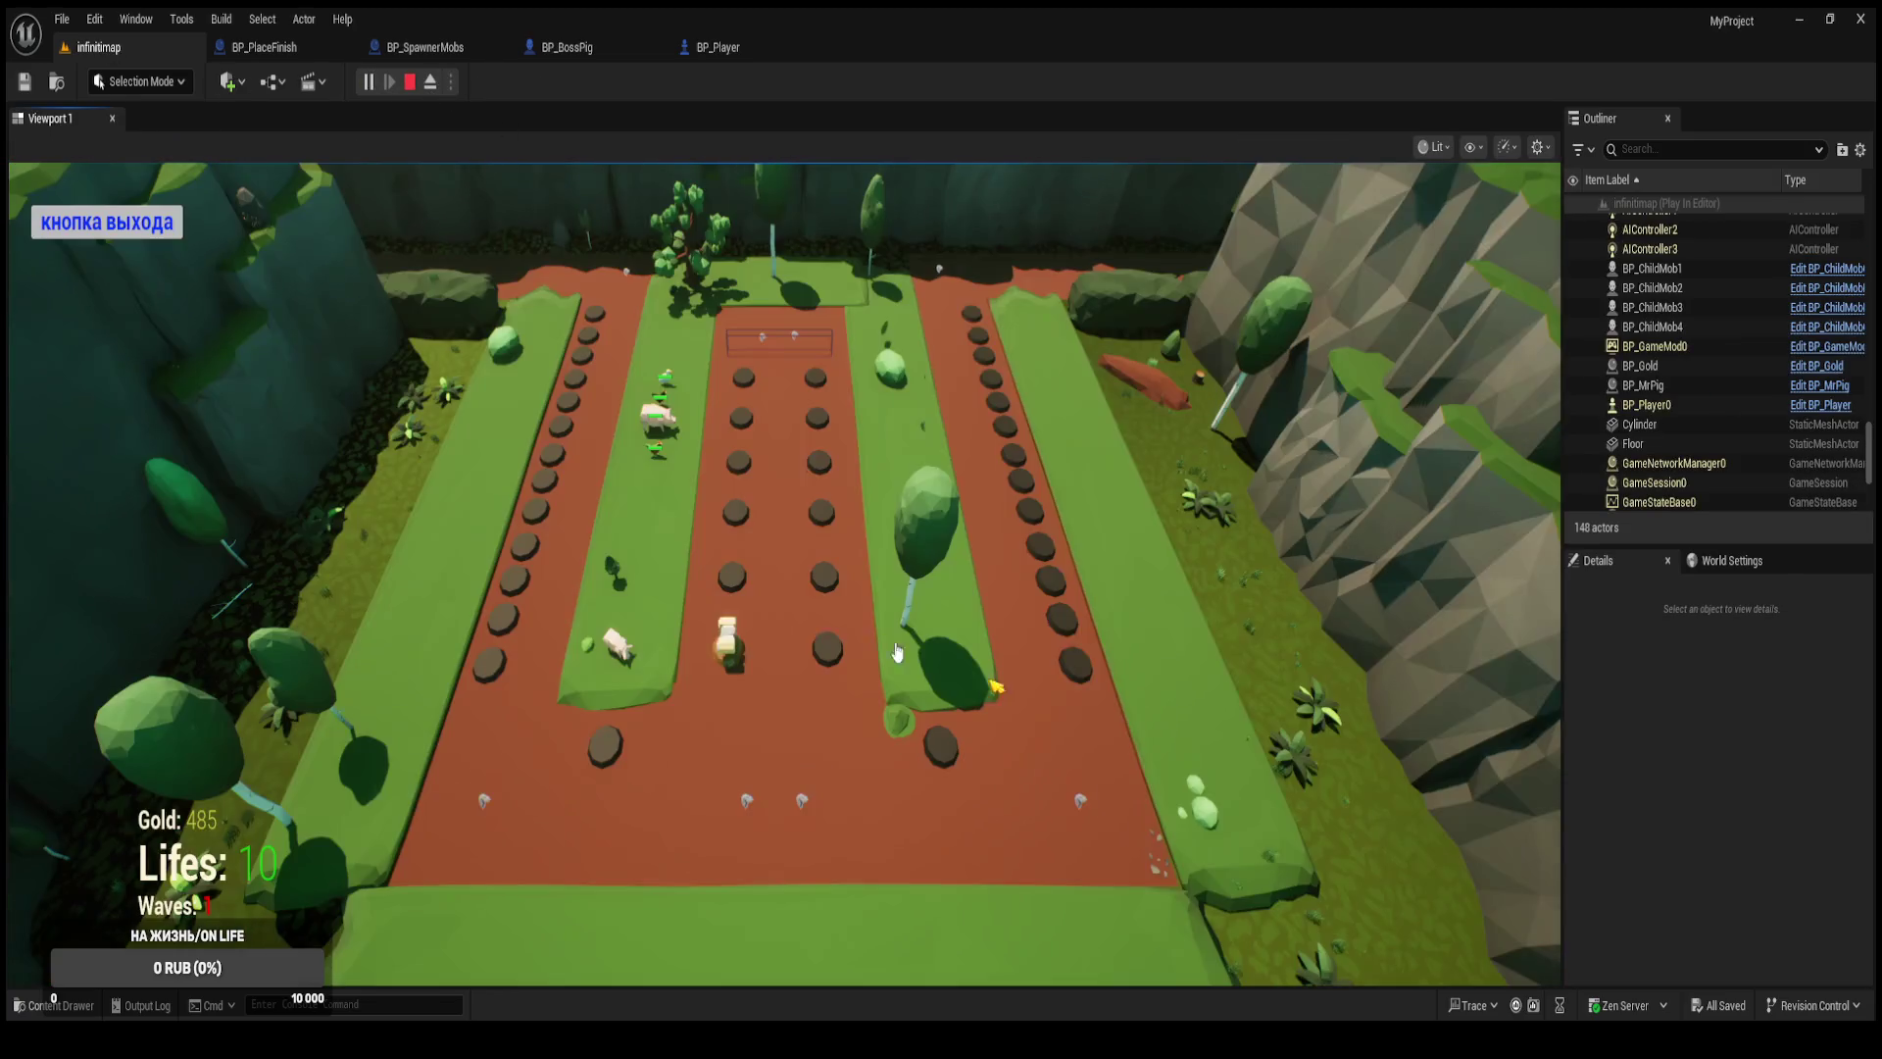
click(737, 579)
click(956, 664)
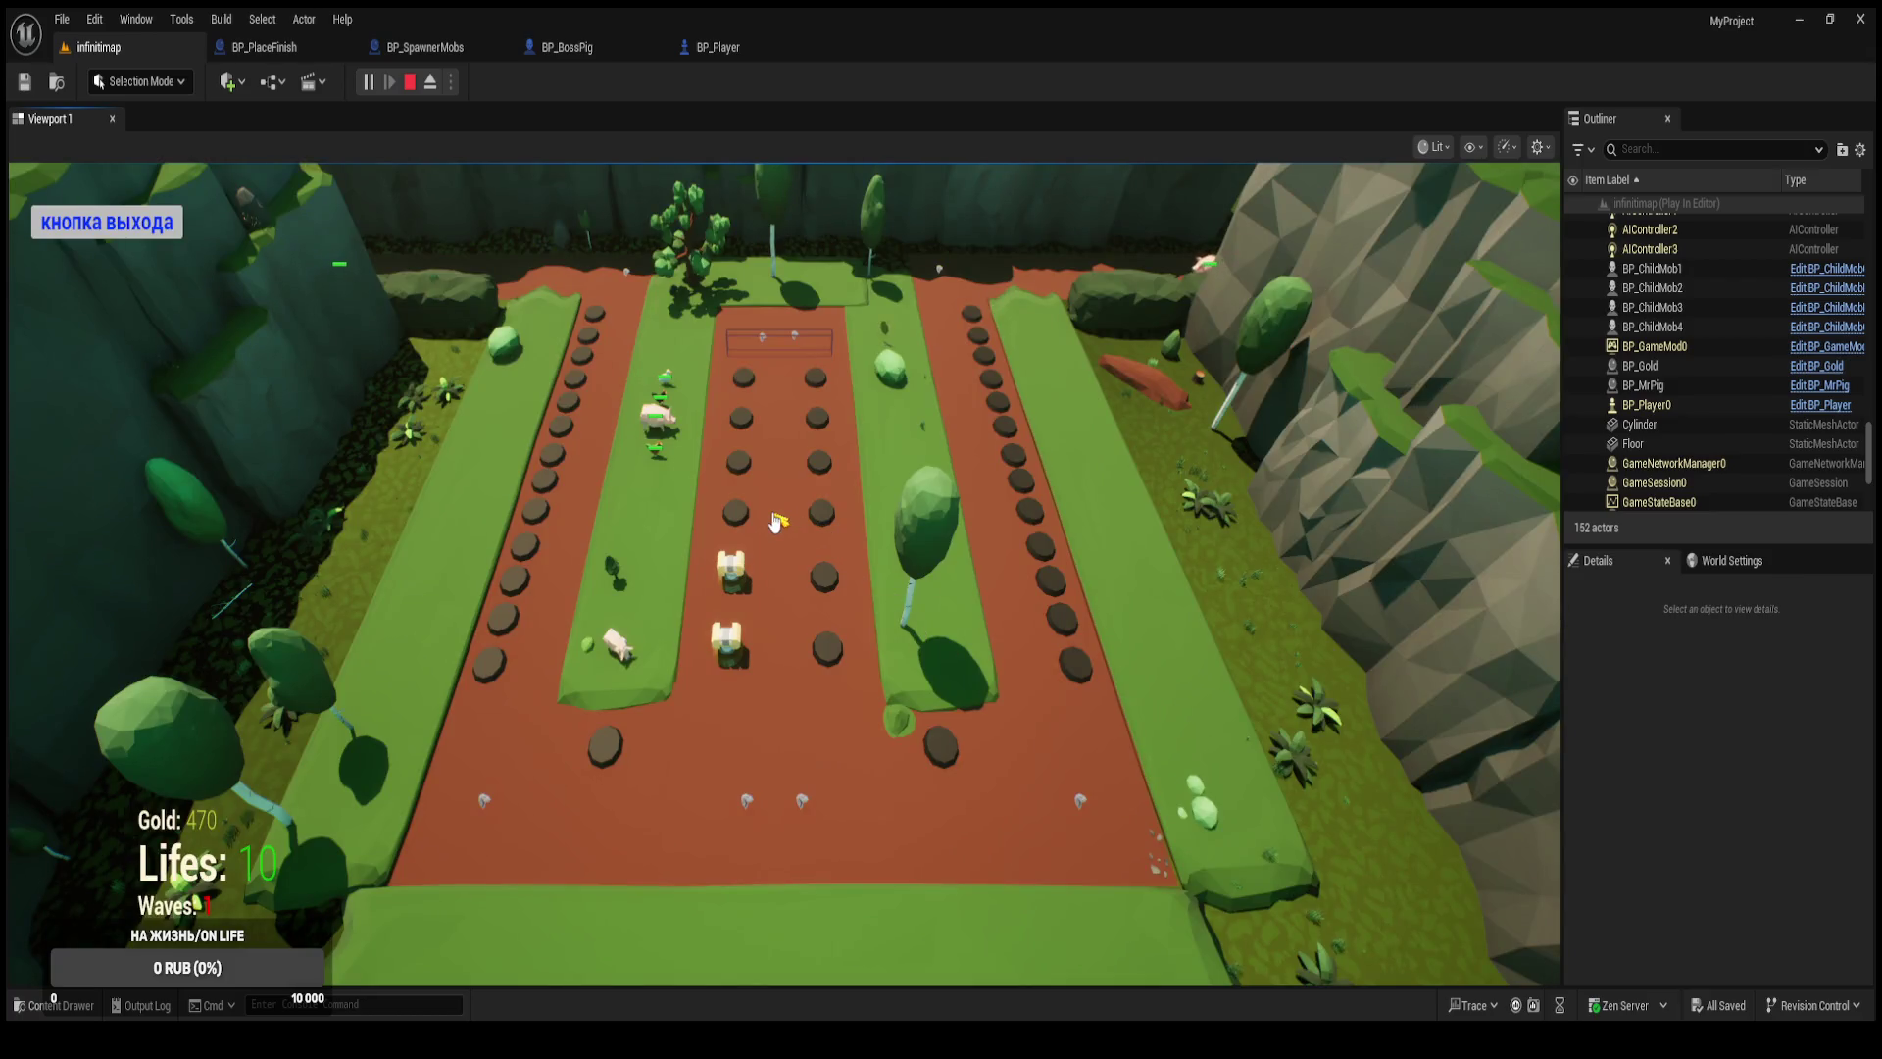
click(737, 517)
click(956, 672)
click(740, 462)
click(959, 677)
click(742, 411)
click(958, 676)
click(742, 377)
click(958, 681)
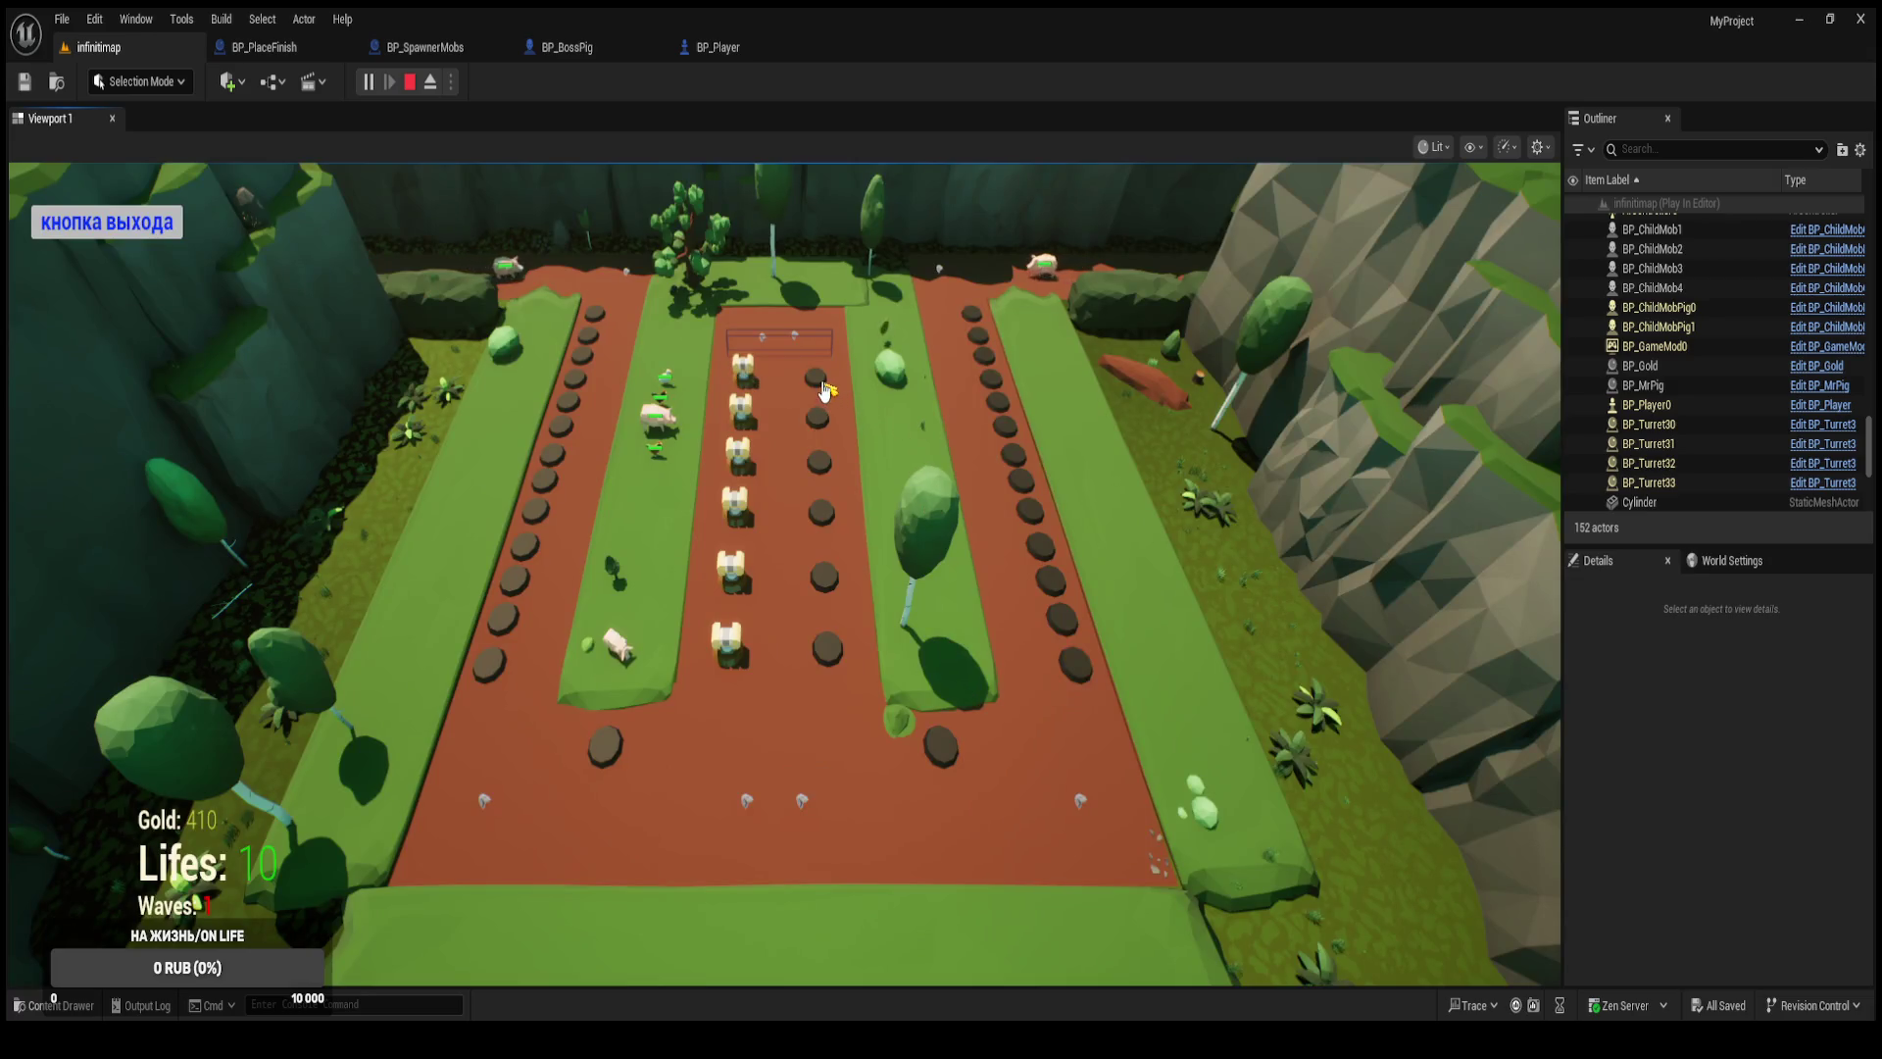
Build six more Башня № 3 towers down the second column beside the central path.
click(824, 391)
click(959, 677)
click(823, 431)
click(958, 676)
click(819, 460)
click(959, 714)
click(823, 510)
click(961, 681)
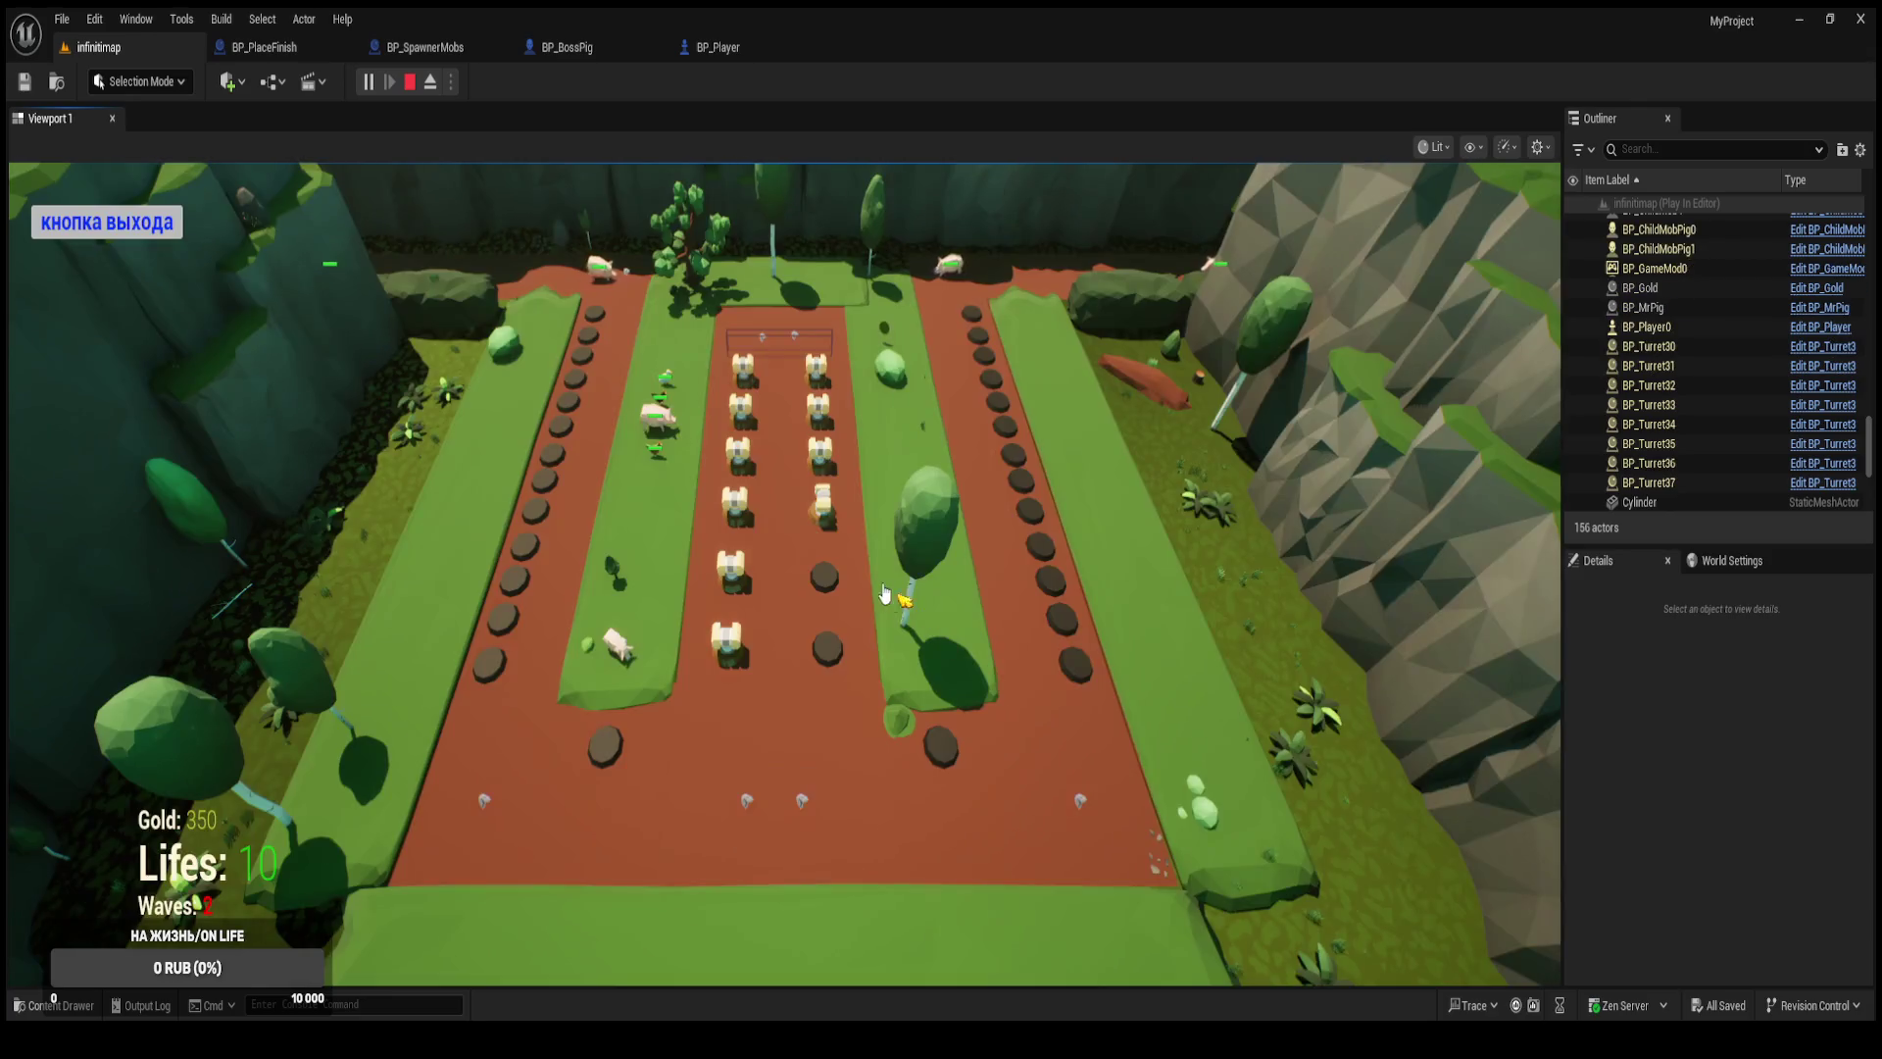
click(824, 579)
click(966, 676)
click(838, 657)
click(960, 677)
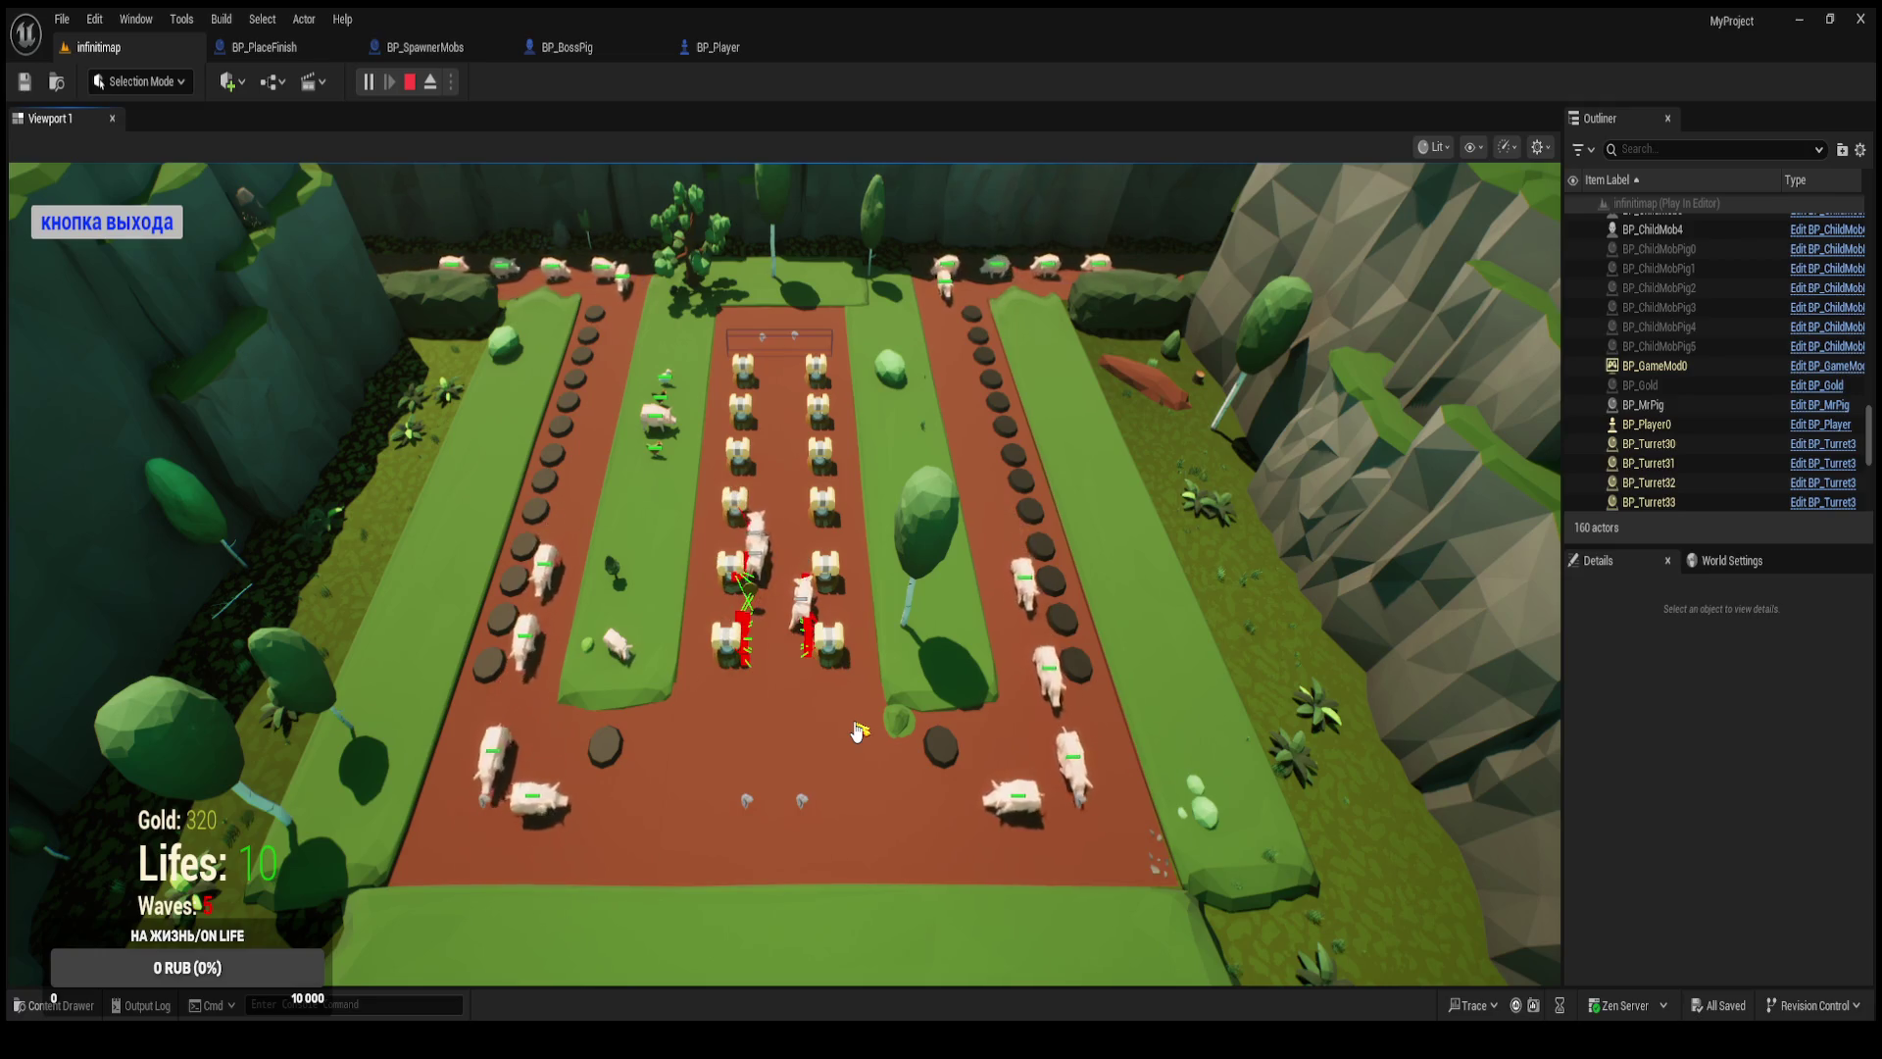
Buy two more Башня № 3 towers and let the waves run until the boss wave arrives.
click(956, 754)
click(921, 686)
click(897, 696)
click(900, 694)
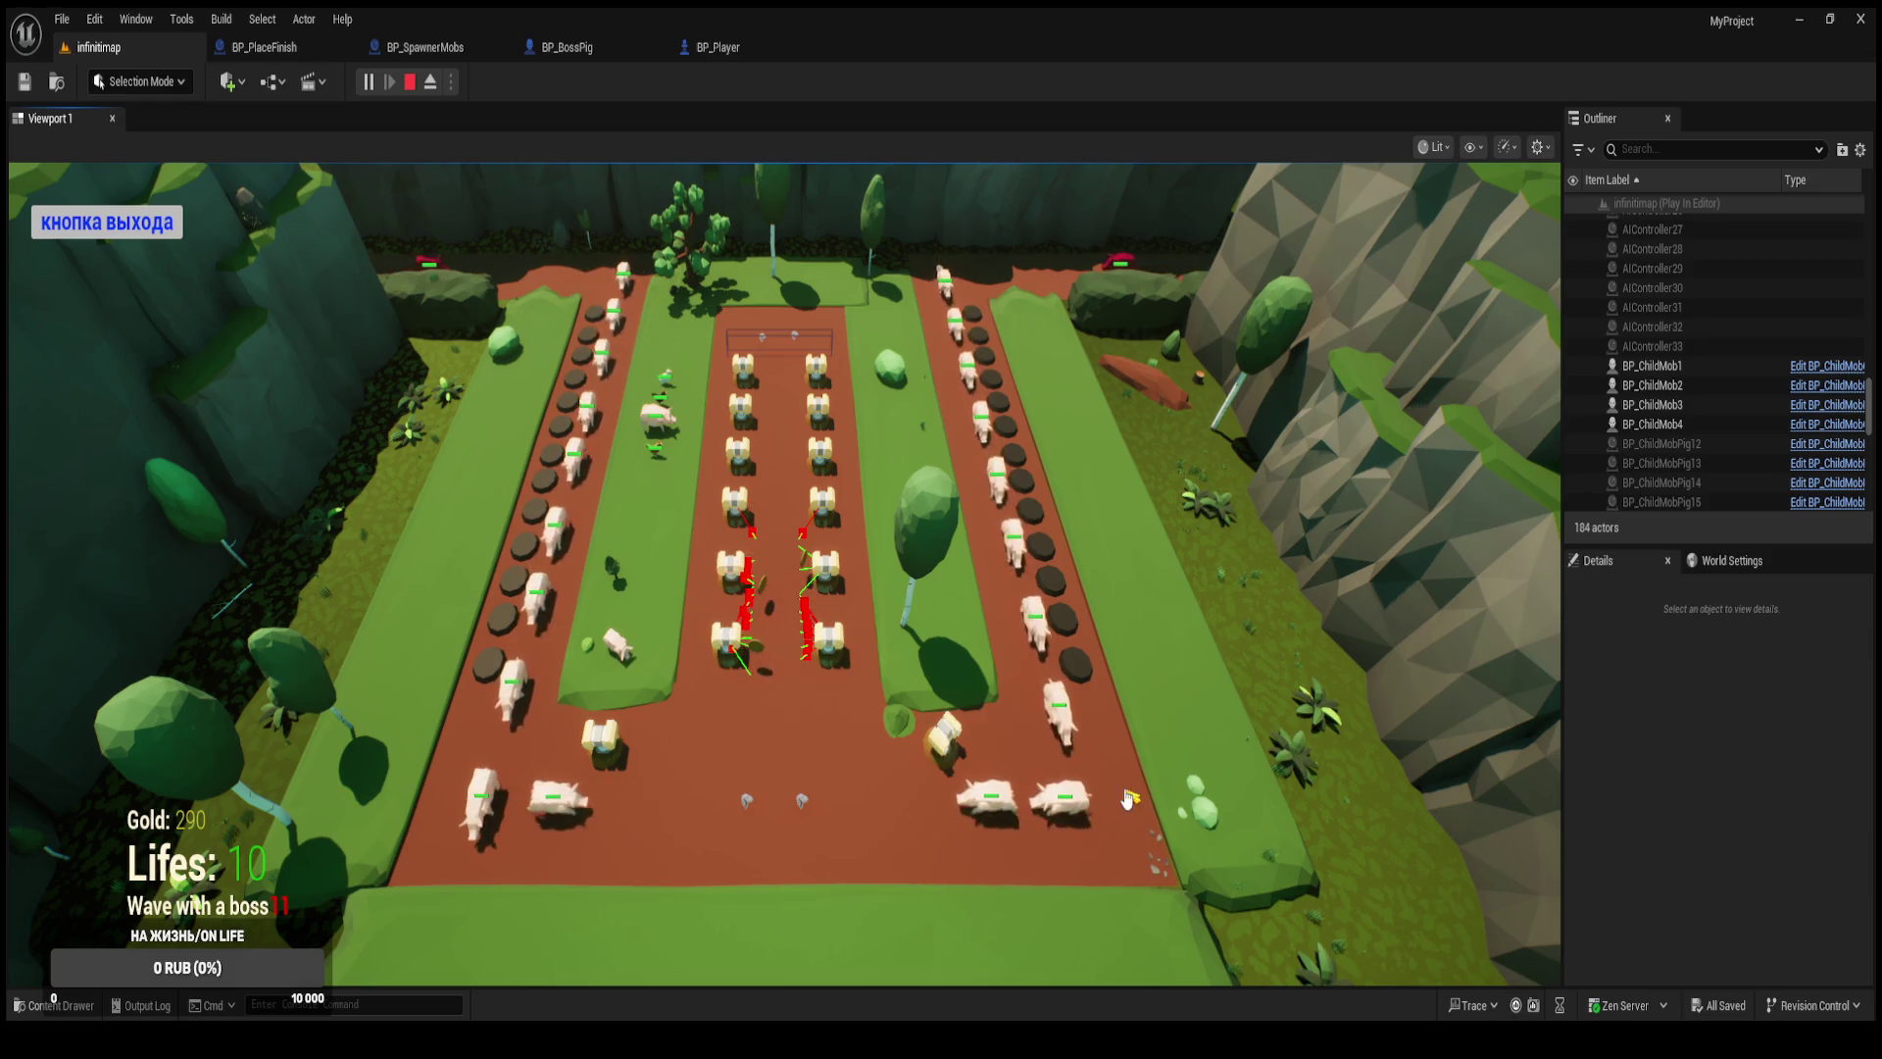
click(796, 790)
Buy six more Башня № 3 towers in the empty holes during the boss wave.
click(1028, 684)
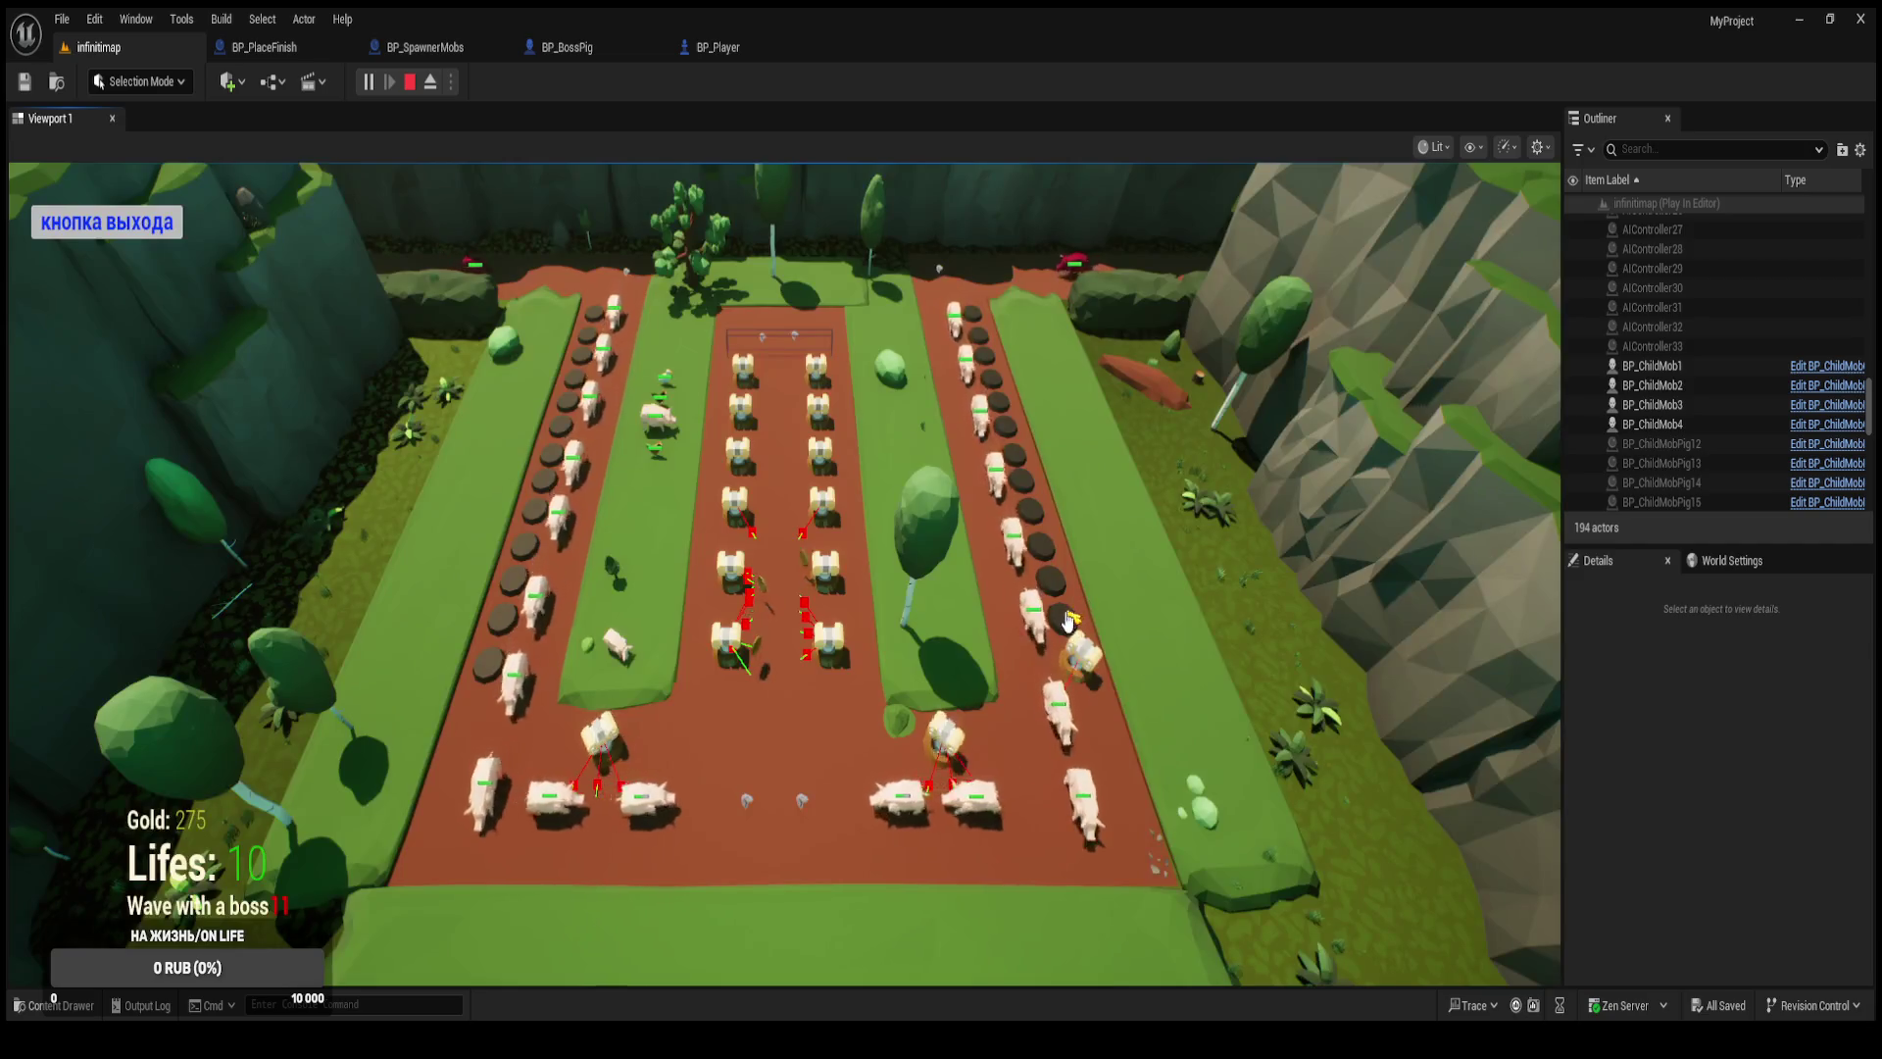
click(990, 667)
click(984, 677)
click(970, 635)
click(913, 679)
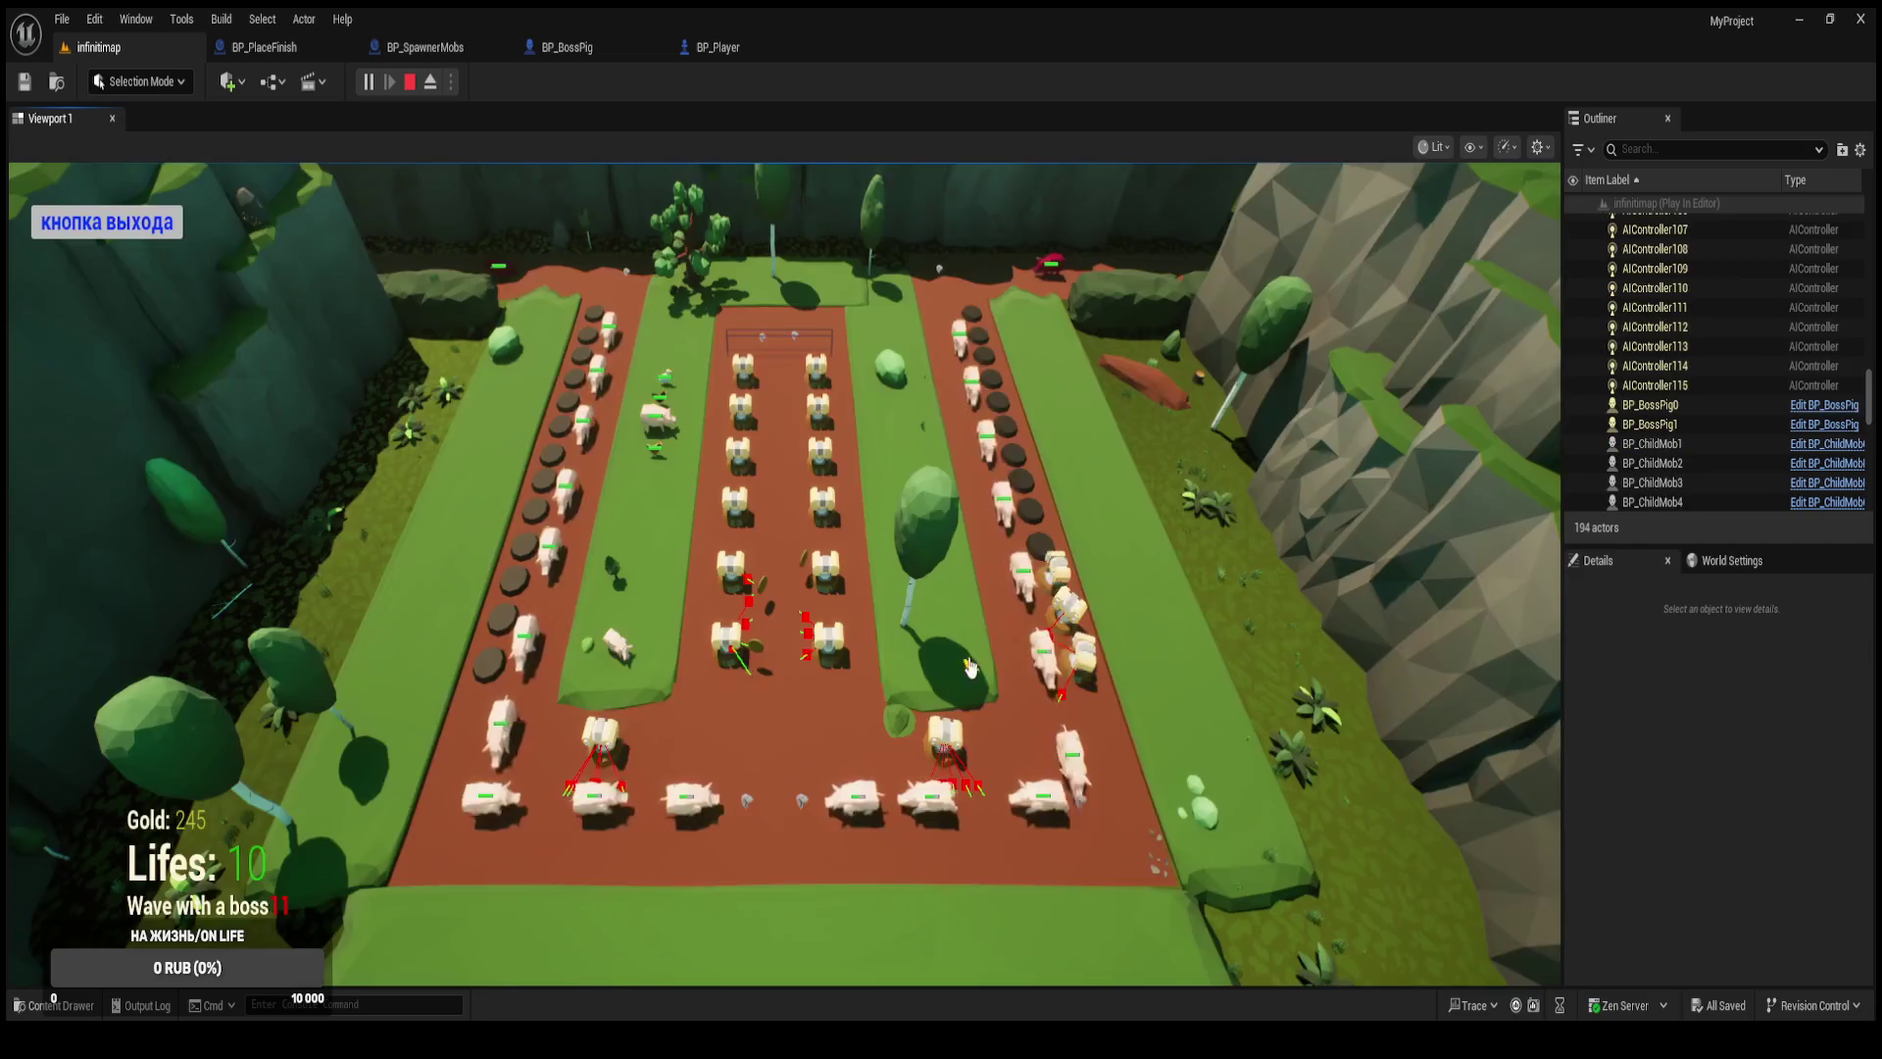
click(902, 692)
click(900, 692)
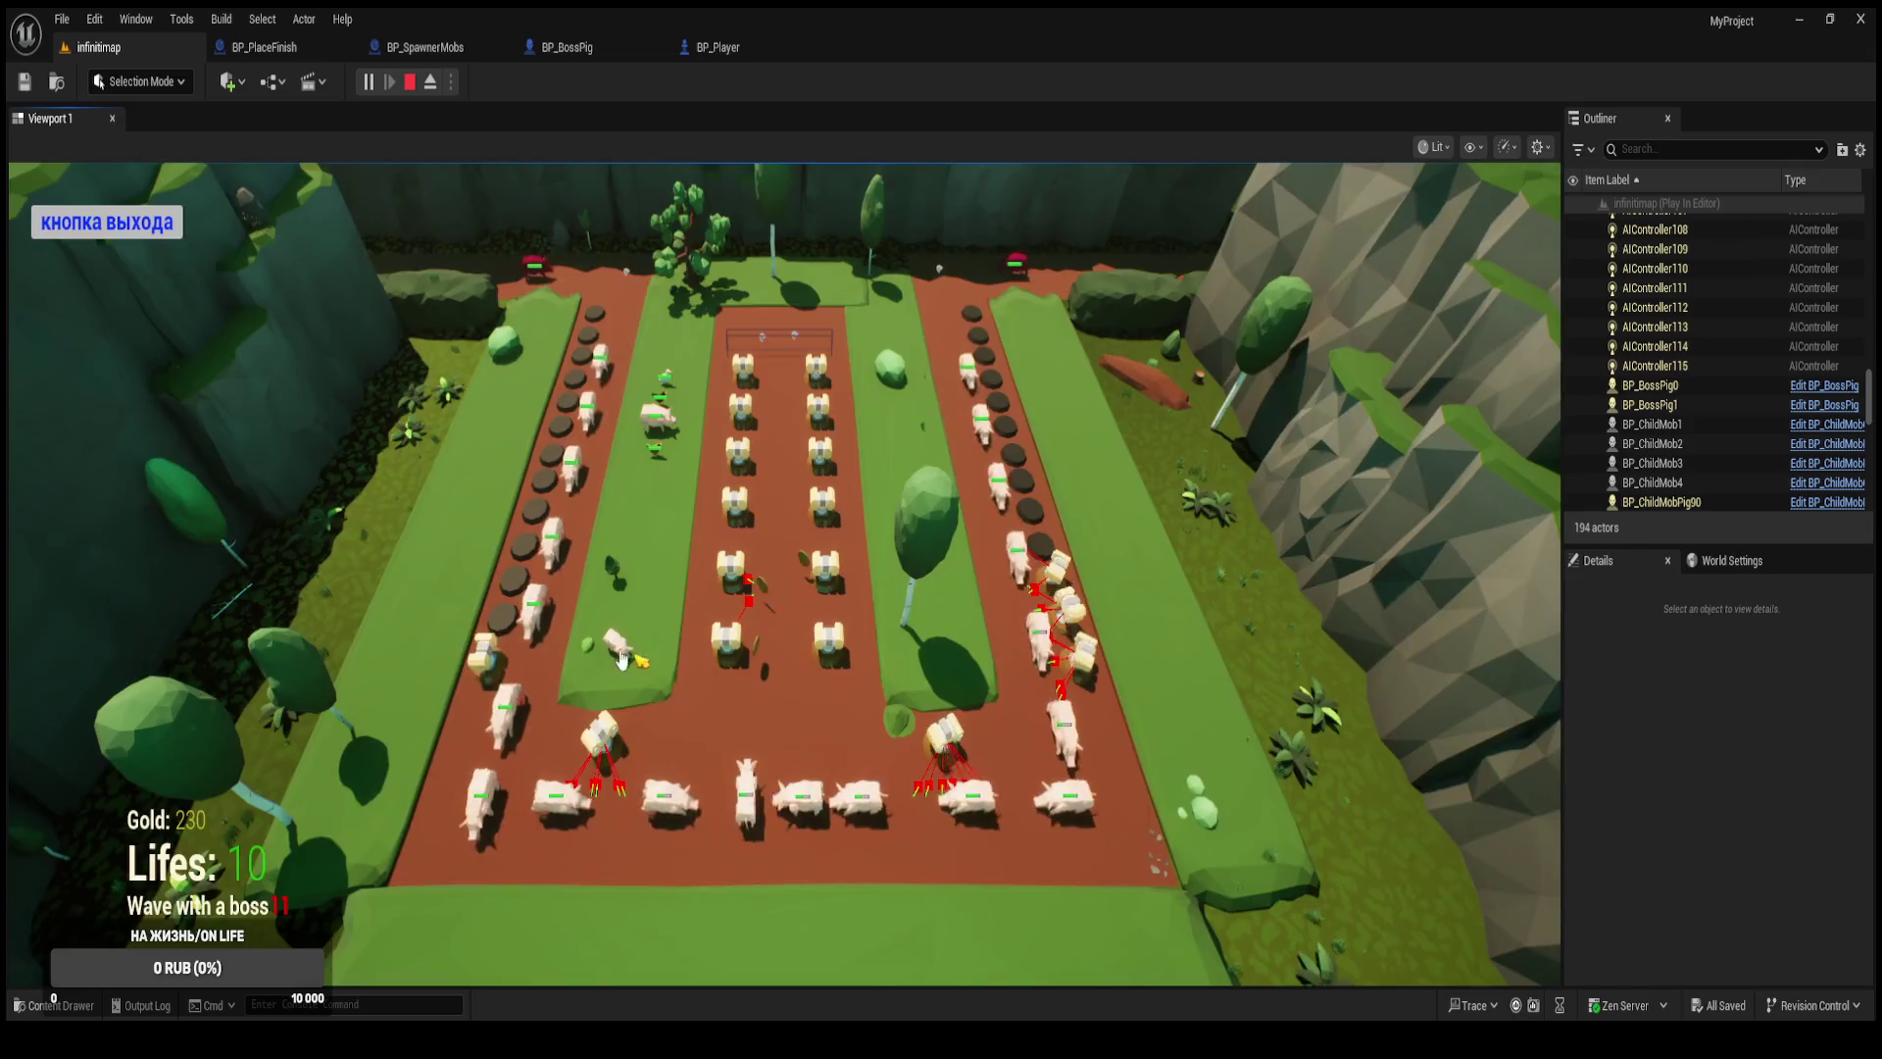
click(913, 690)
click(921, 689)
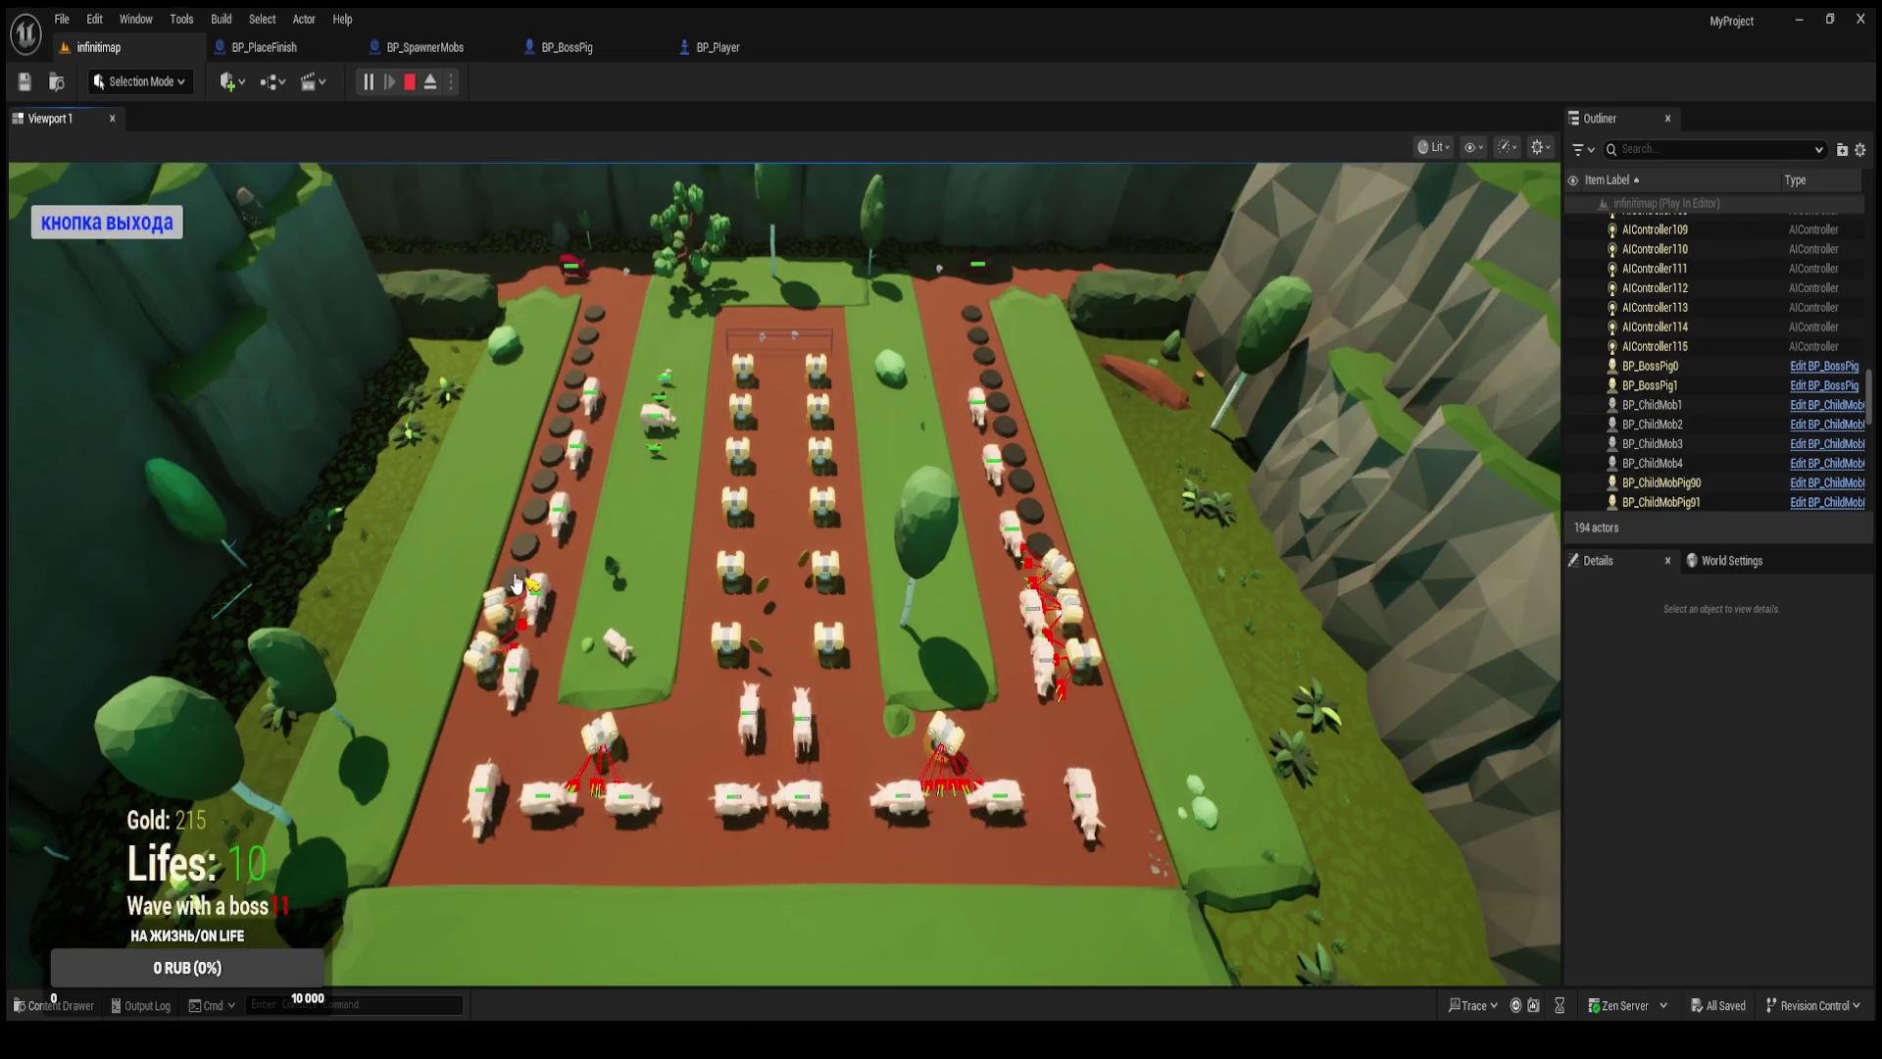
click(966, 698)
click(969, 694)
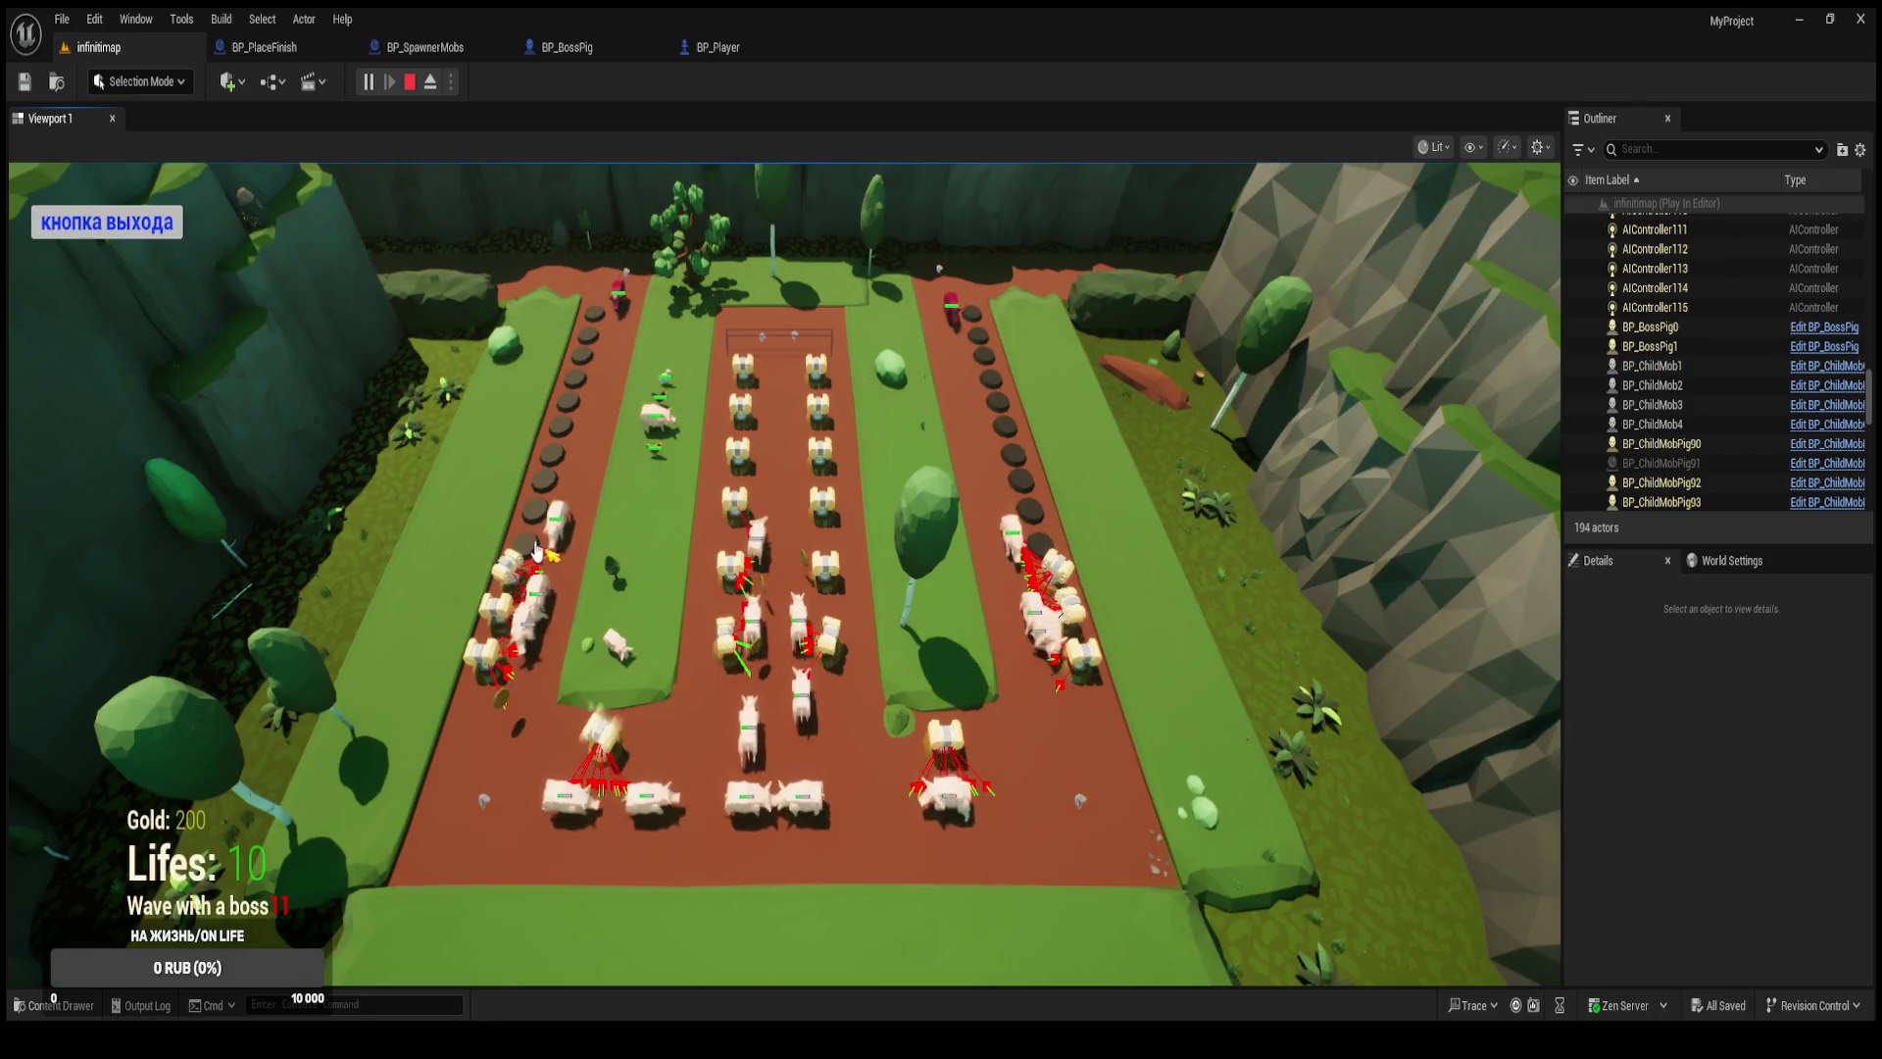
Place six further Башня № 3 towers, then end the Play In Editor session.
click(553, 524)
click(970, 676)
click(554, 529)
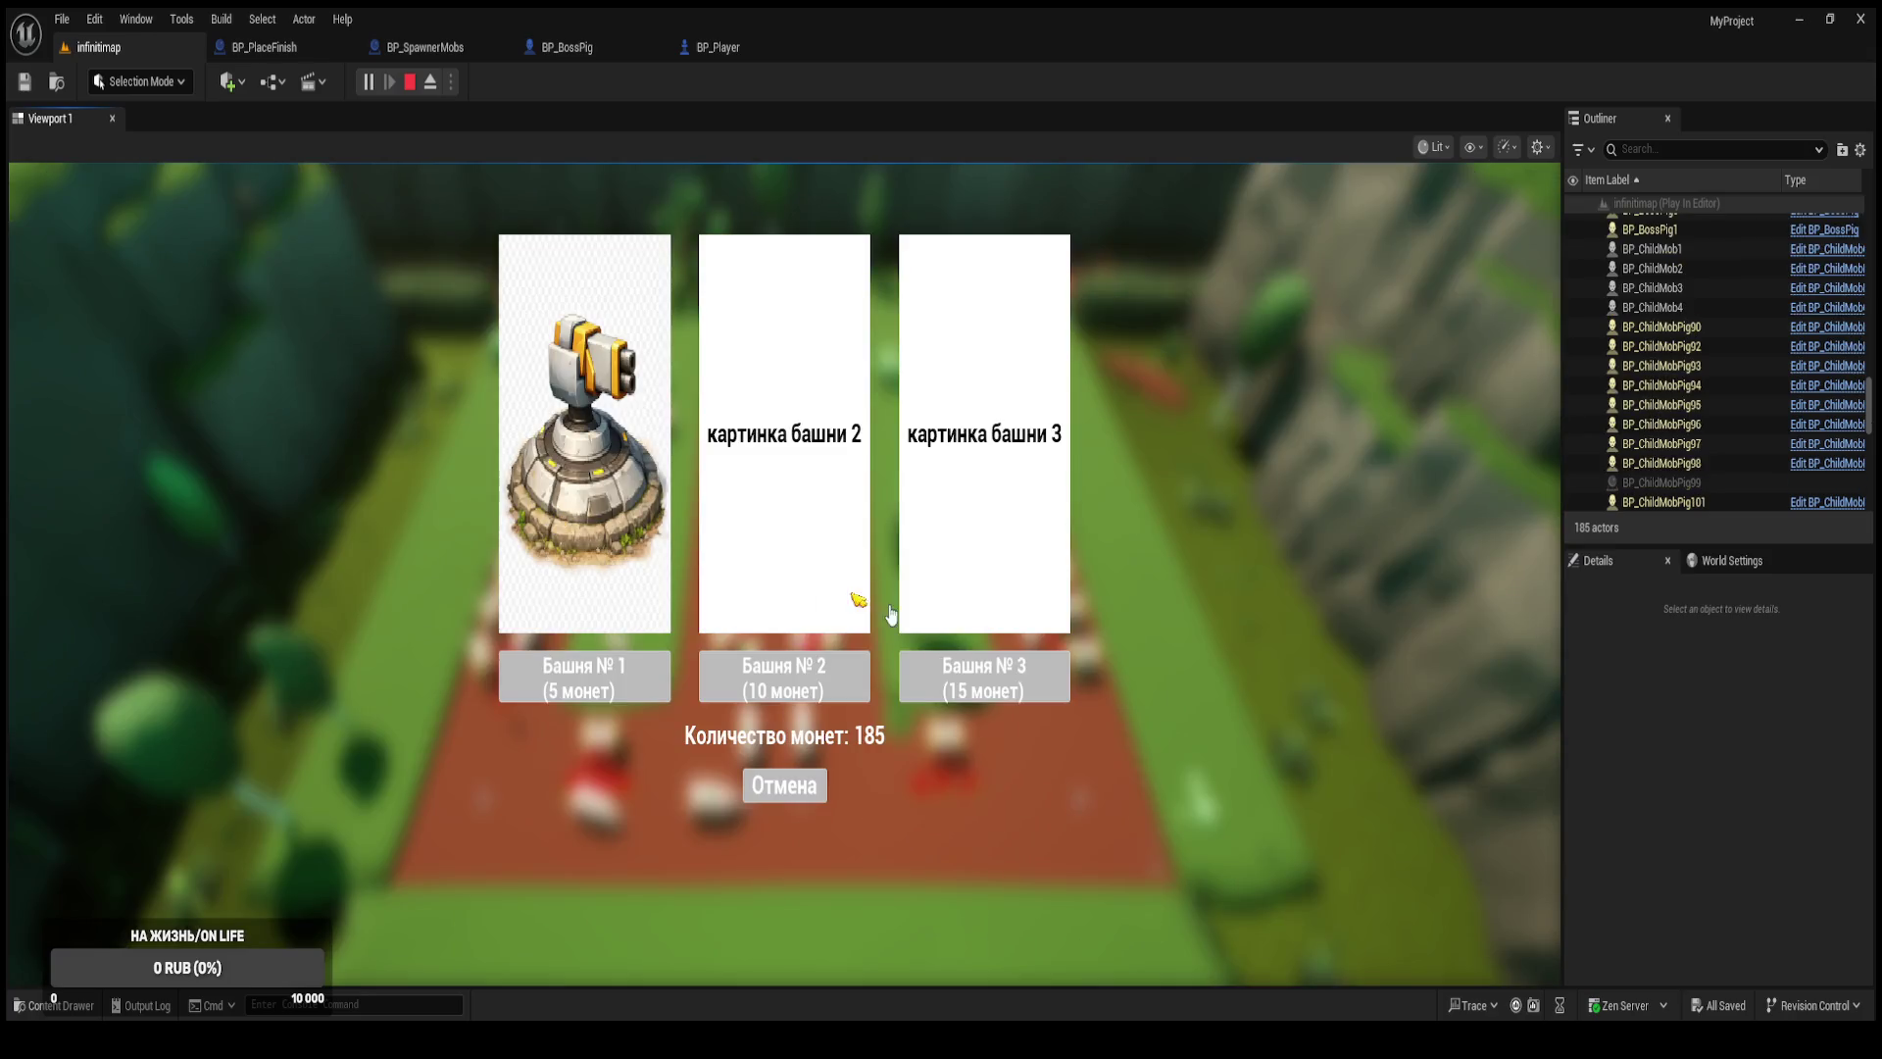
click(921, 676)
click(1004, 647)
click(980, 674)
click(1010, 559)
click(981, 675)
click(1020, 534)
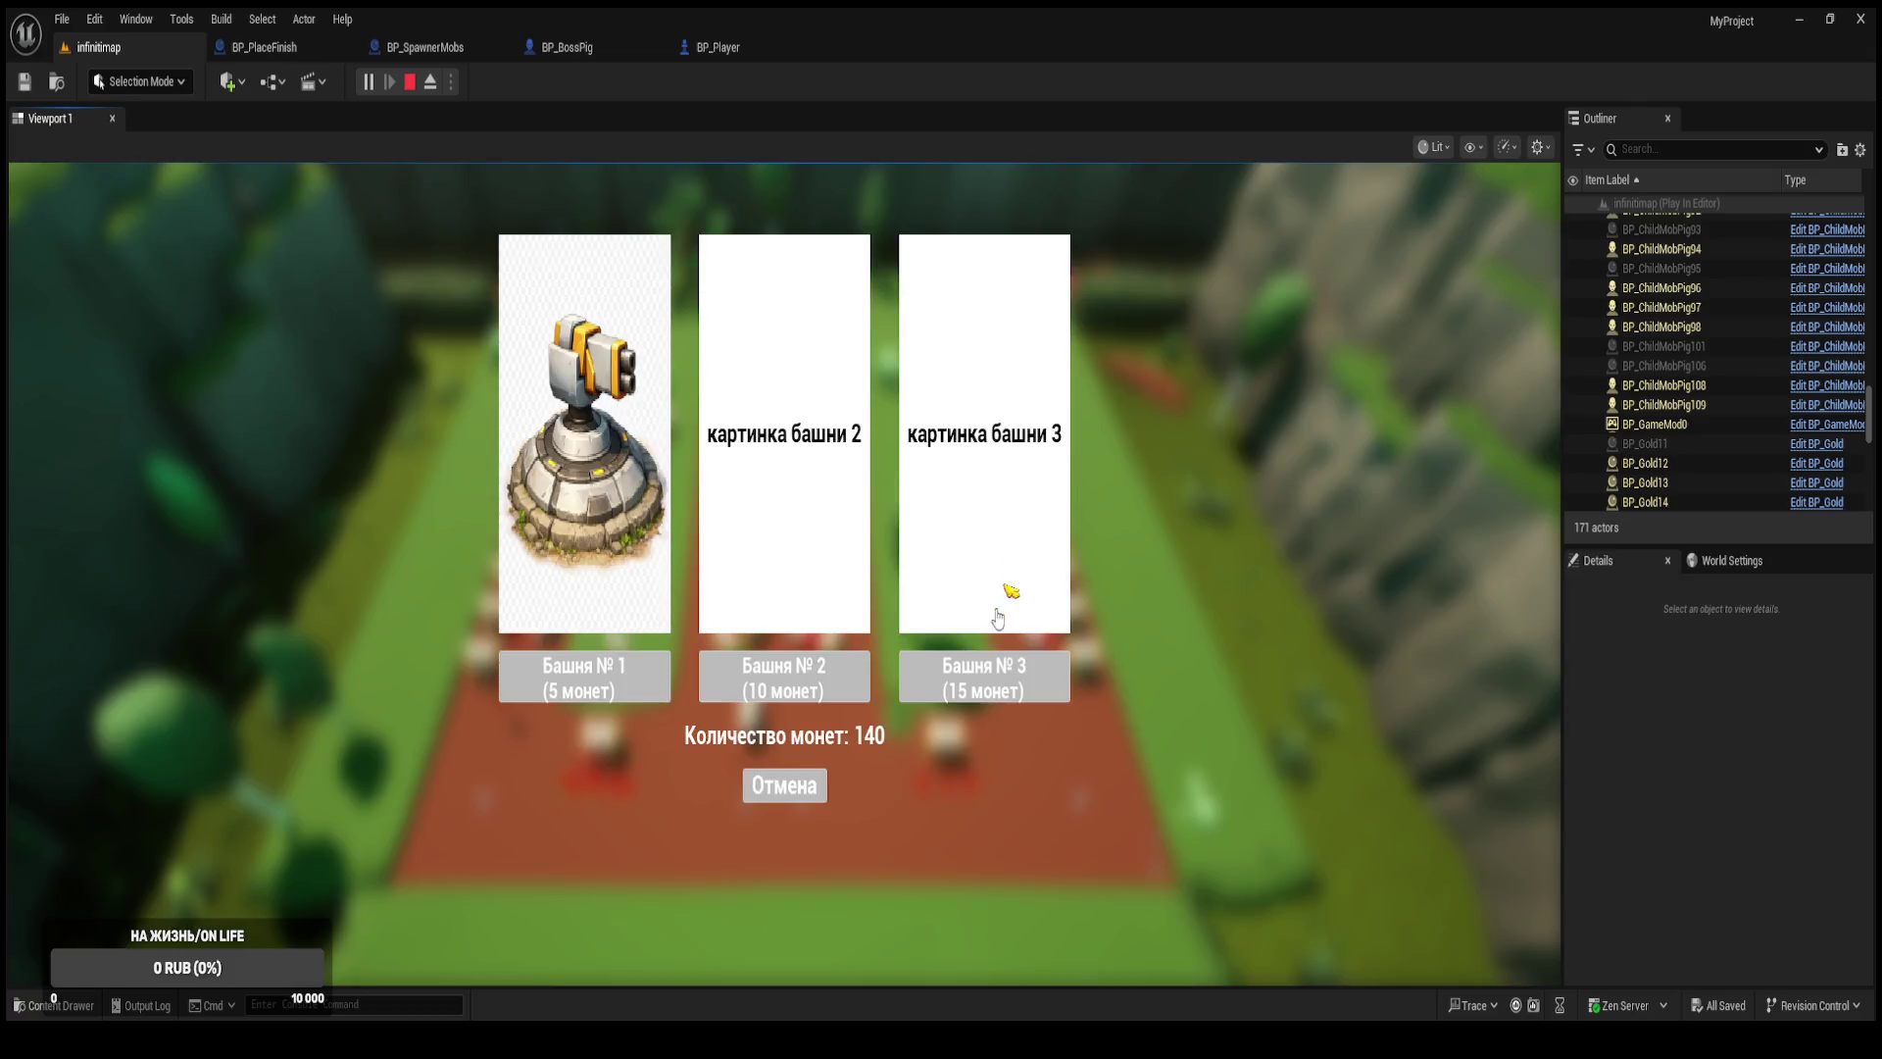
click(980, 674)
click(1020, 512)
click(990, 655)
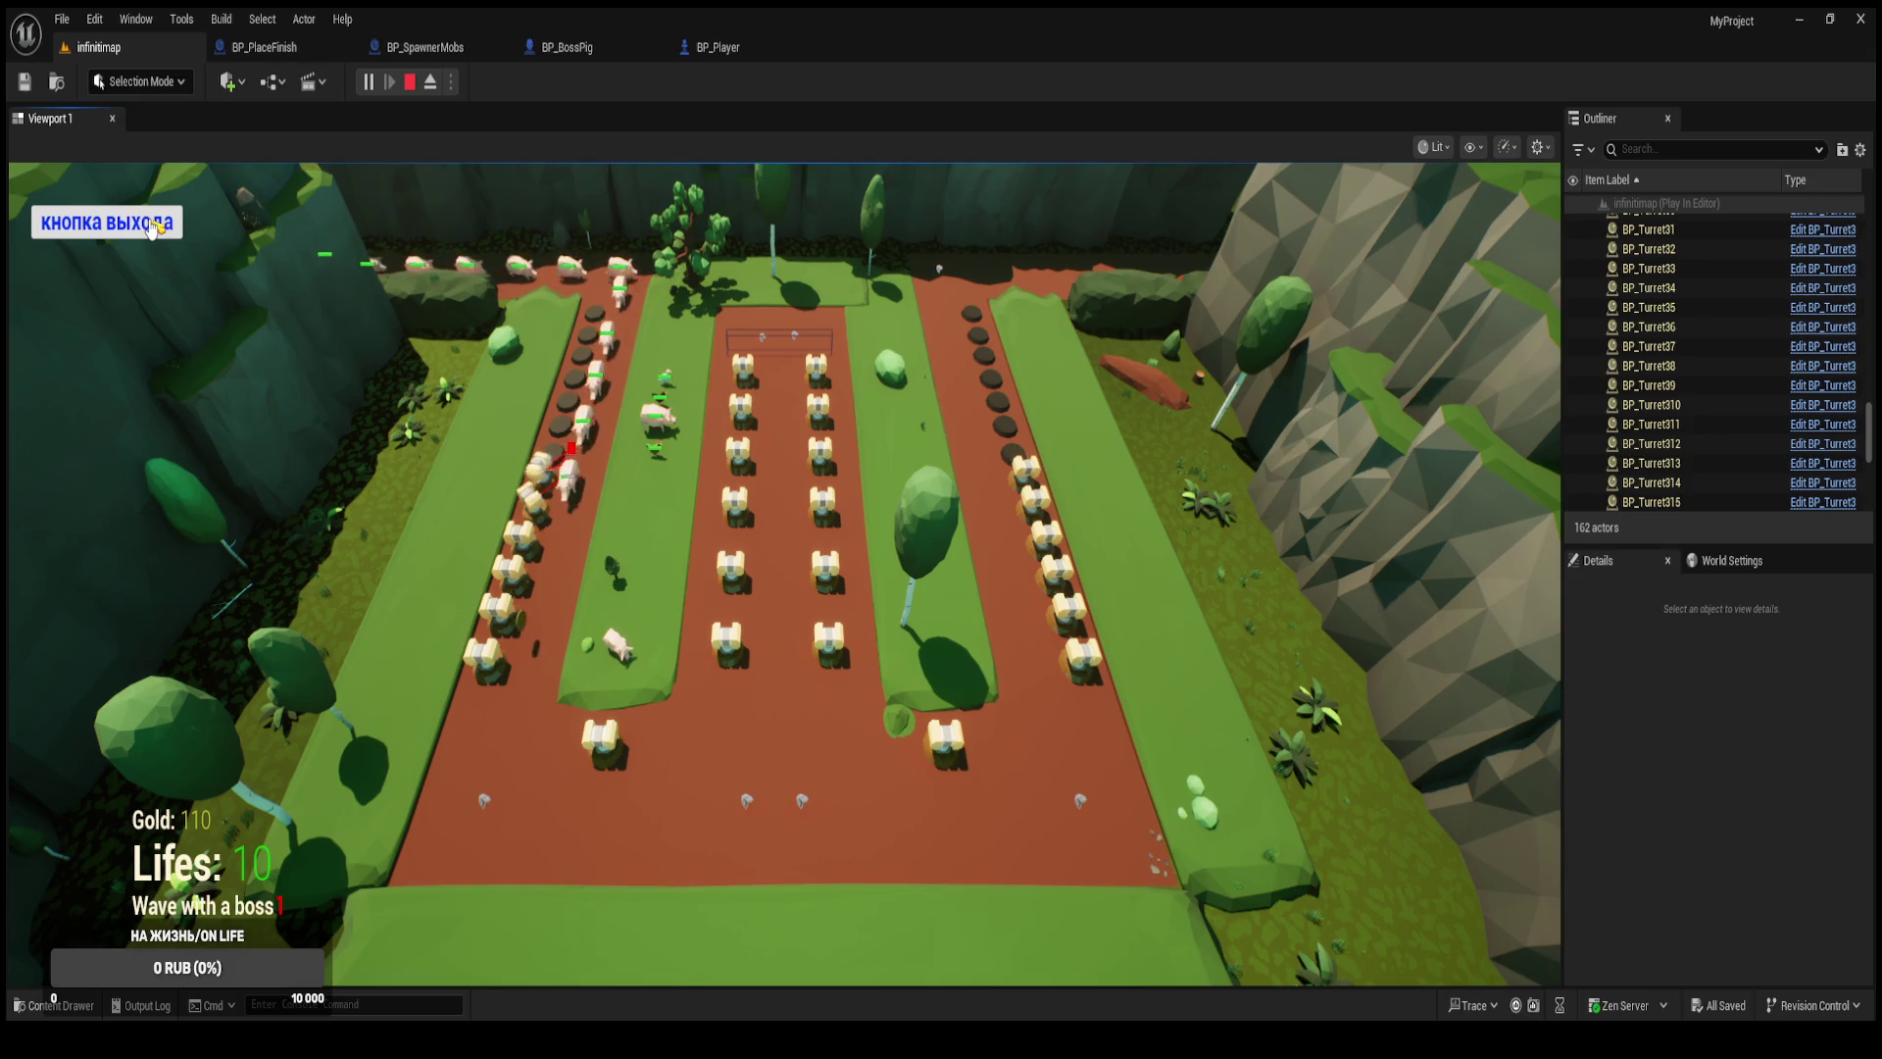
click(152, 225)
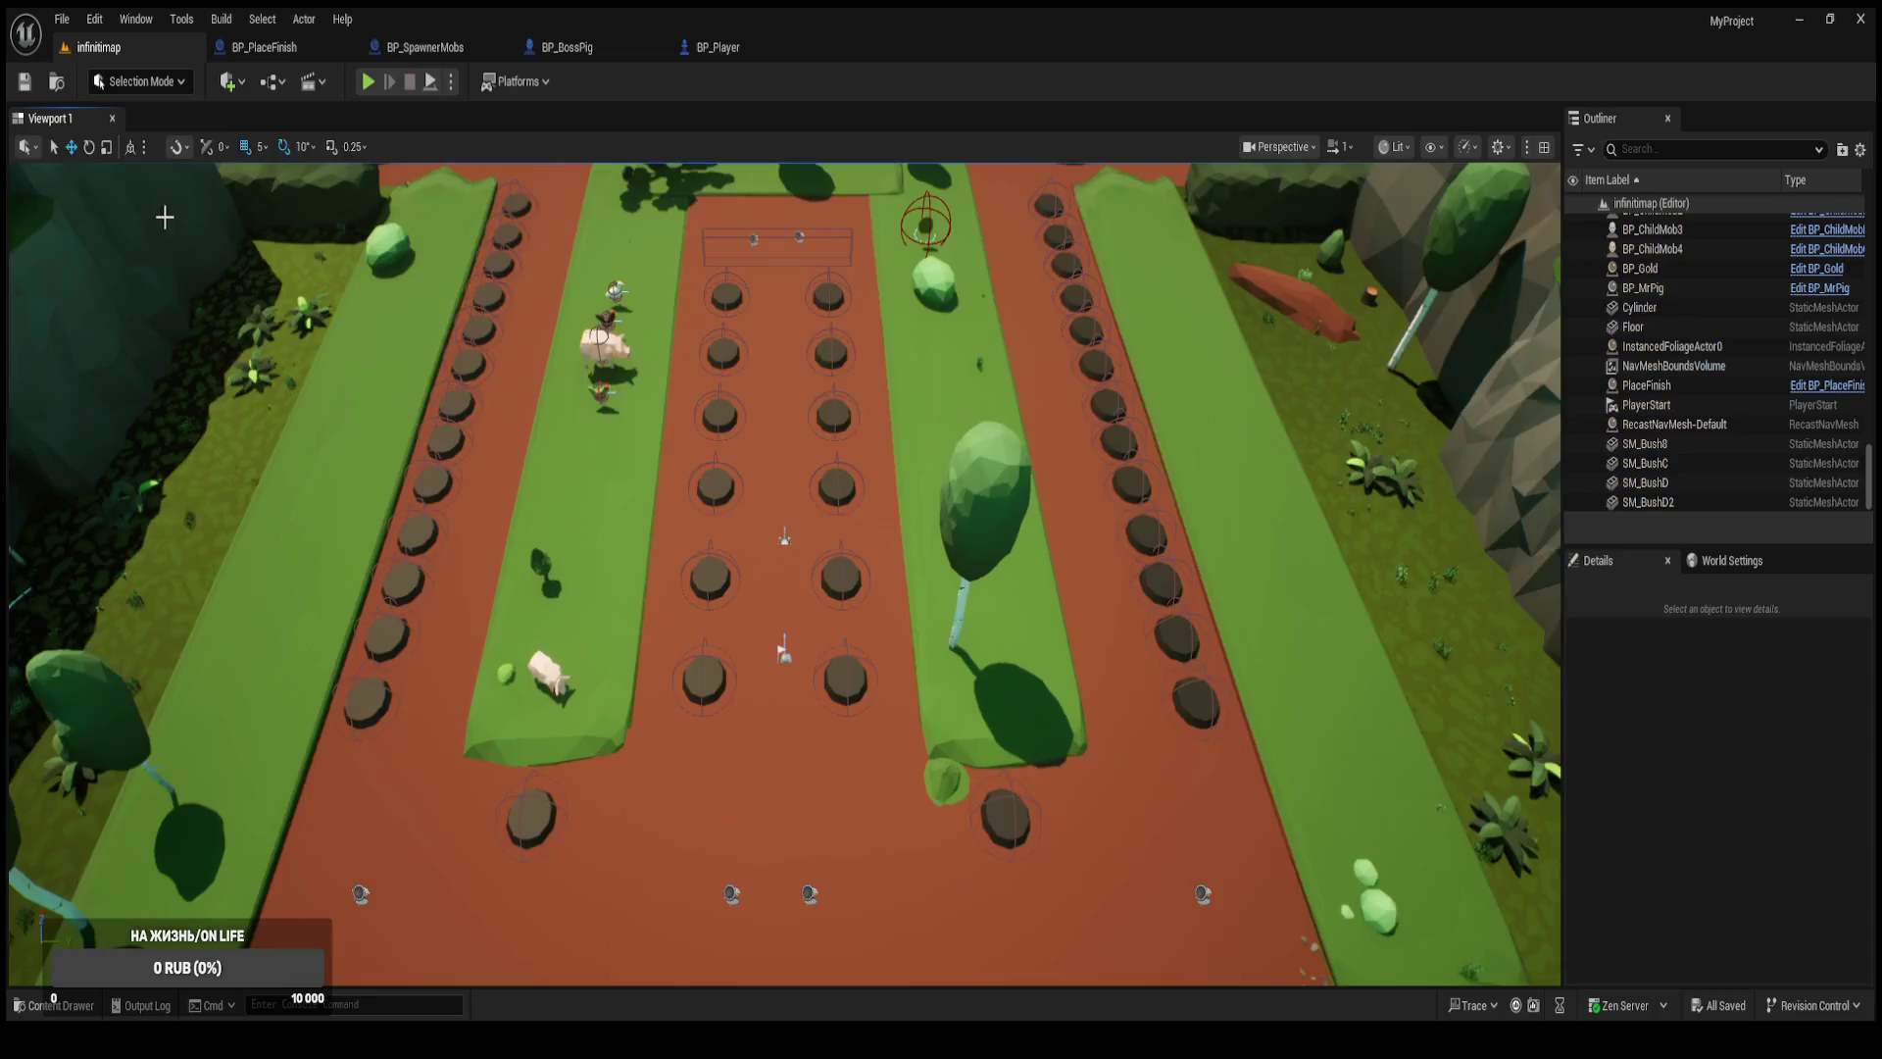
In BP_BossPig's event graph, move Get Actor Of Class, SET and Start Wave to the right.
click(696, 47)
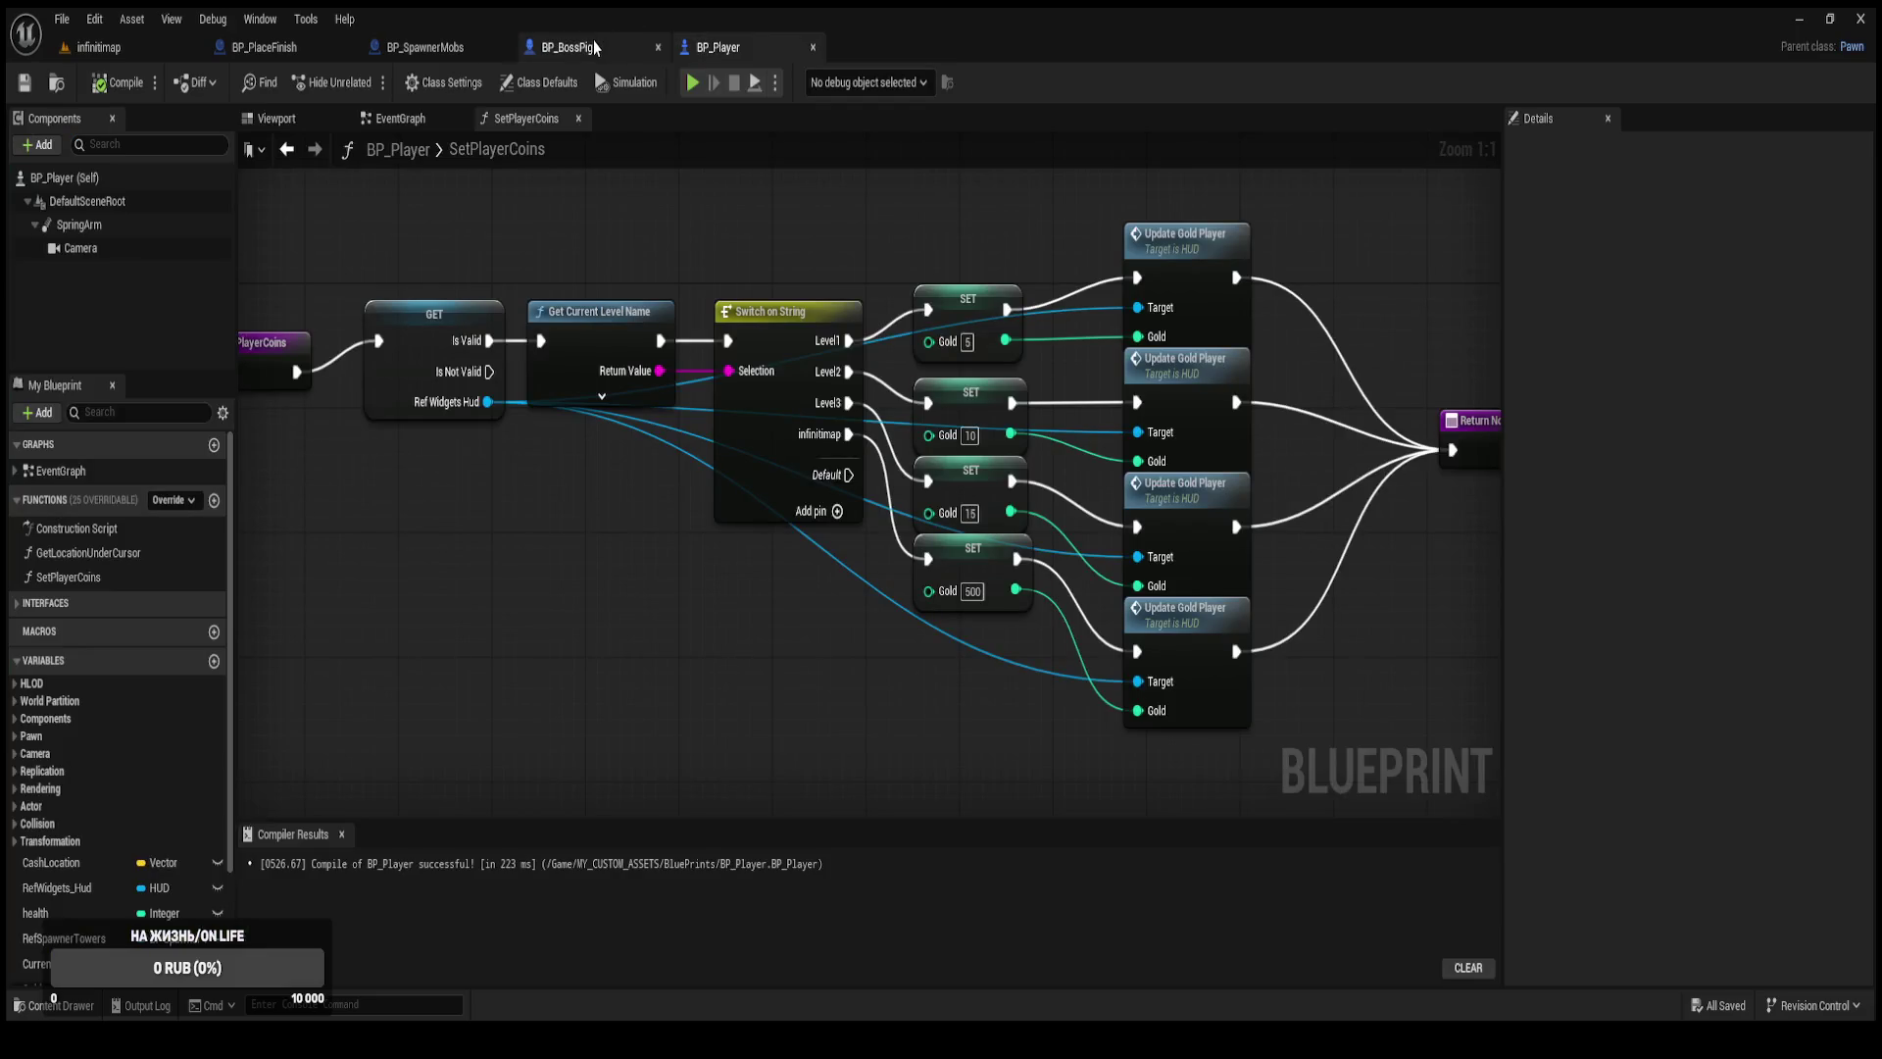
click(592, 43)
drag(710, 328, 713, 299)
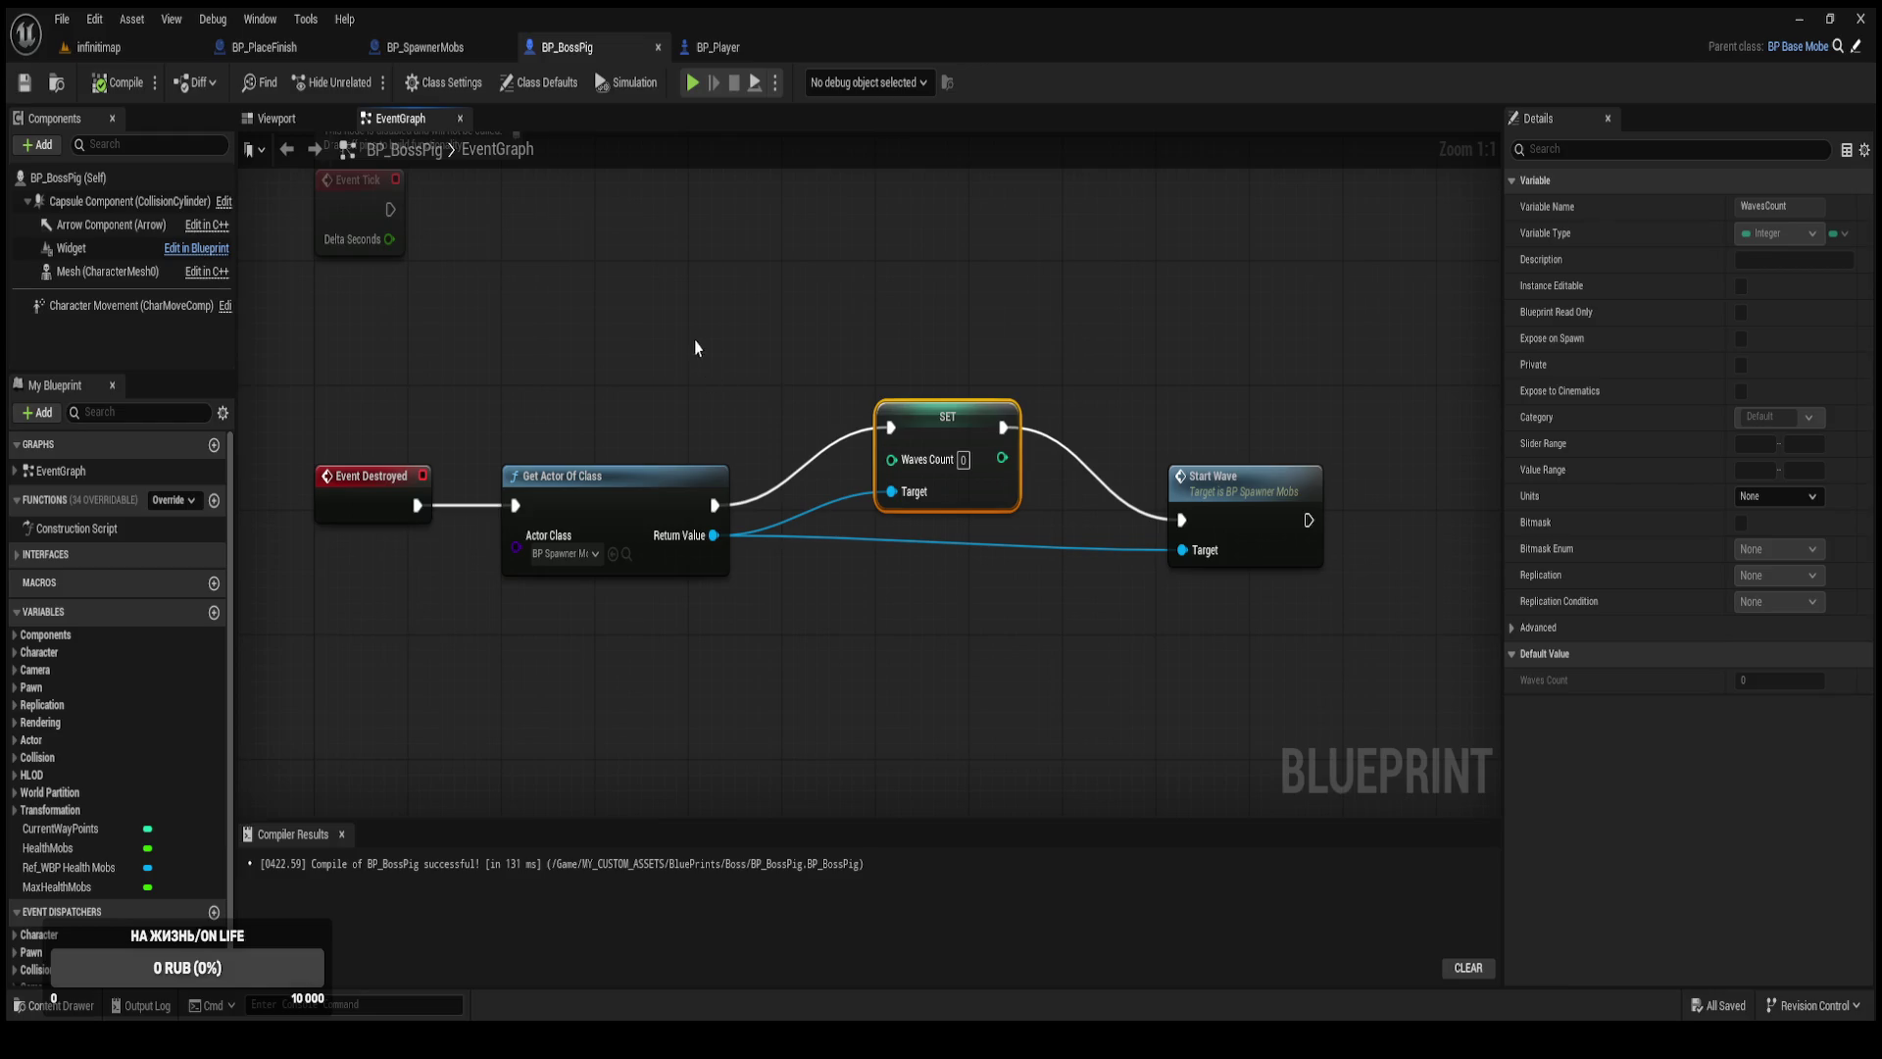
drag(1285, 715, 651, 239)
mouse_move(635, 475)
mouse_down()
mouse_move(822, 490)
mouse_move(927, 461)
mouse_up()
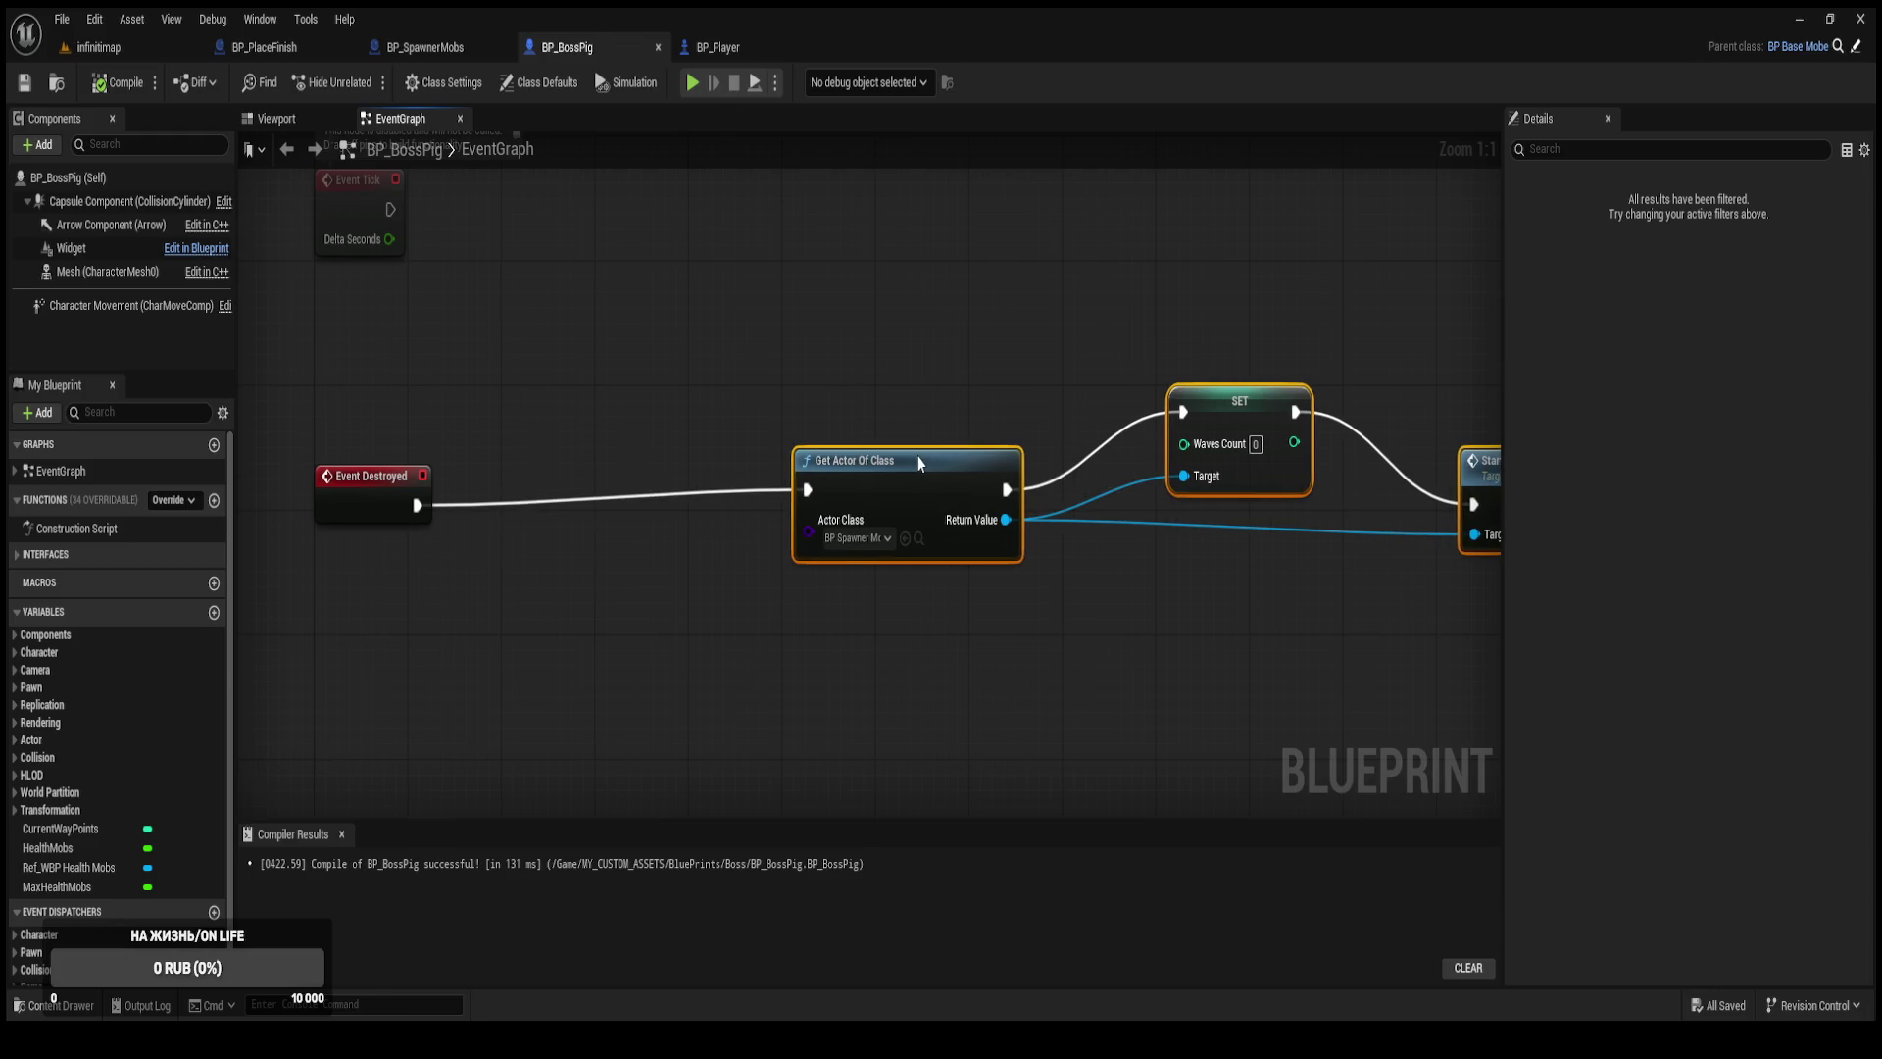
click(571, 350)
Shift those nodes further right and add Get All Actors Of Class after Event Destroyed.
mouse_move(572, 350)
mouse_down()
mouse_move(632, 345)
mouse_move(500, 336)
mouse_up()
scroll(500, 336, down, 1)
mouse_move(579, 274)
mouse_down()
mouse_move(790, 399)
mouse_move(1292, 499)
mouse_move(1313, 471)
mouse_up()
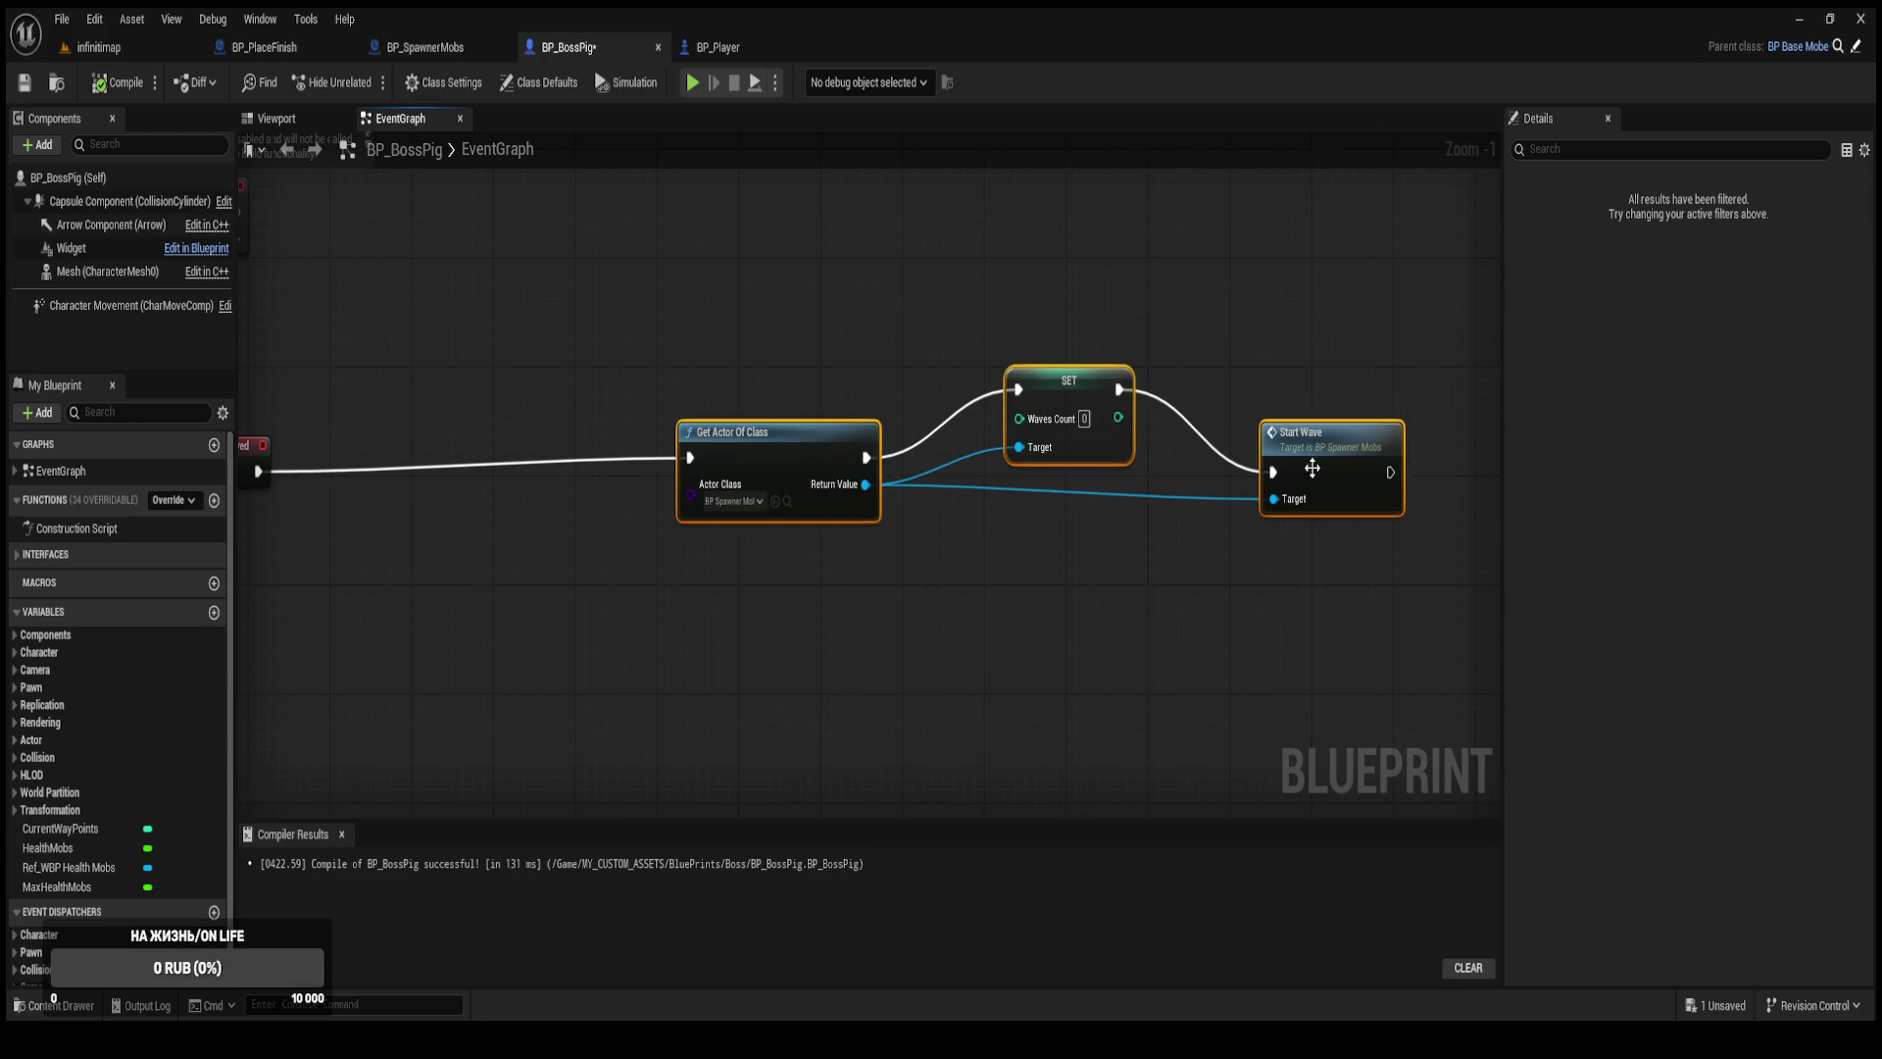
click(574, 567)
mouse_move(258, 471)
mouse_down()
mouse_move(618, 559)
mouse_move(774, 522)
mouse_move(960, 539)
mouse_up()
click(890, 612)
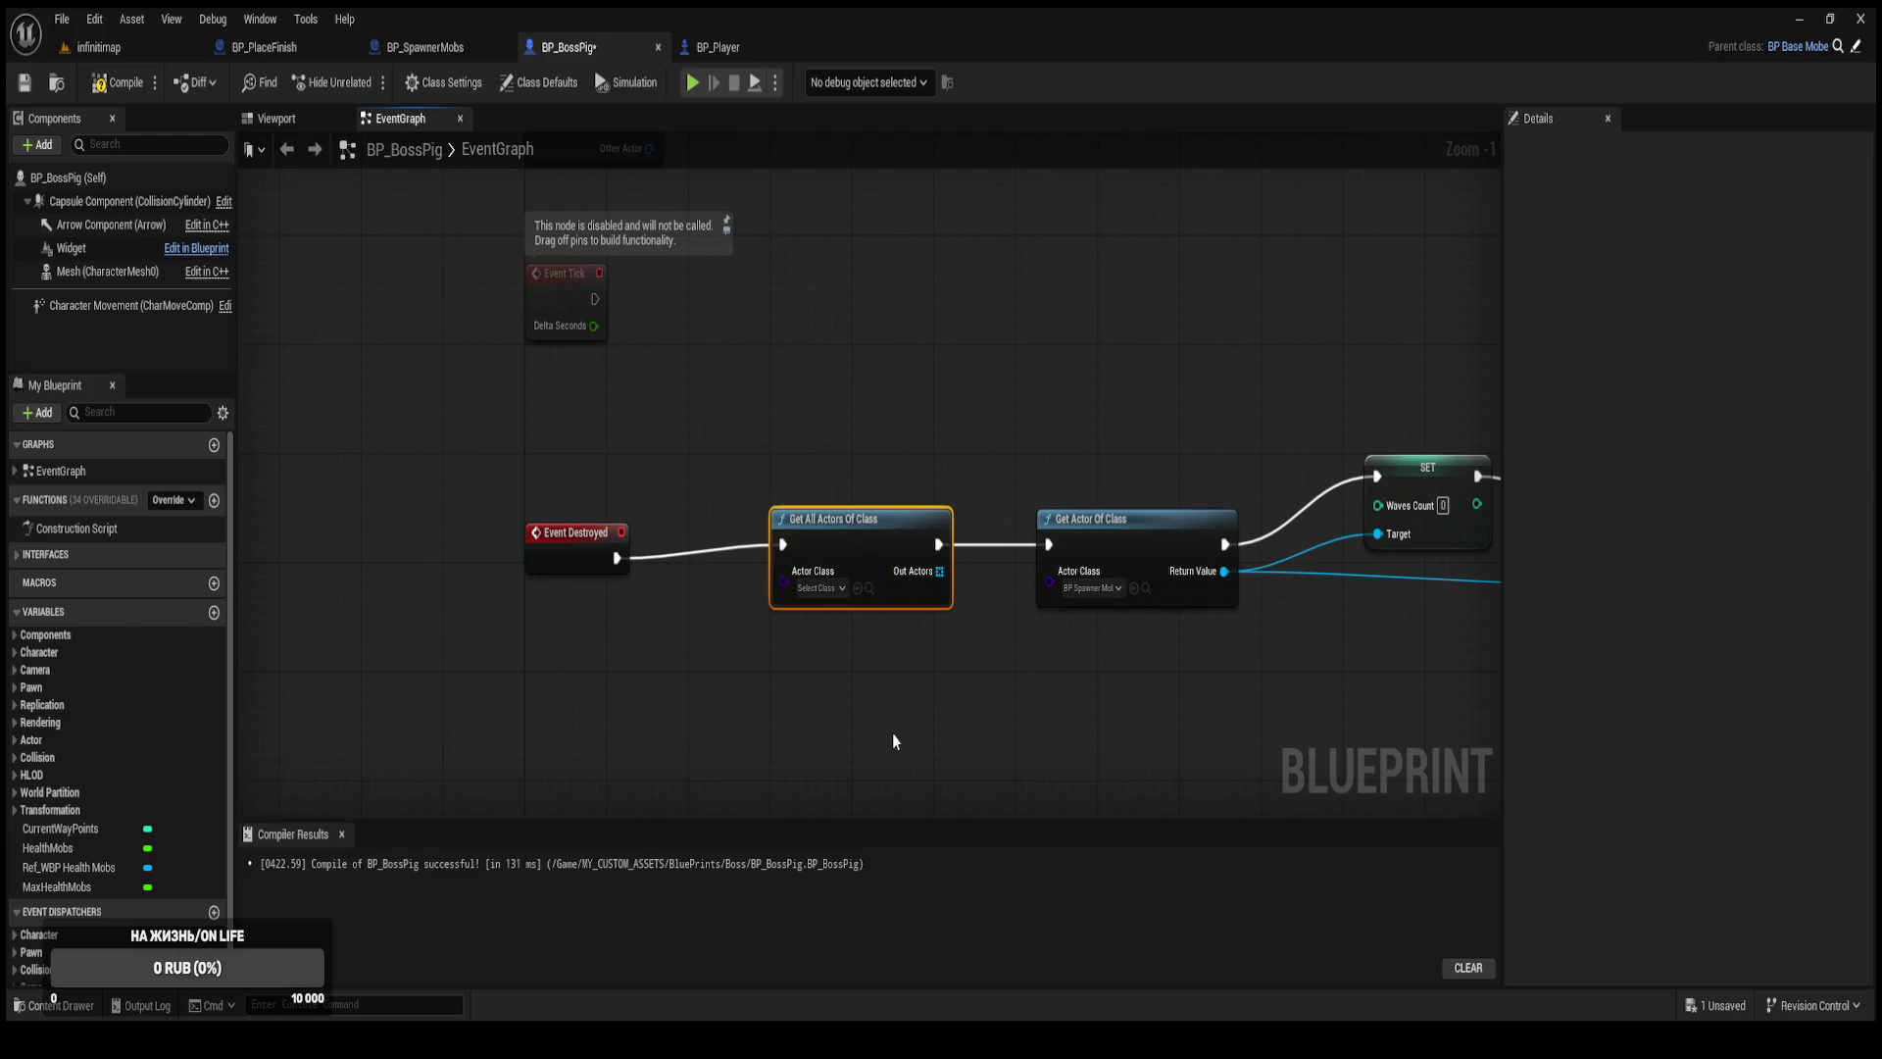
Nudge Get All Actors Of Class left and move Get Actor Of Class, SET and Start Wave right.
drag(862, 530, 779, 530)
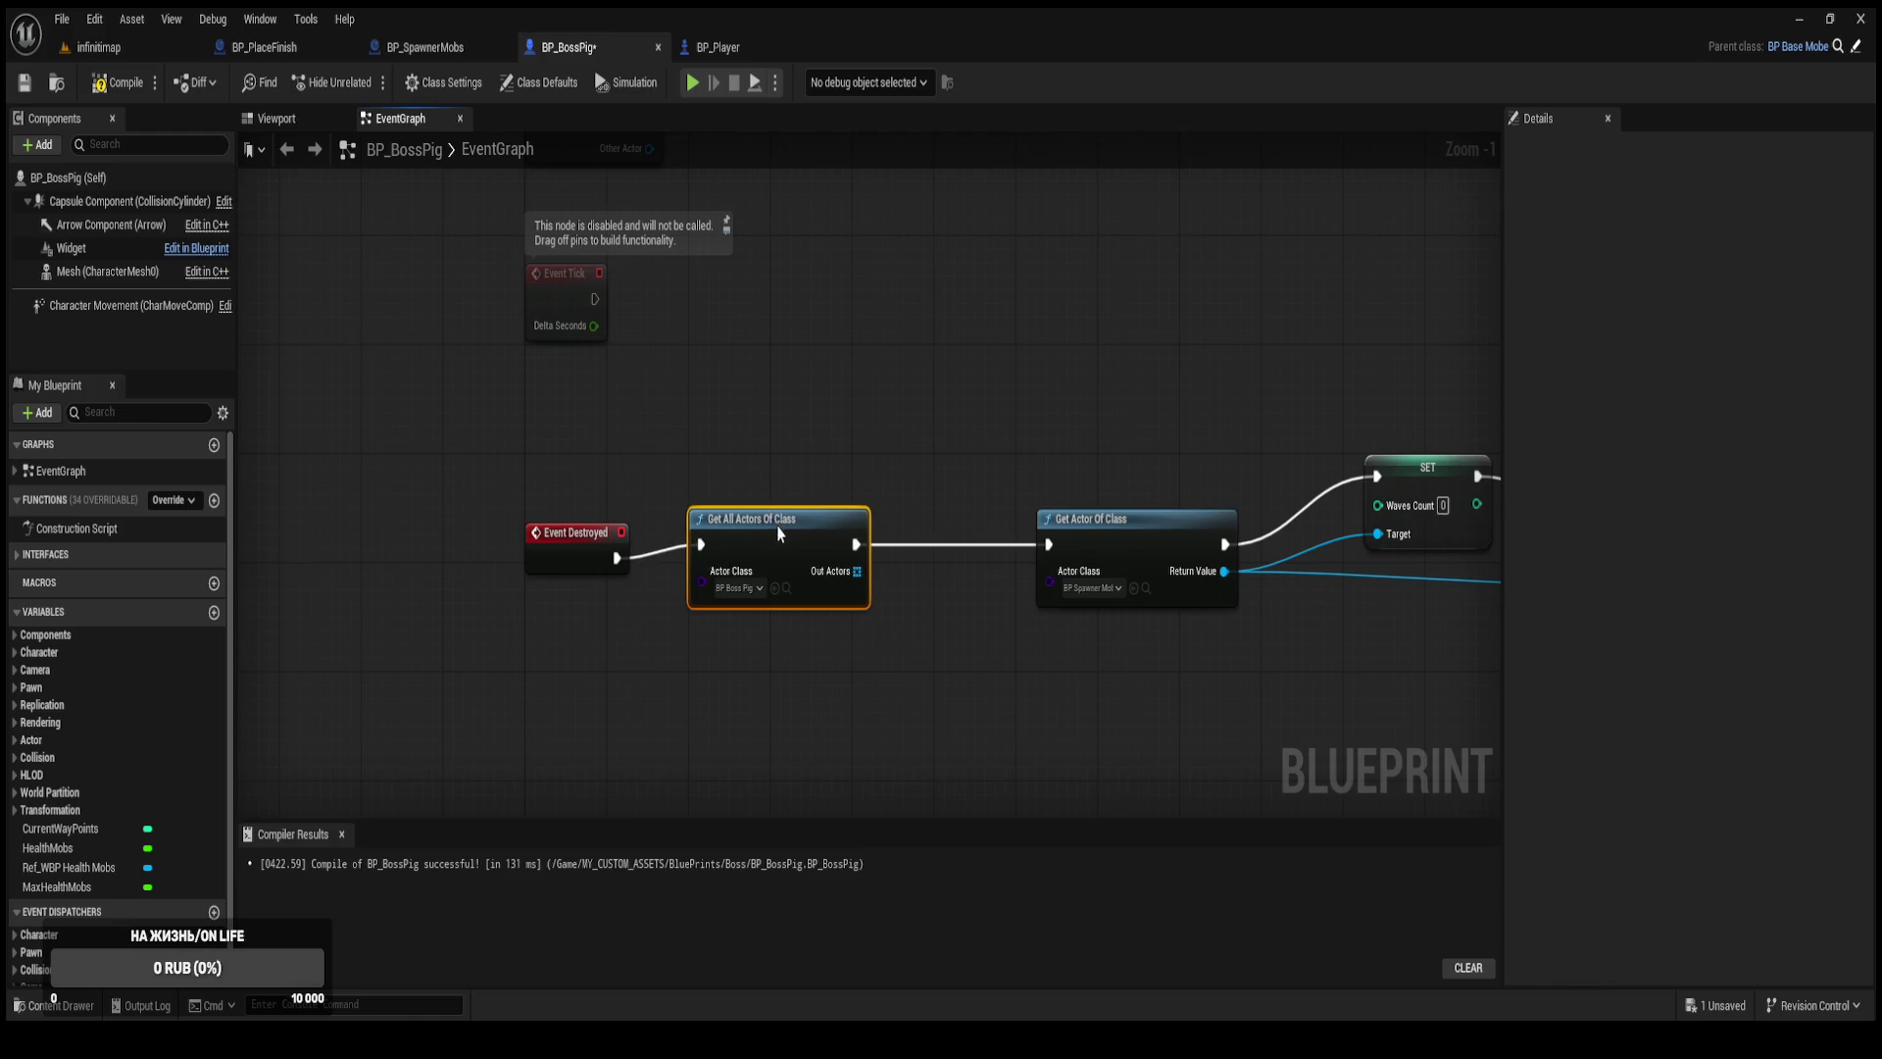
drag(1102, 586, 639, 537)
drag(673, 361, 1437, 672)
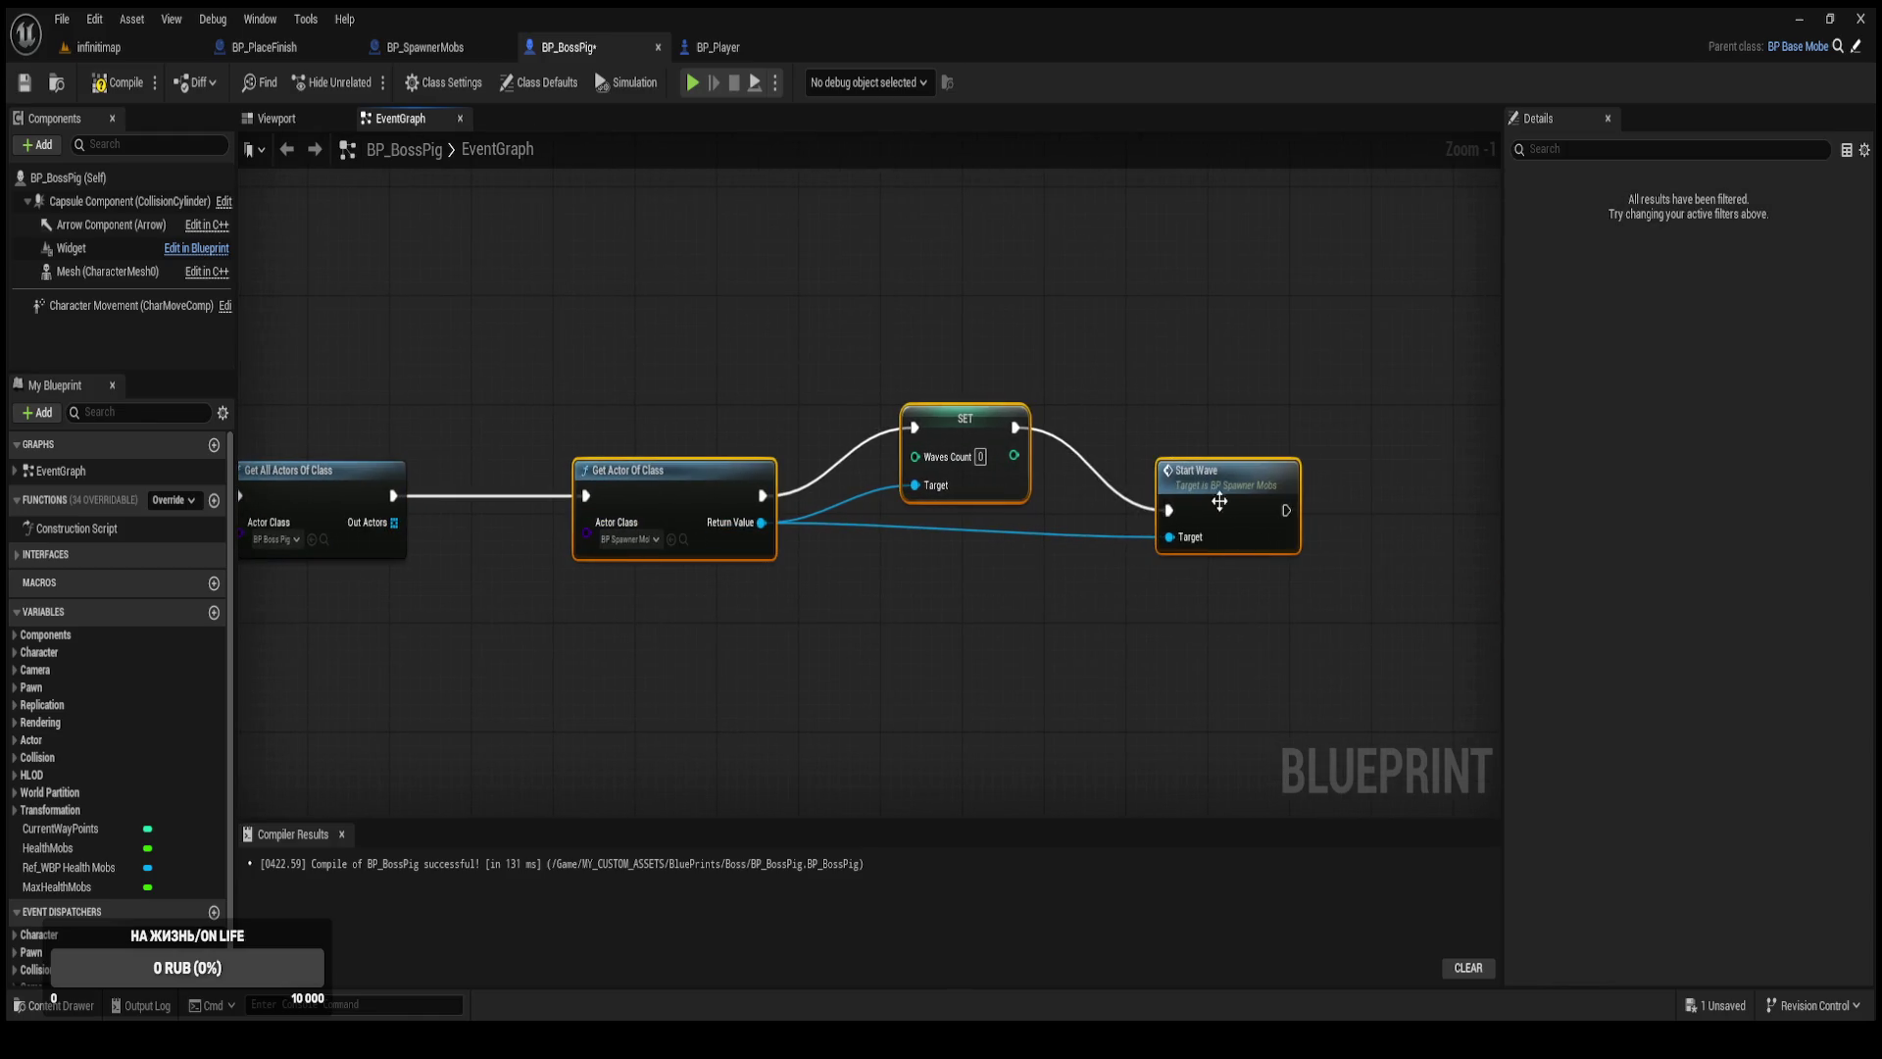
drag(1211, 505, 1446, 506)
Feed Out Actors into a new For Each Loop node, discarding a stray Is Valid Index node.
drag(394, 522, 541, 448)
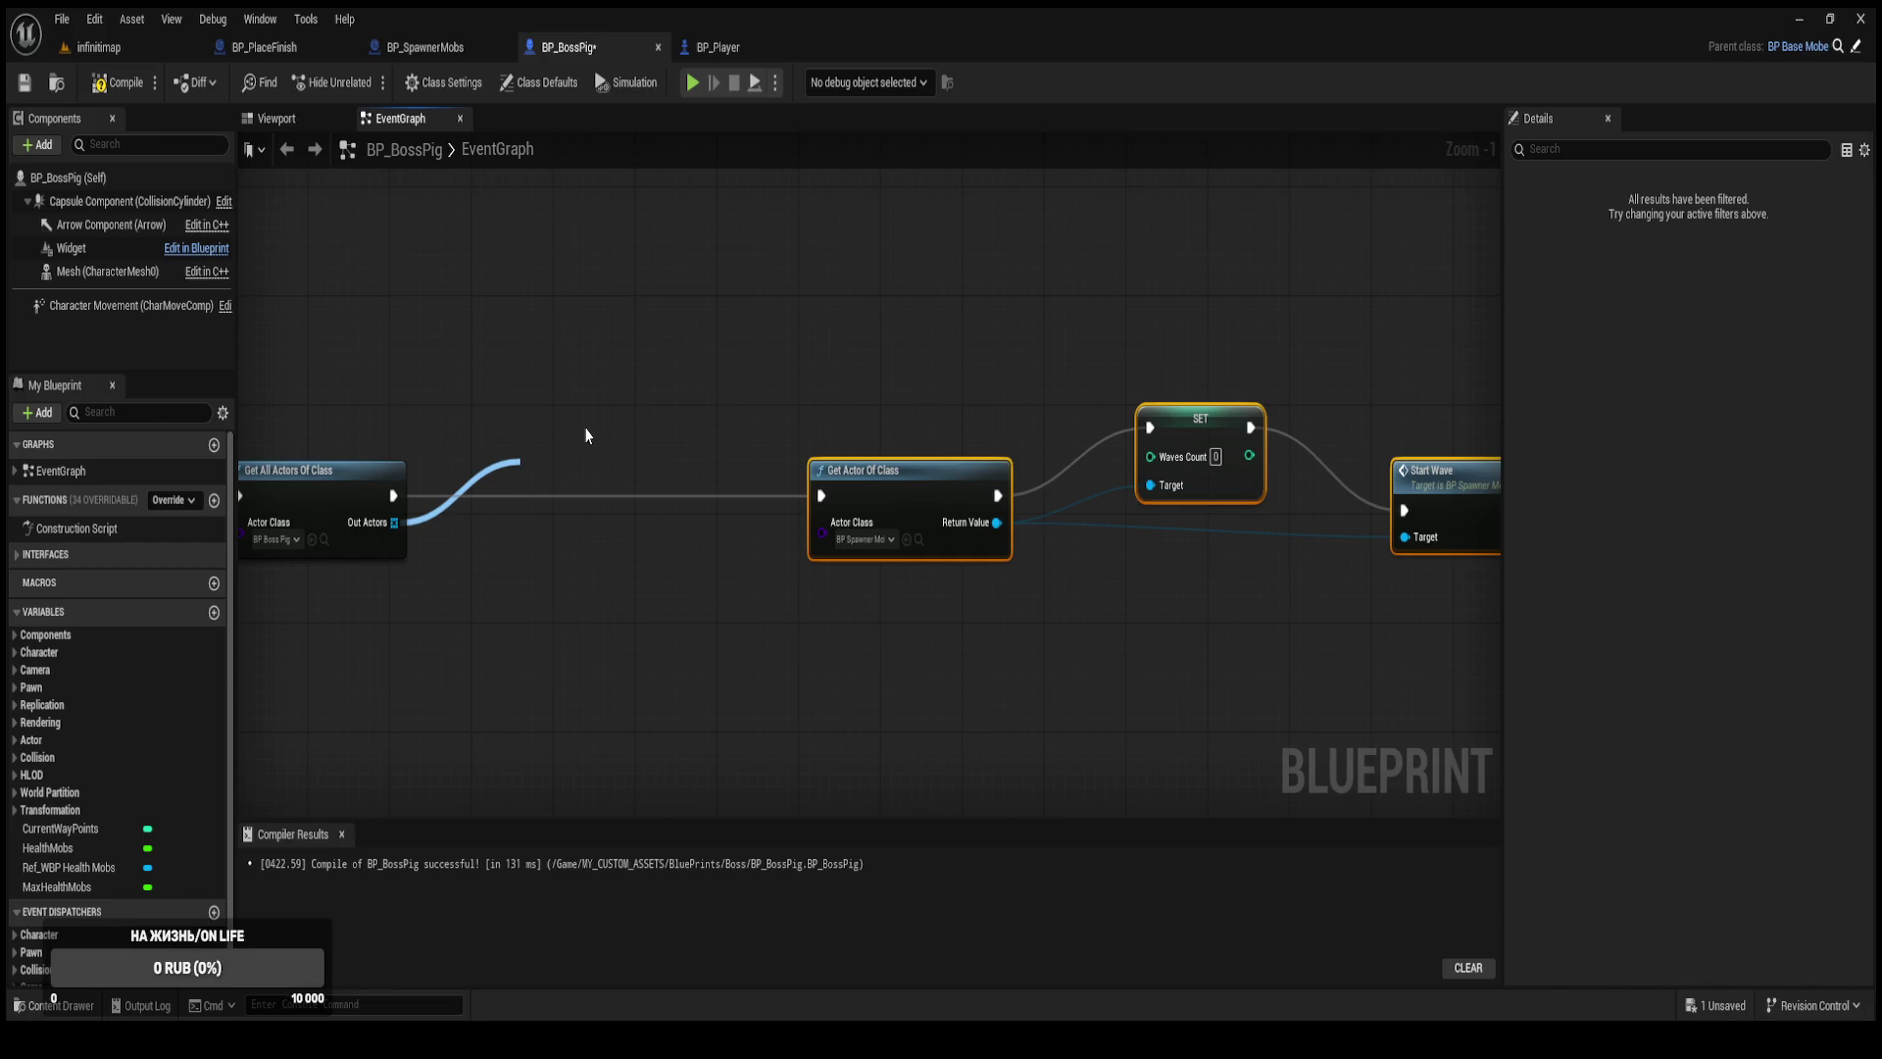
click(586, 434)
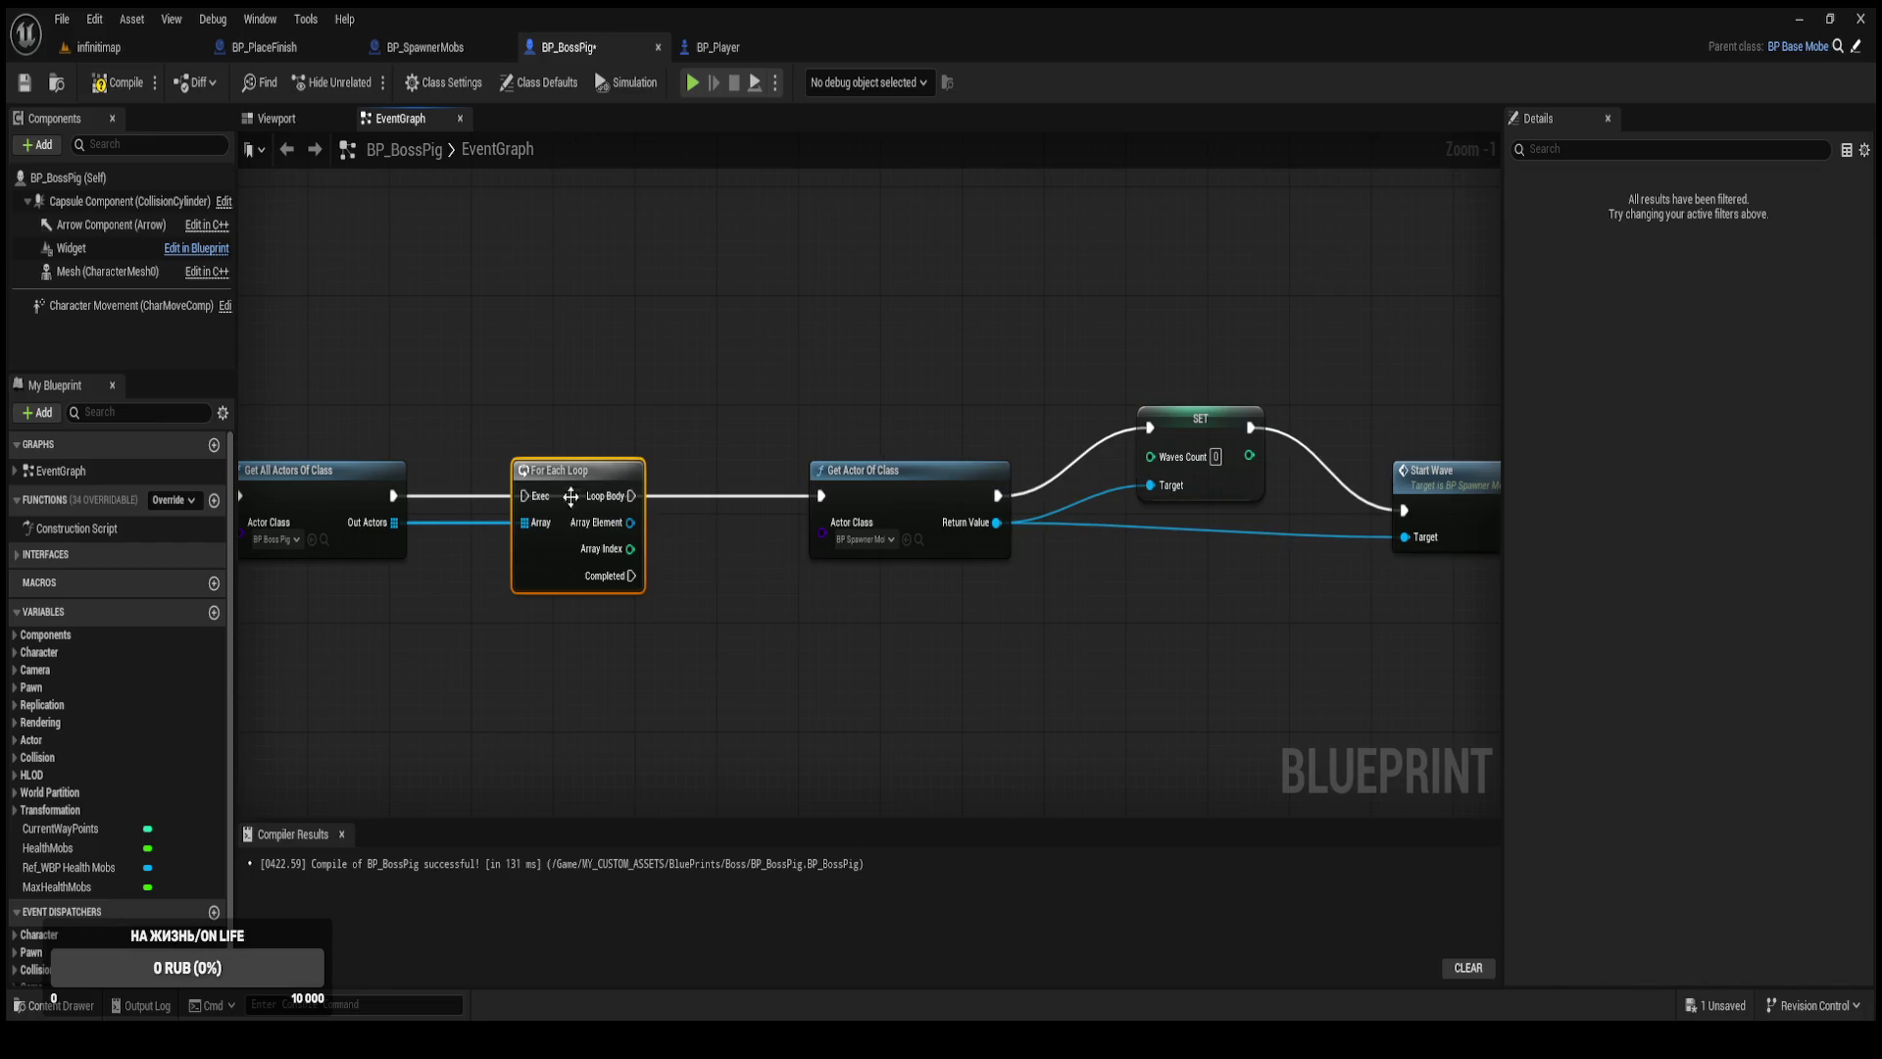
mouse_move(555, 484)
mouse_down()
mouse_move(393, 495)
mouse_move(504, 472)
mouse_up()
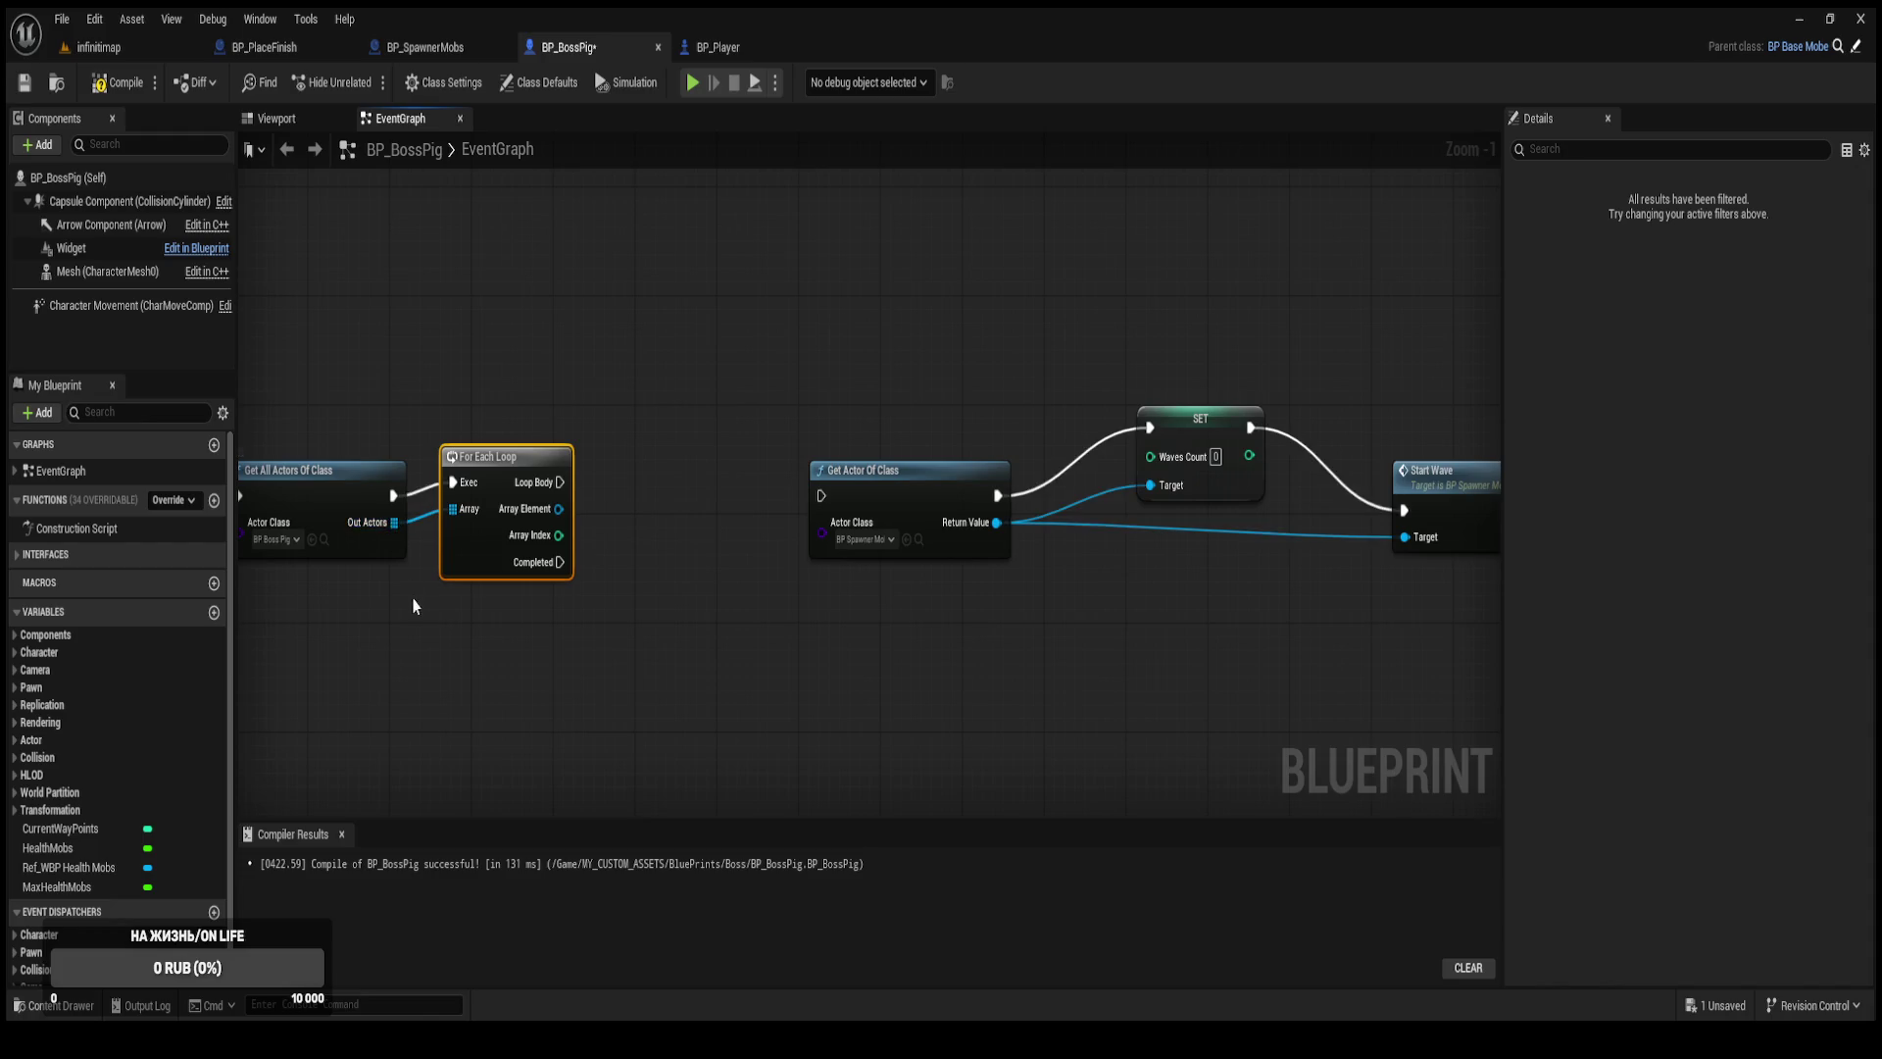
drag(412, 601, 544, 625)
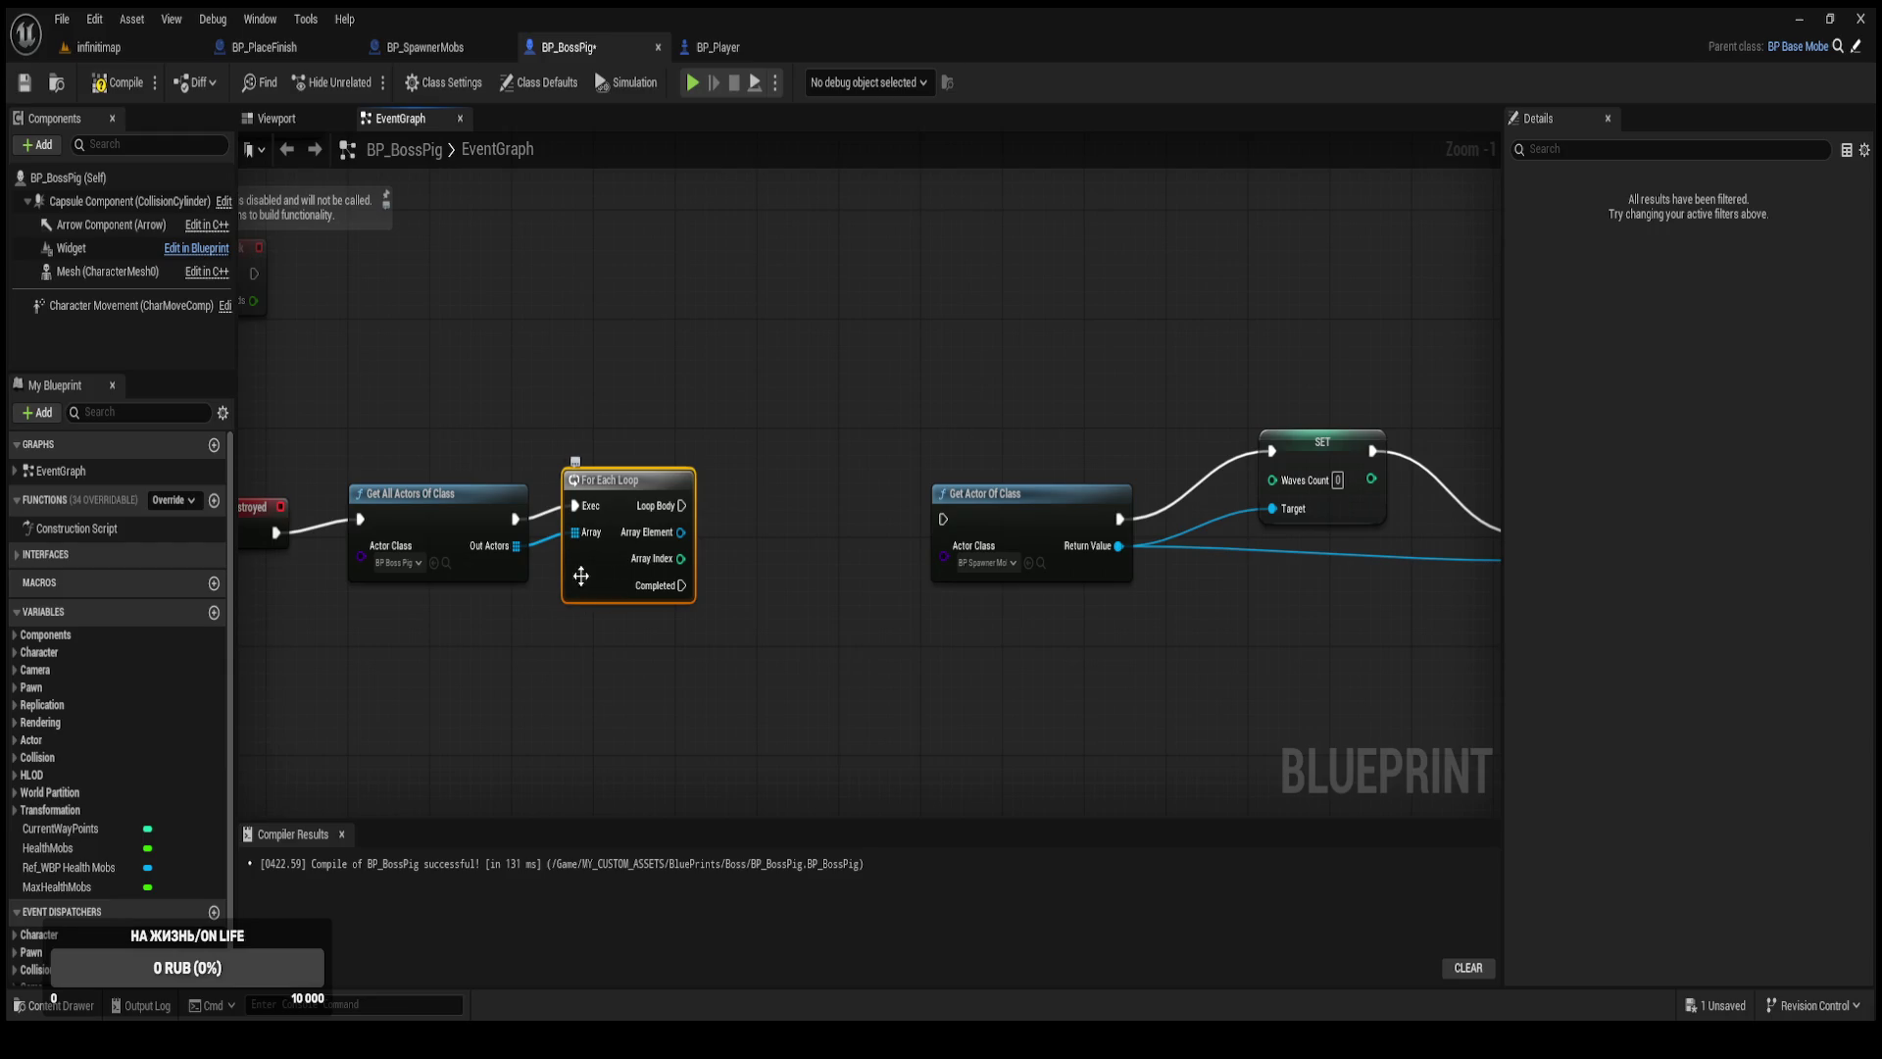
key(Delete)
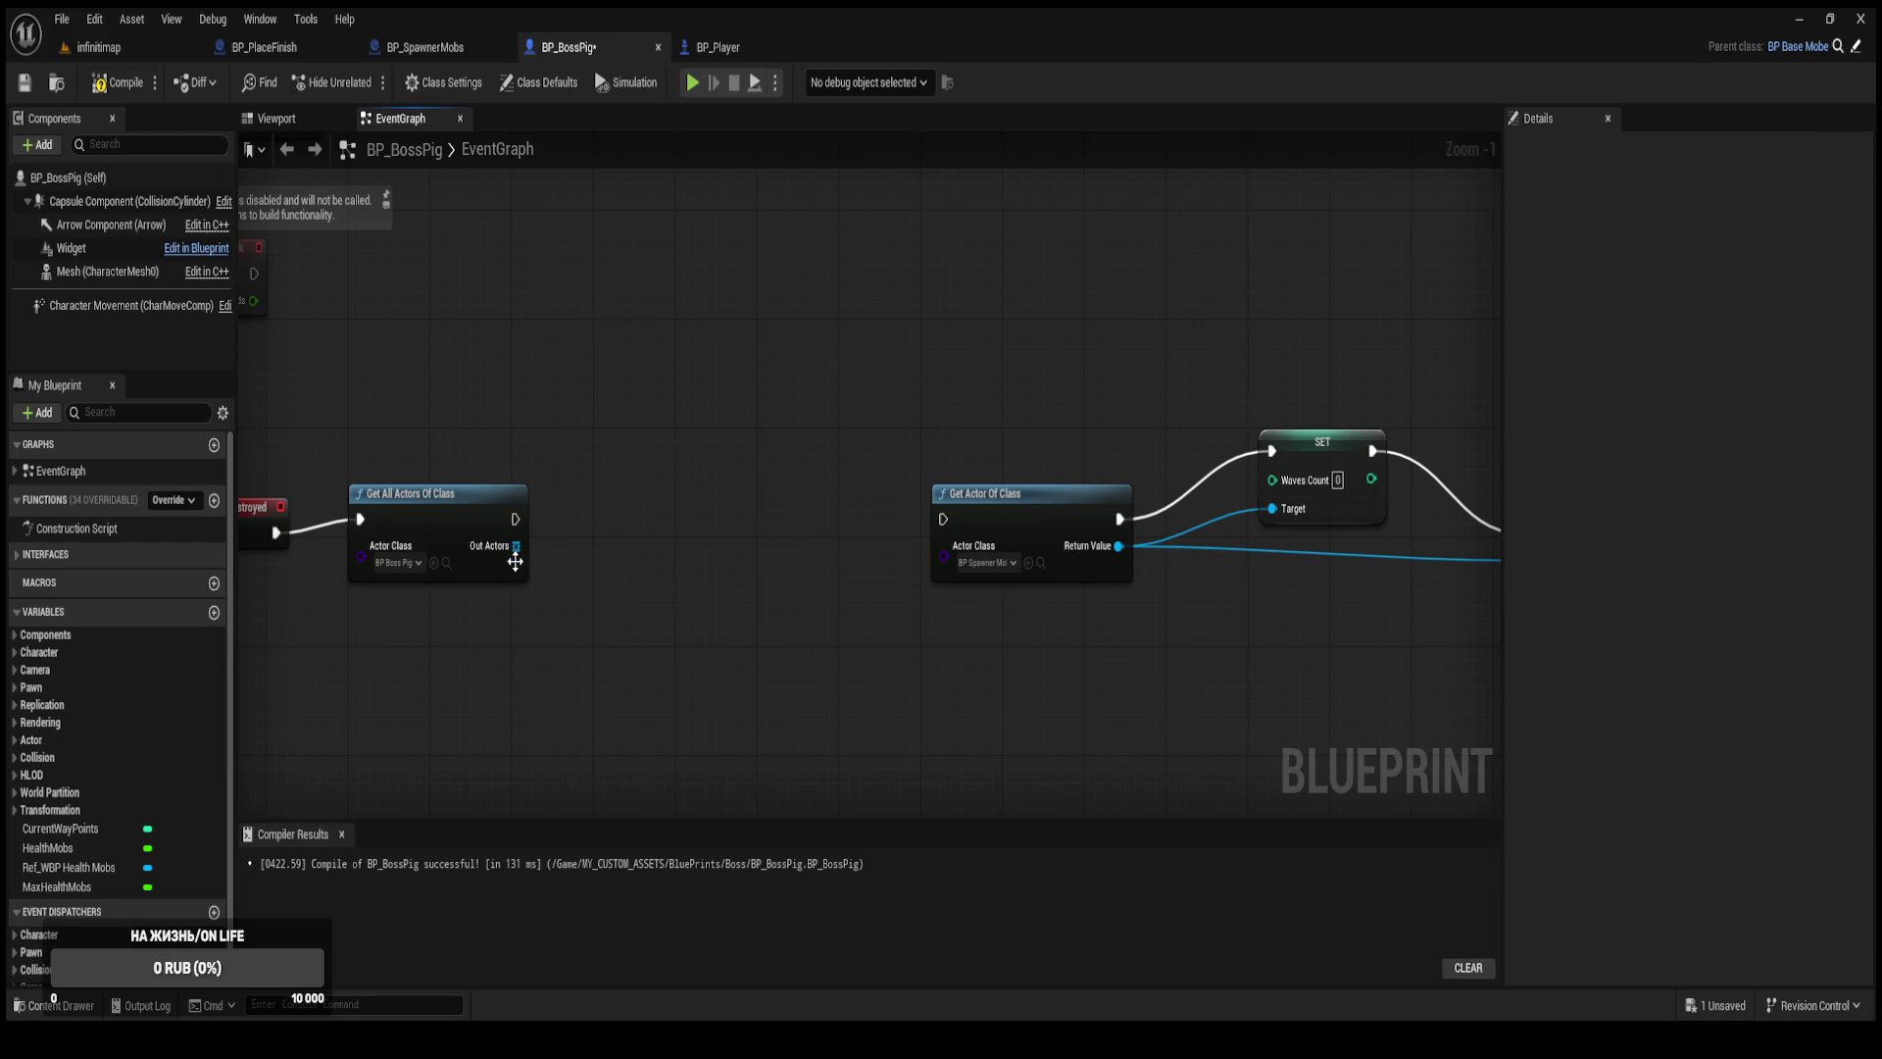
drag(515, 546, 617, 500)
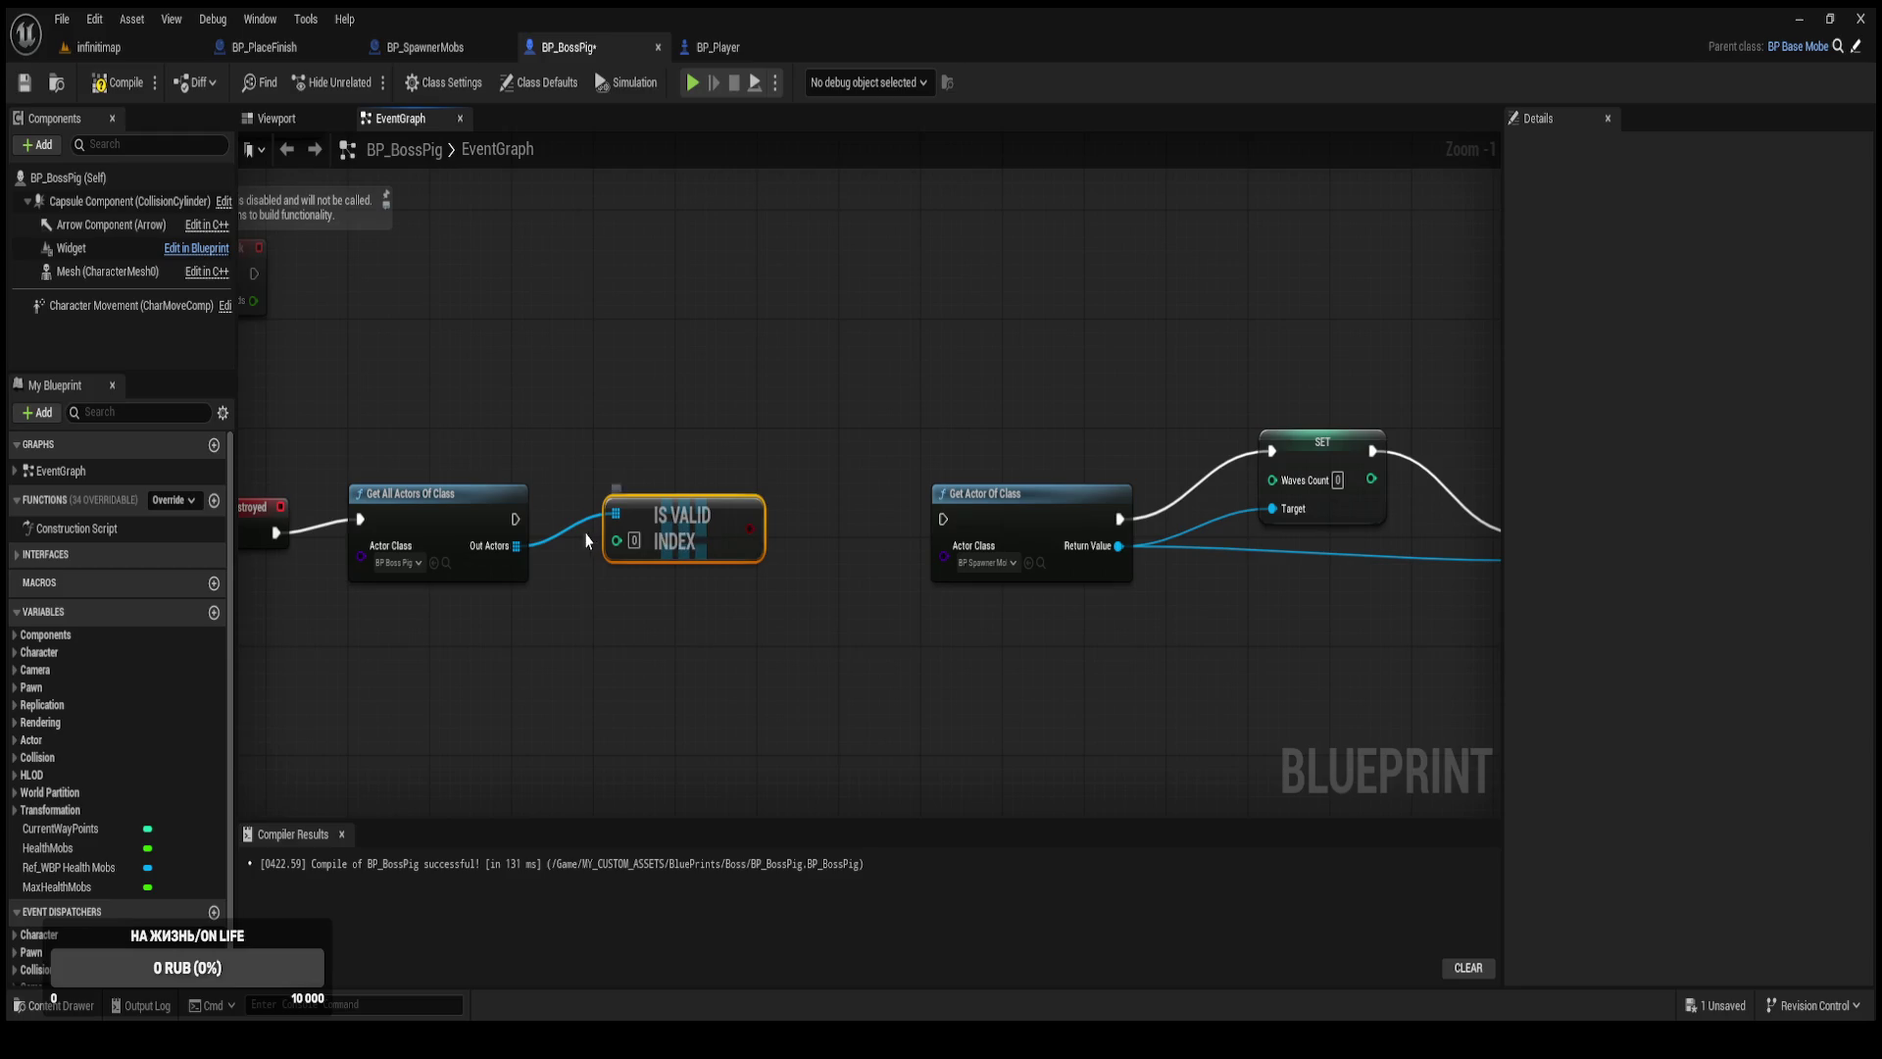
key(Delete)
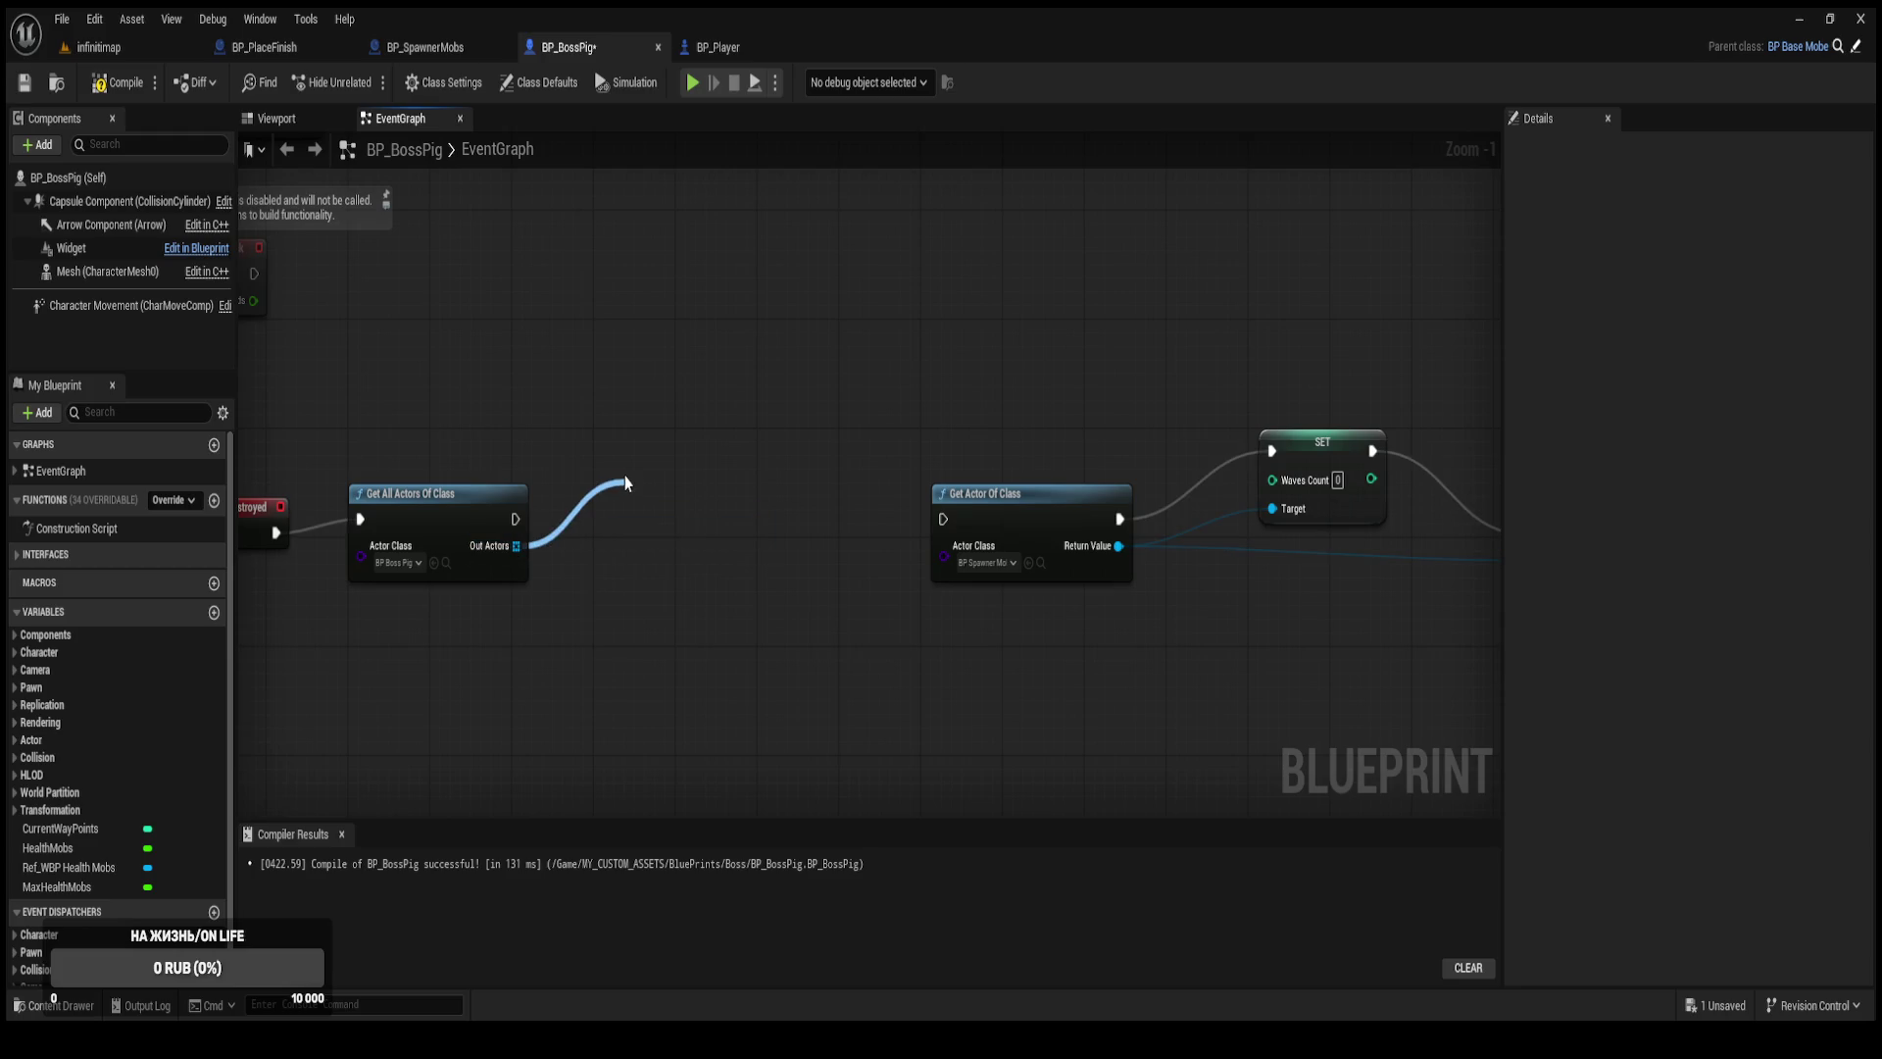
drag(625, 482, 625, 482)
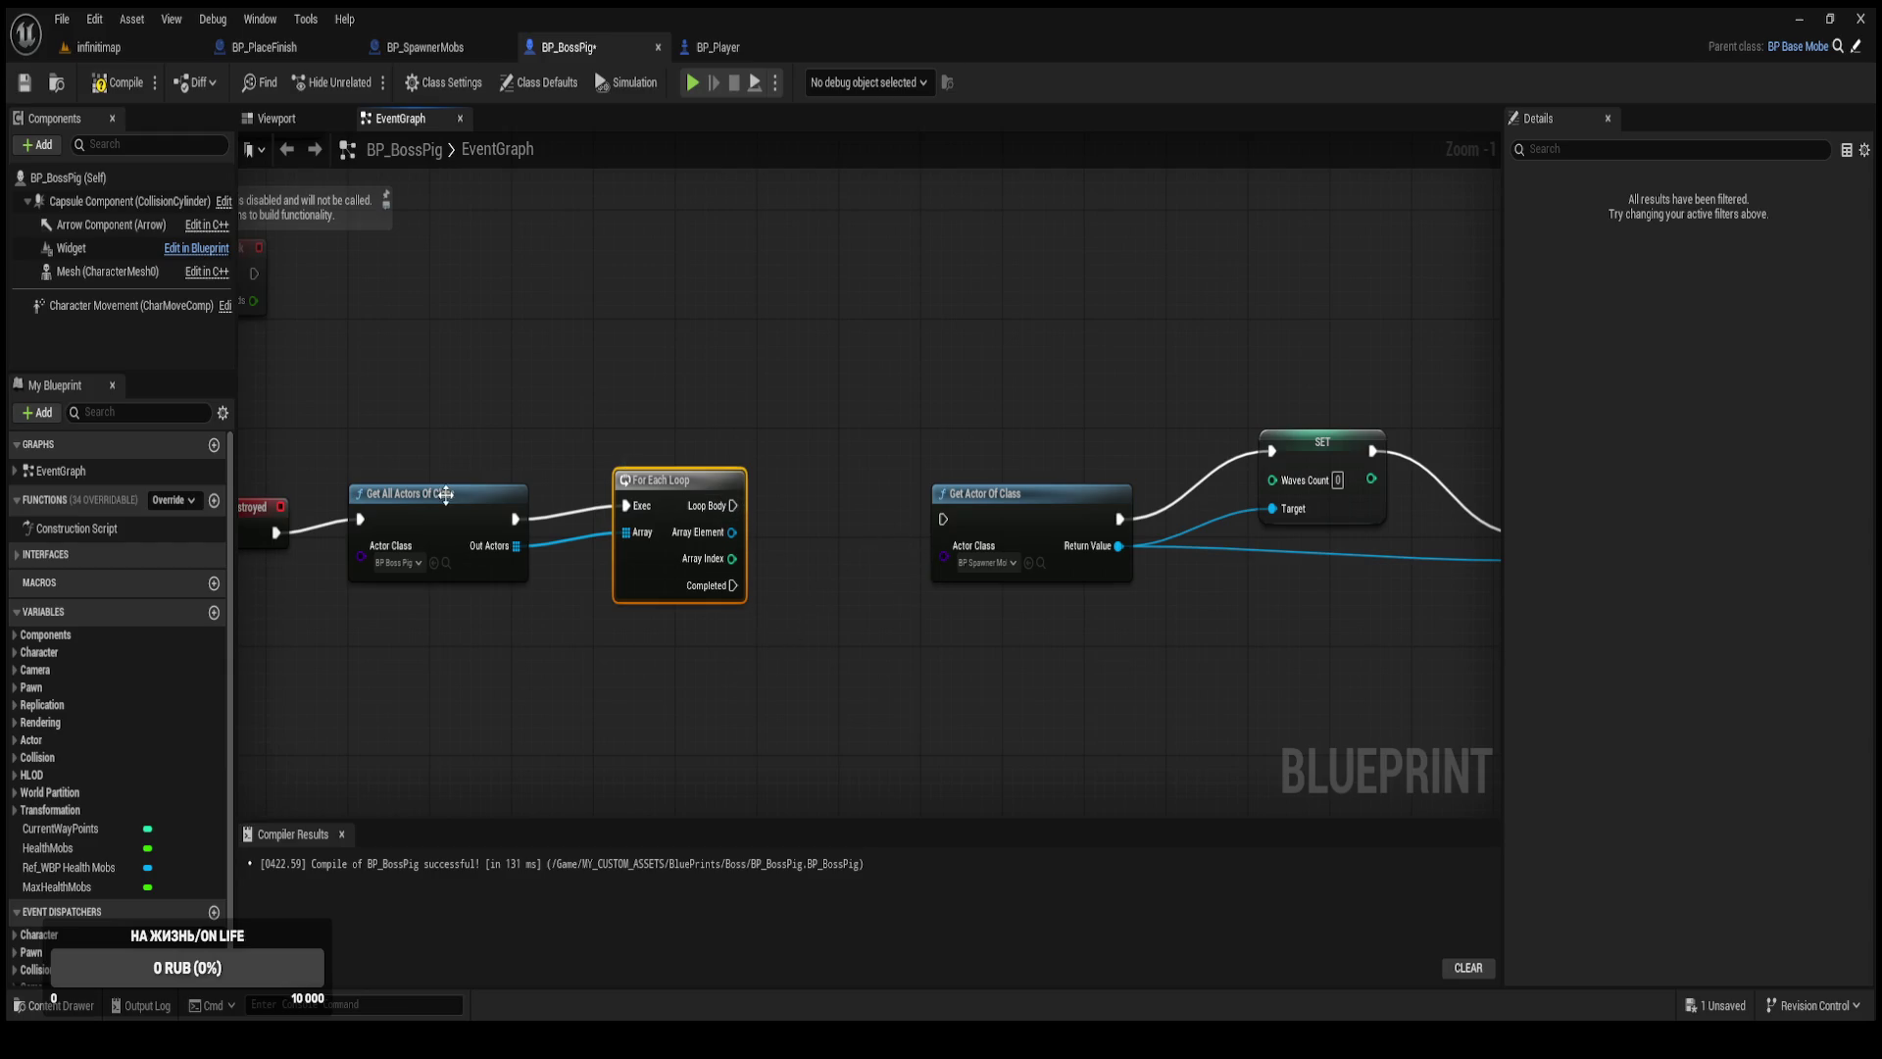
drag(687, 487, 635, 487)
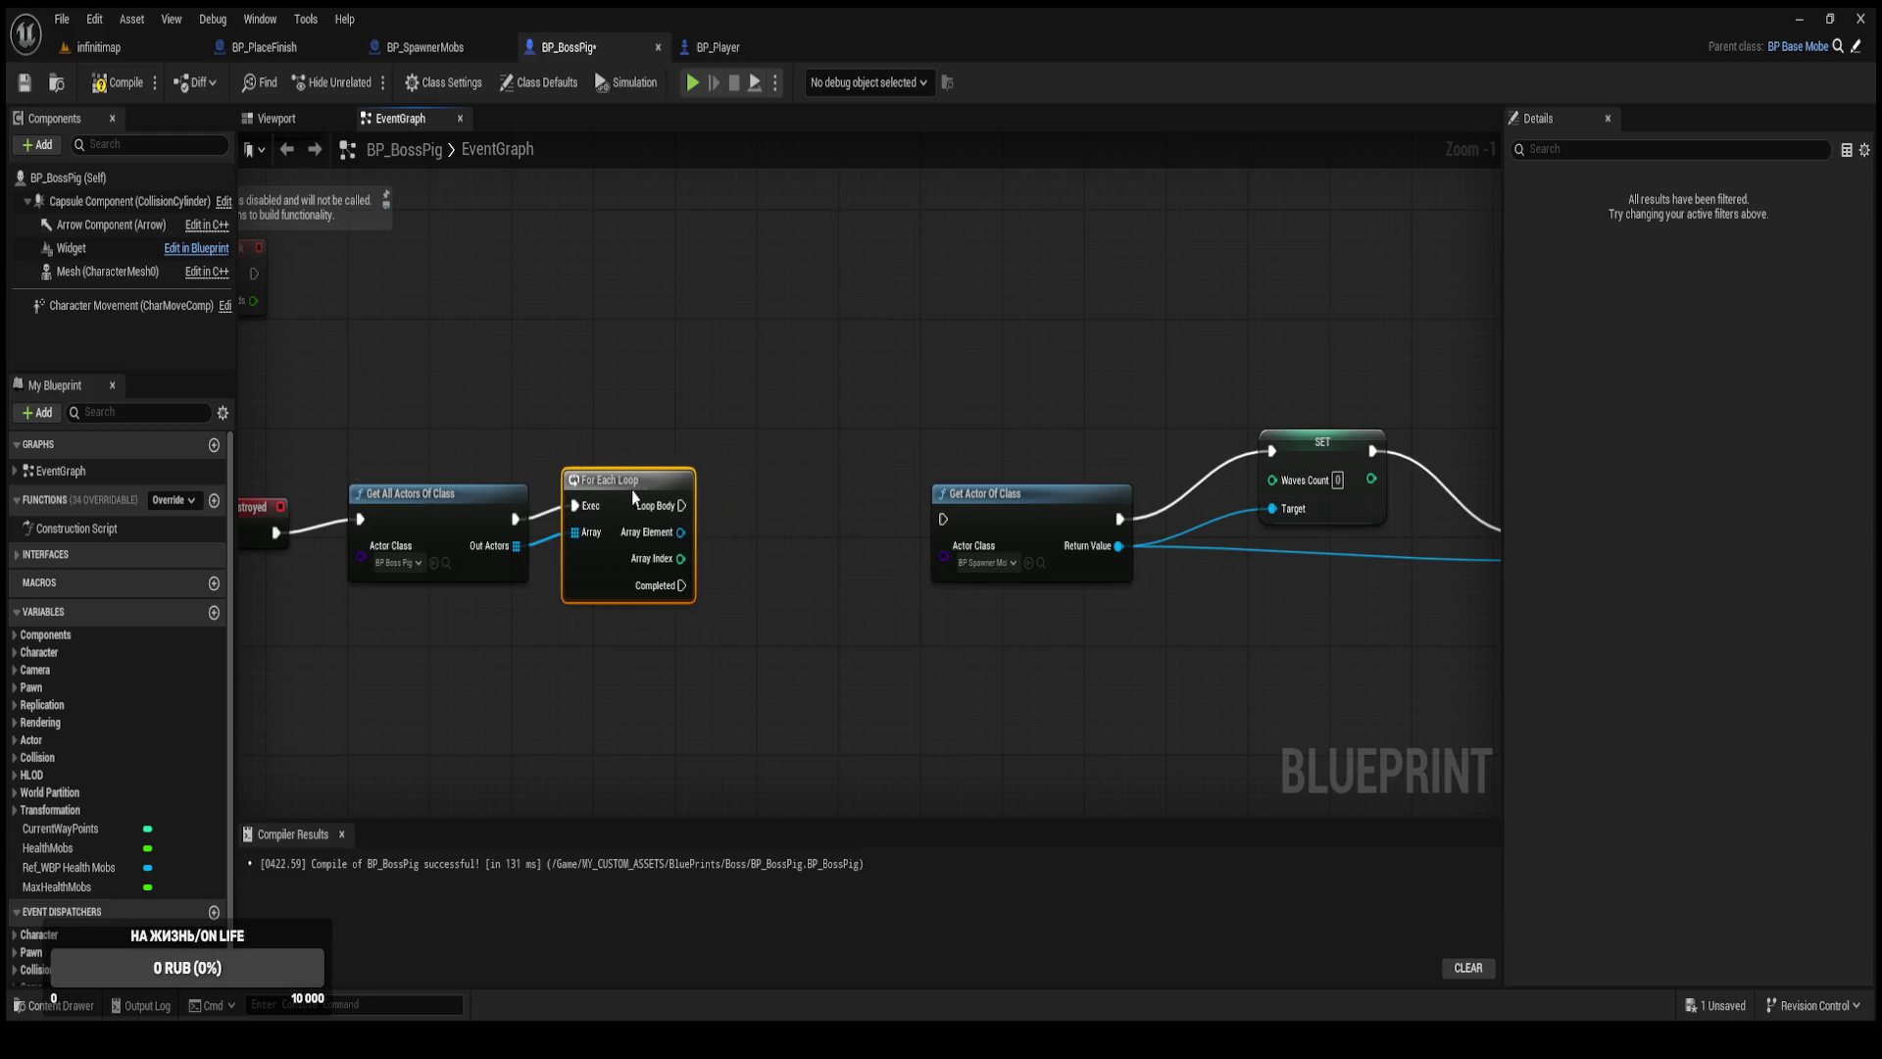
Add an Is Valid check on Array Element, replacing the Branch after Loop Body.
click(758, 493)
mouse_move(681, 506)
mouse_down()
mouse_move(766, 515)
mouse_move(803, 460)
mouse_up()
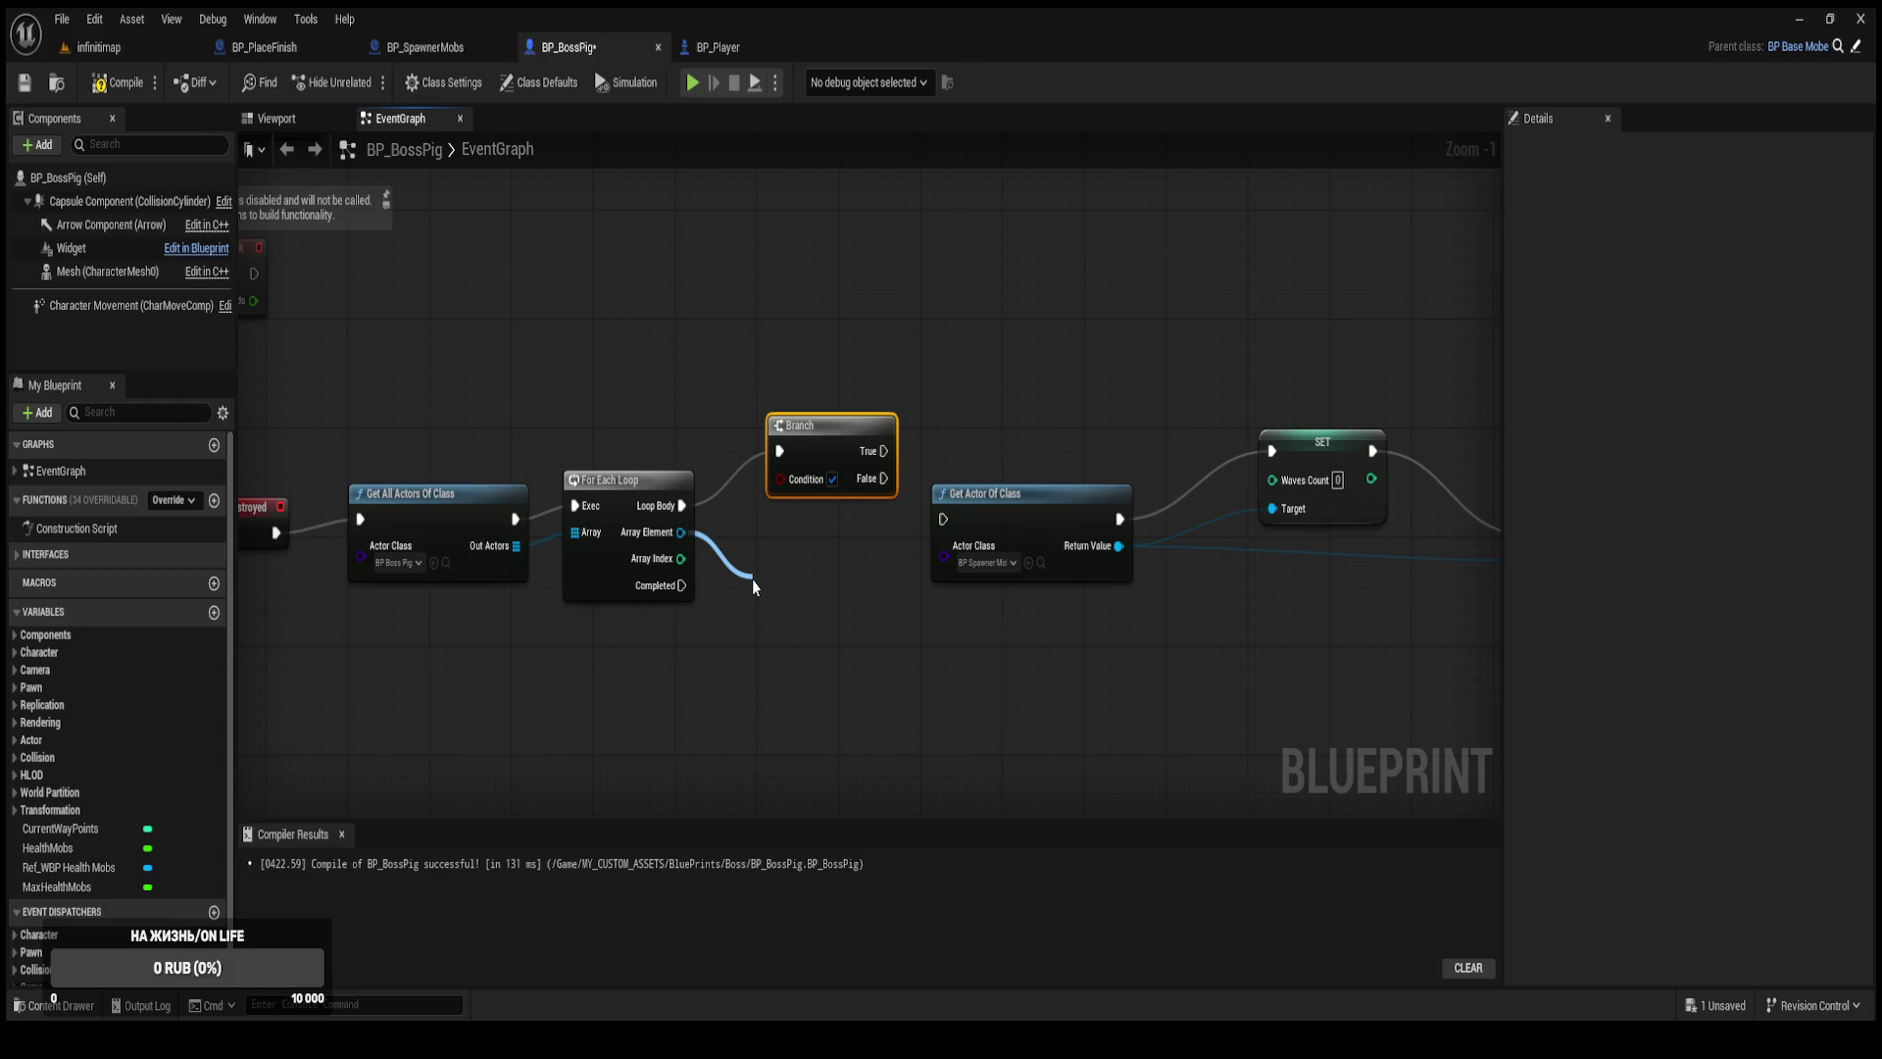
drag(753, 586, 753, 586)
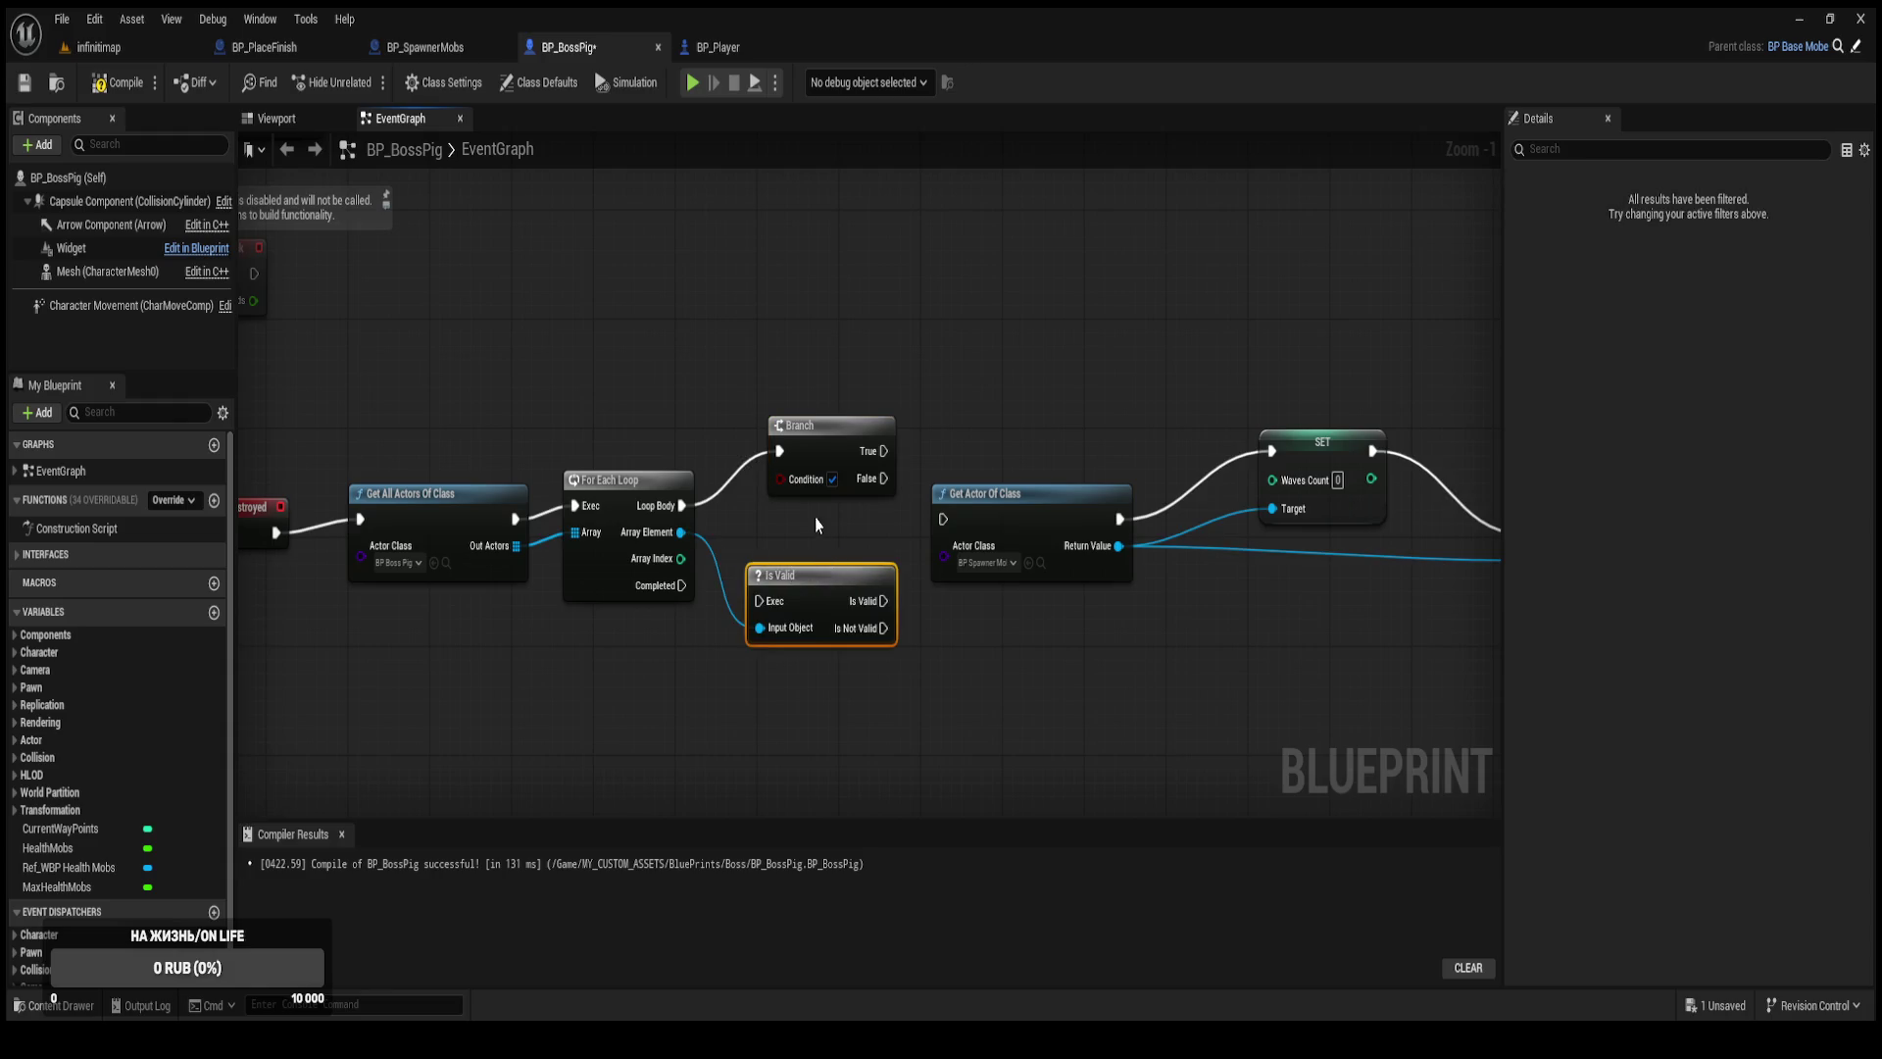
click(816, 453)
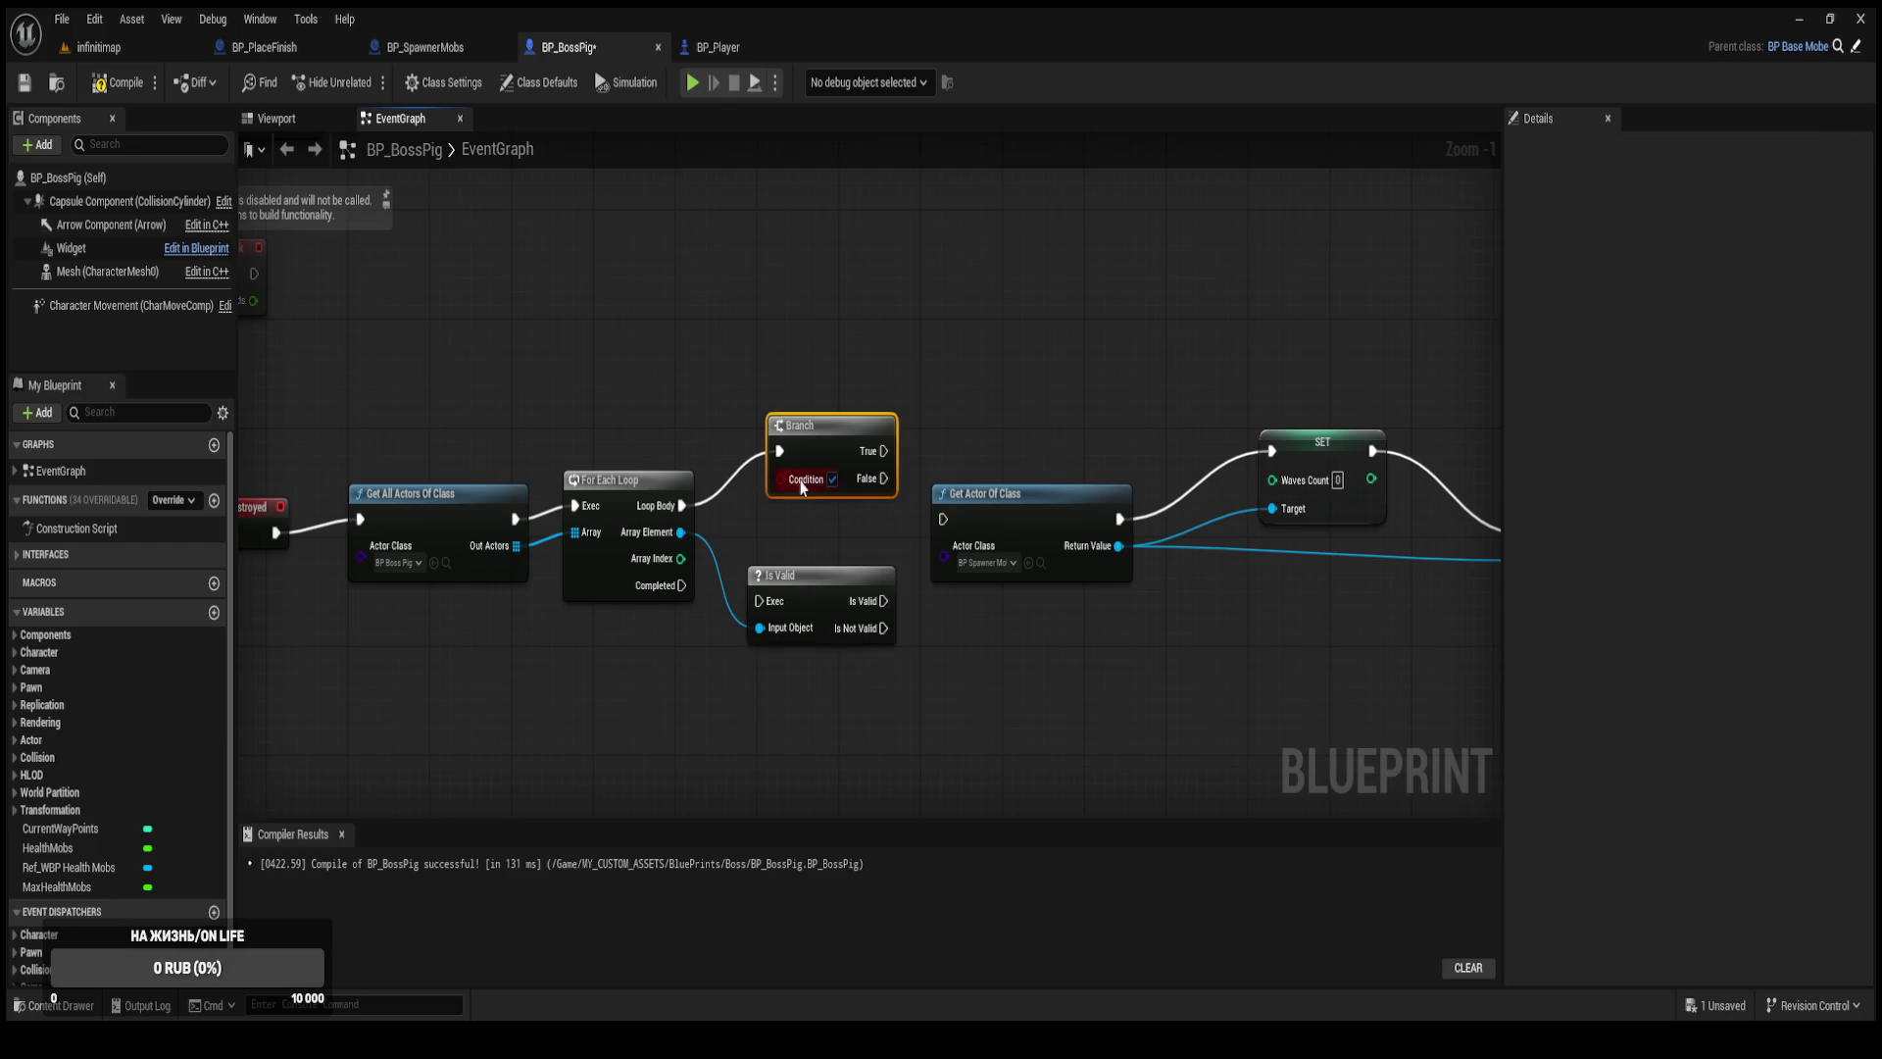
key(Delete)
mouse_move(775, 576)
mouse_down()
mouse_move(759, 493)
mouse_move(748, 521)
mouse_move(783, 480)
mouse_up()
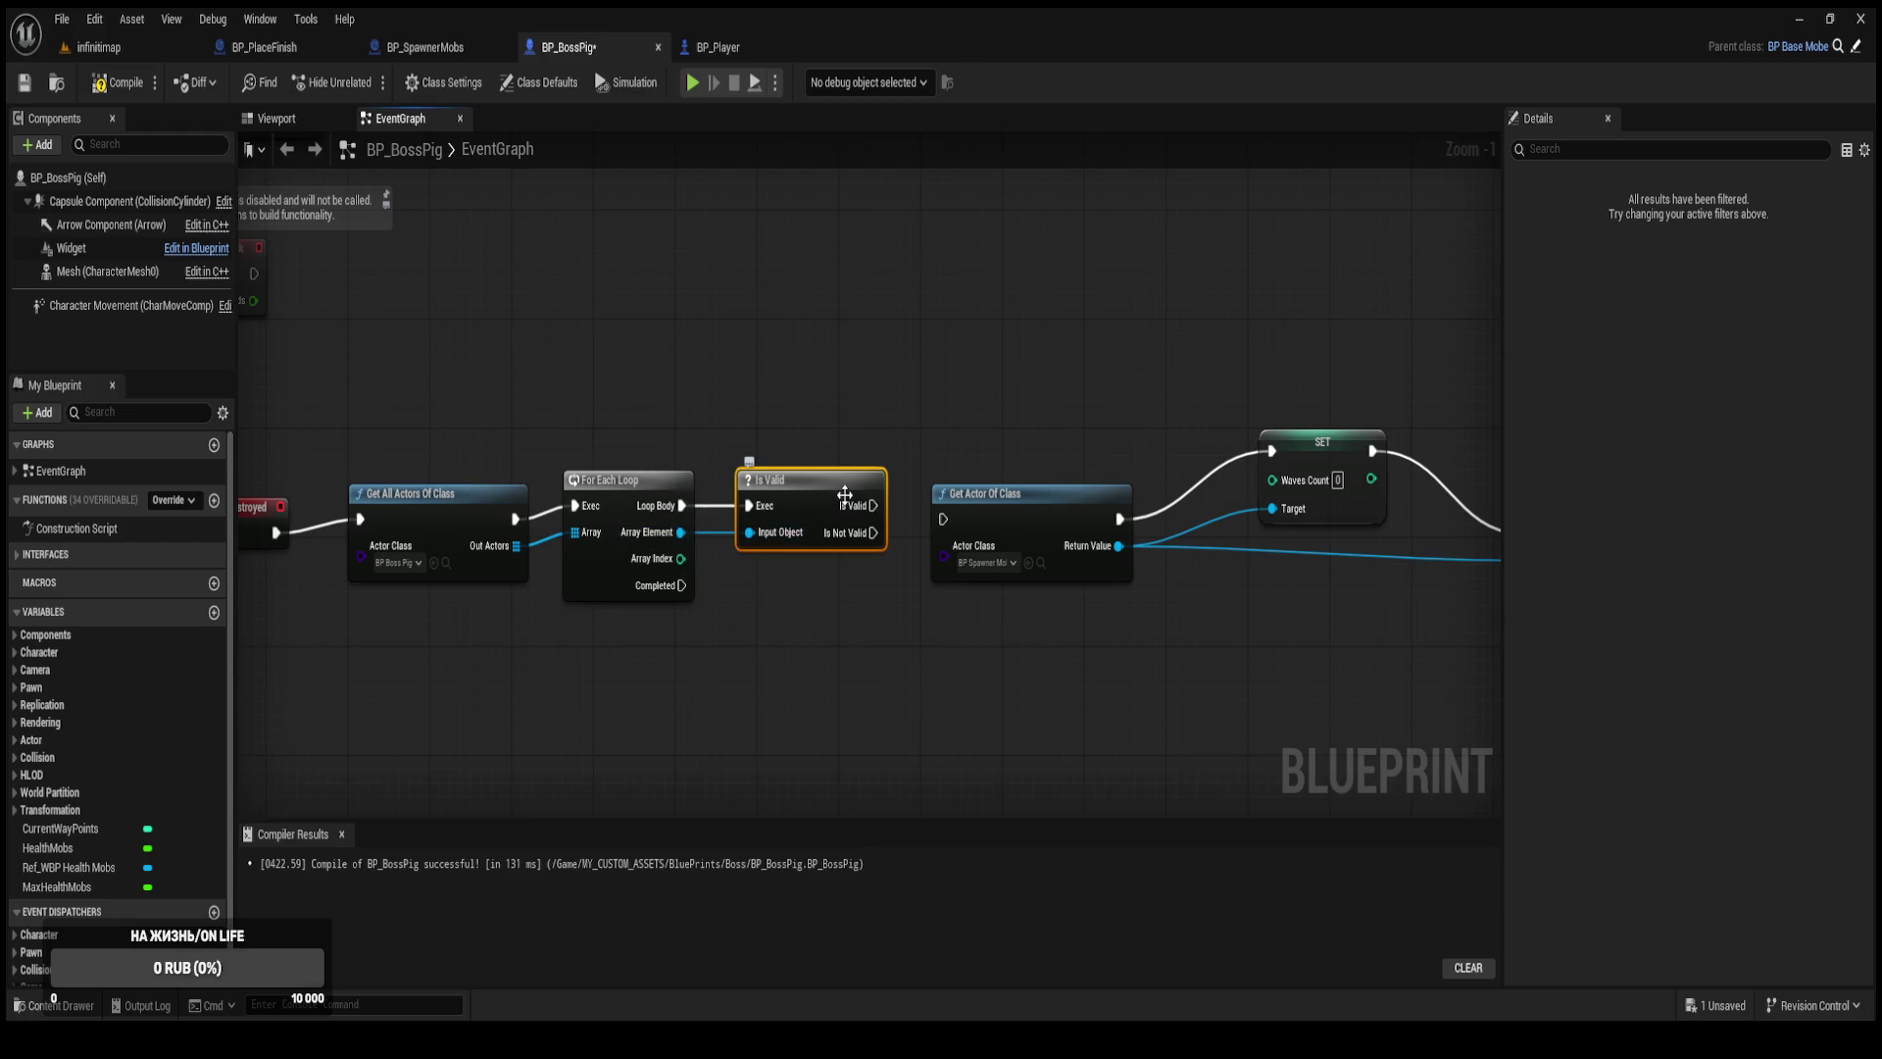
Move the Is Valid node up and review the graph from Event Destroyed to Start Wave.
right_click(751, 390)
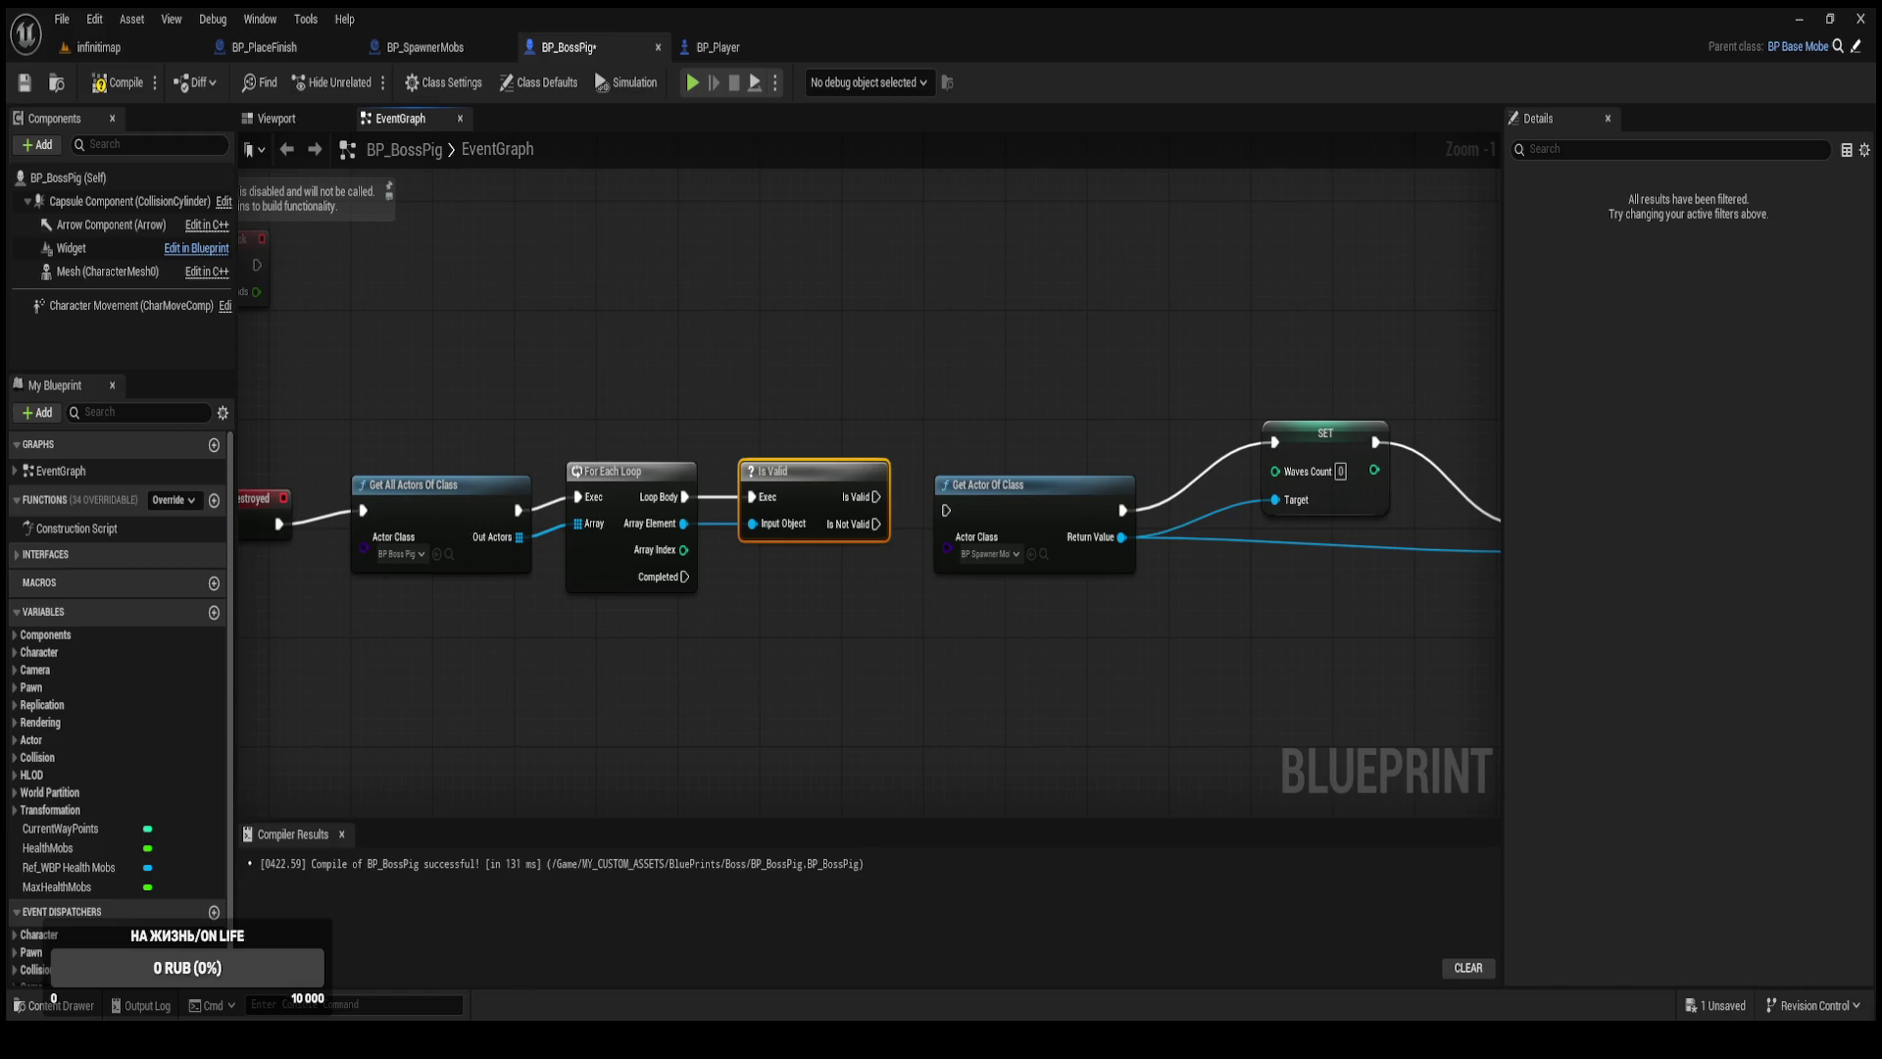
drag(630, 761, 773, 702)
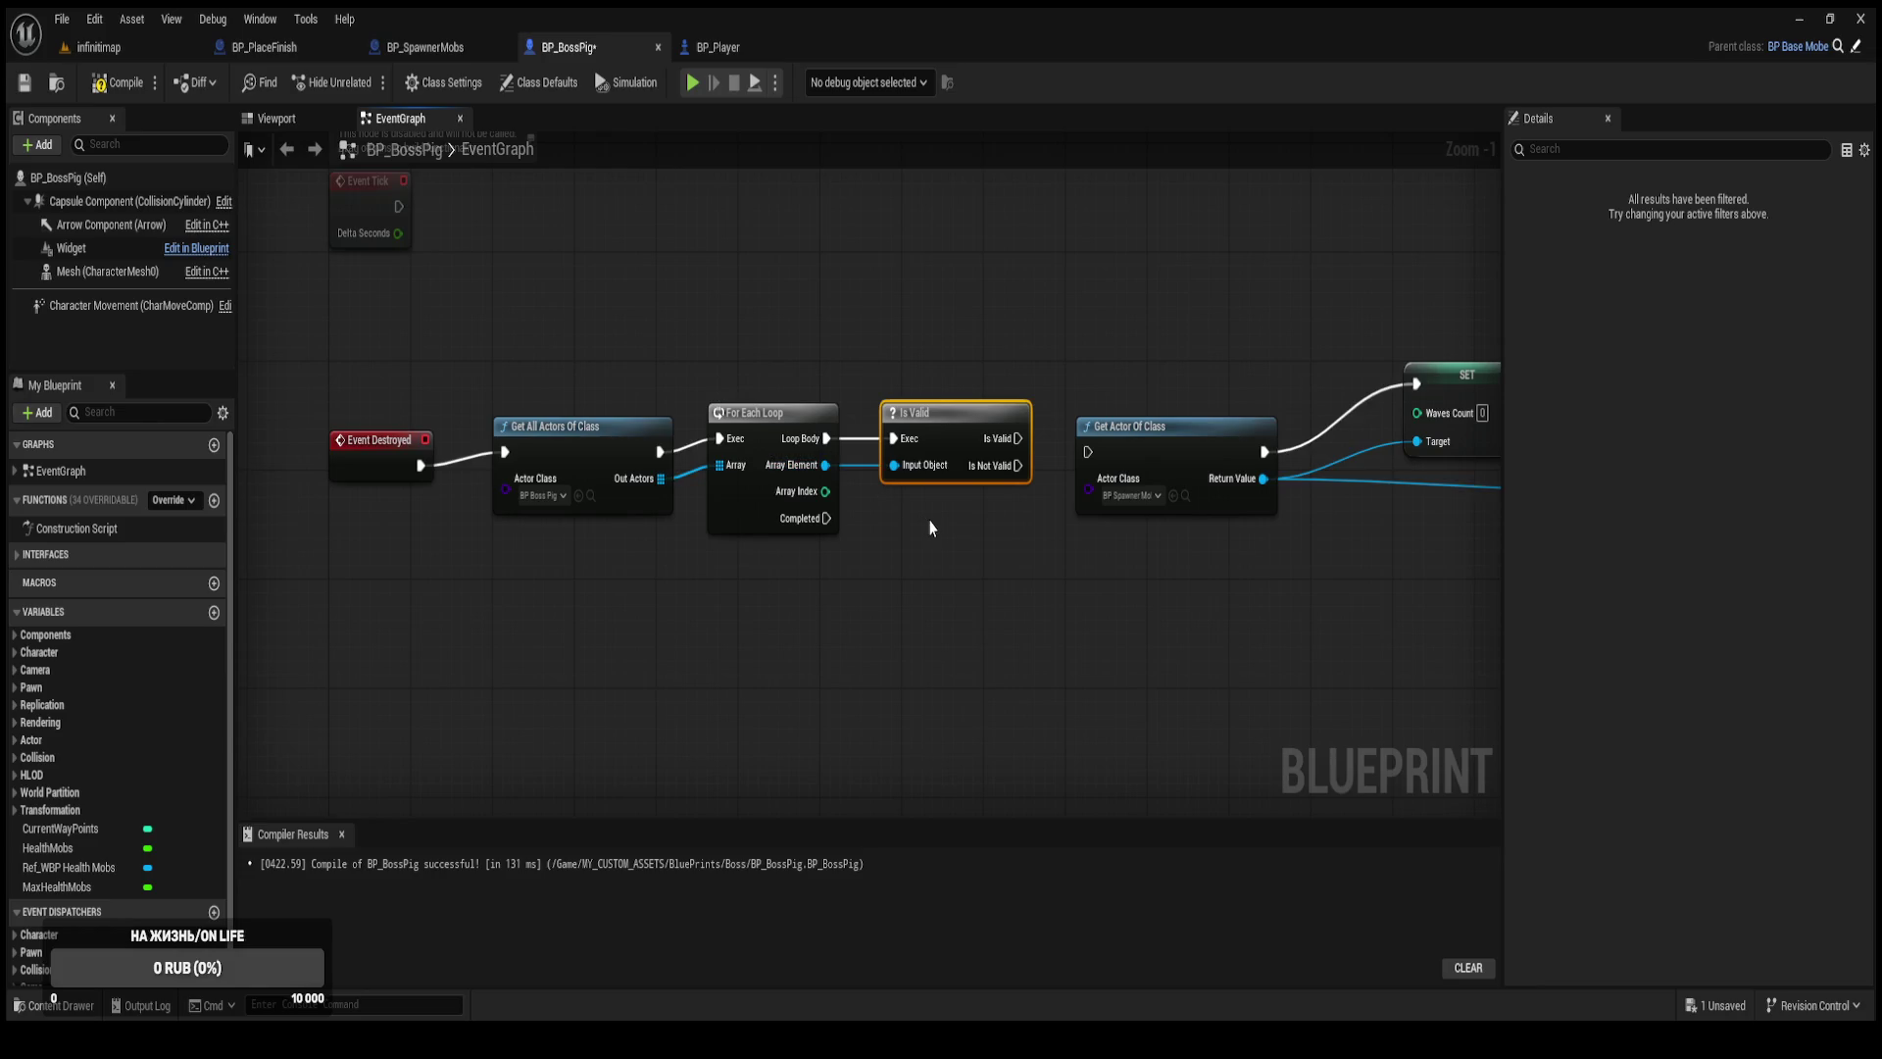
drag(959, 441, 959, 346)
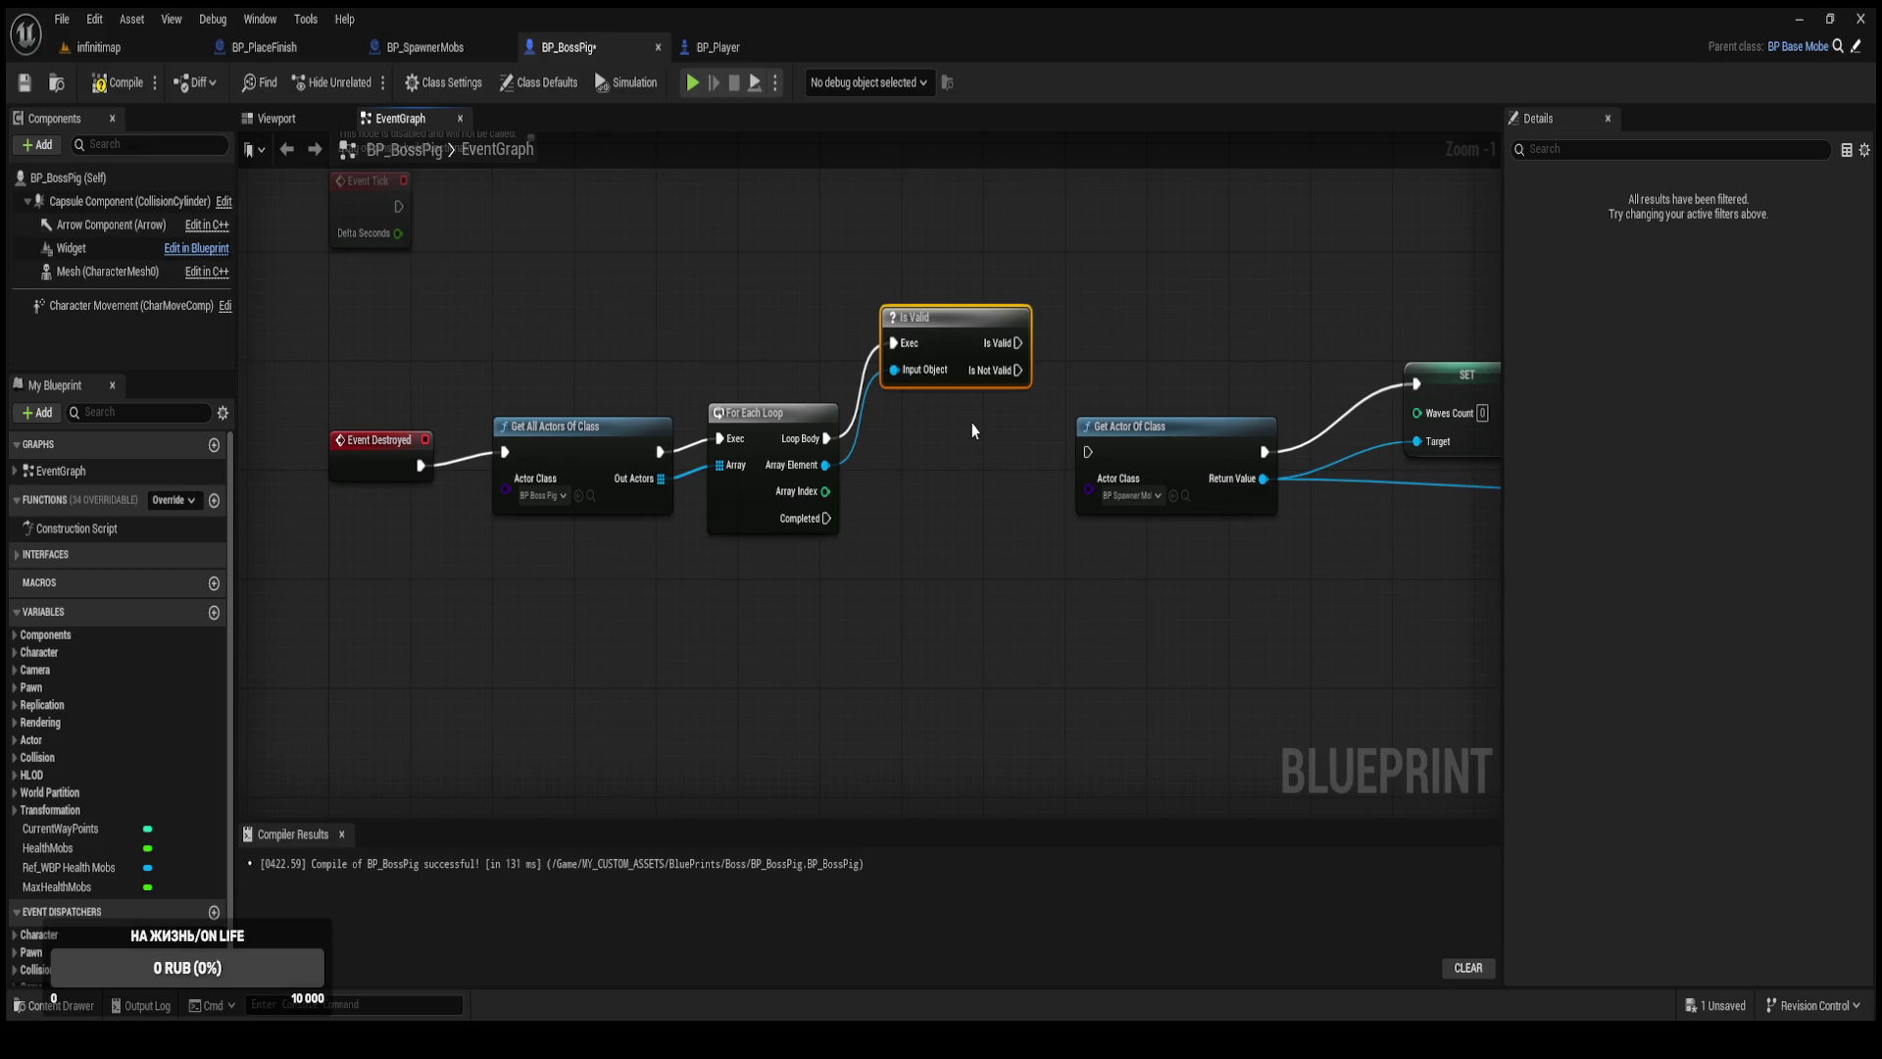
mouse_move(885, 564)
mouse_down()
mouse_move(819, 513)
mouse_move(670, 510)
mouse_up()
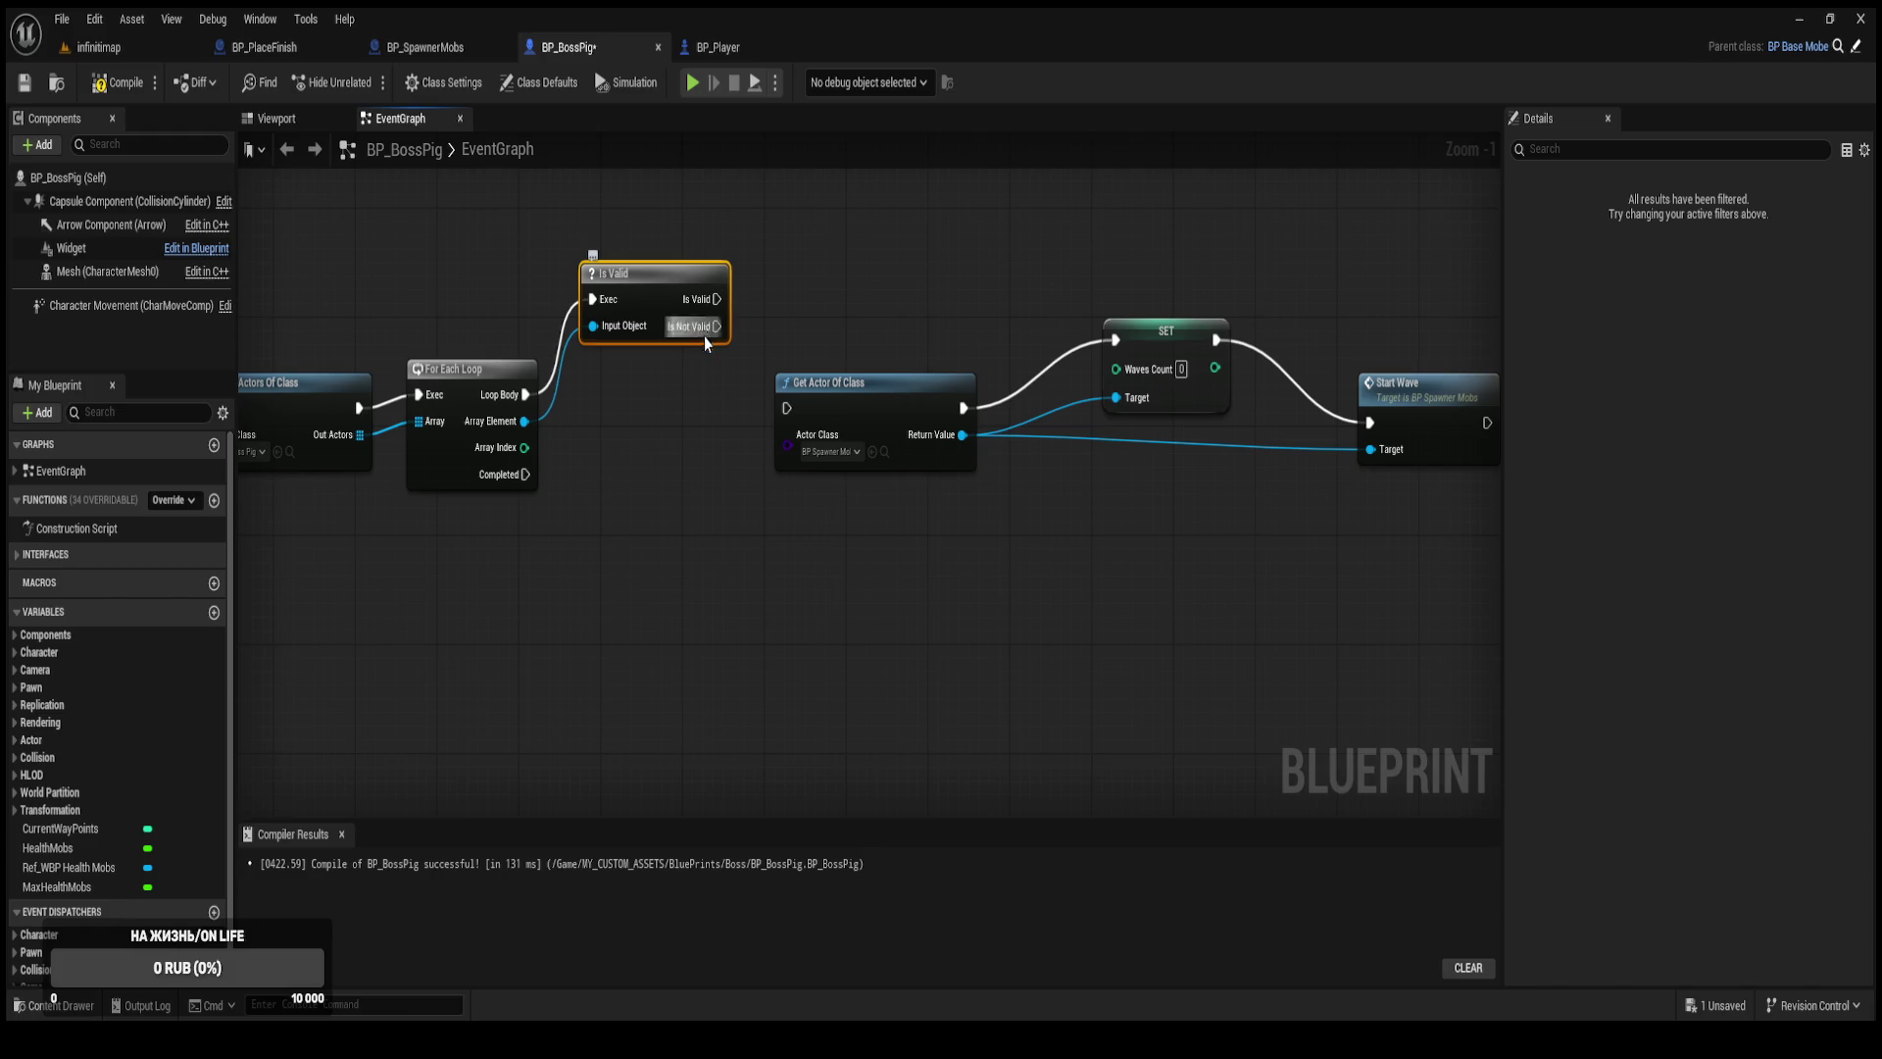
drag(676, 408, 998, 444)
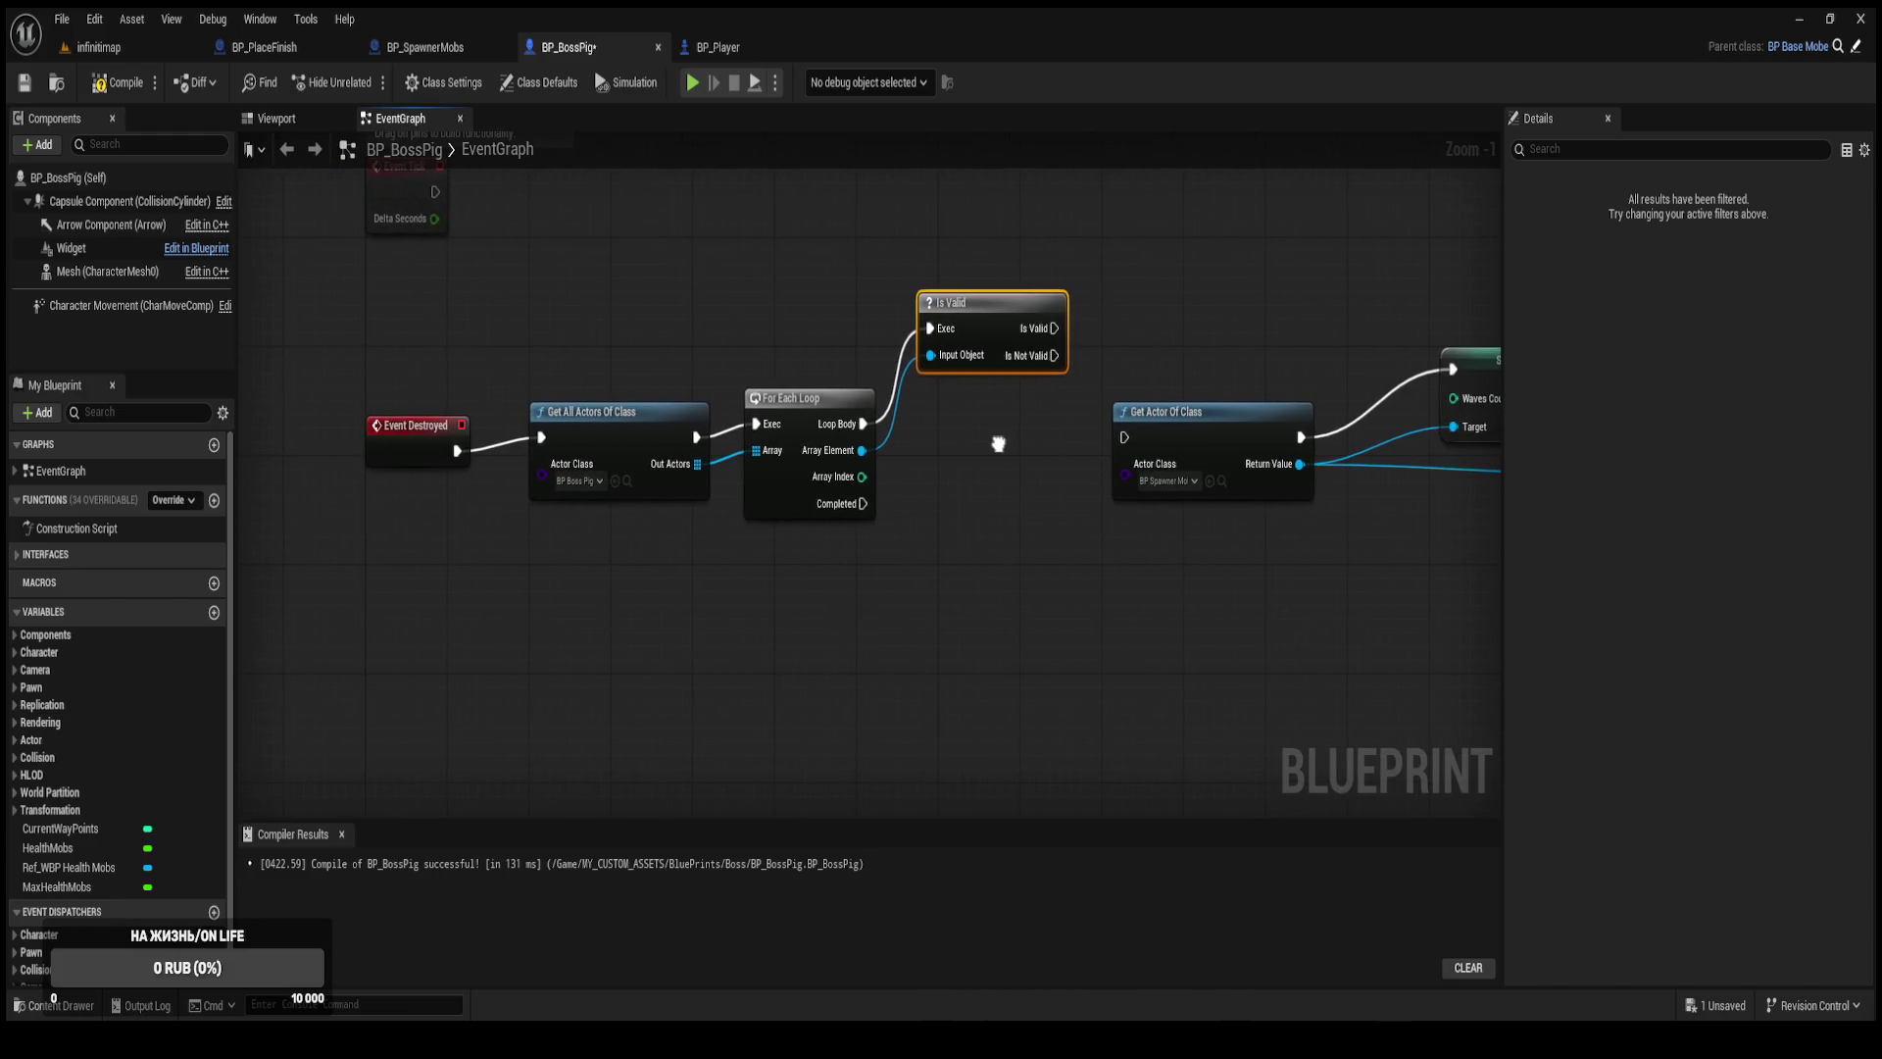